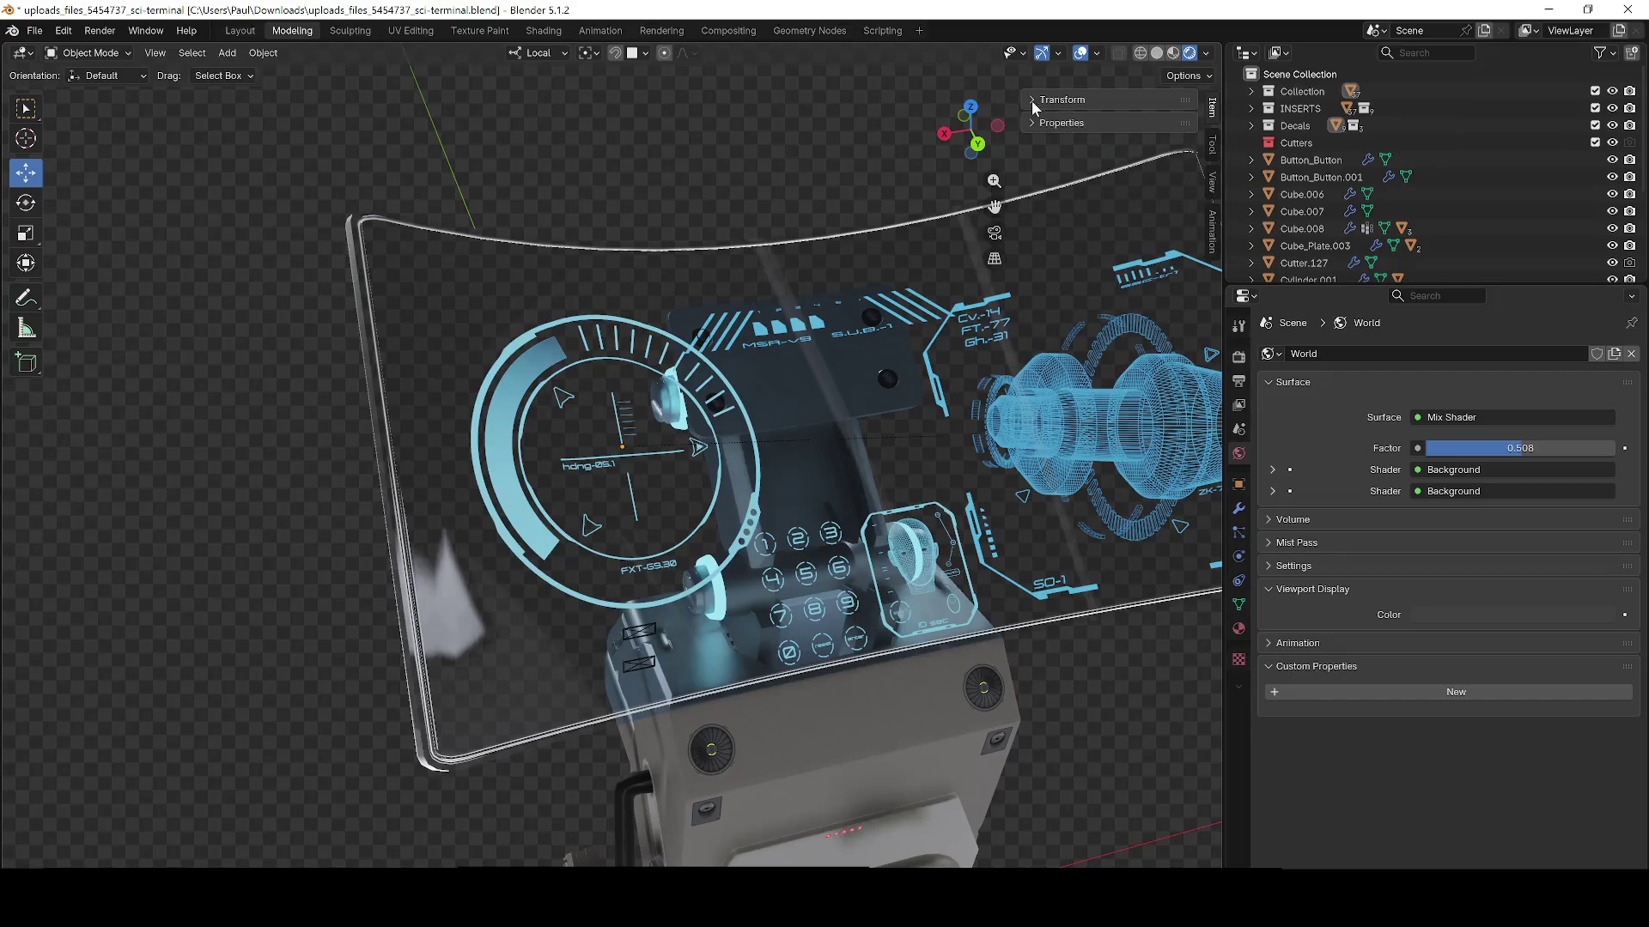
Step: Zoom around the Blender terminal model from several sides, then switch to the browser's free CGTrader results
scroll(729, 310, "down", 5)
scroll(730, 311, "up", 2)
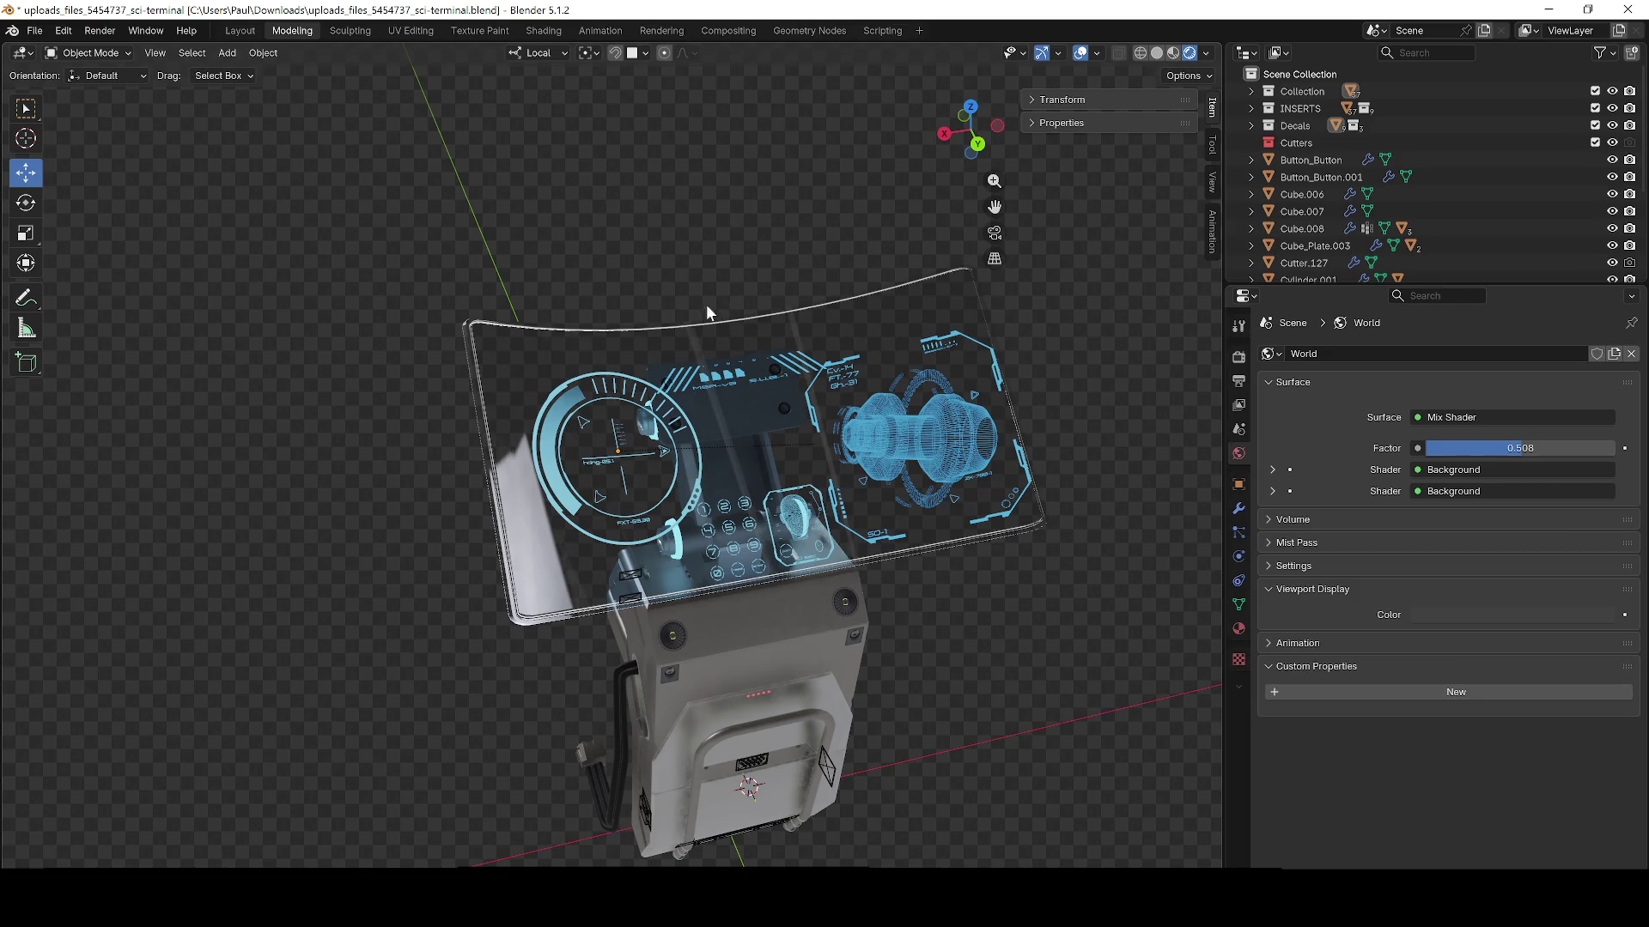
key("XF86AudioLowerVolume")
scroll(558, 448, "up", 6)
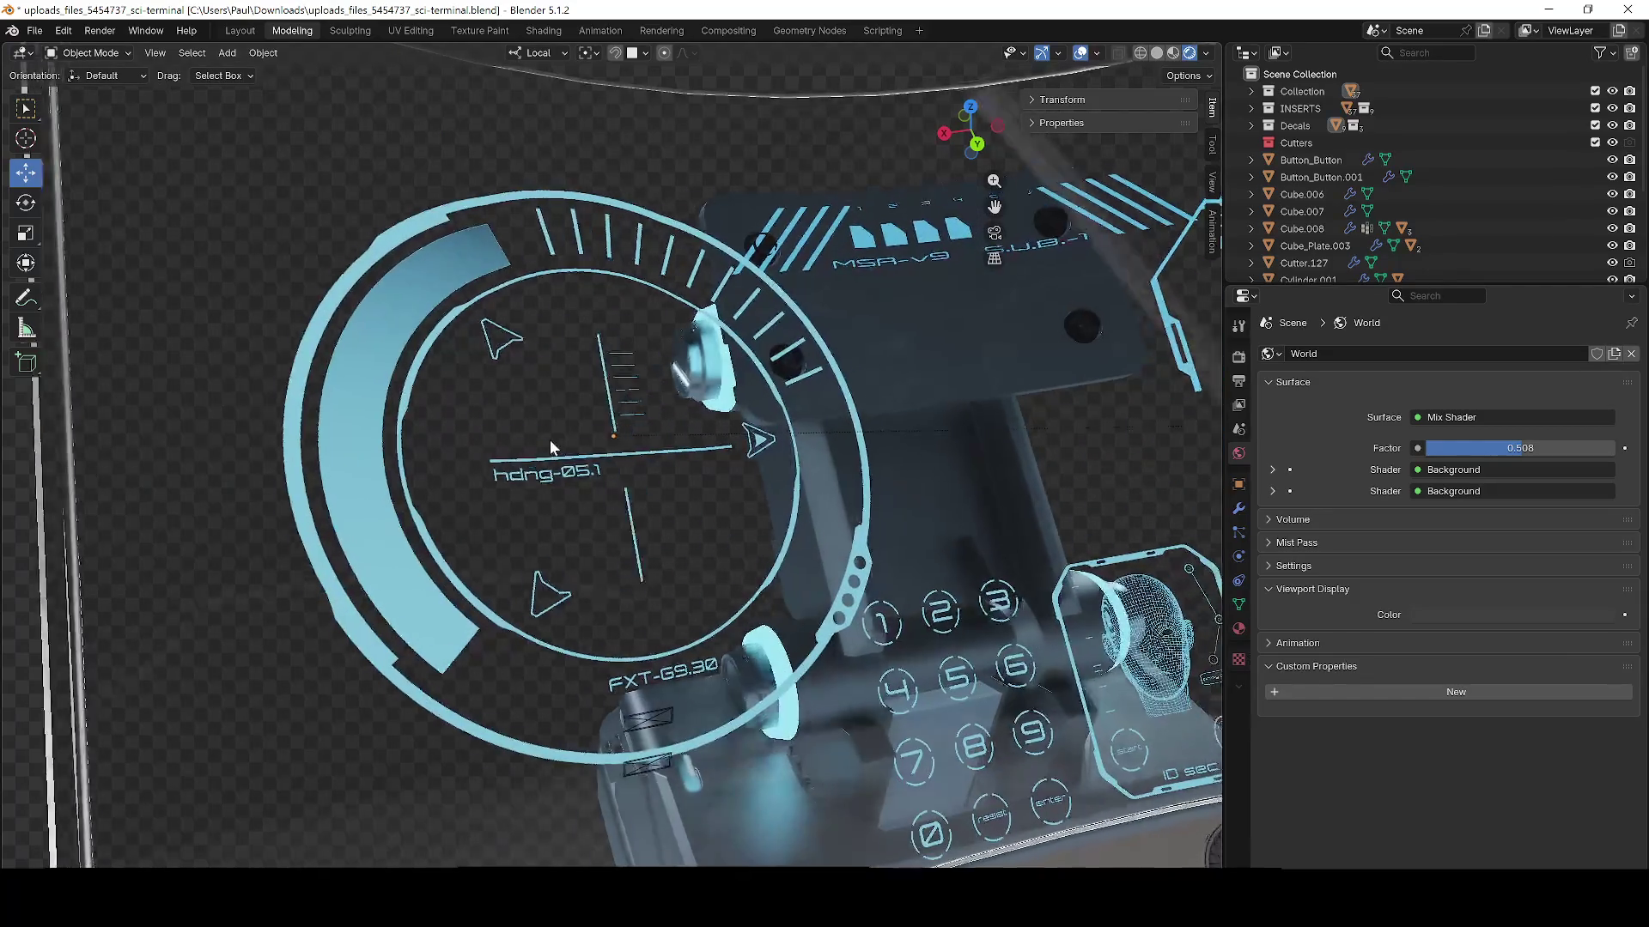
scroll(503, 436, "down", 3)
scroll(466, 419, "up", 6)
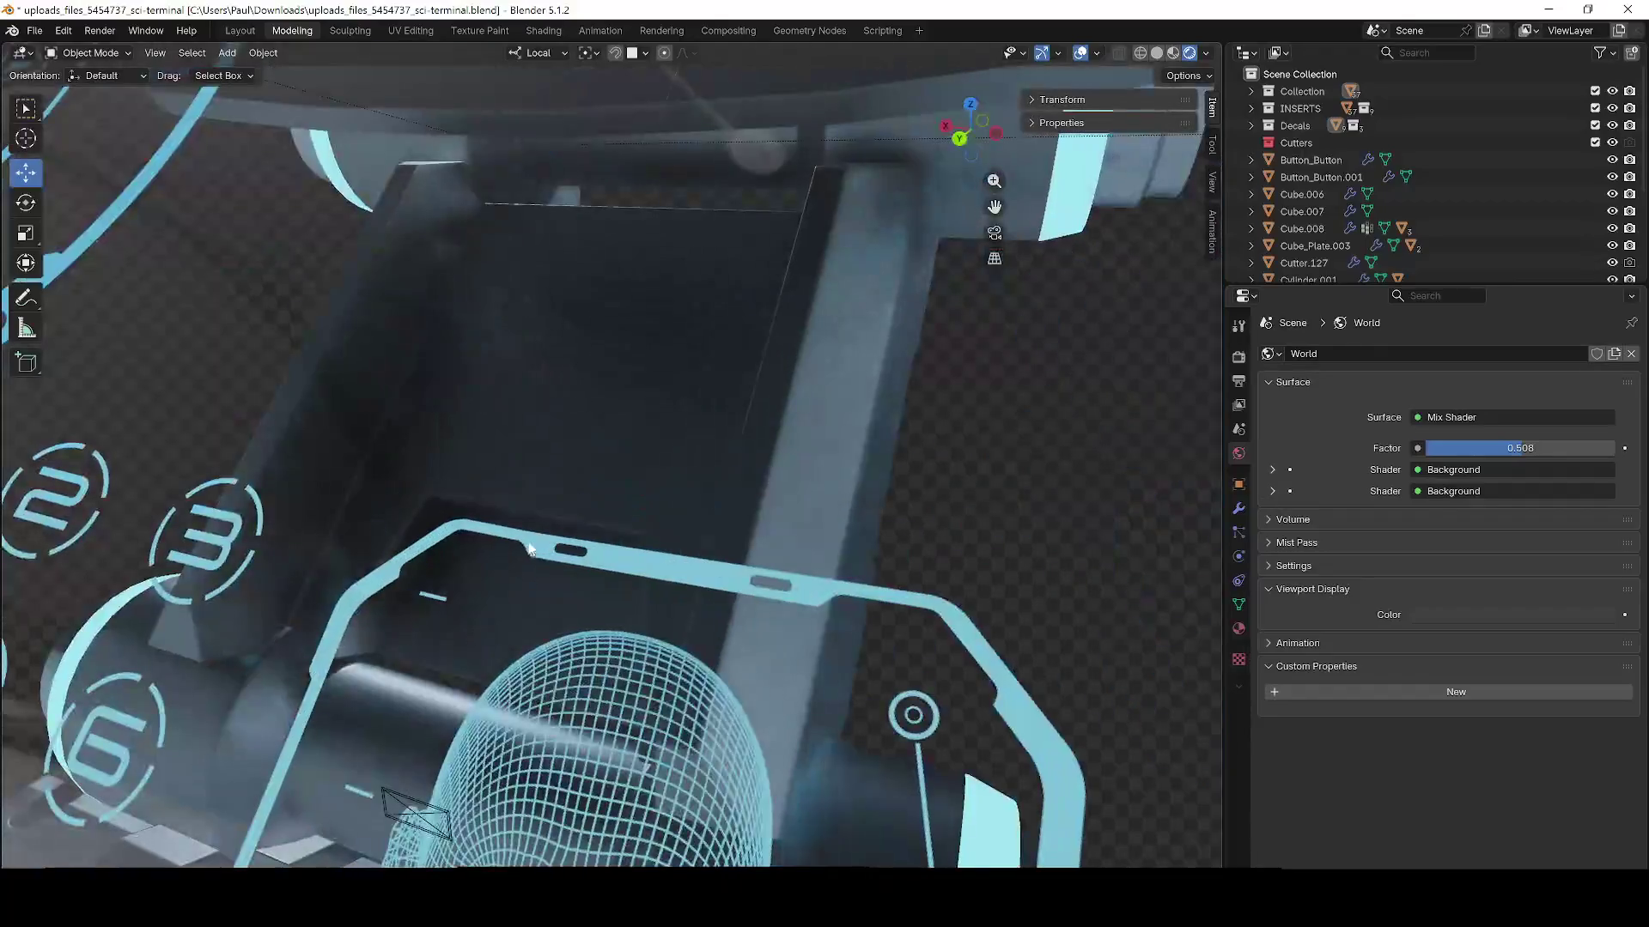
scroll(617, 513, "down", 6)
scroll(556, 499, "up", 6)
scroll(555, 498, "down", 6)
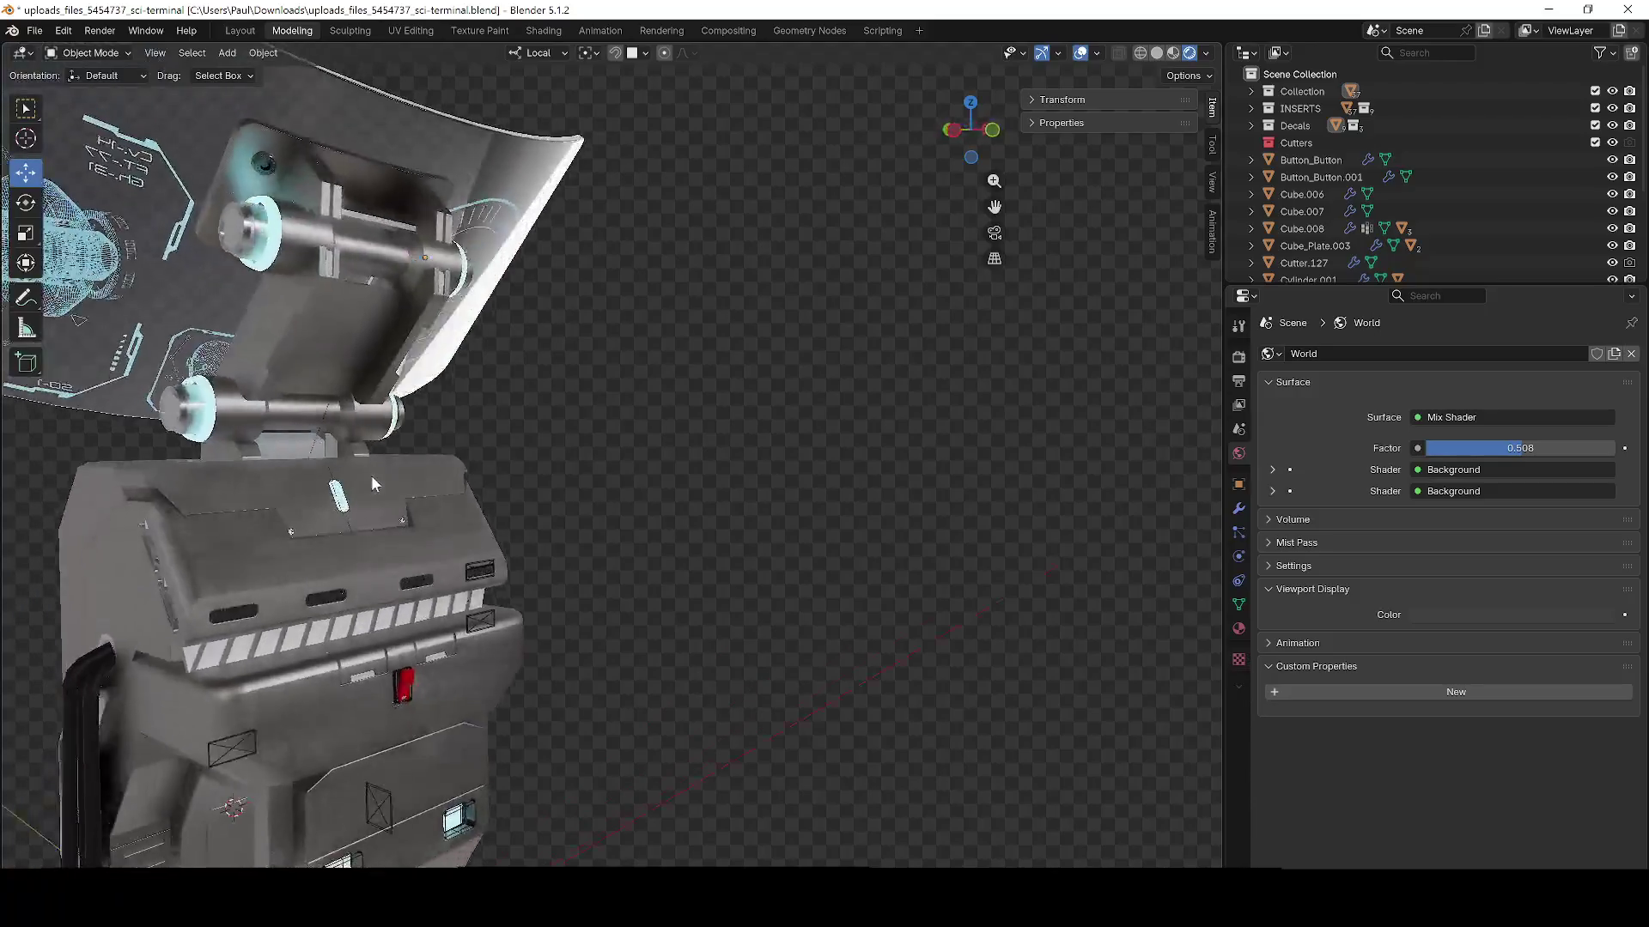
scroll(260, 560, "up", 3)
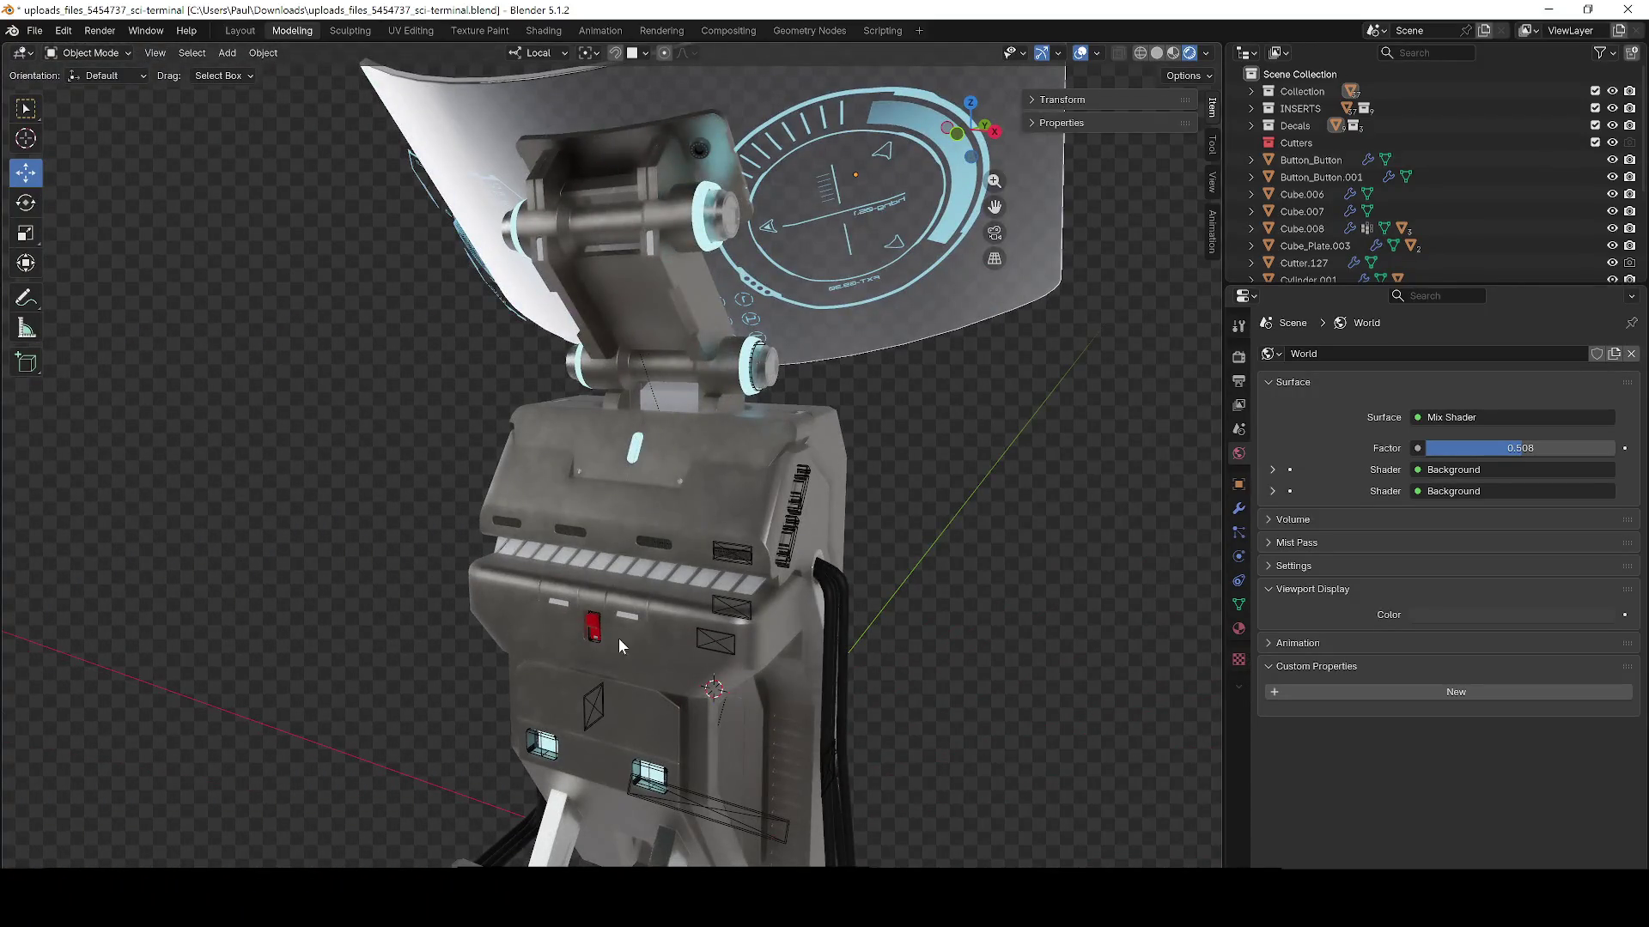
scroll(831, 554, "up", 5)
scroll(824, 543, "down", 2)
scroll(783, 563, "up", 3)
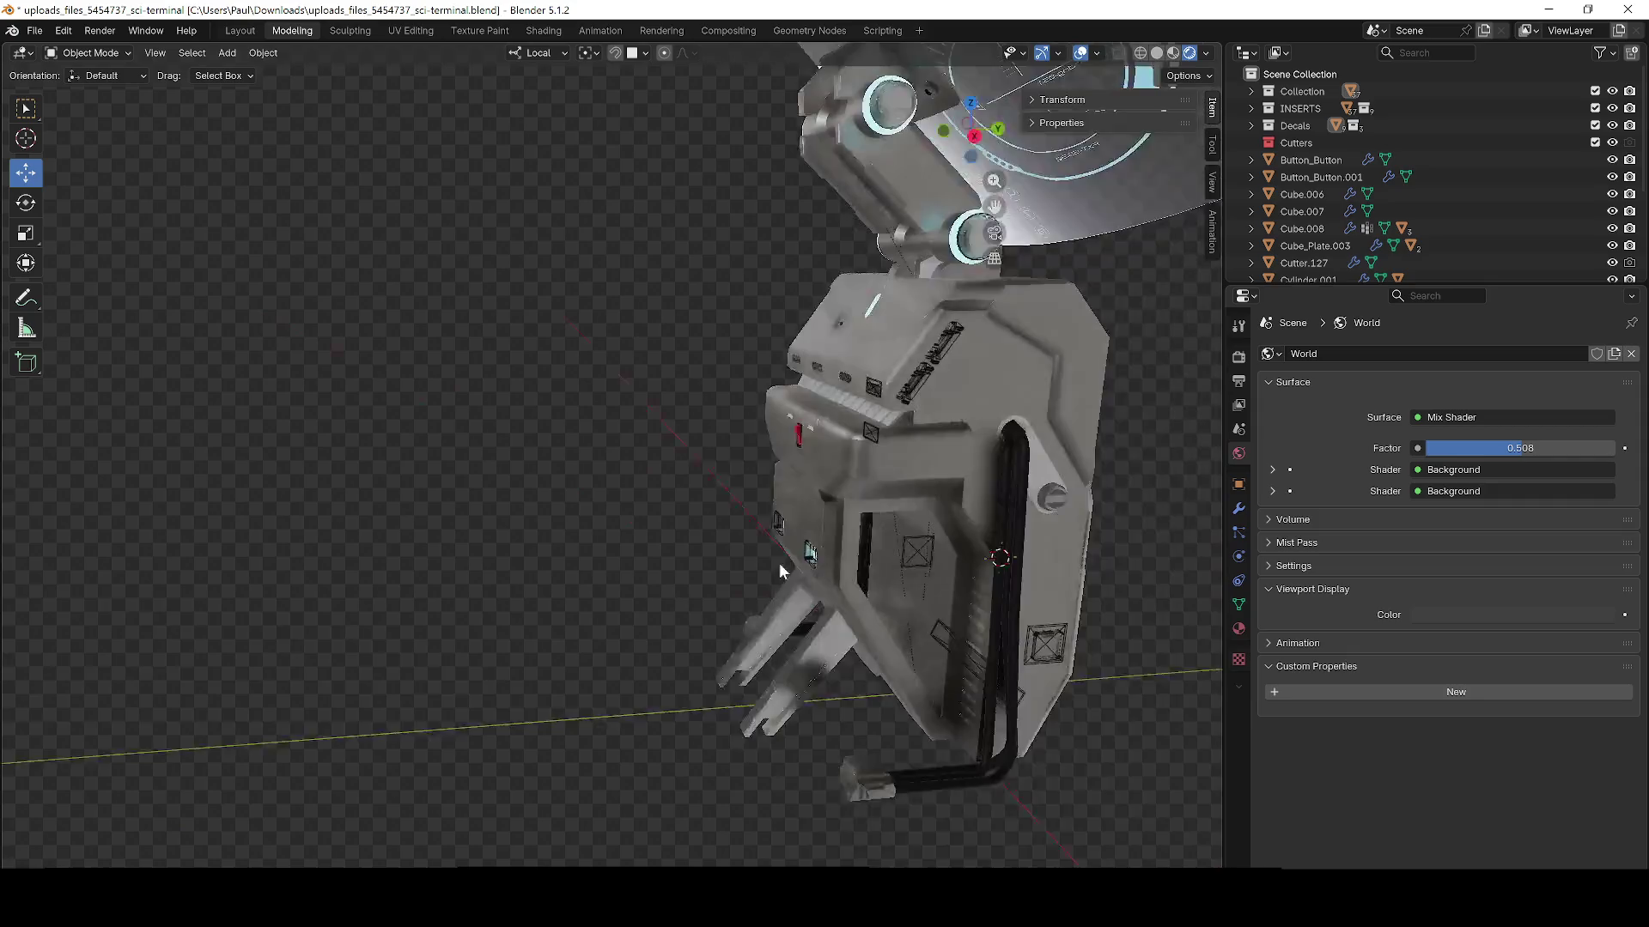
scroll(661, 573, "down", 10)
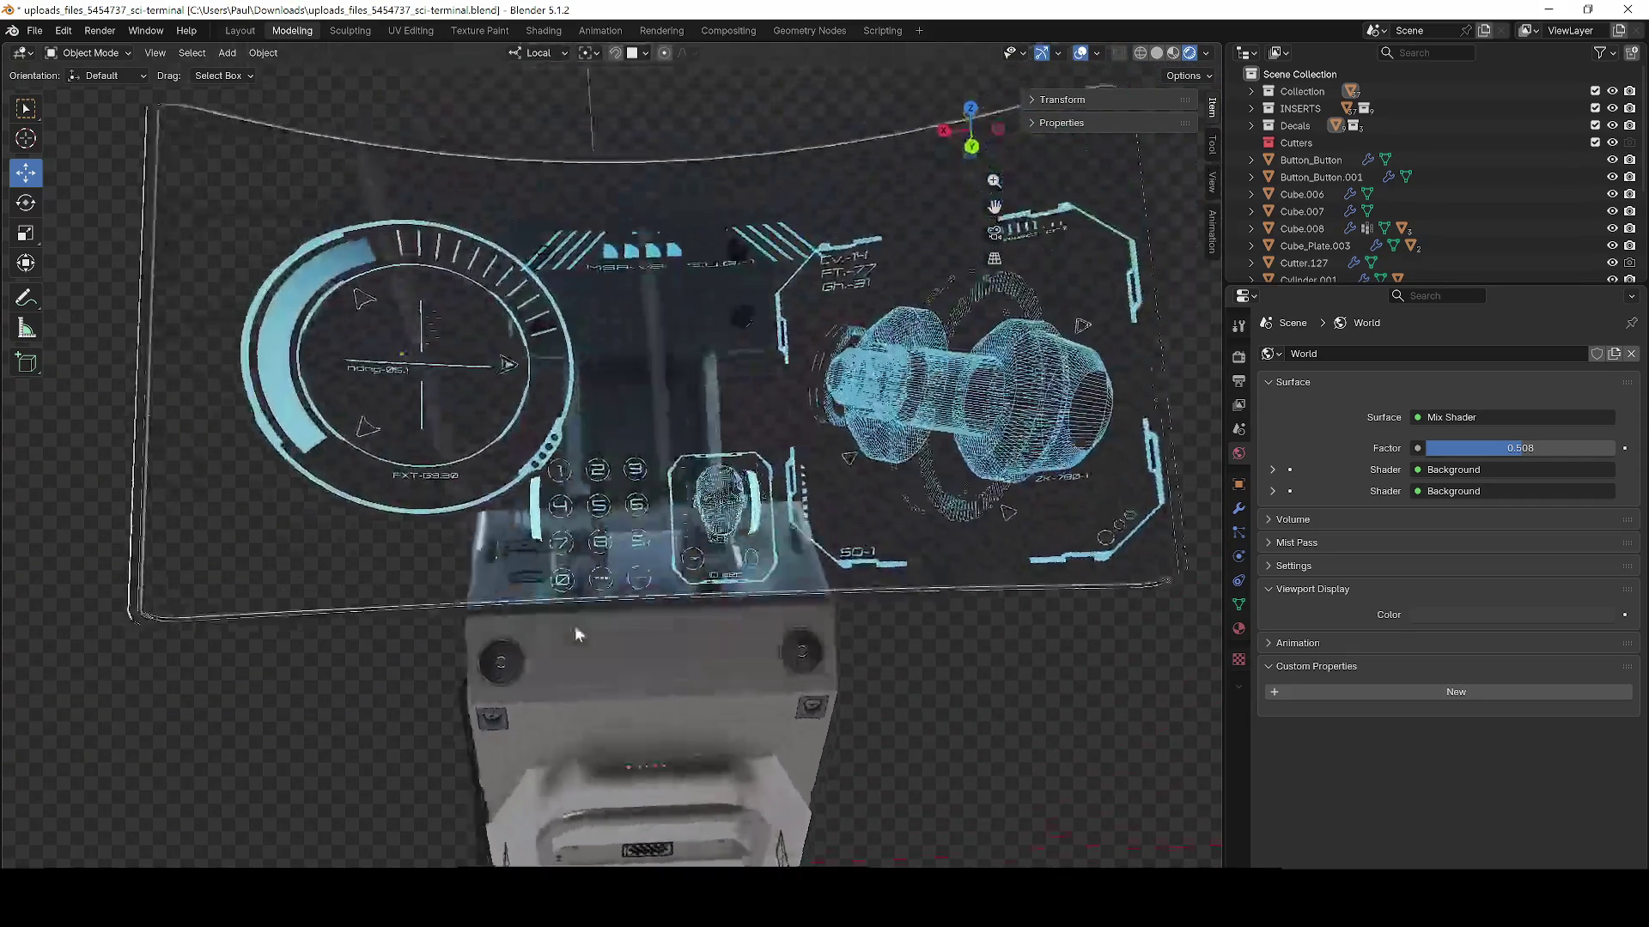
scroll(580, 613, "down", 3)
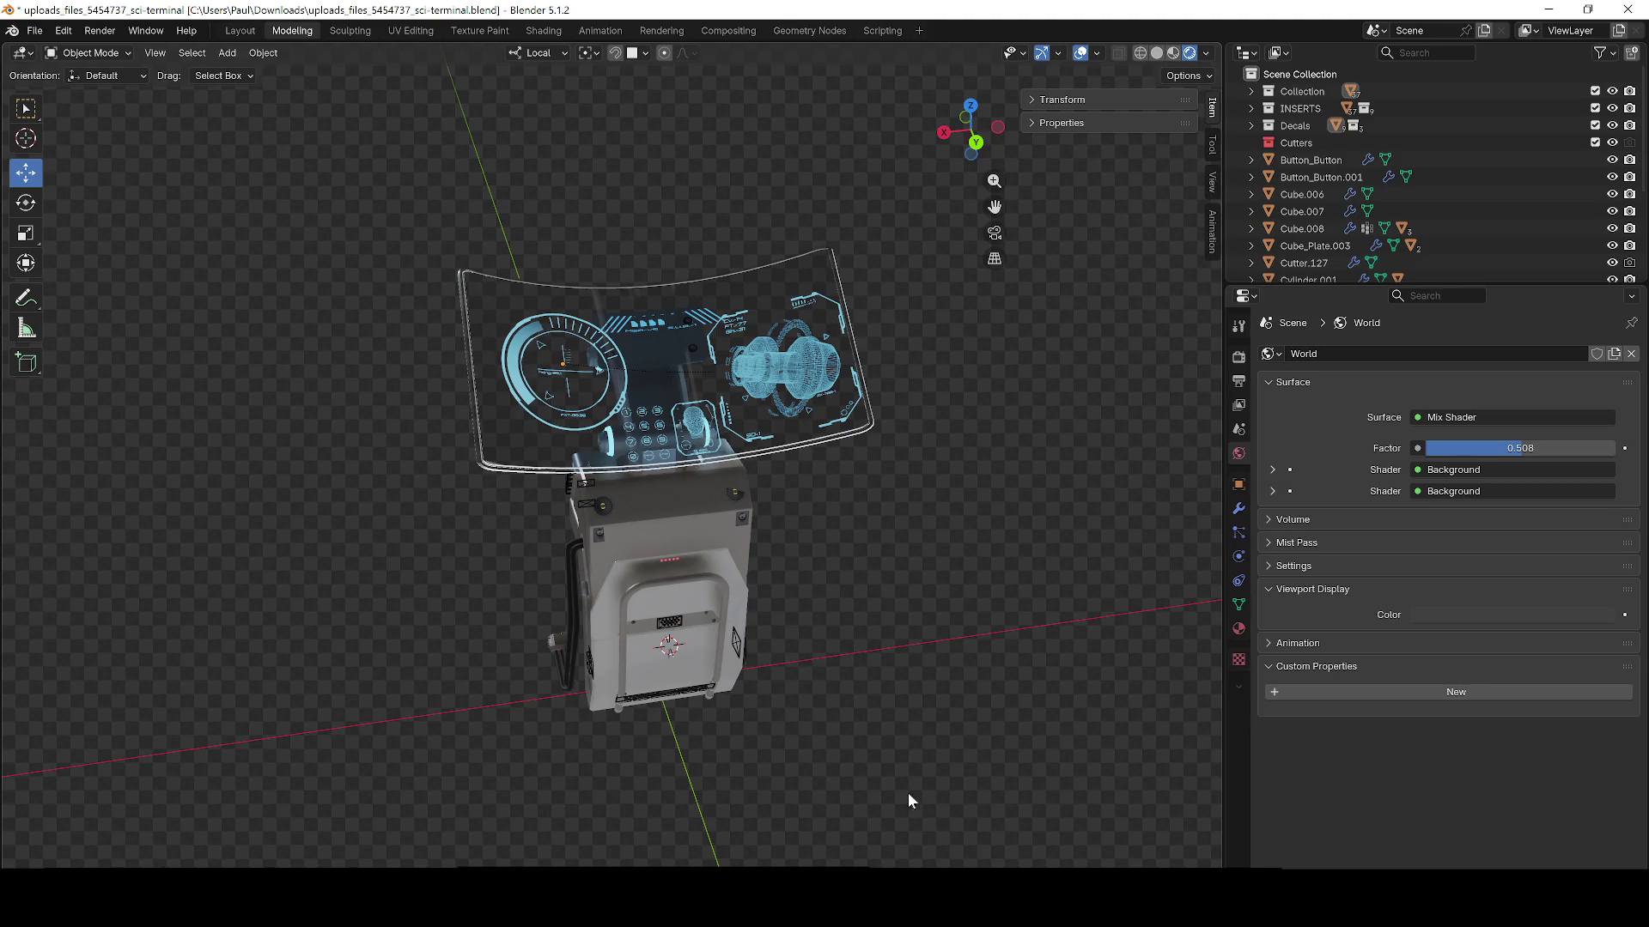
key("alt+Tab")
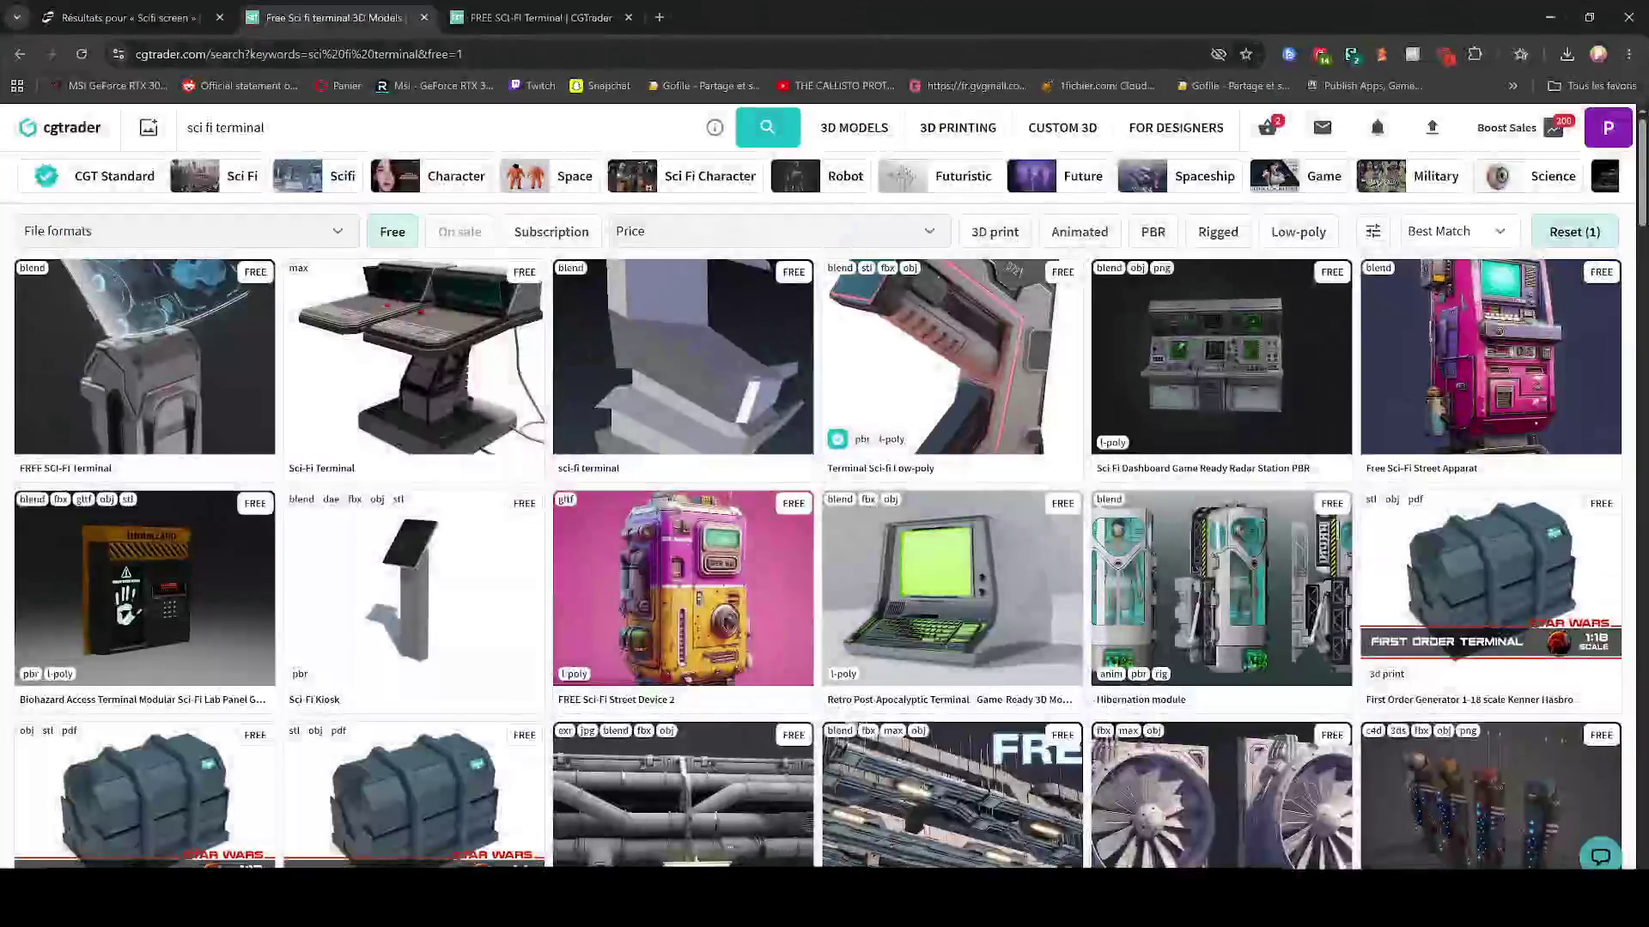
Step: Compare the FREE SCI-FI Terminal download page and product page, browsing the product images and details
left_click(541, 18)
left_click(744, 13)
left_click(541, 17)
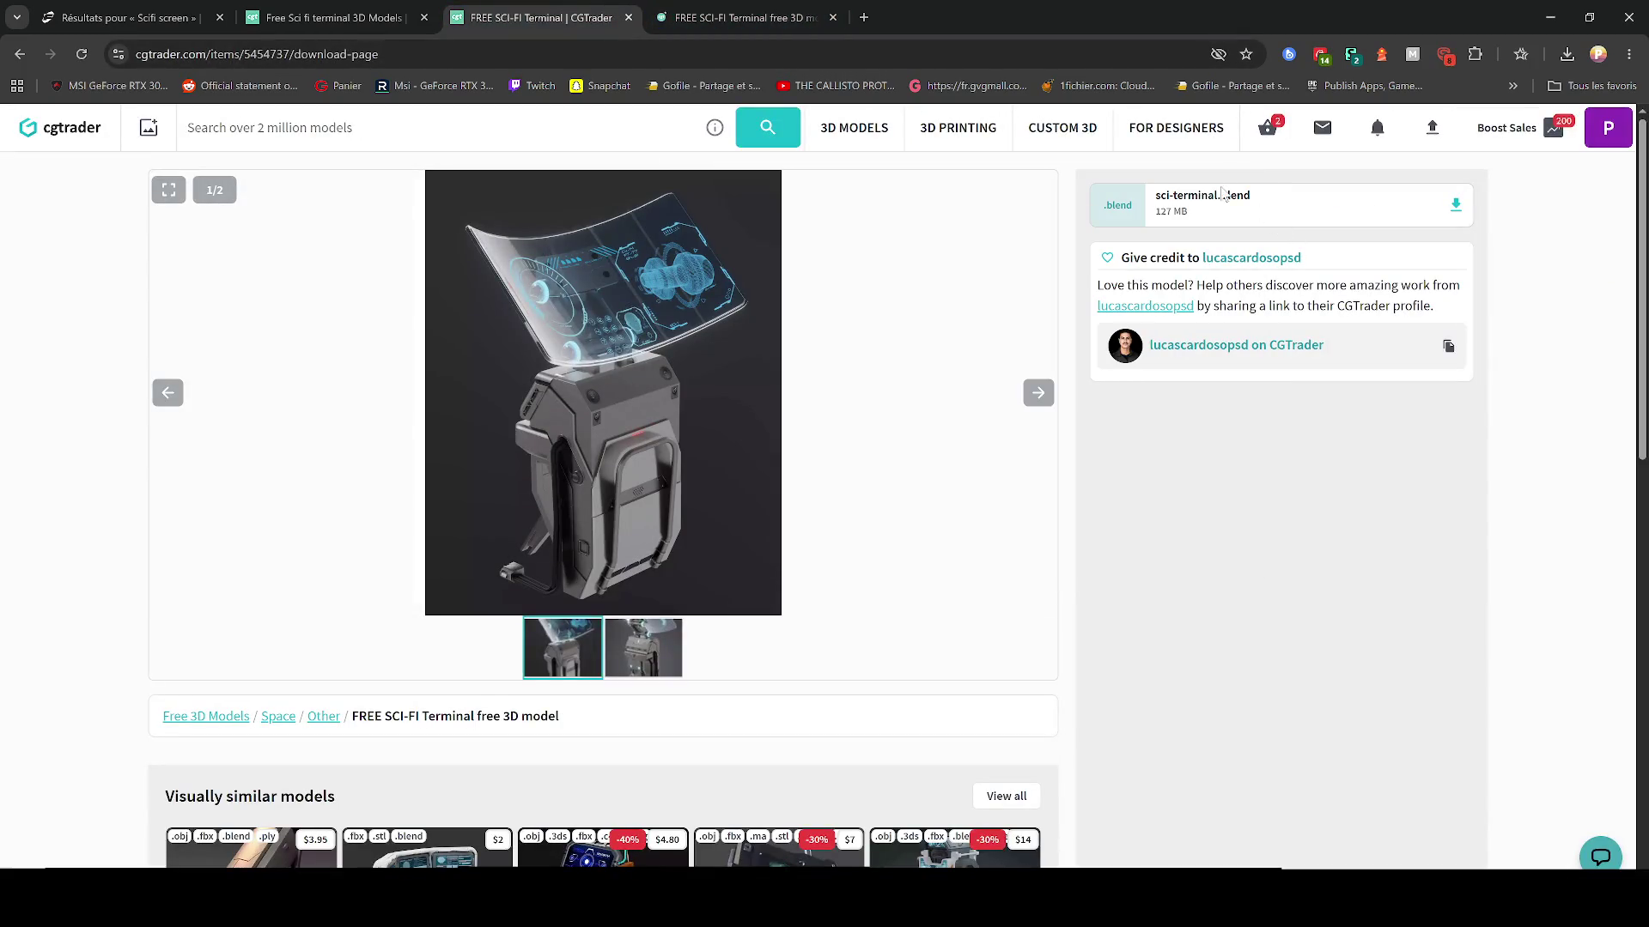
left_click(744, 17)
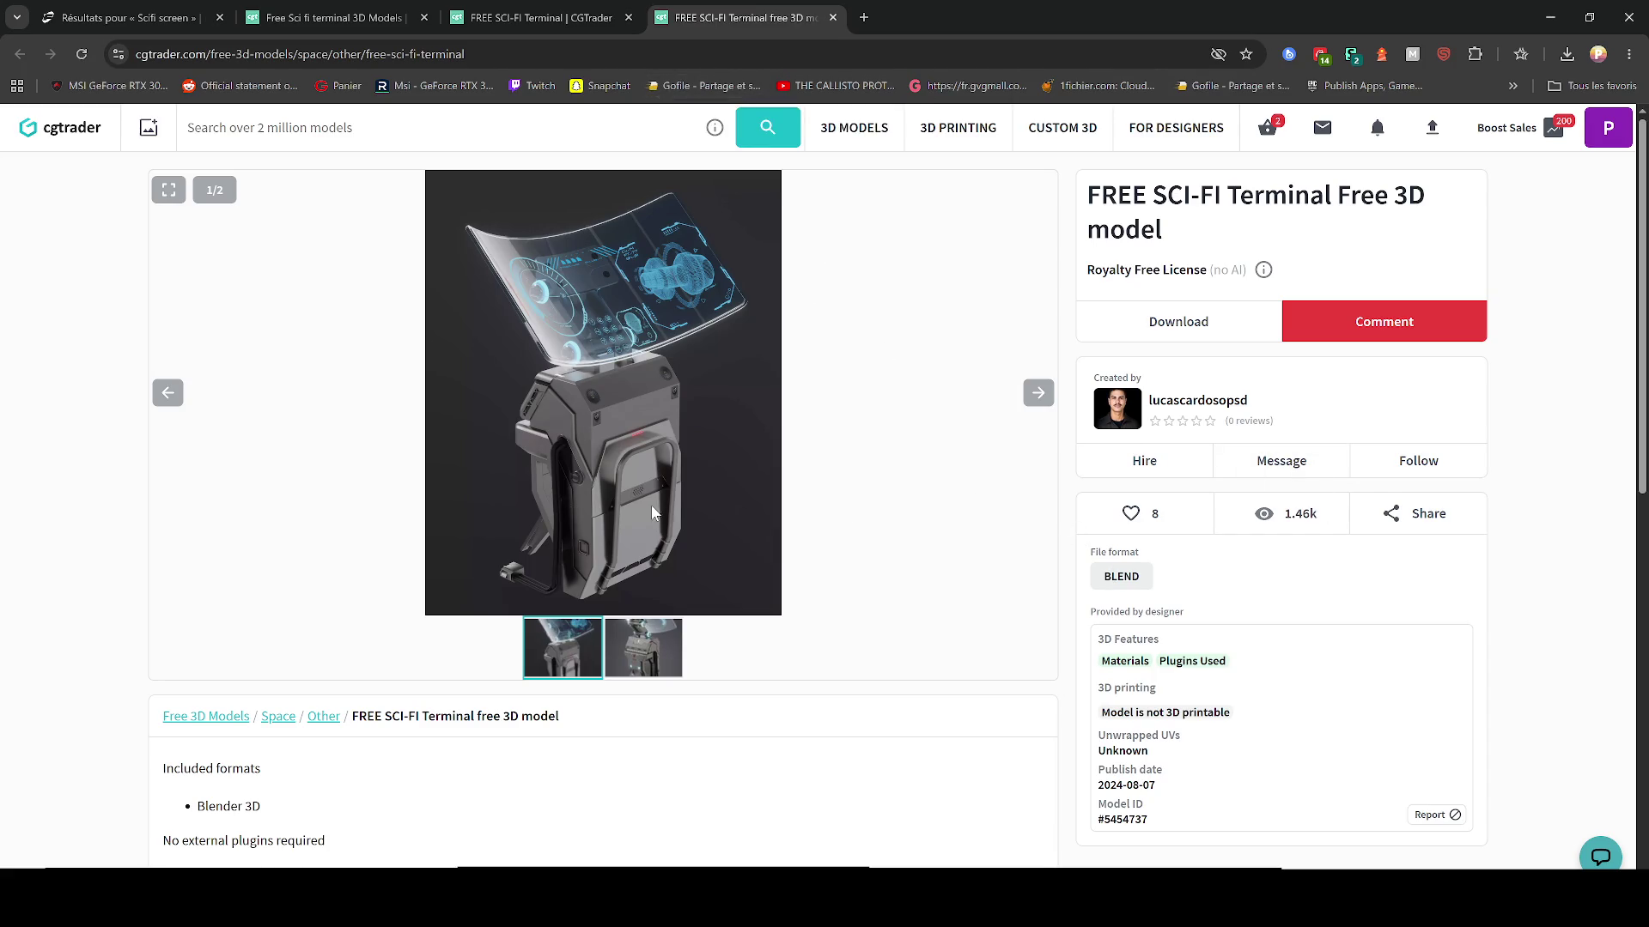
scroll(636, 487, "down", 3)
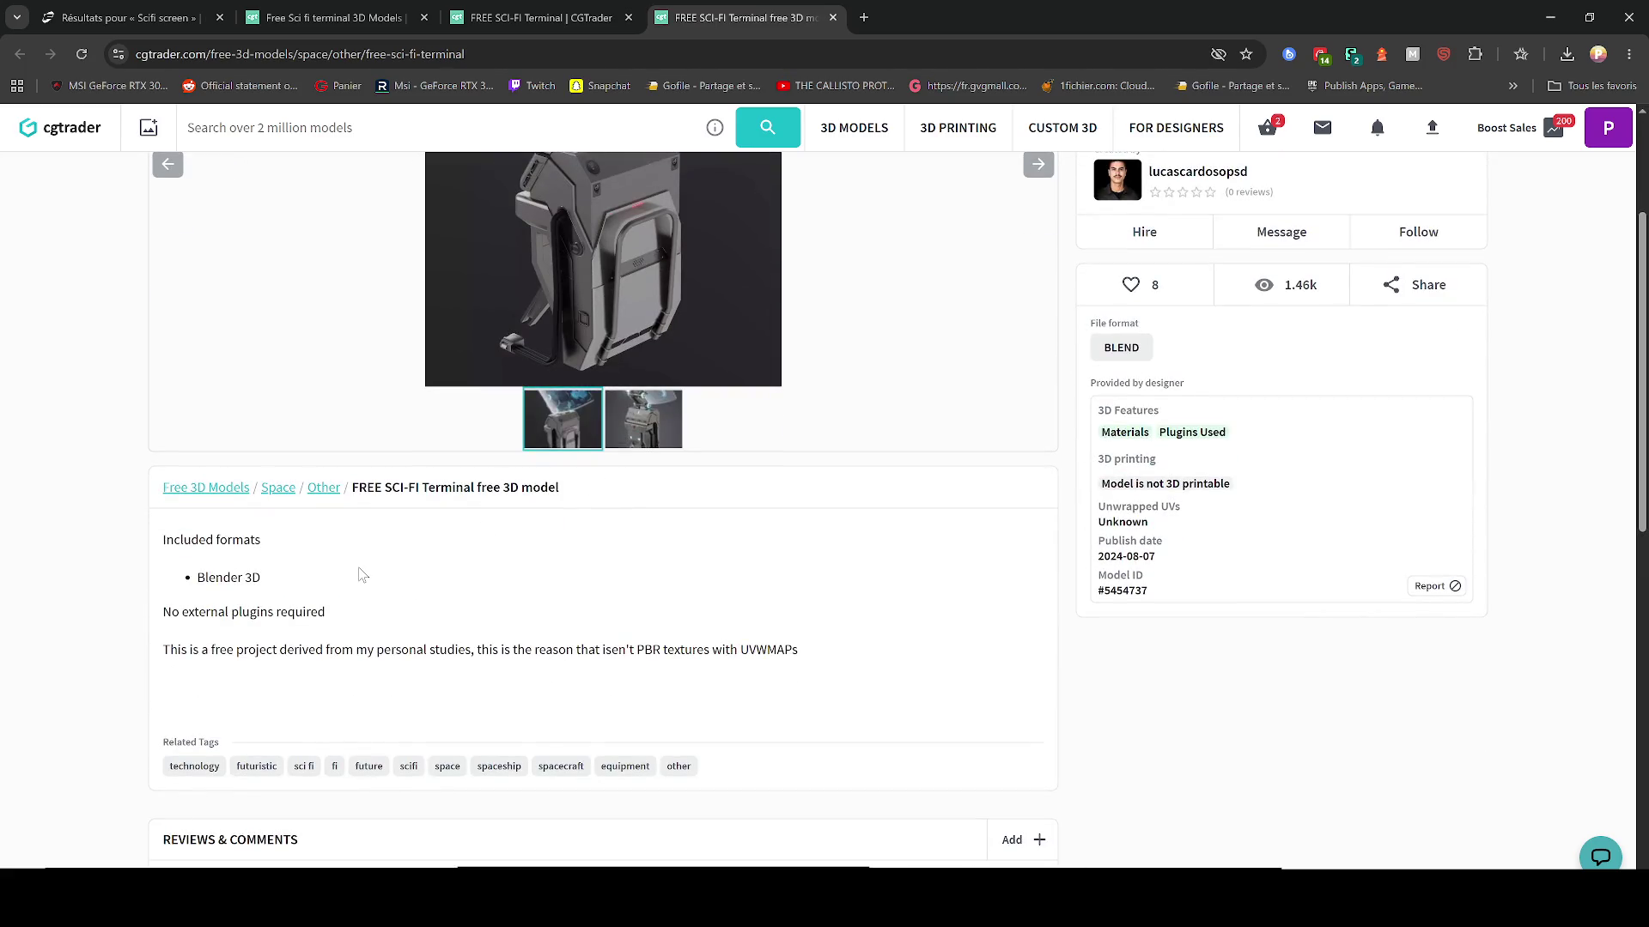
scroll(362, 575, "up", 3)
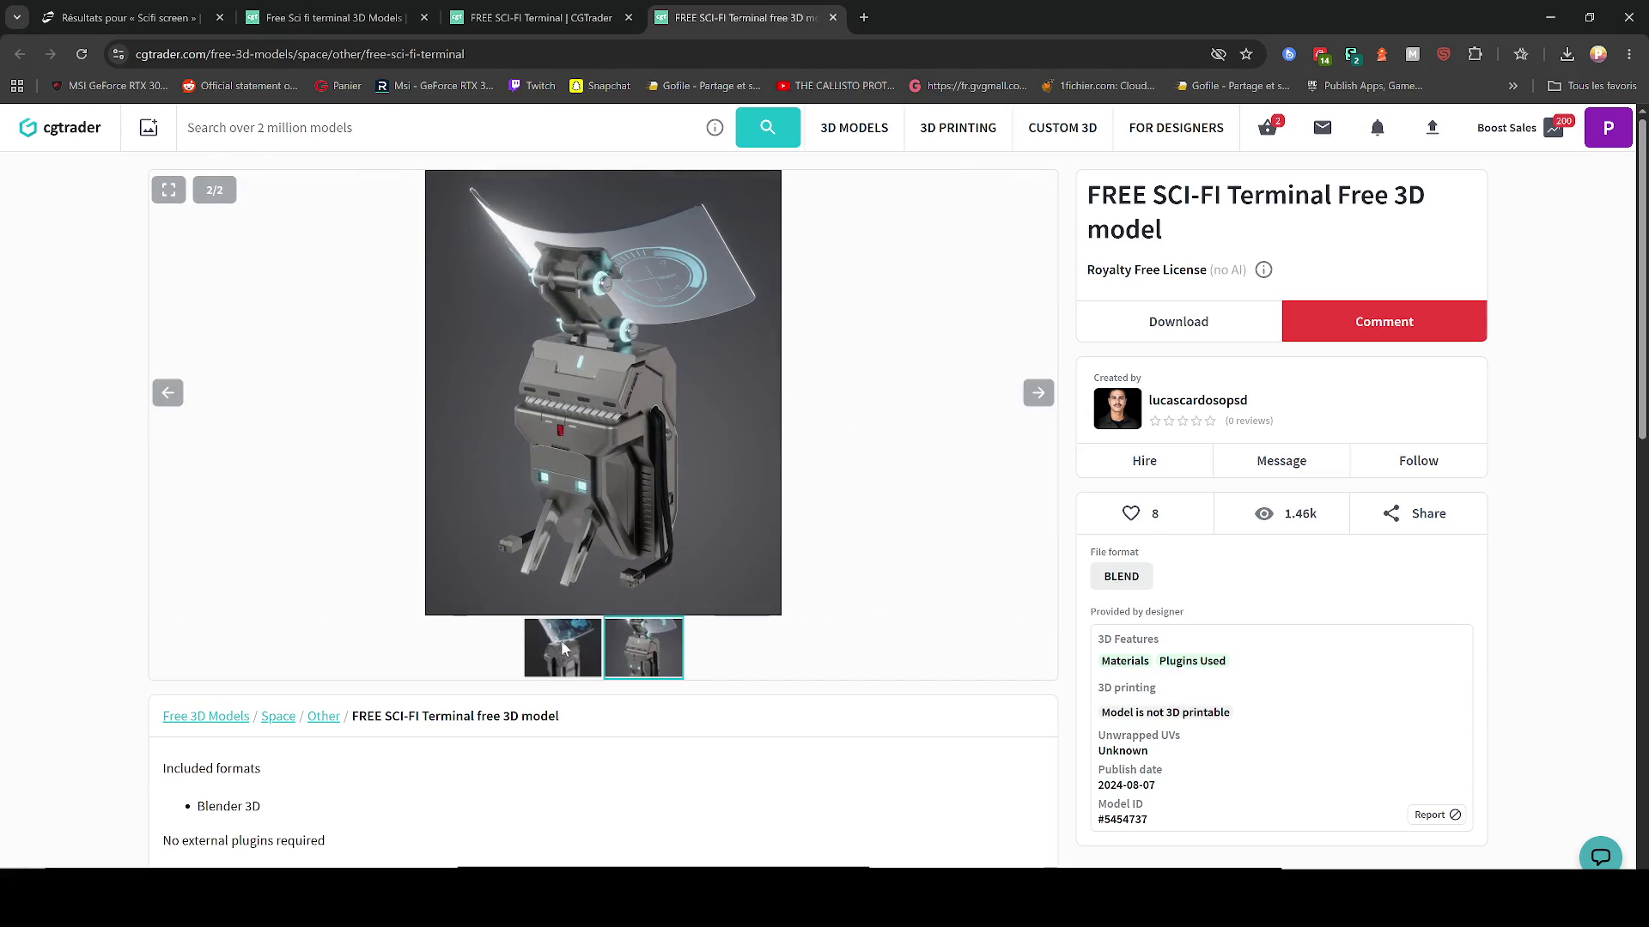
Step: Review the terminal download page again, then close that tab
left_click(601, 12)
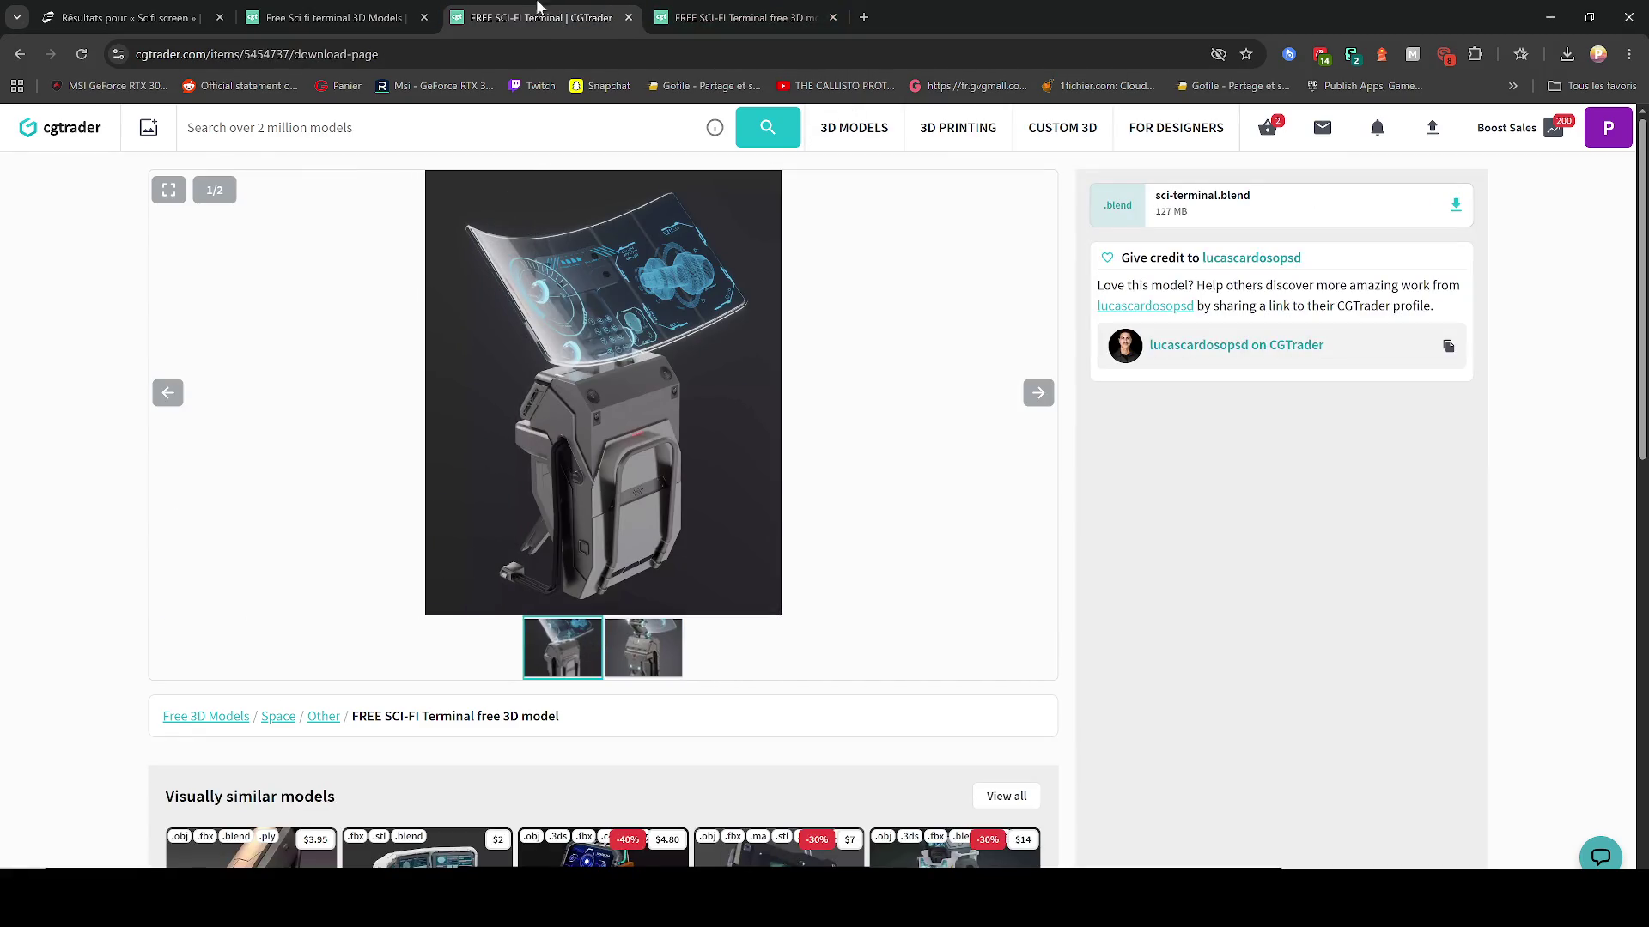
scroll(946, 512, "down", 5)
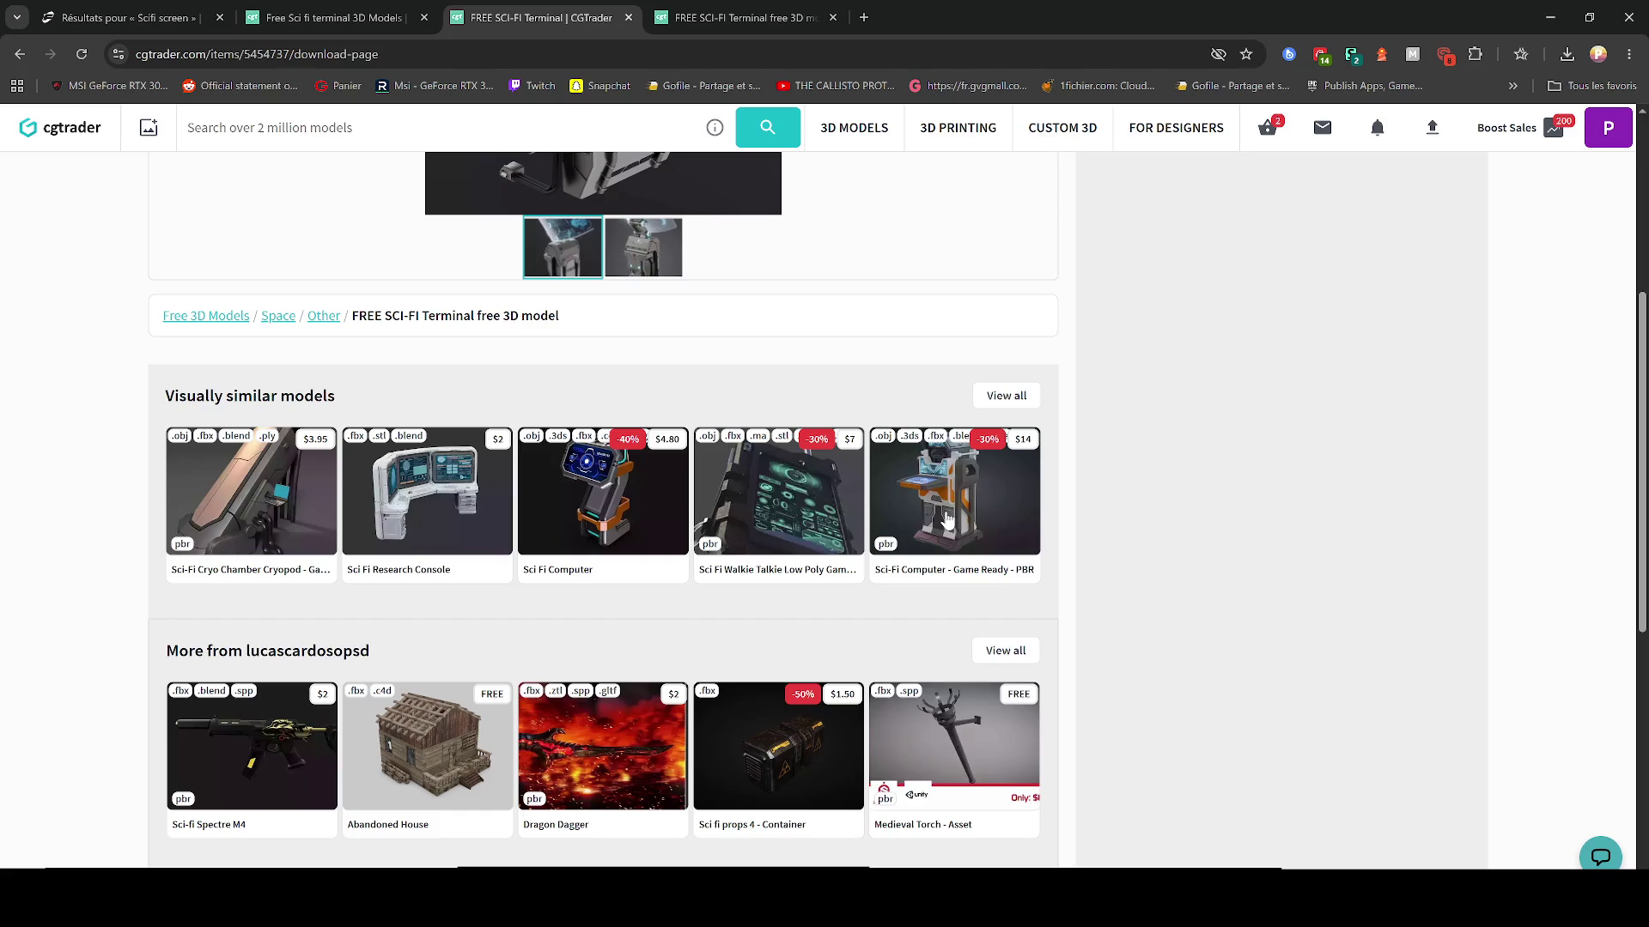
left_click(629, 17)
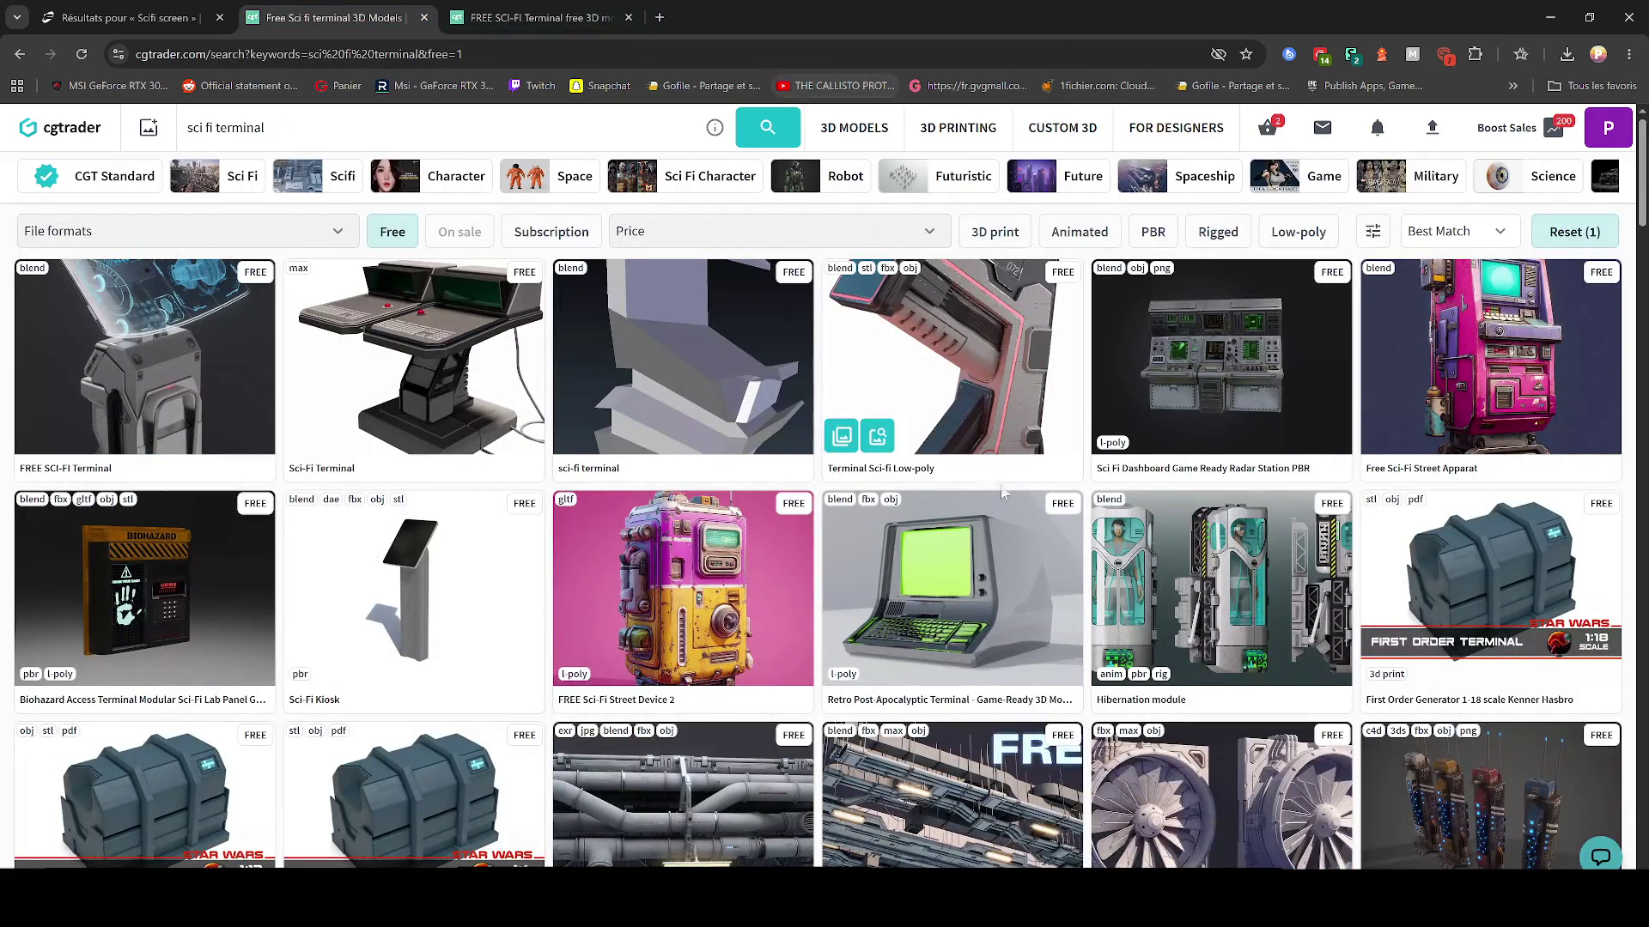
Step: Scroll the free sci fi terminal results and open Cyber Girl Fully Rigged in a new tab
mouse_move(904, 153)
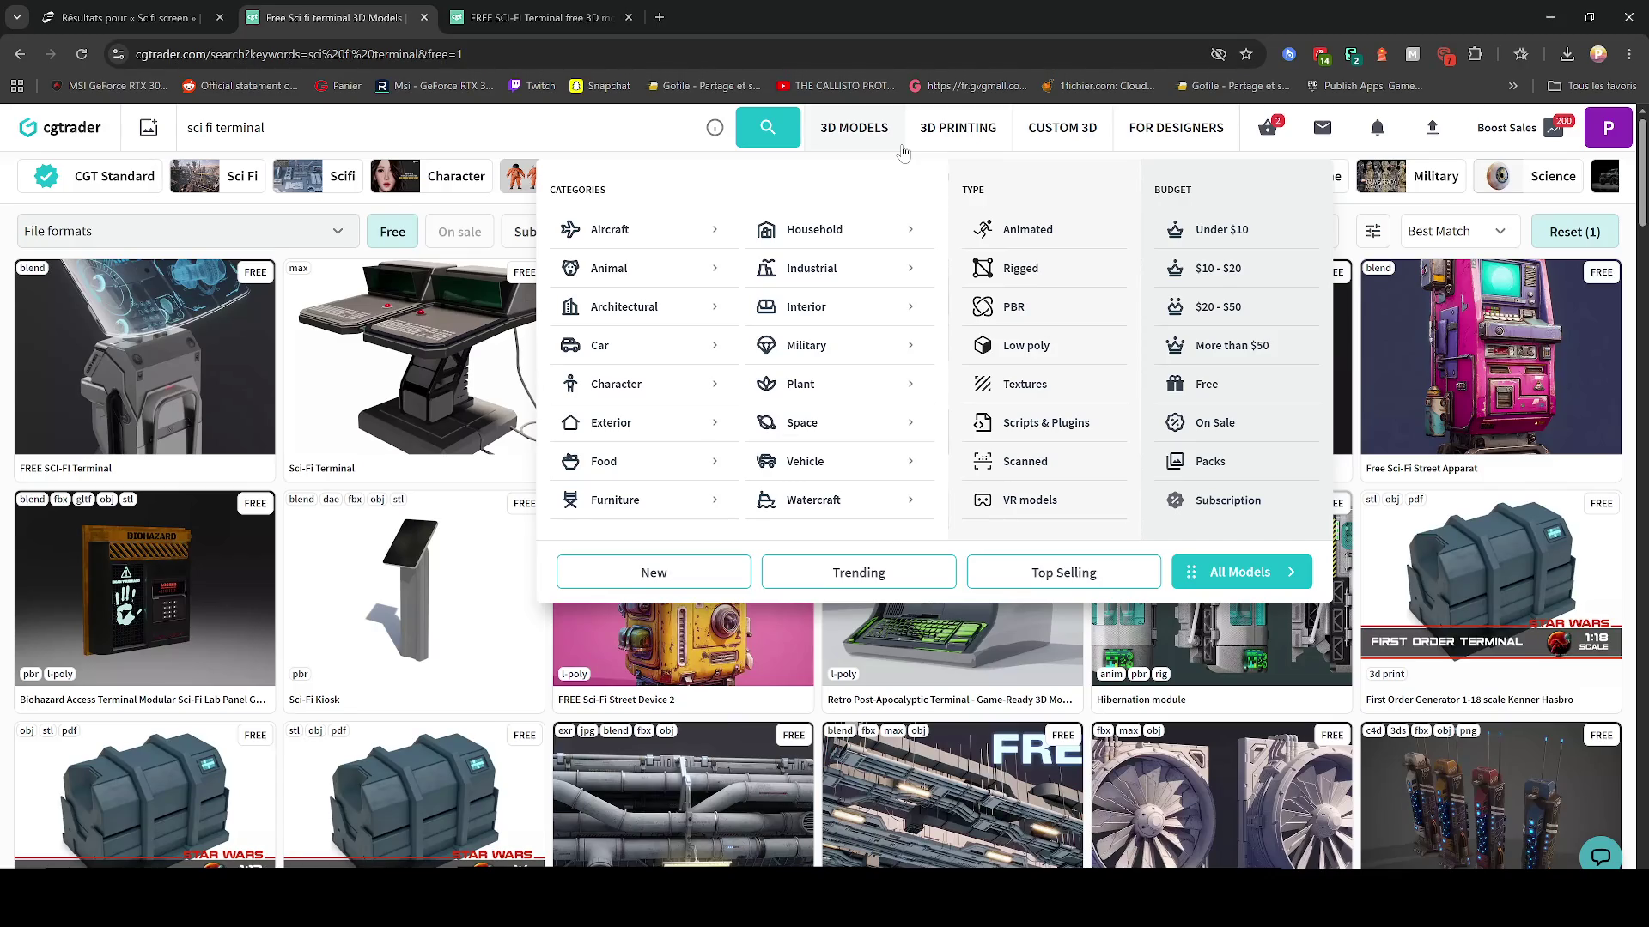
scroll(687, 345, "down", 8)
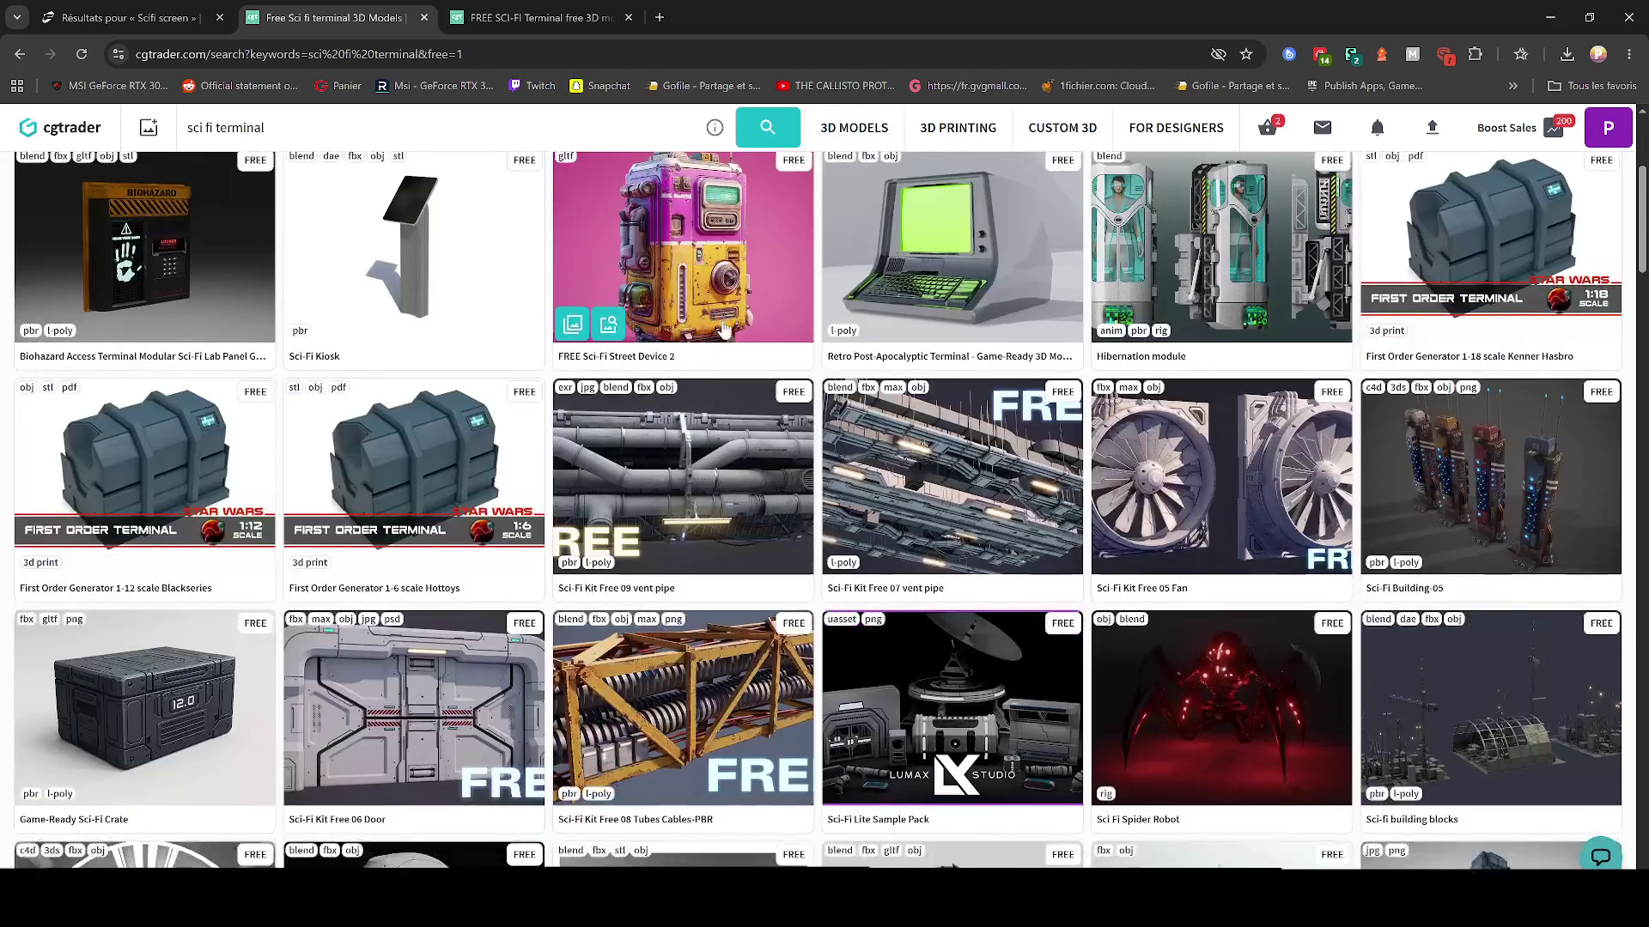
scroll(686, 345, "down", 15)
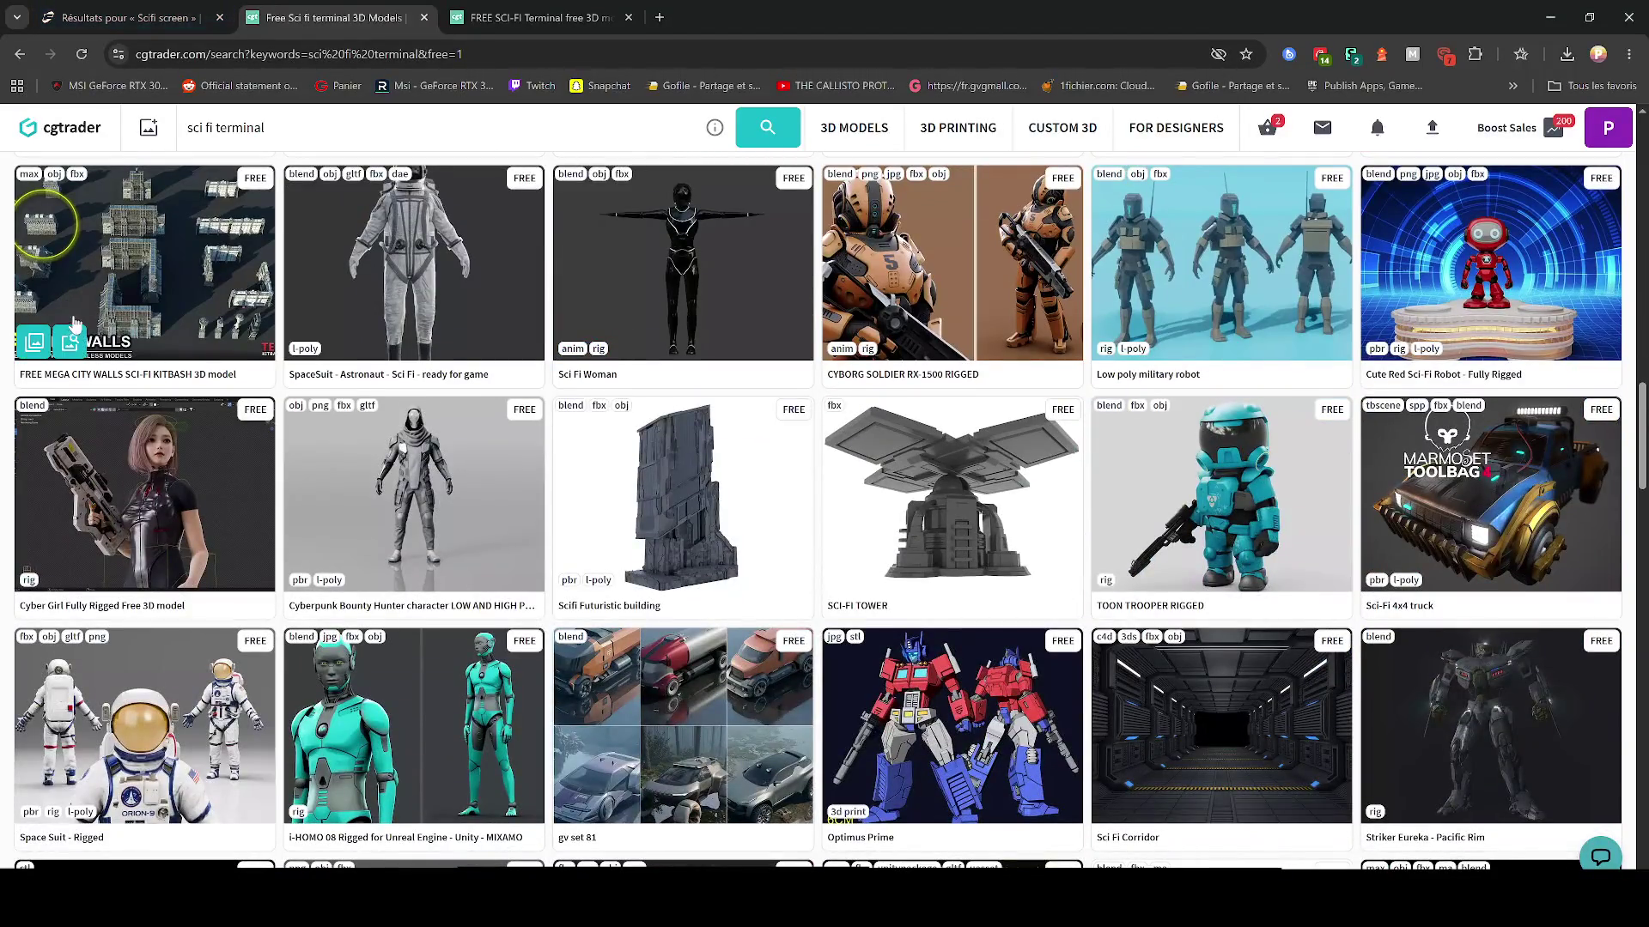
scroll(103, 326, "down", 4)
scroll(106, 305, "up", 3)
right_click(101, 343)
left_click(129, 359)
Step: Look over the Cyber Girl Fully Rigged model page, then return to the terminal results
scroll(694, 482, "down", 4)
scroll(694, 482, "down", 8)
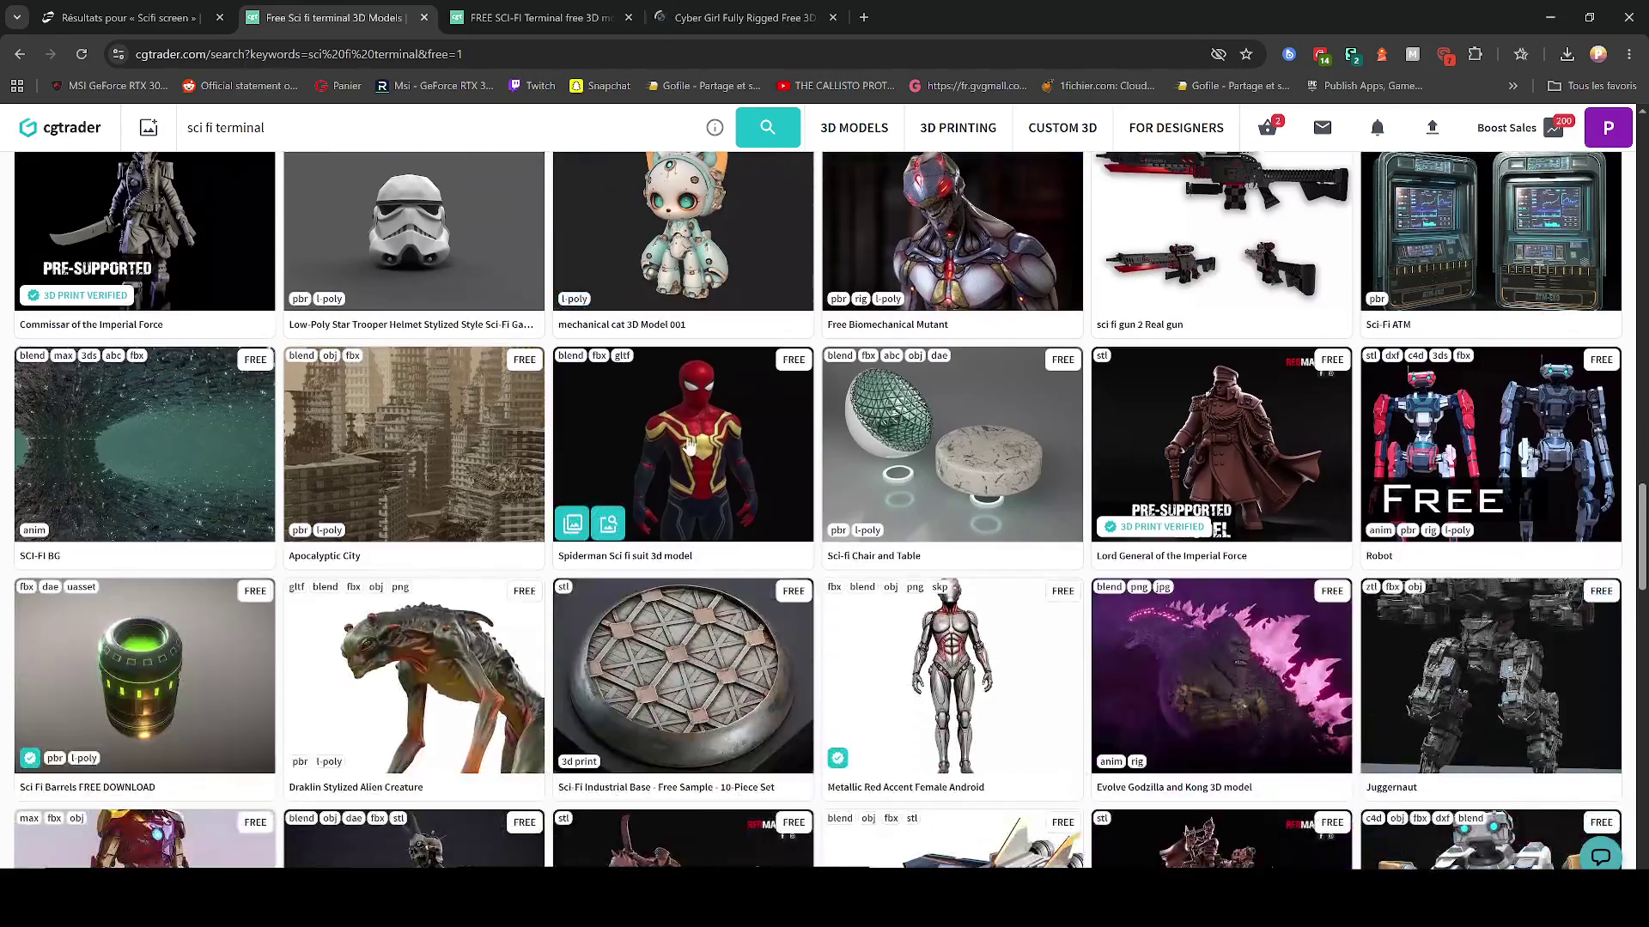
scroll(827, 430, "down", 5)
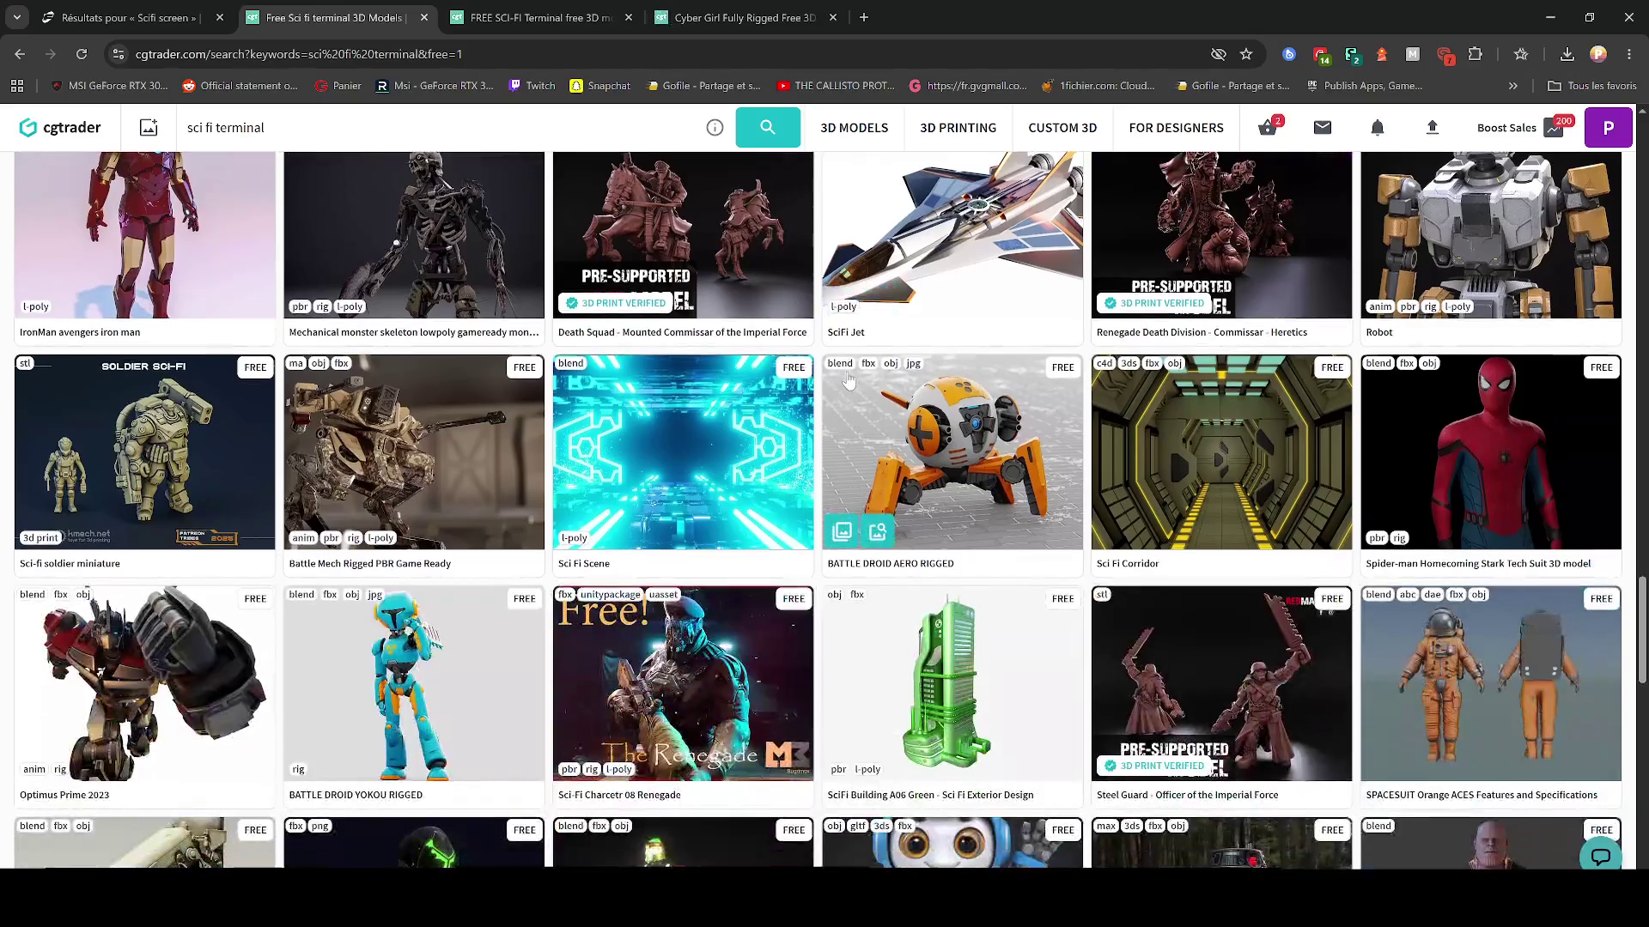
scroll(827, 429, "up", 3)
scroll(875, 644, "down", 4)
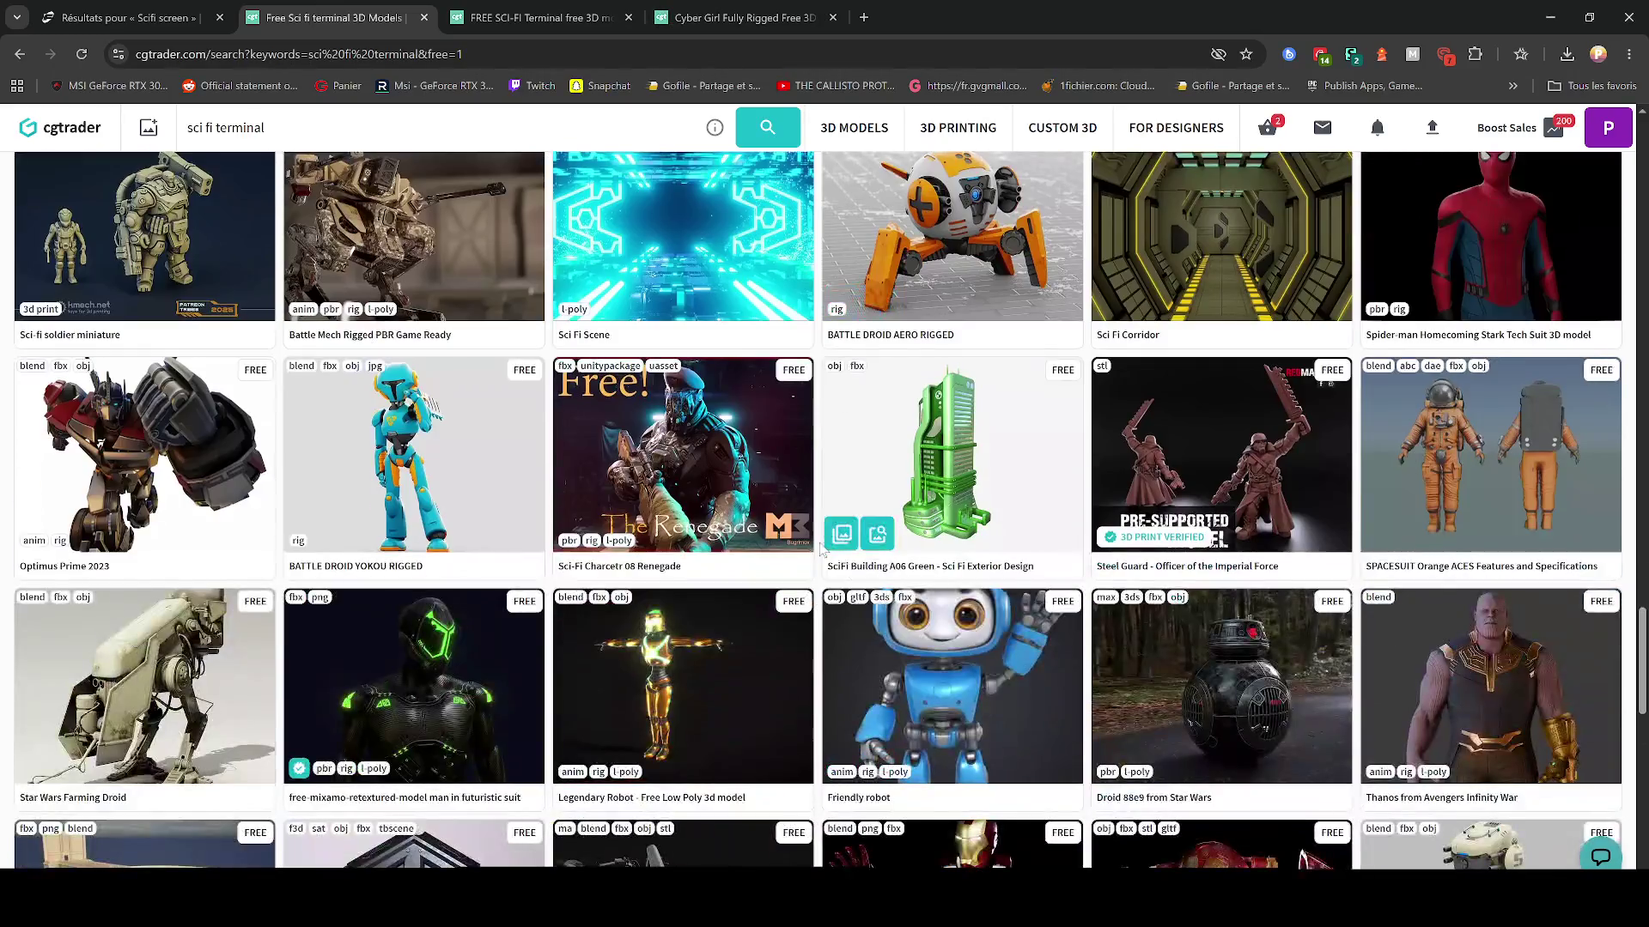
left_click(744, 15)
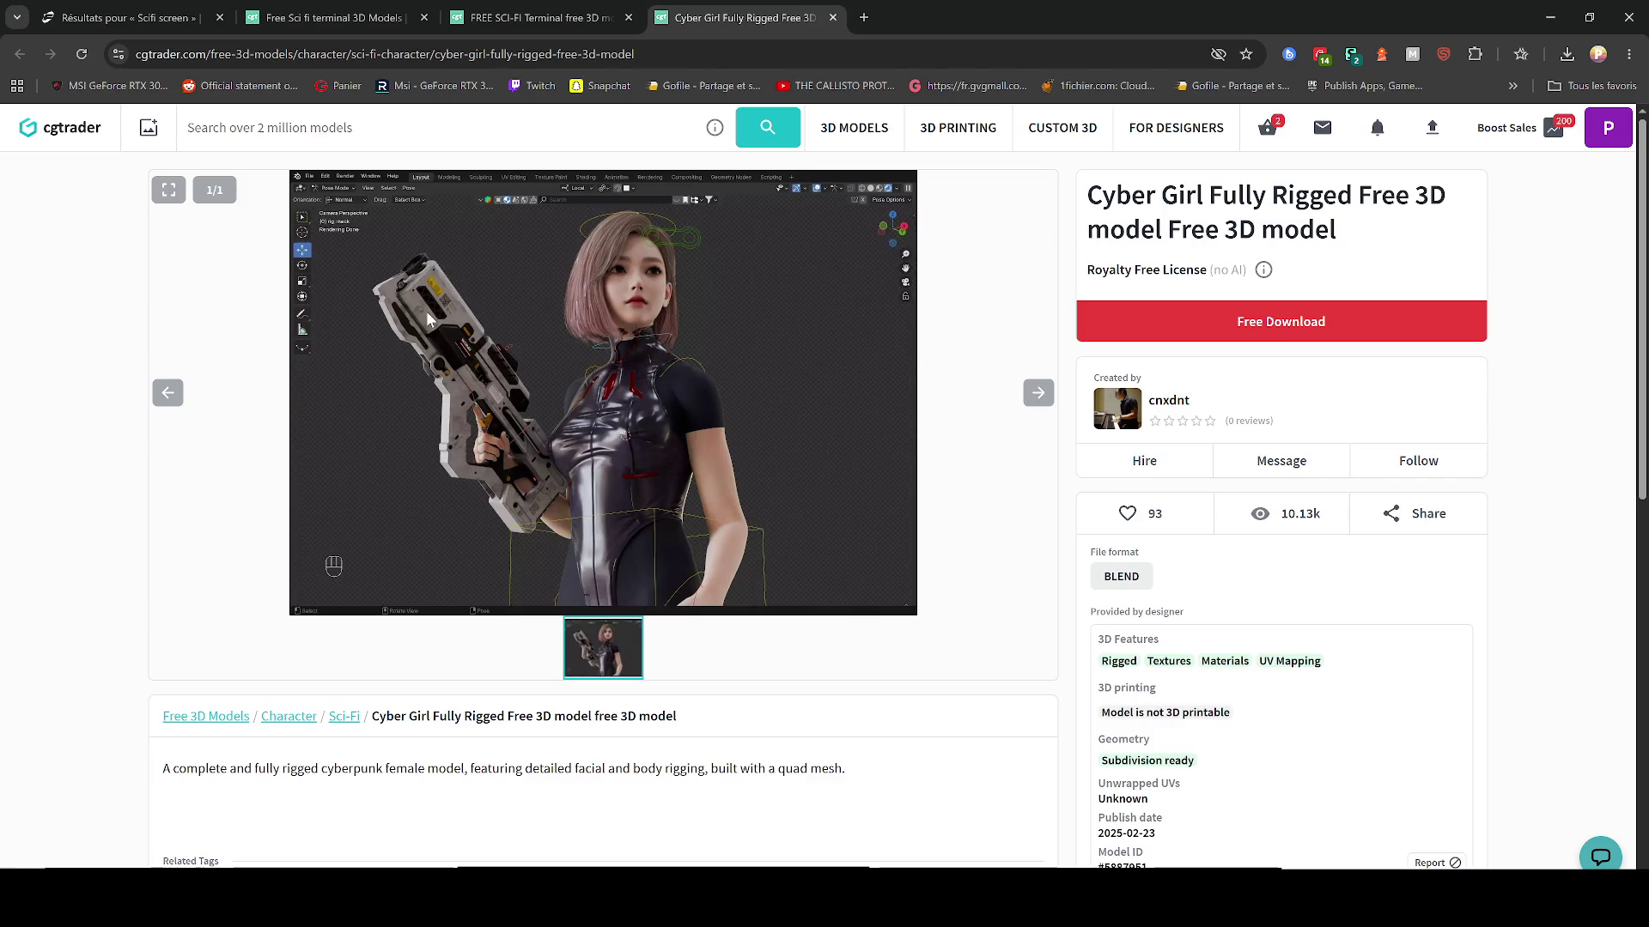
scroll(450, 446, "down", 3)
left_click(335, 17)
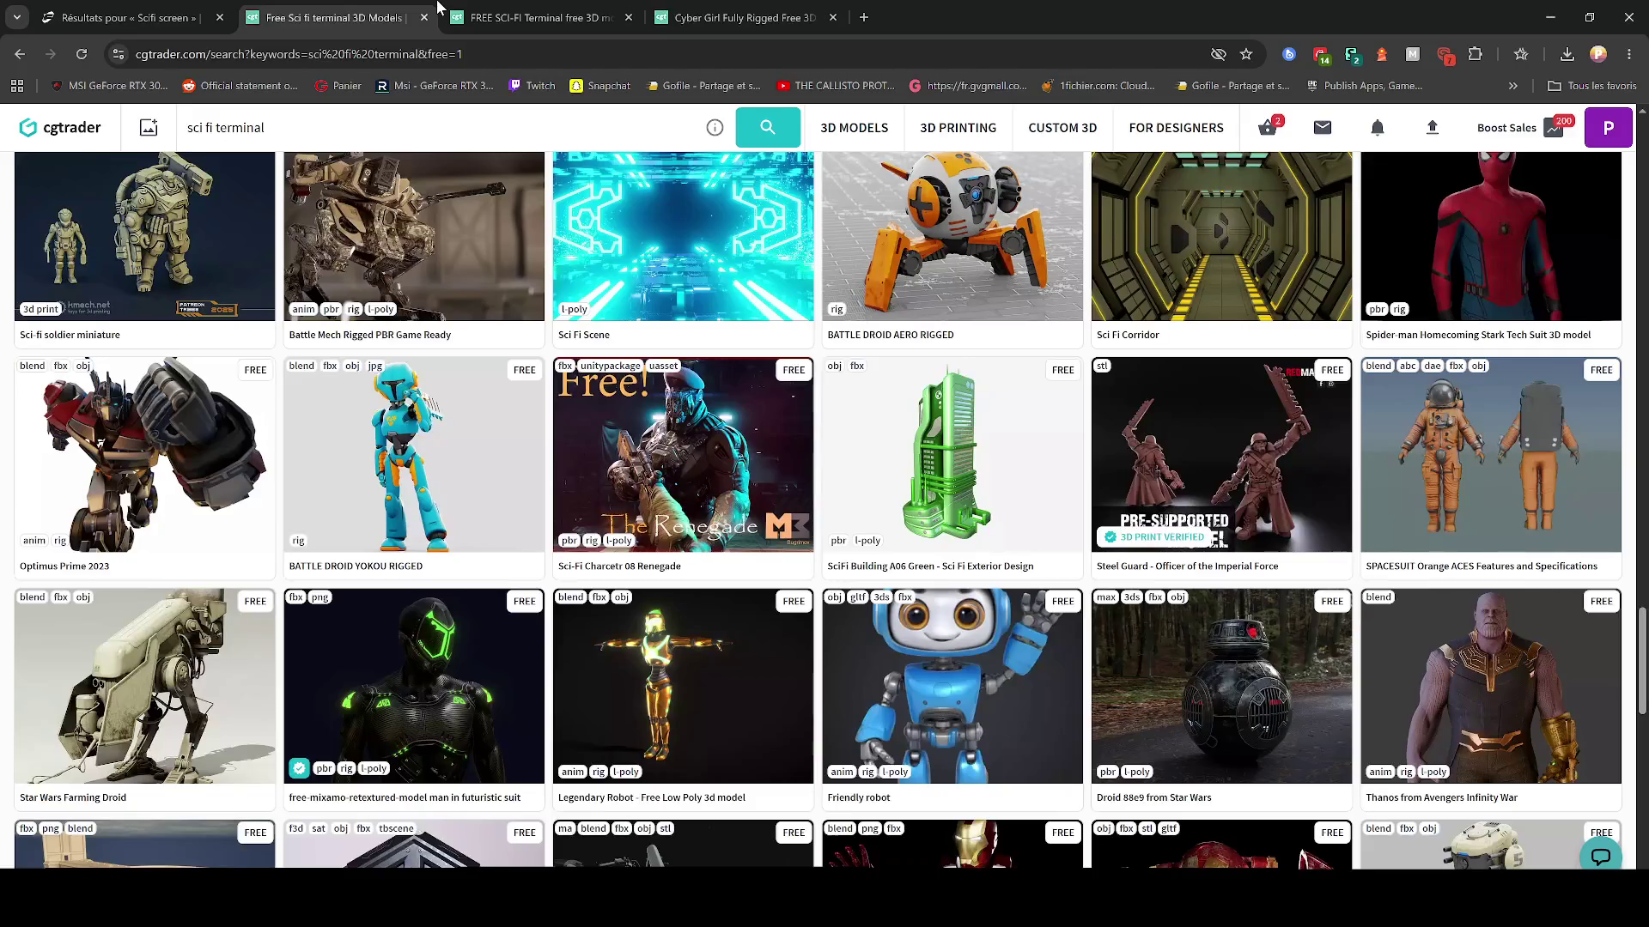
Step: Go to page 2 of the free results, then switch to the Fab 'Scifi screen' search
scroll(509, 462, "down", 3)
scroll(515, 455, "down", 3)
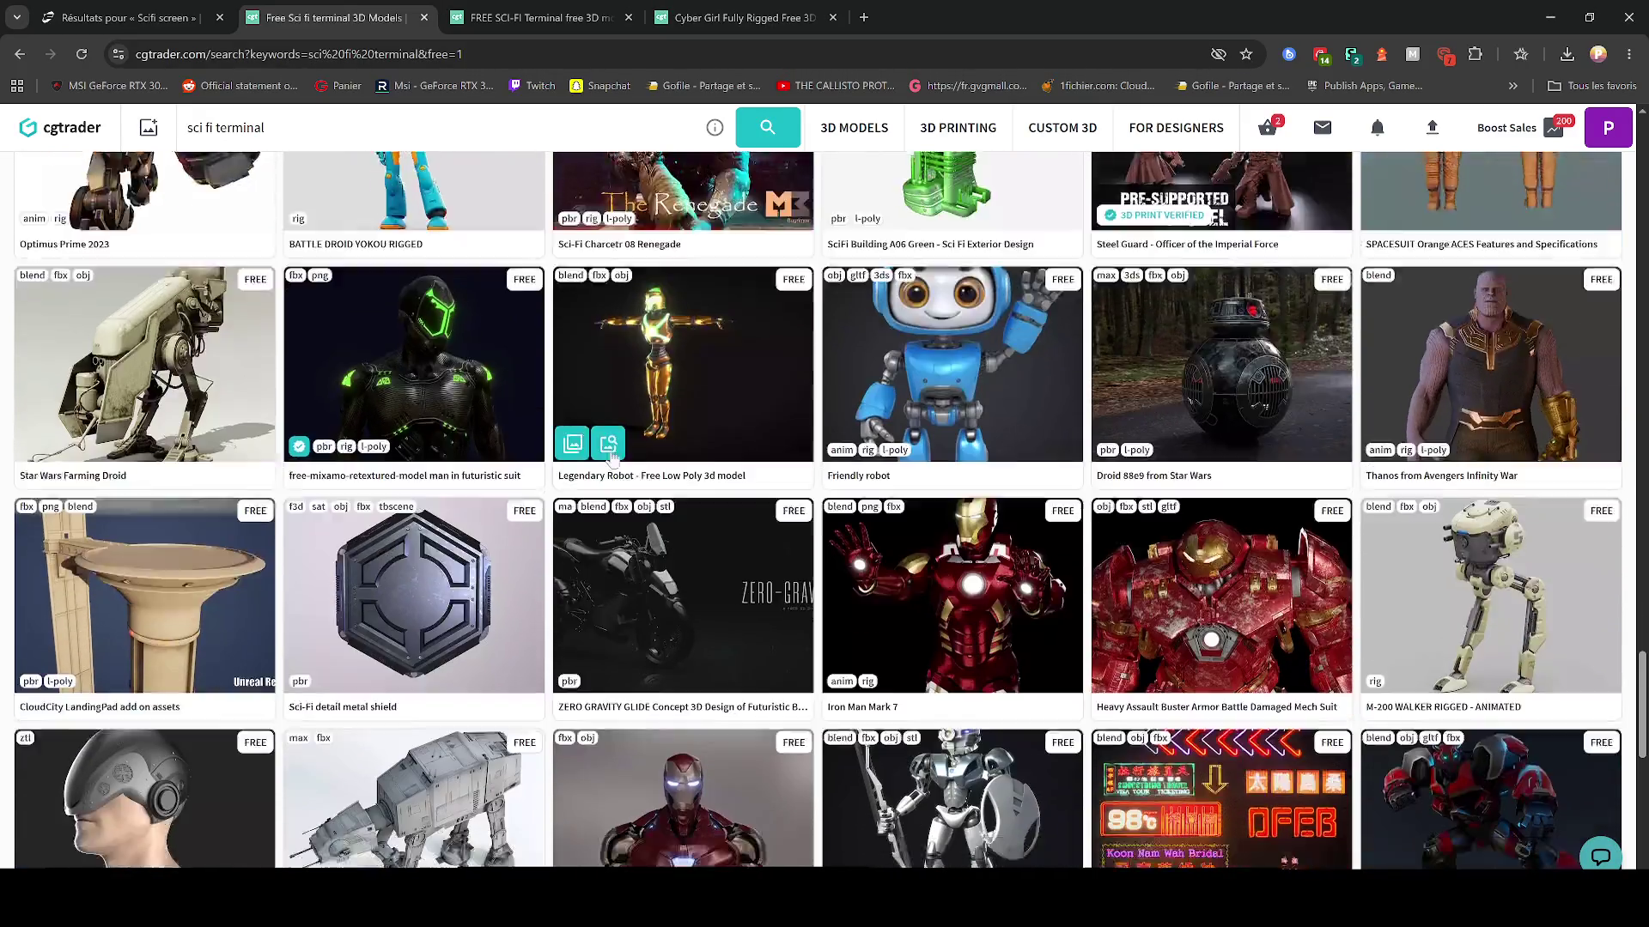
left_click(893, 753)
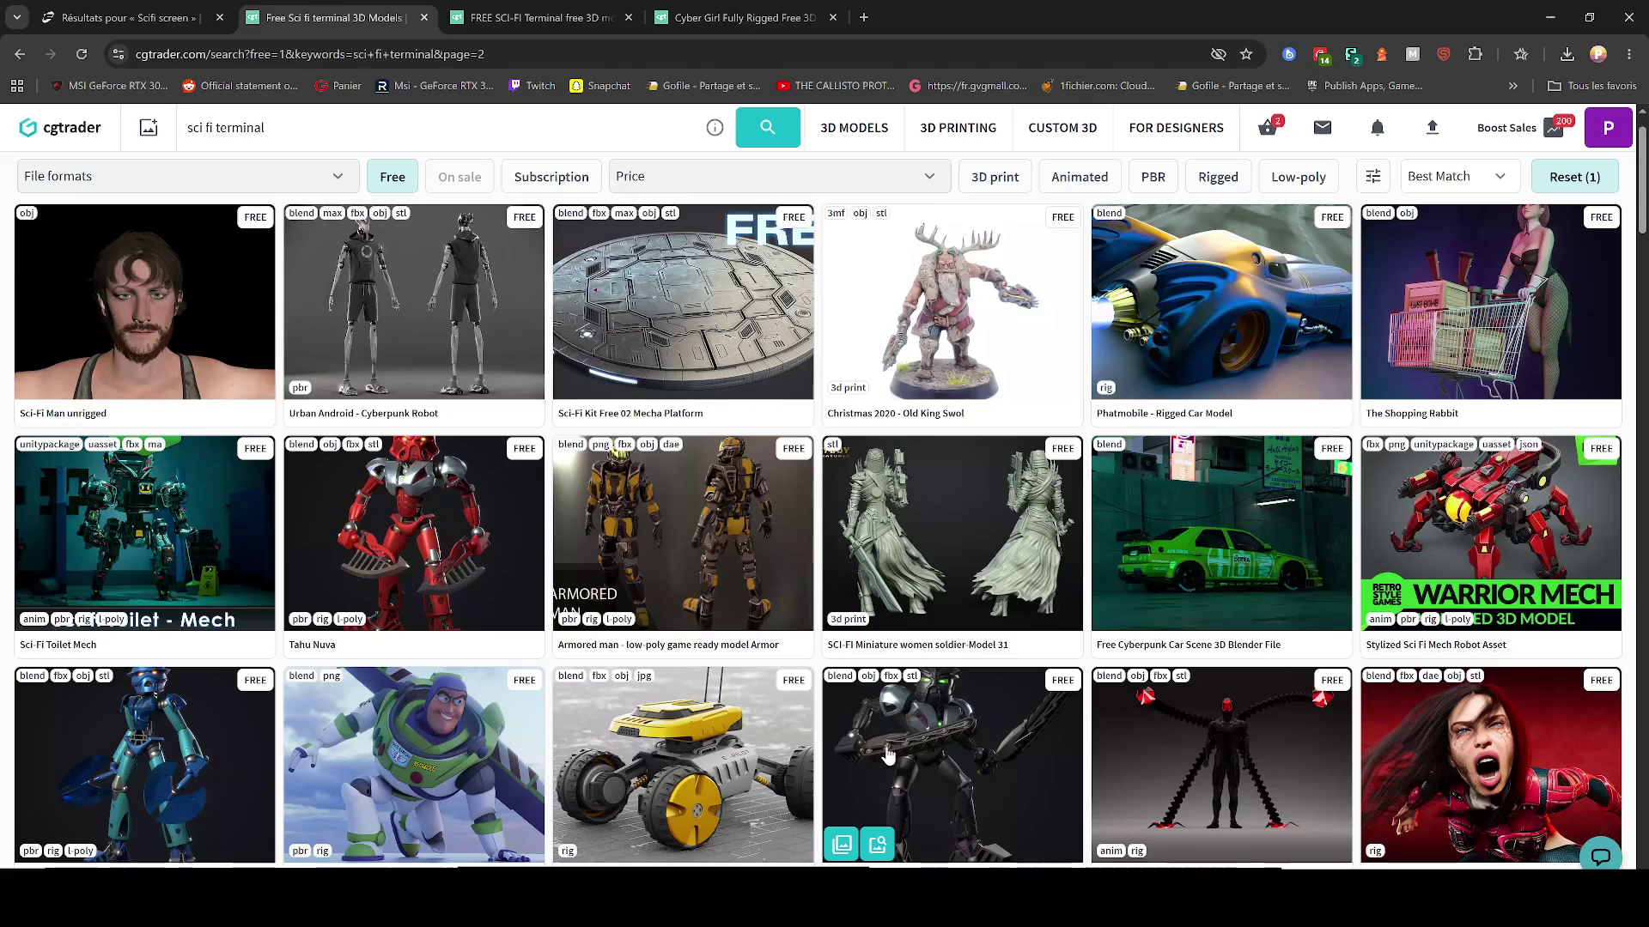
scroll(945, 776, "down", 1)
scroll(944, 776, "down", 8)
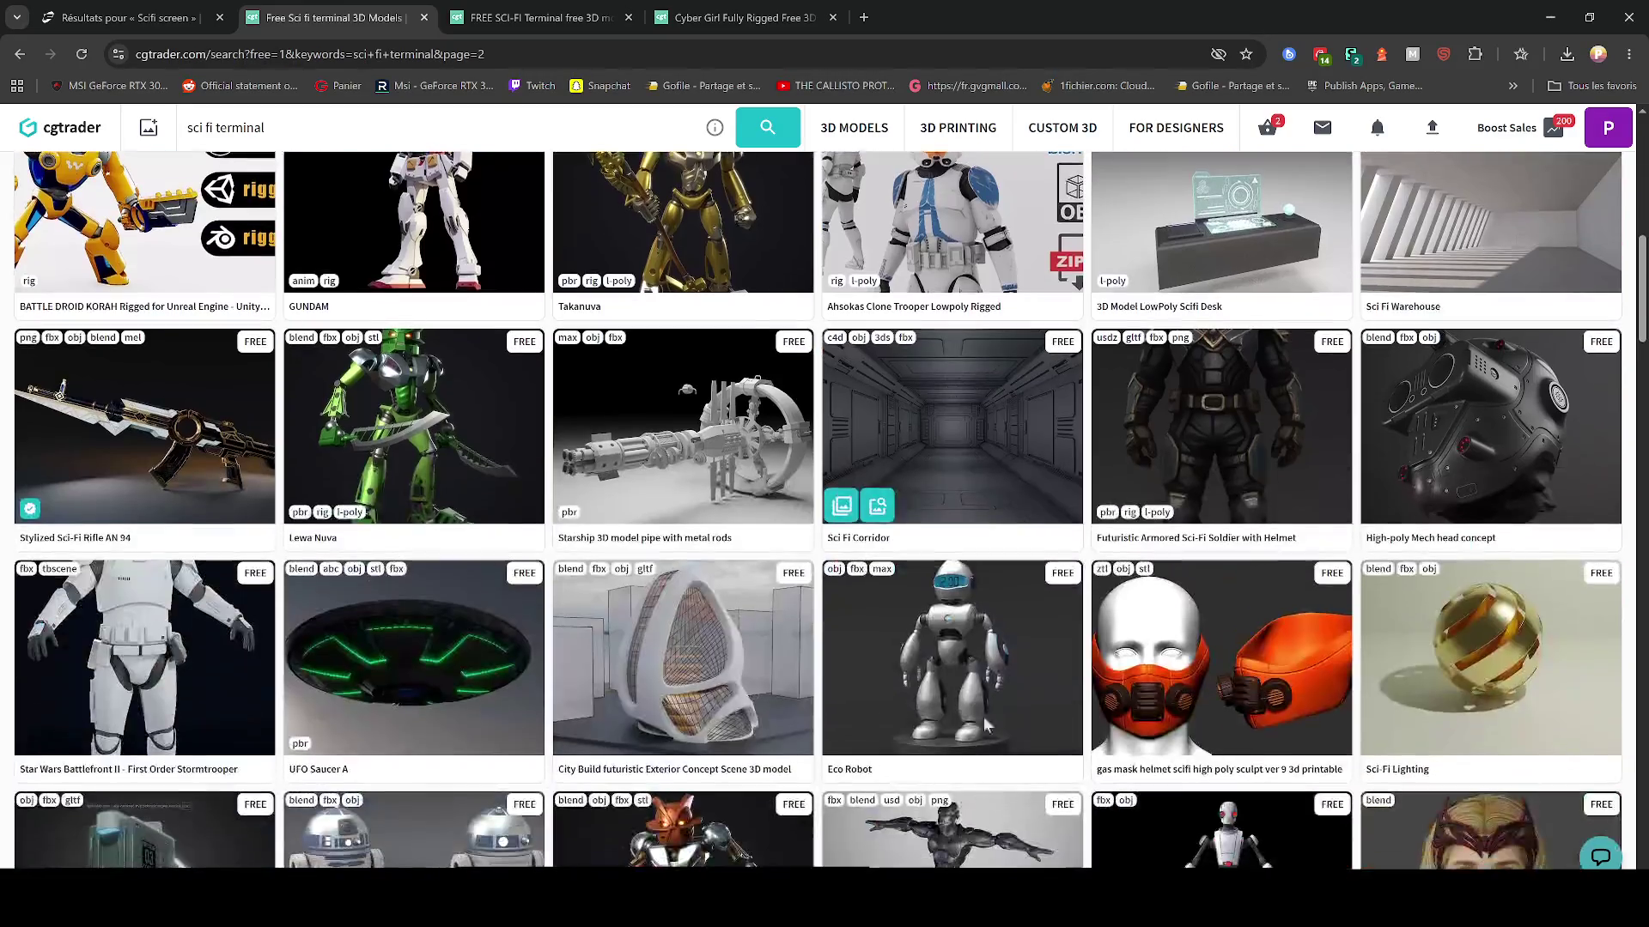
left_click(199, 16)
Step: Change the Fab search from 'Scifi screen' to 'Scifi terminal'
left_click_drag(740, 134, 697, 135)
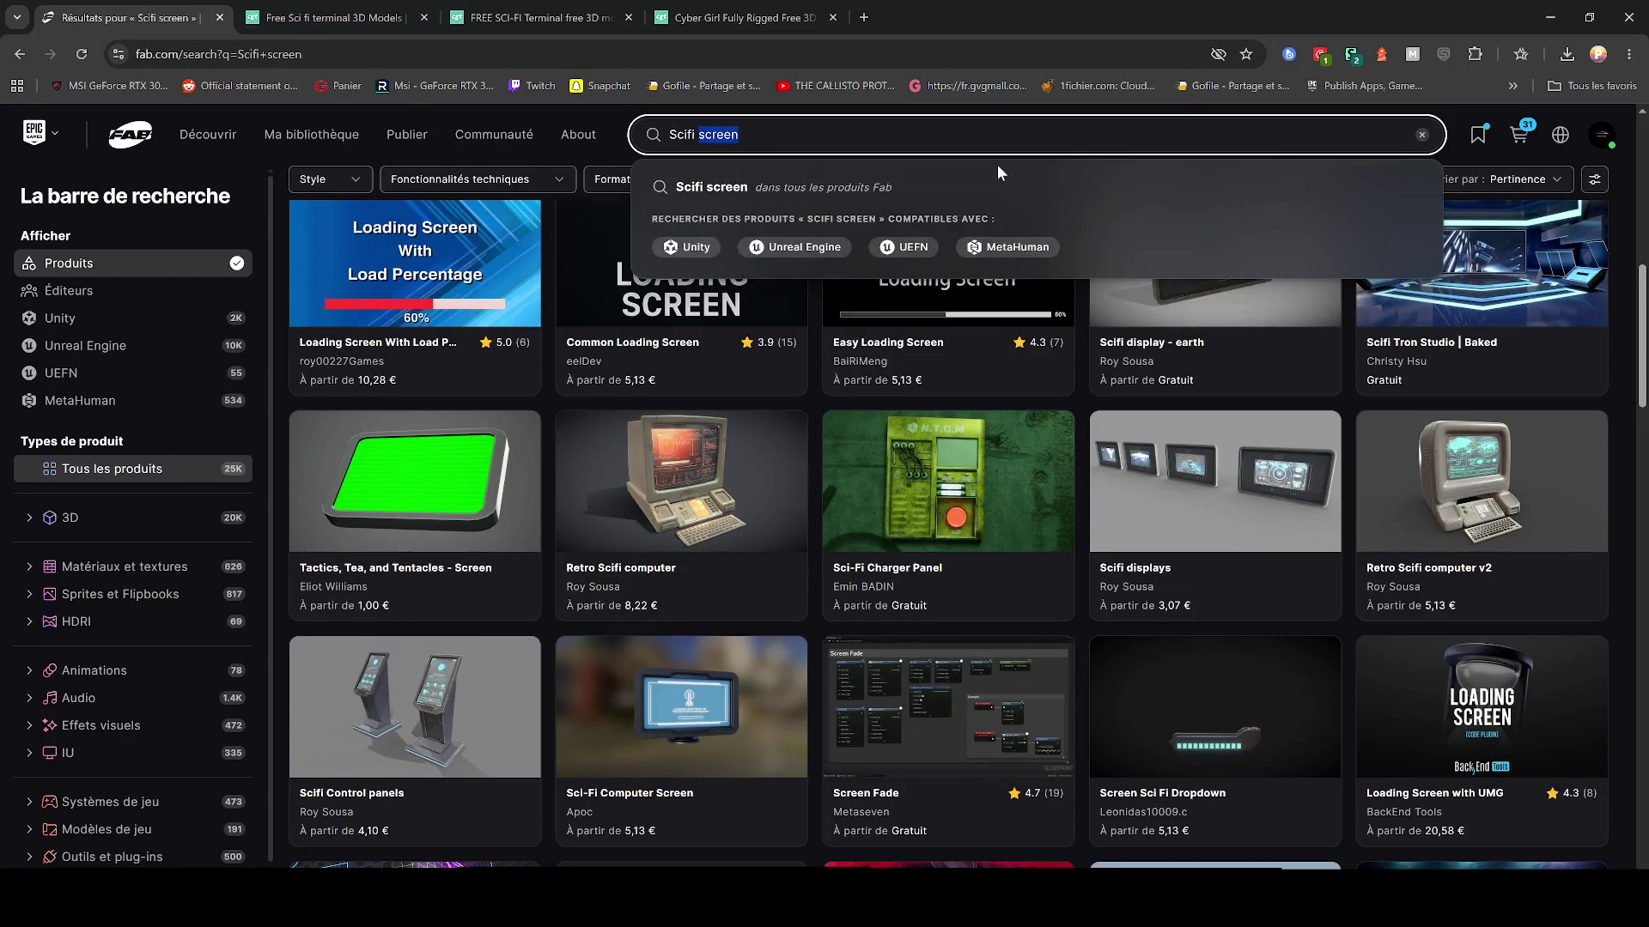
type("te")
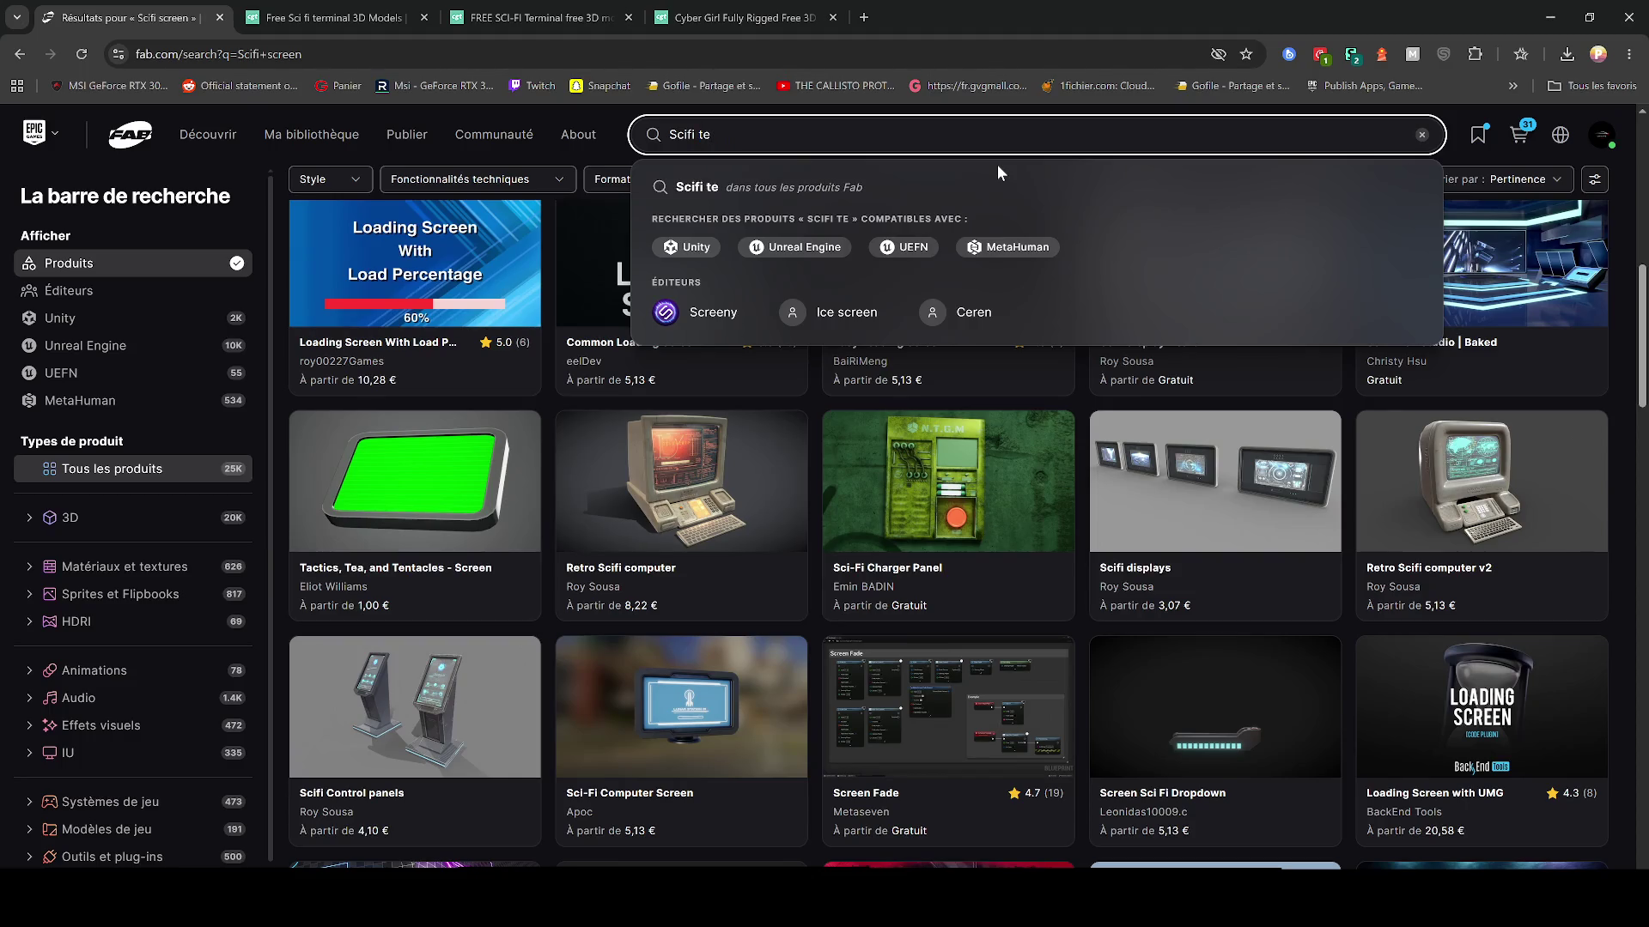
type("rminal")
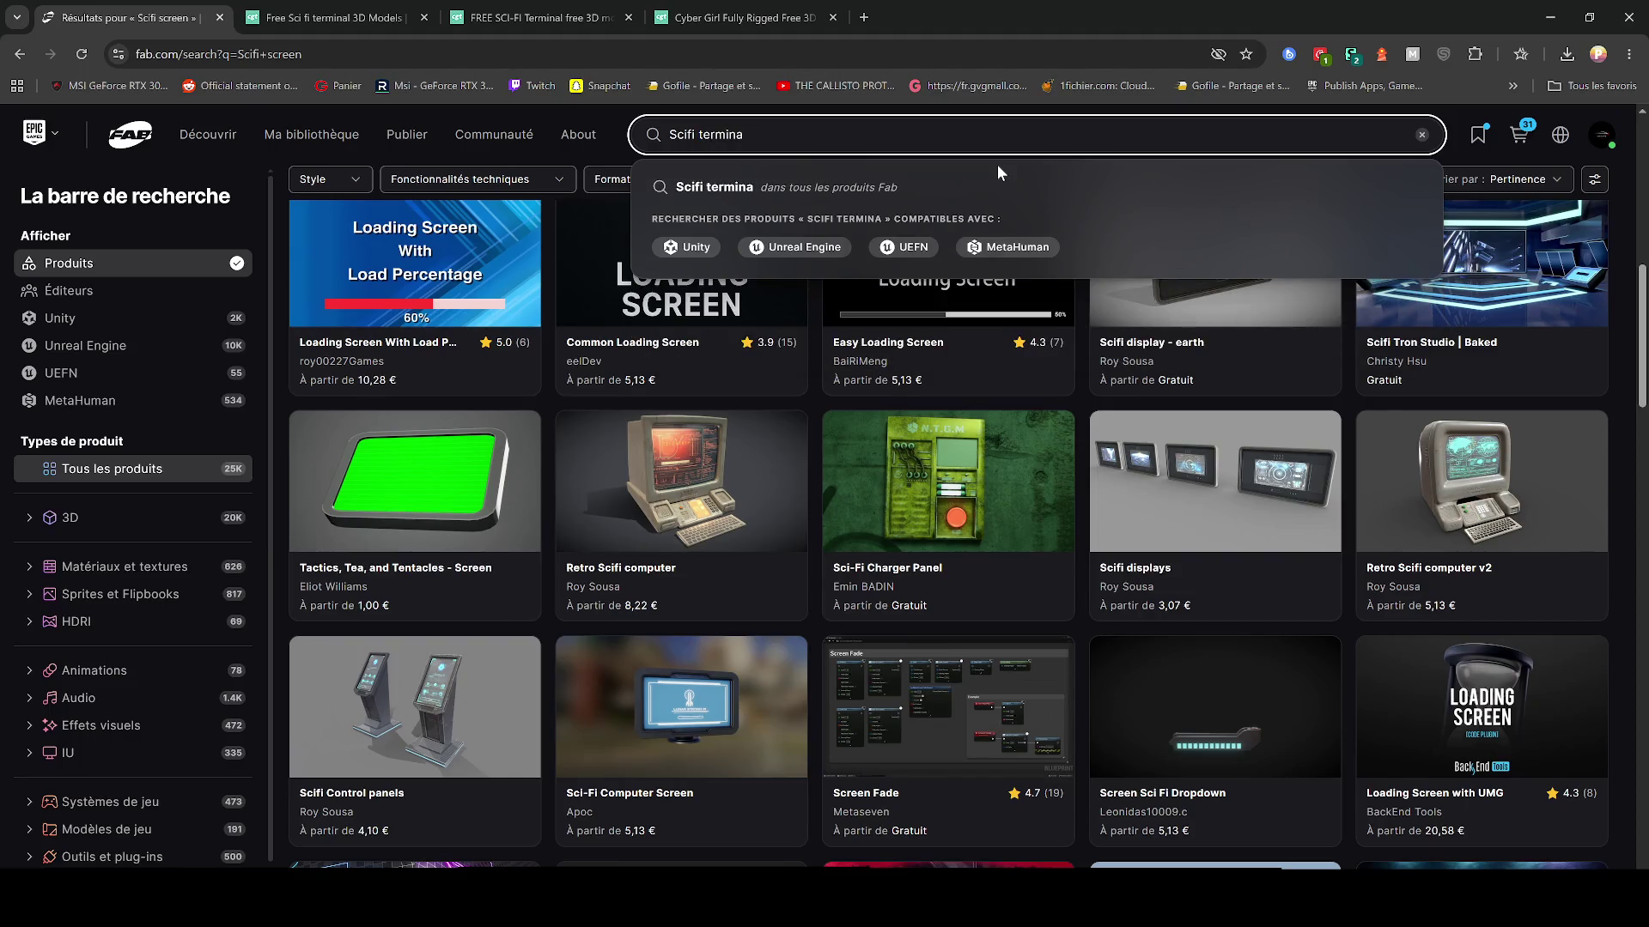
key("Return")
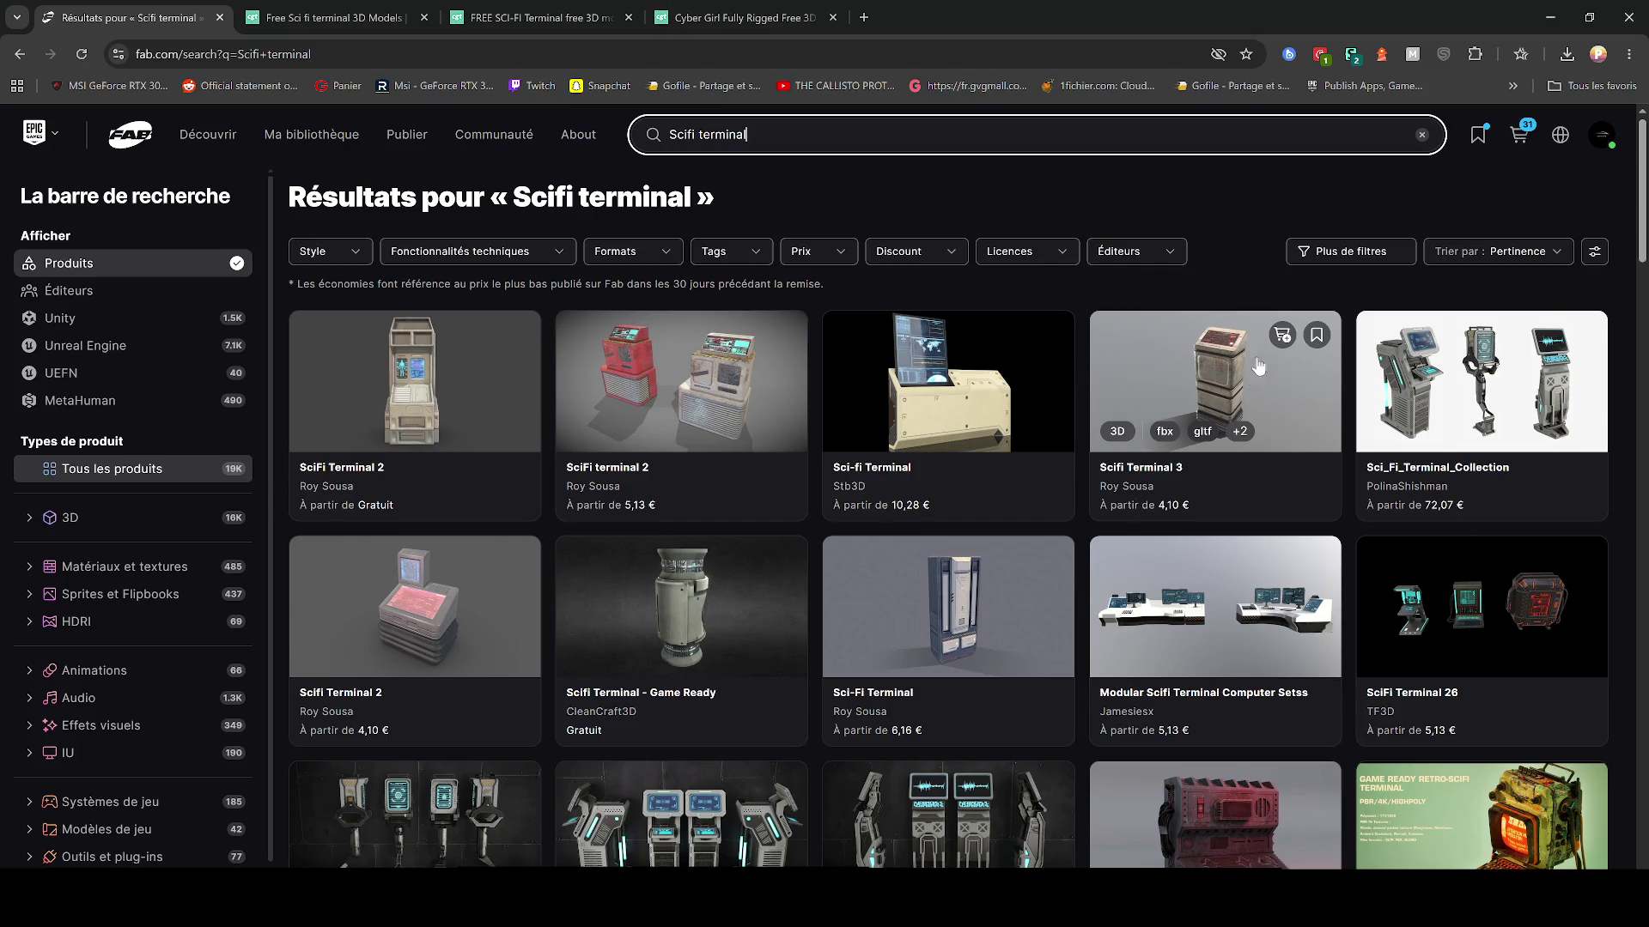
Step: Apply the Gratuit price filter so only the 792 free products are listed
scroll(1212, 425, "down", 3)
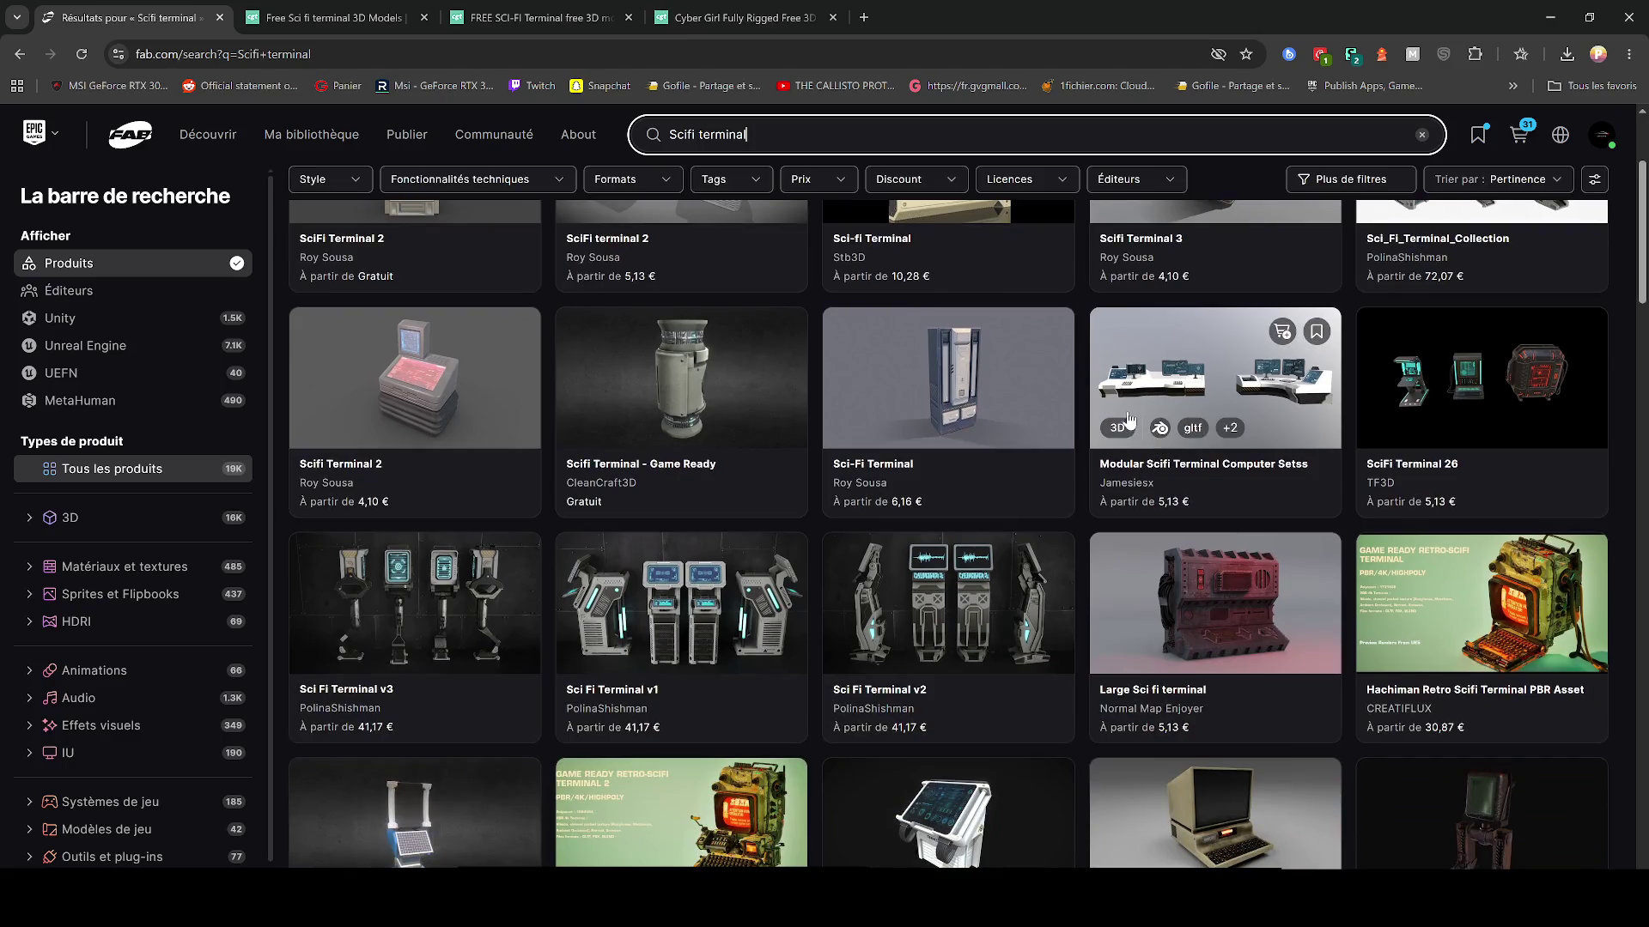
scroll(1102, 450, "down", 3)
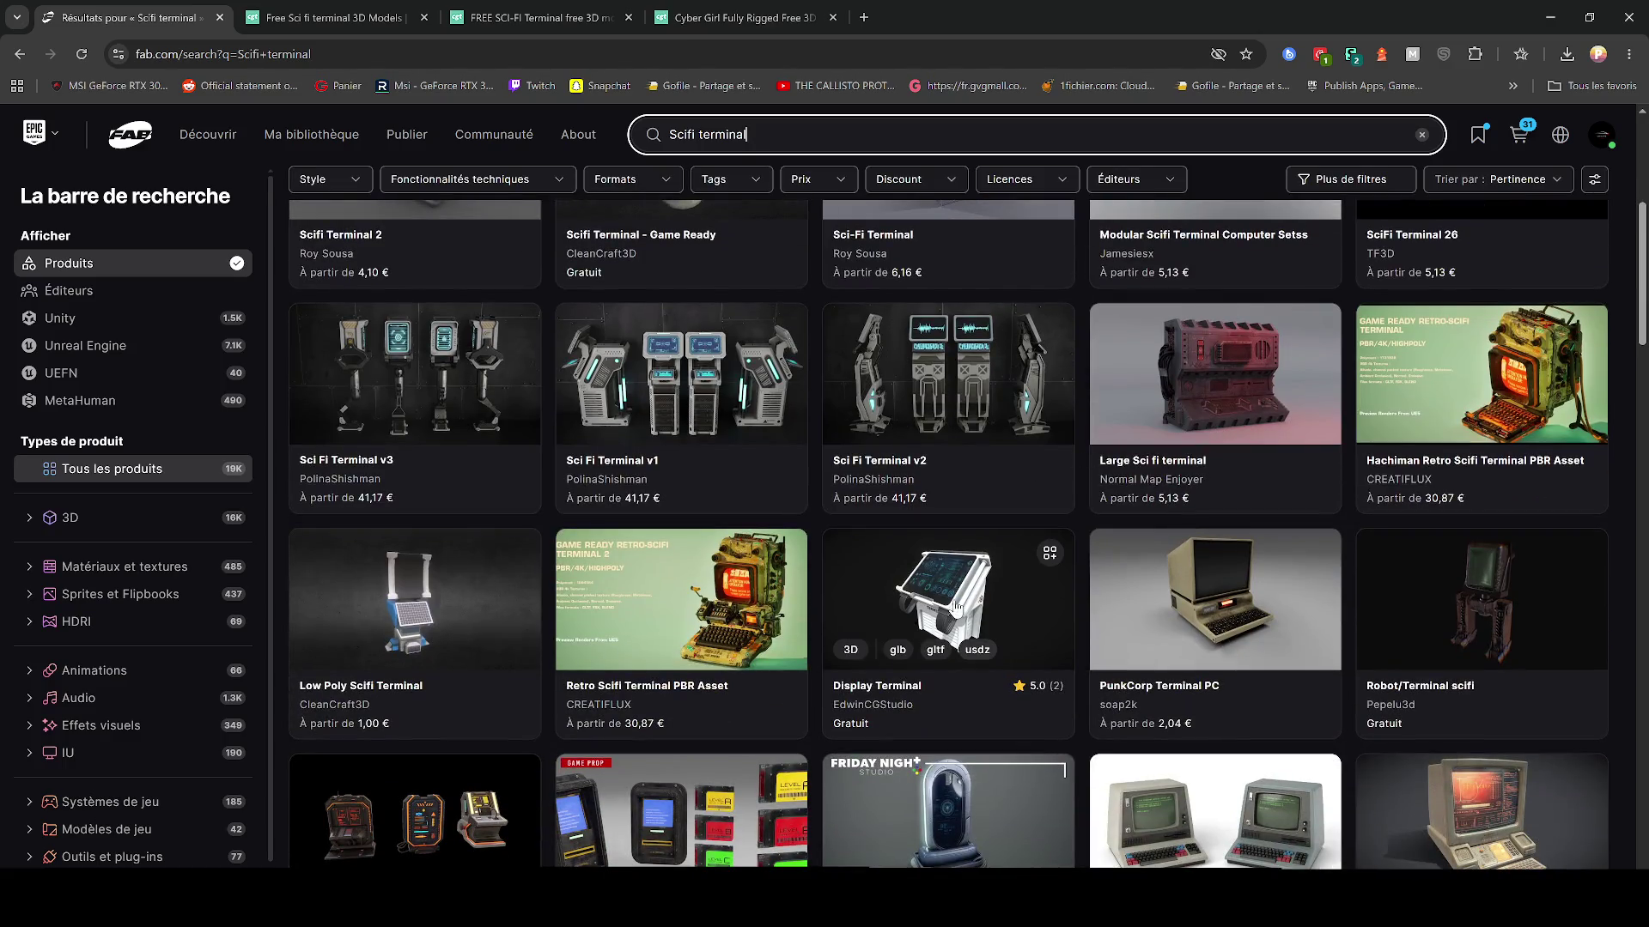
scroll(955, 599, "up", 6)
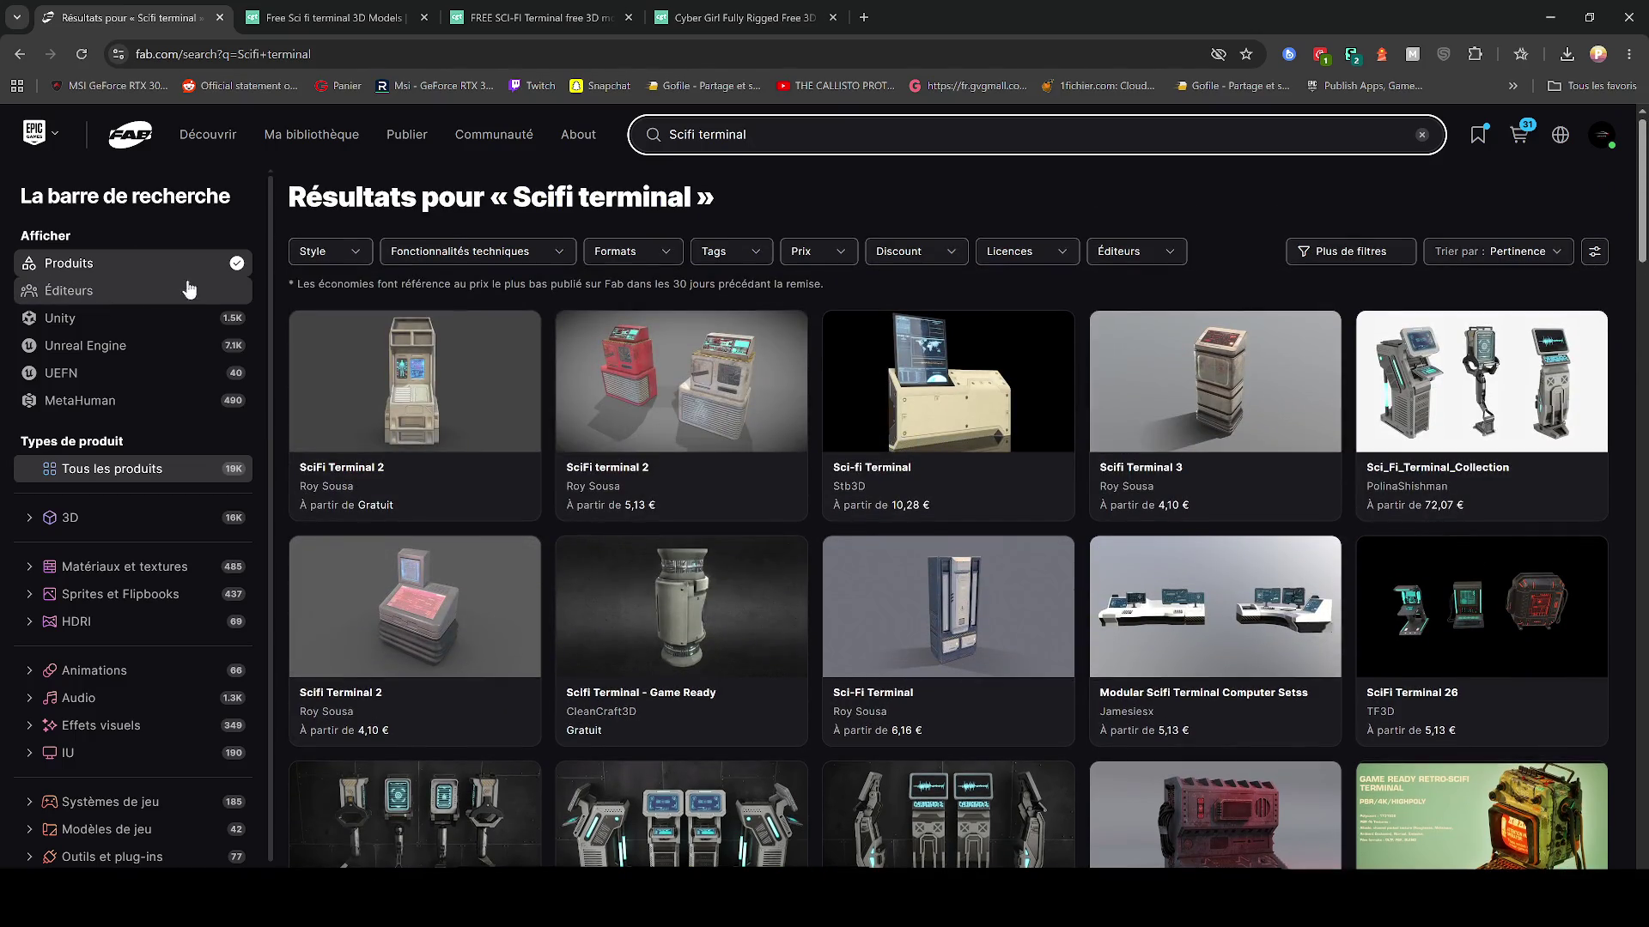
left_click(820, 262)
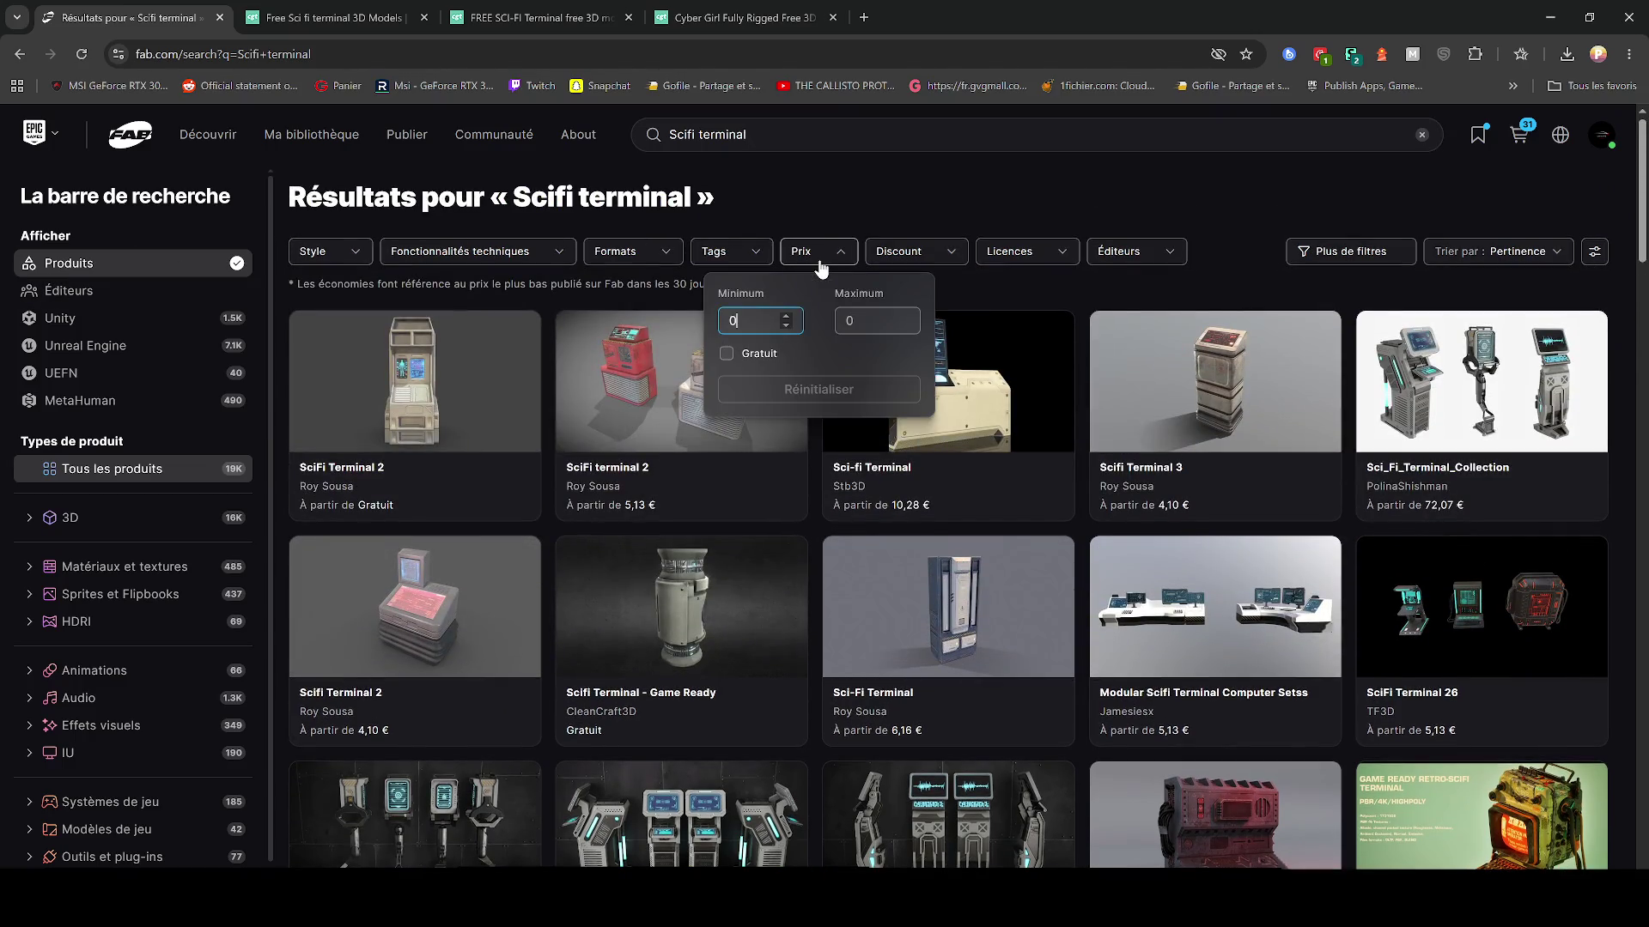
left_click(726, 353)
left_click(885, 182)
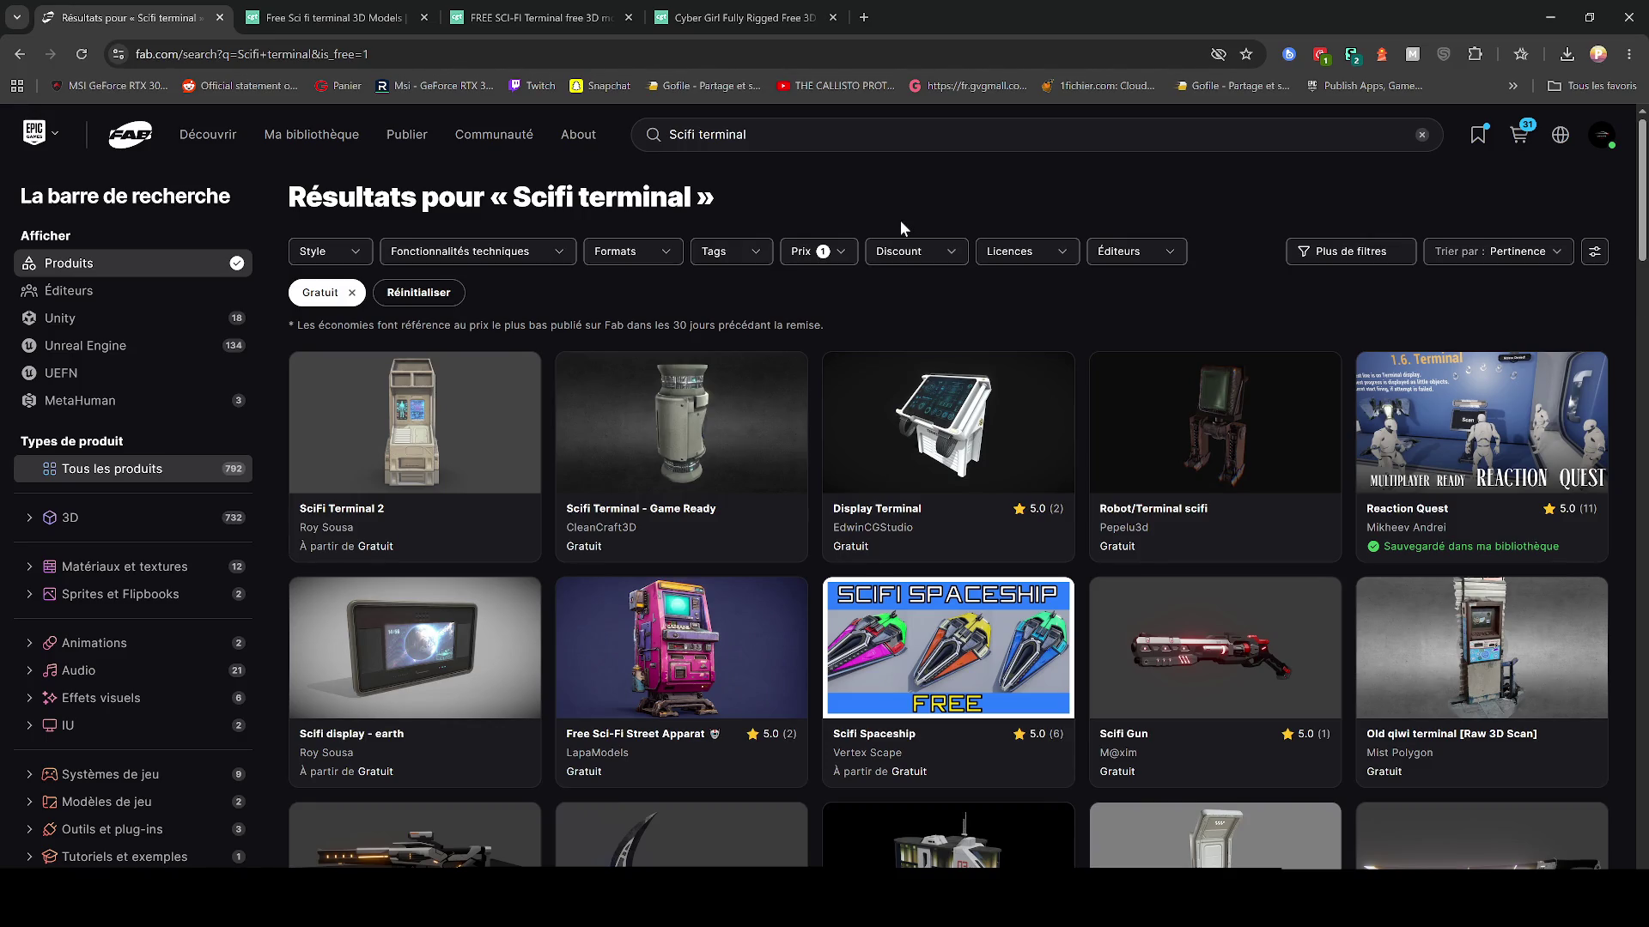
Step: Open the Terminal User Interface Sound Effects Pack LITE Edition listing in a new tab
scroll(863, 505, "down", 4)
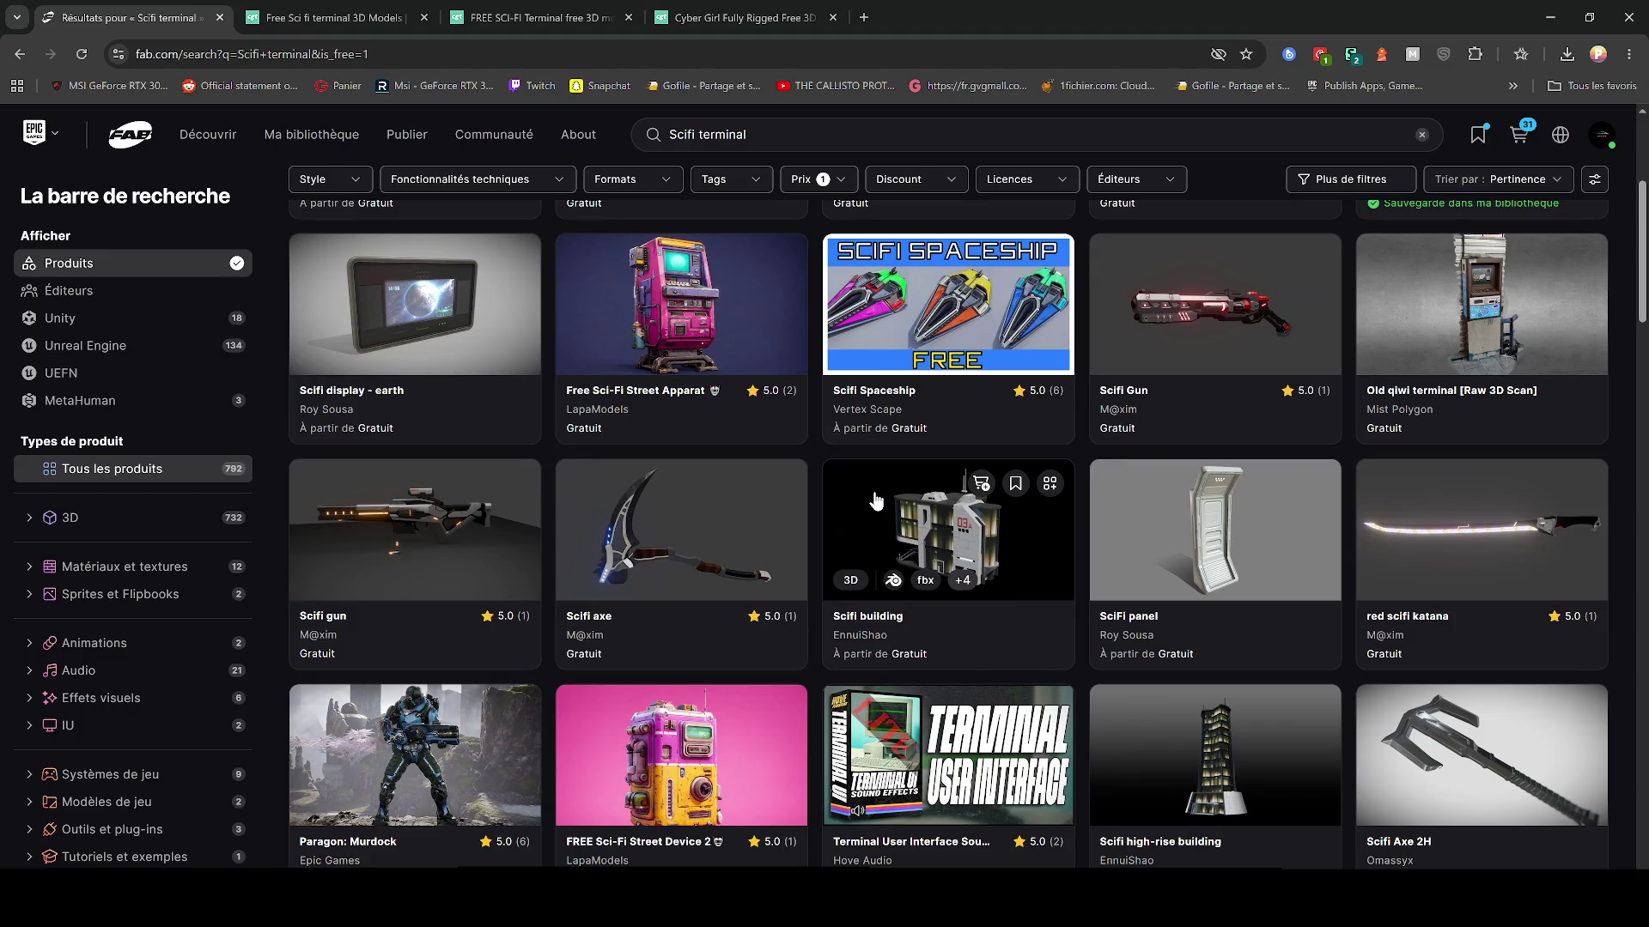
scroll(875, 500, "down", 3)
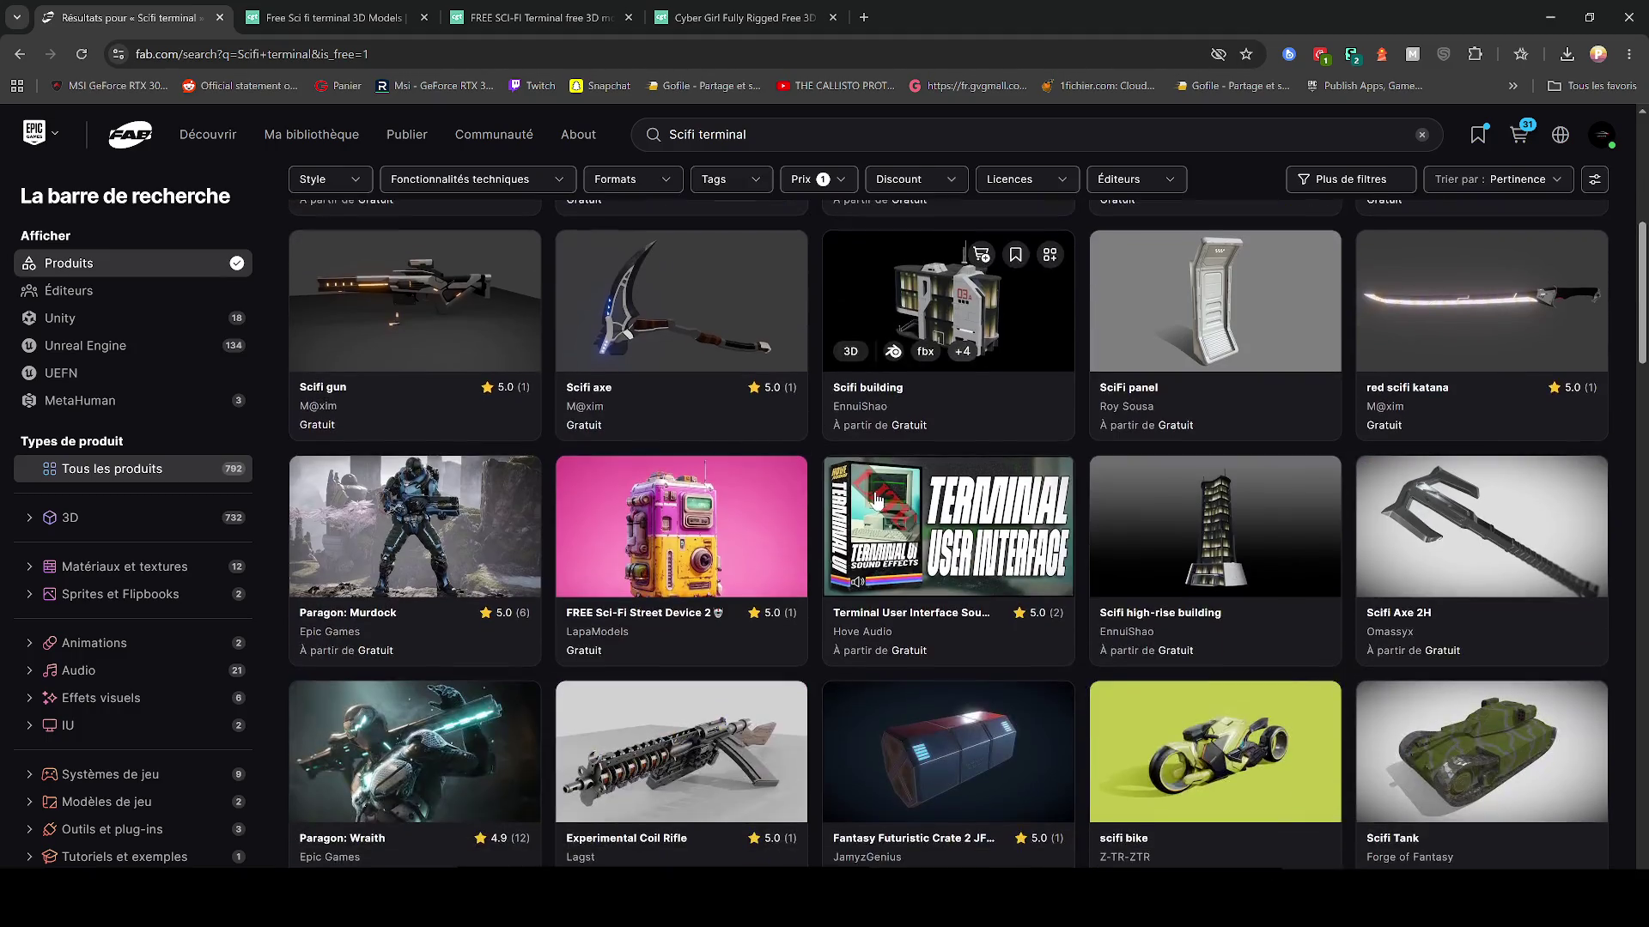
right_click(992, 547)
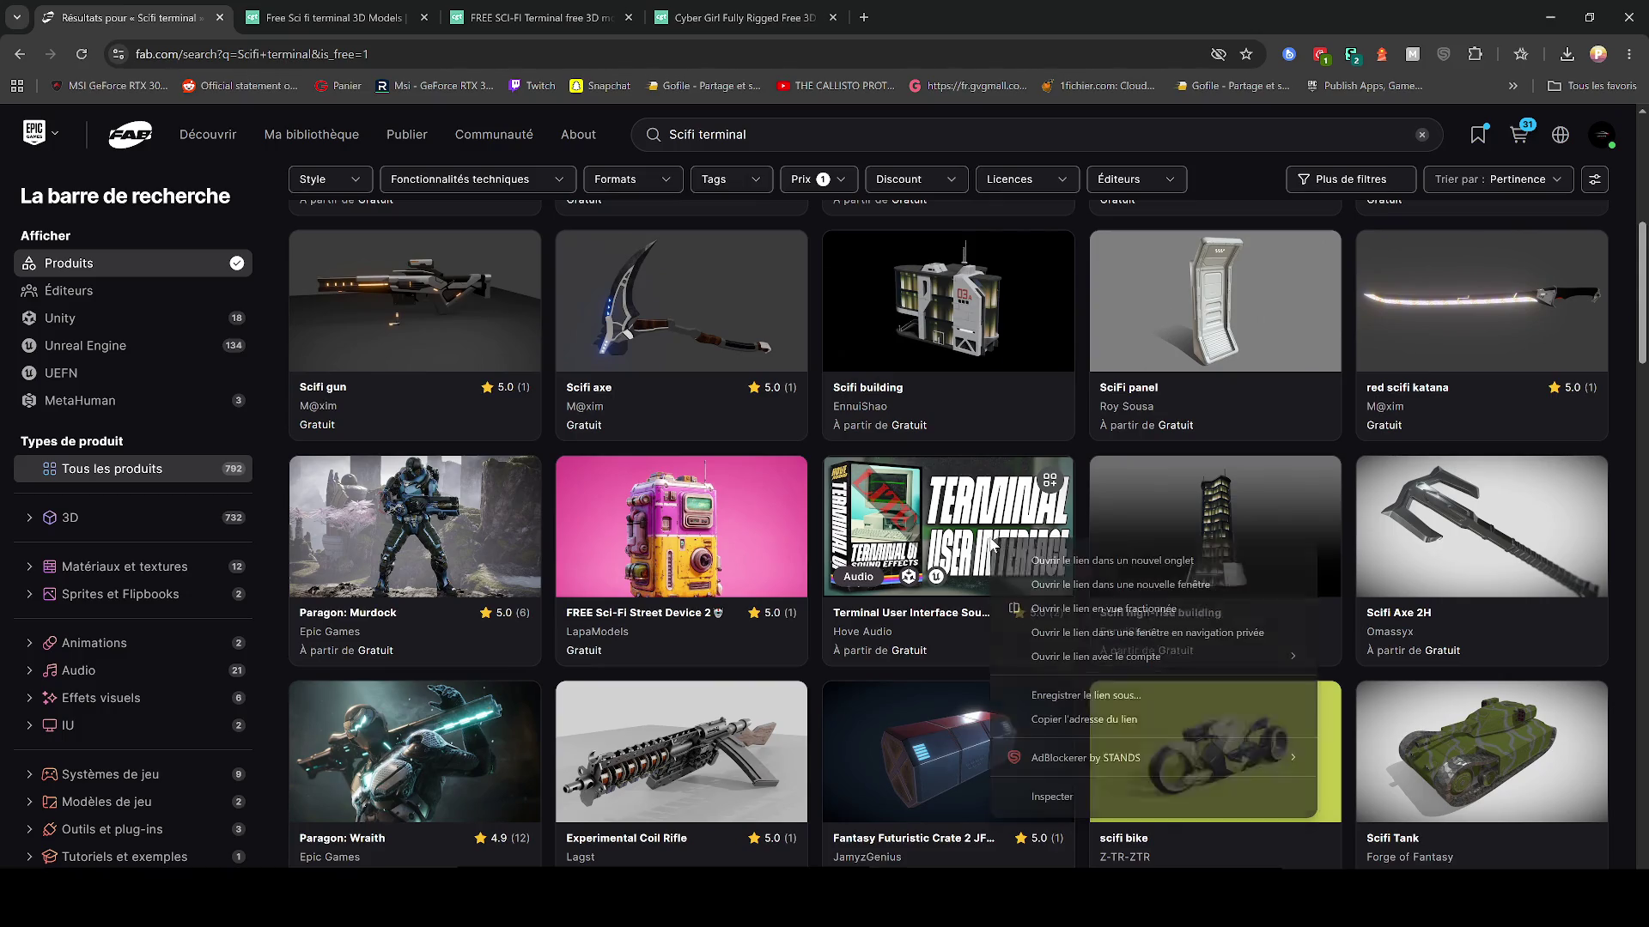
left_click(1031, 557)
scroll(1020, 559, "down", 2)
scroll(1020, 558, "down", 4)
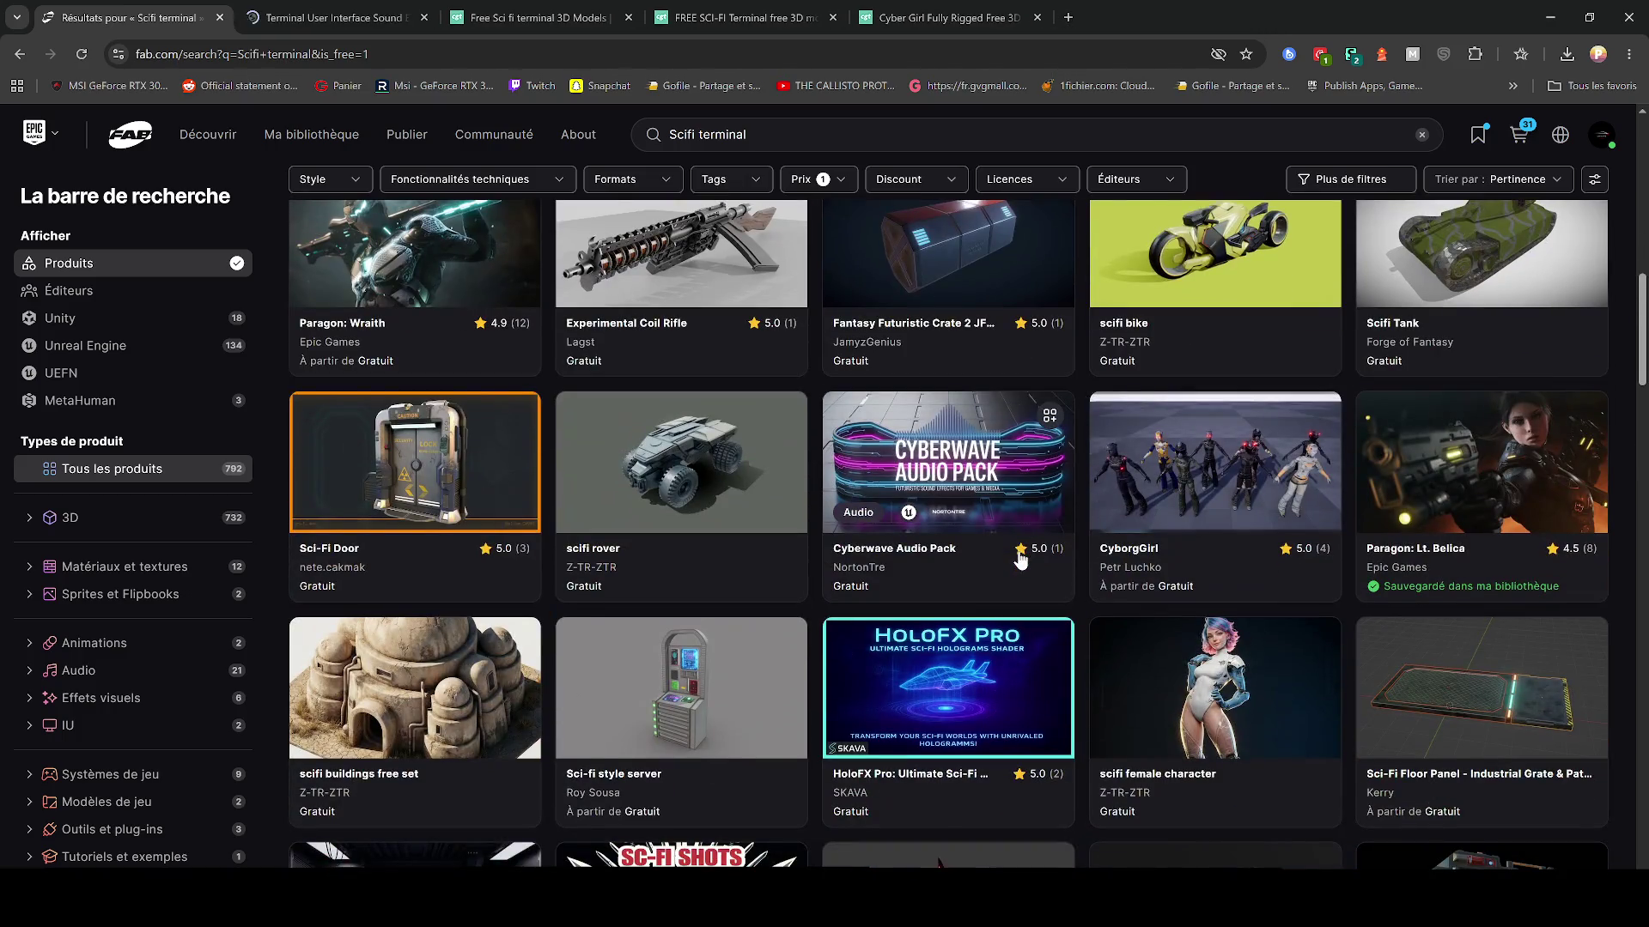
scroll(1020, 558, "down", 4)
scroll(1018, 549, "down", 6)
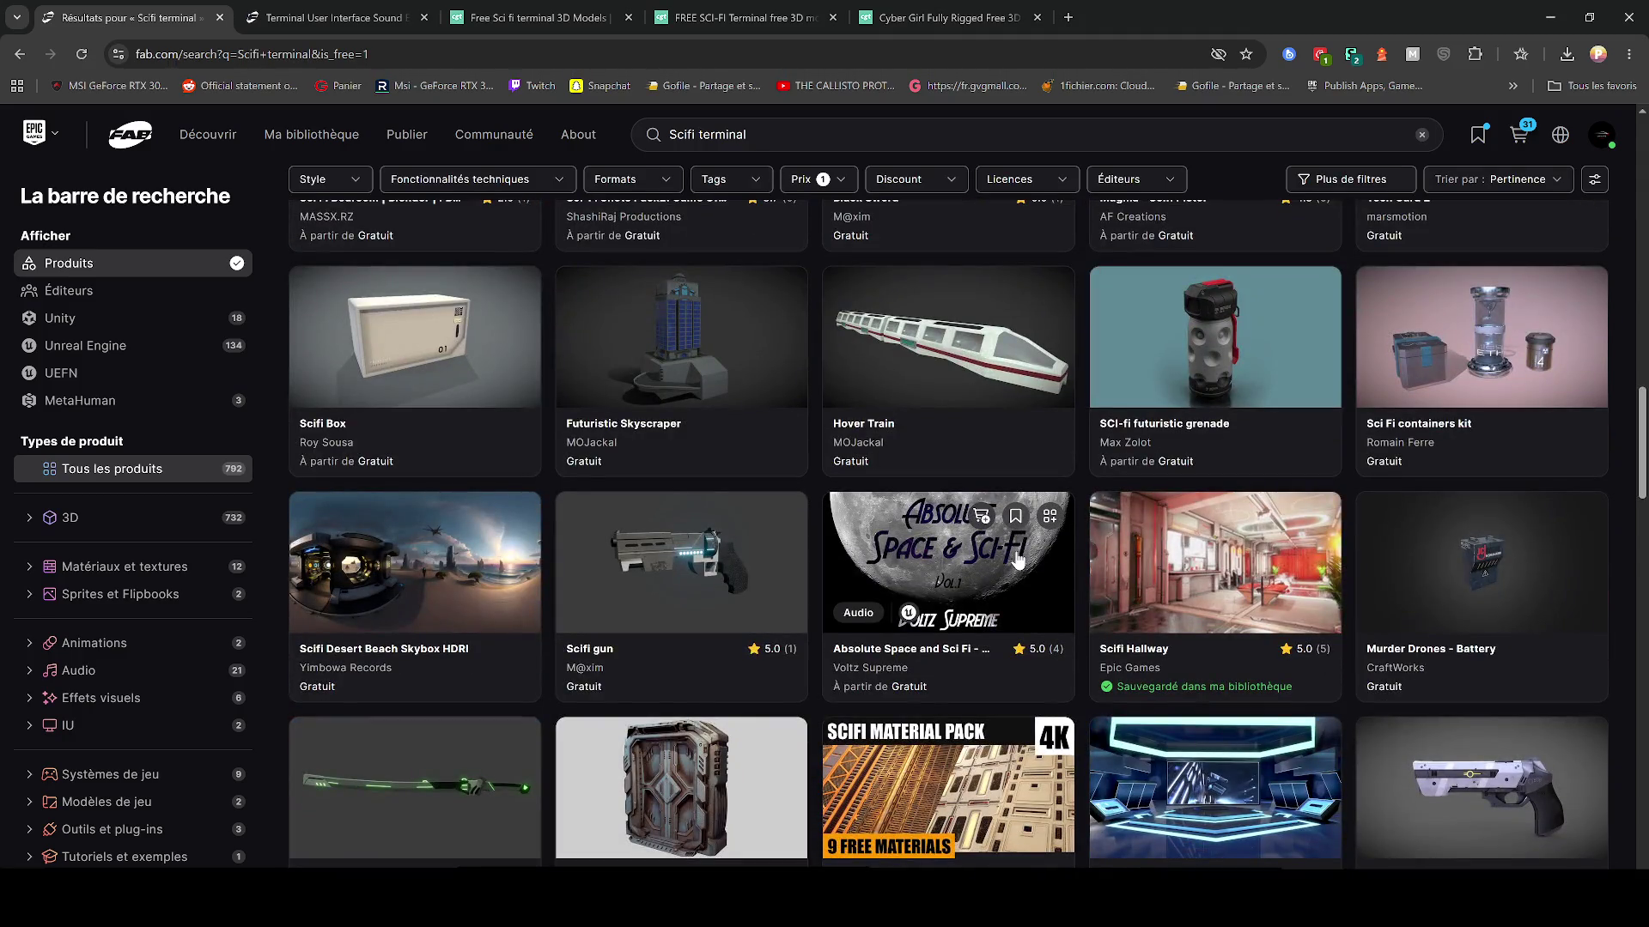
scroll(1017, 558, "down", 5)
Step: Close the FREE SCI-FI Terminal and Cyber Girl CGTrader tabs
left_click(743, 17)
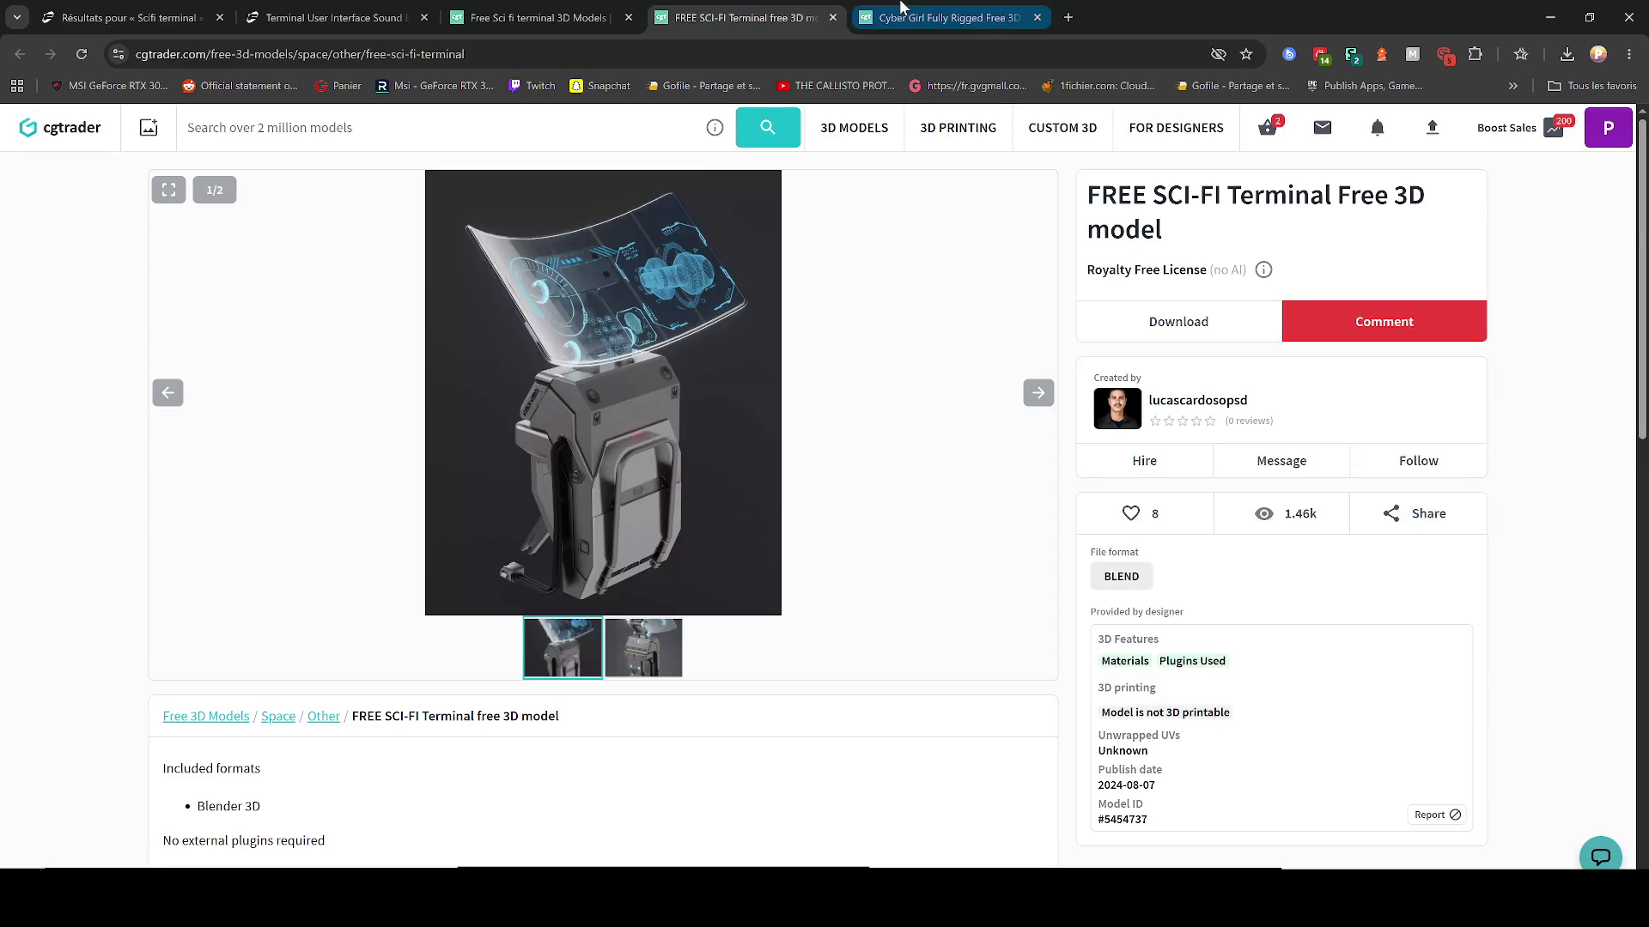
left_click(944, 17)
left_click(833, 19)
left_click(833, 19)
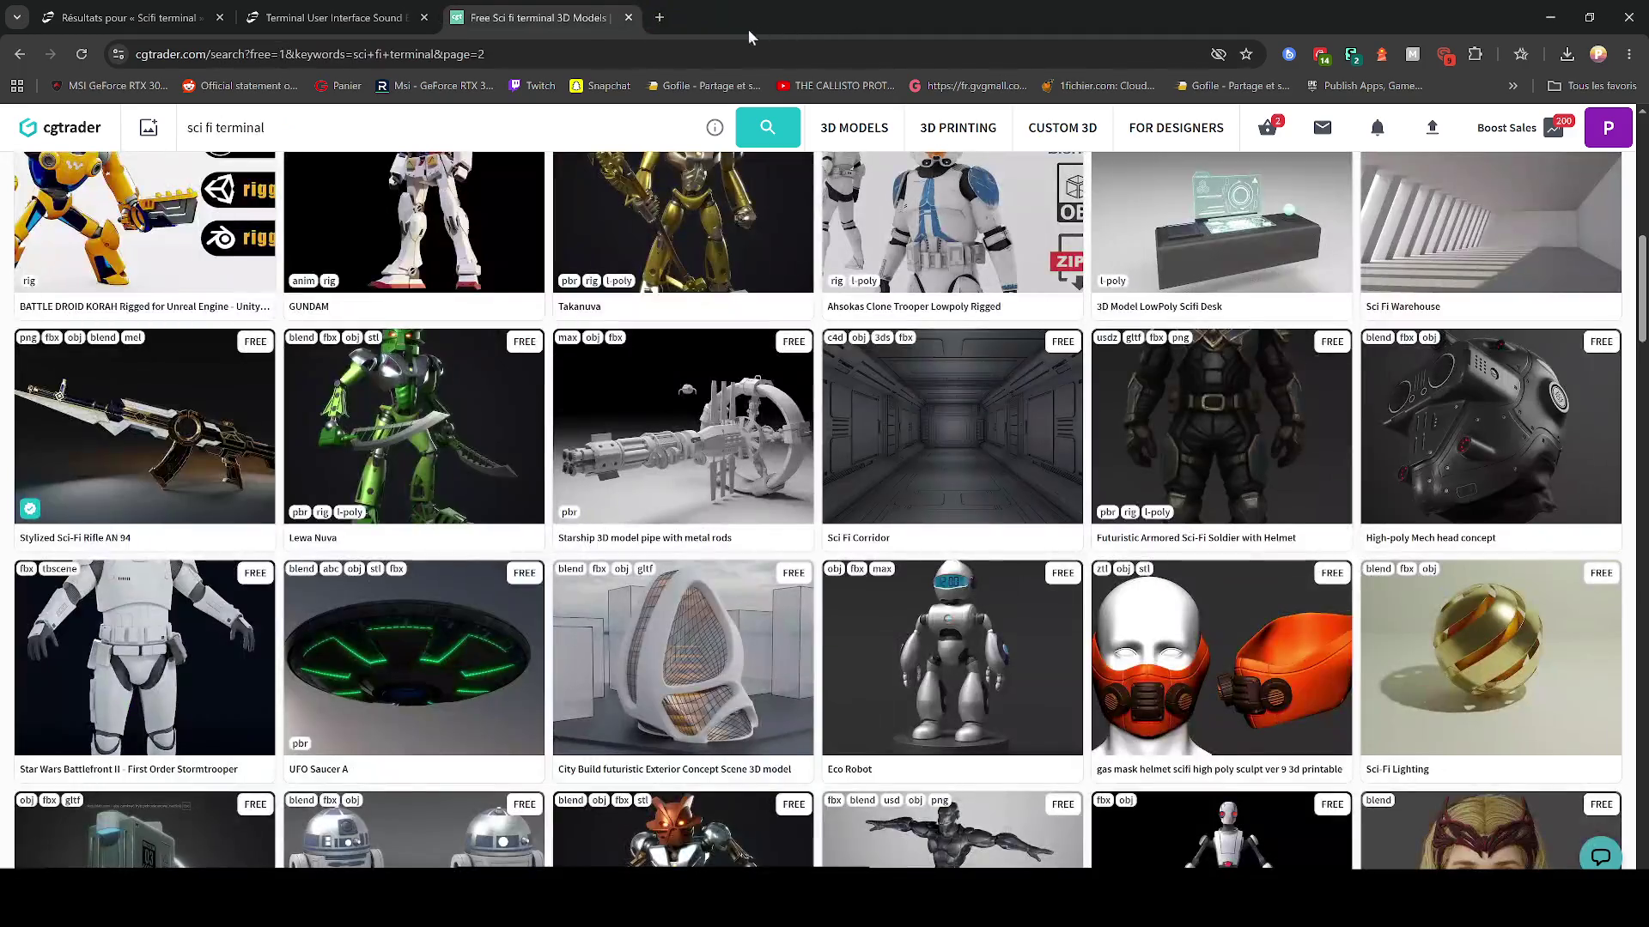
Step: Add the Terminal User Interface sound pack to the Fab library with Ajouter à la bibliothèque
left_click(335, 17)
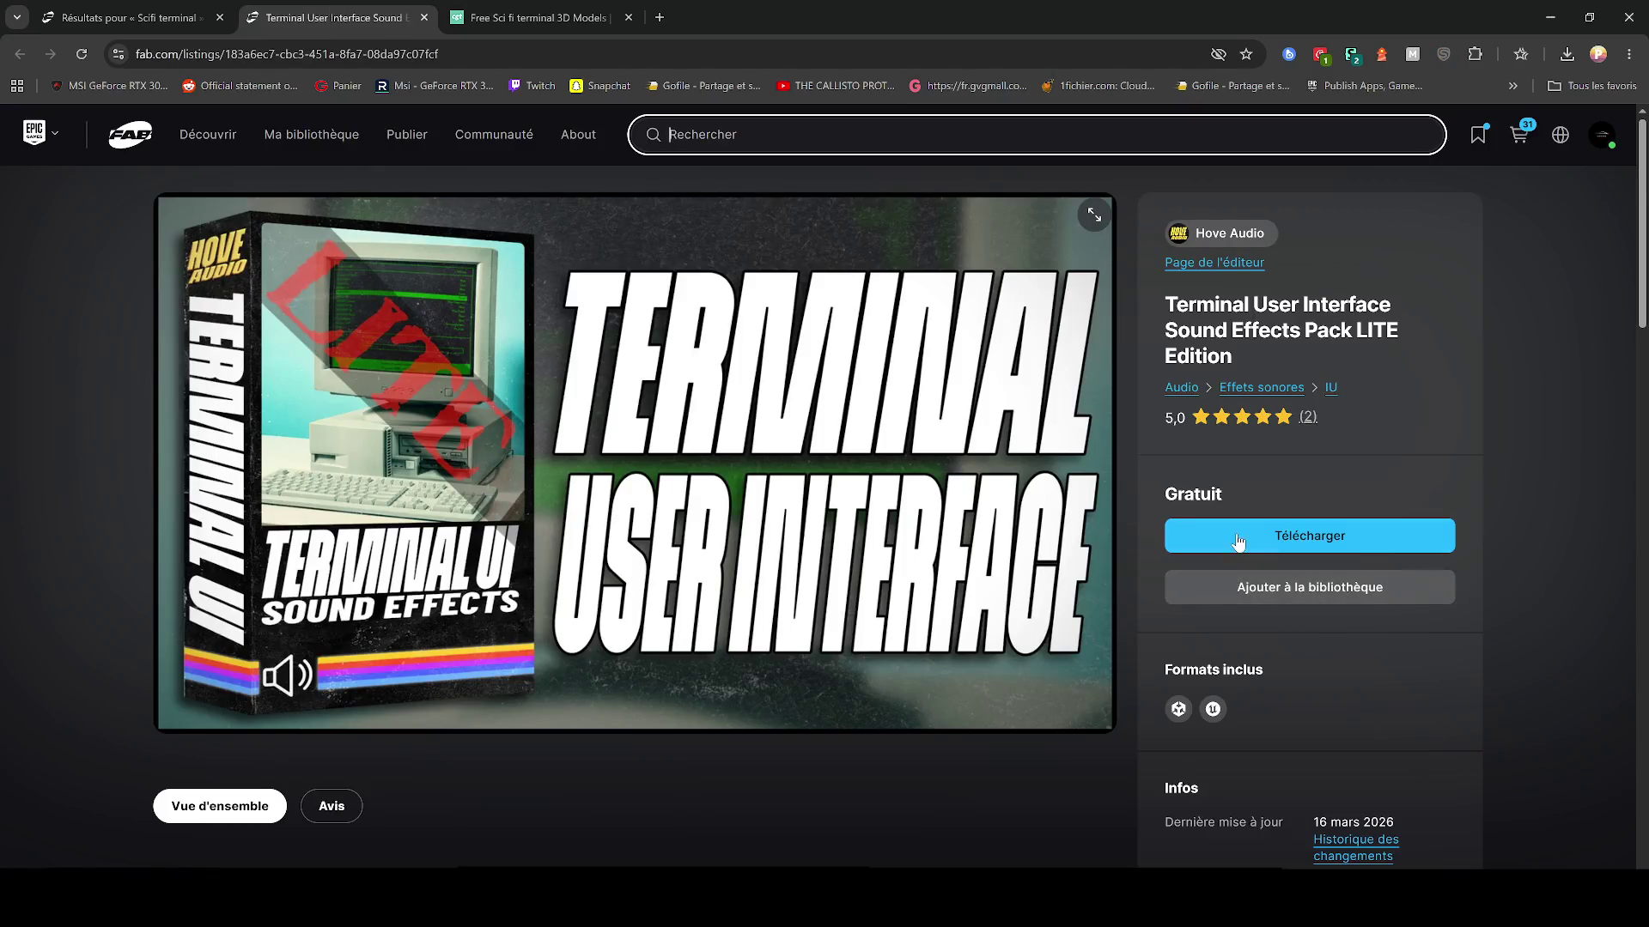
left_click(1235, 536)
left_click(1084, 249)
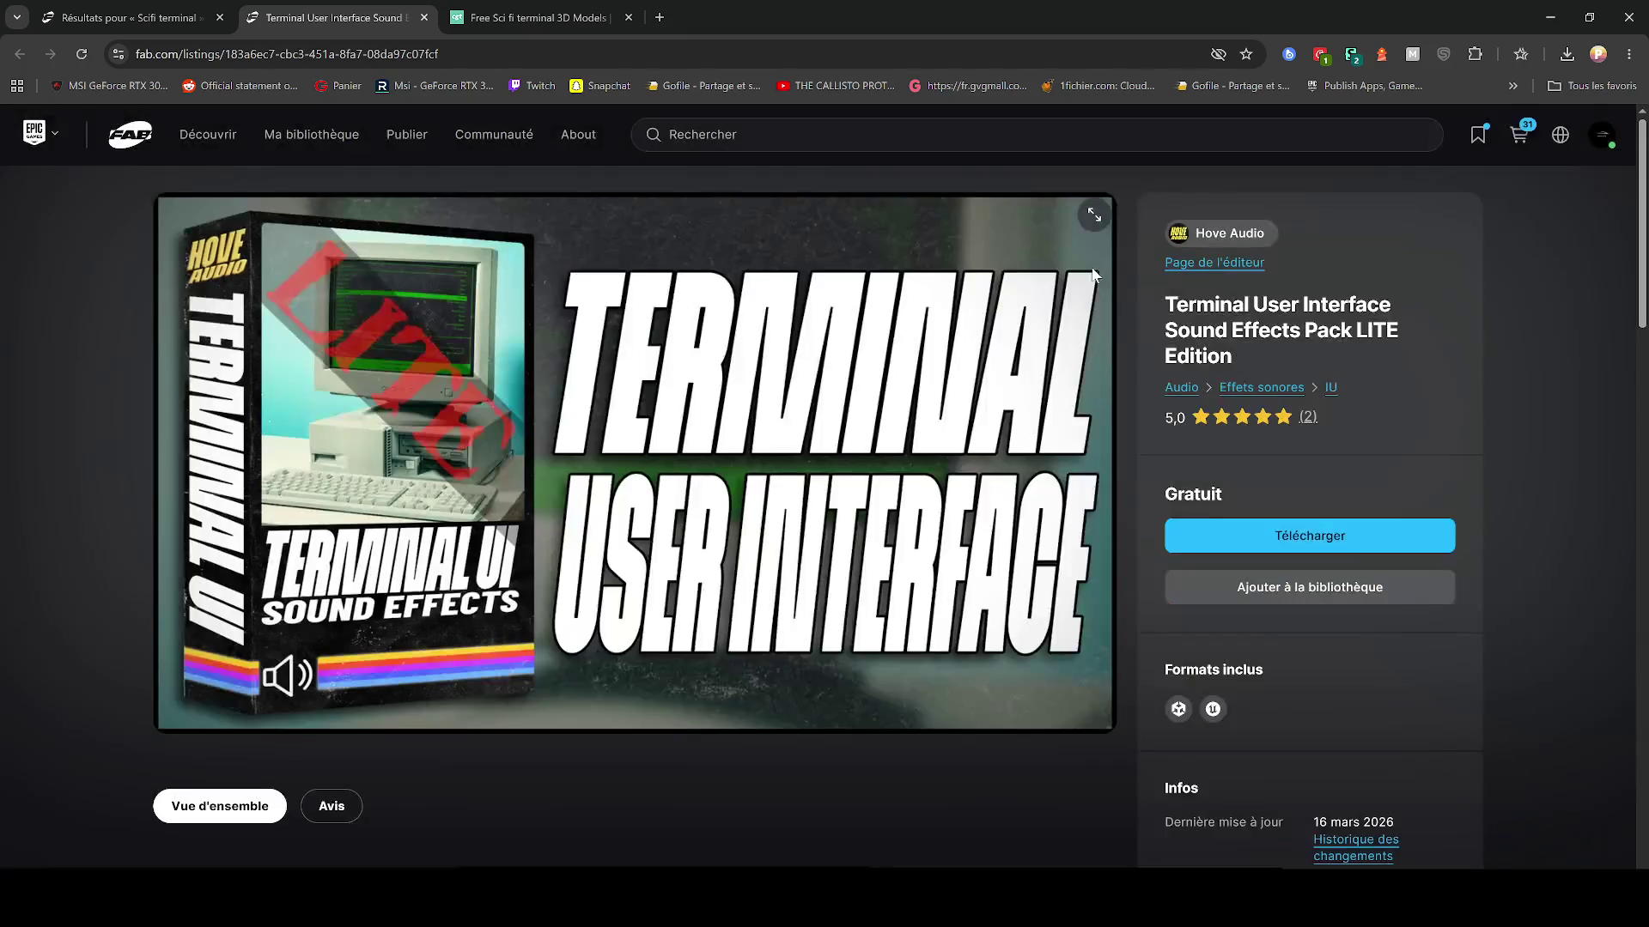
left_click(1310, 587)
left_click(217, 9)
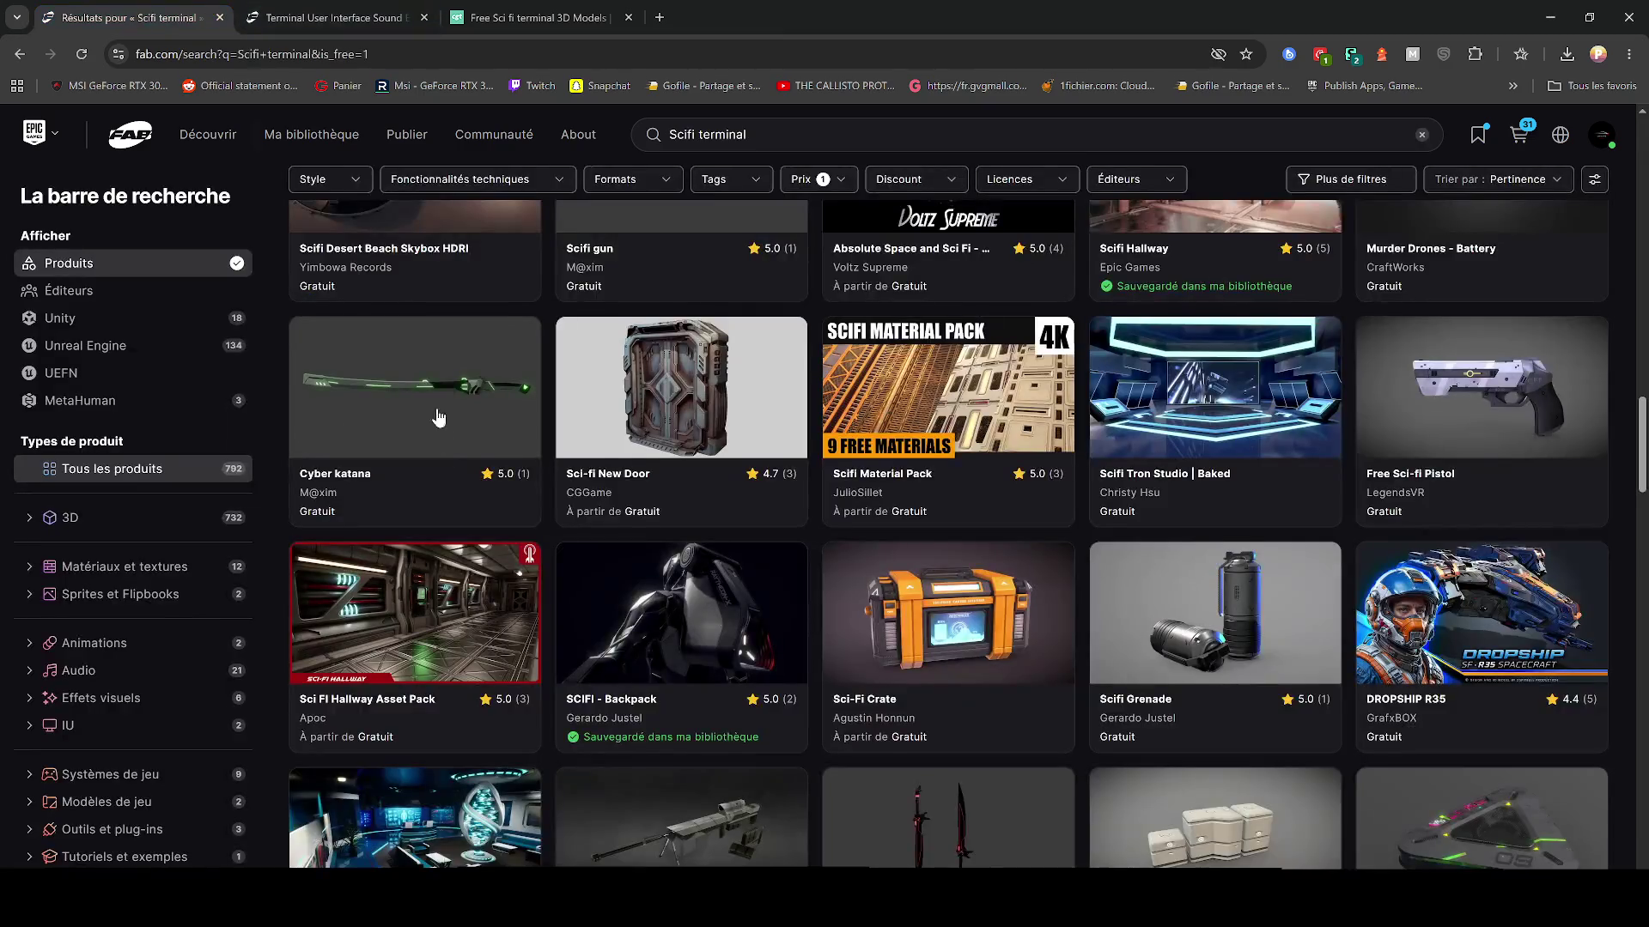
Step: Minimize Chrome and close Blender, saving the file
scroll(559, 412, "down", 3)
left_click(1552, 18)
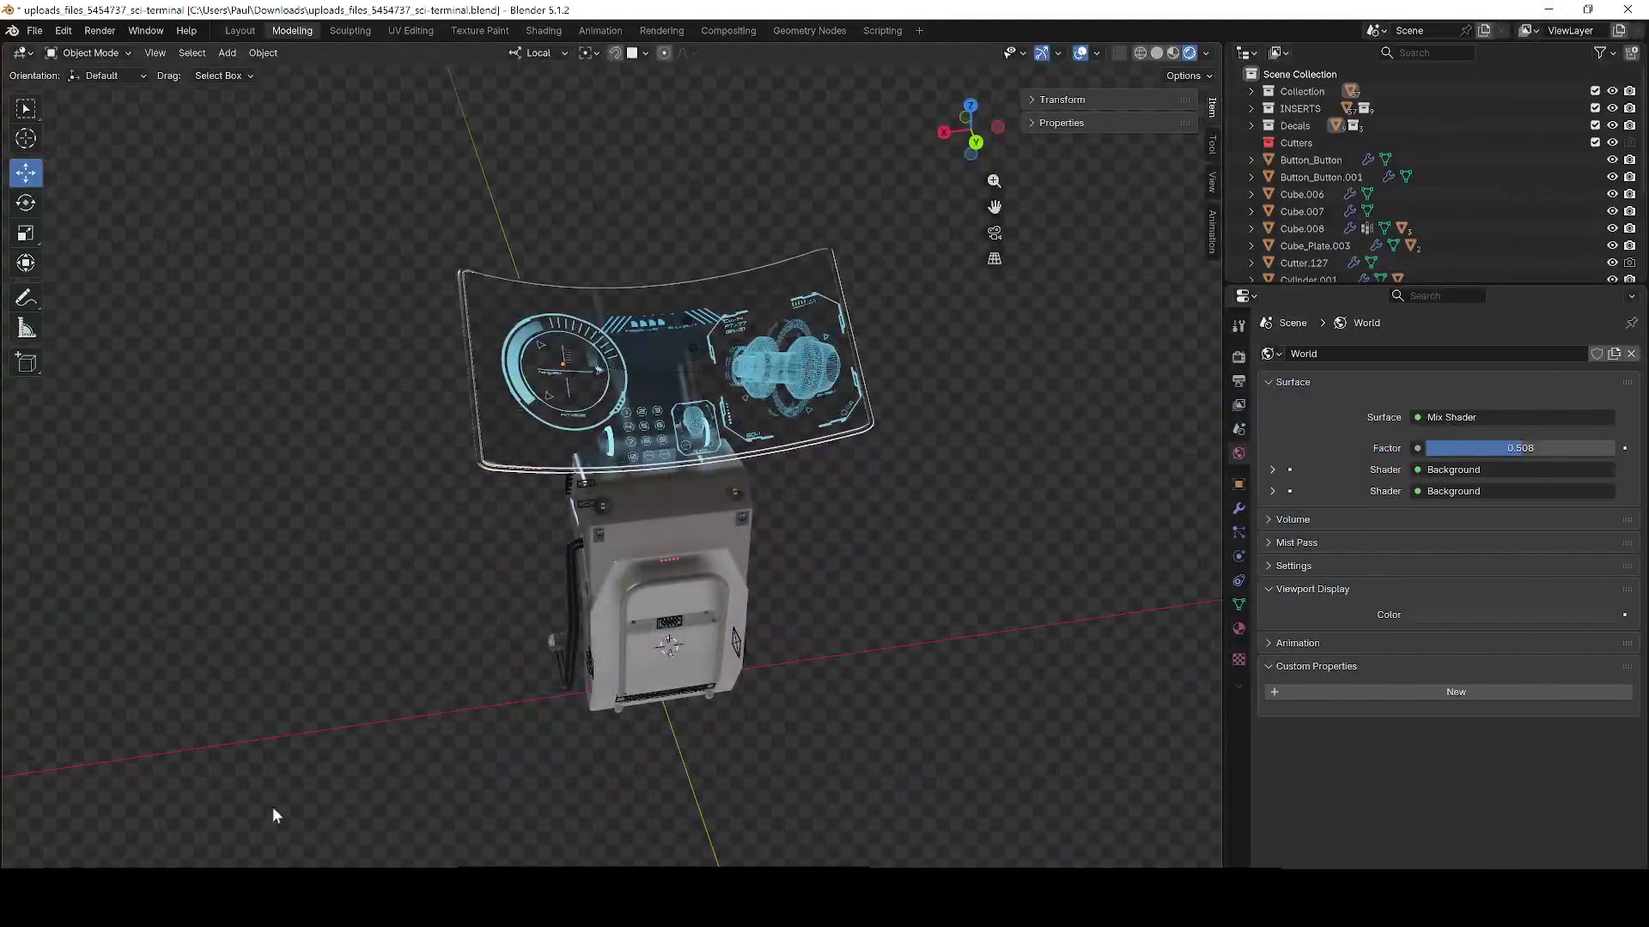
left_click(1627, 9)
left_click(714, 481)
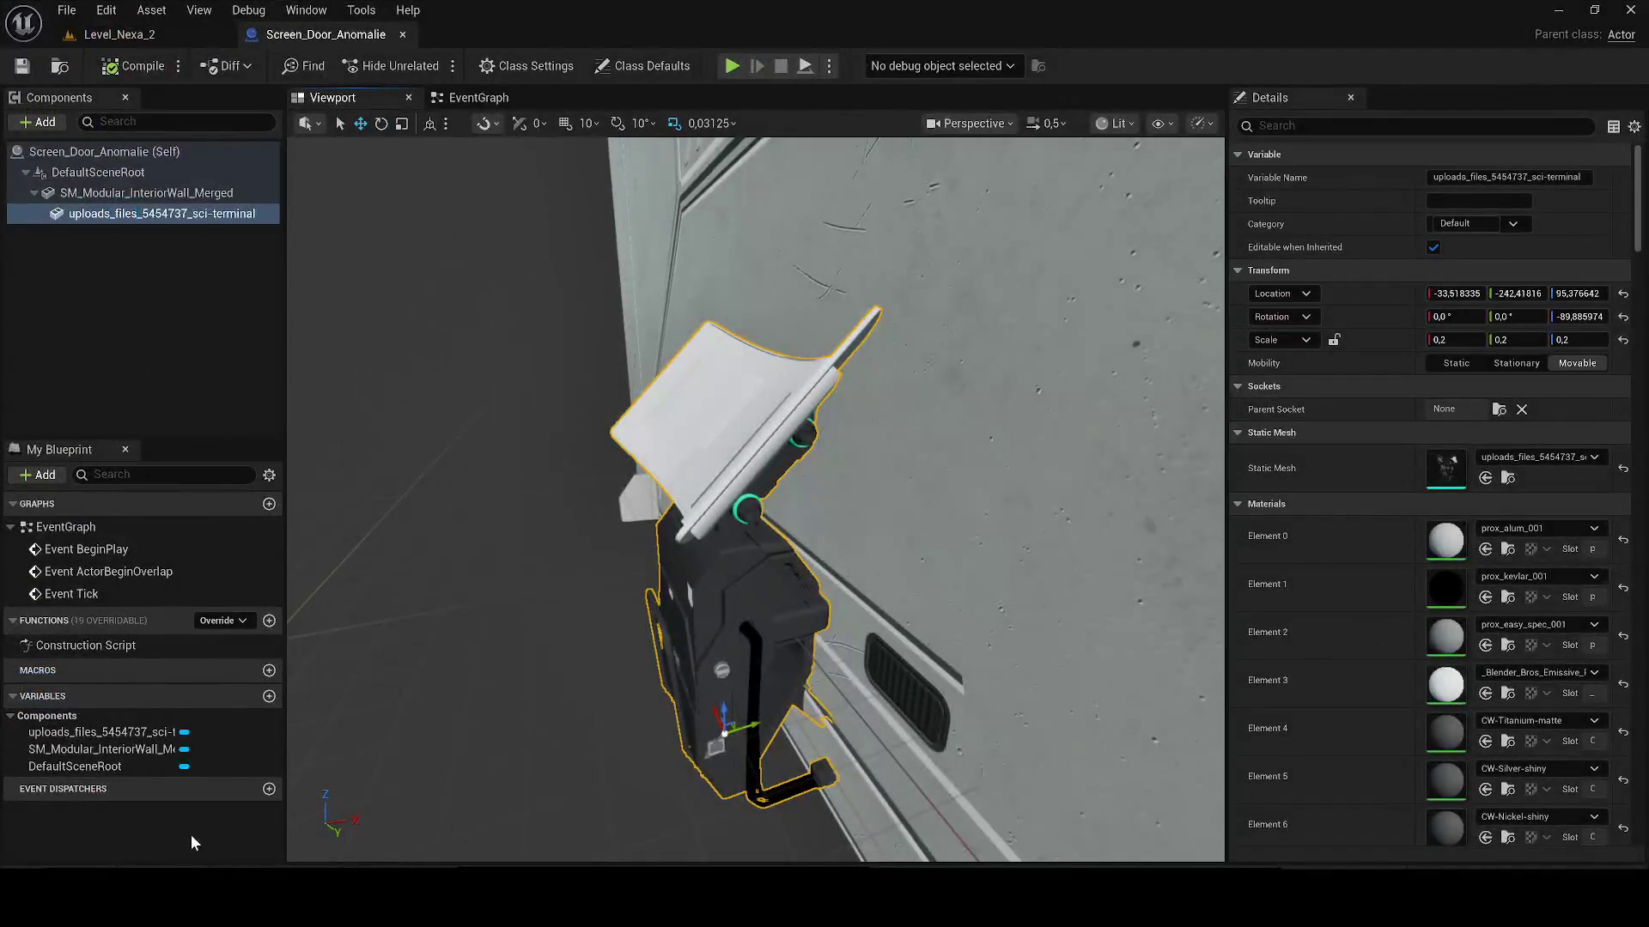
Step: Show the top-level Content folder in the Content Drawer, searching 'terminal' and then clearing the filter
key("ctrl+space")
left_click(728, 513)
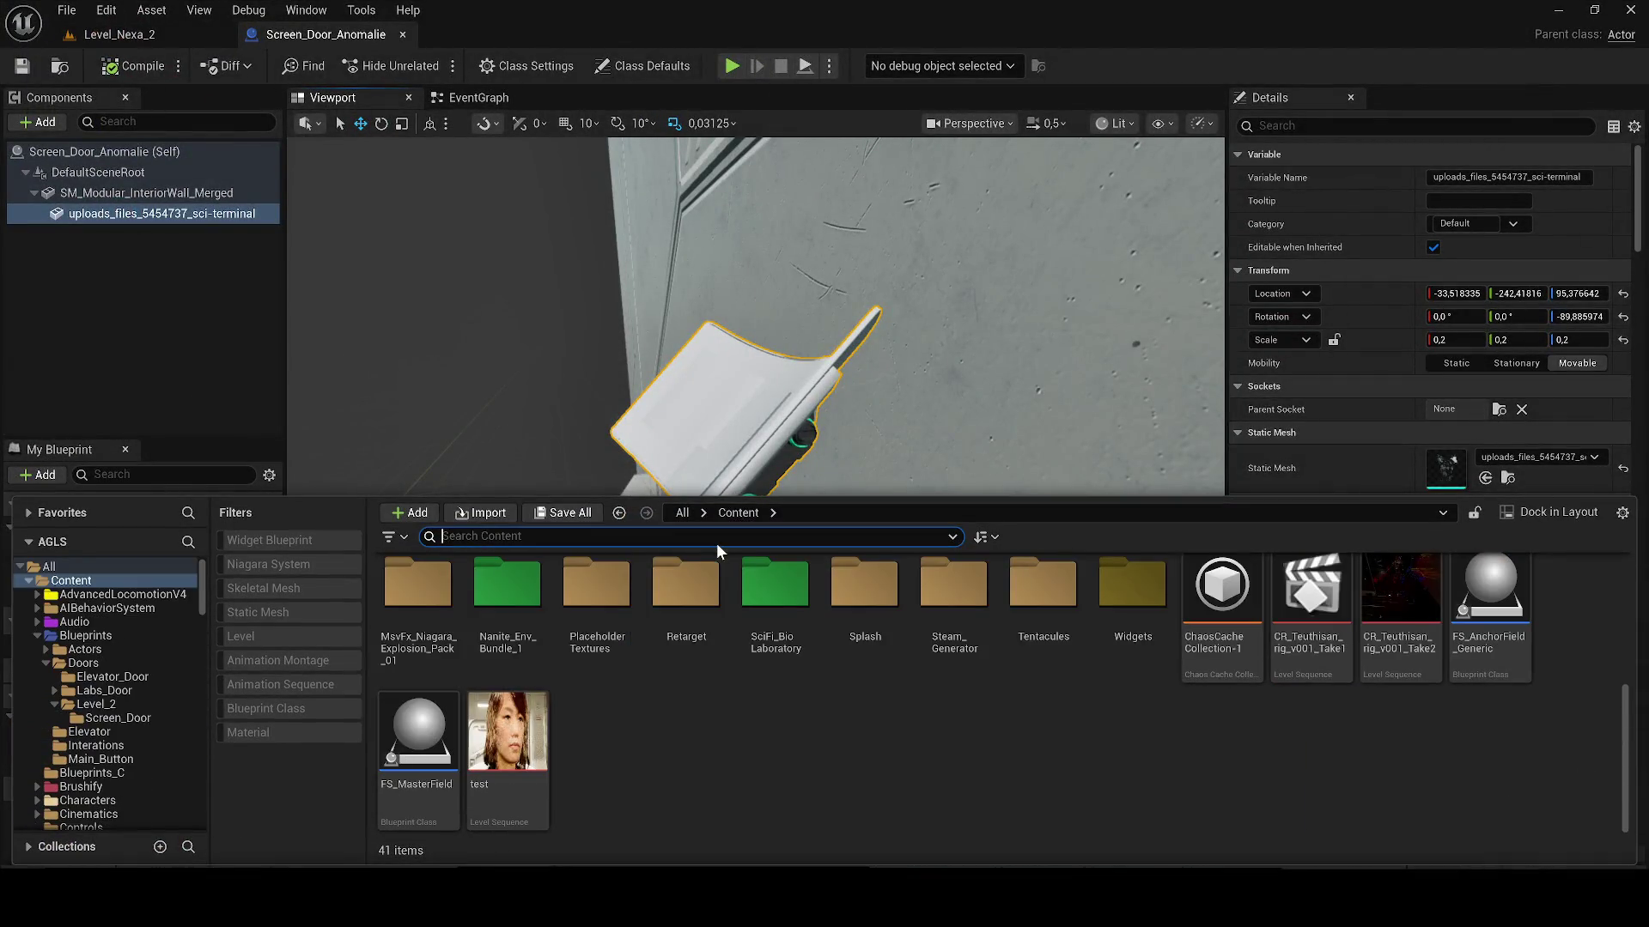
type("terminal")
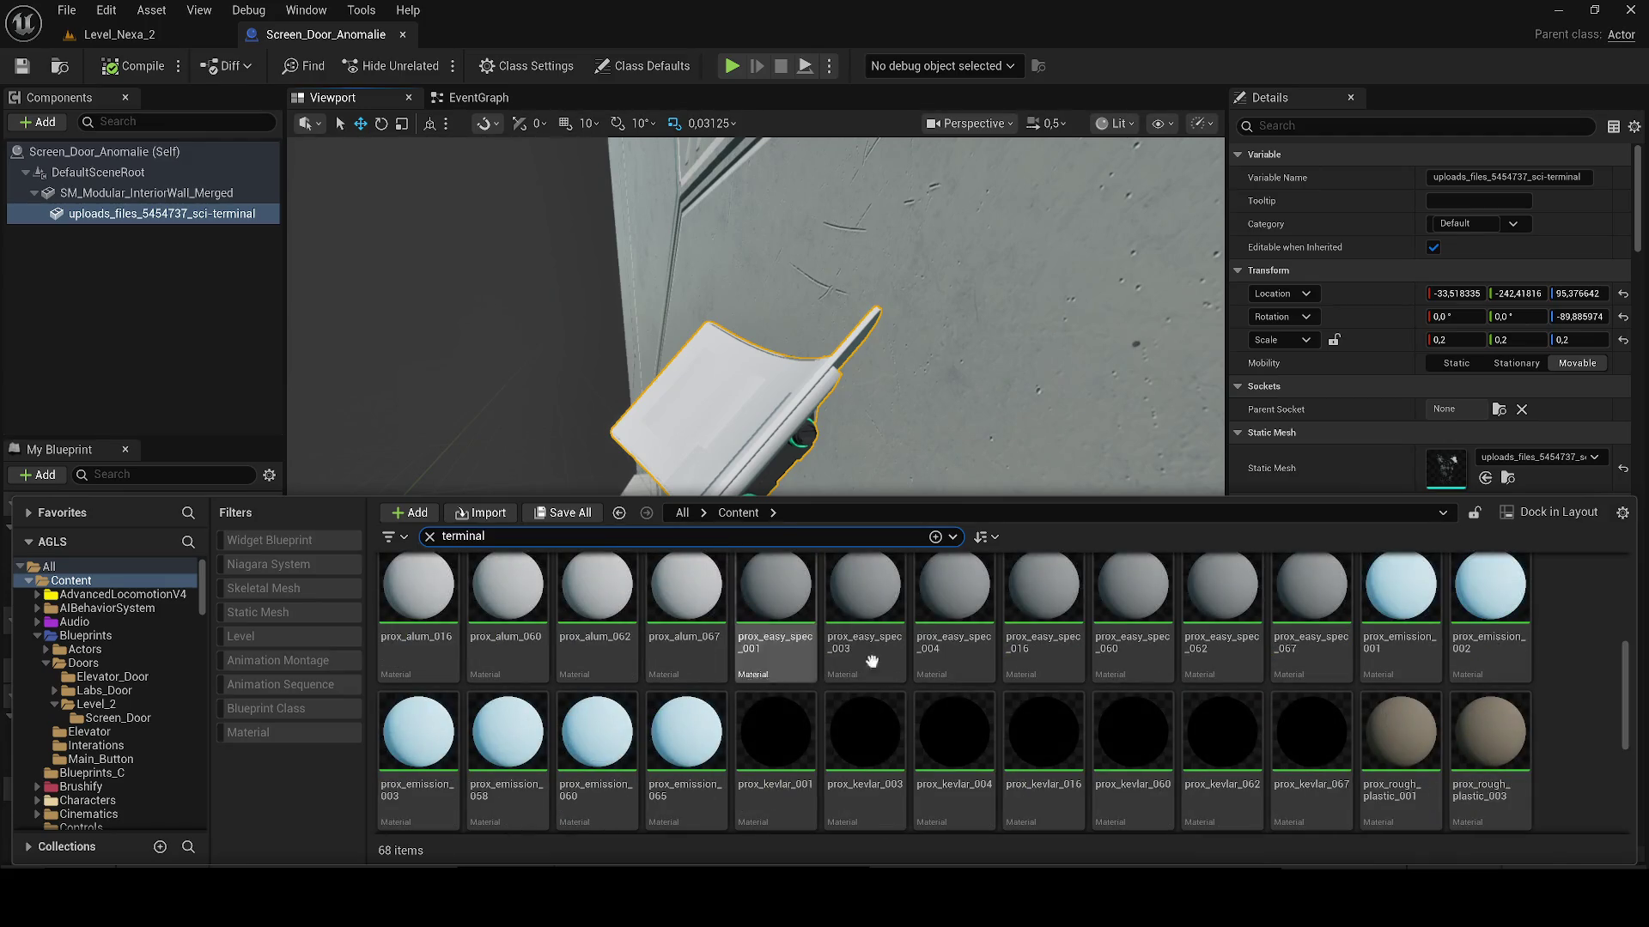
scroll(1062, 650, "down", 2)
scroll(1062, 650, "down", 5)
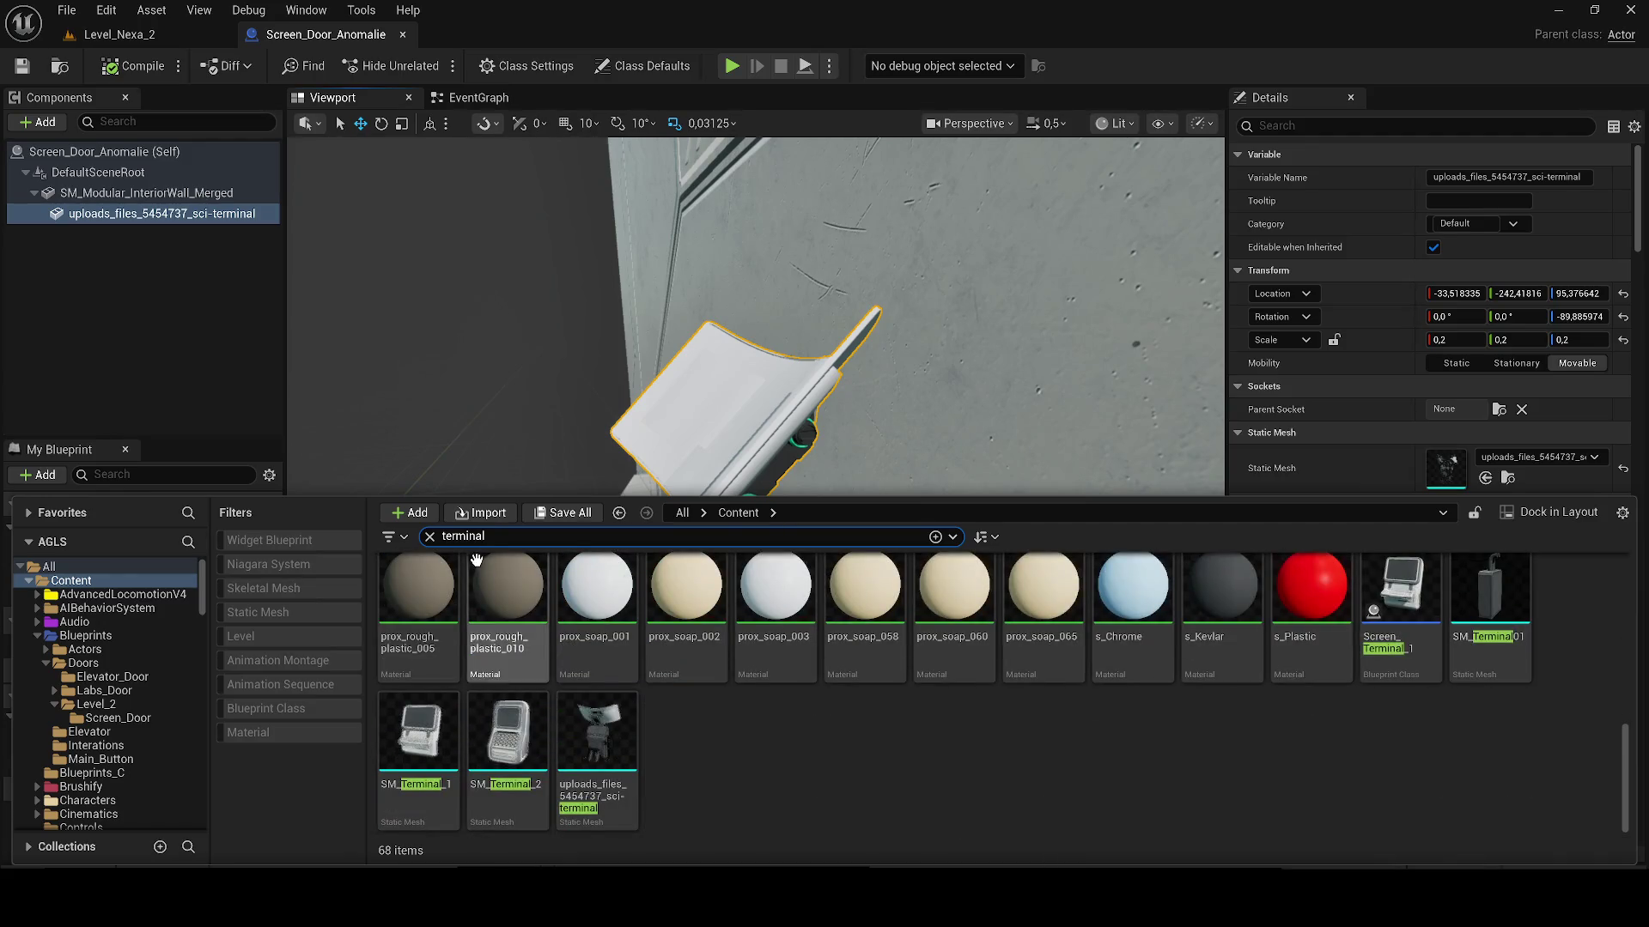
left_click(429, 536)
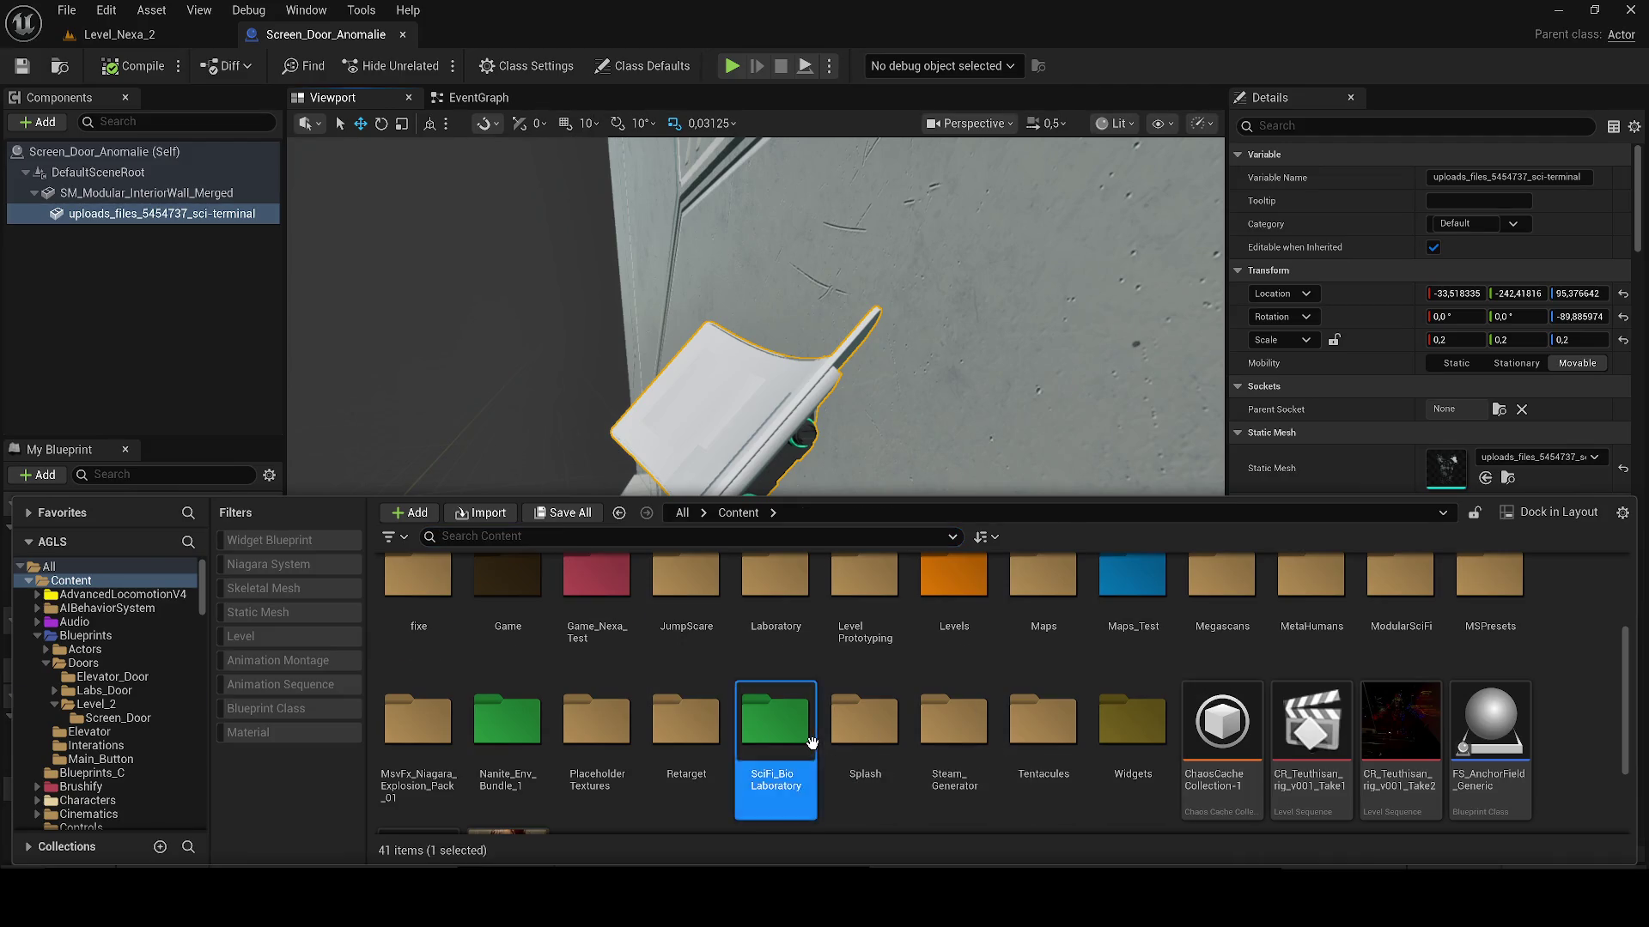
Step: Open the Demo level from SciFi_BioLaboratory > Maps, choosing Save Selected for pending changes
double_click(775, 721)
double_click(506, 601)
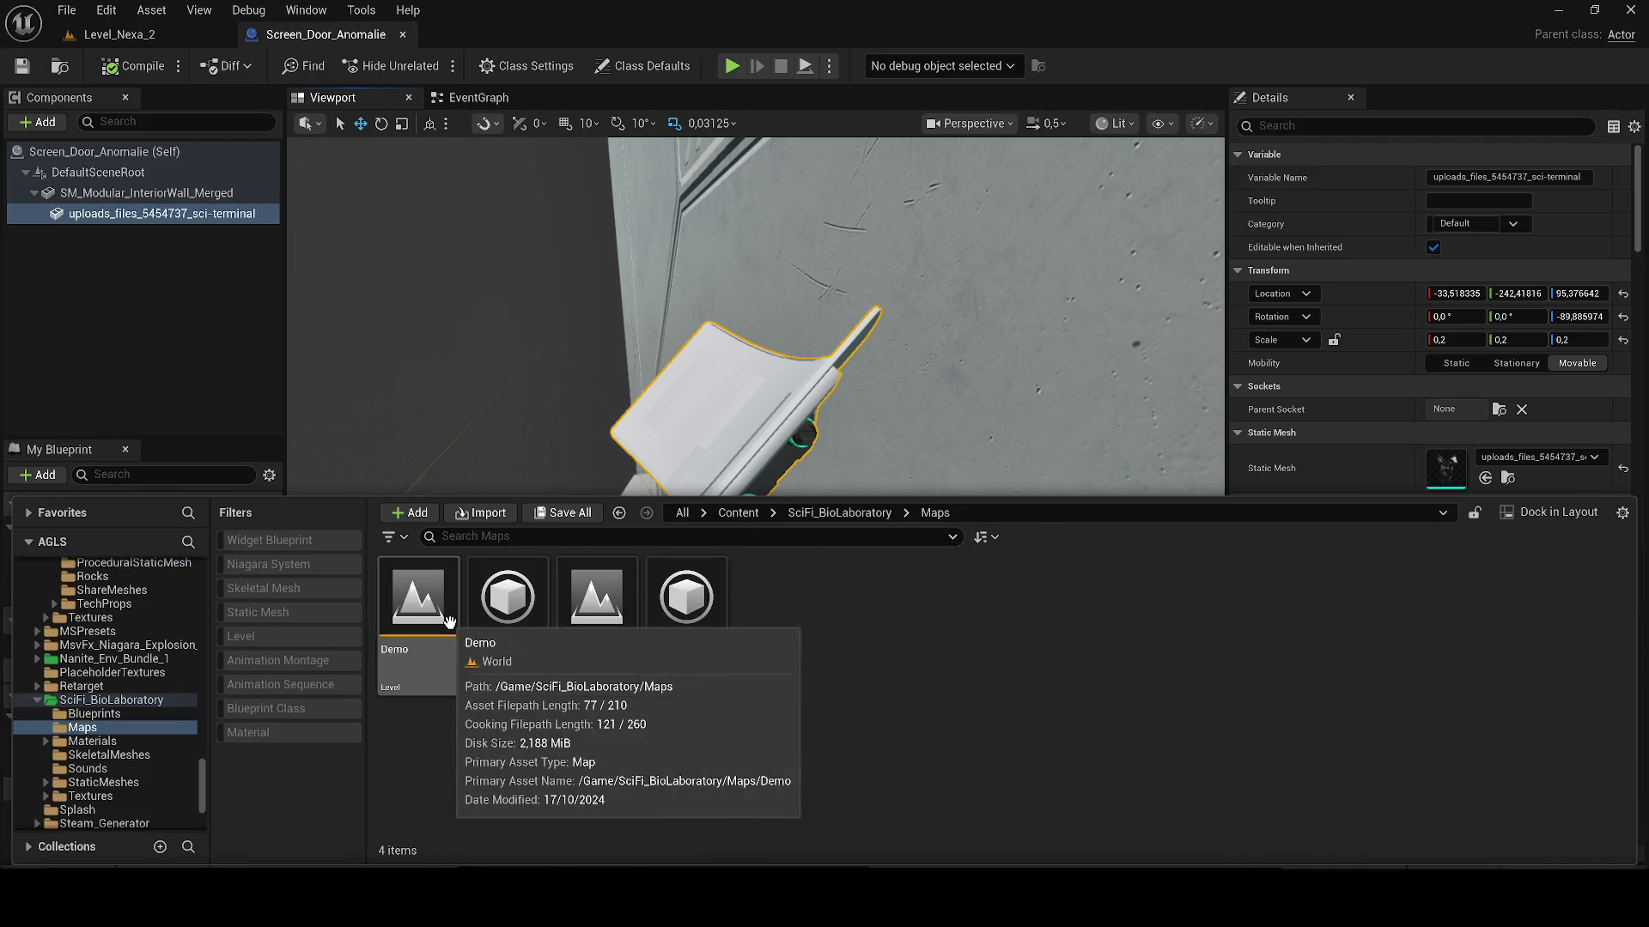
left_click(448, 620)
double_click(448, 620)
left_click(863, 649)
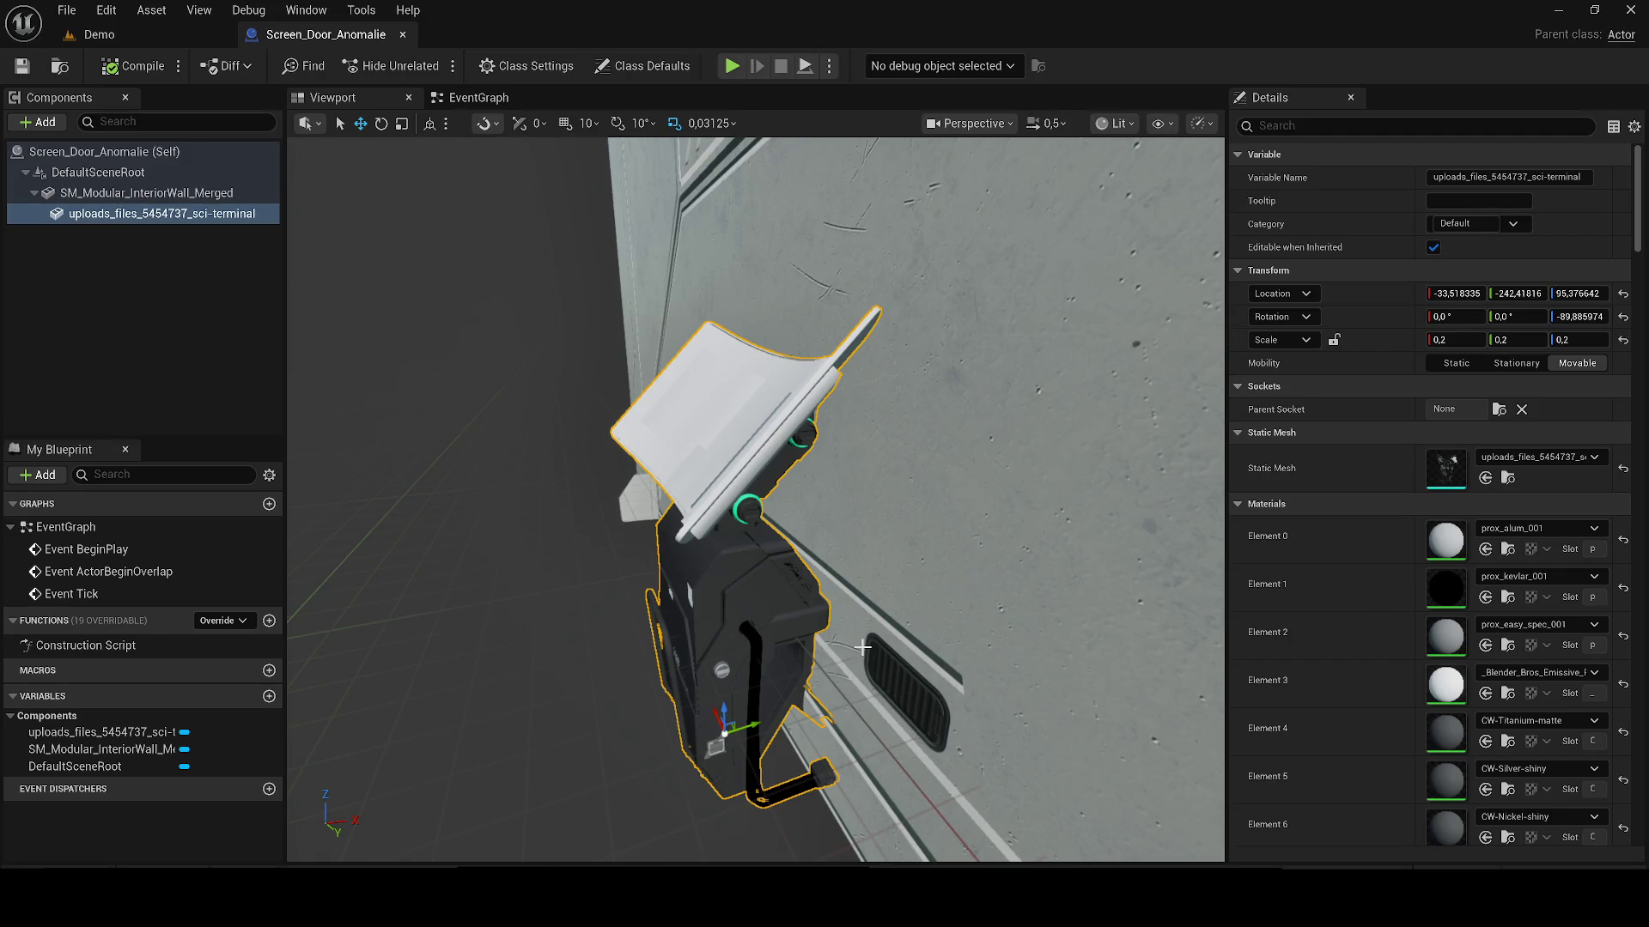
Step: Bring the loaded Demo level editor tab to the front
left_click(86, 35)
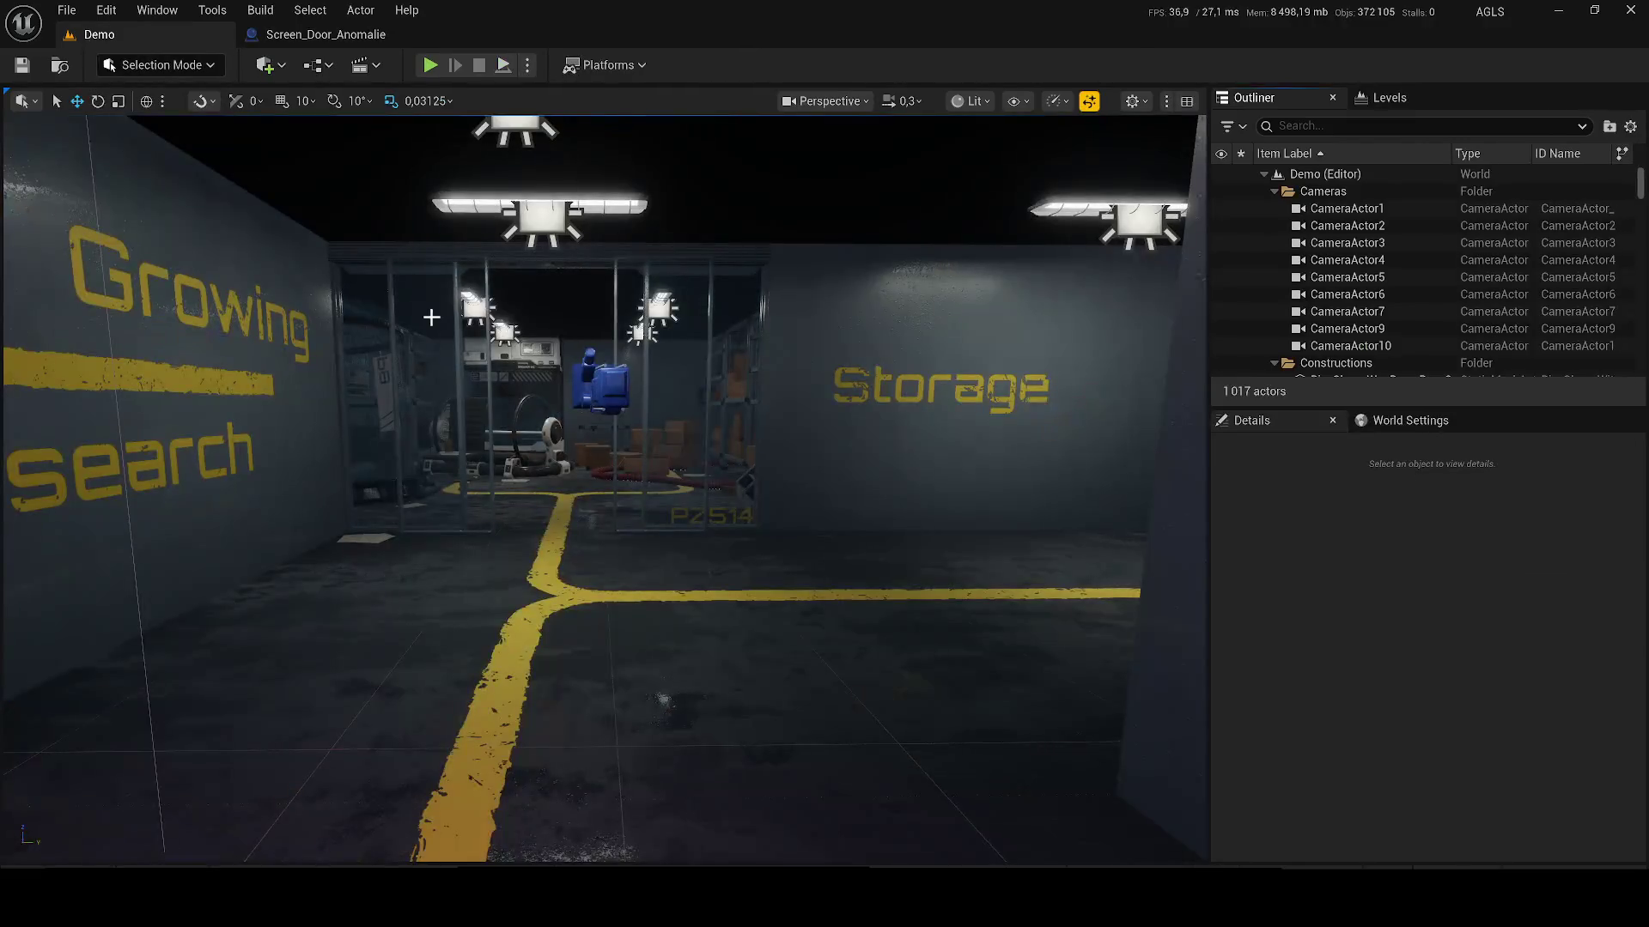
Step: Fly from the storage room past the P-002 machine down the yellow-lined corridor to the green tank
key("w")
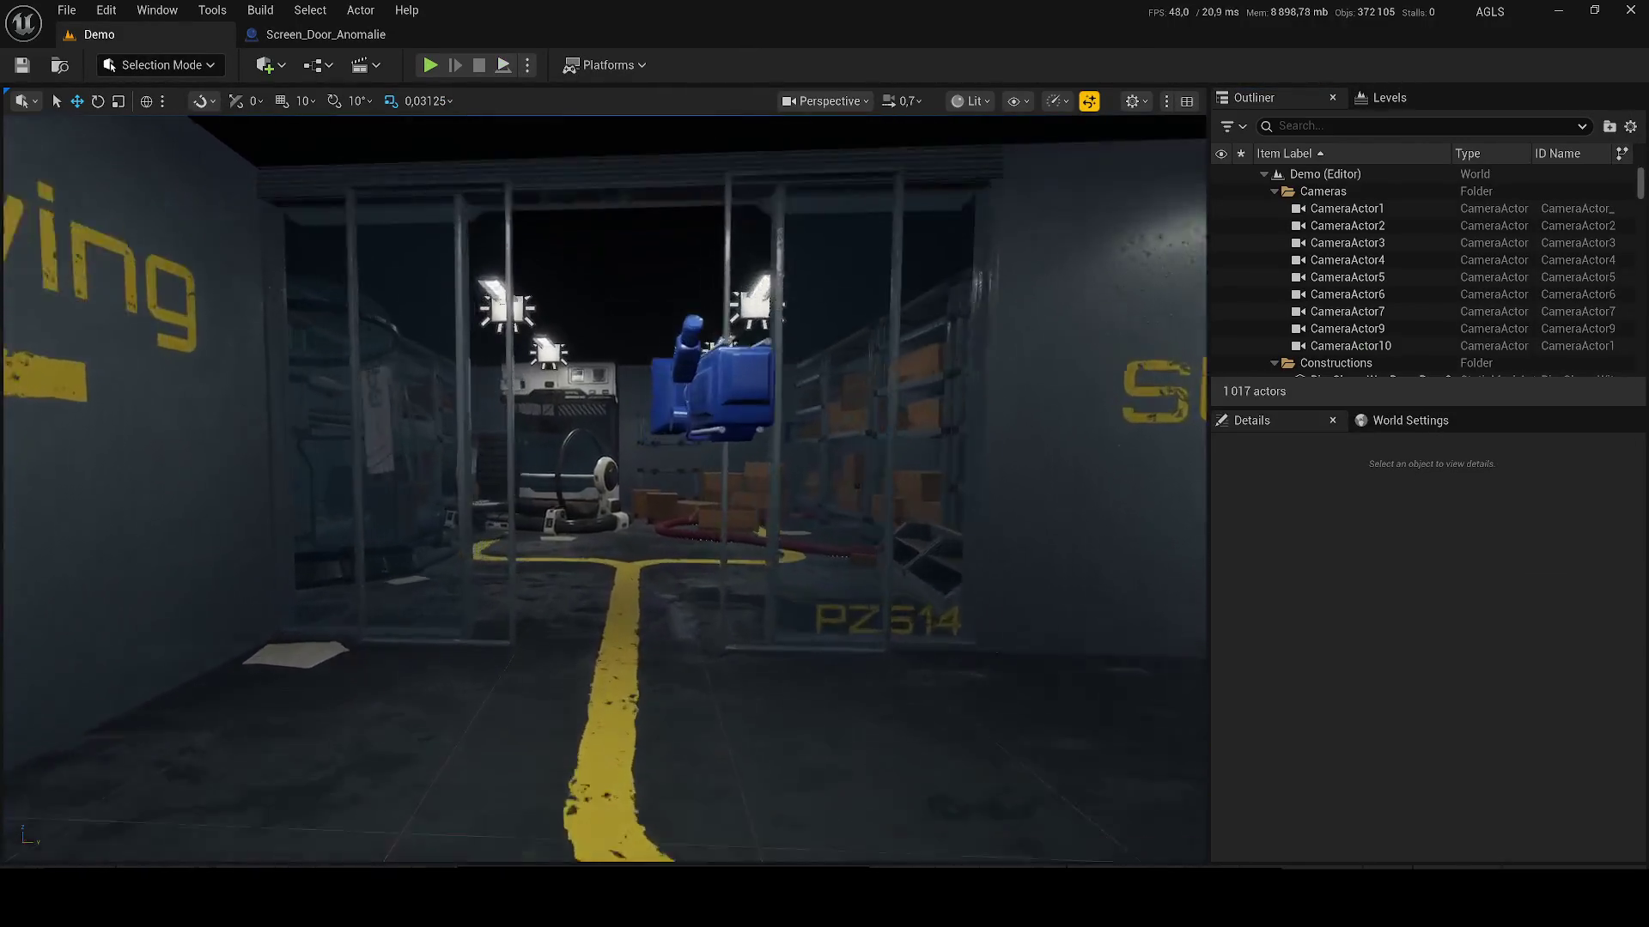
key("w")
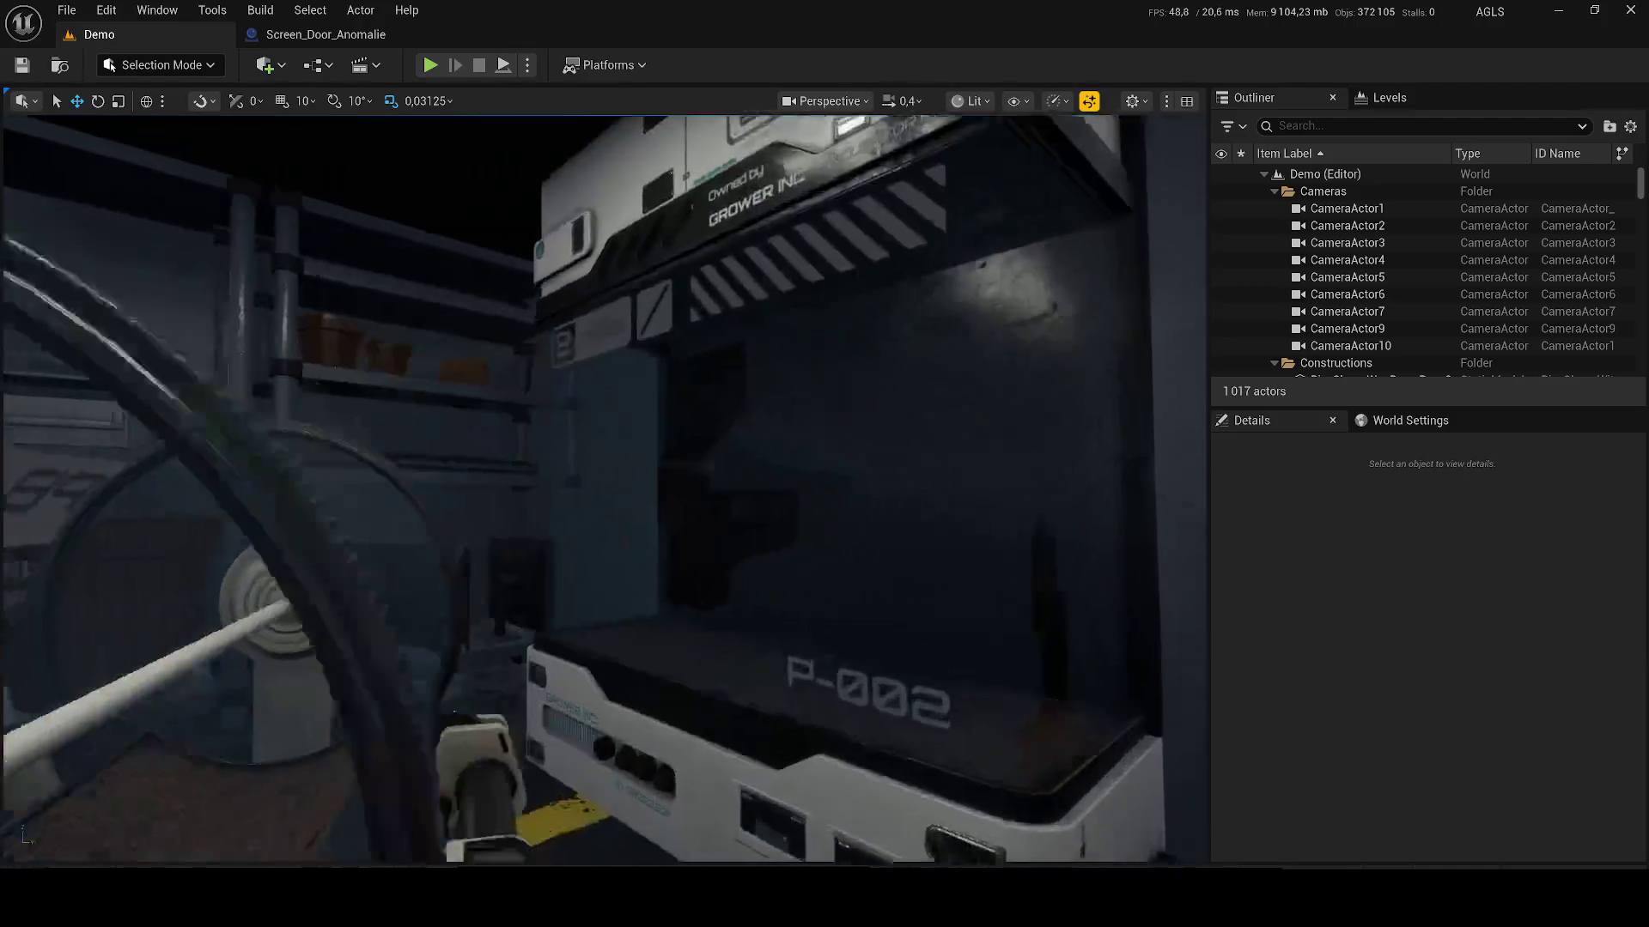
key("s")
scroll(605, 488, "down", 2)
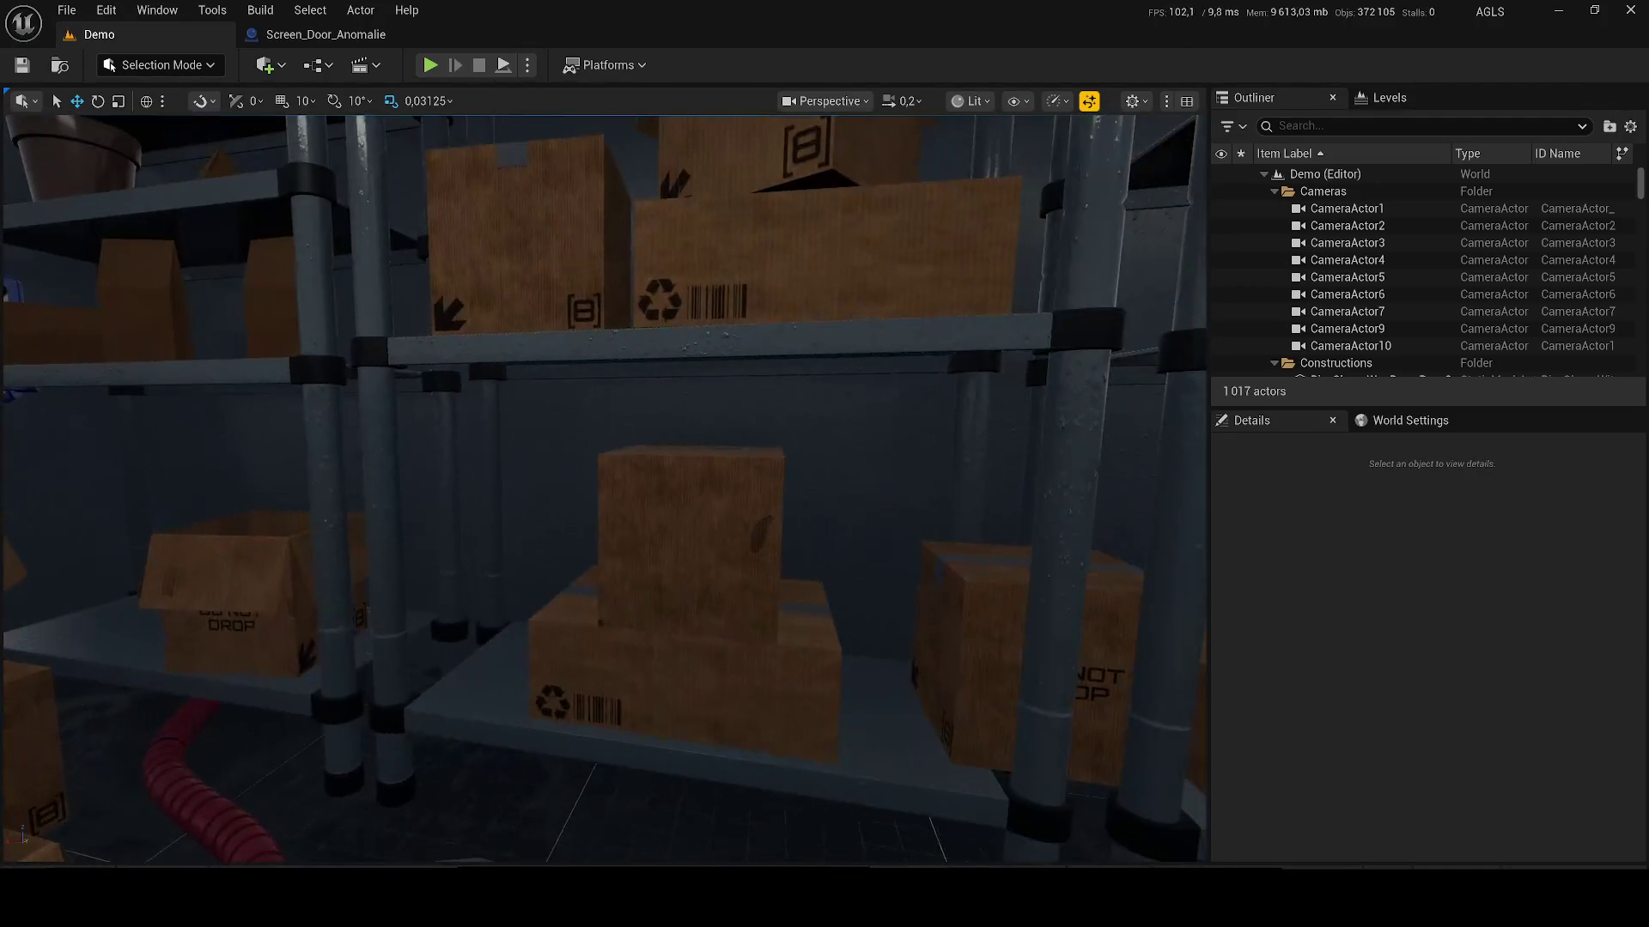
key("w")
scroll(605, 488, "up", 3)
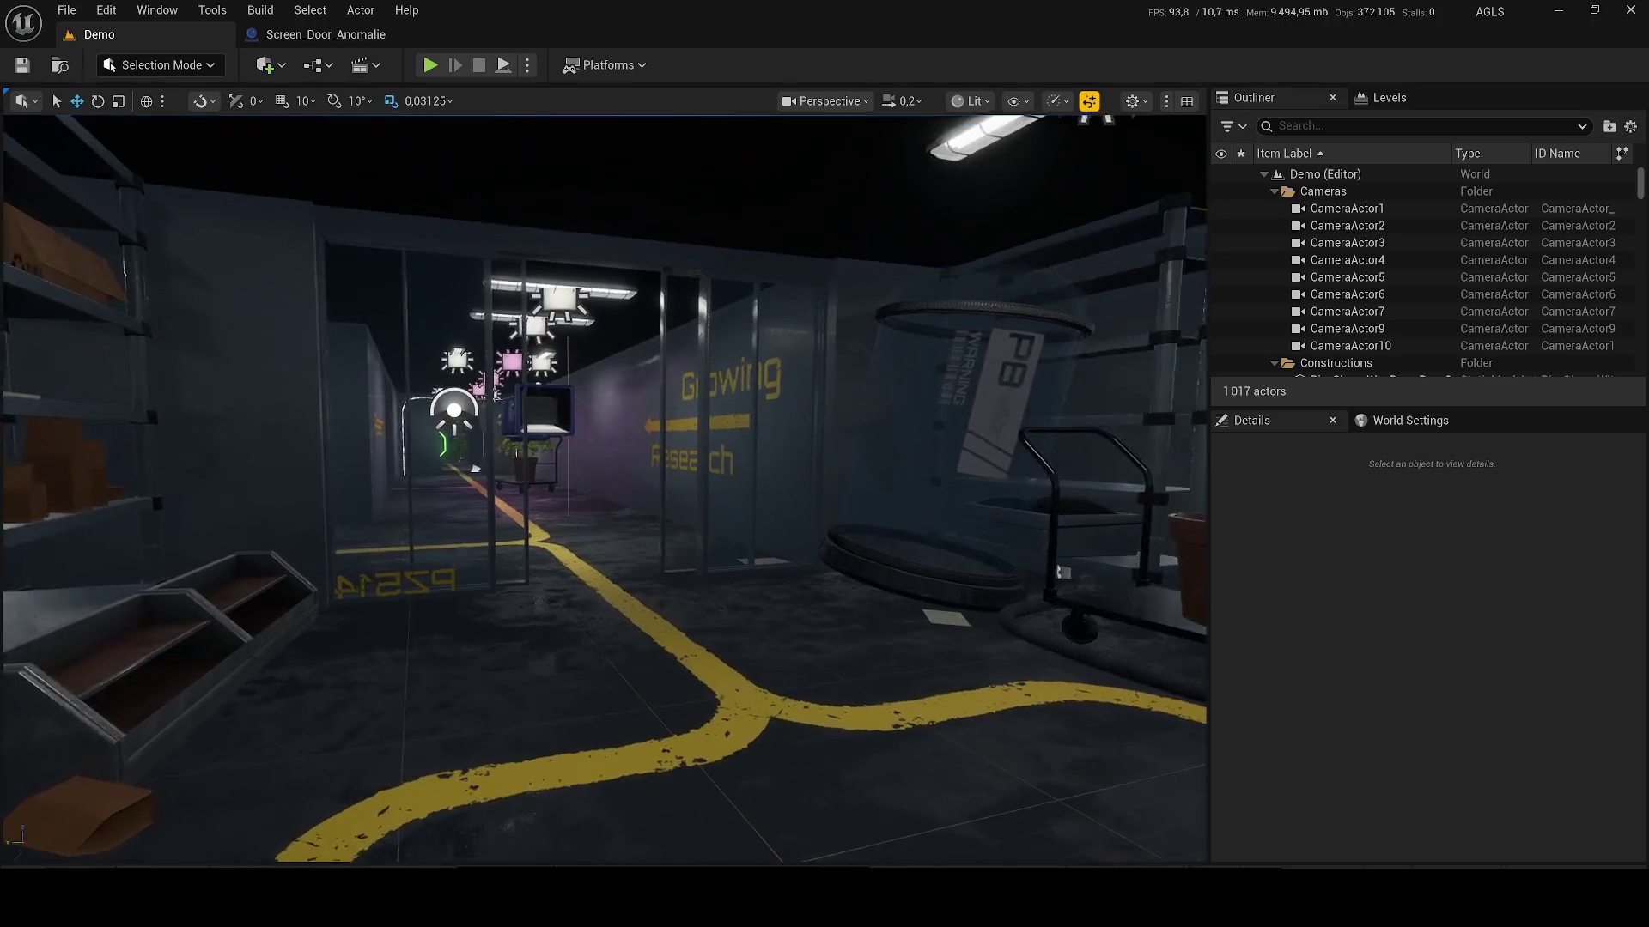
key("w")
scroll(604, 488, "down", 2)
key("w")
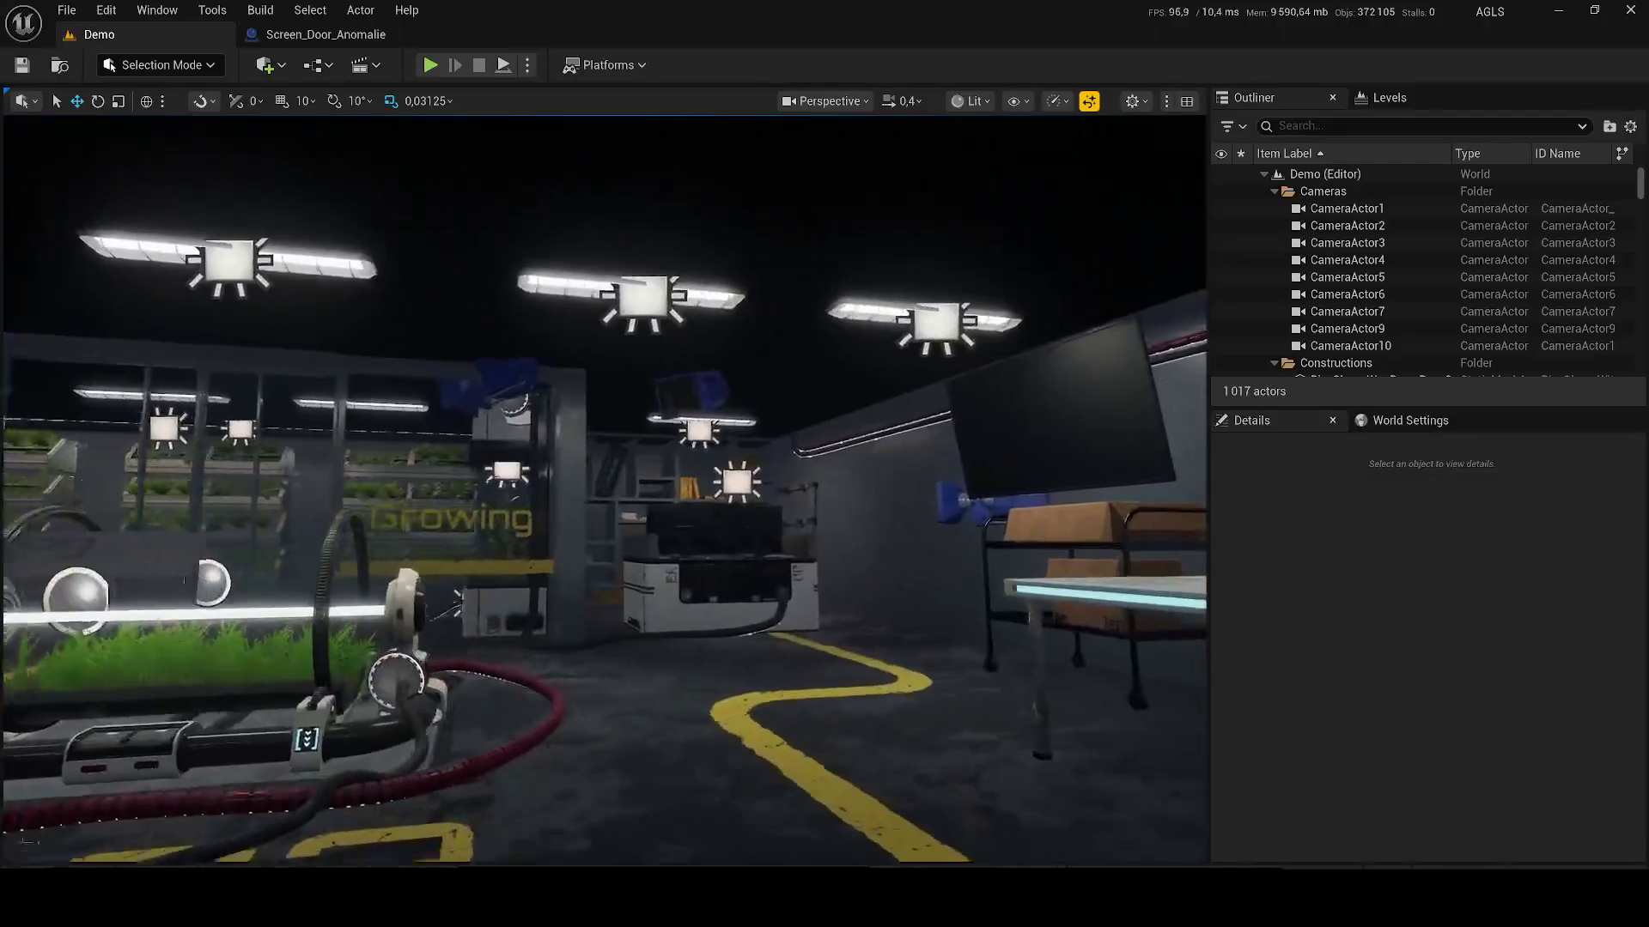
key("w")
scroll(604, 488, "down", 1)
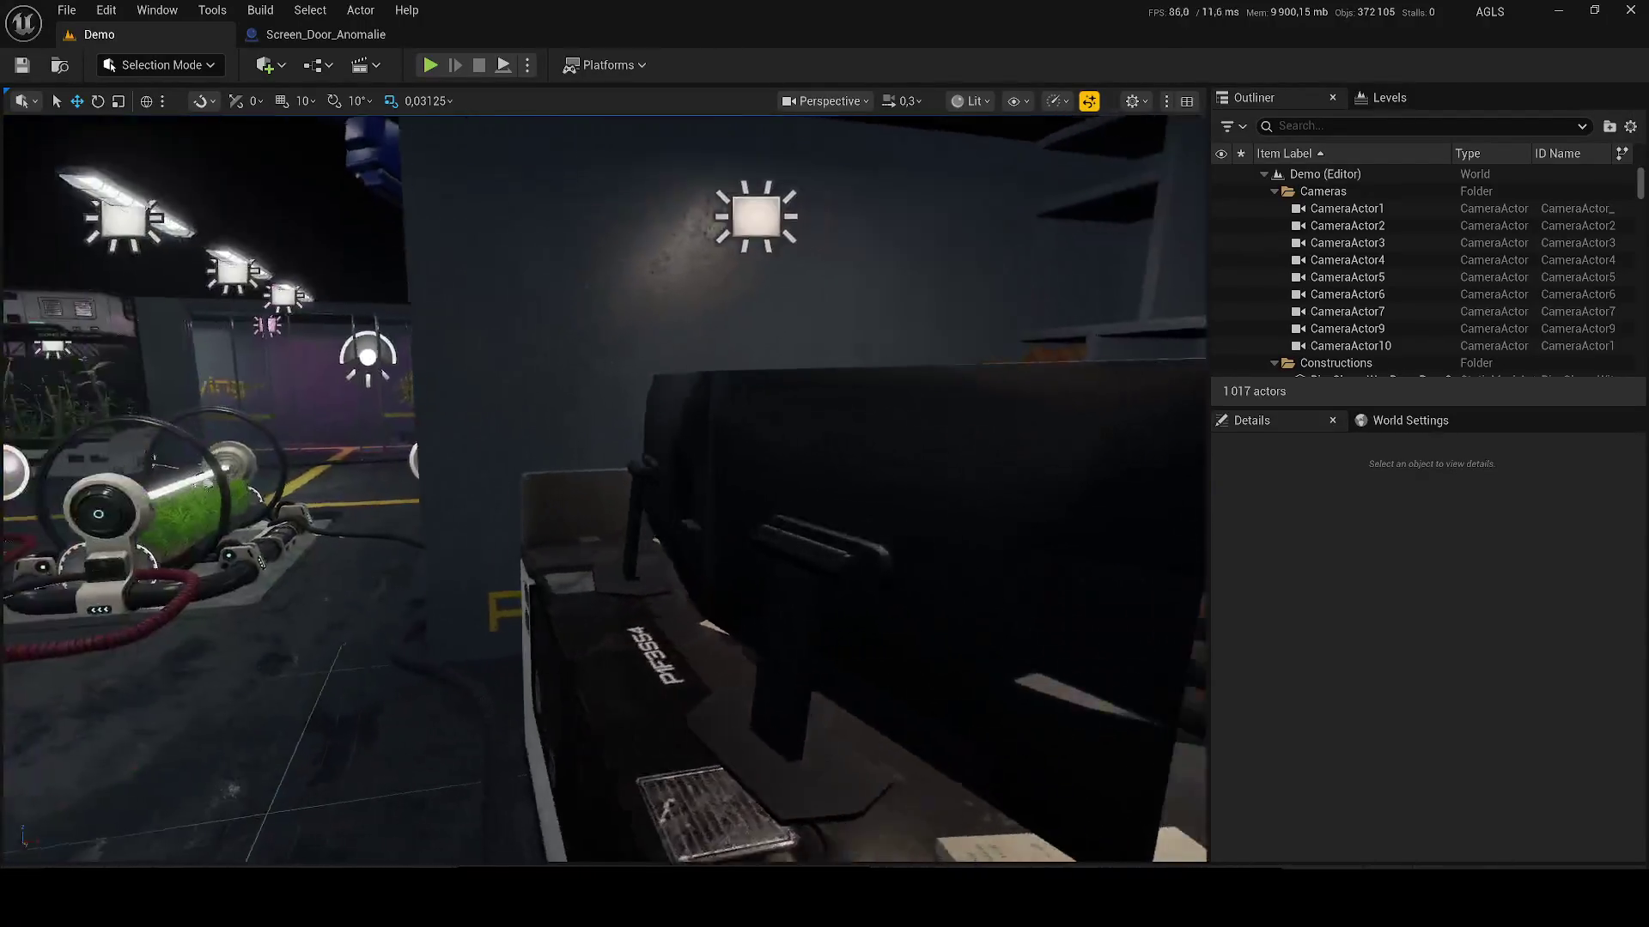
Step: Fly in close to the dual-monitor desk and its paper, then pull back for a wider view
key("w")
scroll(575, 395, "up", 2)
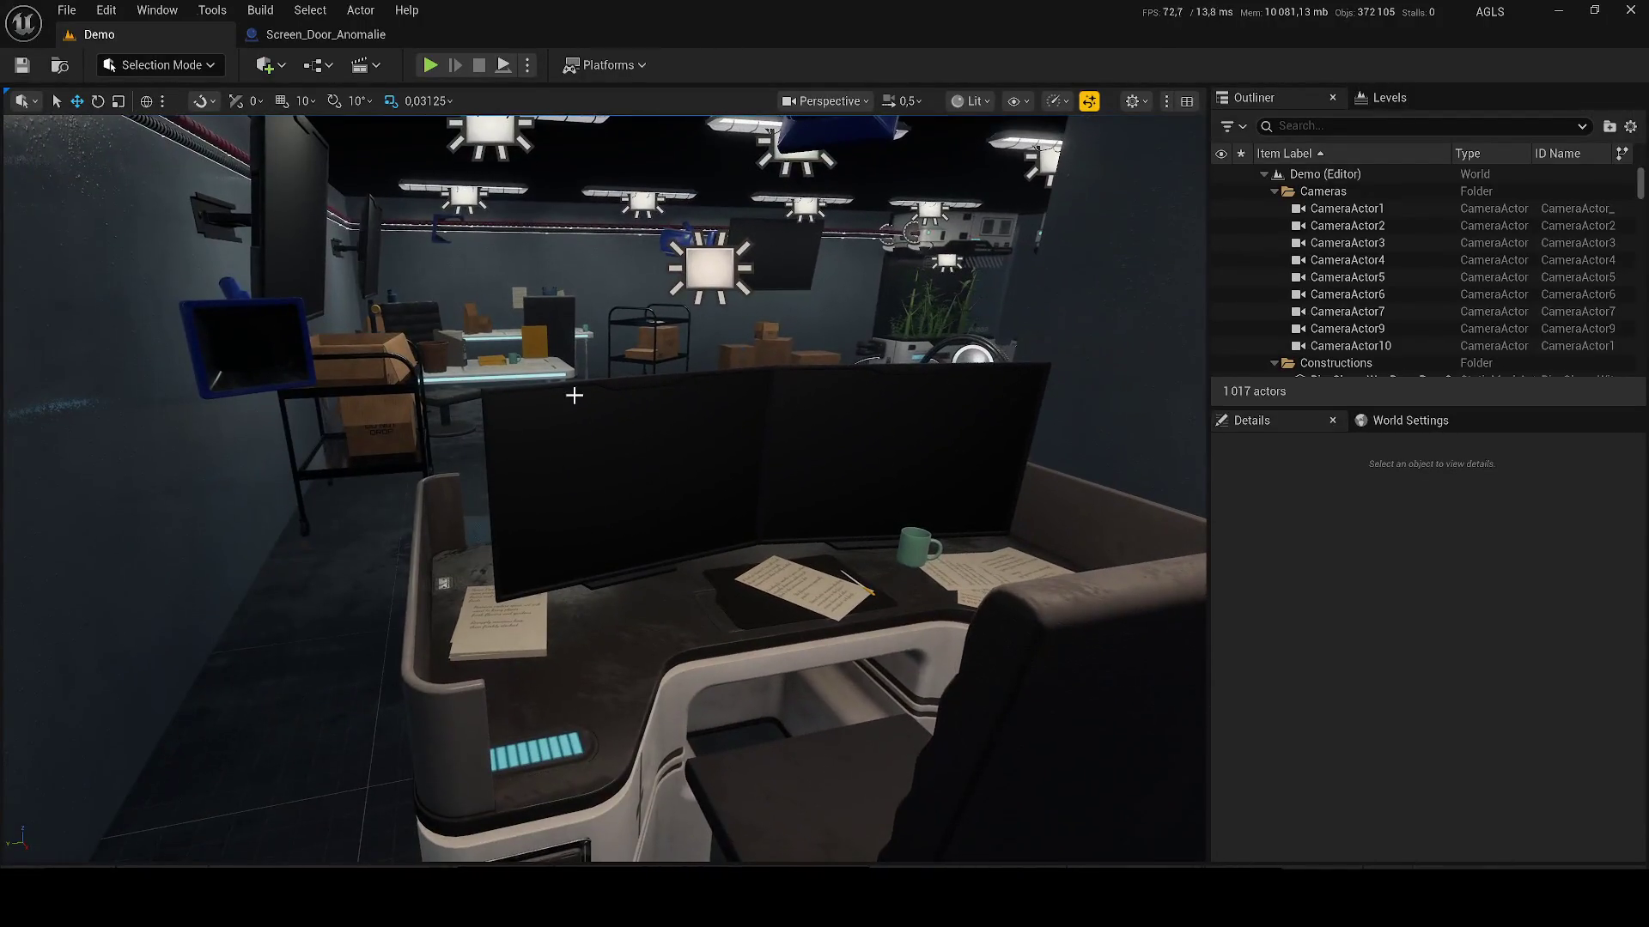
key("w")
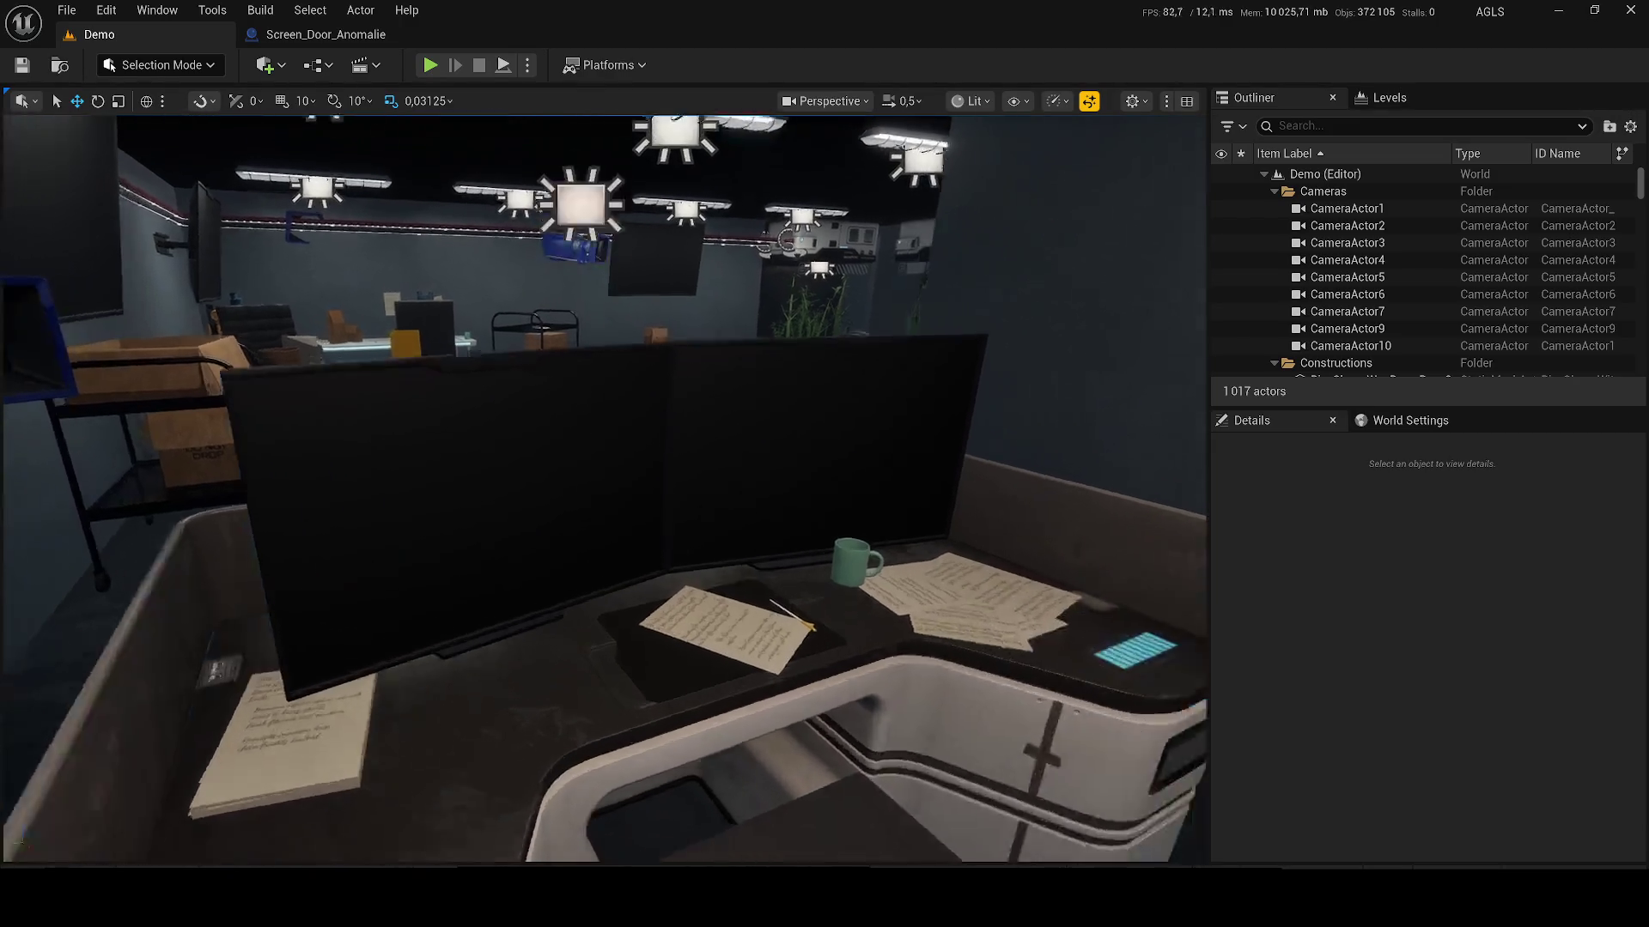
scroll(574, 395, "down", 4)
key("s")
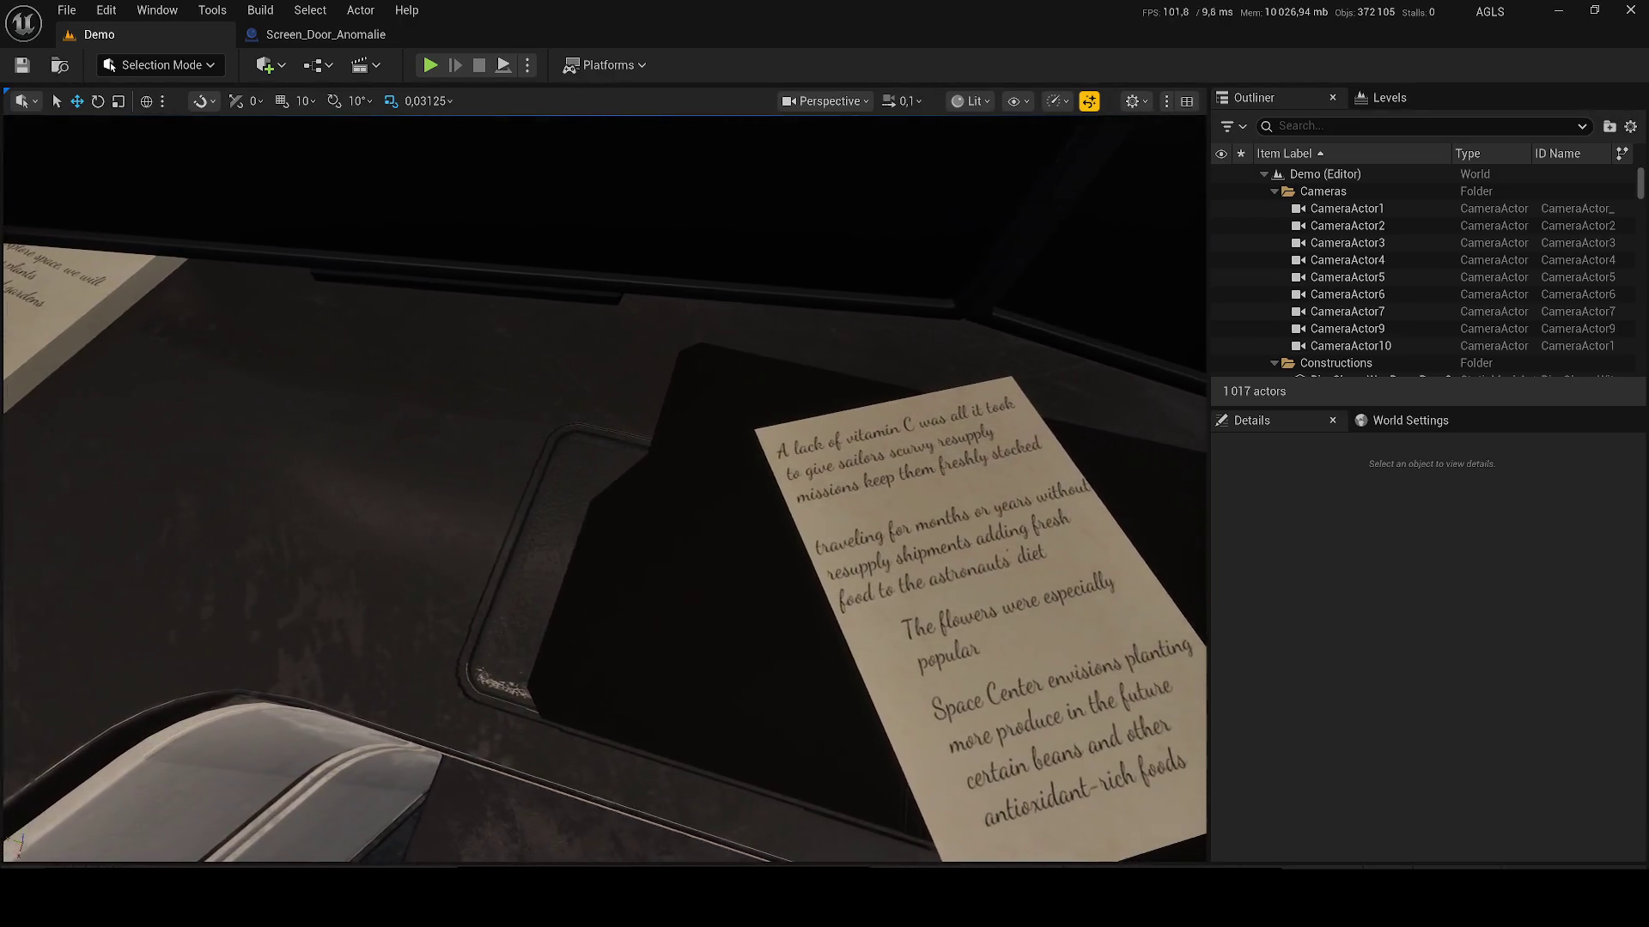
scroll(604, 487, "up", 3)
Step: Fly over the desk through the Growing area and purple corridor, then show the top-level Content folder
key("w")
scroll(605, 488, "down", 1)
key("w")
scroll(604, 487, "up", 2)
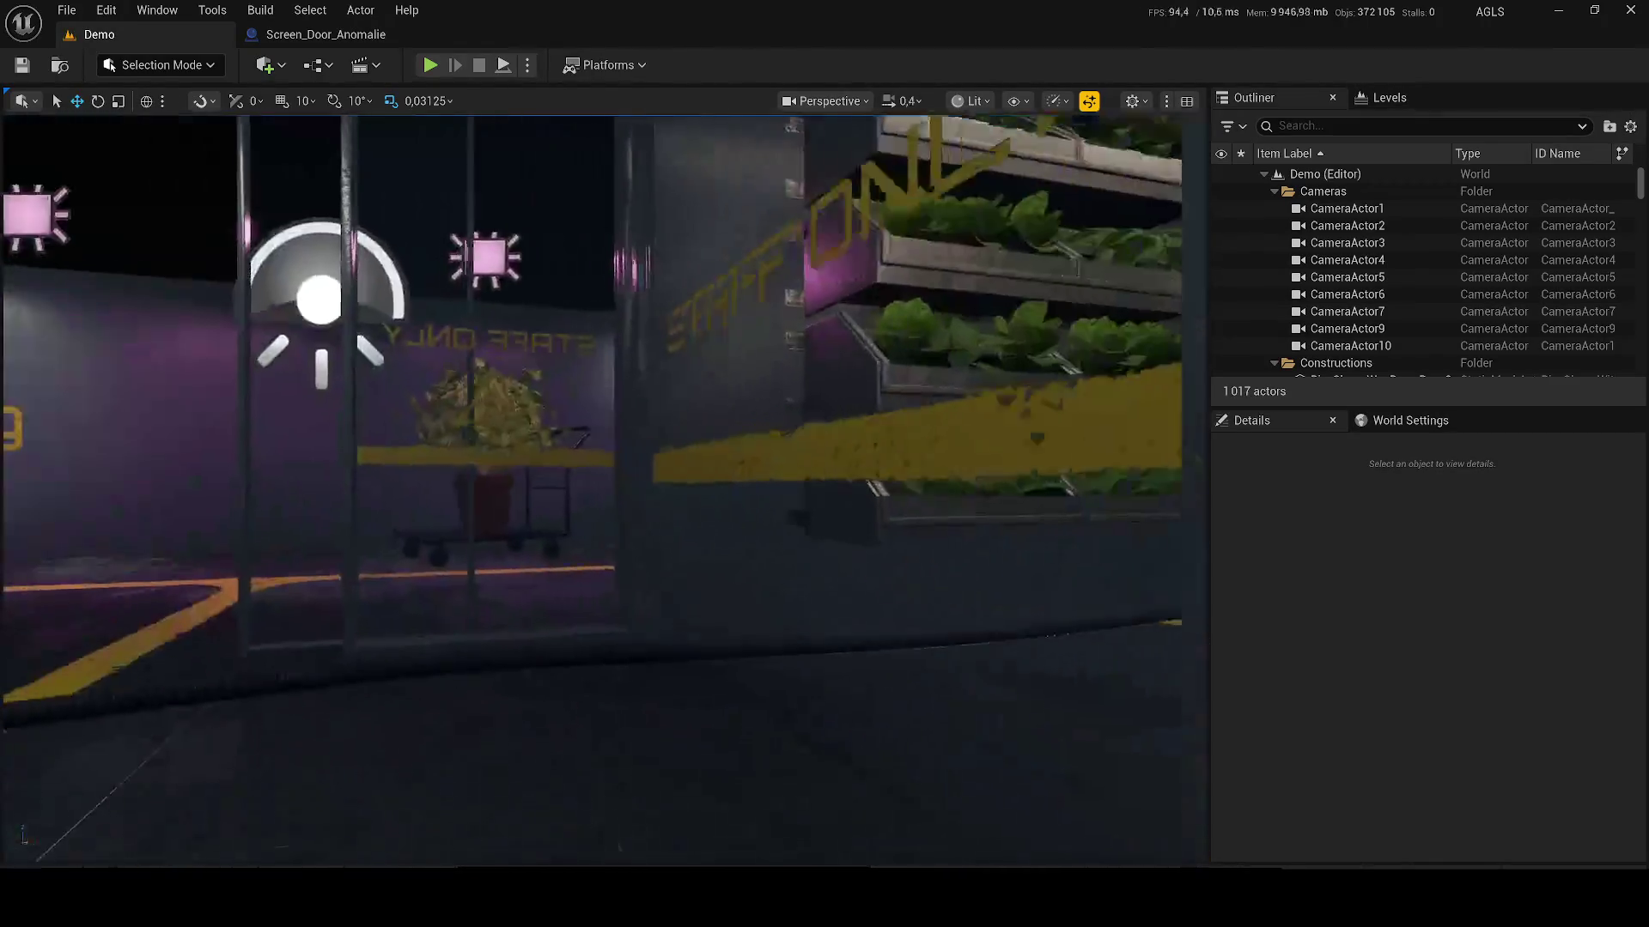
key("w")
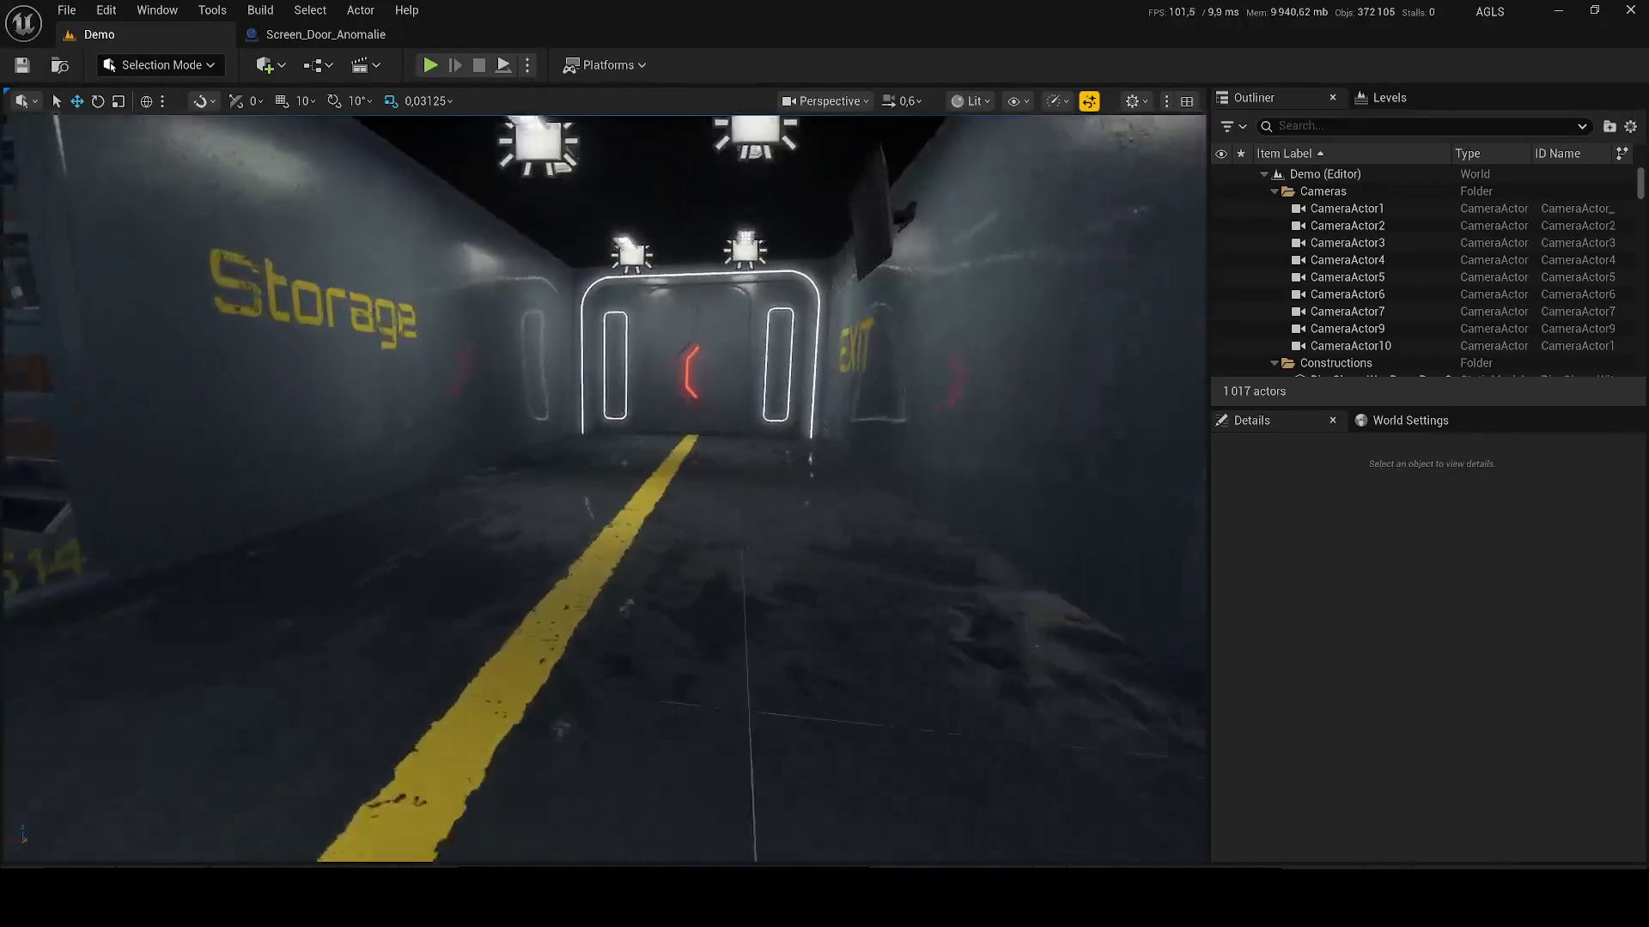
scroll(605, 487, "up", 4)
key("w")
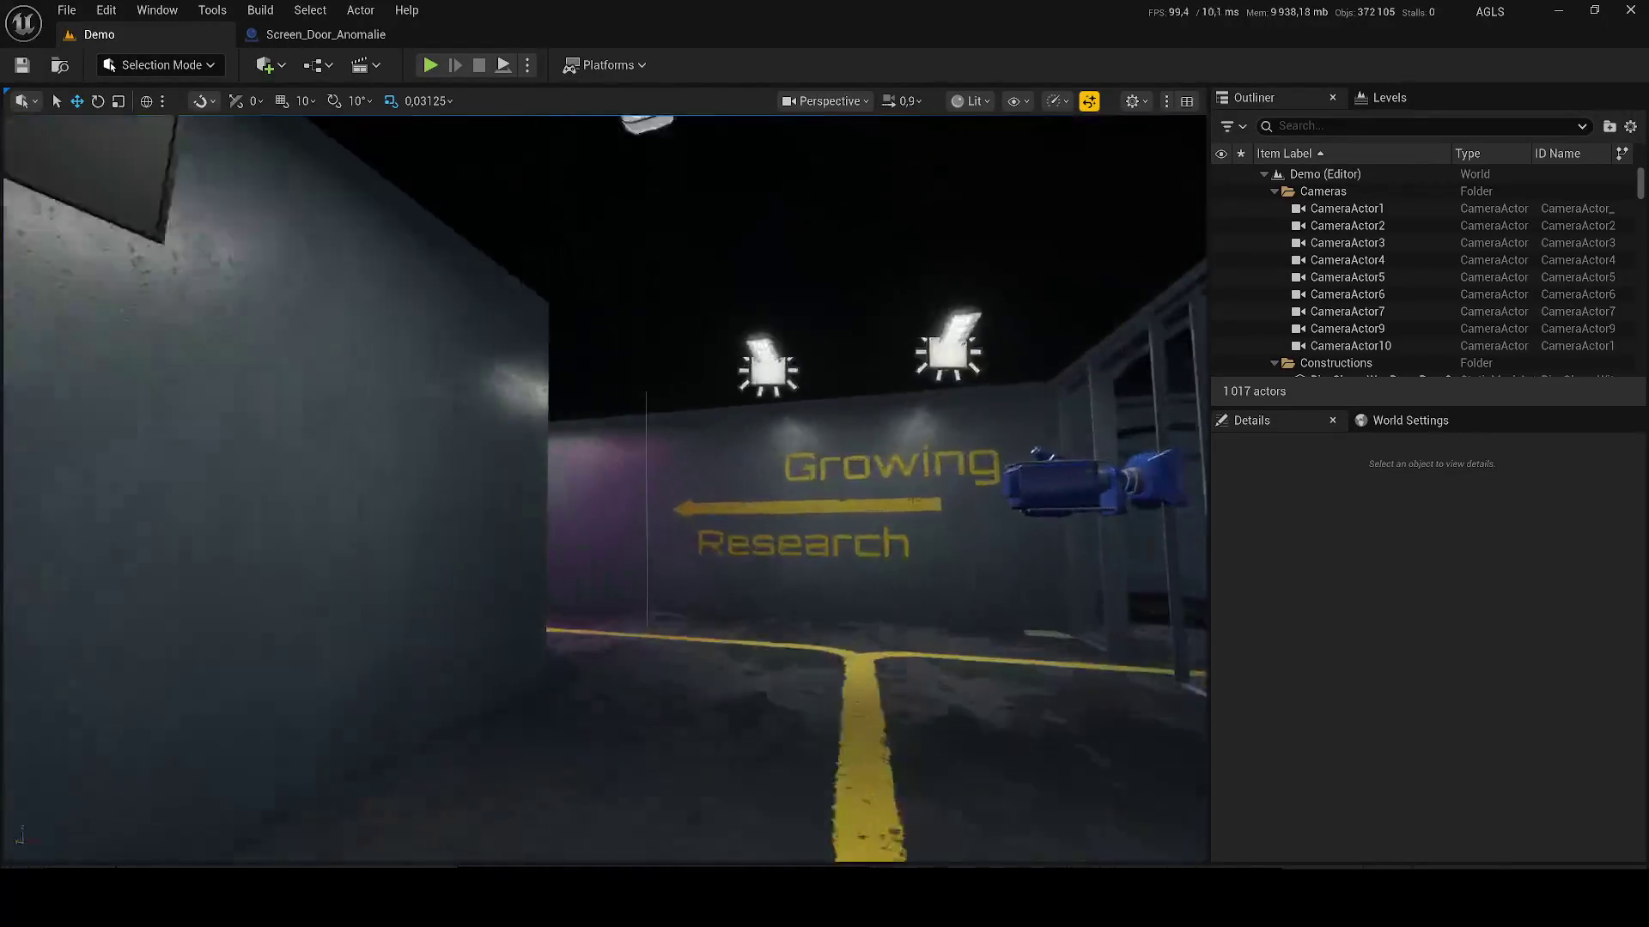
key("w")
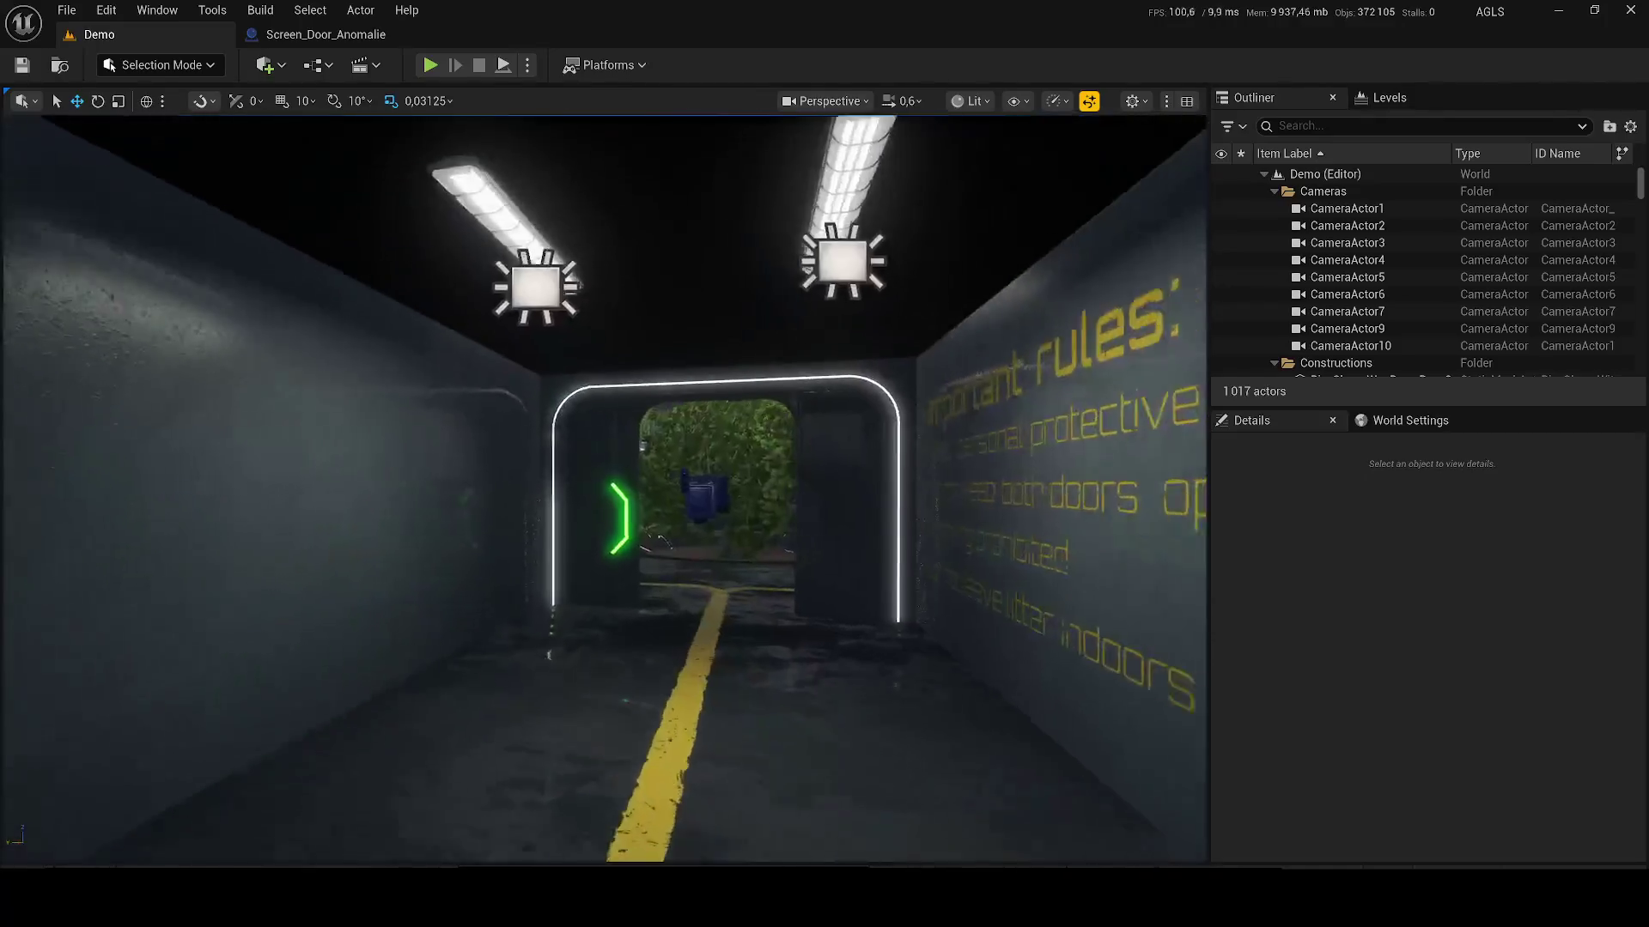
scroll(604, 488, "down", 2)
key("w")
key("ctrl+space")
left_click(738, 561)
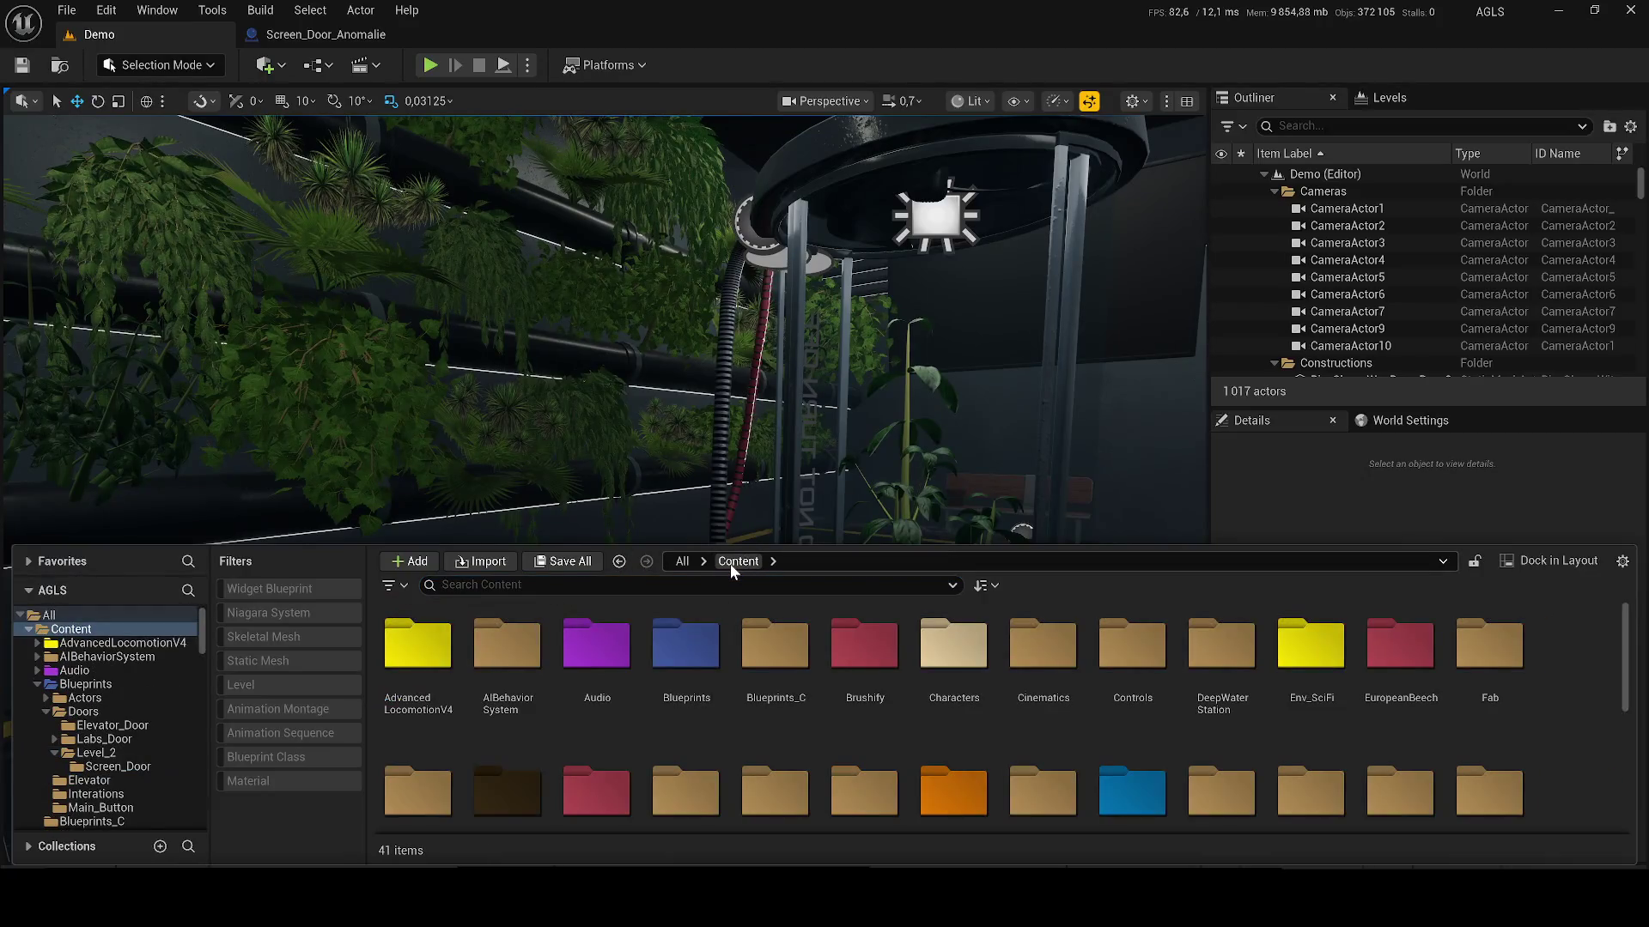
Step: Peek into the Nanite_Env_Bundle_1 folder and return to the top-level Content folder
scroll(725, 610, "down", 2)
scroll(722, 645, "down", 1)
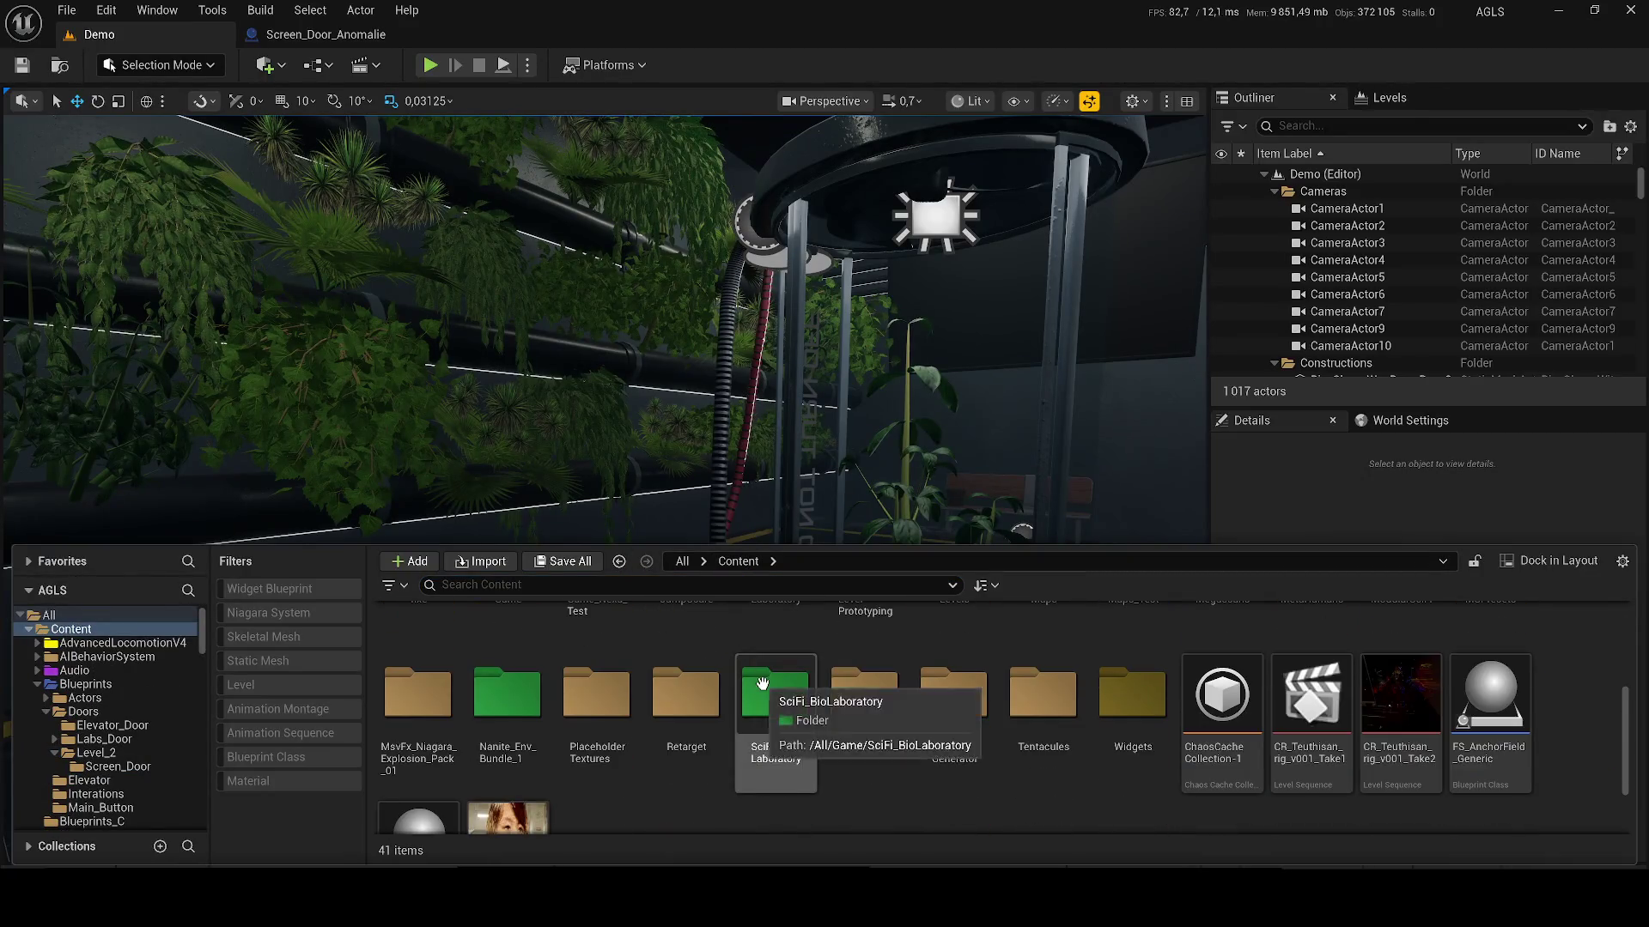
double_click(523, 696)
left_click(770, 558)
left_click(748, 562)
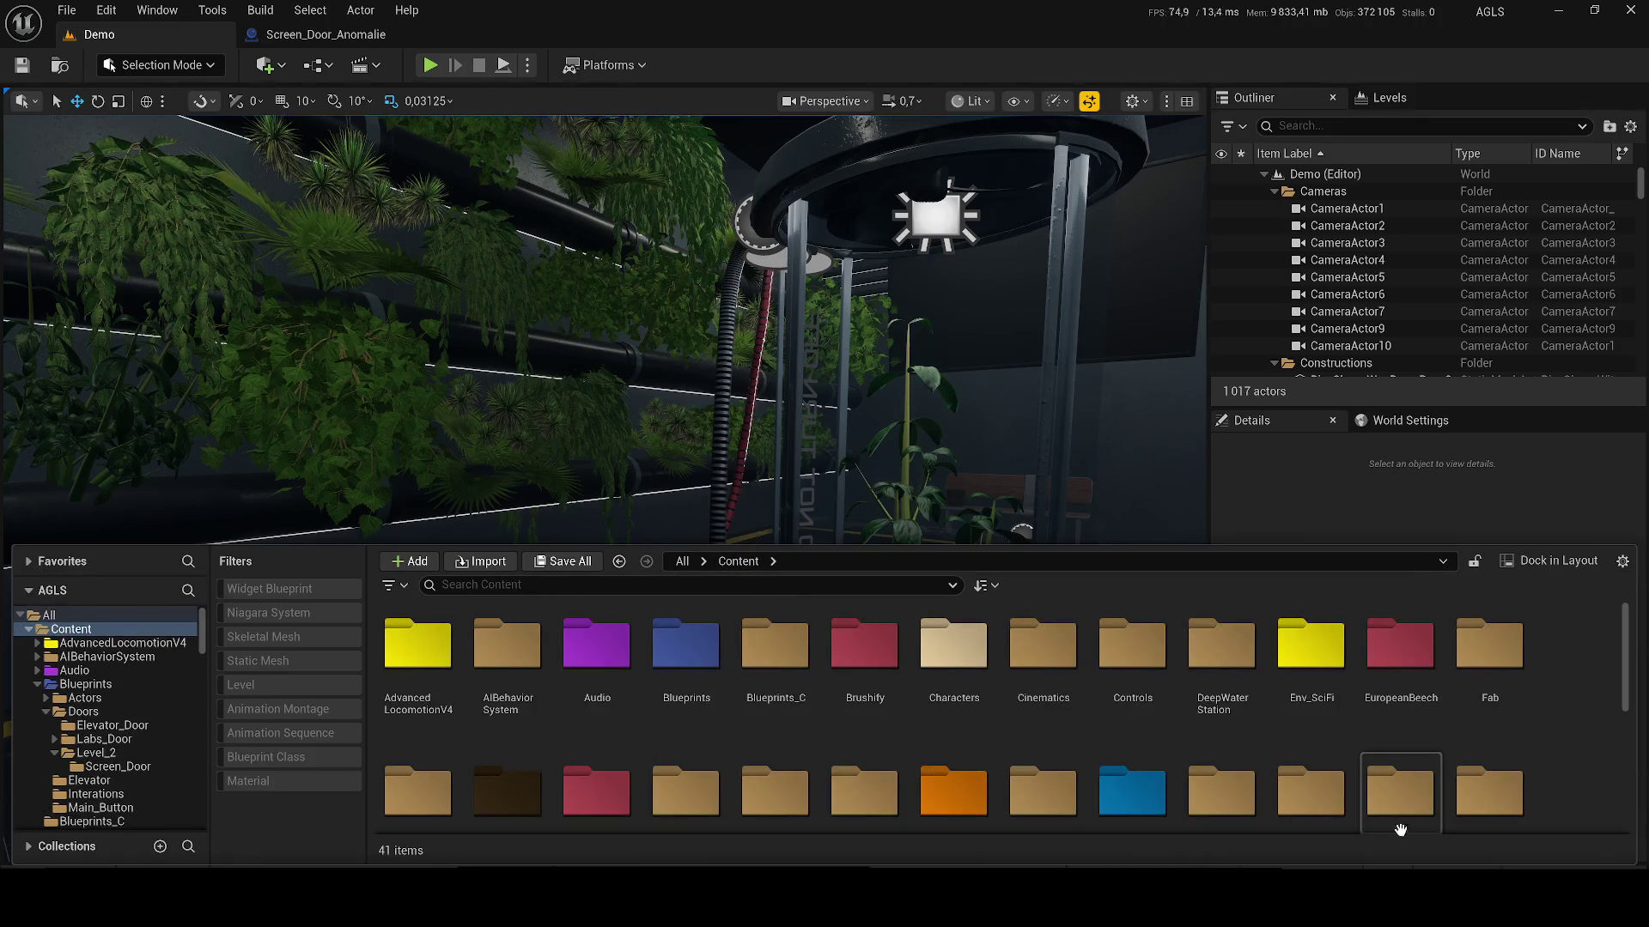
Step: Open Env_SciFi > Levels and select the L_Assets level
double_click(1333, 683)
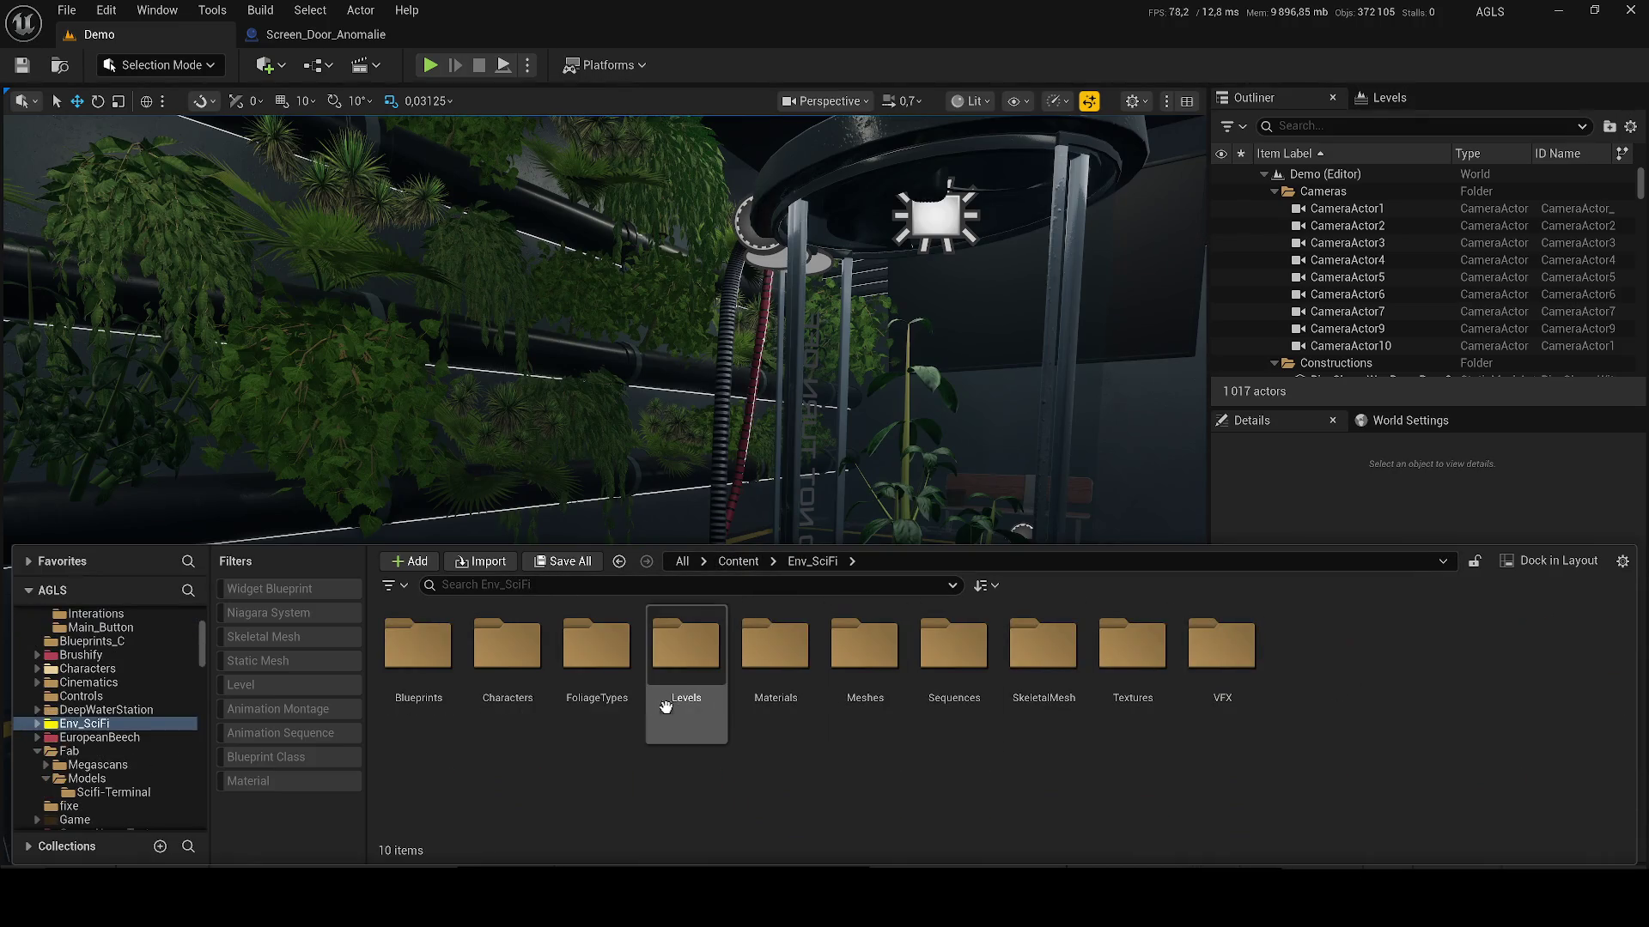
left_click(677, 698)
double_click(677, 698)
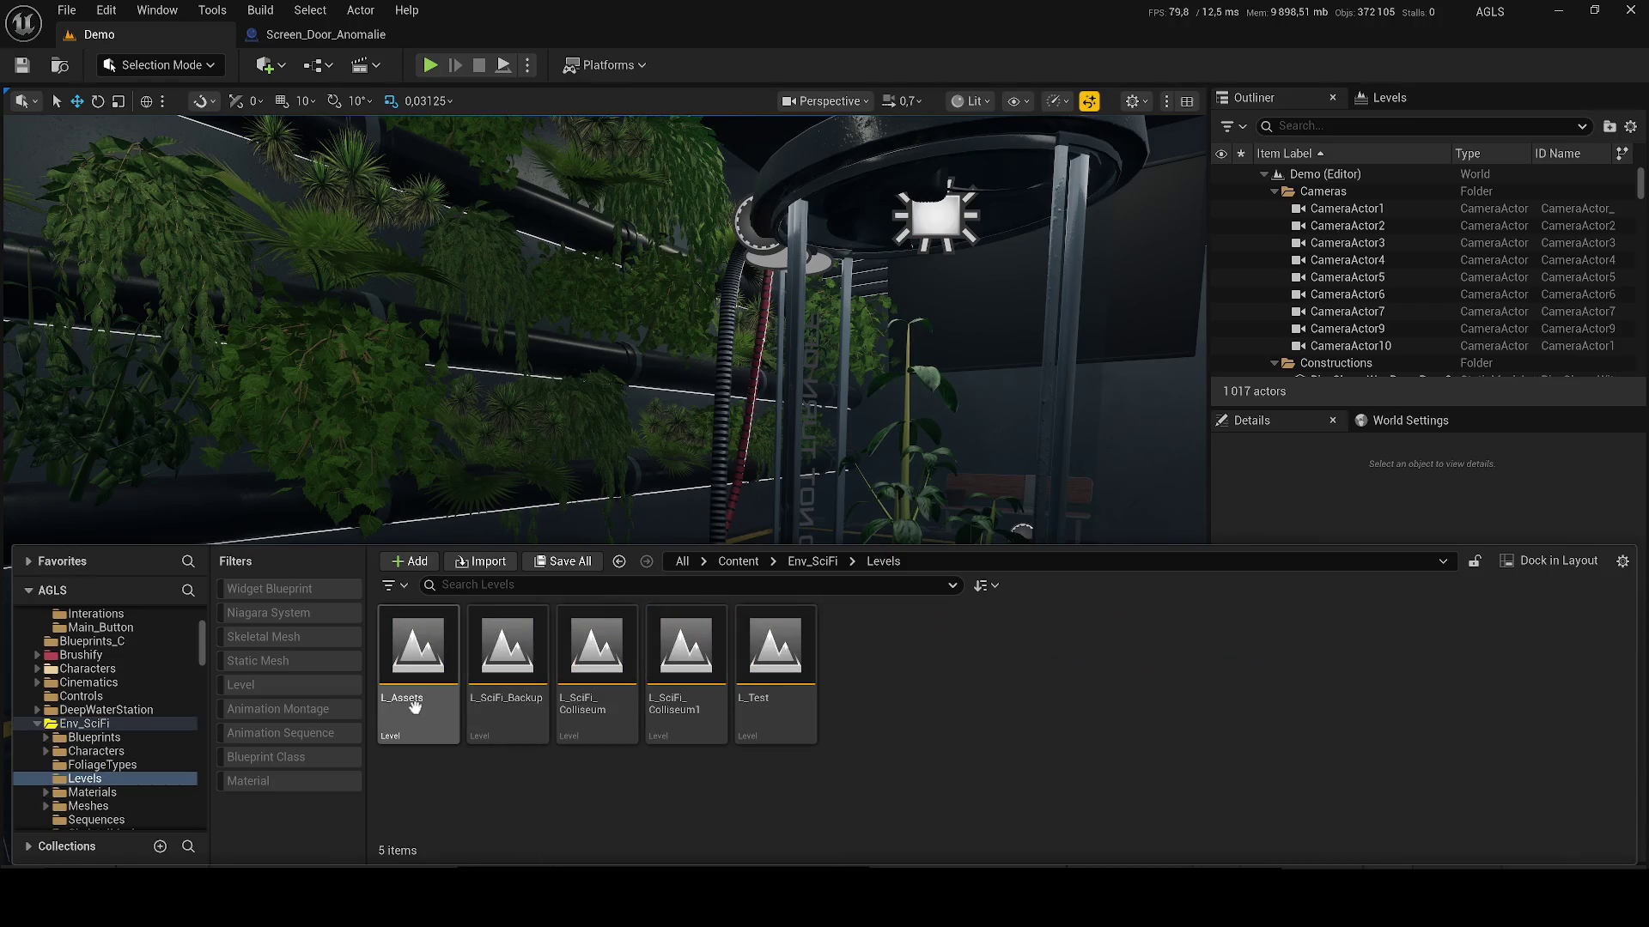
left_click(507, 687)
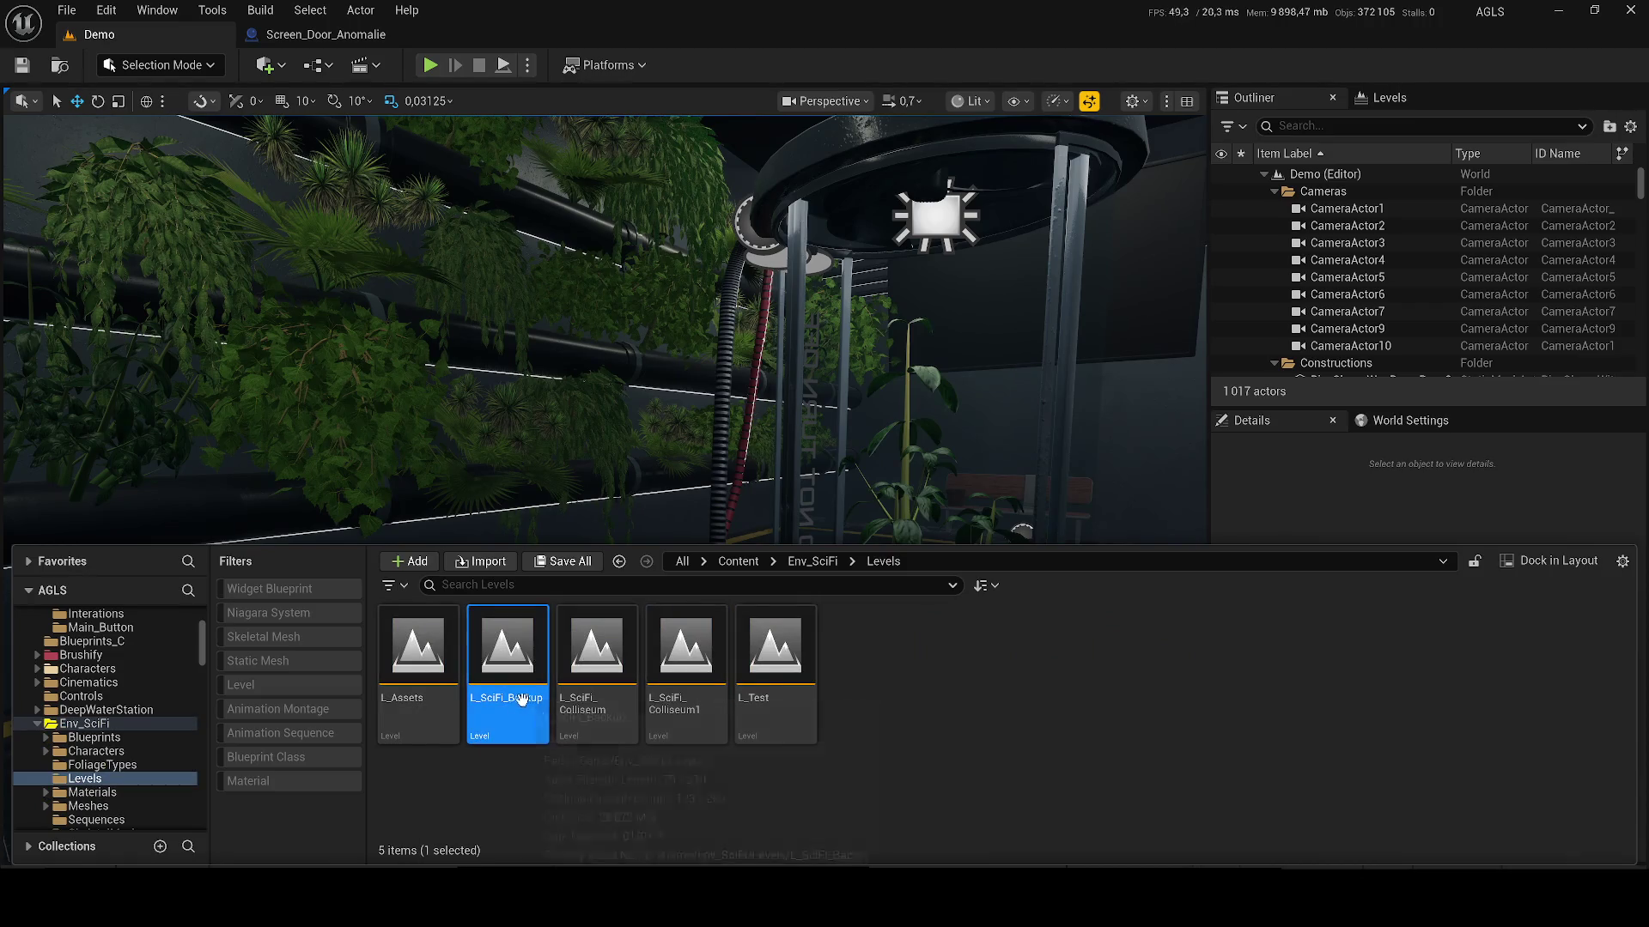
left_click(429, 687)
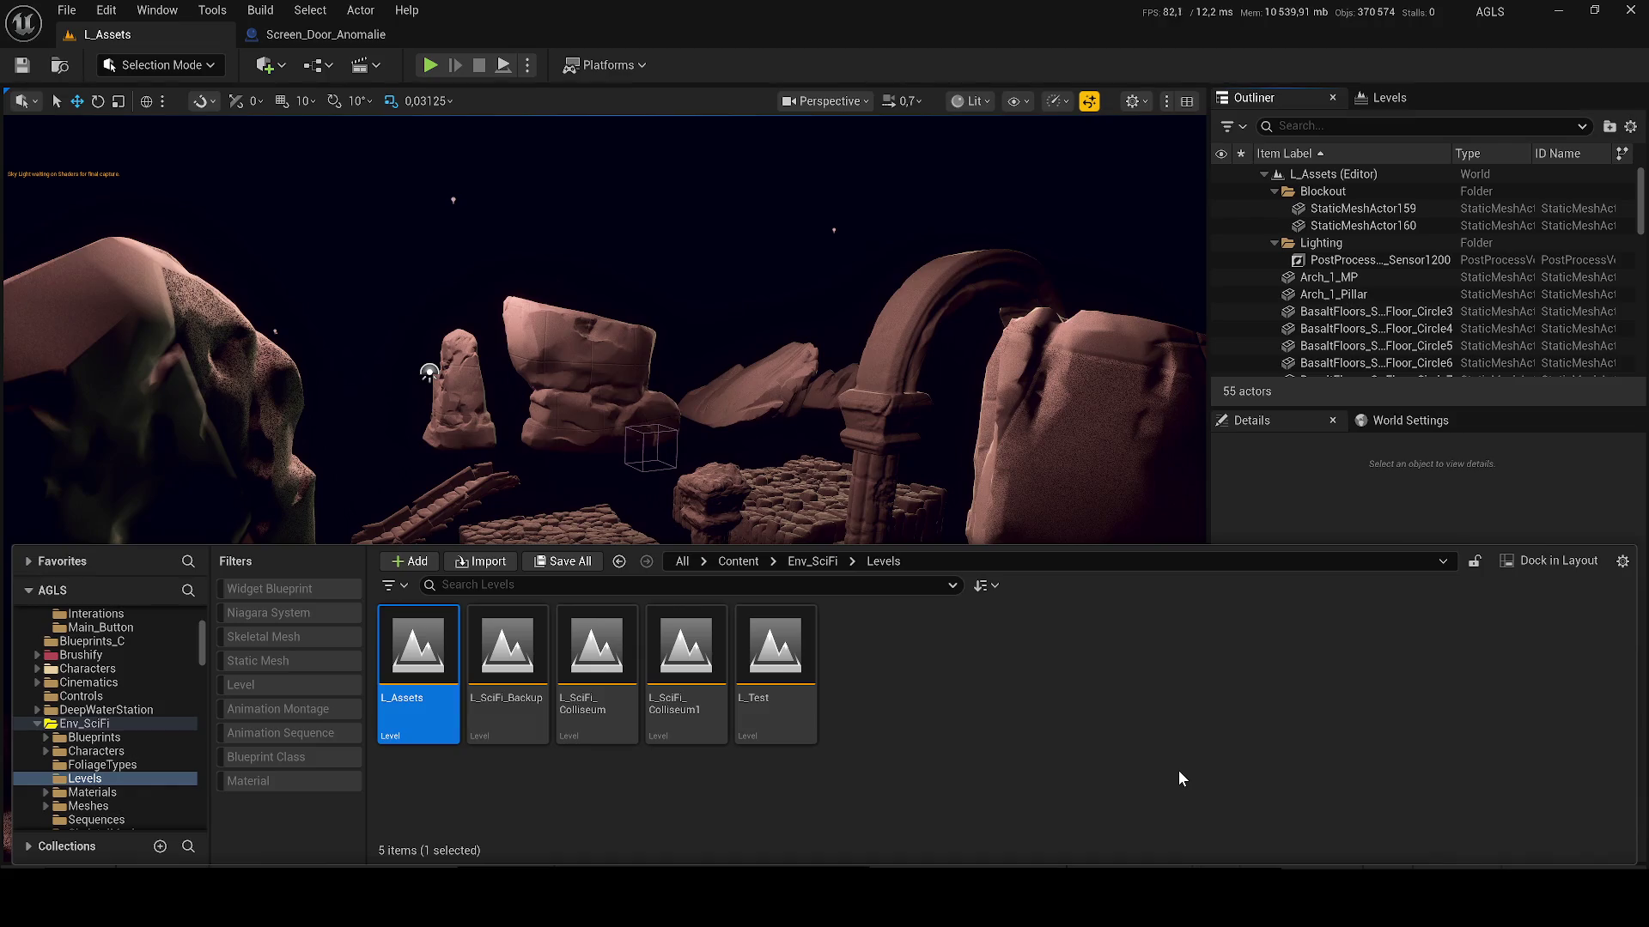
Step: Orbit the L_Assets rock scene, then go up via Env_SciFi to Content and scroll the listing
left_click_drag(705, 429, 772, 434)
key("ctrl+space")
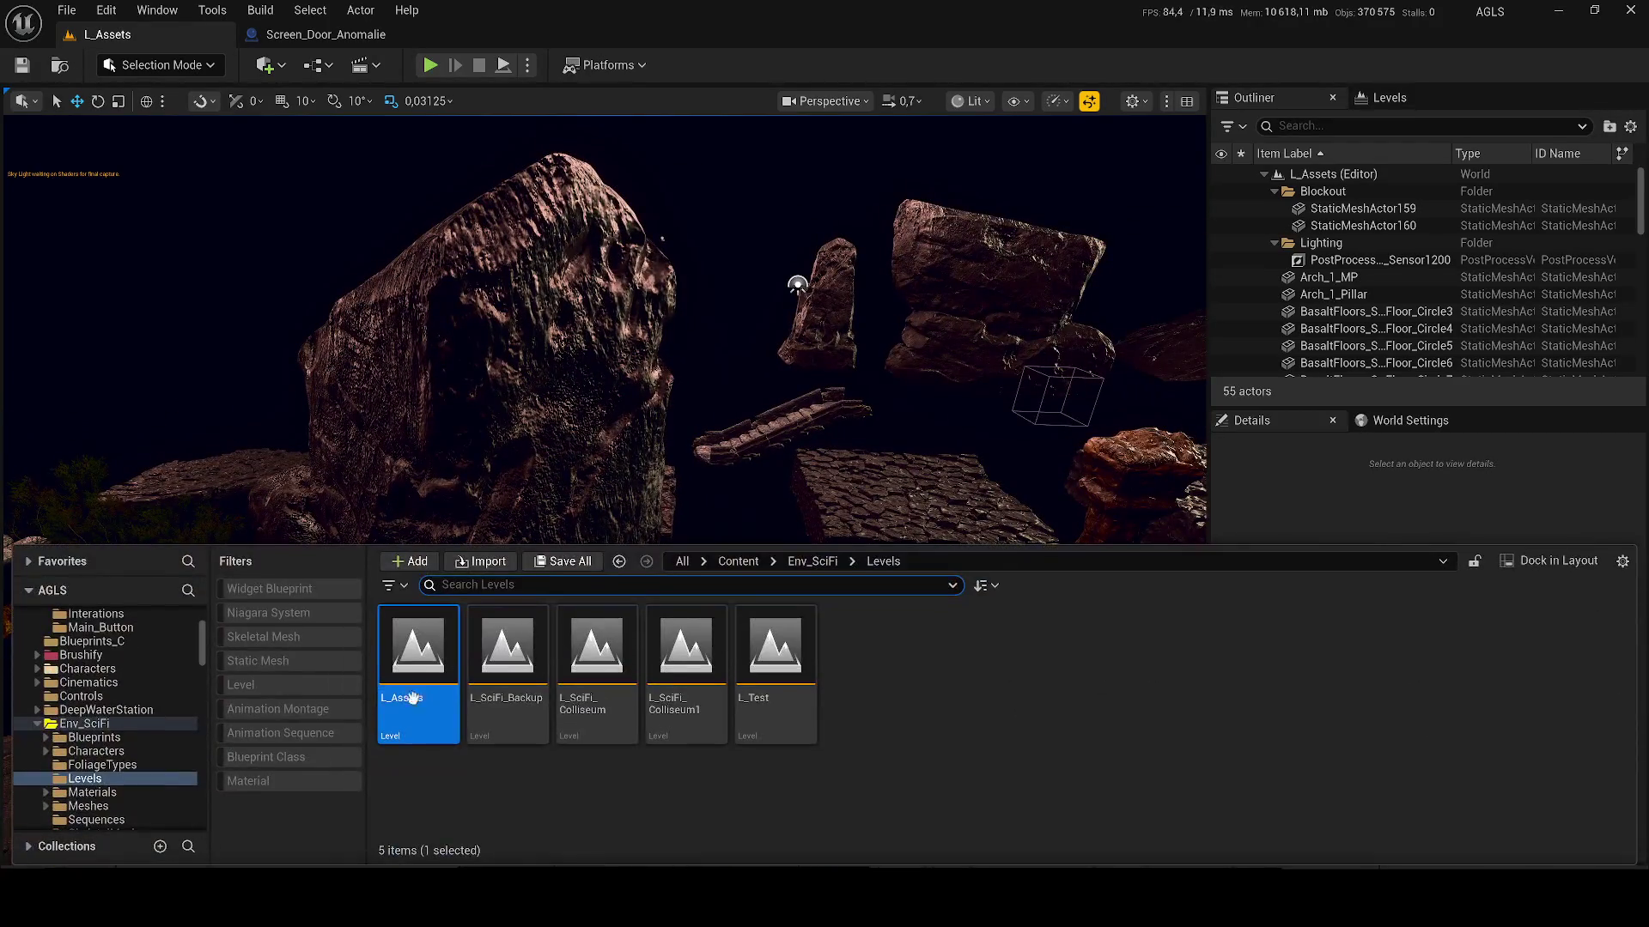
left_click(826, 562)
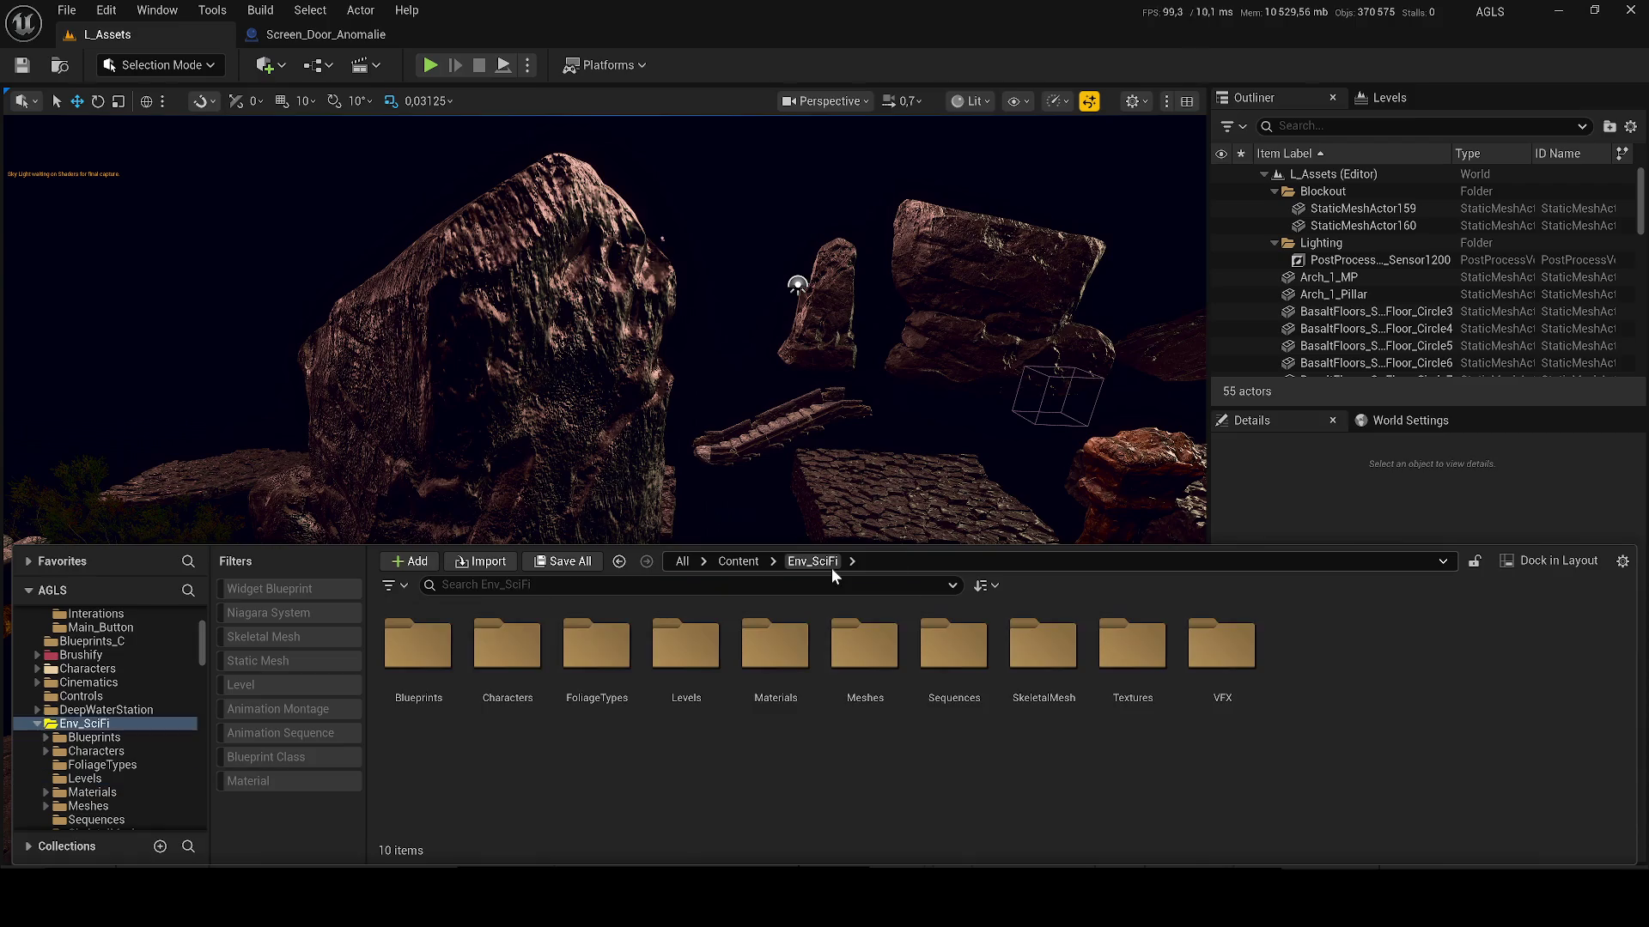
left_click(741, 561)
scroll(685, 746, "down", 1)
scroll(685, 746, "down", 1)
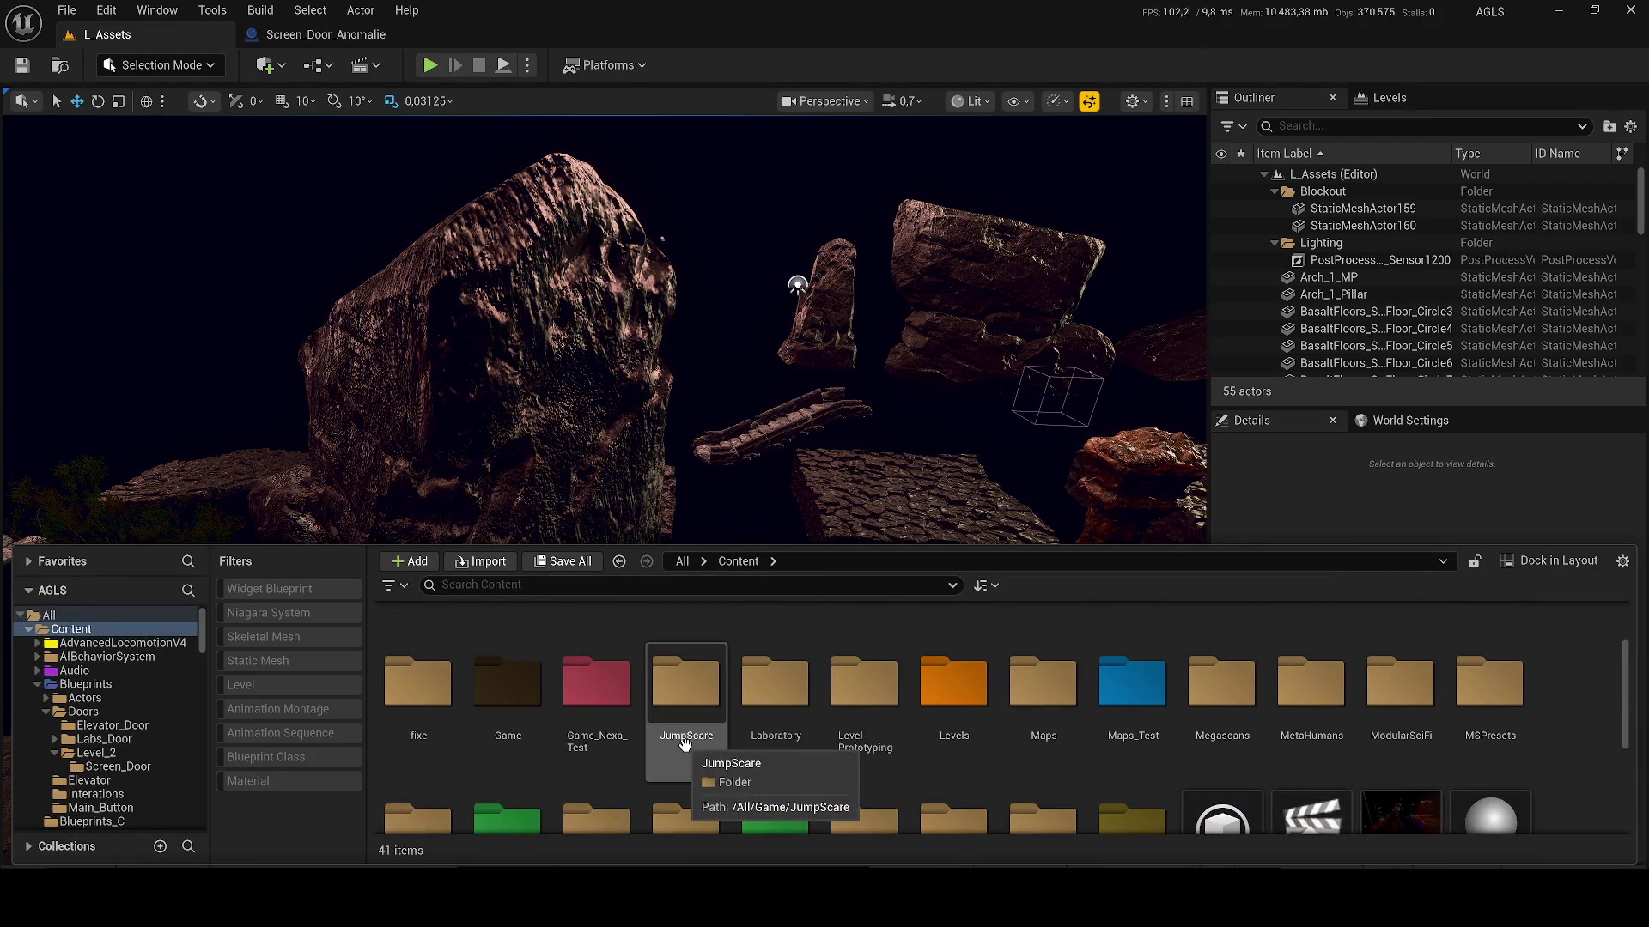
scroll(1481, 753, "down", 2)
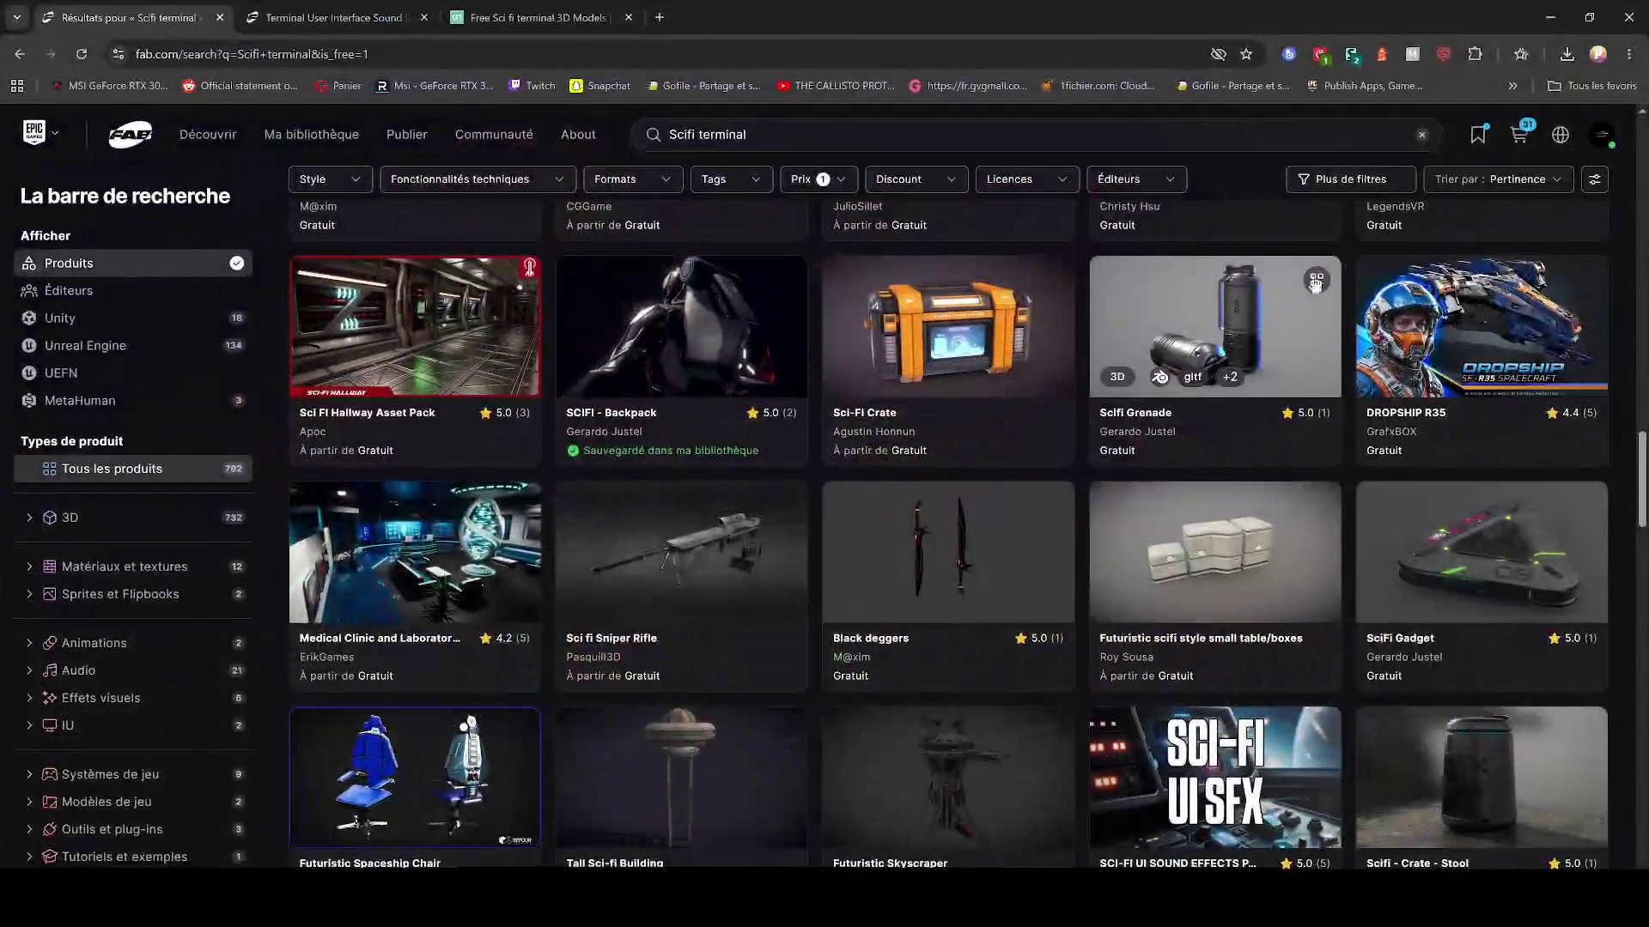
Step: Open the Fab wishlist of saved products
mouse_move(1519, 140)
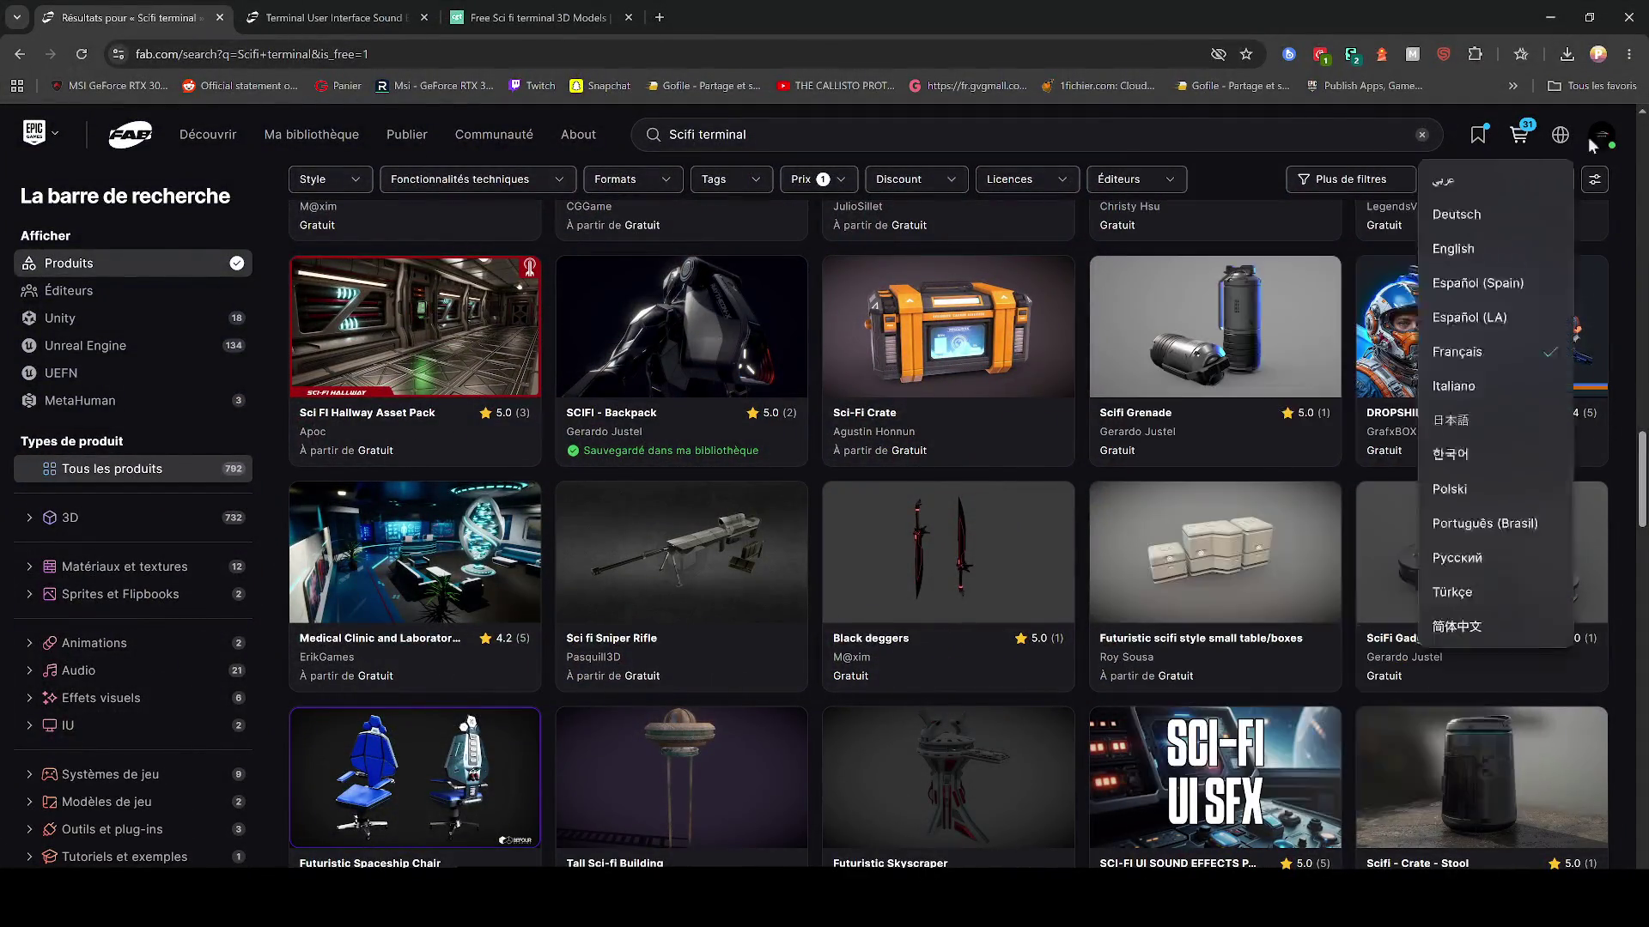
left_click(1477, 144)
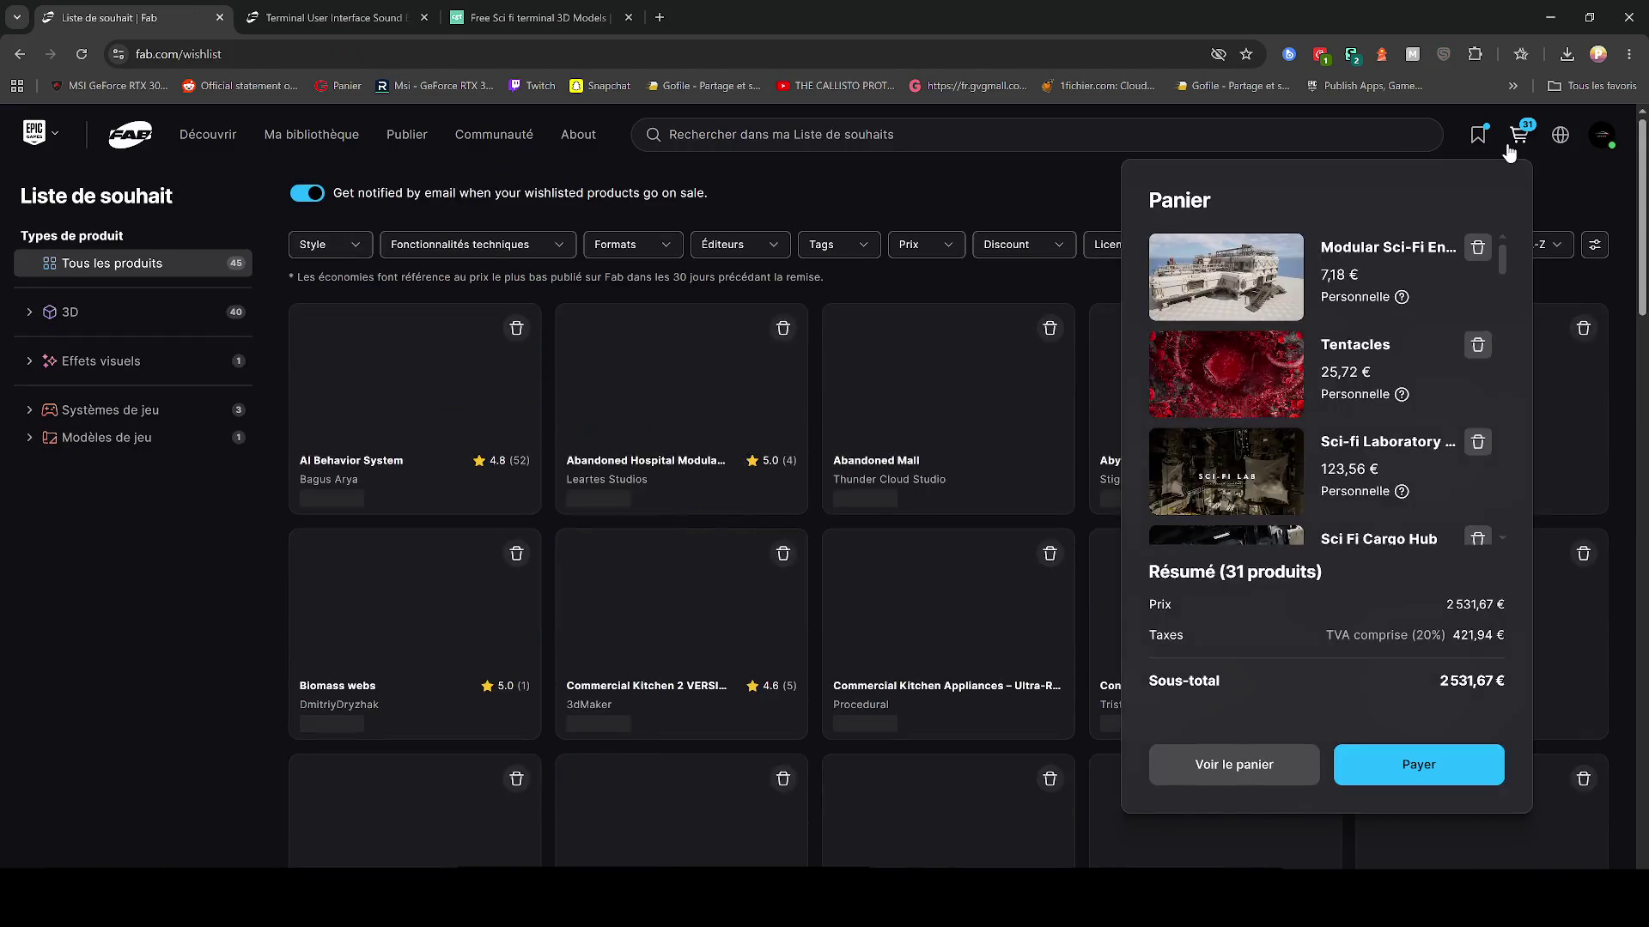
right_click(186, 656)
left_click(127, 726)
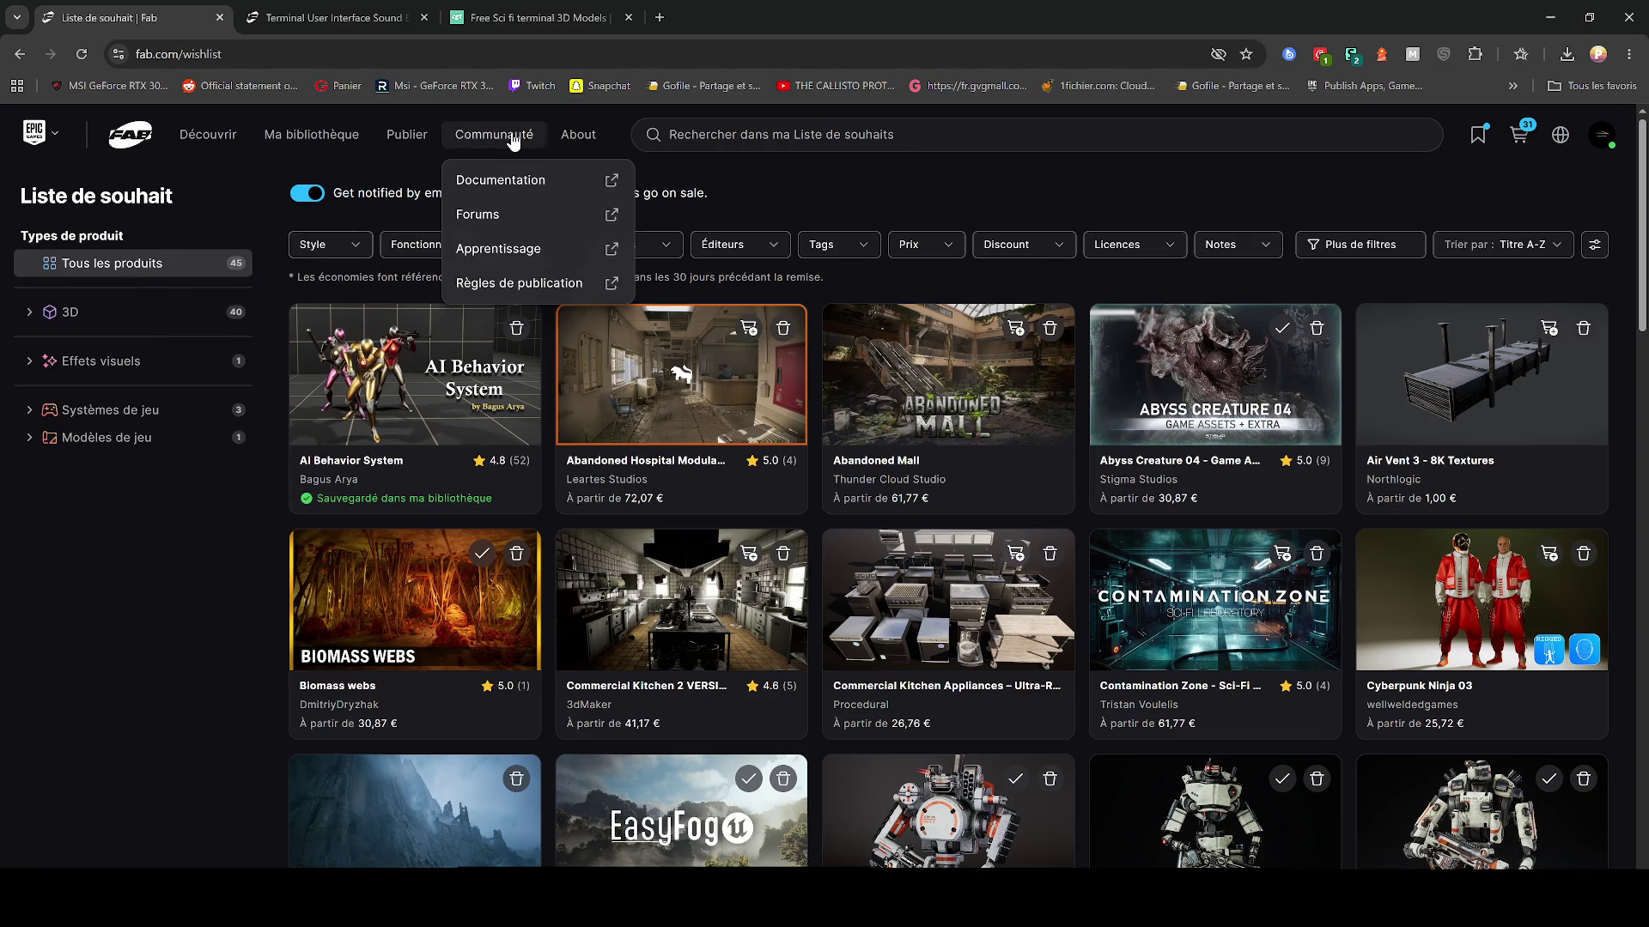
Step: Browse the Fab library of owned assets, including Deep Water Station
left_click(310, 134)
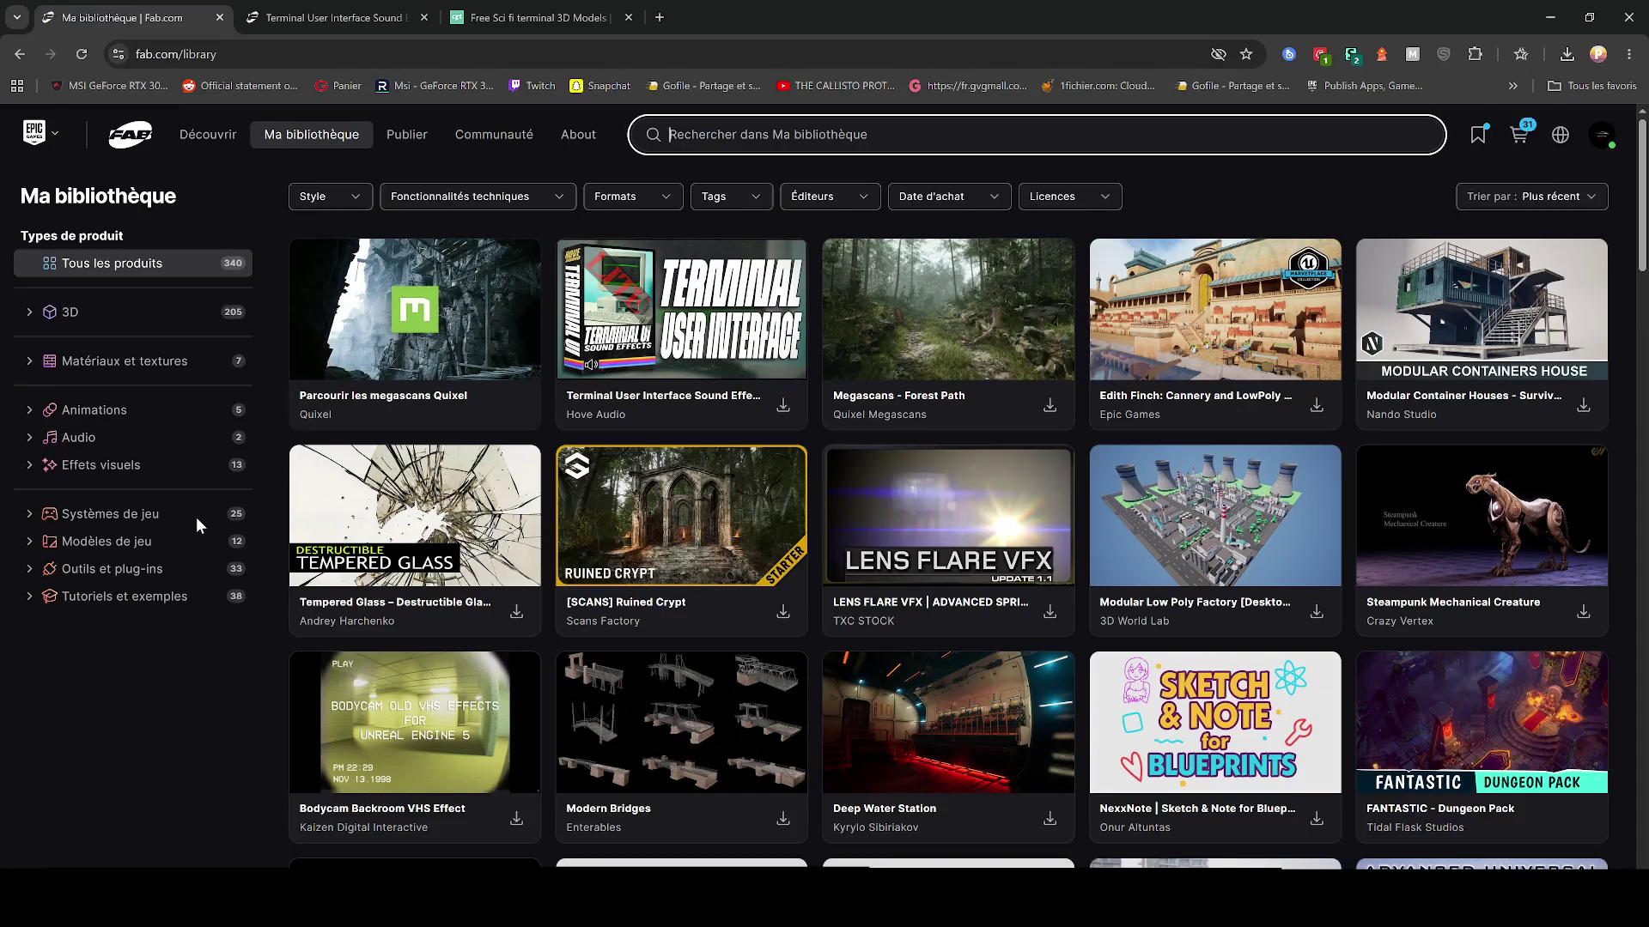
scroll(996, 672, "down", 2)
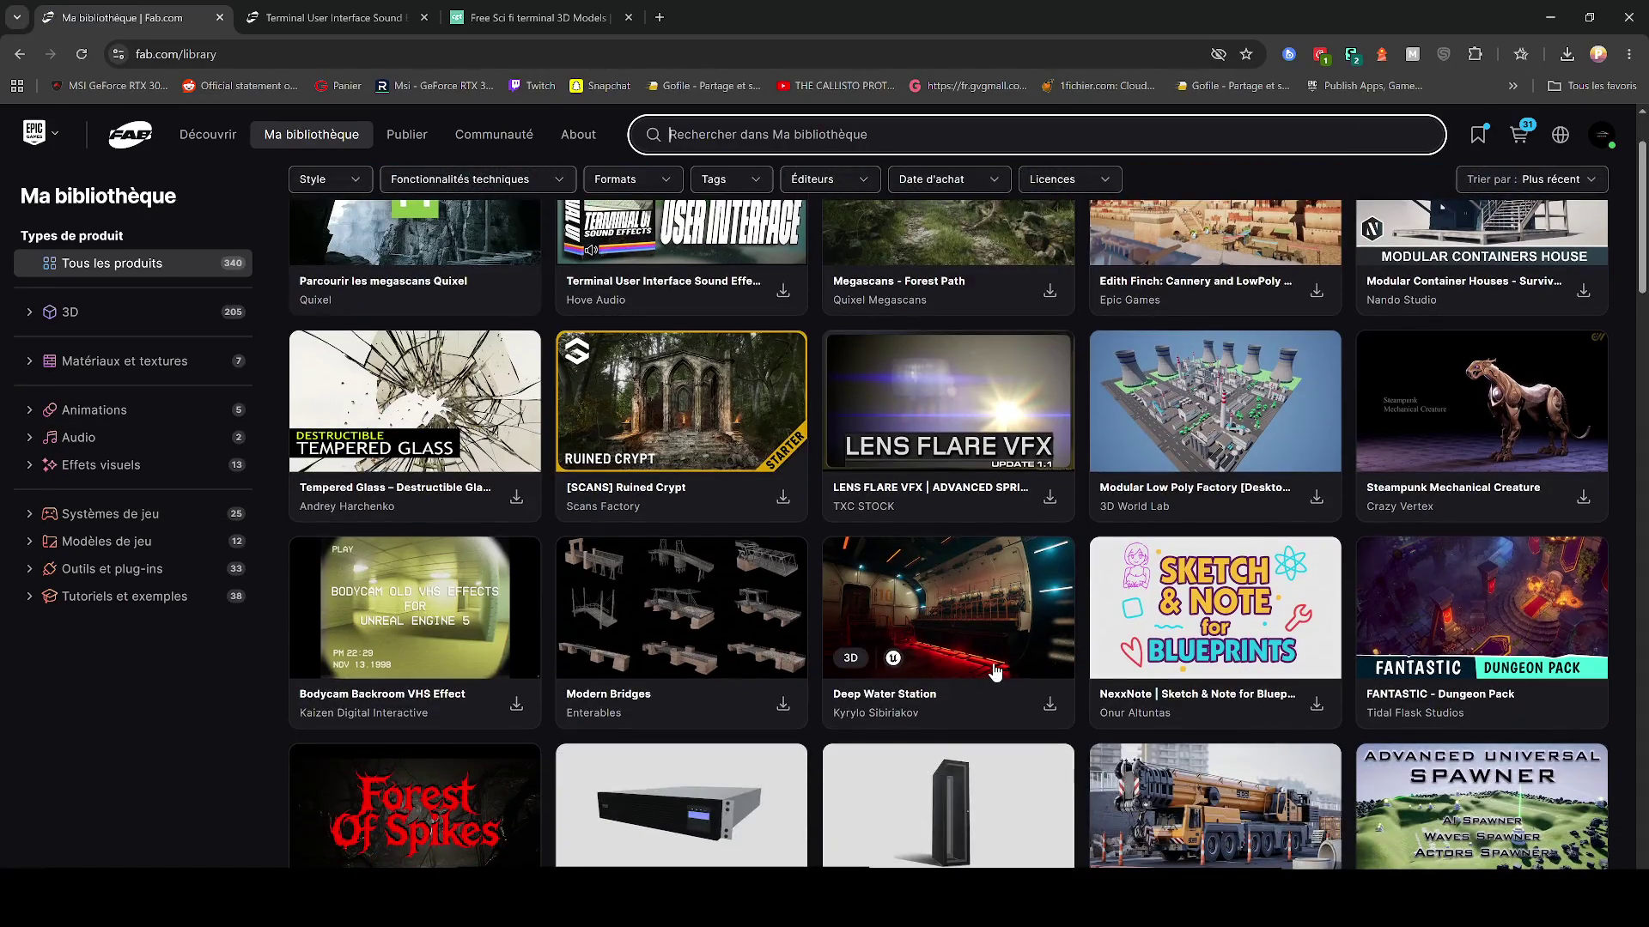
left_click(1550, 17)
Step: Search the Content Browser for 'water' with the Level filter and open DemoMapScalabilityEpic
left_click(446, 585)
type("deep")
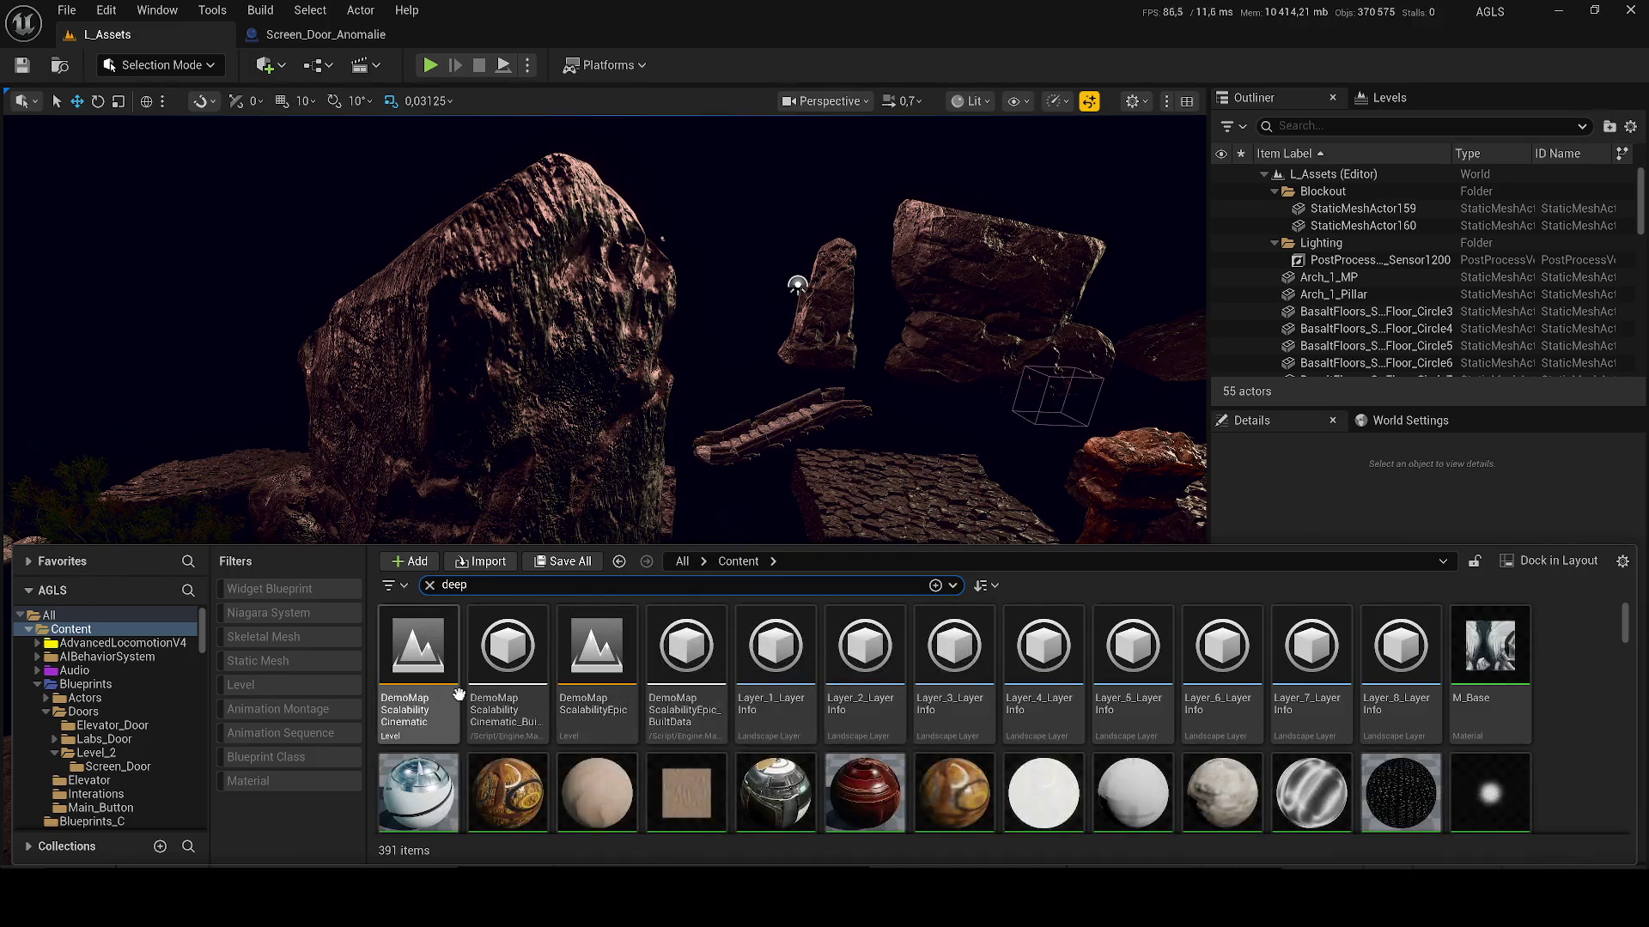
left_click(290, 684)
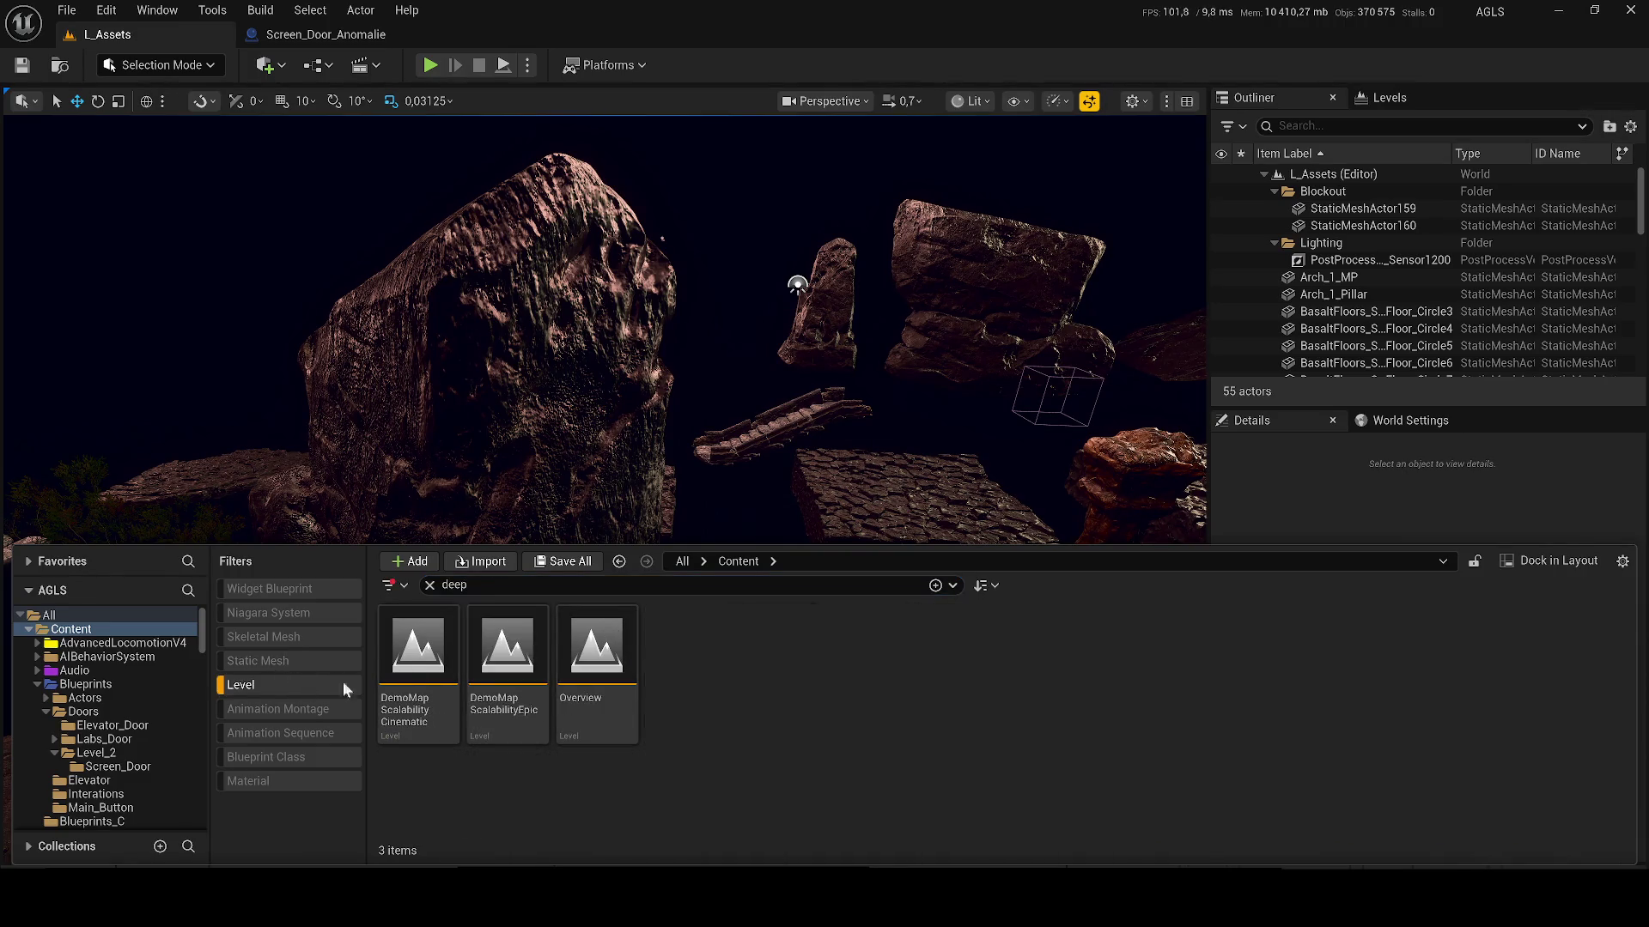
key("ctrl+f")
type("water")
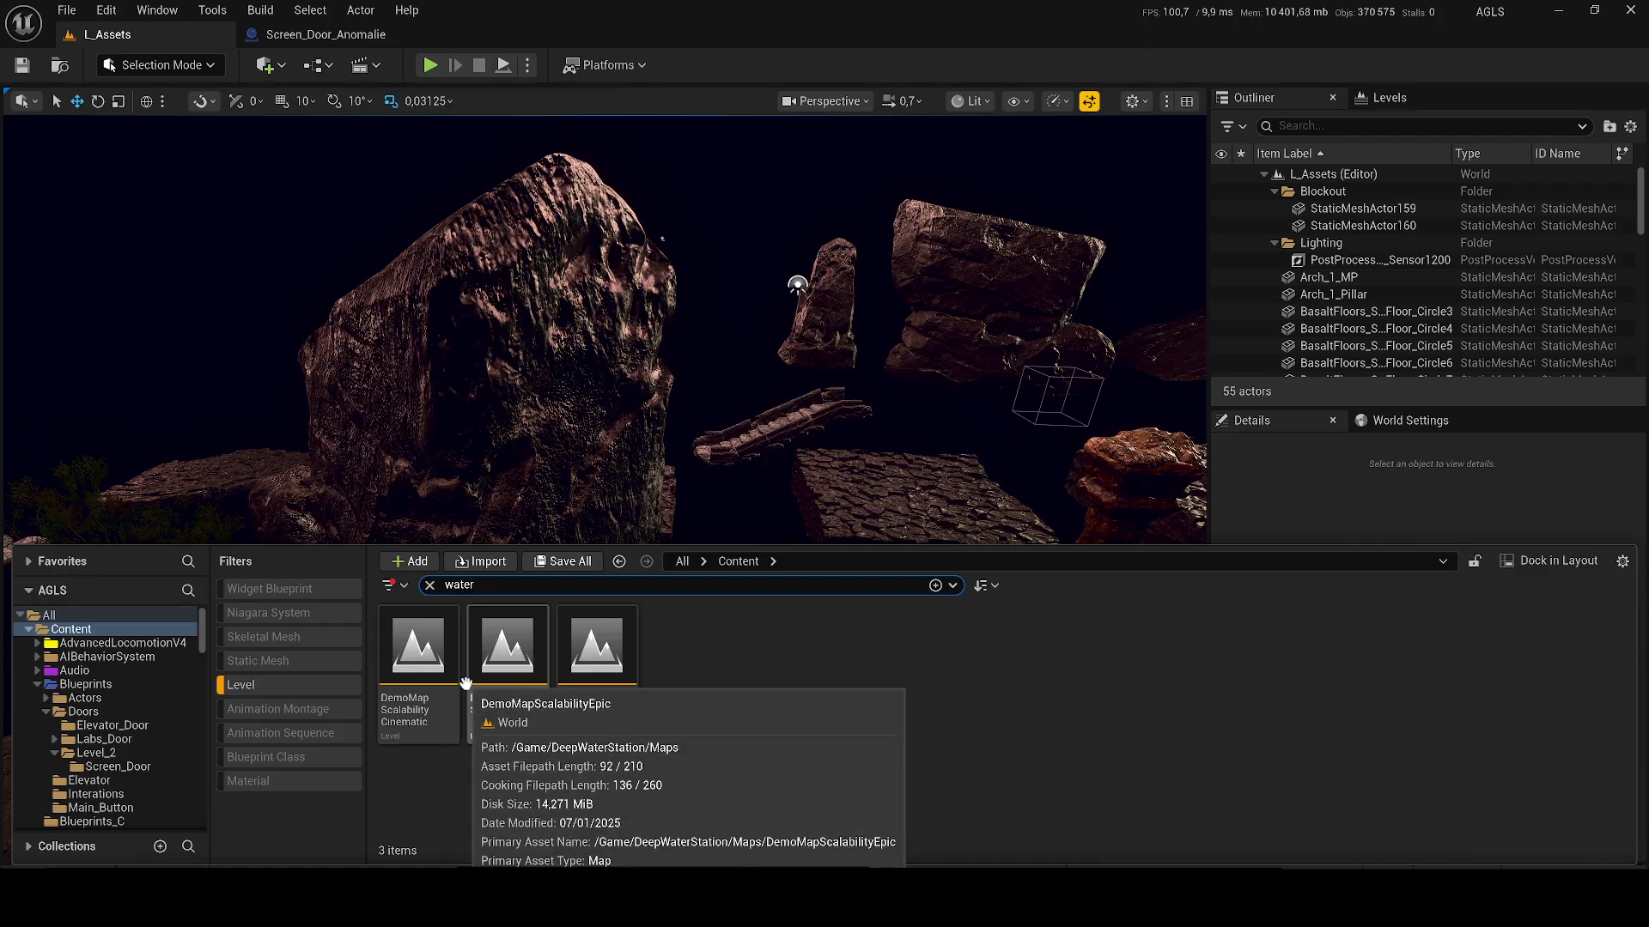
left_click(510, 671)
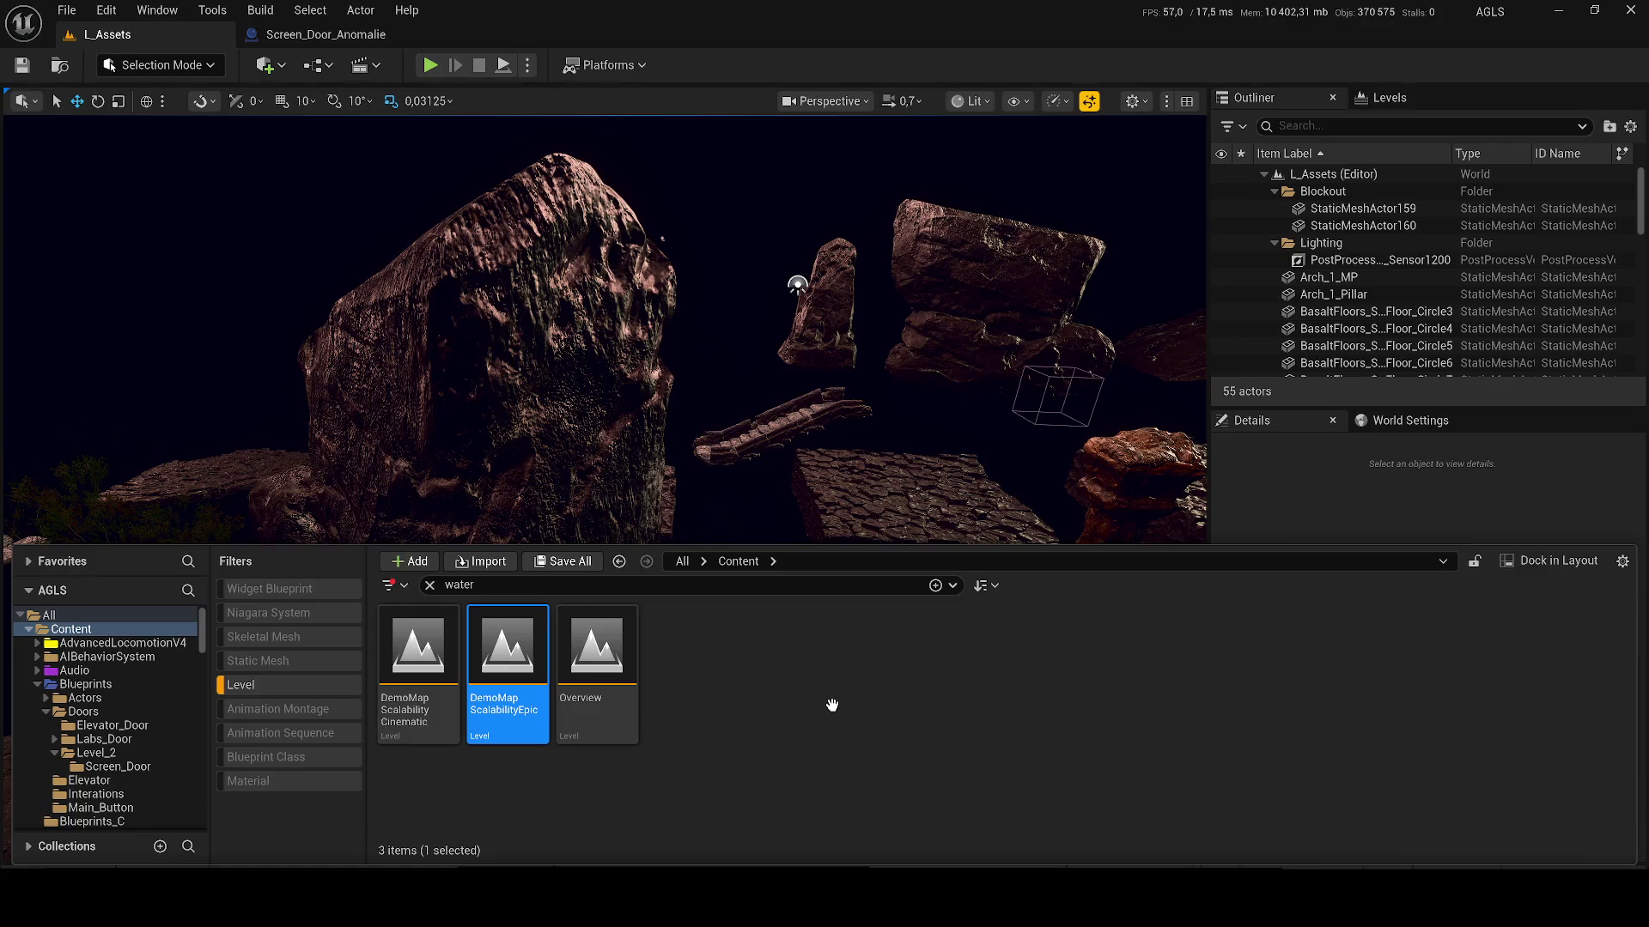
key("Return")
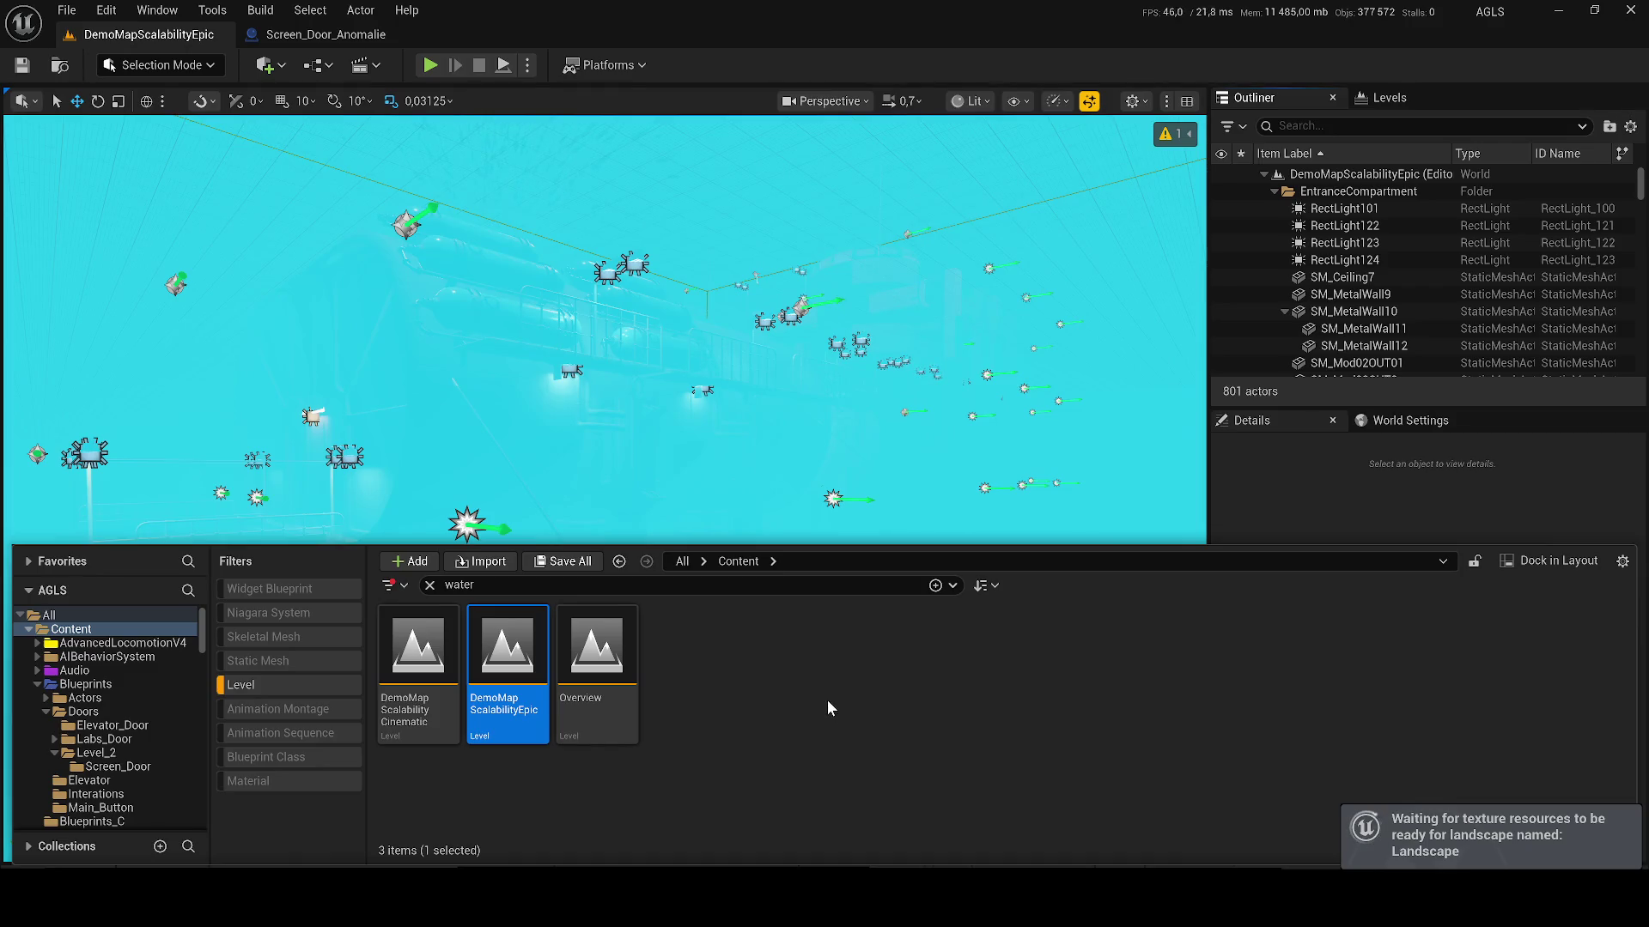
Step: Fly the camera through the tank room and doorway into the room with desk panels
key("ctrl+space")
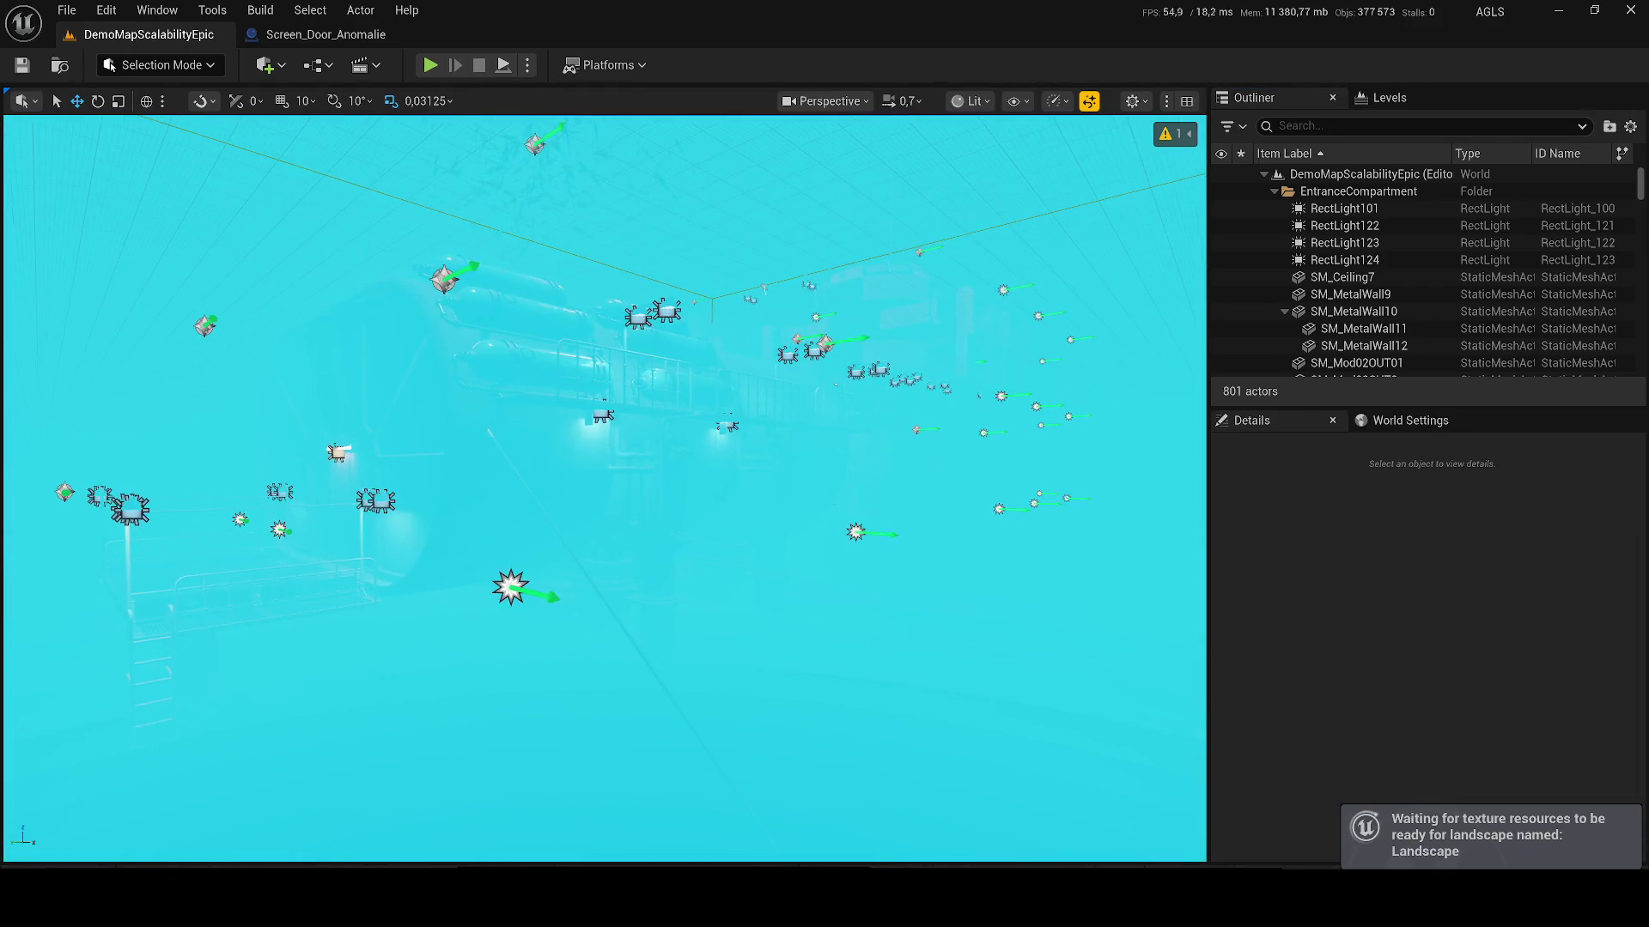
key("w")
key("w")
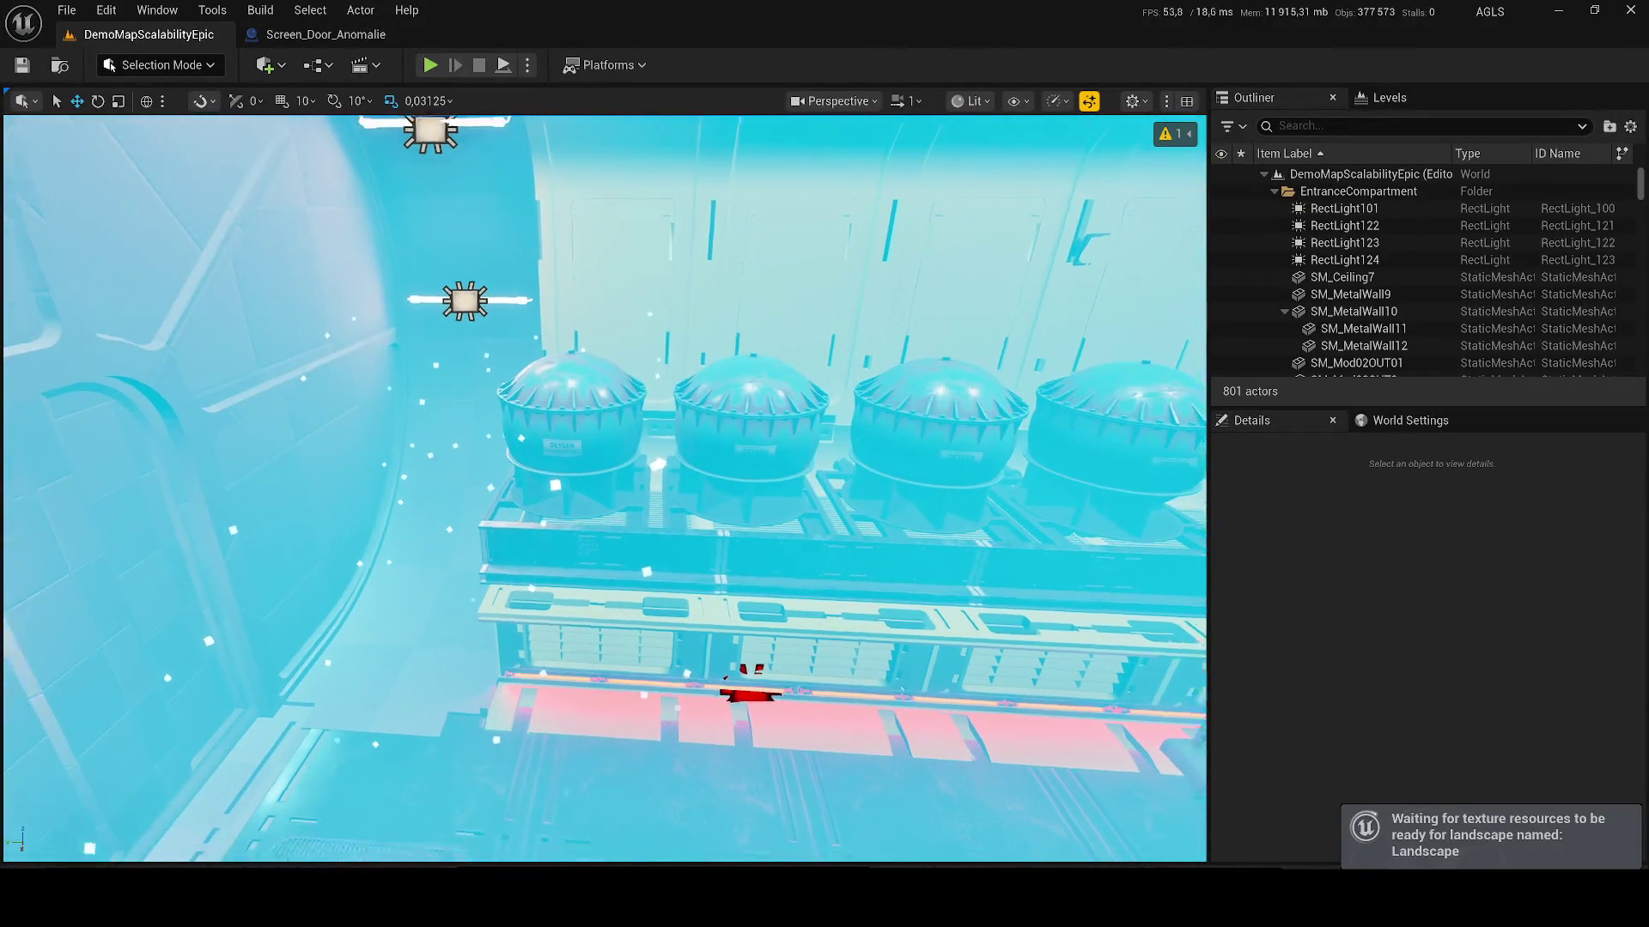
key("w")
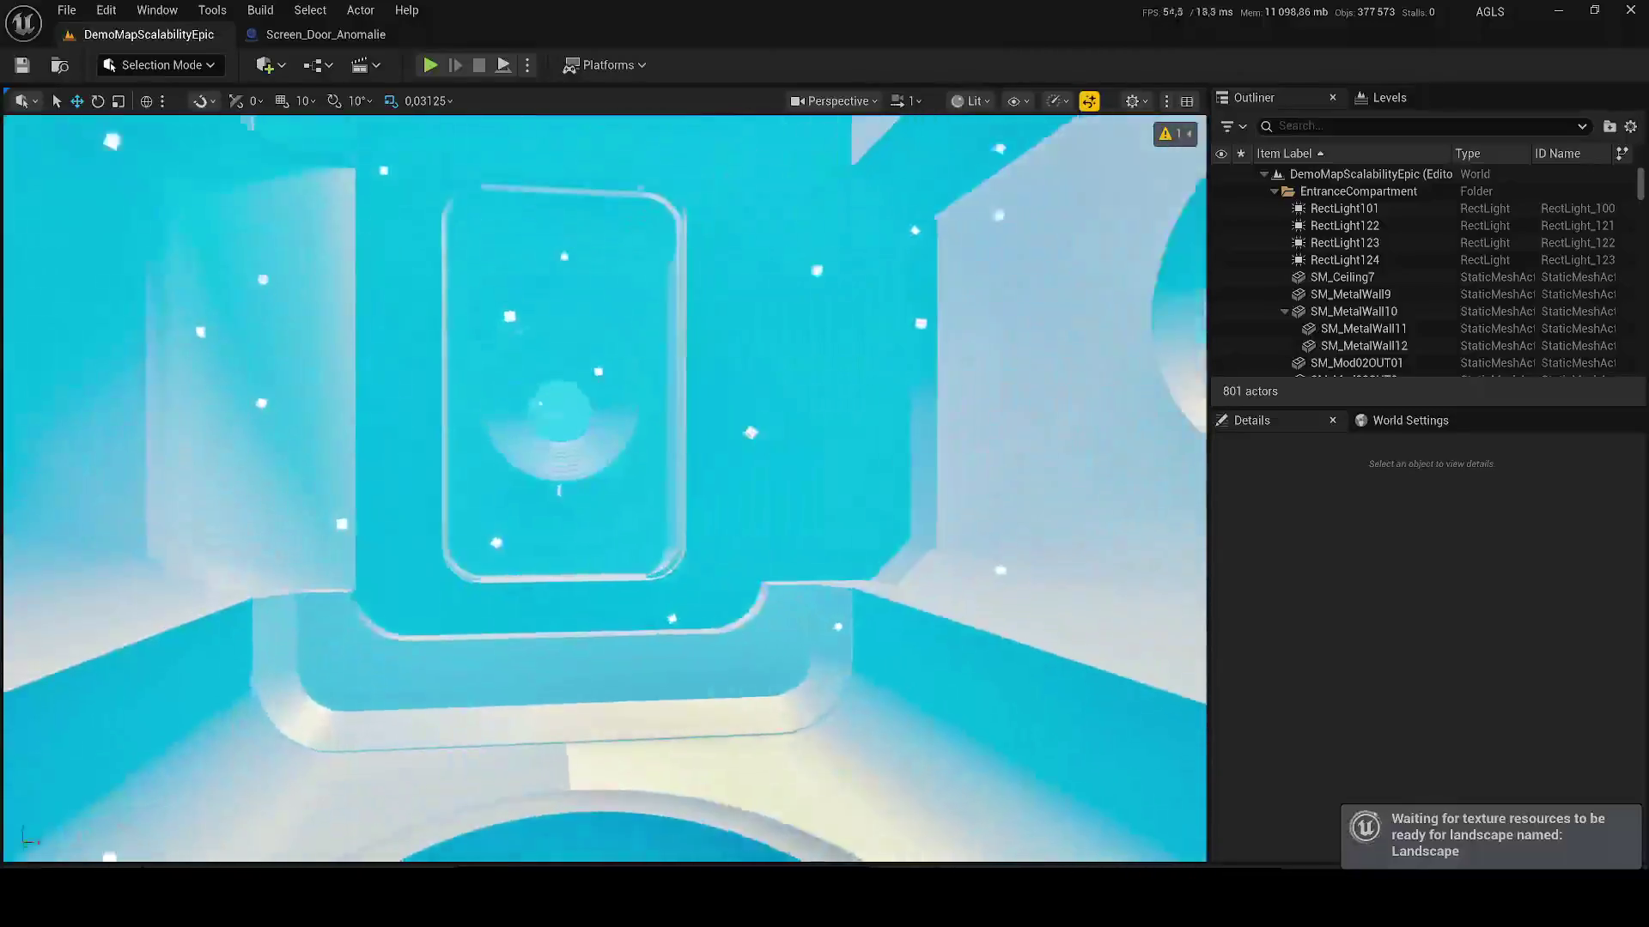
key("w")
scroll(604, 488, "down", 1)
key("w")
scroll(605, 488, "down", 1)
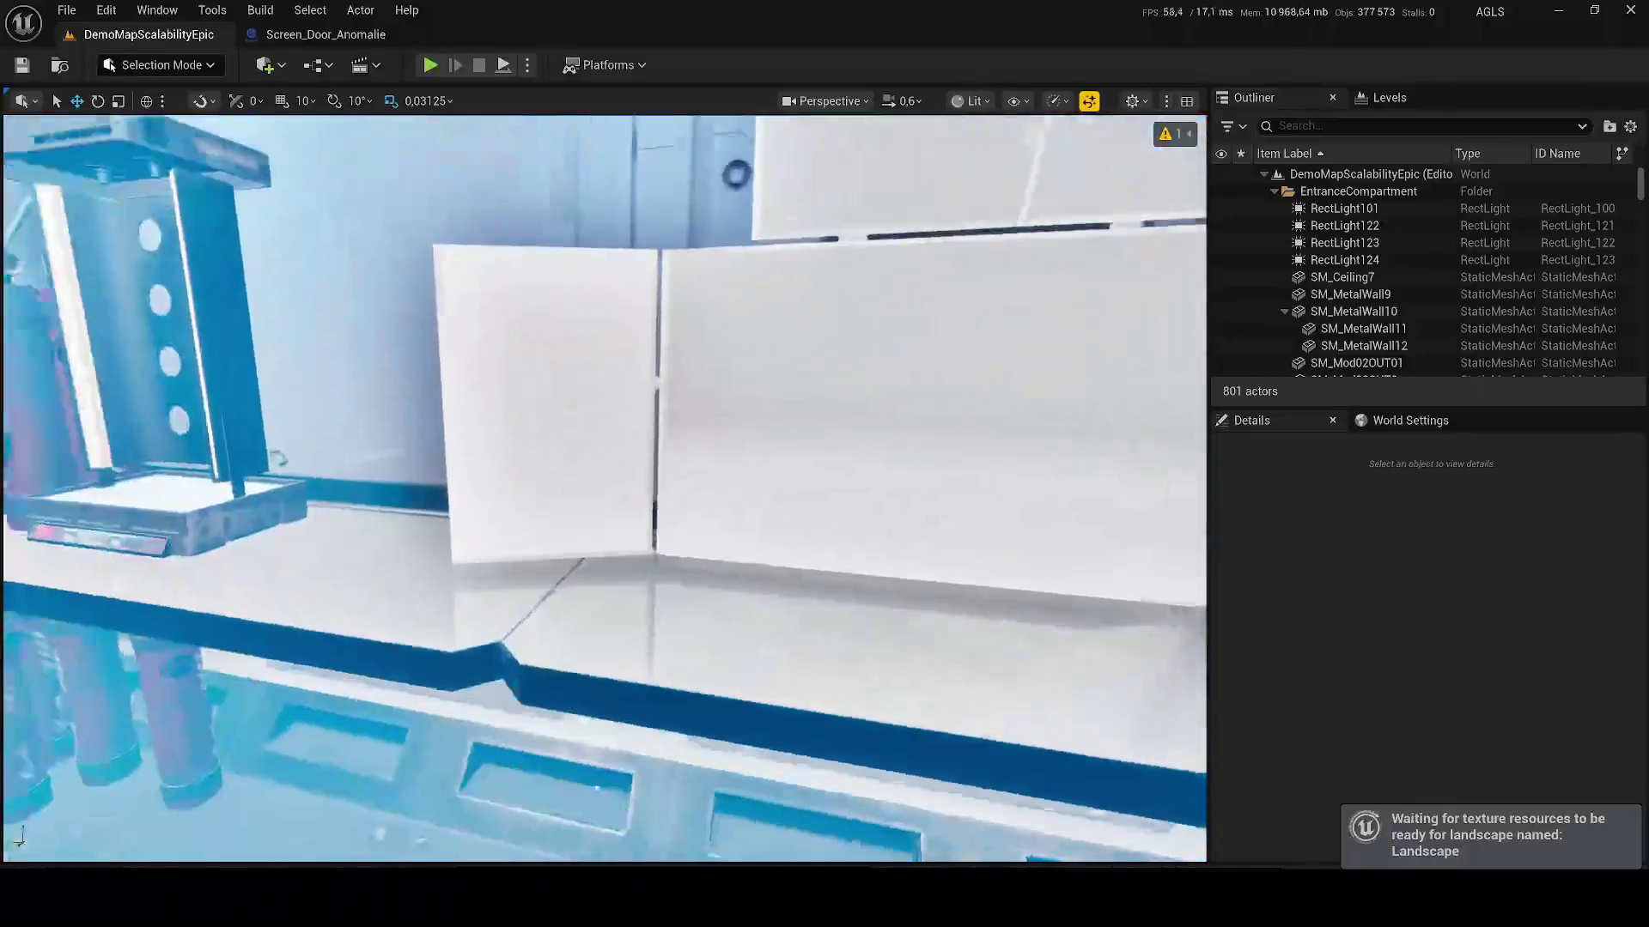
key("w")
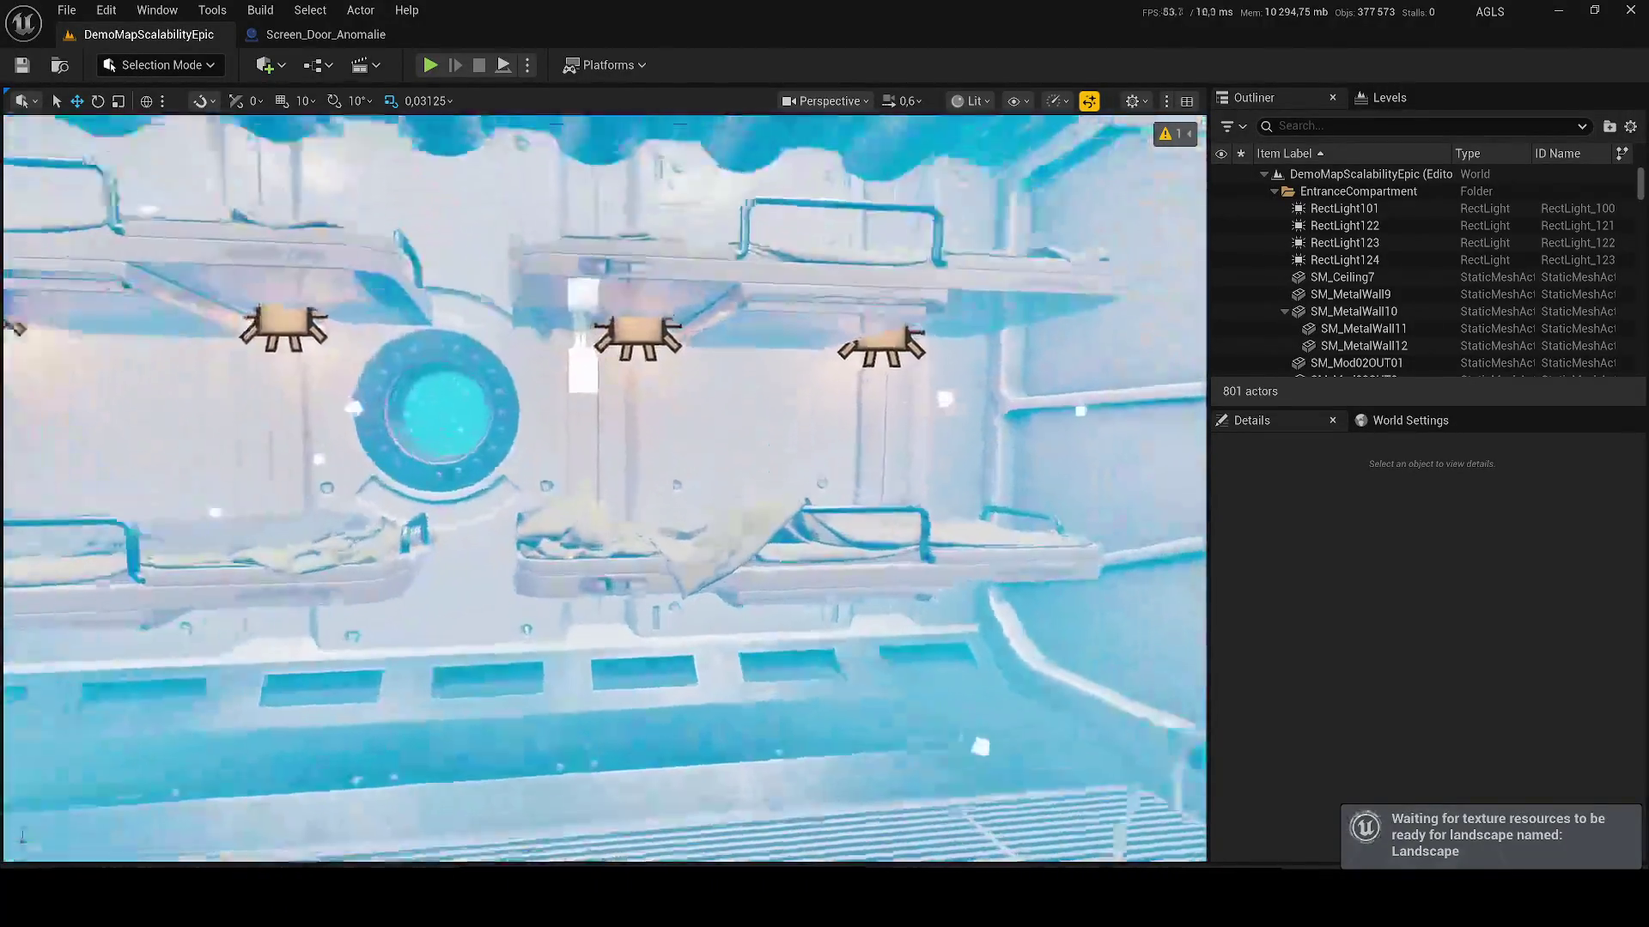
Step: Turn into the corridor to face the wall control panel and select SM_Devices2
key("s")
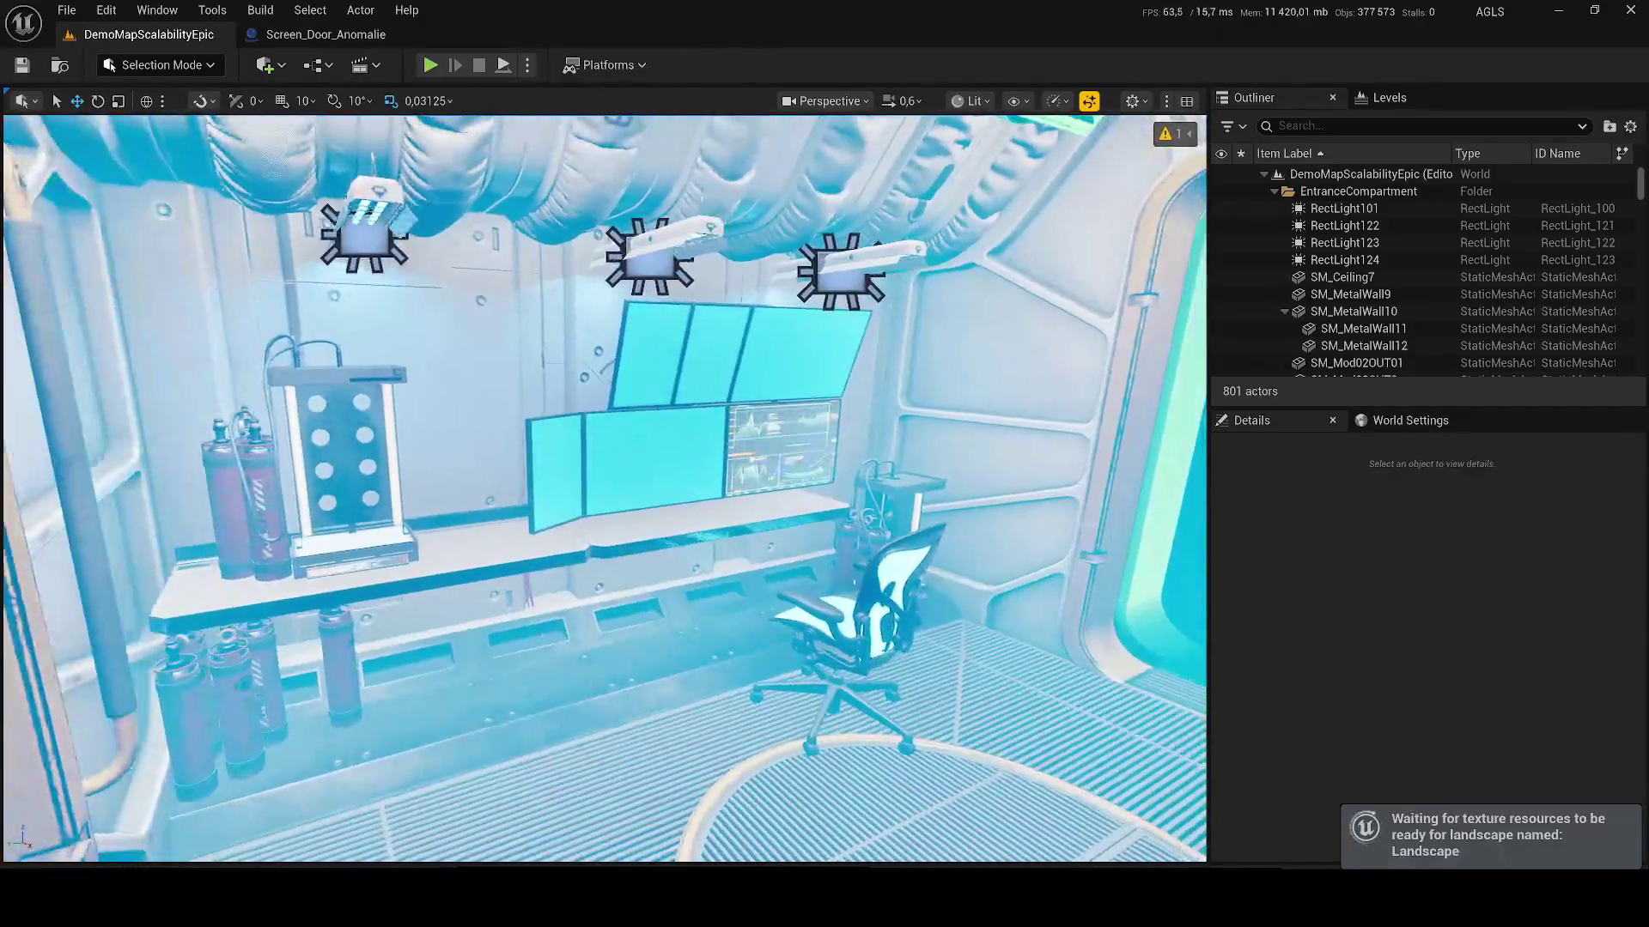
left_click_drag(637, 439, 773, 404)
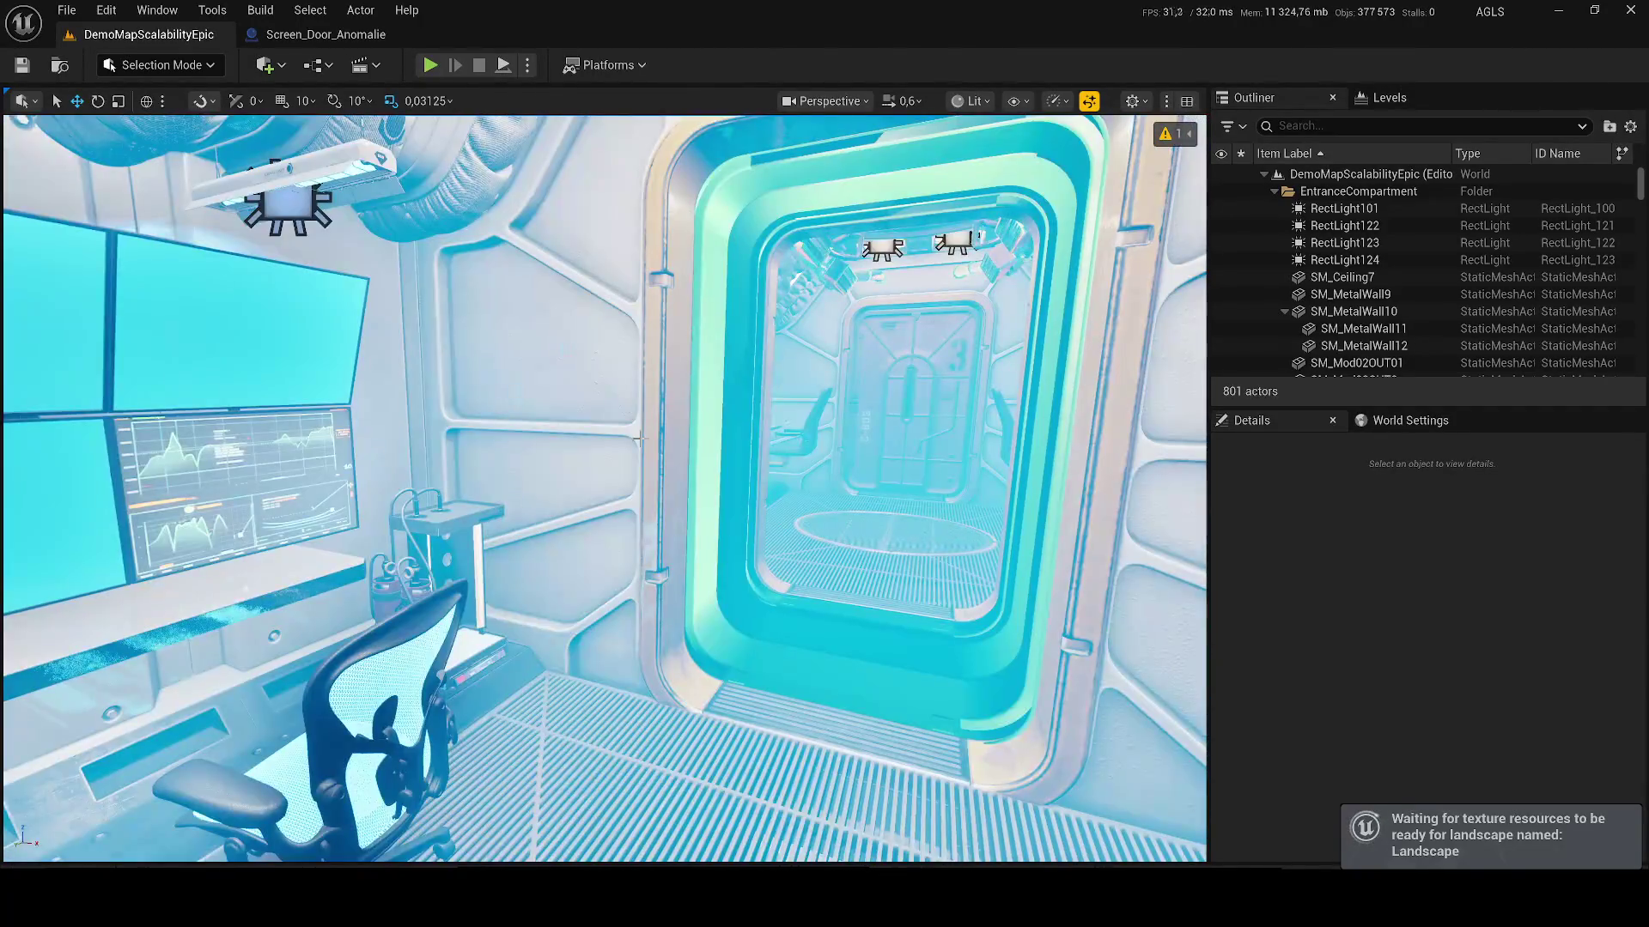
key("w")
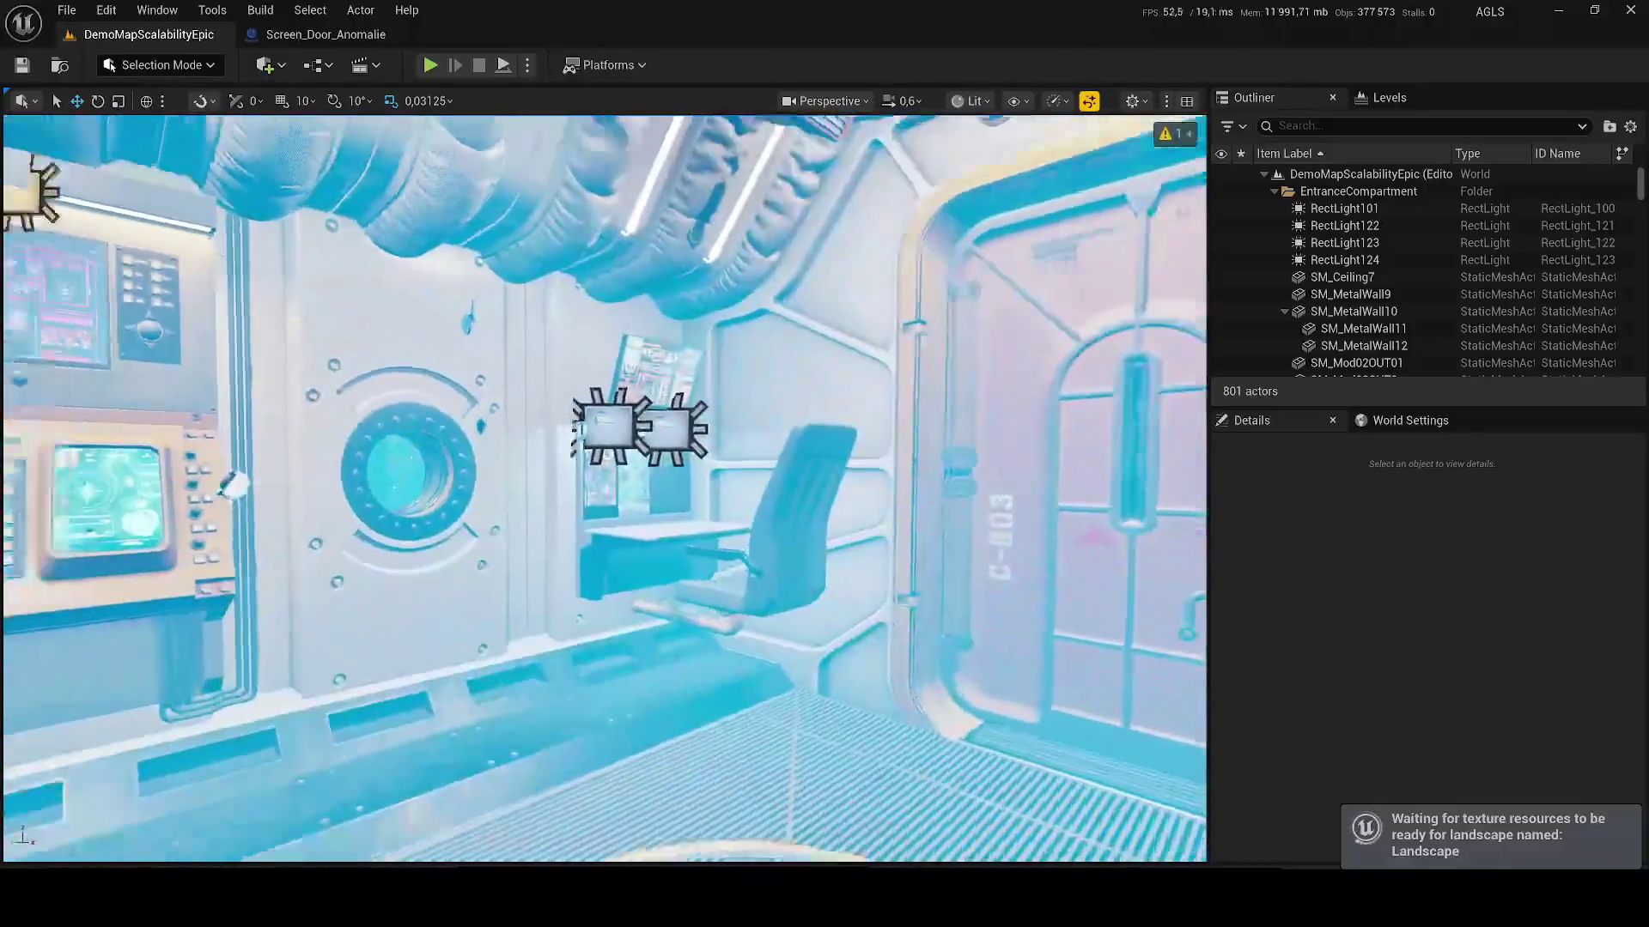
left_click_drag(605, 488, 499, 485)
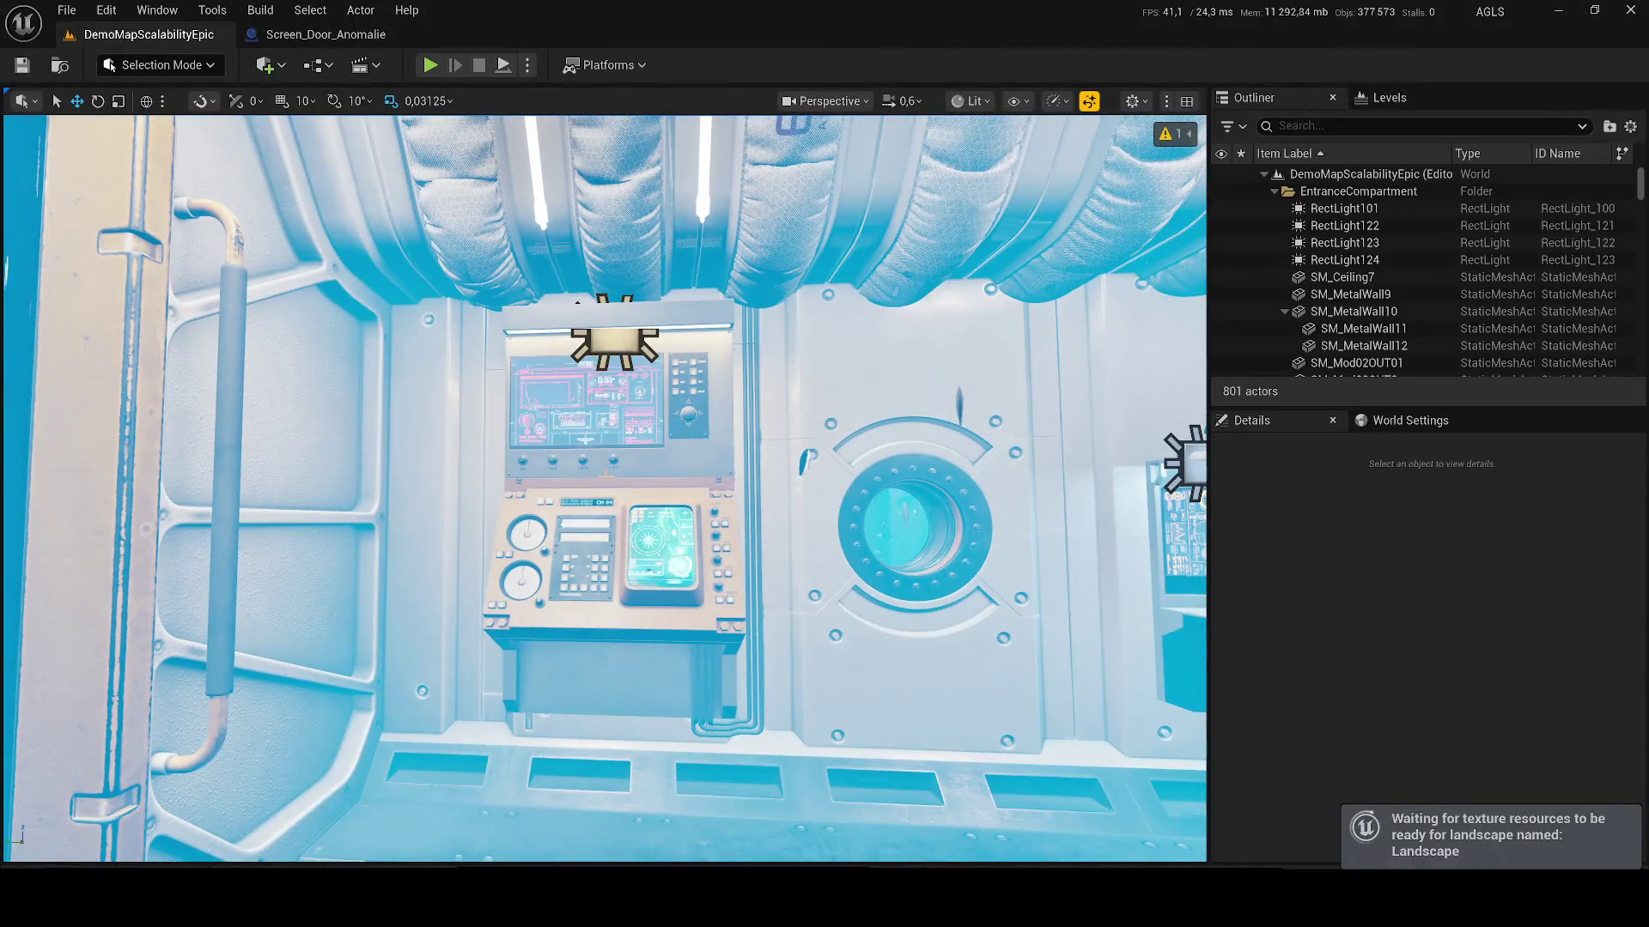
left_click(610, 533)
Step: Locate the wall control panel's SM_Devices01 mesh in DeepWaterStation/Meshes
right_click(1366, 280)
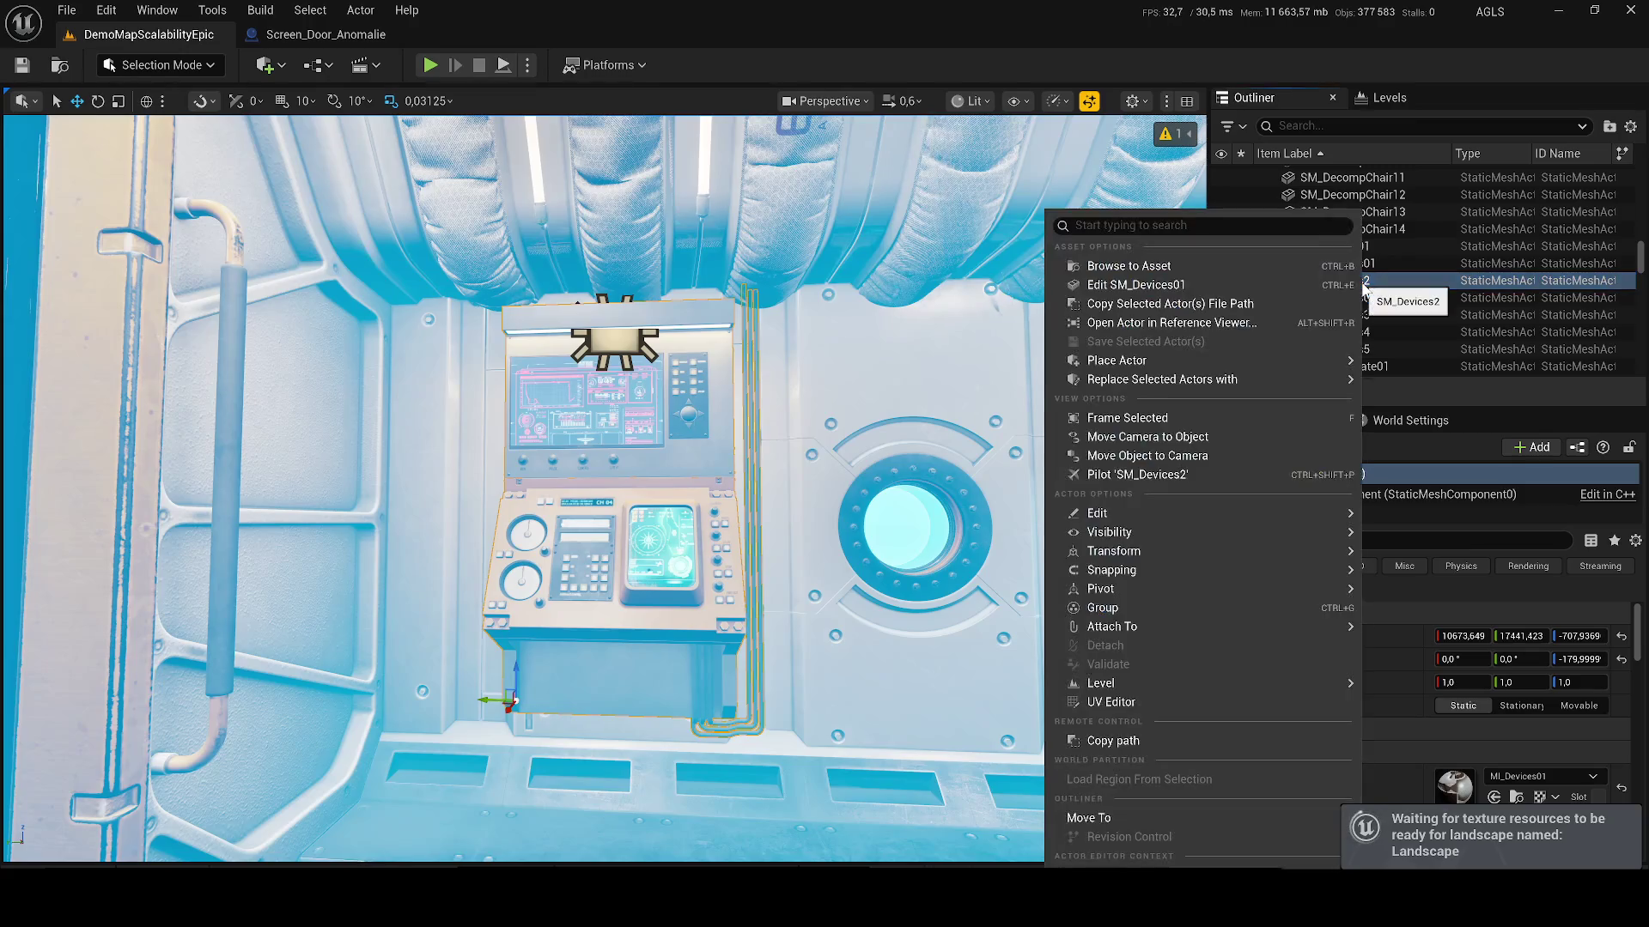
left_click(1277, 266)
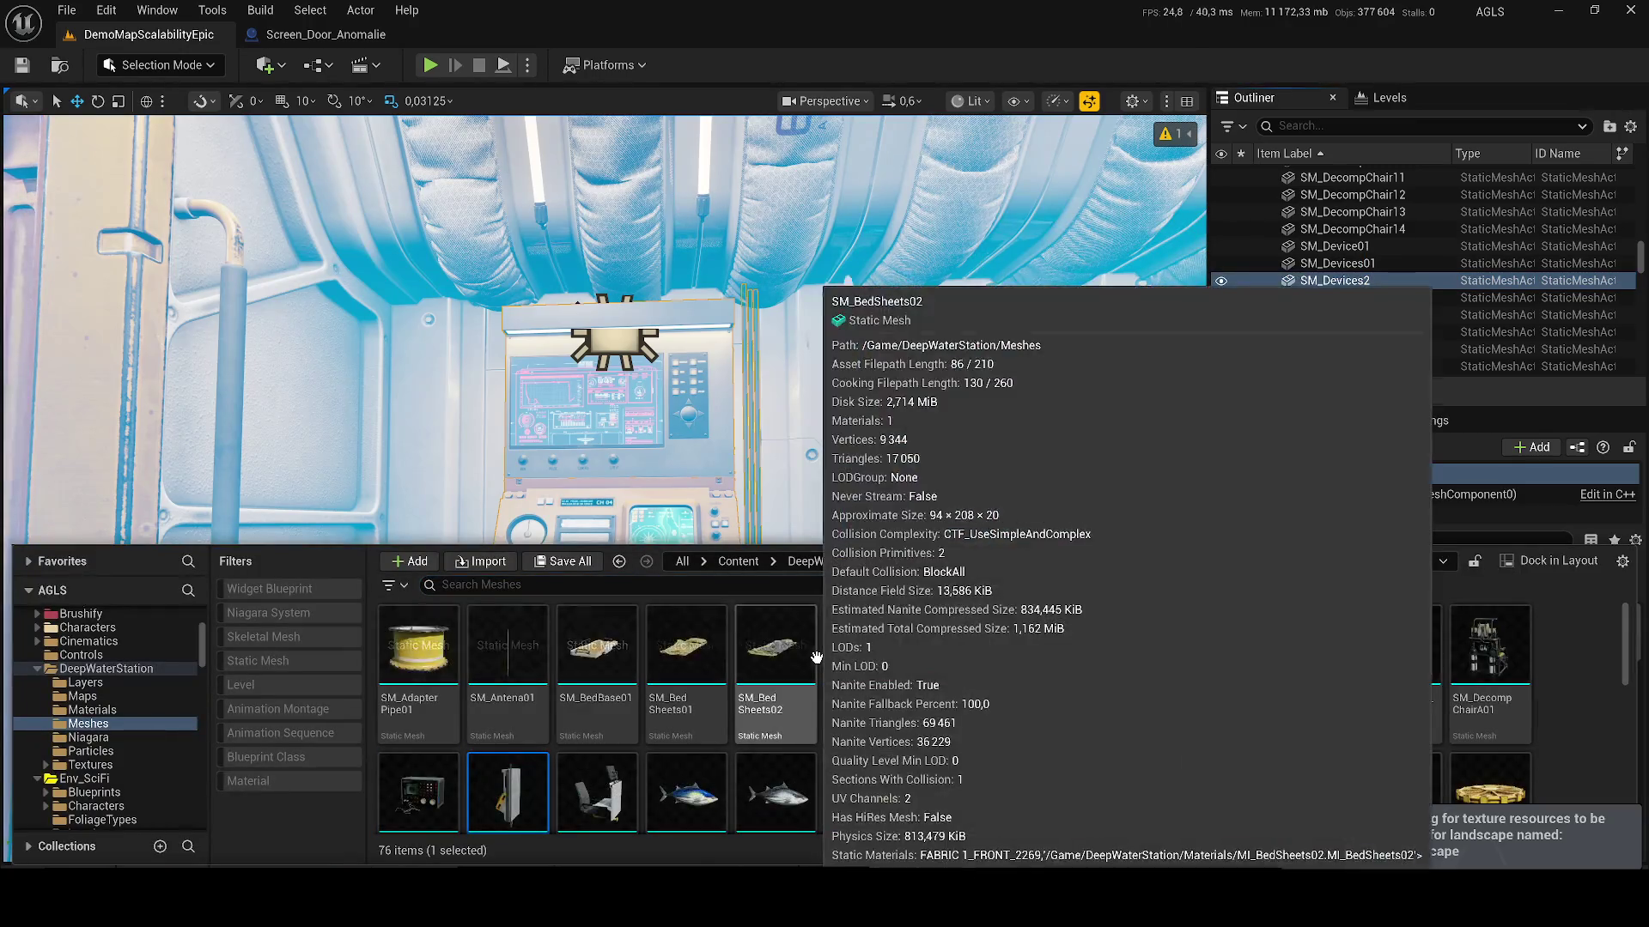
scroll(1013, 684, "down", 1)
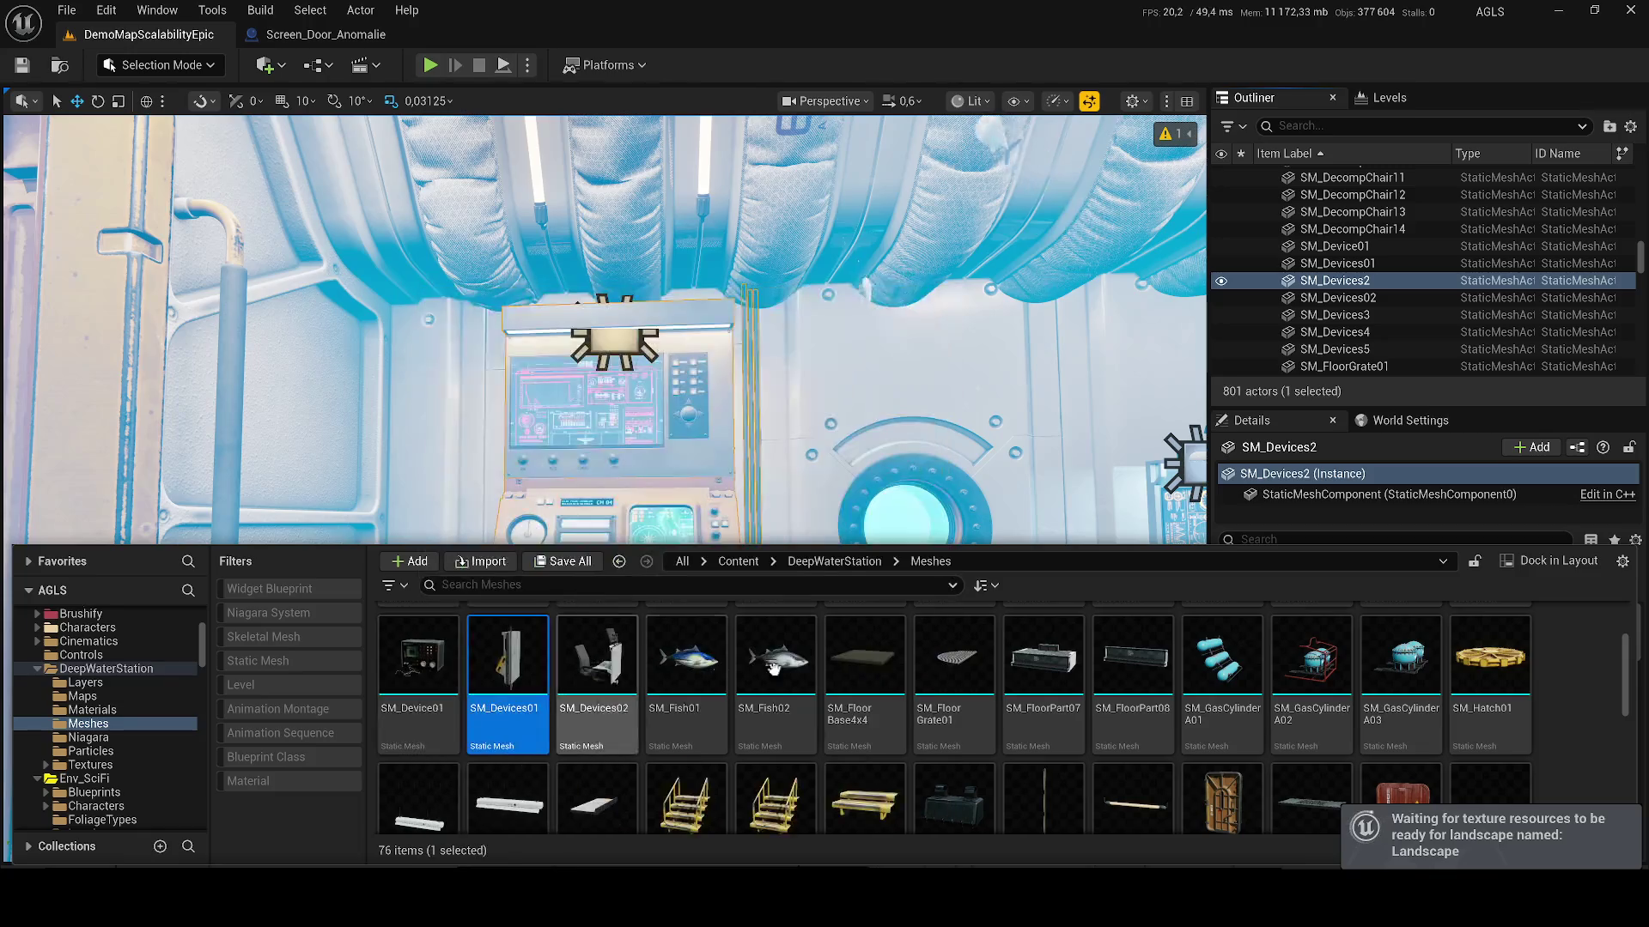
scroll(996, 728, "down", 5)
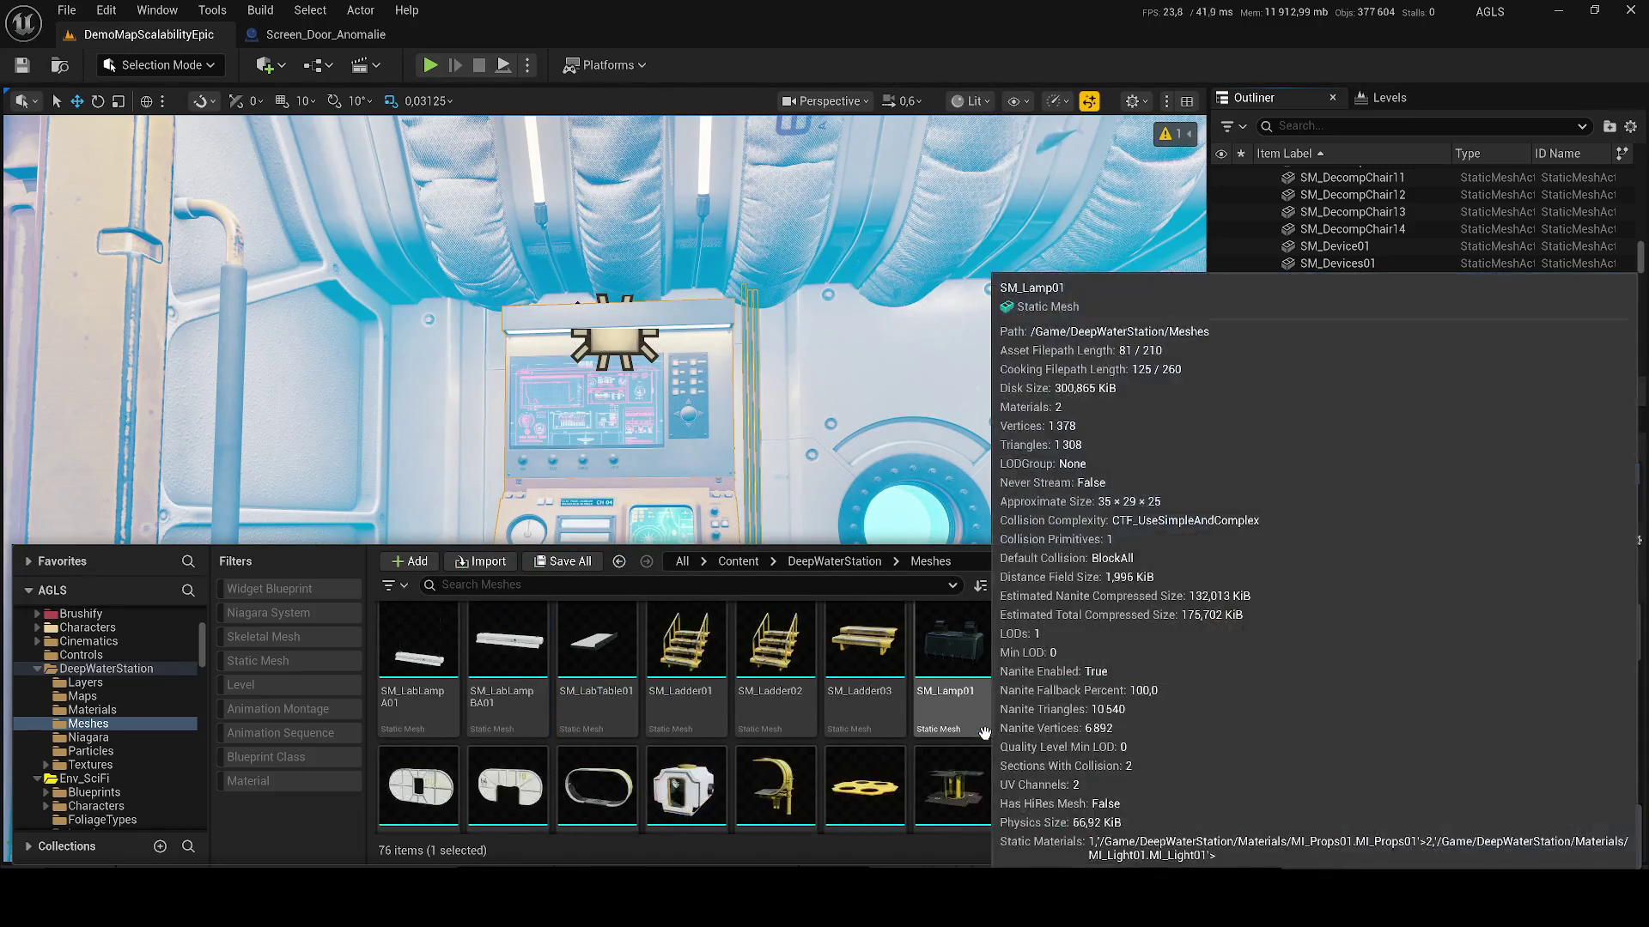
scroll(996, 728, "down", 3)
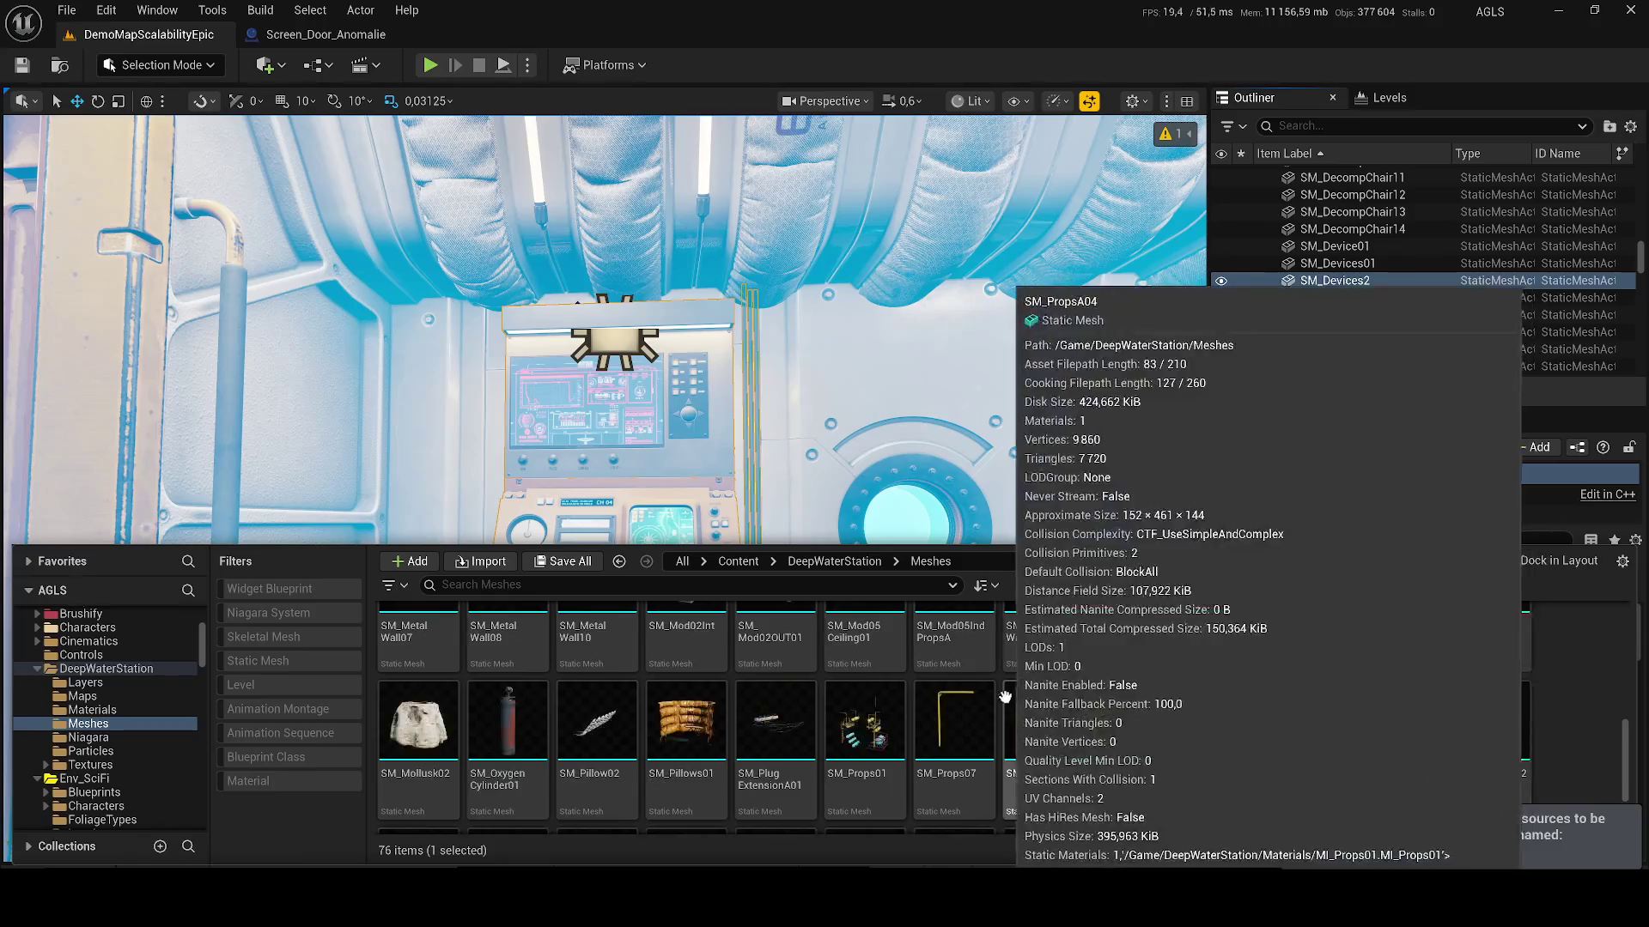
scroll(1019, 693, "up", 3)
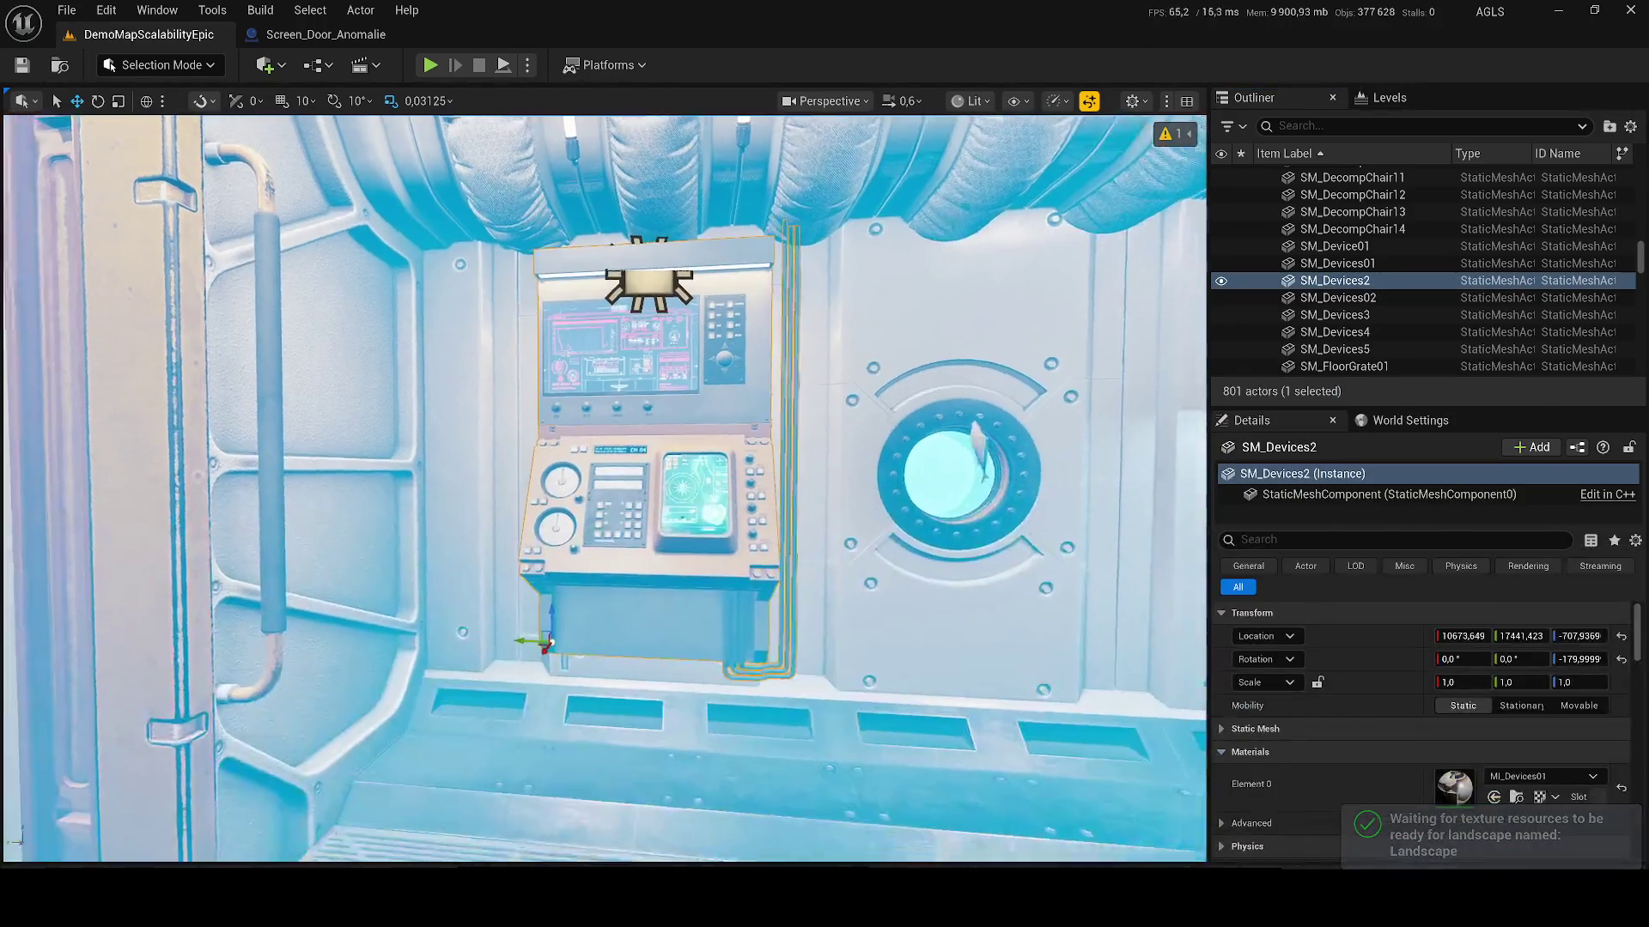
left_click(683, 440)
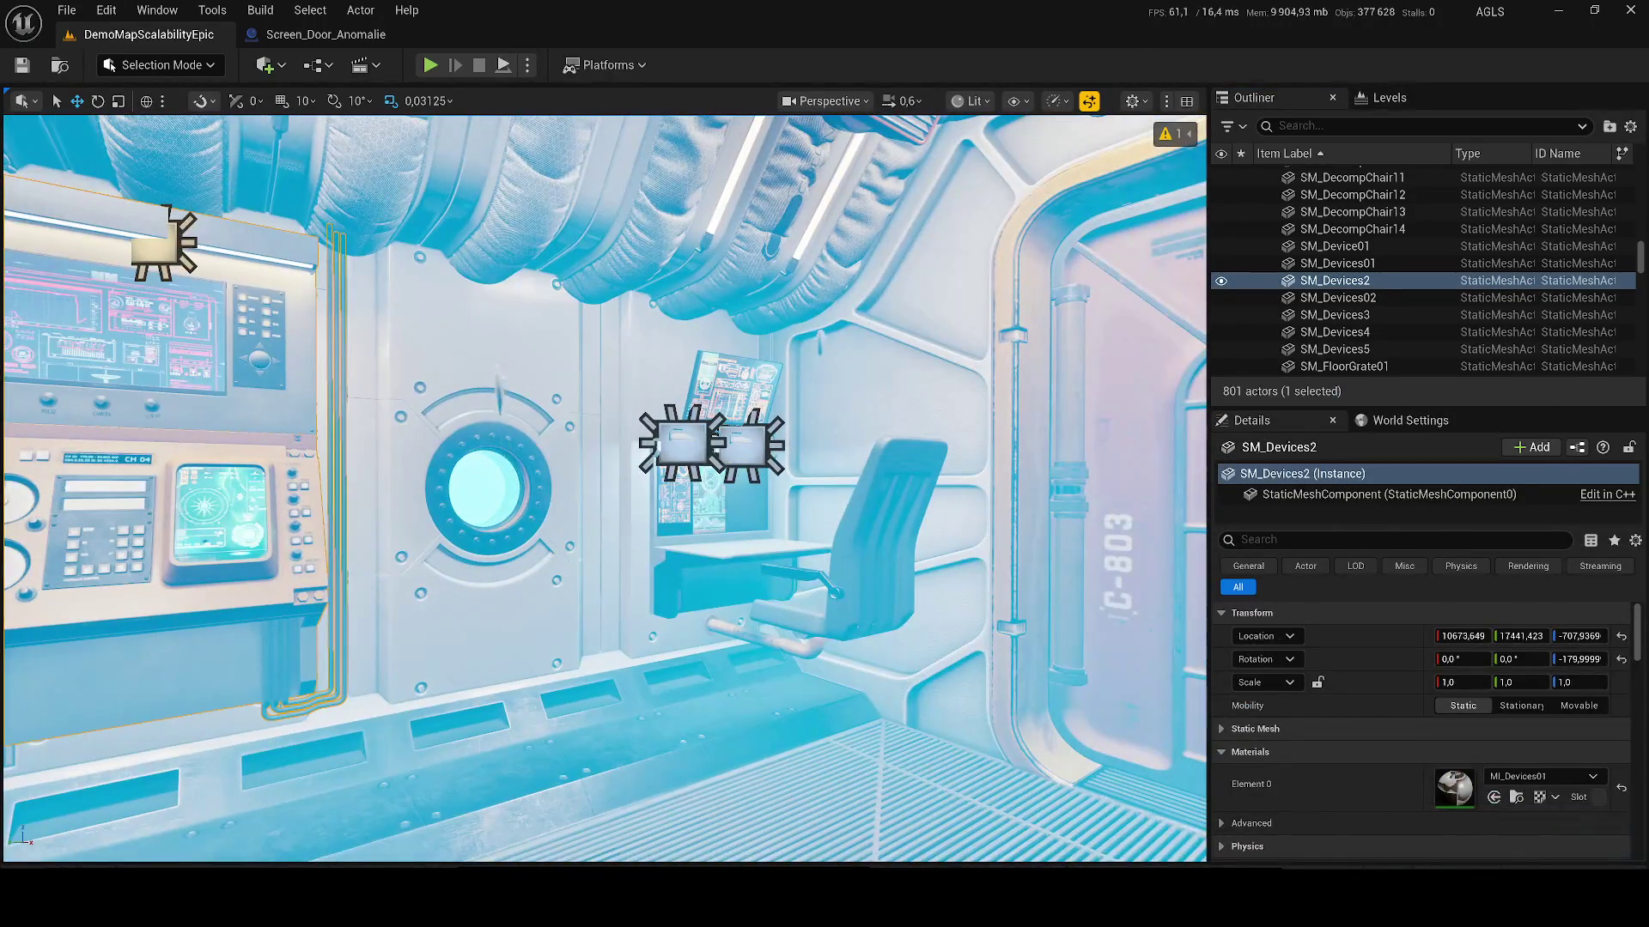
Step: Locate the desk console SM_Devices3's mesh, SM_Devices02, in the content library
left_click(713, 559)
right_click(1336, 280)
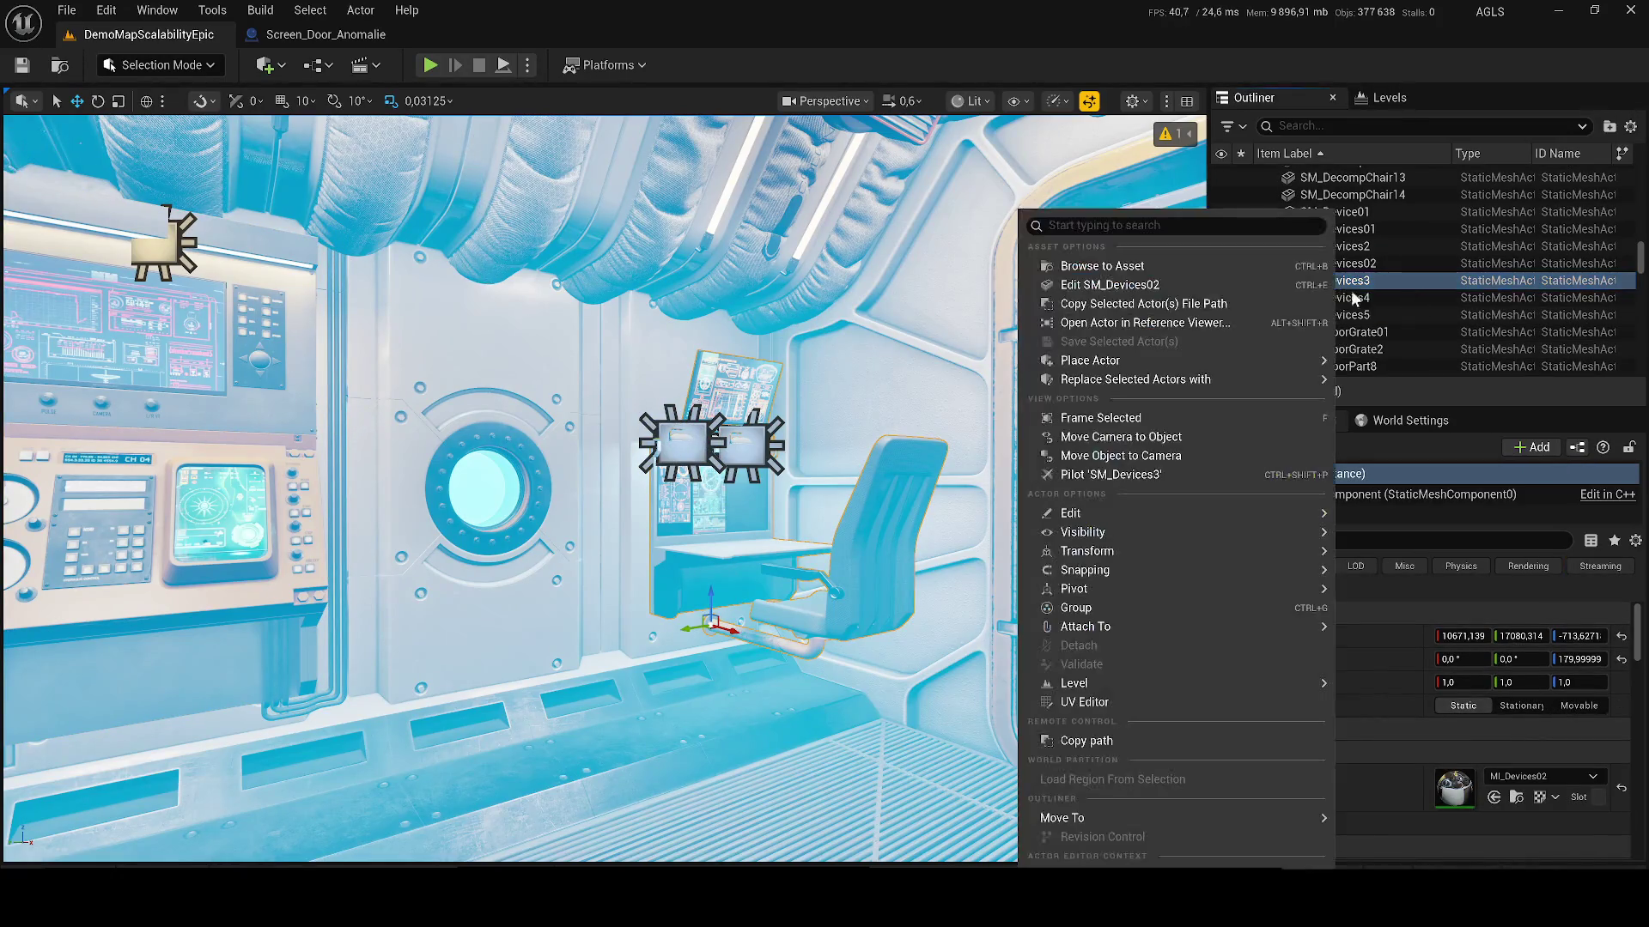
left_click(1248, 272)
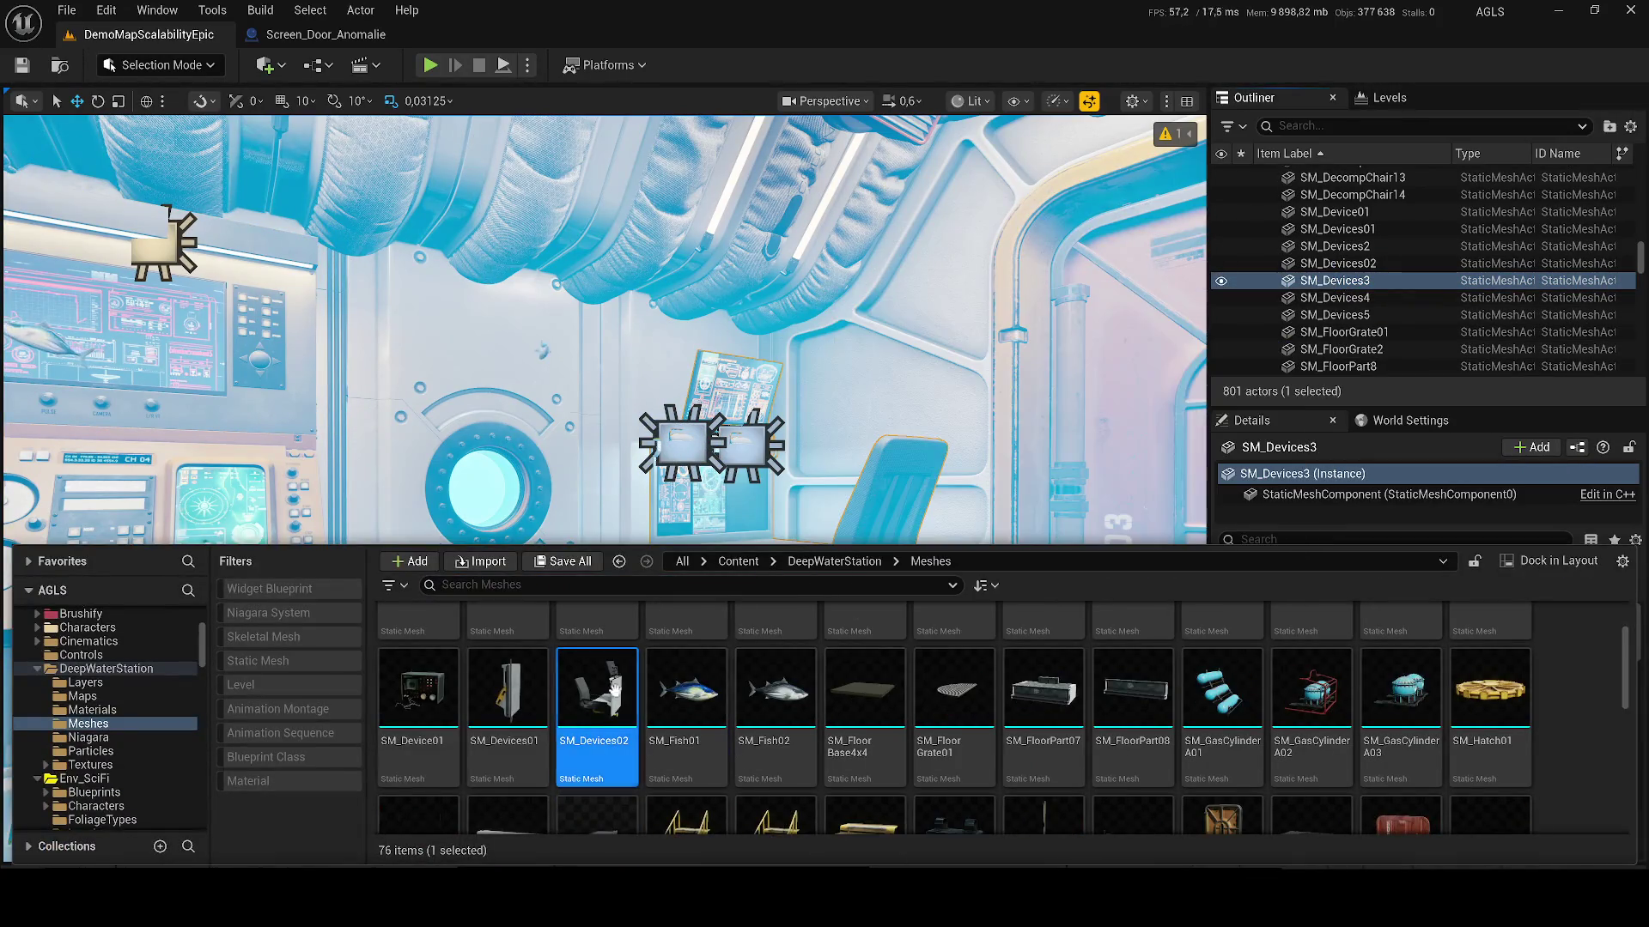
scroll(551, 691, "down", 2)
left_click_drag(550, 429, 550, 344)
Step: Fly through door 3, frame the desk console, and open Project Settings
key("w")
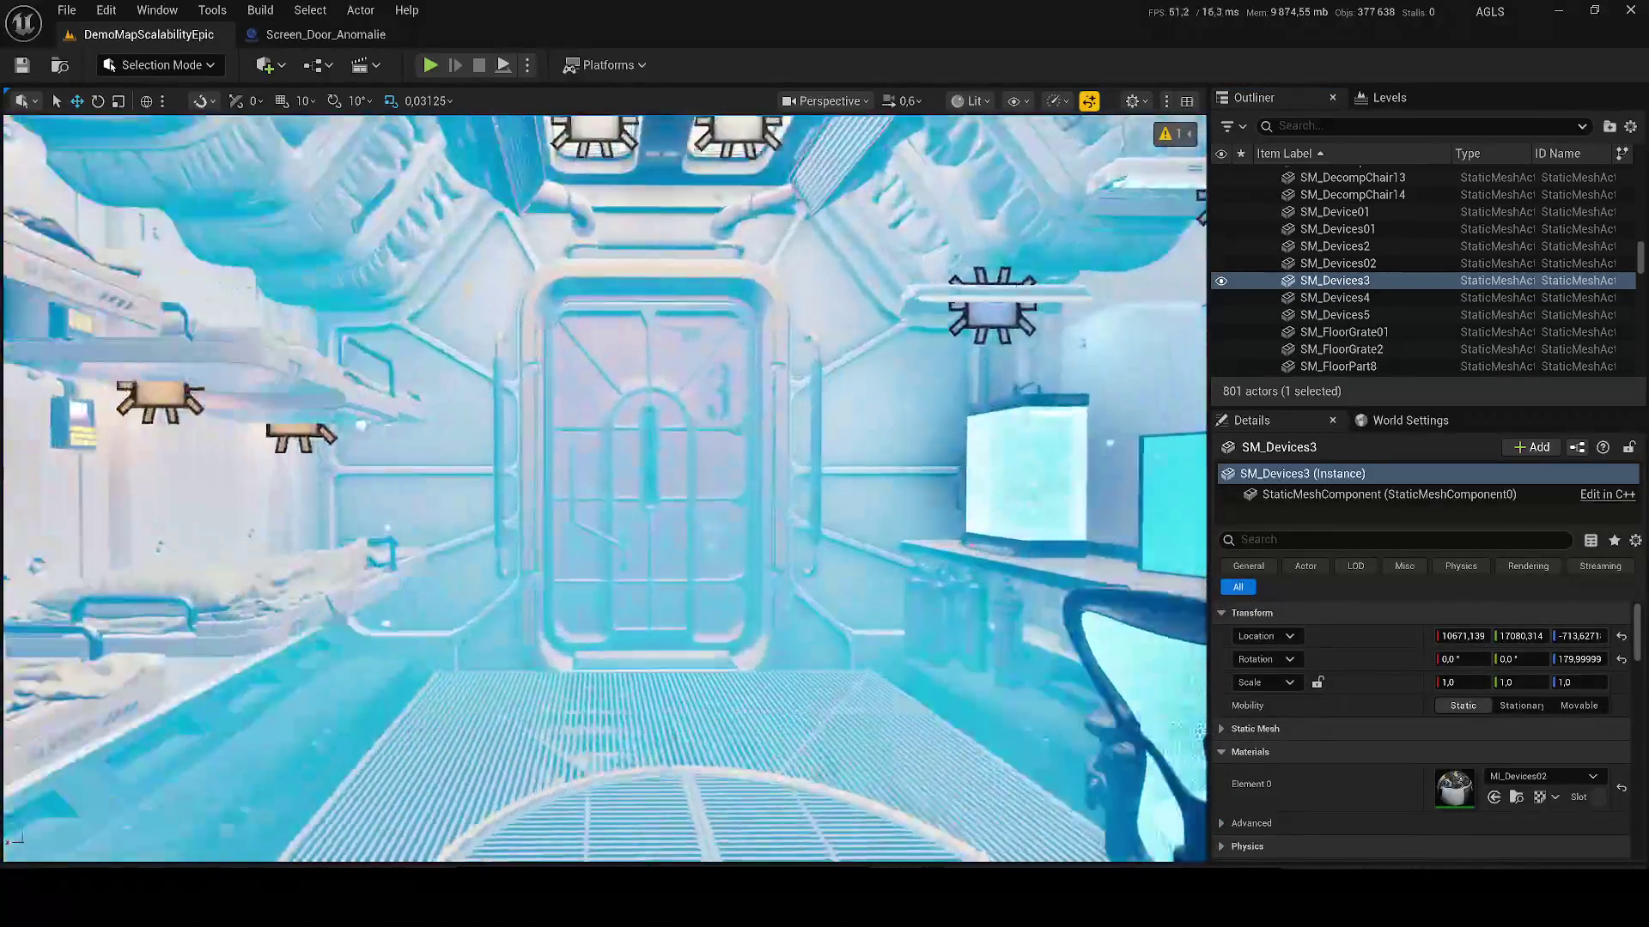
key("d")
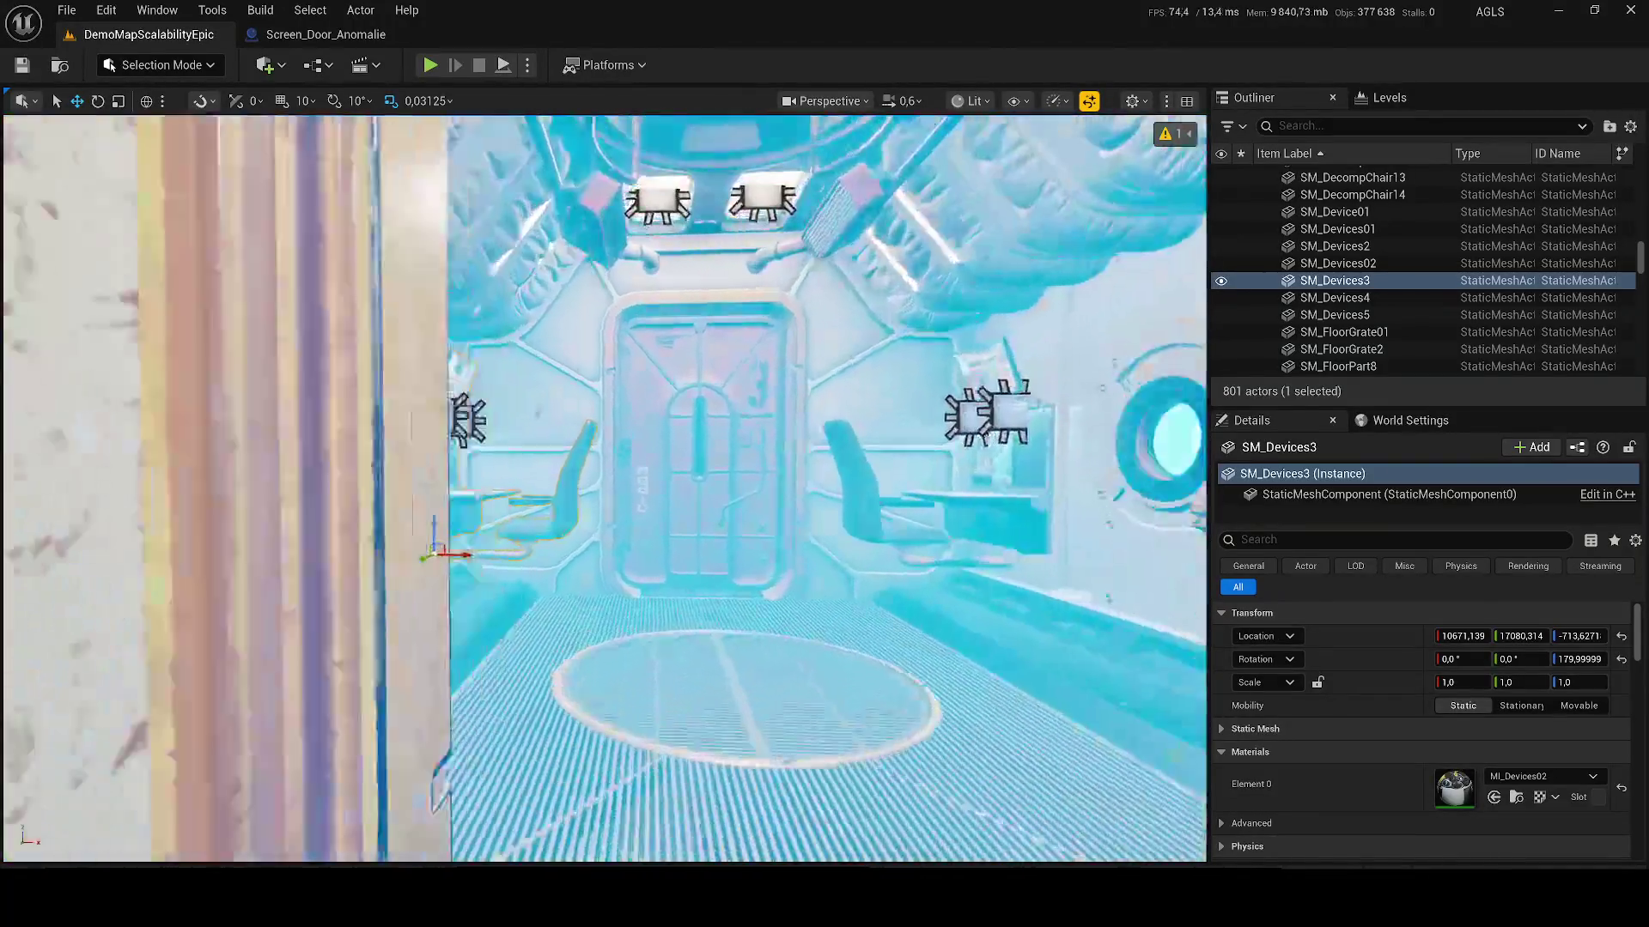
key("w")
scroll(605, 488, "up", 1)
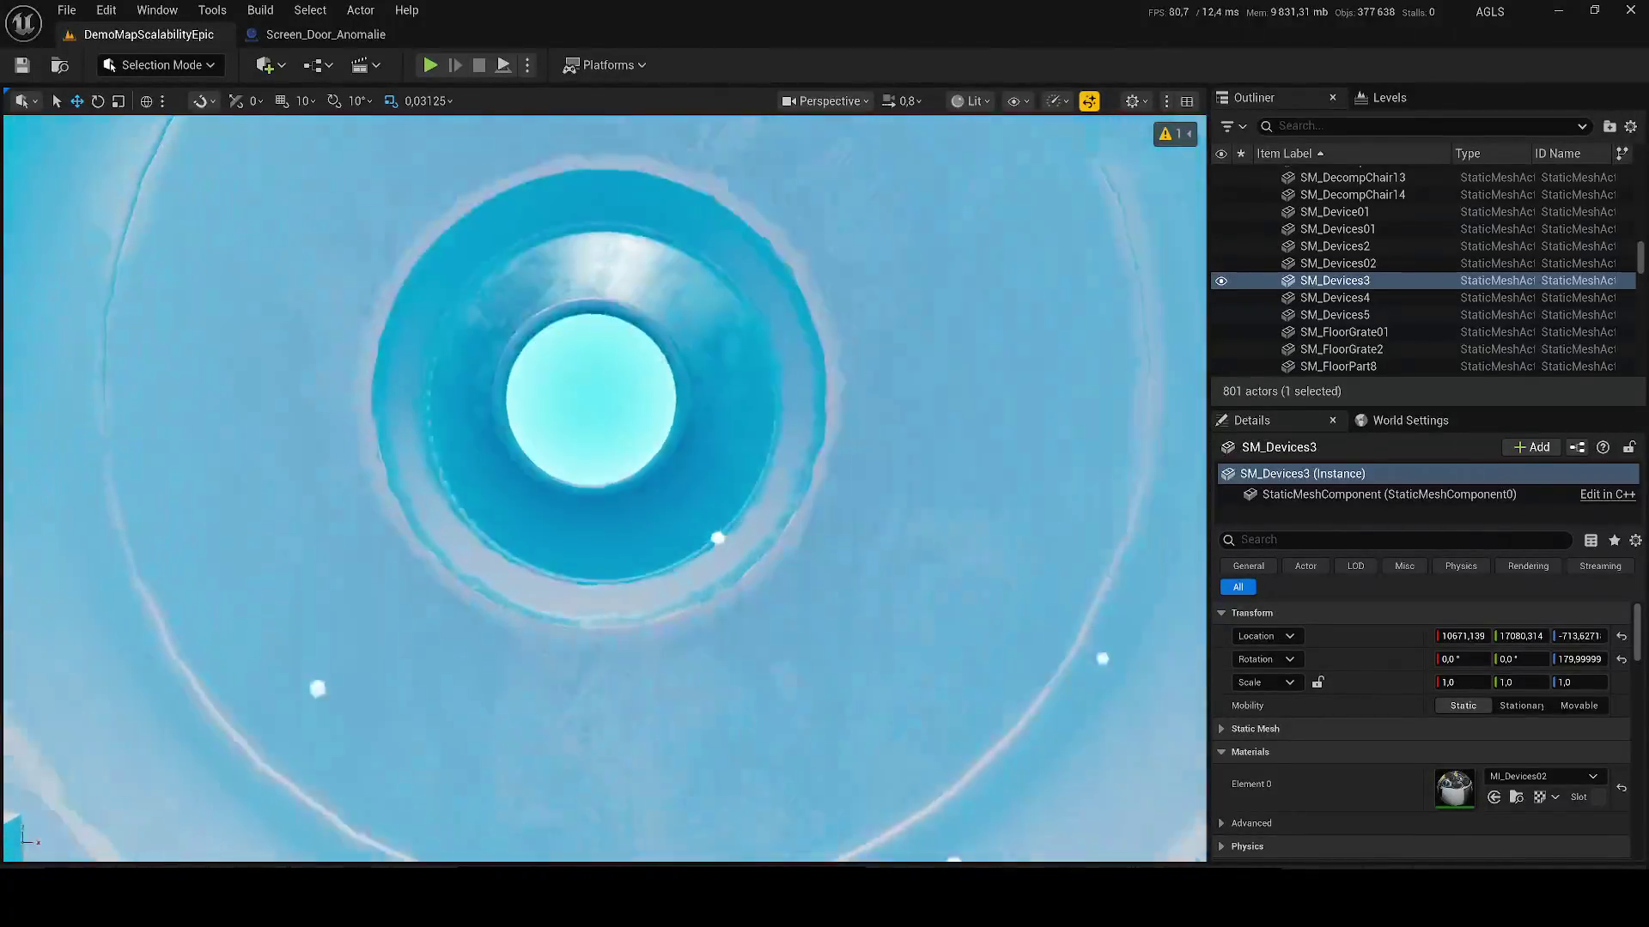
key("f")
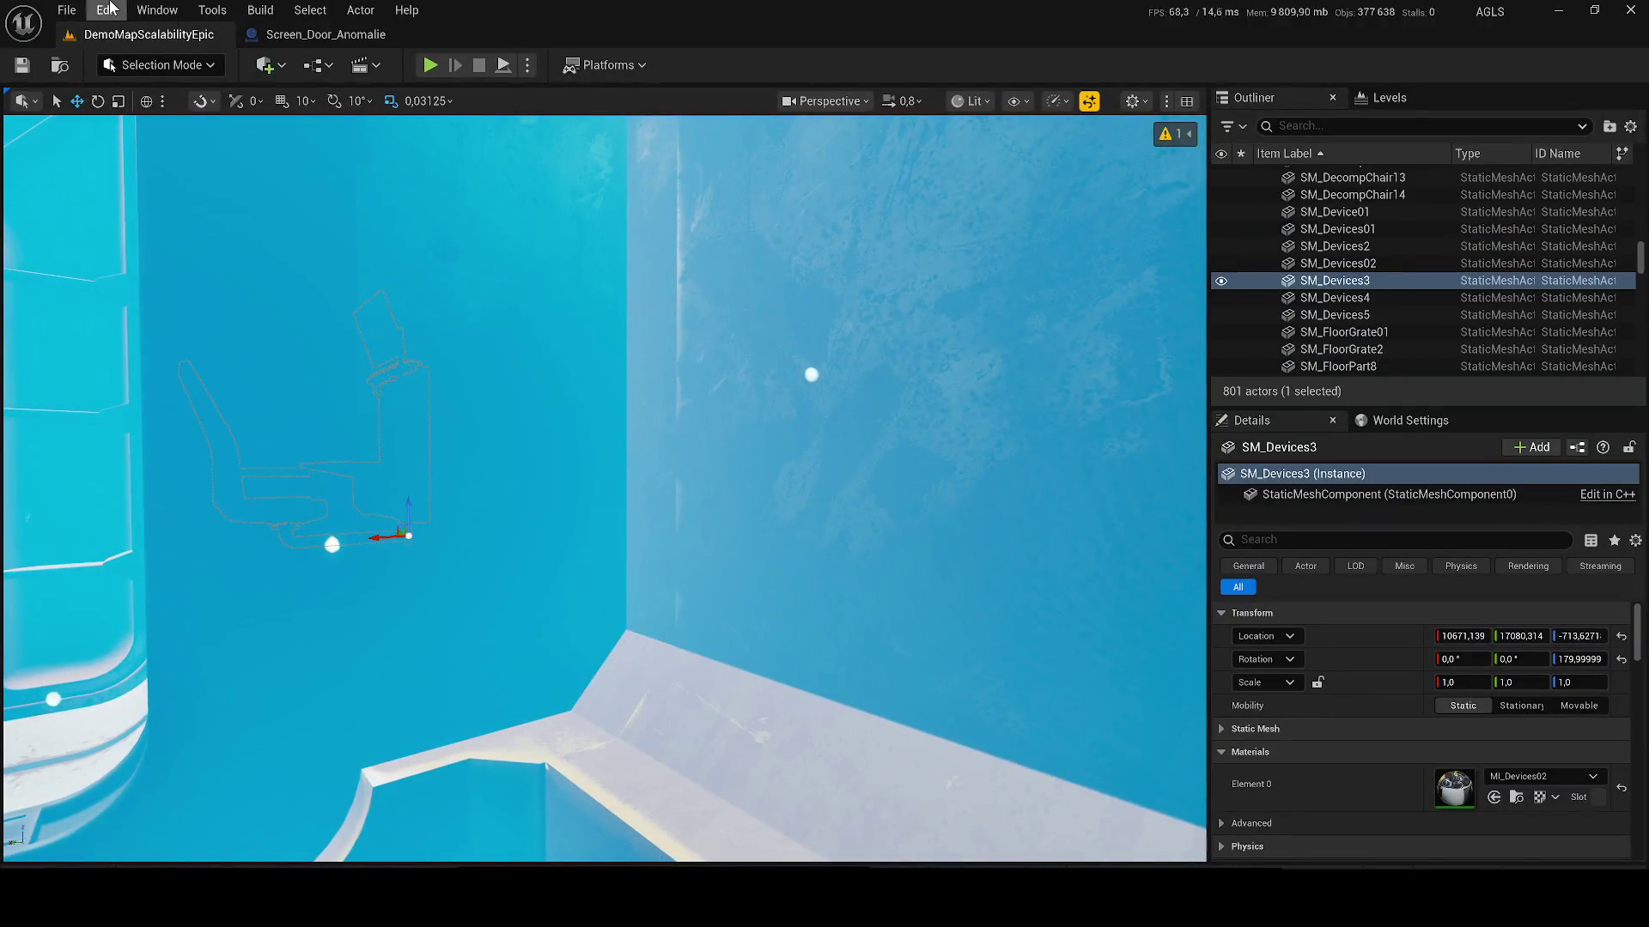
left_click(106, 9)
left_click(168, 288)
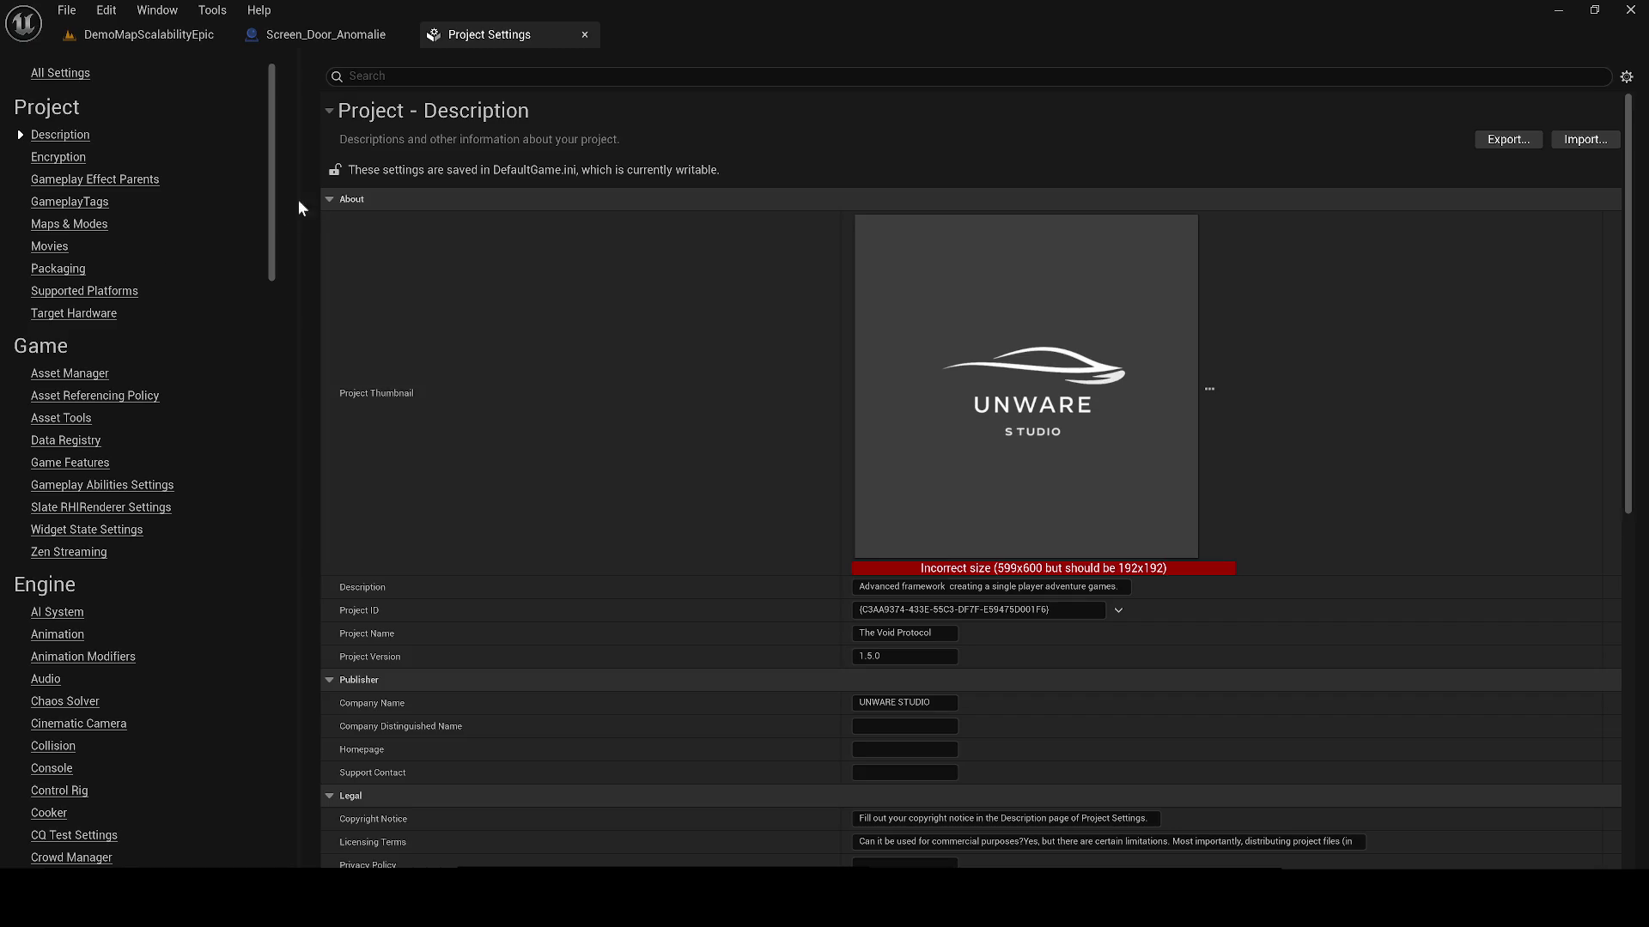
Step: Search all Project Settings for 'maps' to check Maps & Modes, then switch to Level_Nexa_2
left_click(51, 72)
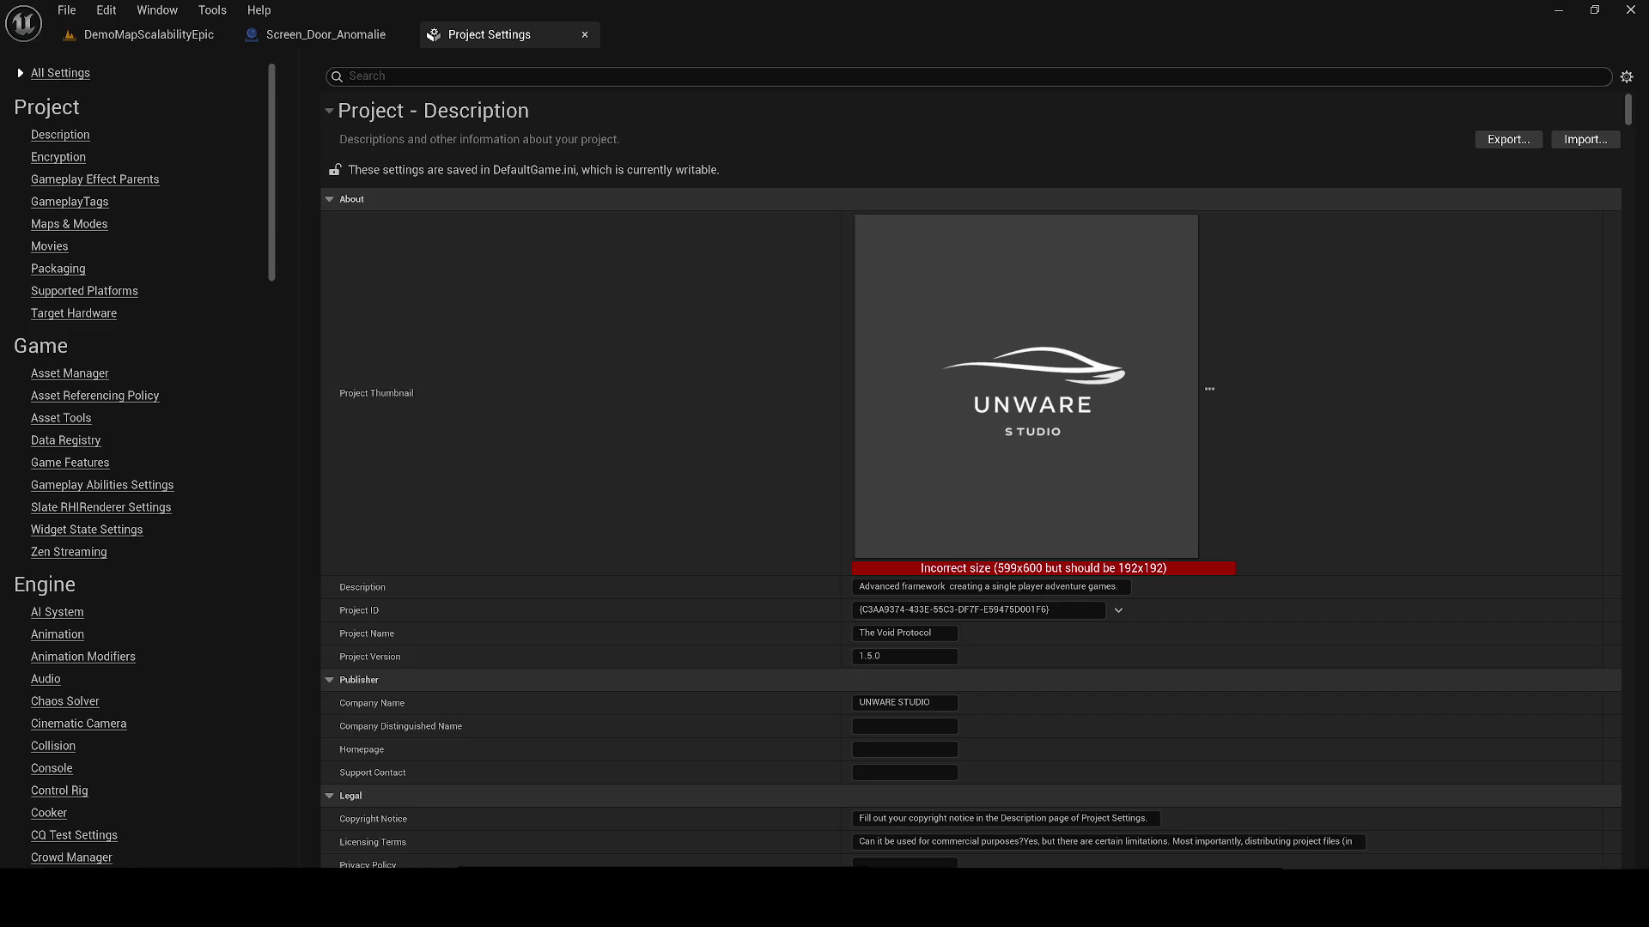
type("maps")
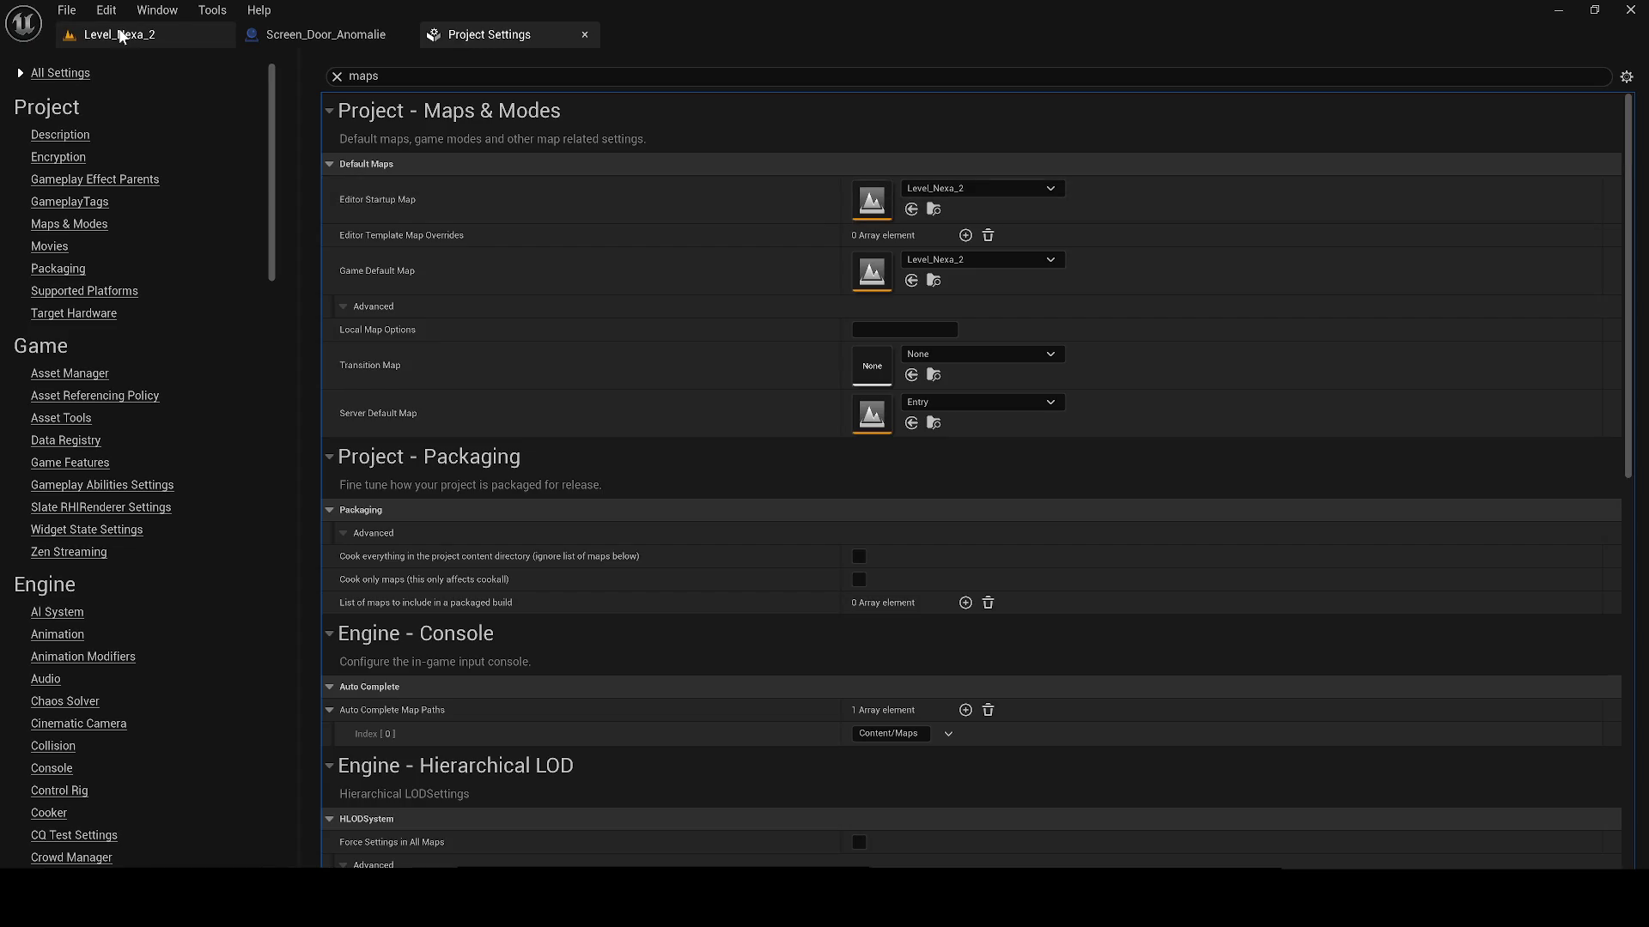
left_click(120, 34)
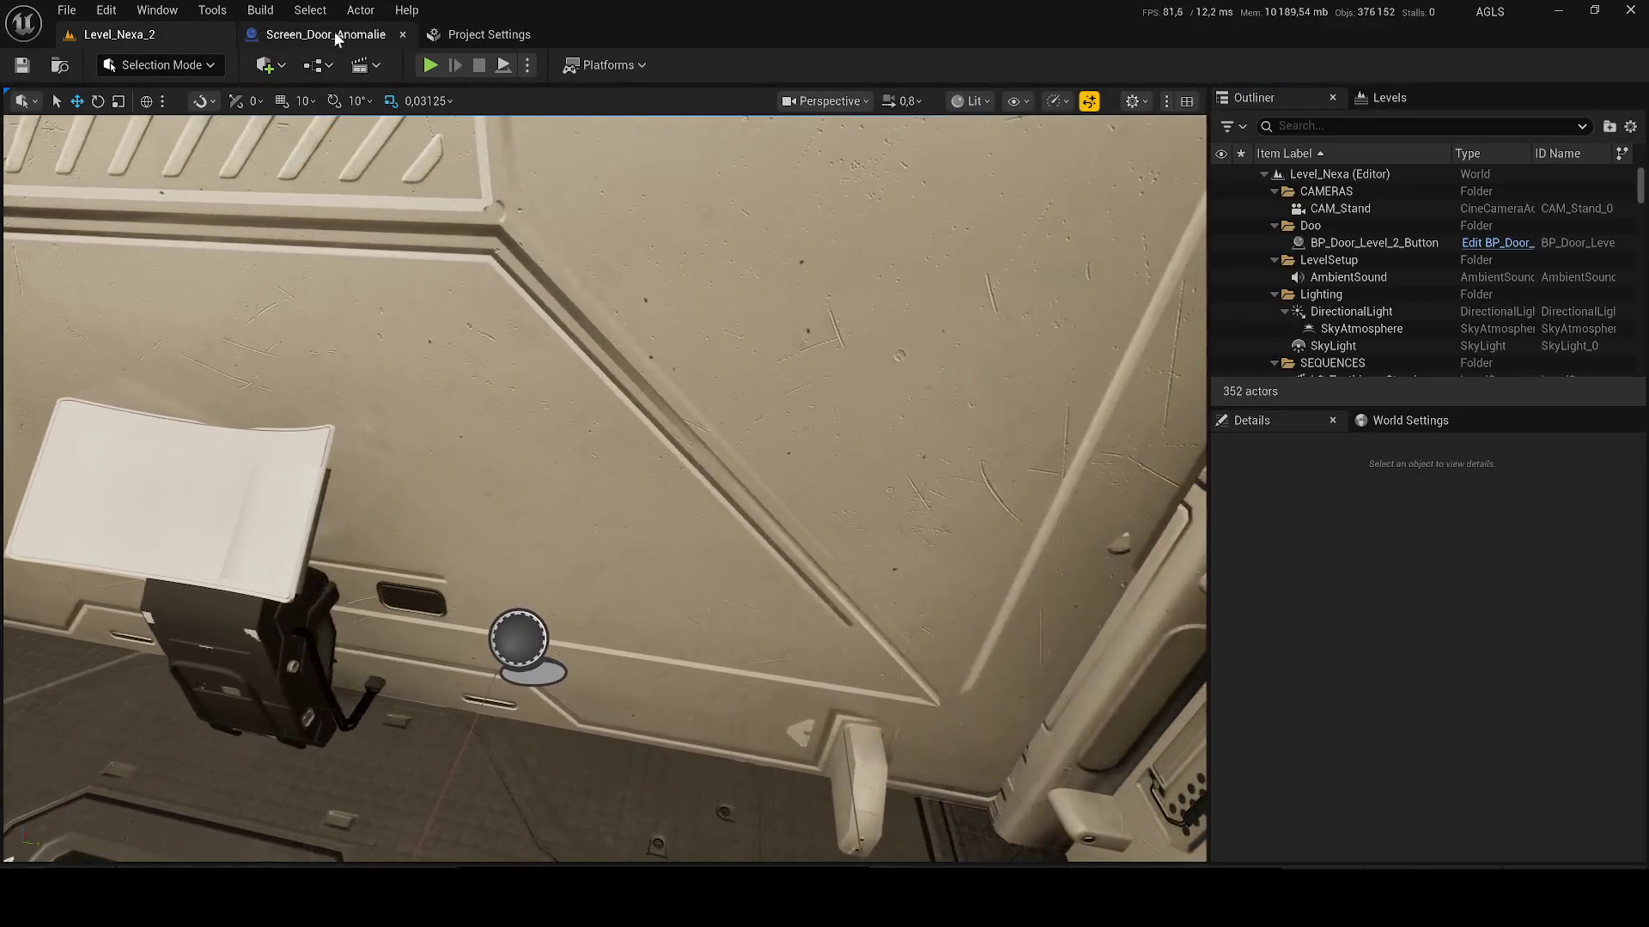
Step: Delete the sci-terminal component from the Screen_Door_Anomalie blueprint
left_click(334, 36)
key("ctrl+space")
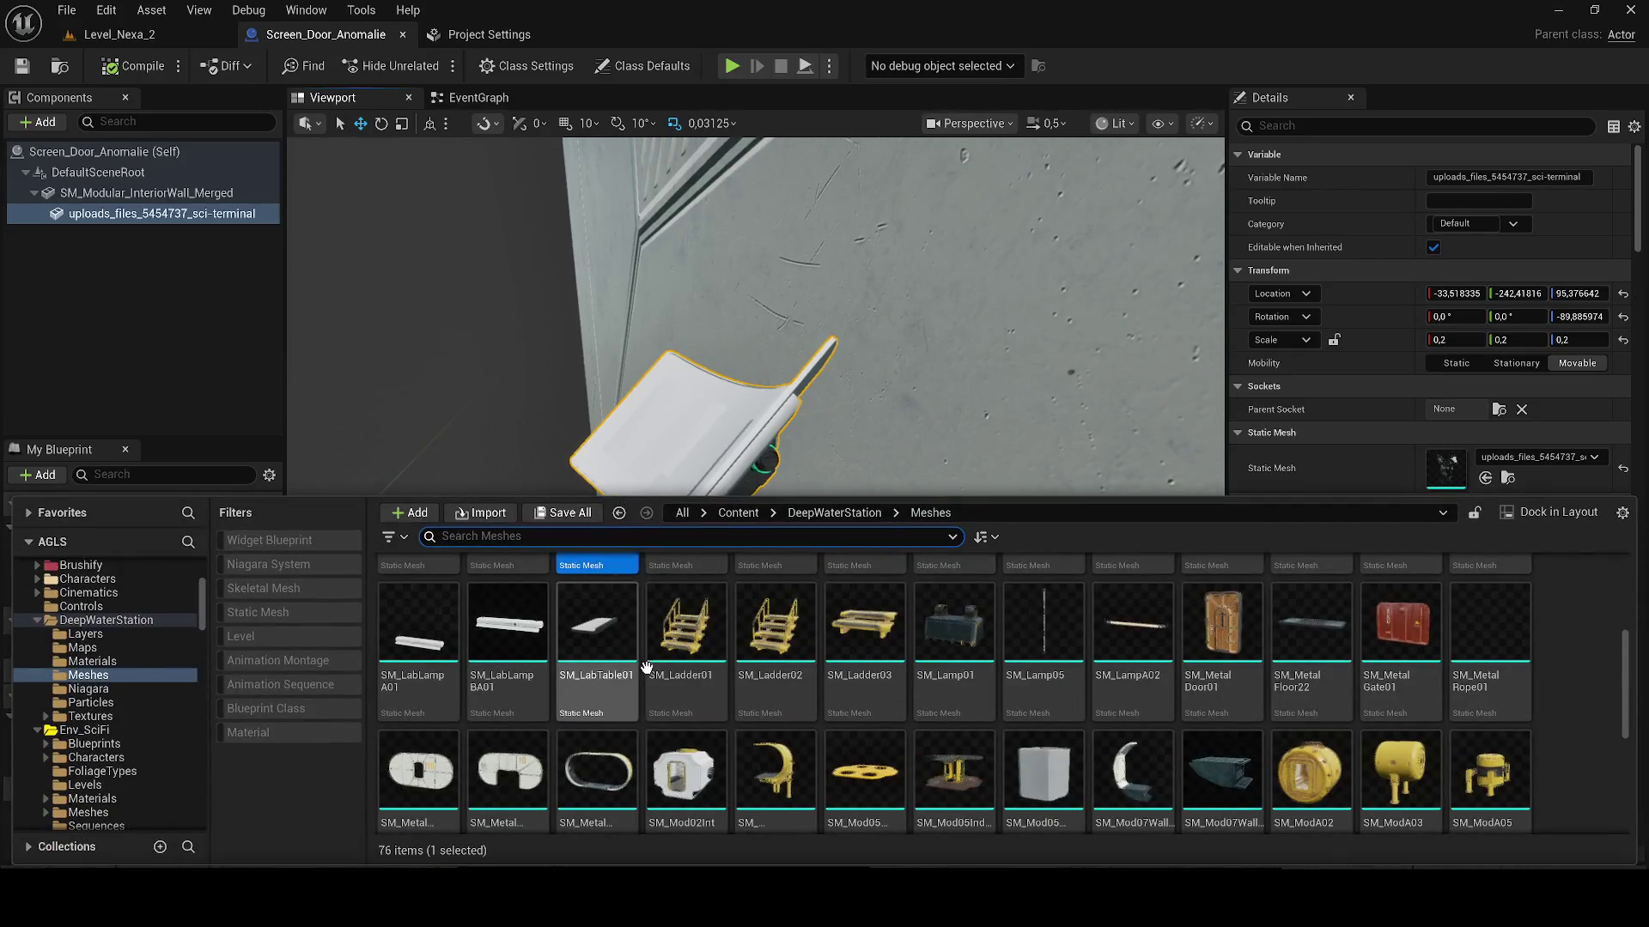
key("Delete")
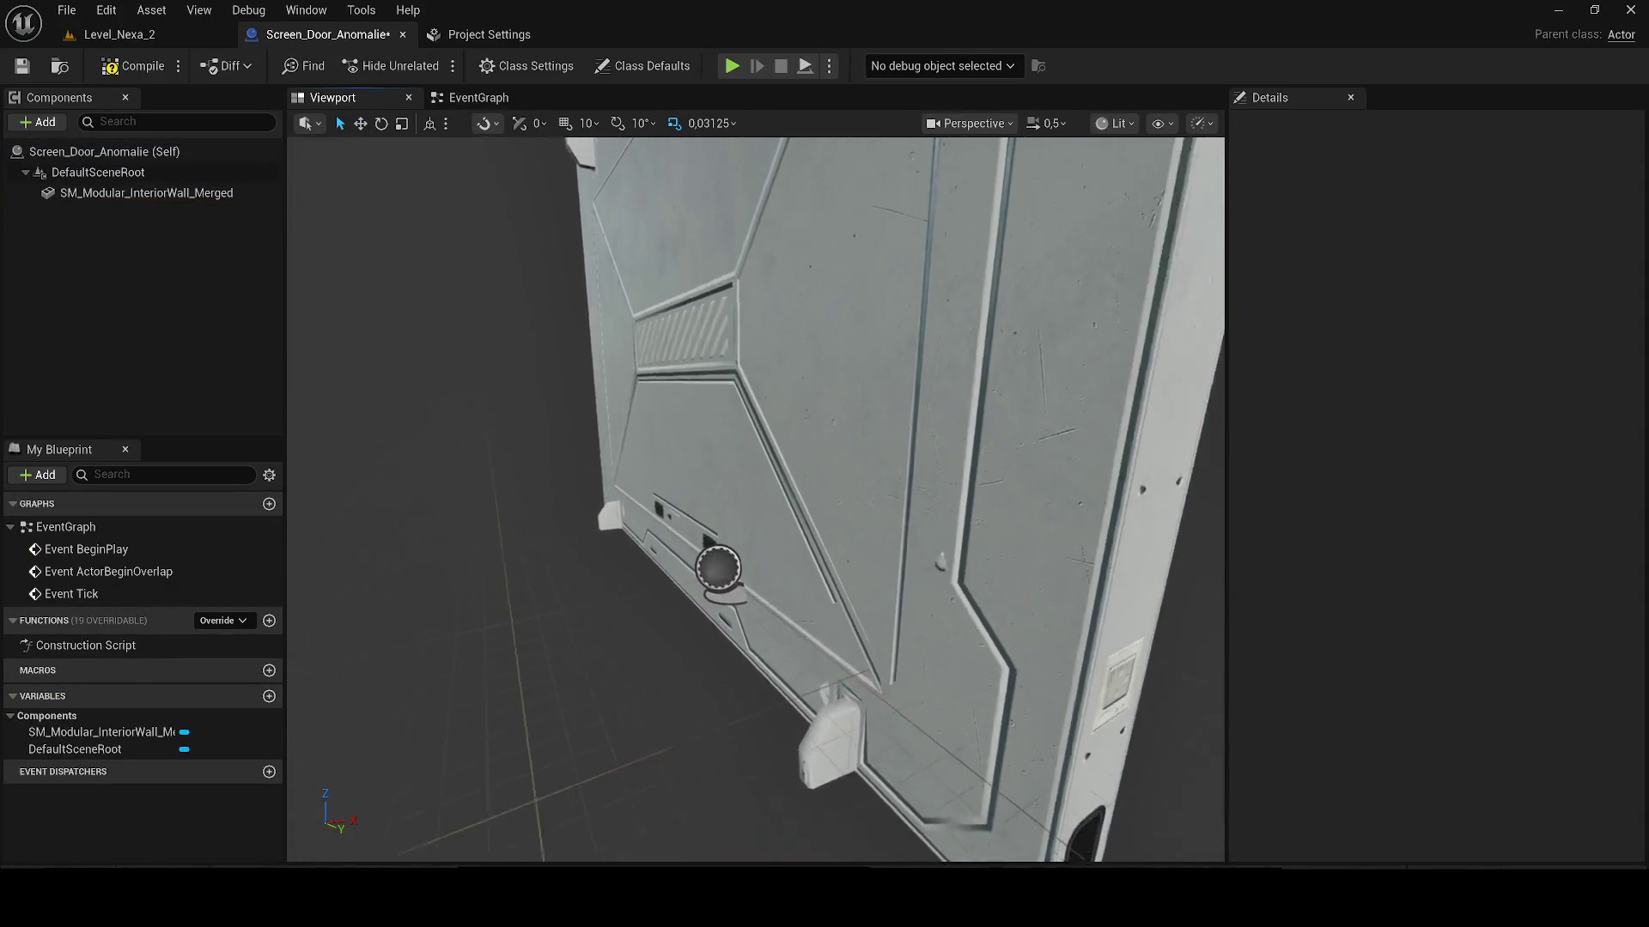
Step: Add the SM_Devices02 console to the wall blueprint and view it in Level_Nexa_2
key("ctrl+space")
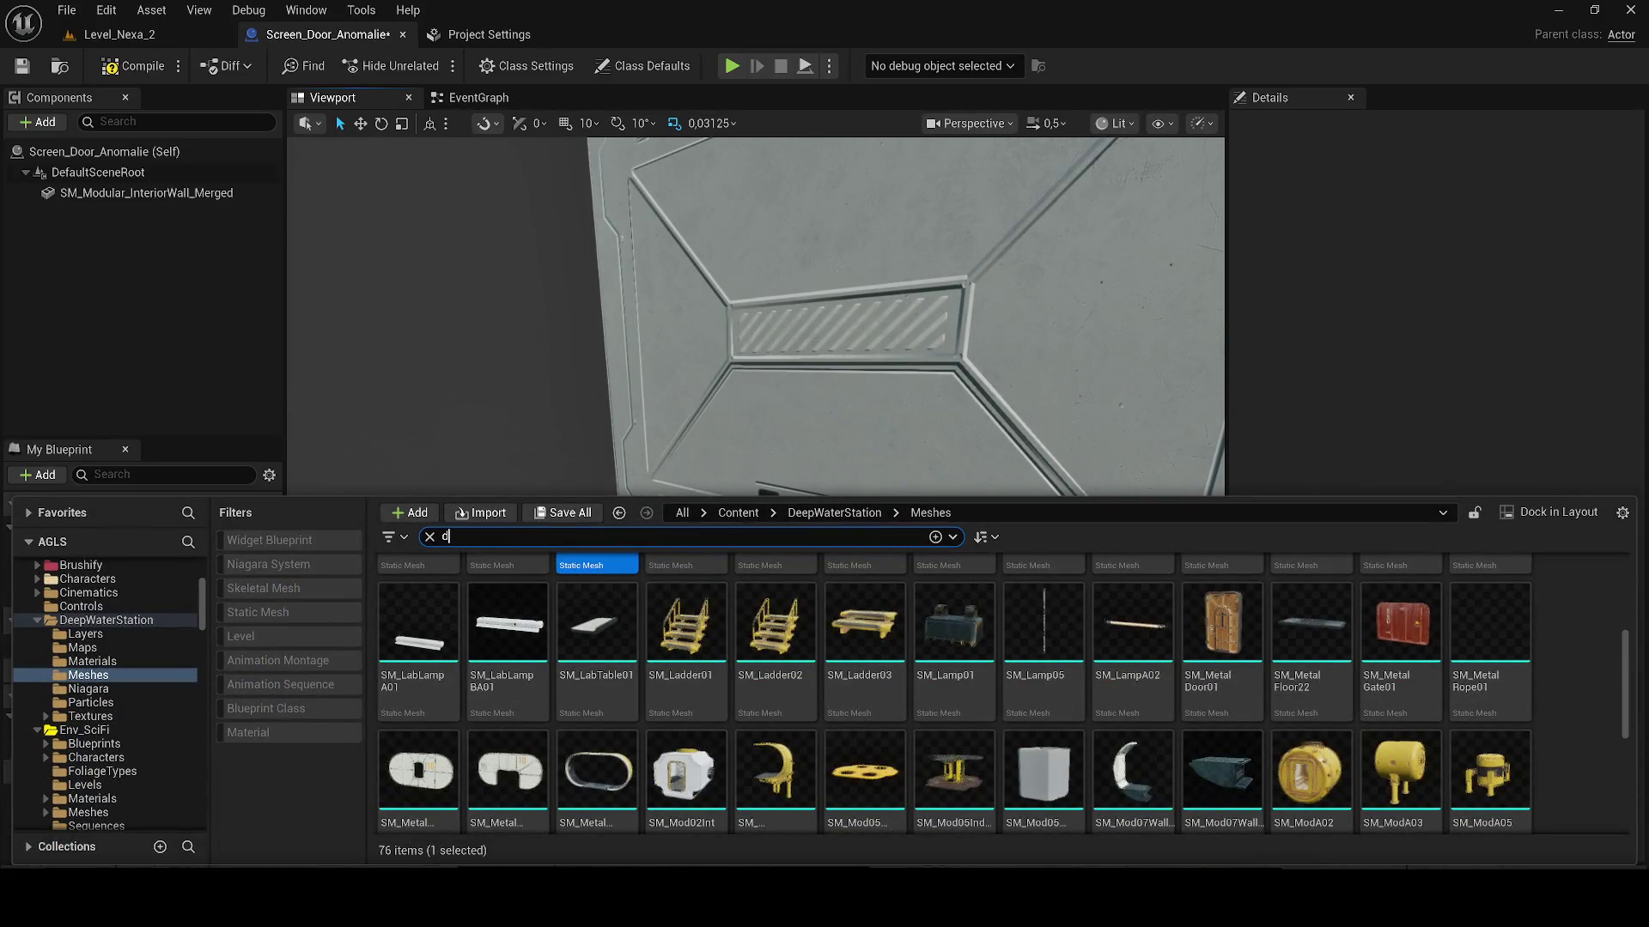
type("evi")
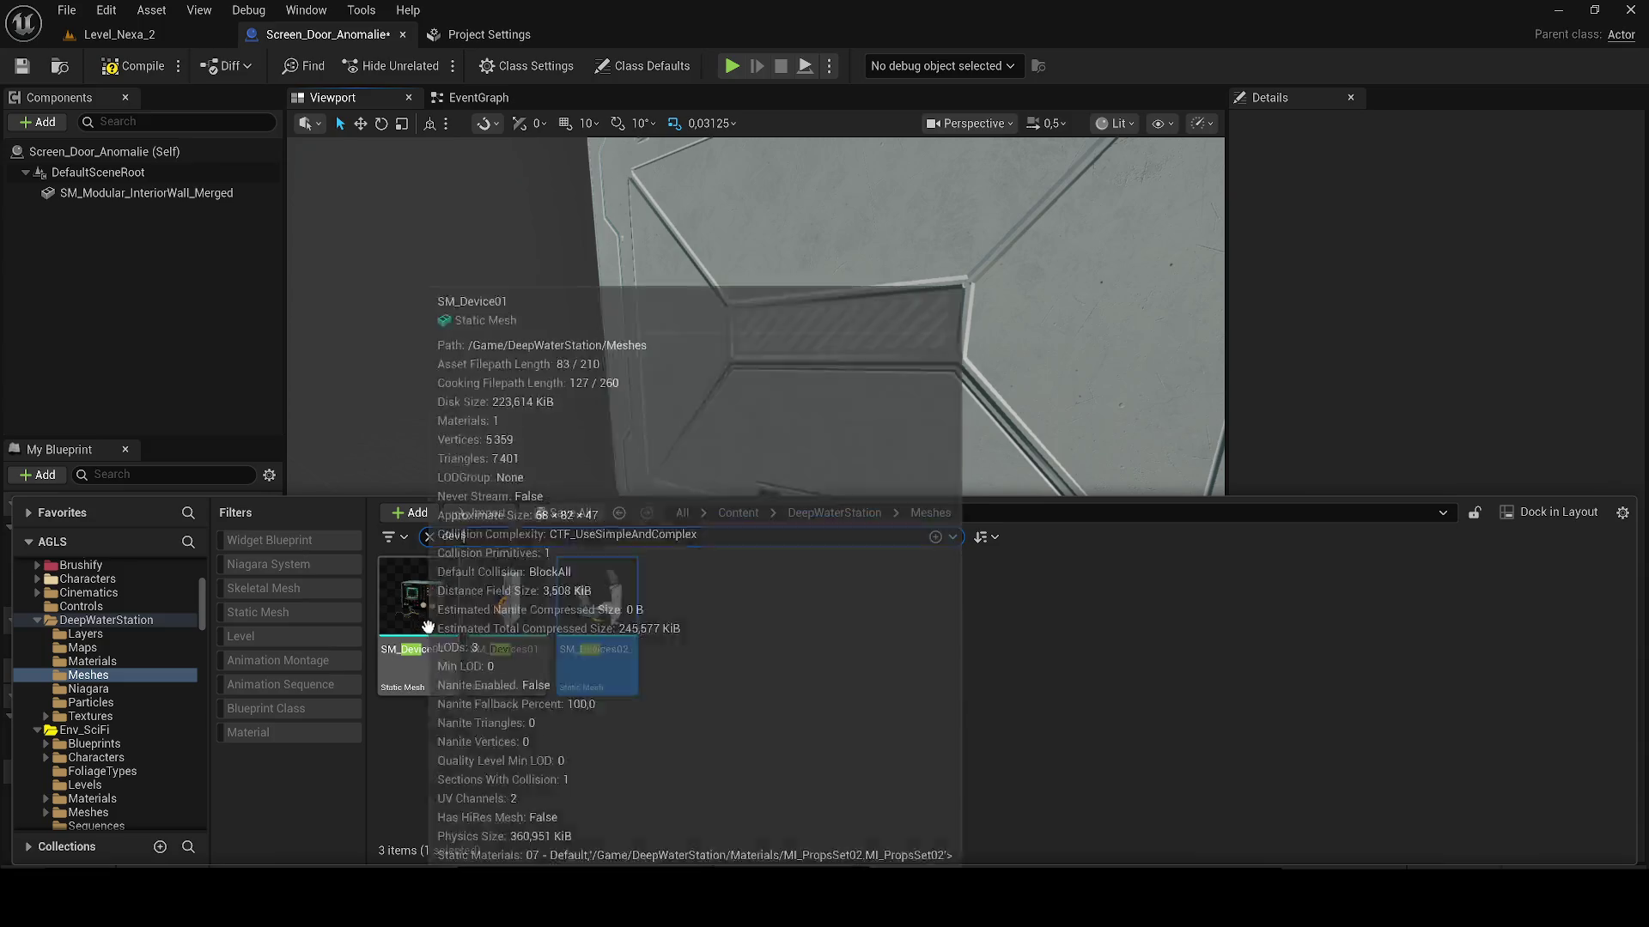
left_click_drag(605, 646, 176, 320)
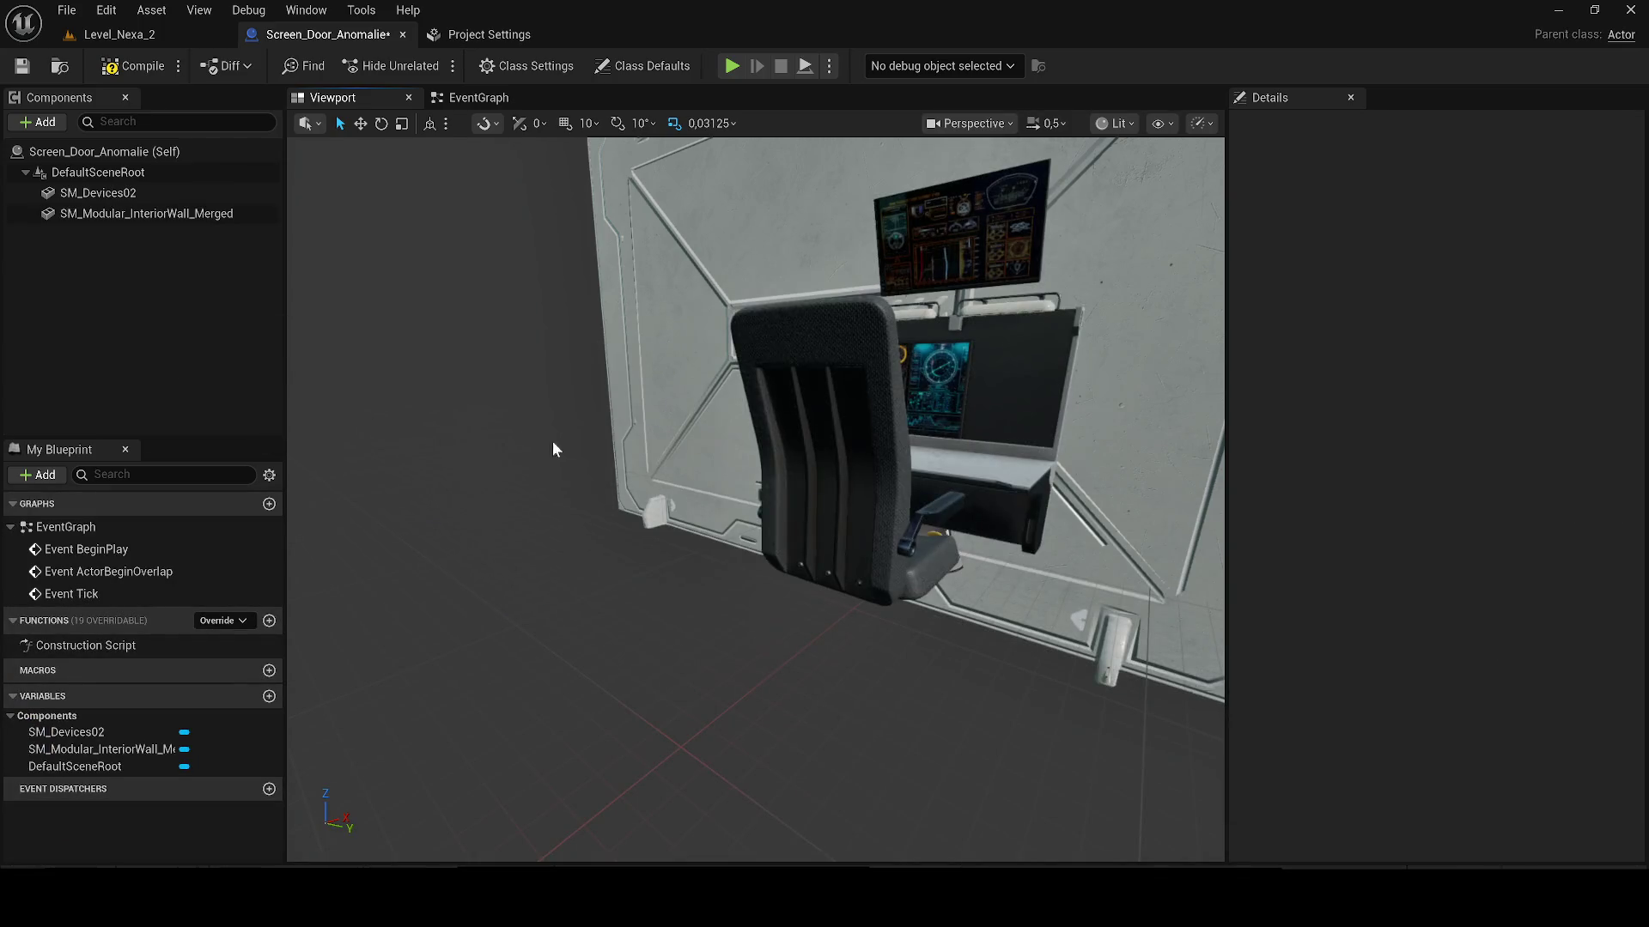
scroll(495, 416, "down", 2)
left_click(791, 479)
mouse_move(791, 479)
left_mouse_down()
mouse_move(800, 530)
mouse_move(721, 521)
mouse_move(763, 510)
mouse_move(767, 558)
left_mouse_up()
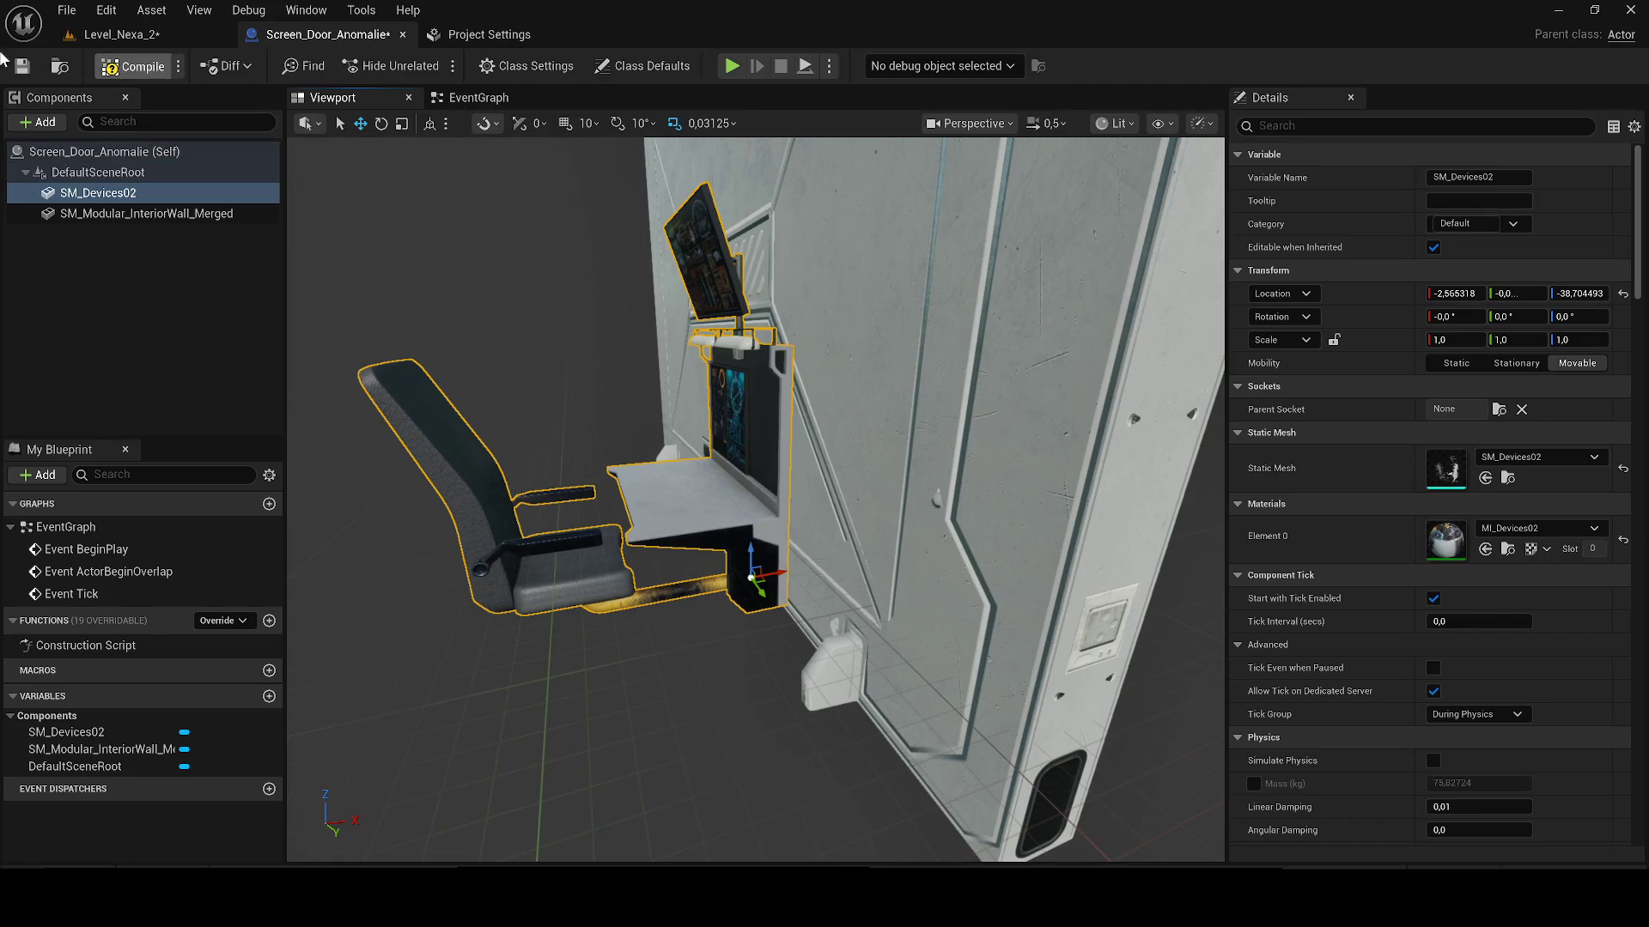
left_click(116, 34)
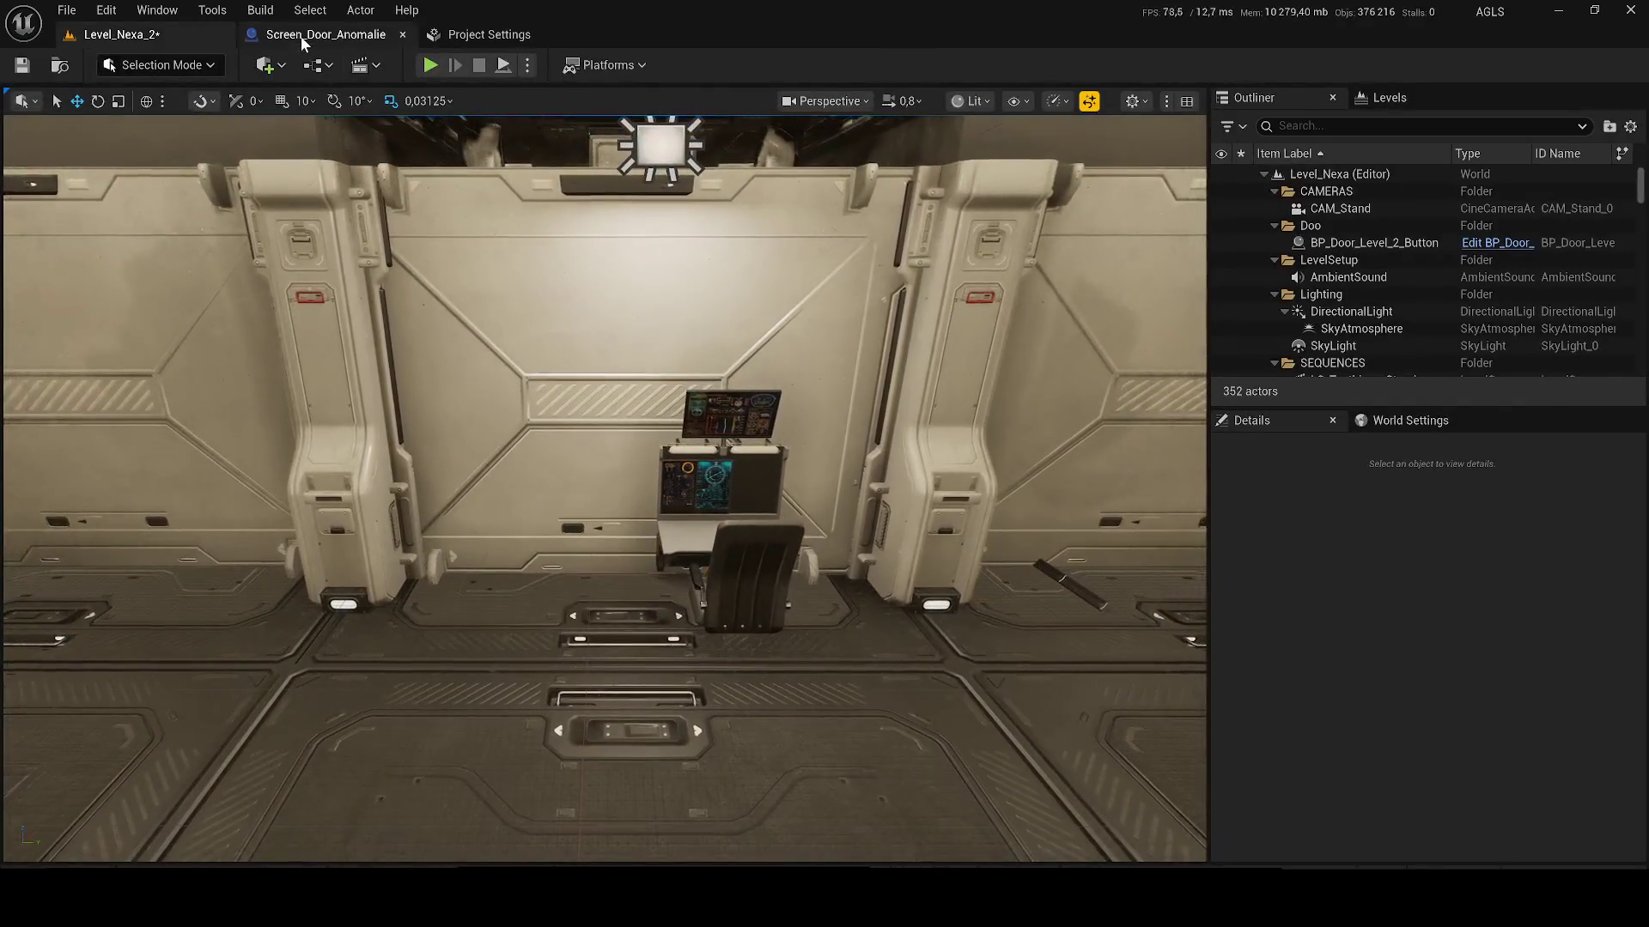
Step: Add SM_Devices01 under SM_Devices02 and slide the yellow console to the wall's left side
left_click(325, 35)
left_click_drag(653, 446, 816, 455)
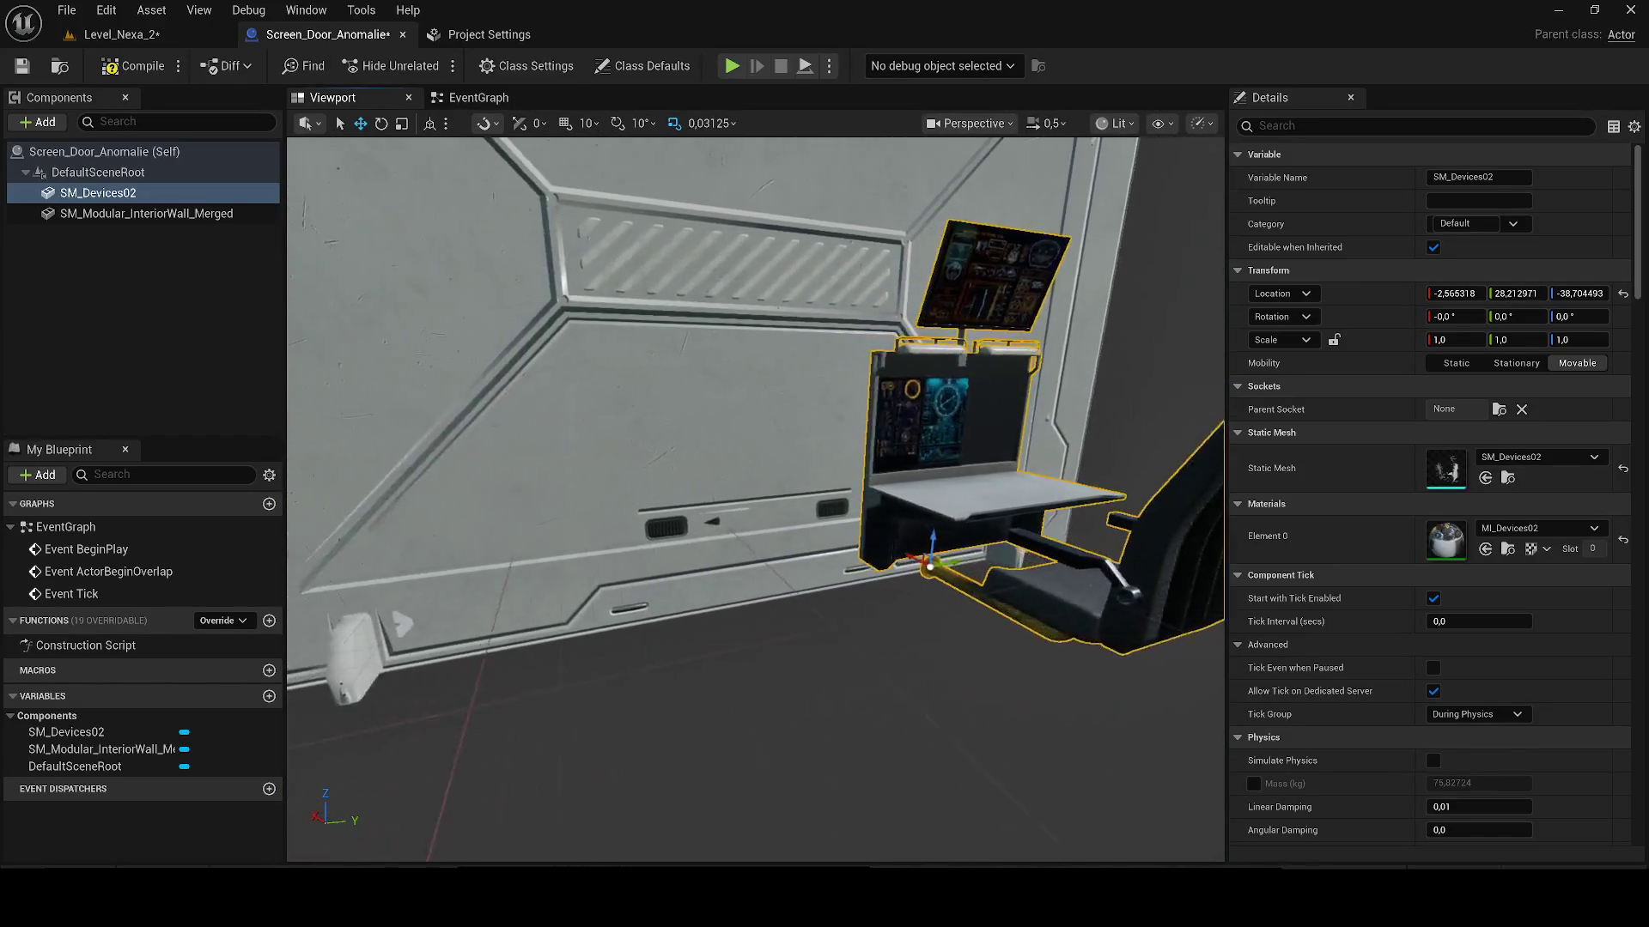
key("ctrl+space")
left_click(507, 605)
left_click_drag(507, 605, 207, 330)
left_click_drag(733, 364, 850, 378)
left_click(908, 390)
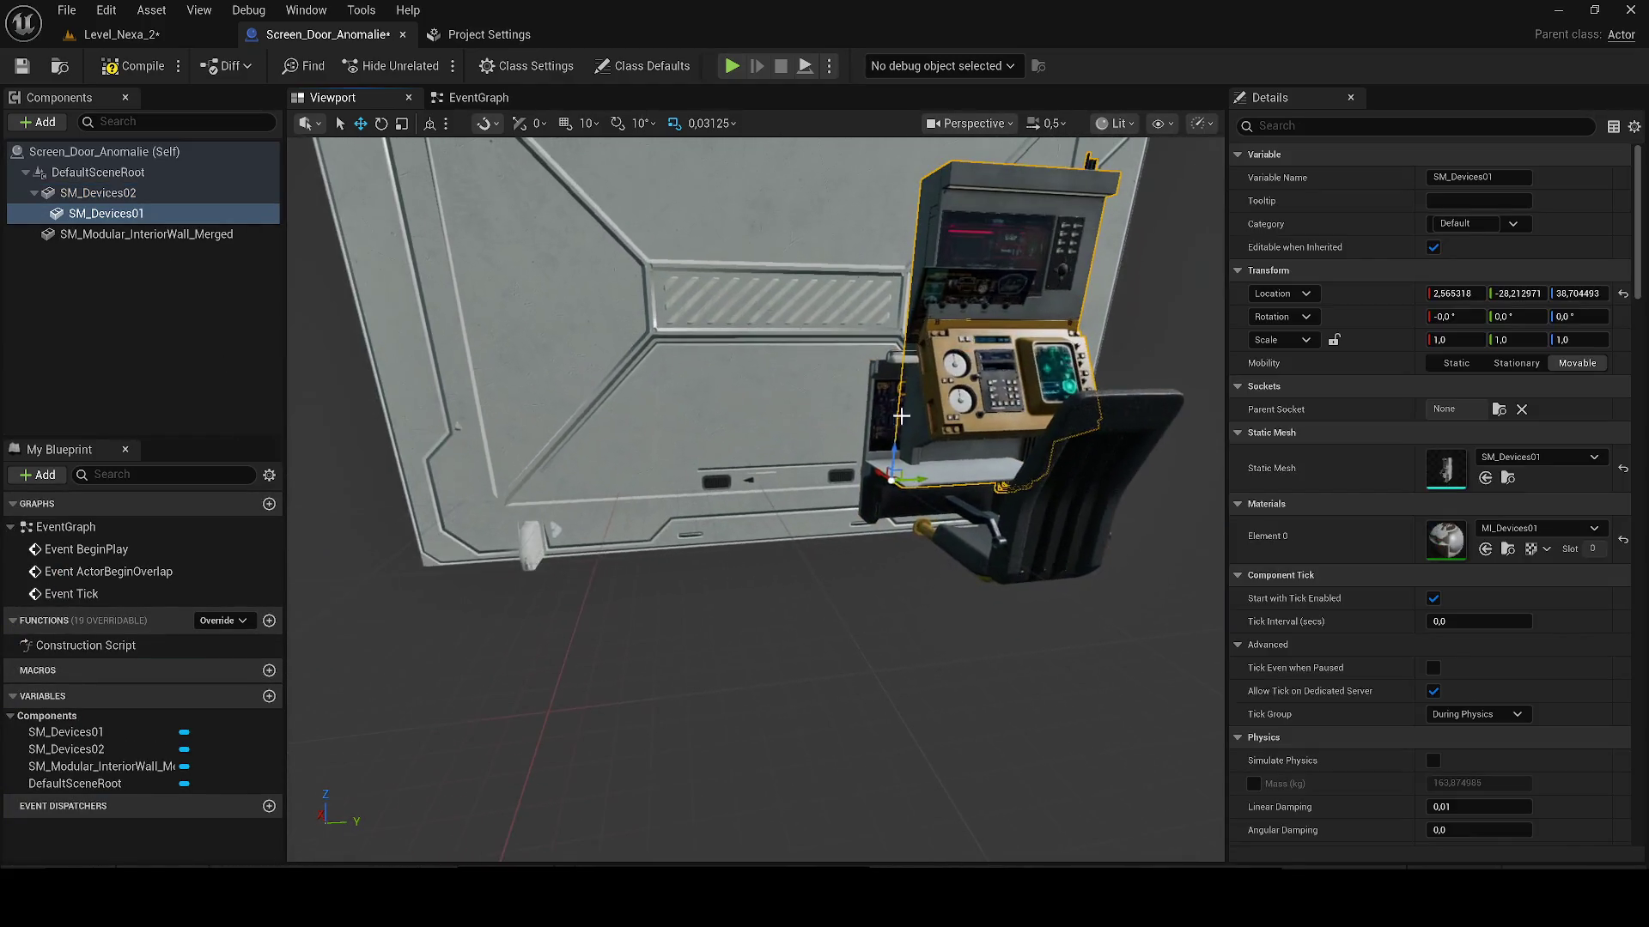
mouse_move(918, 483)
left_mouse_down()
mouse_move(453, 508)
mouse_move(410, 558)
mouse_move(453, 612)
mouse_move(832, 430)
left_mouse_up()
scroll(412, 558, "up", 4)
Step: Place the black SM_Device01 box beside the console, rotated about -91° against the wall
key("ctrl+space")
scroll(692, 503, "down", 5)
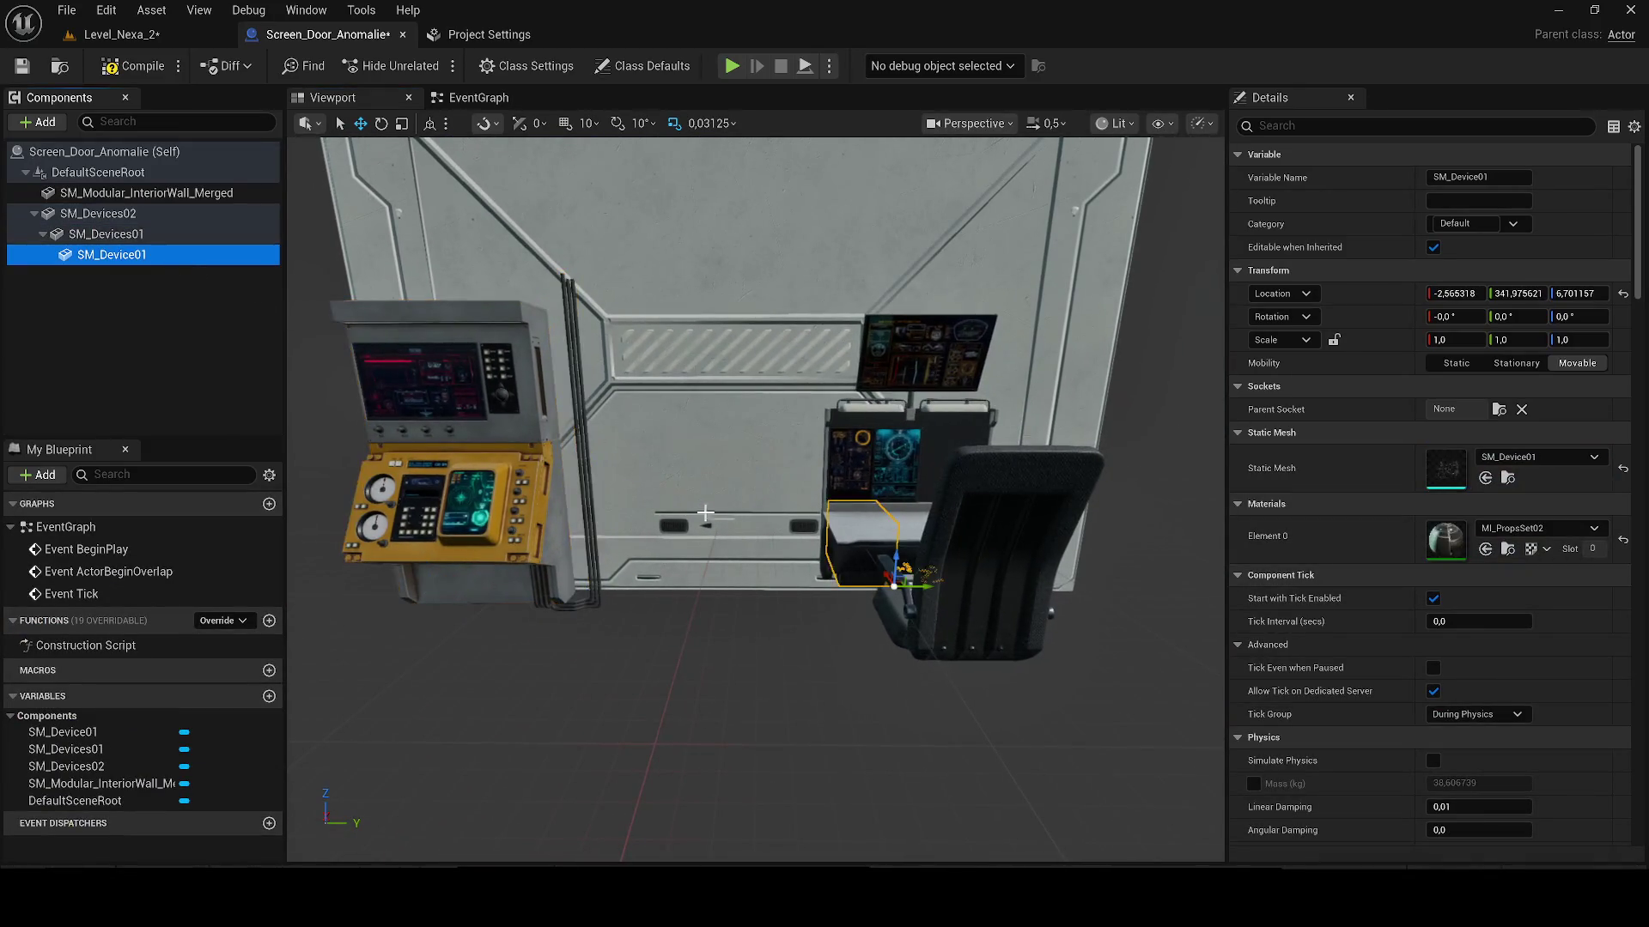
left_click_drag(930, 582, 843, 588)
scroll(679, 614, "up", 5)
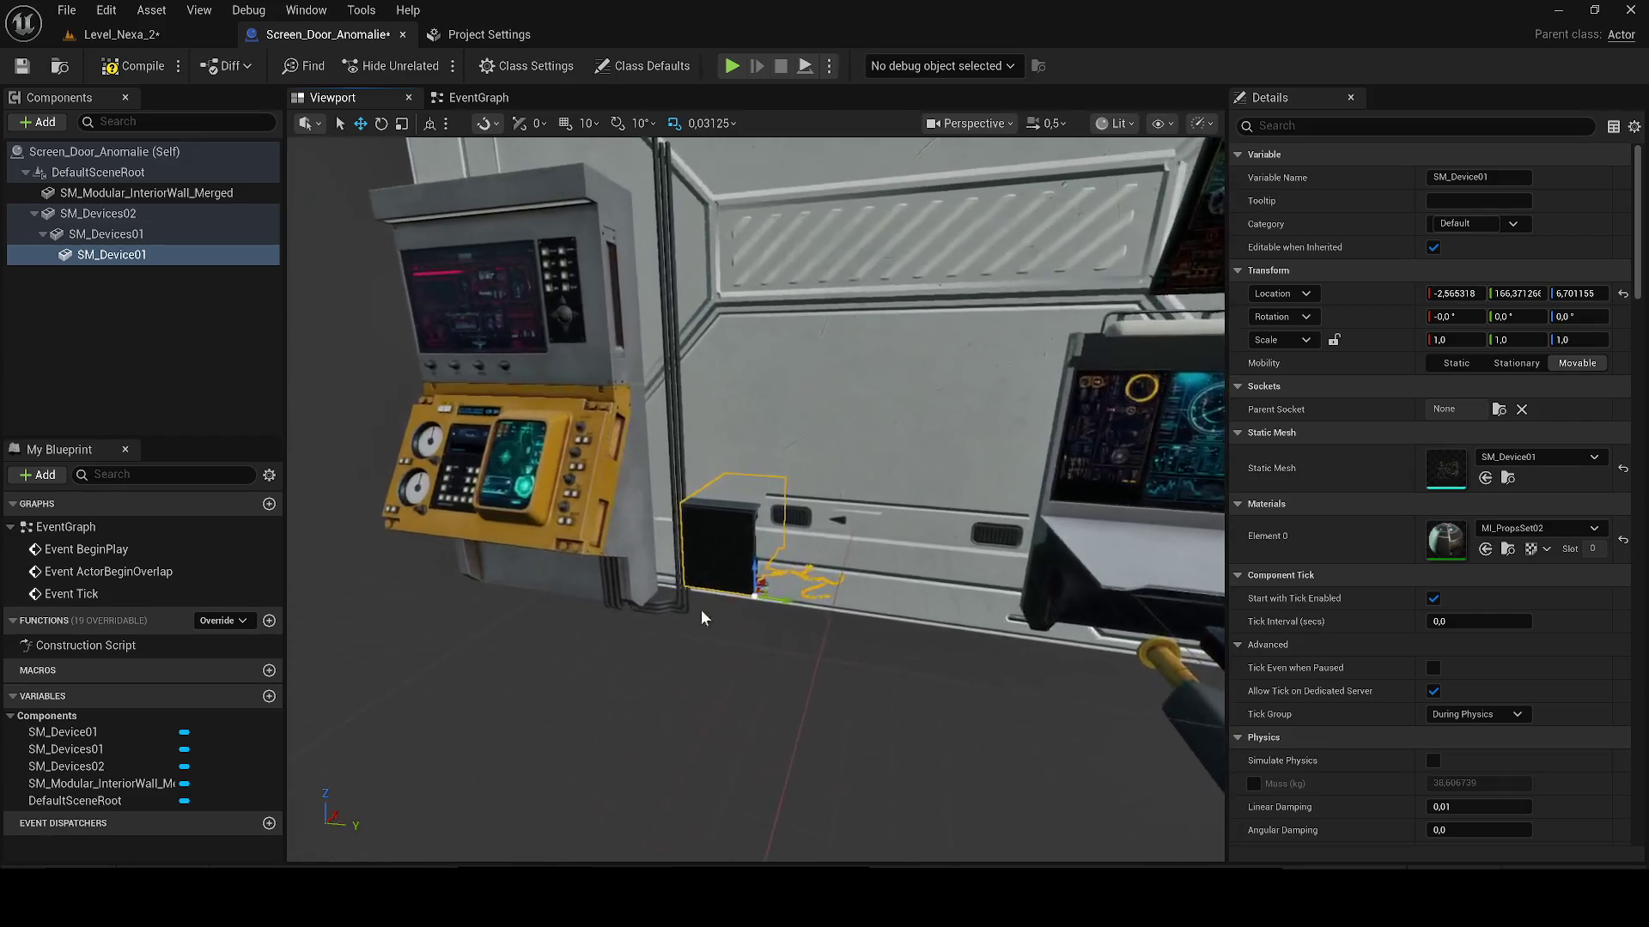
mouse_move(794, 702)
left_mouse_down()
mouse_move(713, 712)
mouse_move(819, 701)
mouse_move(753, 702)
mouse_move(781, 635)
mouse_move(747, 667)
mouse_move(819, 678)
mouse_move(902, 655)
mouse_move(902, 673)
mouse_move(920, 607)
mouse_move(938, 641)
mouse_move(1001, 661)
left_mouse_up()
key("w")
Step: Compile the blueprint, then save Level_Nexa_2 and all modified packages
key("e")
left_click(114, 70)
left_click(96, 39)
left_click(32, 63)
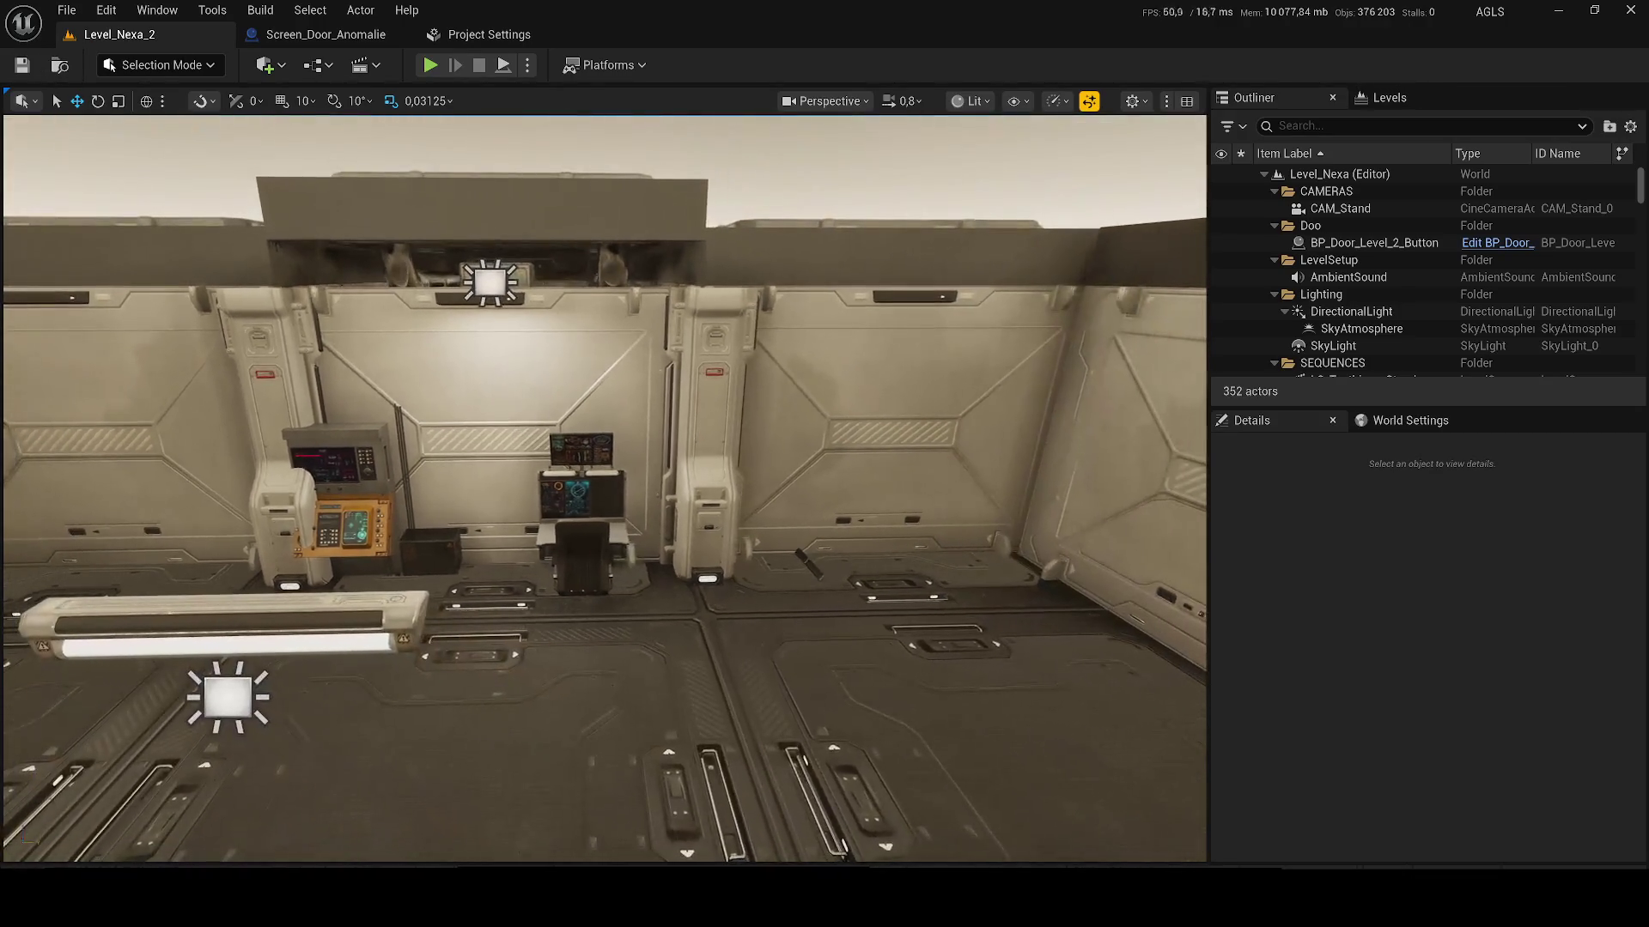
left_click(630, 522)
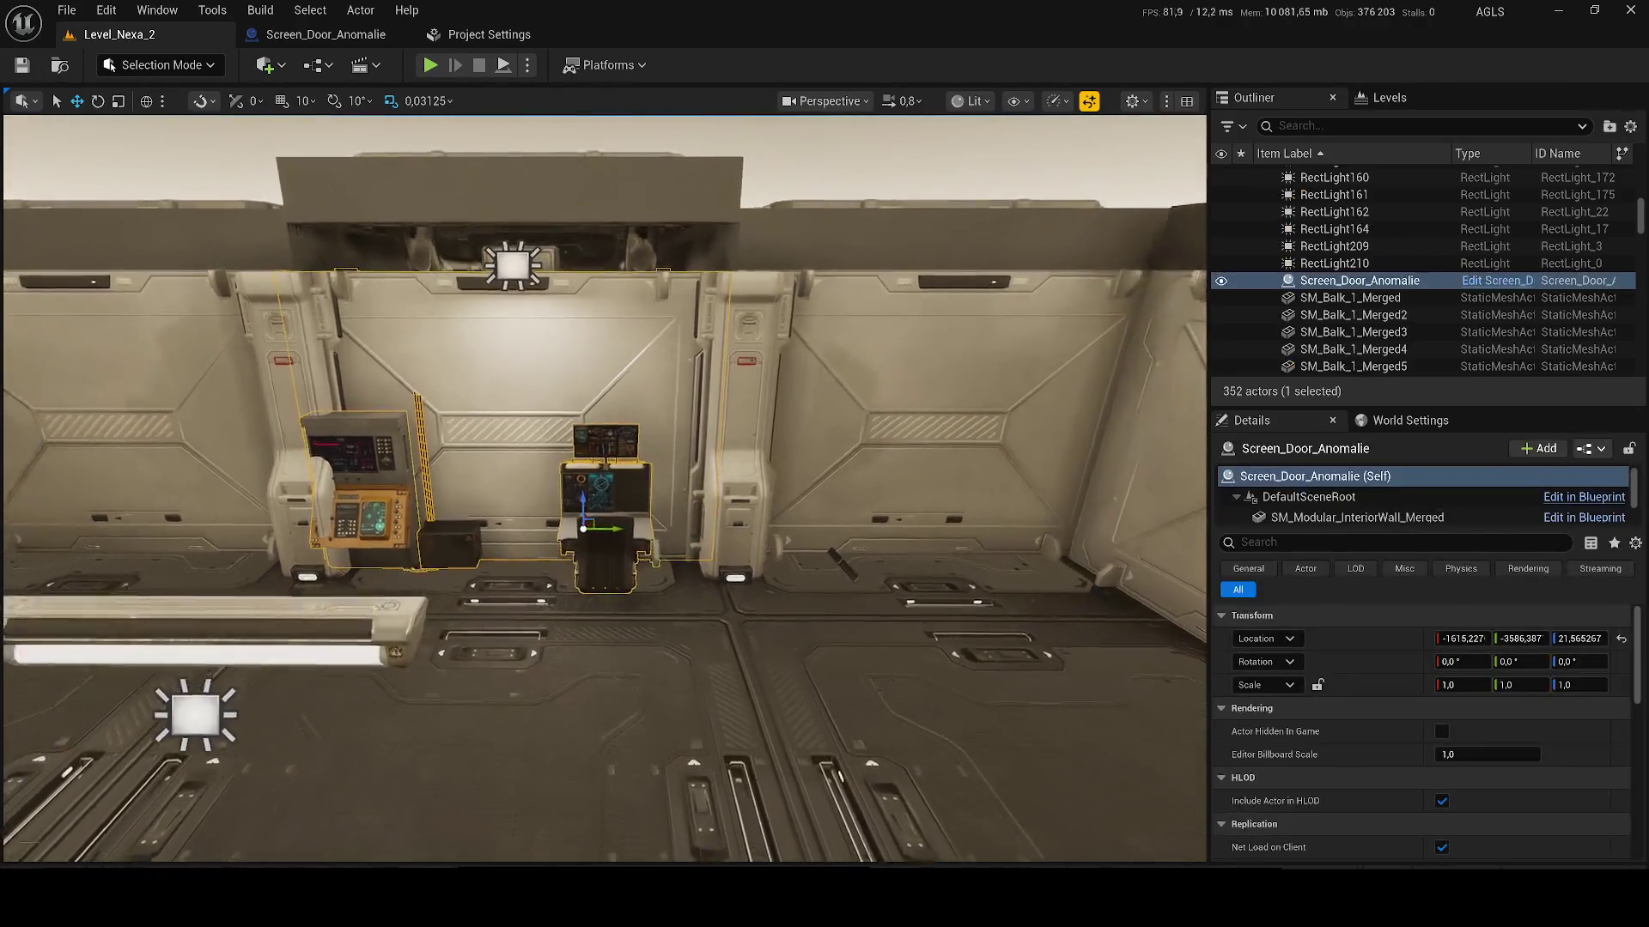
key("f")
left_click_drag(621, 532, 653, 537)
double_click(1391, 314)
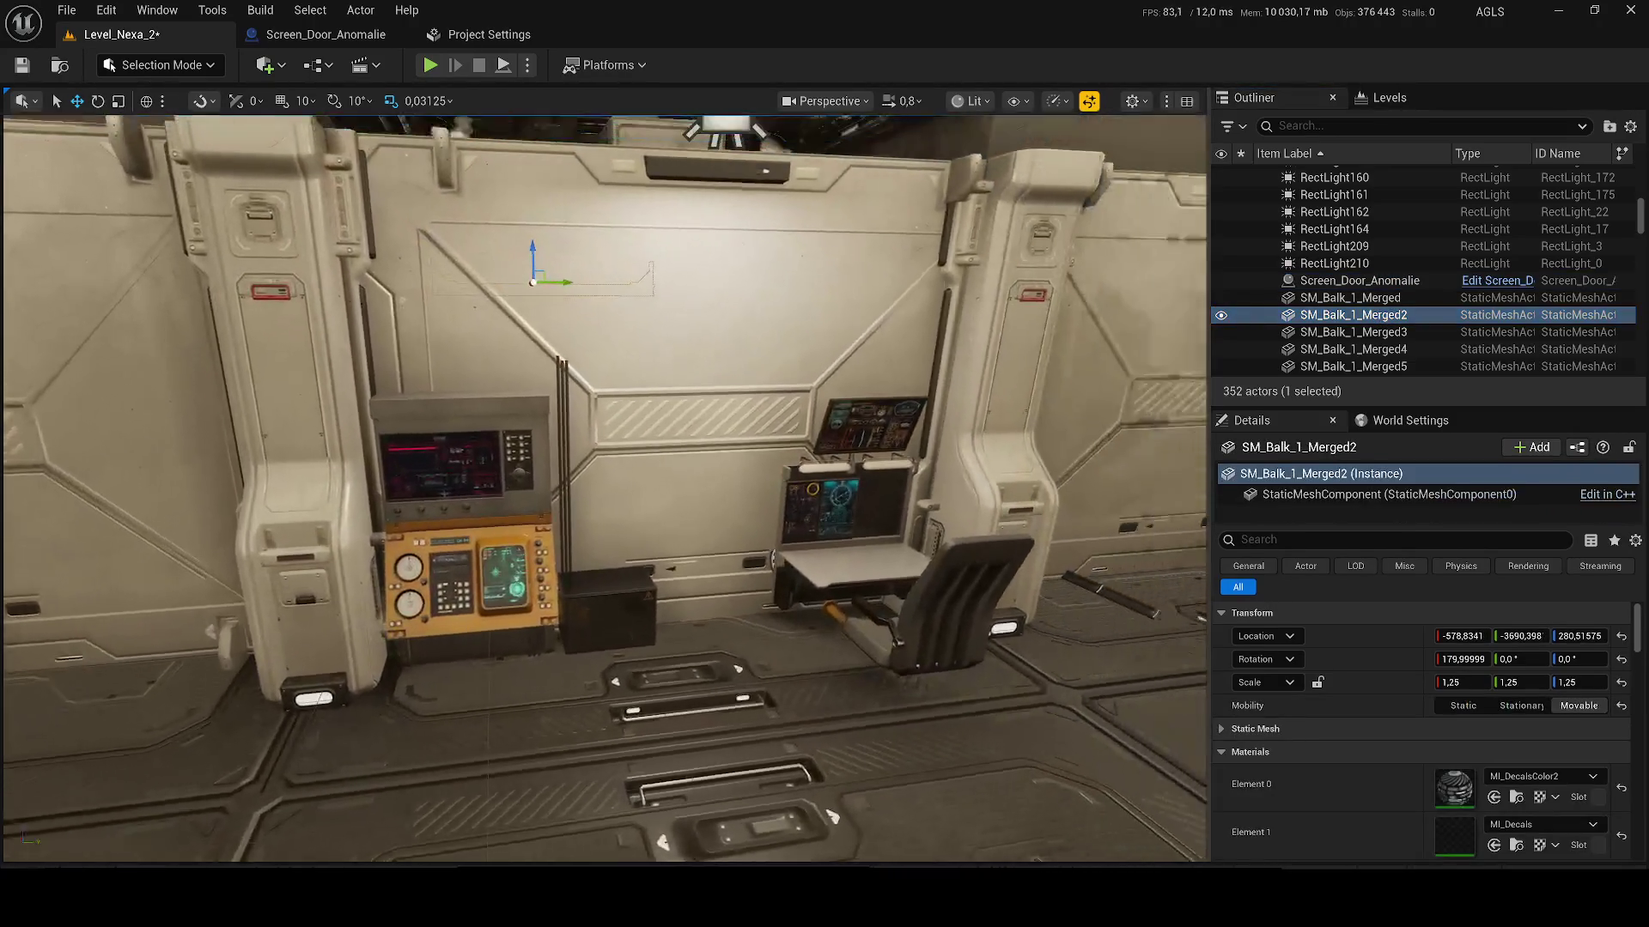
key("ctrl+s")
Step: Duplicate the black box, stack the copy on top of the first, and save the blueprint
left_click(320, 34)
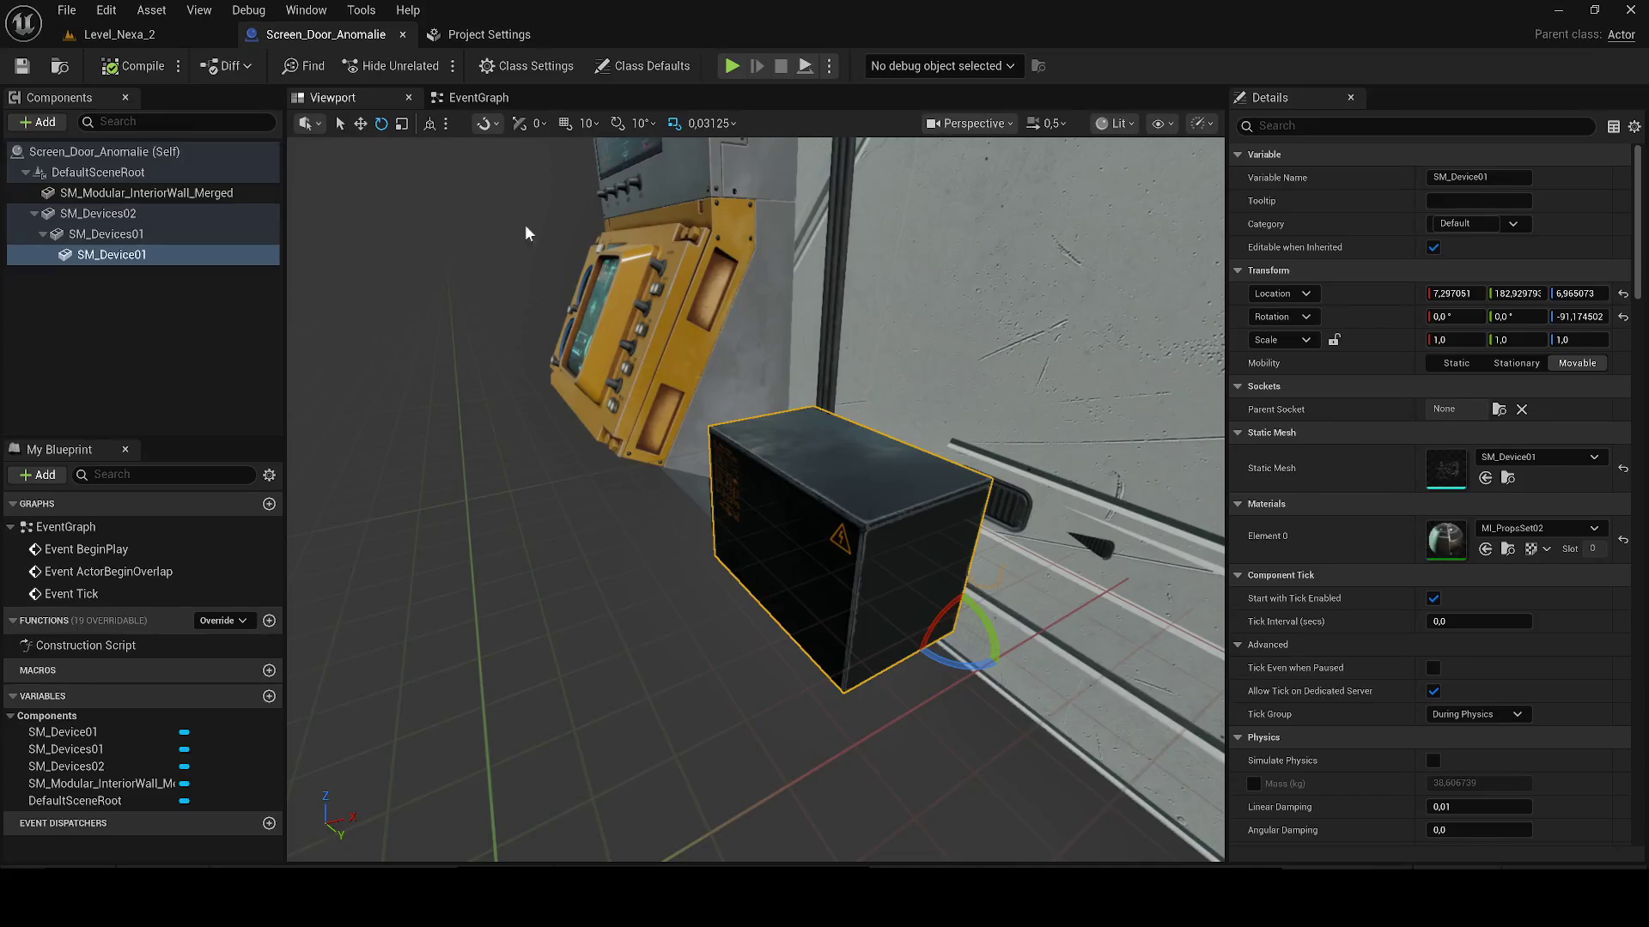
left_click(743, 513, "ctrl")
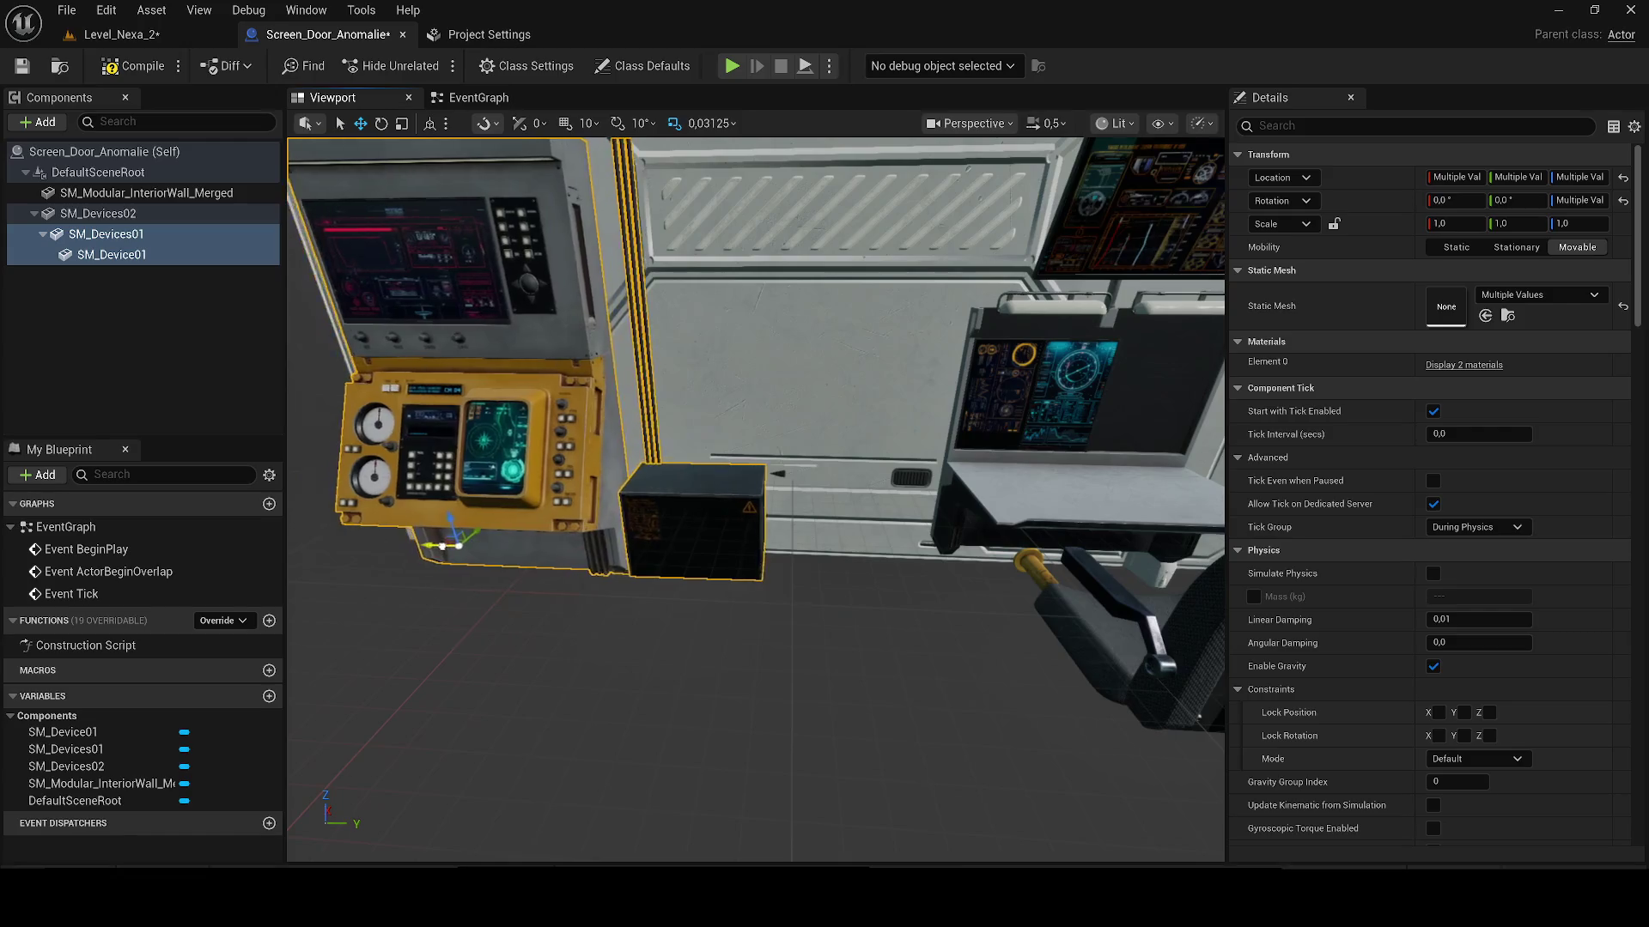
left_click(741, 533)
key("ctrl+d")
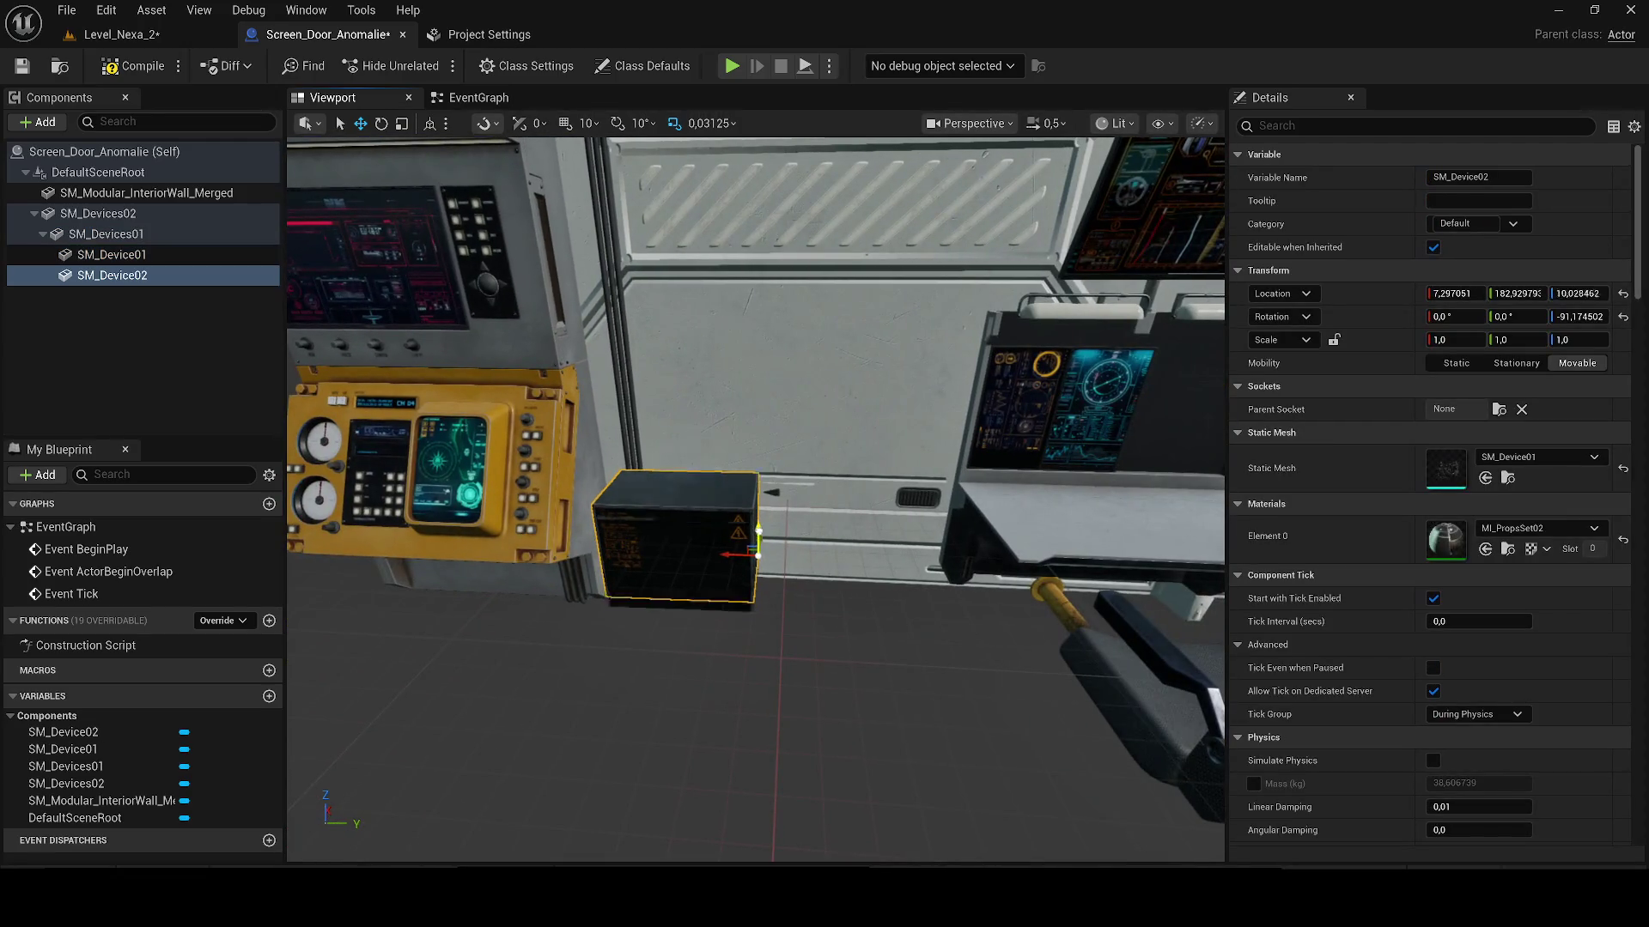
left_click_drag(758, 537, 747, 461)
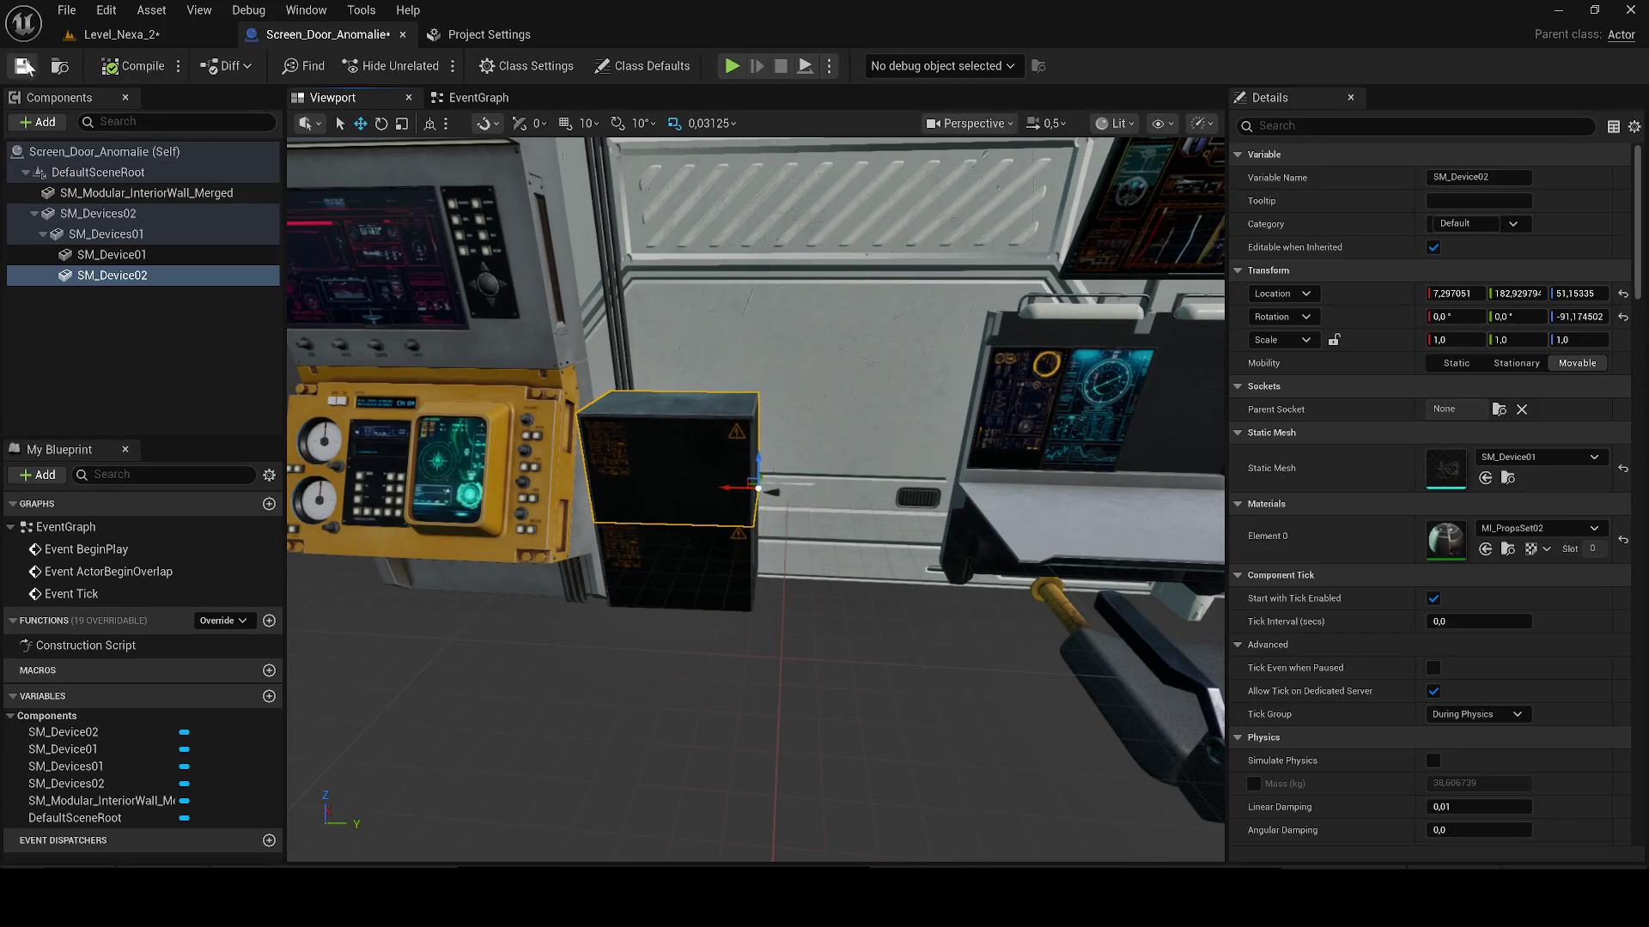
left_click(25, 67)
Step: Attach RectLight209 under RectLight164, then delete and undo removing the console components
left_click(114, 36)
left_click_drag(1326, 246, 1319, 236)
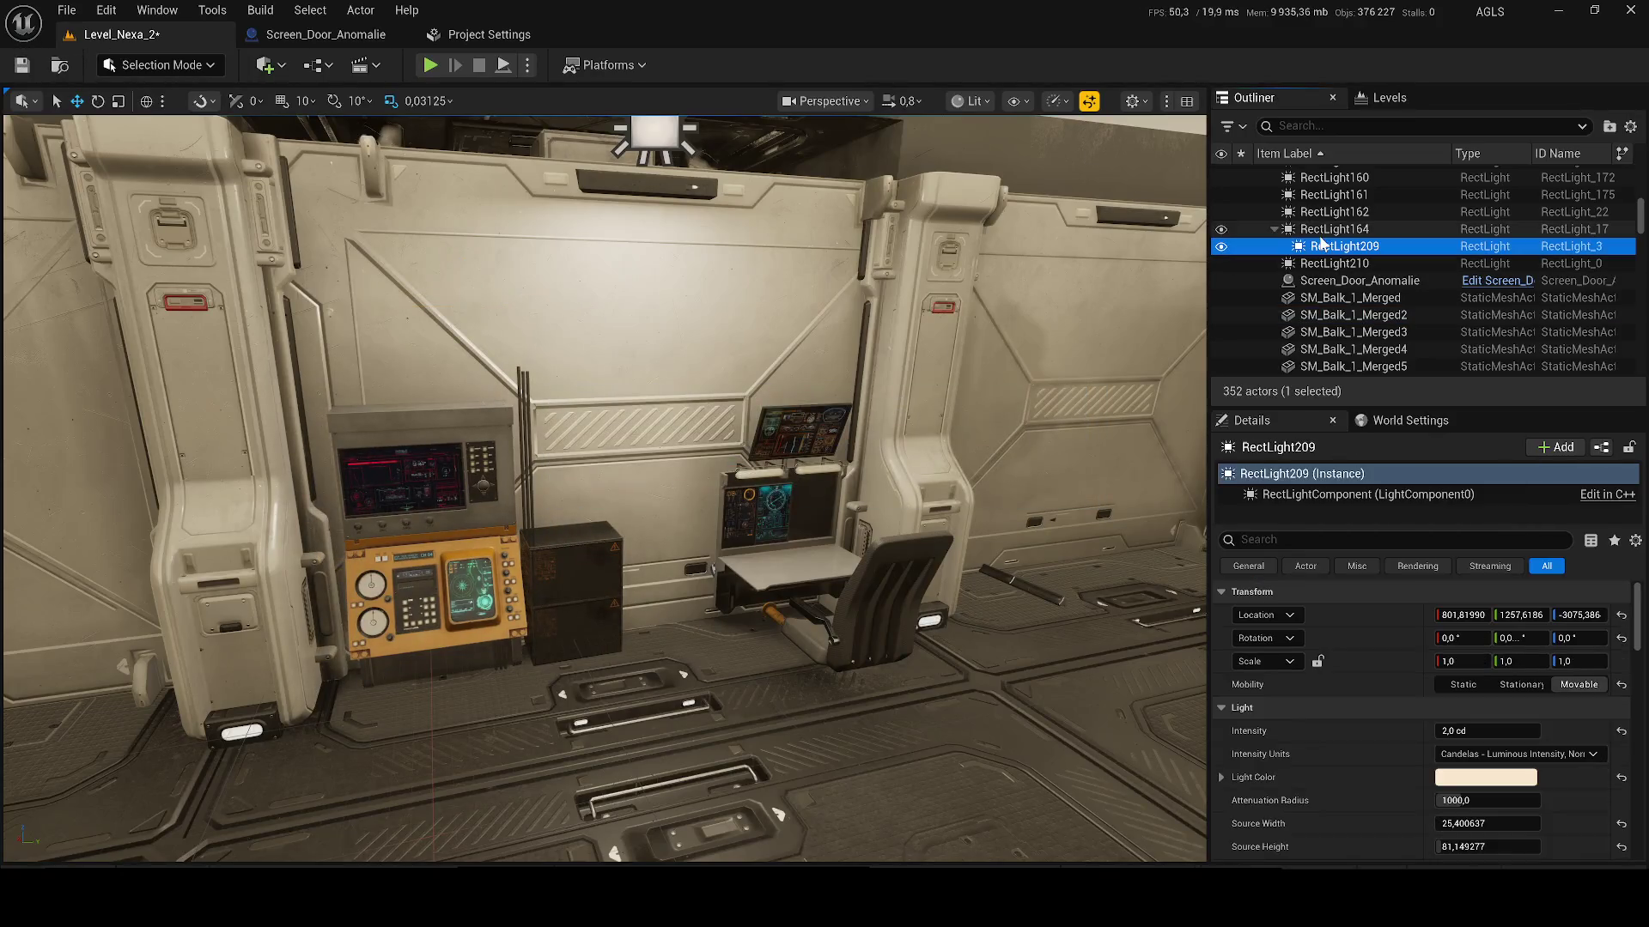
left_click_drag(617, 458, 538, 452)
left_click(319, 35)
key("Delete")
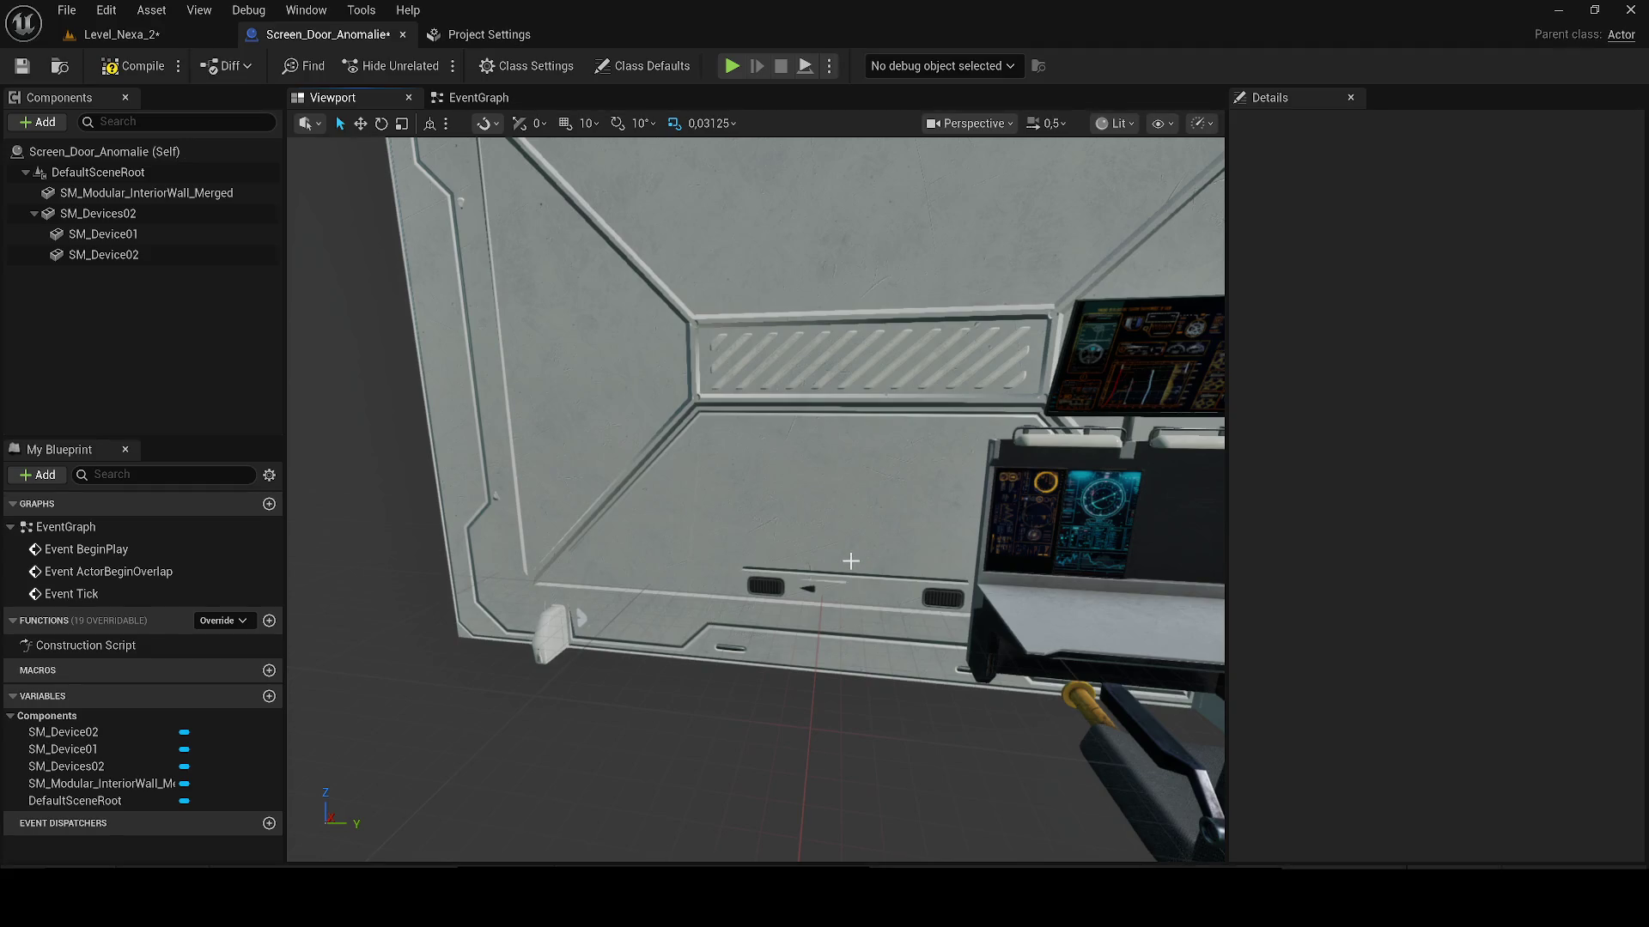
key("ctrl+z")
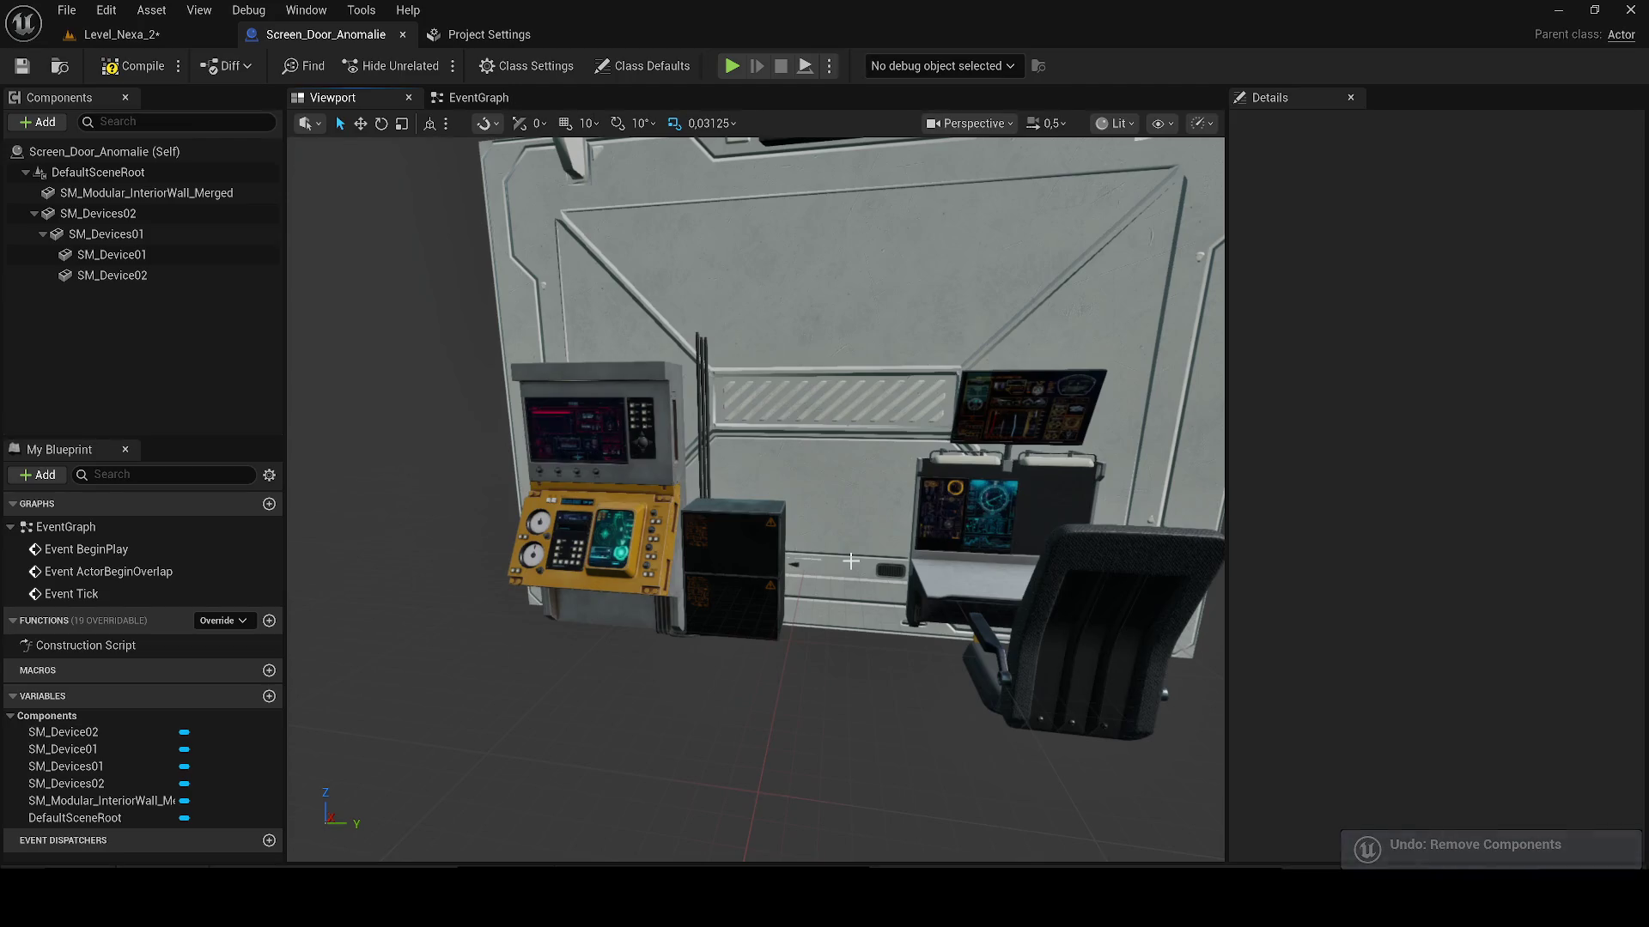
Step: Reparent both black boxes directly under DefaultSceneRoot
left_click(723, 549)
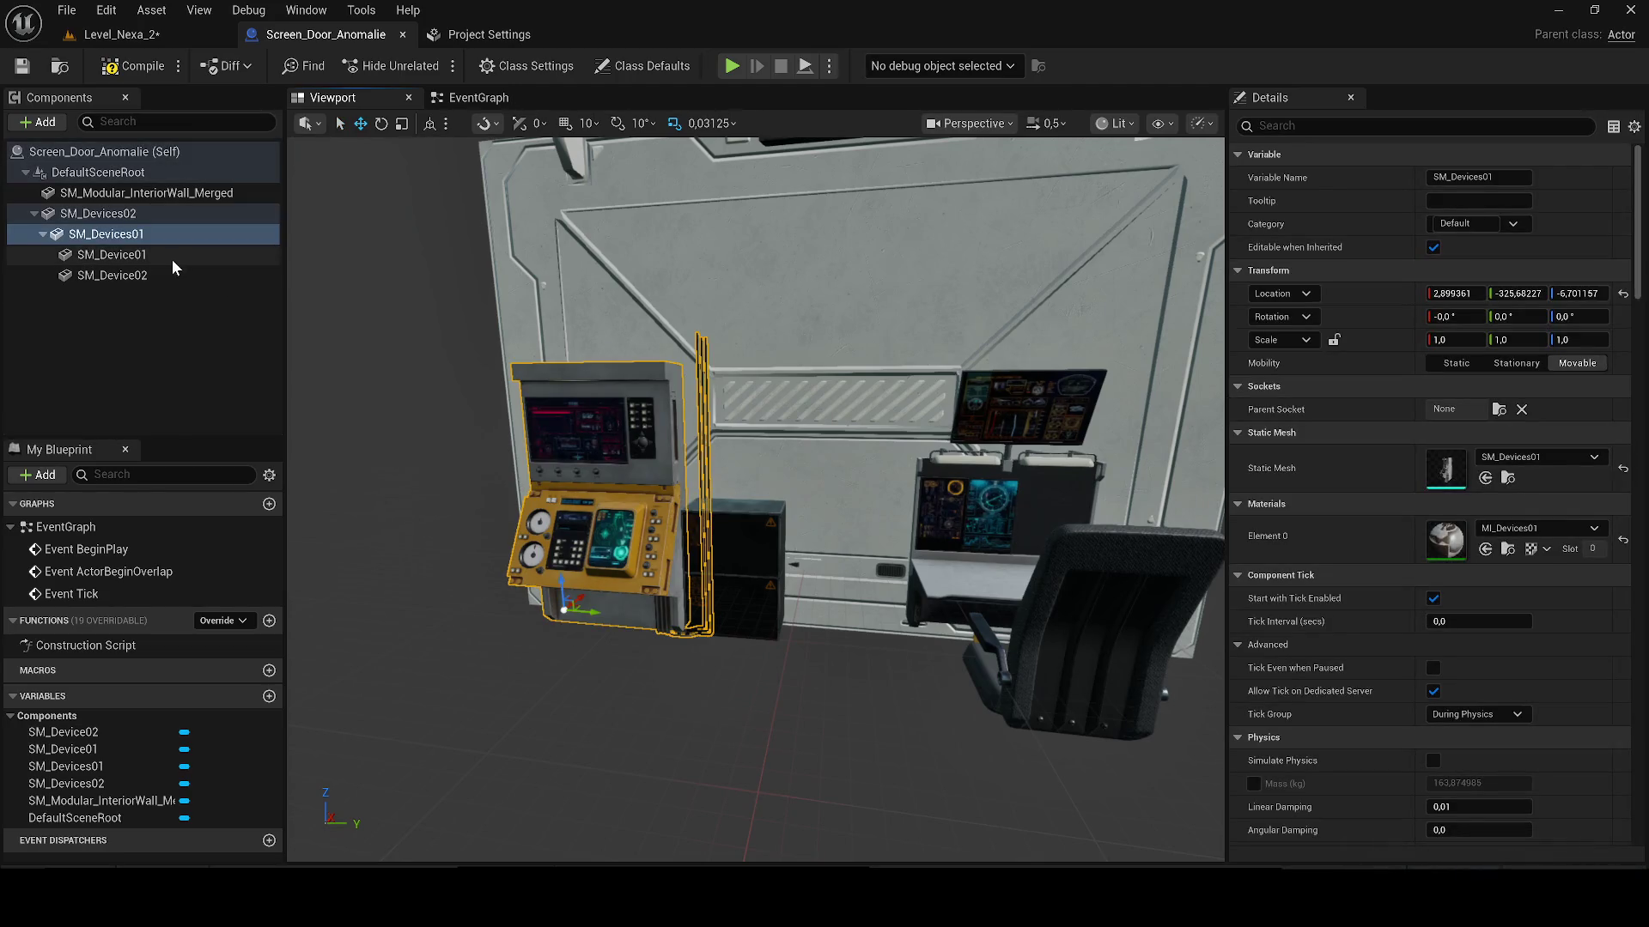
left_click(758, 533)
key("ctrl+a")
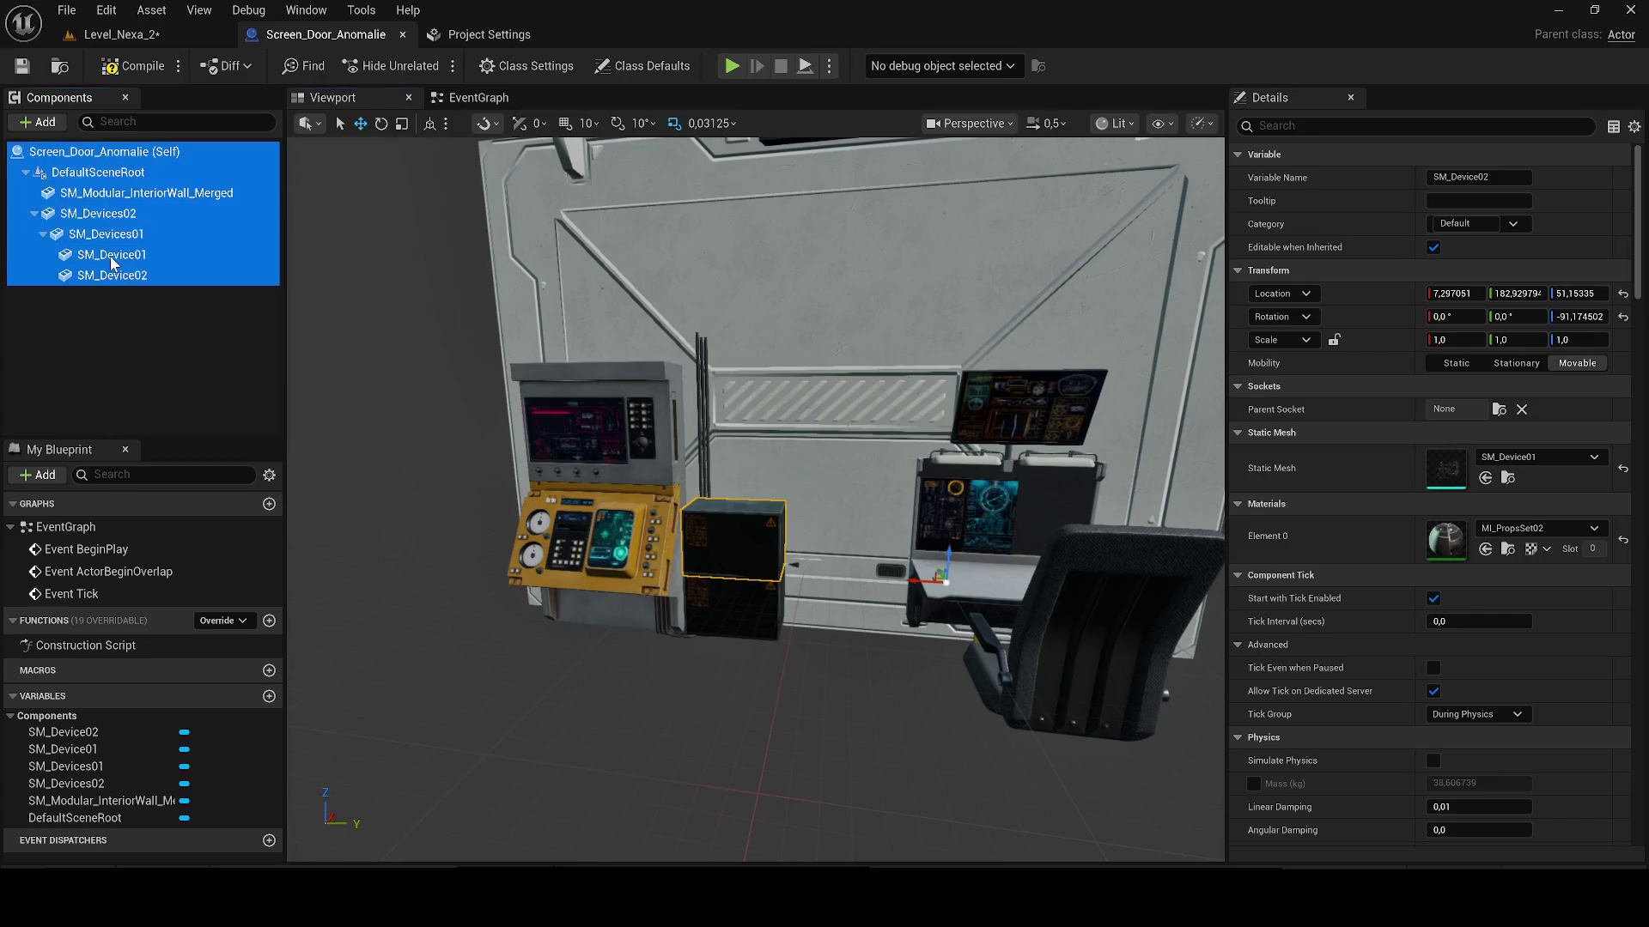
left_click(120, 270)
mouse_move(99, 262)
left_mouse_down()
mouse_move(136, 225)
mouse_move(144, 174)
left_mouse_up()
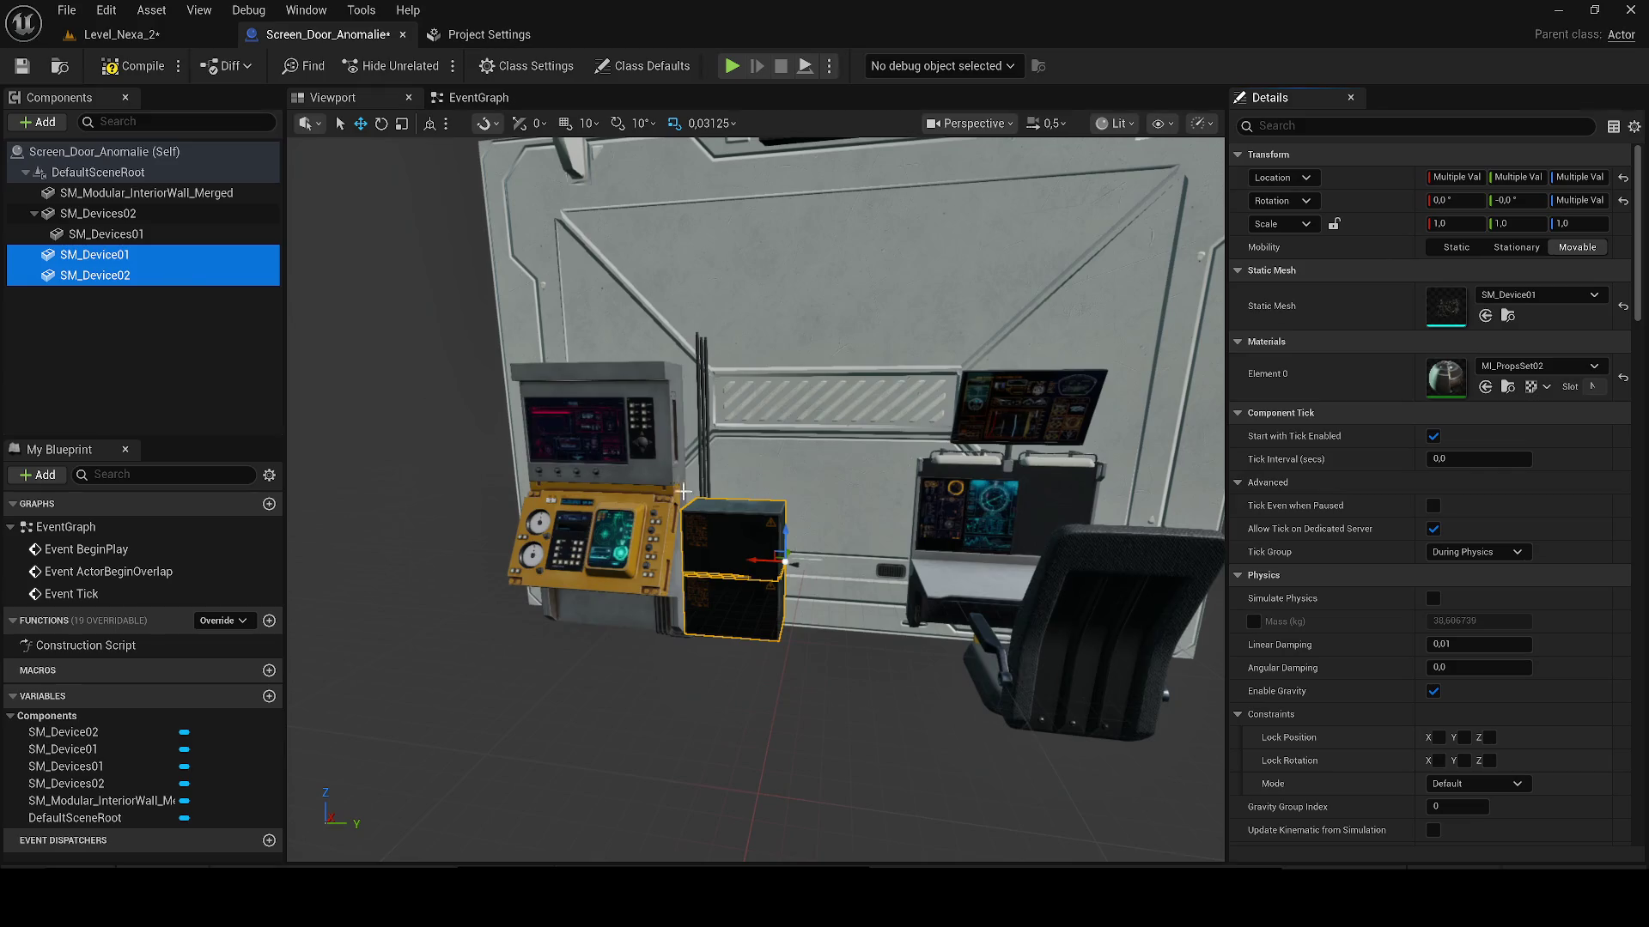
Step: Delete the yellow console and upper black box, move SM_Devices02 left, and save
left_click(567, 483)
key("Delete")
left_click(855, 563)
left_click_drag(876, 618, 799, 618)
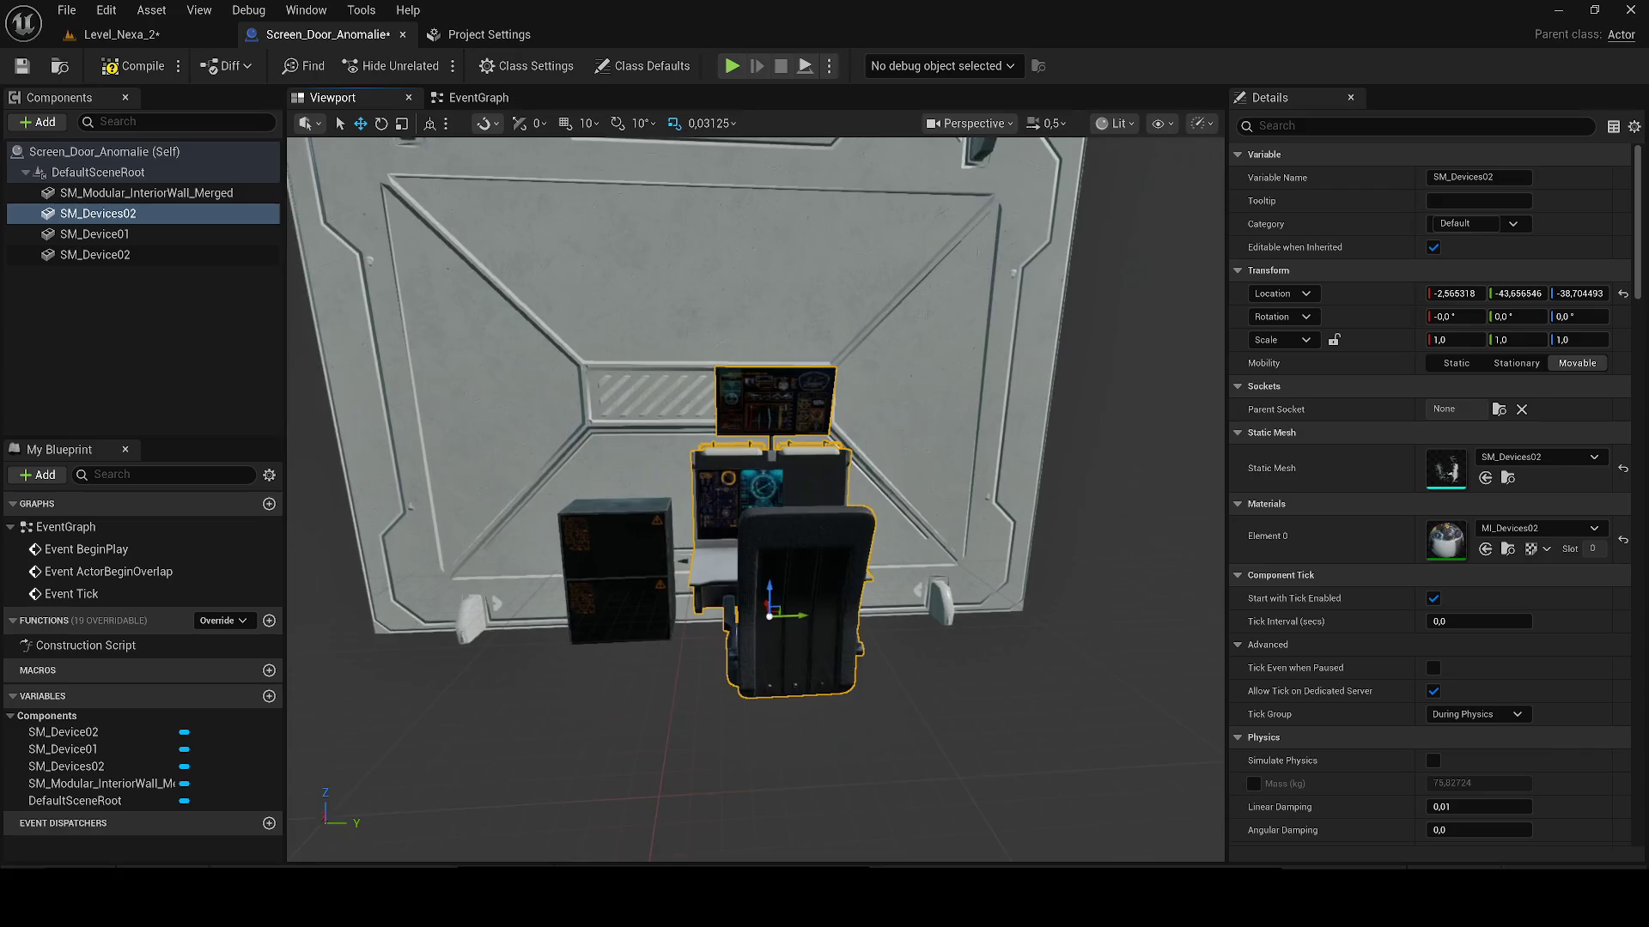
left_click_drag(857, 564, 944, 515)
left_click(829, 516)
key("Delete")
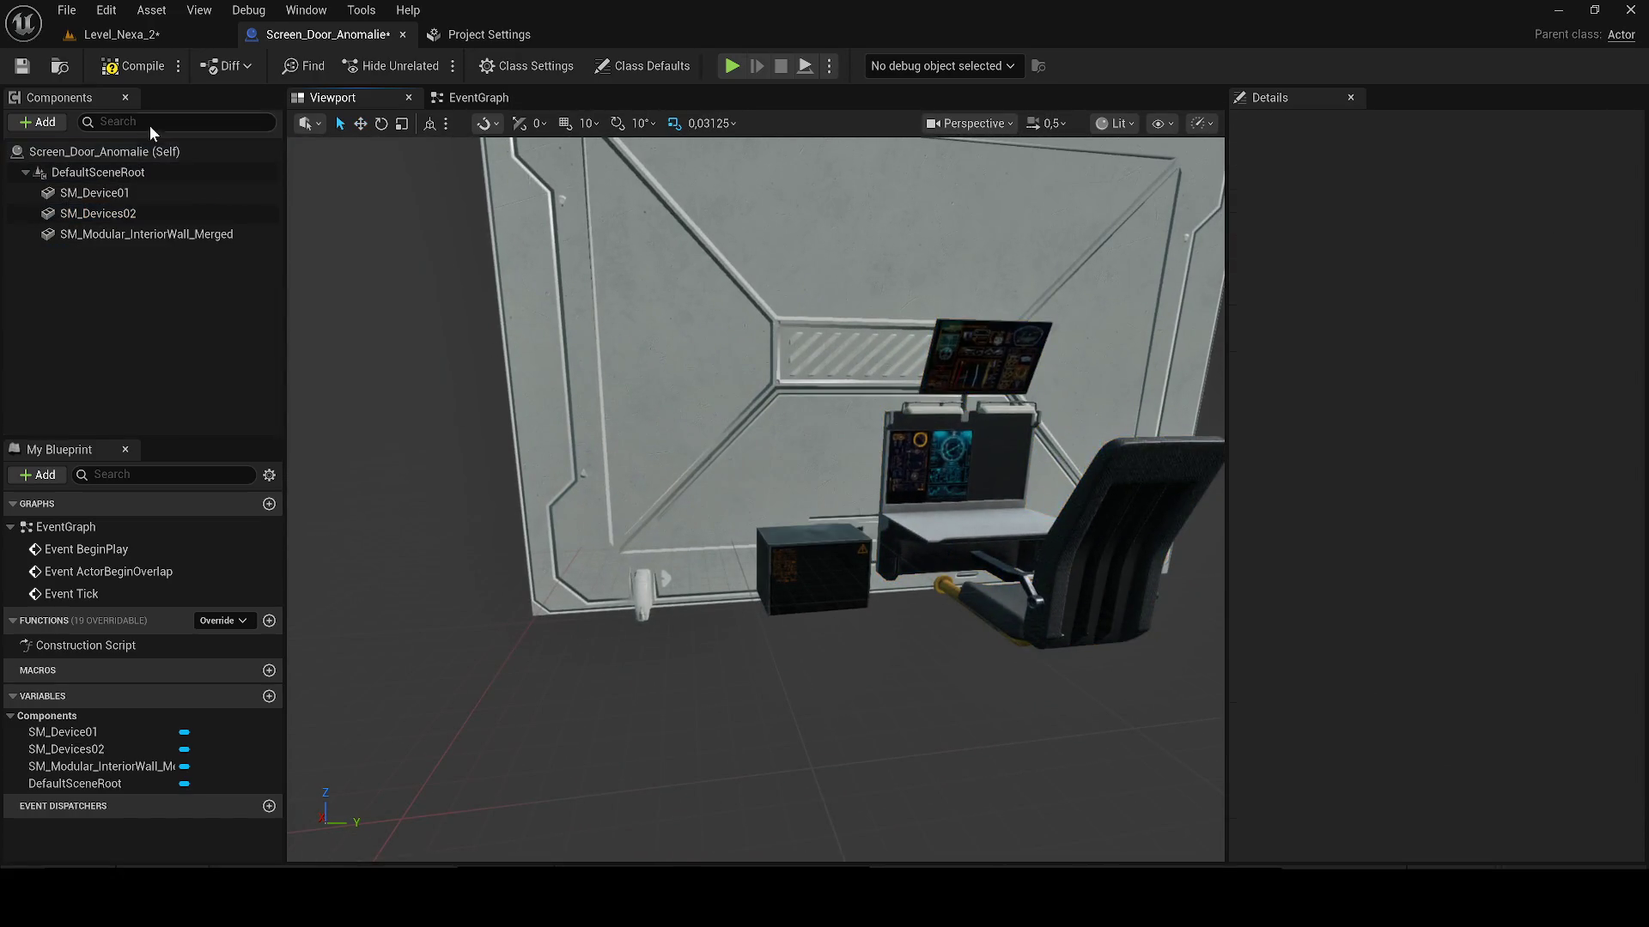
left_click(23, 66)
Step: Check the wall in Level_Nexa_2, shift SM_Devices02 slightly right, and minimize the editor
left_click(118, 34)
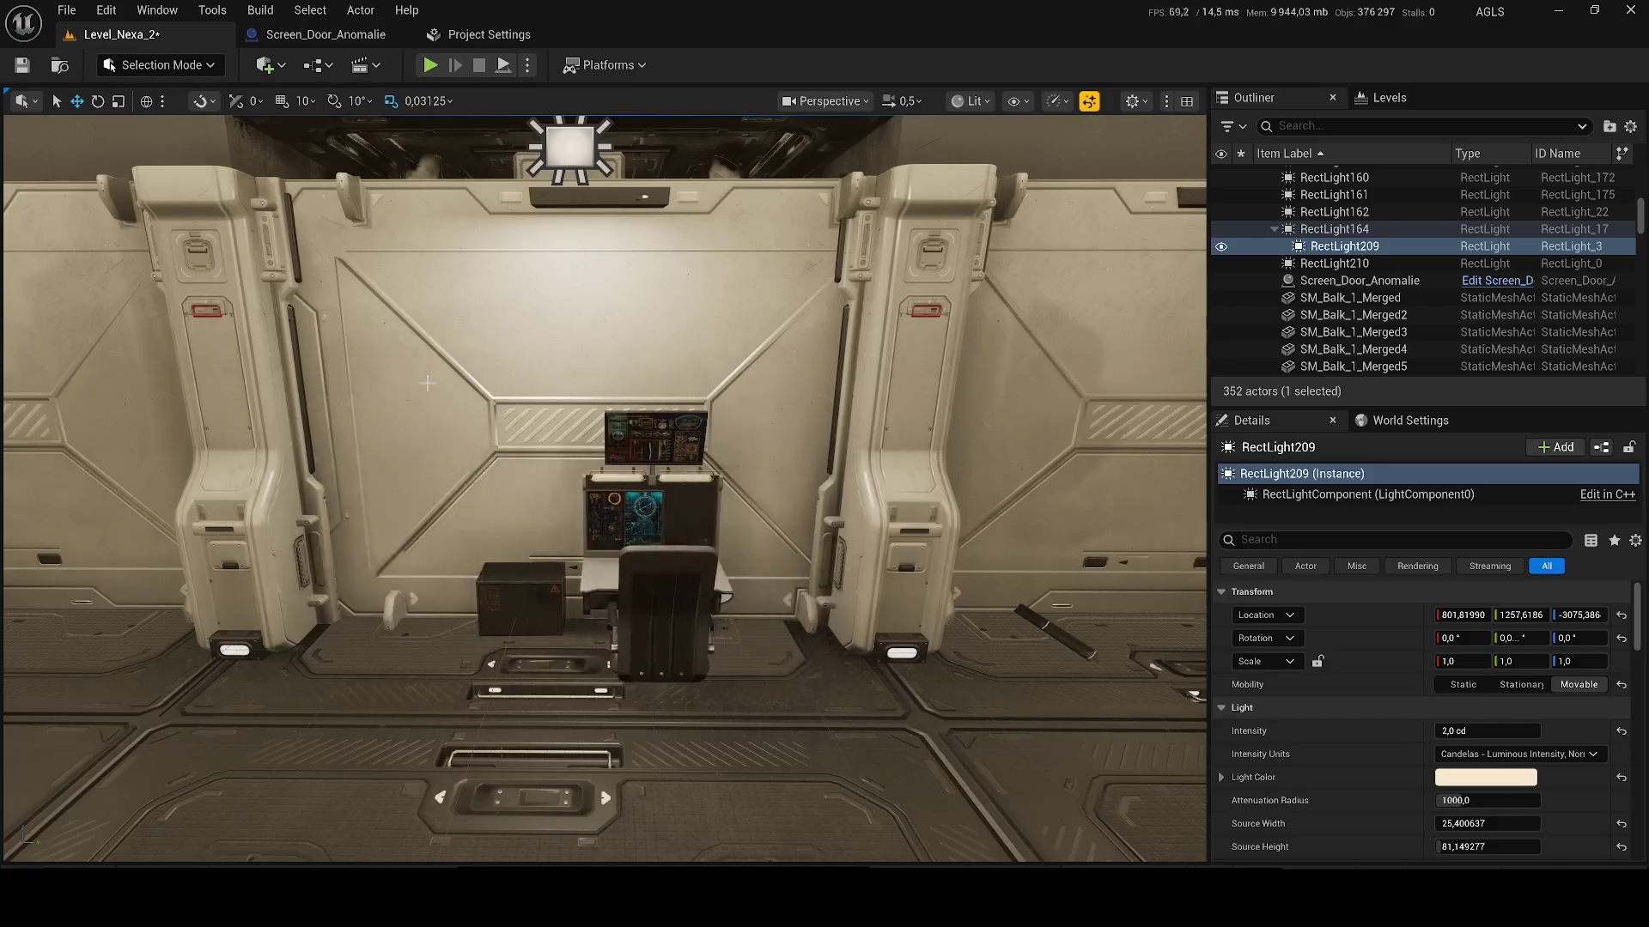
scroll(348, 208, "up", 3)
left_click(263, 41)
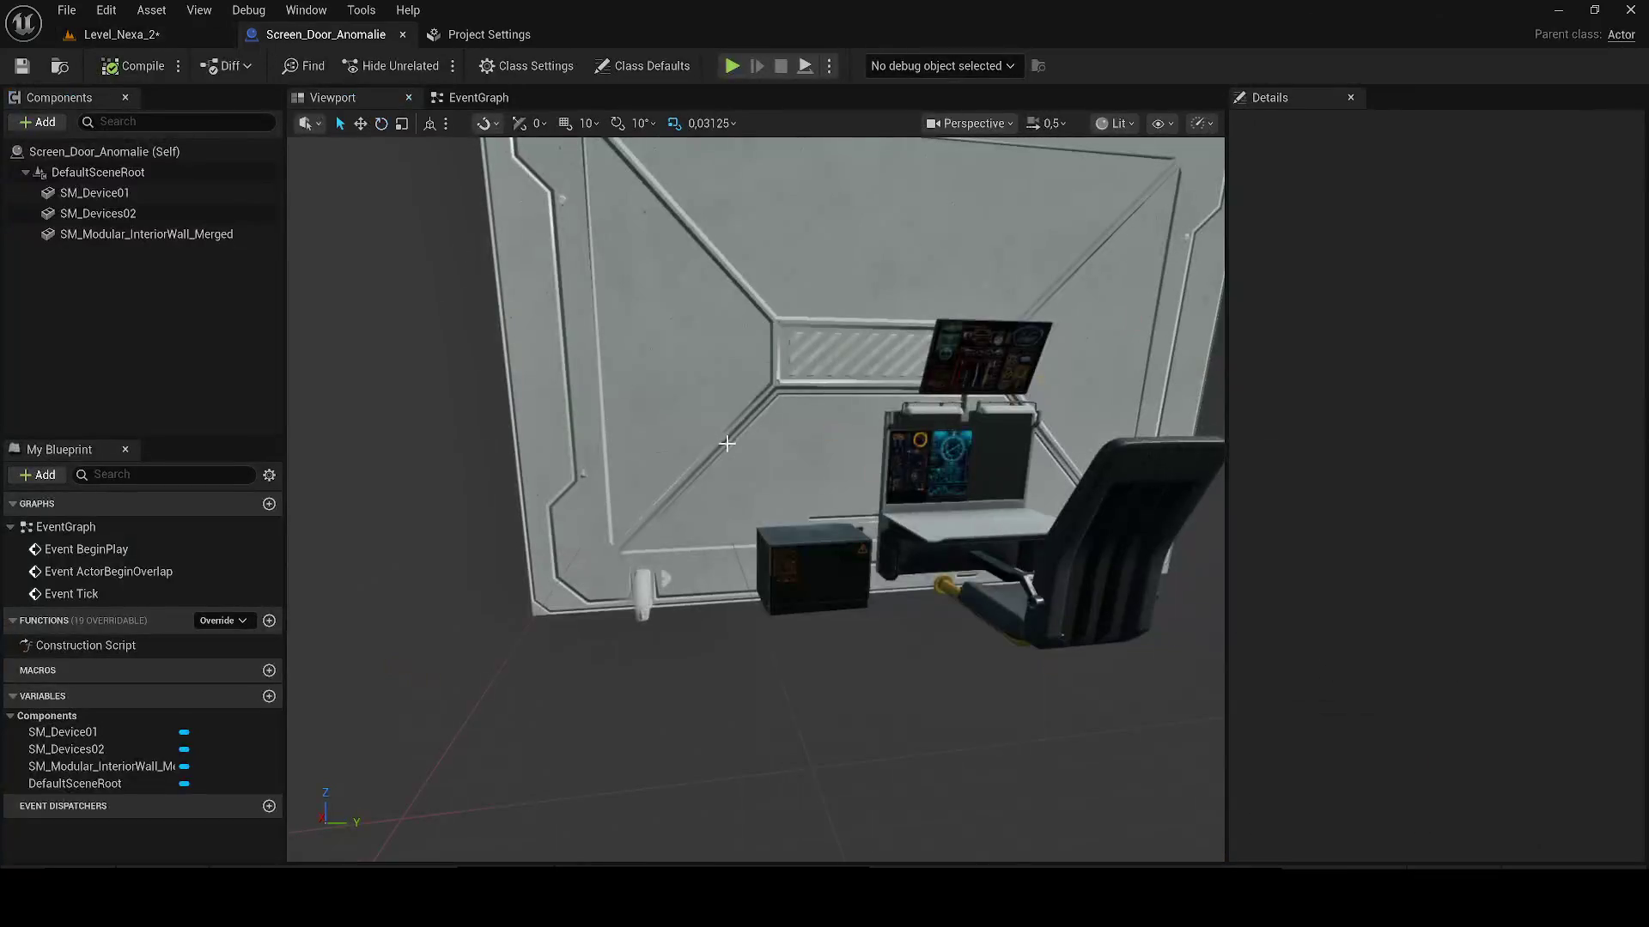
left_click(893, 498)
left_click_drag(923, 550, 941, 550)
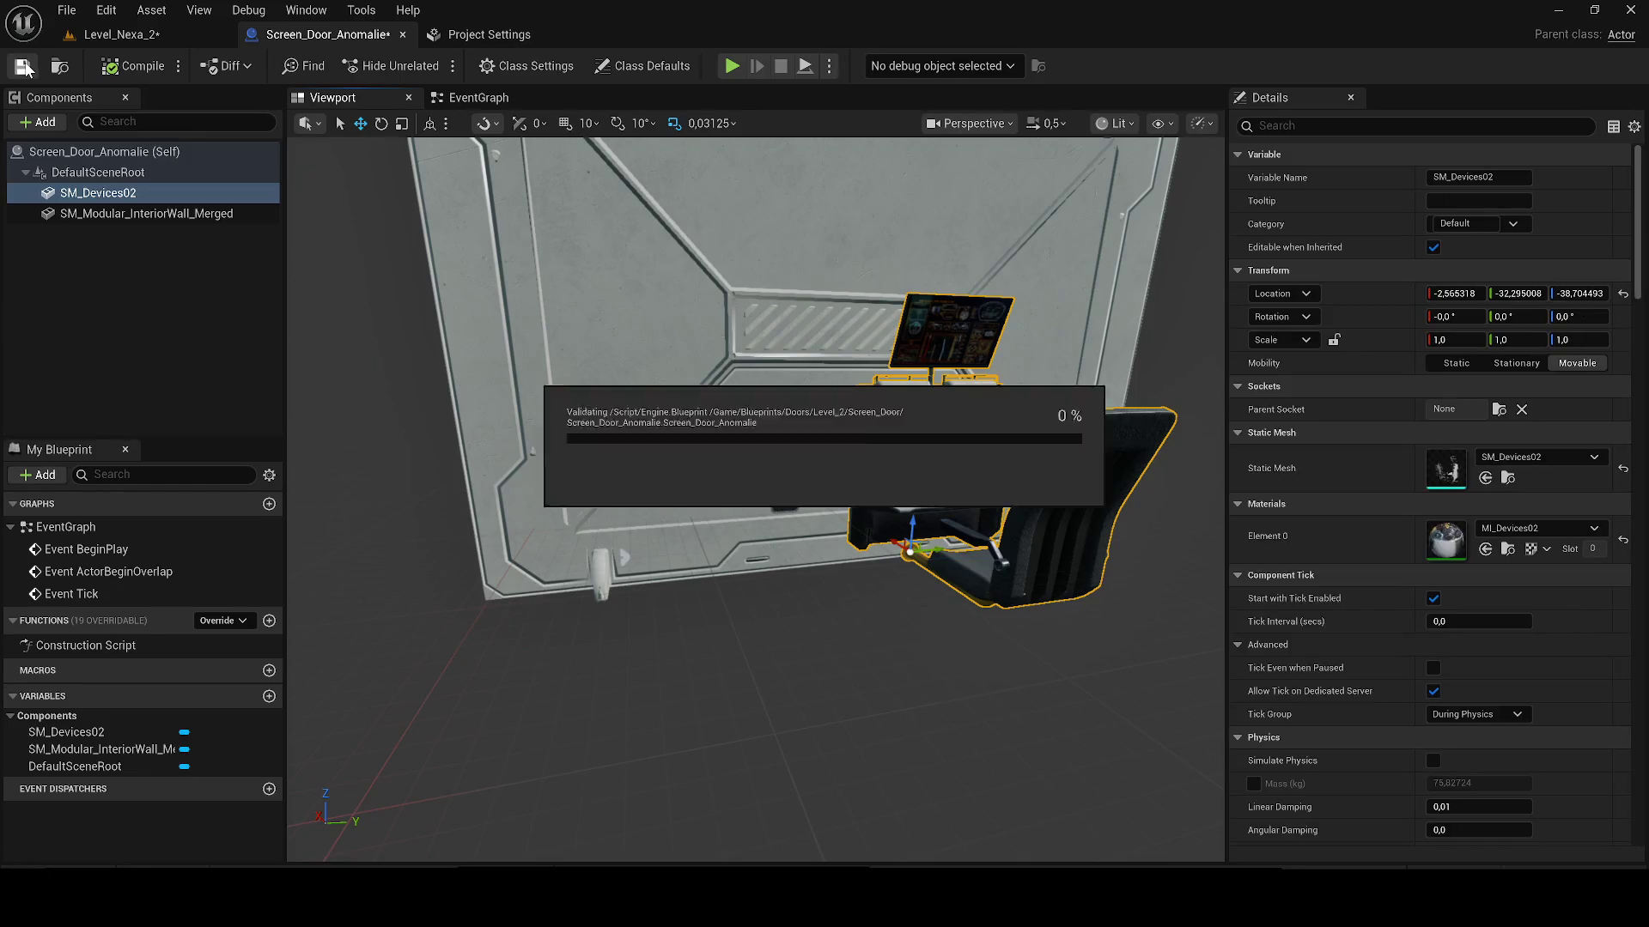
left_click(1561, 9)
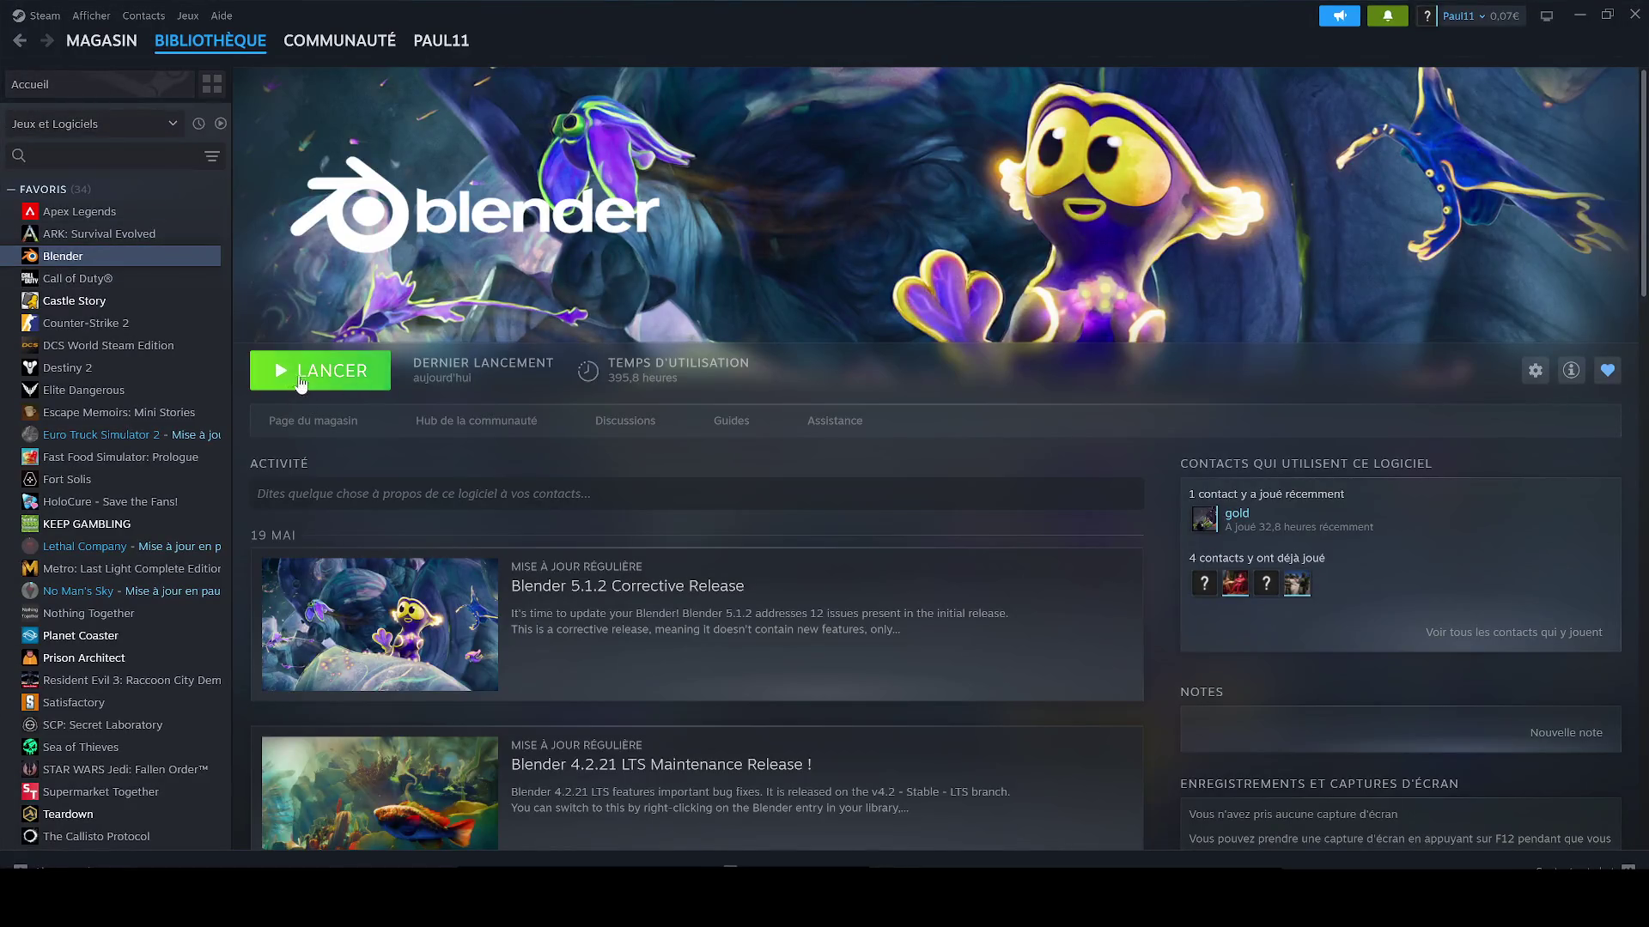
Step: Launch Blender from Steam and delete its default camera, cube and light
left_click(295, 382)
left_click(1372, 27)
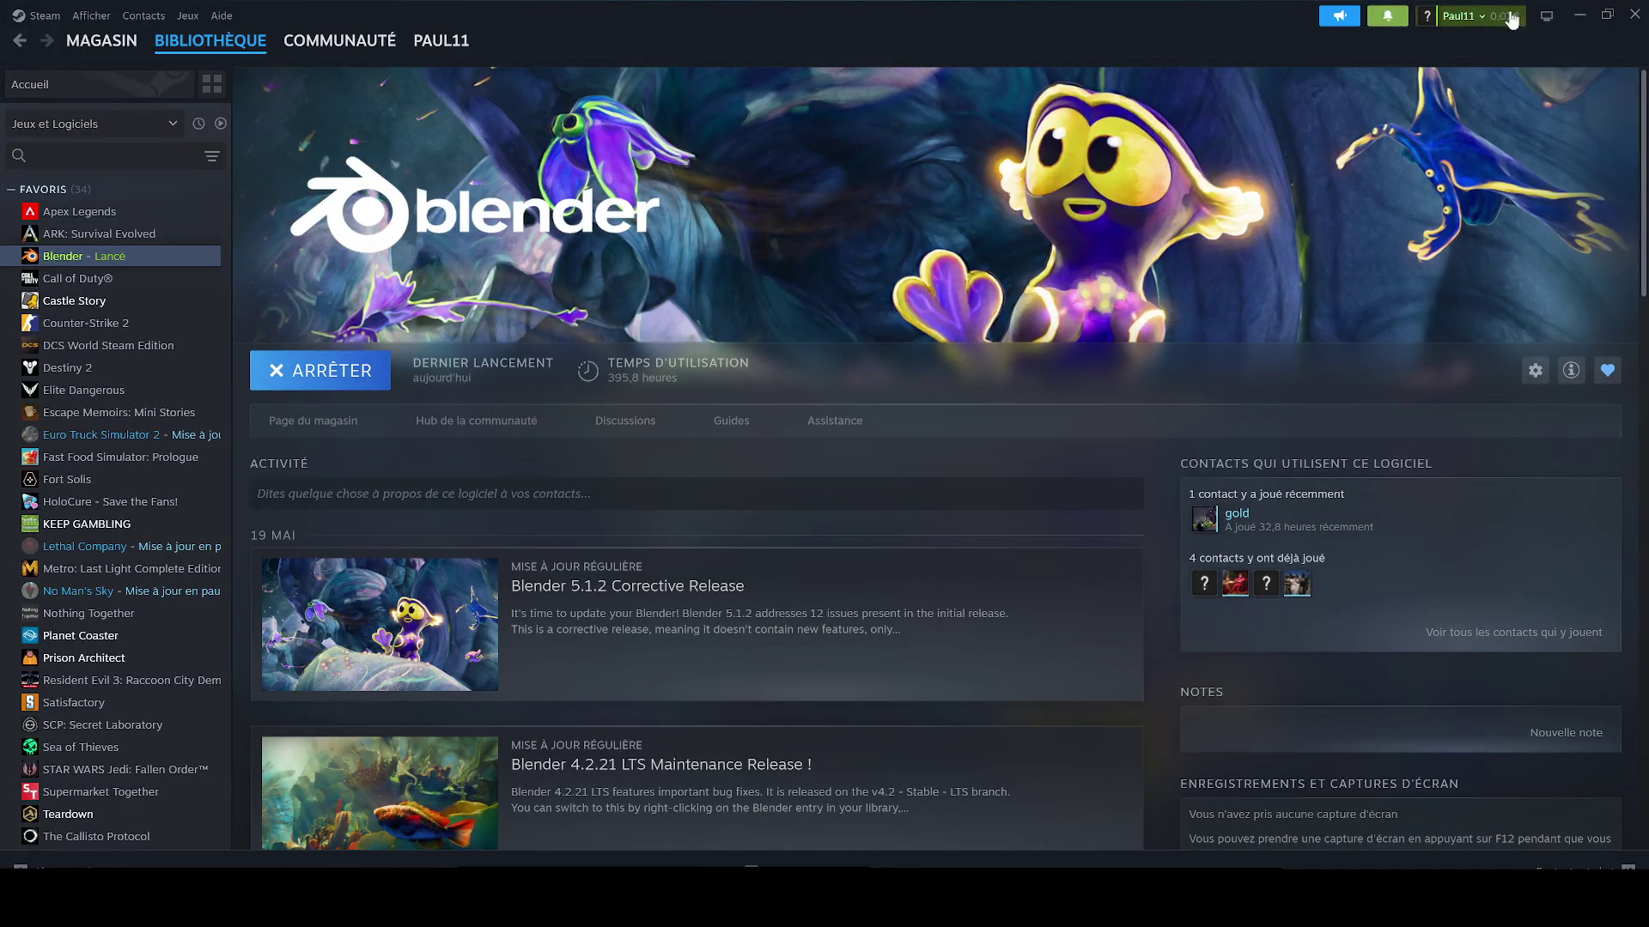
left_click(1571, 13)
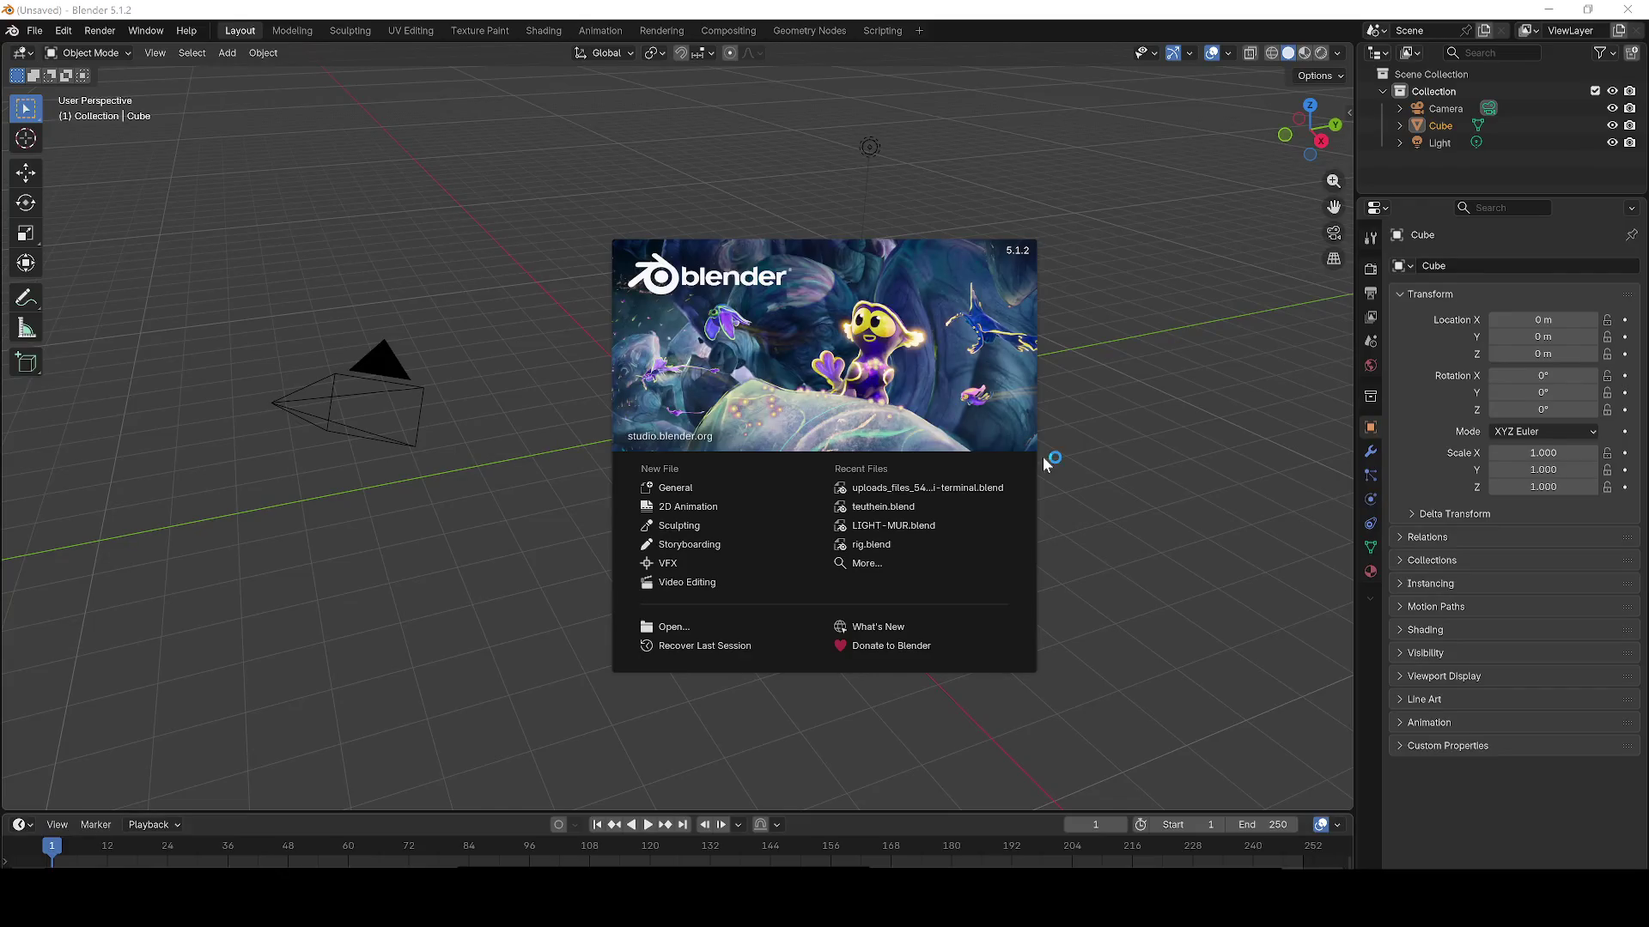
left_click(1082, 430)
key("Delete")
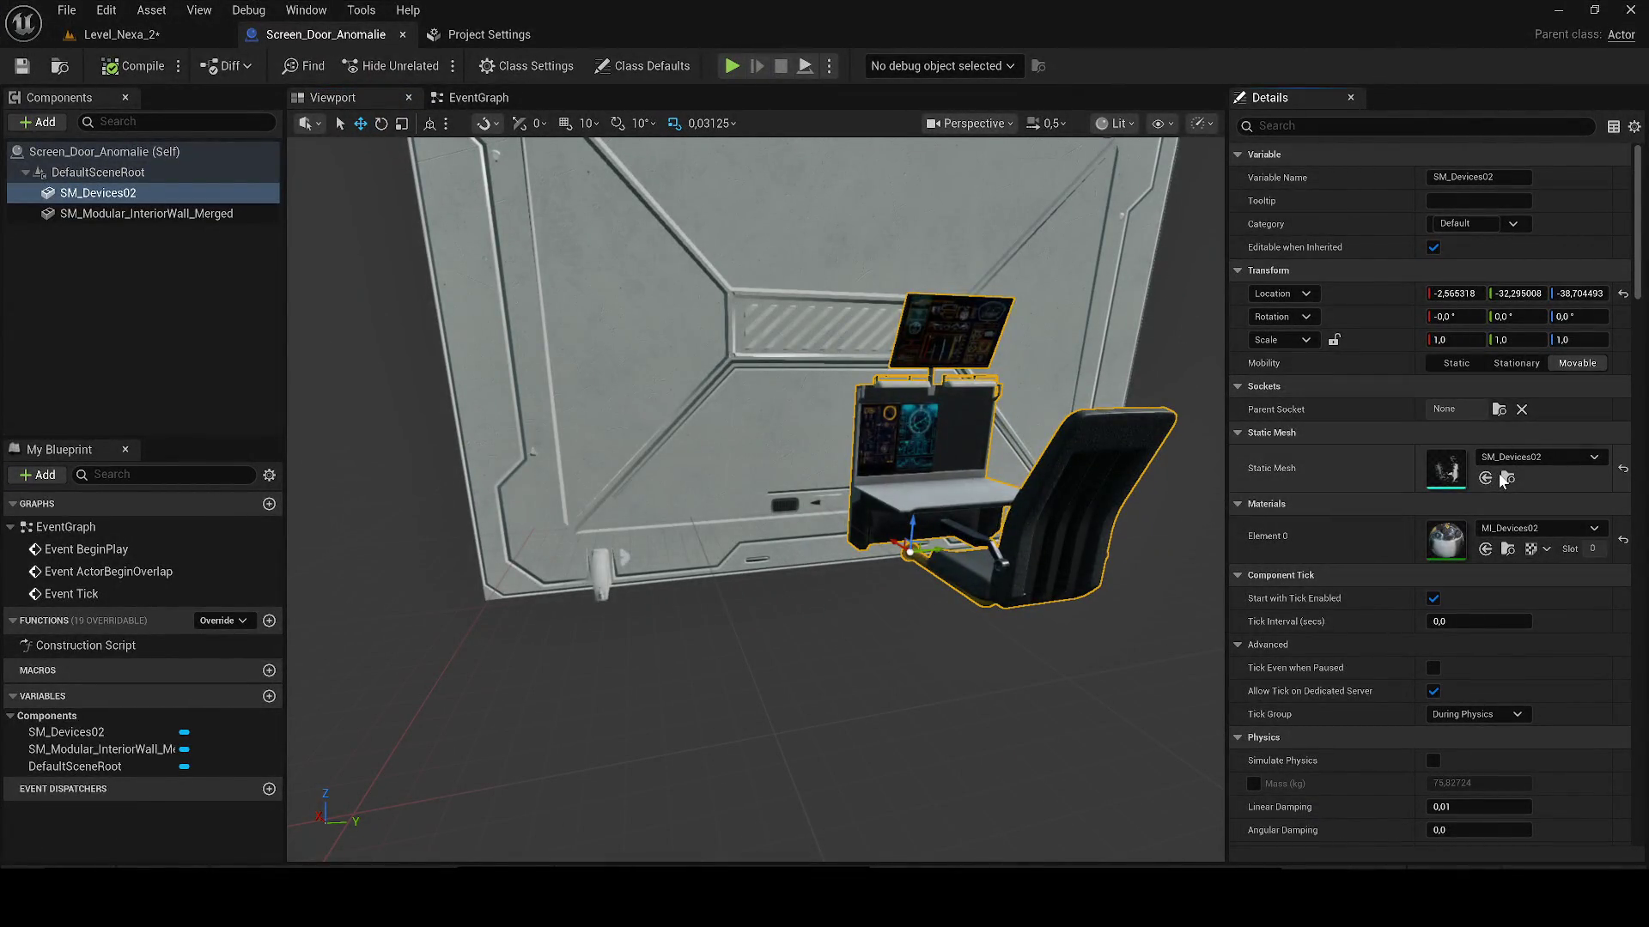
Step: Export SM_Devices02 with default FBX options as SM_Devices02.FBX into Downloads, then minimize Unreal
left_click(1508, 549)
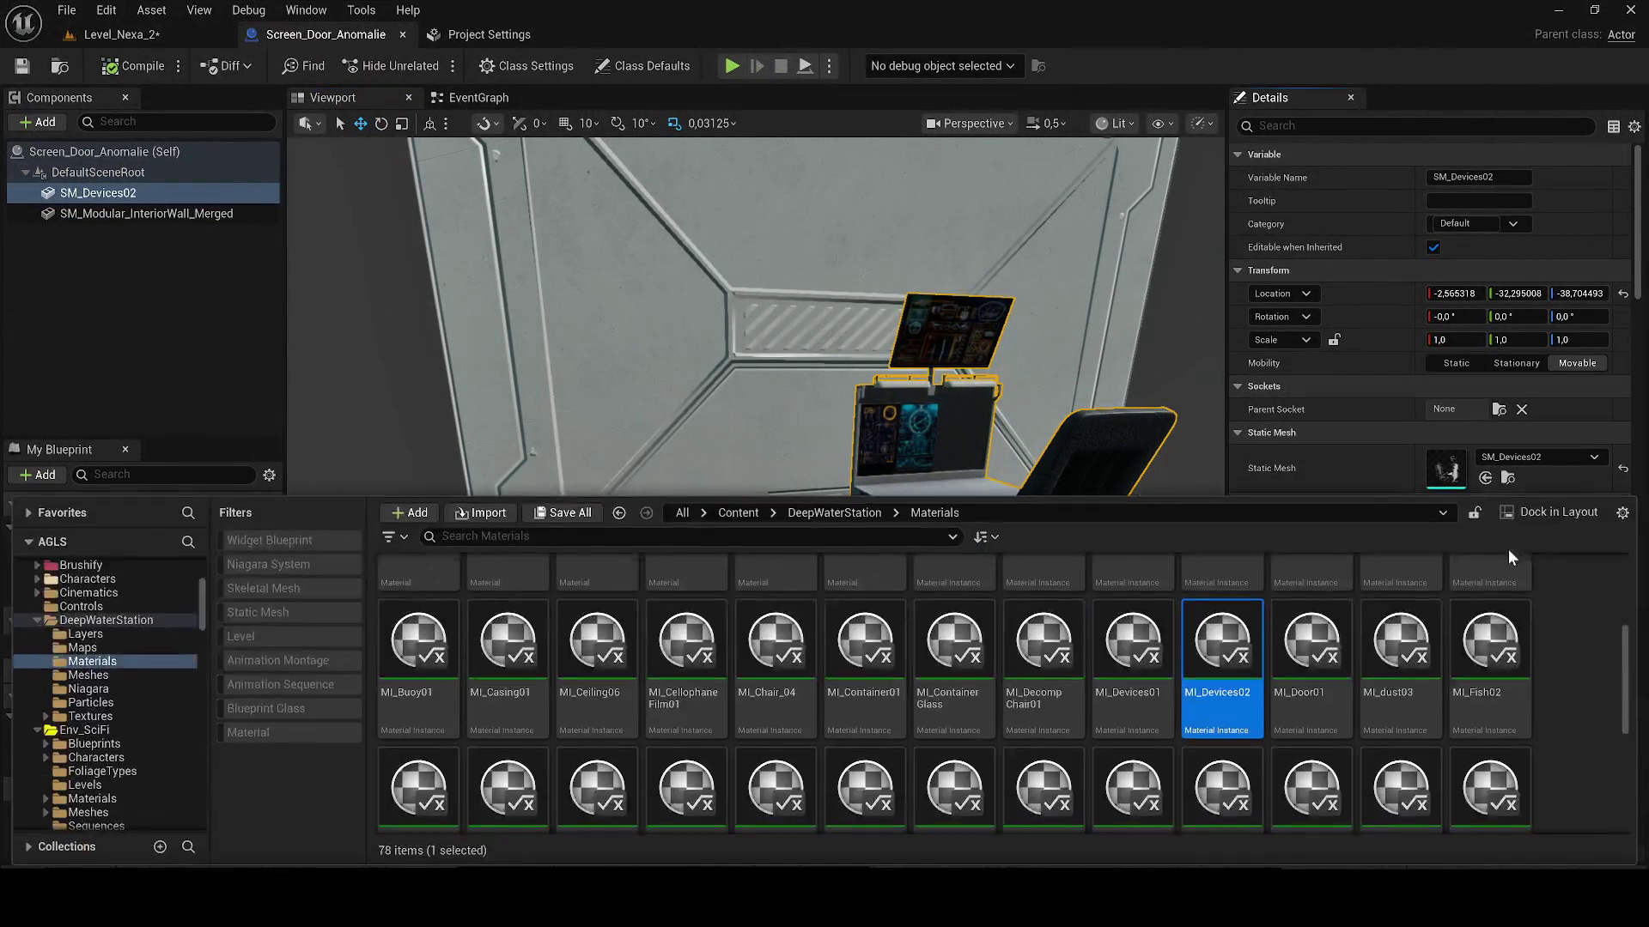
left_click(1508, 478)
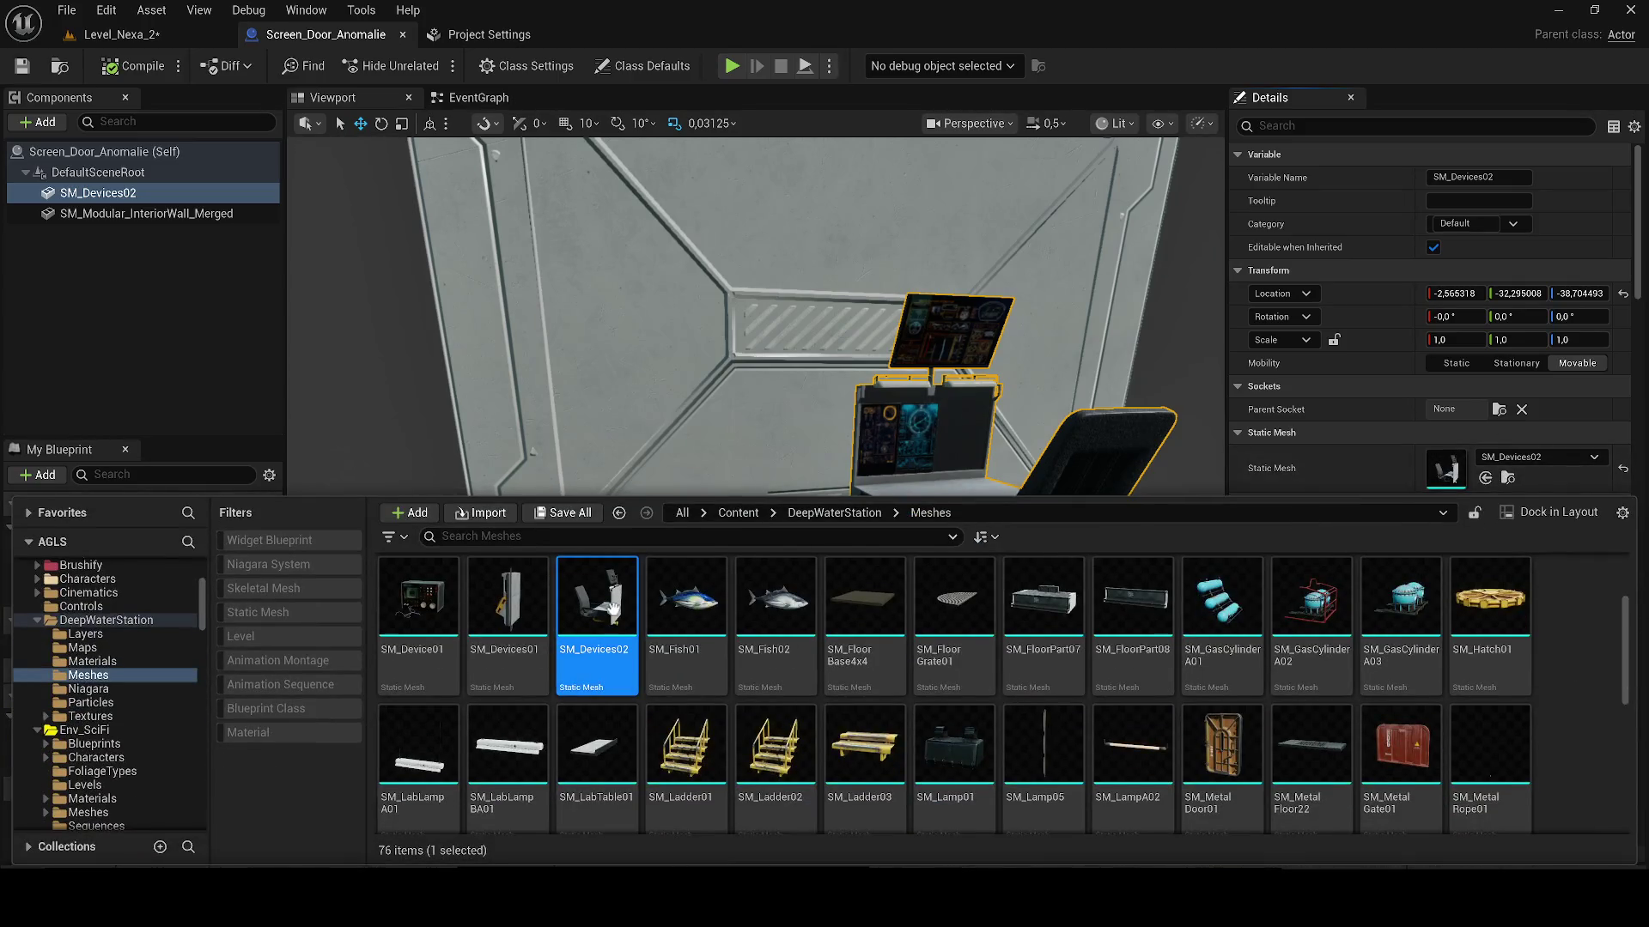
right_click(601, 563)
mouse_move(738, 596)
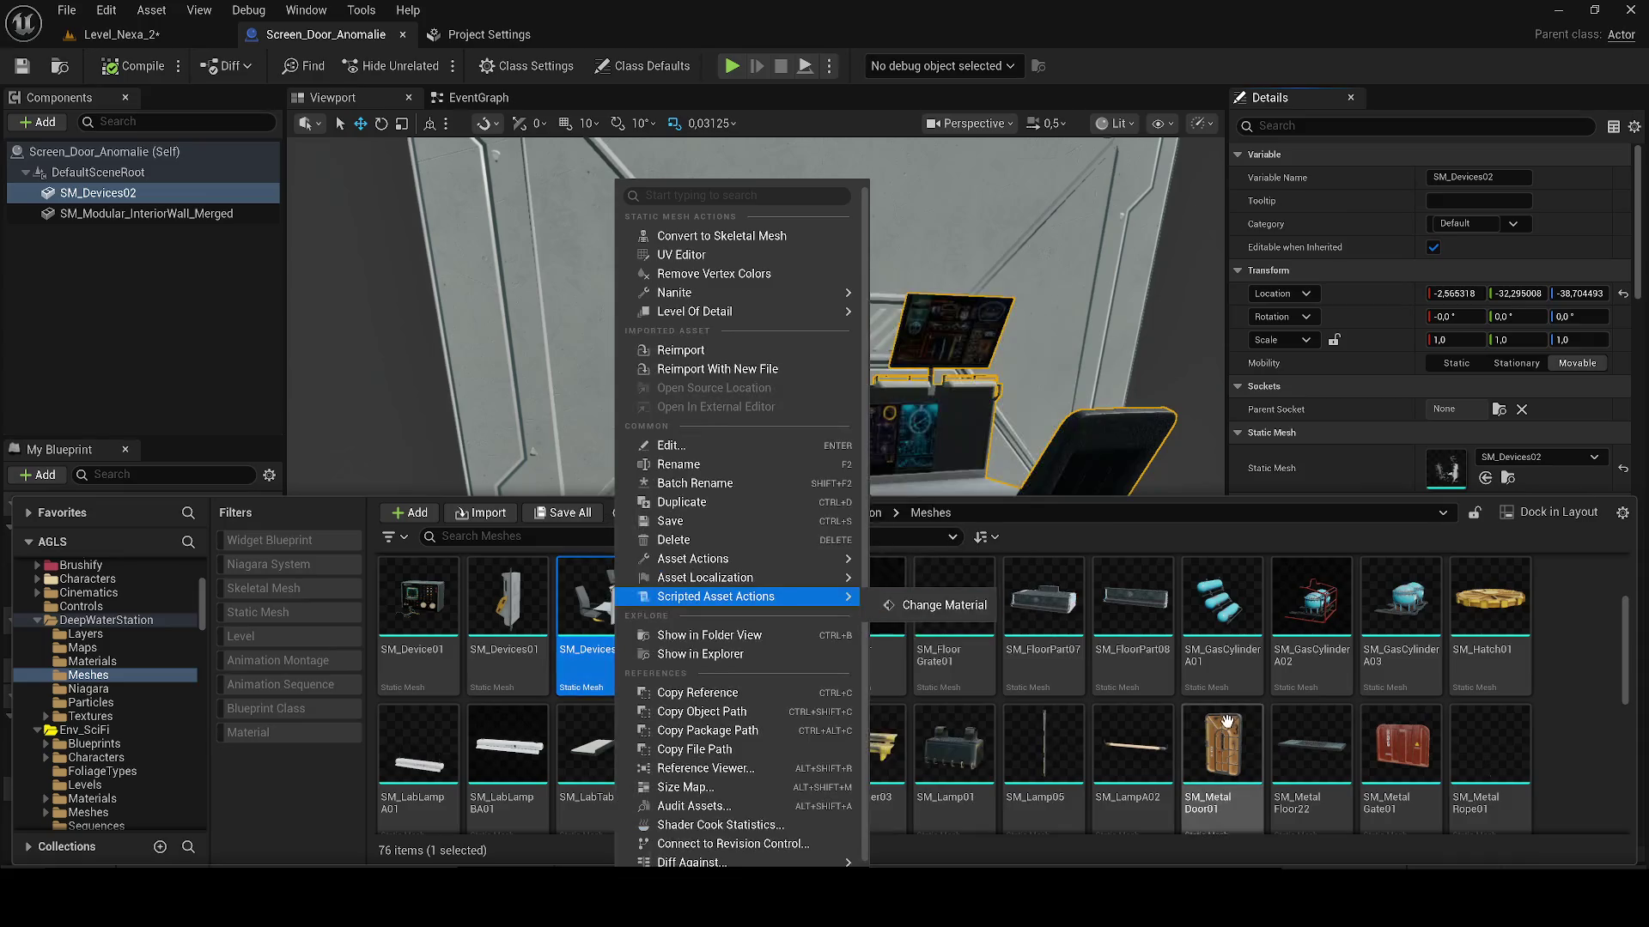
mouse_move(629, 567)
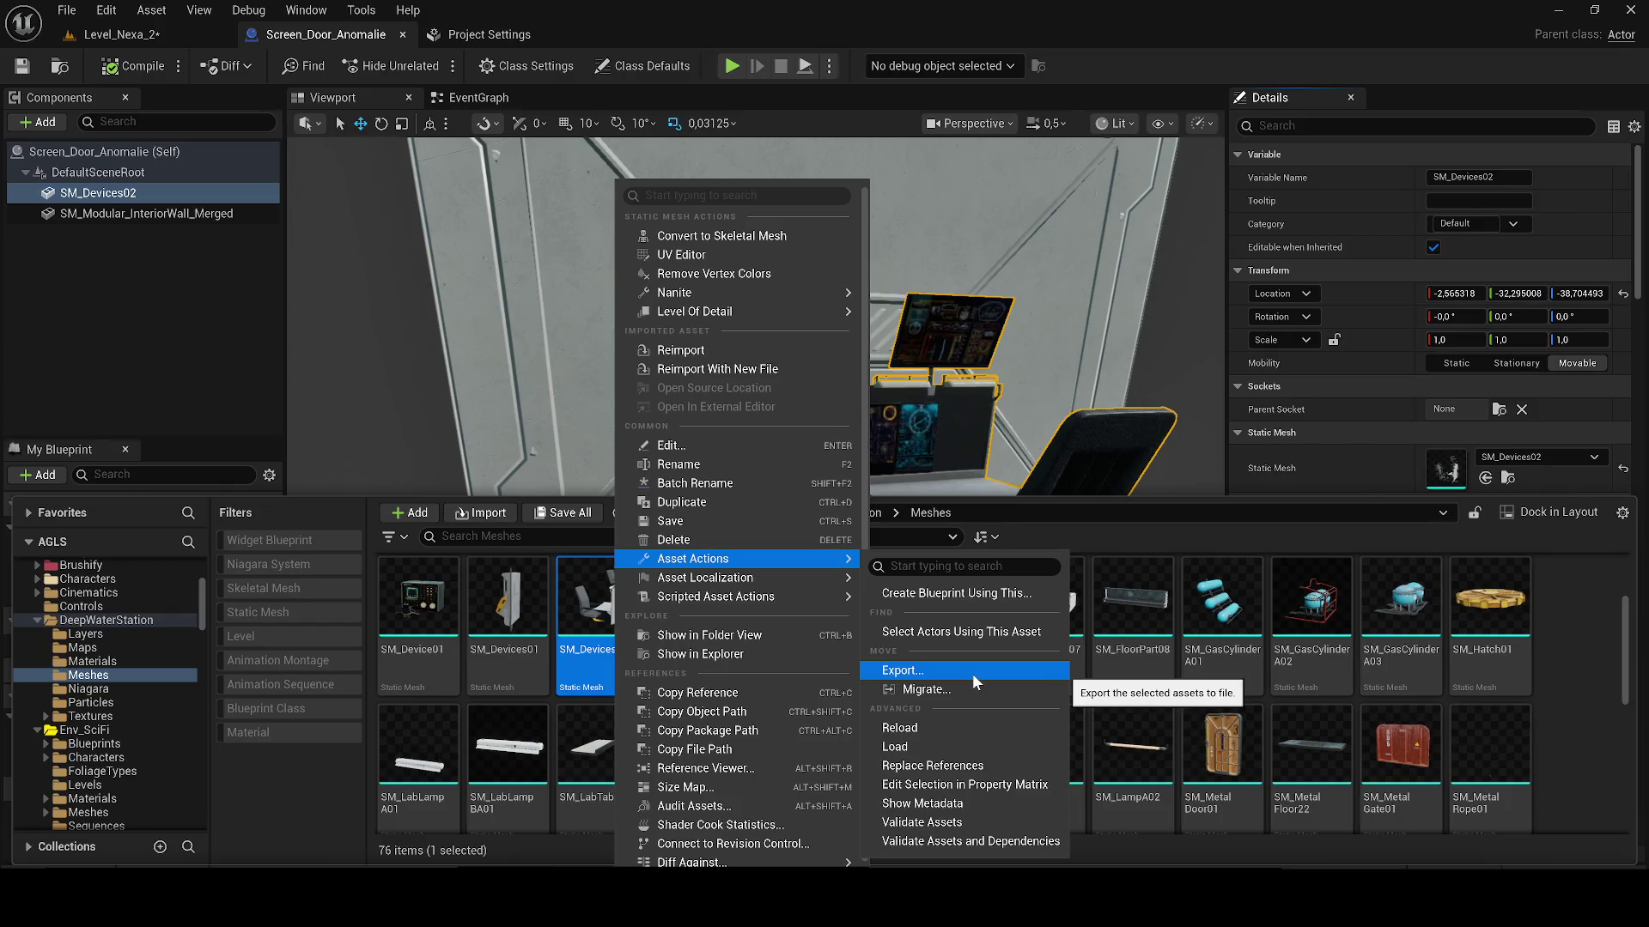
left_click(967, 672)
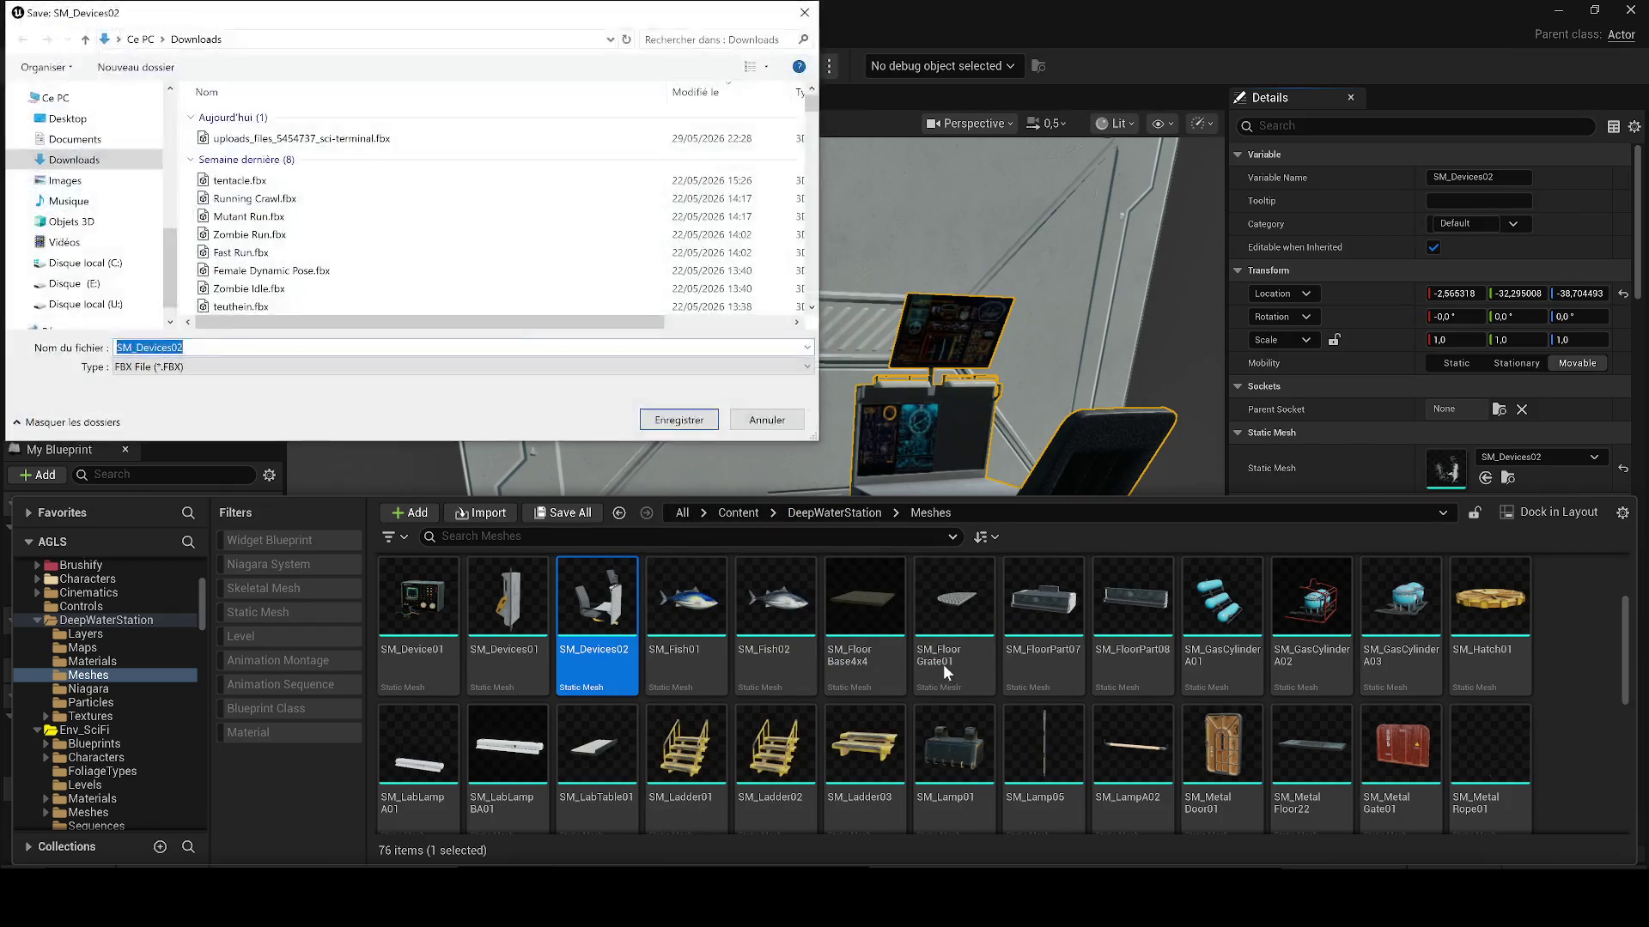
left_click(675, 421)
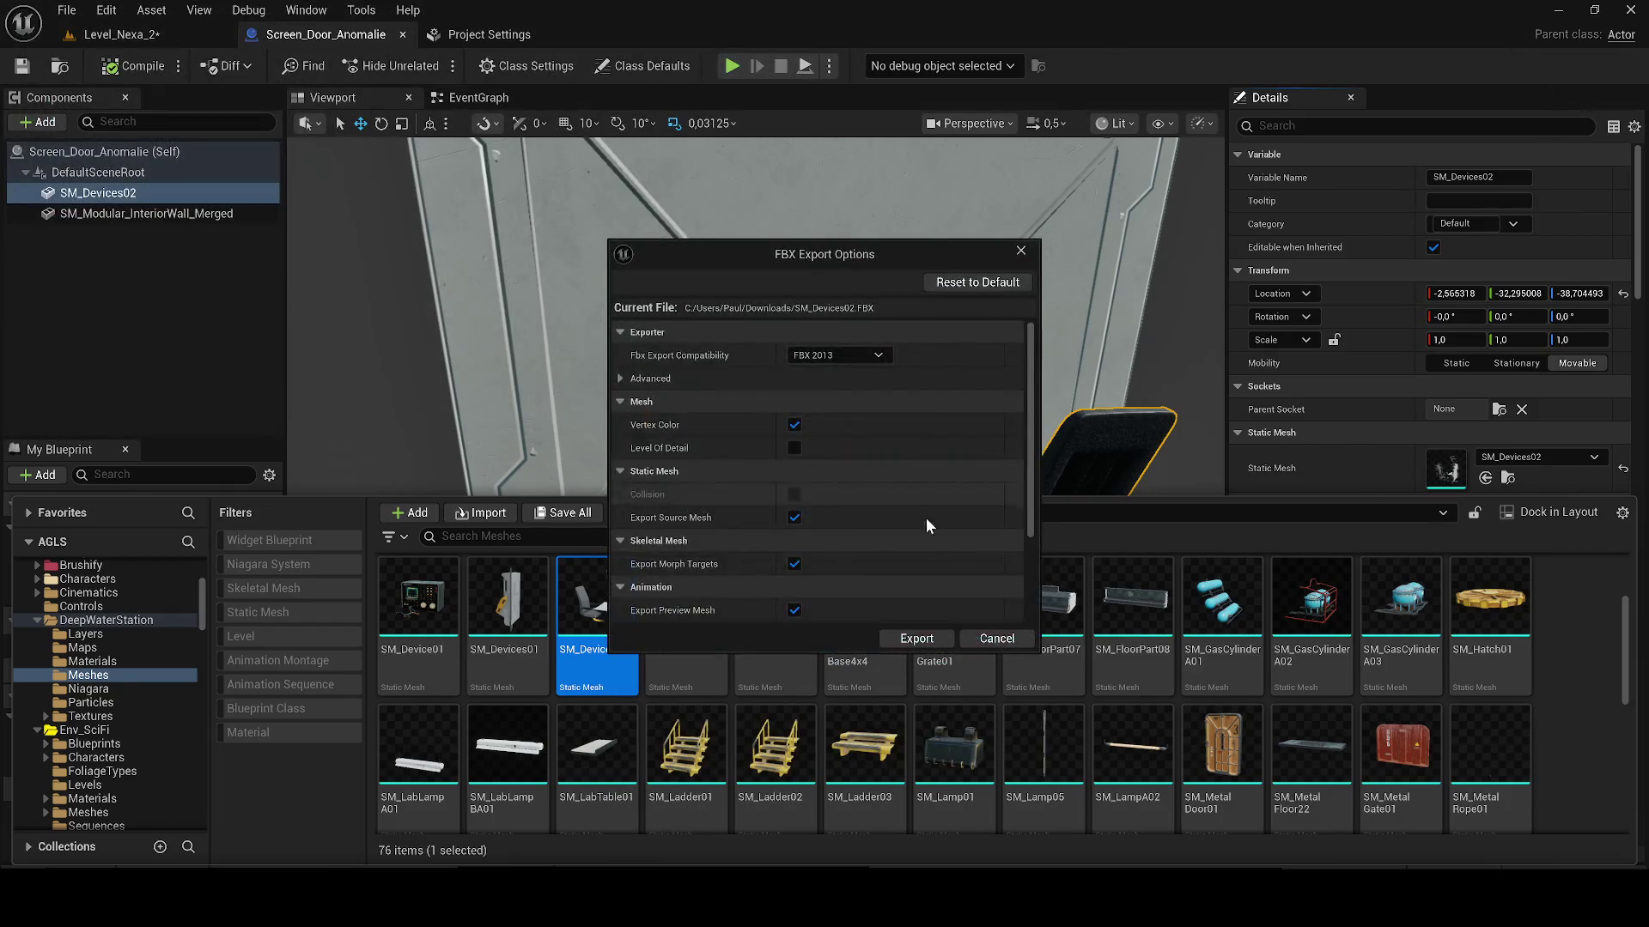
left_click(936, 642)
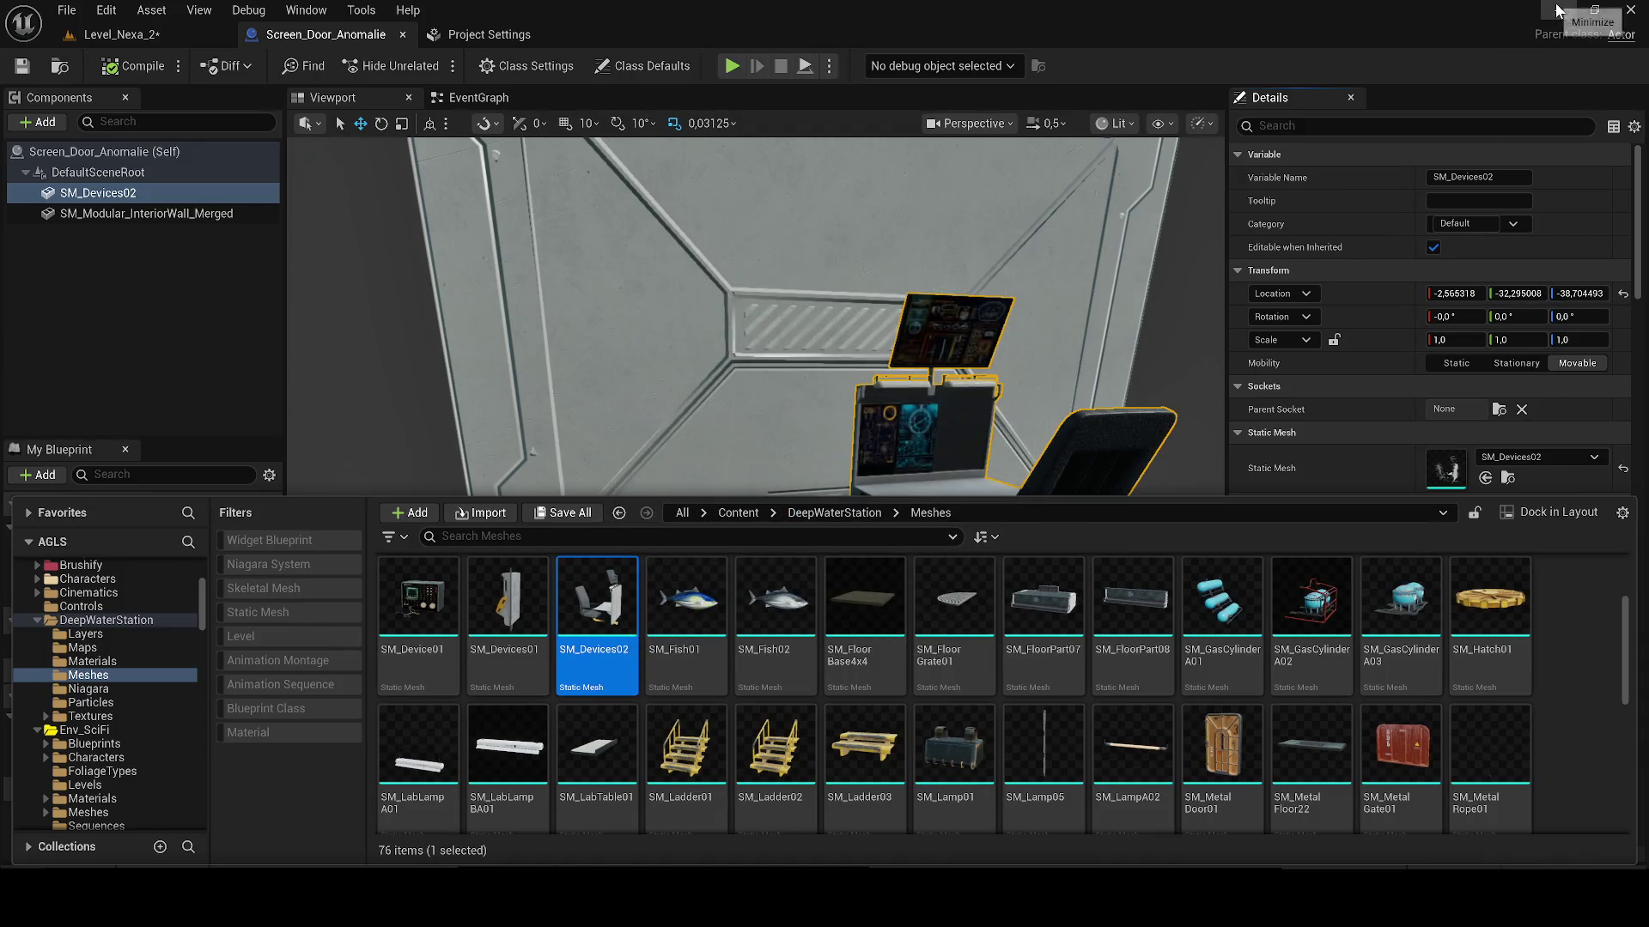
left_click(1559, 10)
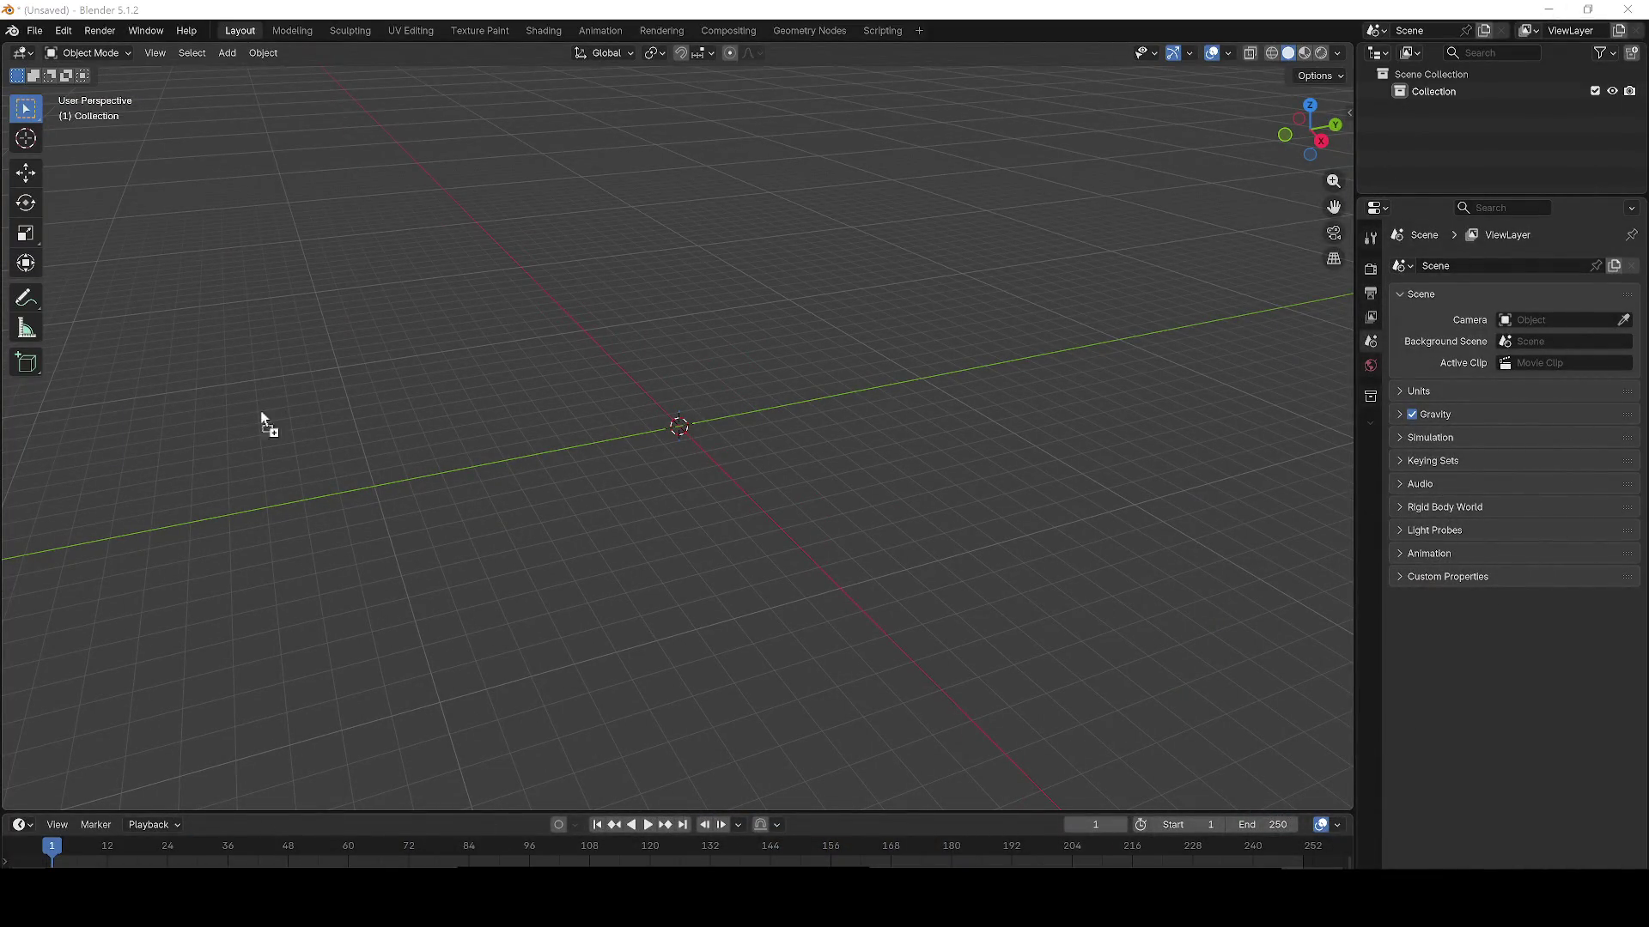
Step: Import SM_Devices02.FBX into Blender, undoing an accidental deletion of the model
left_click_drag(249, 410, 249, 412)
left_click(260, 723)
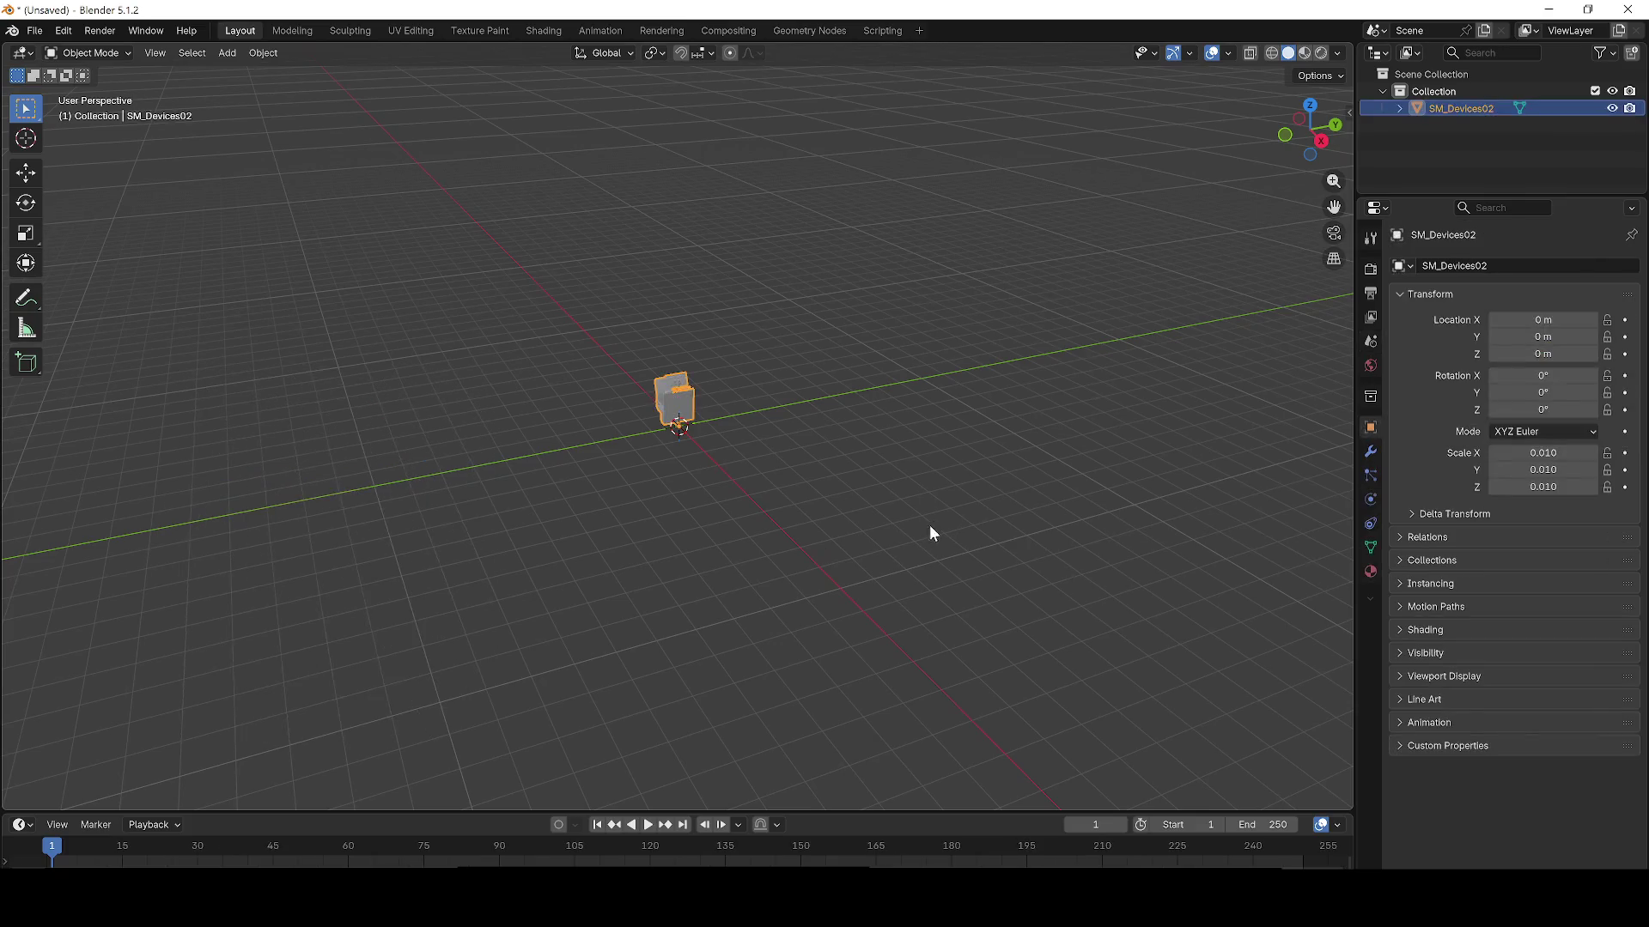
scroll(340, 291, "up", 5)
left_click(502, 305)
left_click(640, 278)
key("Delete")
mouse_move(640, 278)
left_mouse_down()
mouse_move(715, 388)
mouse_move(672, 321)
mouse_move(817, 401)
left_mouse_up()
right_click(816, 384)
key("Escape")
left_click_drag(764, 352, 759, 319)
key("ctrl+z")
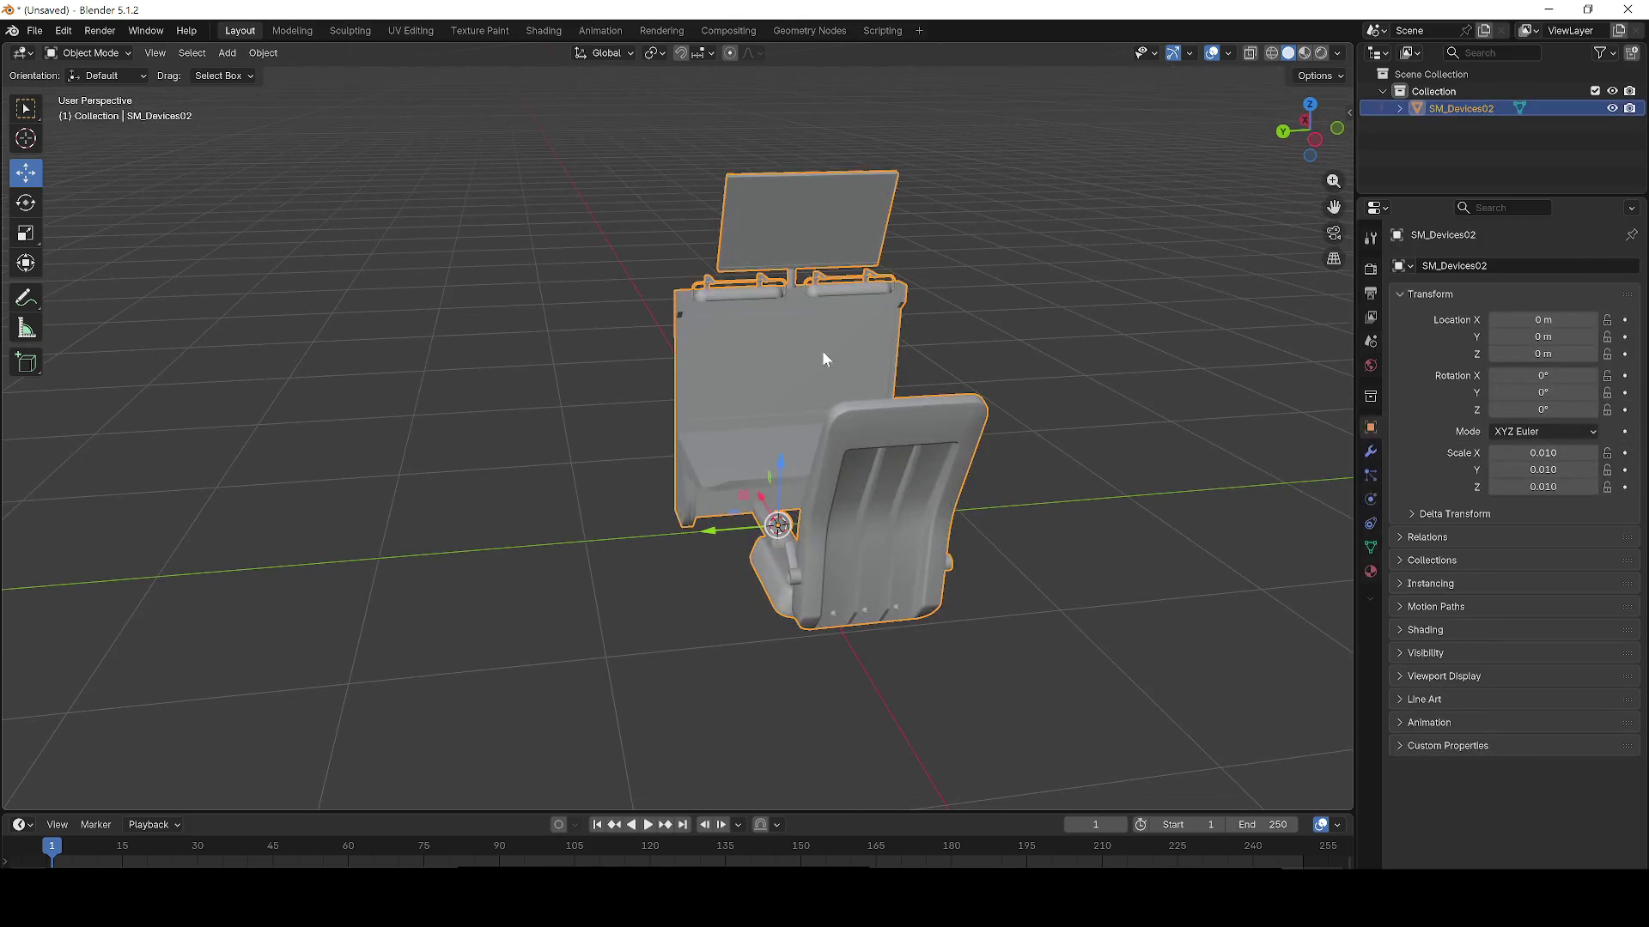
Step: In Edit Mode, delete the vertices of the right-hand chair parts
key("Tab")
left_click_drag(858, 412, 1097, 475)
mouse_move(1141, 589)
left_mouse_down()
mouse_move(975, 343)
mouse_move(945, 230)
left_mouse_up()
left_click(946, 231)
left_click_drag(1127, 543, 887, 222)
key("x")
left_click(883, 211)
scroll(1081, 475, "up", 1)
scroll(1080, 475, "up", 3)
scroll(1080, 475, "down", 2)
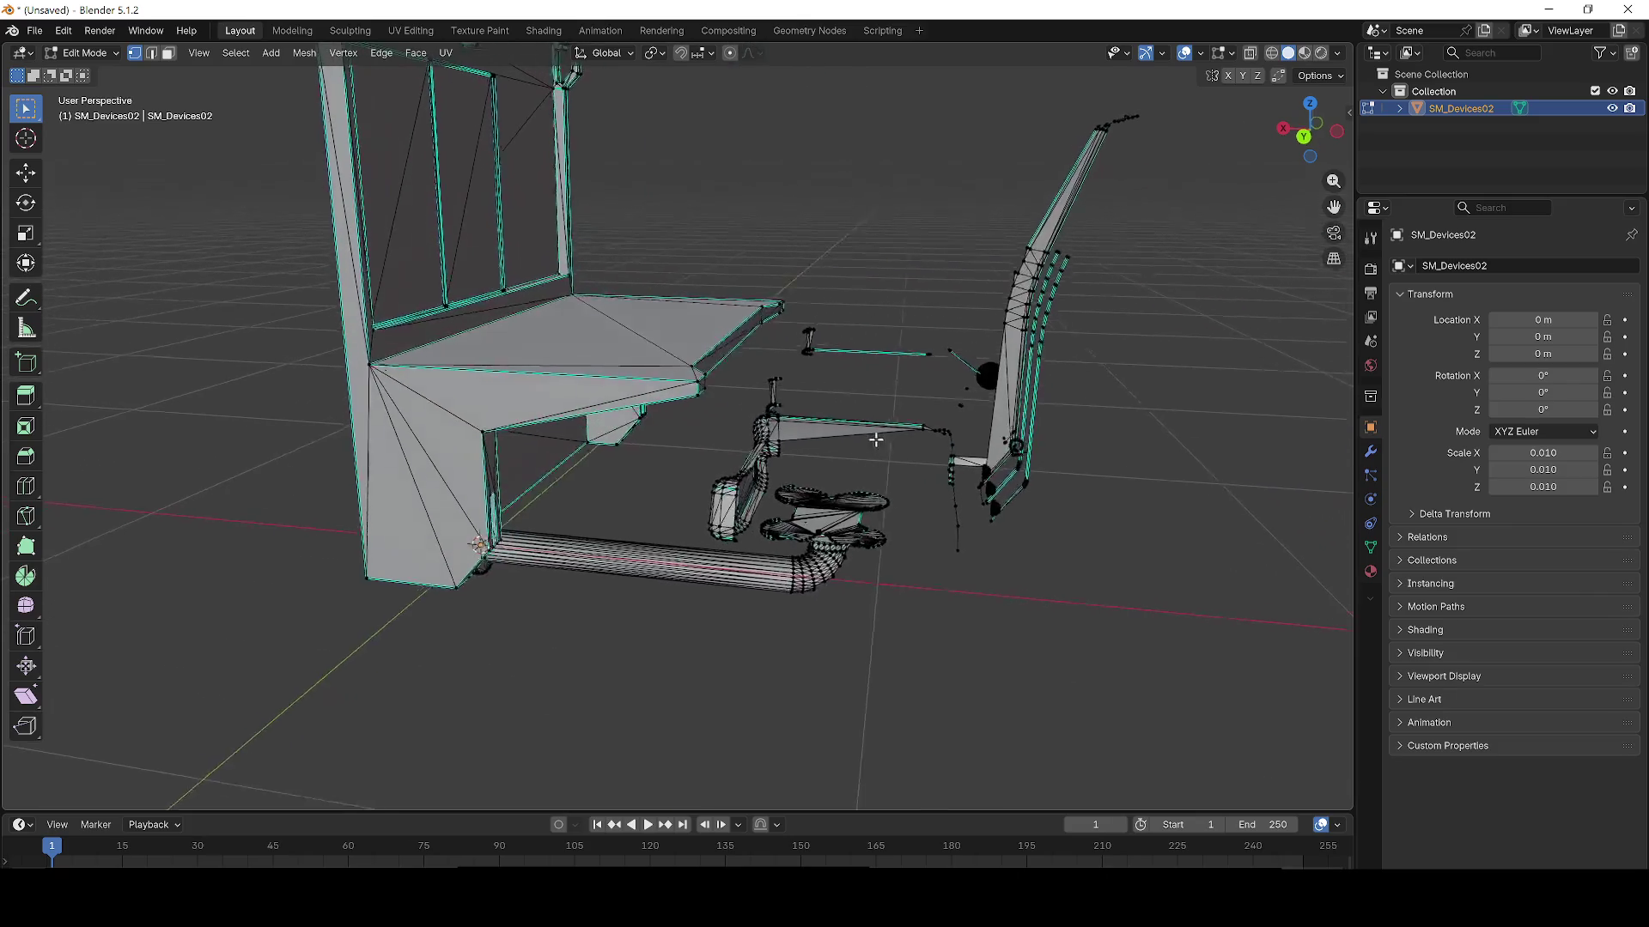
mouse_move(1111, 660)
left_mouse_down()
mouse_move(973, 226)
mouse_move(887, 66)
left_mouse_up()
key("x")
left_click(887, 68)
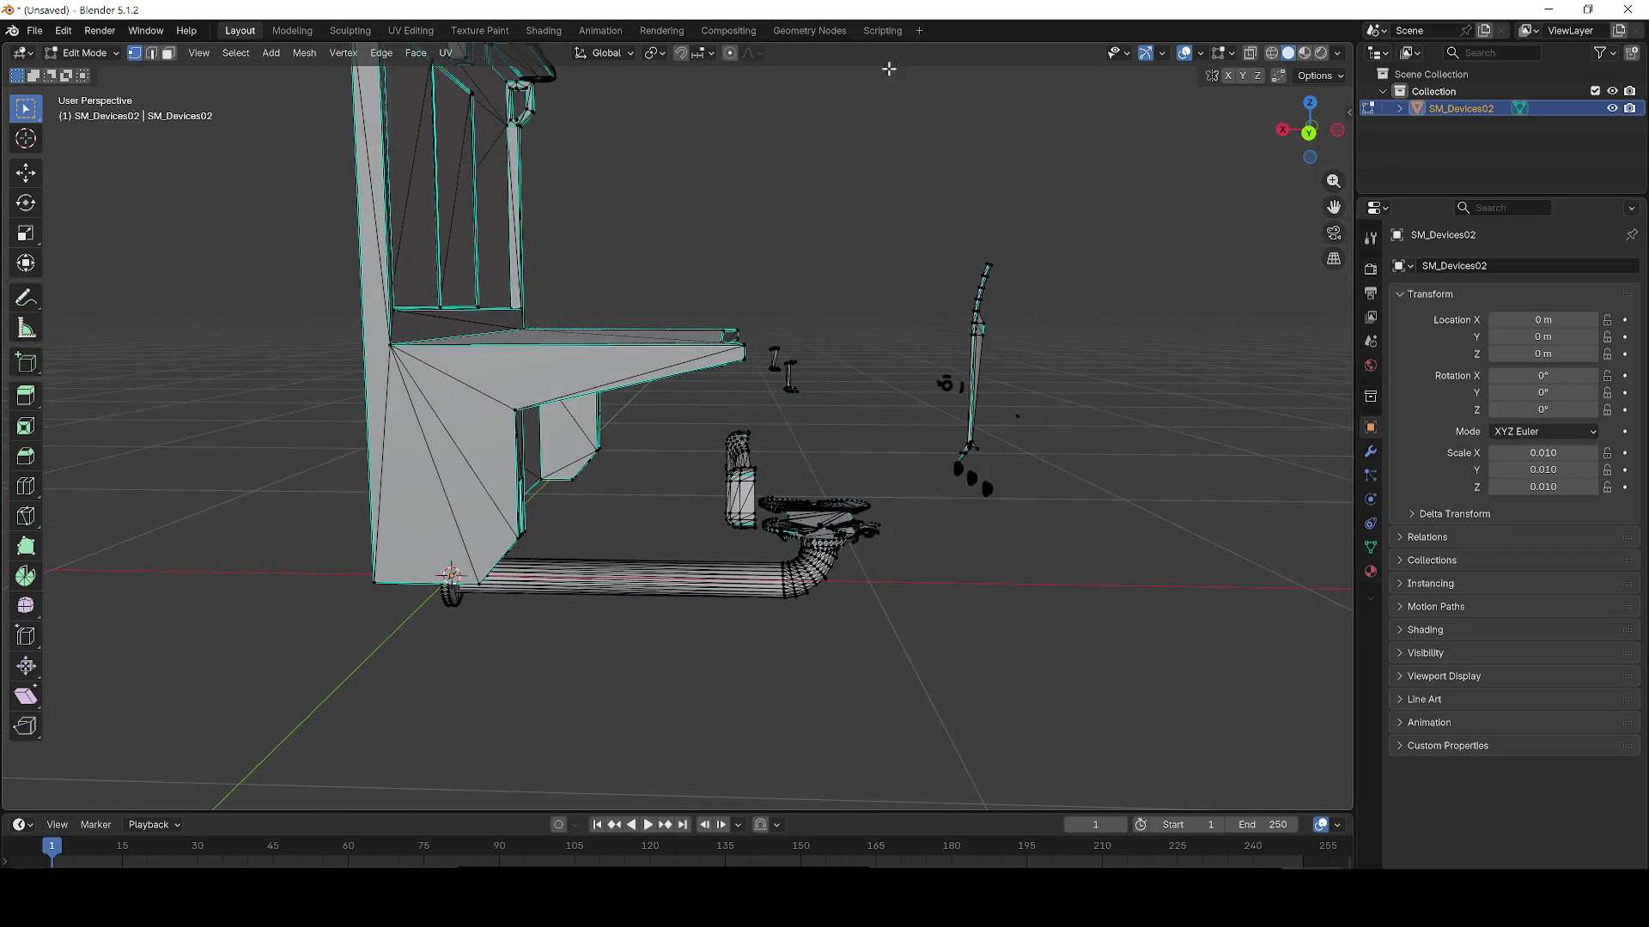
Step: Delete the leftover chair geometry and the first small loose parts
mouse_move(759, 266)
left_mouse_down()
mouse_move(1208, 653)
mouse_move(764, 276)
left_mouse_up()
key("x")
left_click(1183, 648)
key("x")
left_click(764, 277)
left_click_drag(1113, 569, 698, 410)
key("x")
left_click(698, 409)
mouse_move(1072, 546)
left_mouse_down()
mouse_move(677, 416)
mouse_move(1068, 607)
mouse_move(1029, 608)
left_mouse_up()
key("x")
left_click(679, 417)
key("x")
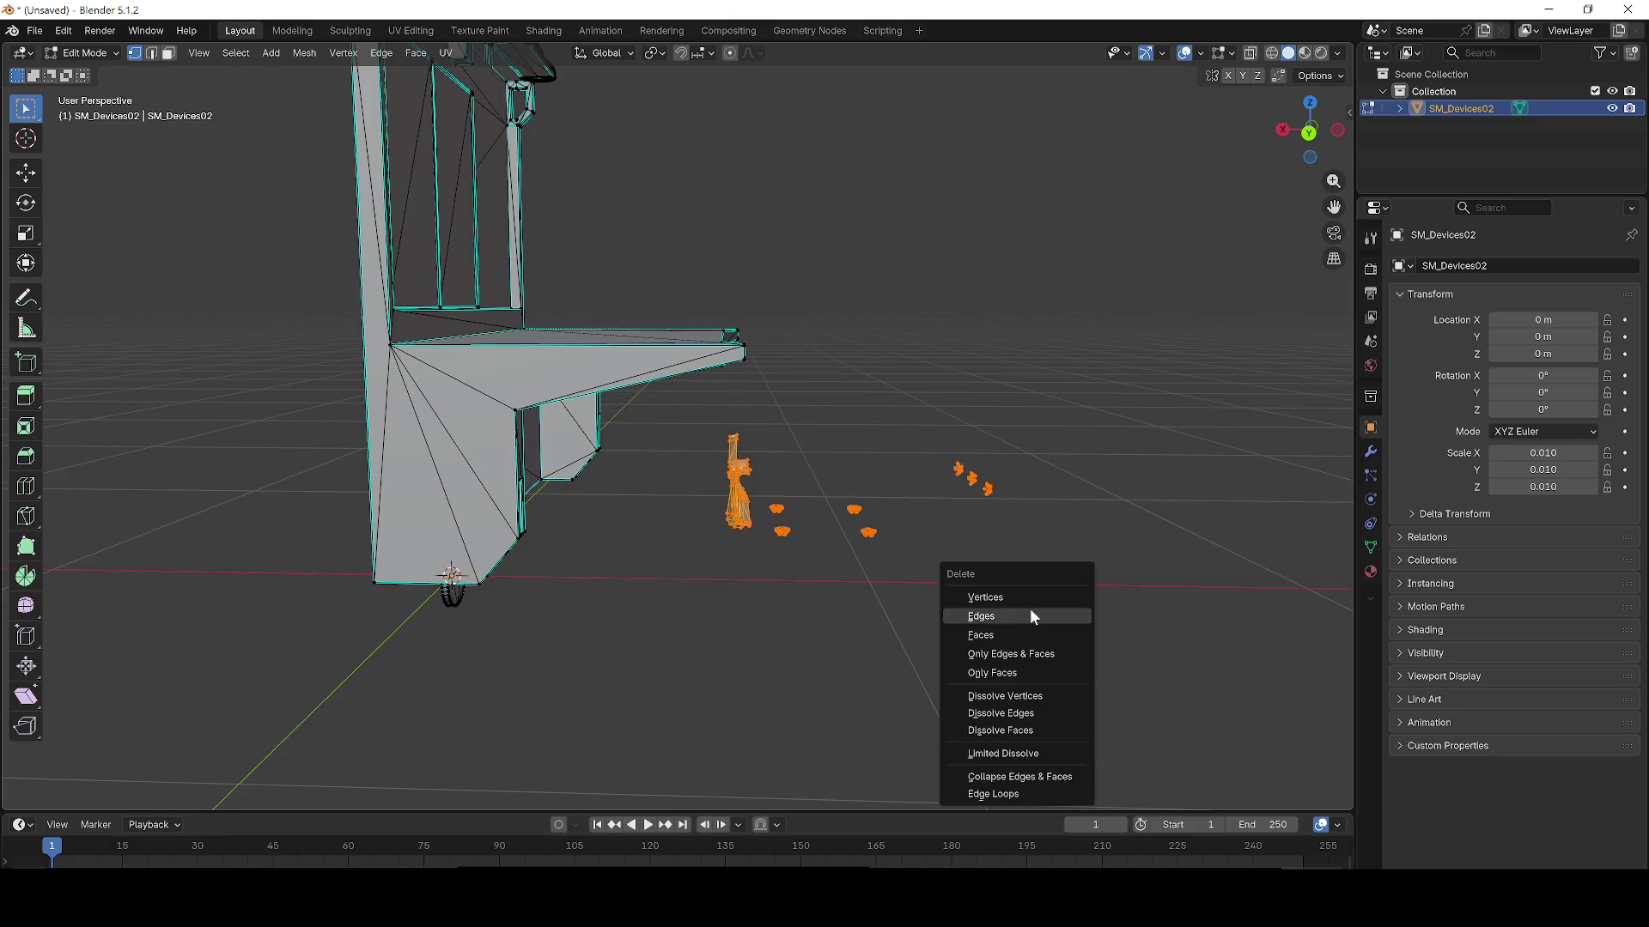
left_click(1029, 601)
Step: Delete the remaining groups of small parts and stray vertices
mouse_move(1132, 631)
left_mouse_down()
mouse_move(706, 441)
mouse_move(1104, 596)
mouse_move(722, 423)
mouse_move(1022, 559)
left_mouse_up()
key("x")
left_click(709, 437)
key("x")
left_click(1068, 592)
key("x")
left_click(718, 426)
key("x")
left_click(1022, 562)
mouse_move(1119, 624)
left_mouse_down()
mouse_move(702, 453)
mouse_move(1015, 606)
mouse_move(761, 460)
mouse_move(550, 456)
left_mouse_up()
key("x")
left_click(707, 453)
key("x")
left_click(1015, 605)
key("x")
left_click(714, 449)
Step: Delete the vertices, vertex circle and stray geometry near the origin
scroll(550, 456, "up", 4)
left_click_drag(811, 693, 584, 562)
key("x")
left_click(681, 570)
left_click_drag(876, 715, 623, 573)
key("x")
left_click(626, 578)
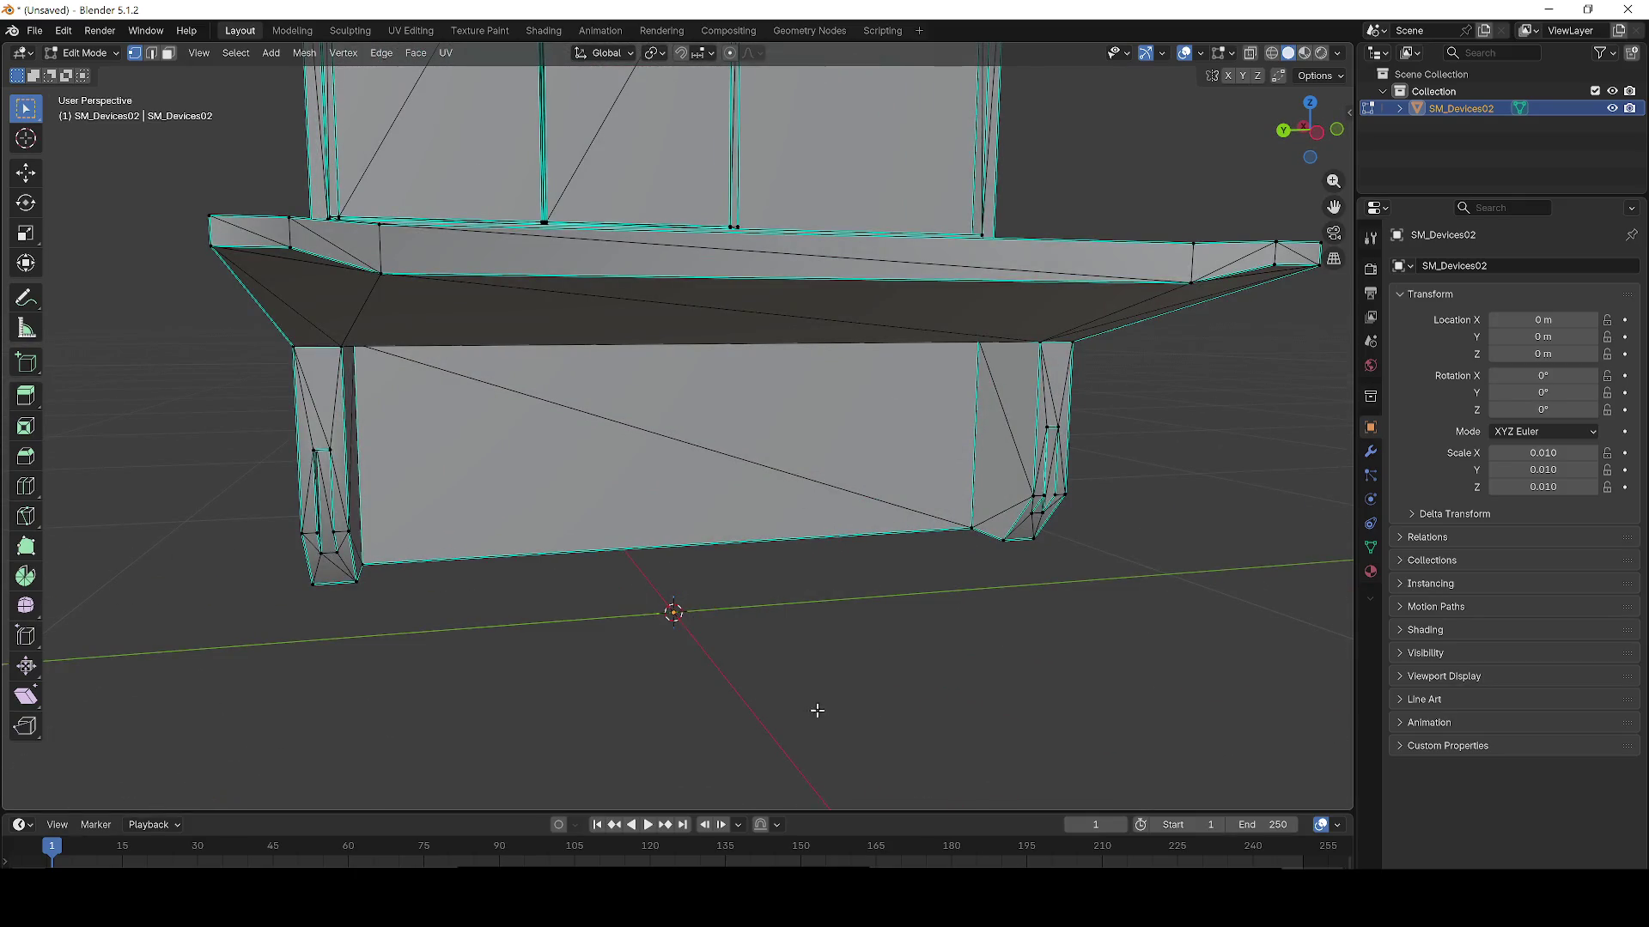
left_click_drag(820, 711, 615, 605)
key("x")
left_click(623, 595)
Step: Inspect the trimmed console in wireframe and material preview, ending in solid shading
scroll(357, 577, "down", 5)
left_click_drag(446, 570, 329, 251)
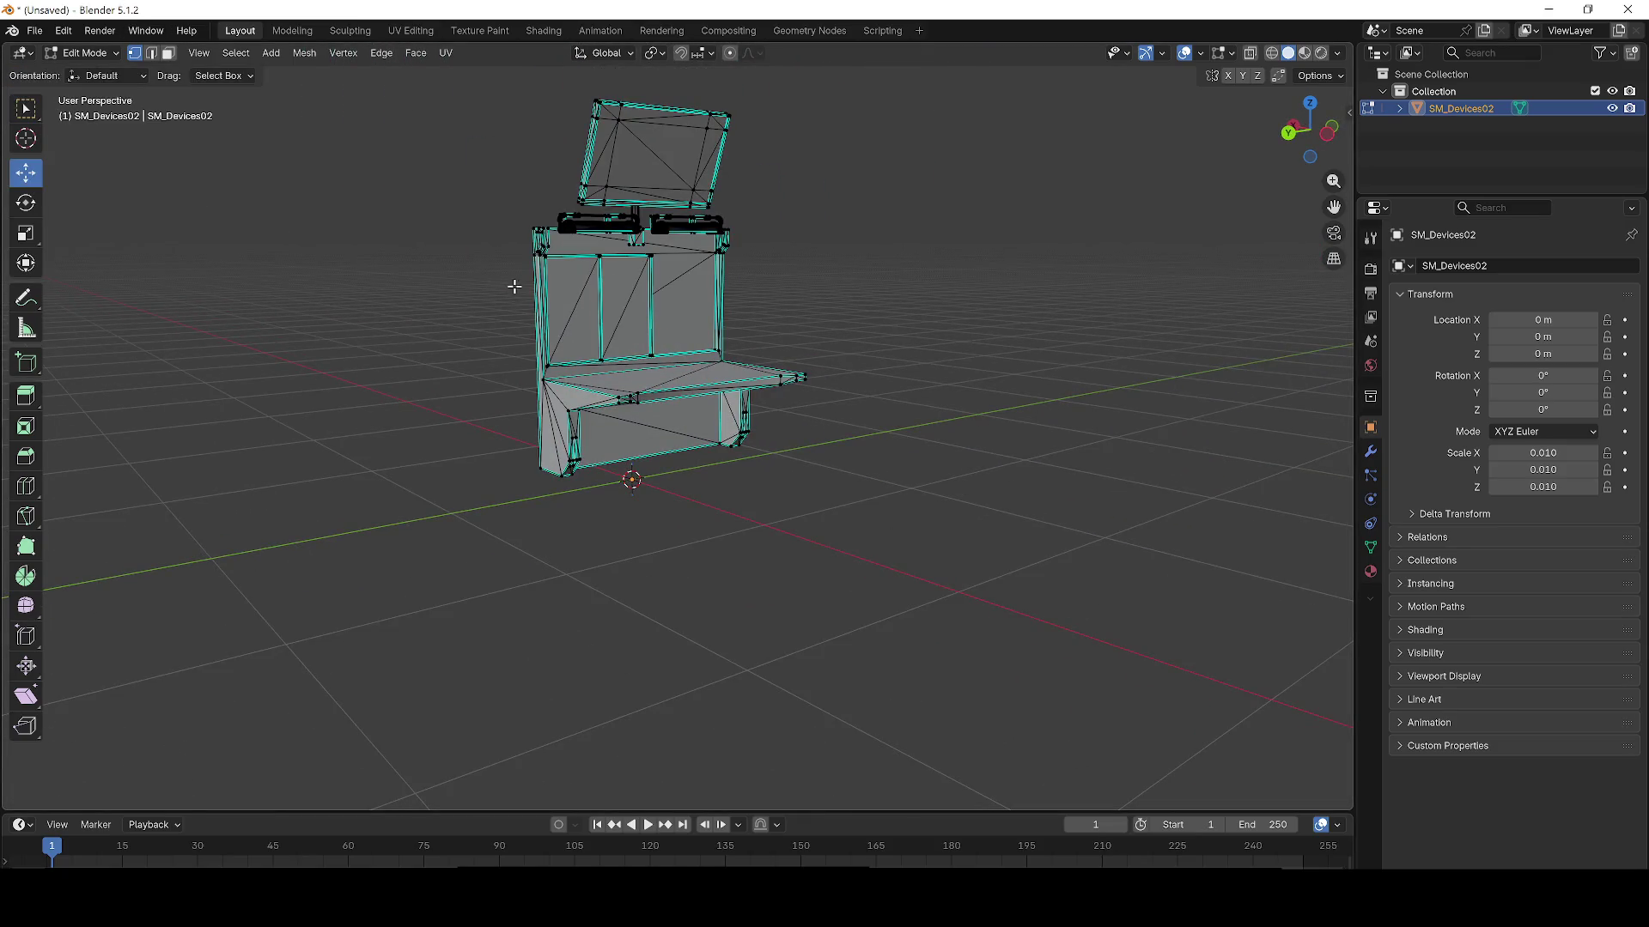
left_click_drag(856, 258, 869, 291)
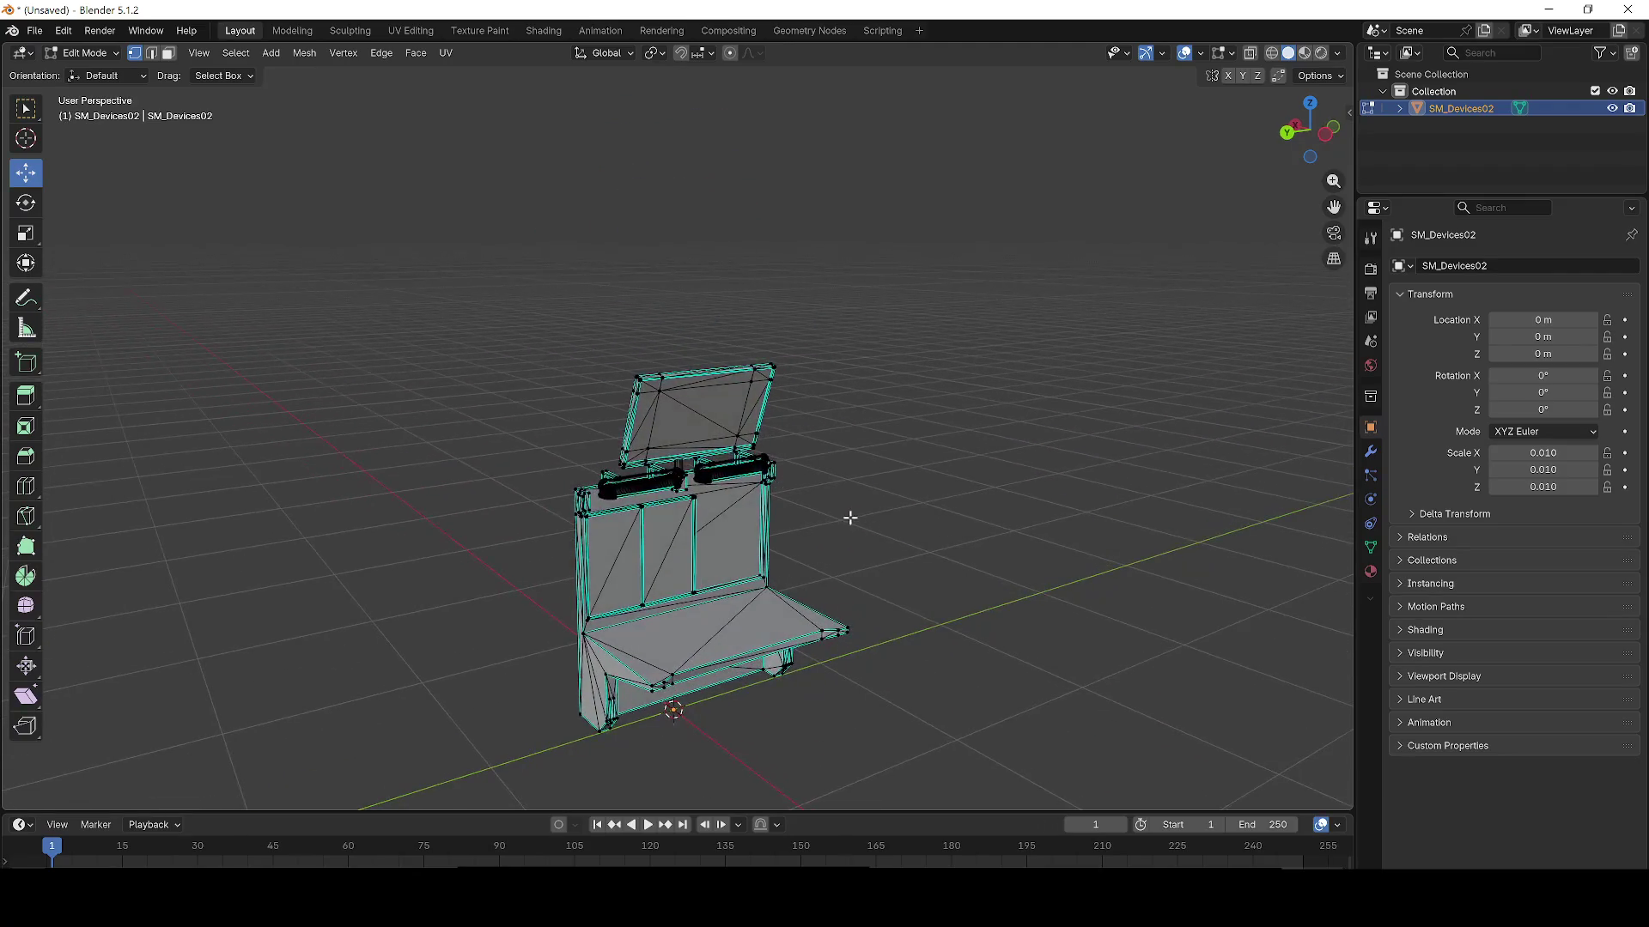
scroll(920, 464, "up", 3)
key("z")
key("4")
key("z")
key("2")
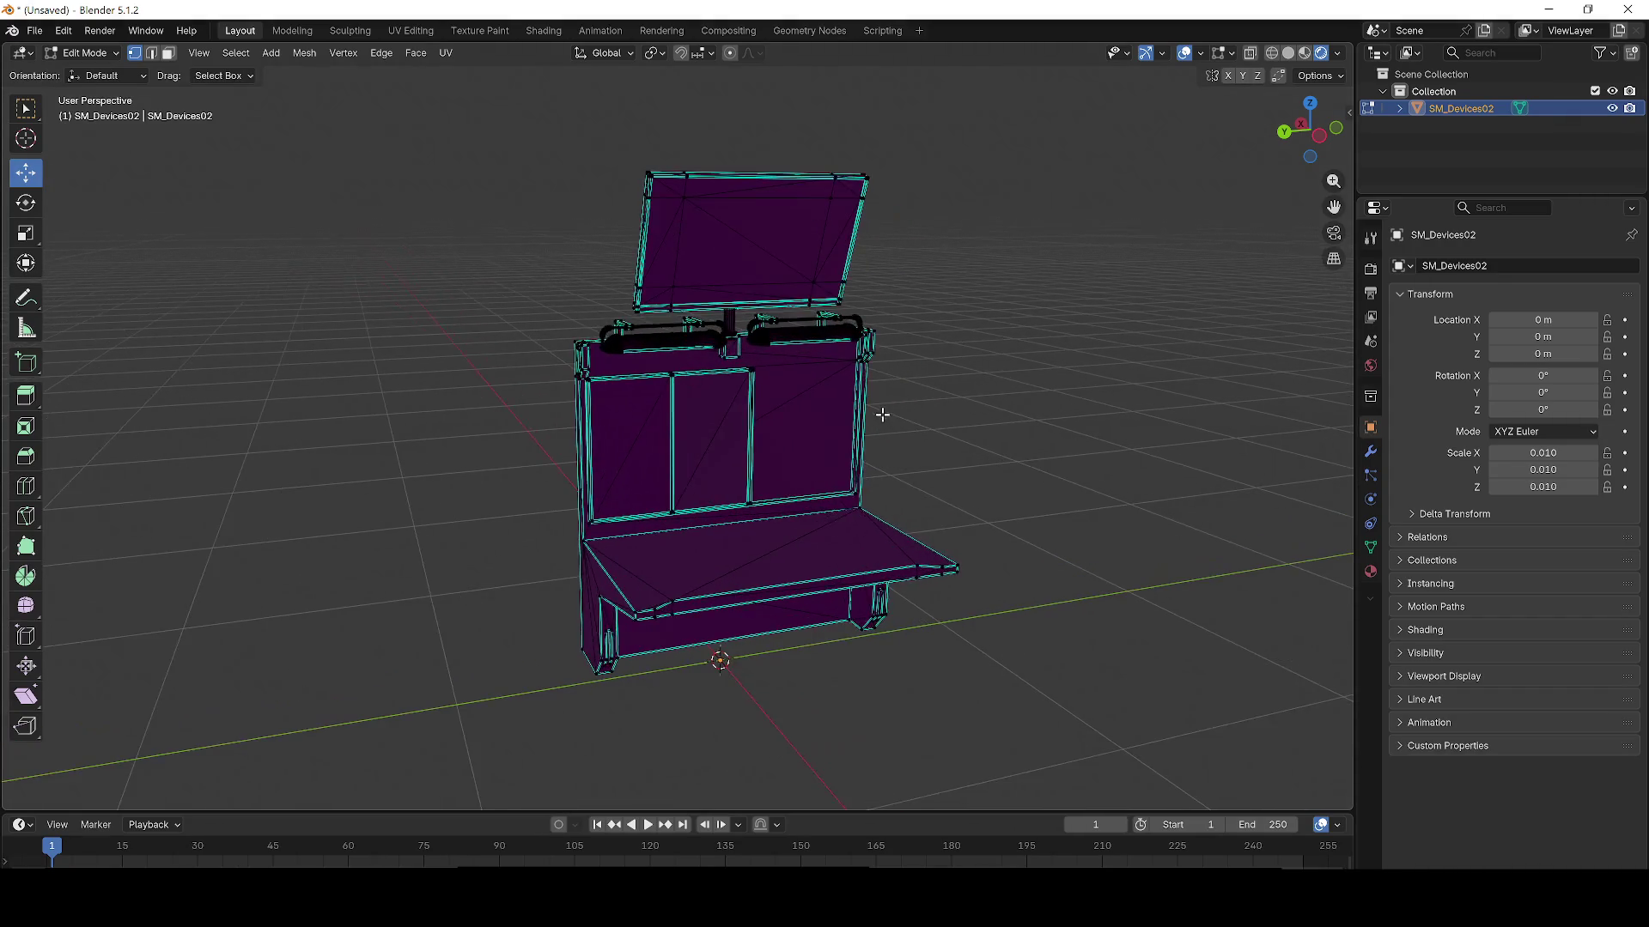
key("z")
key("6")
key("z")
key("6")
Step: Export the console as FBX, overwriting terminal_fixe.fbx in Documents
left_click(35, 30)
left_click(34, 30)
left_click(34, 30)
mouse_move(135, 287)
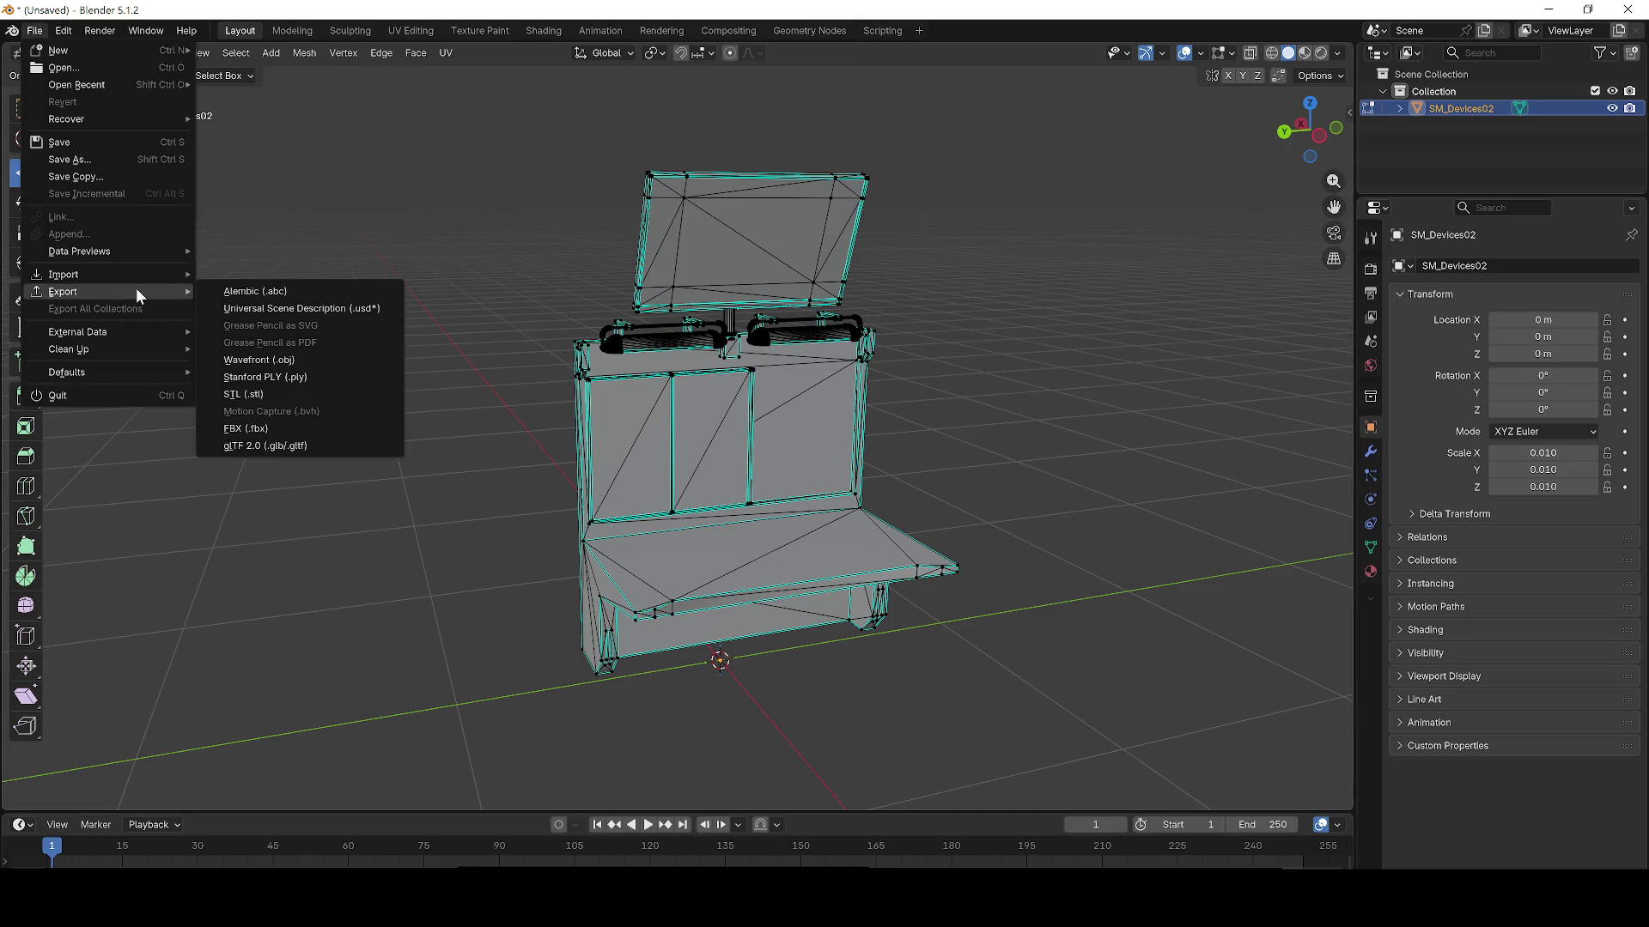
left_click(292, 427)
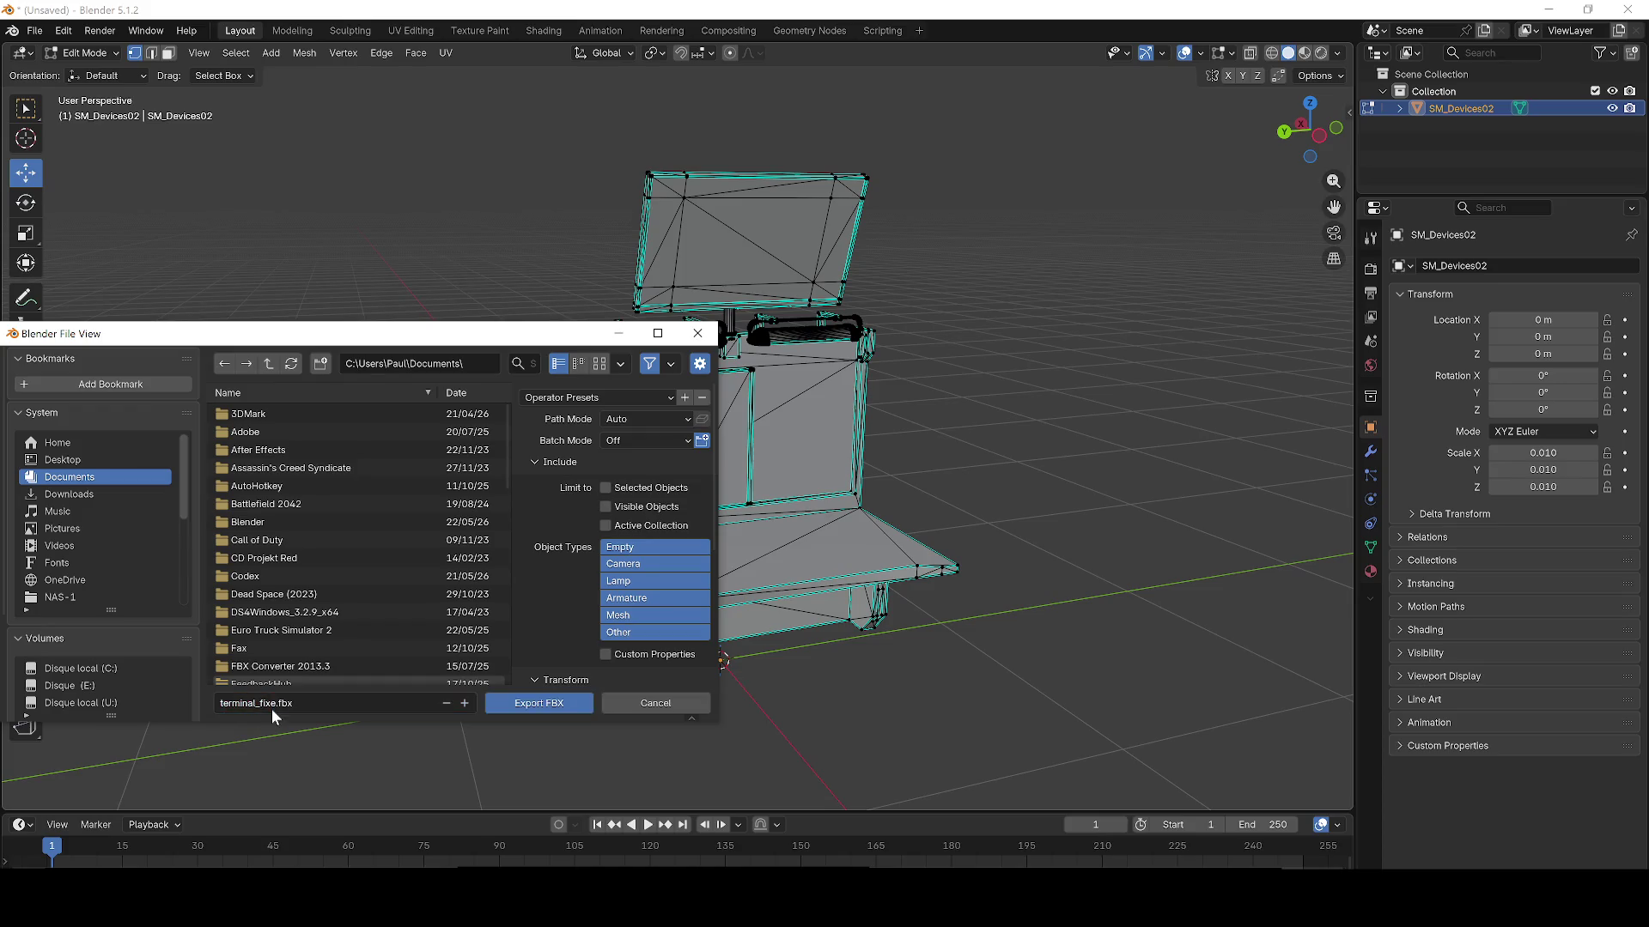
left_click(539, 703)
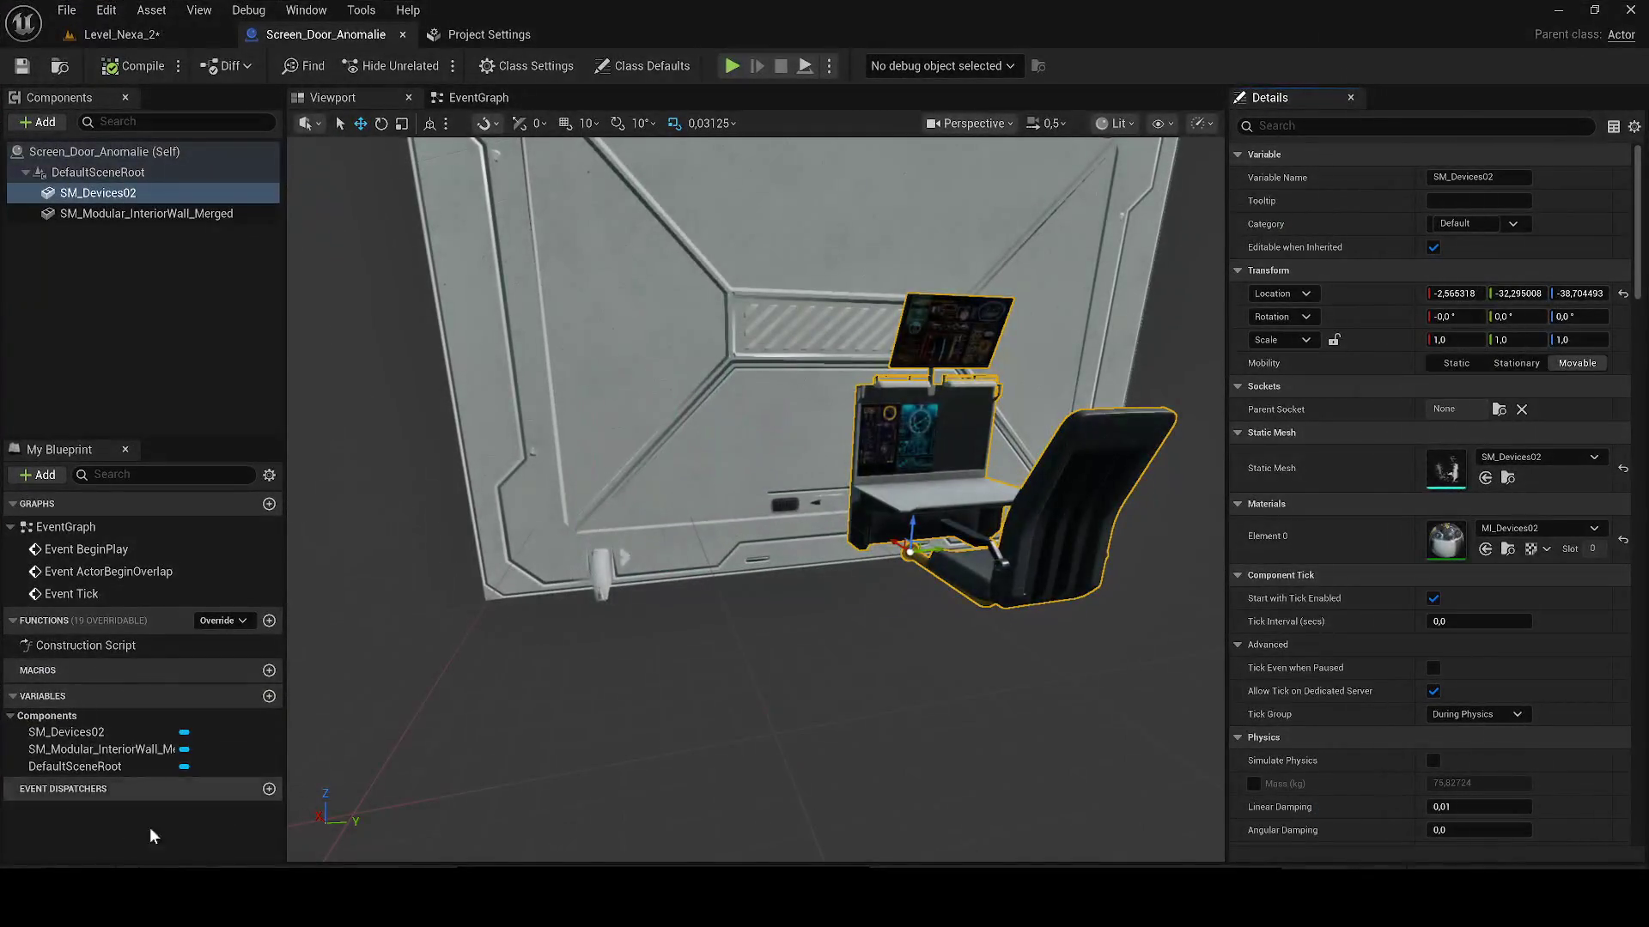
key("ctrl+space")
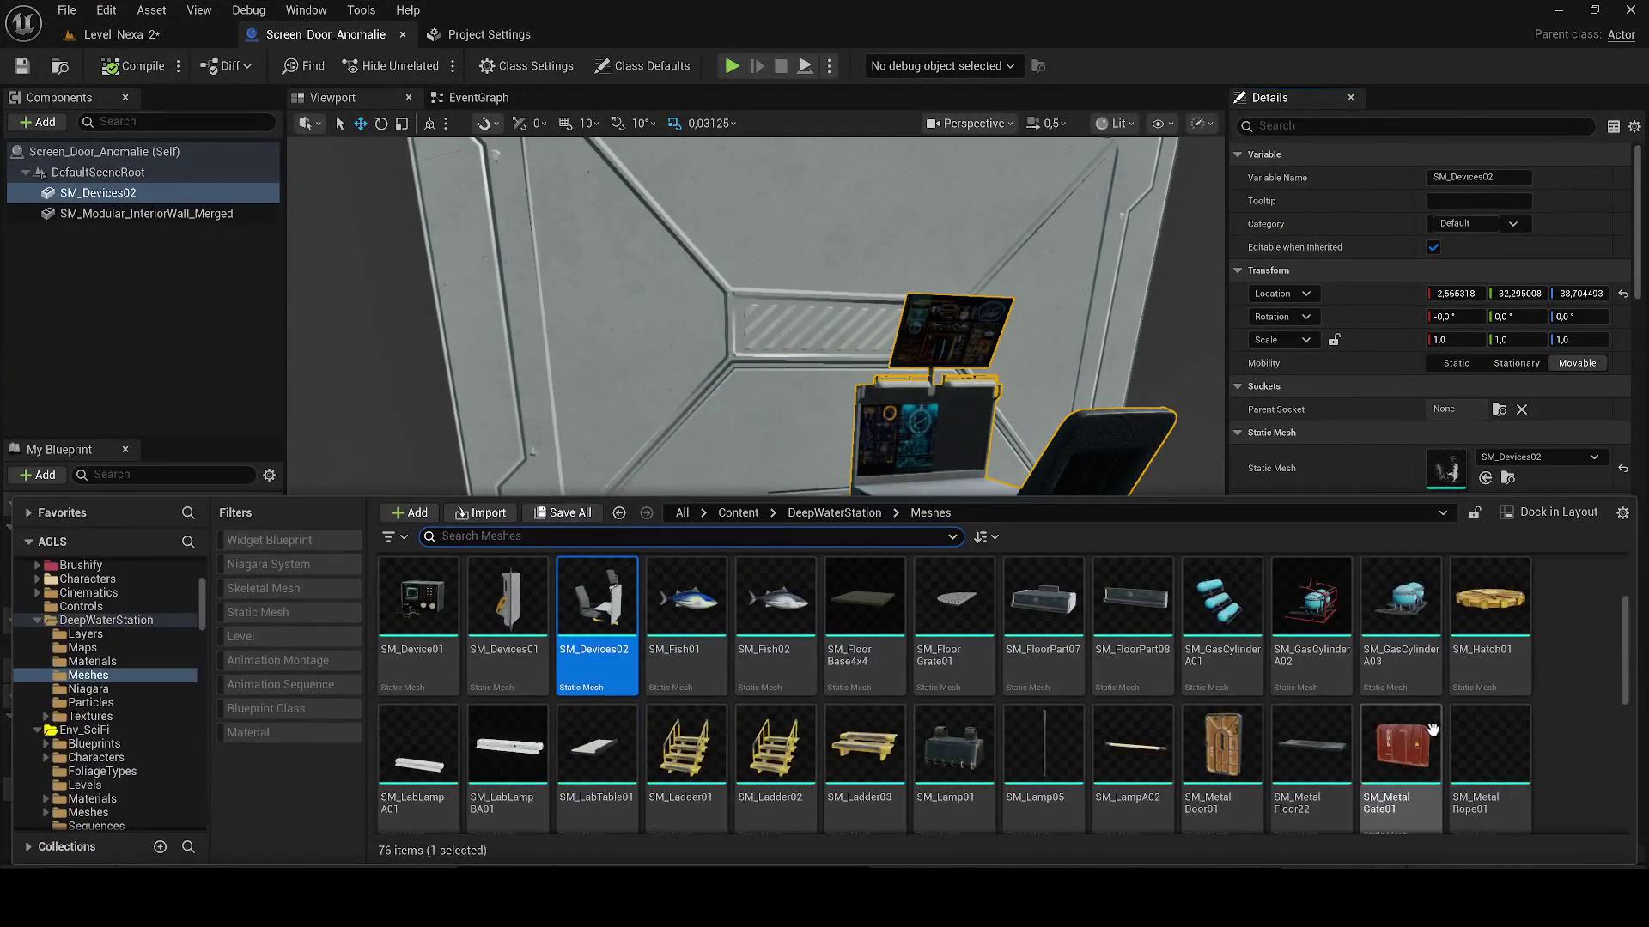
Step: Create a Fixe folder under Meshes and close the chair mesh editor and project settings
right_click(1585, 693)
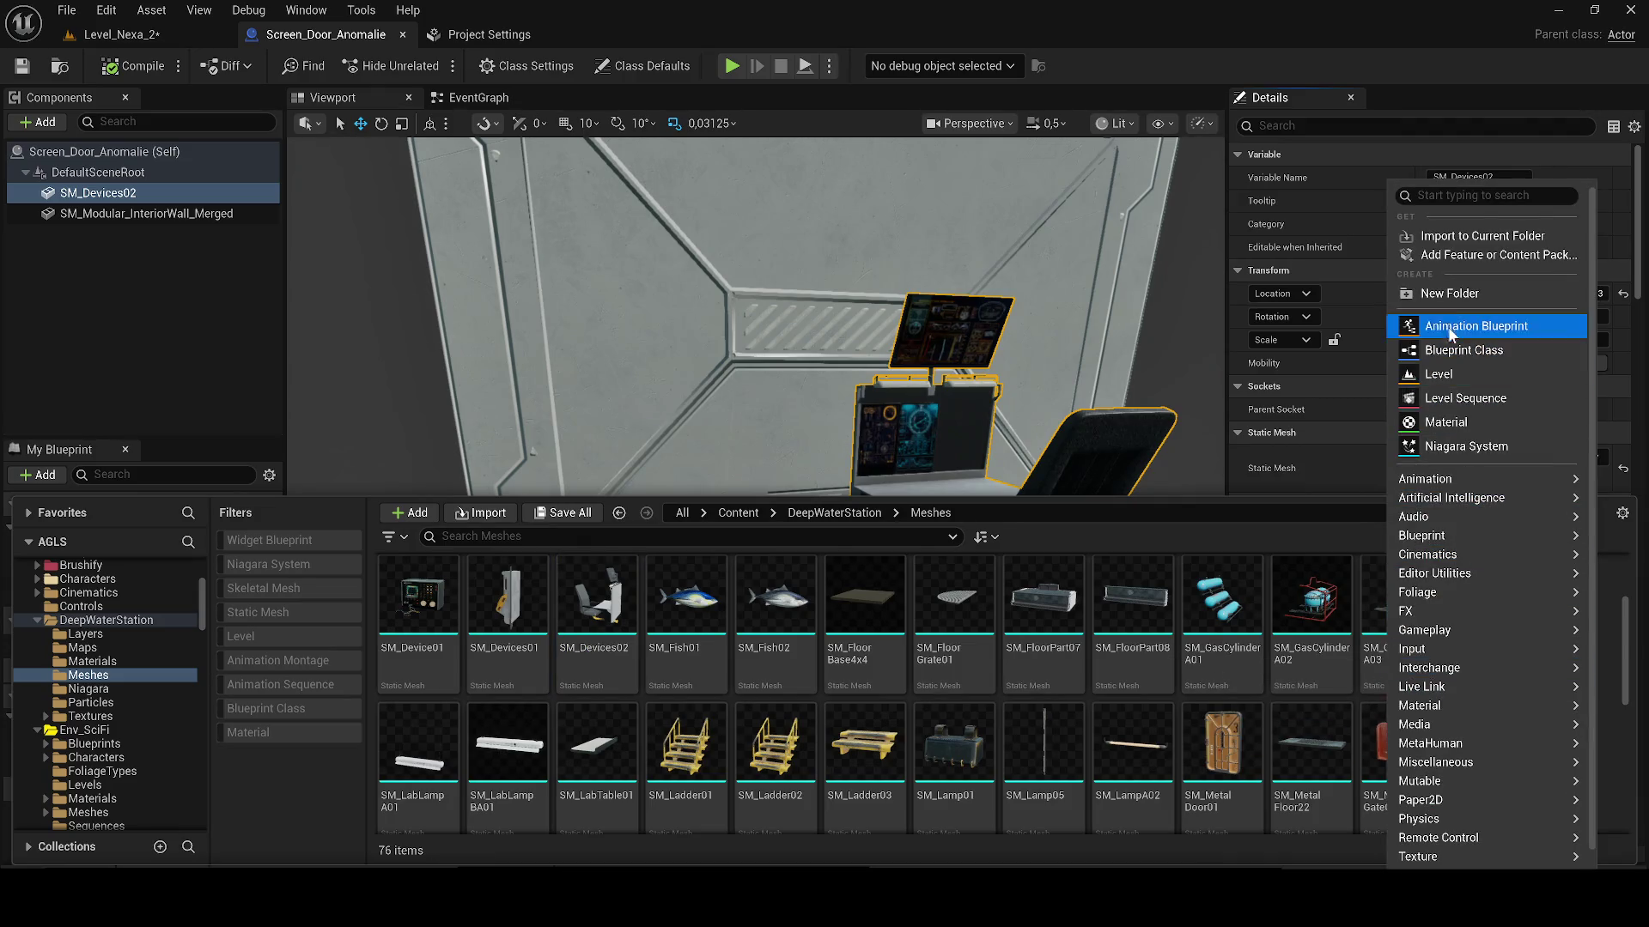
left_click(1436, 293)
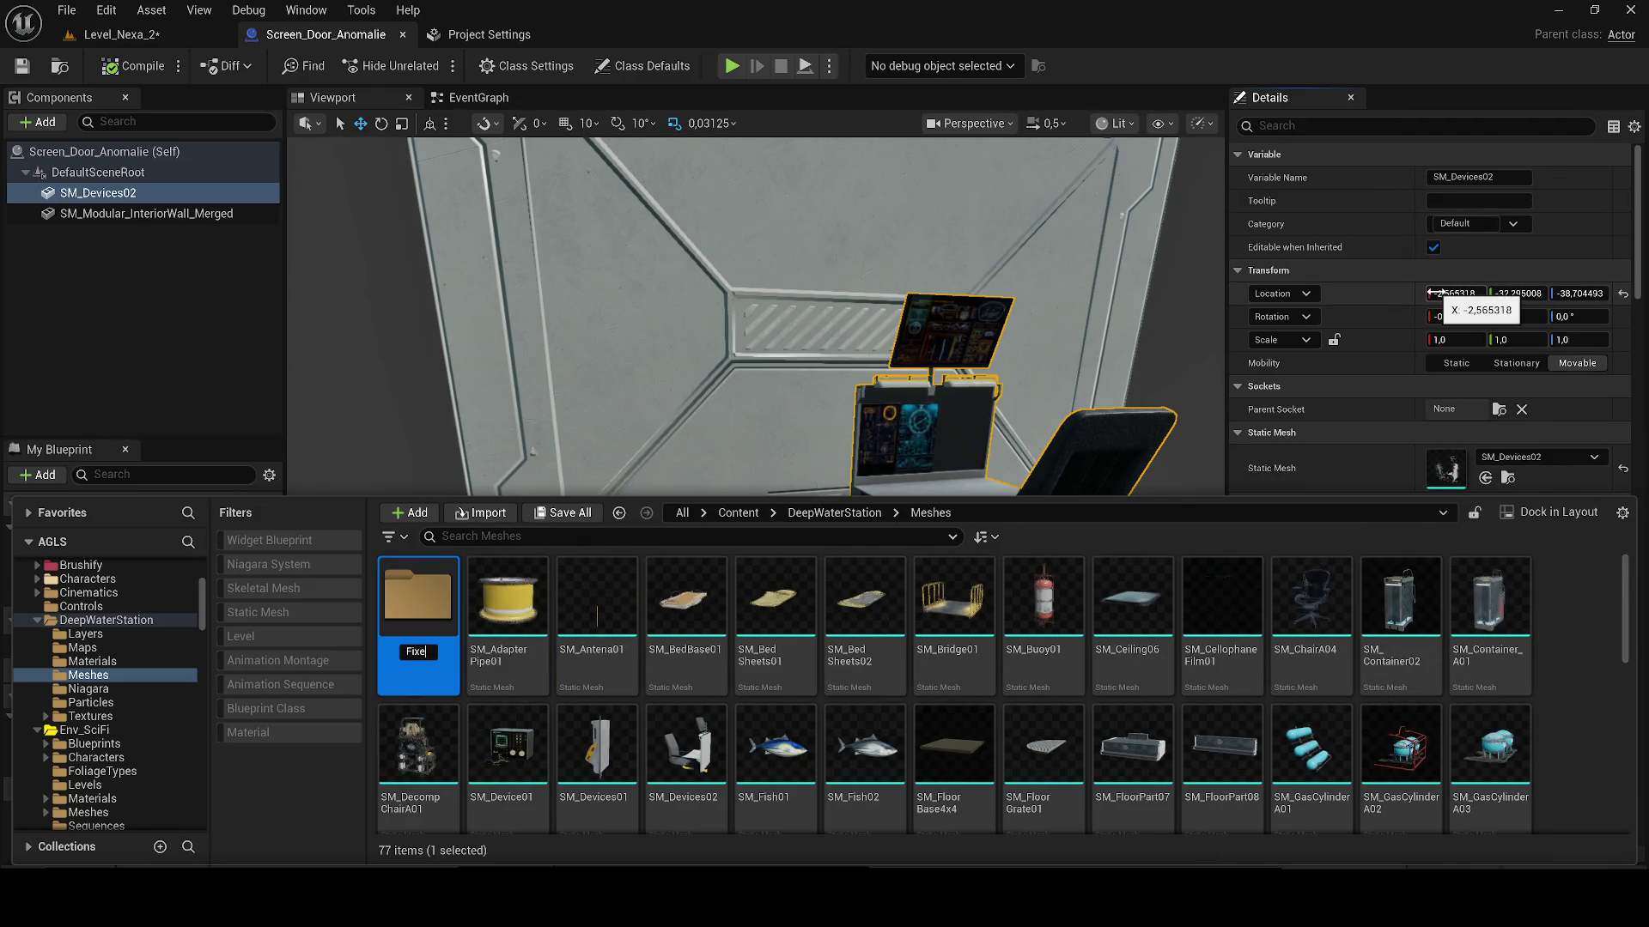
left_click_drag(418, 748, 441, 663)
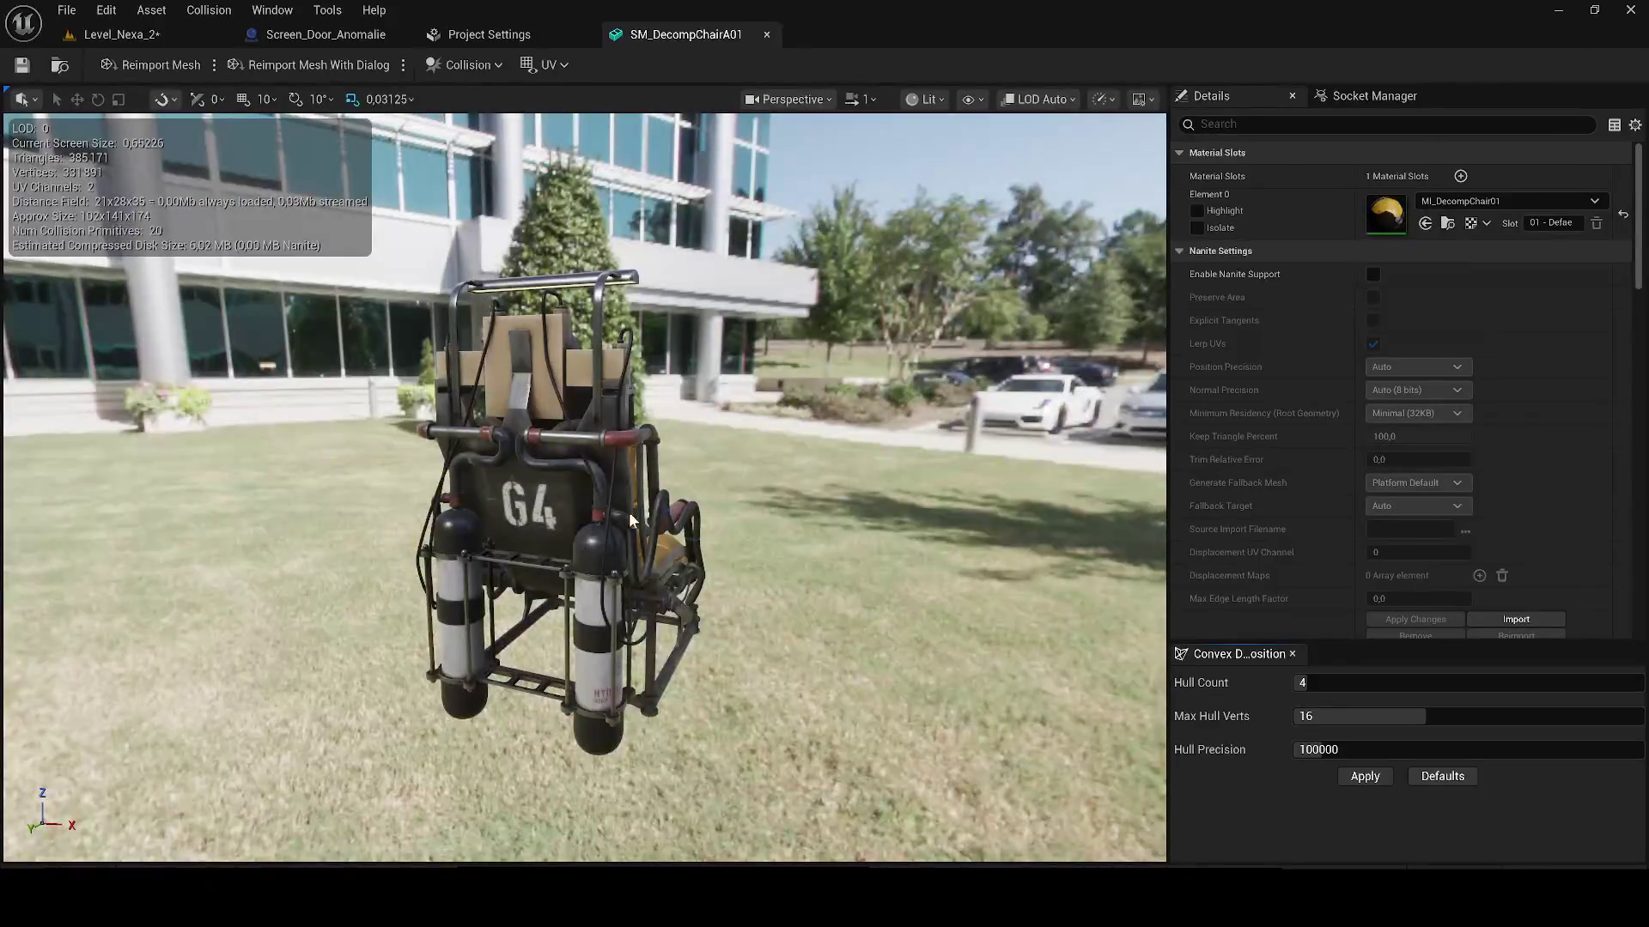
left_click_drag(628, 512, 558, 516)
left_click_drag(667, 385, 668, 386)
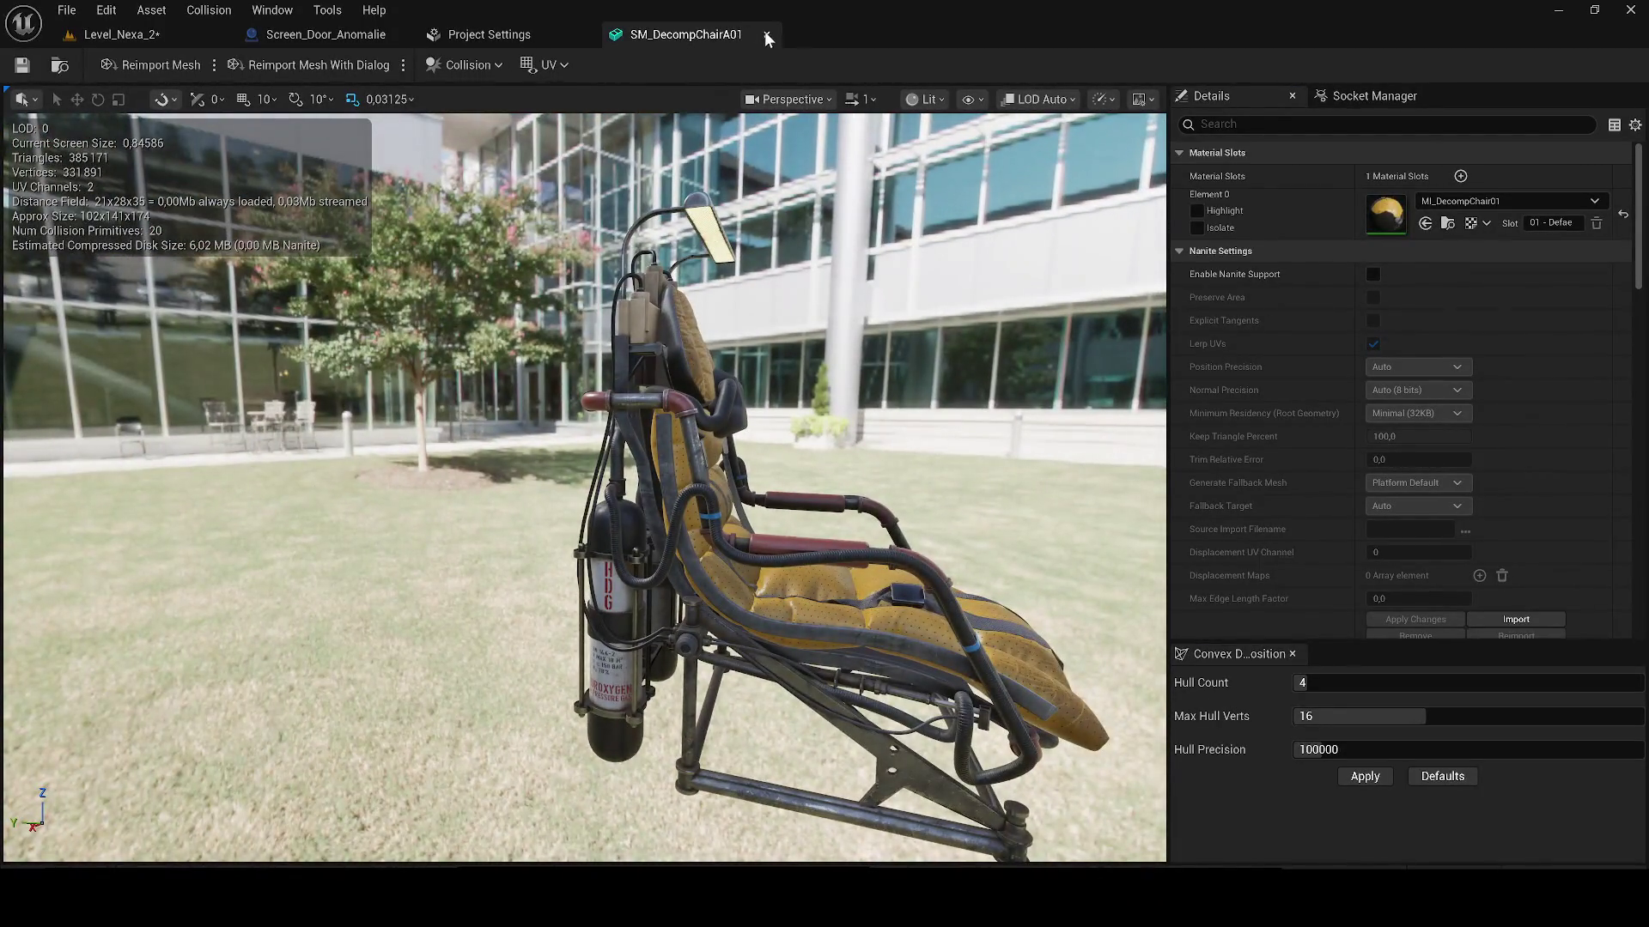
left_click(767, 36)
left_click(585, 35)
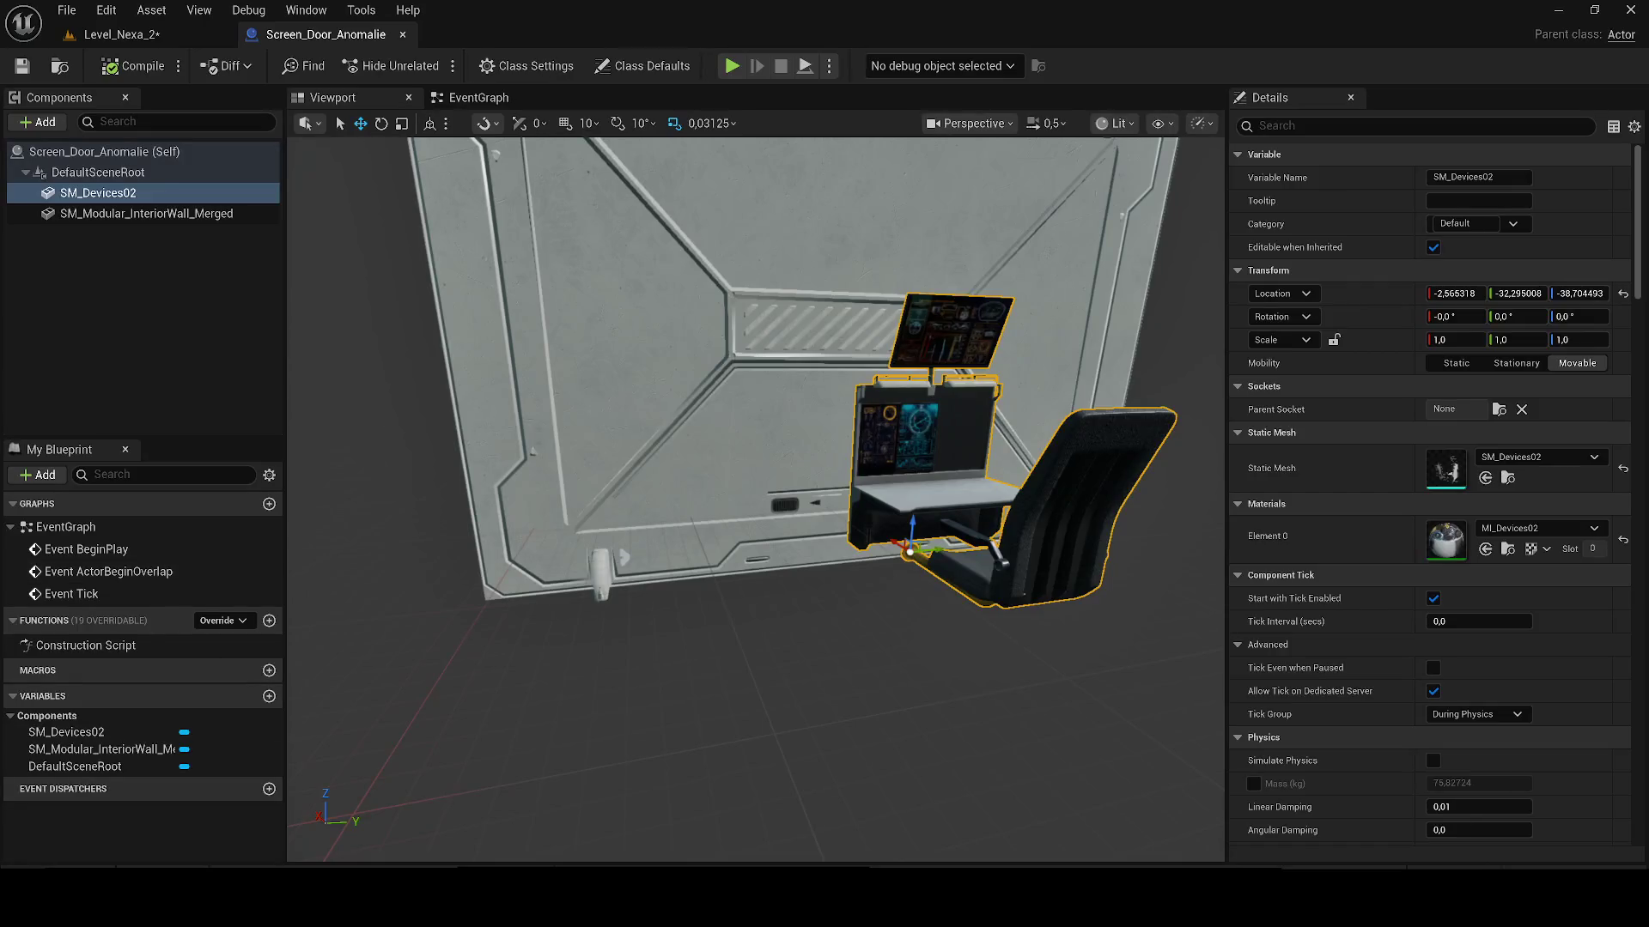
key("ctrl+space")
Step: Import SM_Devices02.FBX into Fixe, add it as component SM_Devices03, and slide it along Y
left_click(88, 689)
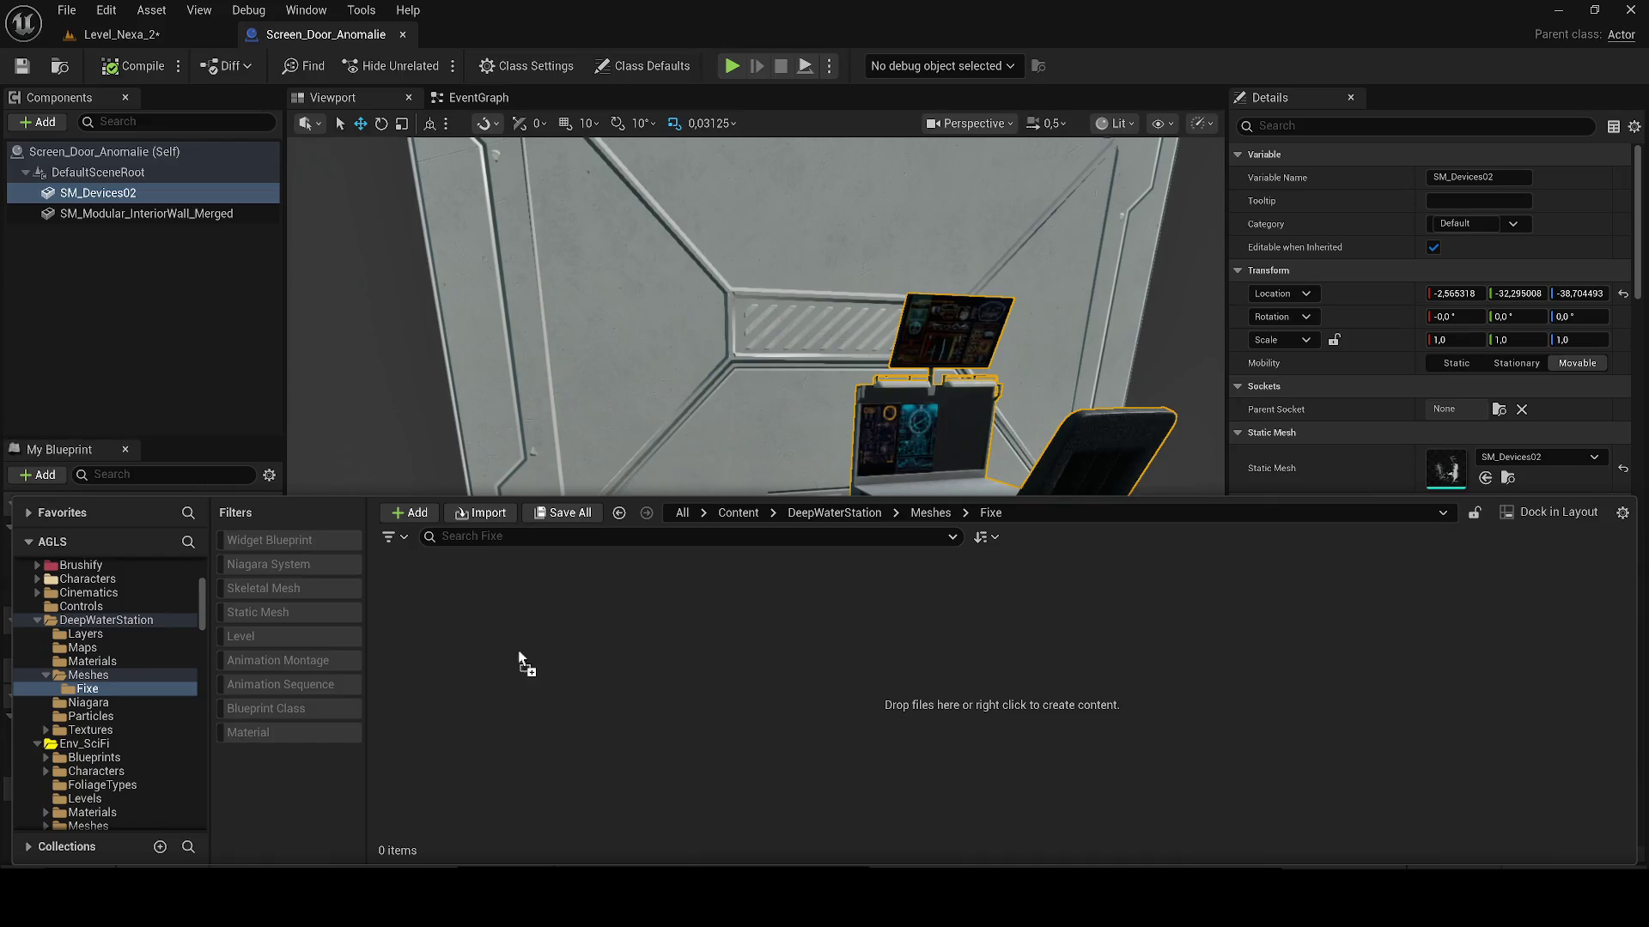
left_click_drag(519, 657, 521, 660)
key("Return")
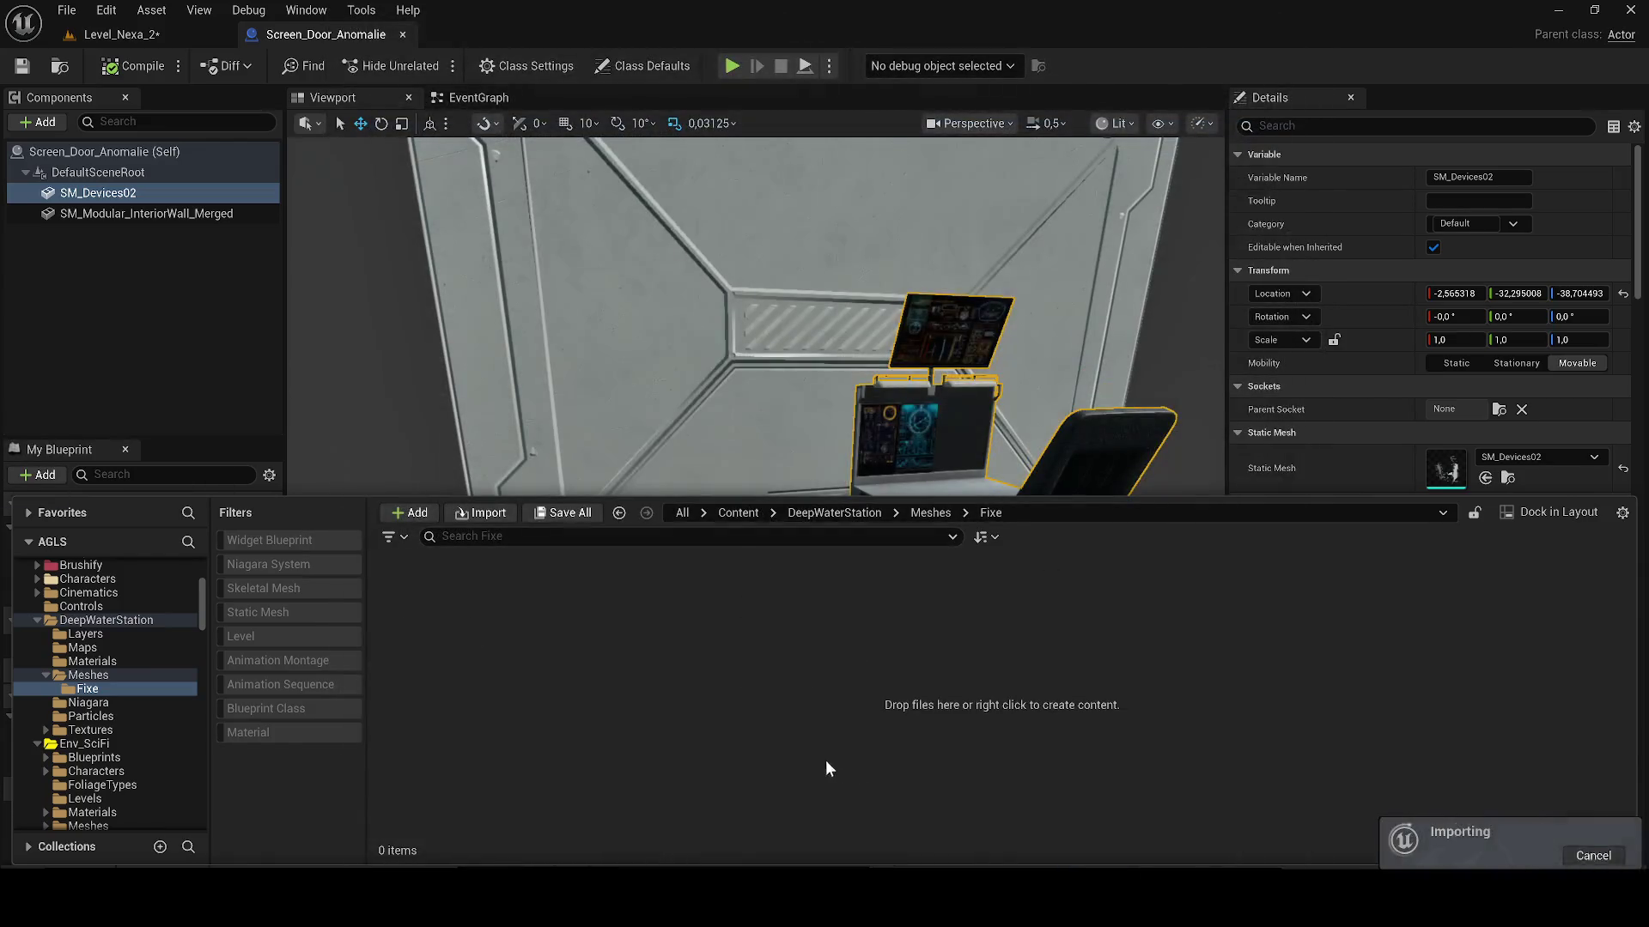
left_click(523, 711)
left_click(508, 601)
left_click_drag(507, 601, 603, 414)
left_click(1052, 458)
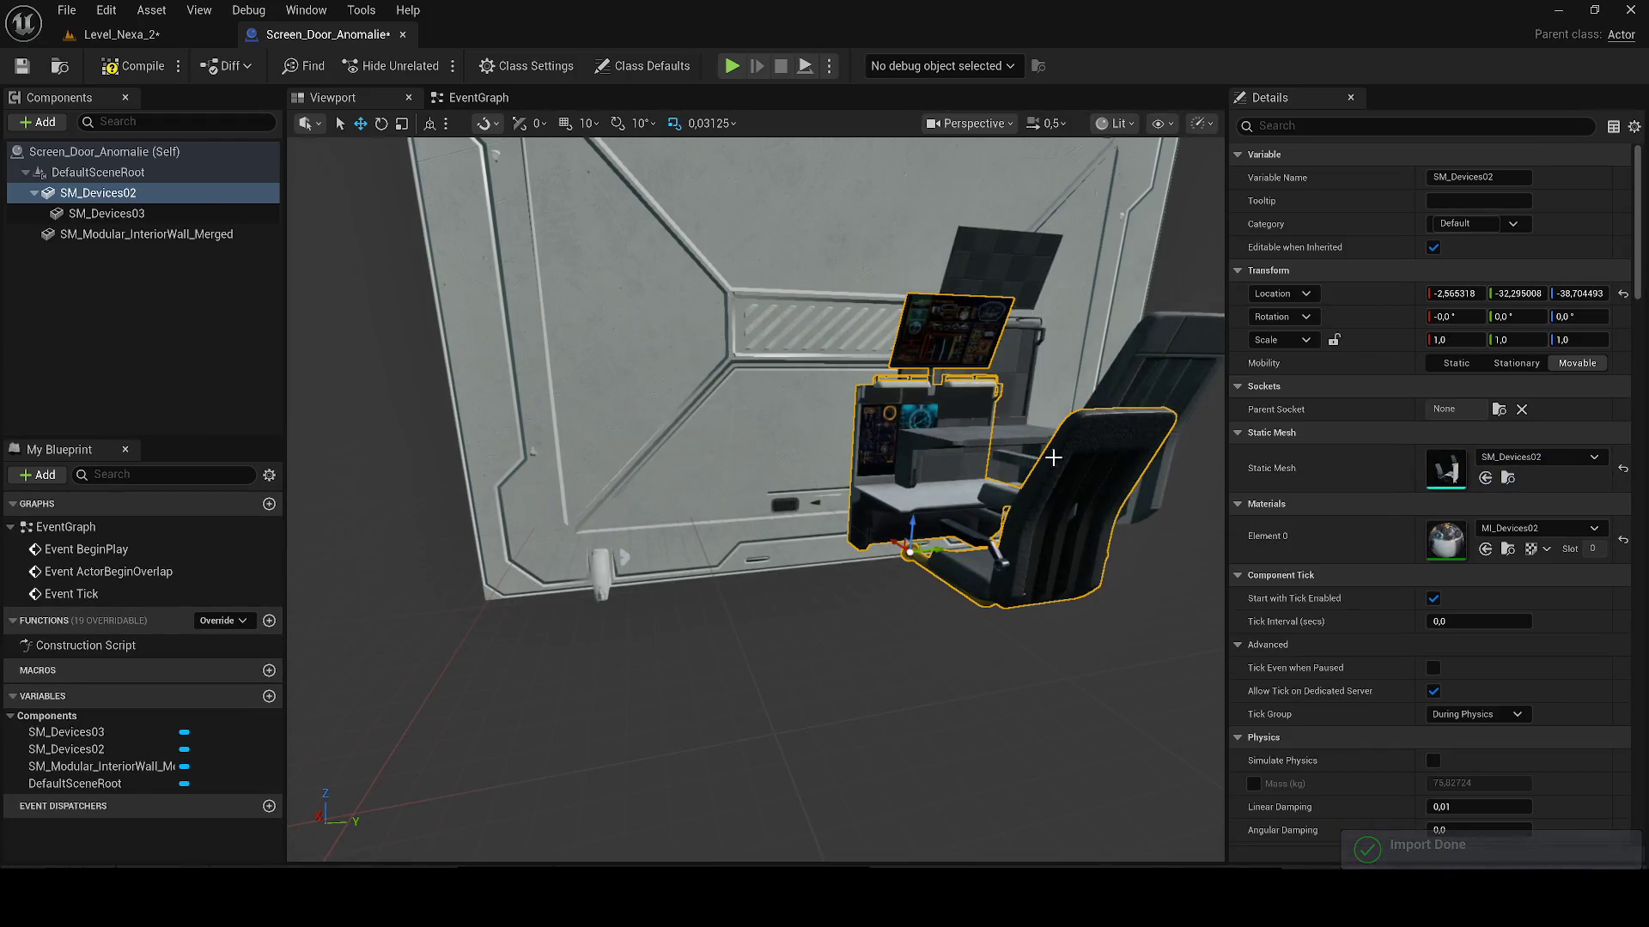
left_click(1079, 486)
mouse_move(971, 502)
left_mouse_down()
mouse_move(644, 662)
mouse_move(853, 553)
mouse_move(710, 544)
mouse_move(721, 536)
mouse_move(669, 481)
mouse_move(676, 863)
left_mouse_up()
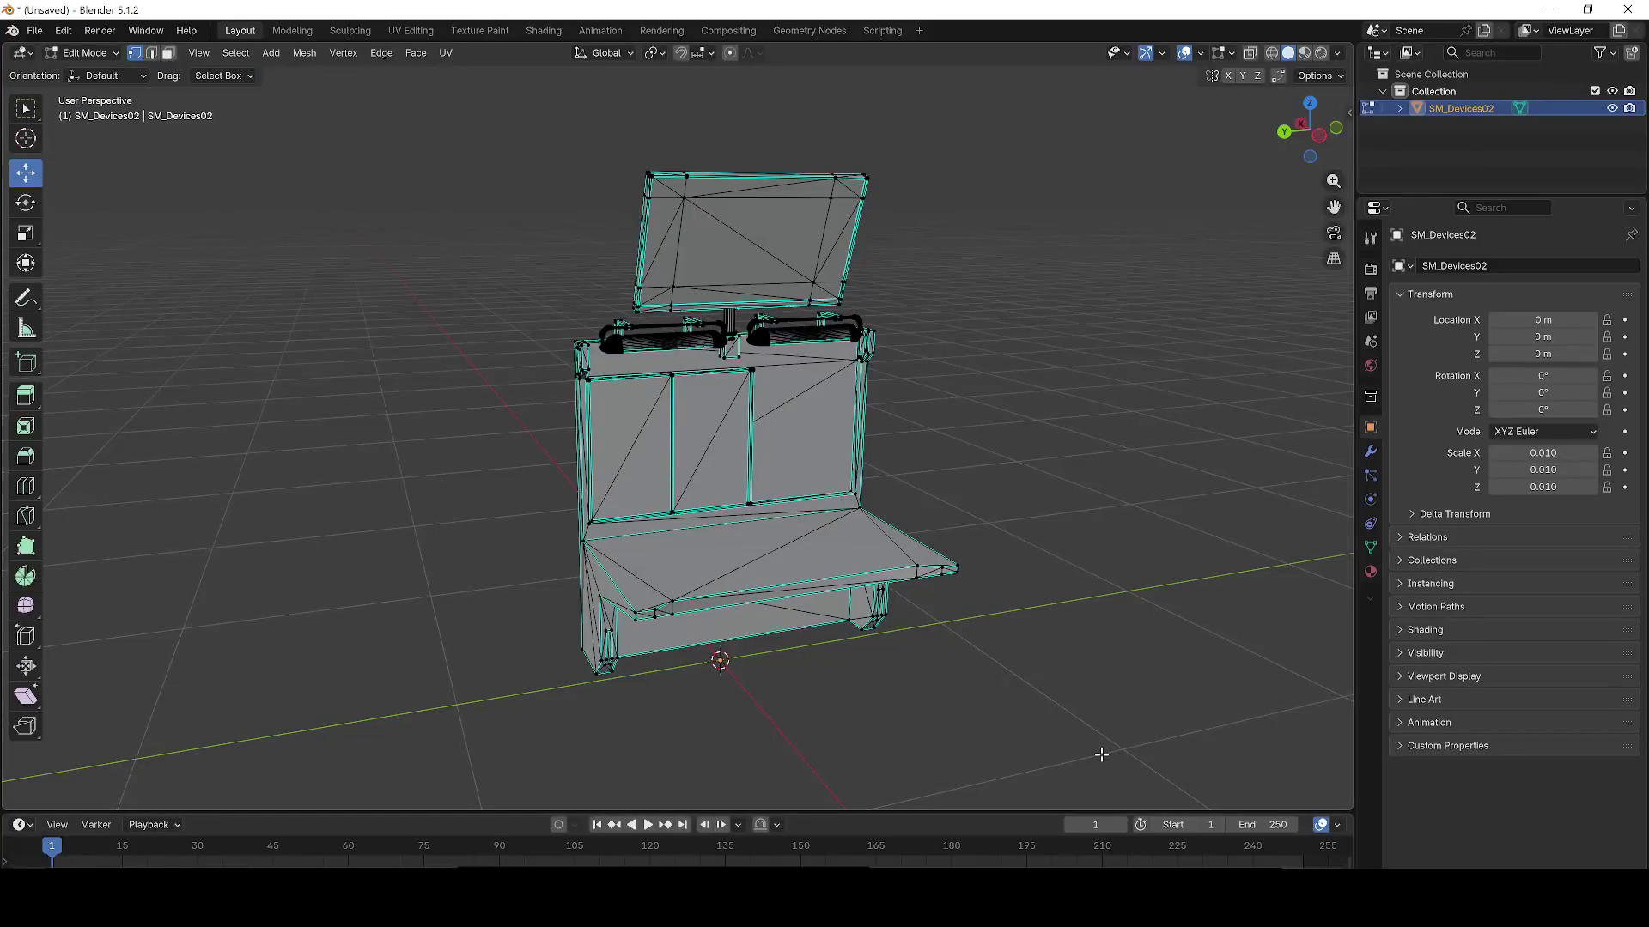
Step: Export the console via File > Export > FBX as terminal_fixe.fbx into Downloads
left_click(35, 30)
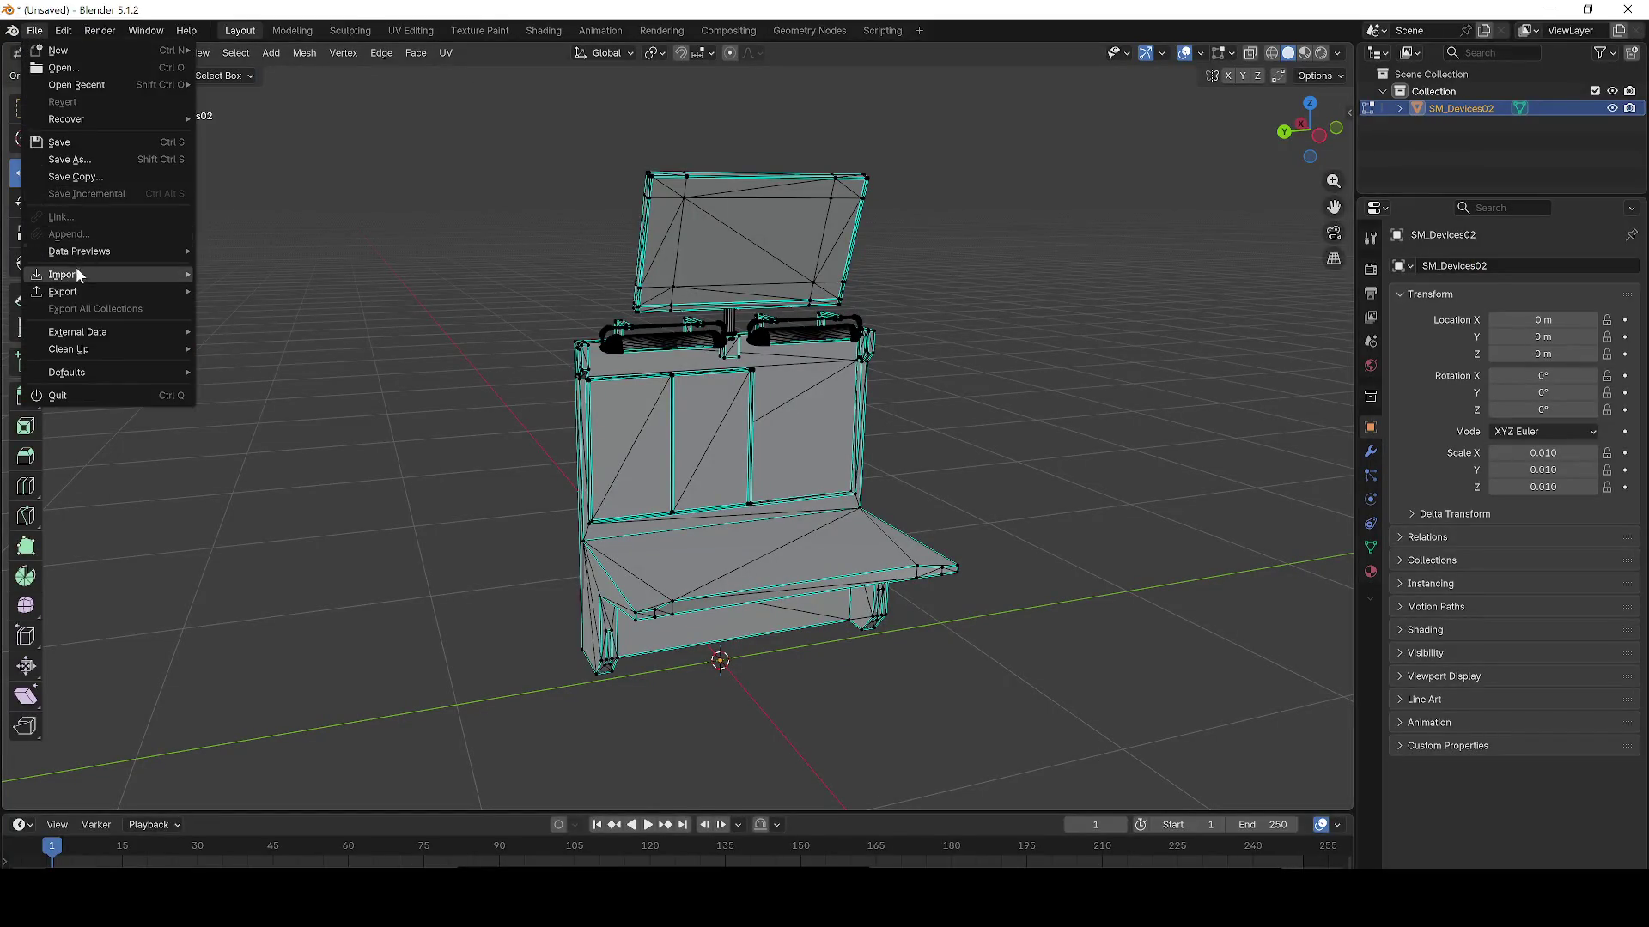
mouse_move(69, 291)
left_click(245, 428)
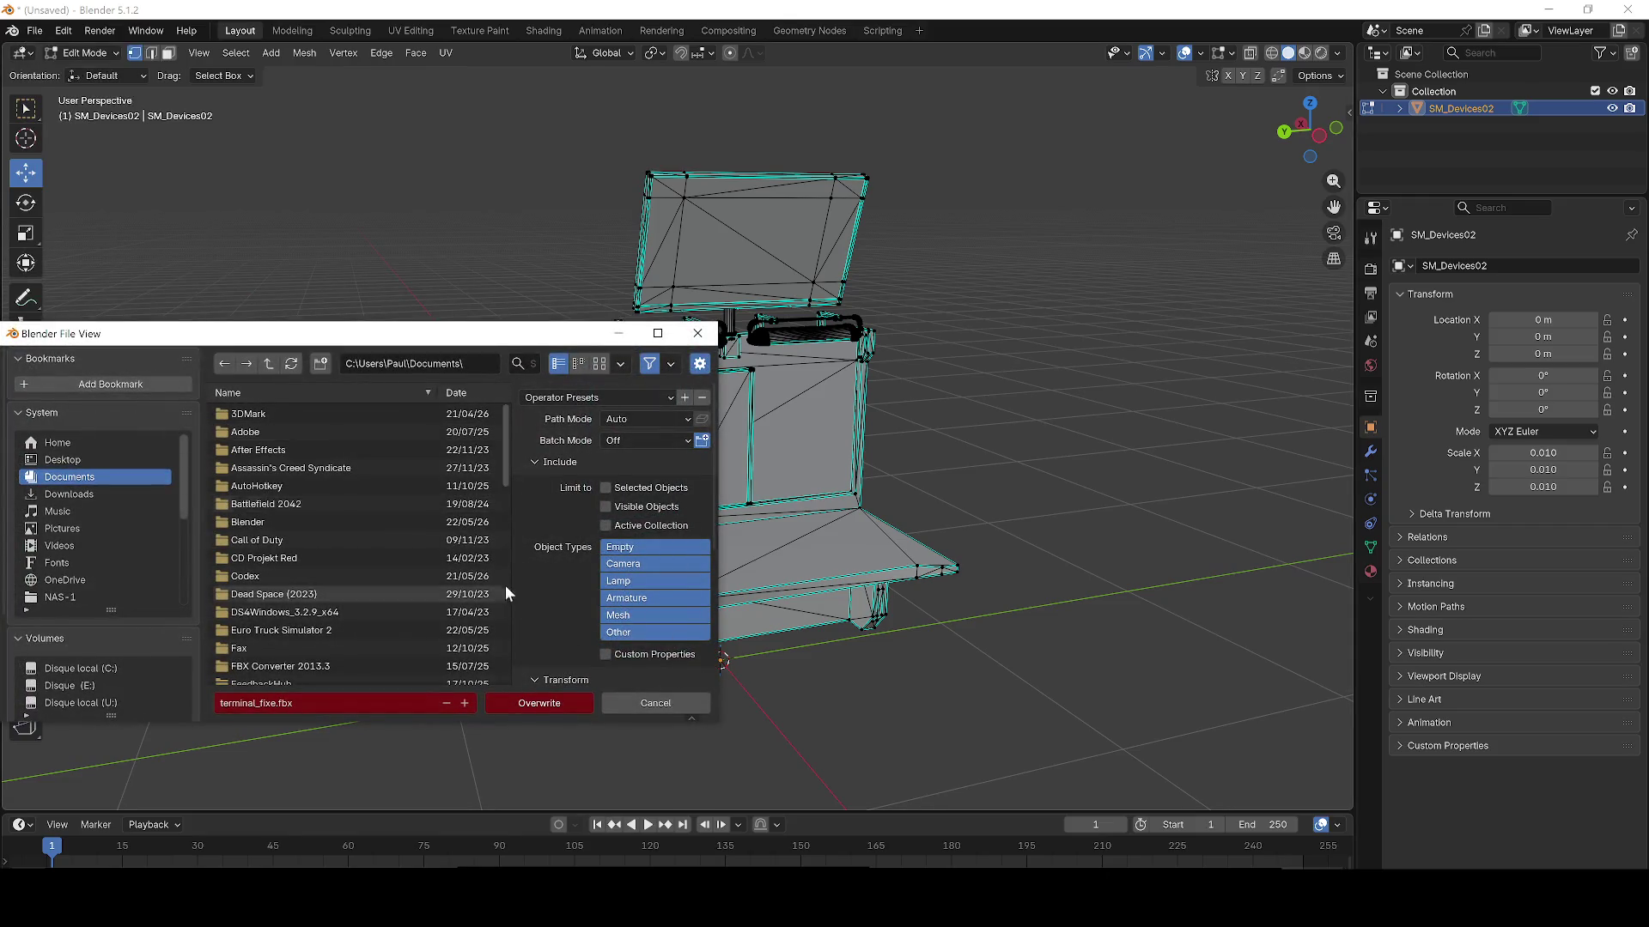
left_click(161, 489)
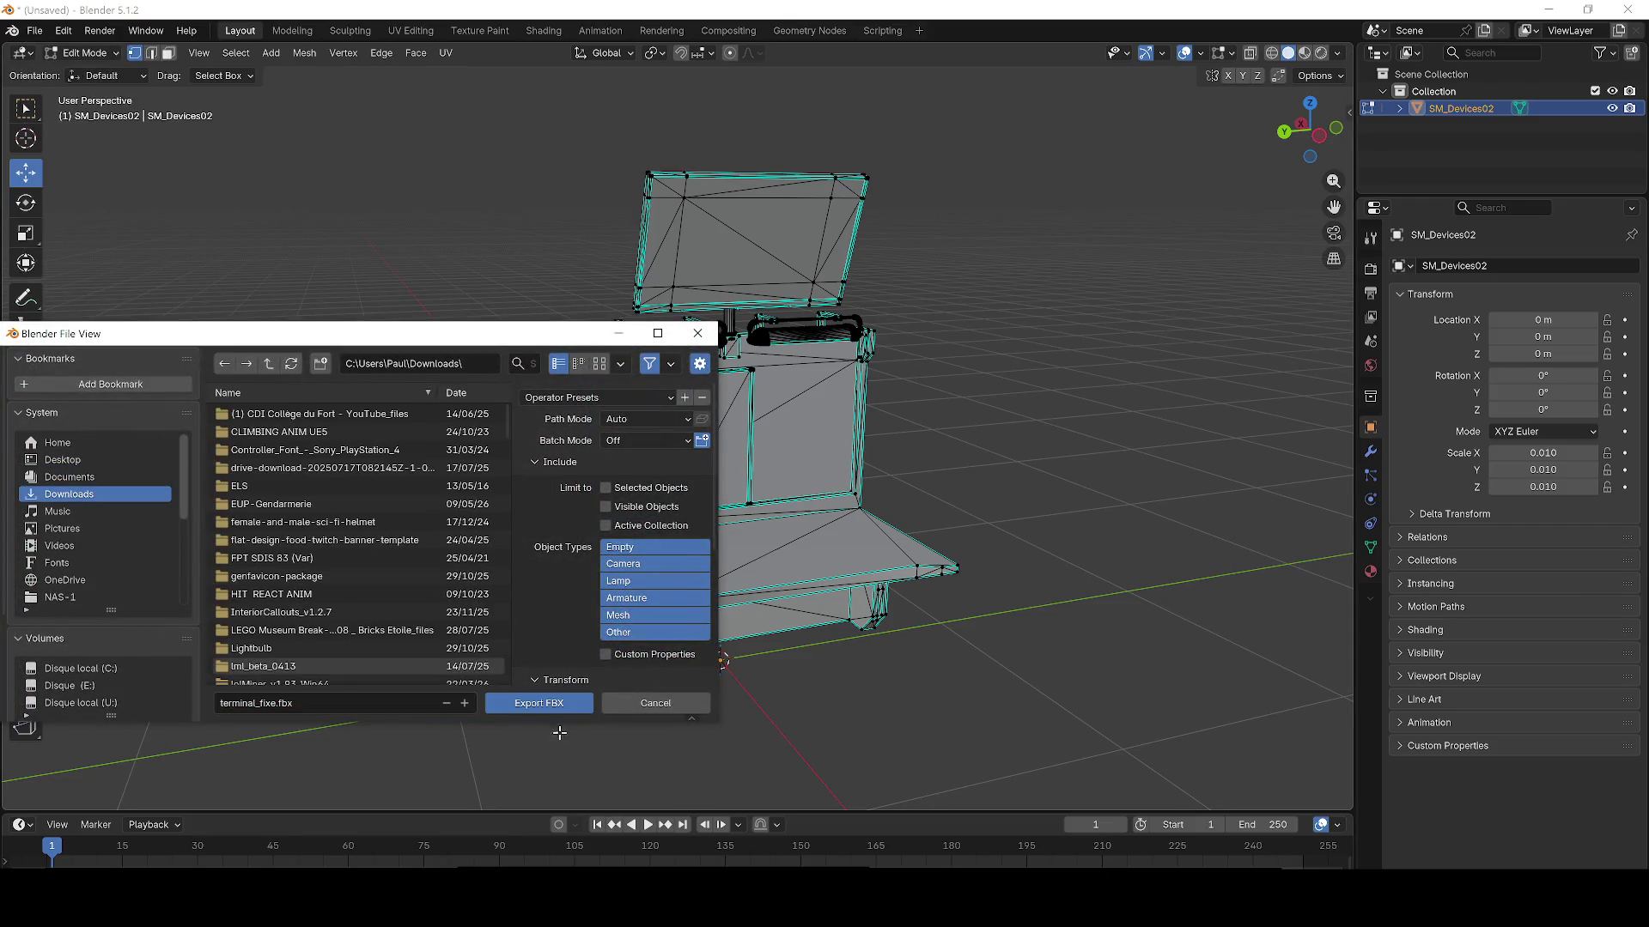
left_click(548, 705)
left_click(1548, 10)
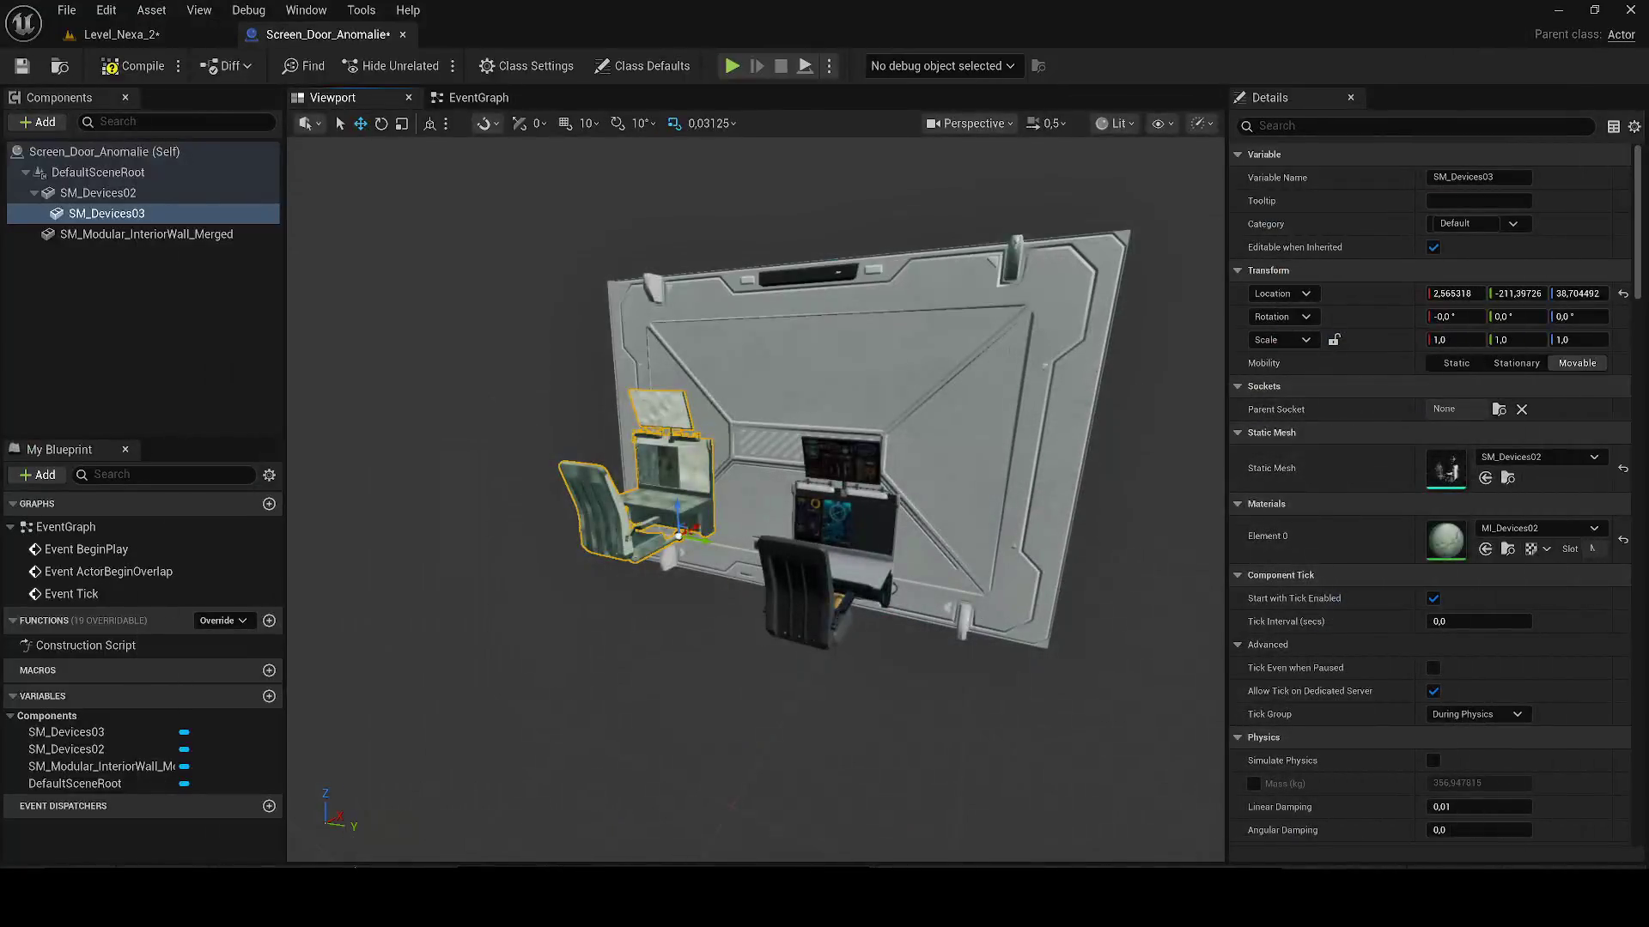
Step: Import terminal_fixe.fbx into the Meshes/Fixe folder
key("ctrl+space")
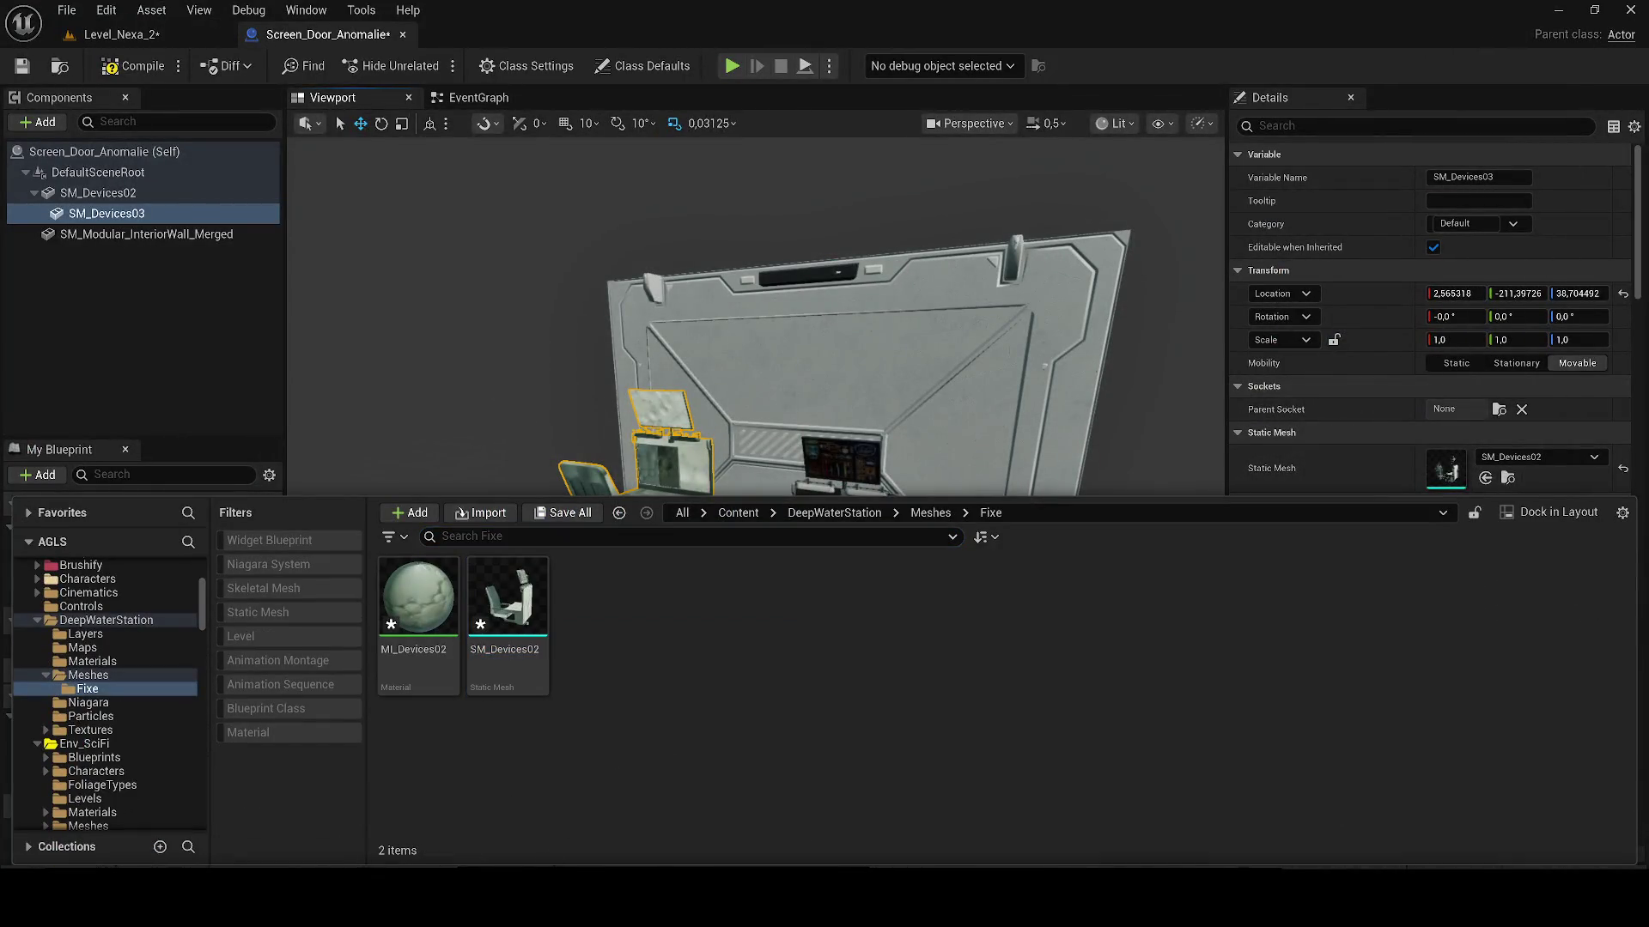
left_click_drag(31, 476, 736, 662)
key("Return")
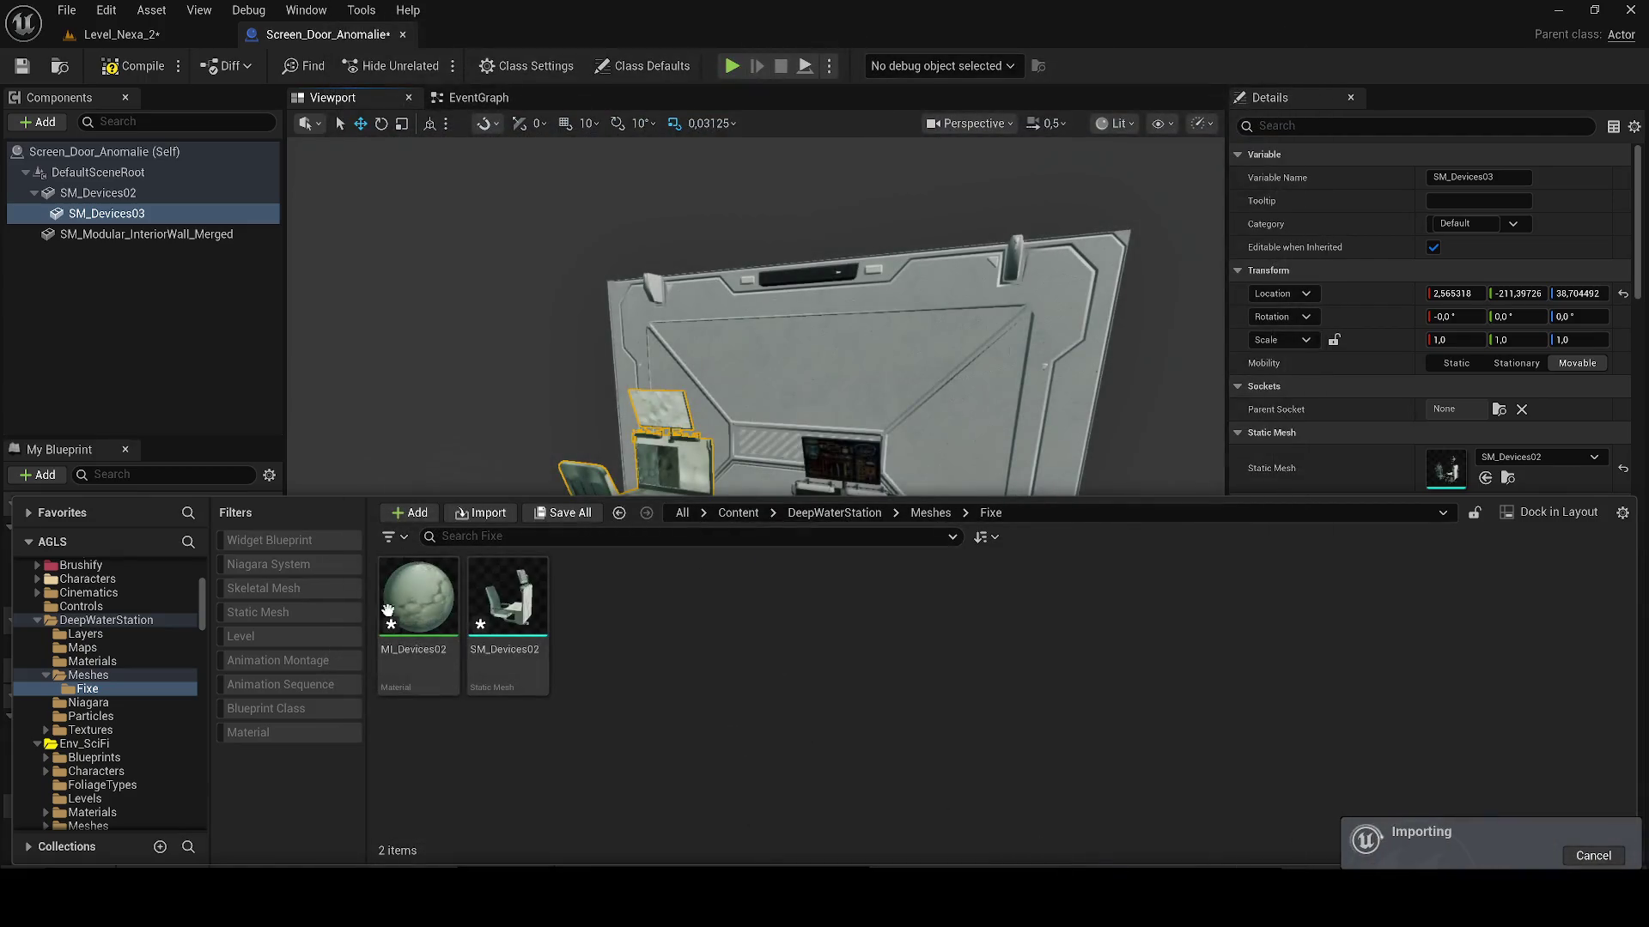
Step: Try deleting the old SM_Devices02 mesh and MI_Devices02 material assets
left_click(506, 601)
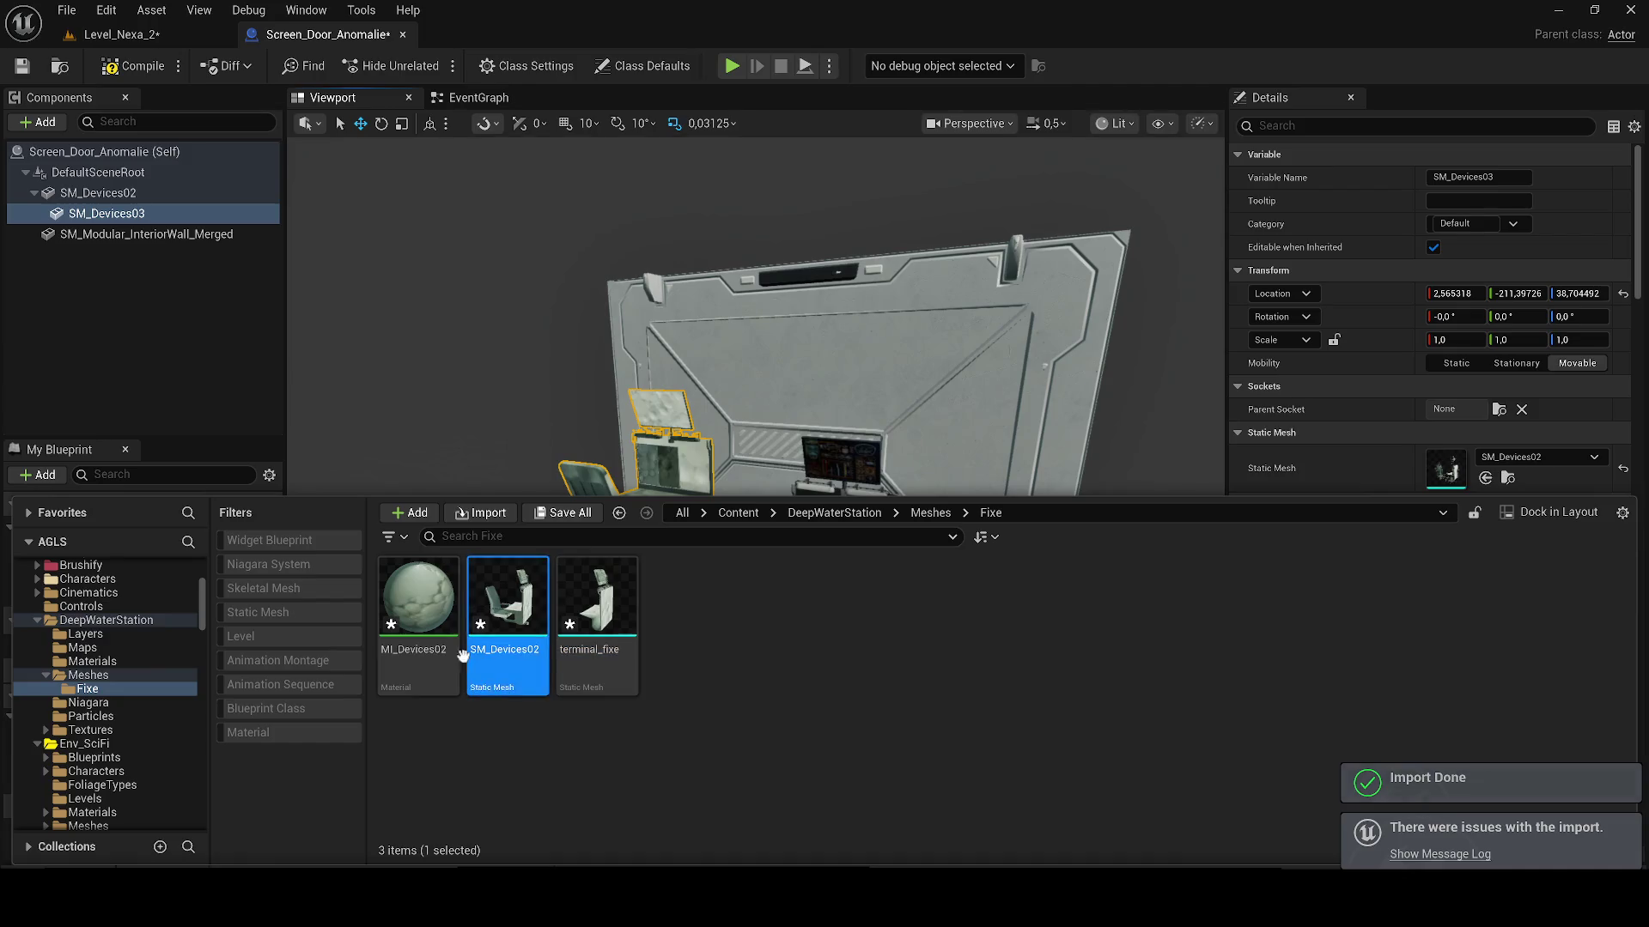
left_click(426, 635, "ctrl")
key("Delete")
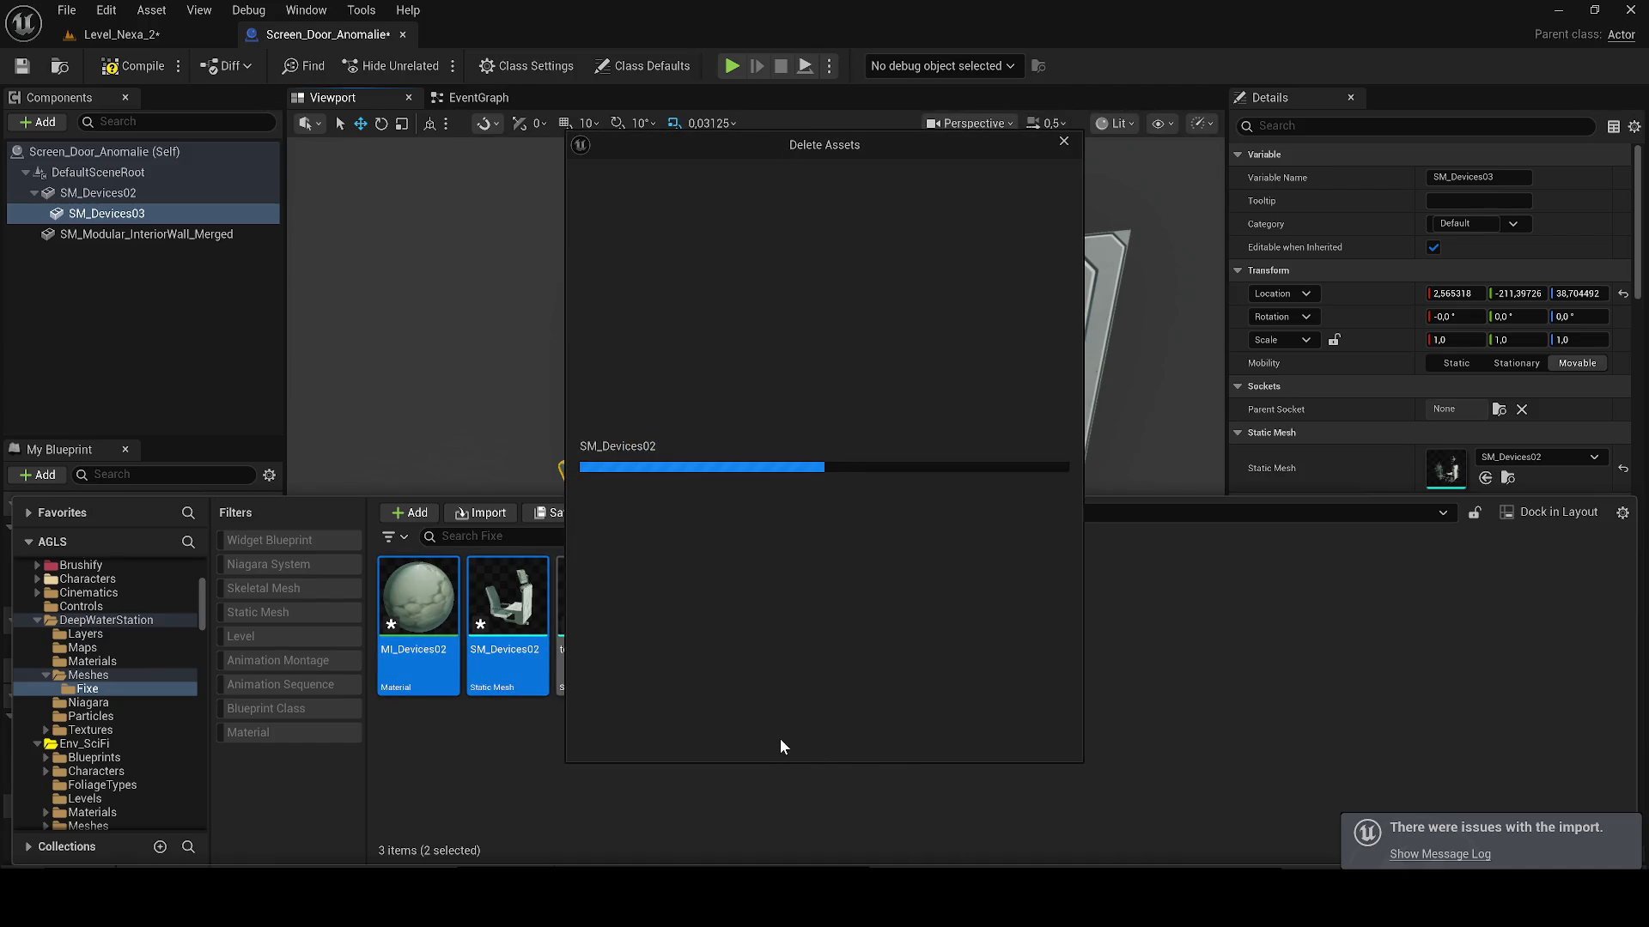
left_click(766, 734)
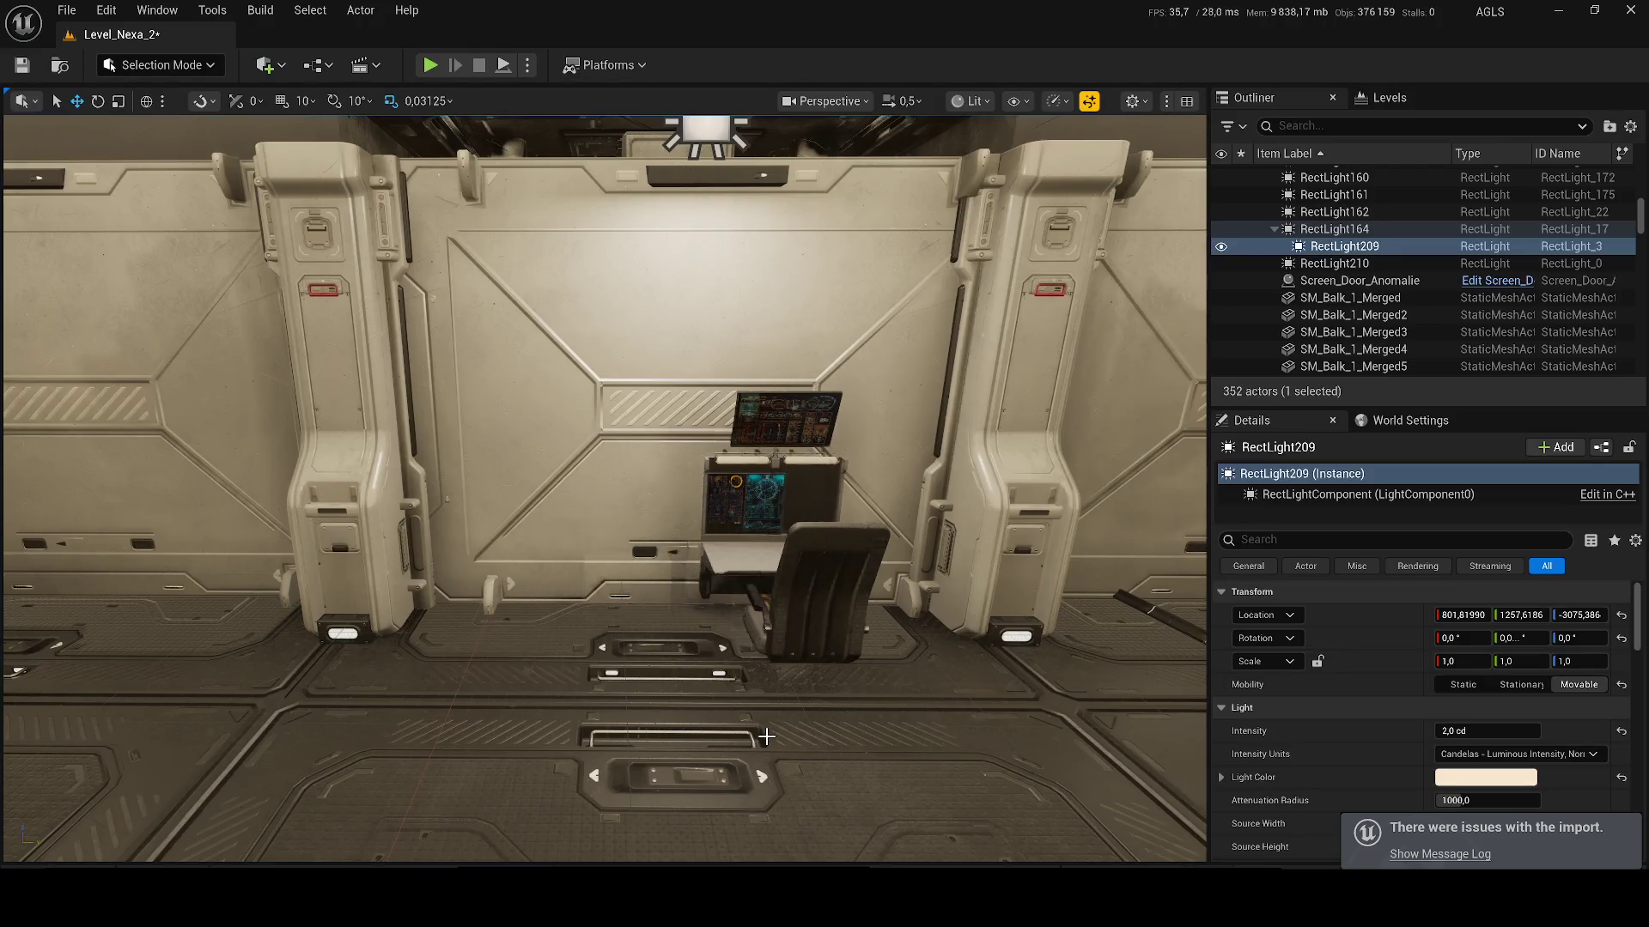
Step: Open the Screen_Door_Anomalie blueprint and add the terminal_fixe mesh as a component
left_click(1314, 280)
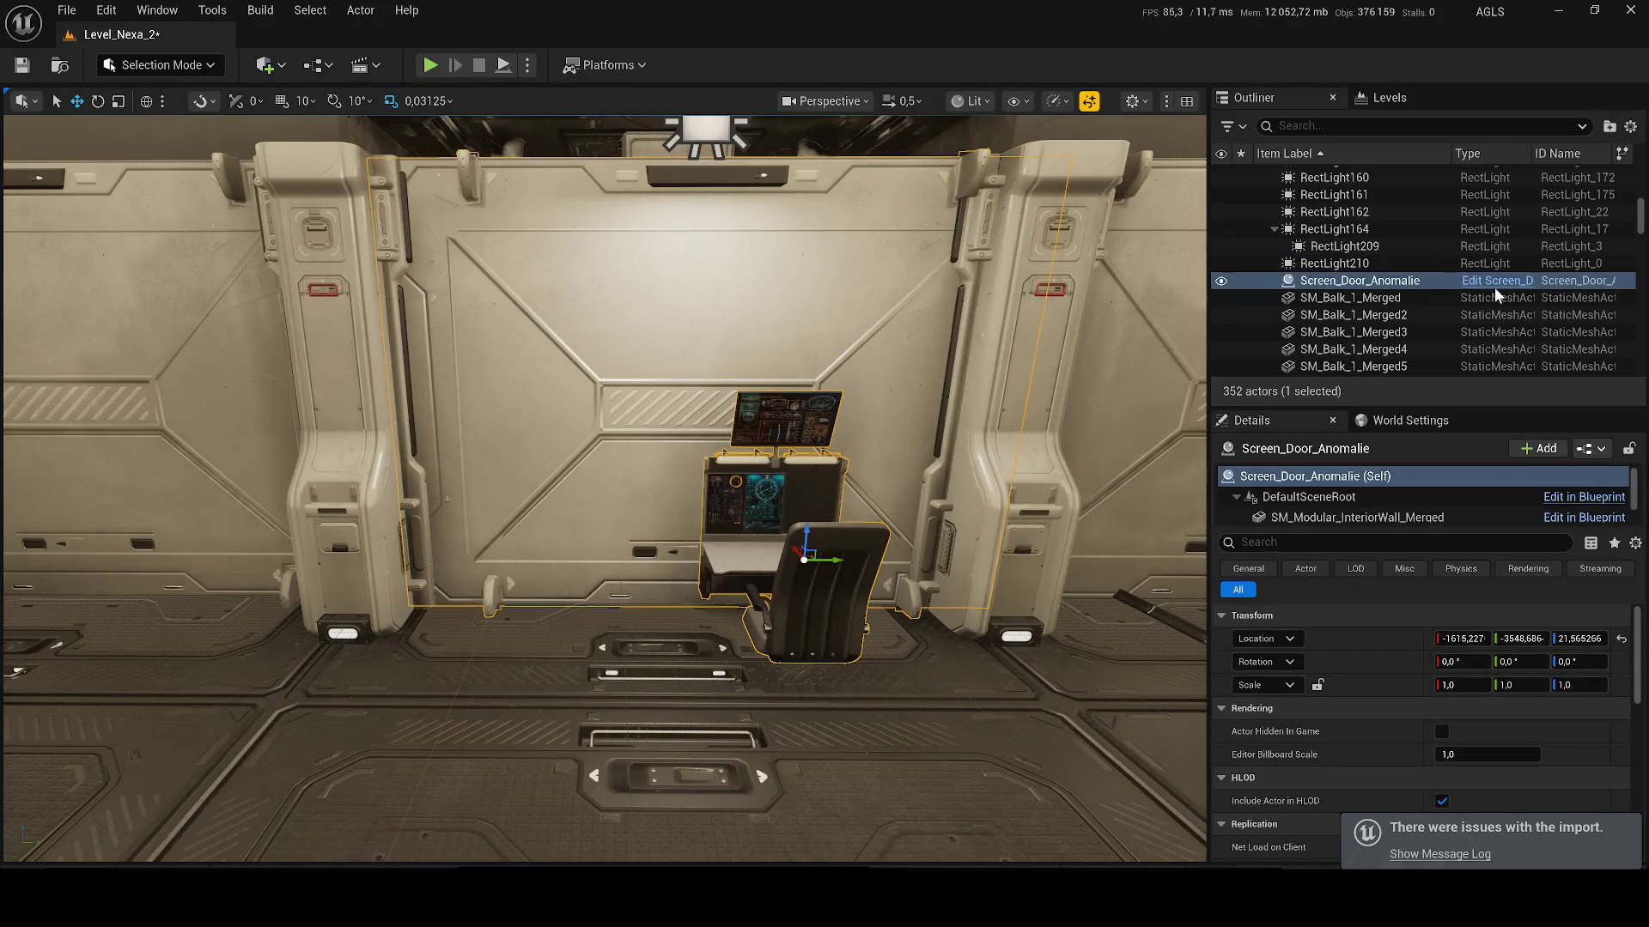
double_click(869, 527)
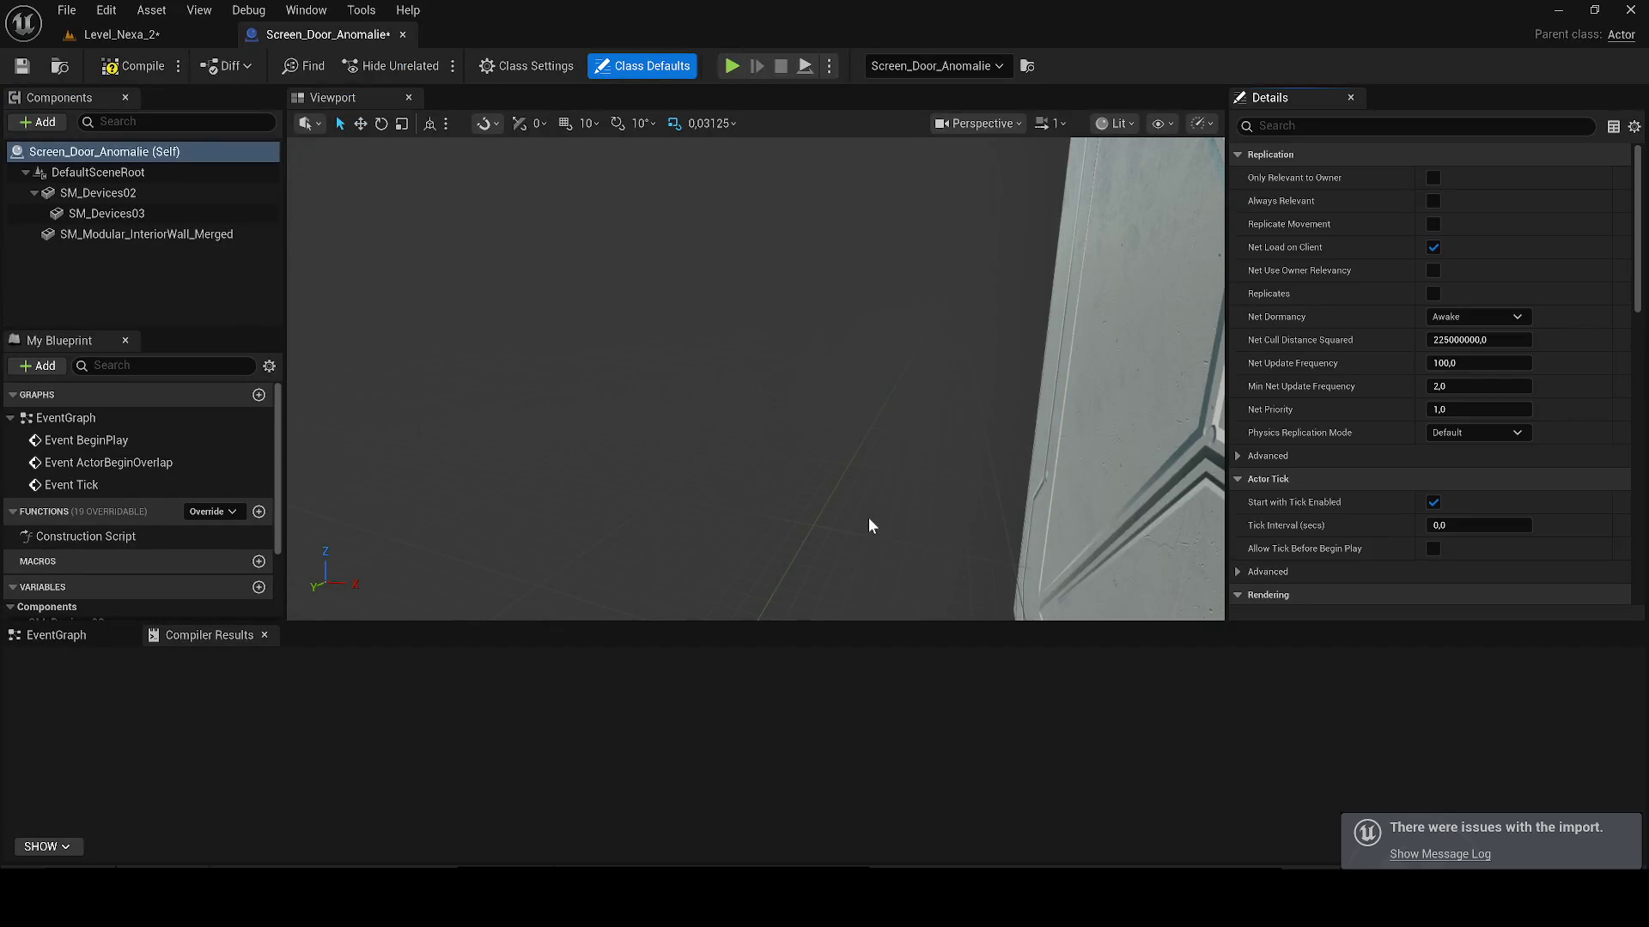
left_click(129, 634)
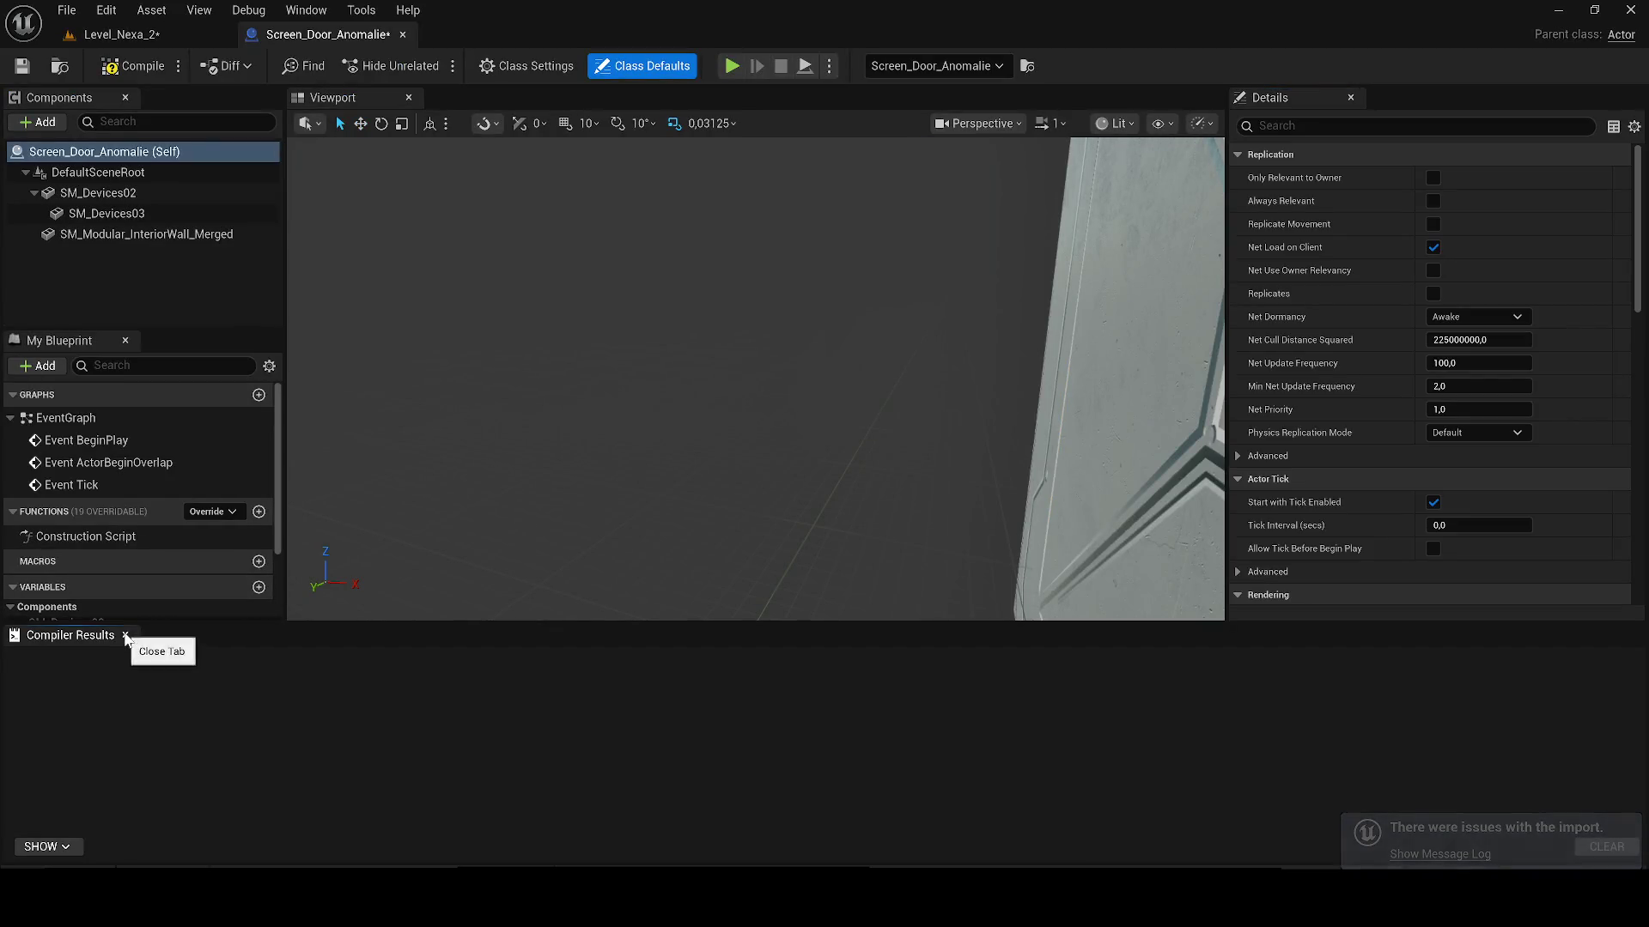
left_click(129, 635)
key("f")
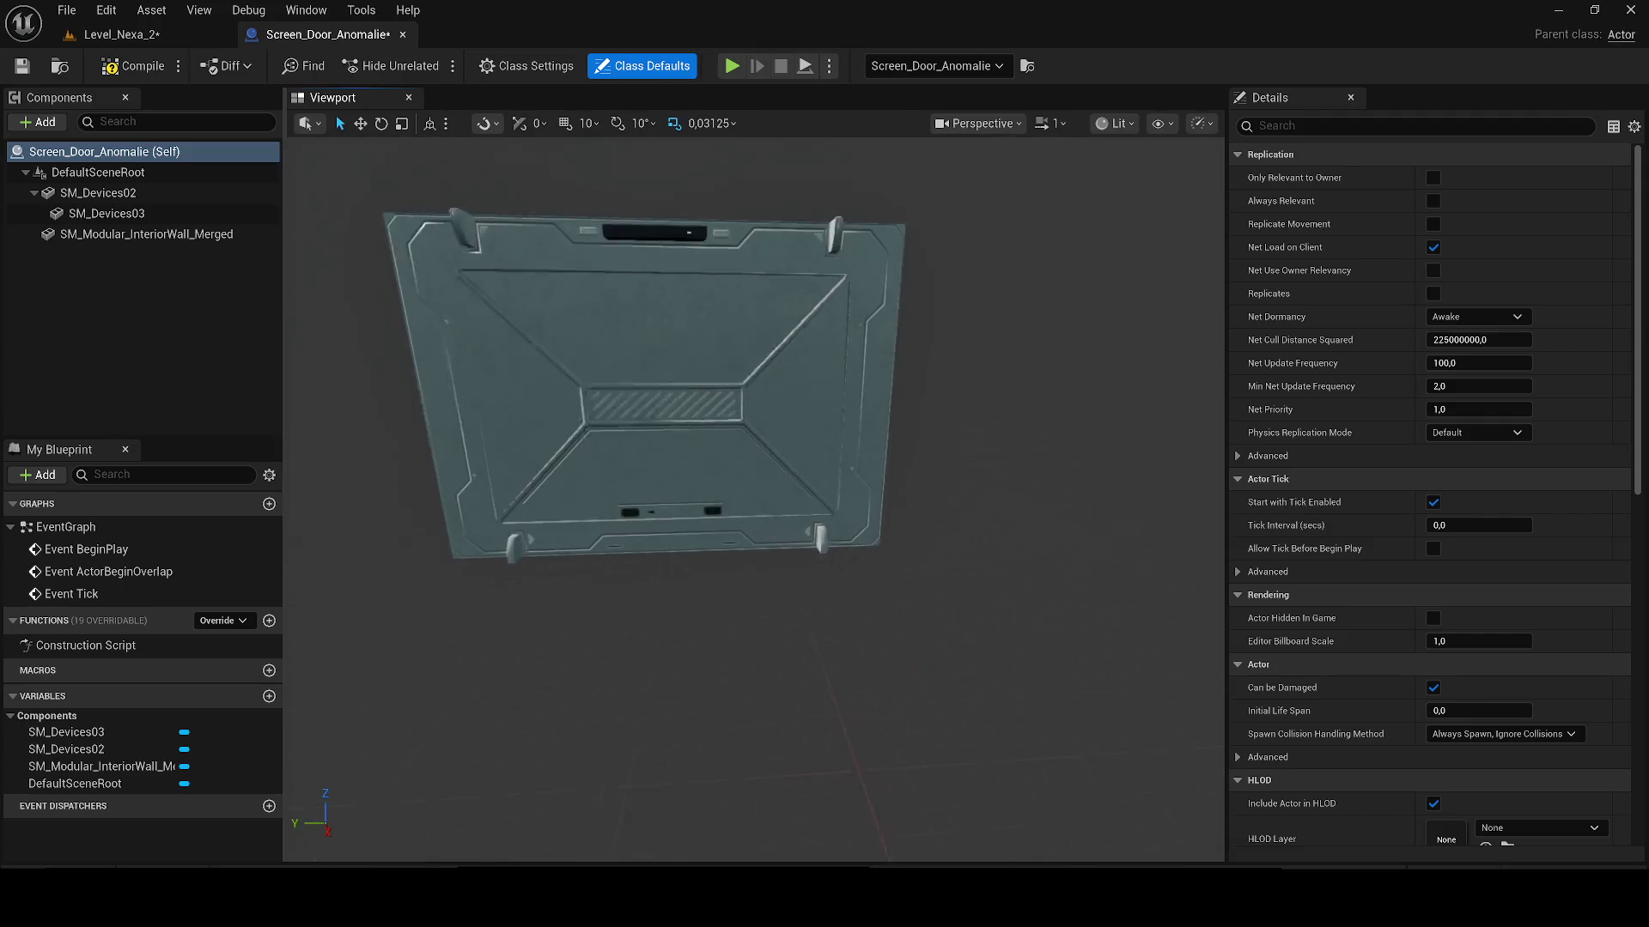
scroll(868, 454, "up", 5)
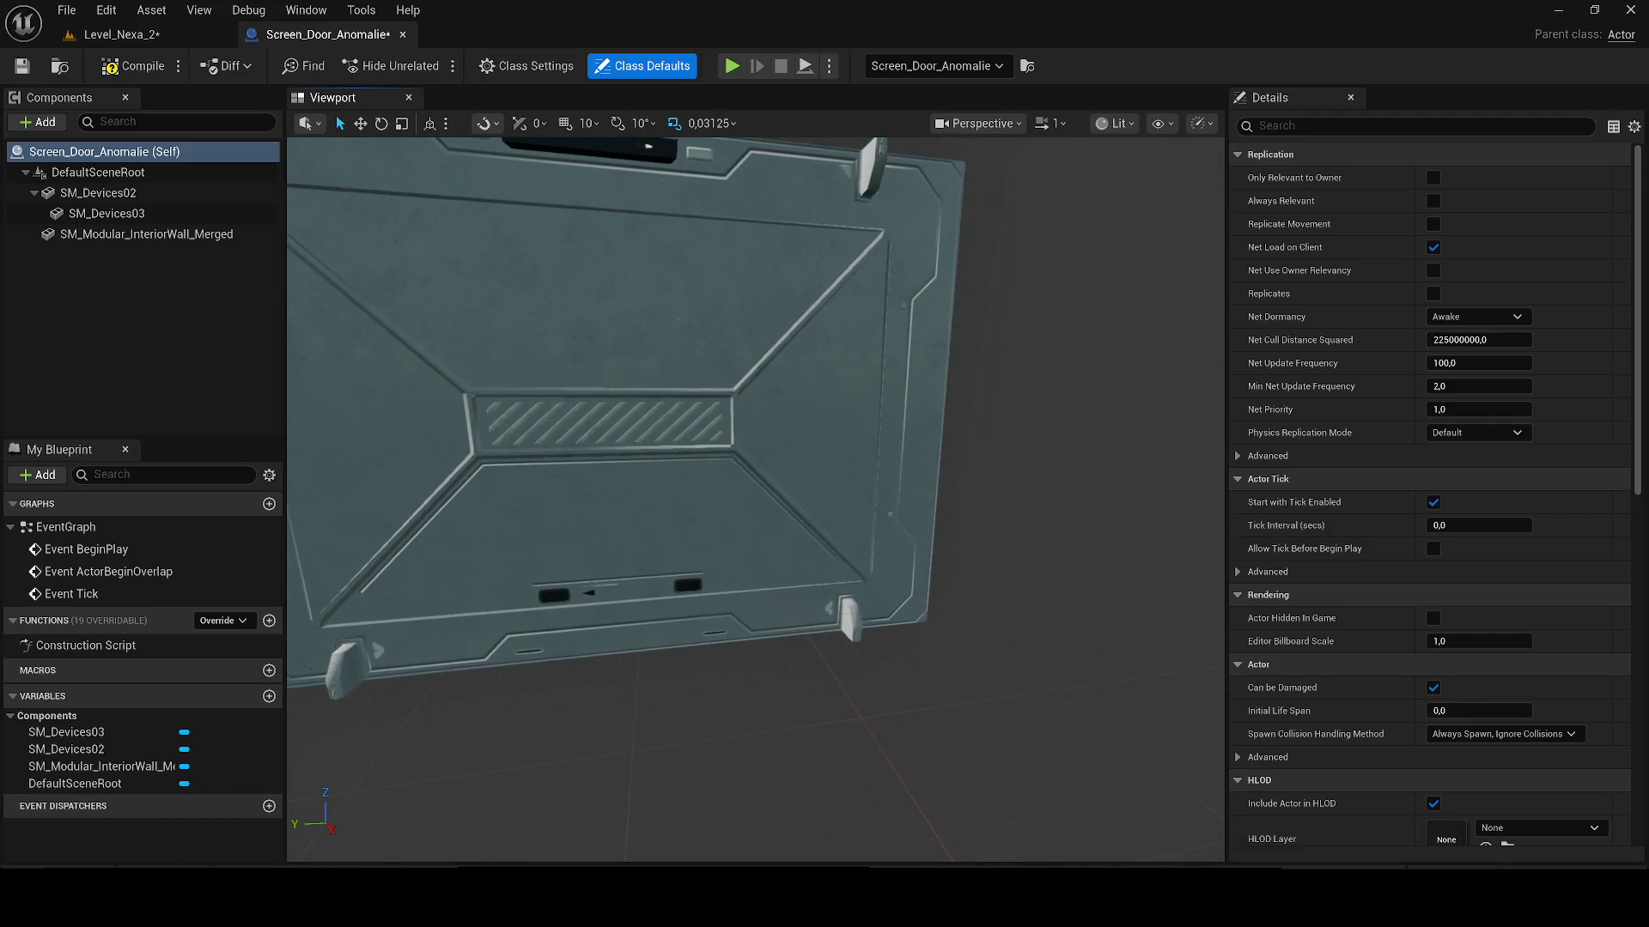
key("ctrl+space")
mouse_move(412, 601)
left_mouse_down()
mouse_move(397, 613)
mouse_move(608, 440)
mouse_move(661, 453)
left_mouse_up()
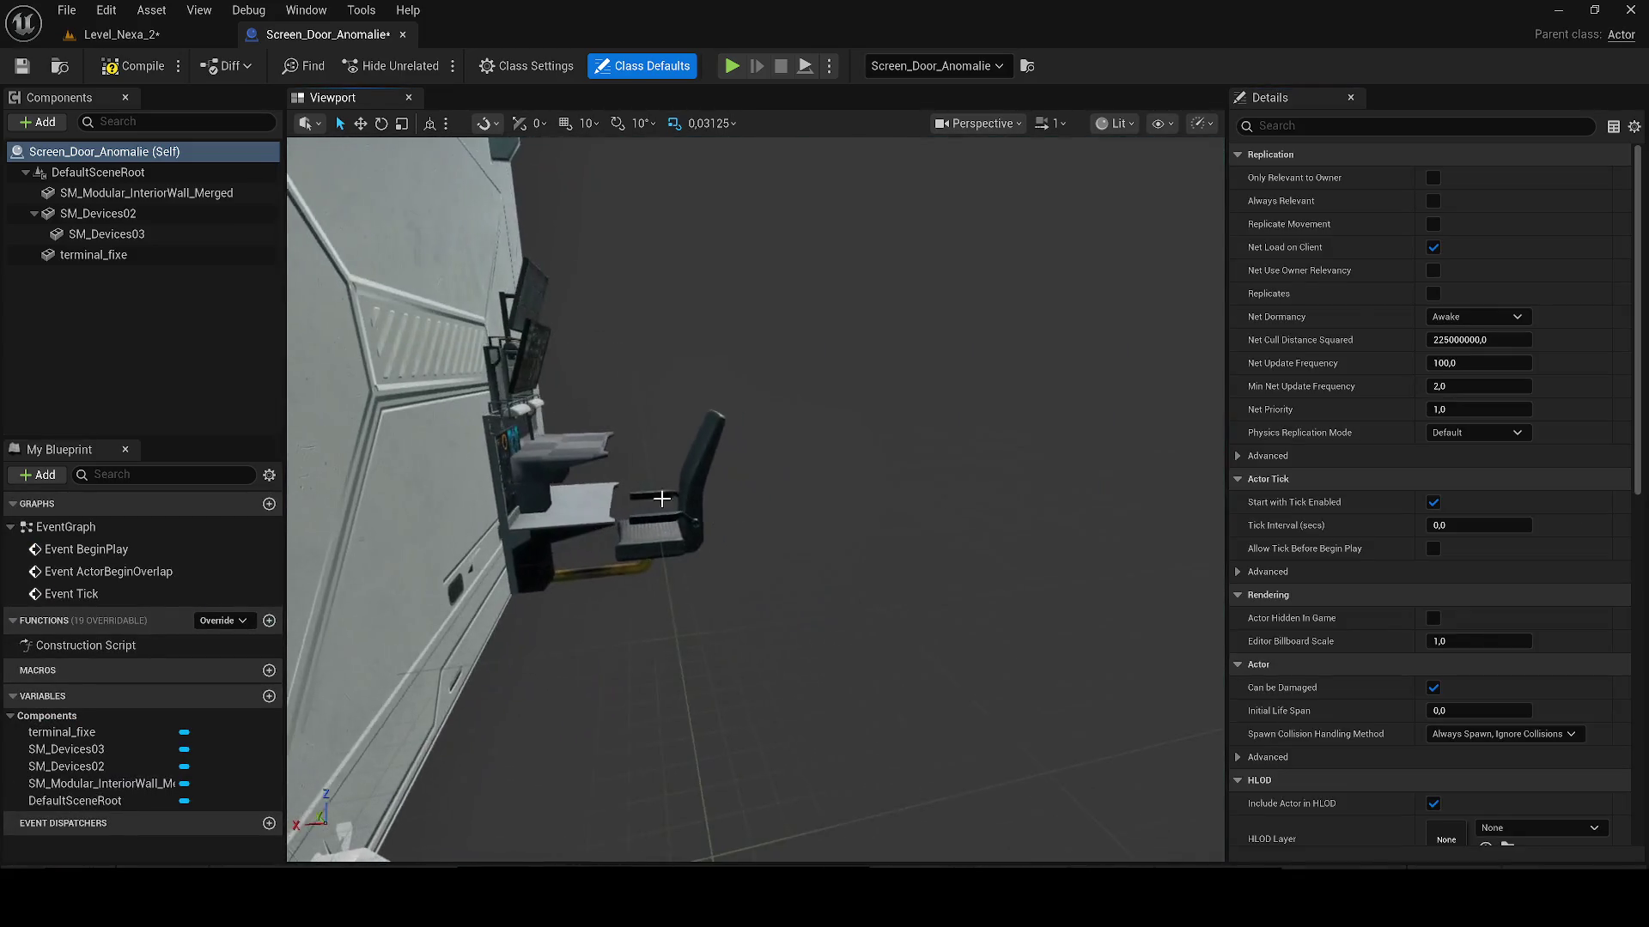
Step: Delete the SM_Devices02 chair component from the blueprint
left_click(653, 480)
left_click(120, 35)
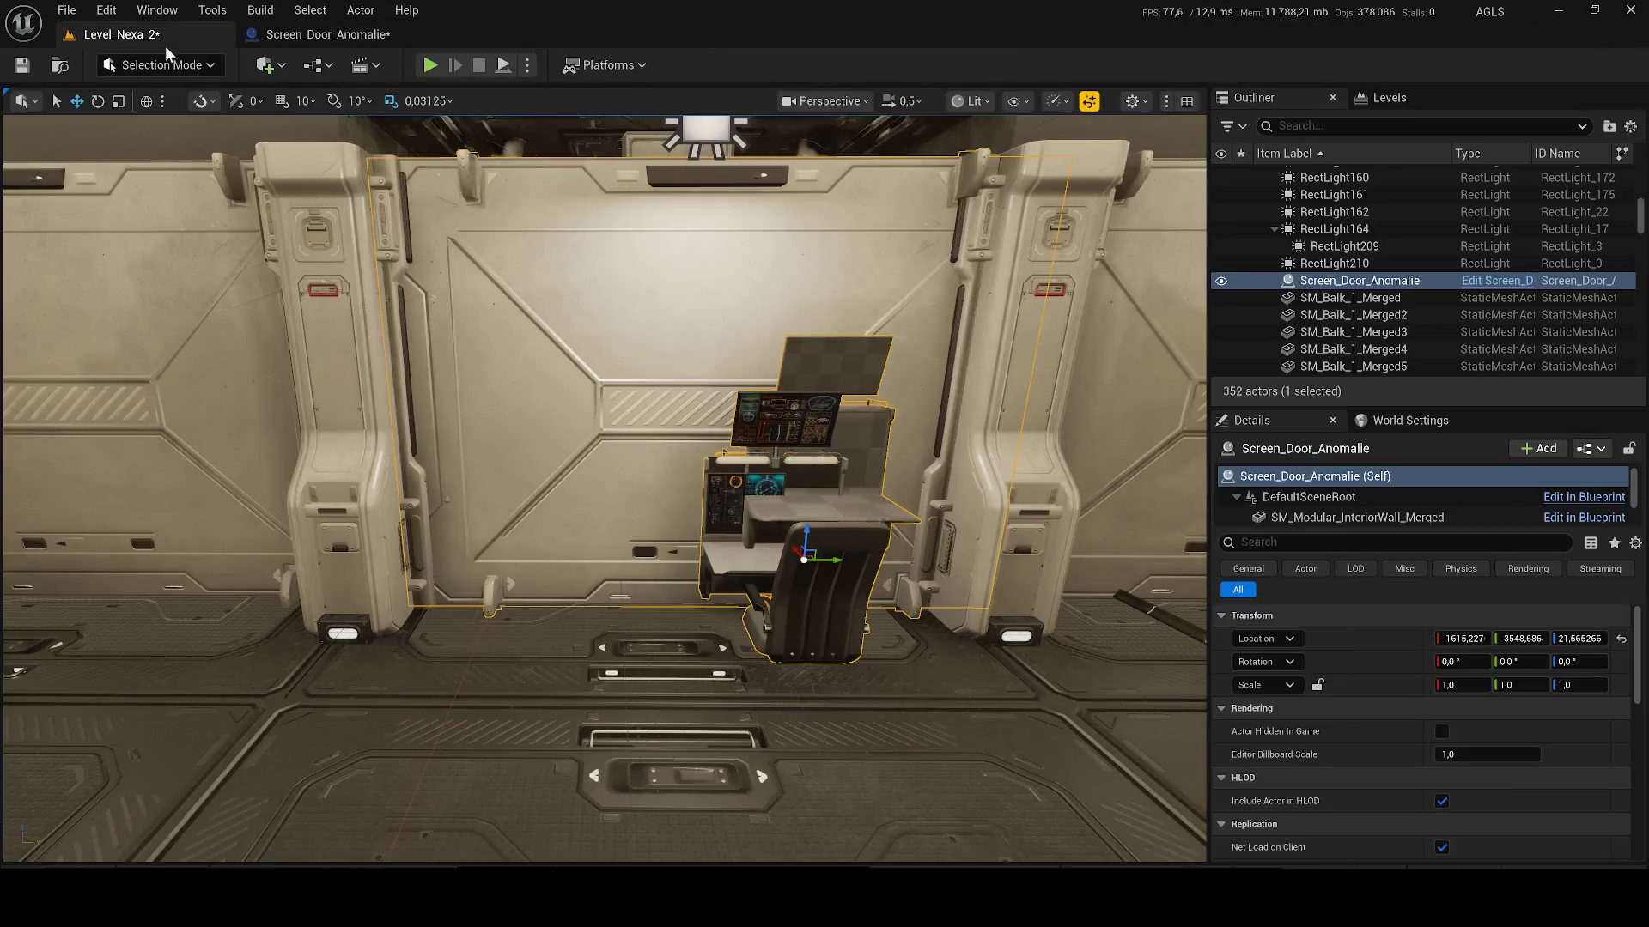
left_click(361, 34)
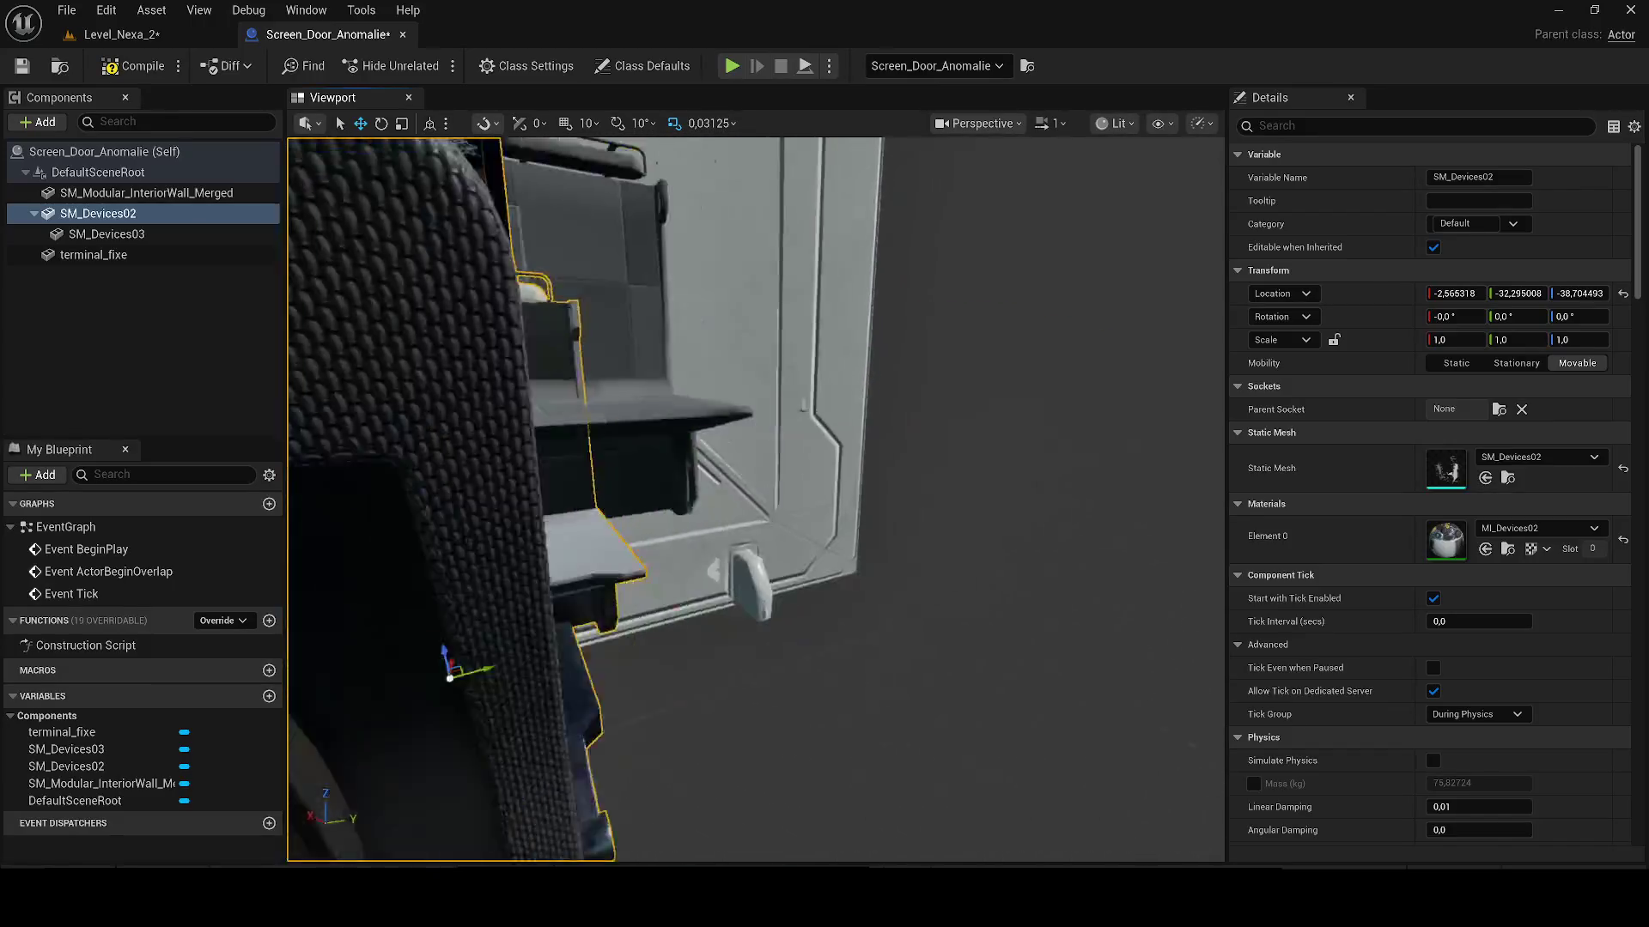
left_click(864, 394)
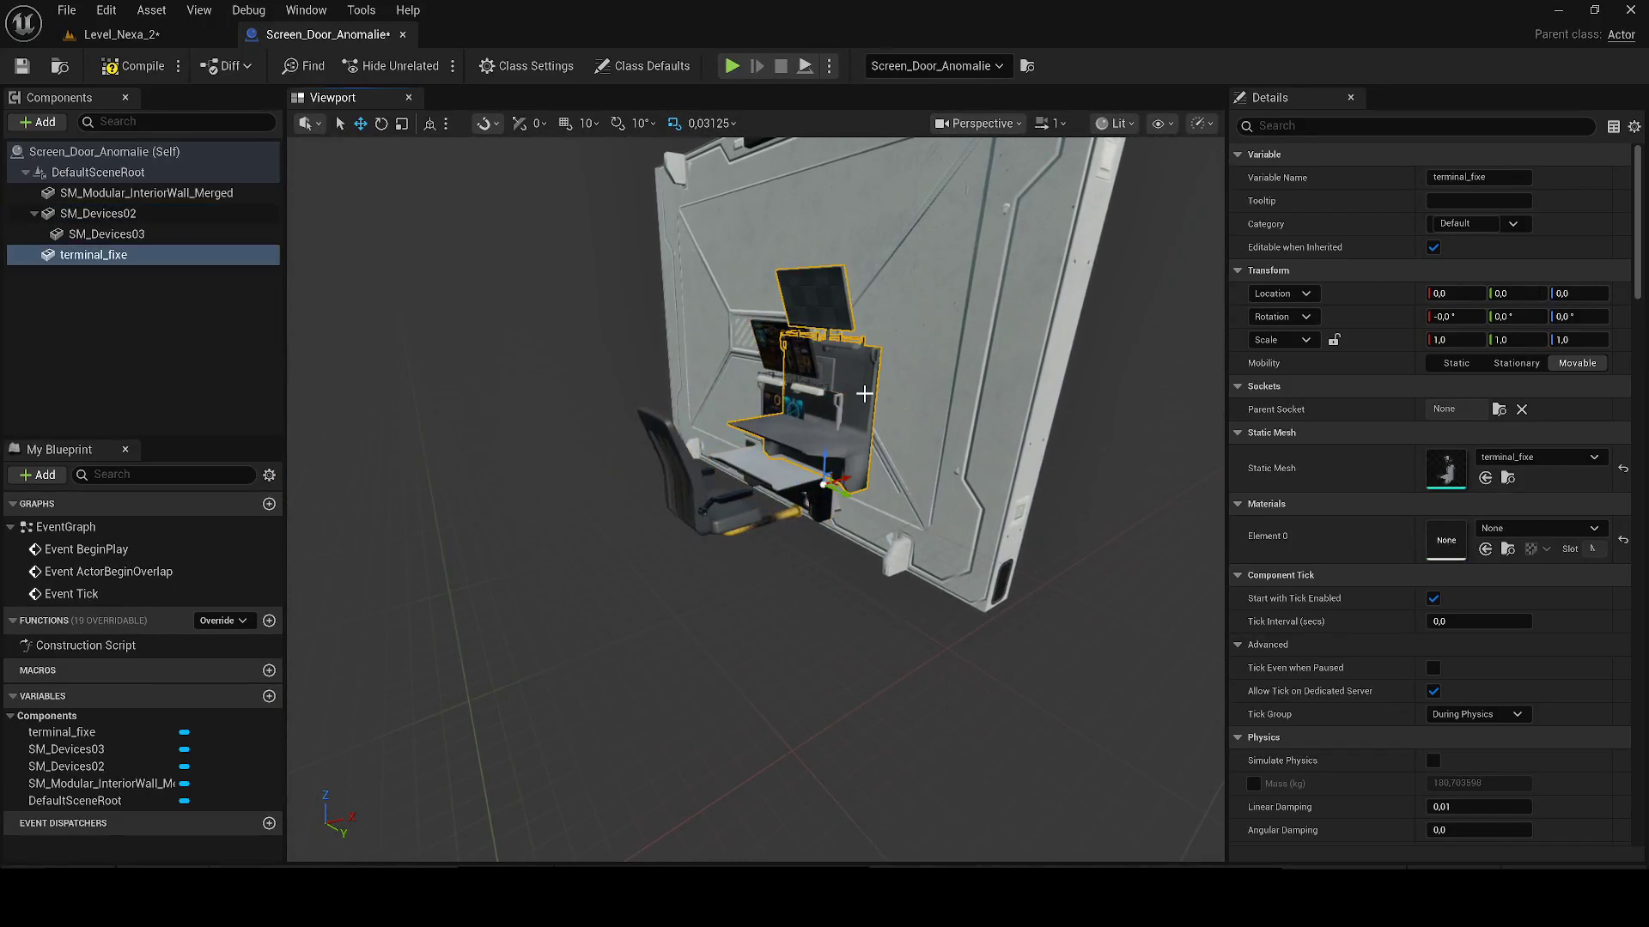
left_click(781, 508)
key("Delete")
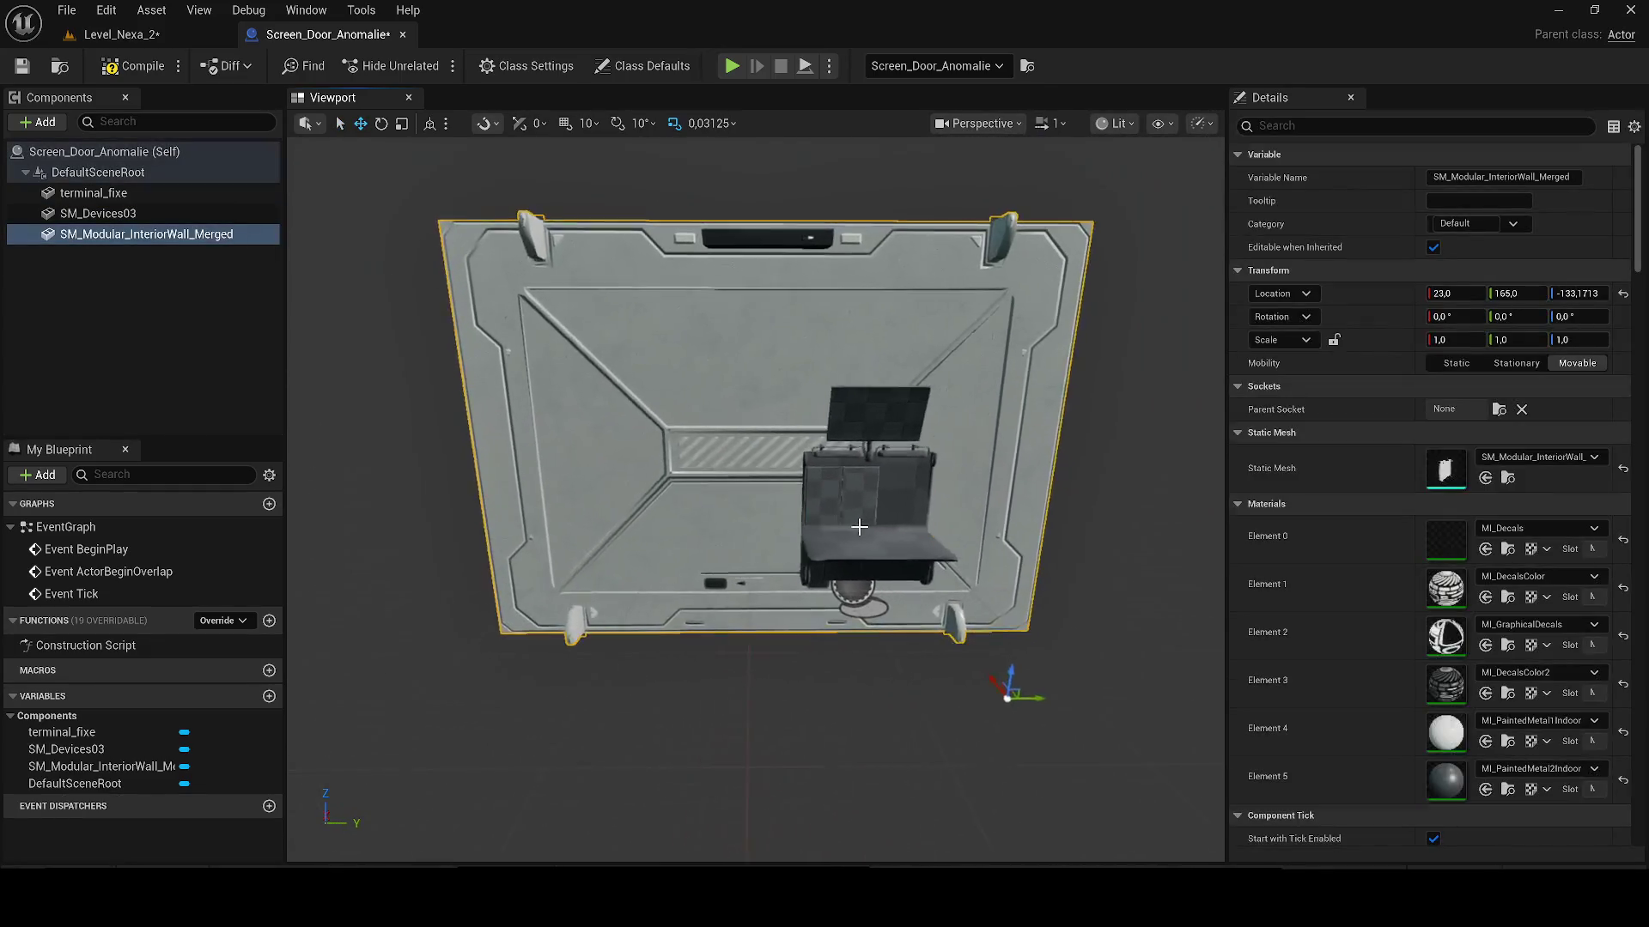
Step: Duplicate terminal_fixe into terminal_fixe1 and terminal_fixe2, placing the copies side by side
left_click(893, 593)
key("ctrl+d")
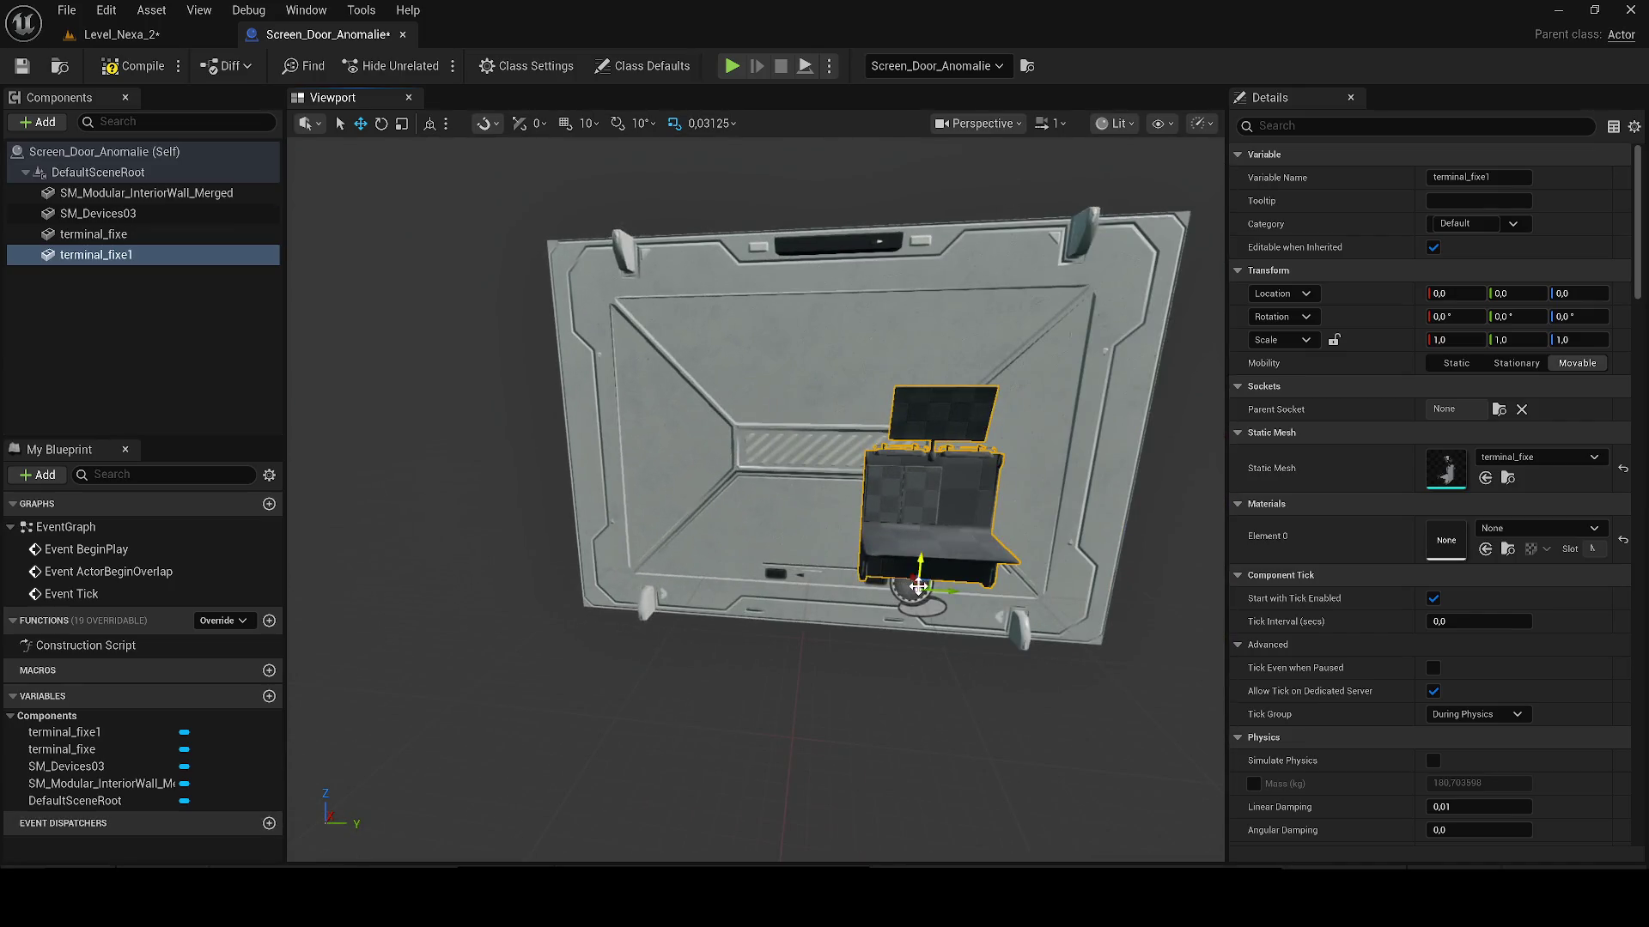
left_click_drag(817, 585, 823, 585)
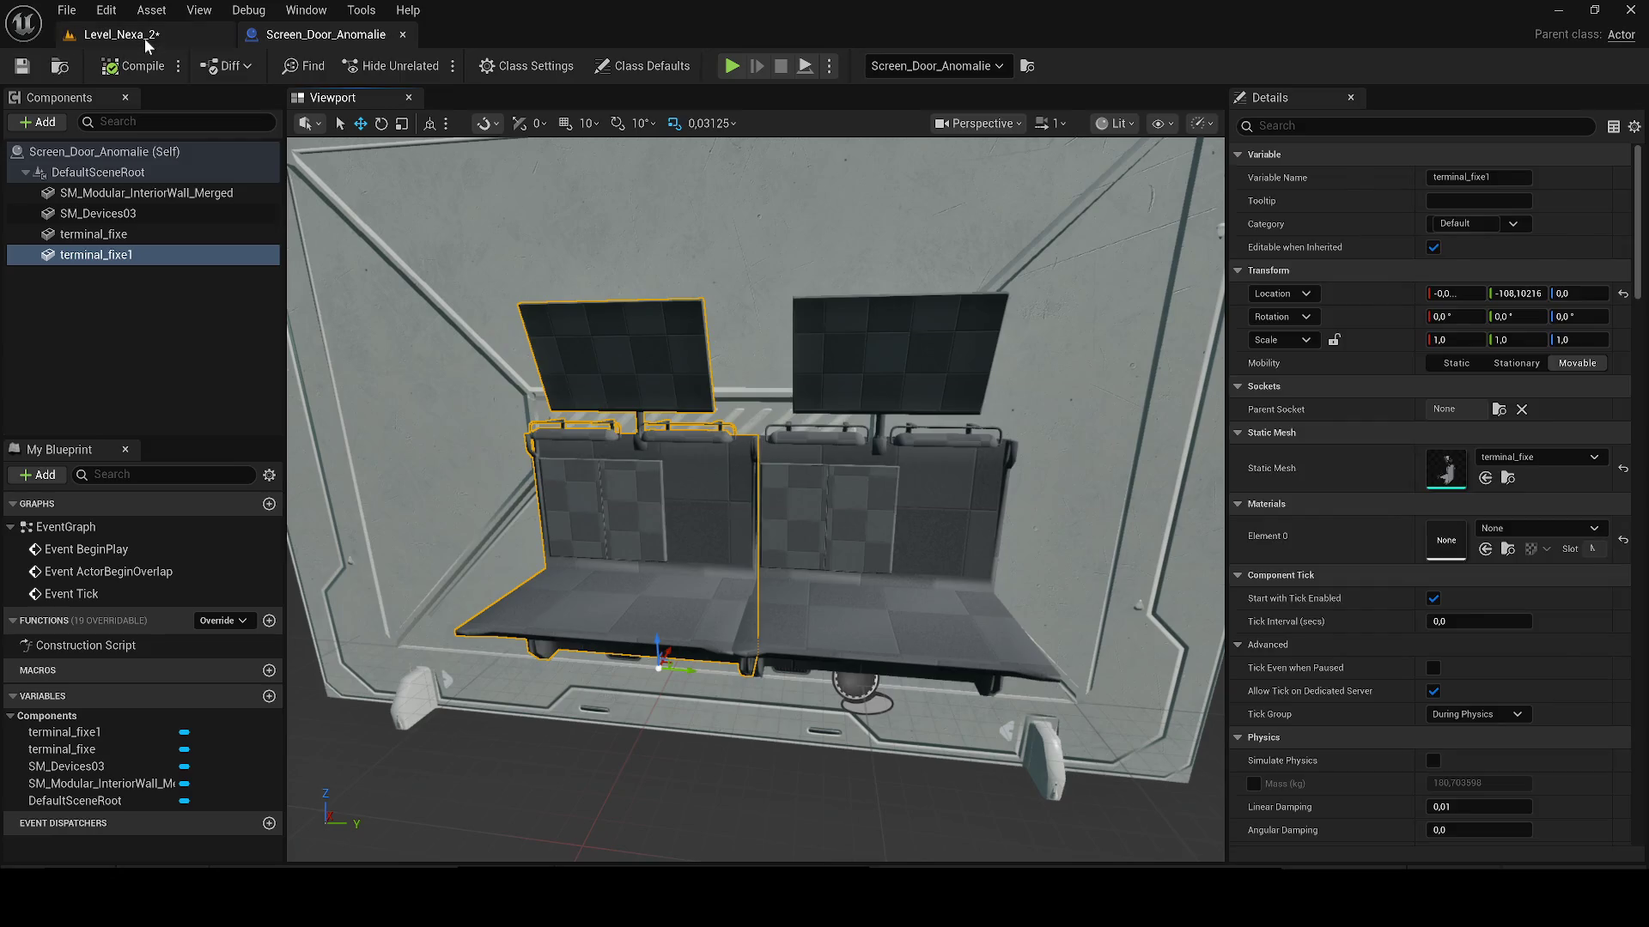
left_click(146, 41)
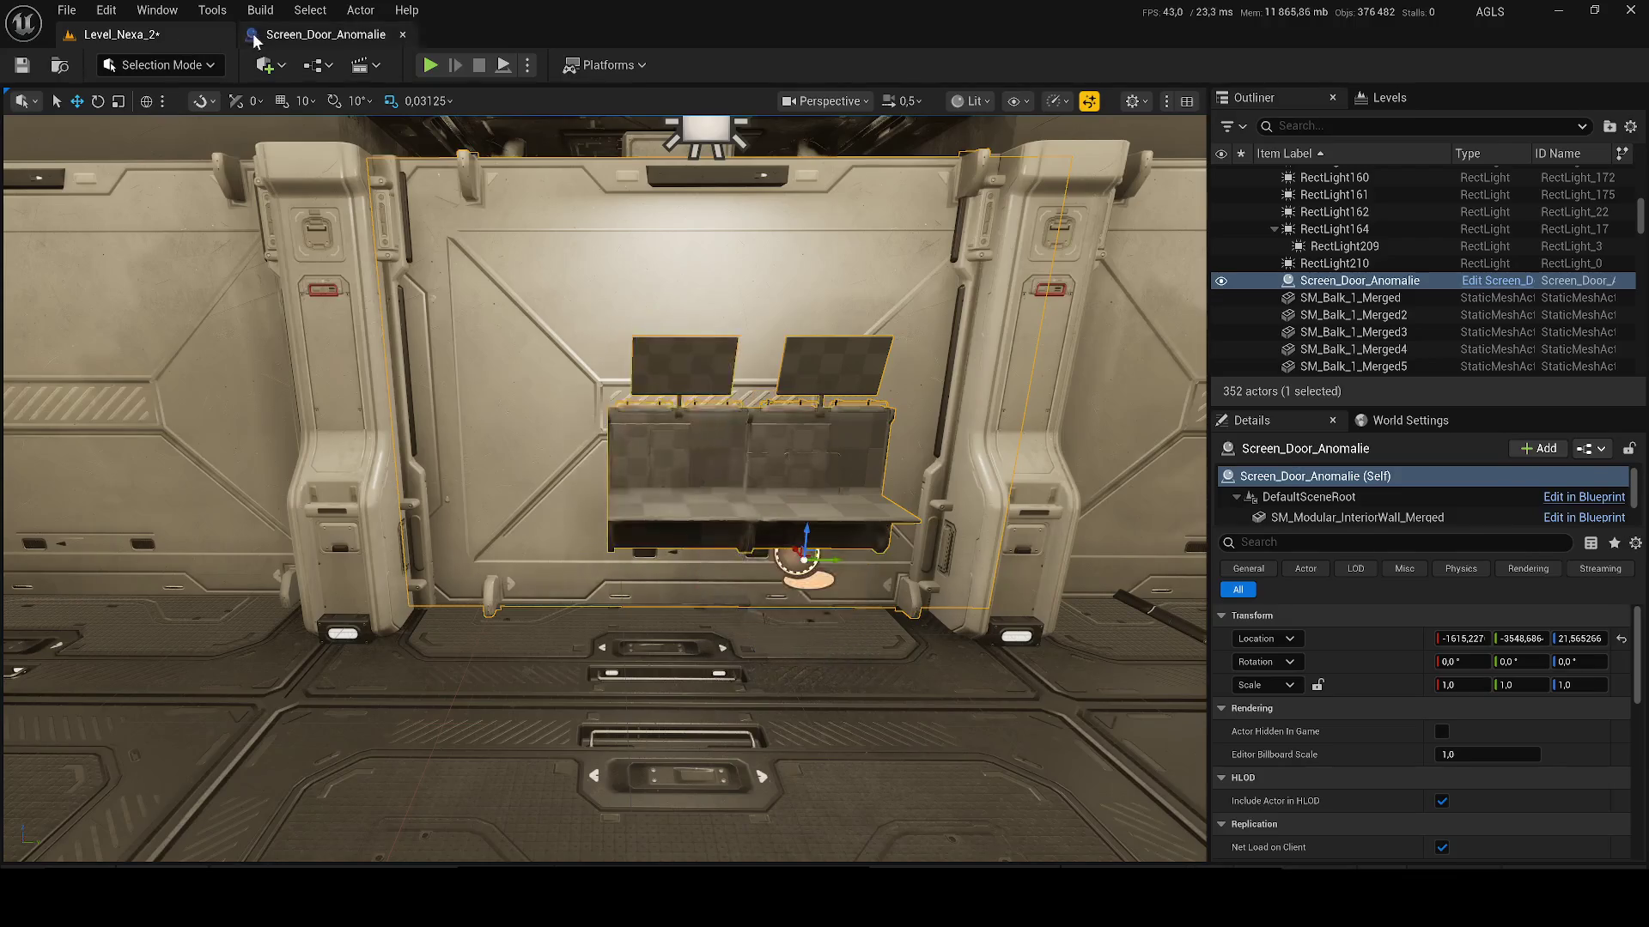
left_click(262, 34)
scroll(788, 512, "down", 5)
left_click(789, 513, "ctrl")
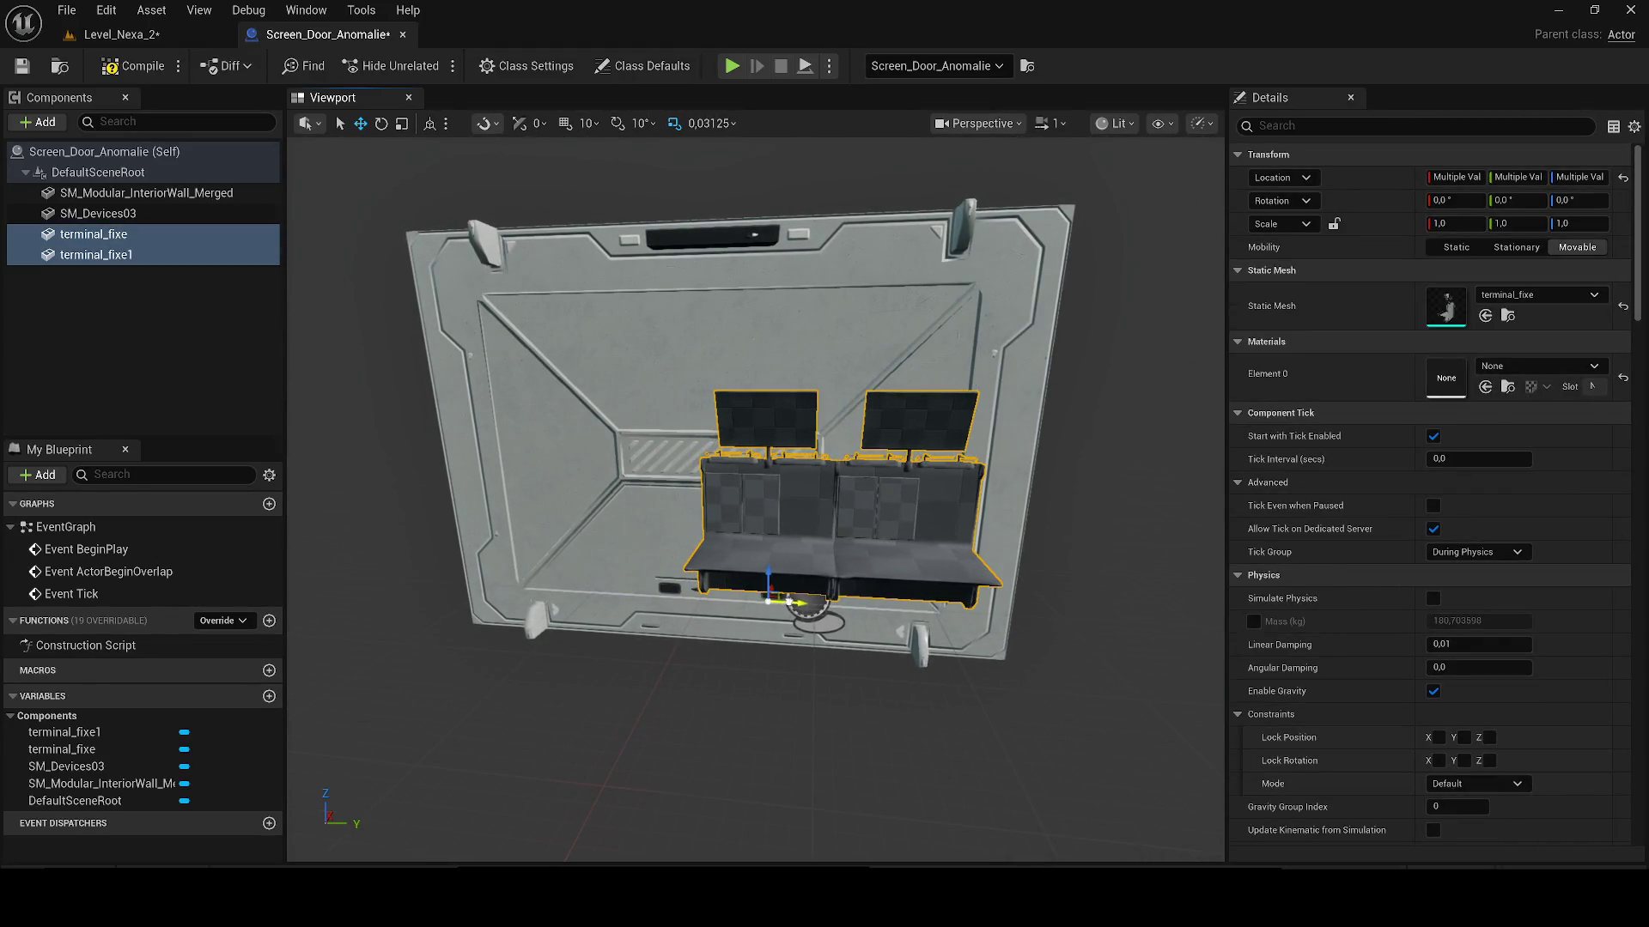
left_click(755, 578)
mouse_move(788, 598)
left_mouse_down()
mouse_move(644, 578)
mouse_move(674, 589)
left_mouse_up()
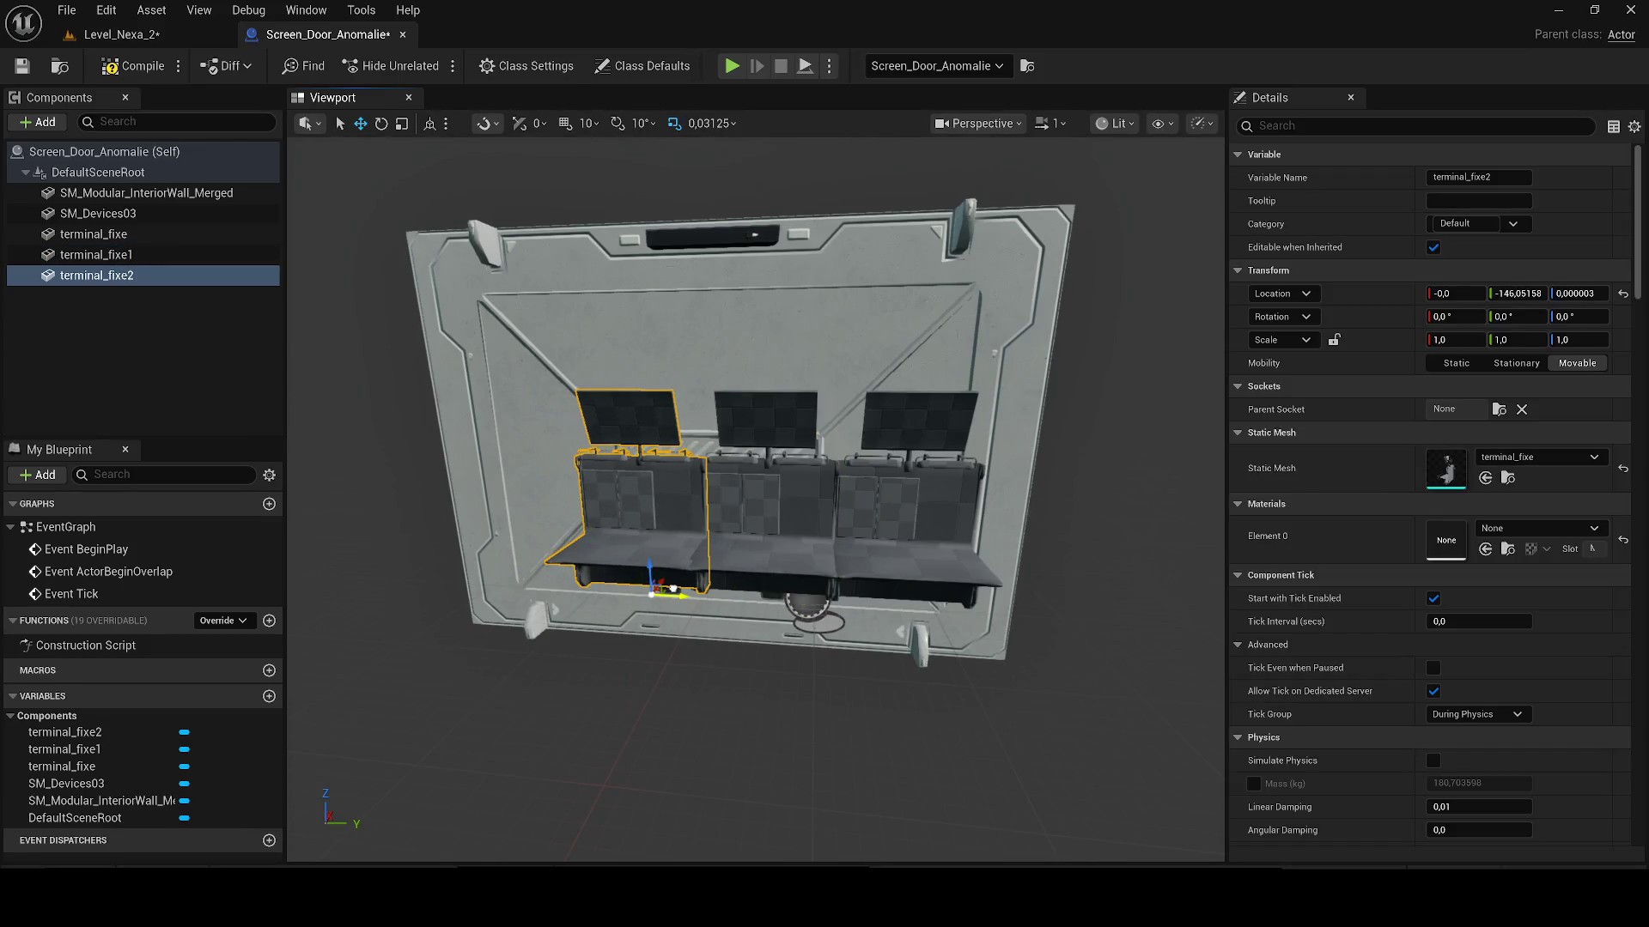
Step: Select all three terminals and raise them higher on the Screen_Door_Anomalie wall
left_click(759, 587)
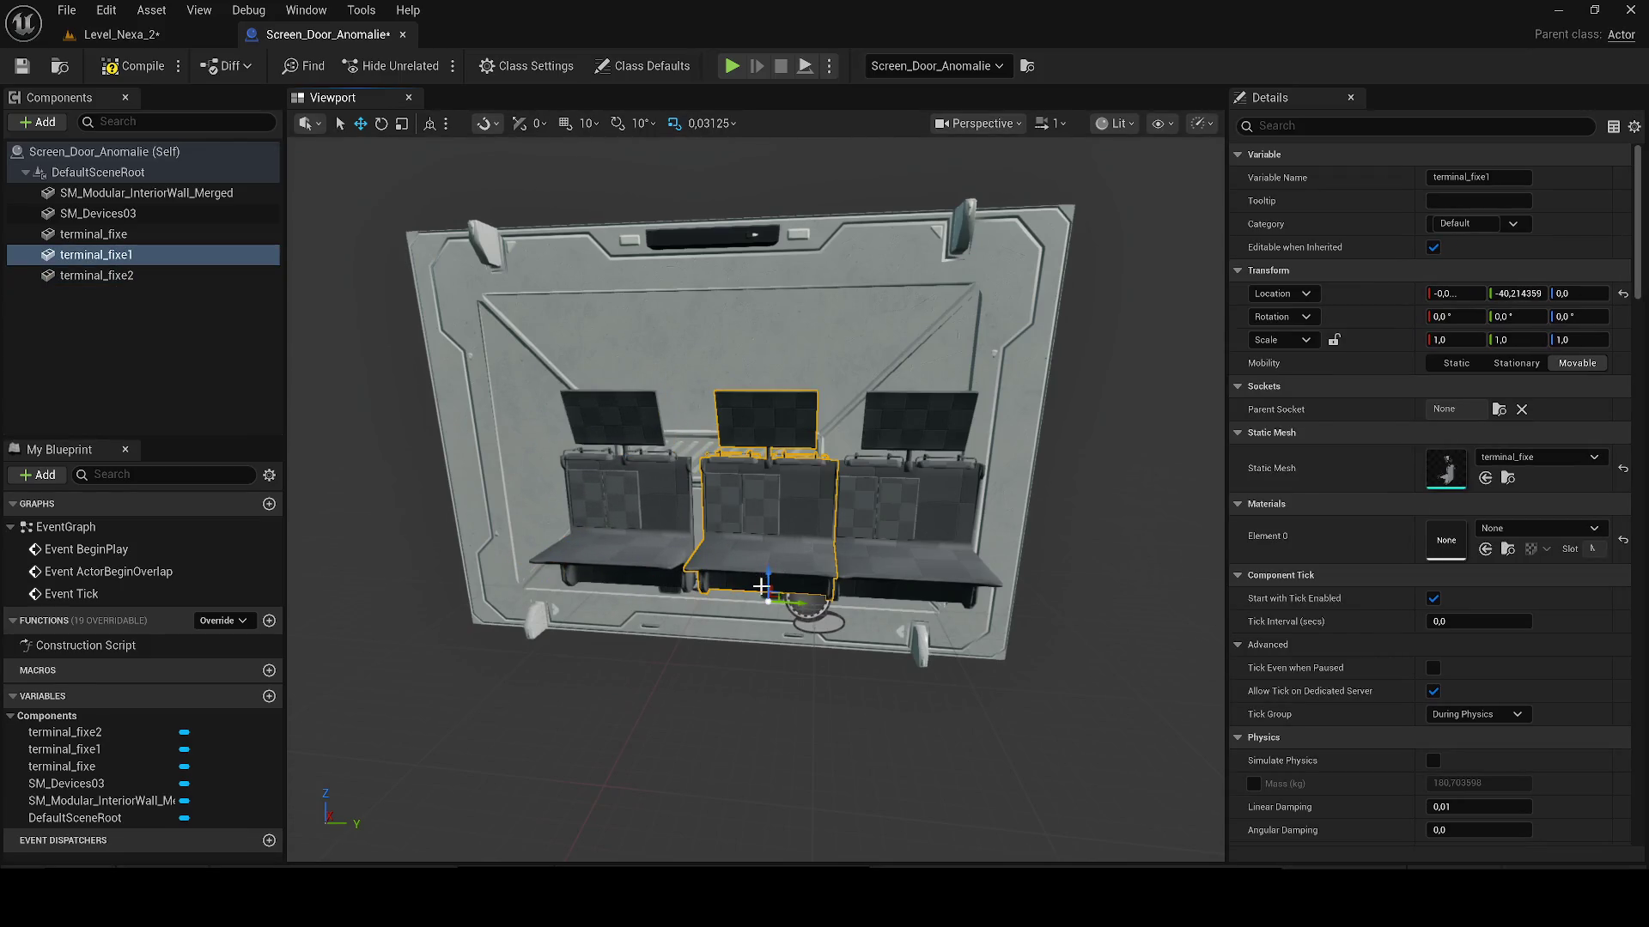
left_click(905, 535, "ctrl")
key("f")
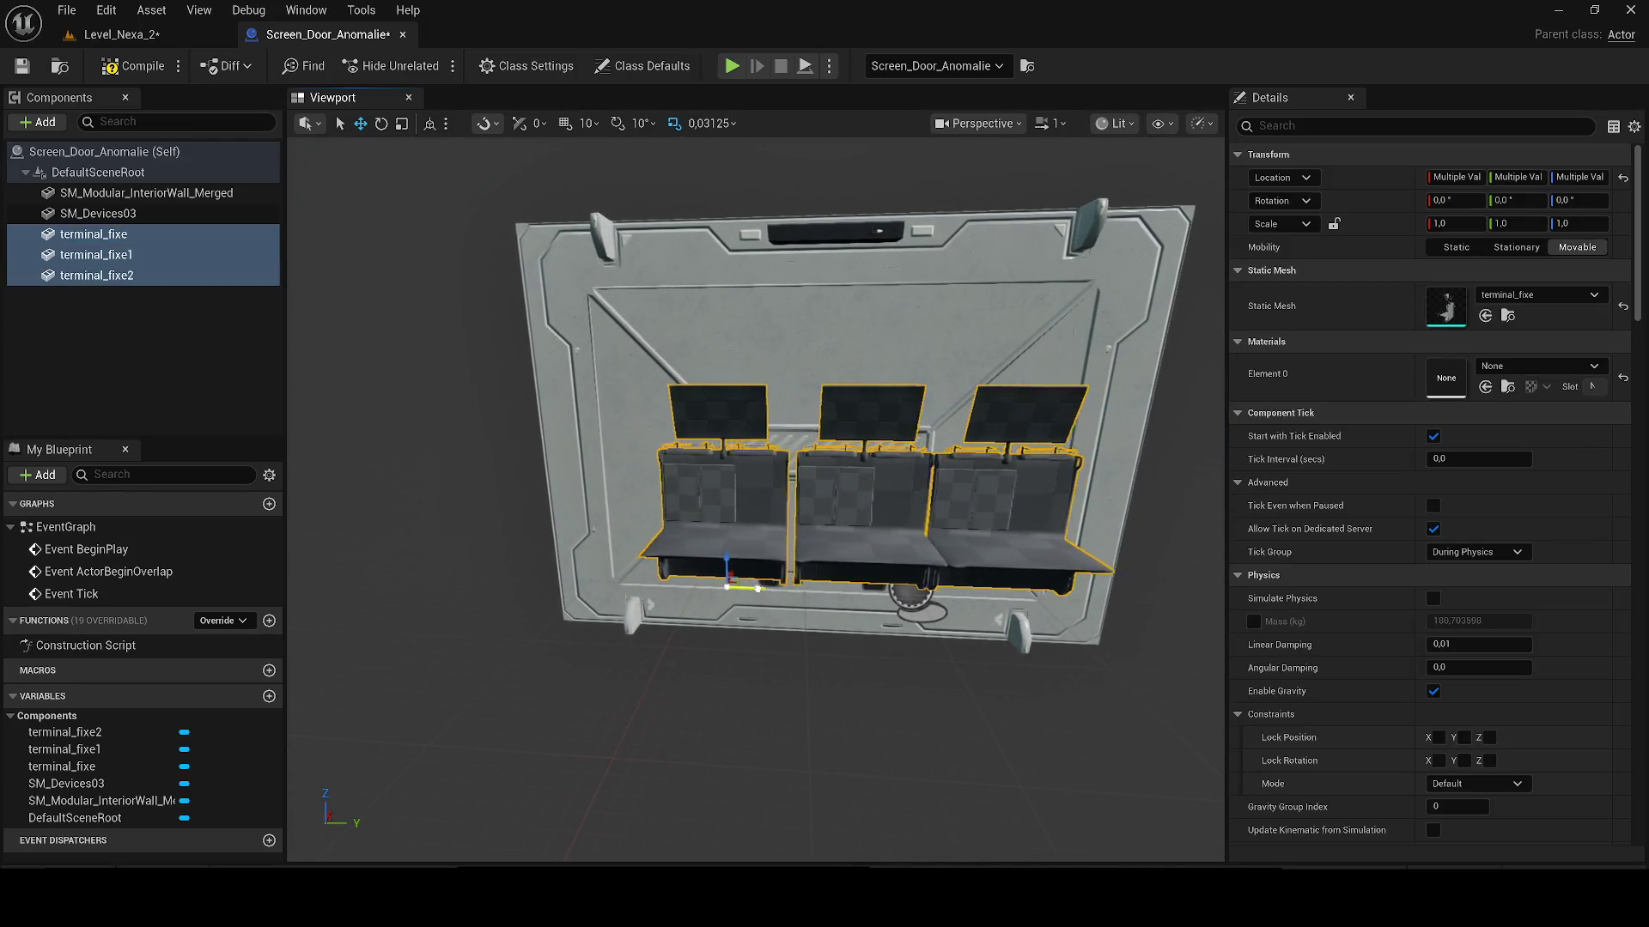
left_click_drag(705, 563, 708, 526)
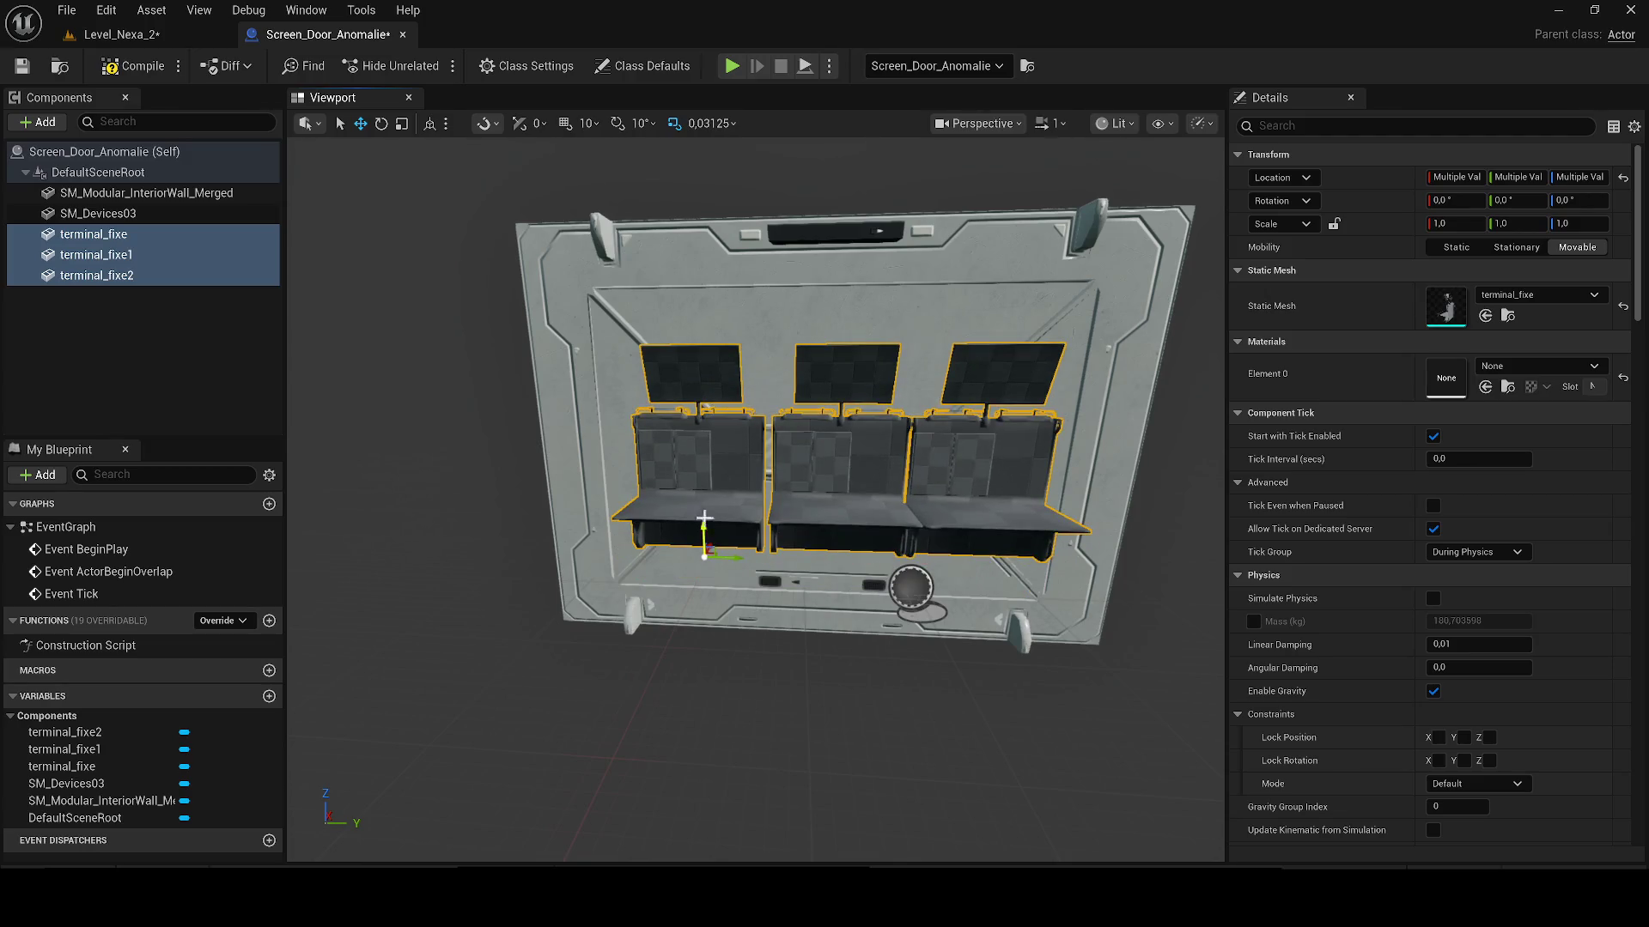
left_click(685, 446)
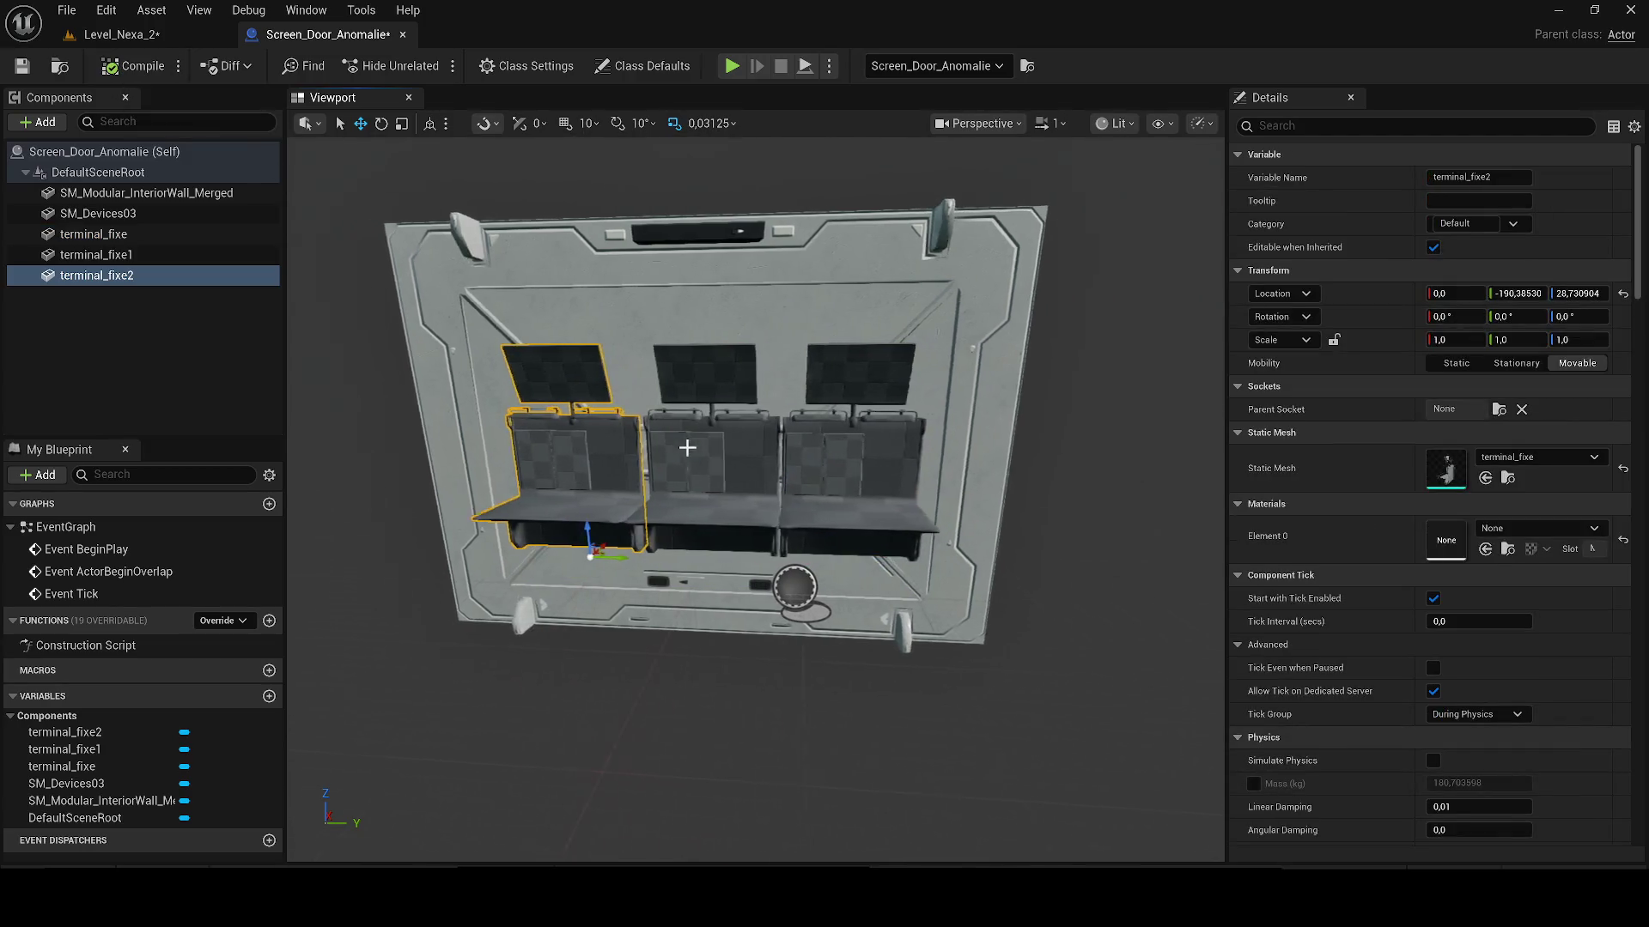
key("f")
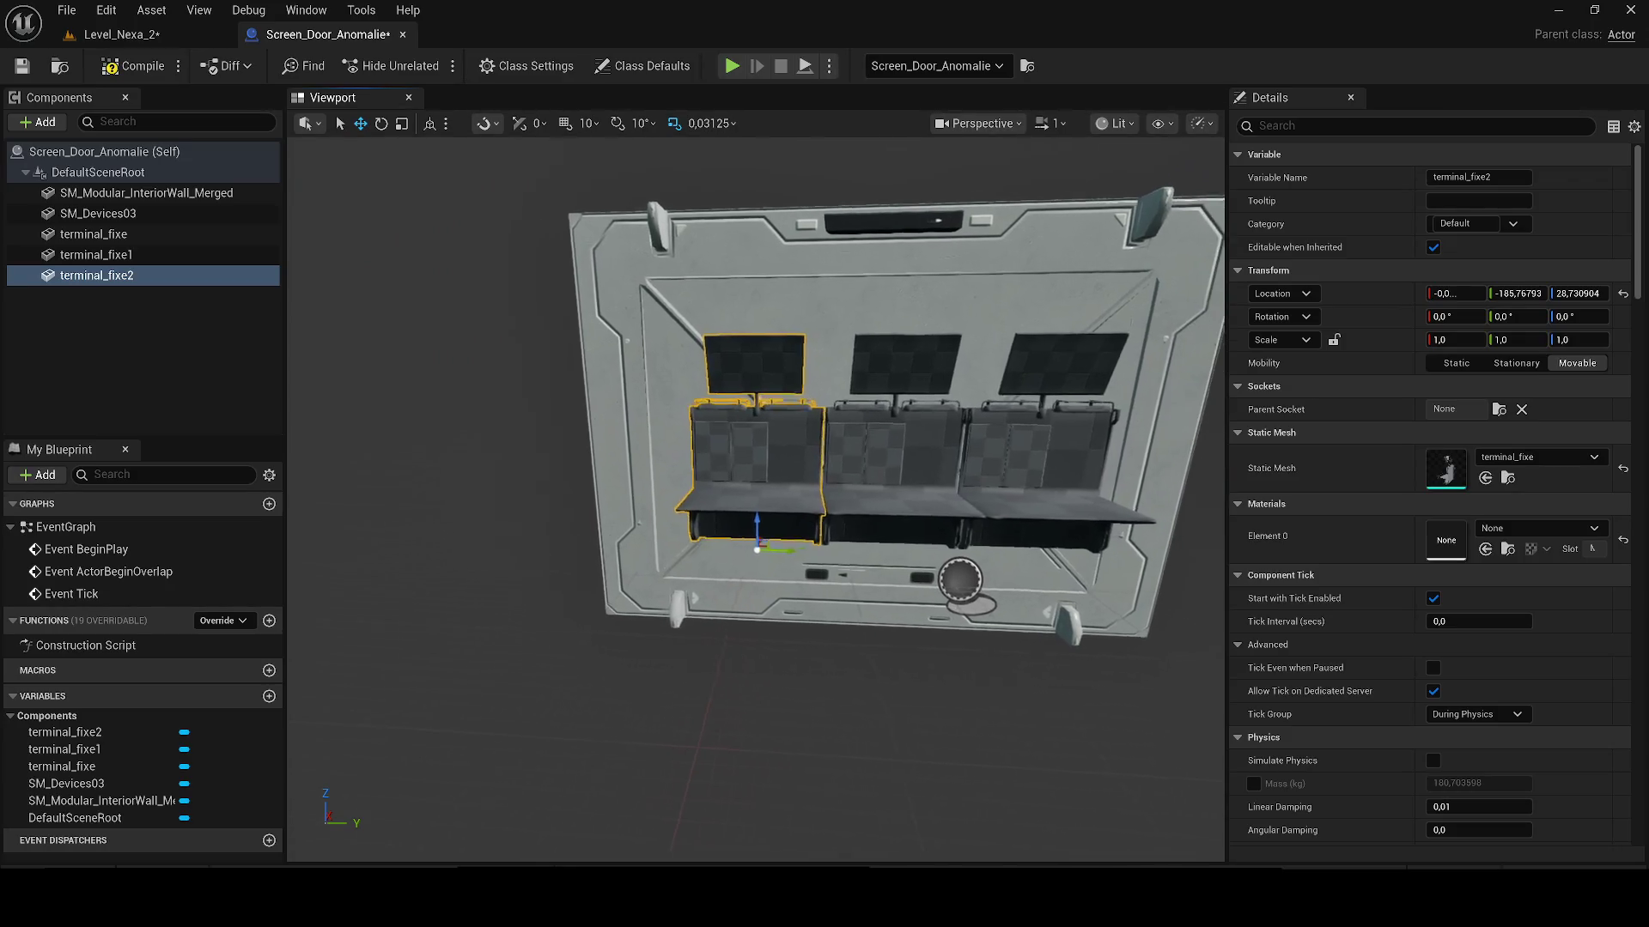
Step: Compile the blueprint and preview the three terminals in Level_Nexa_2
left_click(136, 67)
left_click(136, 34)
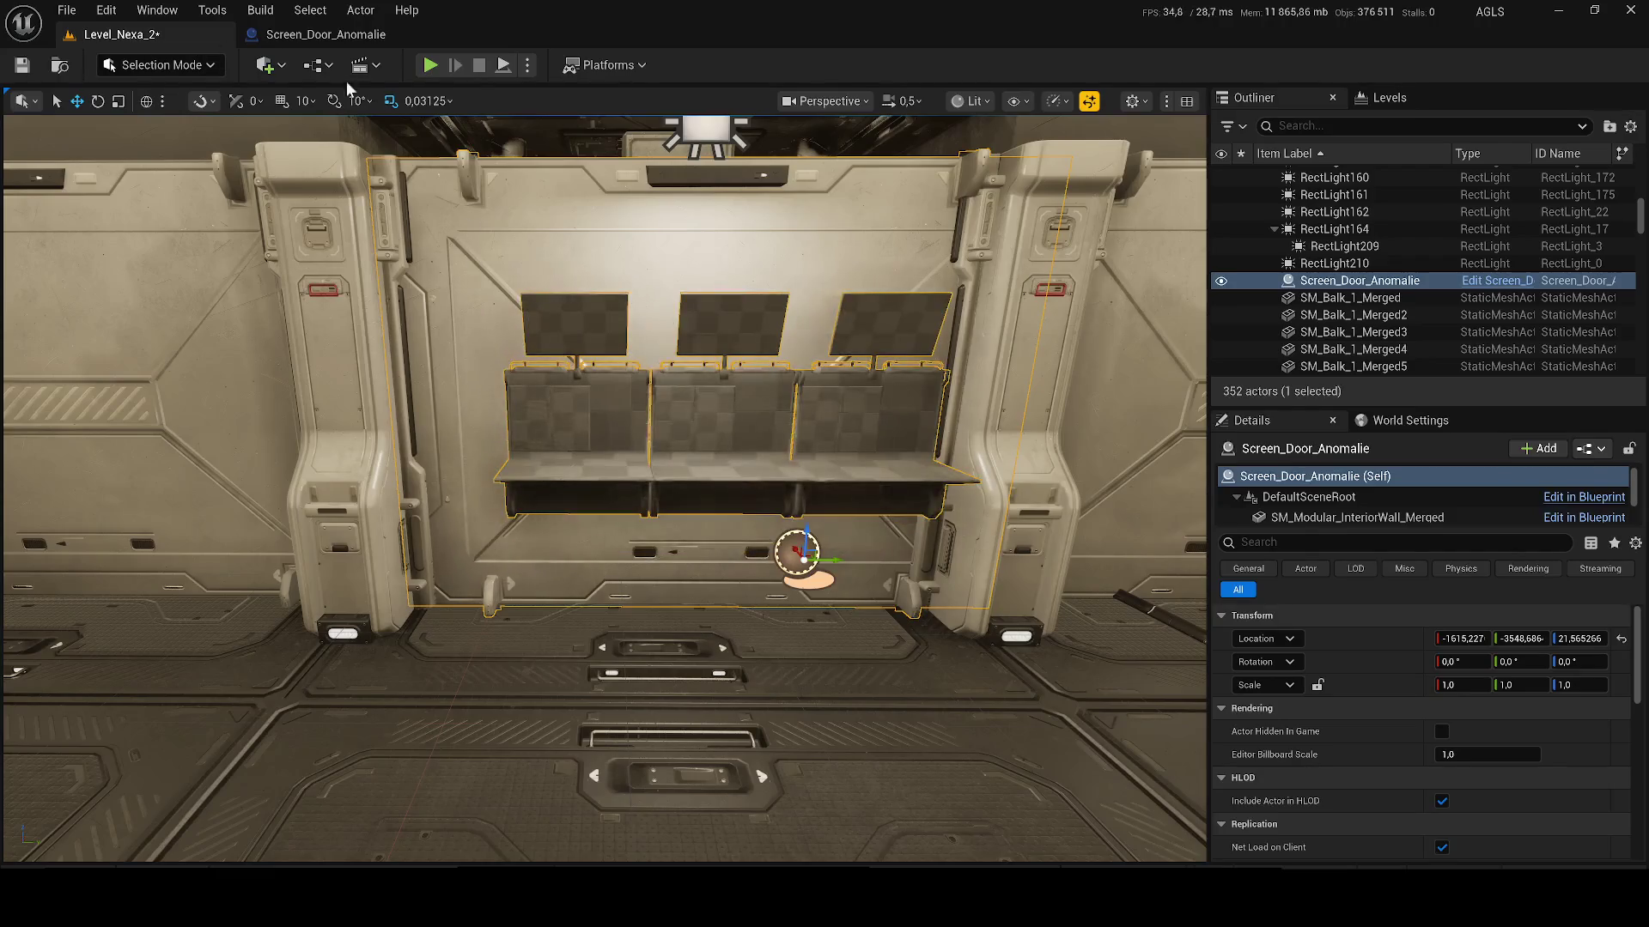
left_click(312, 41)
key("ctrl+space")
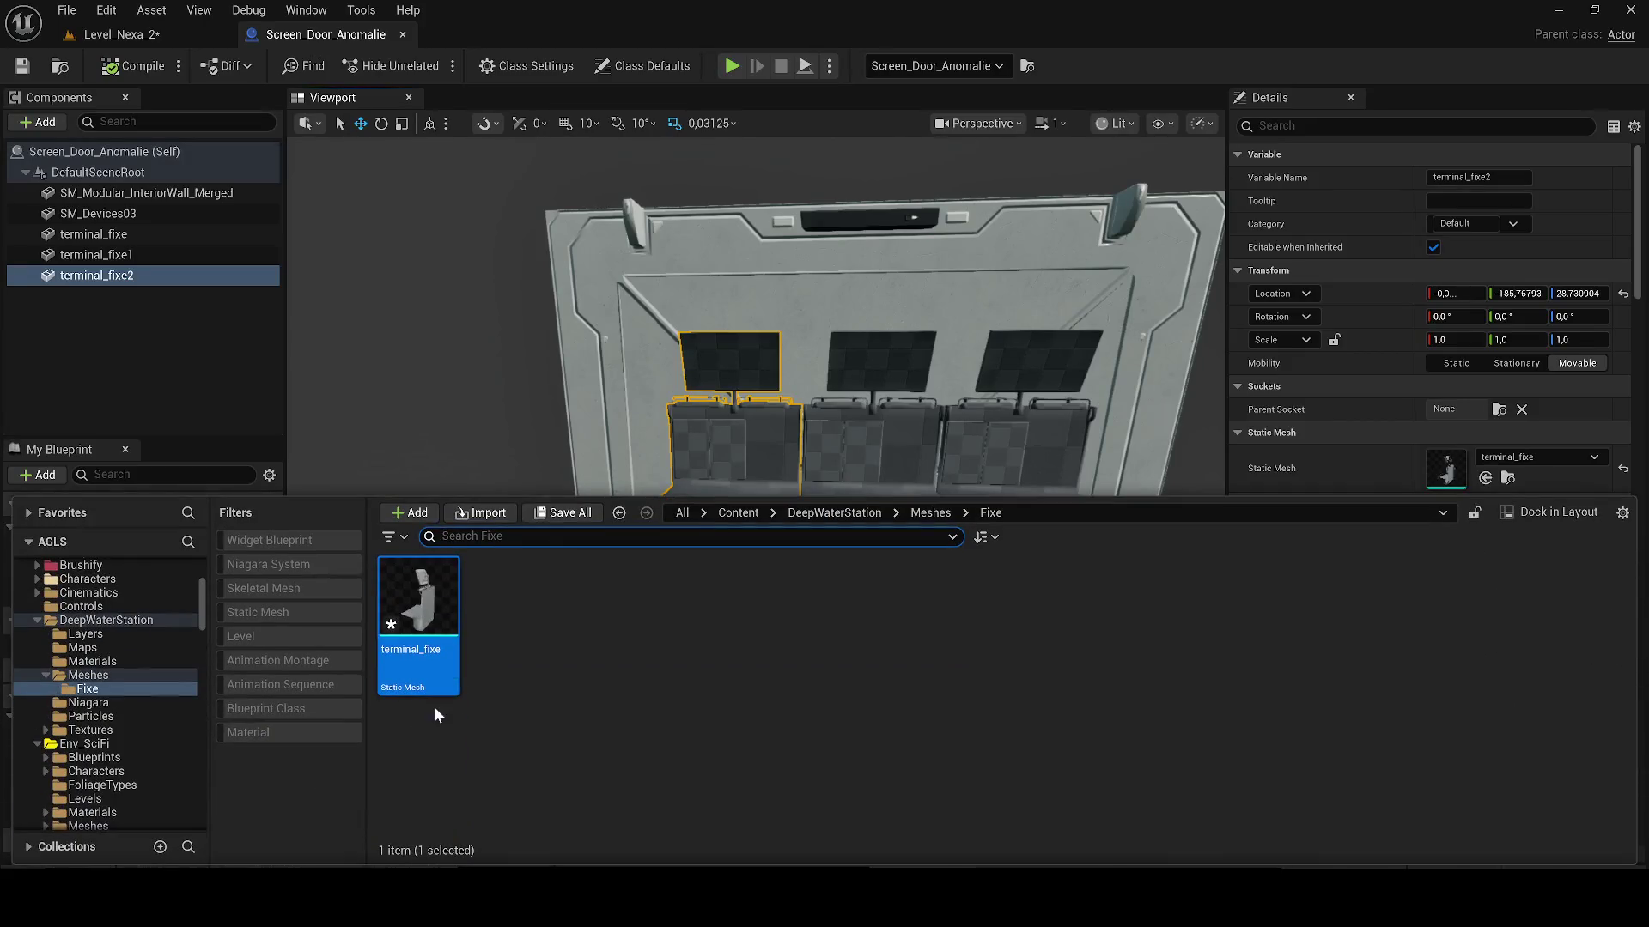
Step: Locate MI_Devices02 in the Meshes folder and apply it to the left terminal console
left_click(927, 513)
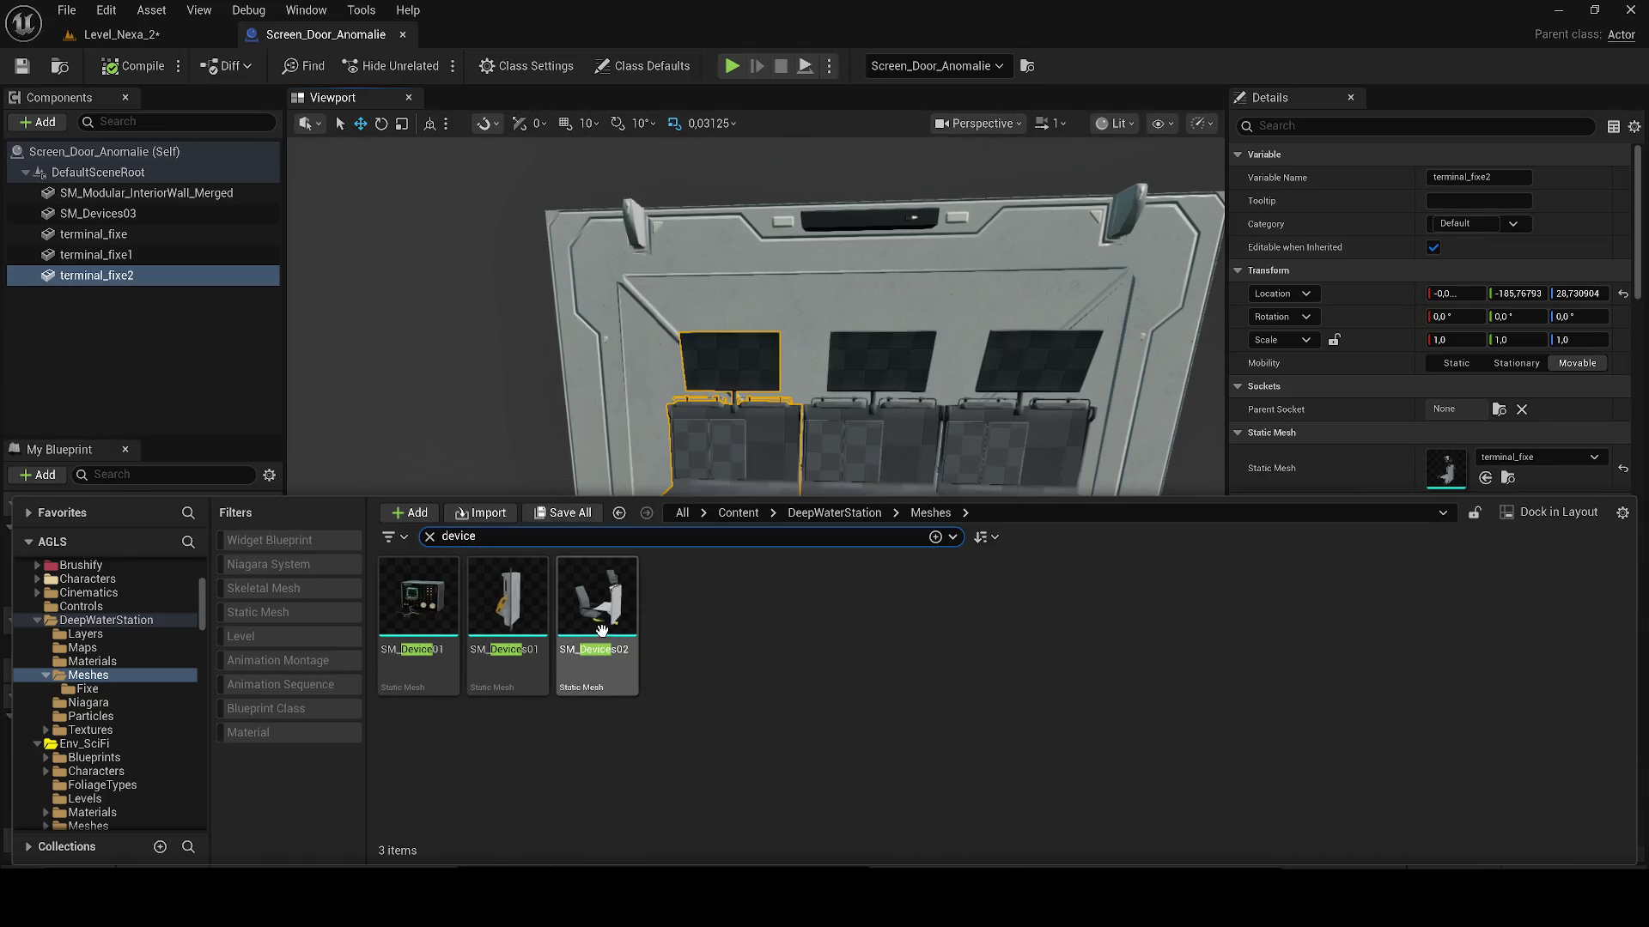
double_click(617, 629)
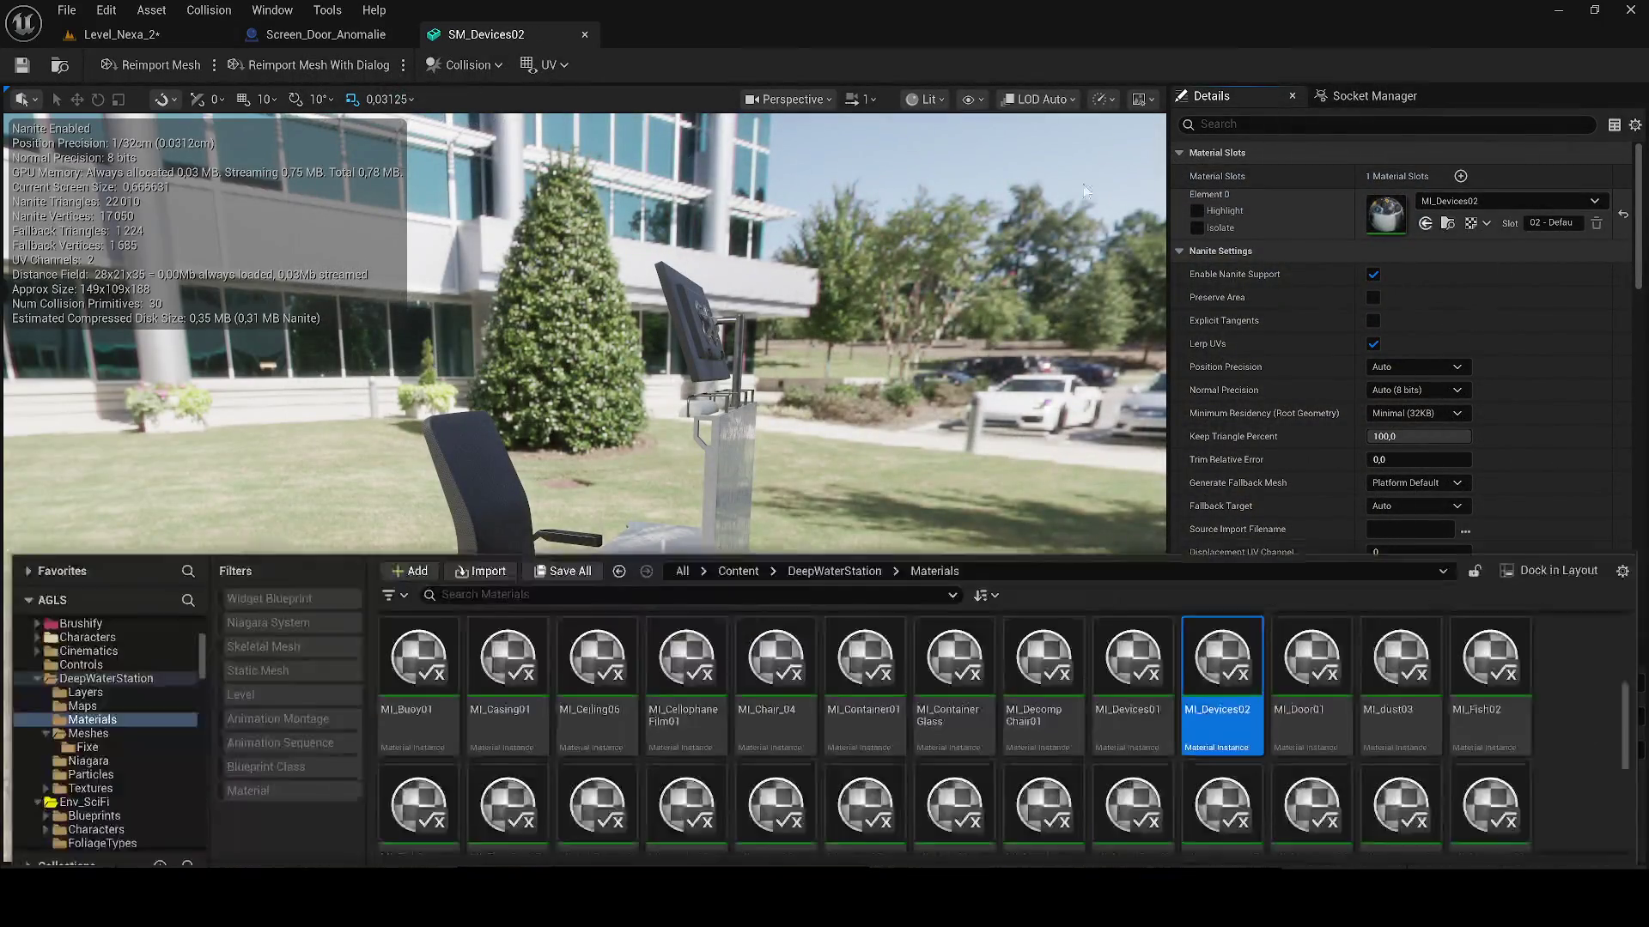
left_click(1447, 222)
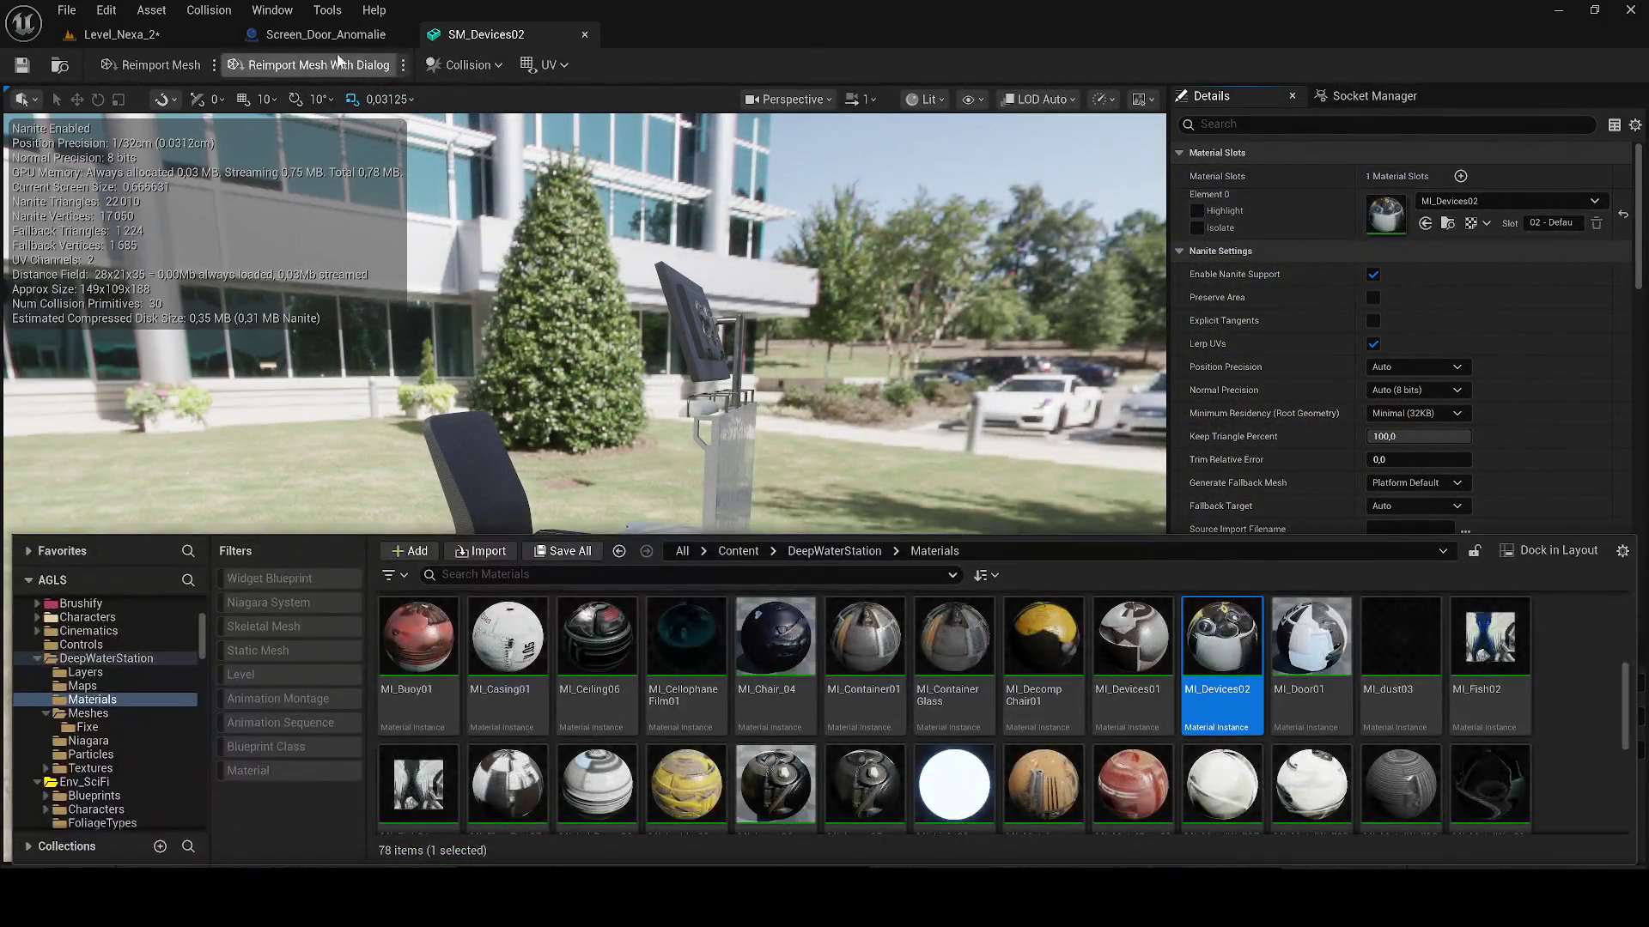
left_click(326, 35)
key("ctrl+space")
mouse_move(1218, 646)
left_mouse_down()
mouse_move(1490, 515)
mouse_move(1498, 535)
left_mouse_up()
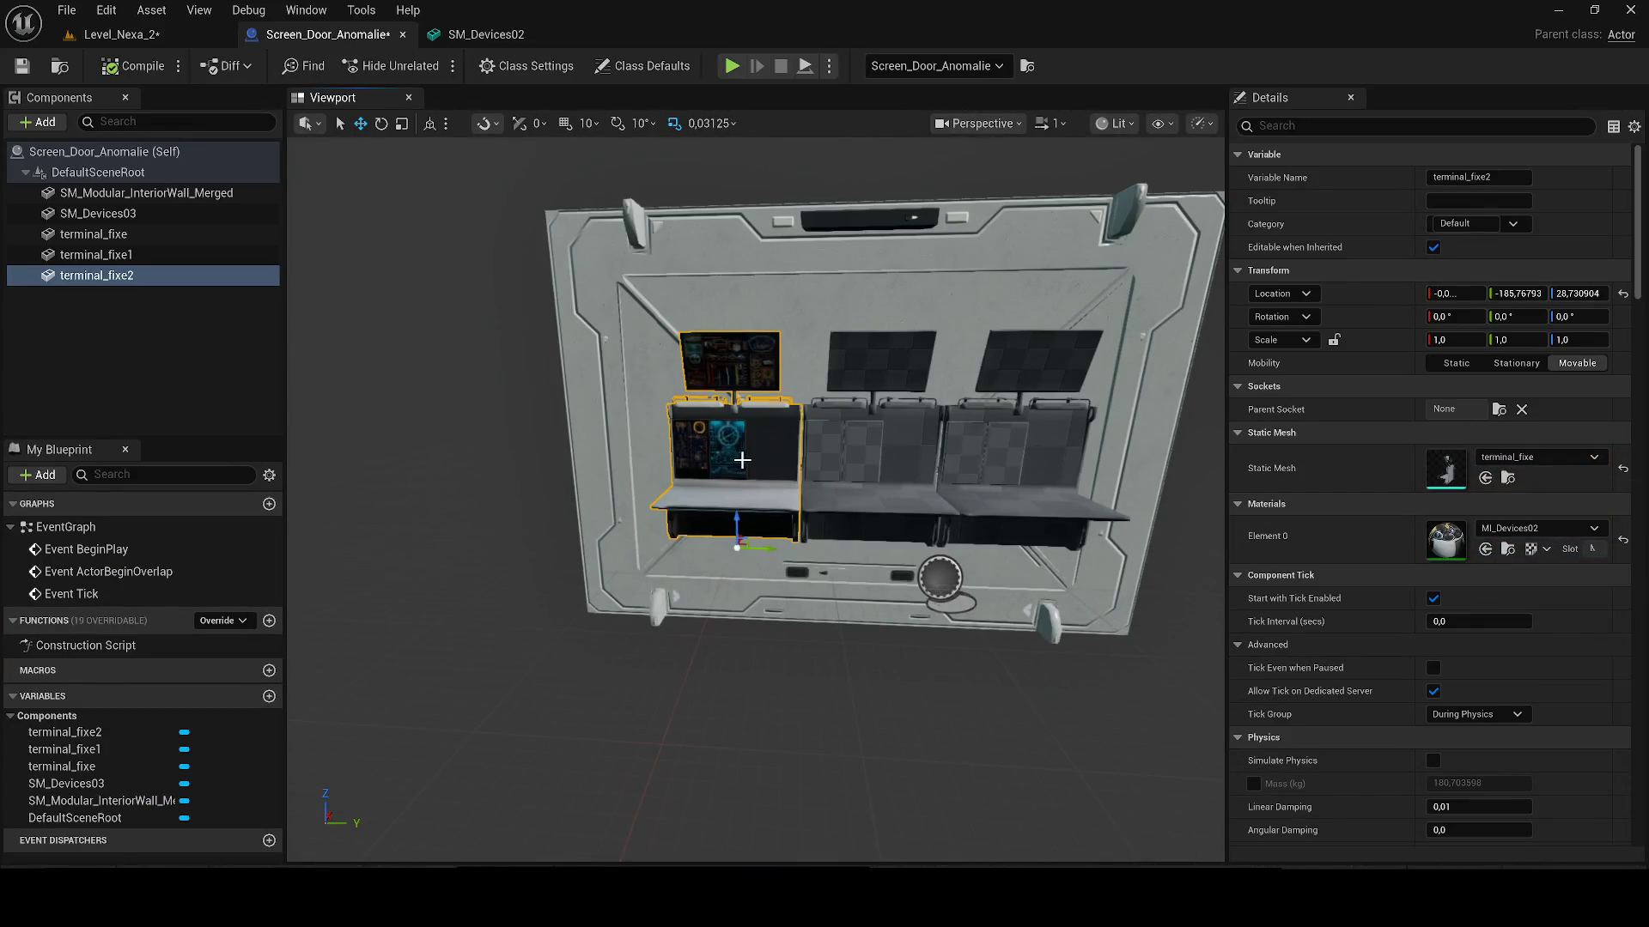
Step: Apply MI_Devices02 to the middle and right terminal consoles as well
left_click(868, 455)
key("ctrl+space")
left_click_drag(1221, 627, 1498, 535)
left_click(1010, 443)
key("ctrl+space")
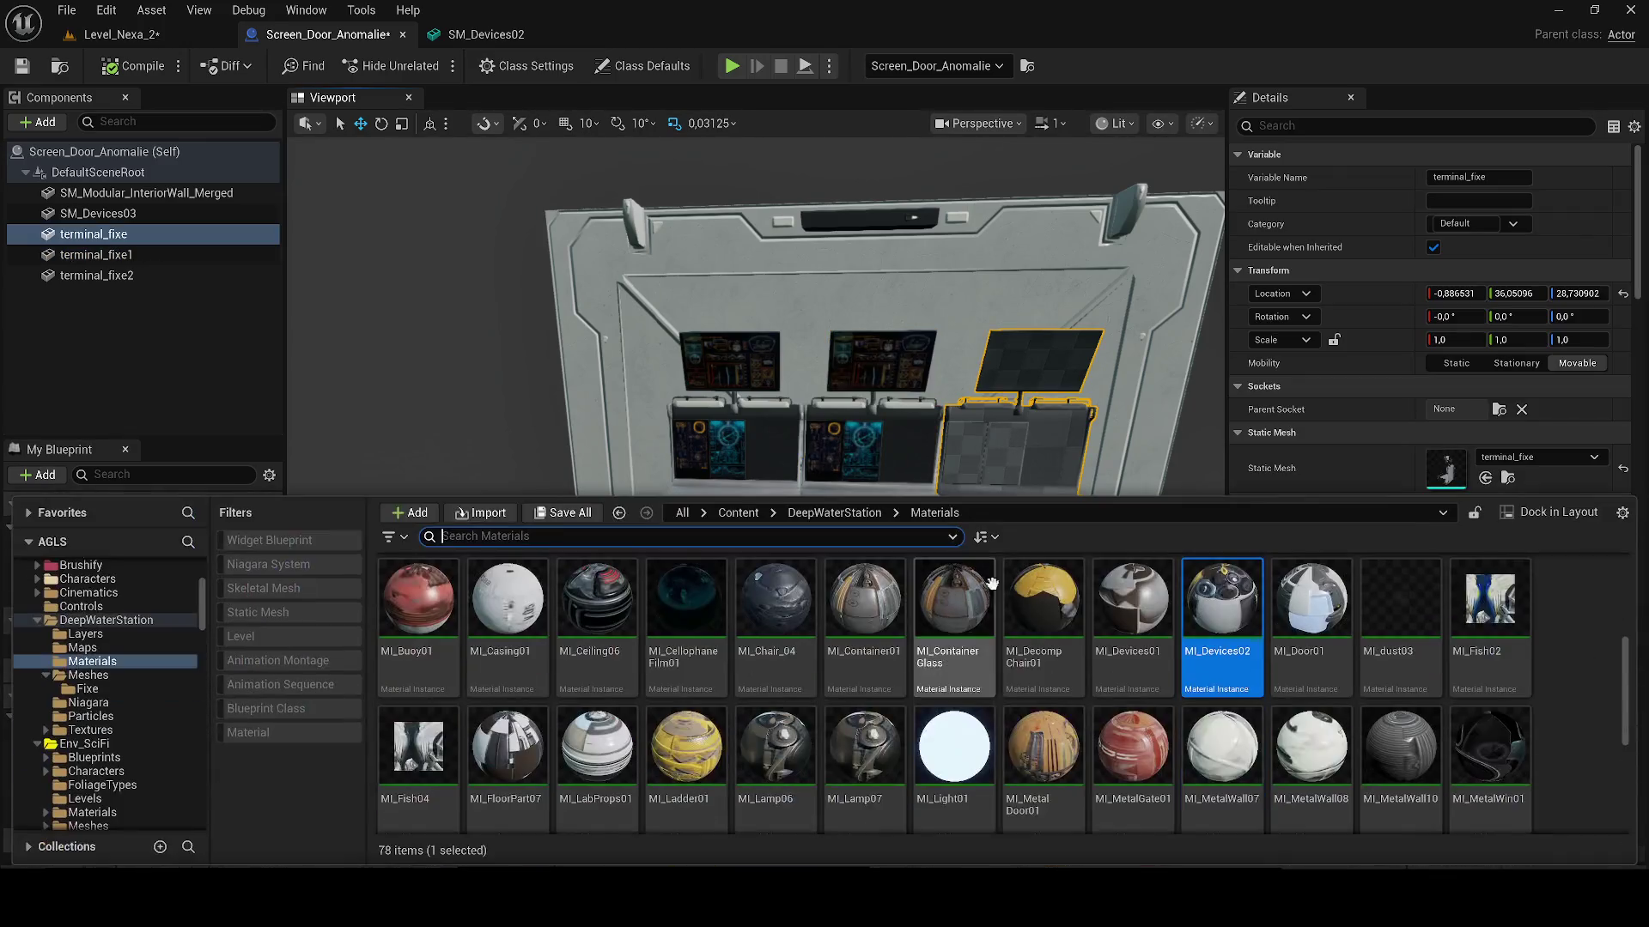
mouse_move(1221, 601)
left_mouse_down()
mouse_move(1477, 459)
mouse_move(1412, 487)
left_mouse_up()
key("ctrl+space")
mouse_move(1221, 601)
left_mouse_down()
mouse_move(1512, 468)
mouse_move(1499, 457)
left_mouse_up()
Step: Compile the Screen_Door_Anomalie blueprint and save Level_Nexa_2
left_click(114, 72)
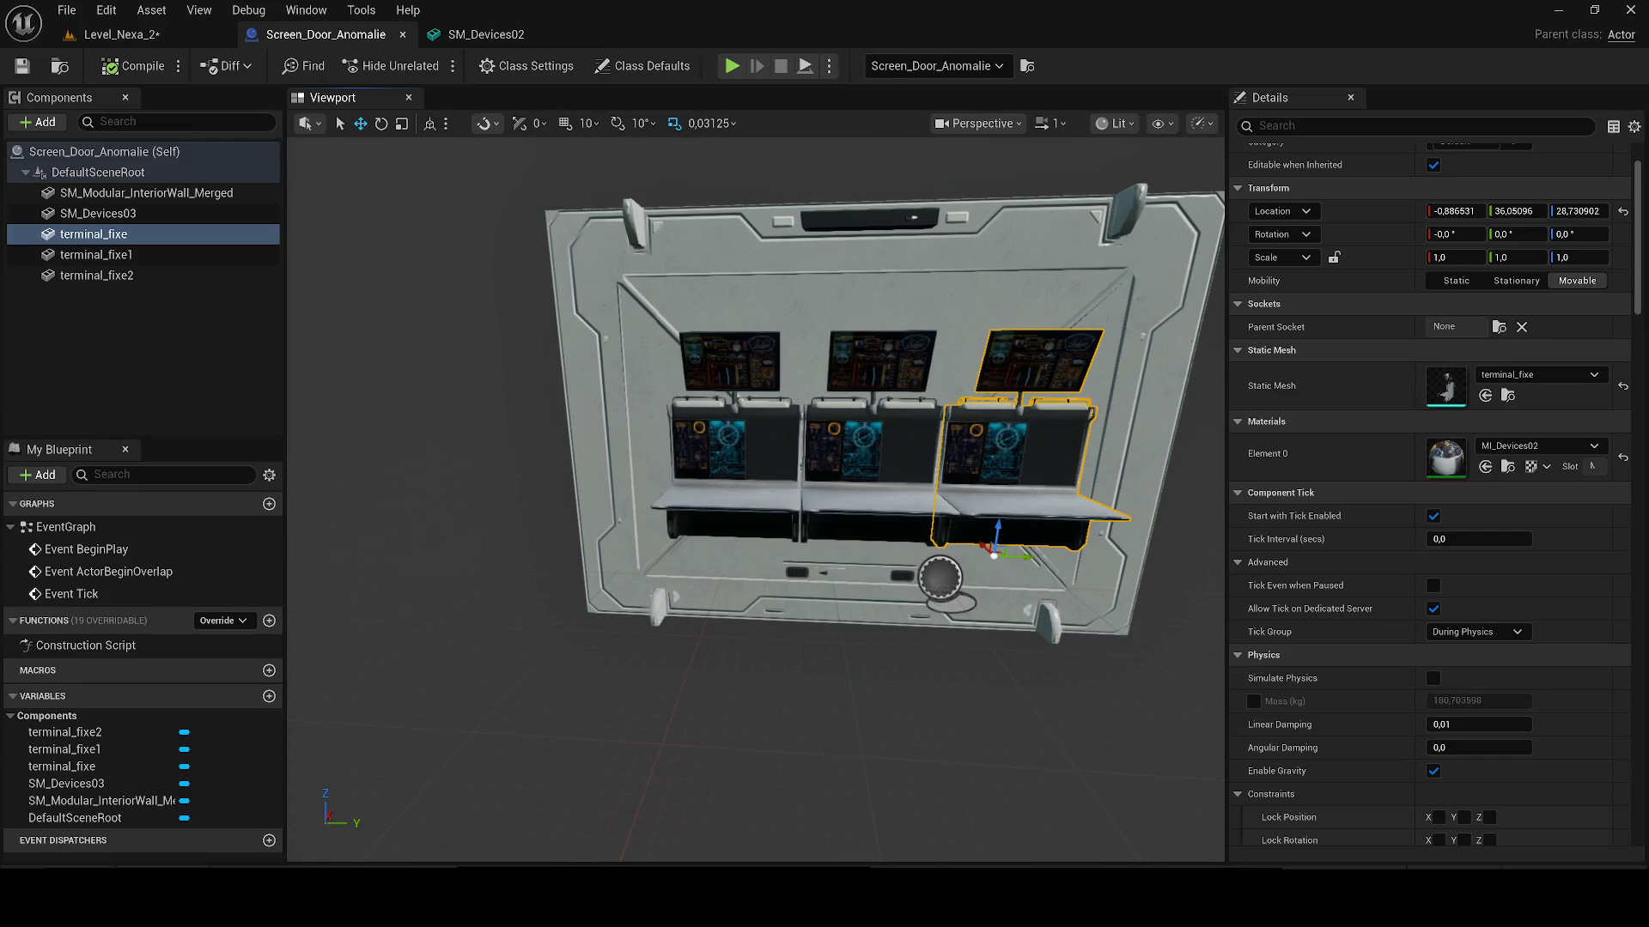
left_click(116, 34)
left_click(24, 66)
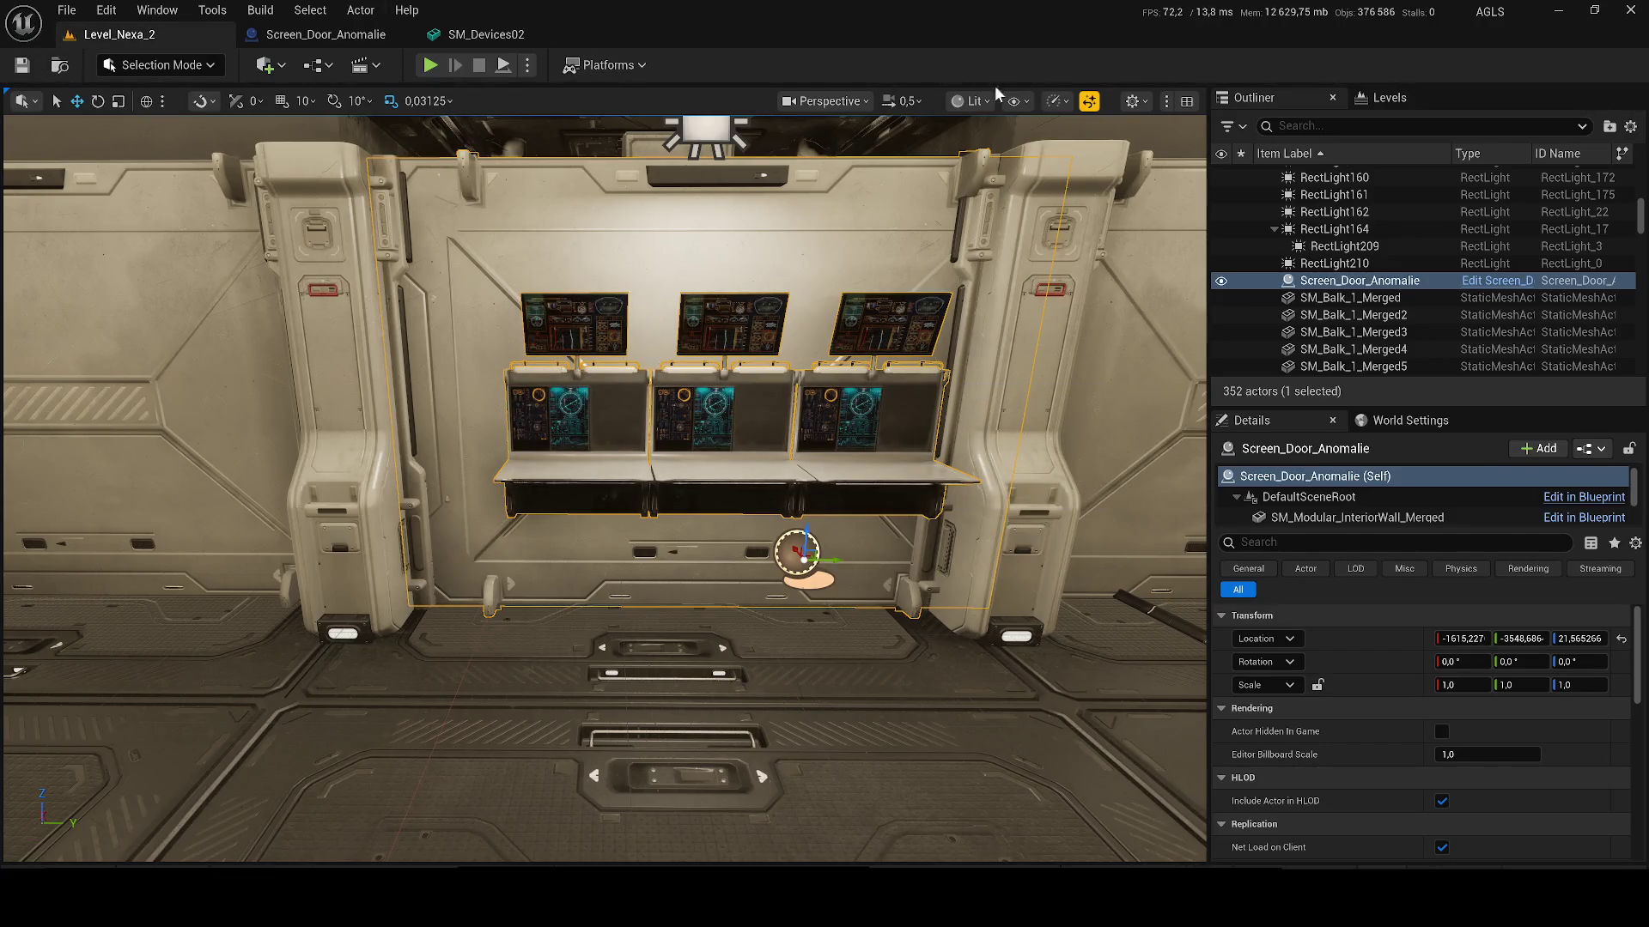
Step: Hide the DirectionalLight found by searching 'dire' and frame the console wall
type("dire")
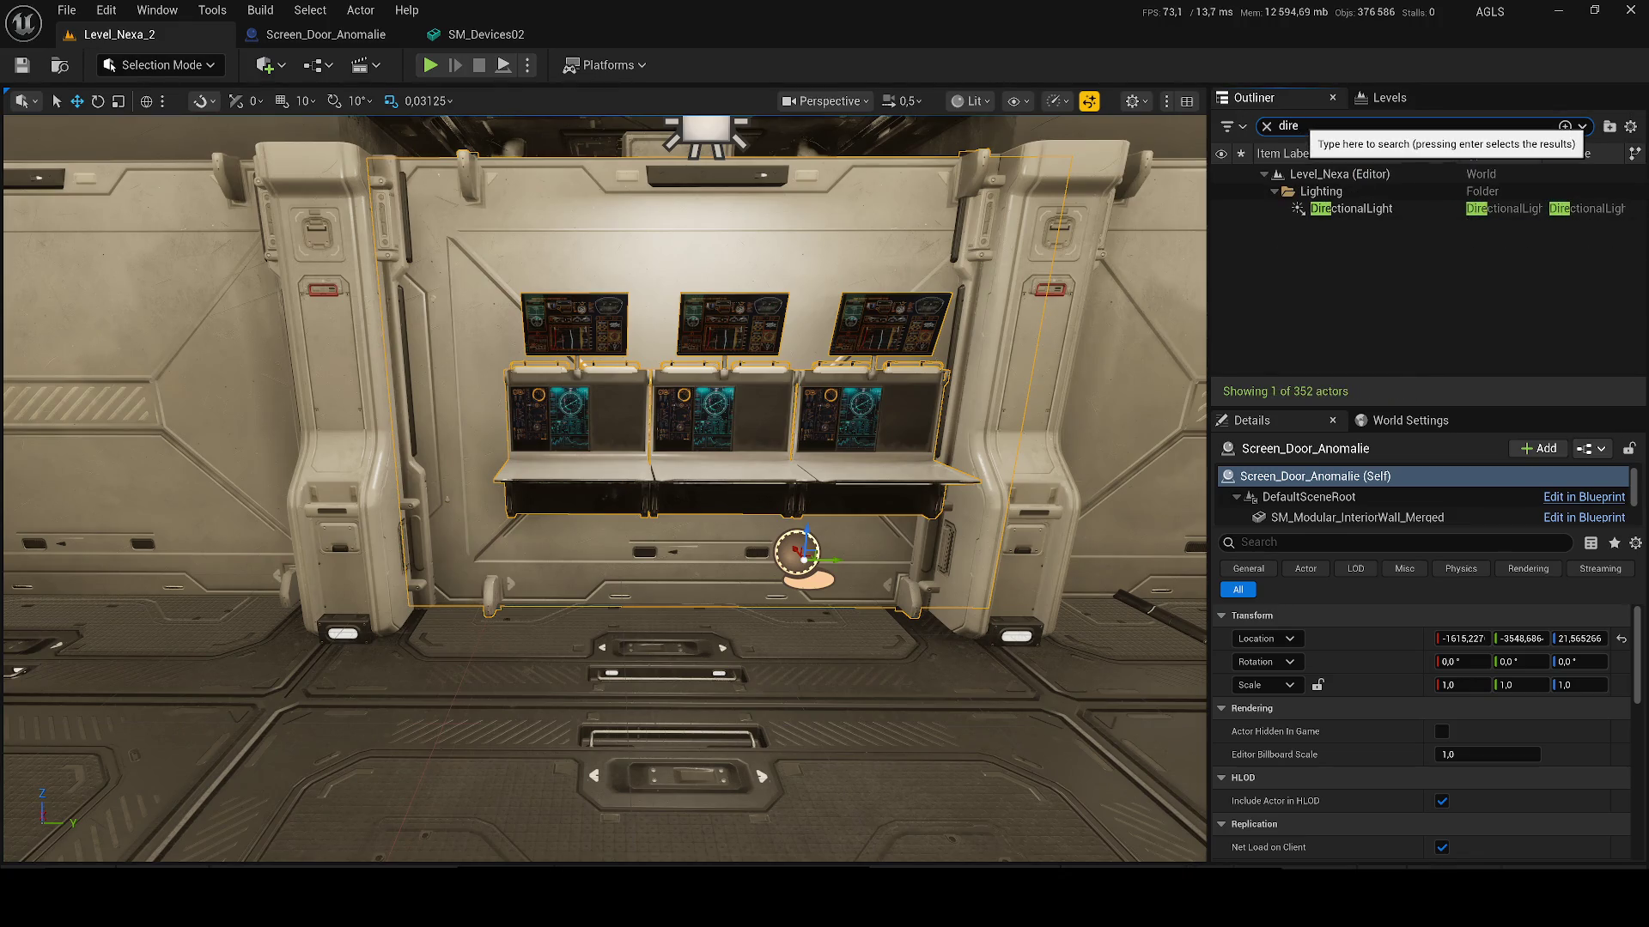
left_click(1223, 209)
mouse_move(685, 328)
left_mouse_down()
mouse_move(662, 206)
mouse_move(550, 219)
left_mouse_up()
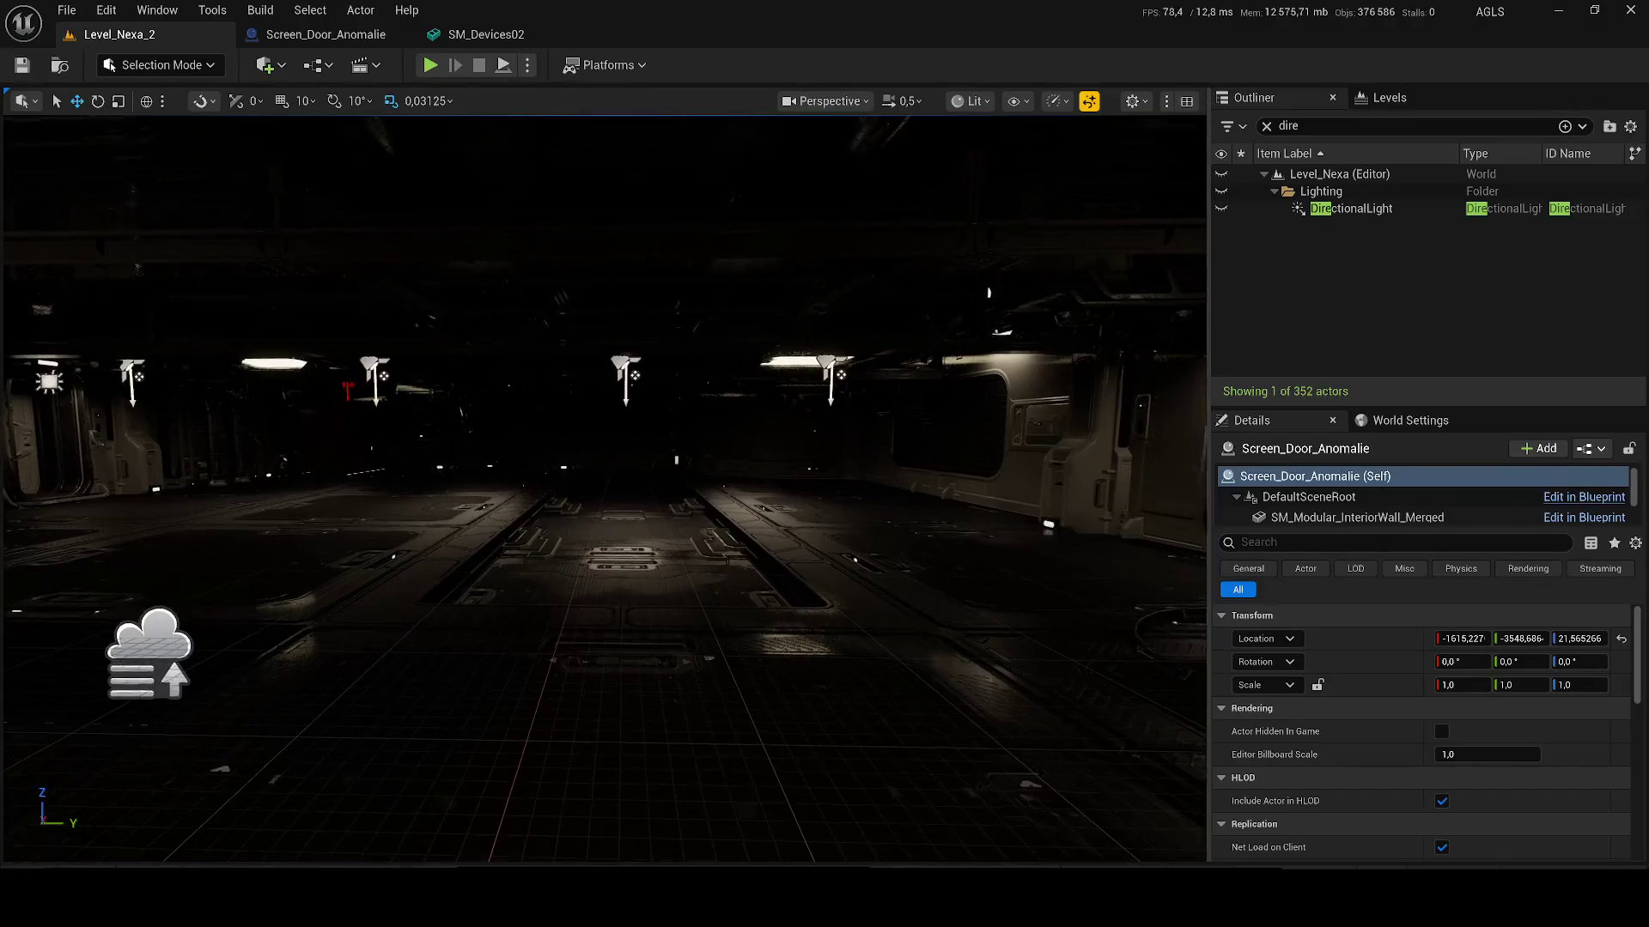
key("f")
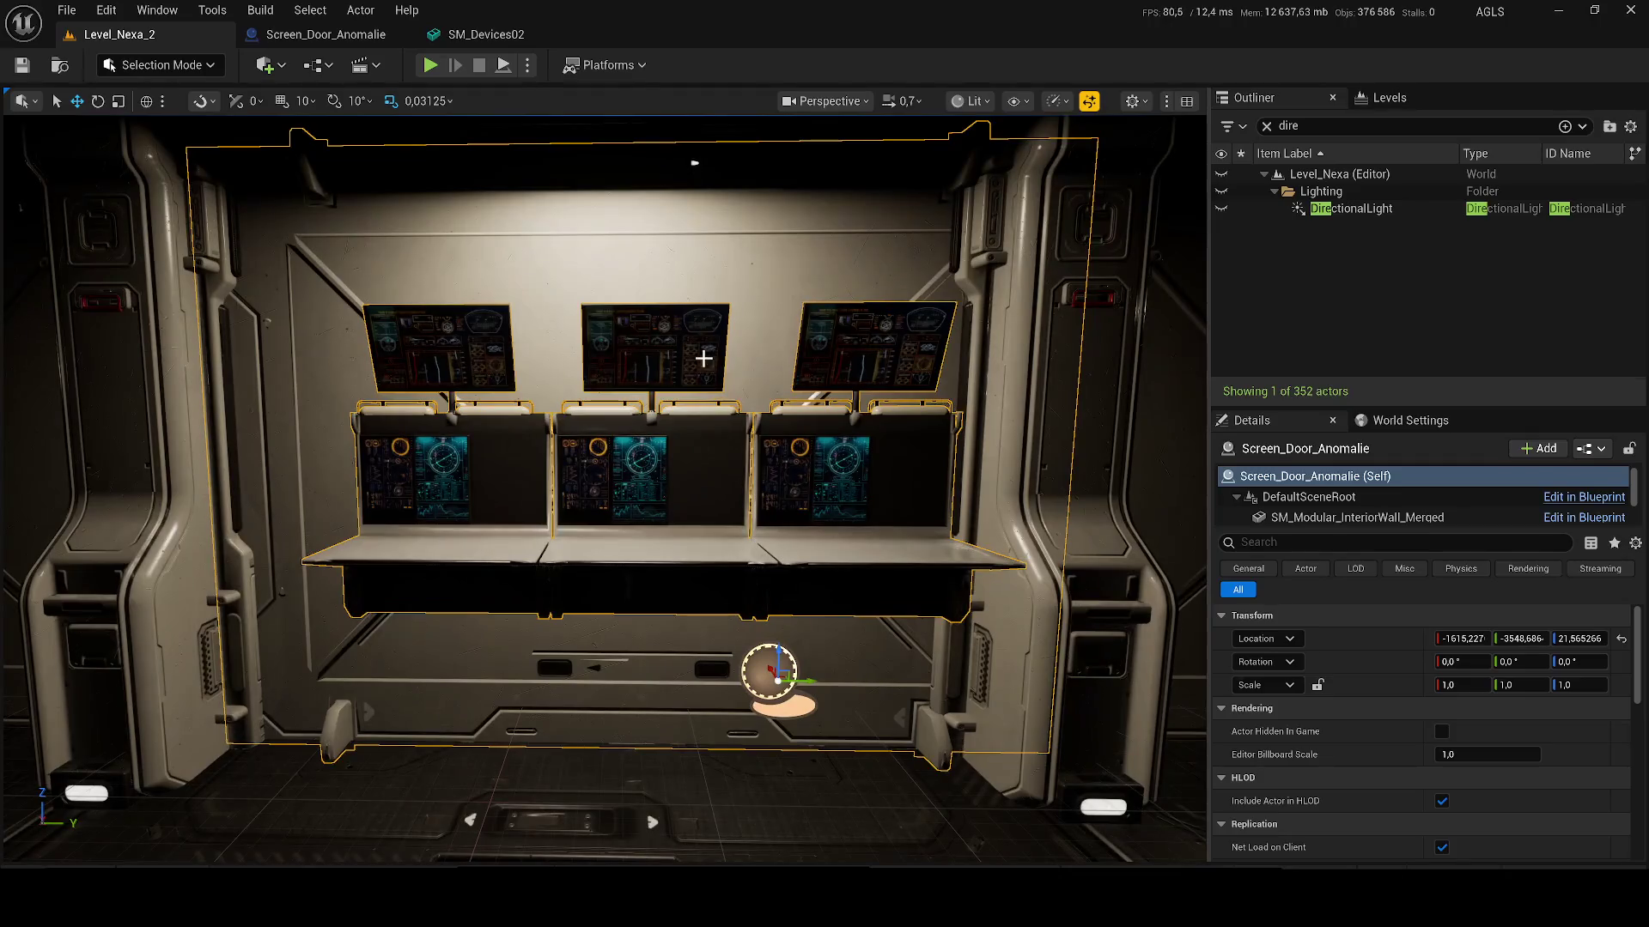
Step: Lower the three terminal_fixe consoles on the wall and save all changes
left_click(356, 44)
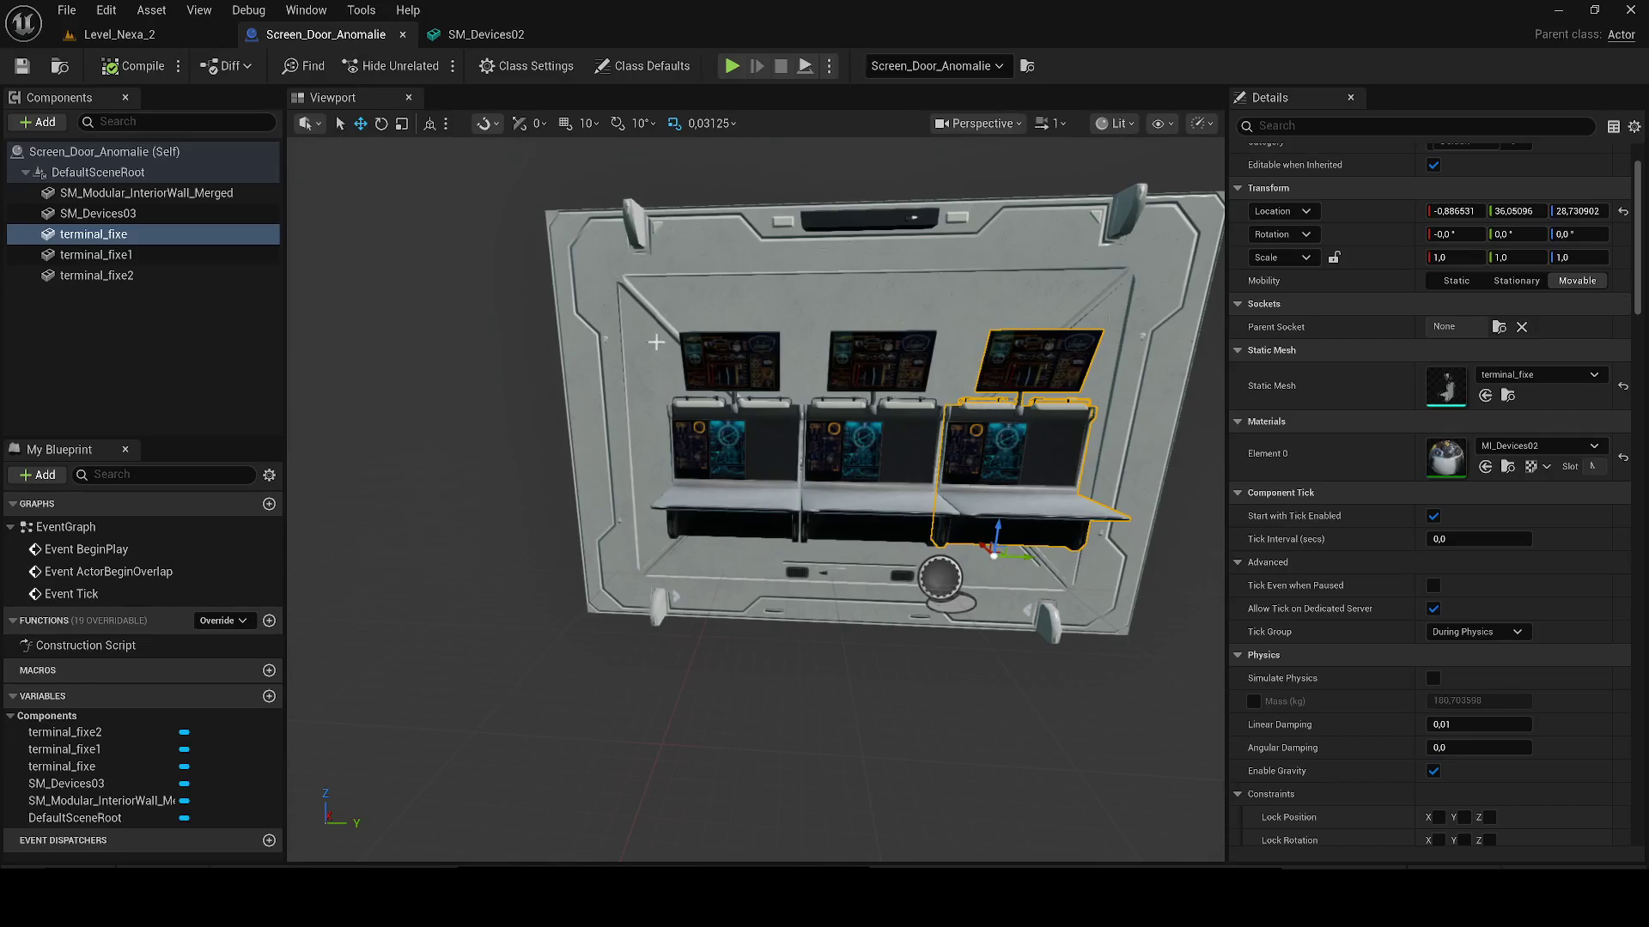
left_click(730, 415, "ctrl")
left_click(839, 429, "ctrl")
mouse_move(750, 521)
left_mouse_down()
mouse_move(765, 567)
mouse_move(809, 601)
left_mouse_up()
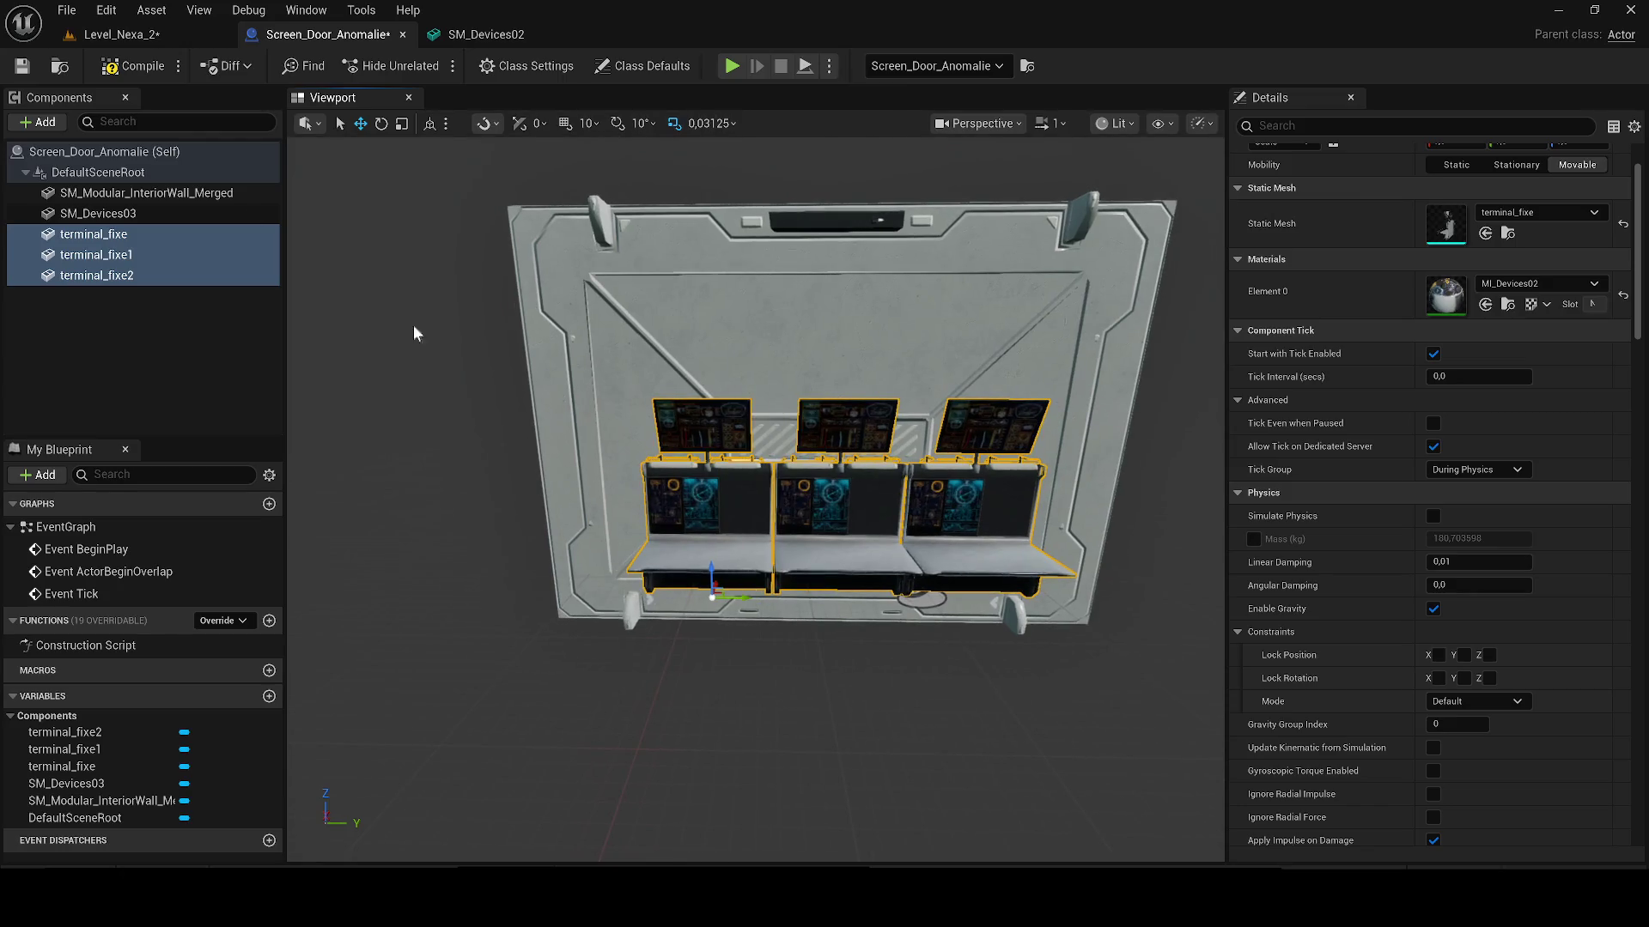
left_click(163, 41)
key("ctrl+s")
scroll(697, 341, "up", 5)
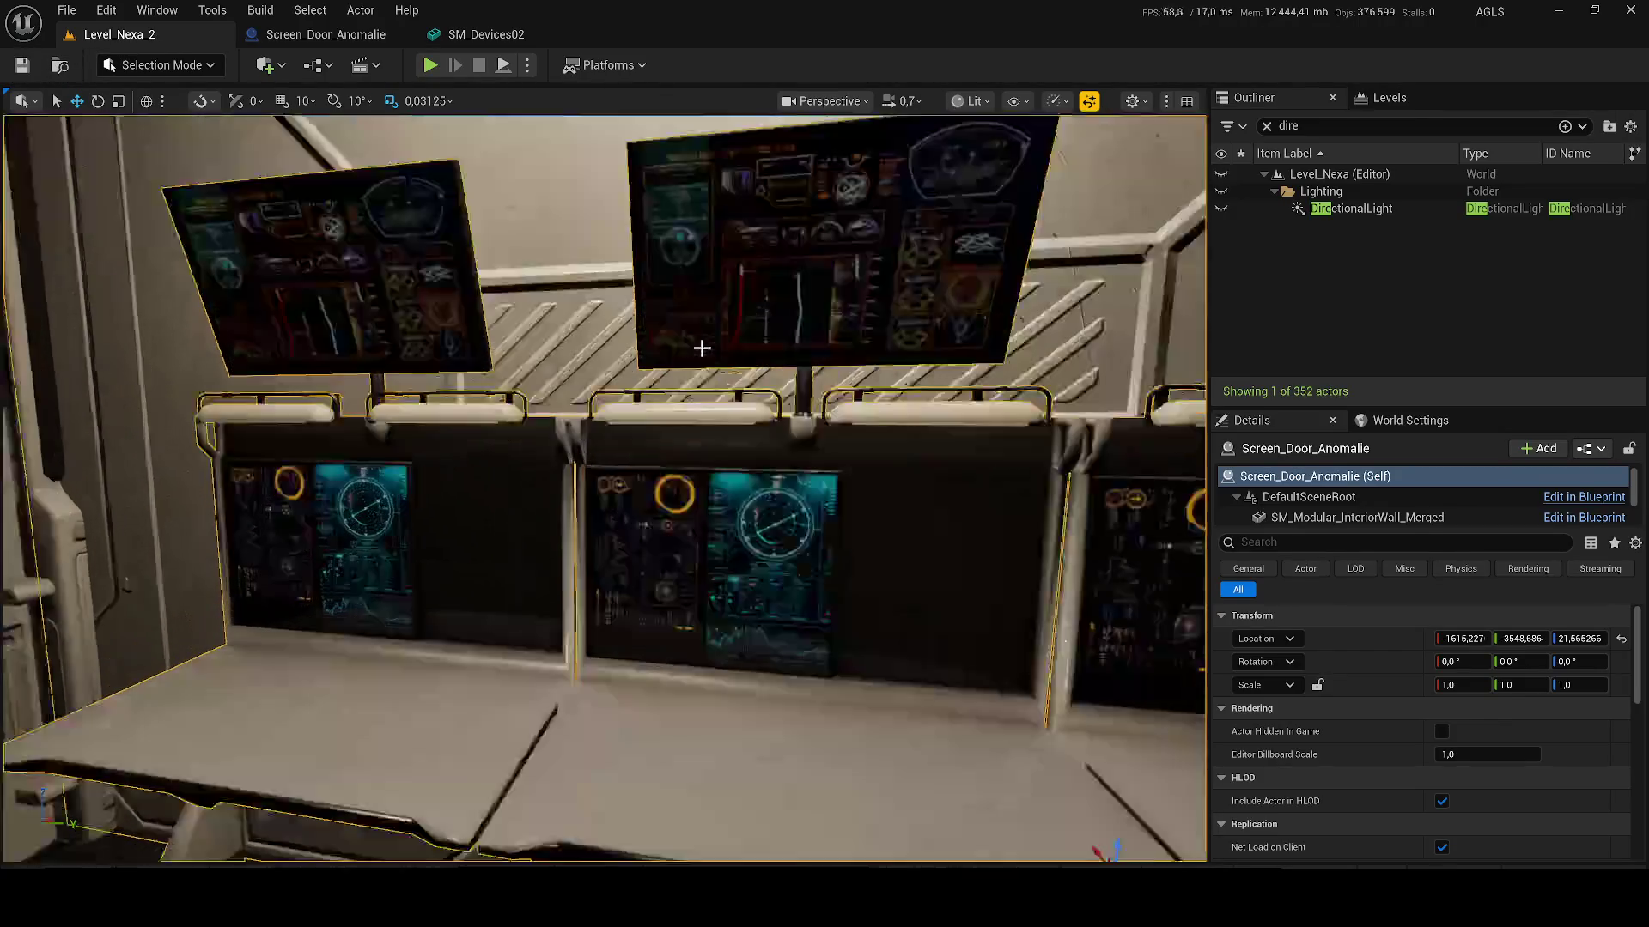
scroll(696, 341, "down", 4)
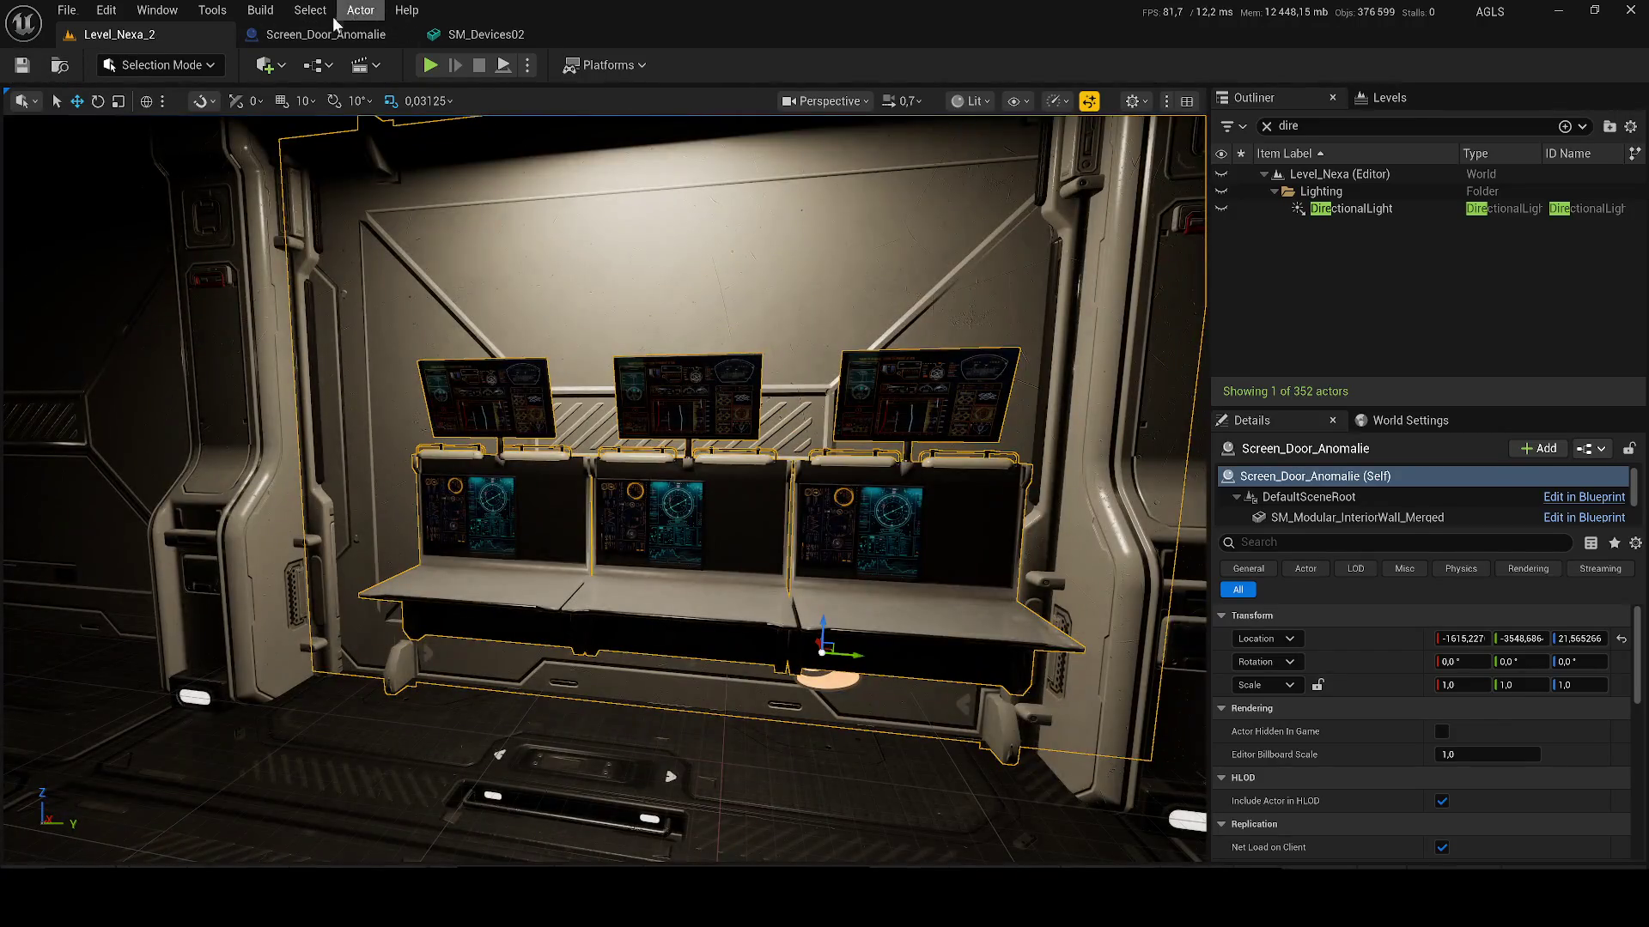
left_click(332, 17)
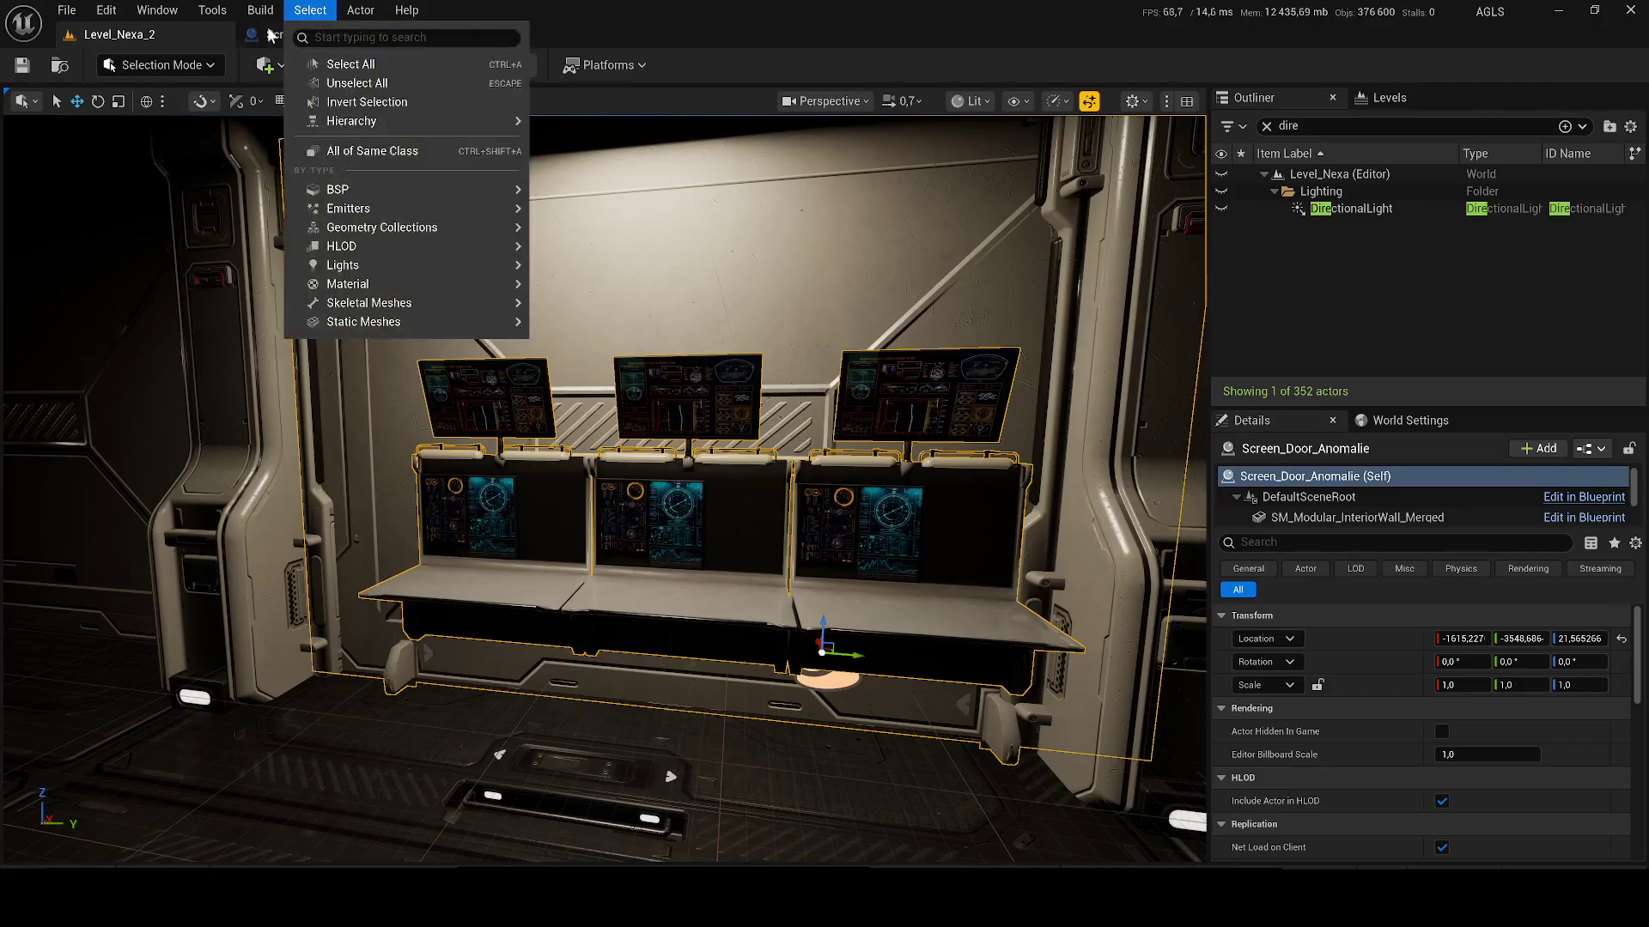
Step: Browse the DeepWaterStation Meshes folder in the content library
left_click(326, 34)
key("ctrl+space")
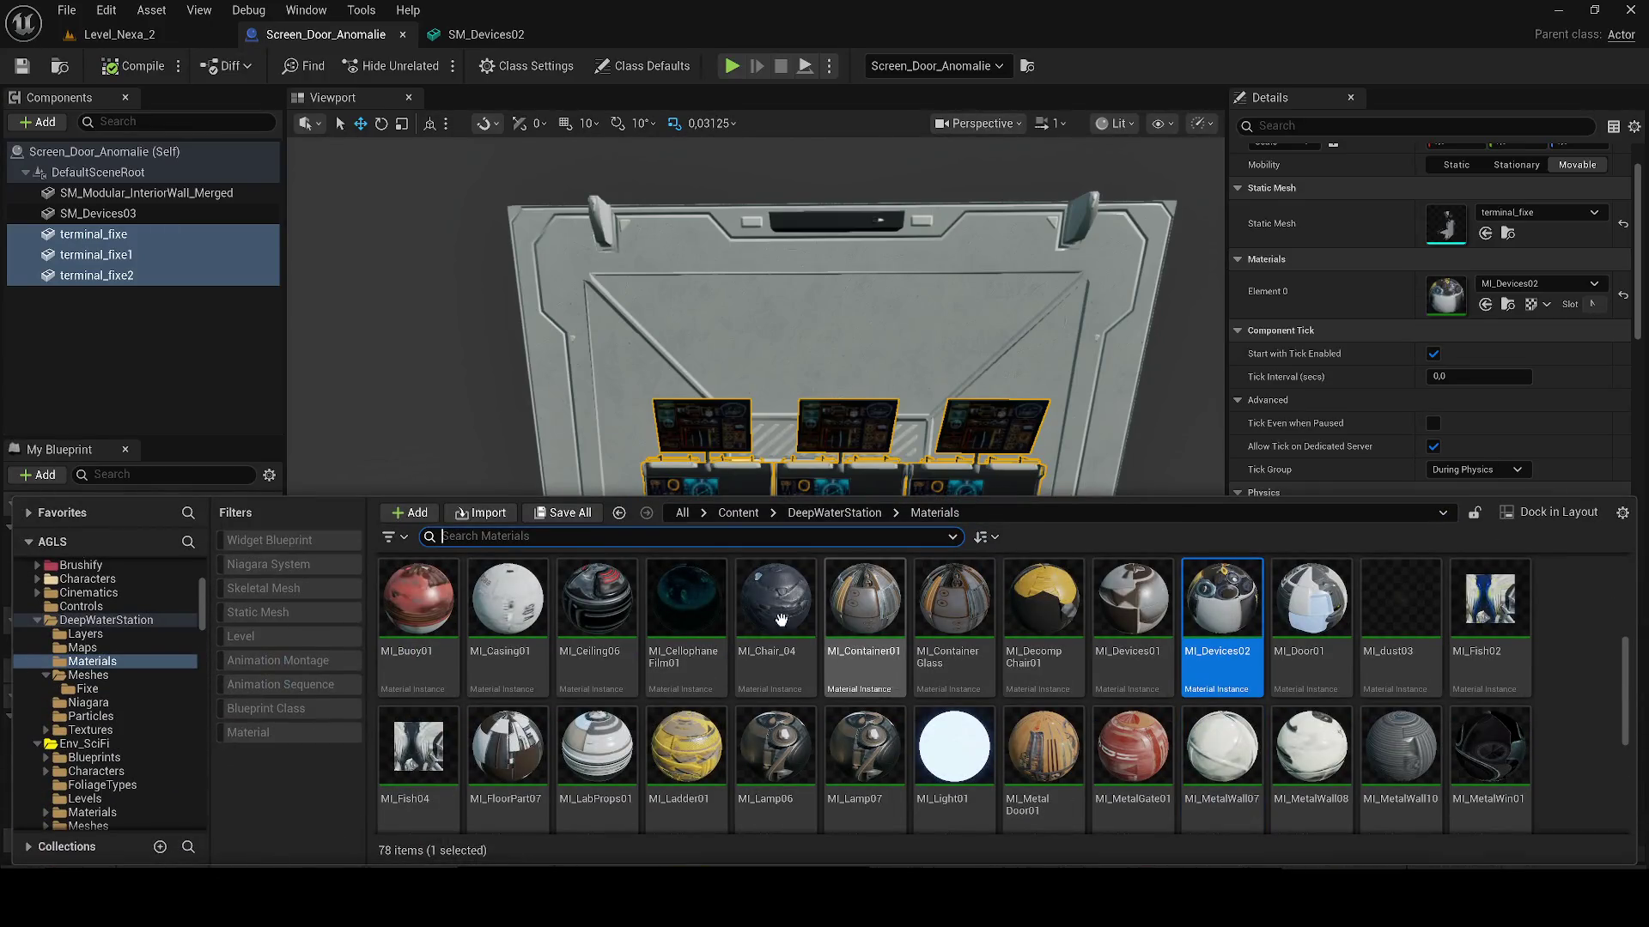
left_click(822, 512)
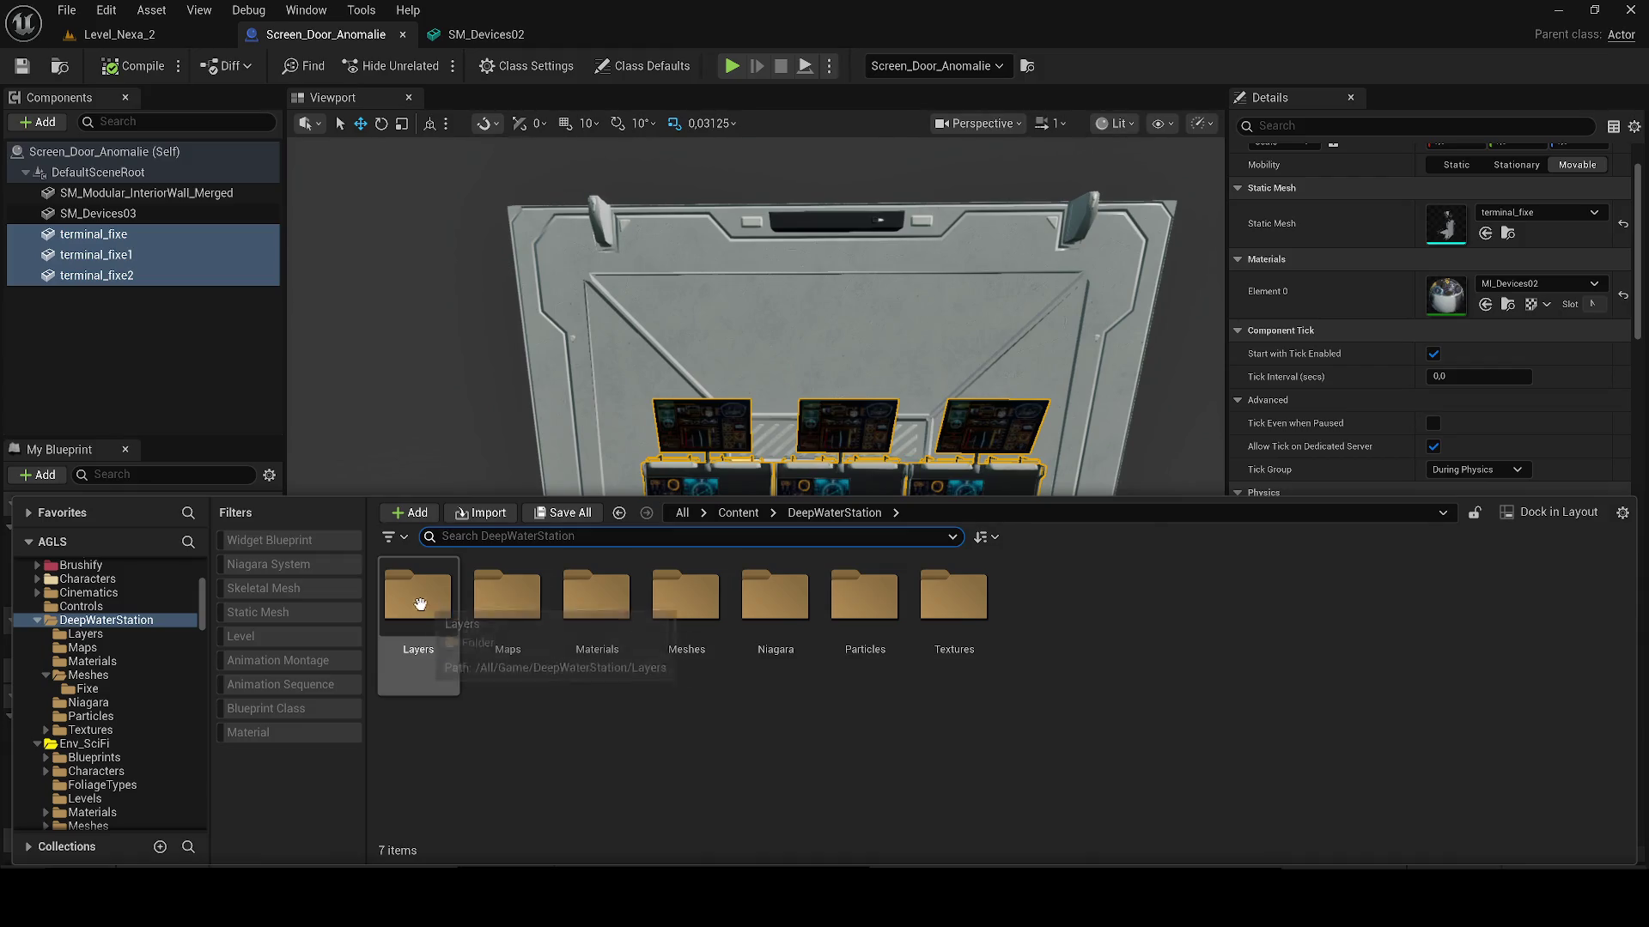
double_click(692, 646)
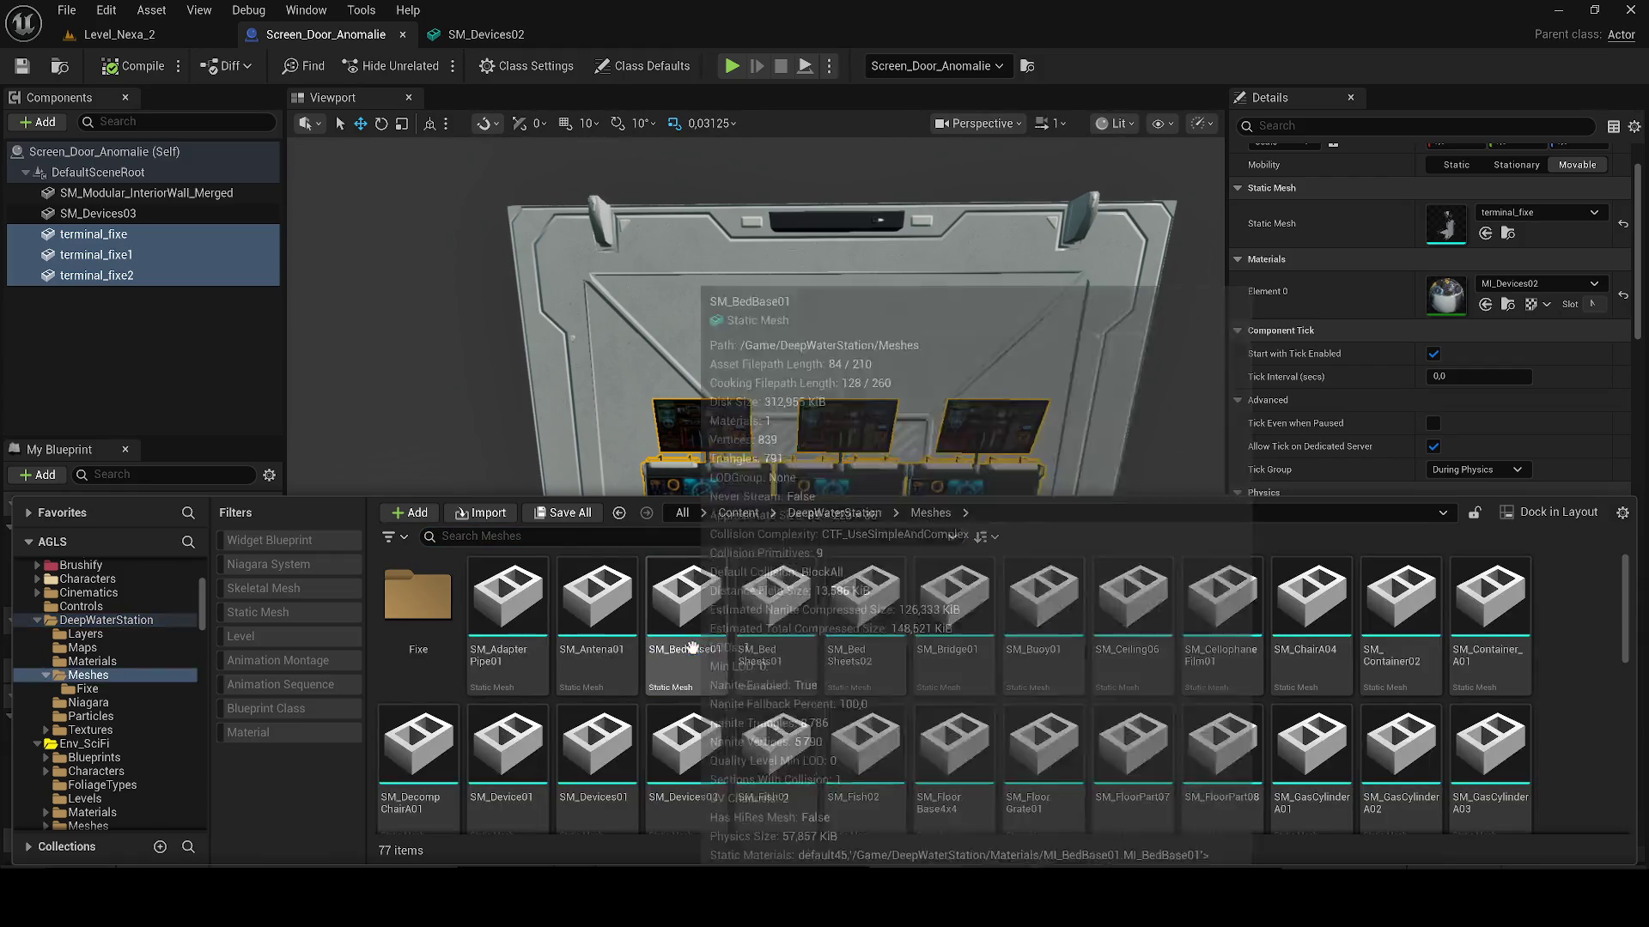
scroll(1604, 670, "down", 2)
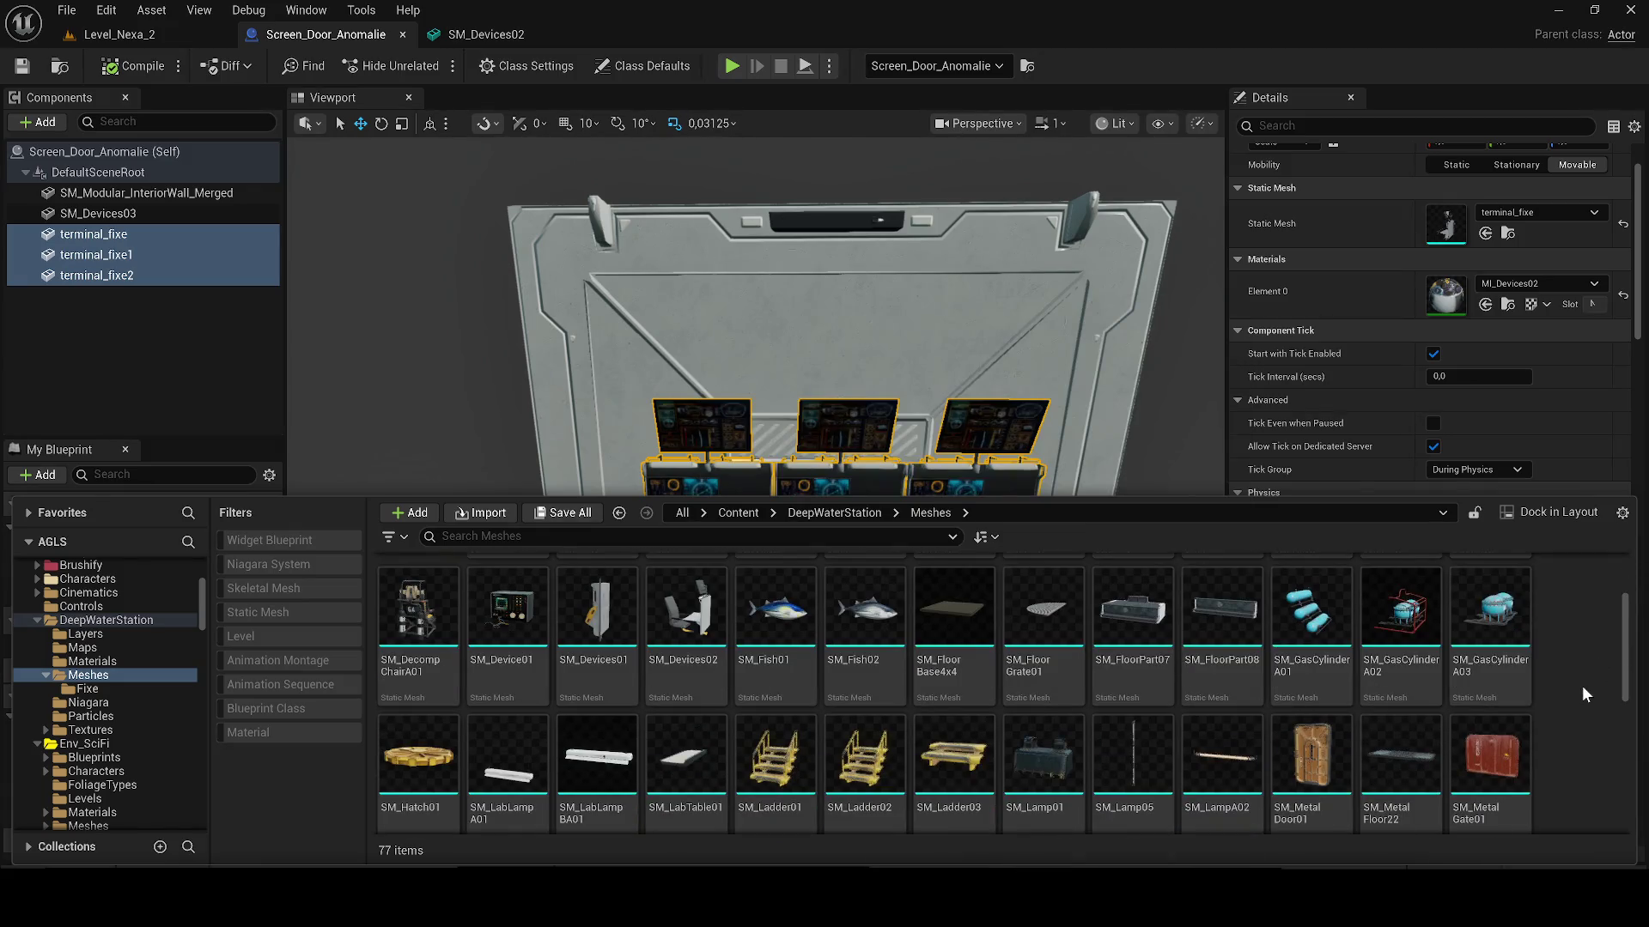
scroll(1583, 687, "down", 2)
scroll(1582, 687, "down", 2)
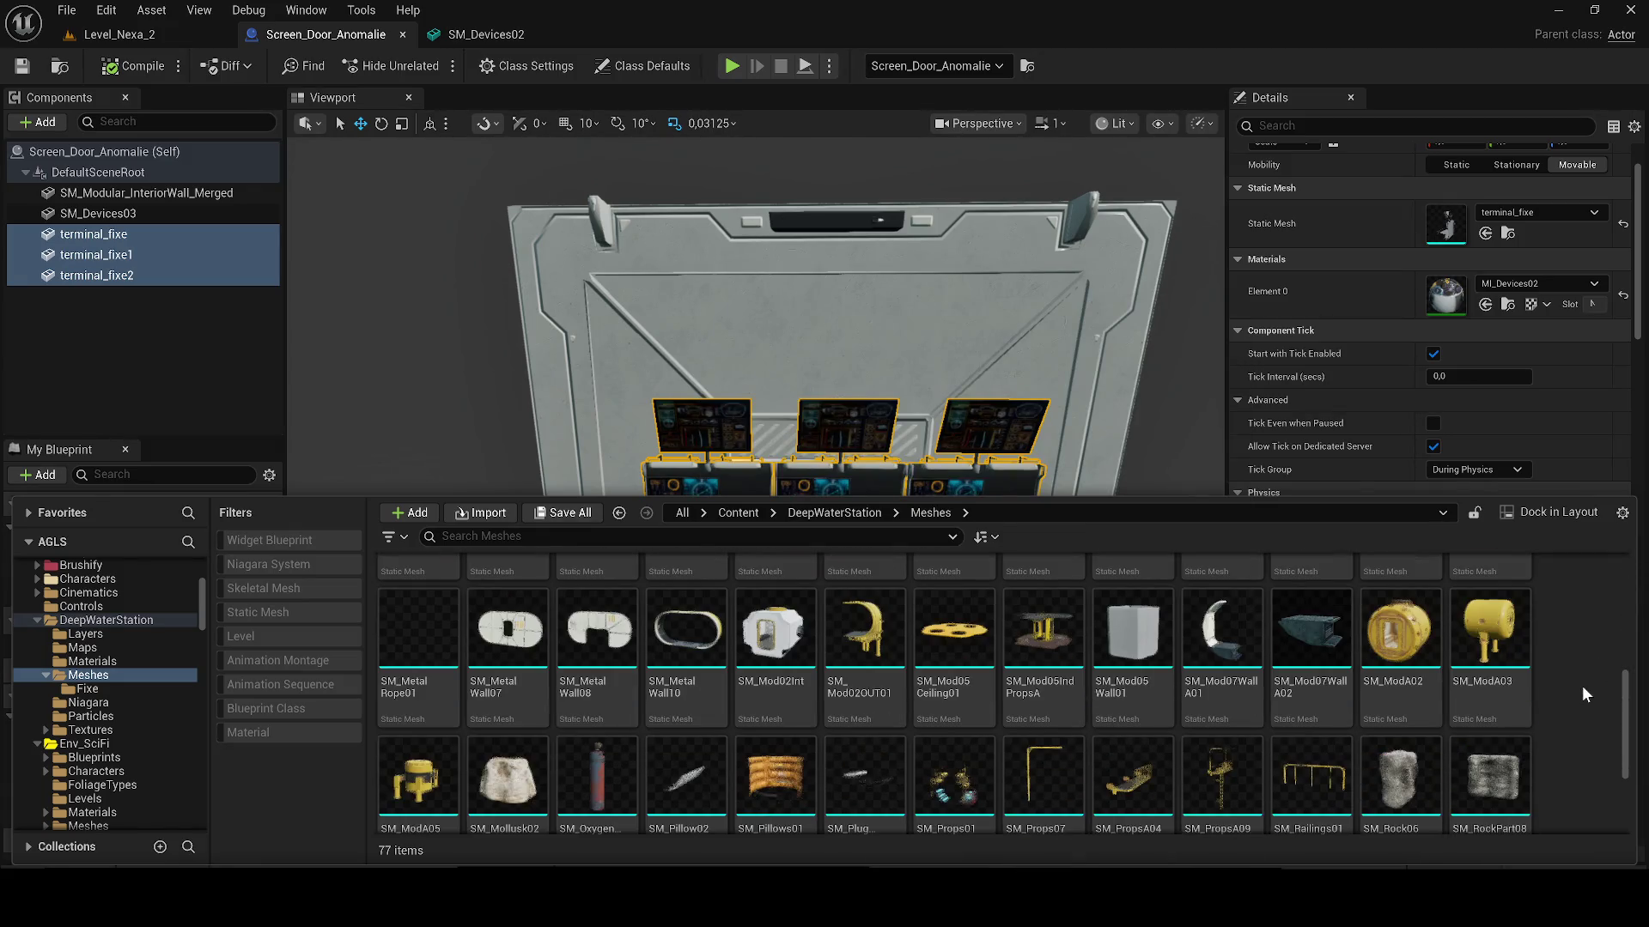
scroll(1584, 687, "down", 2)
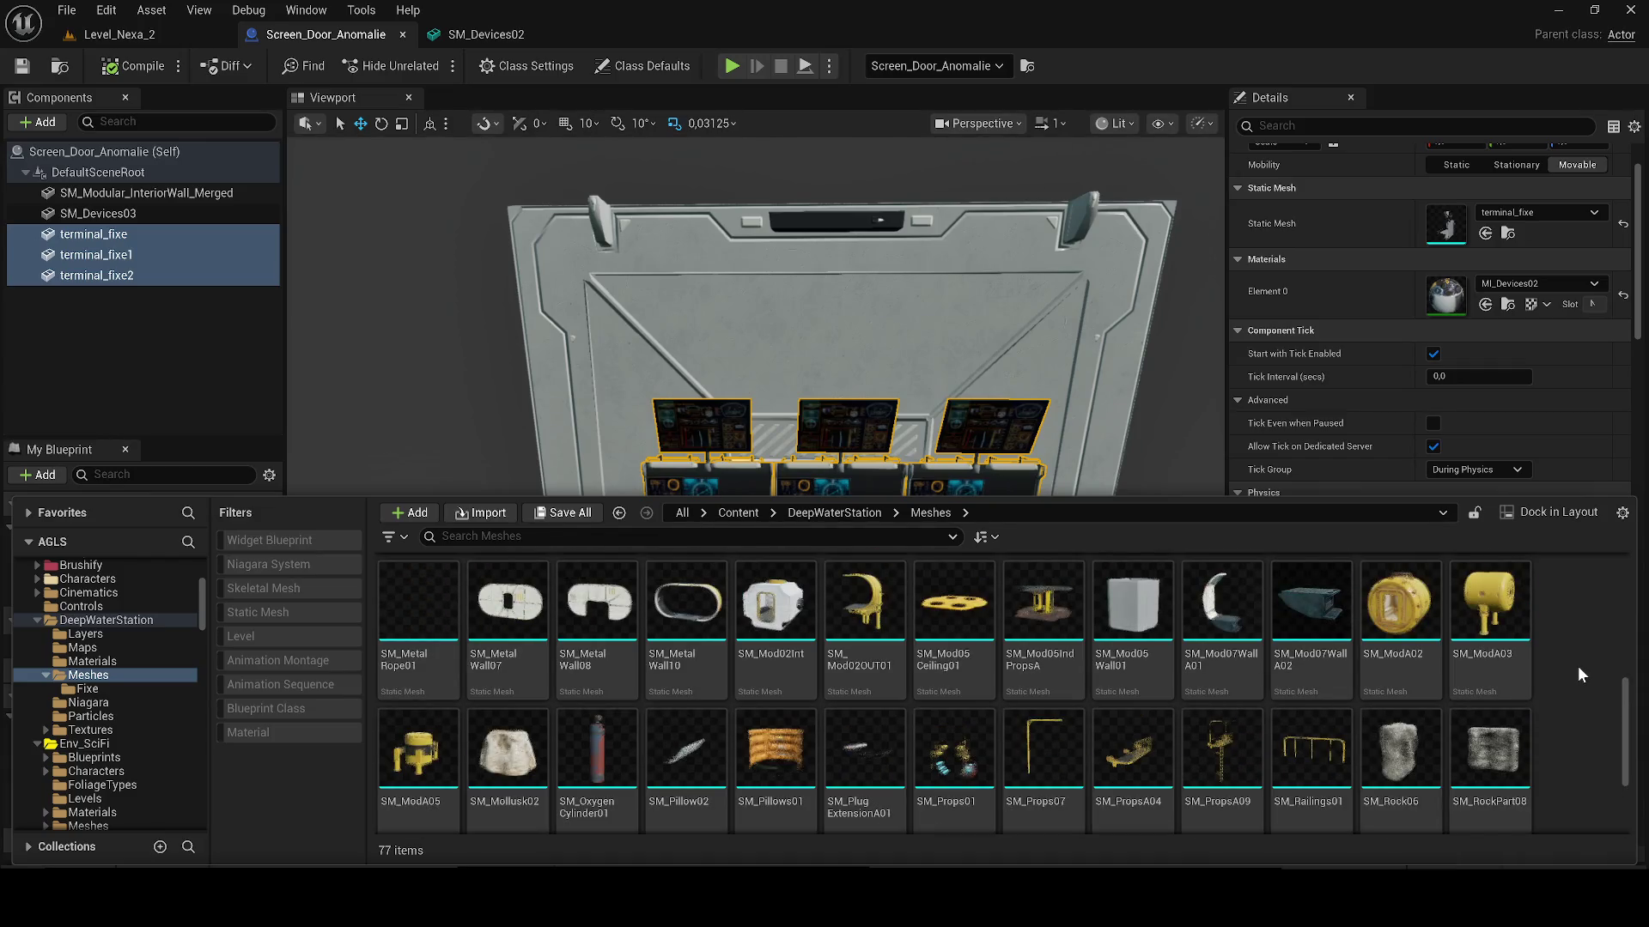
scroll(1578, 667, "up", 2)
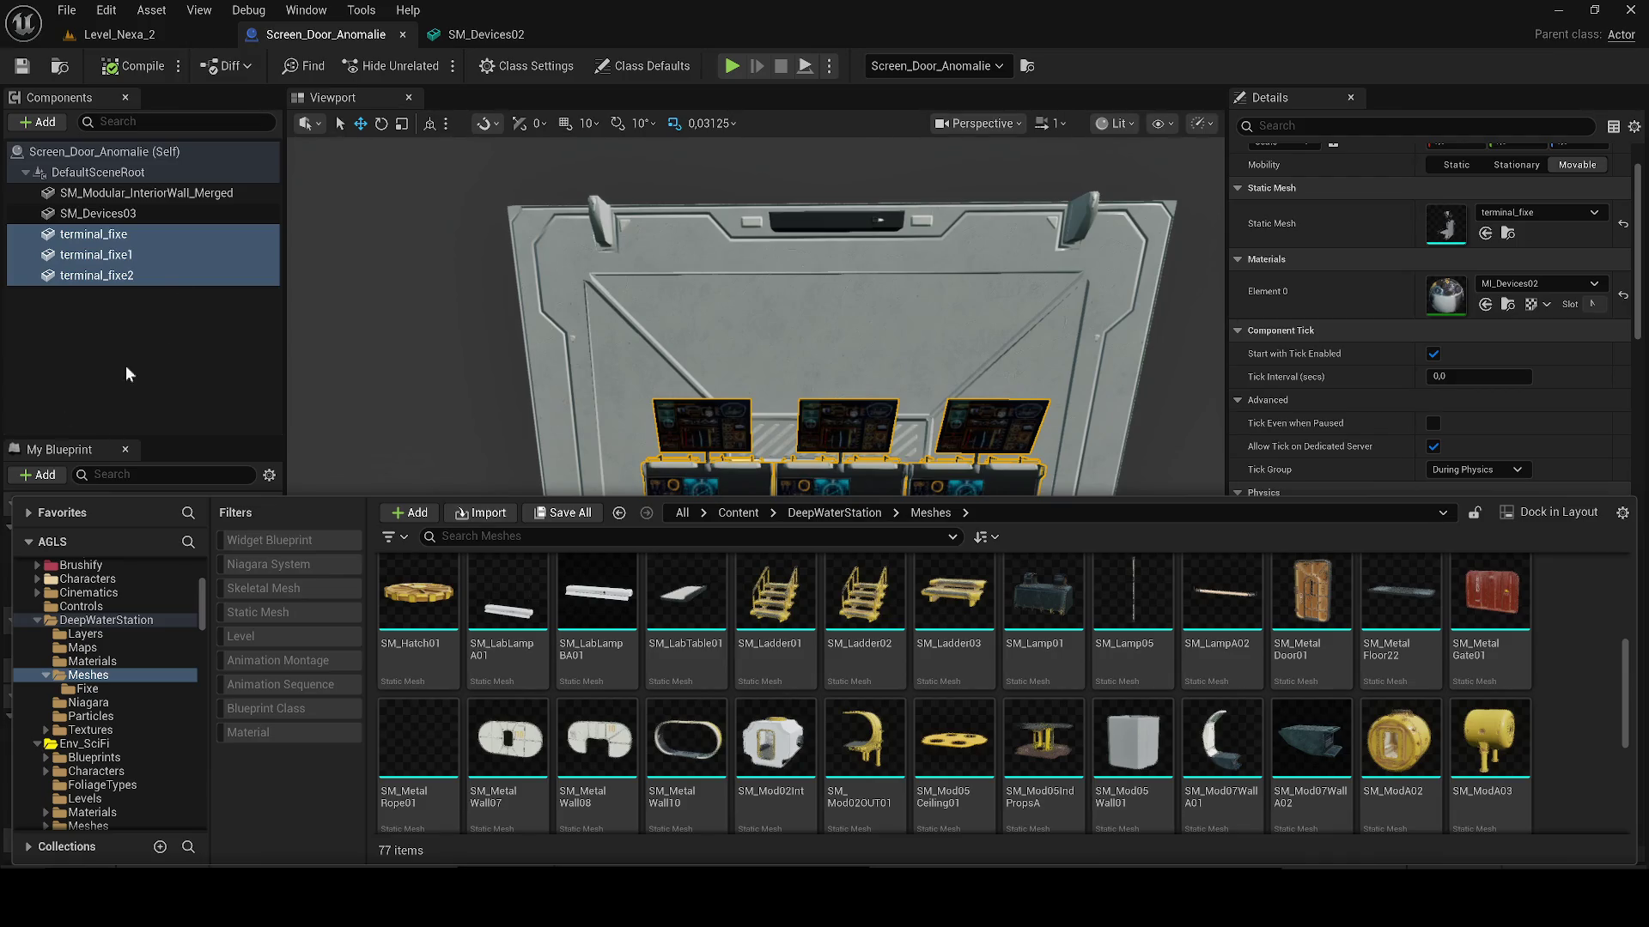
left_click(94, 34)
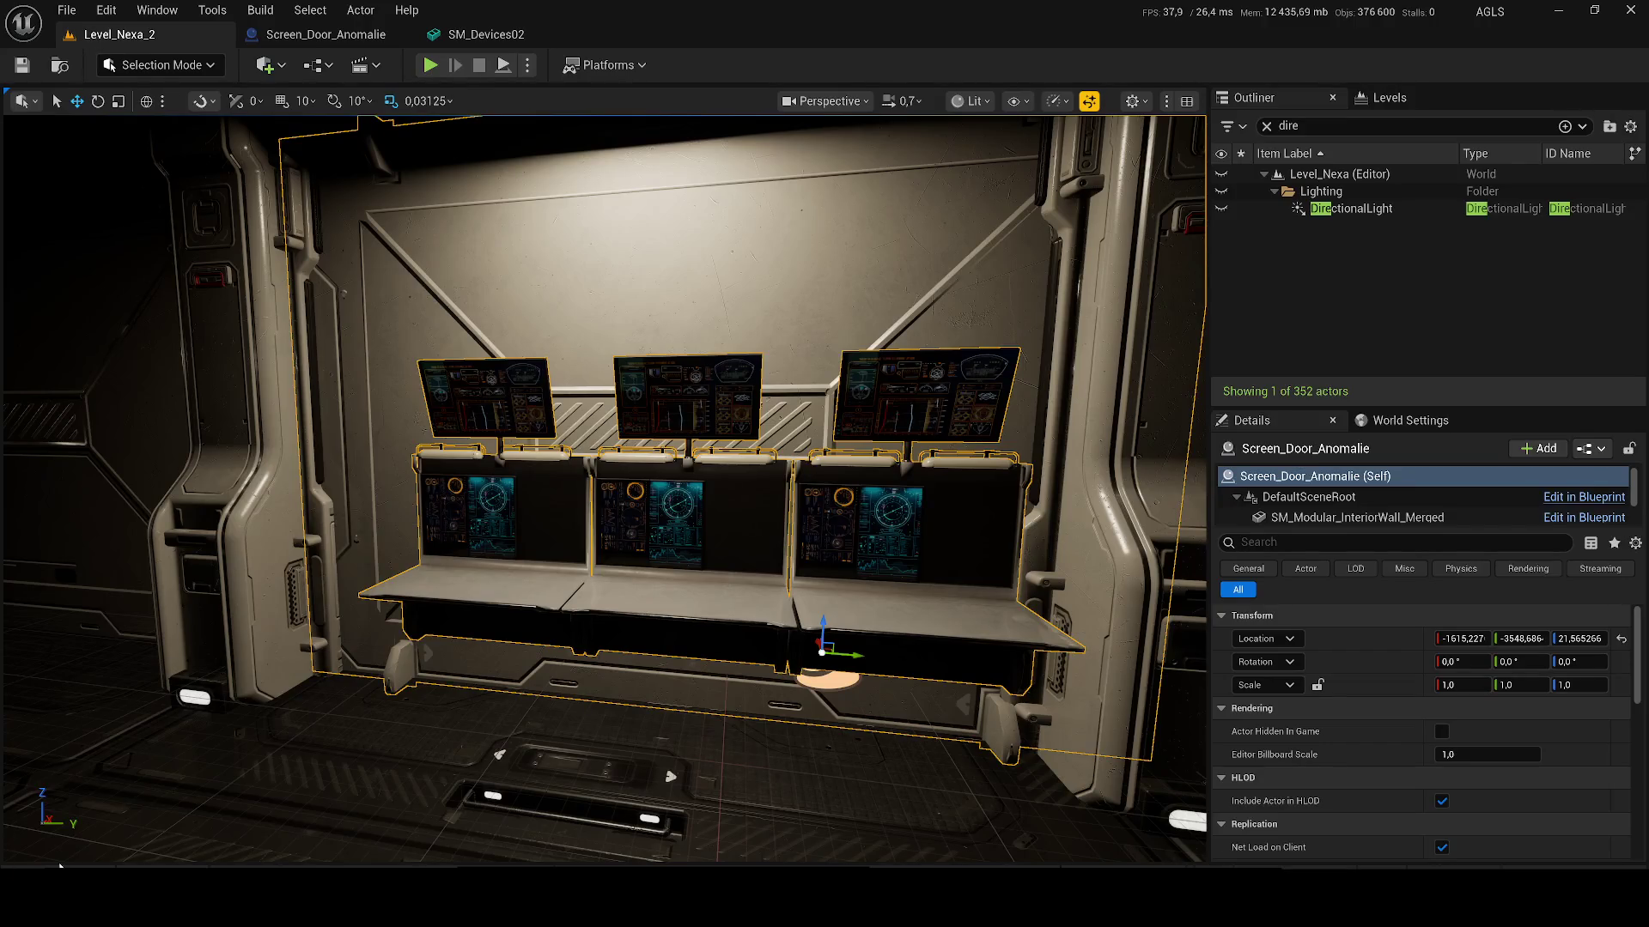
Step: Place SM_MetalDoor01 in front of the console wall and rotate it about 56 degrees
key("f")
key("ctrl+space")
key("ctrl+c")
mouse_move(1146, 573)
left_mouse_down()
mouse_move(610, 575)
mouse_move(717, 803)
mouse_move(649, 848)
left_mouse_up()
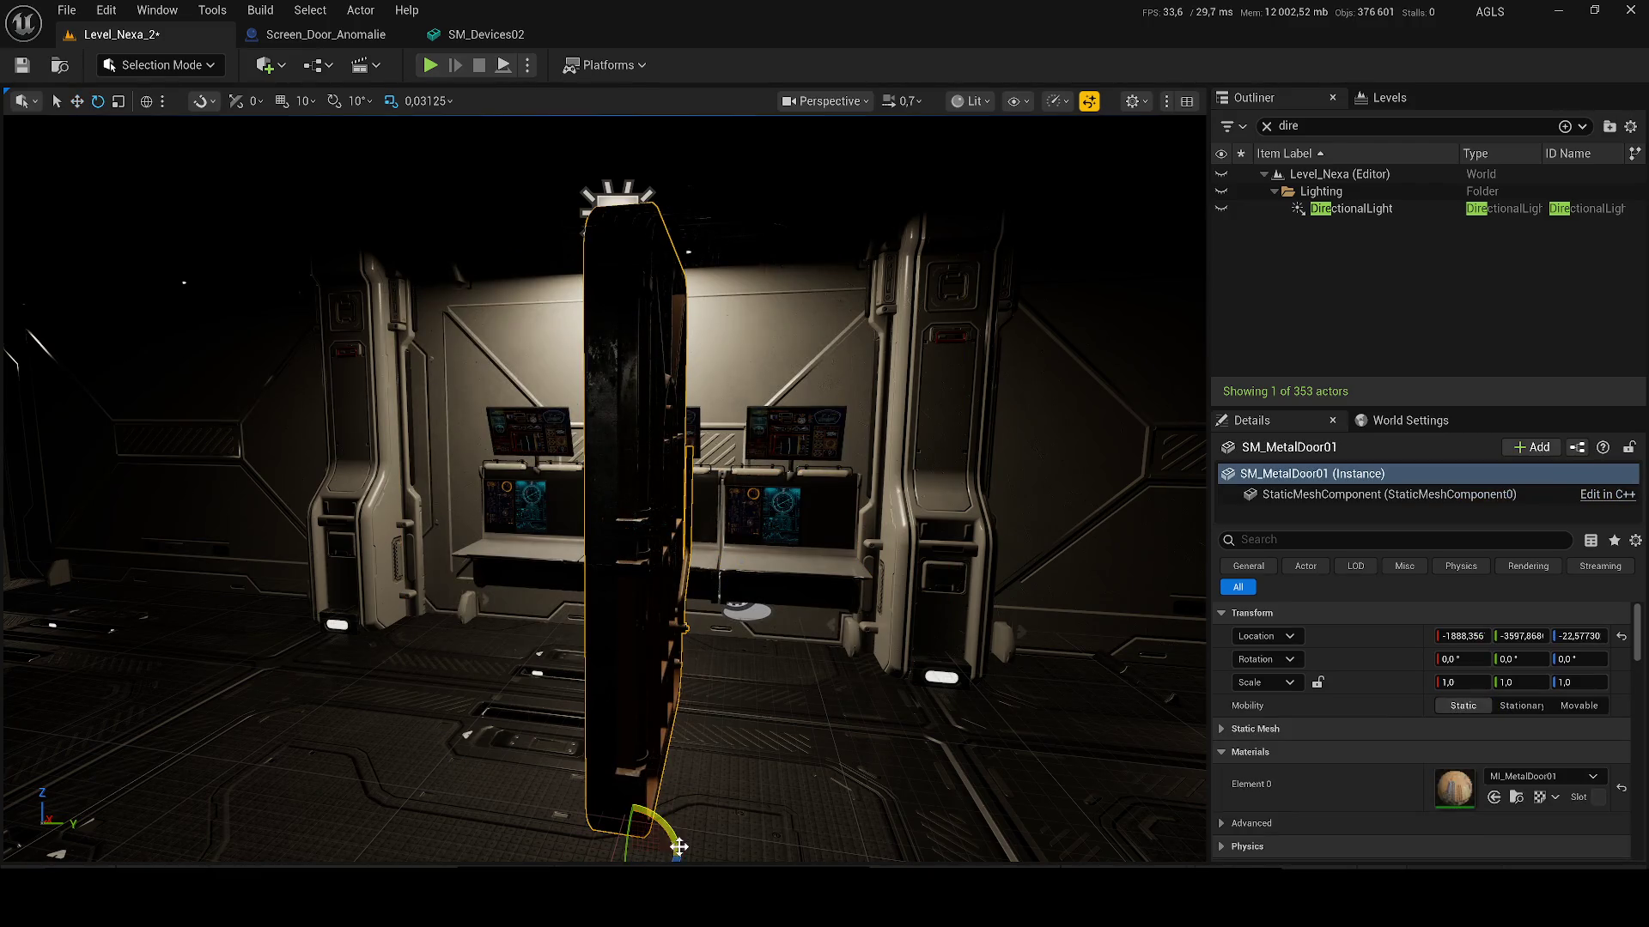
scroll(650, 848, "down", 1)
scroll(653, 825, "down", 1)
mouse_move(739, 756)
left_mouse_down()
mouse_move(721, 739)
mouse_move(734, 700)
left_mouse_up()
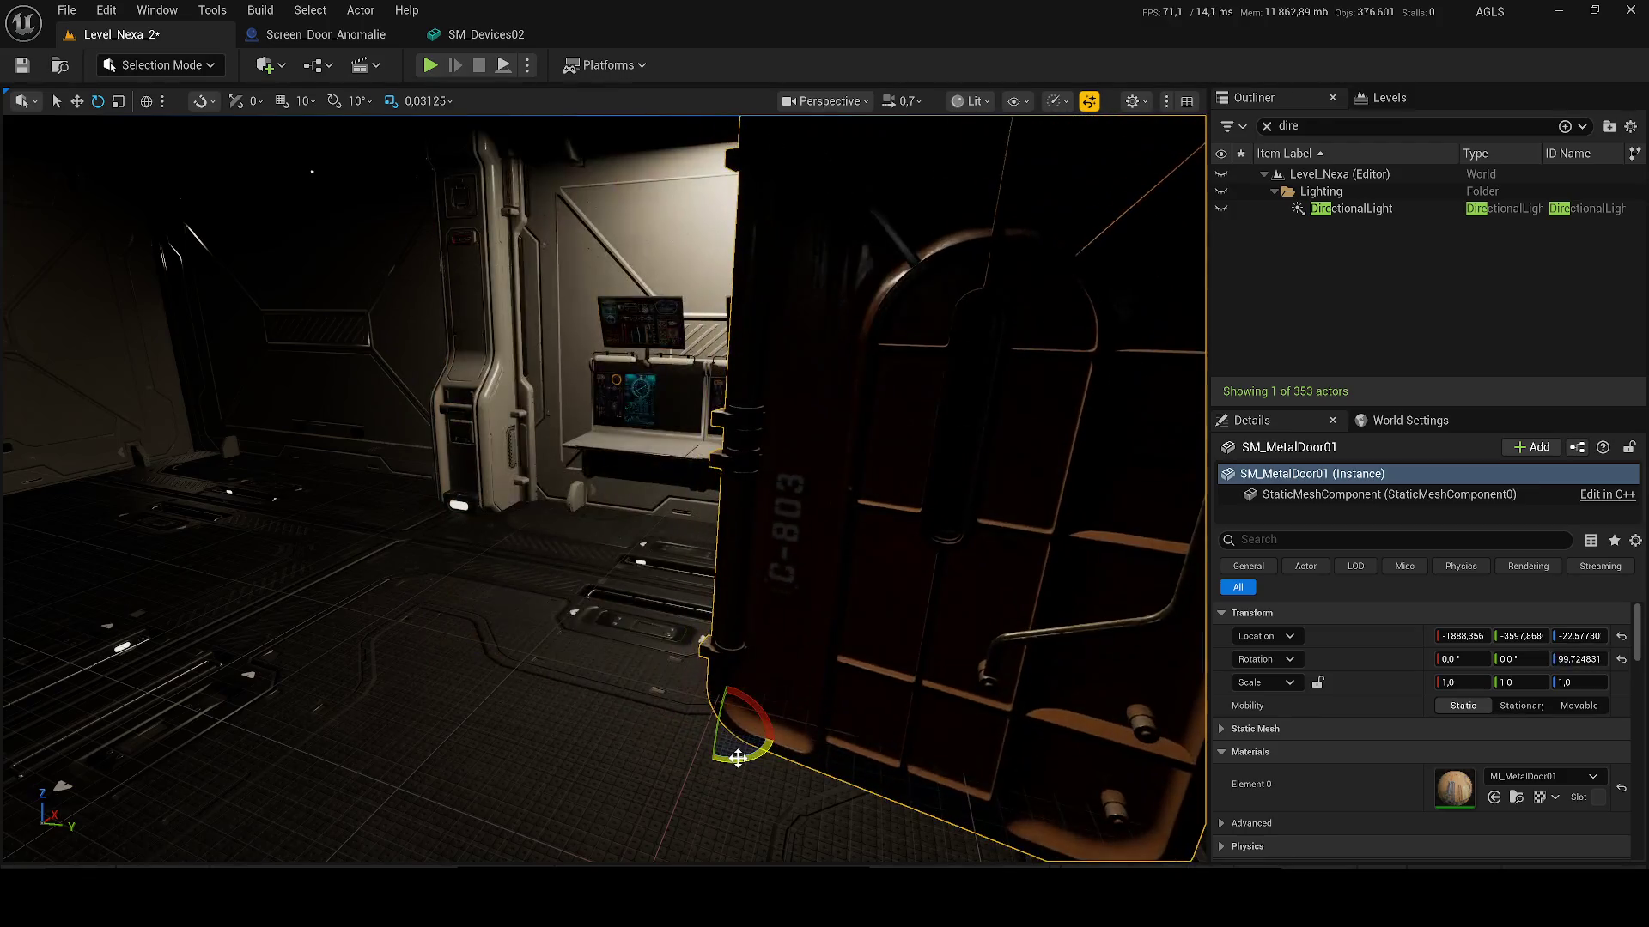
Step: Delete the metal door again and save Level_Nexa_2
key("Delete")
scroll(763, 652, "down", 3)
scroll(797, 638, "down", 5)
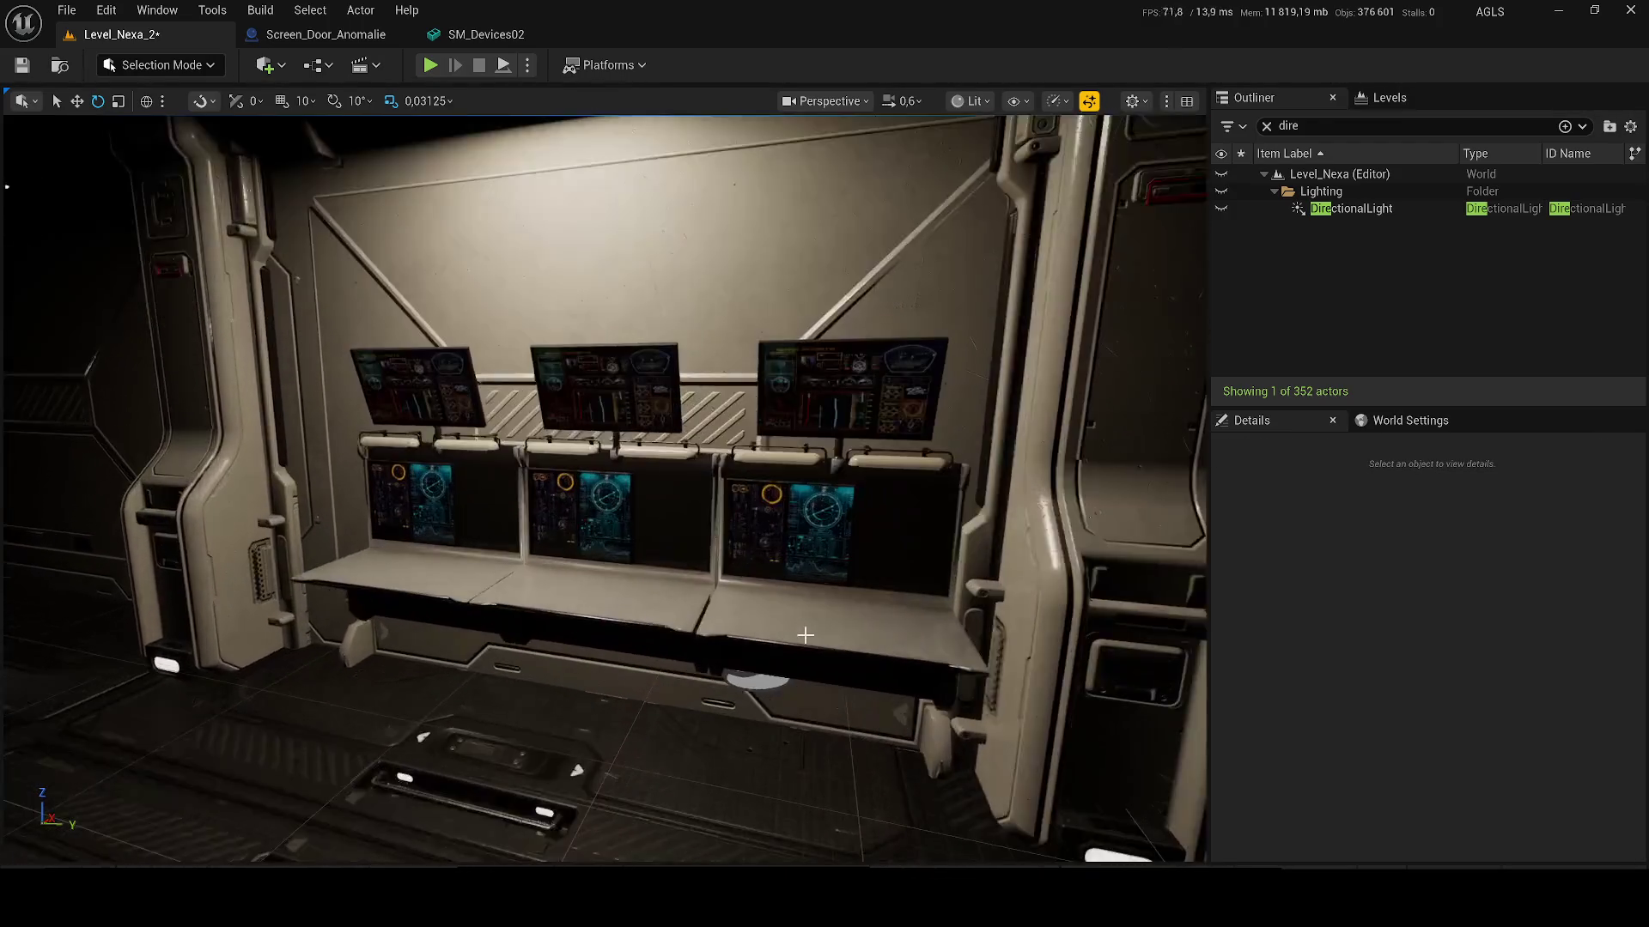
key("ctrl+s")
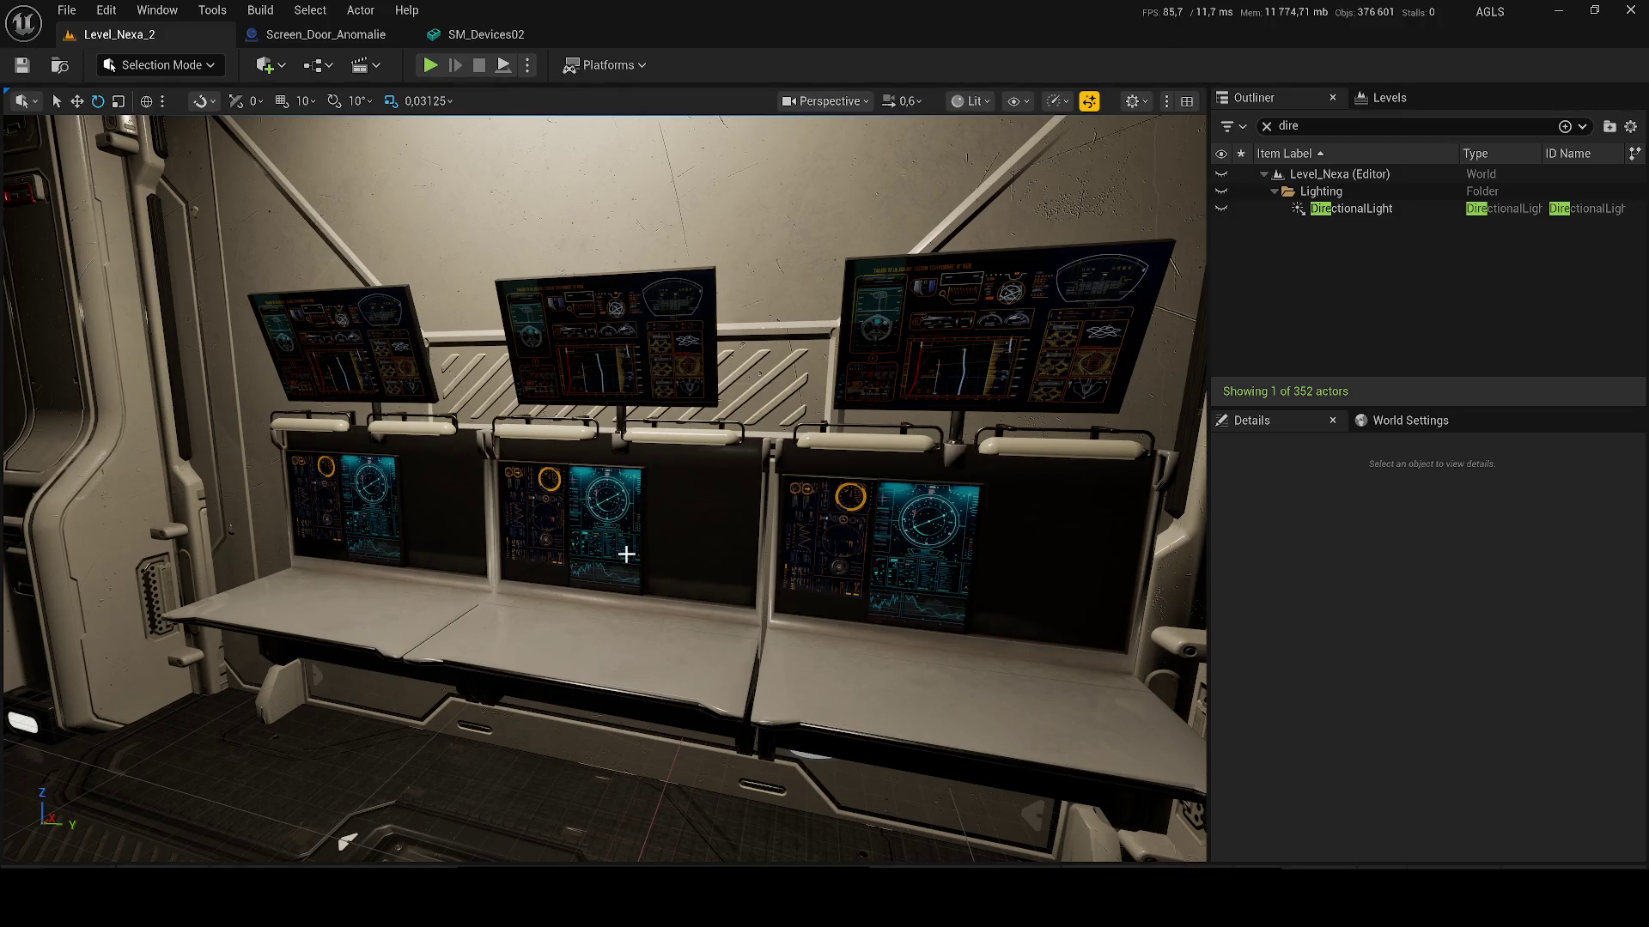
scroll(671, 547, "down", 5)
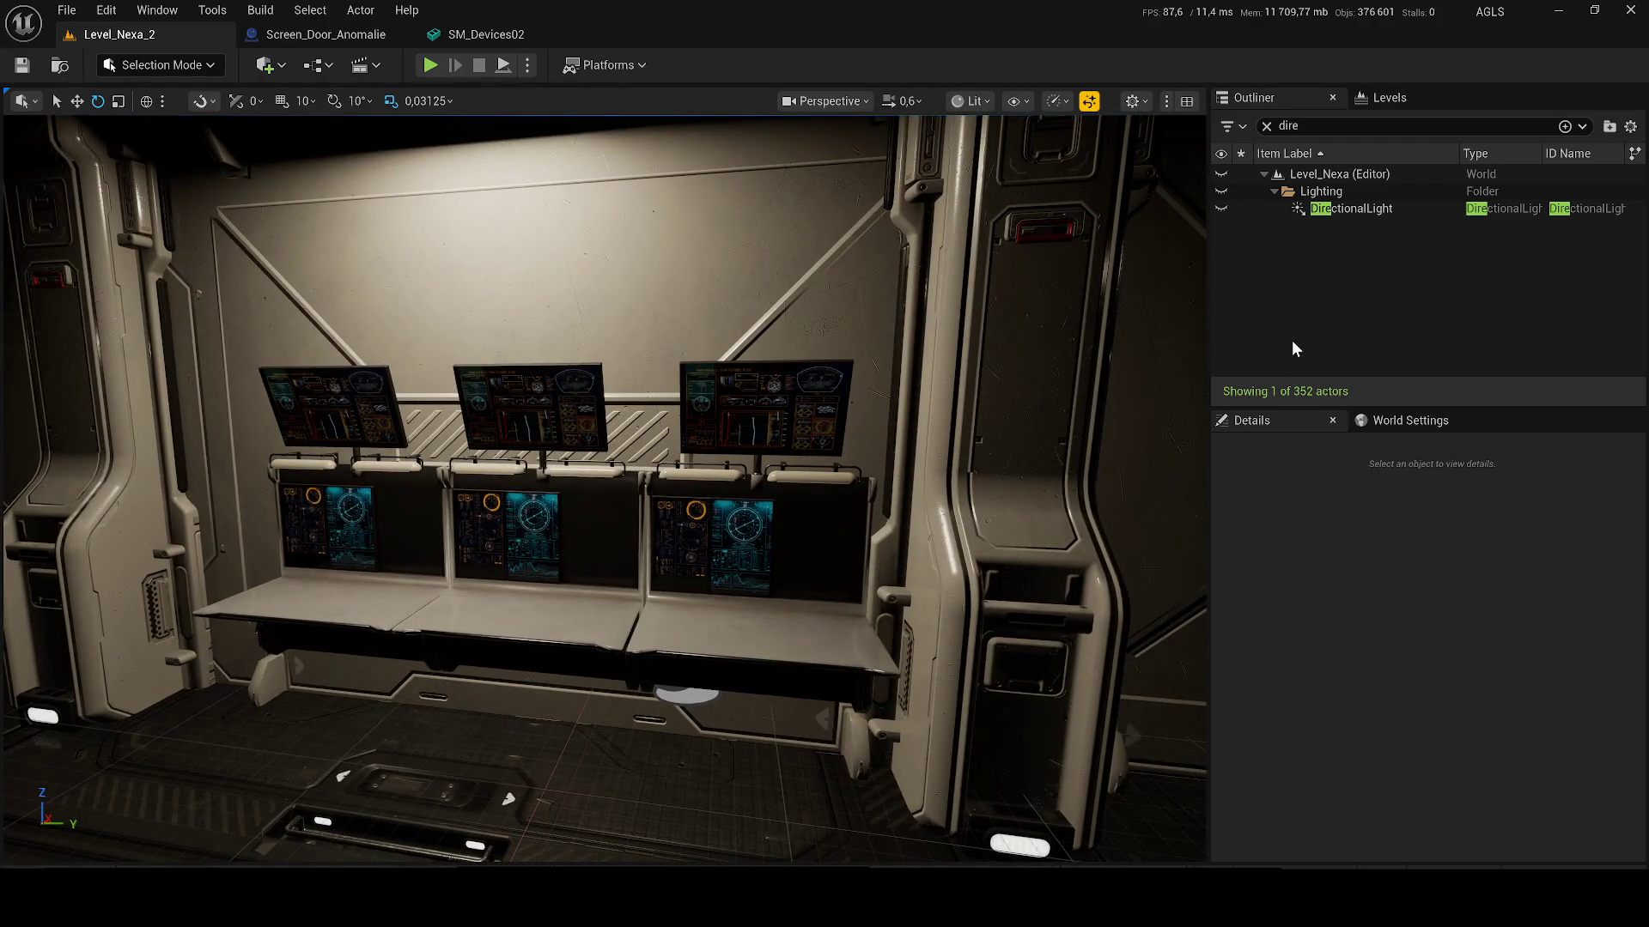
scroll(671, 468, "down", 4)
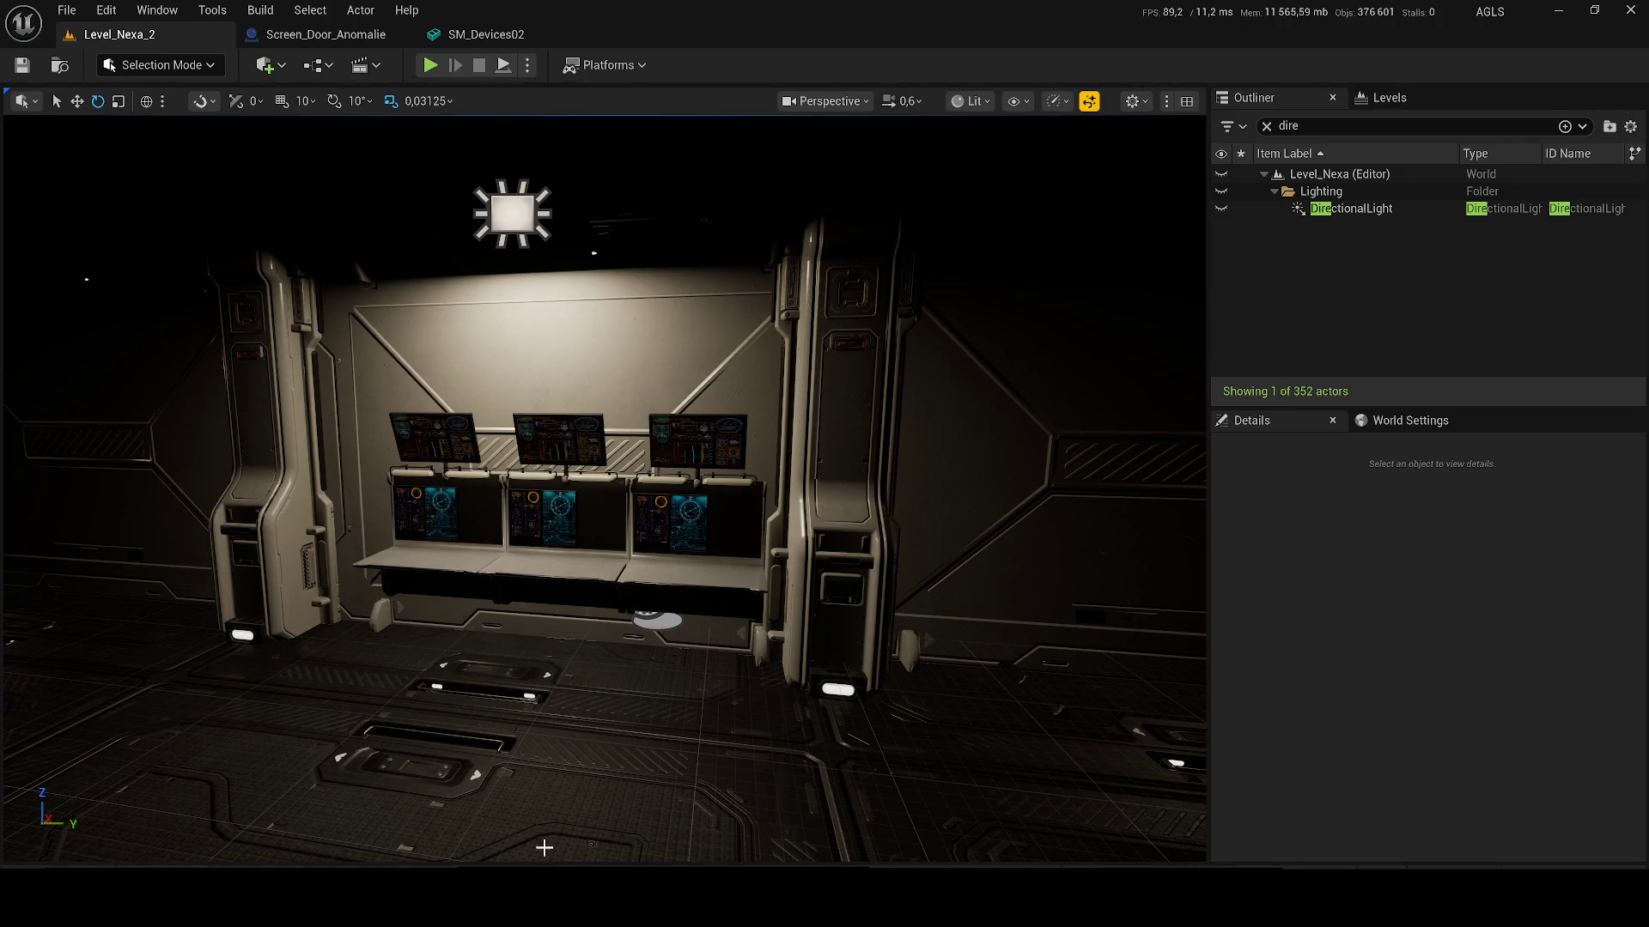
key("alt+Tab")
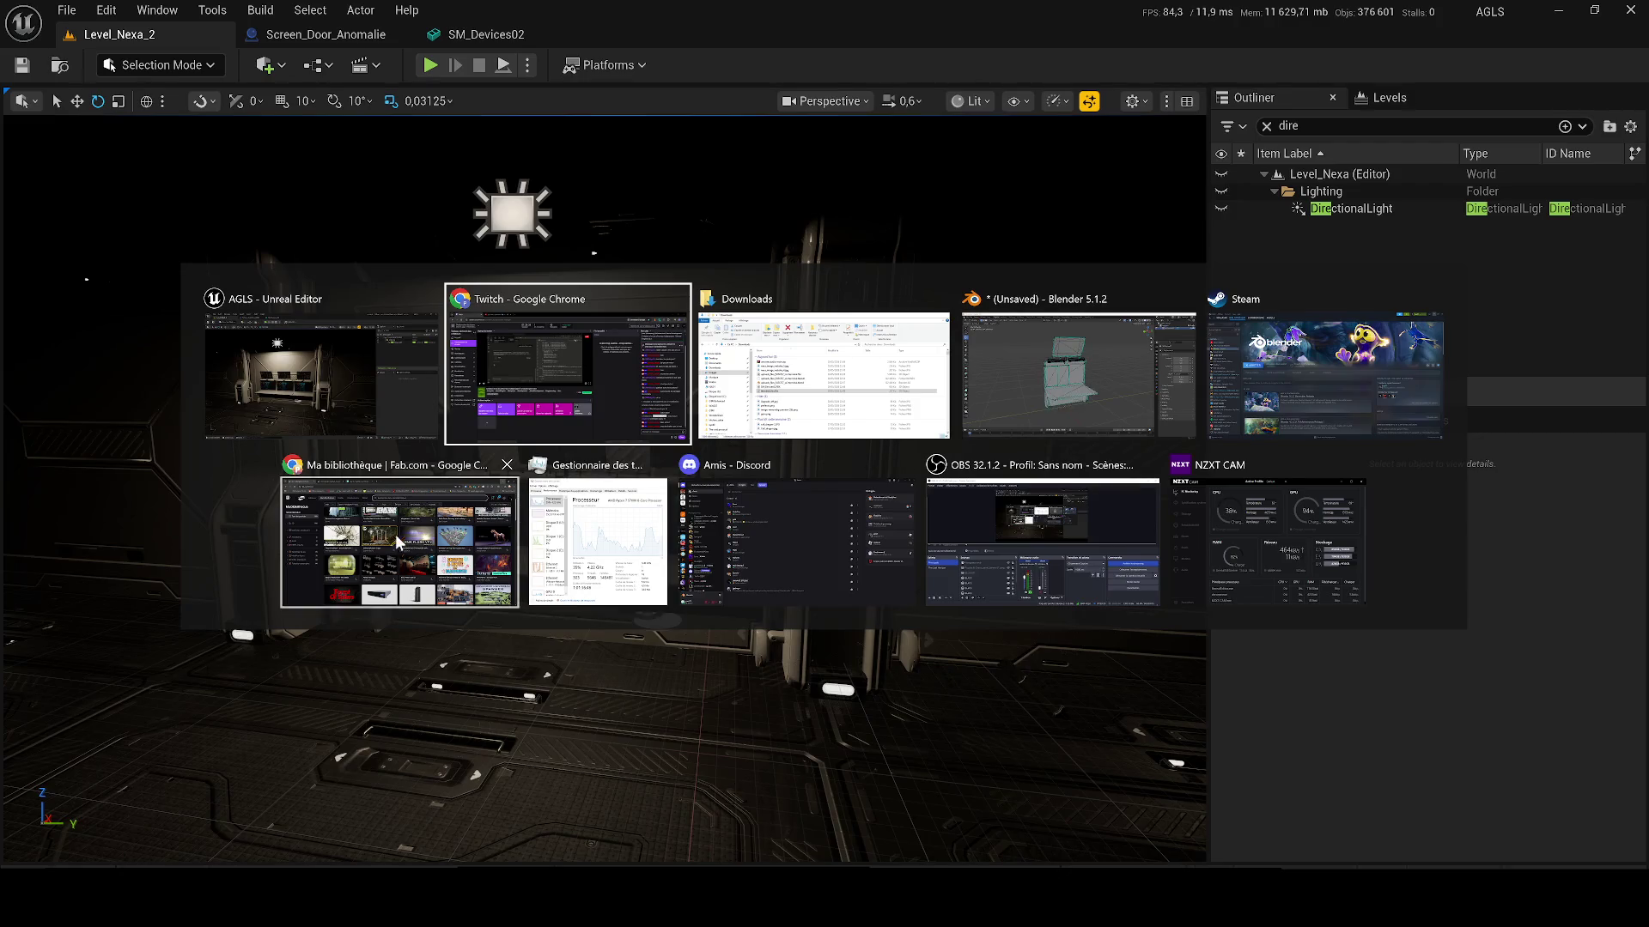
Step: Open the Realistic Lab. Laboratory Equipment listing from the Fab library in a new tab
left_click(400, 541)
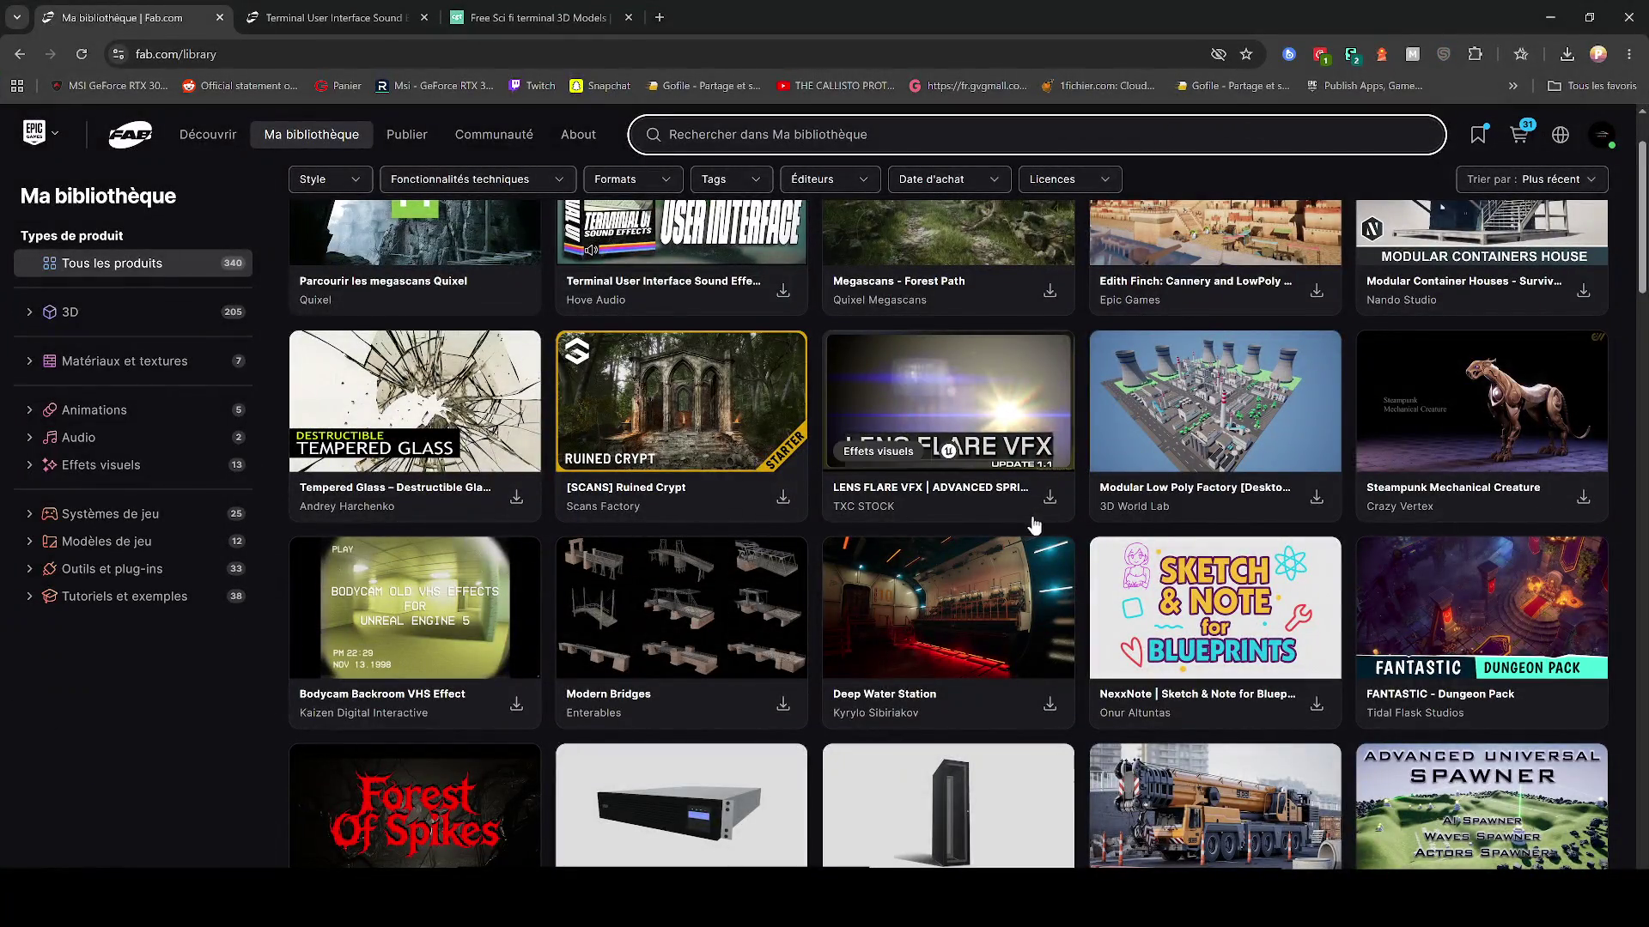
scroll(969, 515, "down", 3)
scroll(968, 515, "down", 9)
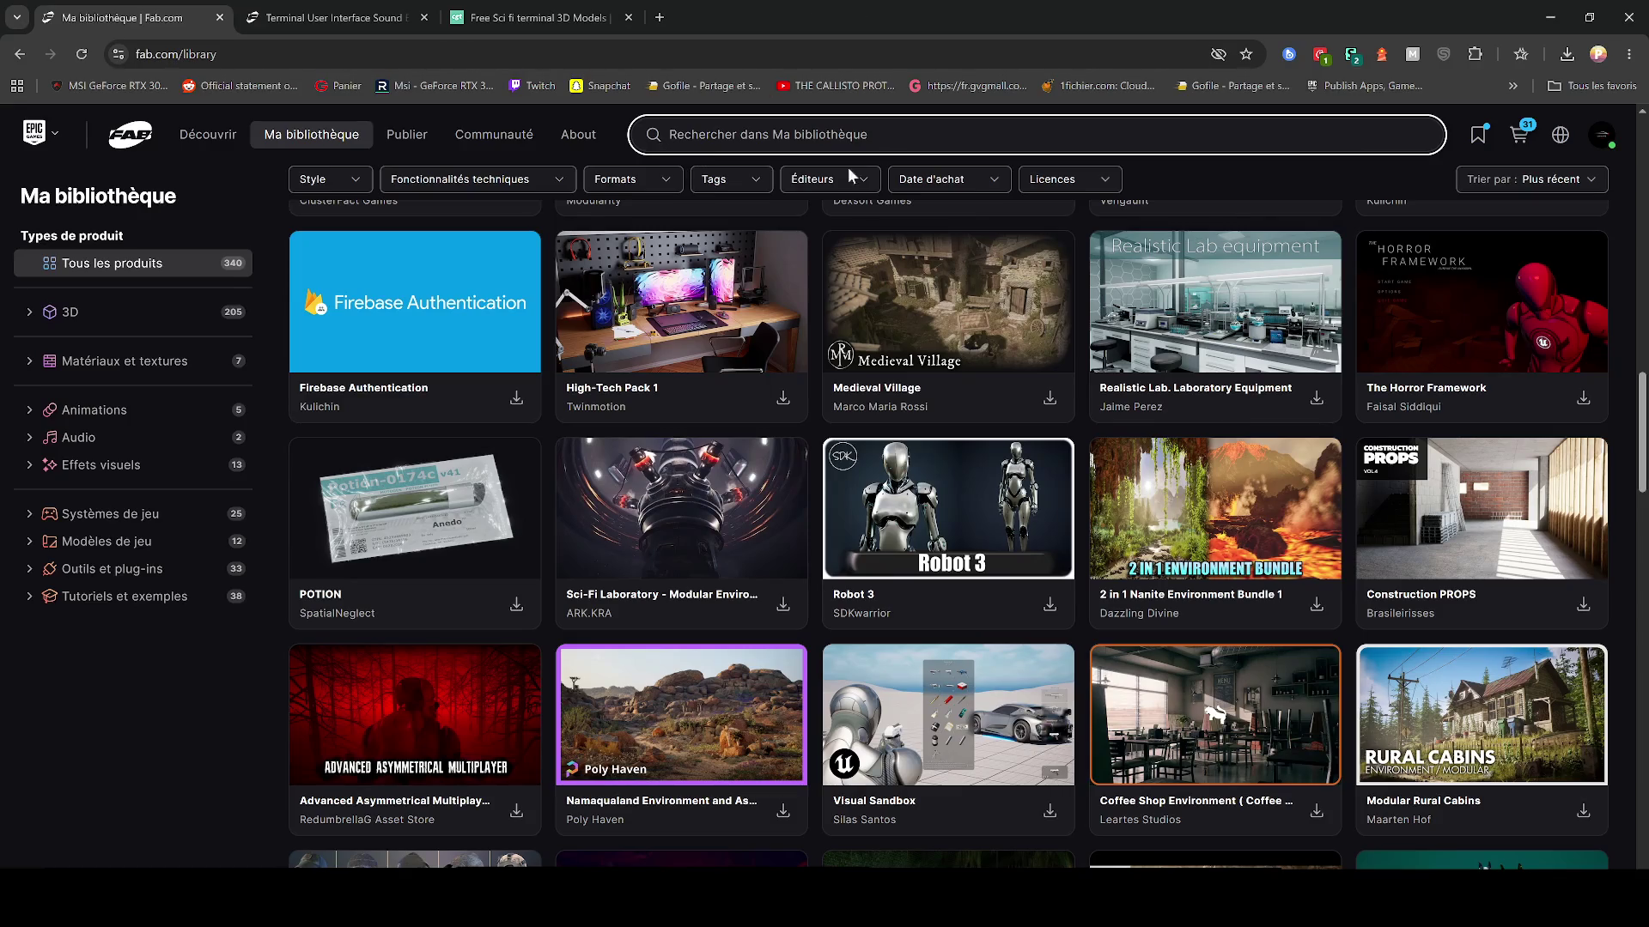
right_click(1224, 260)
left_click(1251, 271)
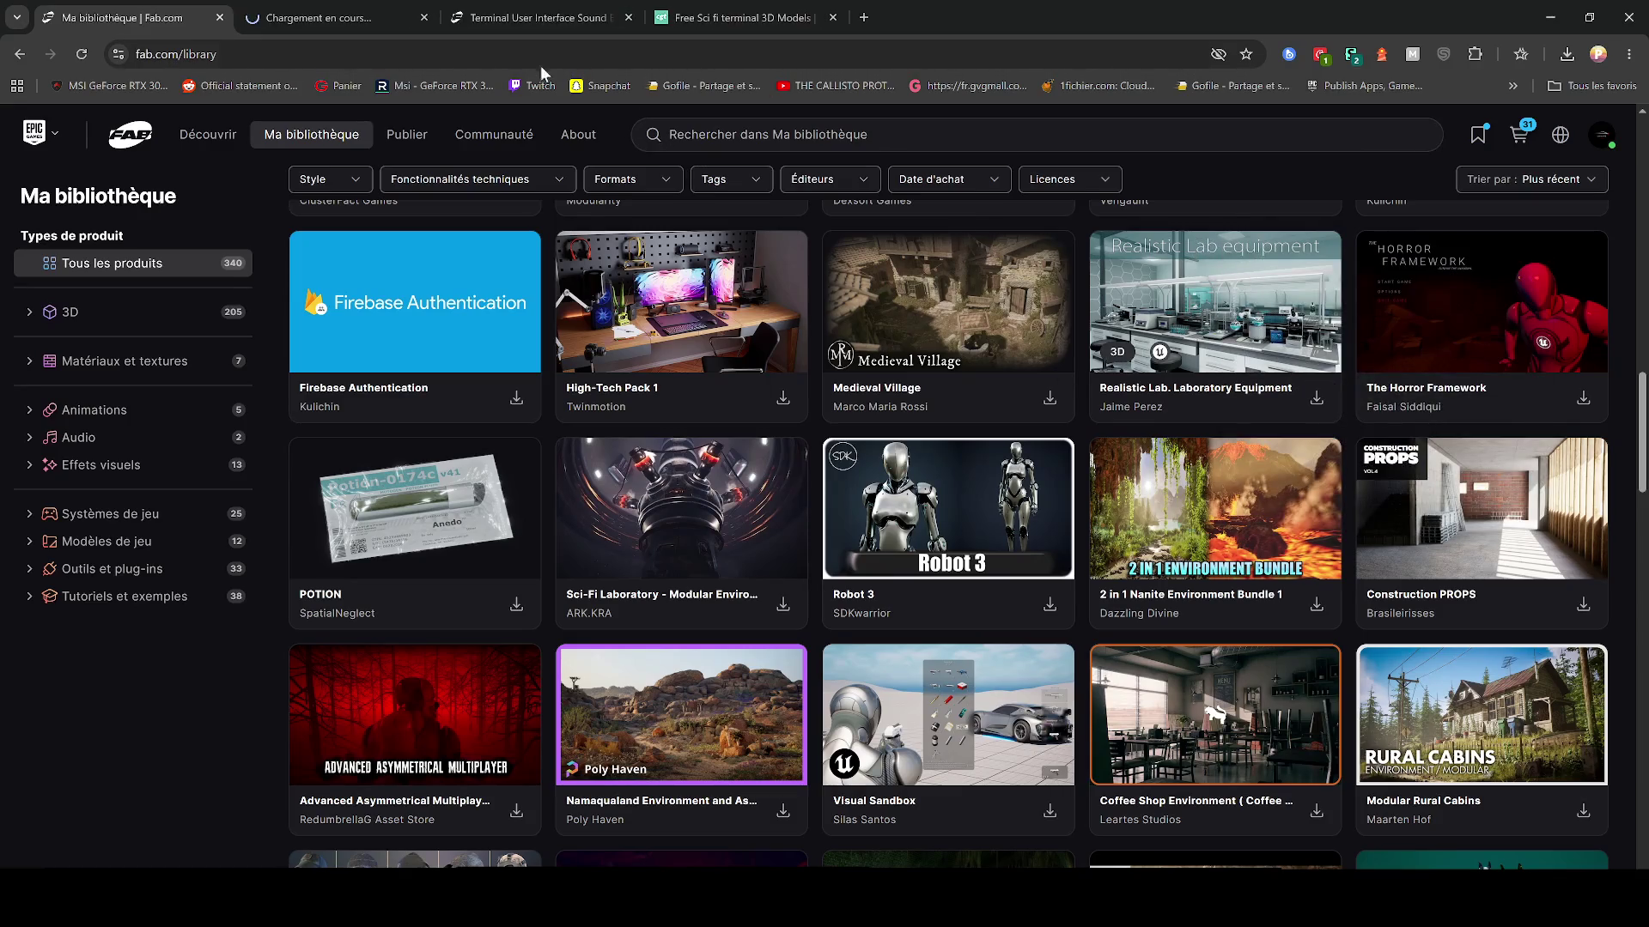
left_click(533, 17)
left_click(167, 12)
left_click(318, 17)
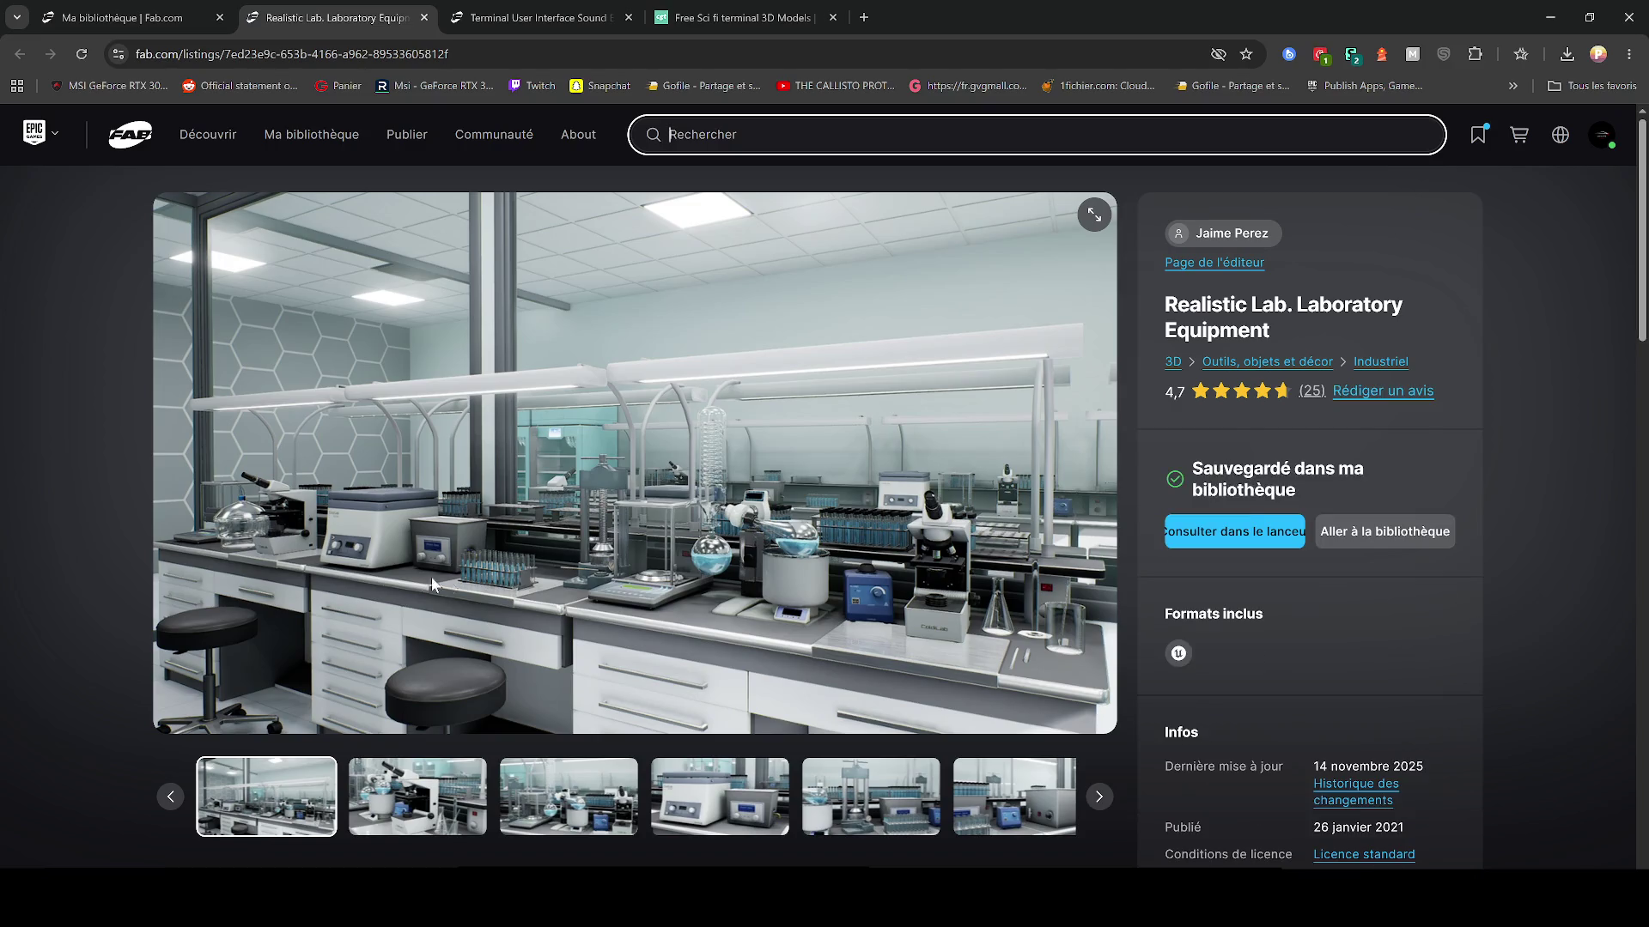
Step: Page through the Realistic Lab preview images, then close its listing tab
left_click(416, 794)
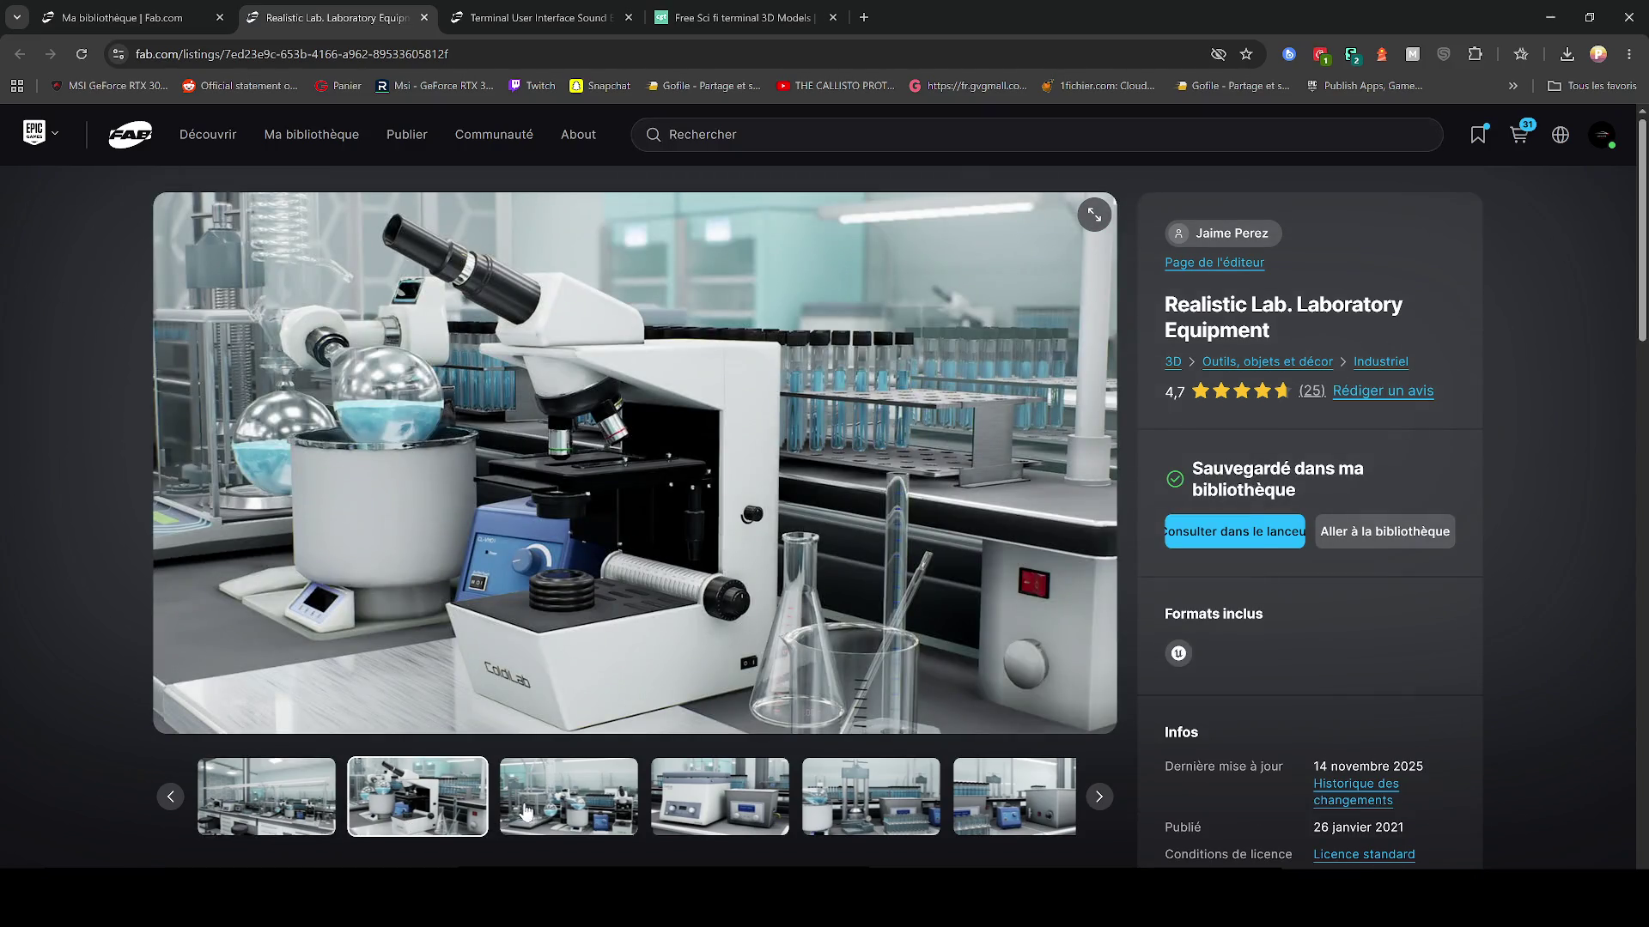
left_click(527, 809)
left_click(719, 798)
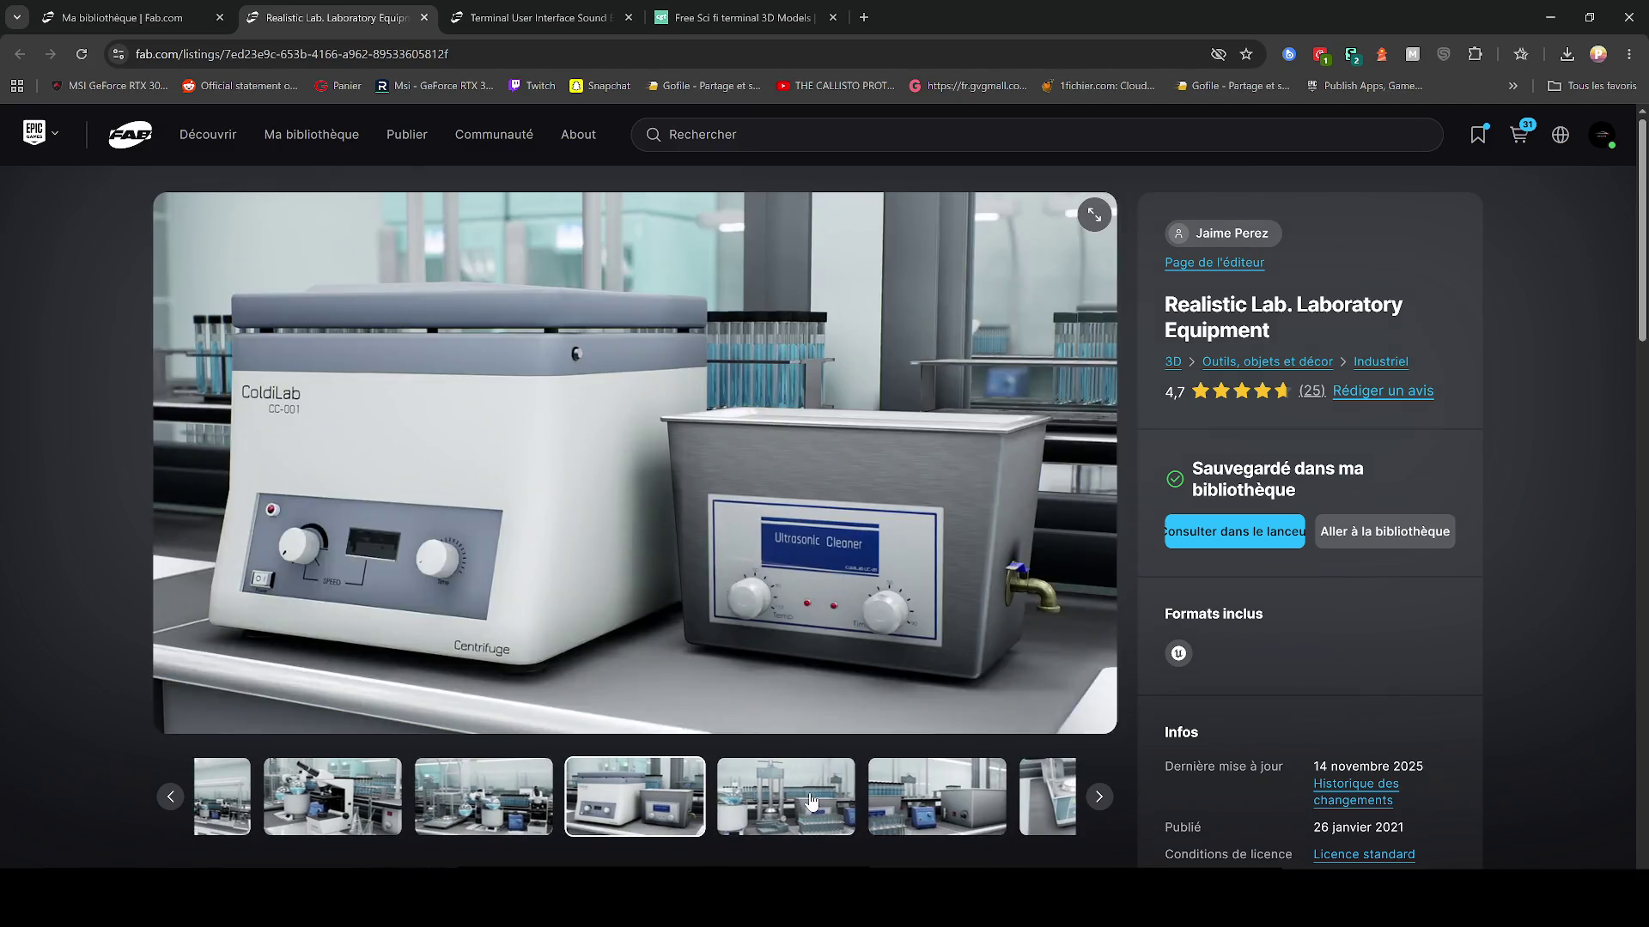
left_click(810, 801)
left_click(811, 801)
left_click(812, 802)
left_click(820, 802)
left_click(827, 803)
left_click(827, 803)
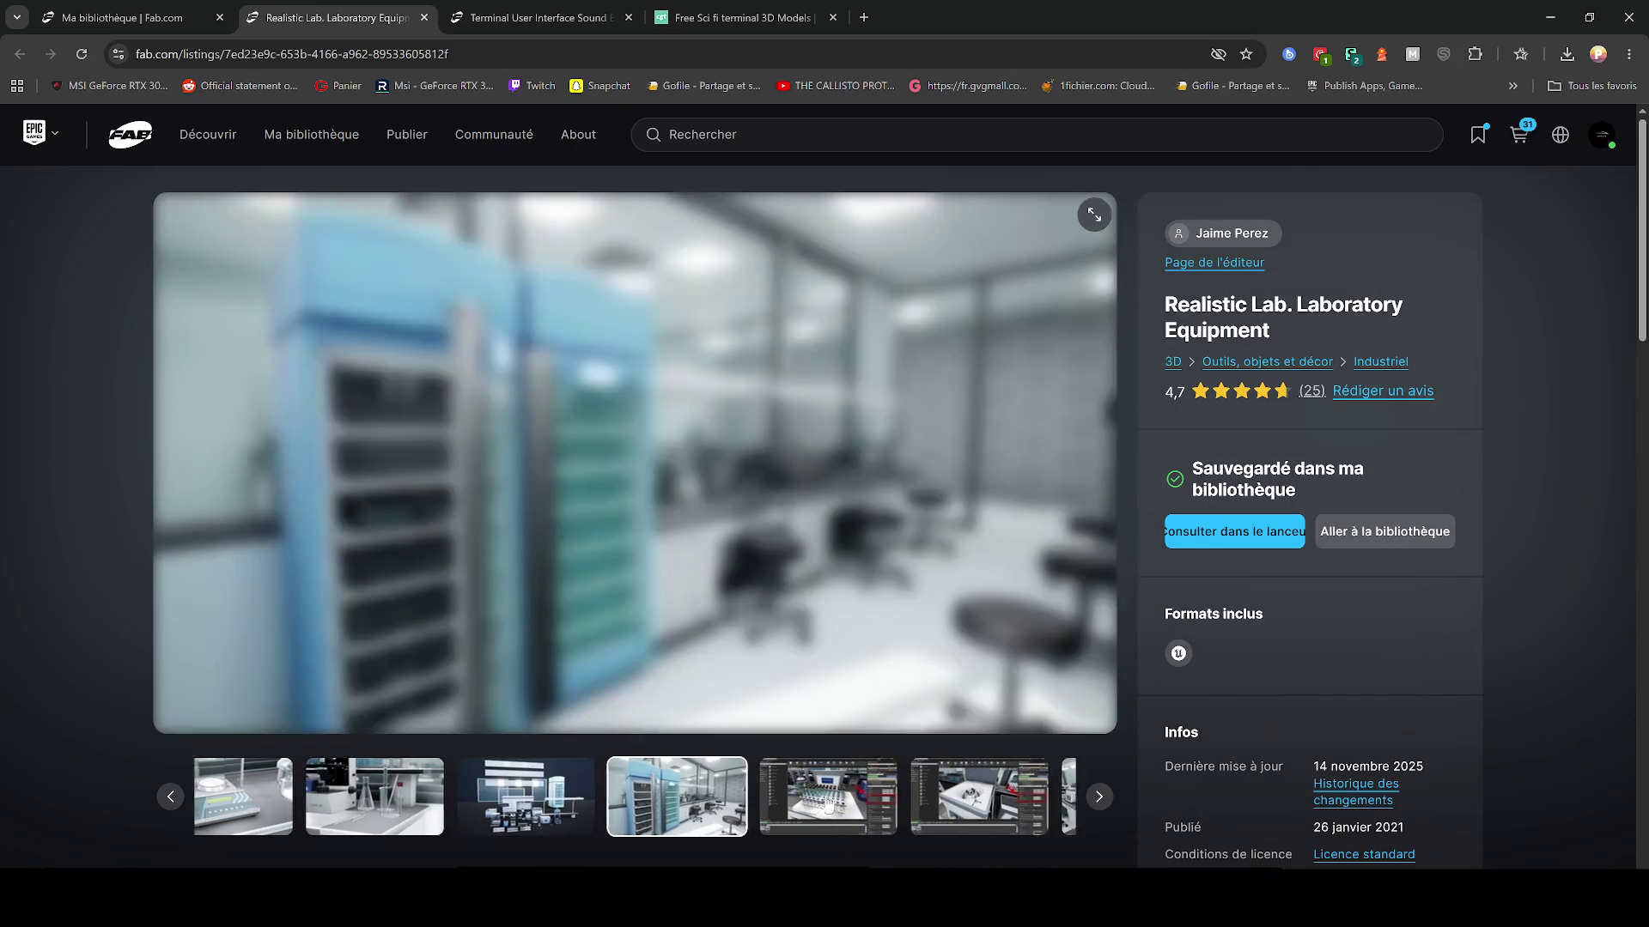
left_click(827, 803)
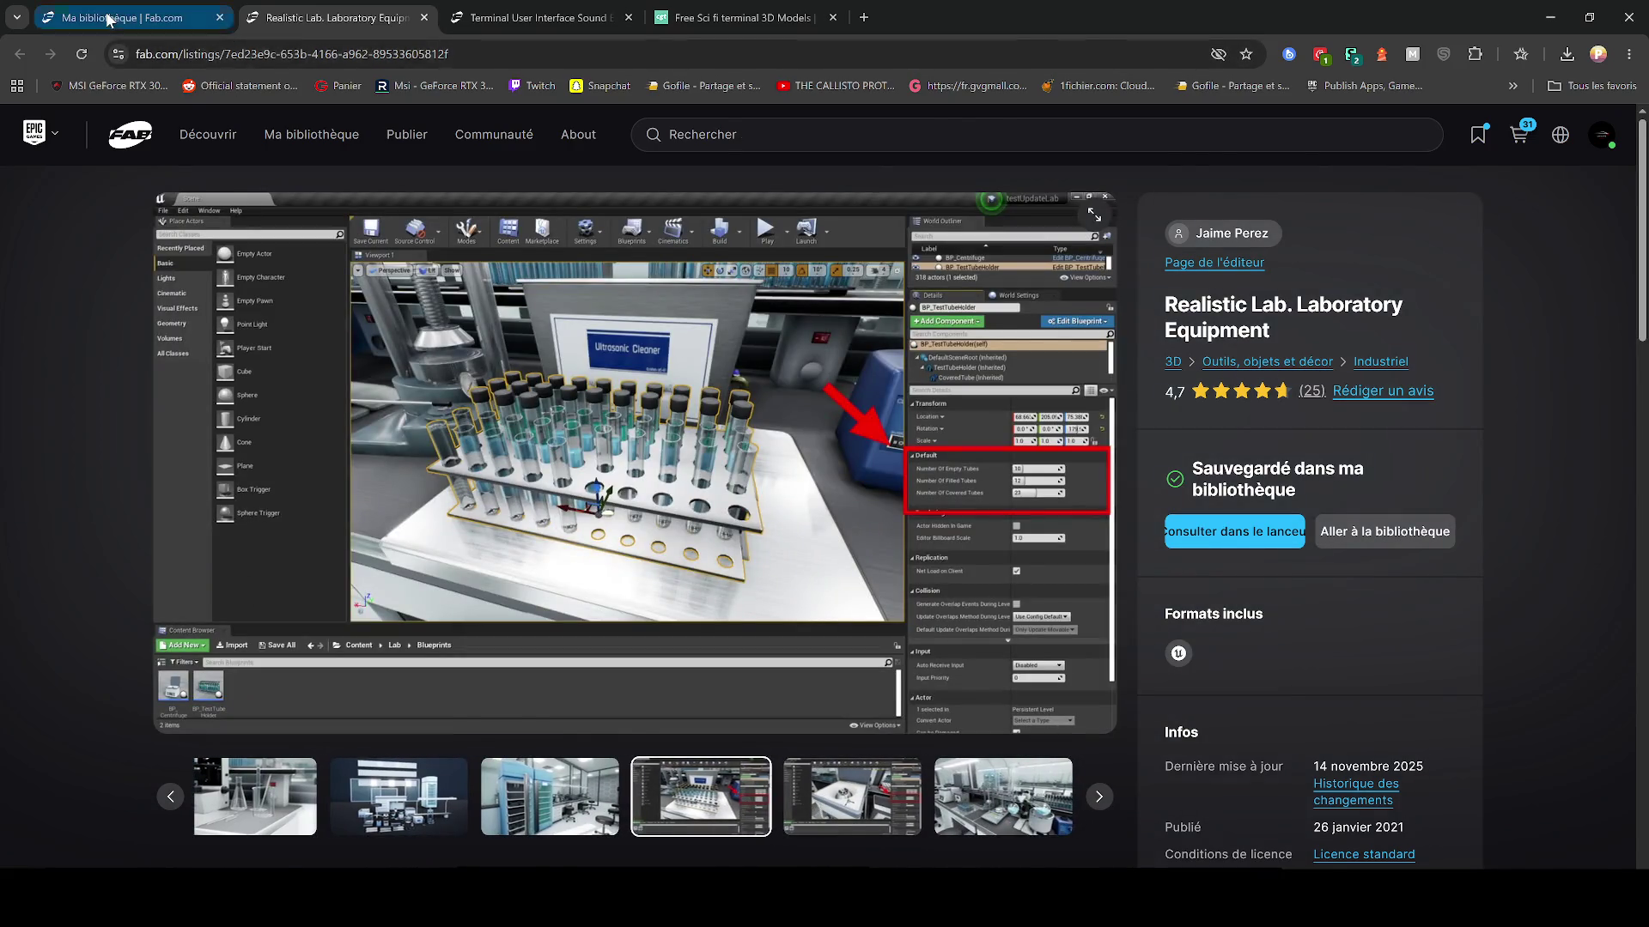
left_click(155, 17)
left_click(424, 18)
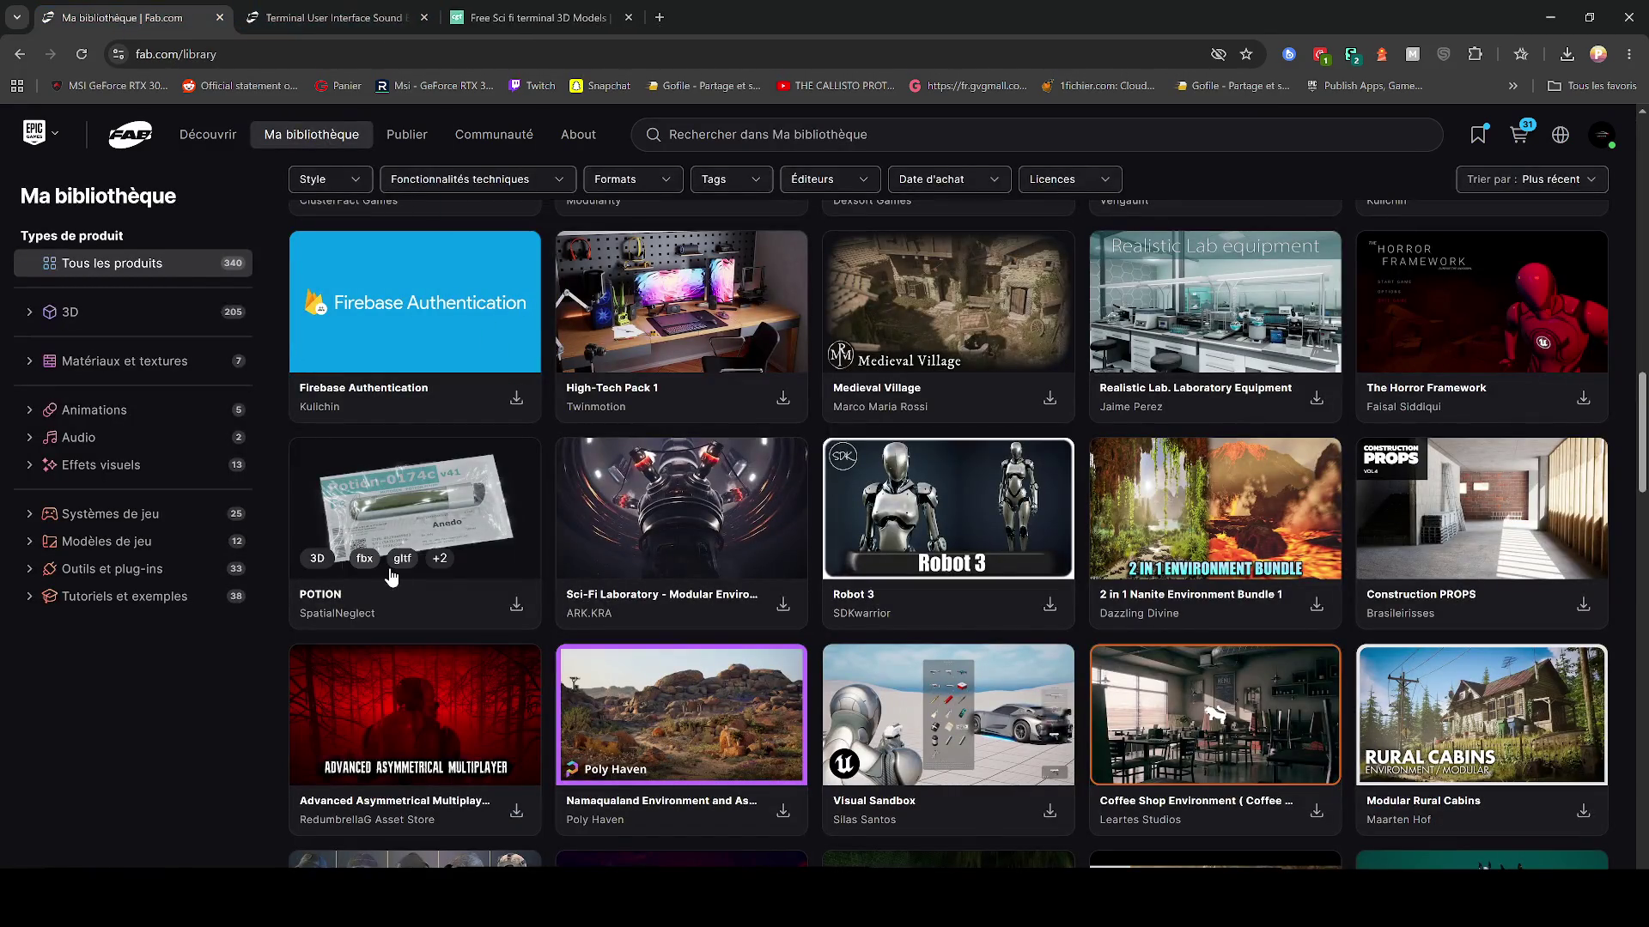
Step: Scroll the library down to Cassini Sample and open it in a new tab
scroll(391, 571, "down", 4)
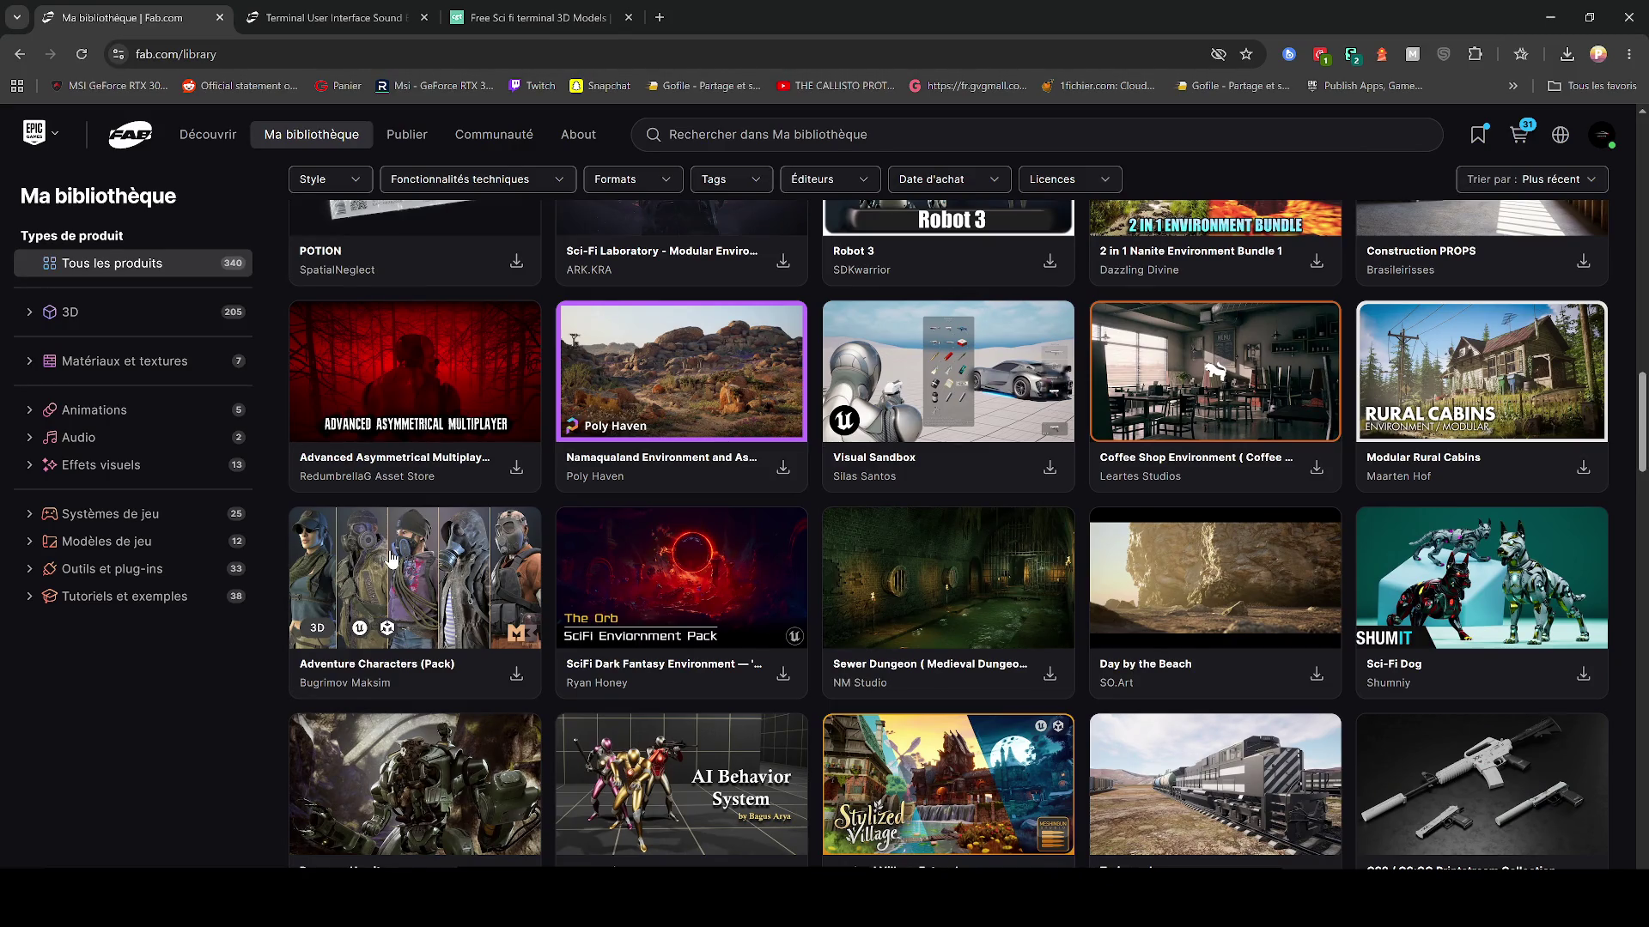
scroll(257, 674, "down", 4)
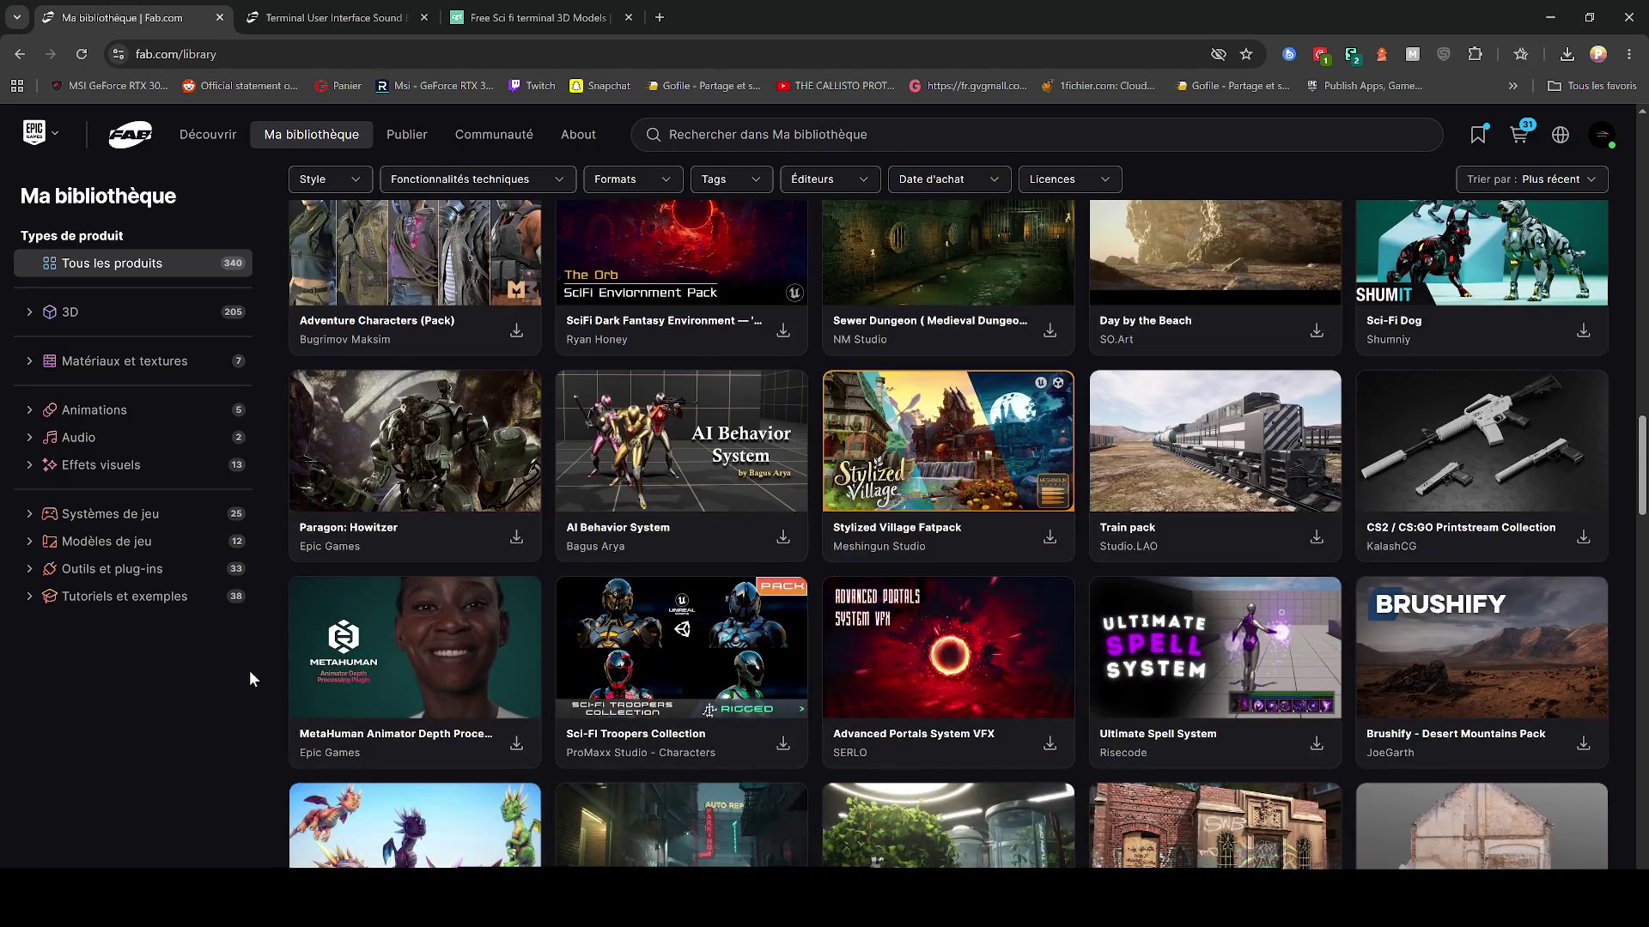
scroll(224, 674, "down", 3)
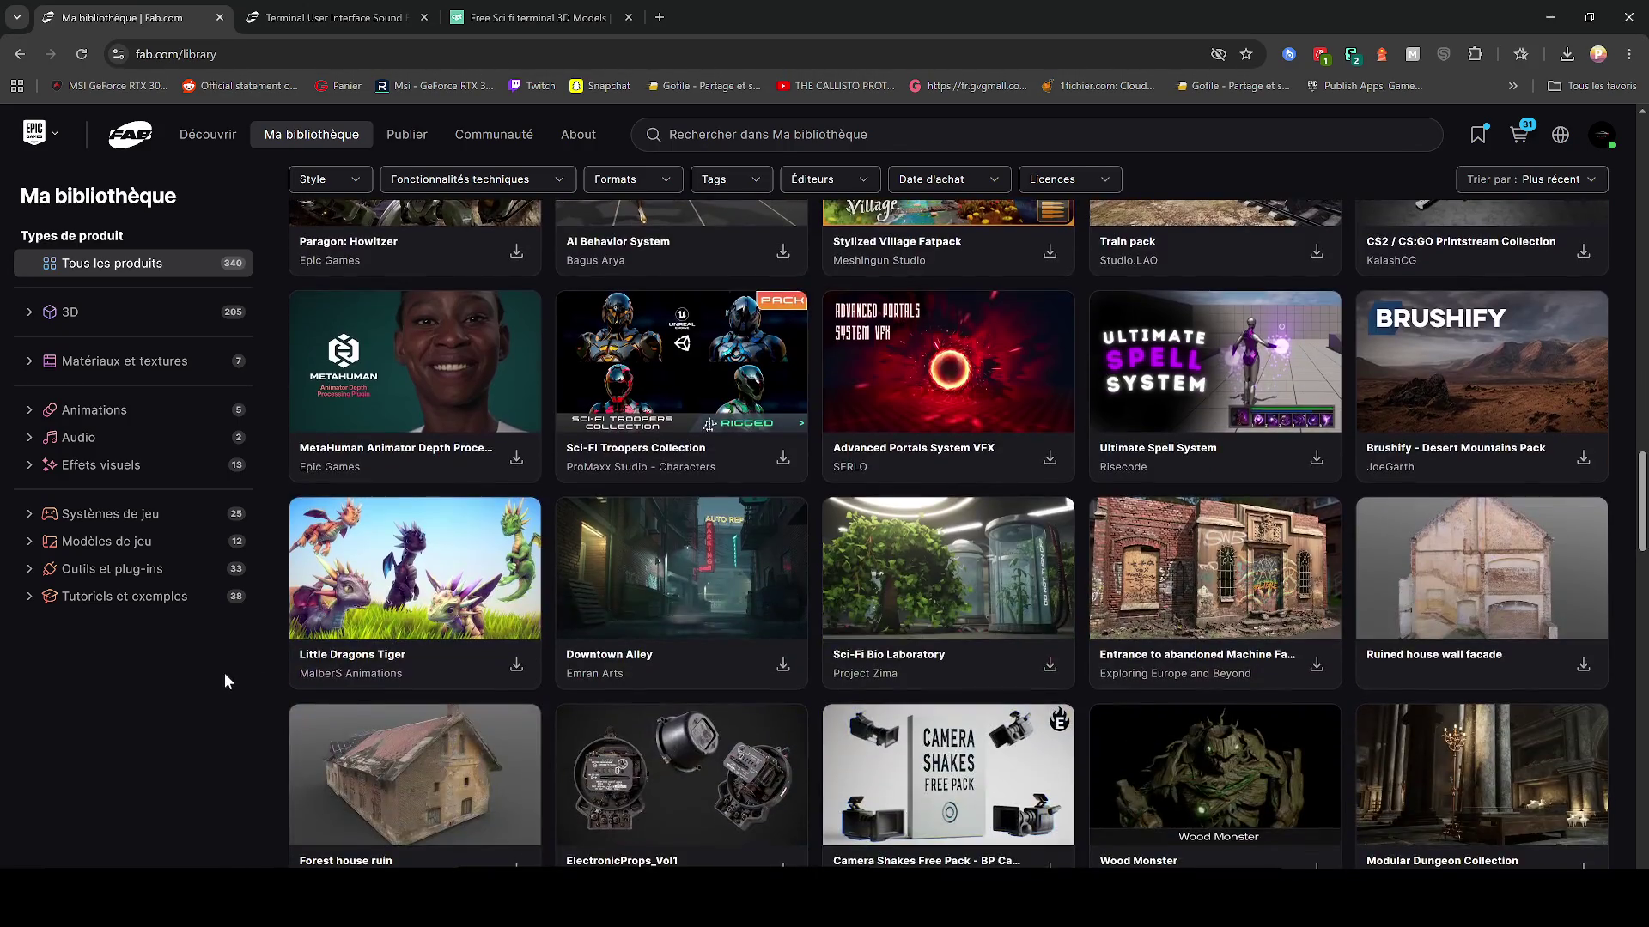
scroll(225, 684, "down", 3)
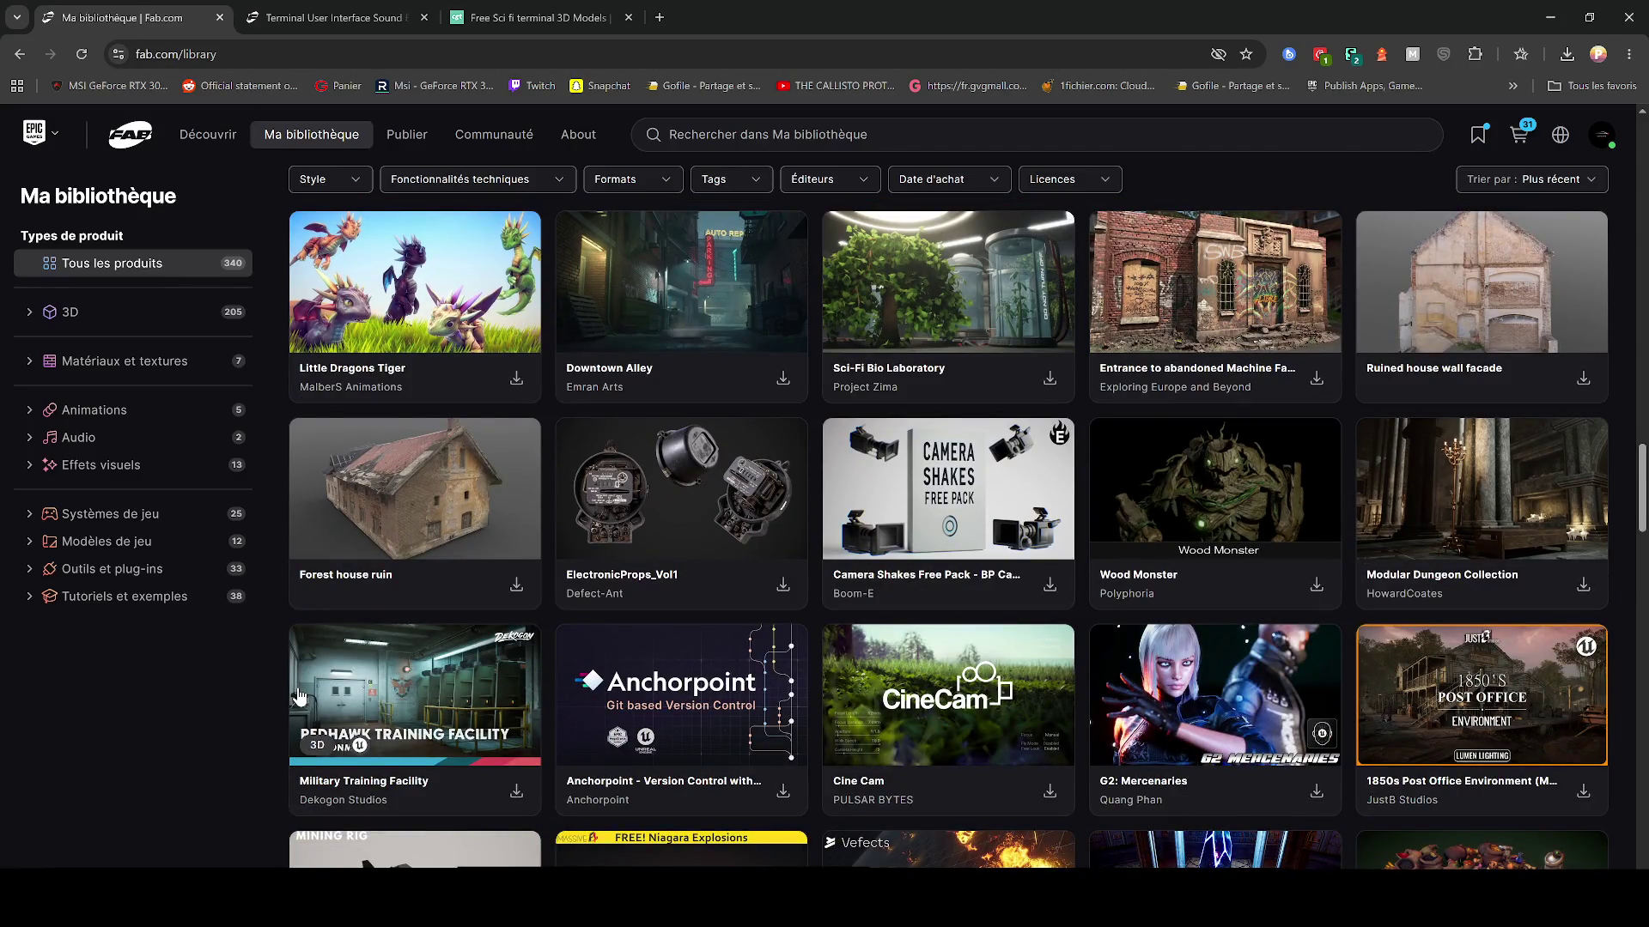
scroll(299, 695, "down", 3)
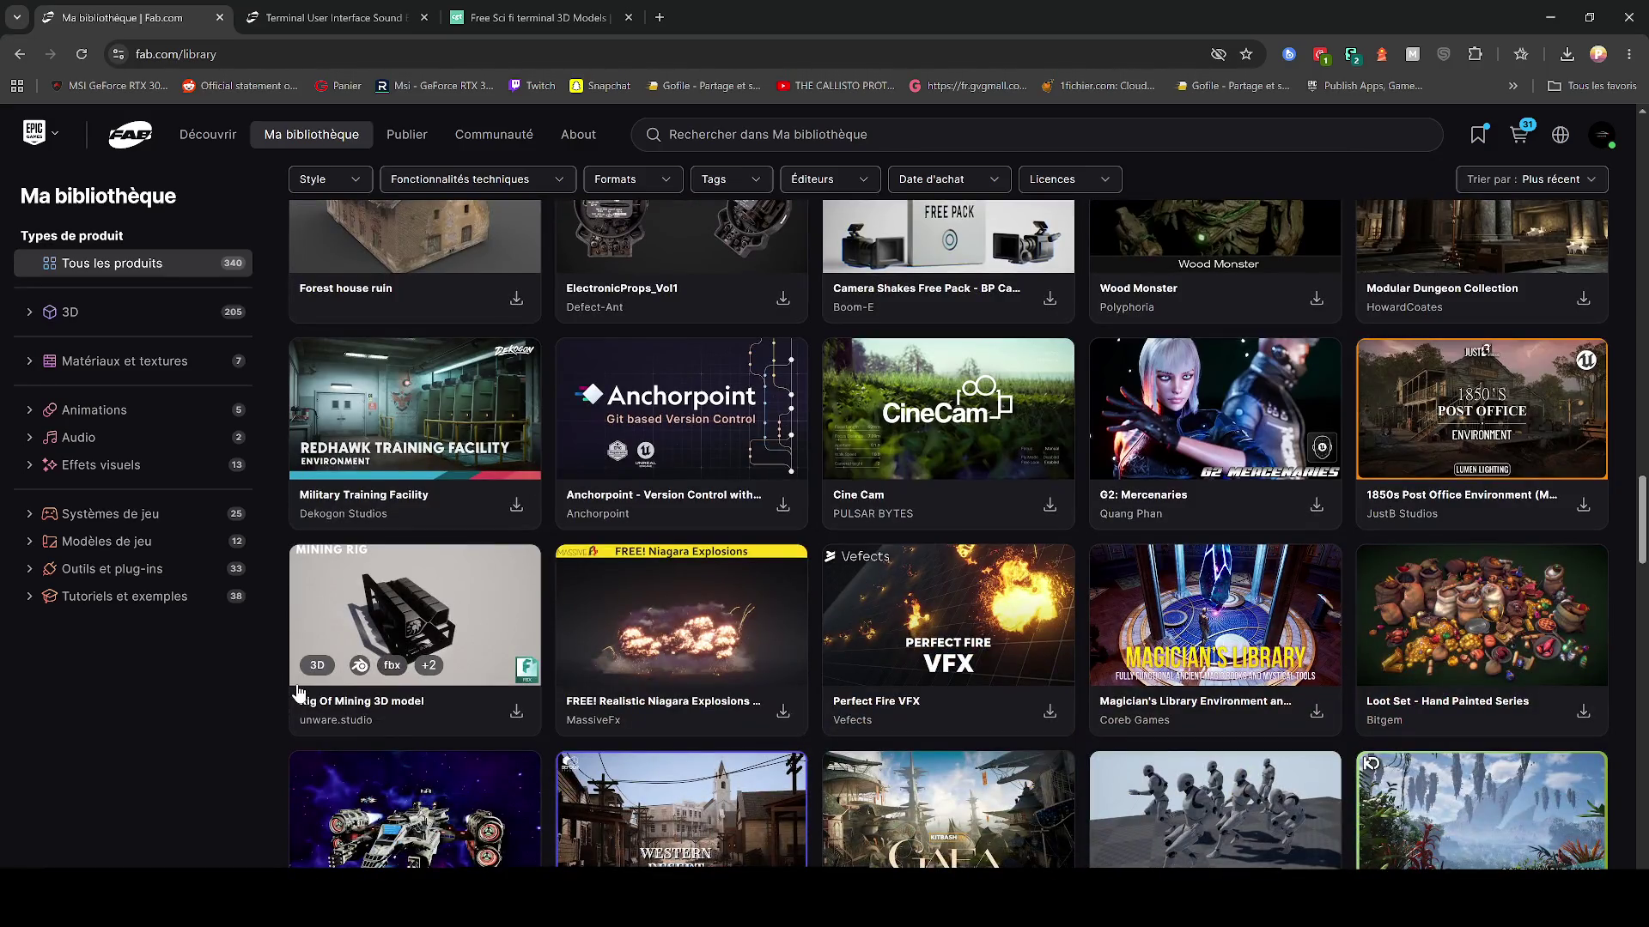
scroll(258, 687, "down", 4)
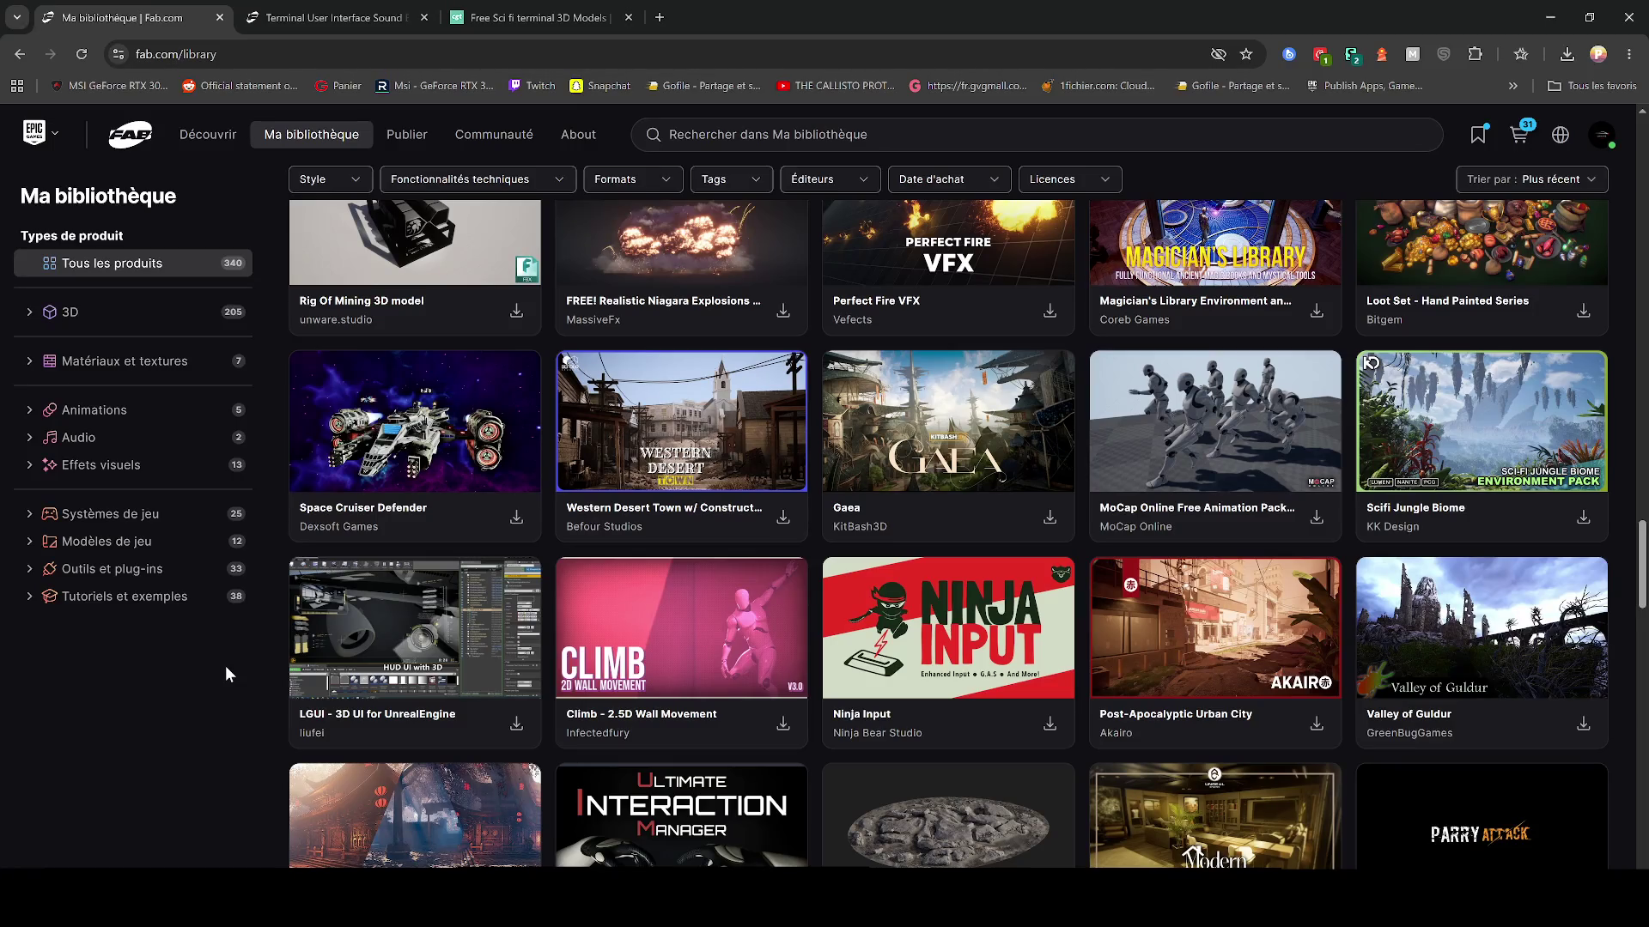
scroll(257, 750, "down", 3)
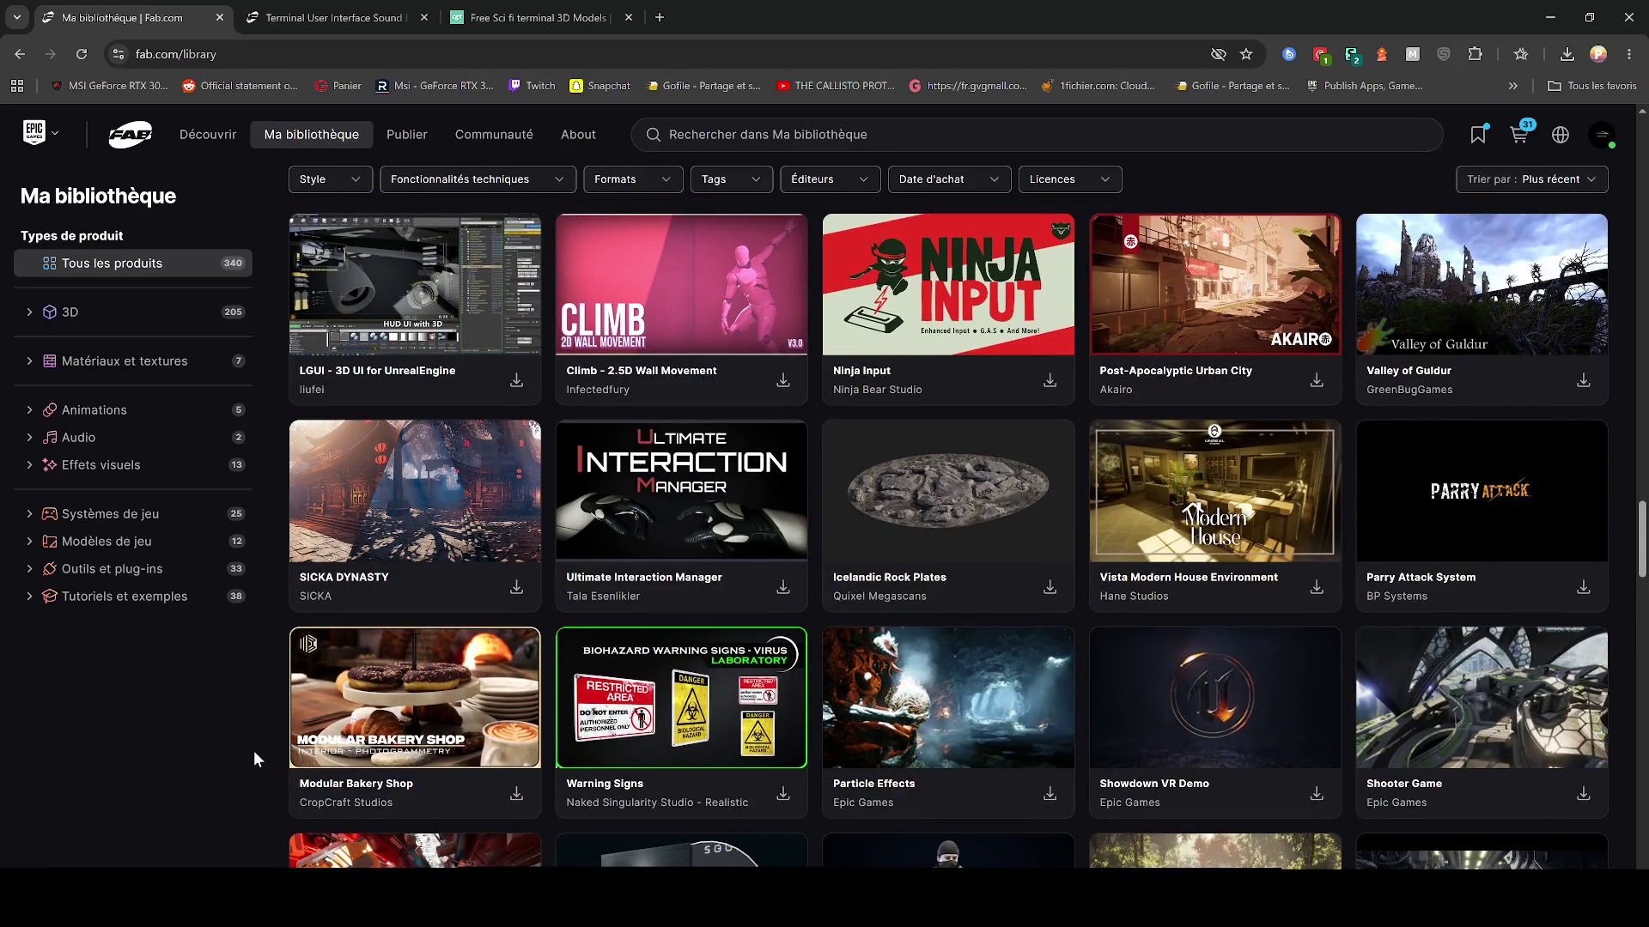
scroll(258, 749, "down", 3)
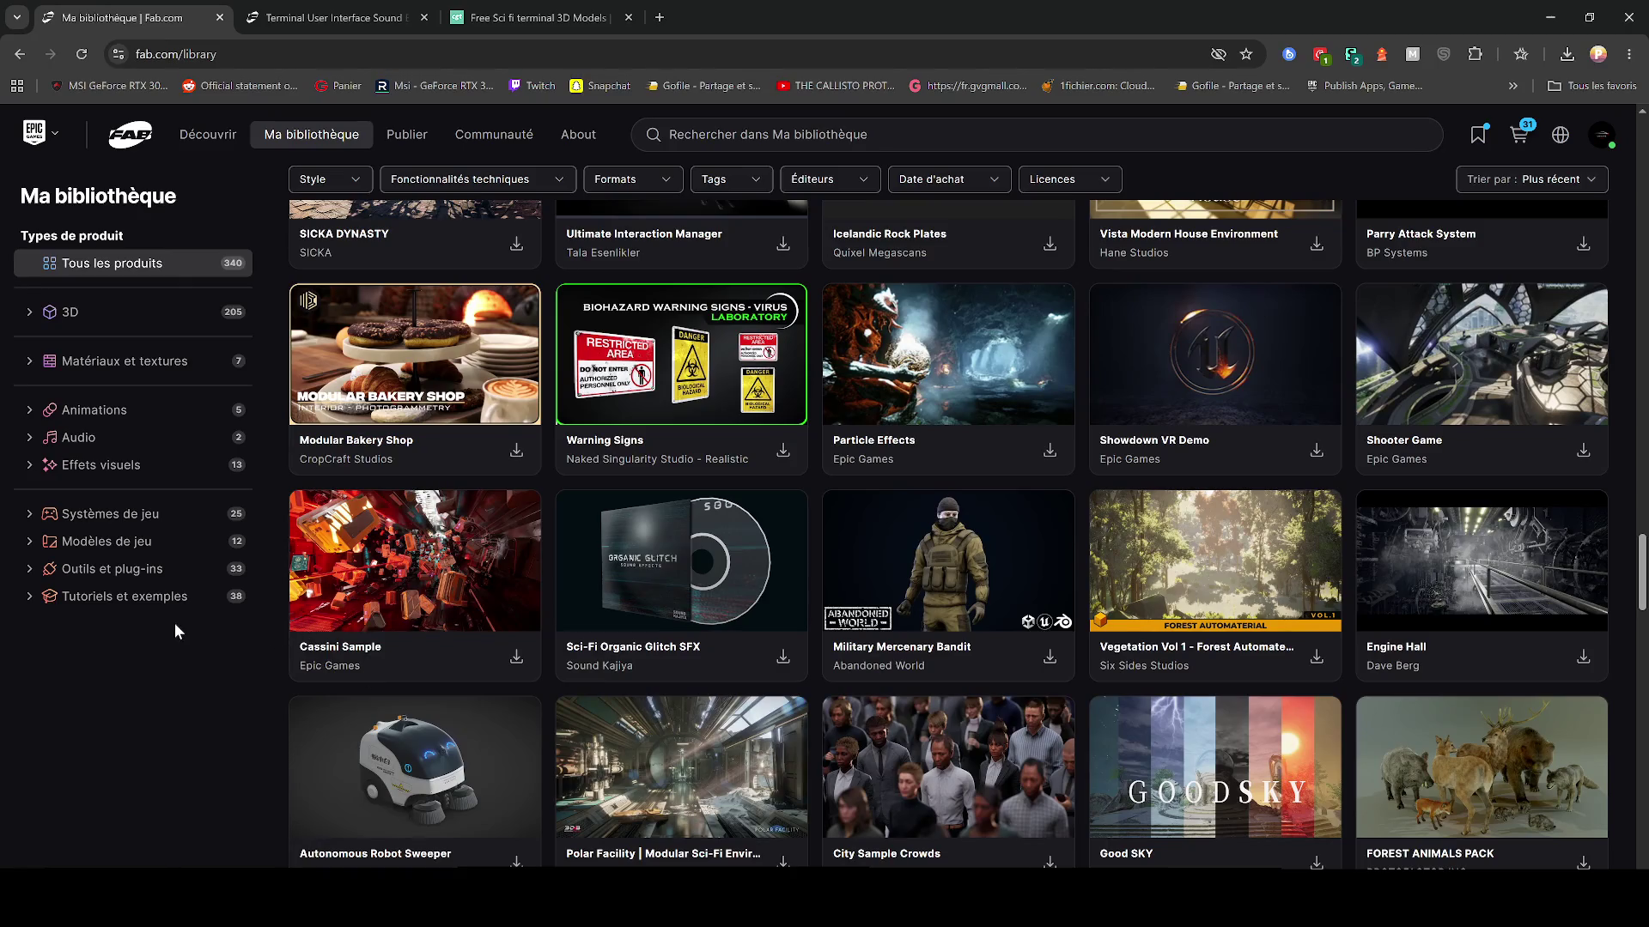
right_click(423, 556)
left_click(482, 572)
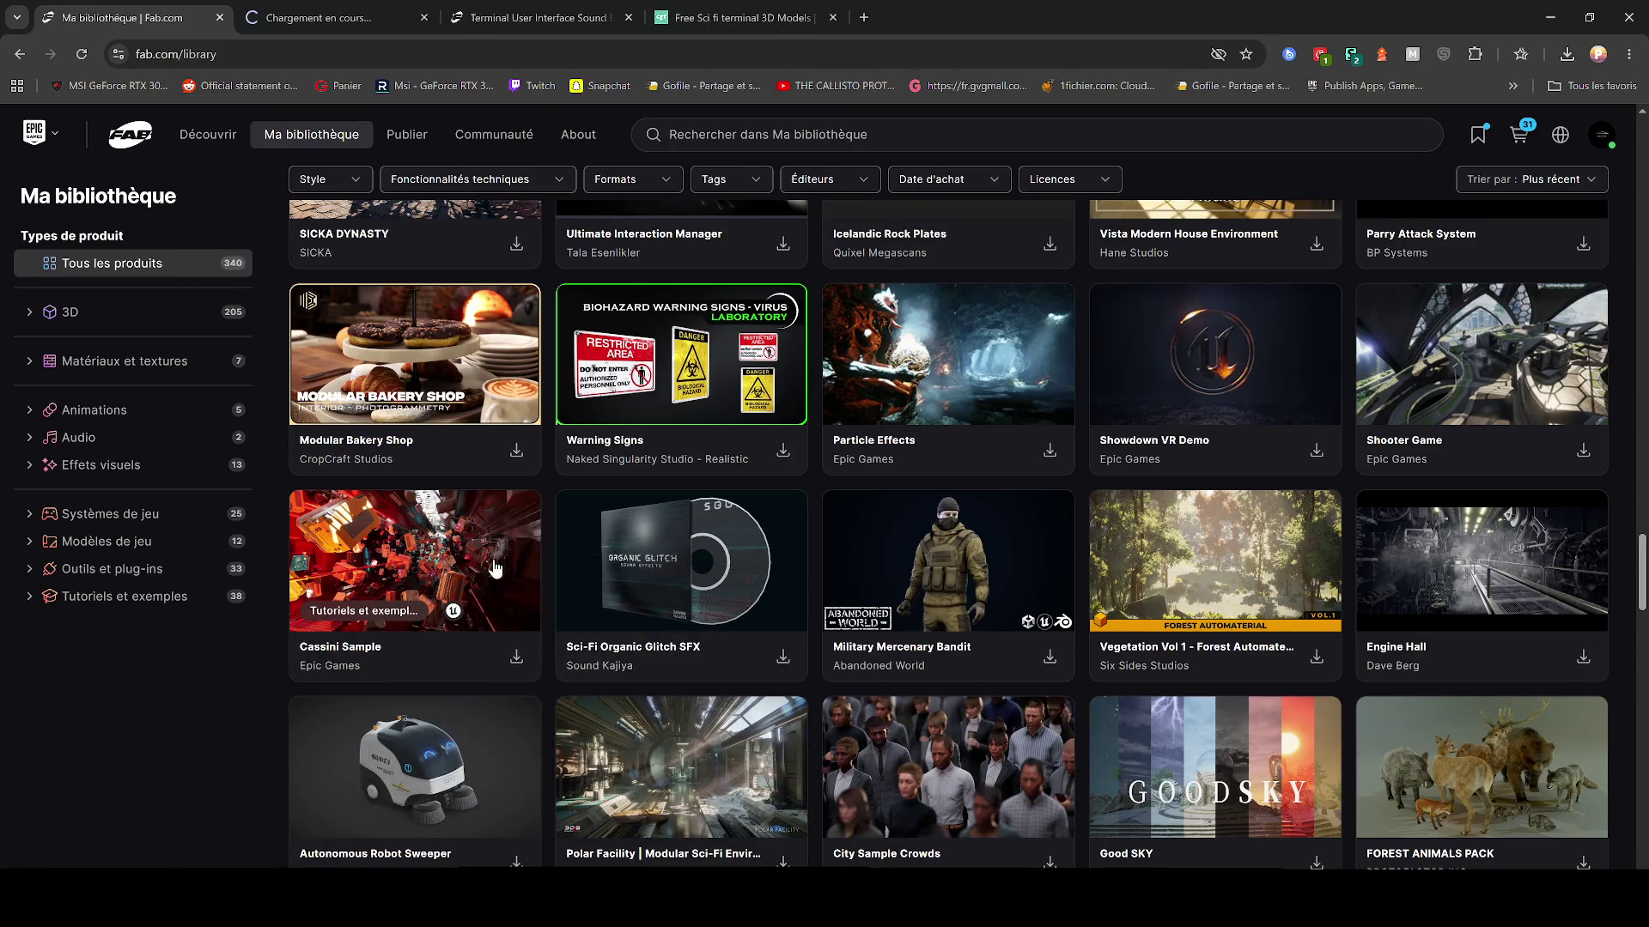
Step: View the second and third Cassini Sample preview images
left_click(397, 17)
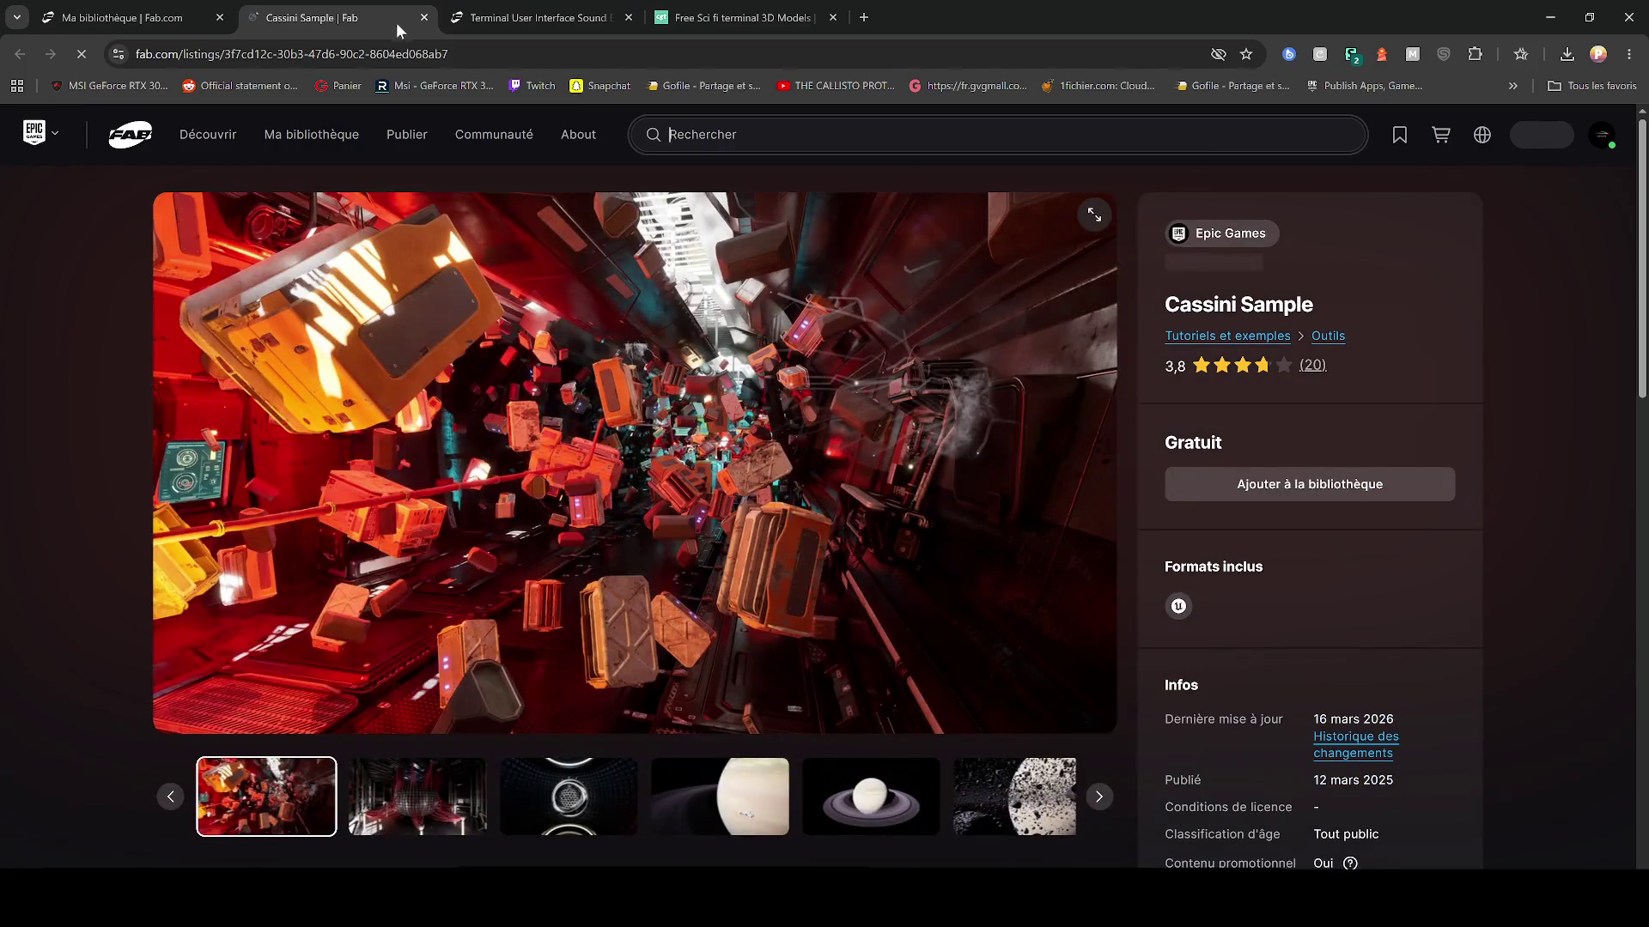
left_click(483, 789)
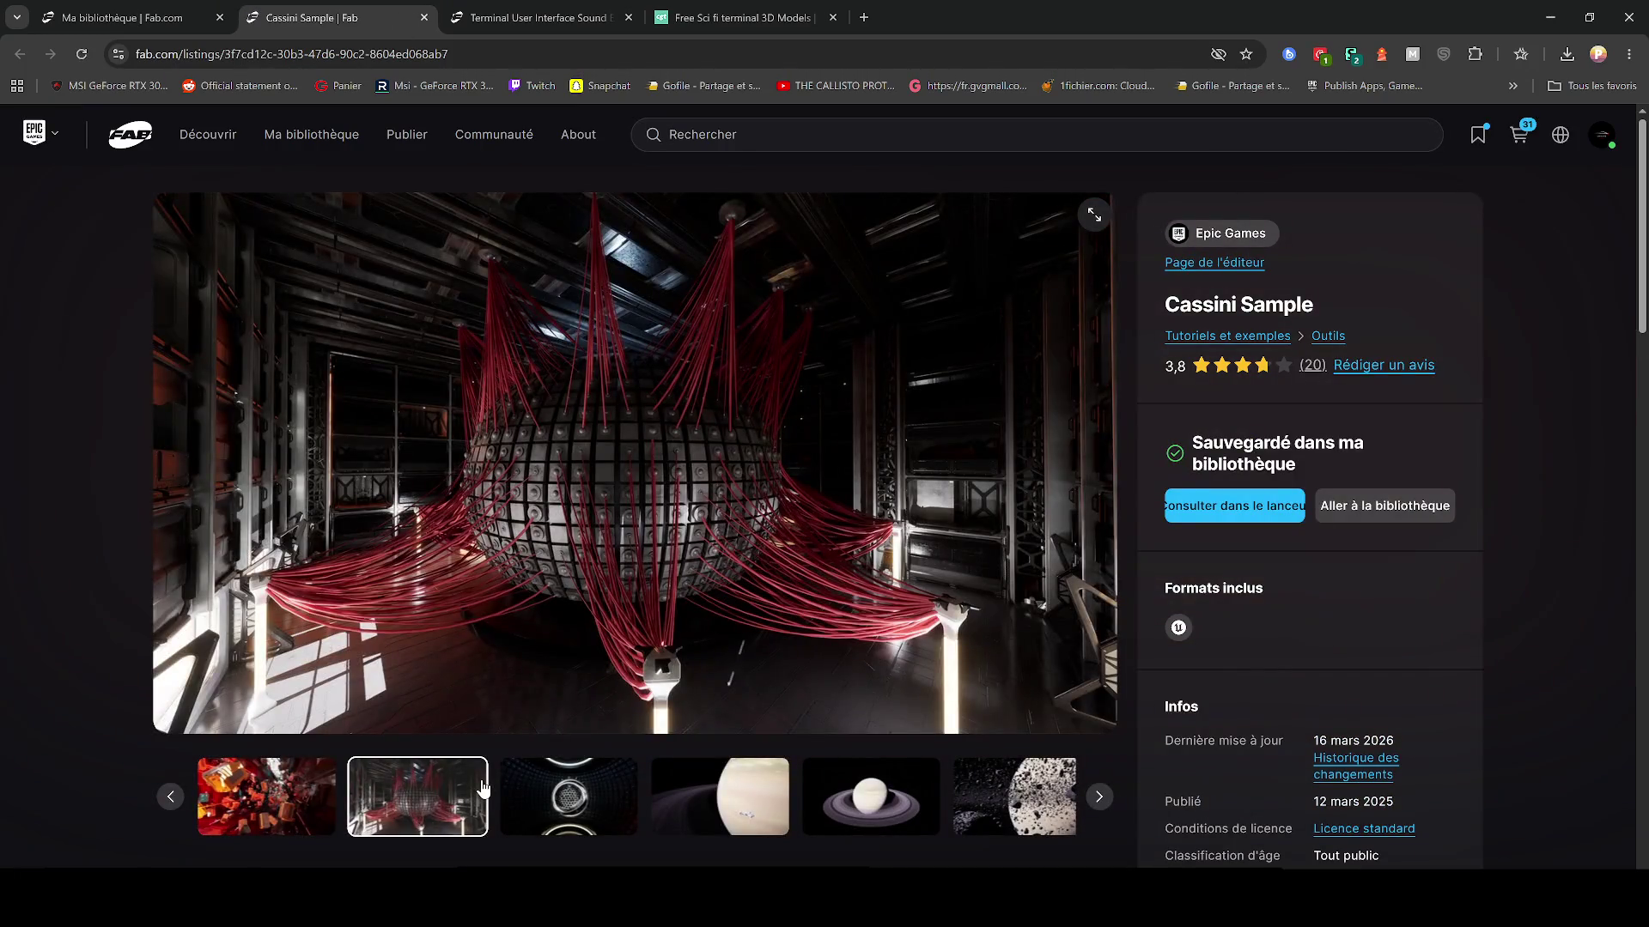
left_click(547, 784)
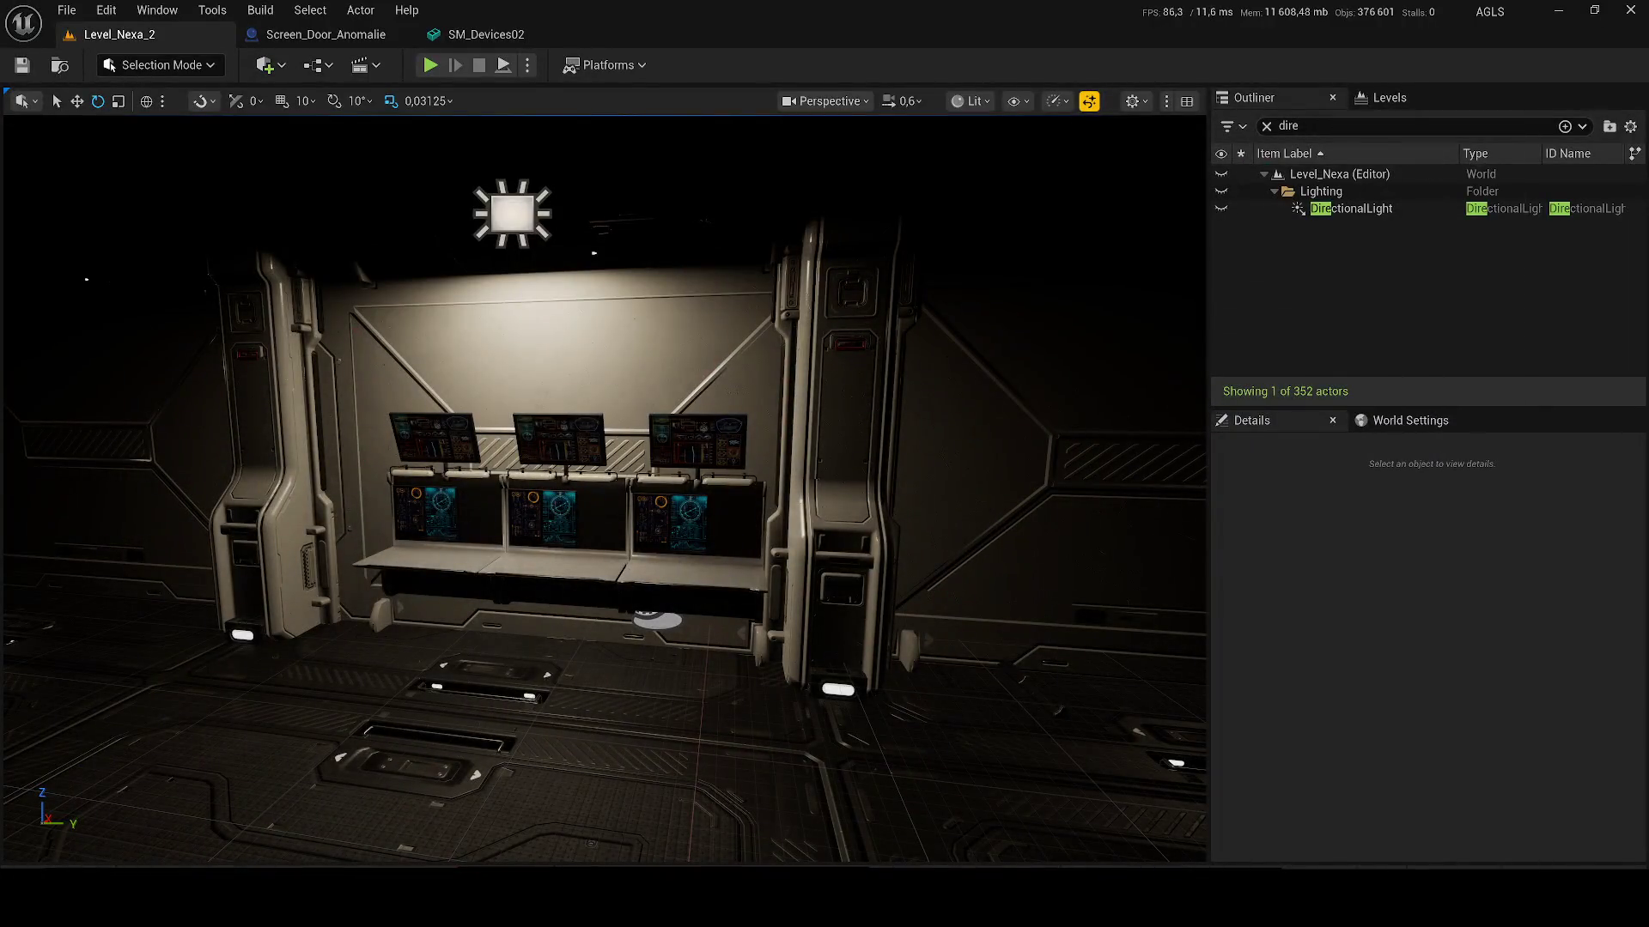
Step: Minimize the Unreal Editor window
left_click(1557, 11)
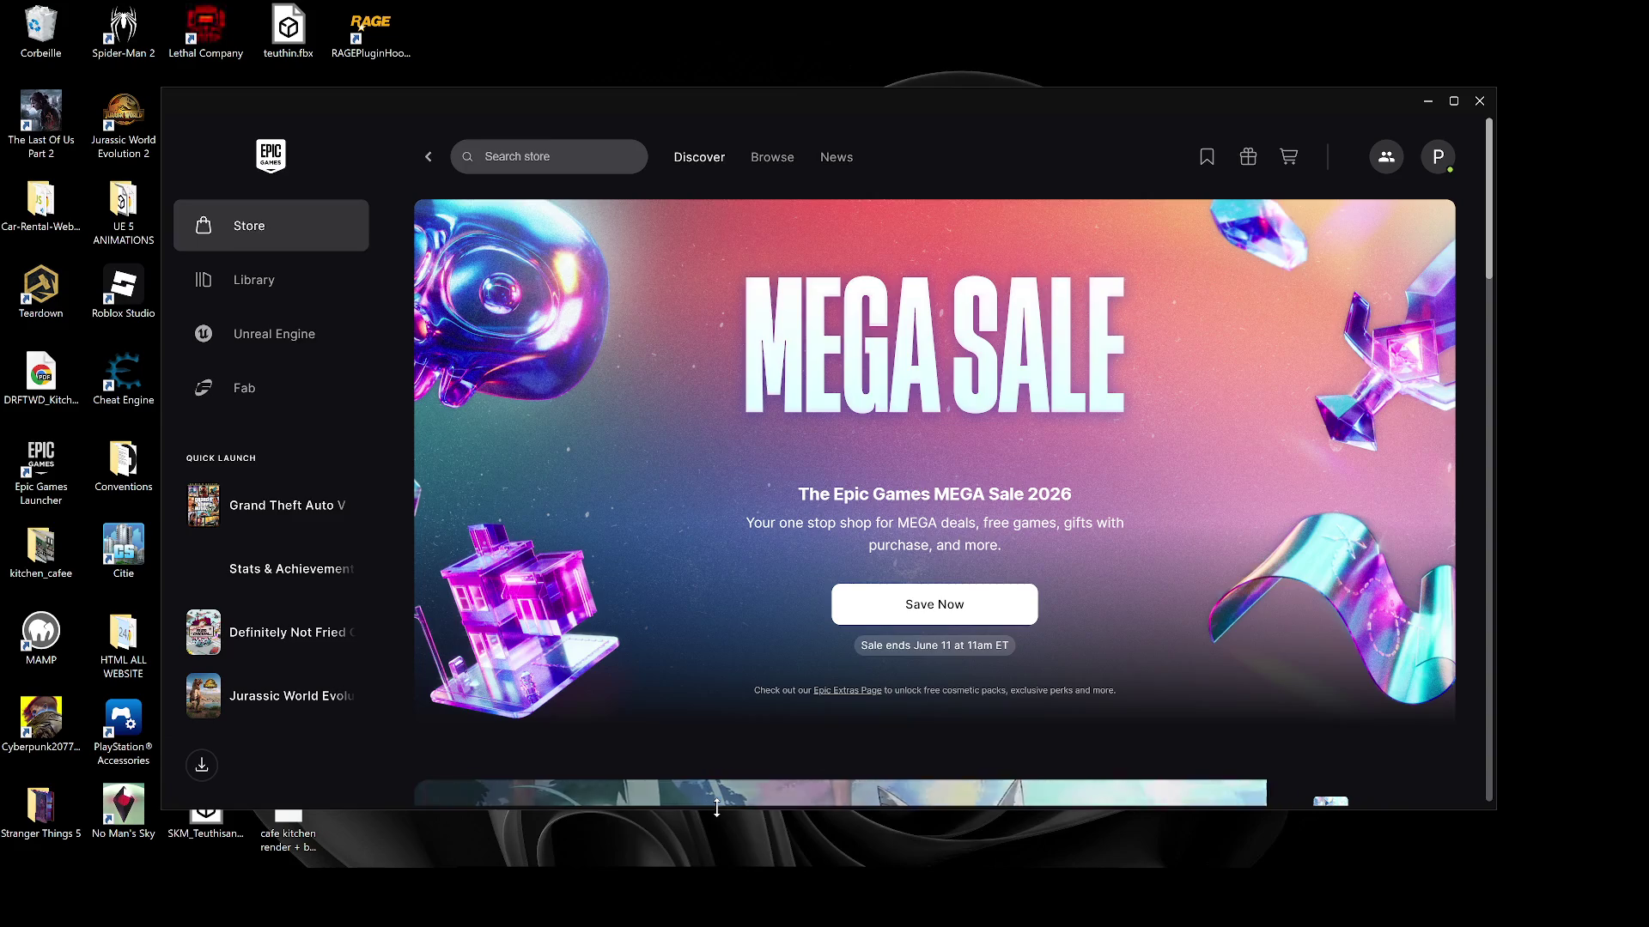
Step: Search the launcher's Fab library for 'casi', limited to assets on disk
left_click(296, 404)
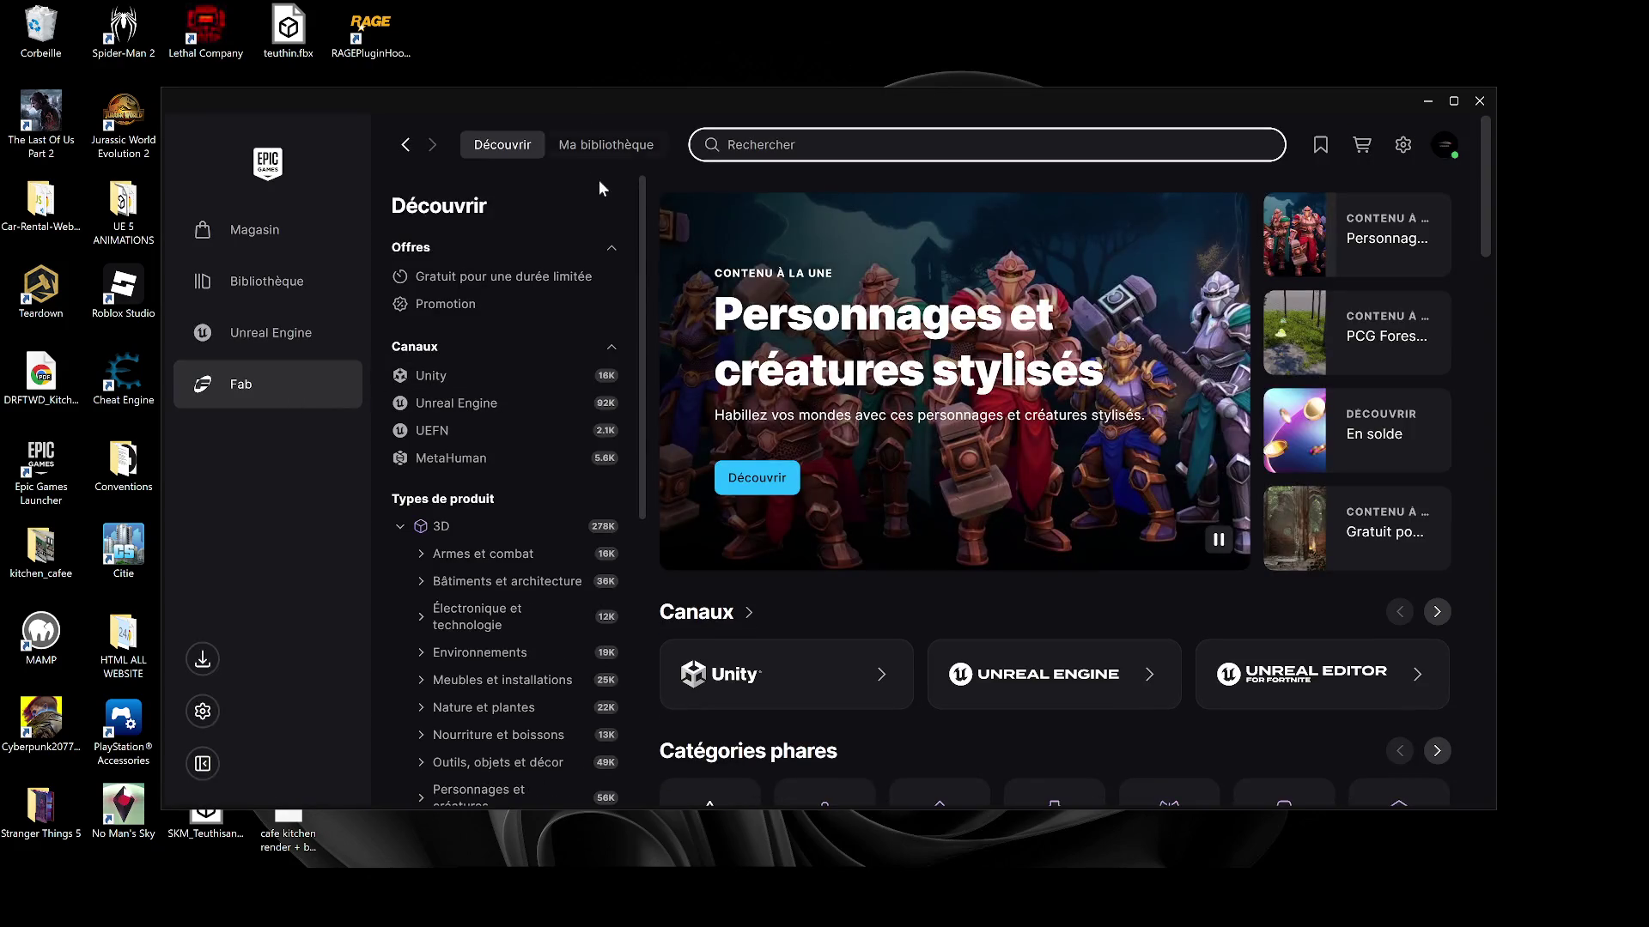
left_click(635, 146)
left_click(791, 137)
type("casi")
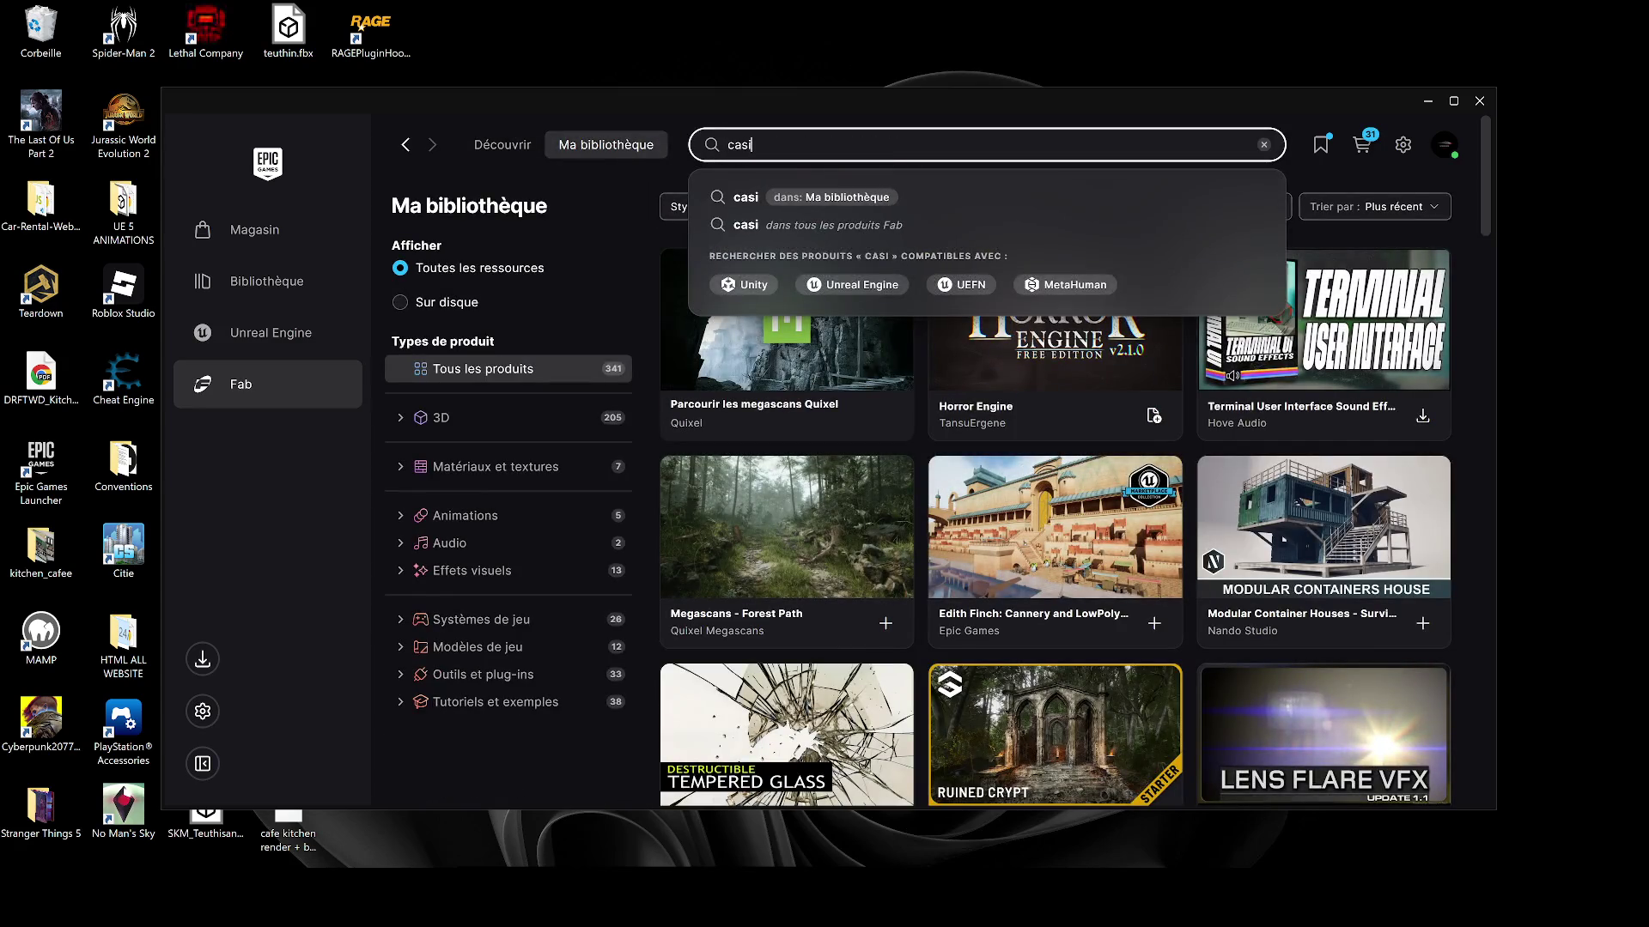
key("Return")
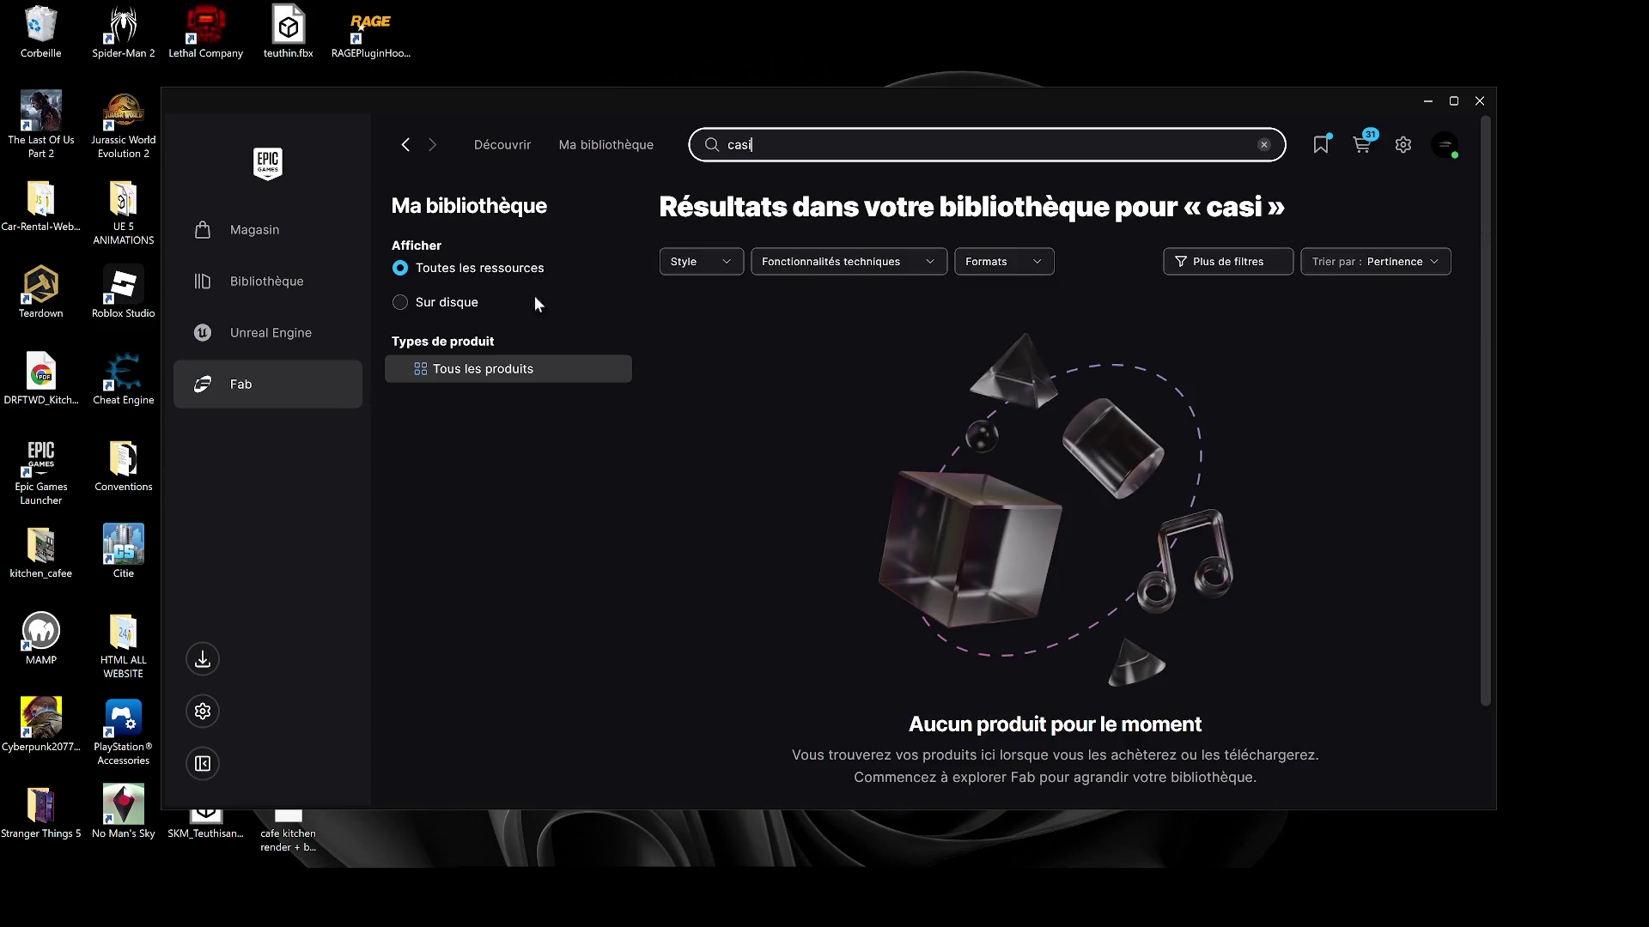
left_click(406, 295)
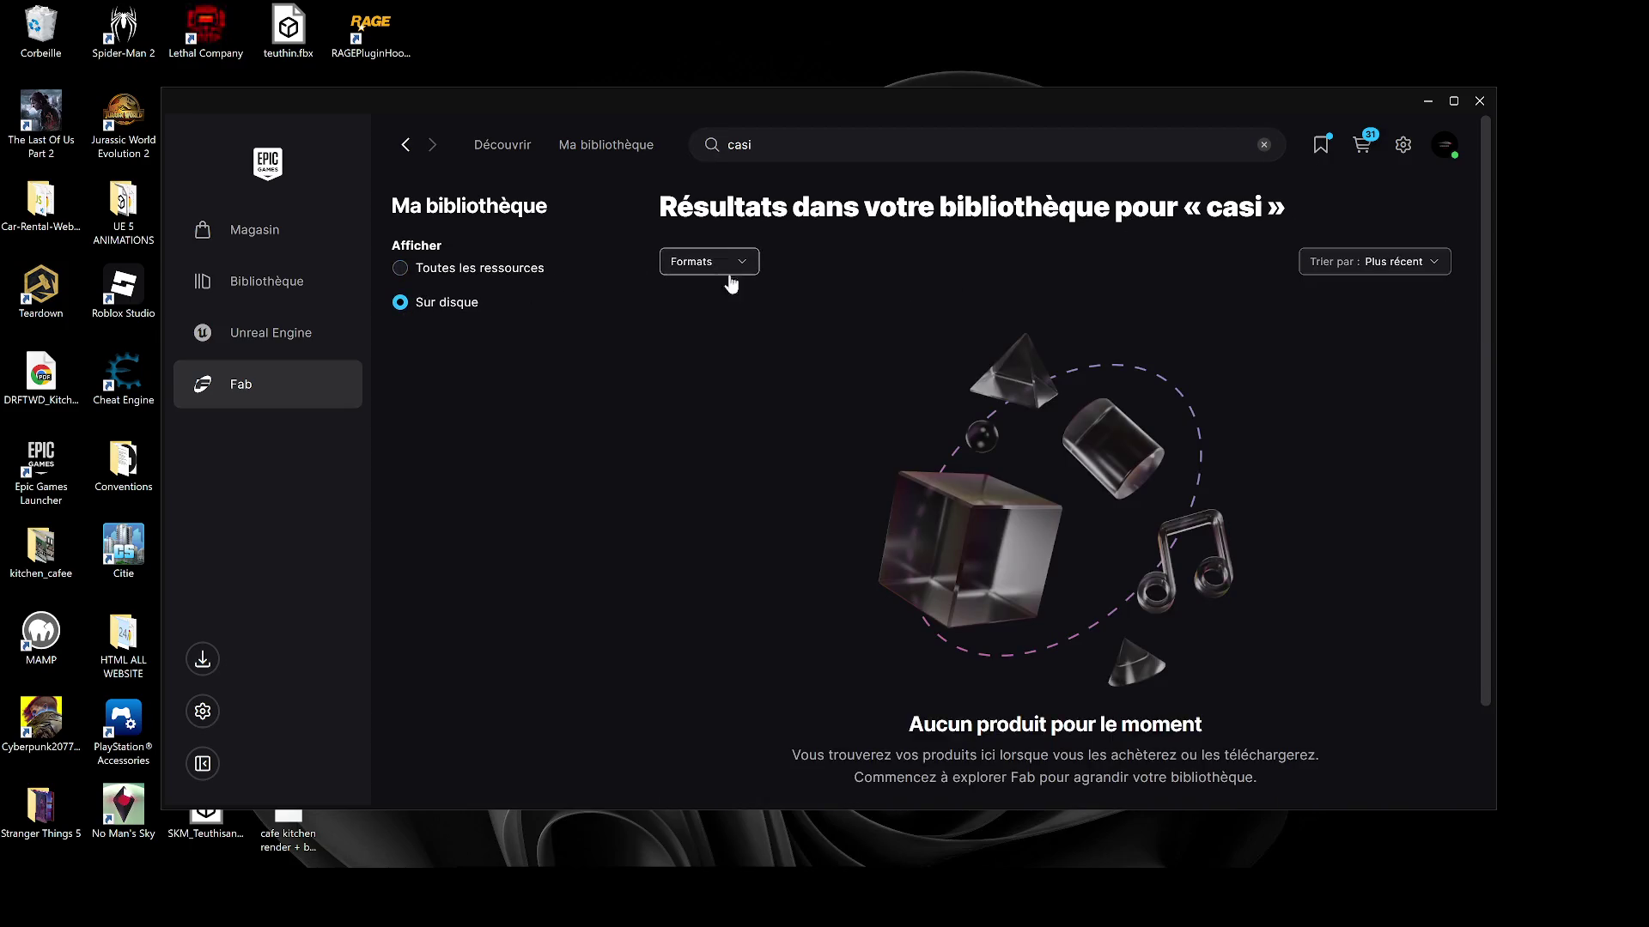
Step: Correct the library search to 'cassi' and run it again
key("alt+Tab")
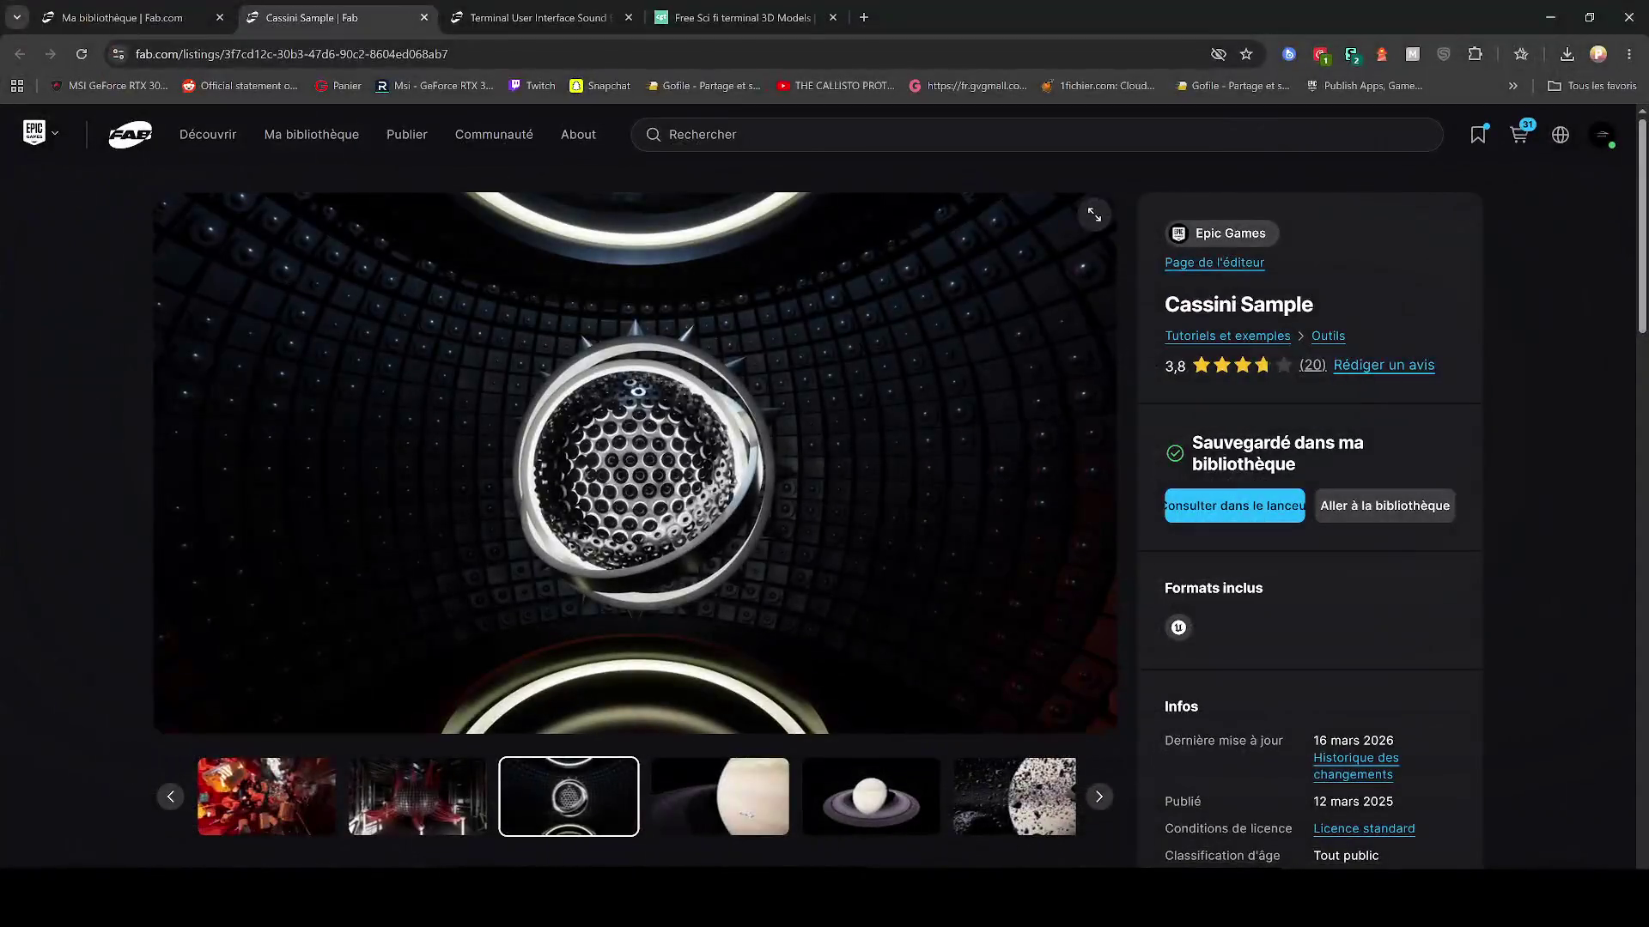
key("alt+Tab")
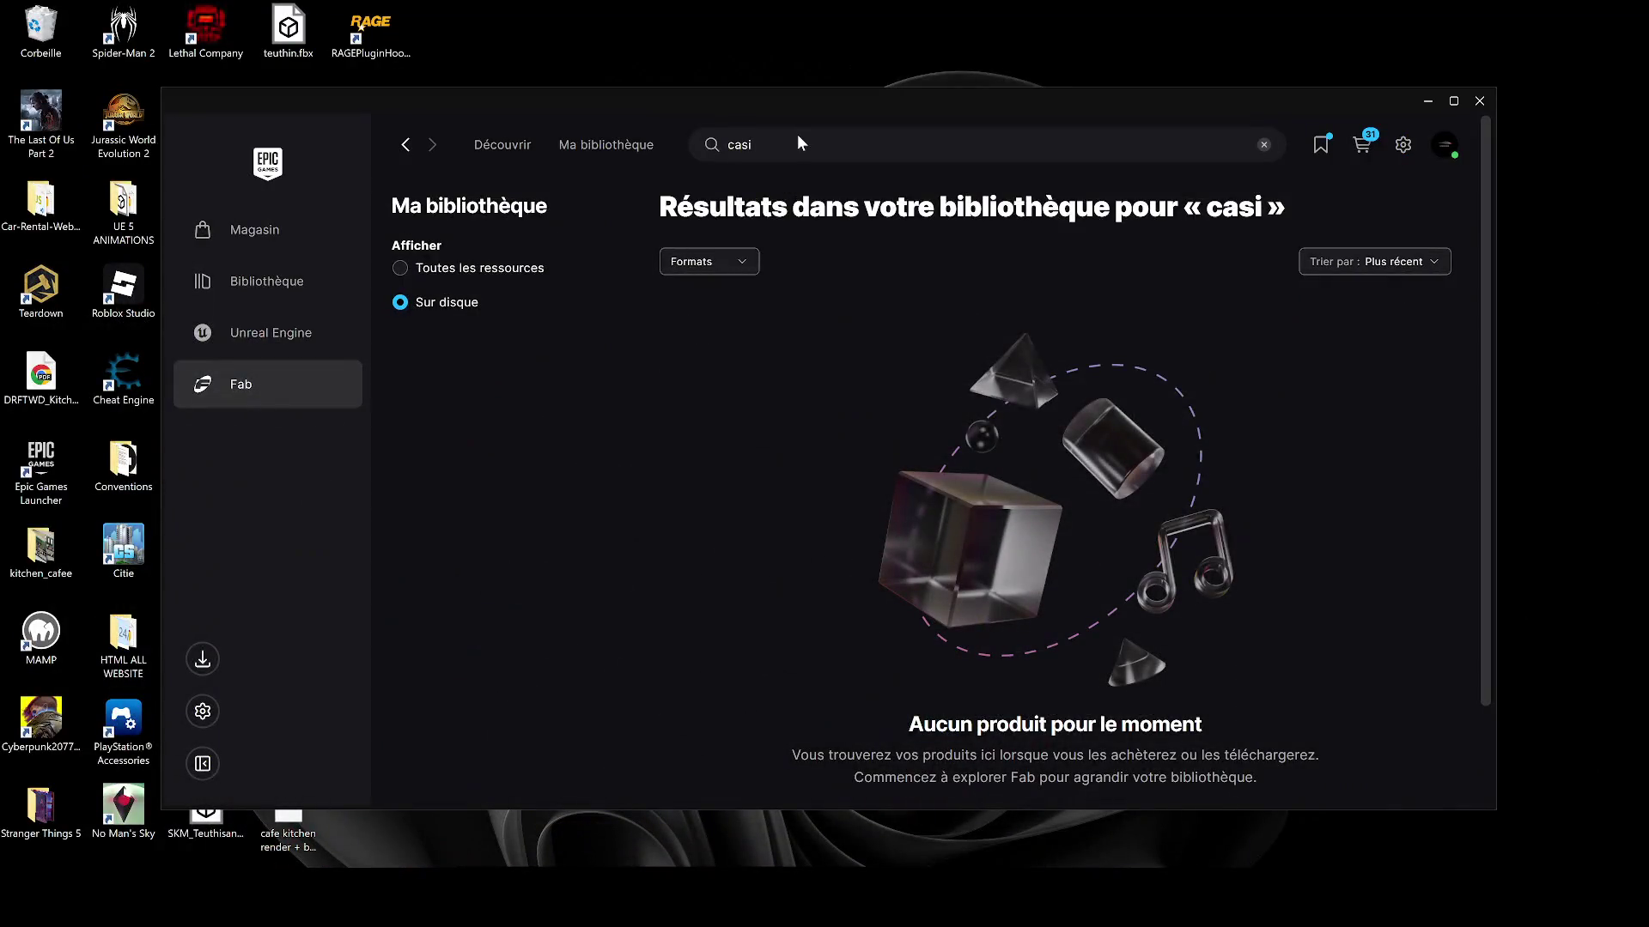
left_click(797, 134)
key("BackSpace")
type("si")
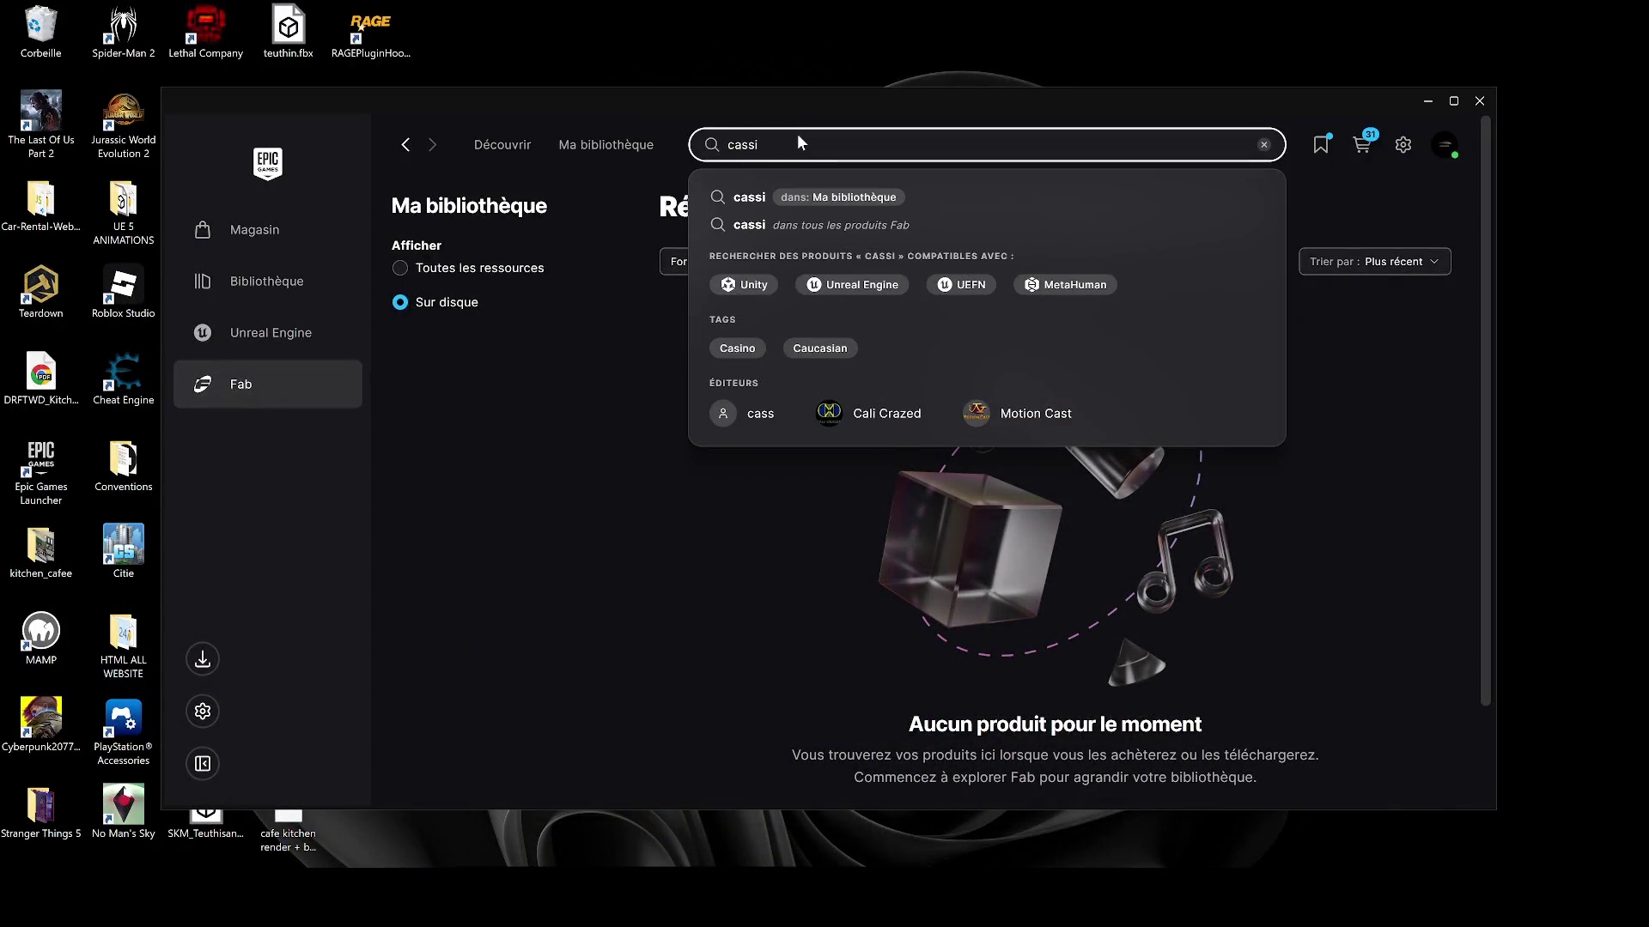
key("Return")
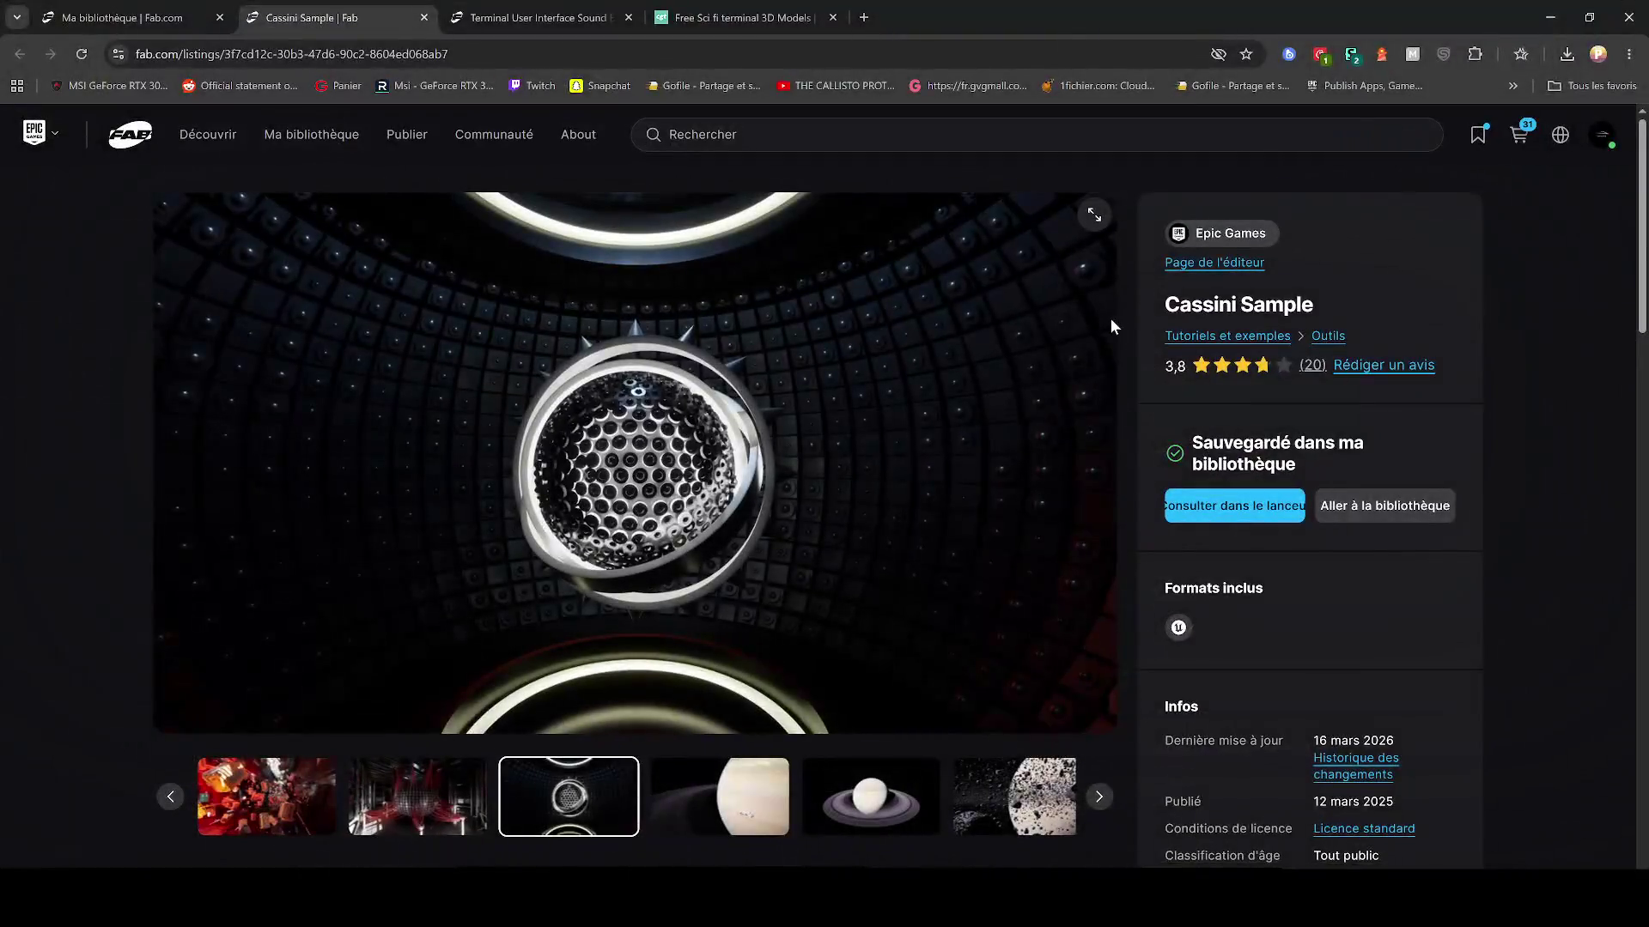
Step: Paste the copied 'Cassini Sample' name into the search and open its product details
left_click_drag(1165, 304, 1298, 304)
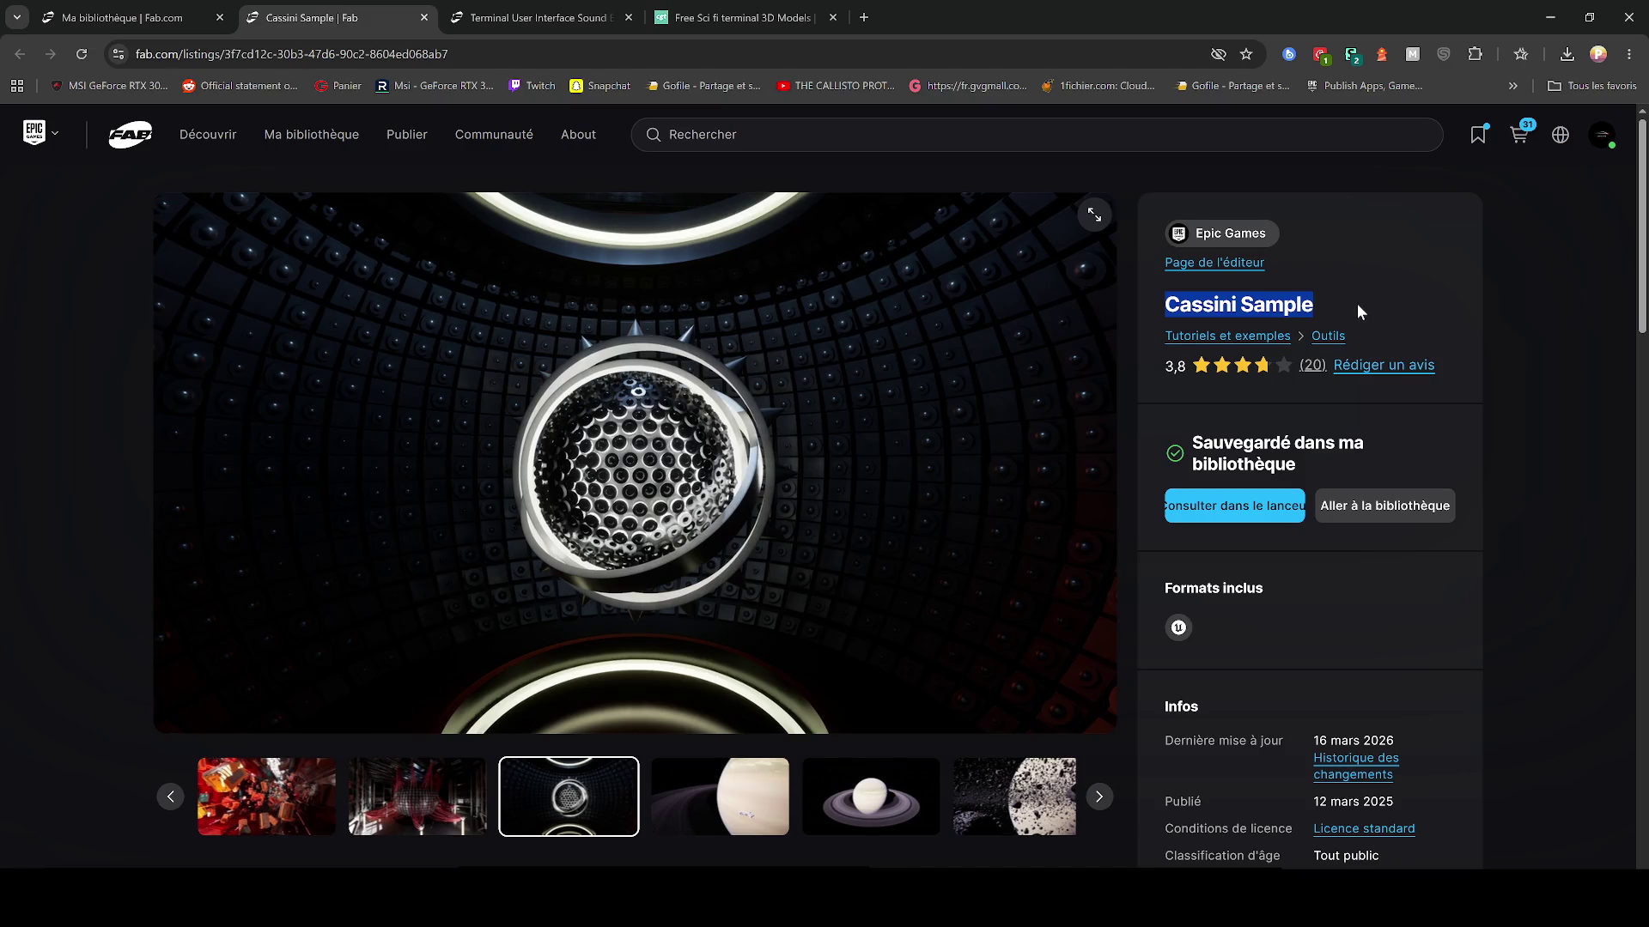
key("alt+Tab")
left_click(987, 144)
key("ctrl+a")
type("Cassini Sample")
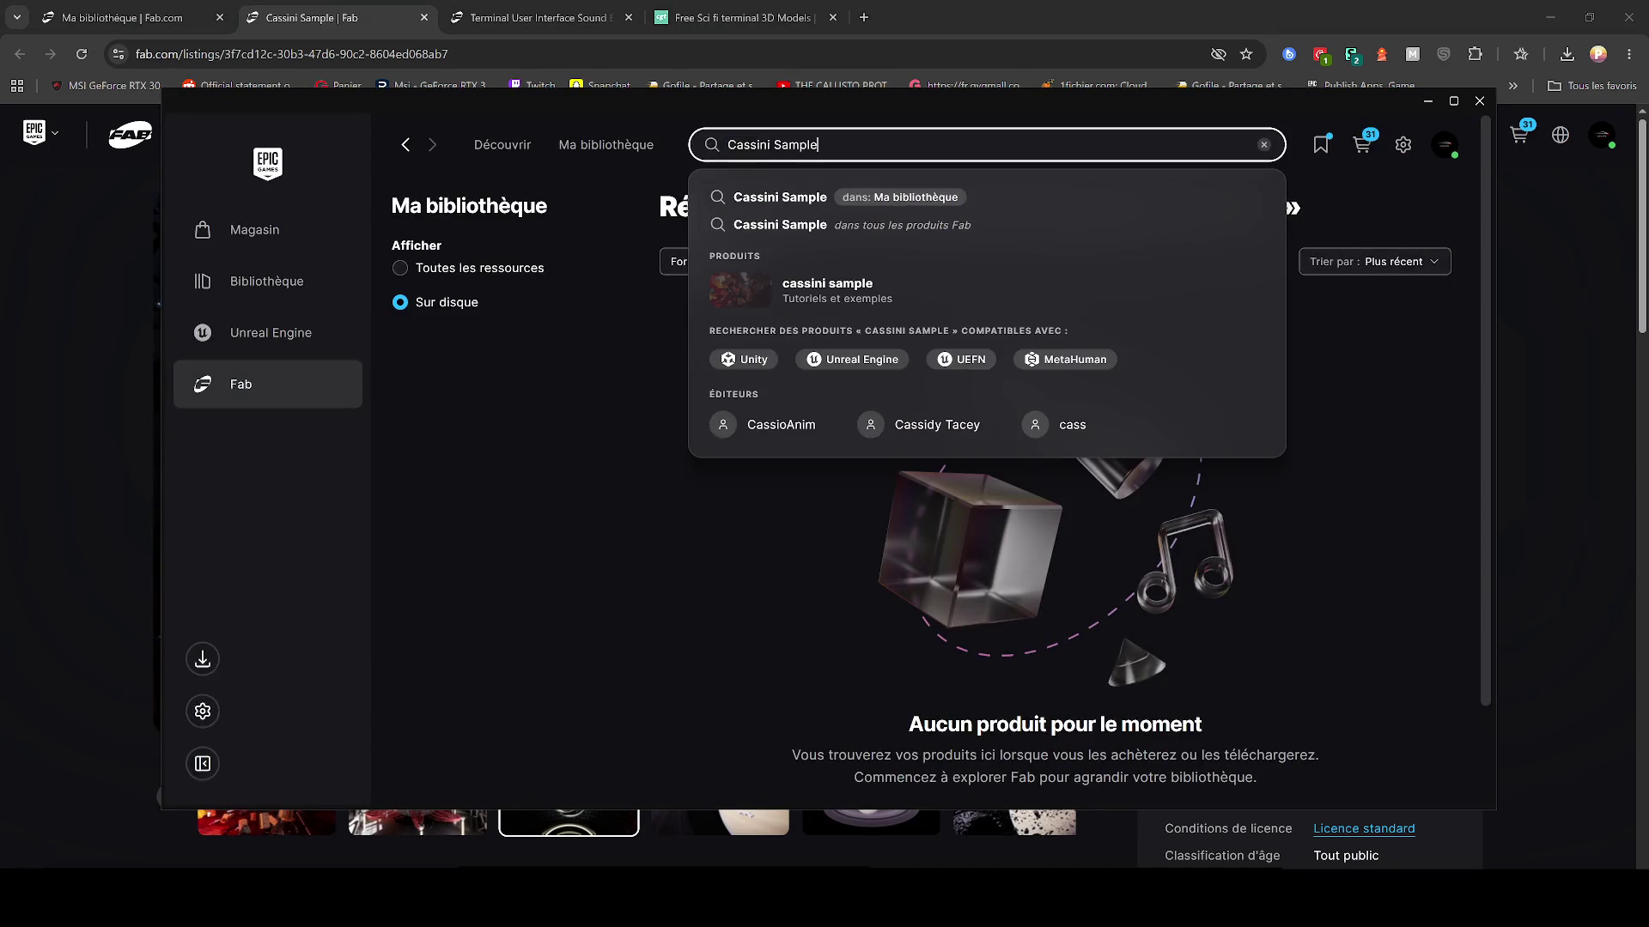
left_click(781, 303)
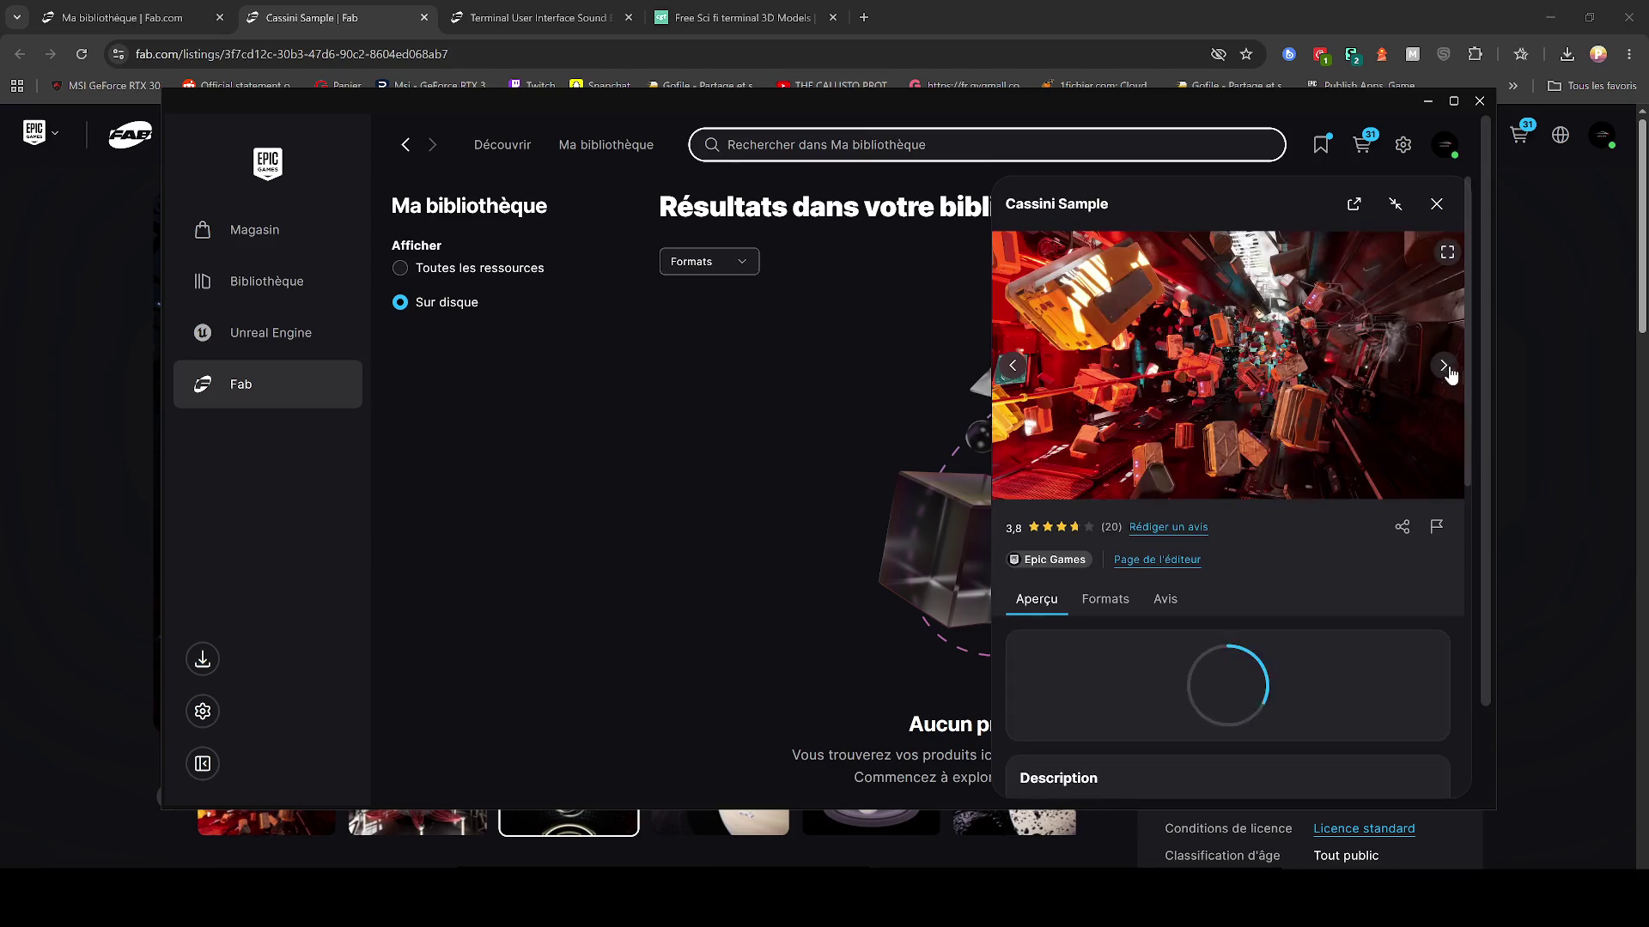
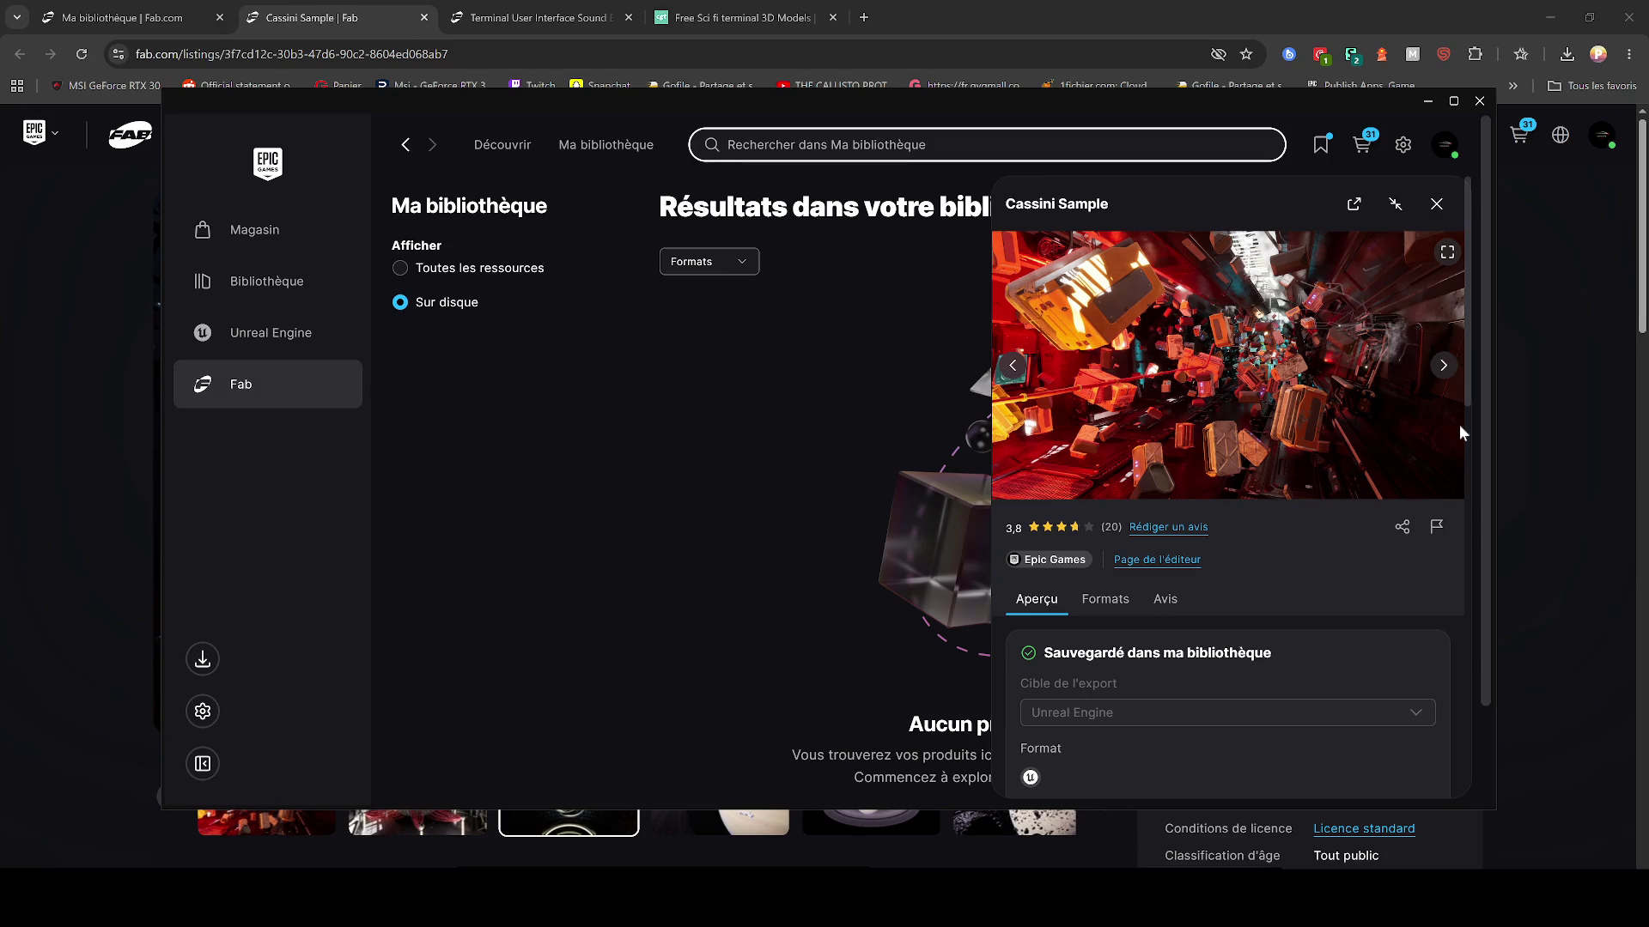
Step: Create the CassiniSample project from the Cassini Sample in the Epic Games Launcher
scroll(1240, 799, "down", 4)
left_click(1185, 505)
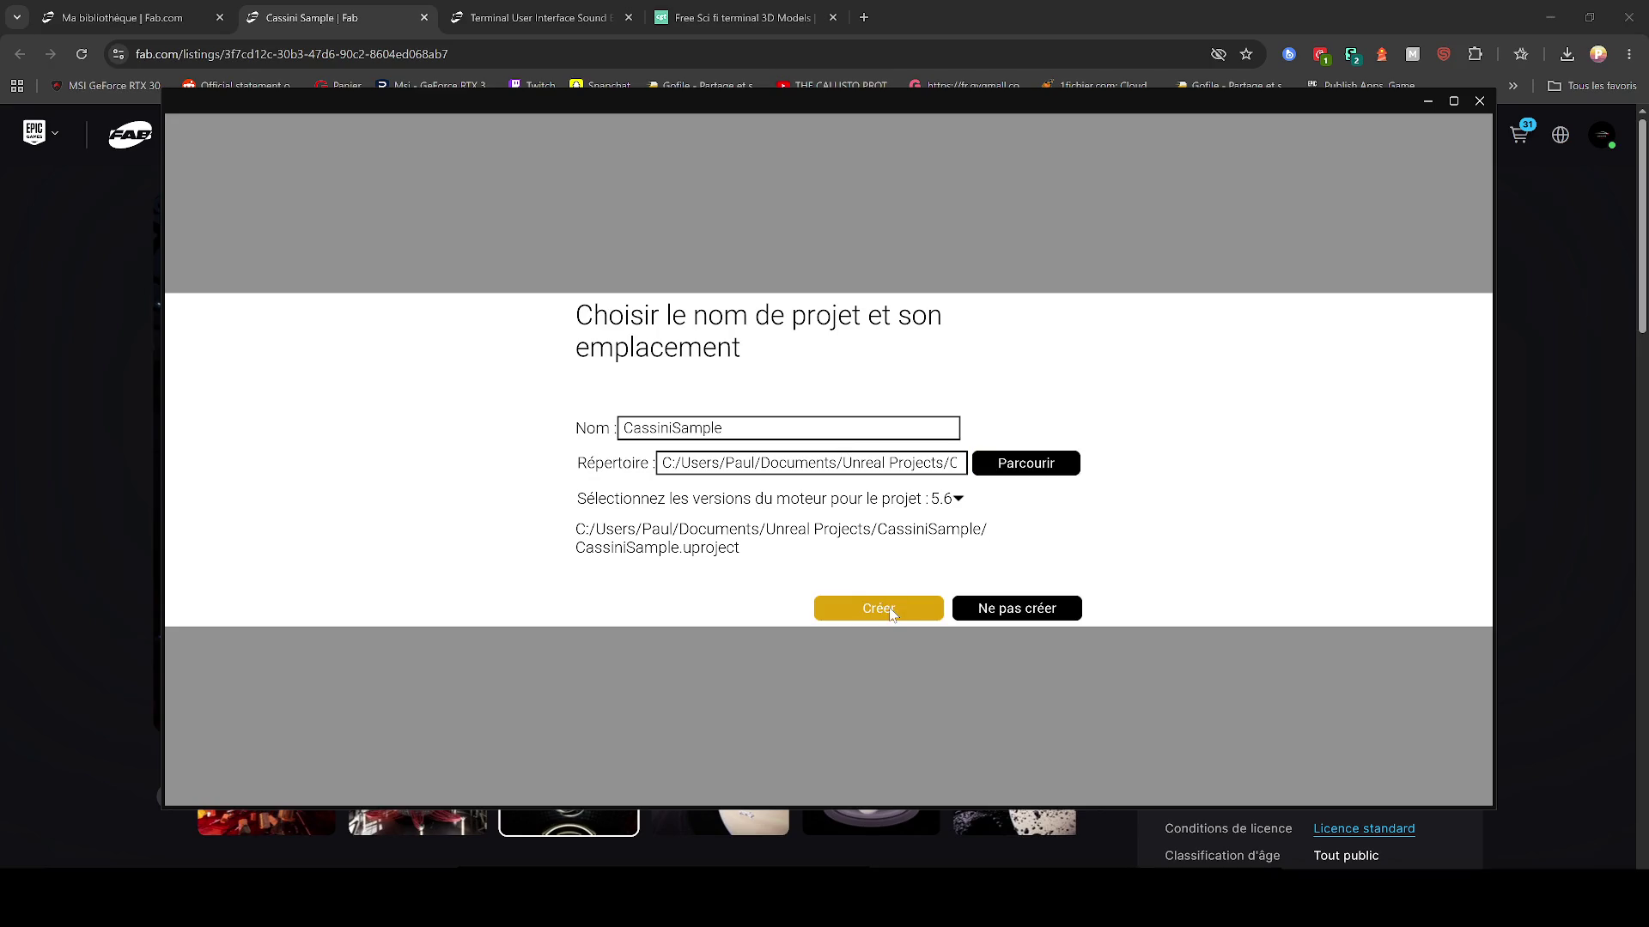
left_click(892, 610)
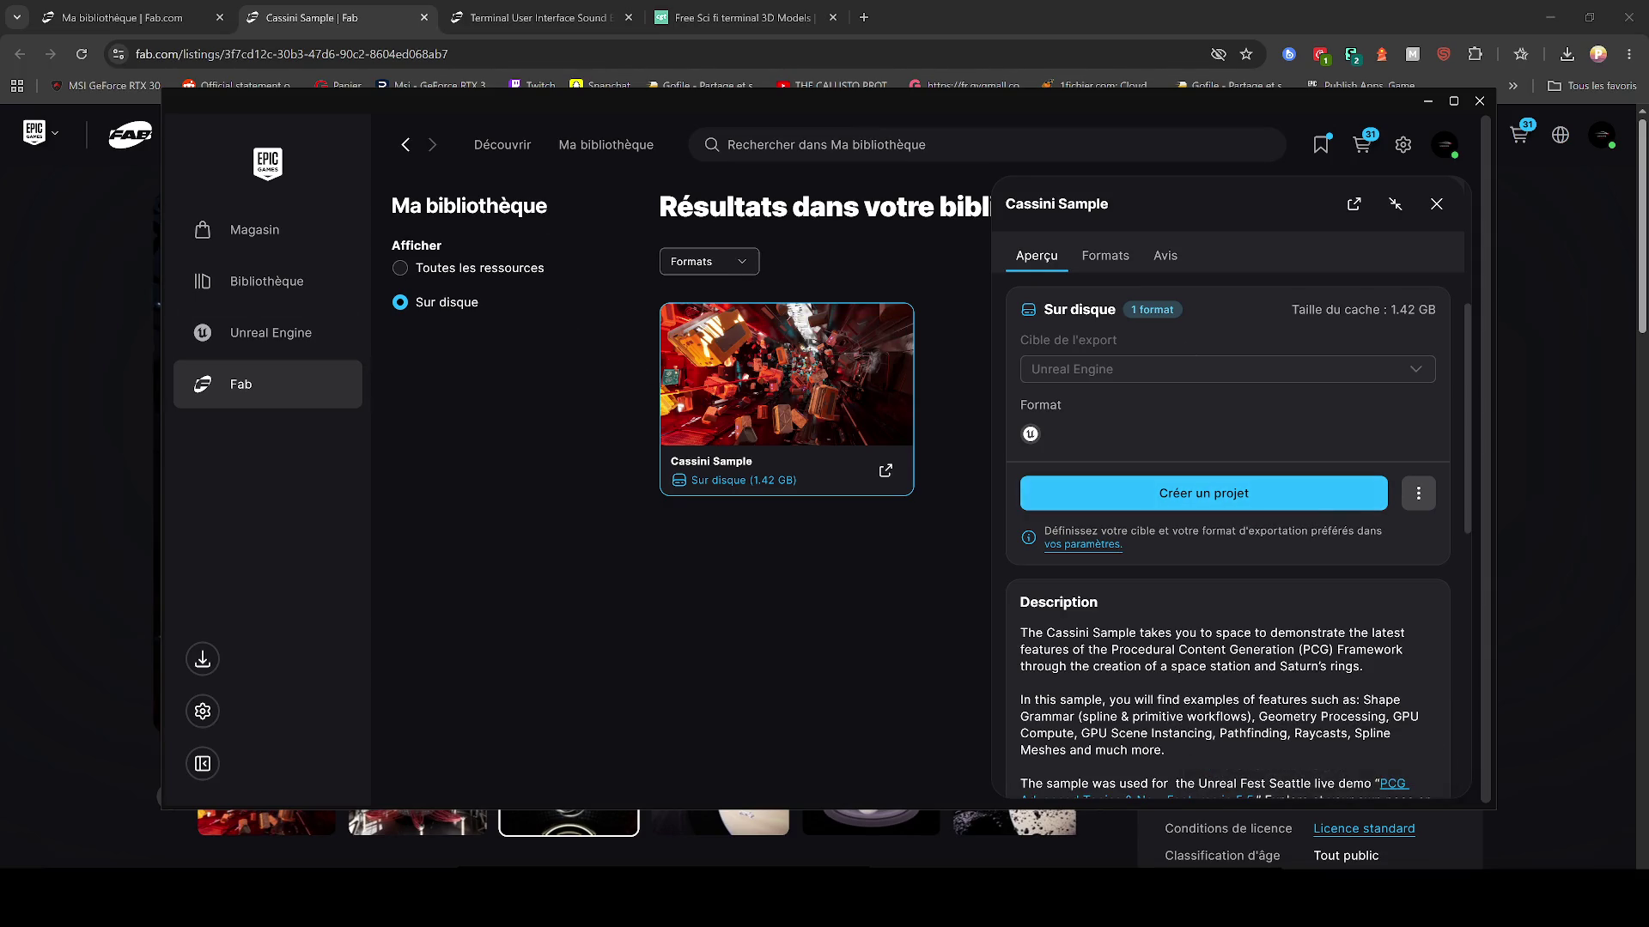
Step: Close the Cassini Sample details panel and exit the Epic Games Launcher
left_click(1418, 493)
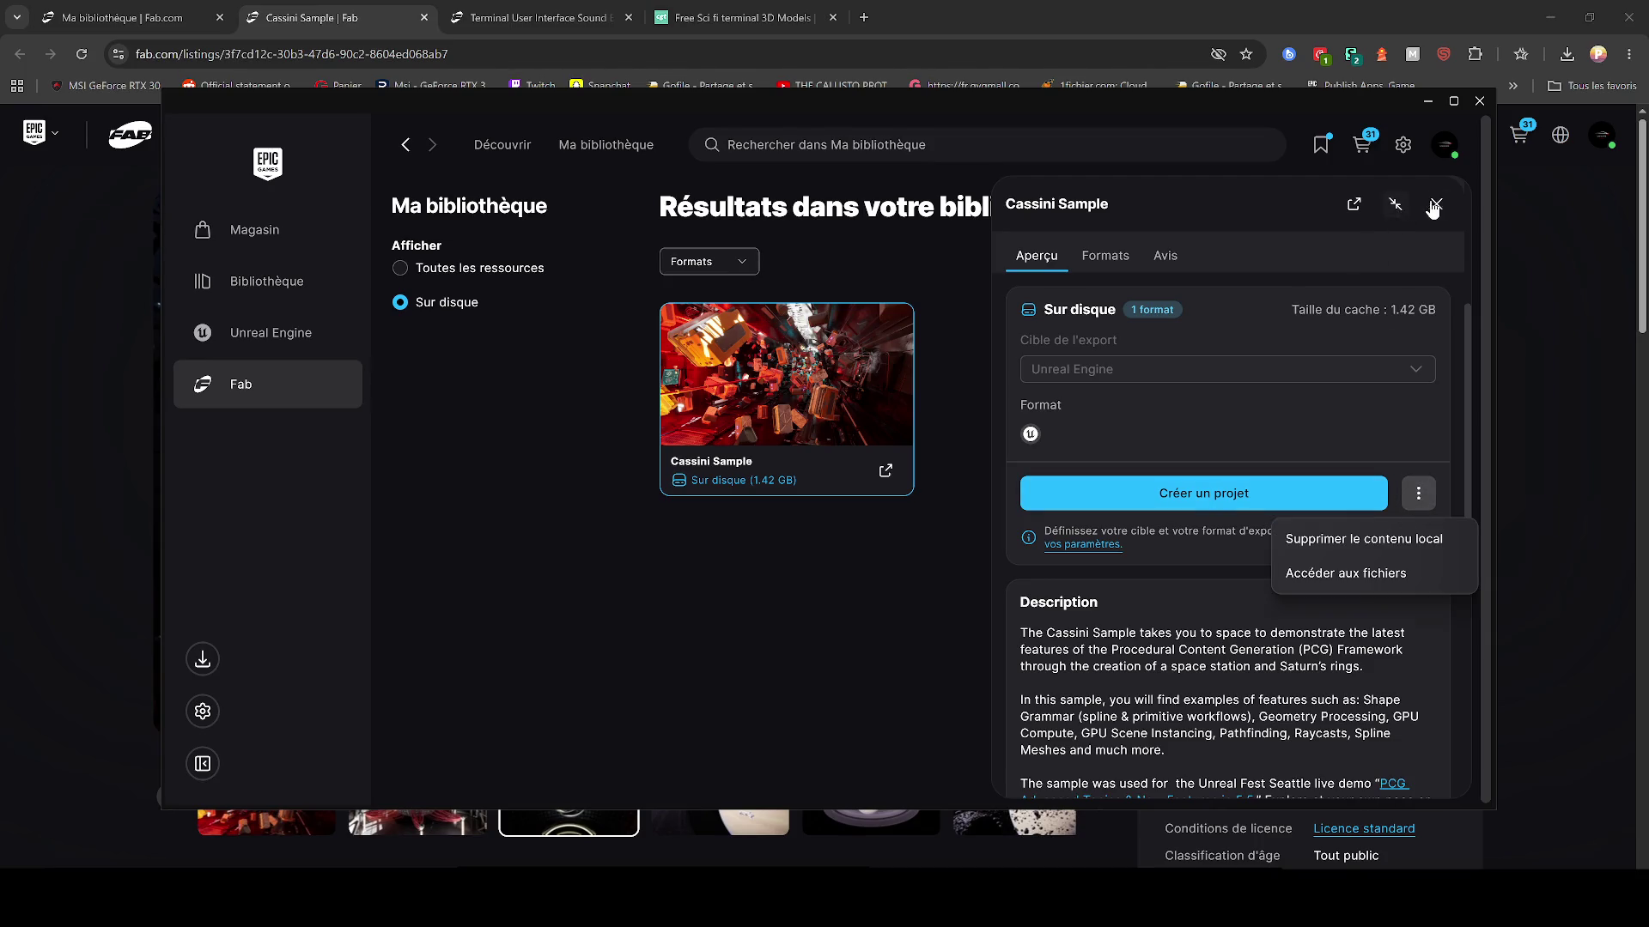
left_click(1395, 204)
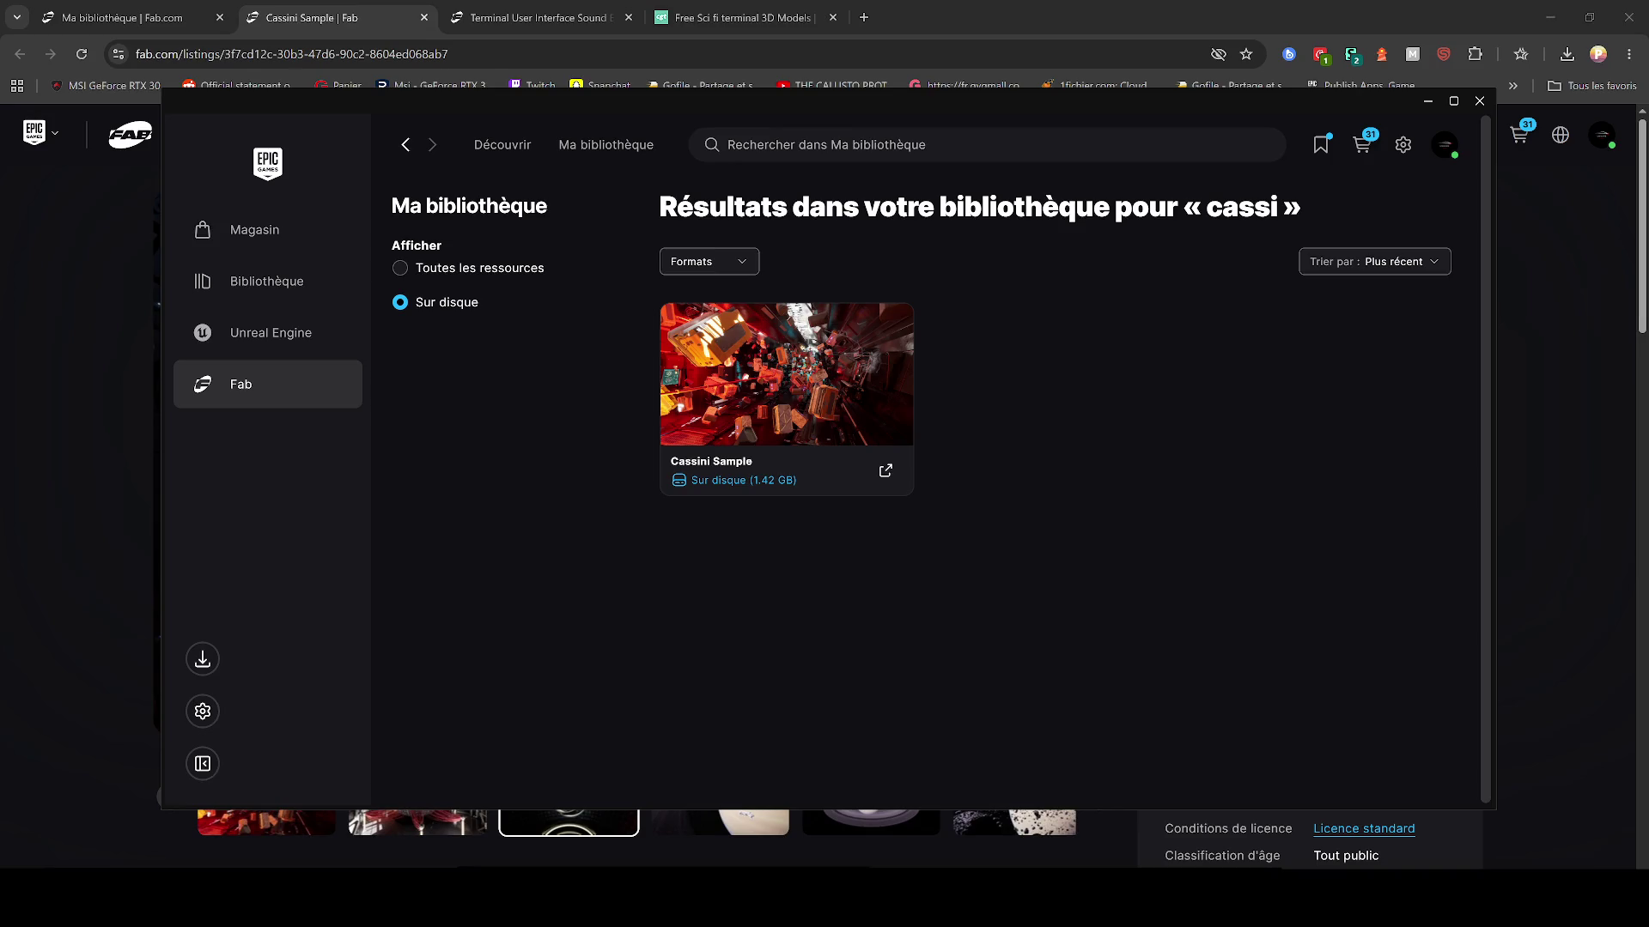
left_click(1460, 102)
left_click(1632, 12)
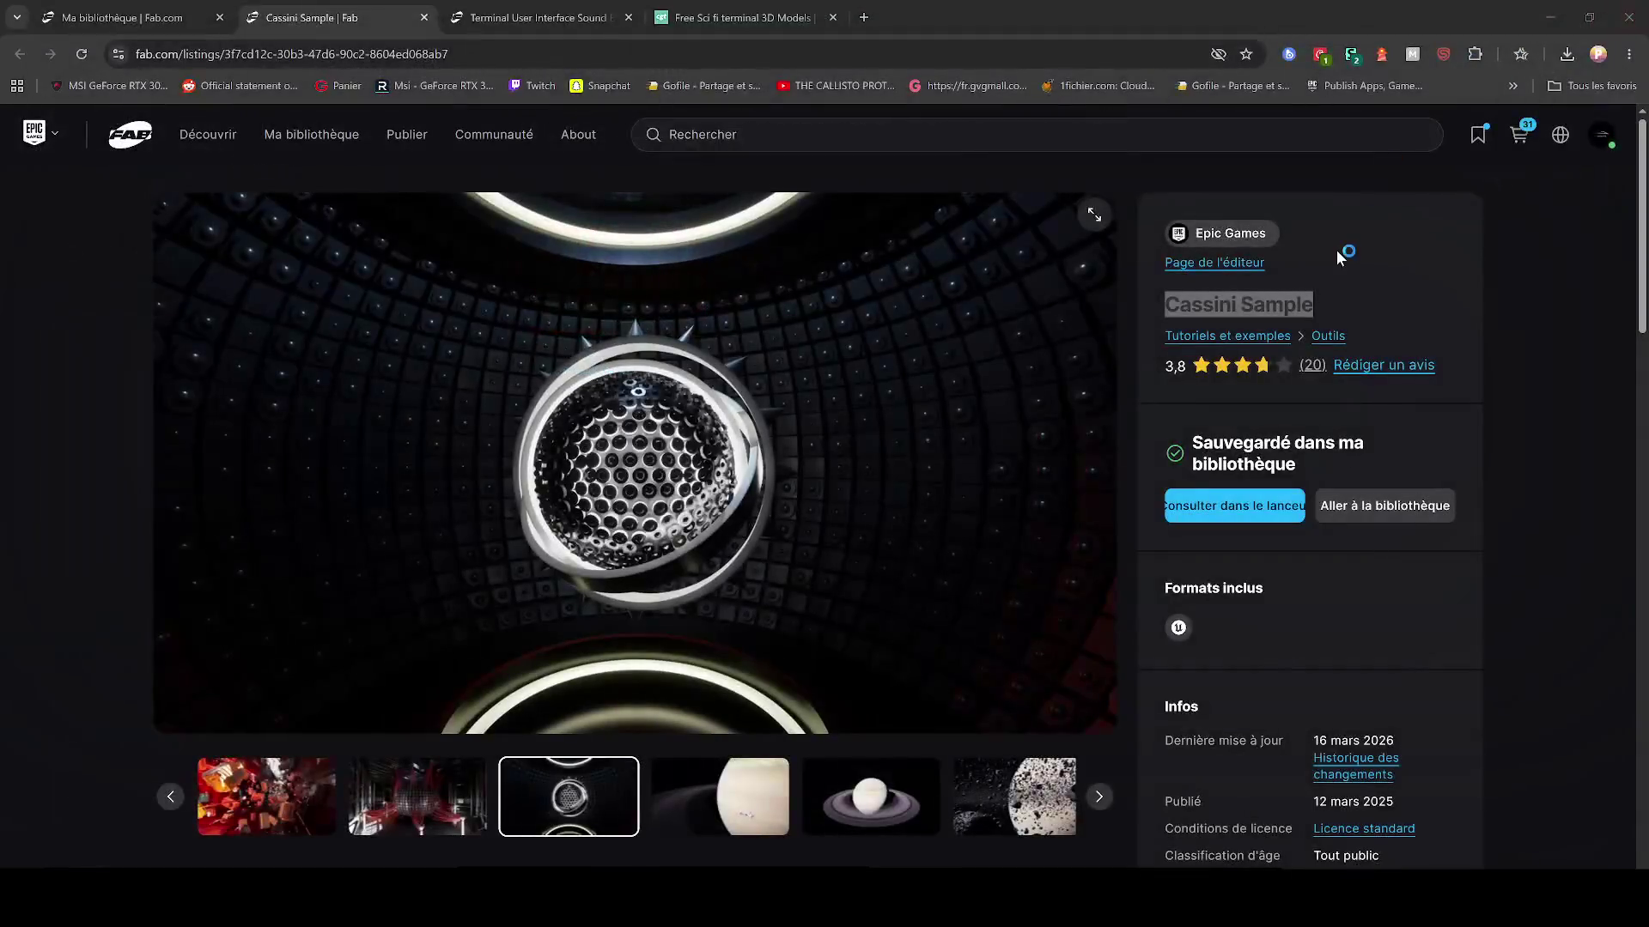
Step: Minimize Chrome, move the sit folder beside police3, and refresh the desktop
left_click(1550, 17)
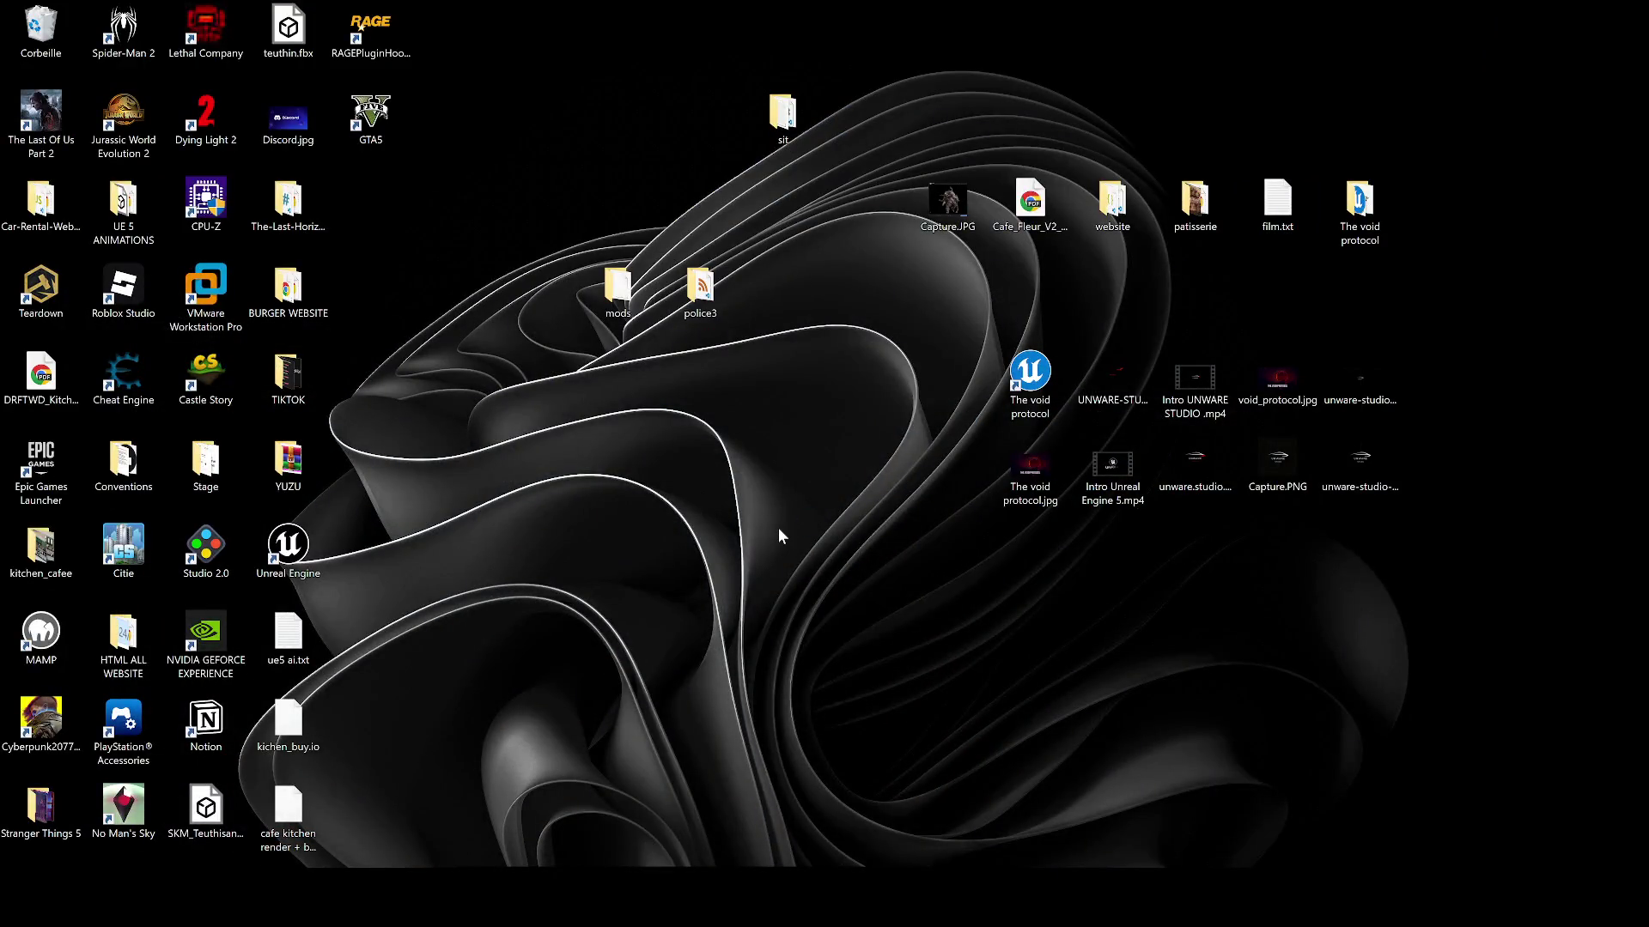
left_click_drag(814, 114, 801, 287)
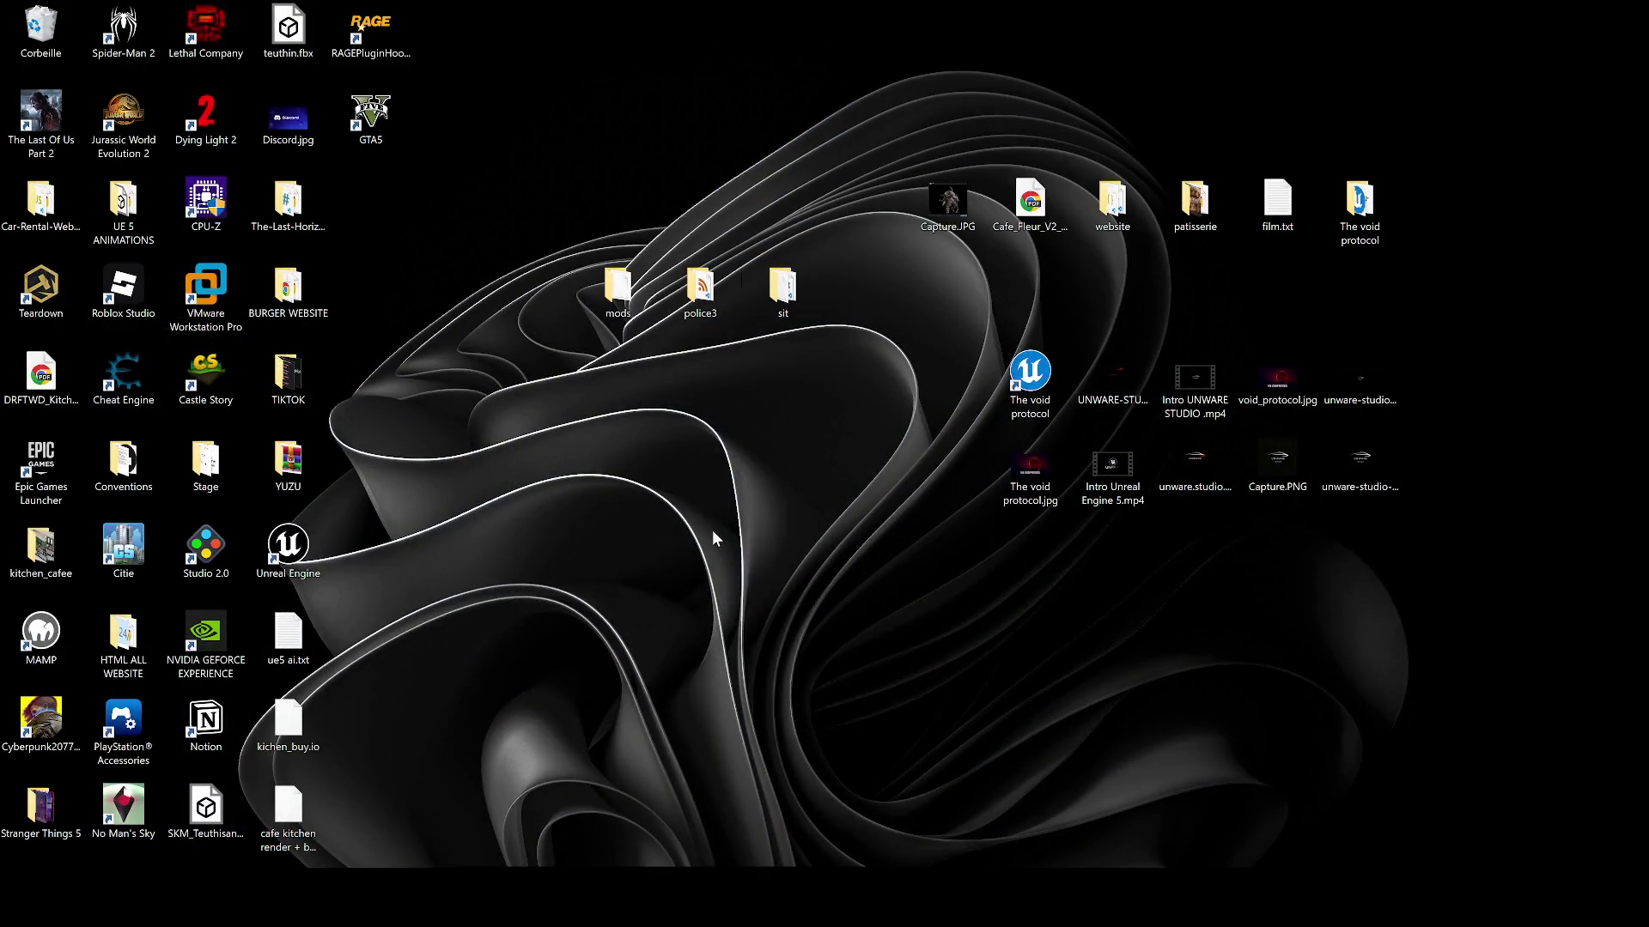
right_click(518, 483)
left_click(550, 537)
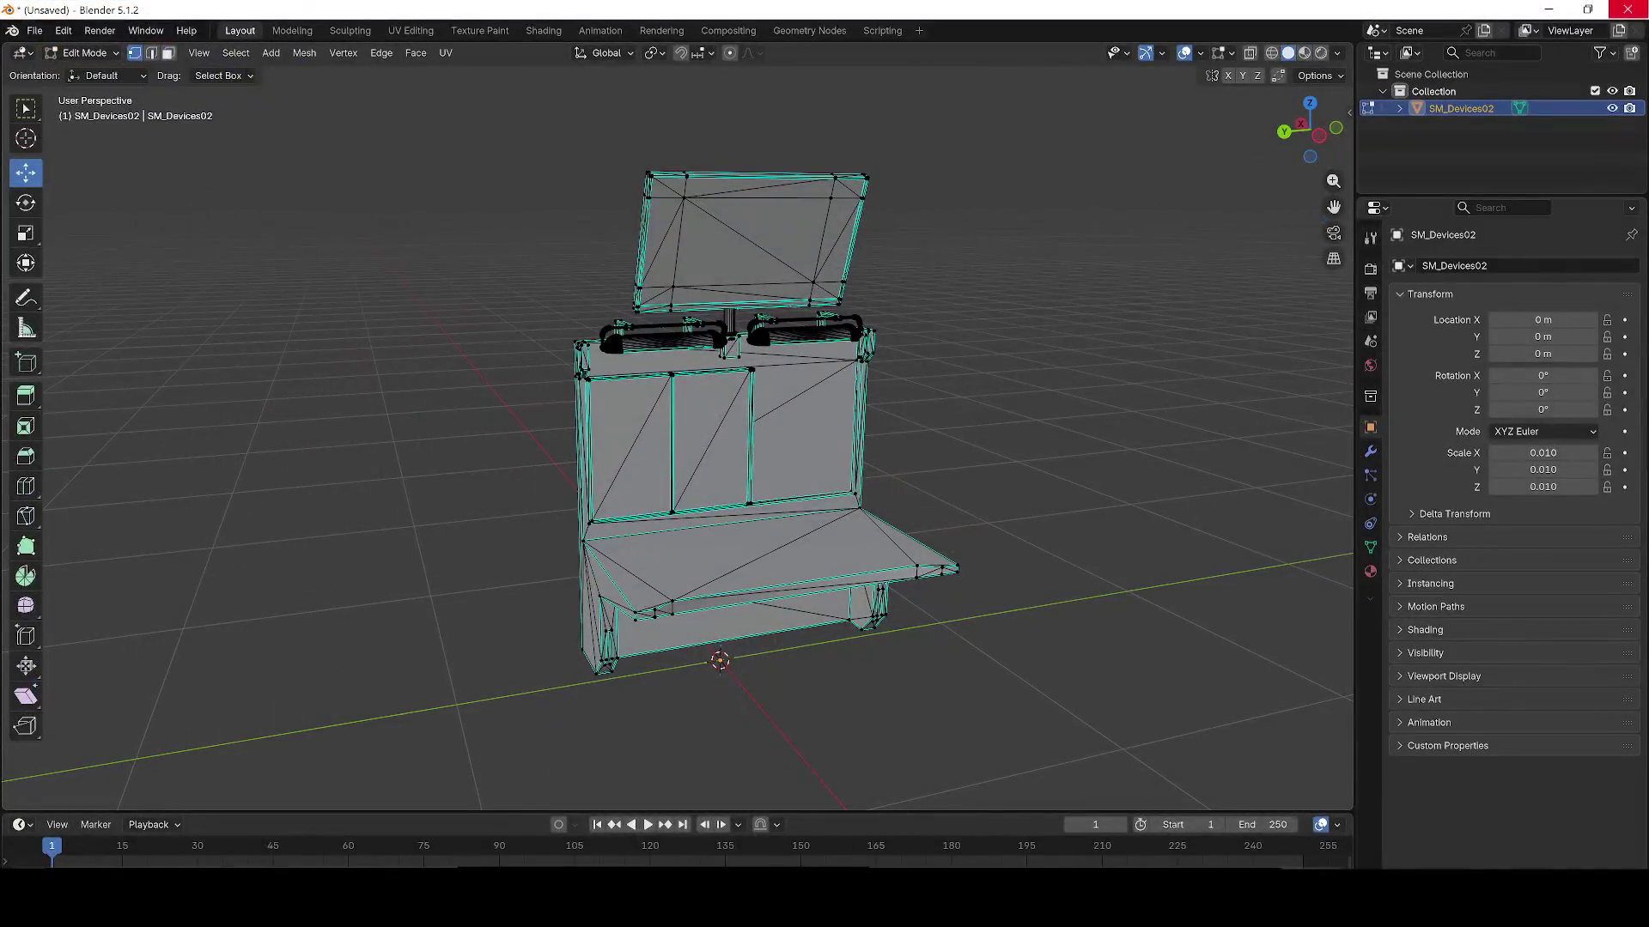
Step: Close Blender without saving, then close Chrome
left_click(1627, 9)
left_click(885, 481)
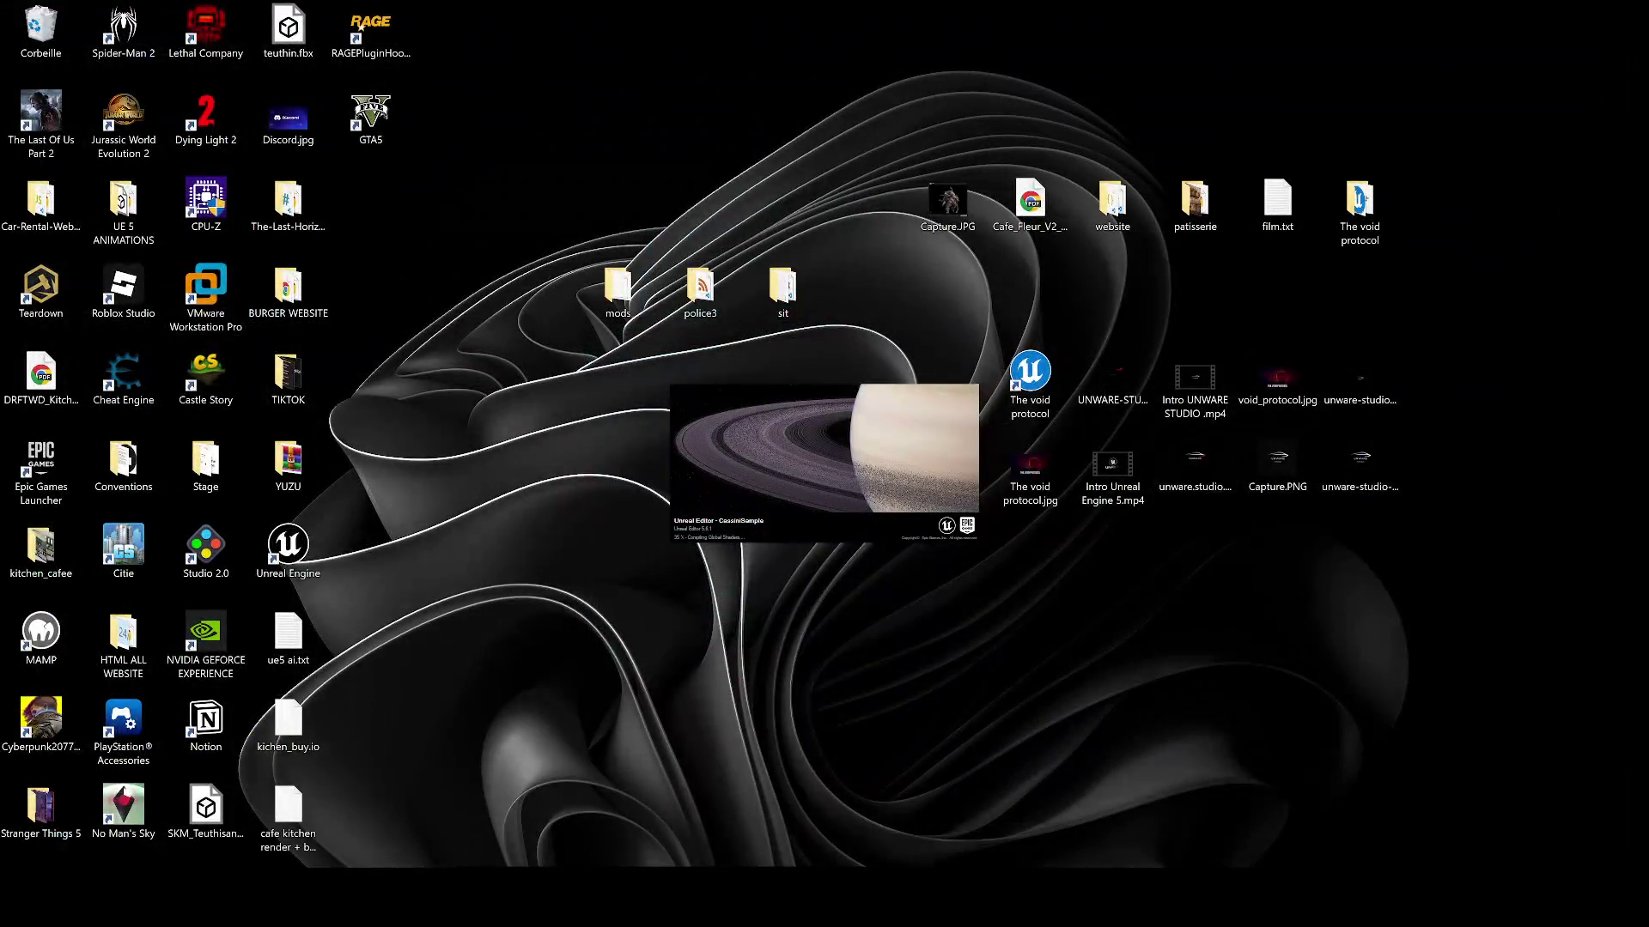
right_click(377, 408)
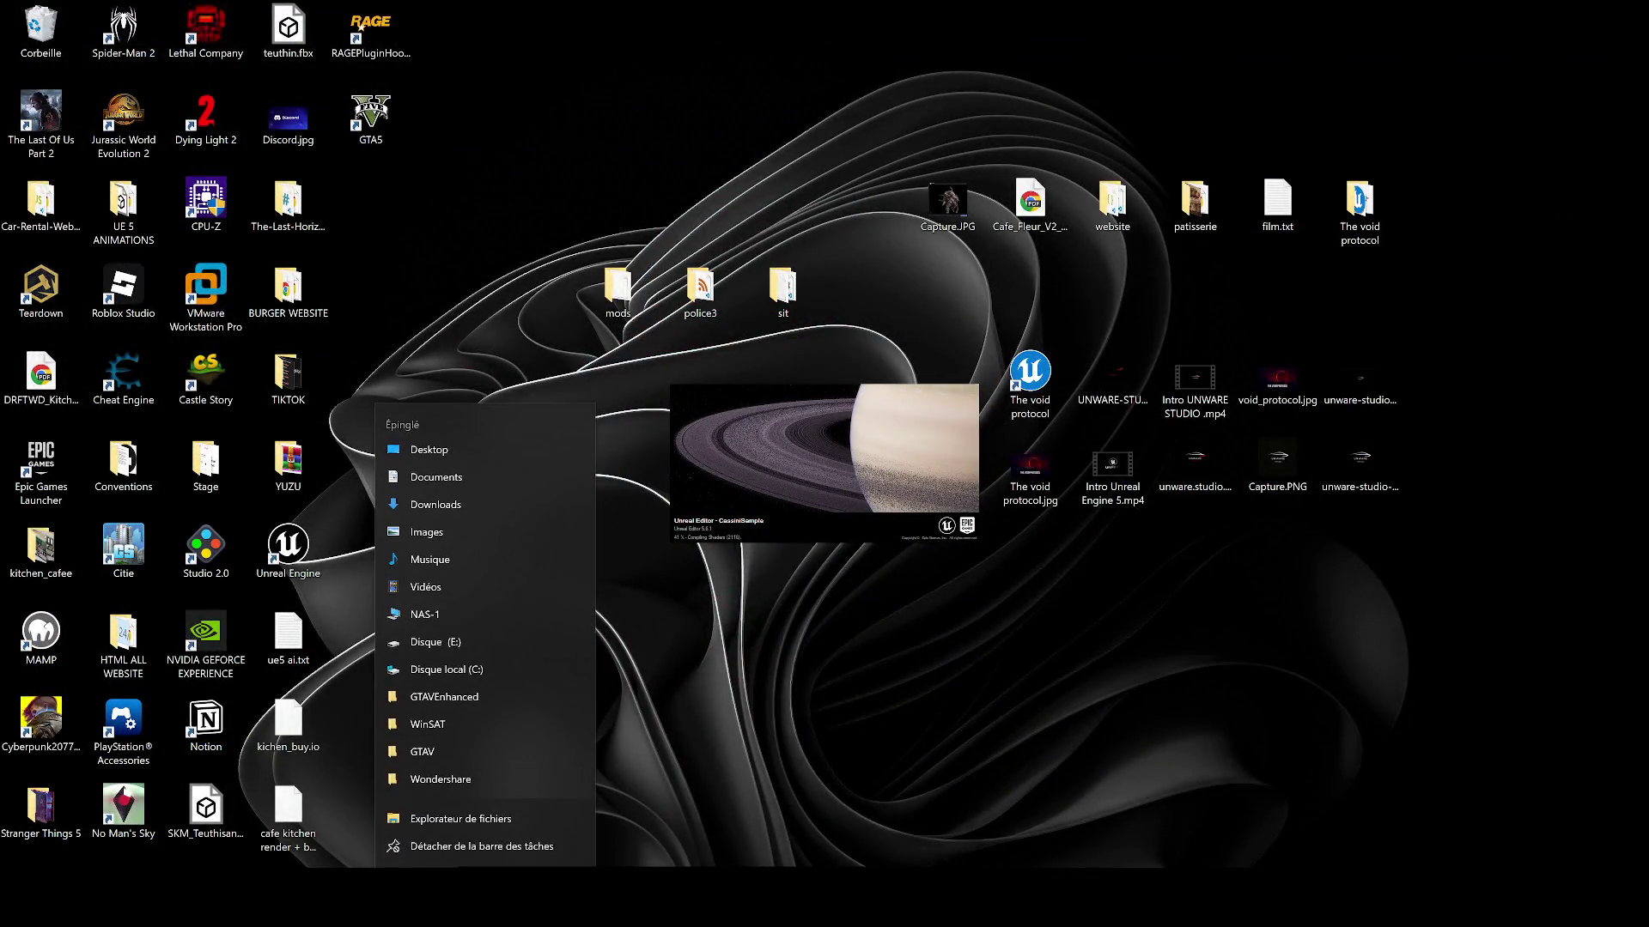
key("Escape")
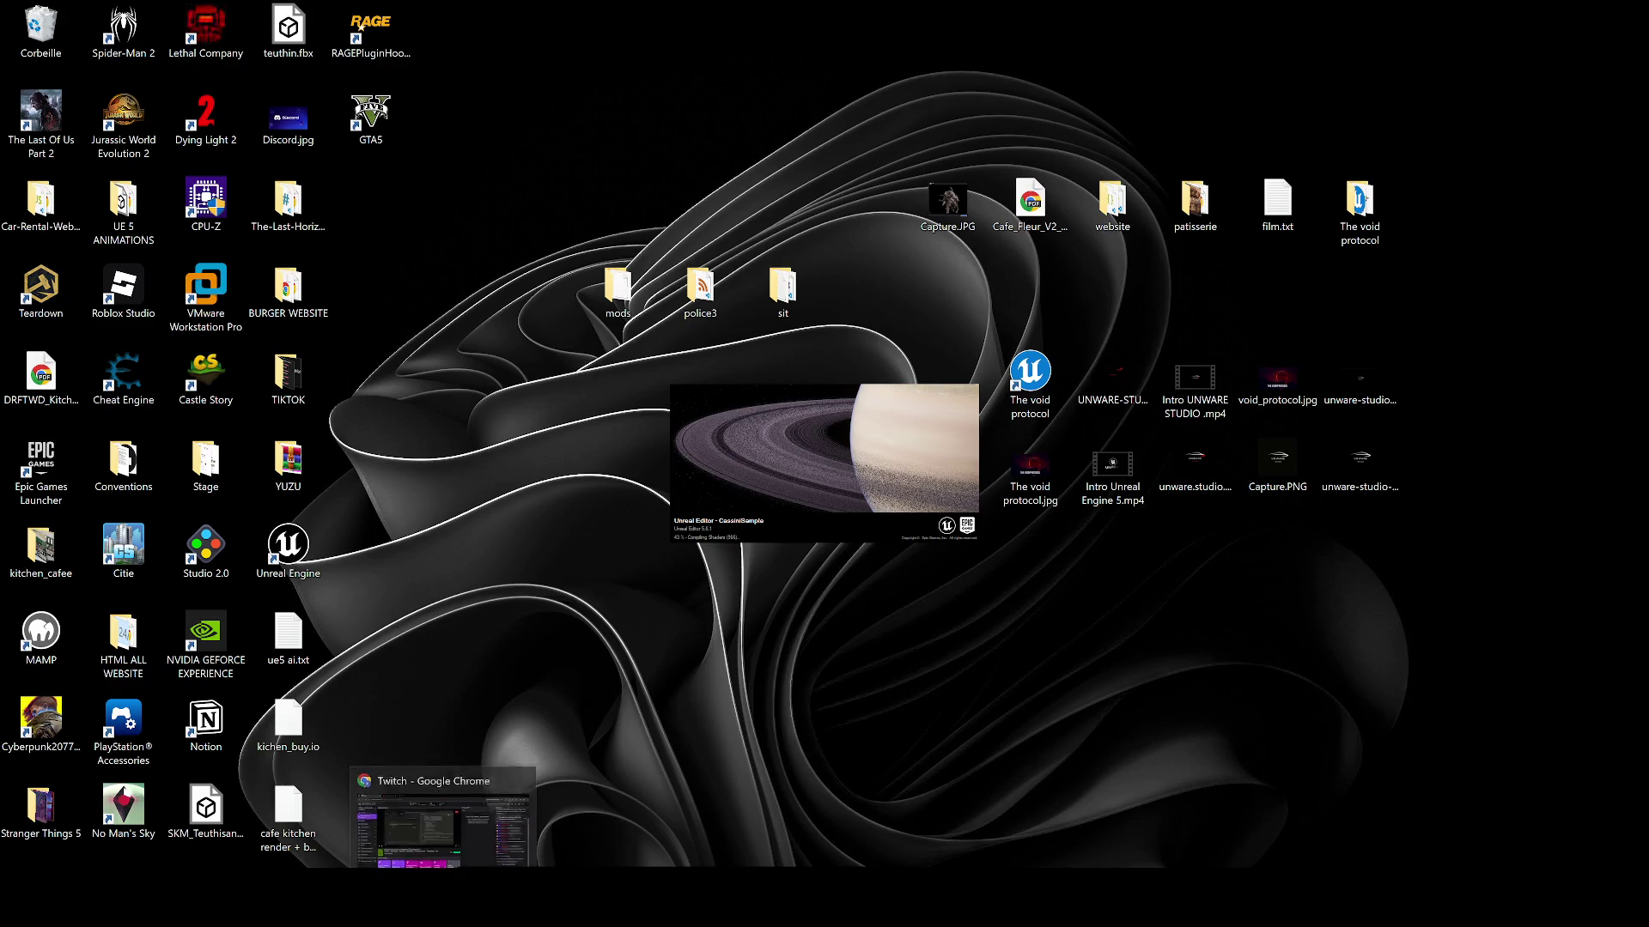
left_click(444, 815)
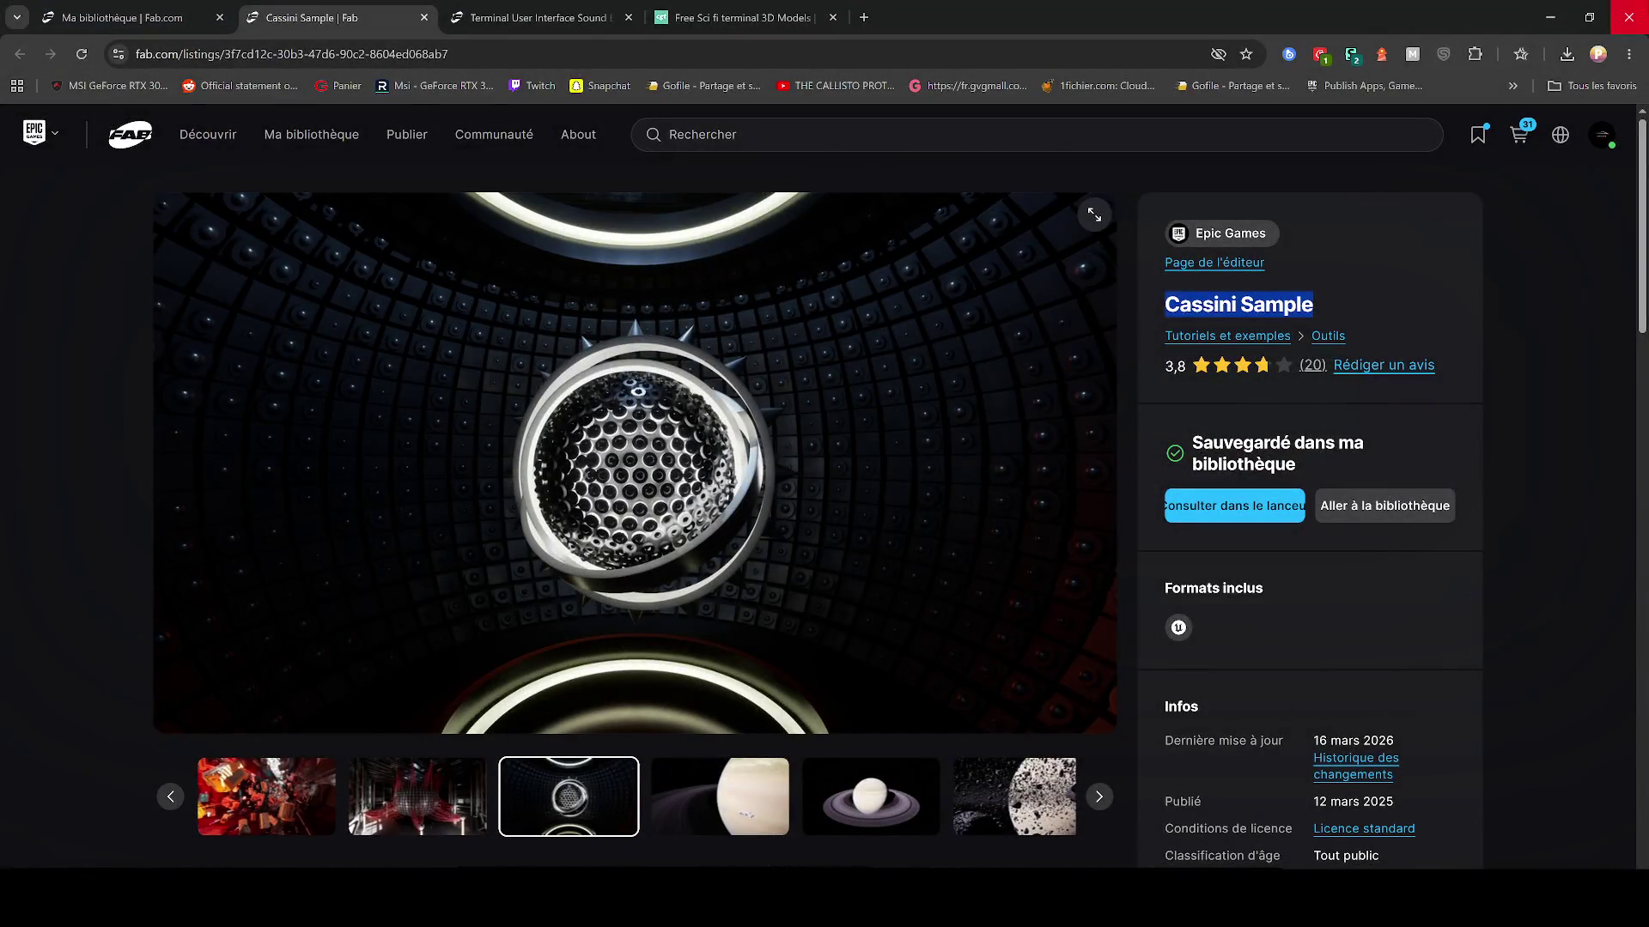
left_click(1629, 17)
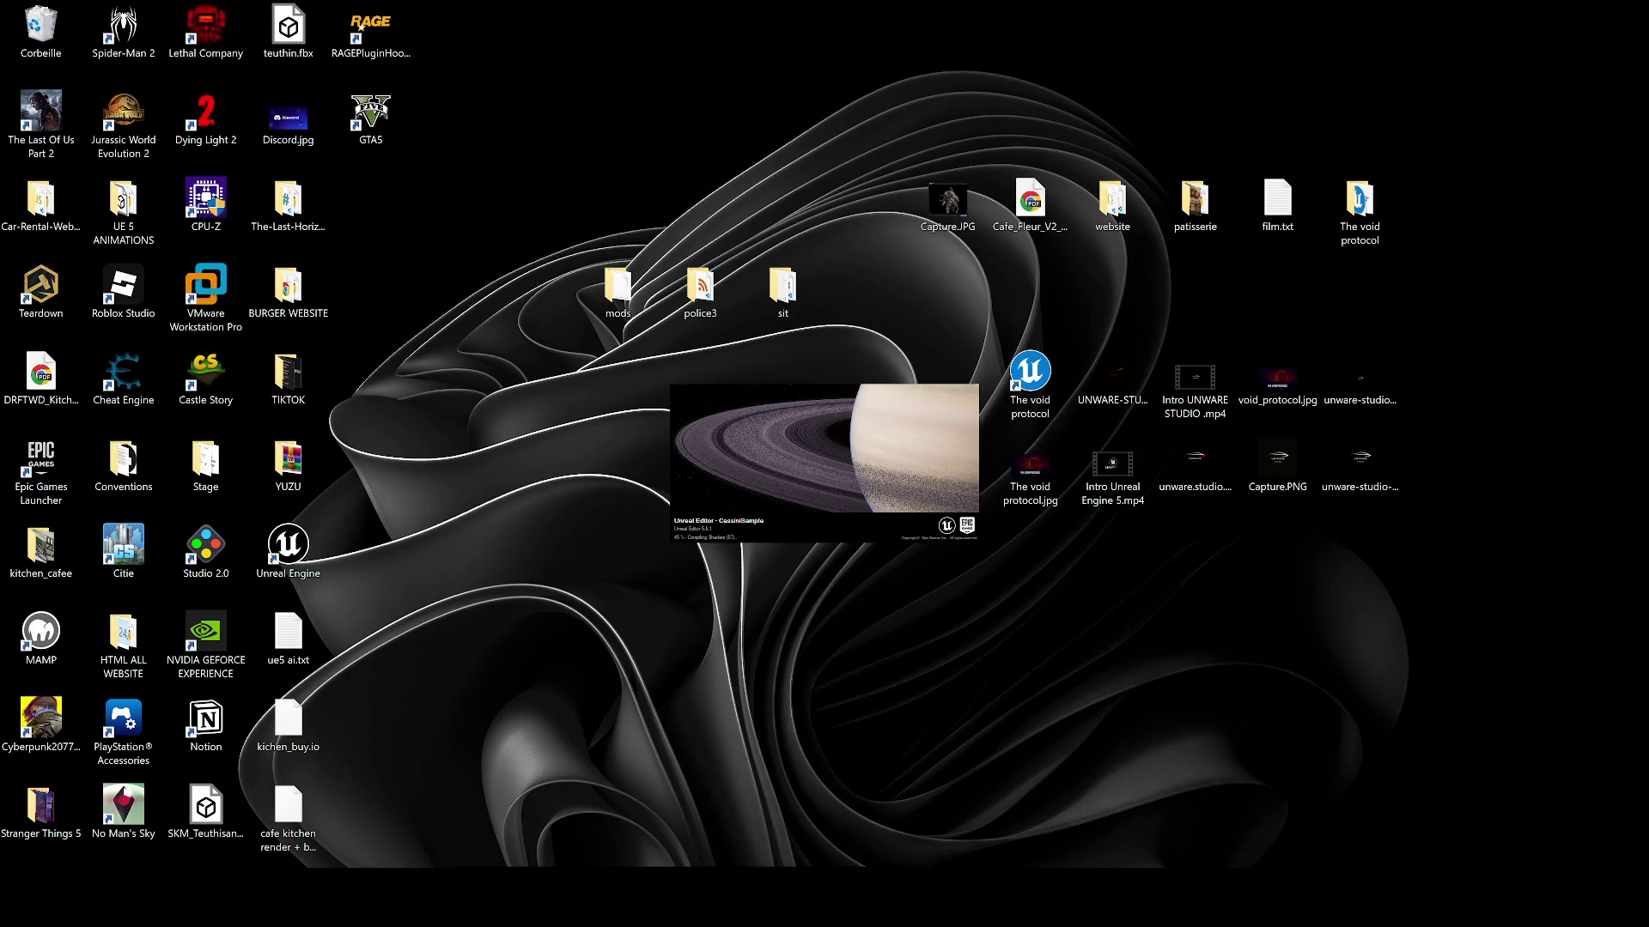
Step: Quit Steam and a second app from the hidden system tray
left_click(1467, 906)
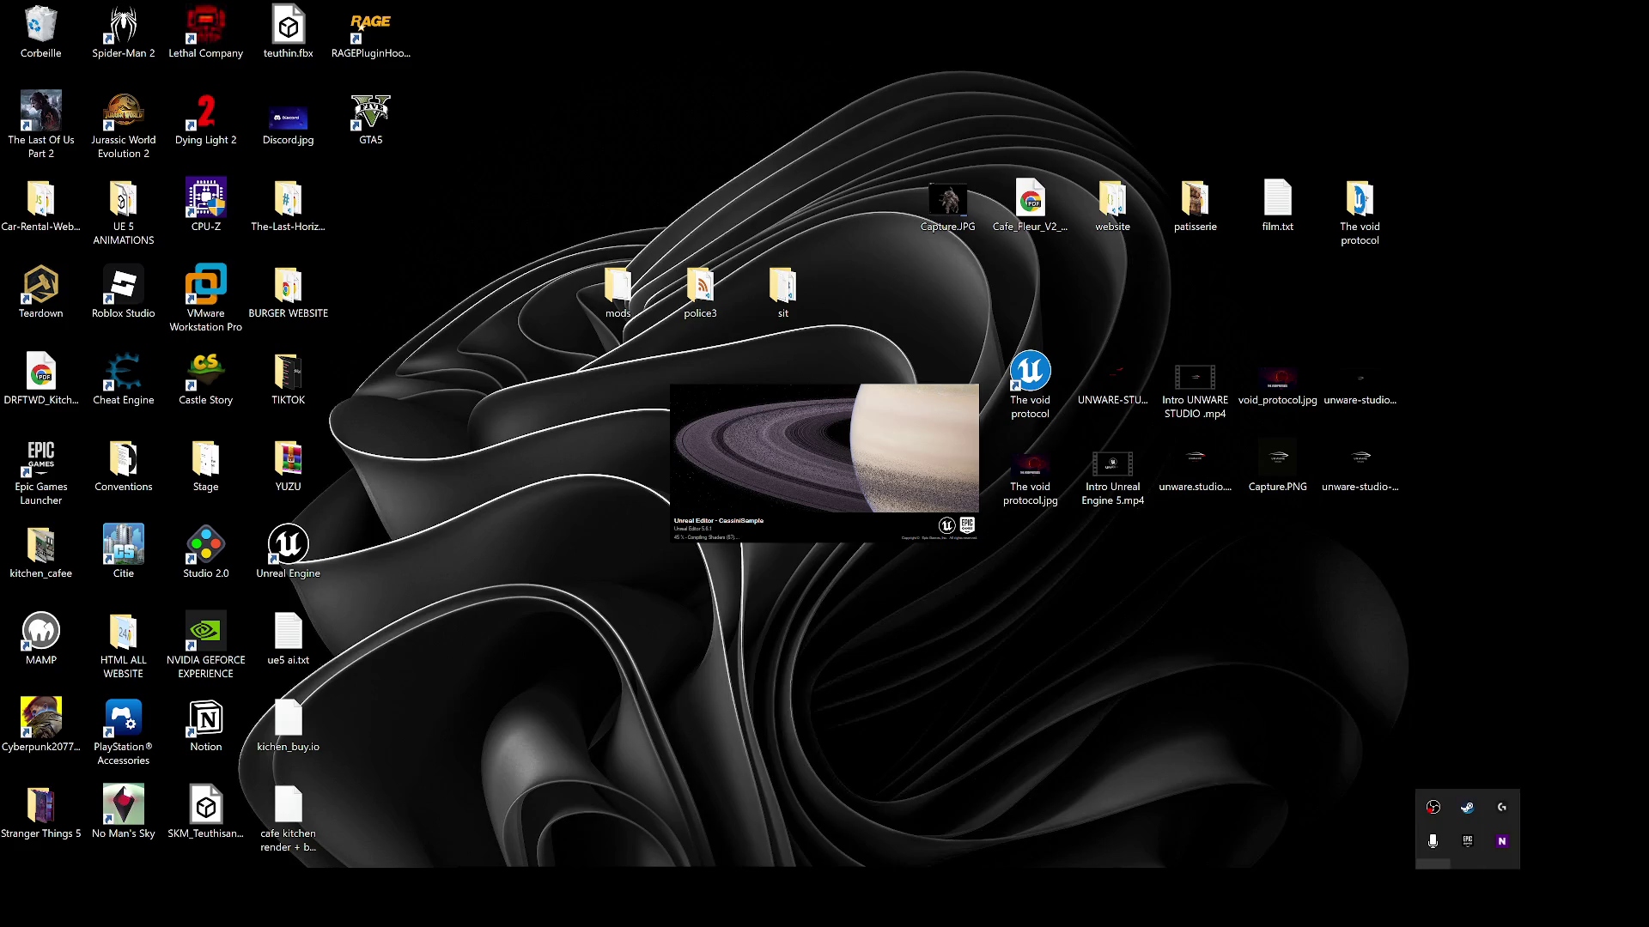
right_click(1470, 809)
left_click(1527, 794)
right_click(1467, 841)
left_click(1537, 838)
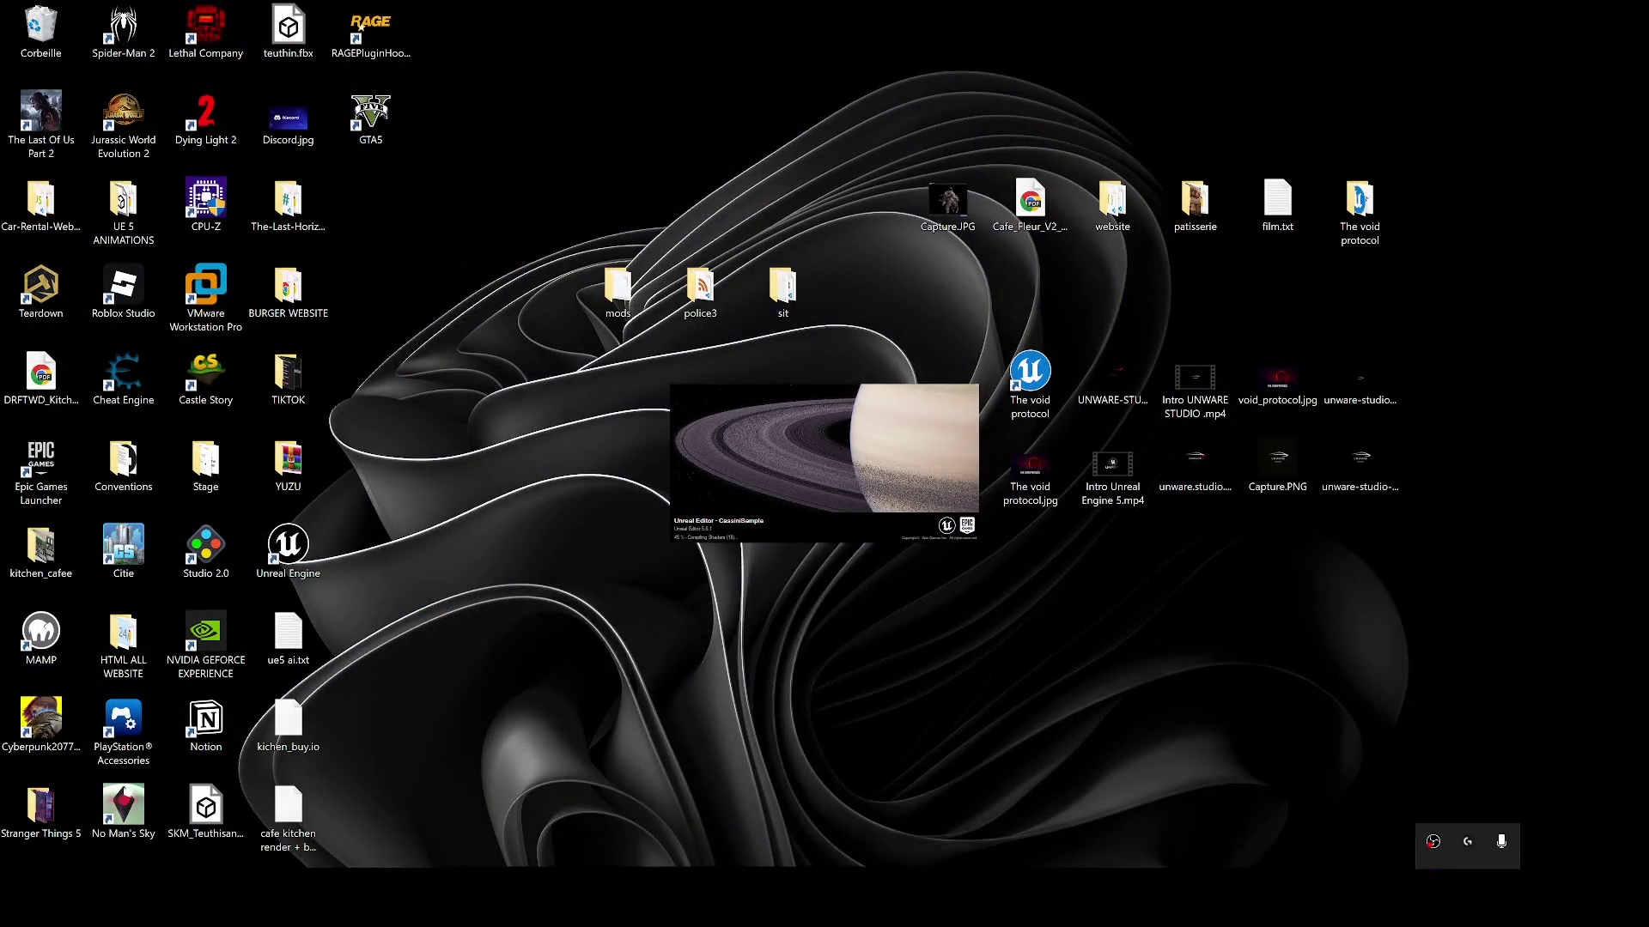
left_click(1382, 863)
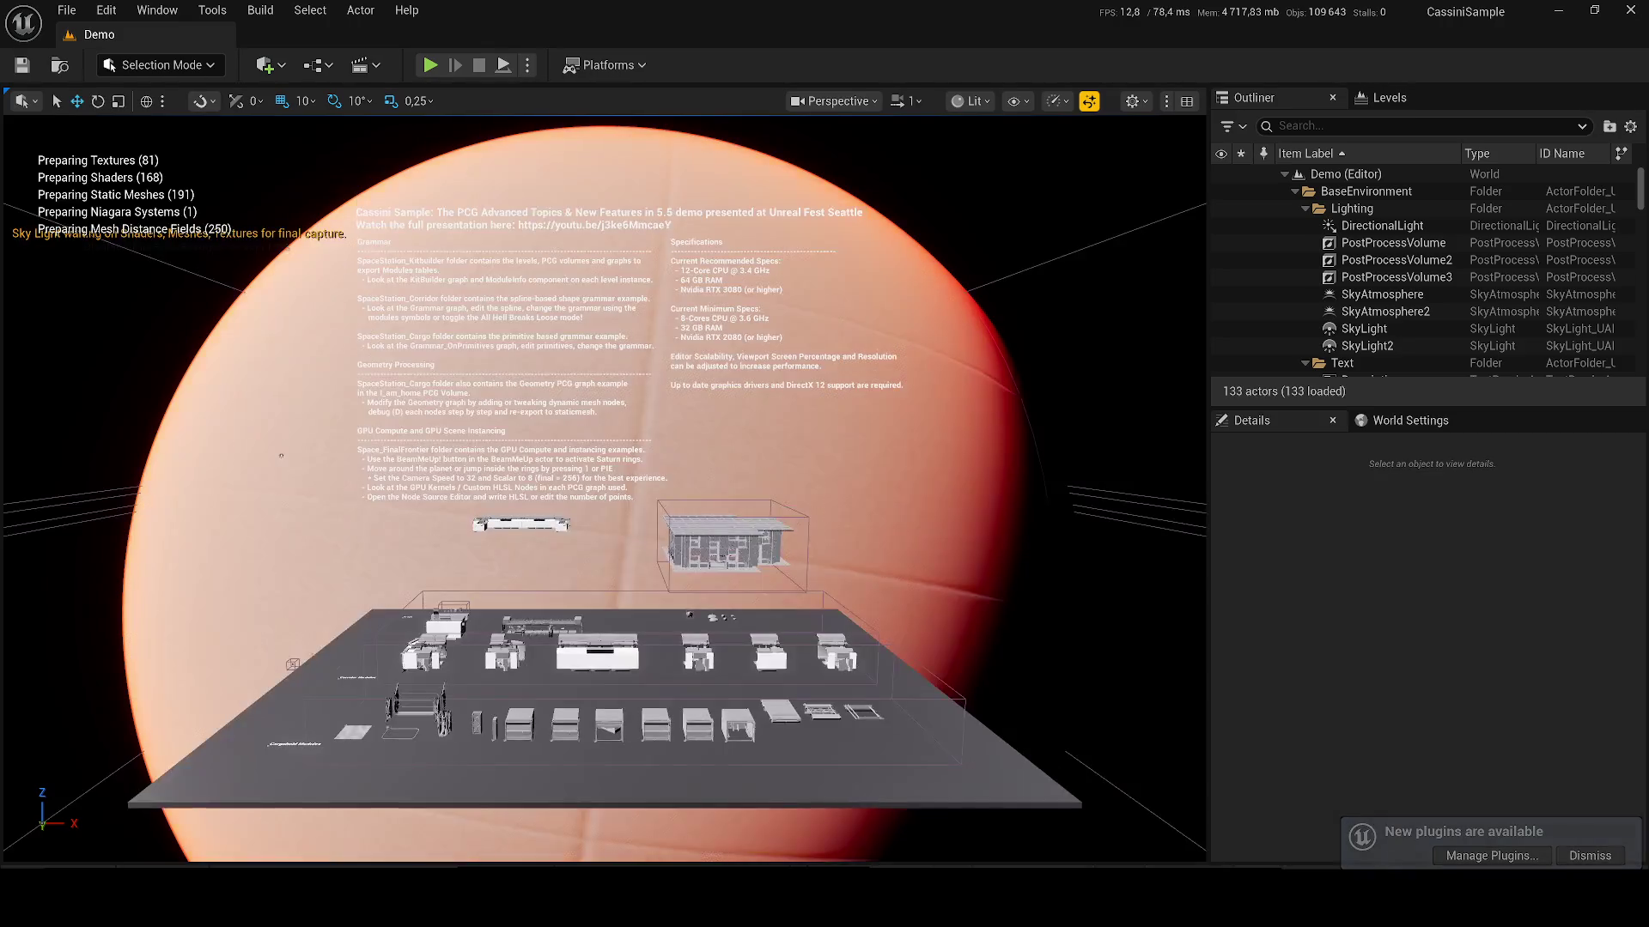
Step: Fly the viewport into the Cassini station corridor, then minimize the CassiniSample editor
mouse_move(281, 455)
left_mouse_down()
mouse_move(575, 146)
mouse_move(644, 129)
mouse_move(447, 177)
left_mouse_up()
scroll(463, 170, "down", 2)
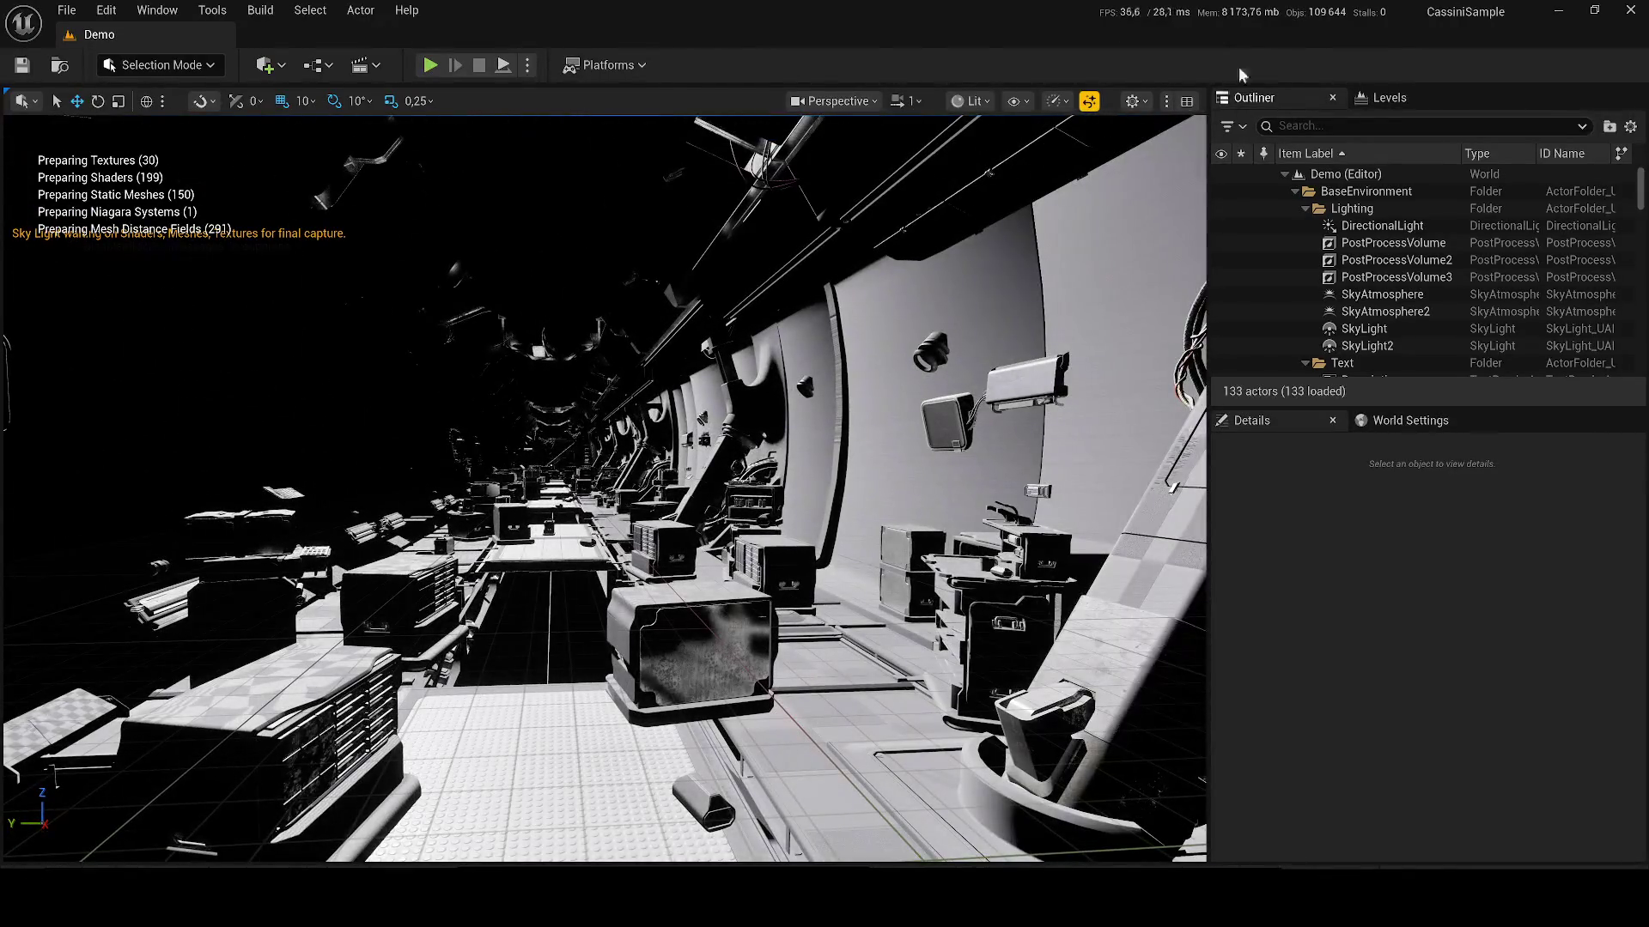
left_click(1558, 11)
Step: In the AGLS editor, clear the Outliner search, check Viewport Scalability, then minimize it
mouse_move(1075, 898)
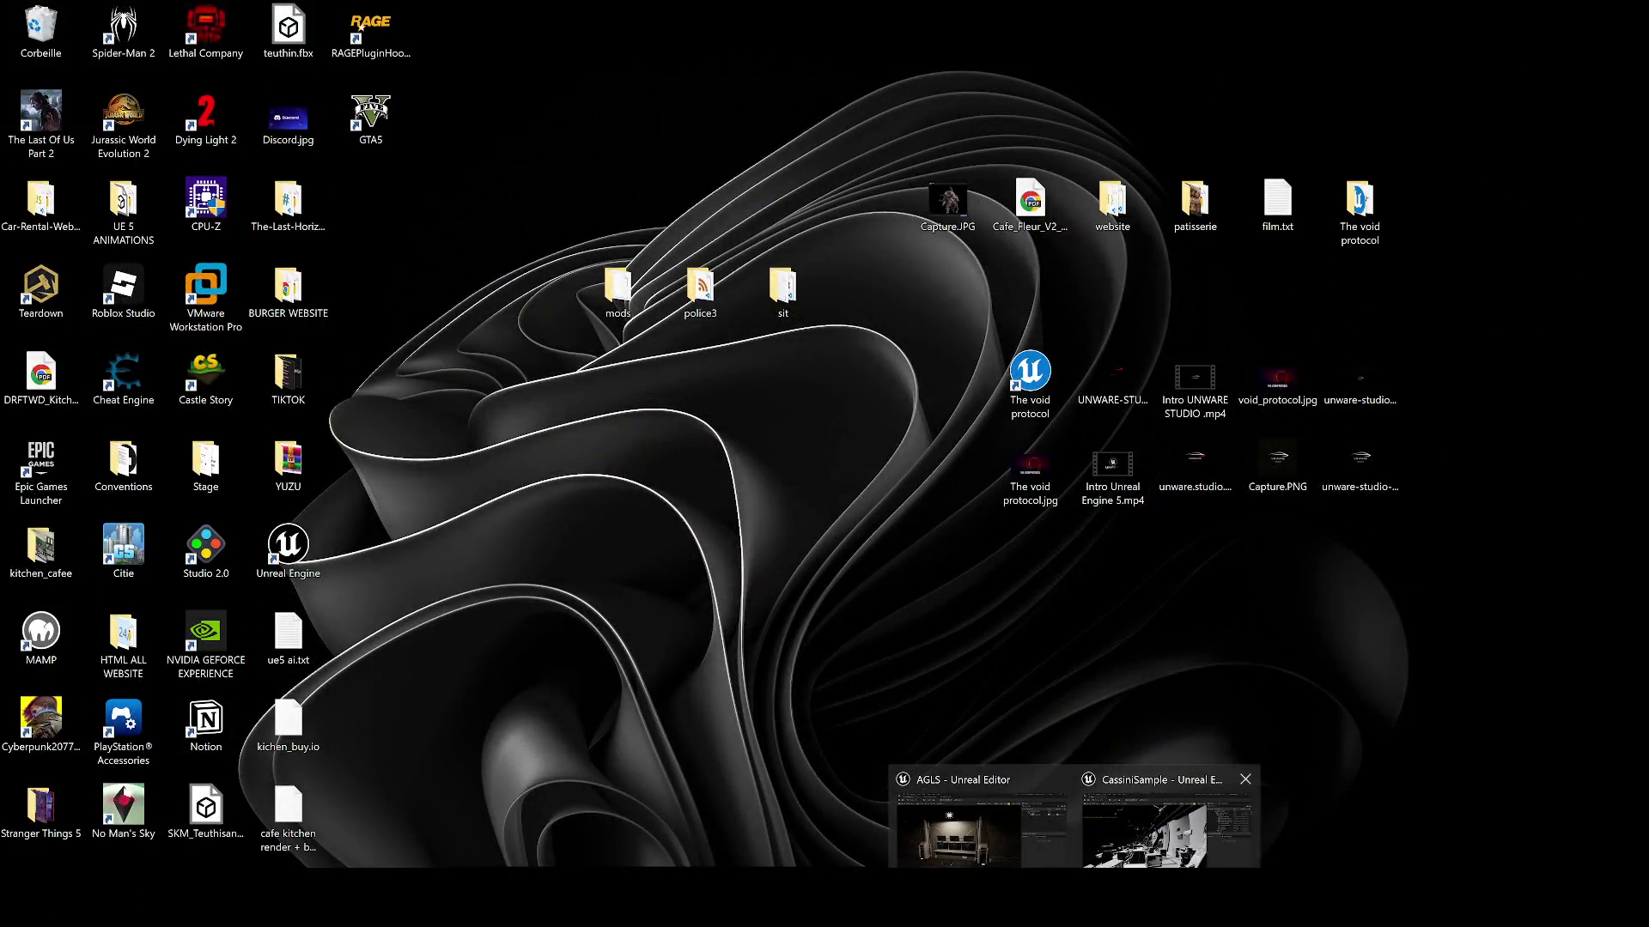
left_click(997, 781)
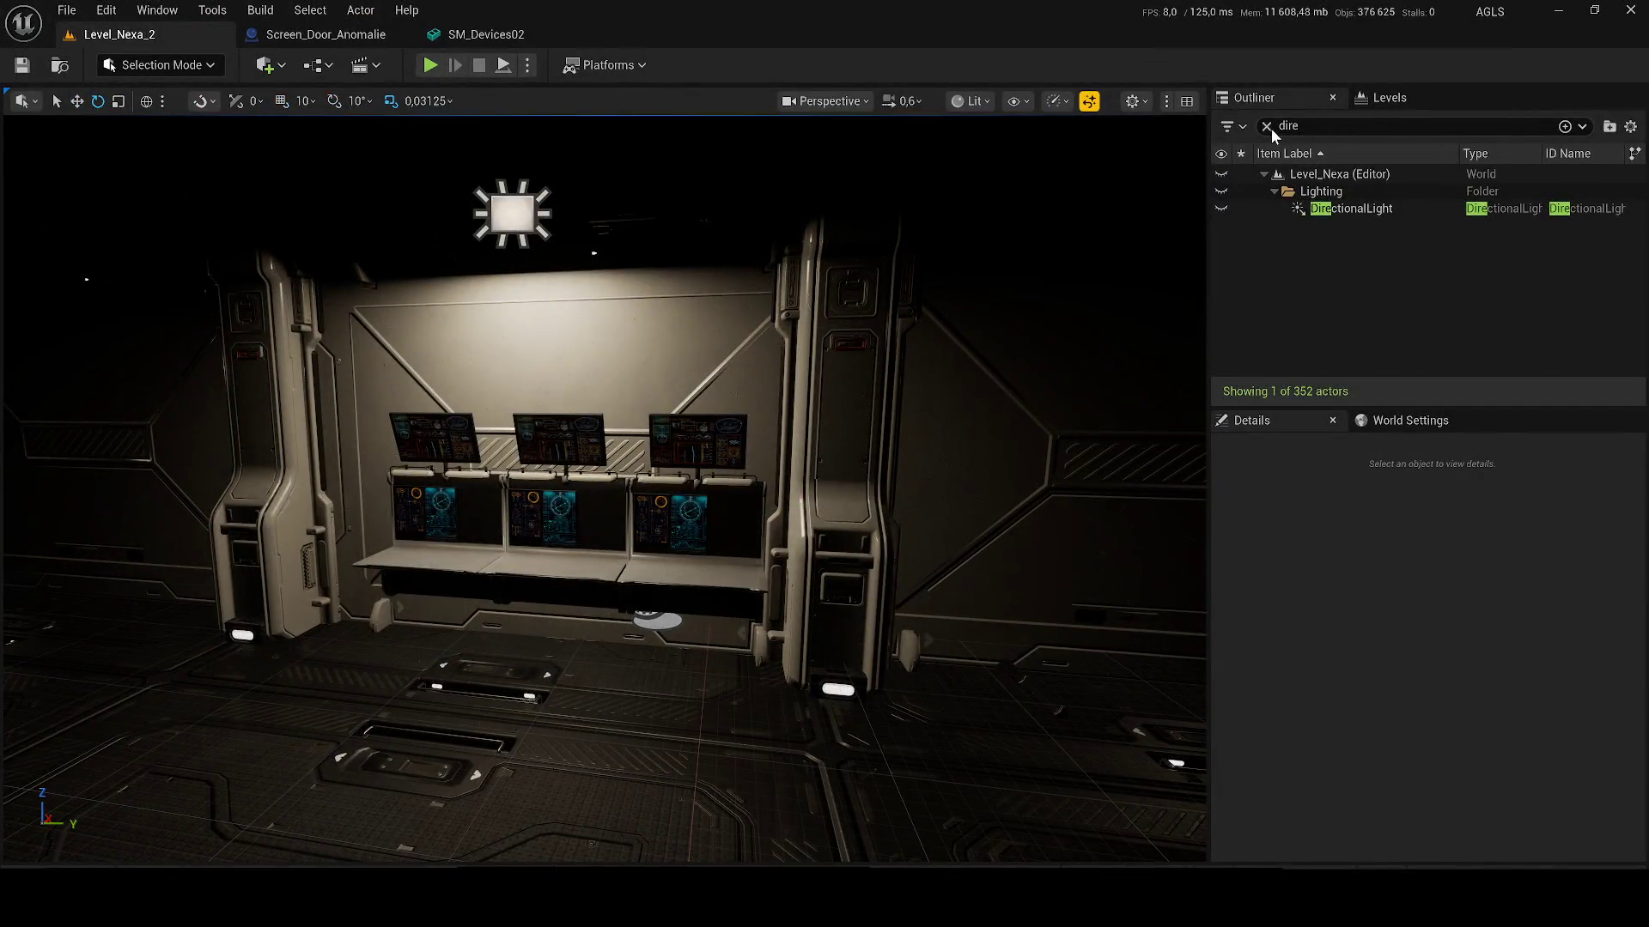
left_click(1268, 127)
left_click(1056, 102)
mouse_move(1119, 202)
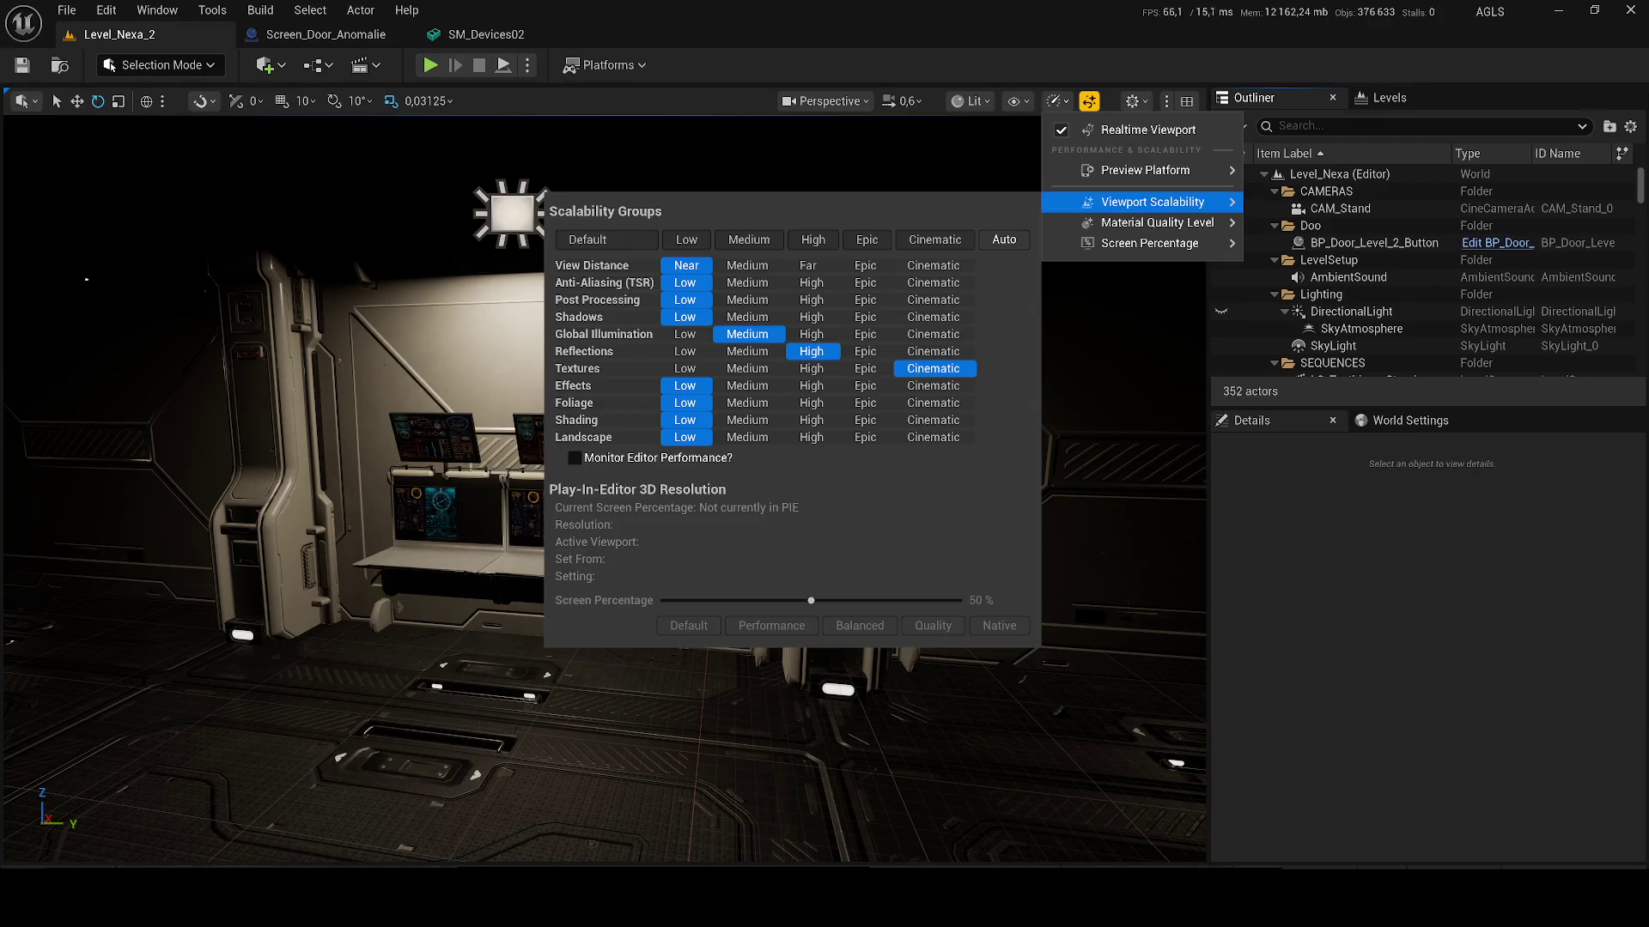
left_click(1556, 10)
Step: Restore the CassiniSample editor, fly from the corridor into a module interior, and select Corridor_EndB
mouse_move(1074, 902)
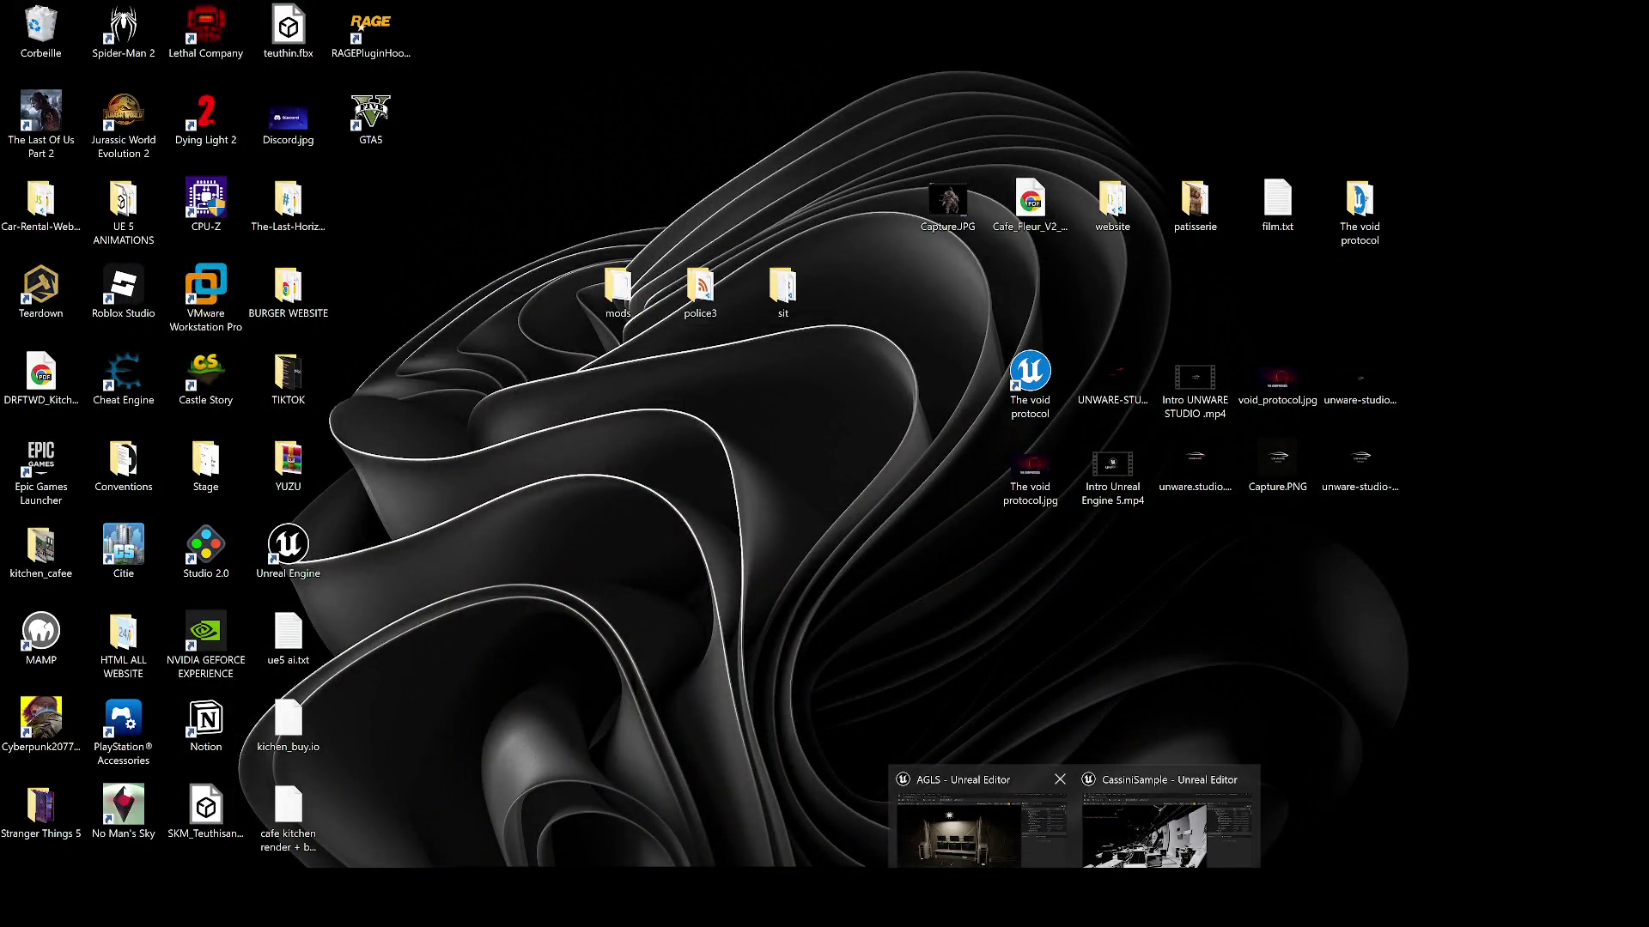
left_click(1095, 822)
left_click_drag(738, 459, 739, 460)
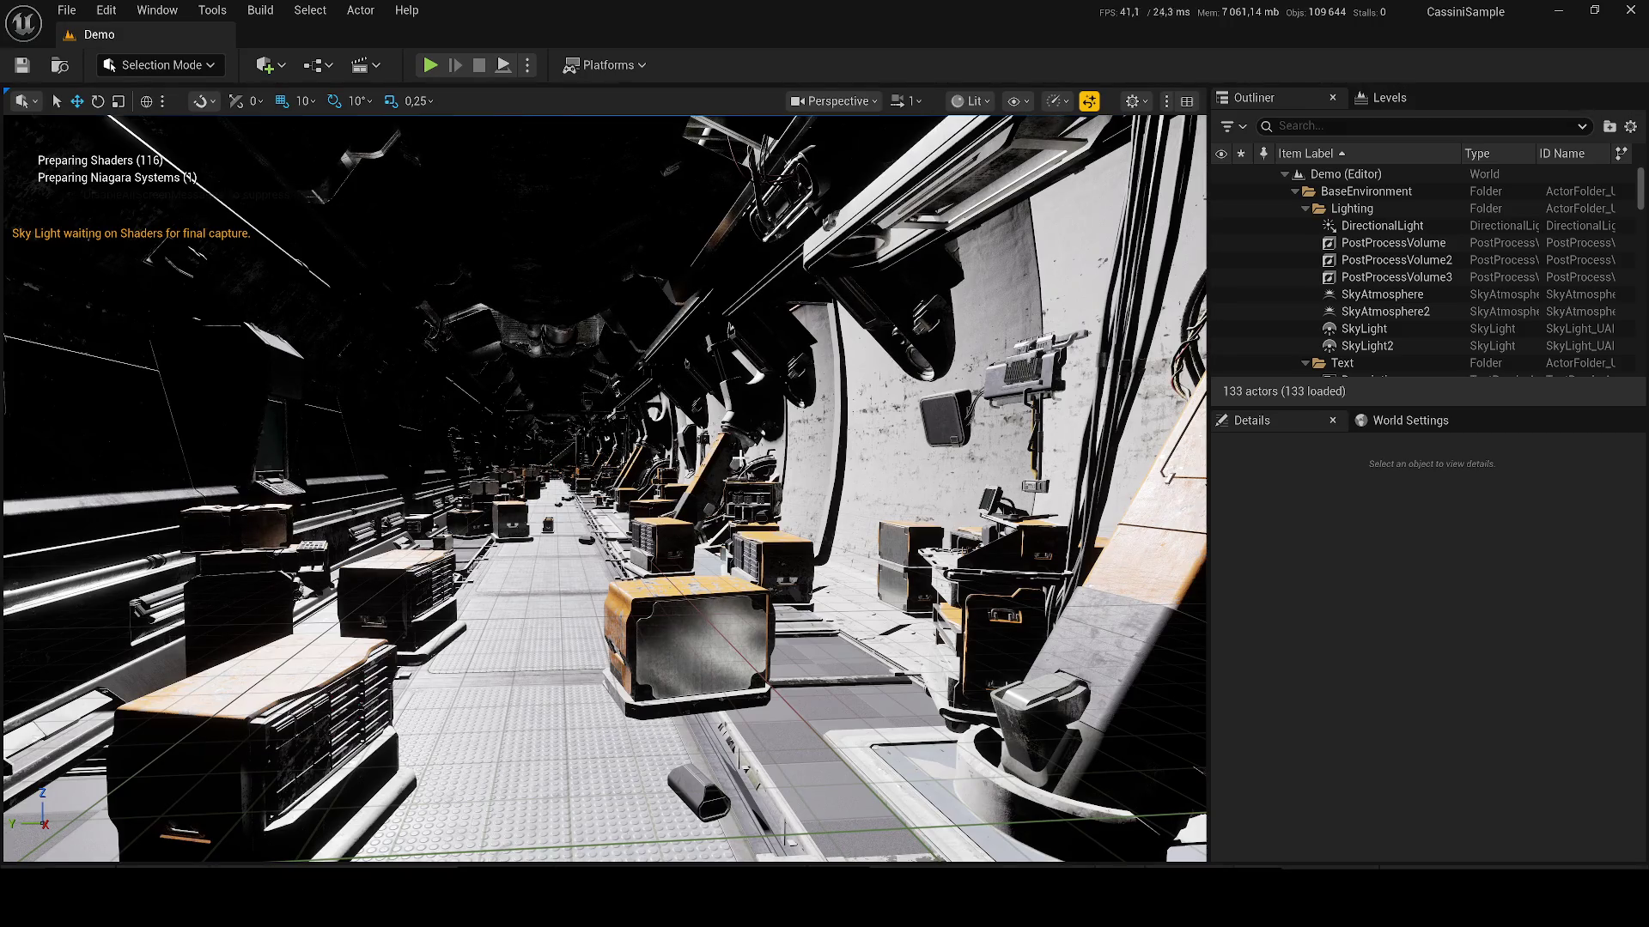
left_click_drag(889, 542, 890, 542)
scroll(889, 541, "up", 1)
scroll(890, 542, "up", 1)
scroll(889, 541, "down", 1)
scroll(890, 542, "down", 1)
left_click(1262, 281)
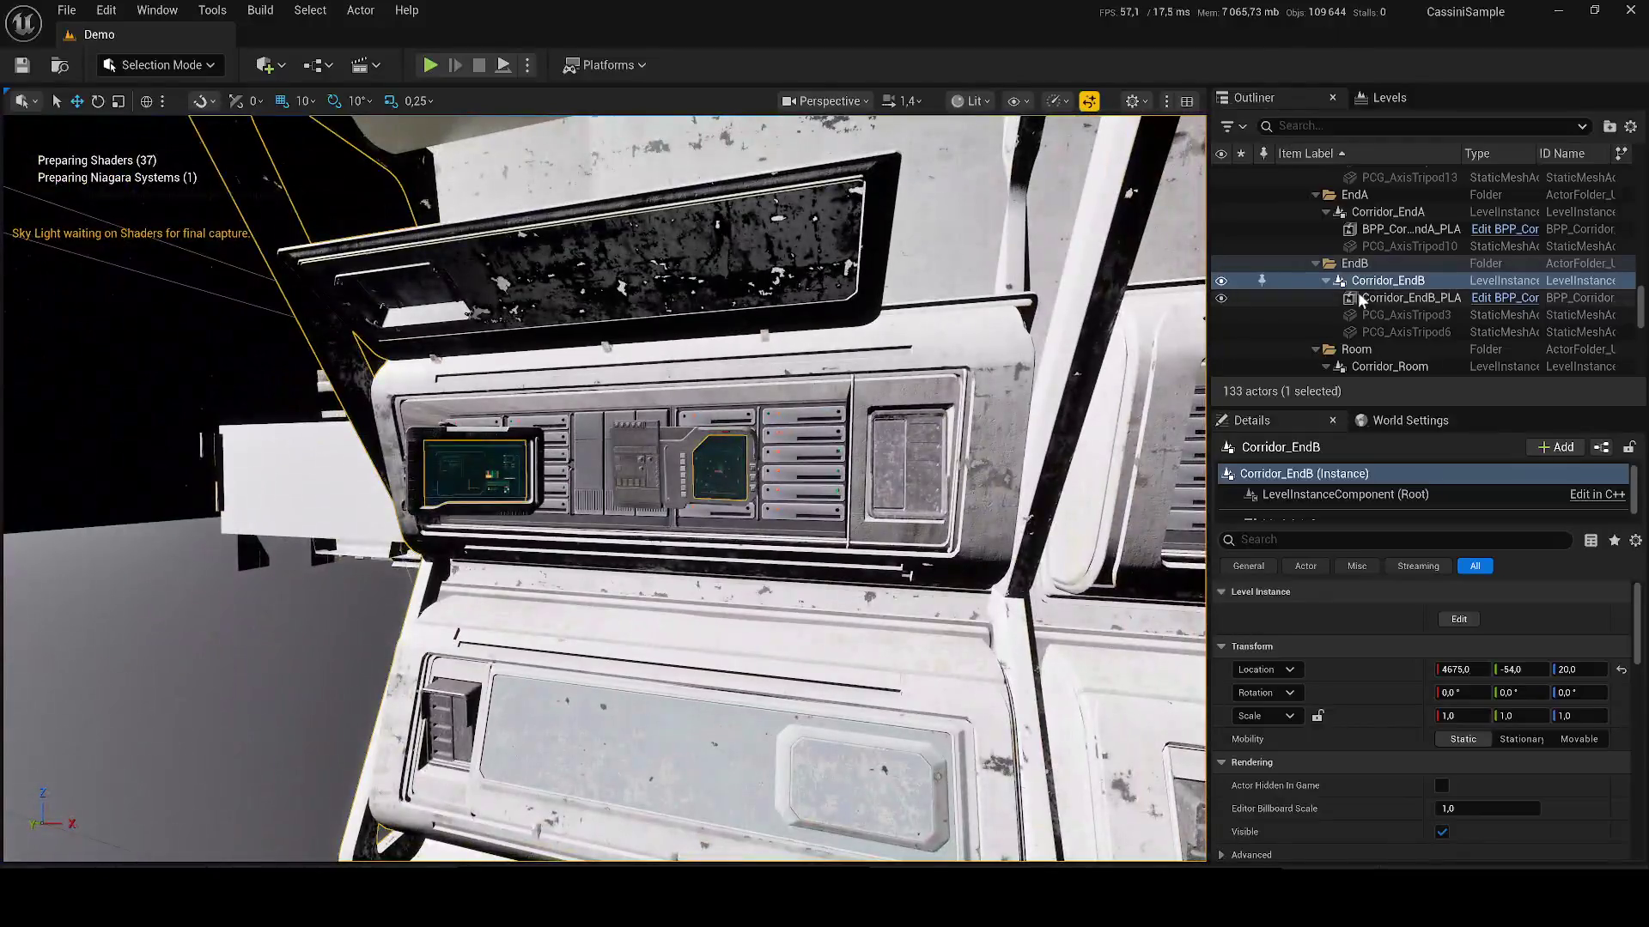
Step: Open the Corridor_DoorD level from Content/Levels/Parts
right_click(1262, 283)
left_click(1142, 226)
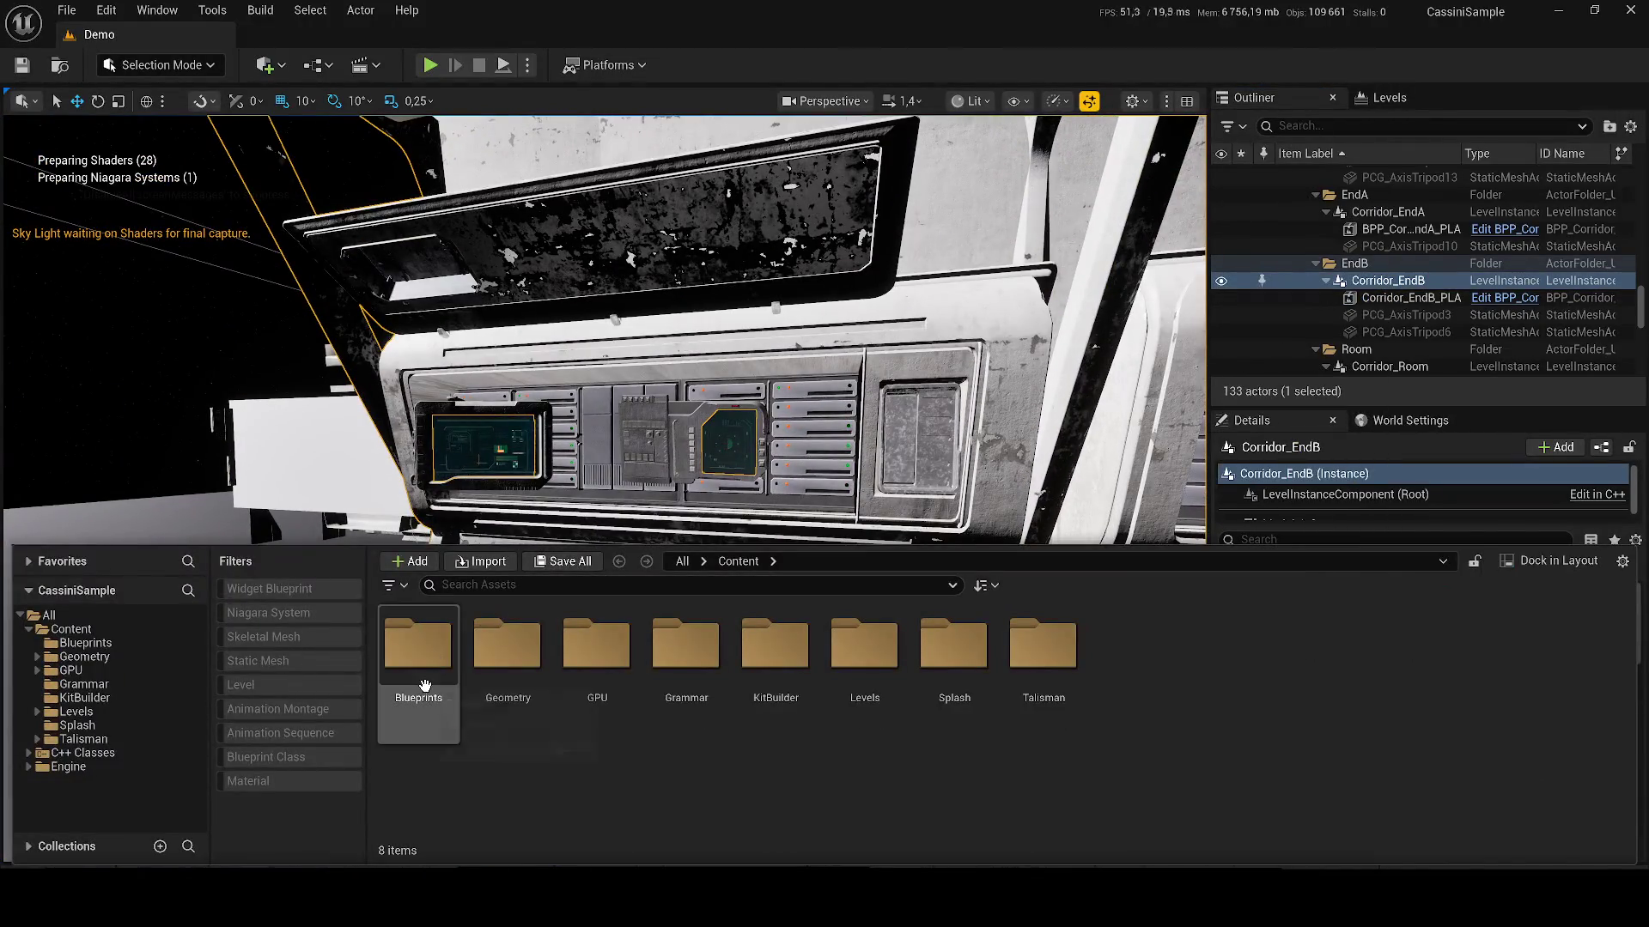
double_click(842, 676)
double_click(429, 667)
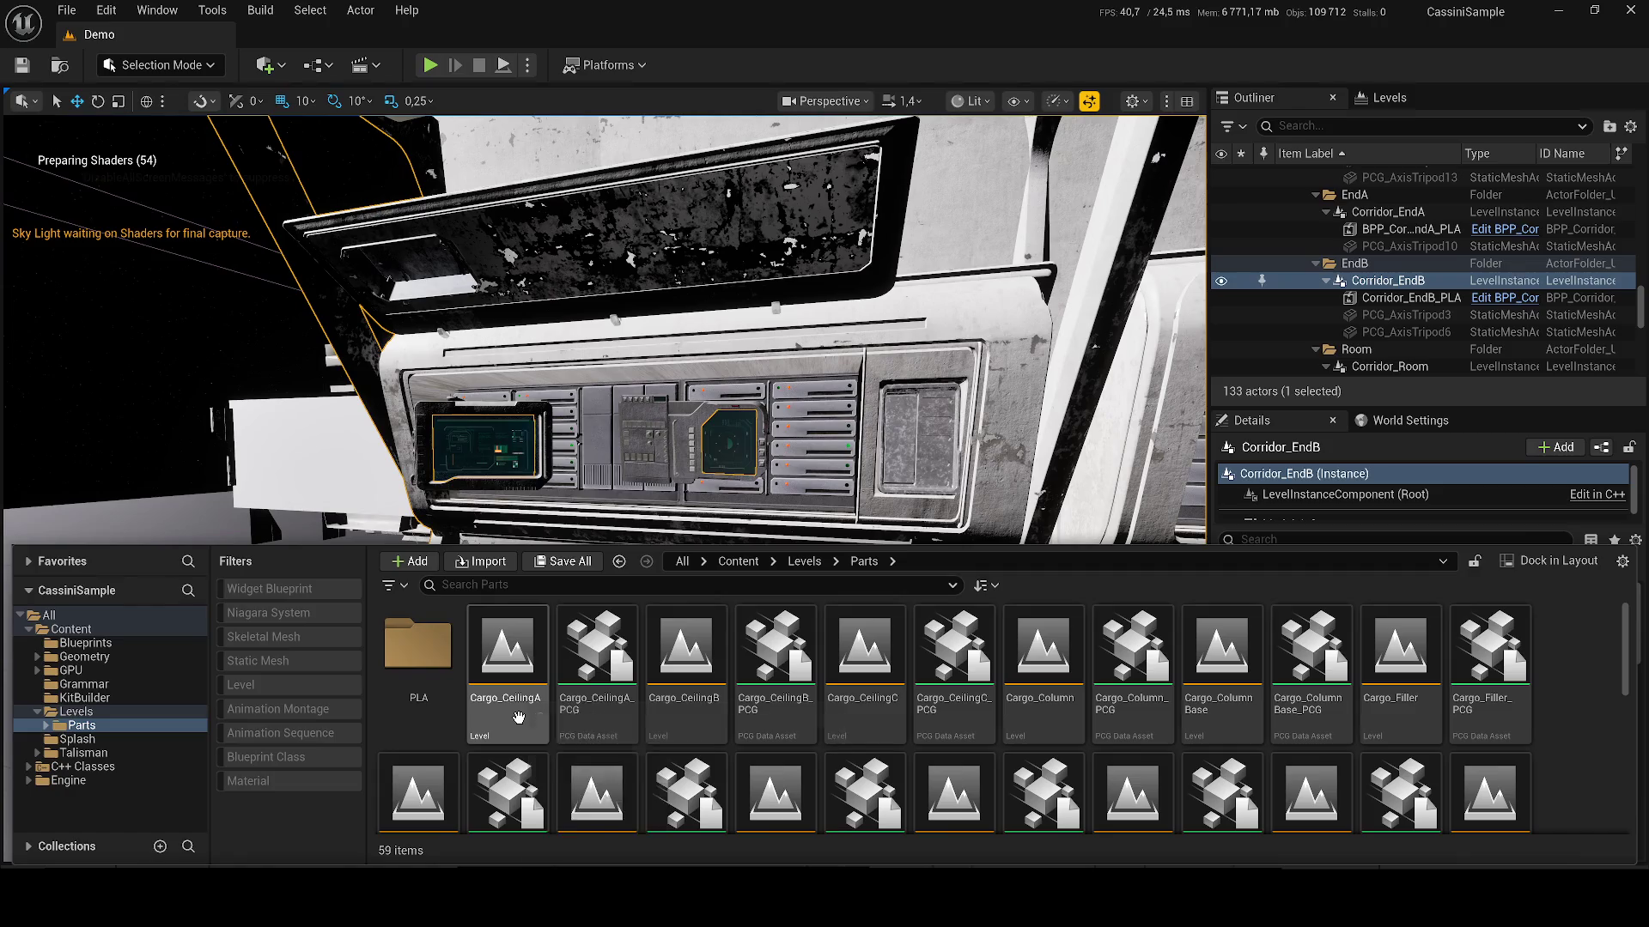
scroll(516, 678, "down", 3)
double_click(1015, 769)
Step: Orbit around the Corridor_DoorD door piece with the viewport set to Unlit
mouse_move(925, 462)
left_mouse_down()
mouse_move(747, 613)
mouse_move(910, 608)
mouse_move(935, 68)
left_mouse_up()
left_click(970, 100)
left_click(988, 175)
mouse_move(987, 174)
left_mouse_down()
mouse_move(936, 183)
mouse_move(692, 333)
left_mouse_up()
Step: Open the empty PropA level, then the Corridor_Room level from the Parts folder
key("ctrl+space")
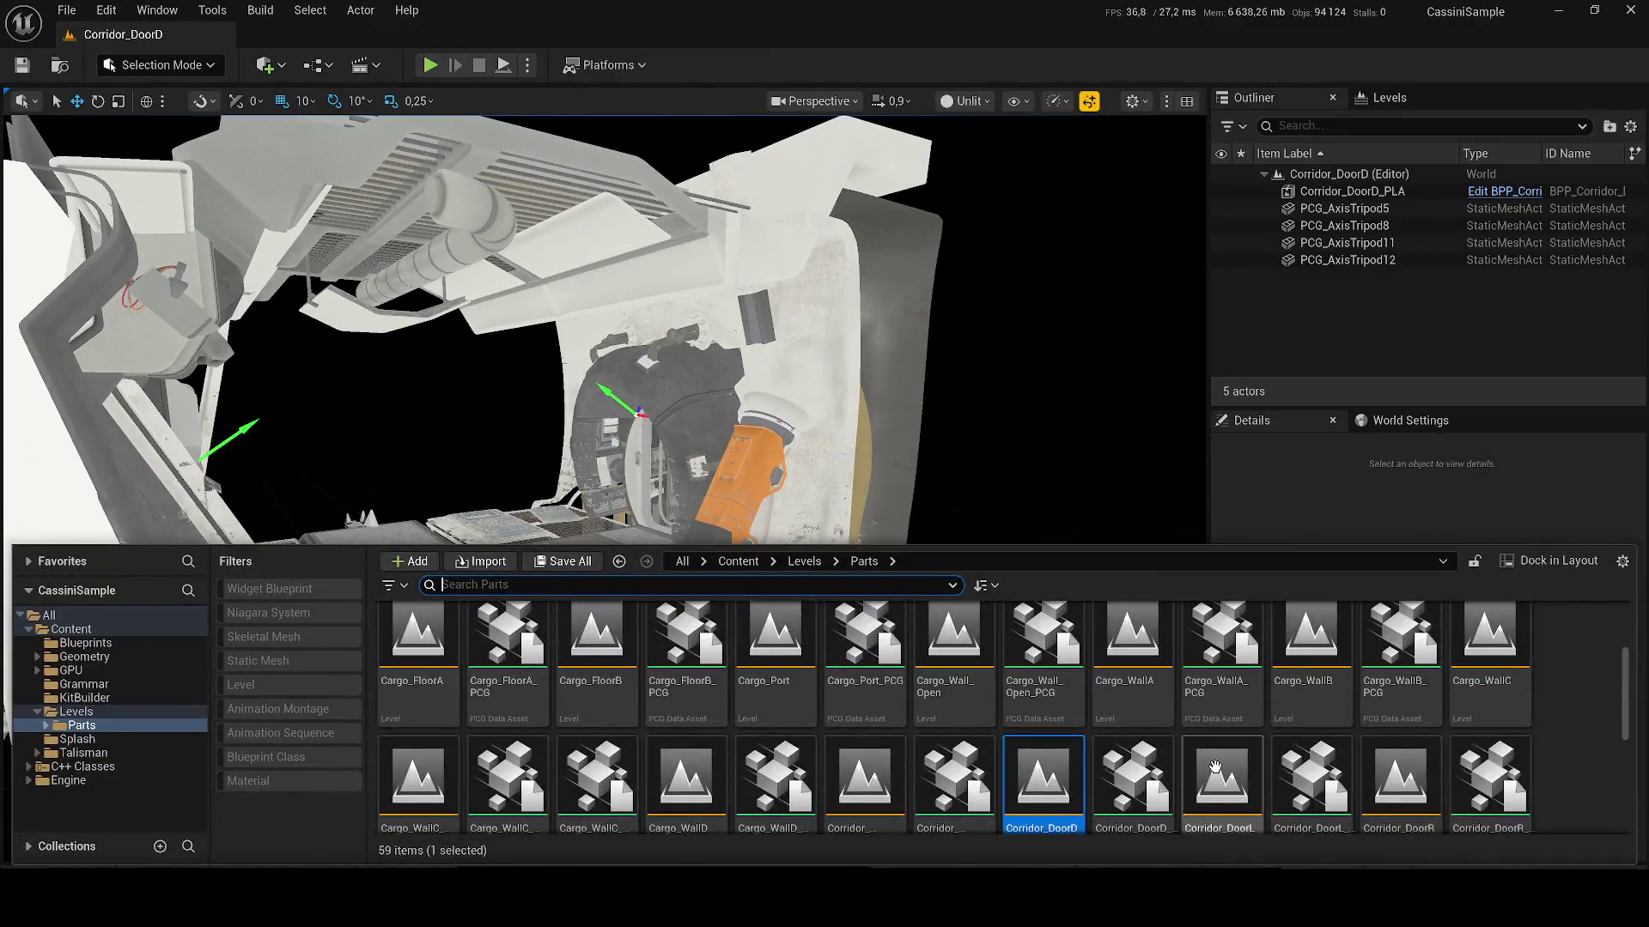
scroll(1215, 766, "down", 2)
double_click(1133, 783)
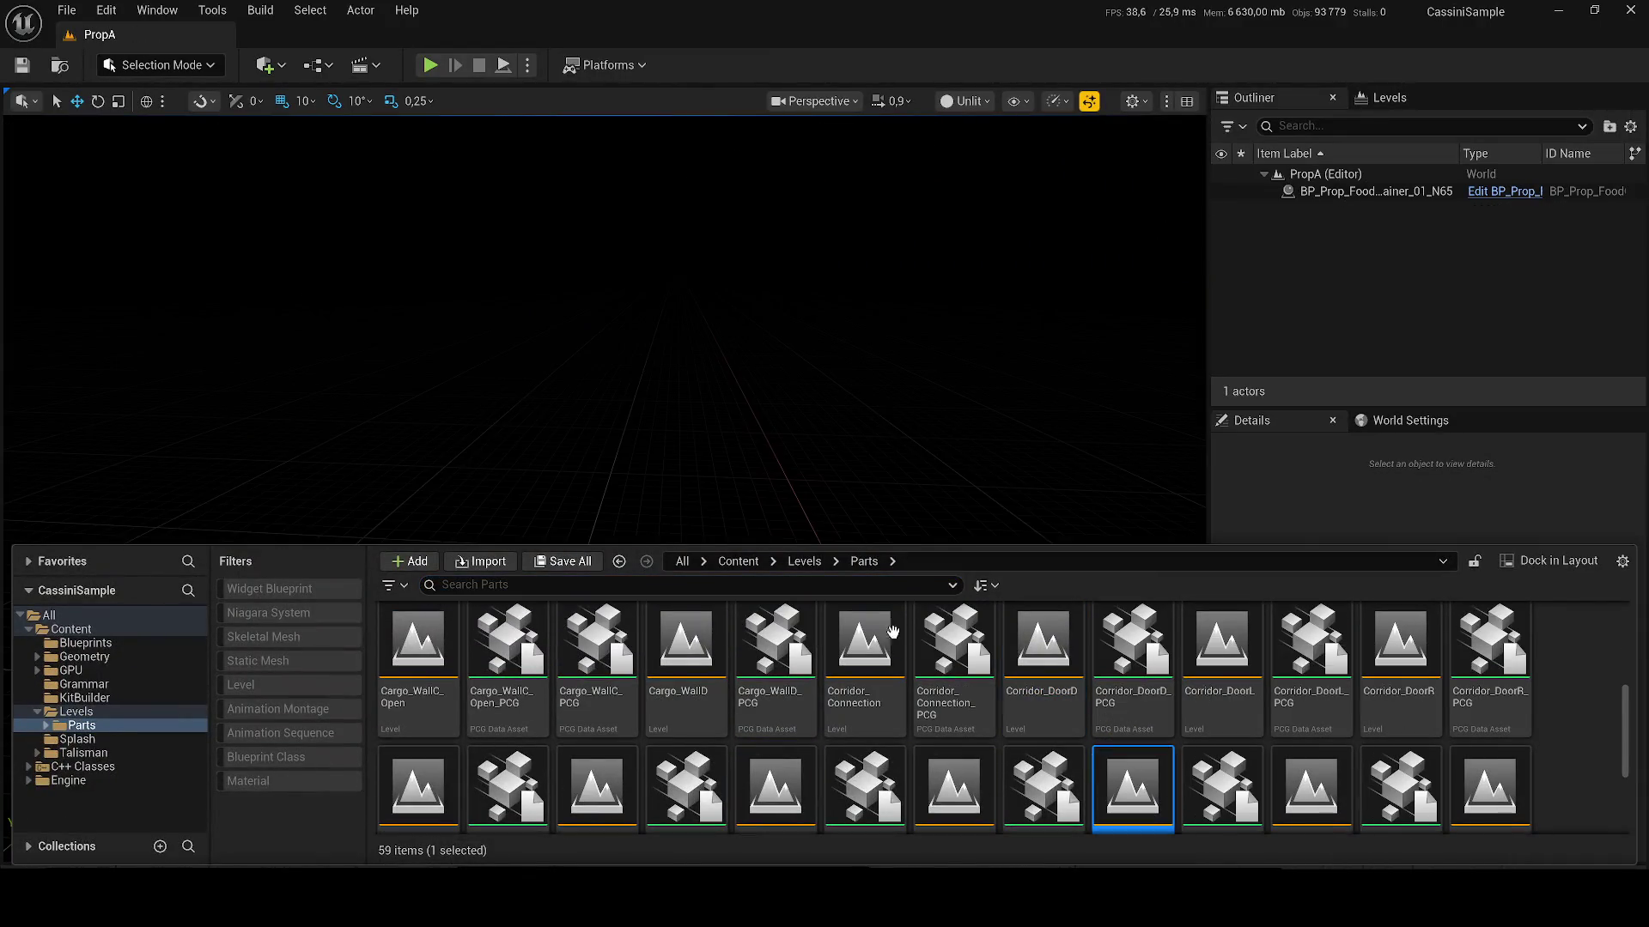
left_click(704, 423)
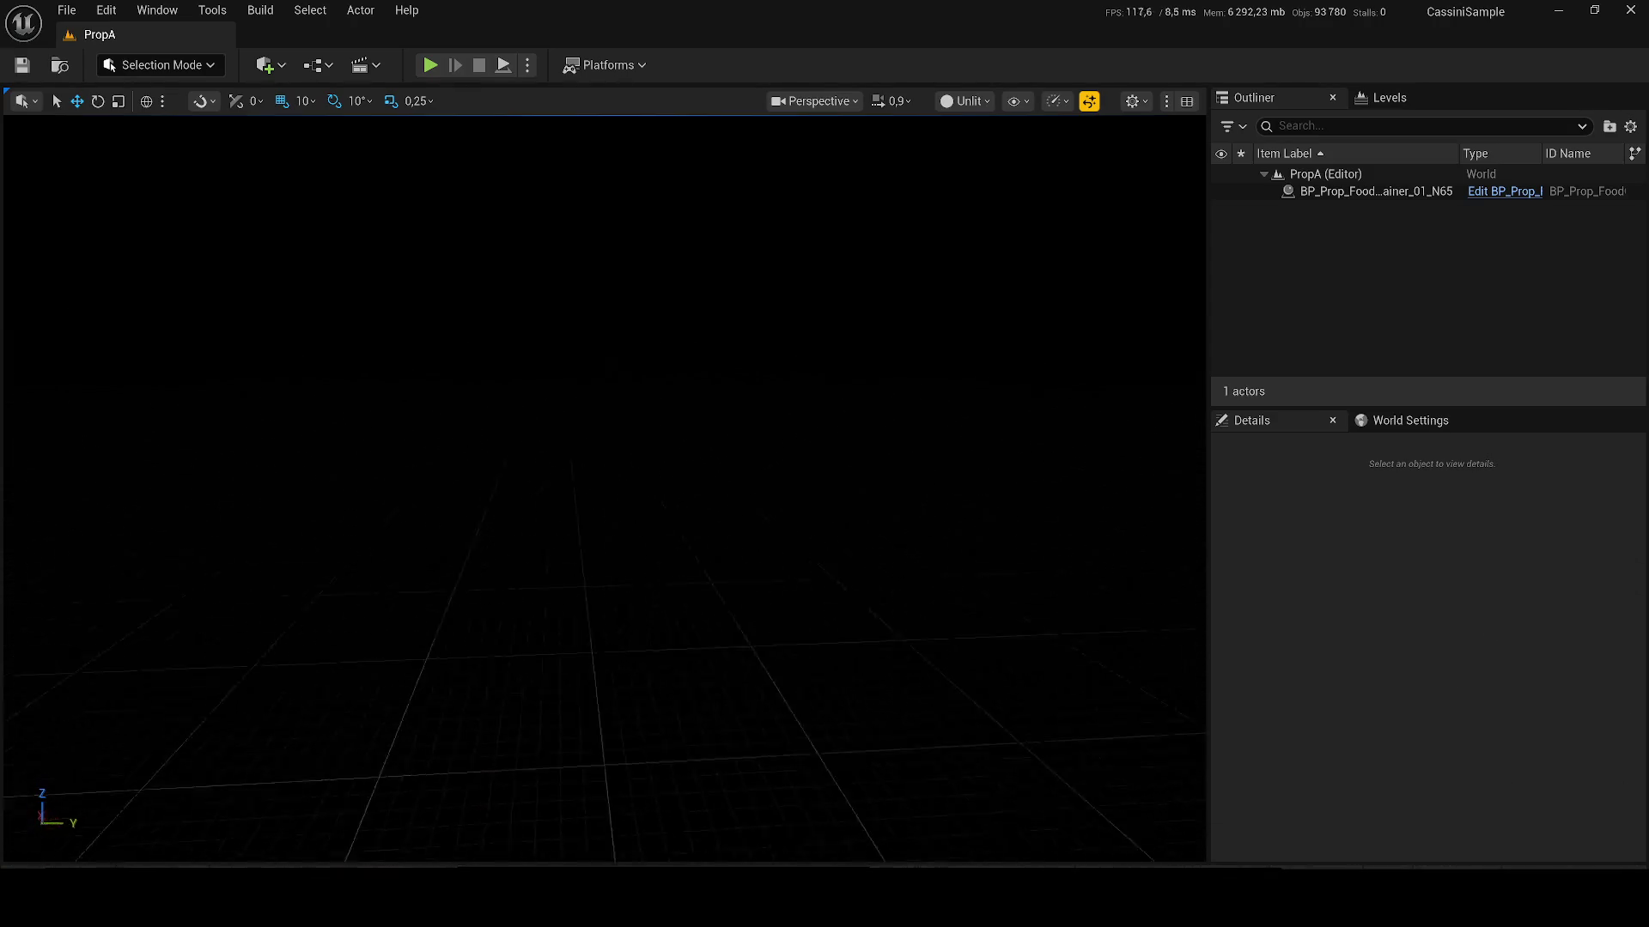
key("ctrl+space")
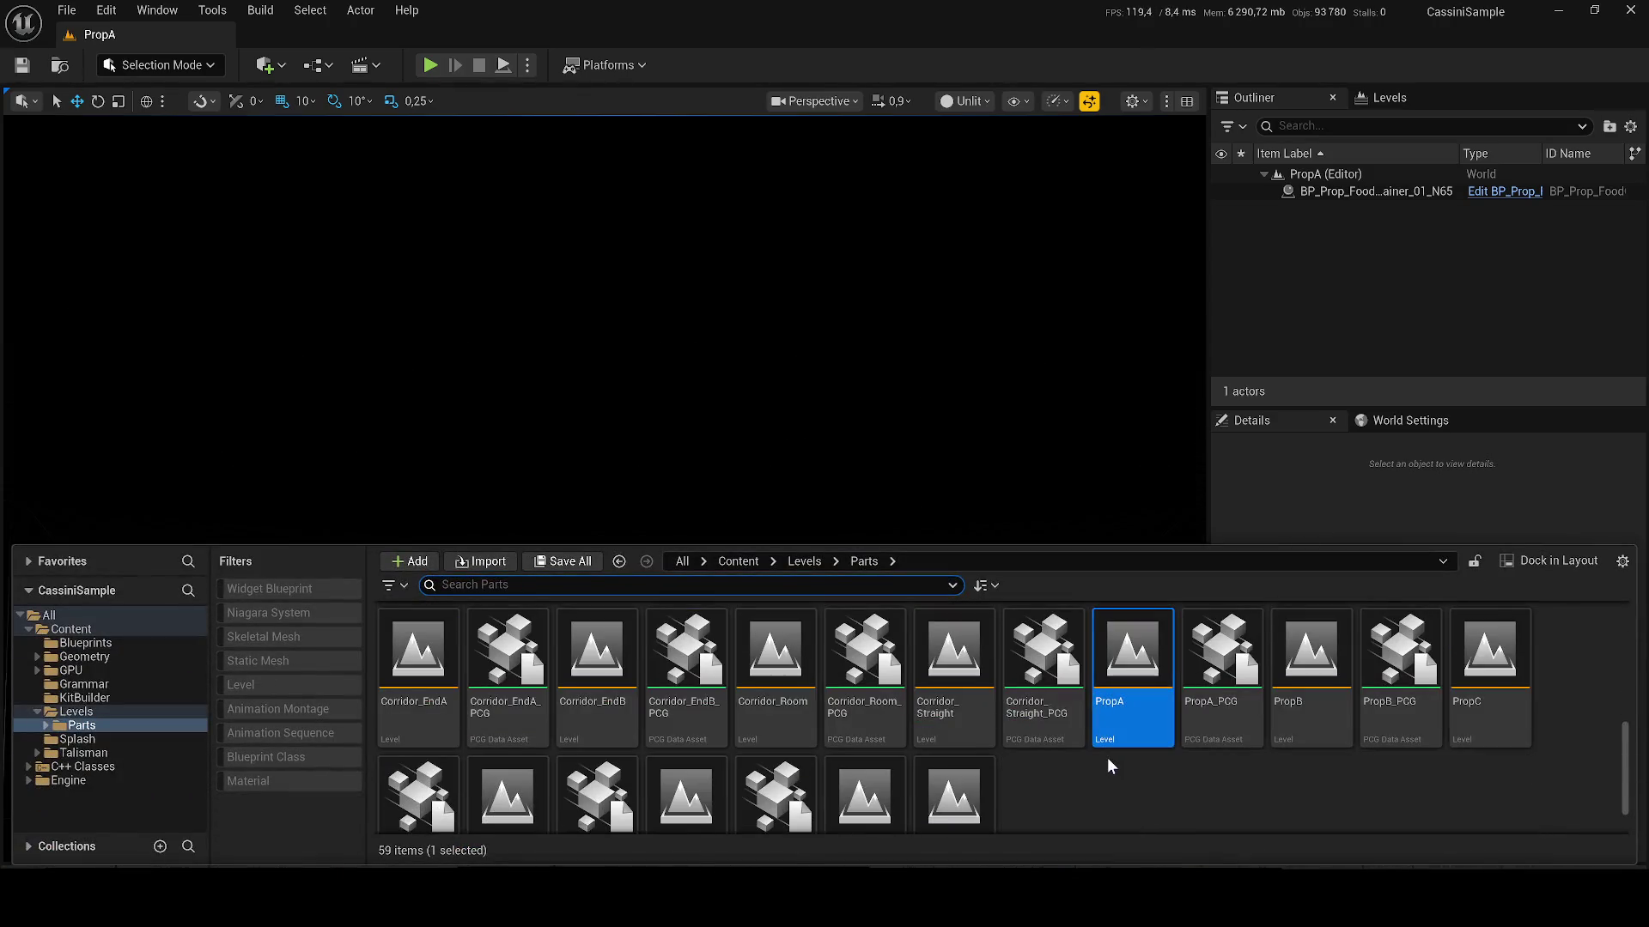
scroll(807, 730, "up", 2)
double_click(776, 786)
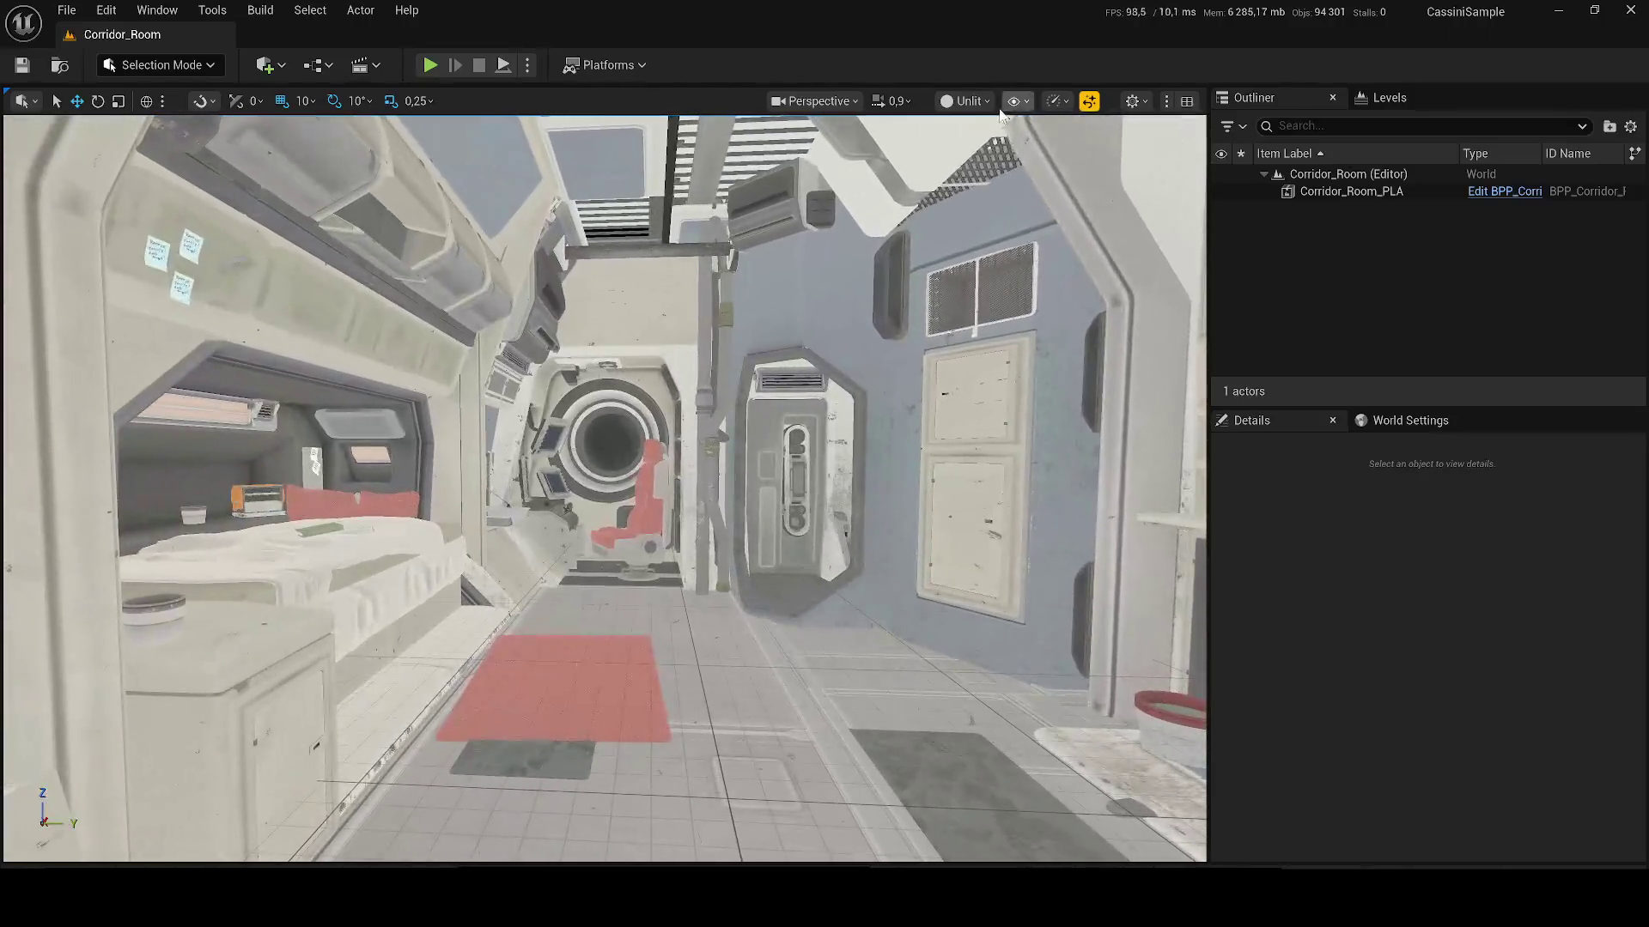
Step: Switch the viewport to Lit and select the Corridor_Room_PLA actor at the monitor console
left_click(965, 101)
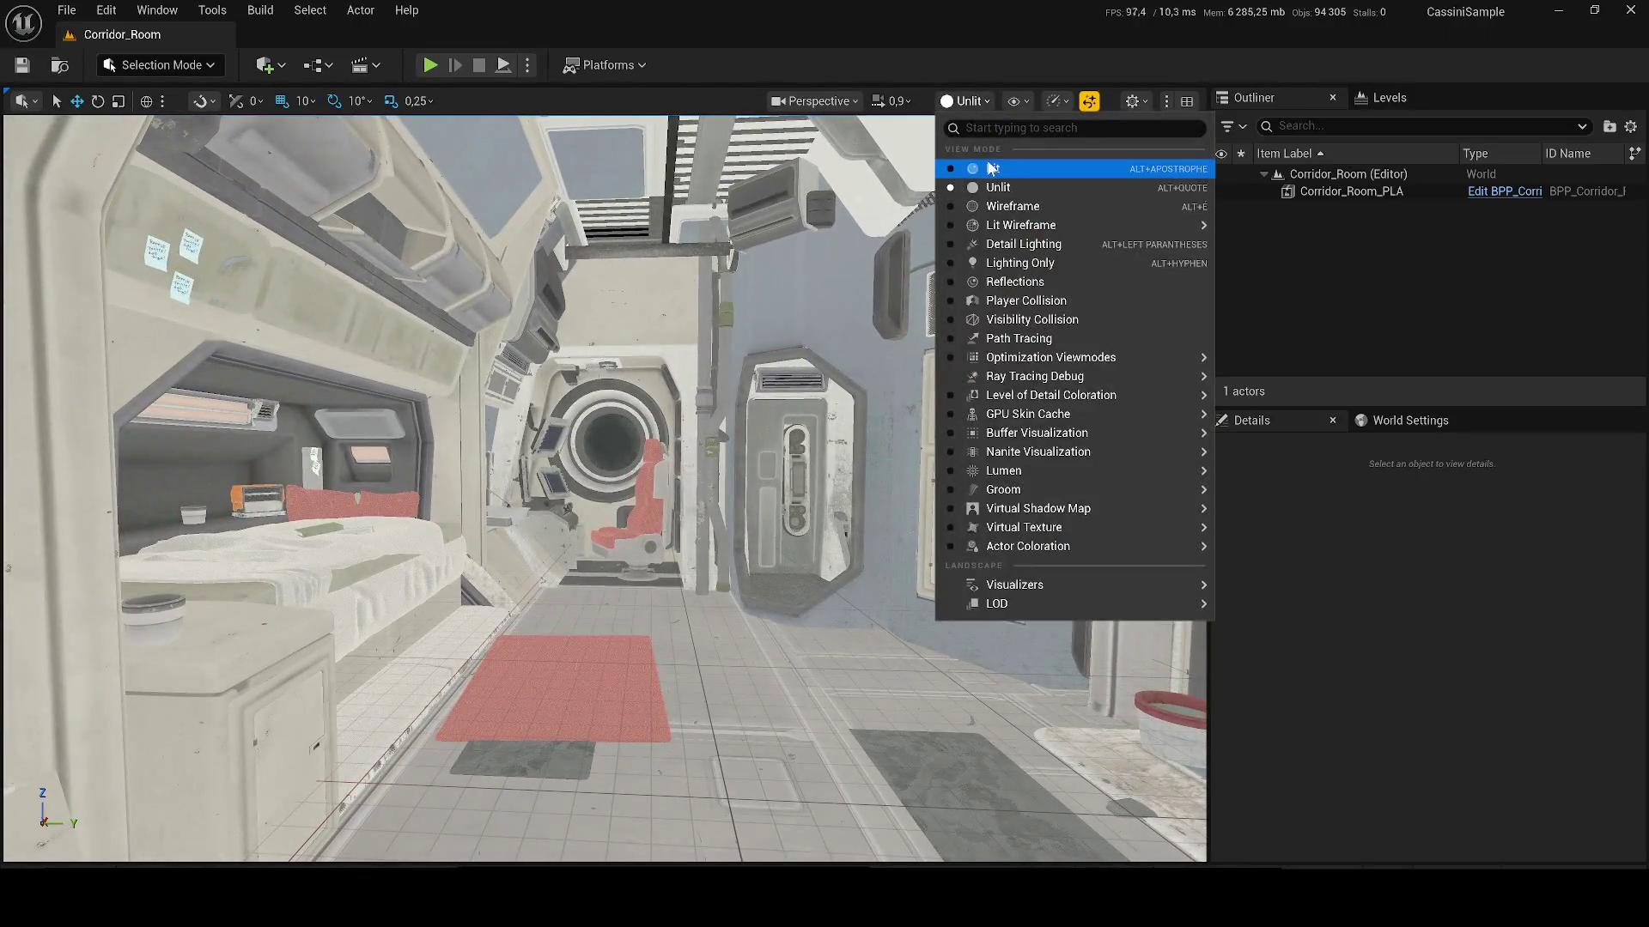
left_click(987, 166)
mouse_move(986, 165)
left_mouse_down()
mouse_move(347, 444)
mouse_move(174, 451)
left_mouse_up()
scroll(192, 449, "down", 1)
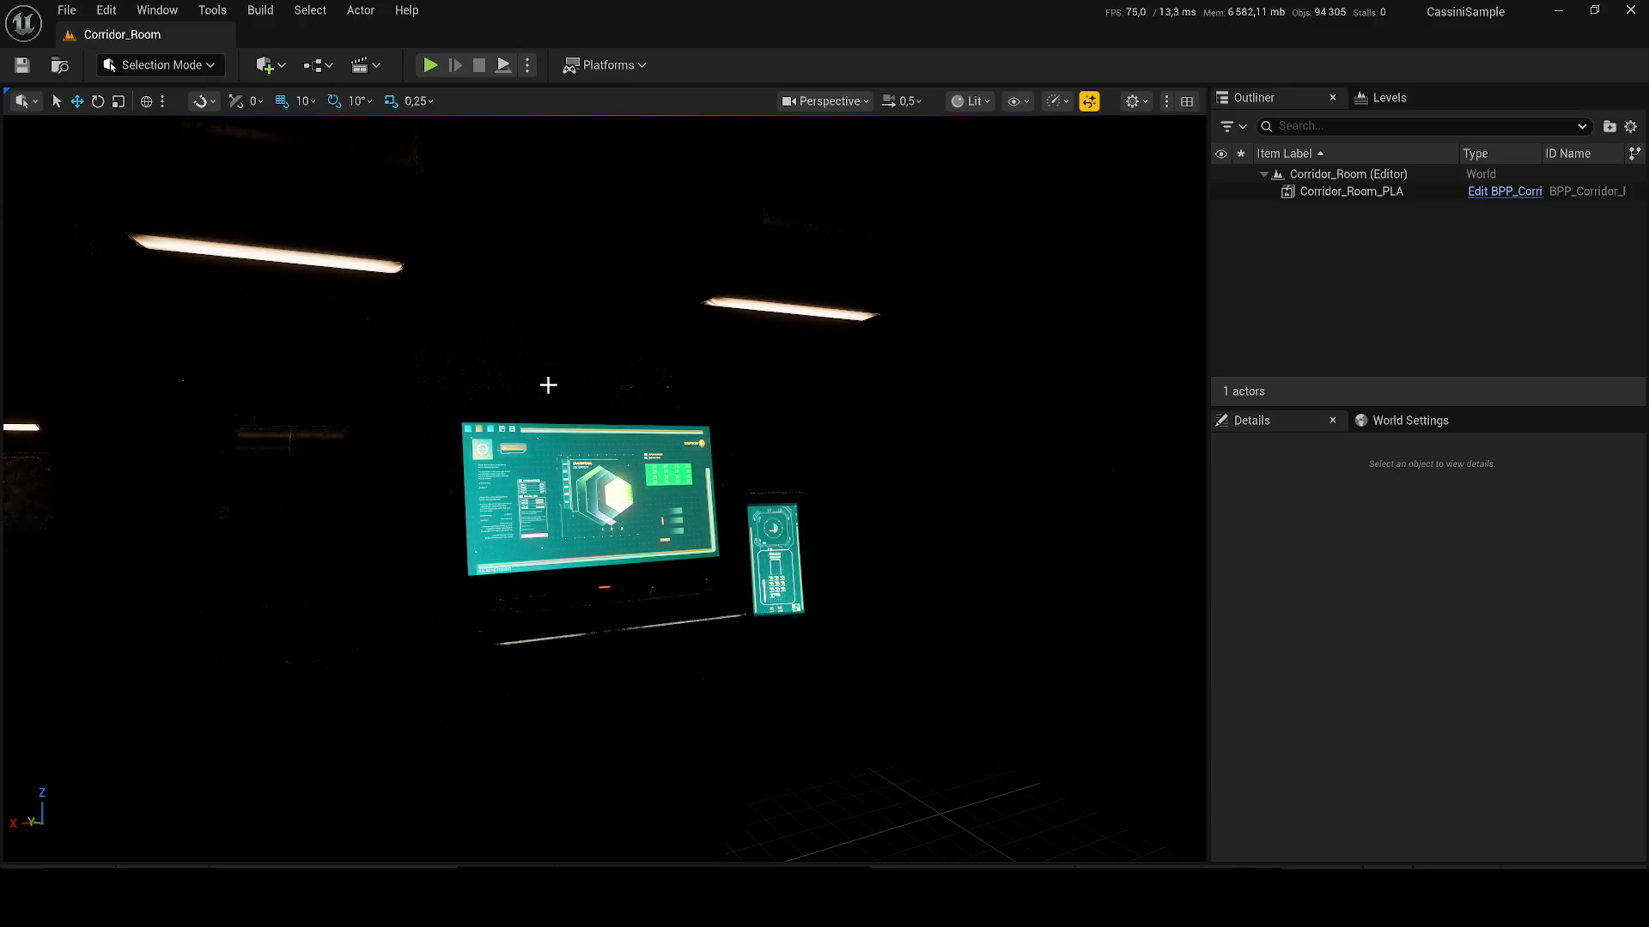
left_click(676, 502)
left_click_drag(676, 502, 734, 427)
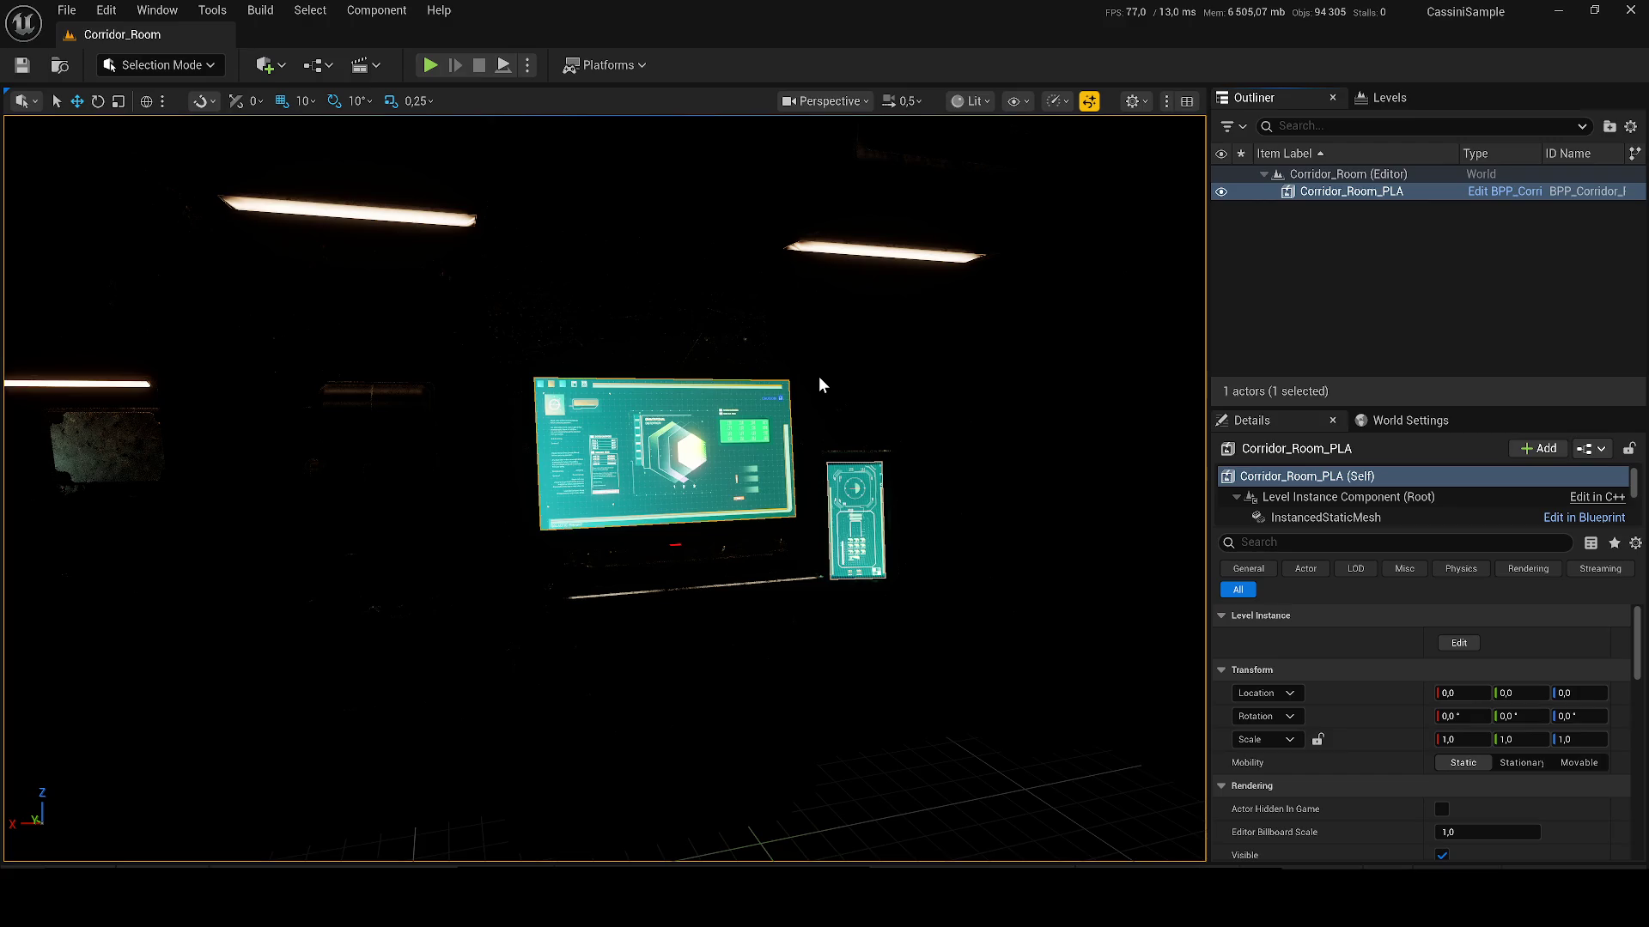
Step: Open and dock the Corridor_Room_PLA blueprint, close its graphs, select the console monitor, and return to Corridor_Room
key("ctrl+e")
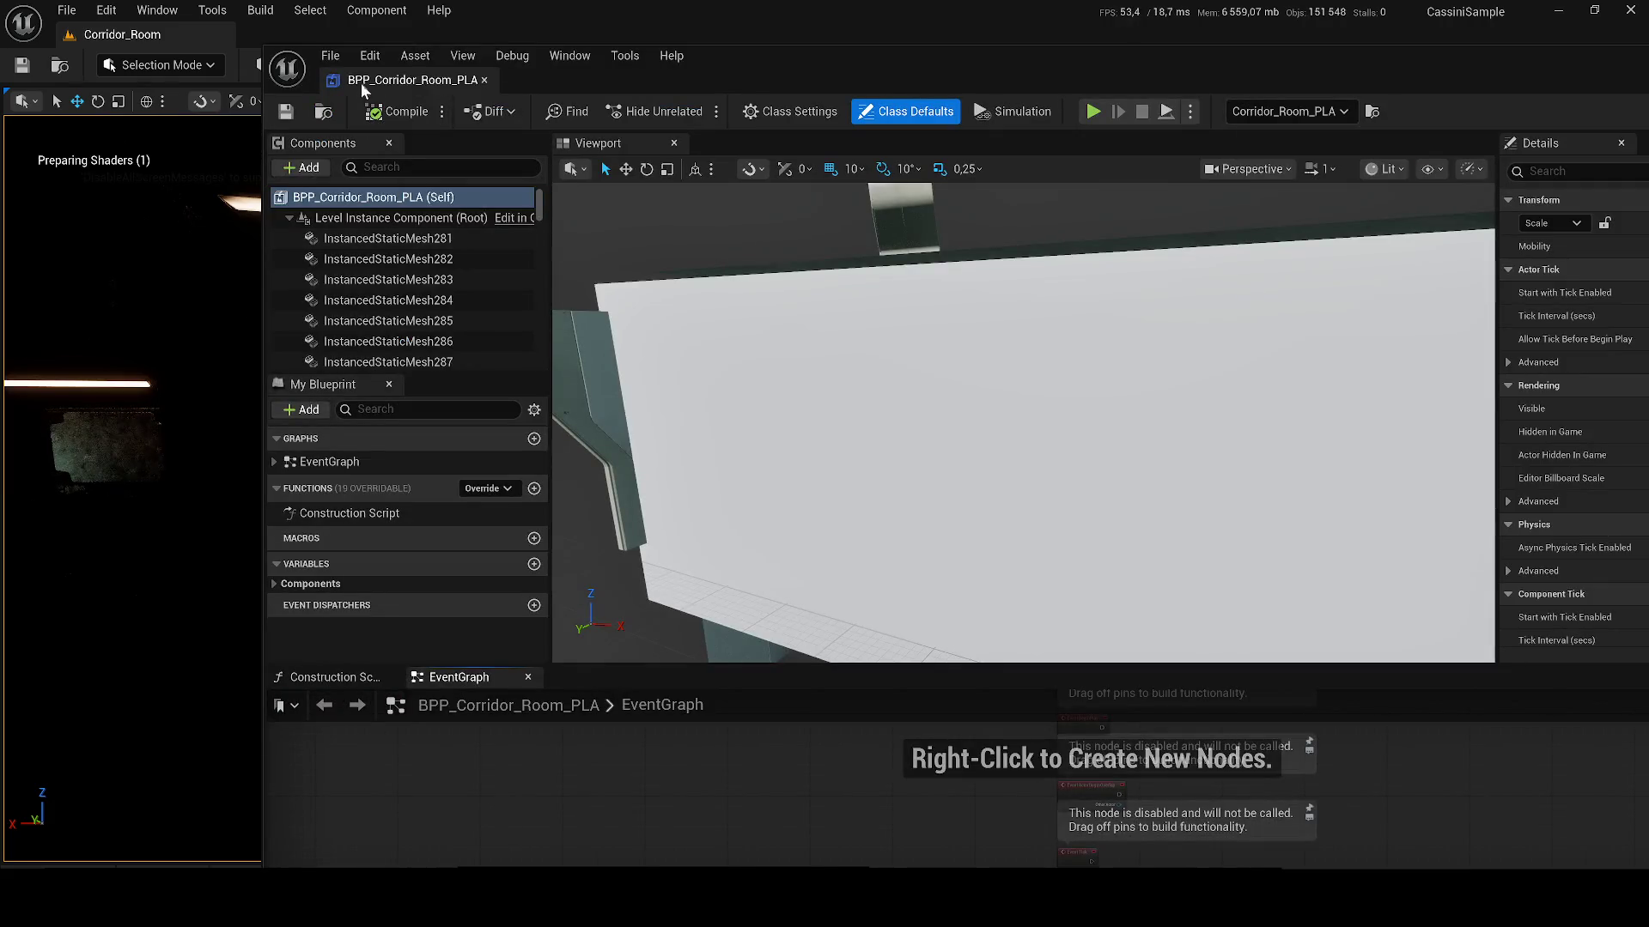
left_click_drag(361, 84, 299, 36)
left_click(126, 635)
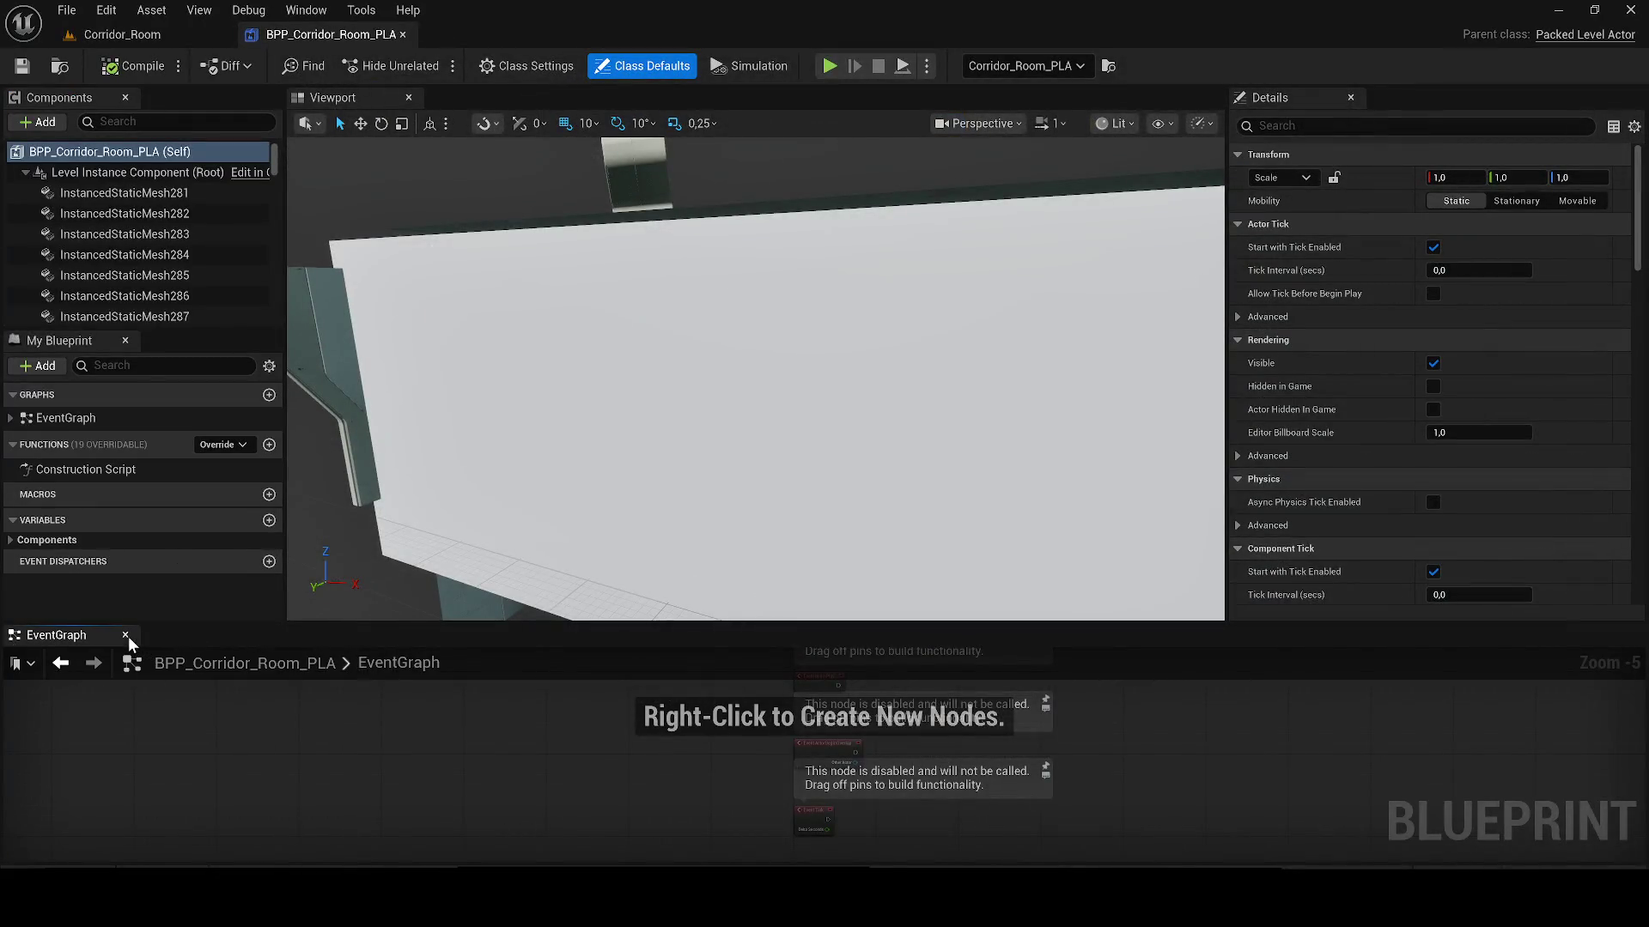
left_click(127, 637)
left_click(258, 234)
left_click_drag(654, 528, 601, 481)
left_click(715, 547)
left_click(122, 34)
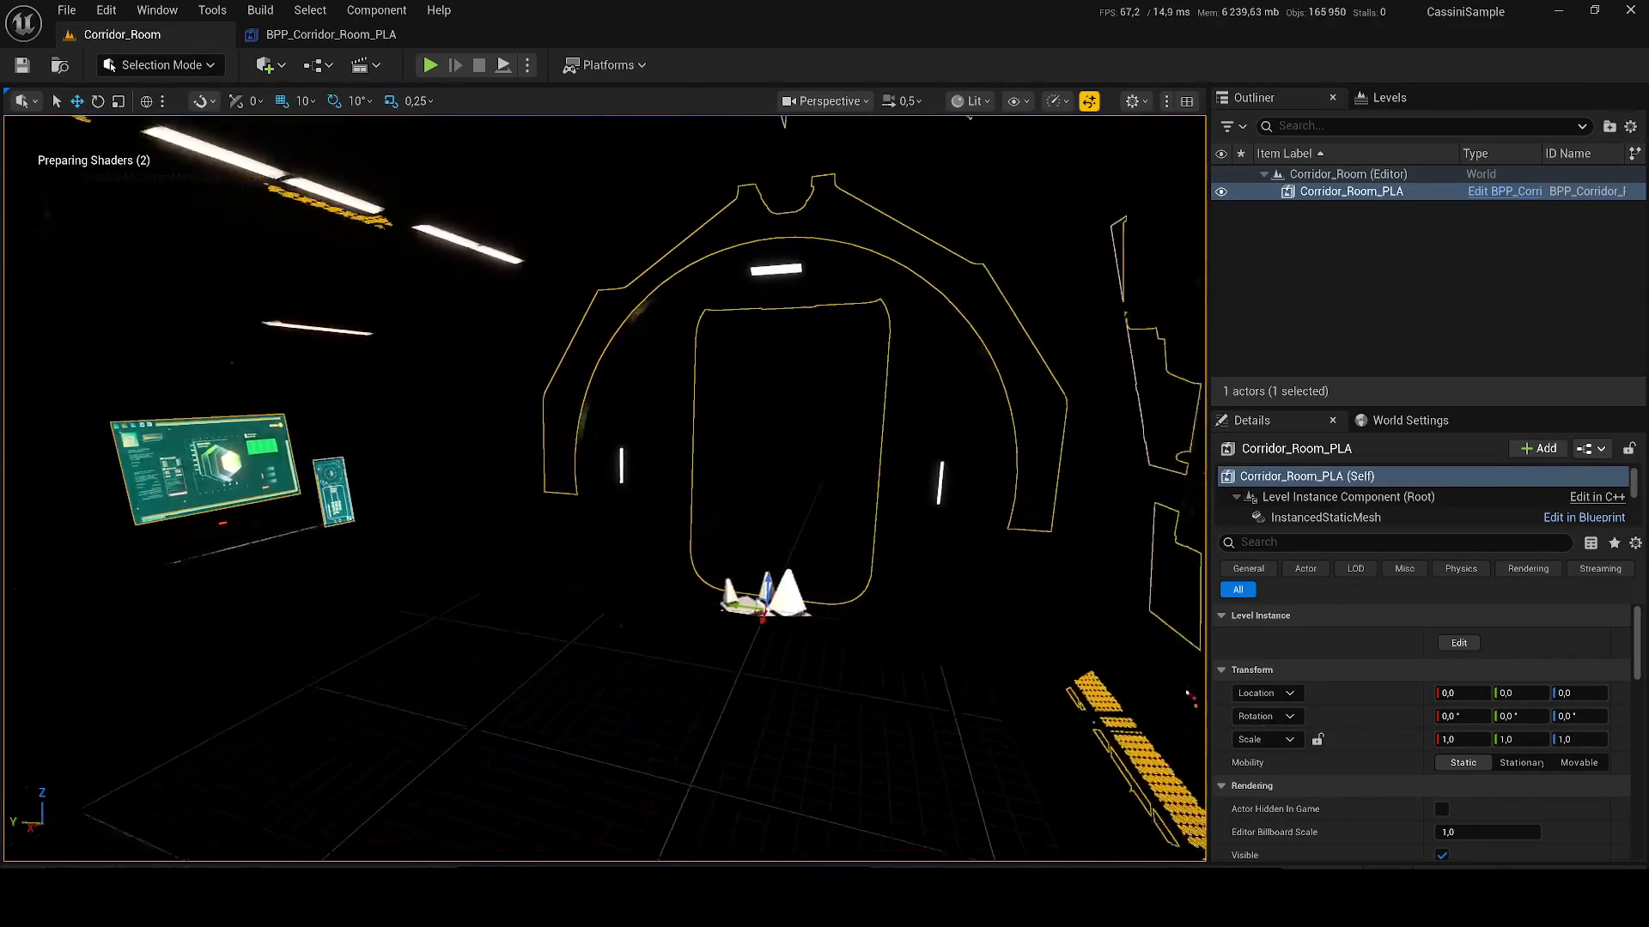
left_click_drag(1092, 154, 1093, 155)
Step: Switch to Unlit and preview Cargo_WallD, Cargo_WallC_Open, Cargo_Wall_Open and Cargo_WallC levels
left_click(970, 101)
left_click(983, 187)
left_click_drag(984, 187, 983, 187)
key("ctrl+space")
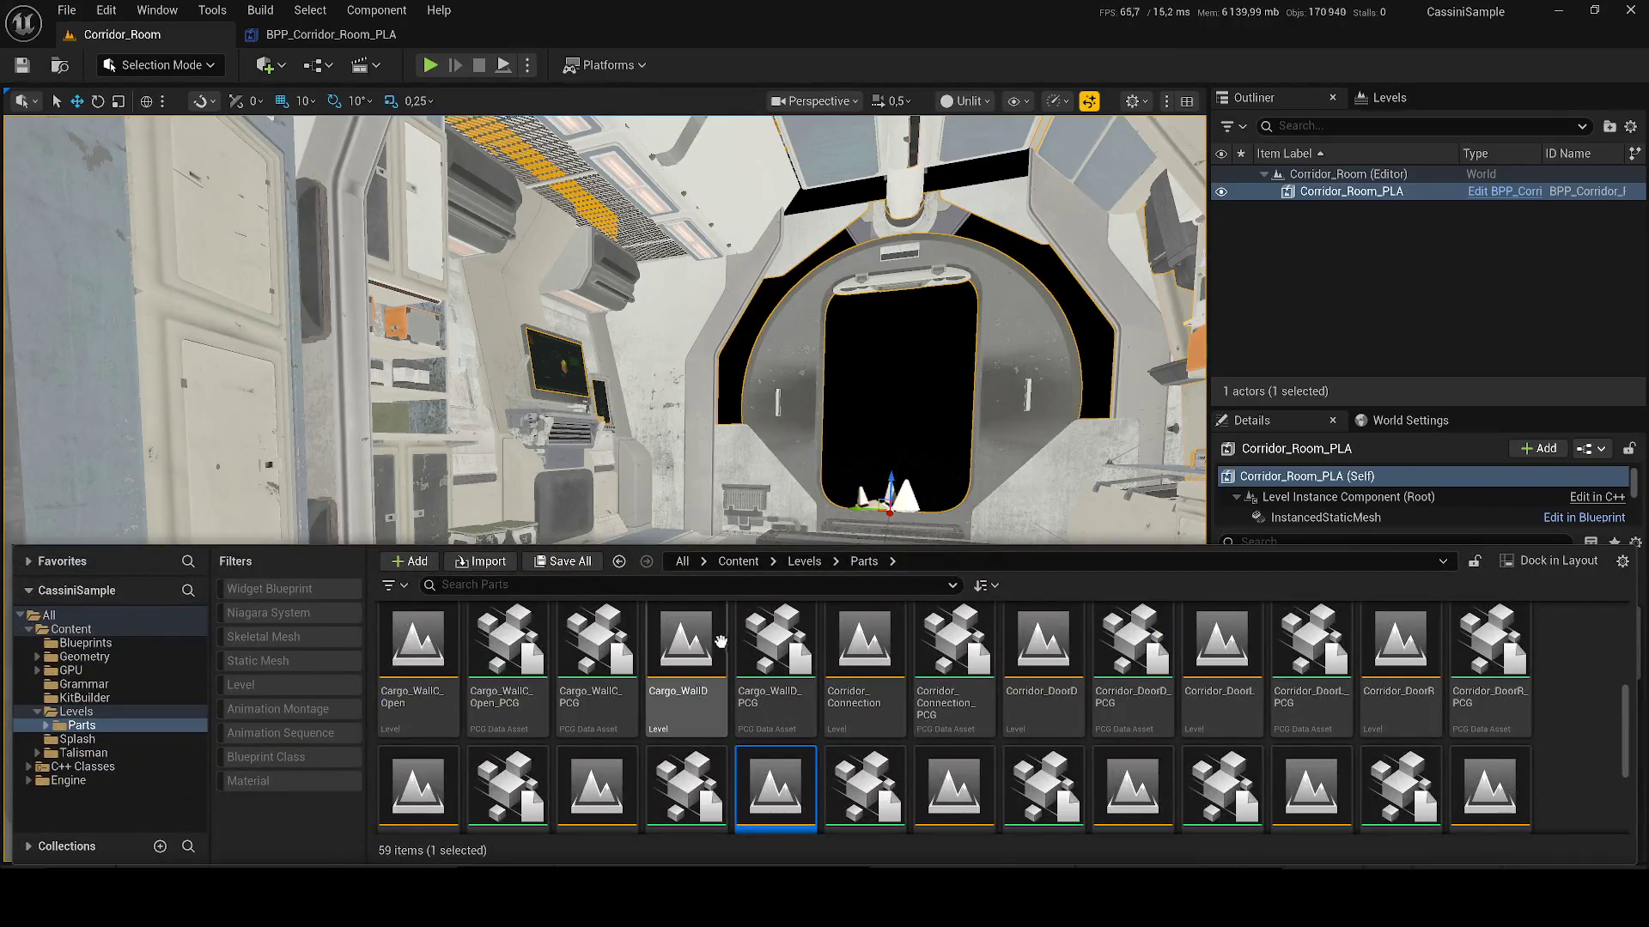
double_click(690, 658)
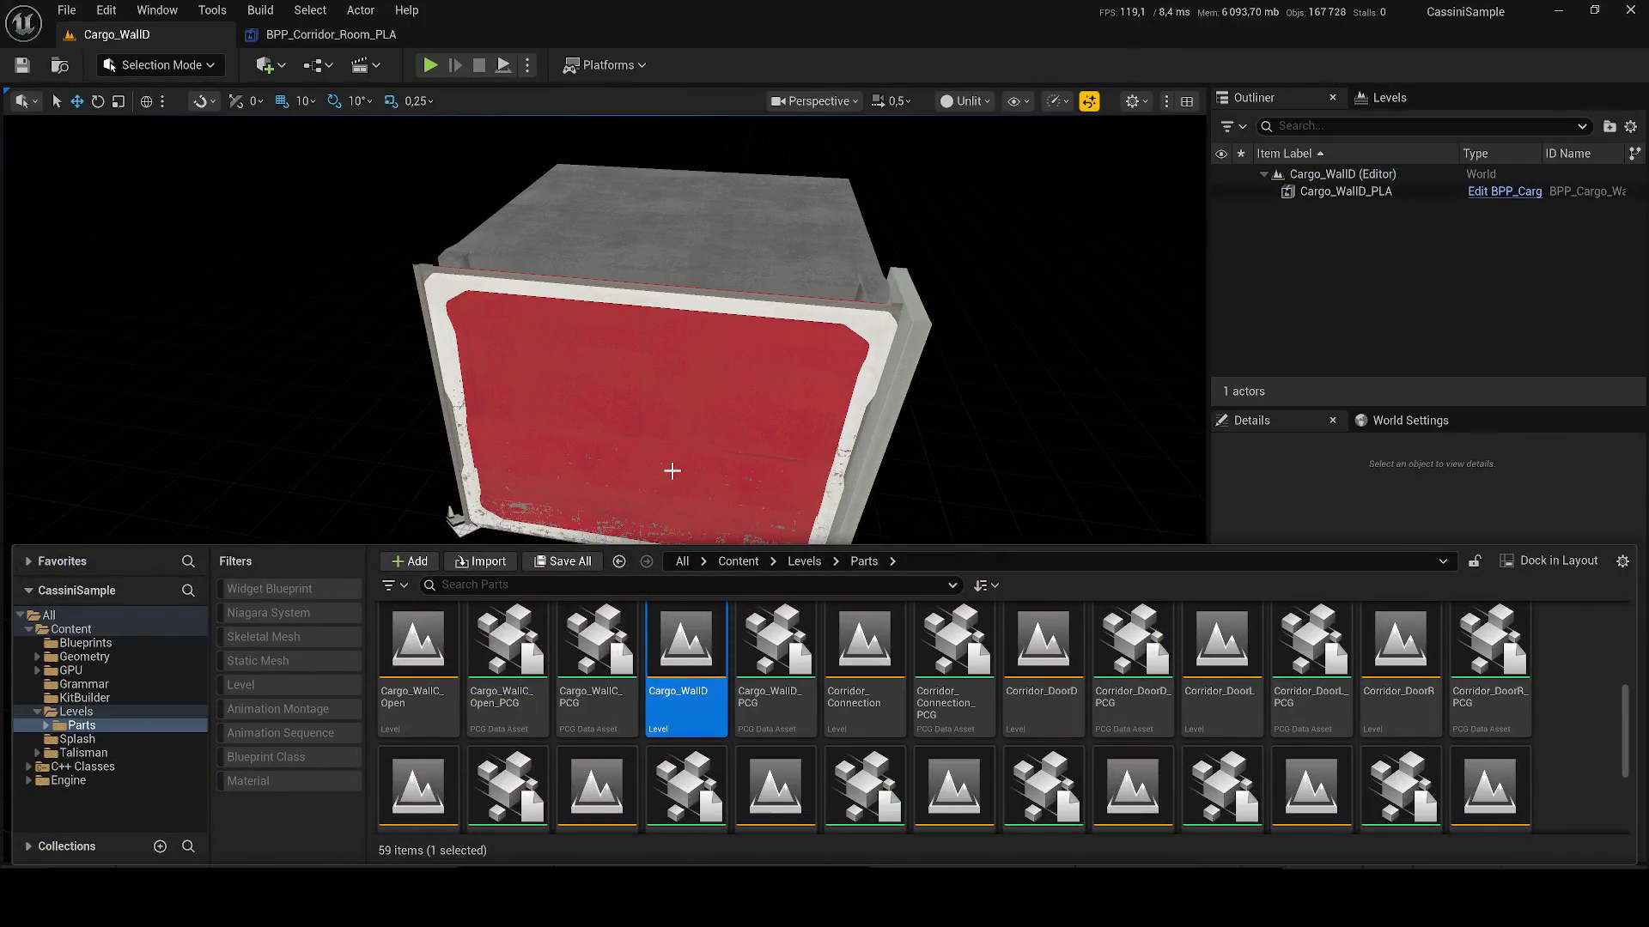
left_click(429, 694)
double_click(429, 694)
scroll(429, 694, "up", 1)
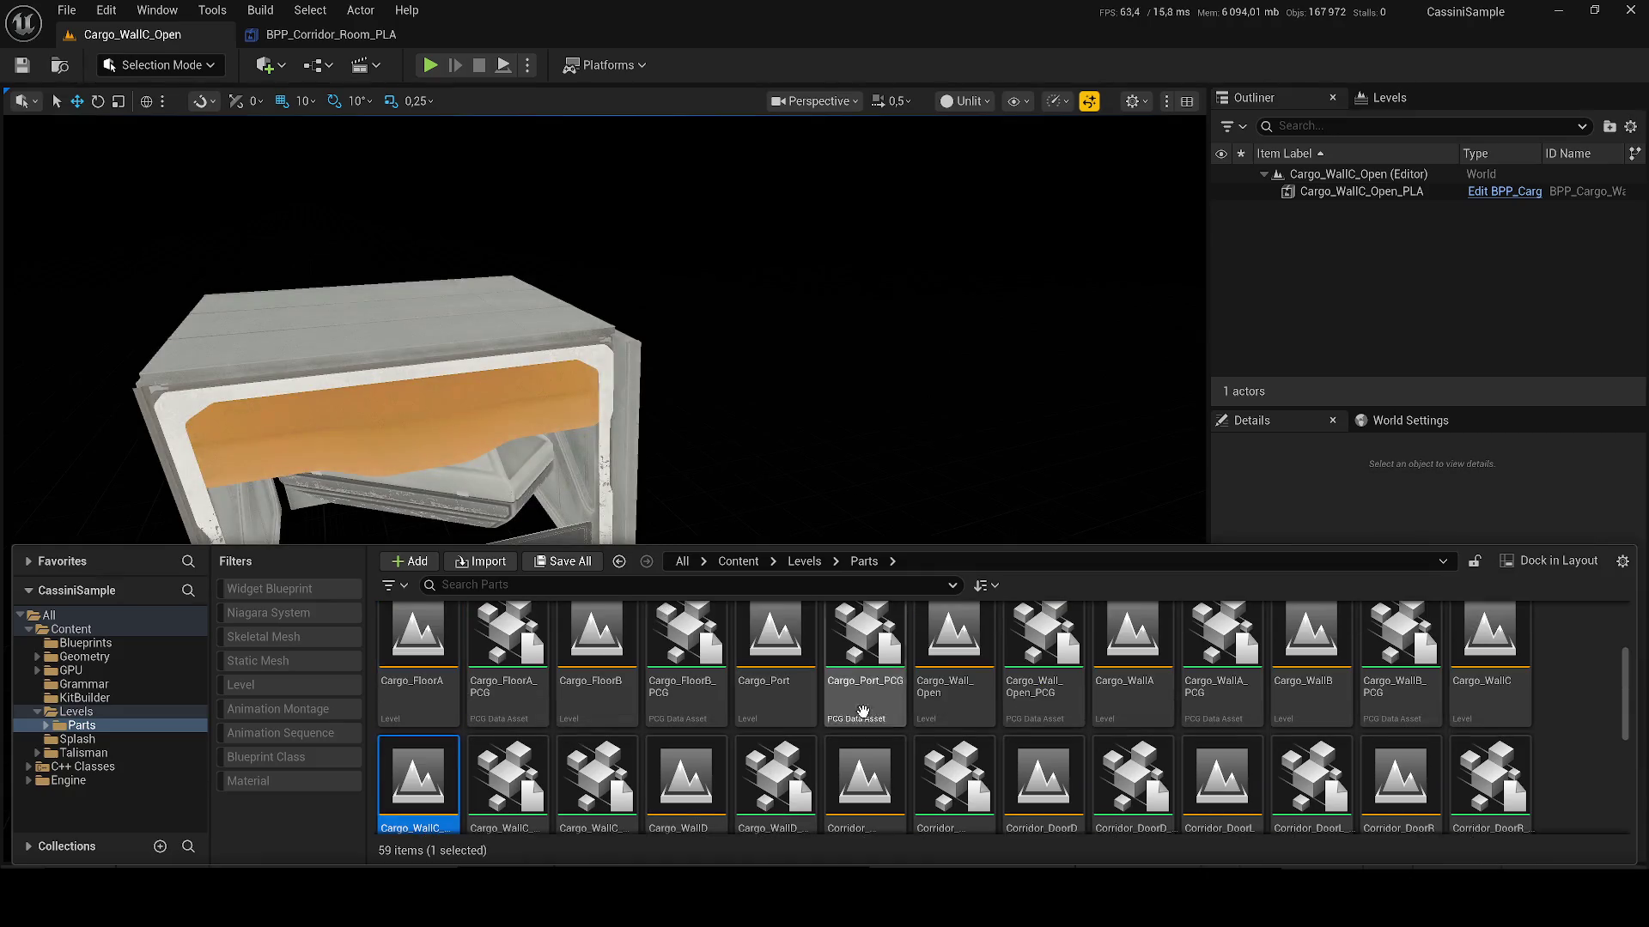
double_click(982, 668)
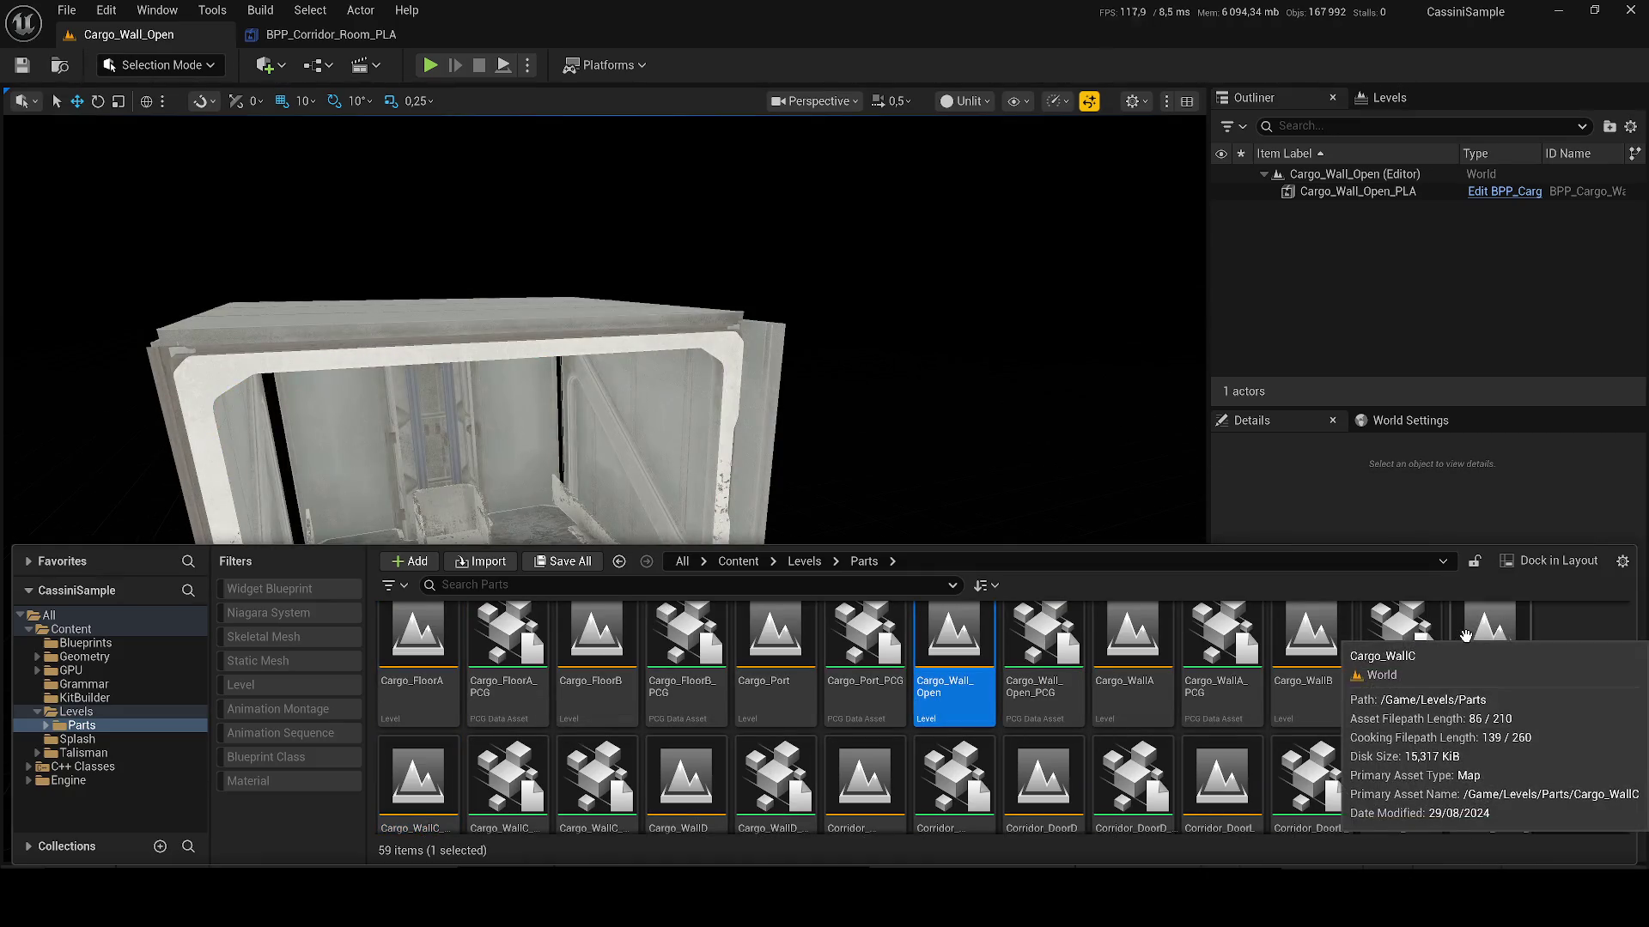
double_click(1465, 637)
Step: Preview Cargo_FloorA and Cargo_CeilingA, and briefly open the BP_PropC_BoundsFix blueprint
double_click(418, 653)
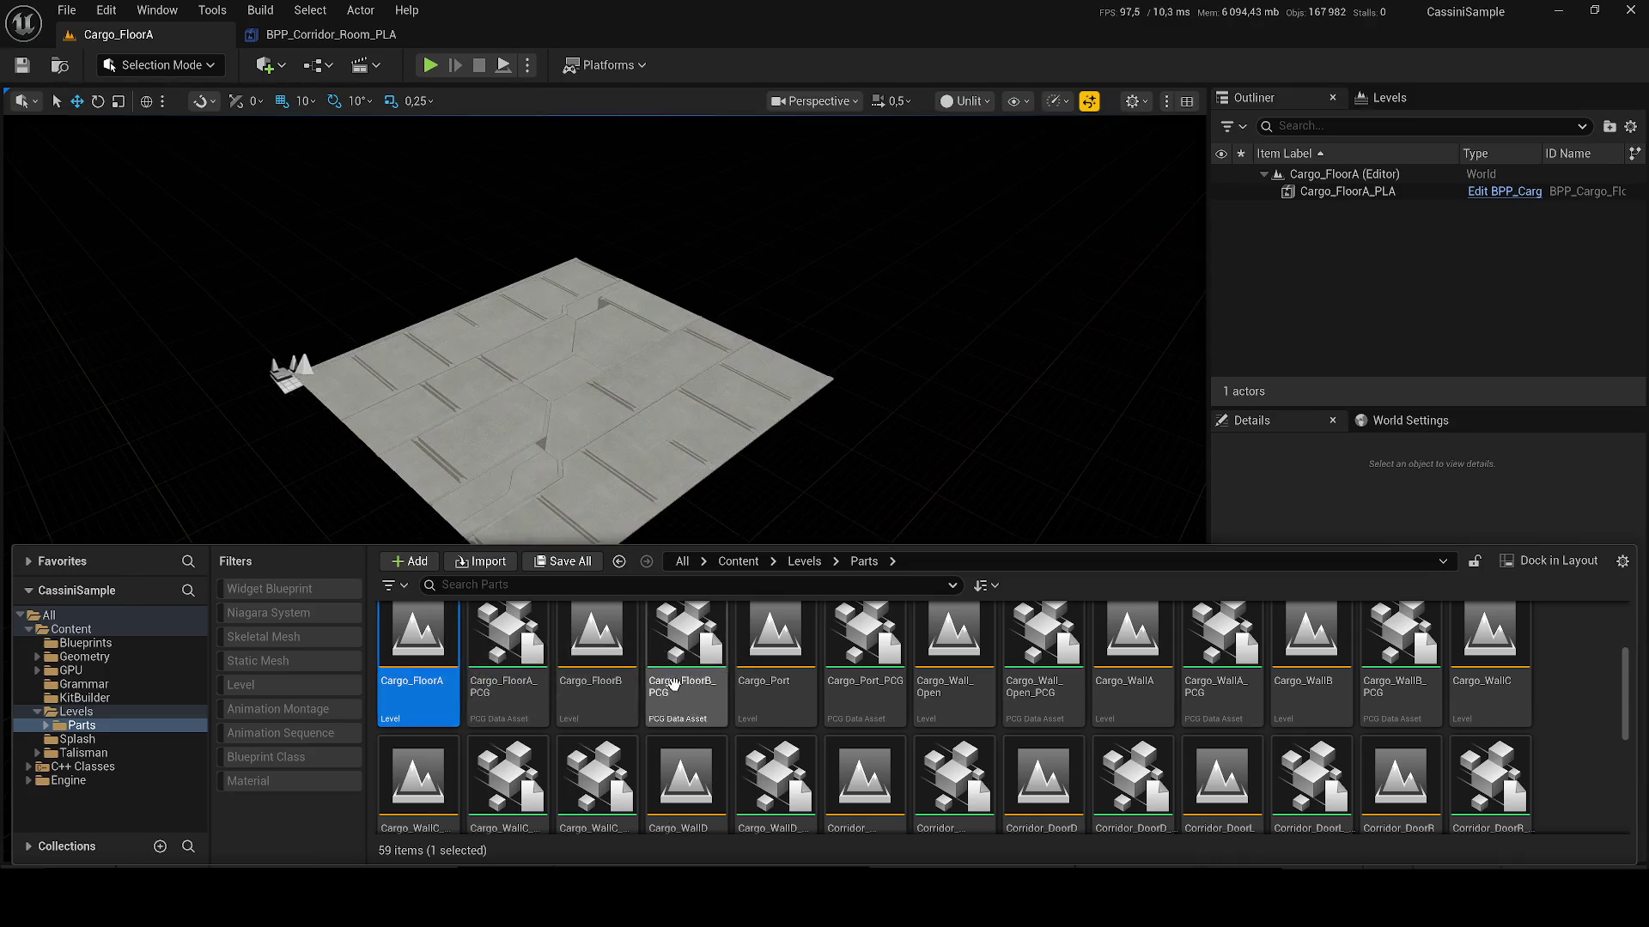
scroll(661, 725, "up", 1)
double_click(508, 653)
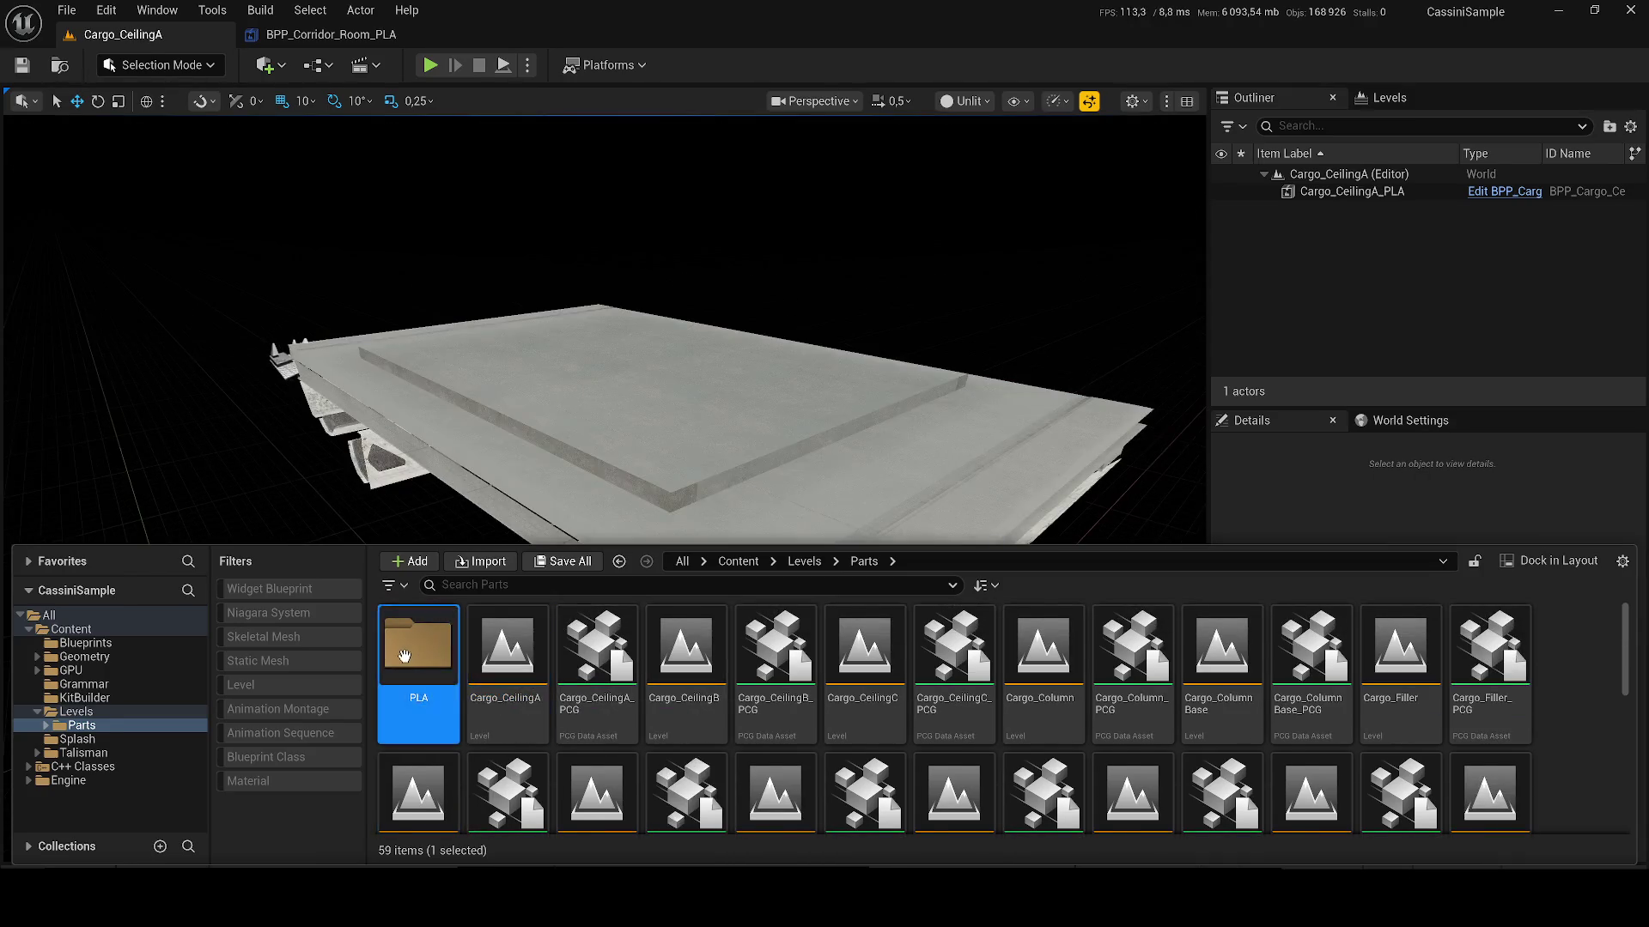
double_click(431, 655)
double_click(431, 655)
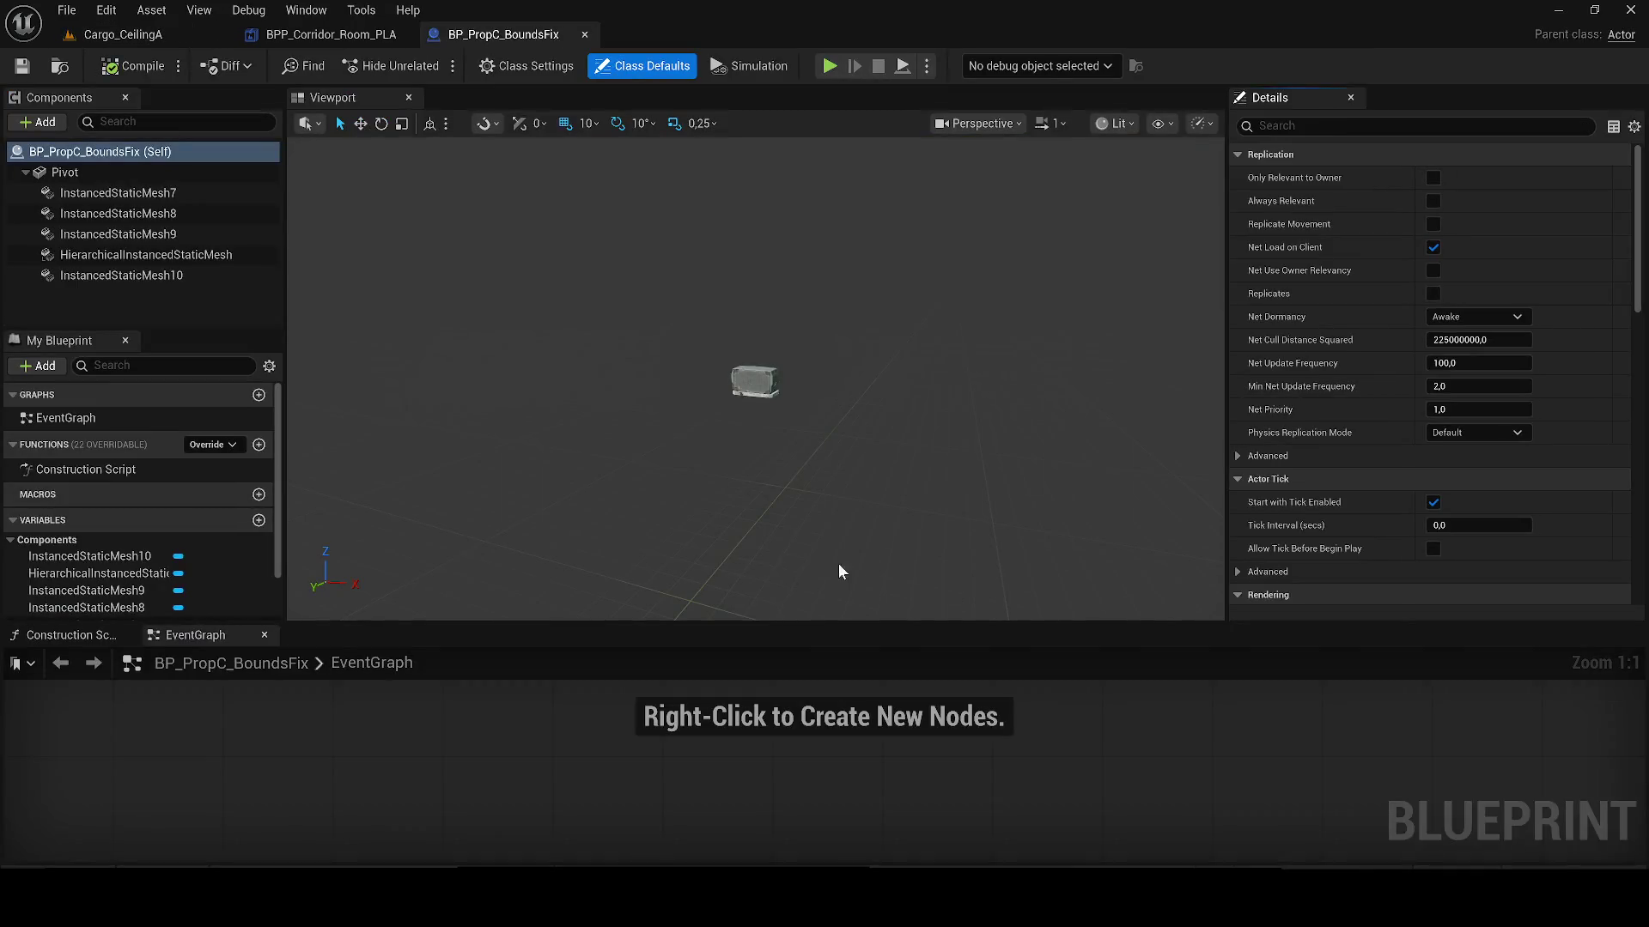
left_click(585, 35)
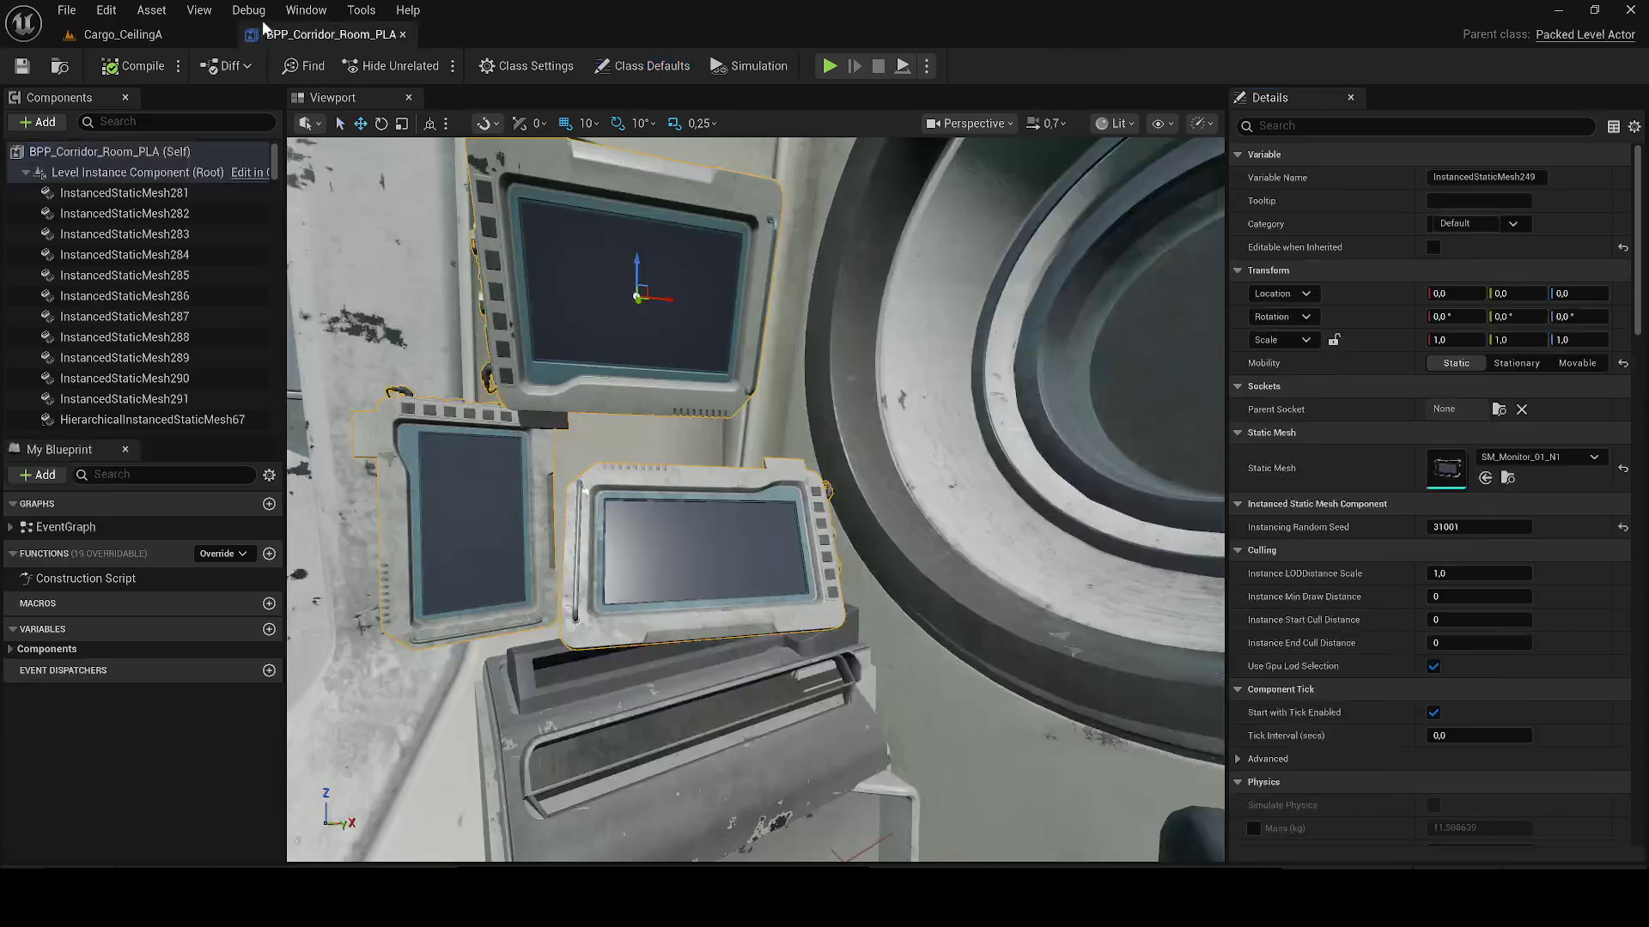
left_click(159, 39)
Step: Return to the Parts folder and preview Cargo_Port, Cargo_Wall_Open and Cargo_WallA
key("ctrl+space")
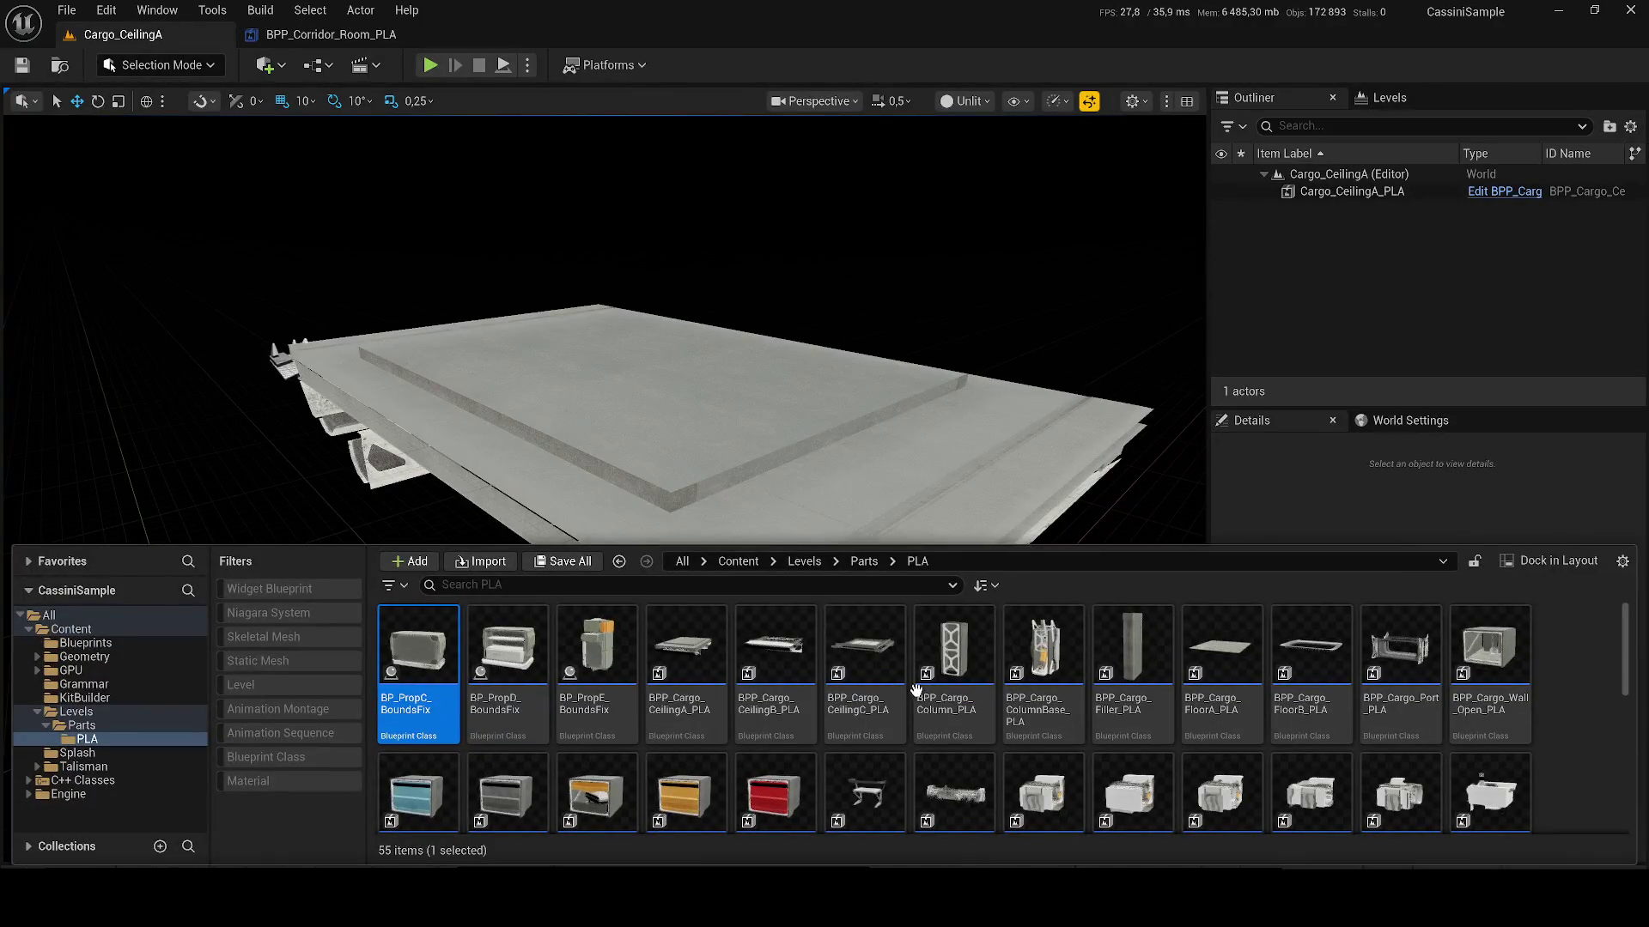
scroll(897, 693, "down", 2)
left_click(864, 560)
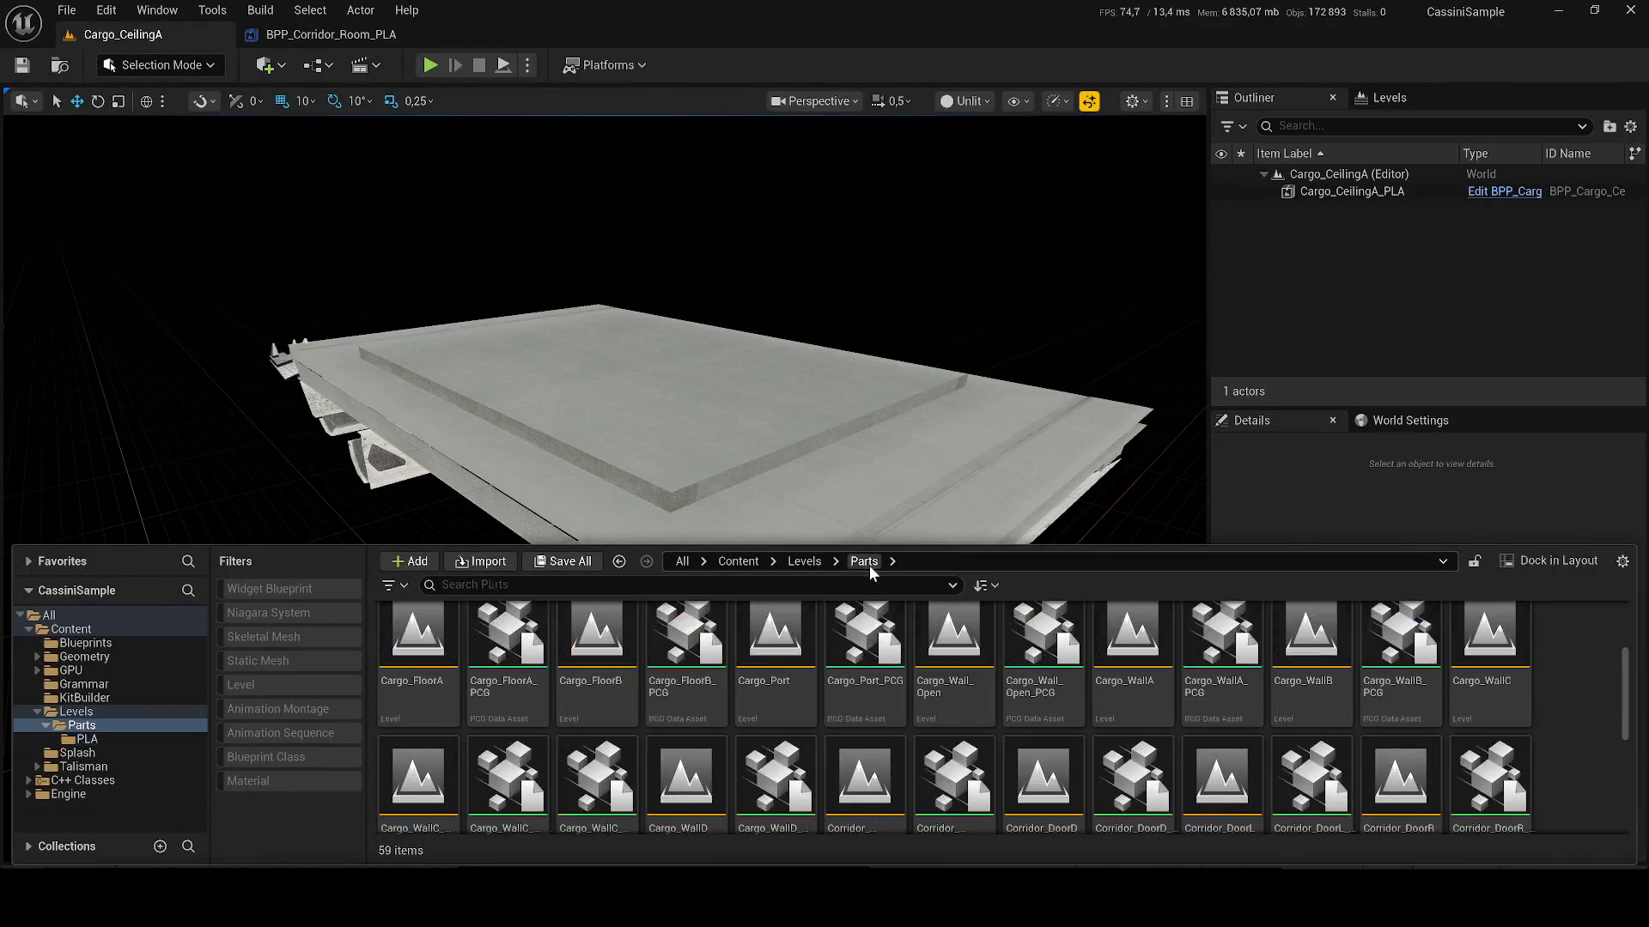
left_click(805, 561)
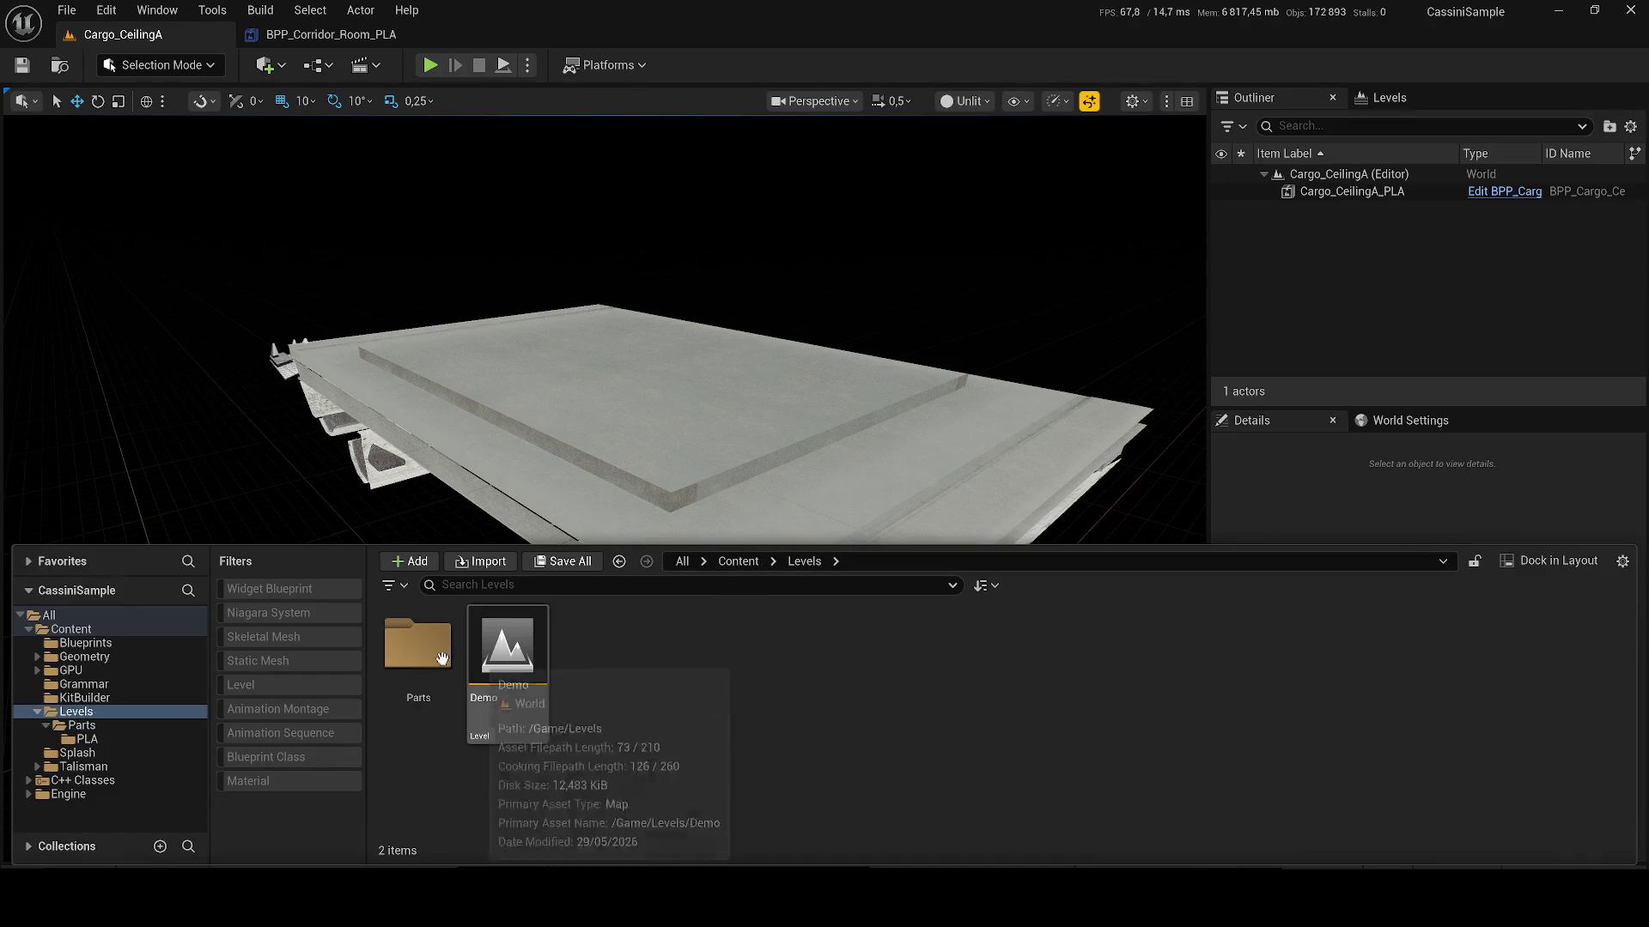
double_click(417, 646)
scroll(773, 687, "down", 1)
left_click(768, 709)
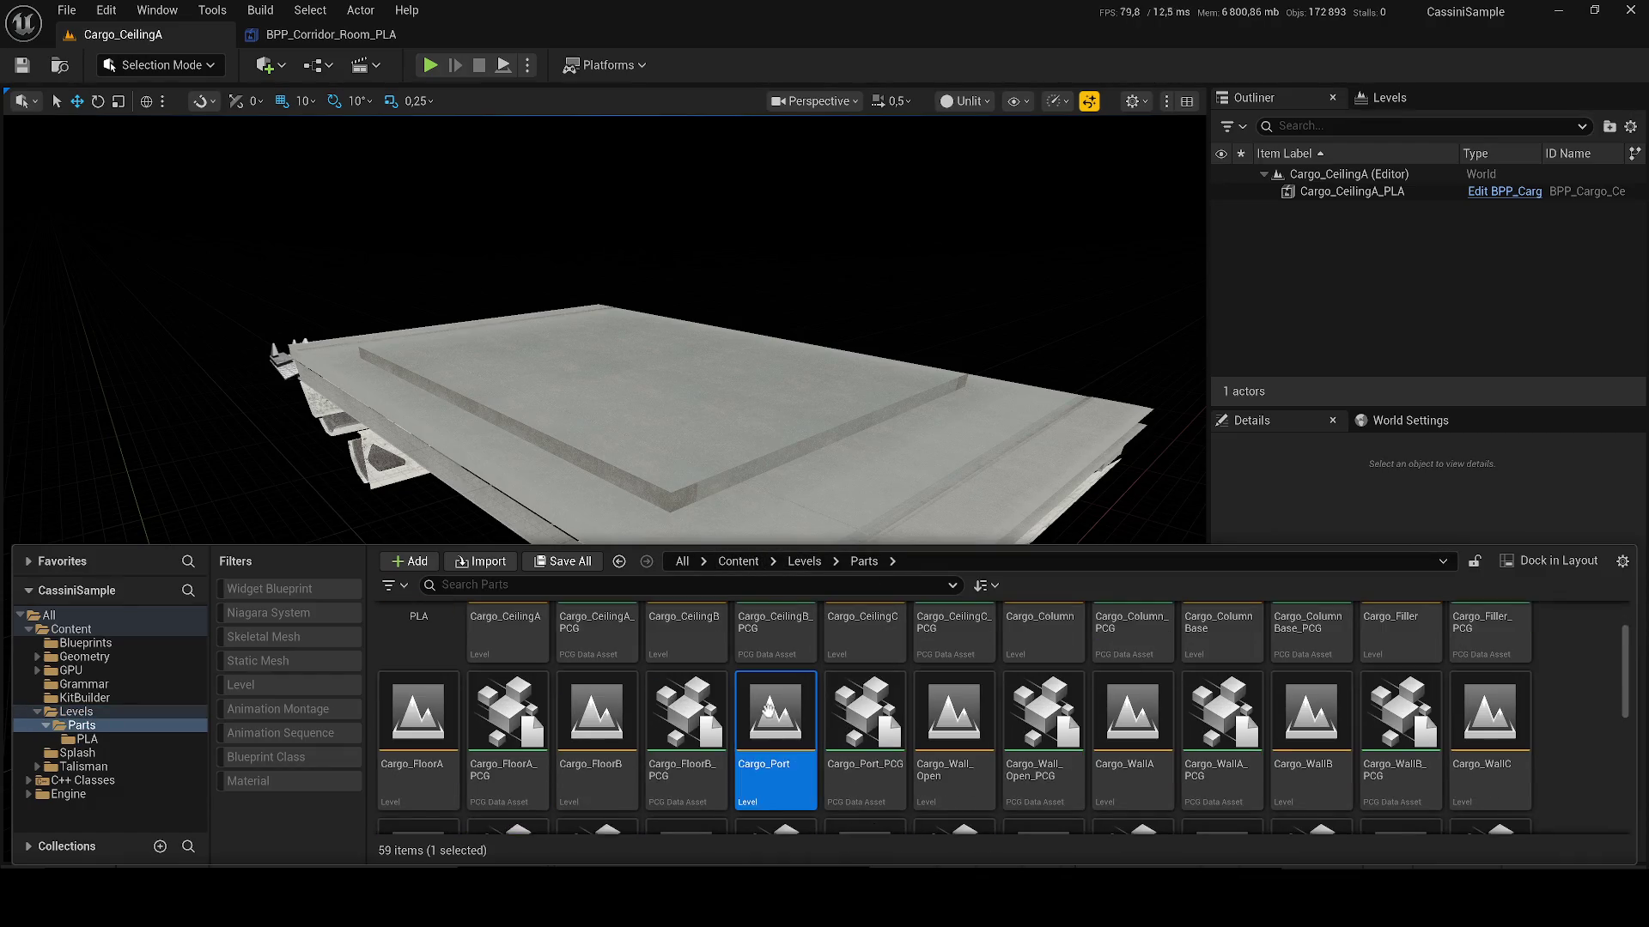
double_click(769, 709)
double_click(953, 712)
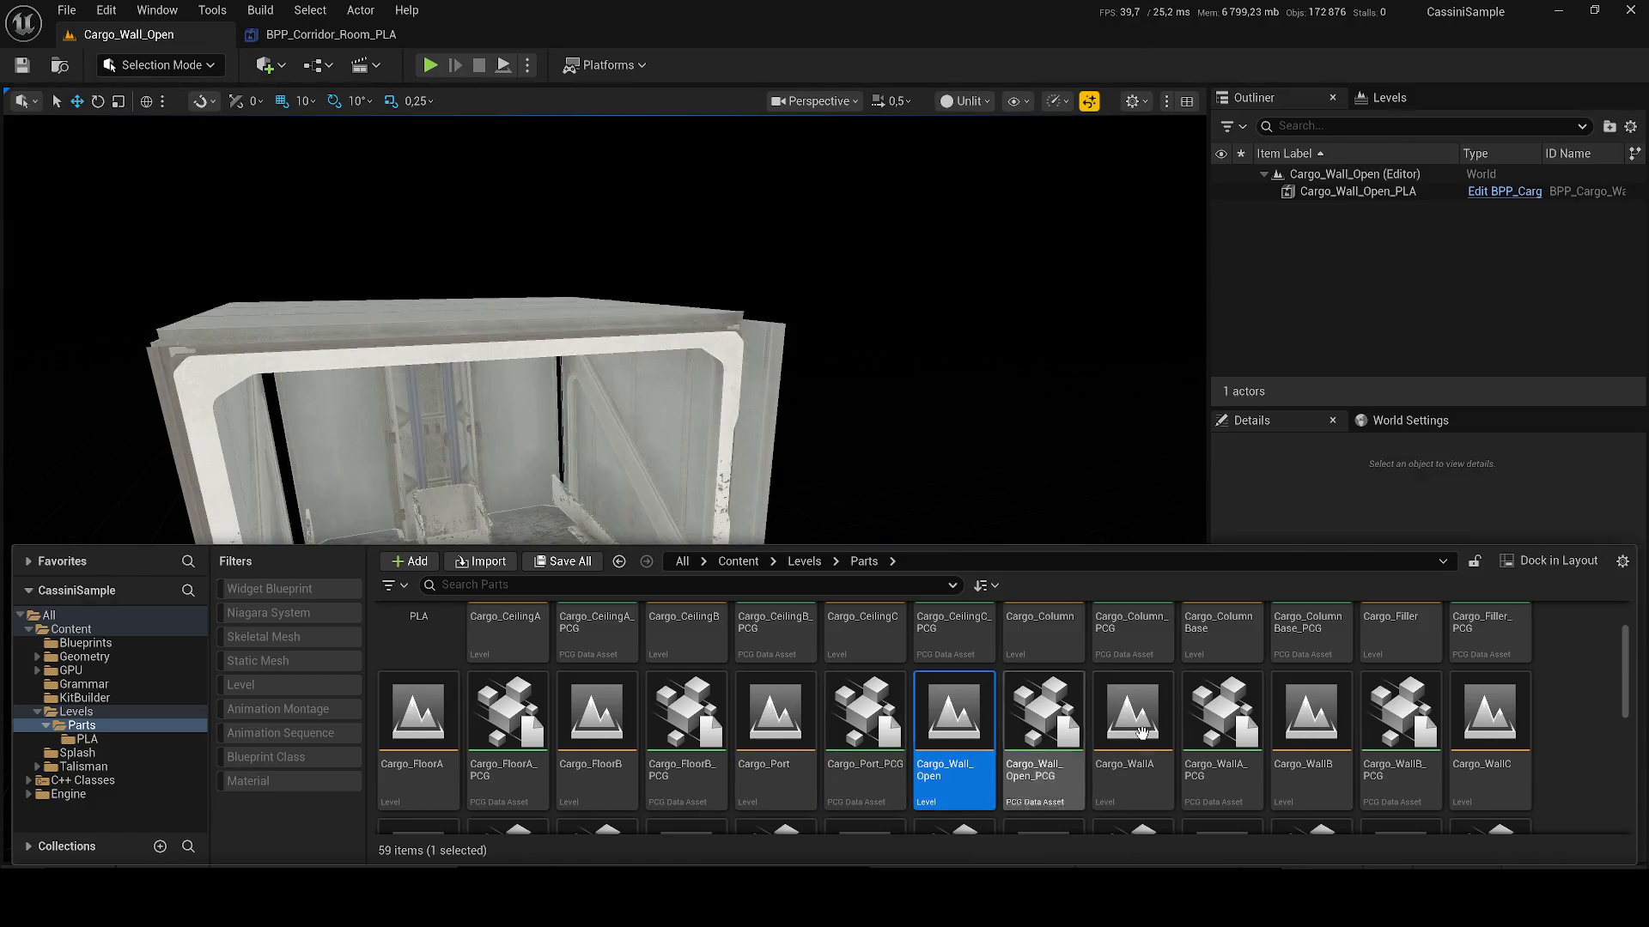
double_click(1134, 713)
Step: Preview Cargo_WallC_Open and Cargo_WallD, then open the Corridor_Connection level
scroll(1369, 728, "down", 1)
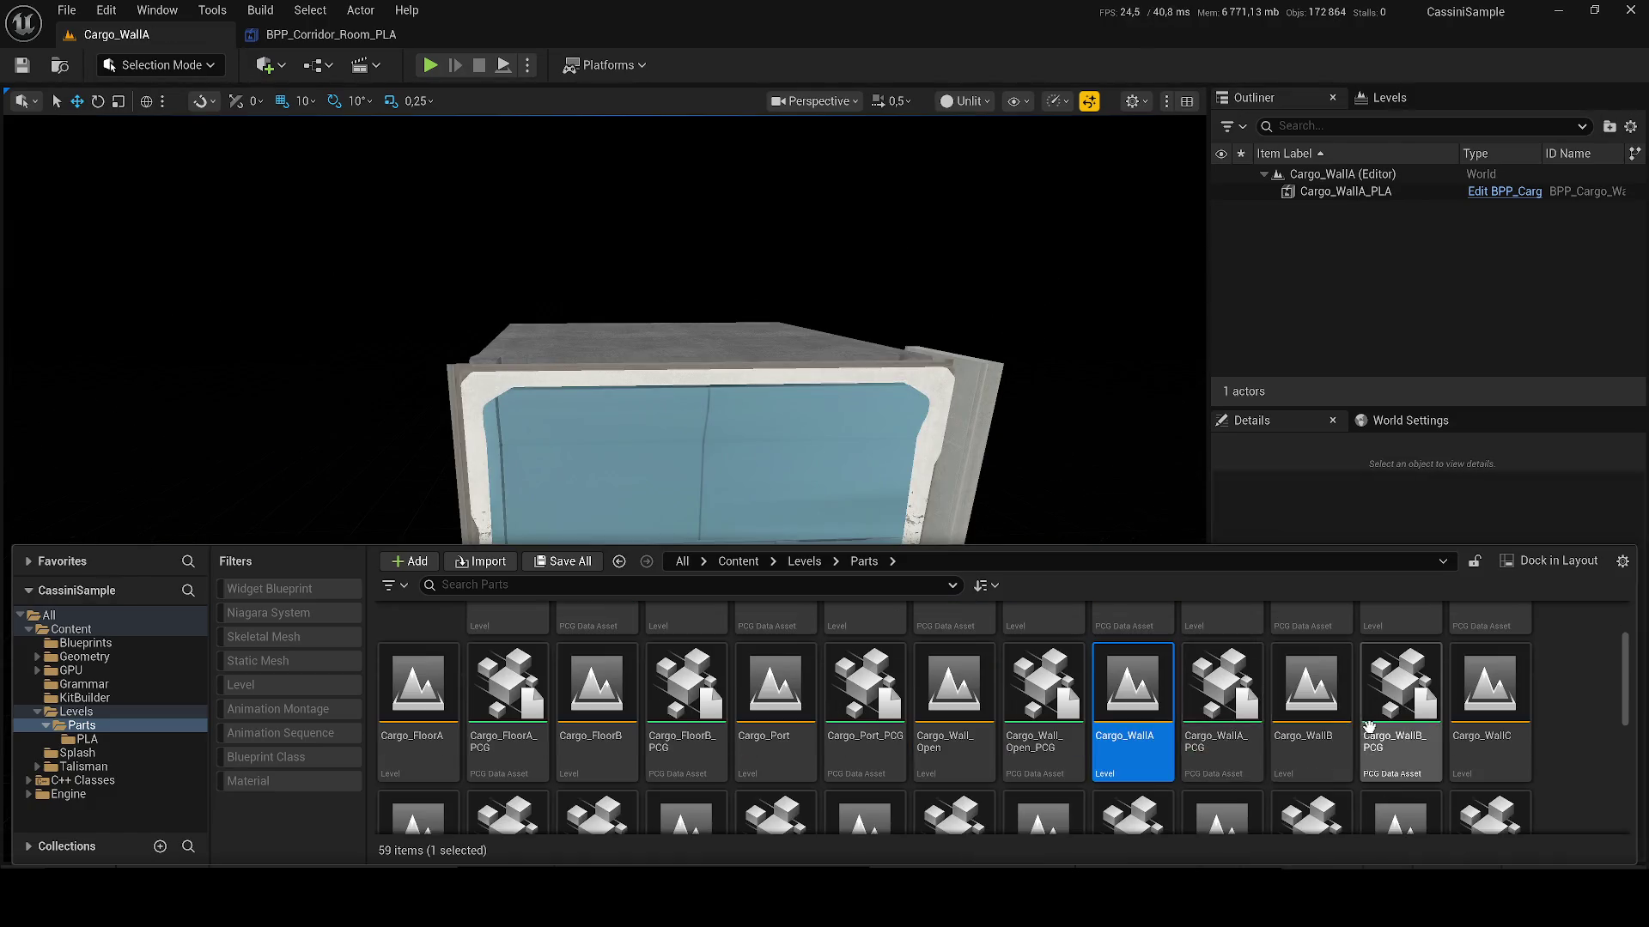
double_click(417, 730)
left_click(672, 751)
double_click(672, 751)
double_click(880, 730)
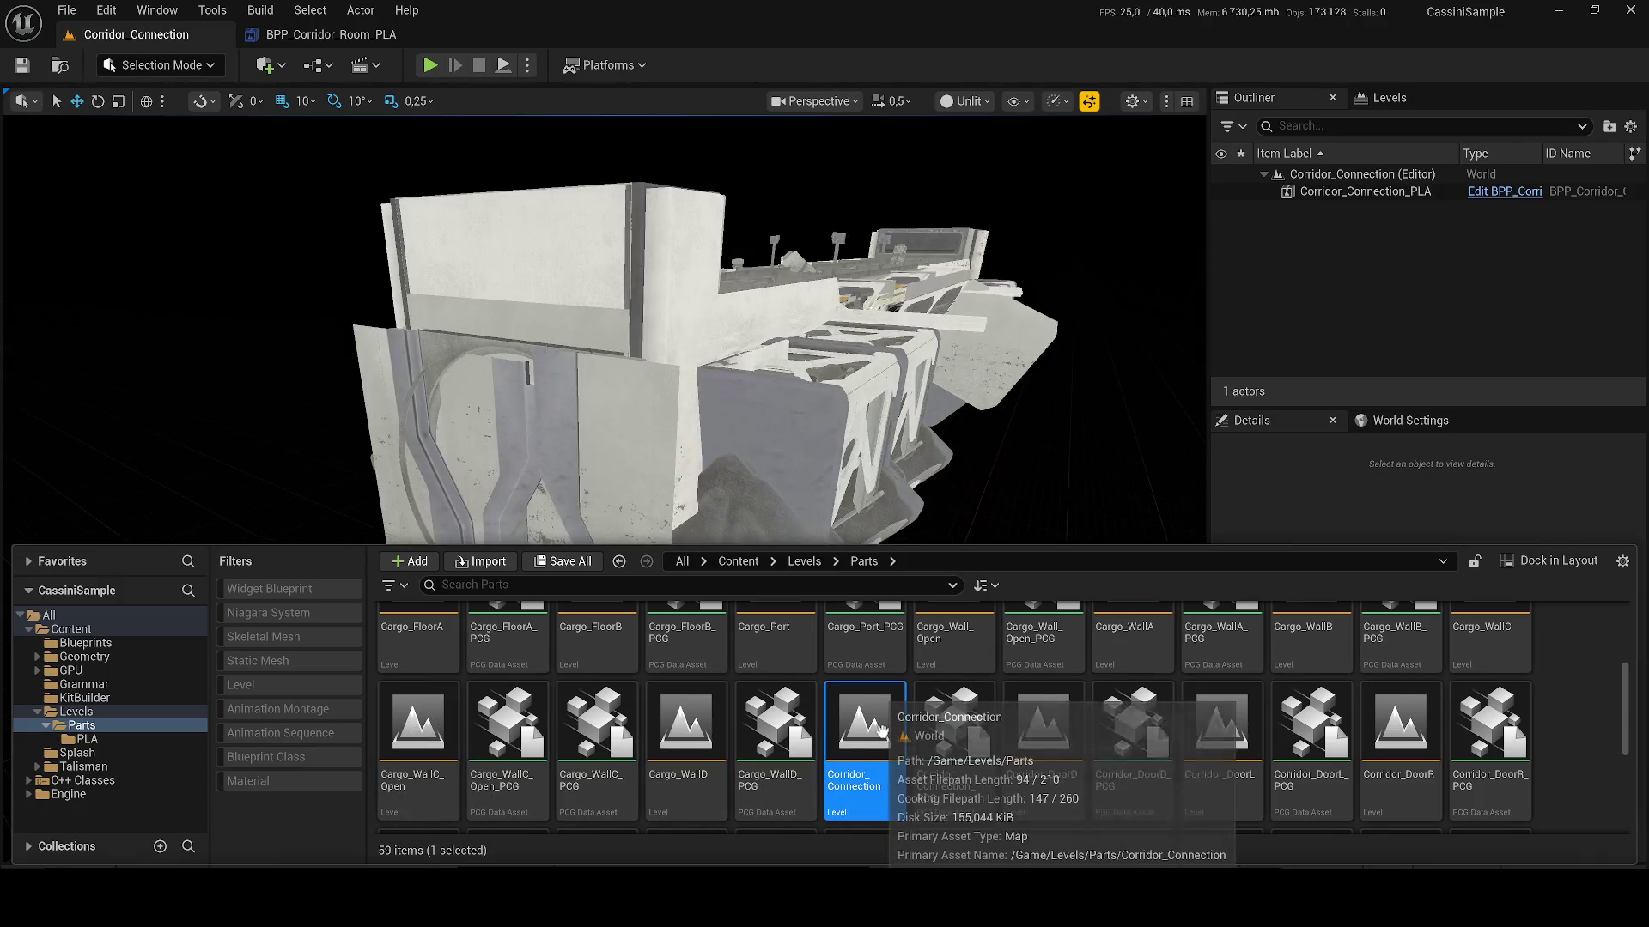
scroll(829, 487, "down", 3)
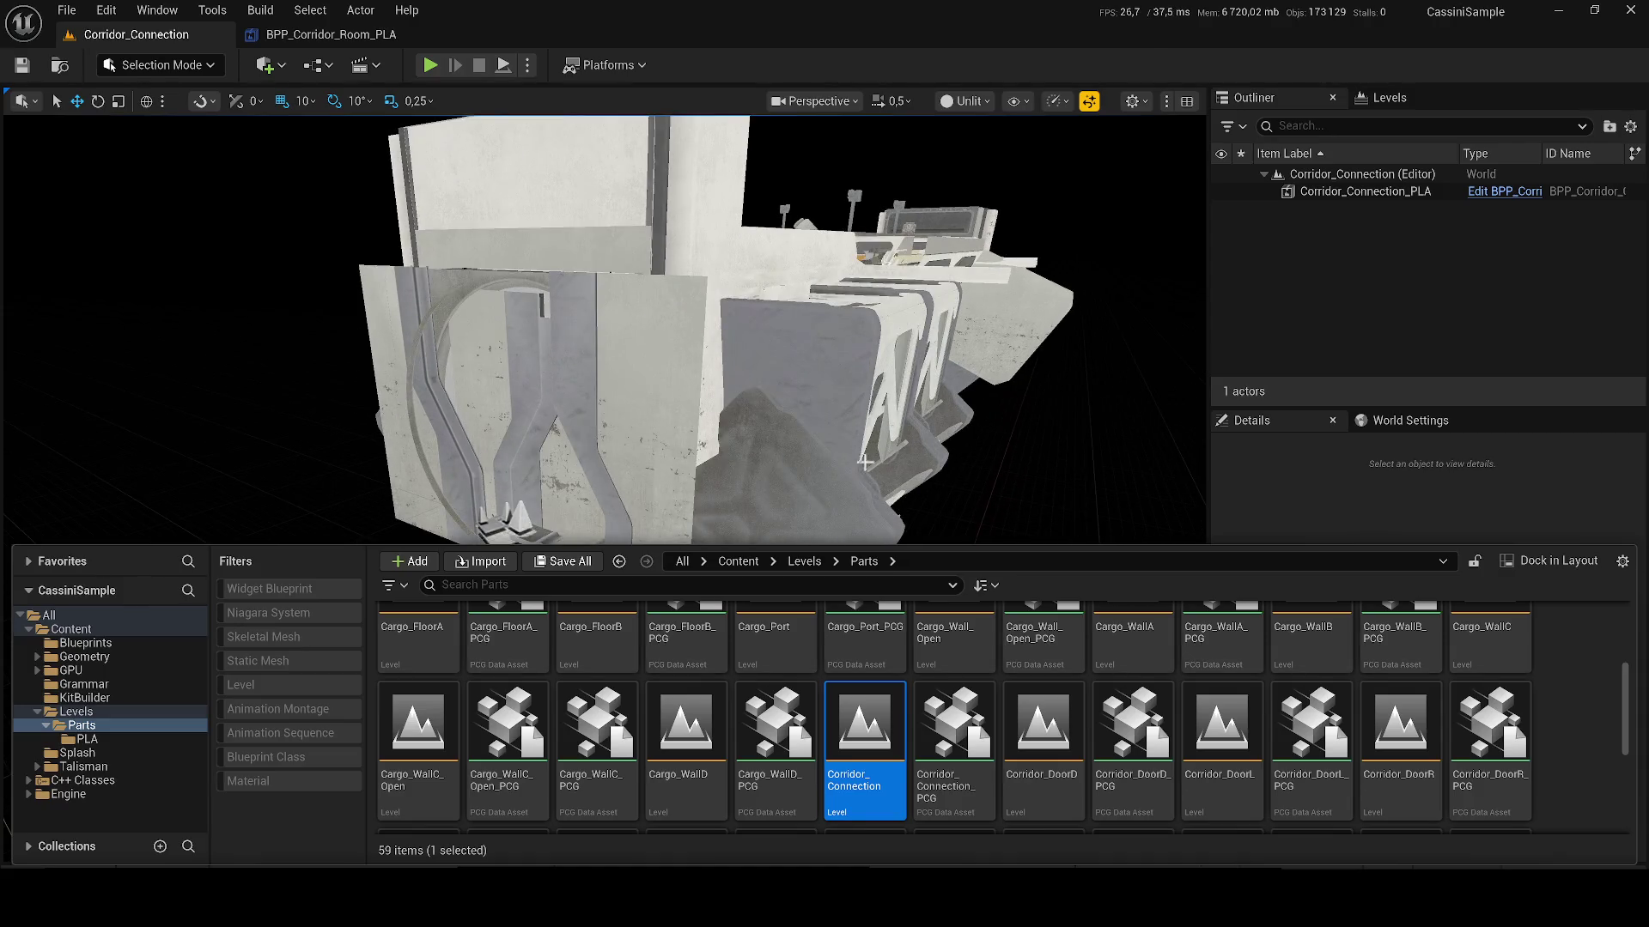
mouse_move(873, 473)
left_mouse_down()
mouse_move(859, 468)
mouse_move(910, 463)
mouse_move(868, 447)
mouse_move(850, 335)
mouse_move(640, 650)
left_mouse_up()
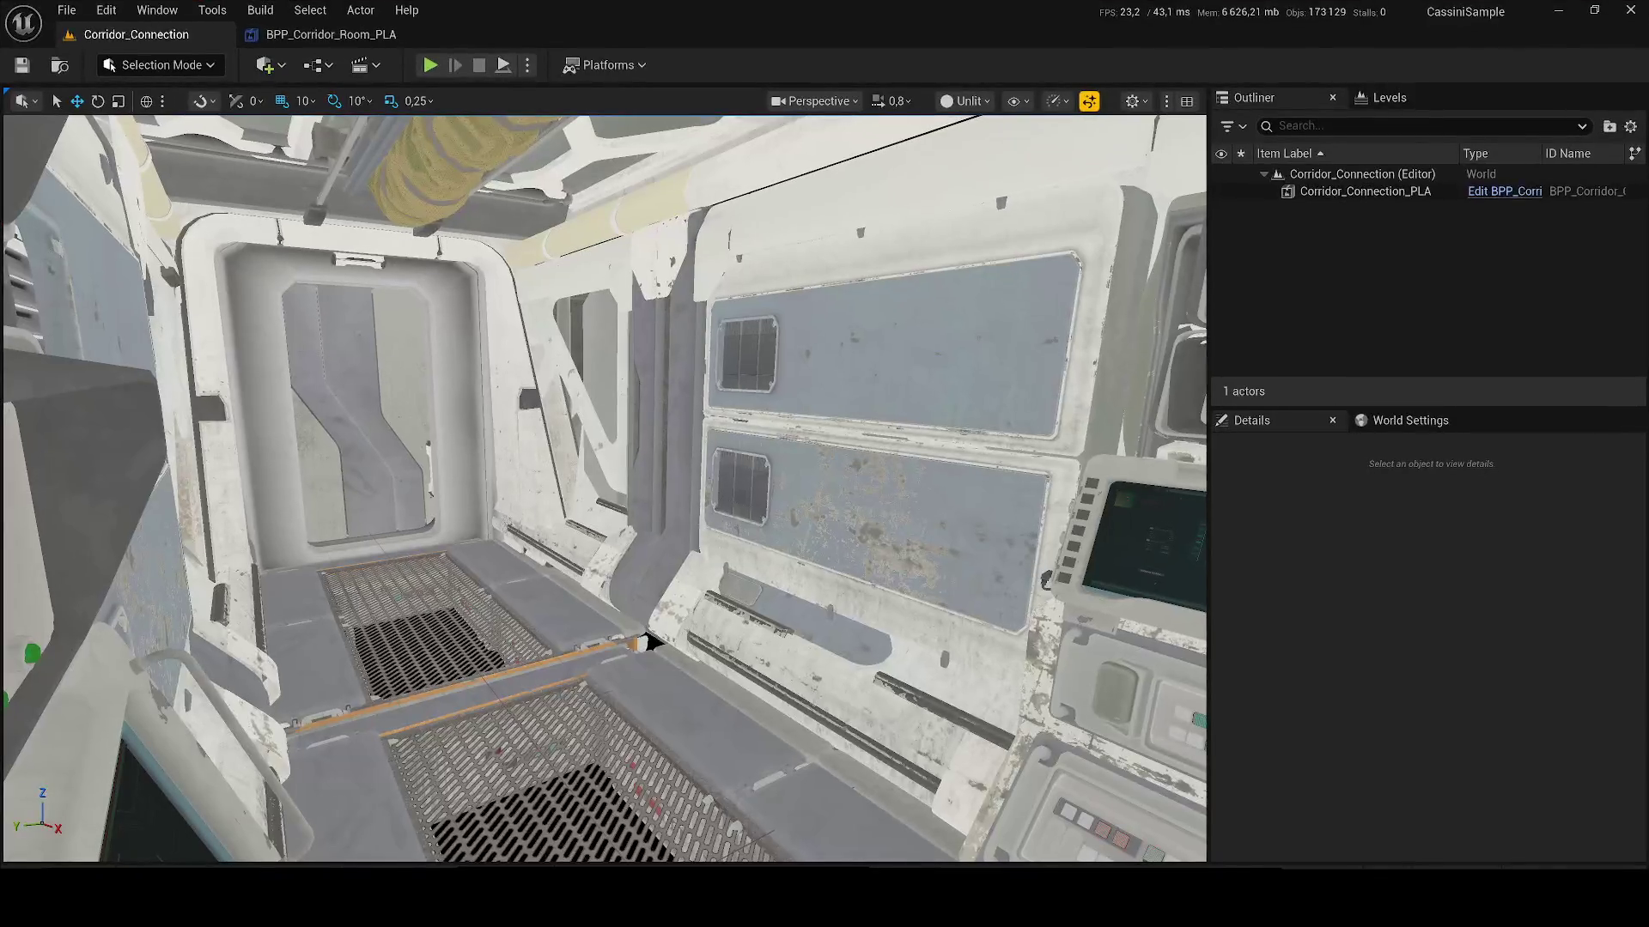
Step: Switch the corridor view to Lit and run a quick Play-in-Editor test
mouse_move(650, 642)
left_mouse_down()
mouse_move(601, 635)
mouse_move(678, 601)
left_mouse_up()
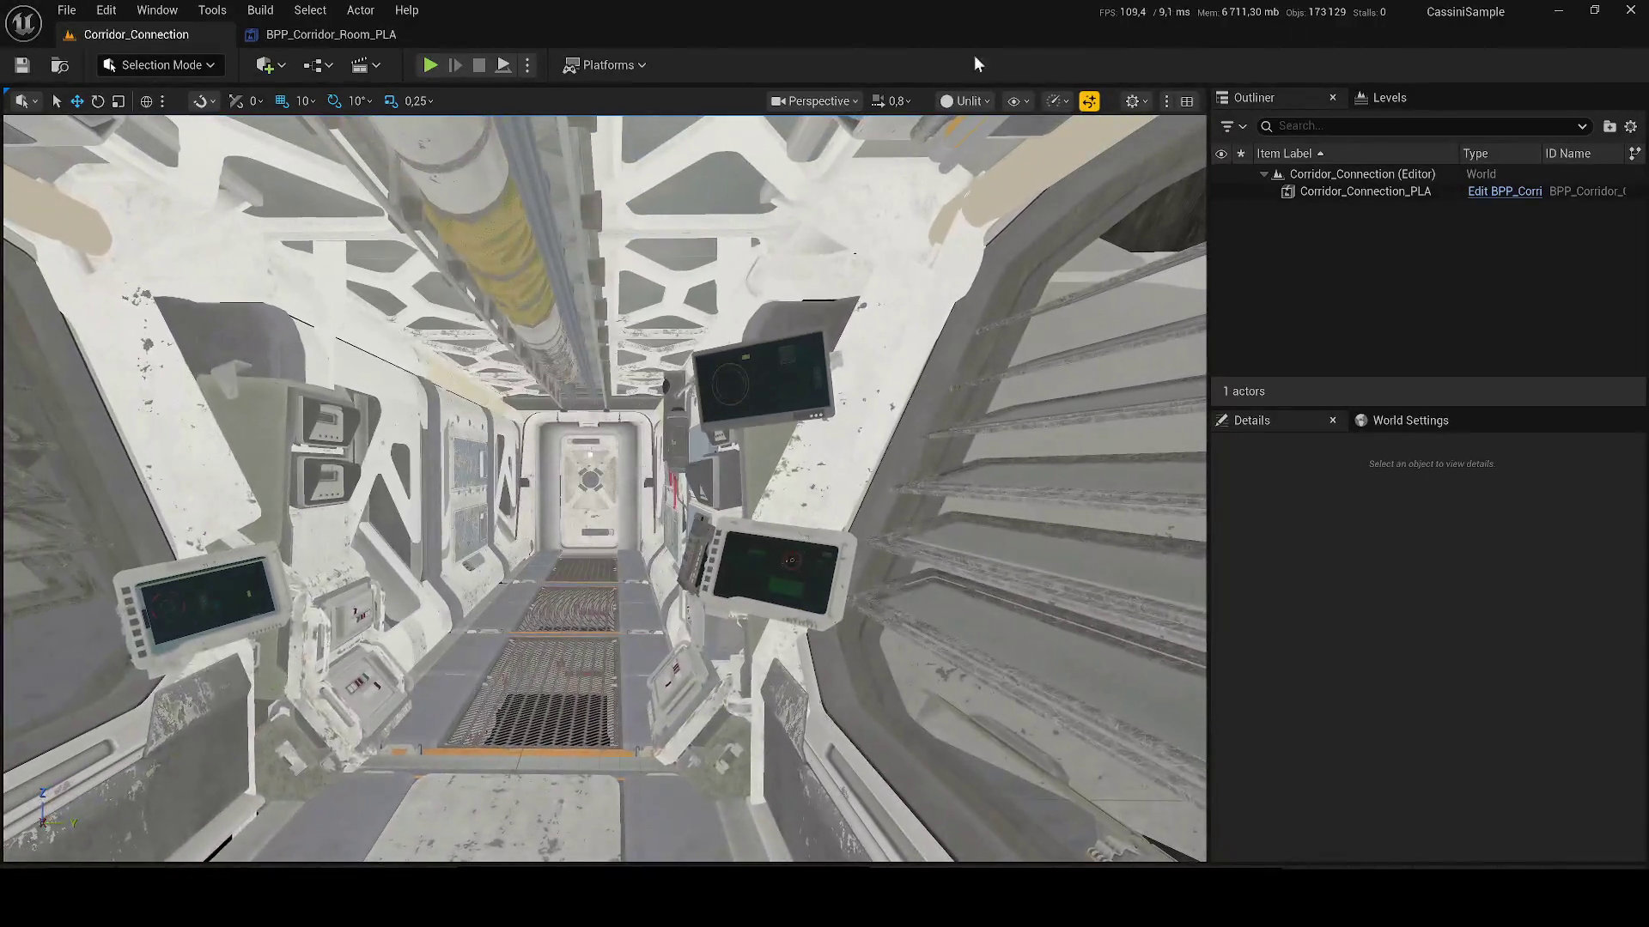
left_click(955, 101)
left_click(977, 168)
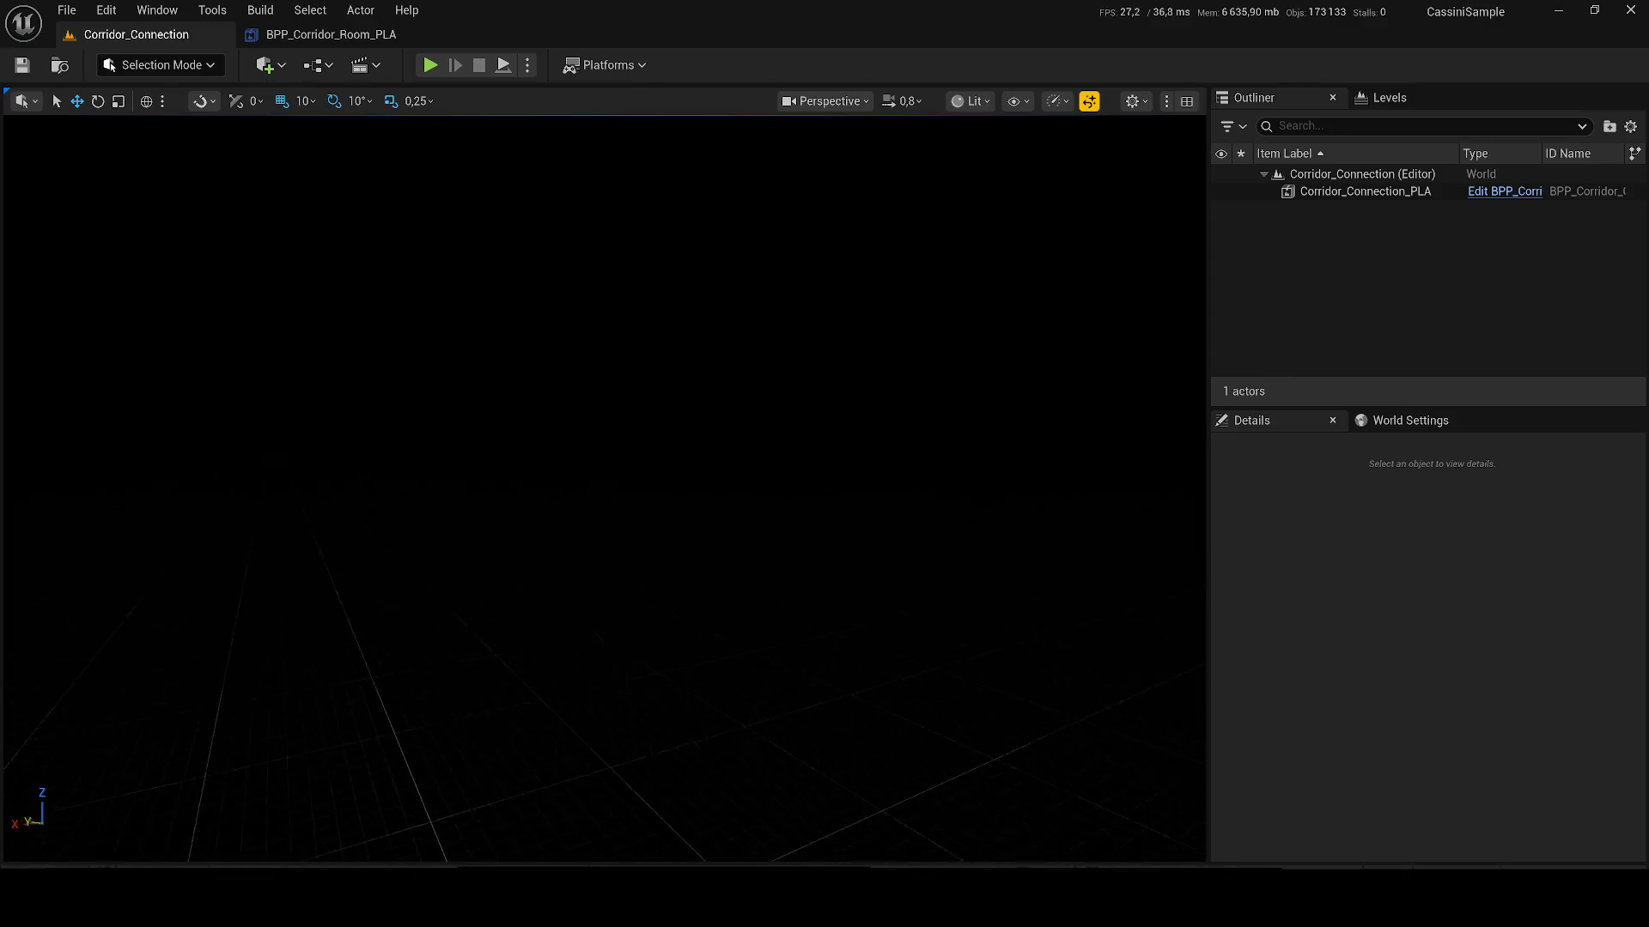
left_click(958, 101)
key("alt+p")
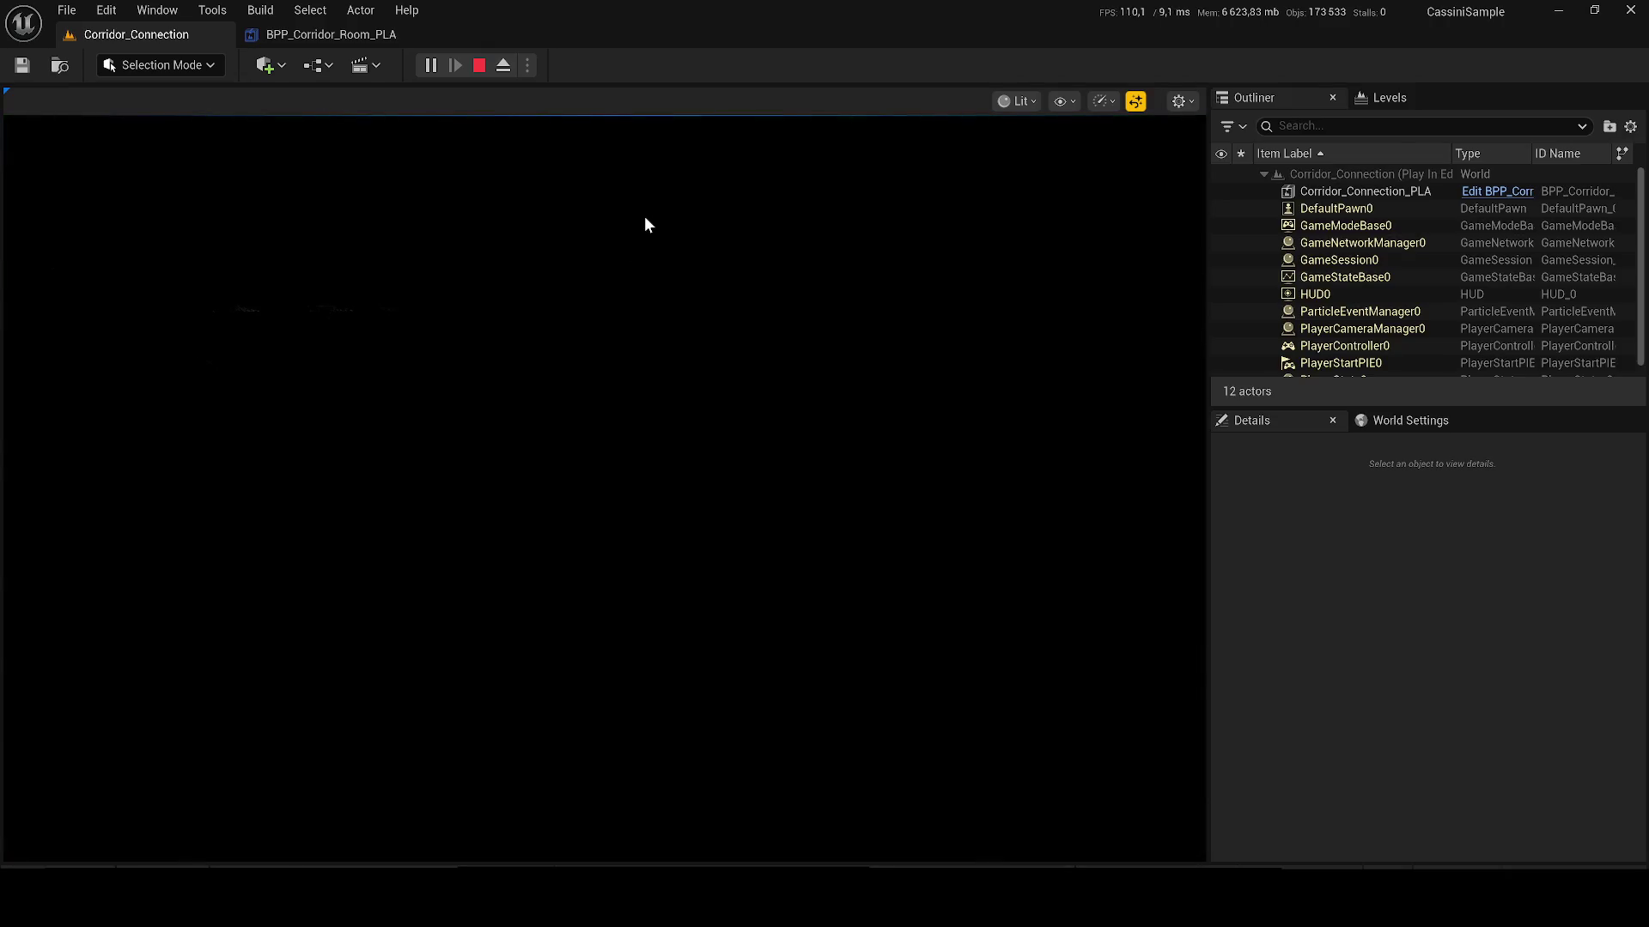
key("Escape")
Step: Return the viewport to Unlit and select Corridor_Connection_PLA in the Outliner
left_click(983, 100)
left_click(971, 187)
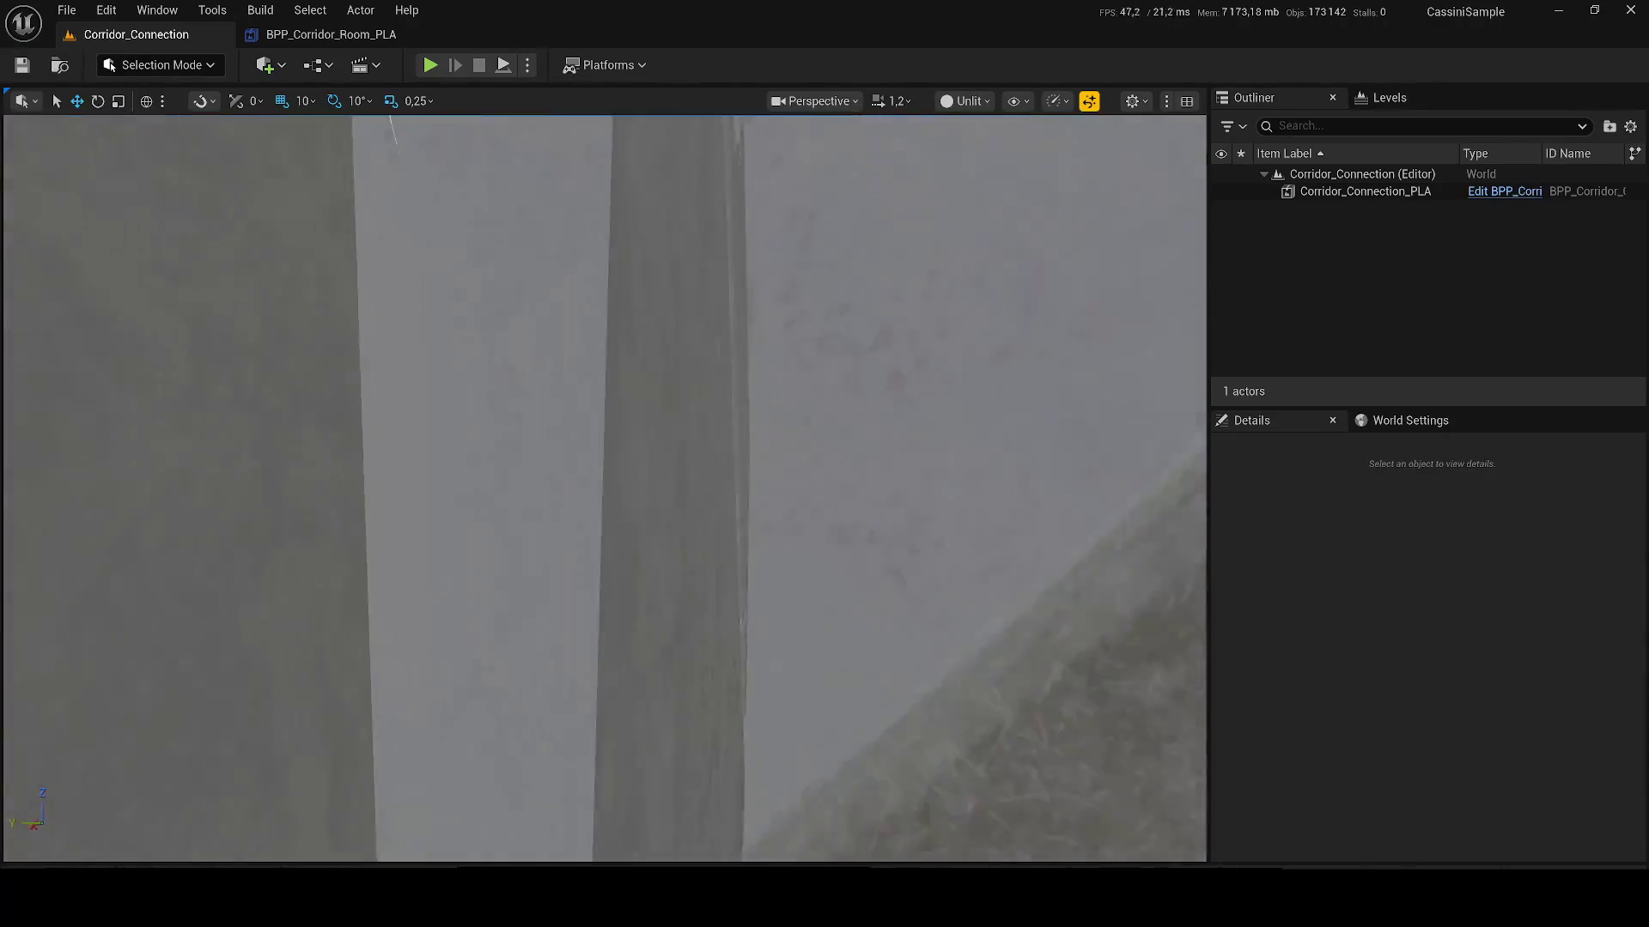
scroll(604, 488, "down", 2)
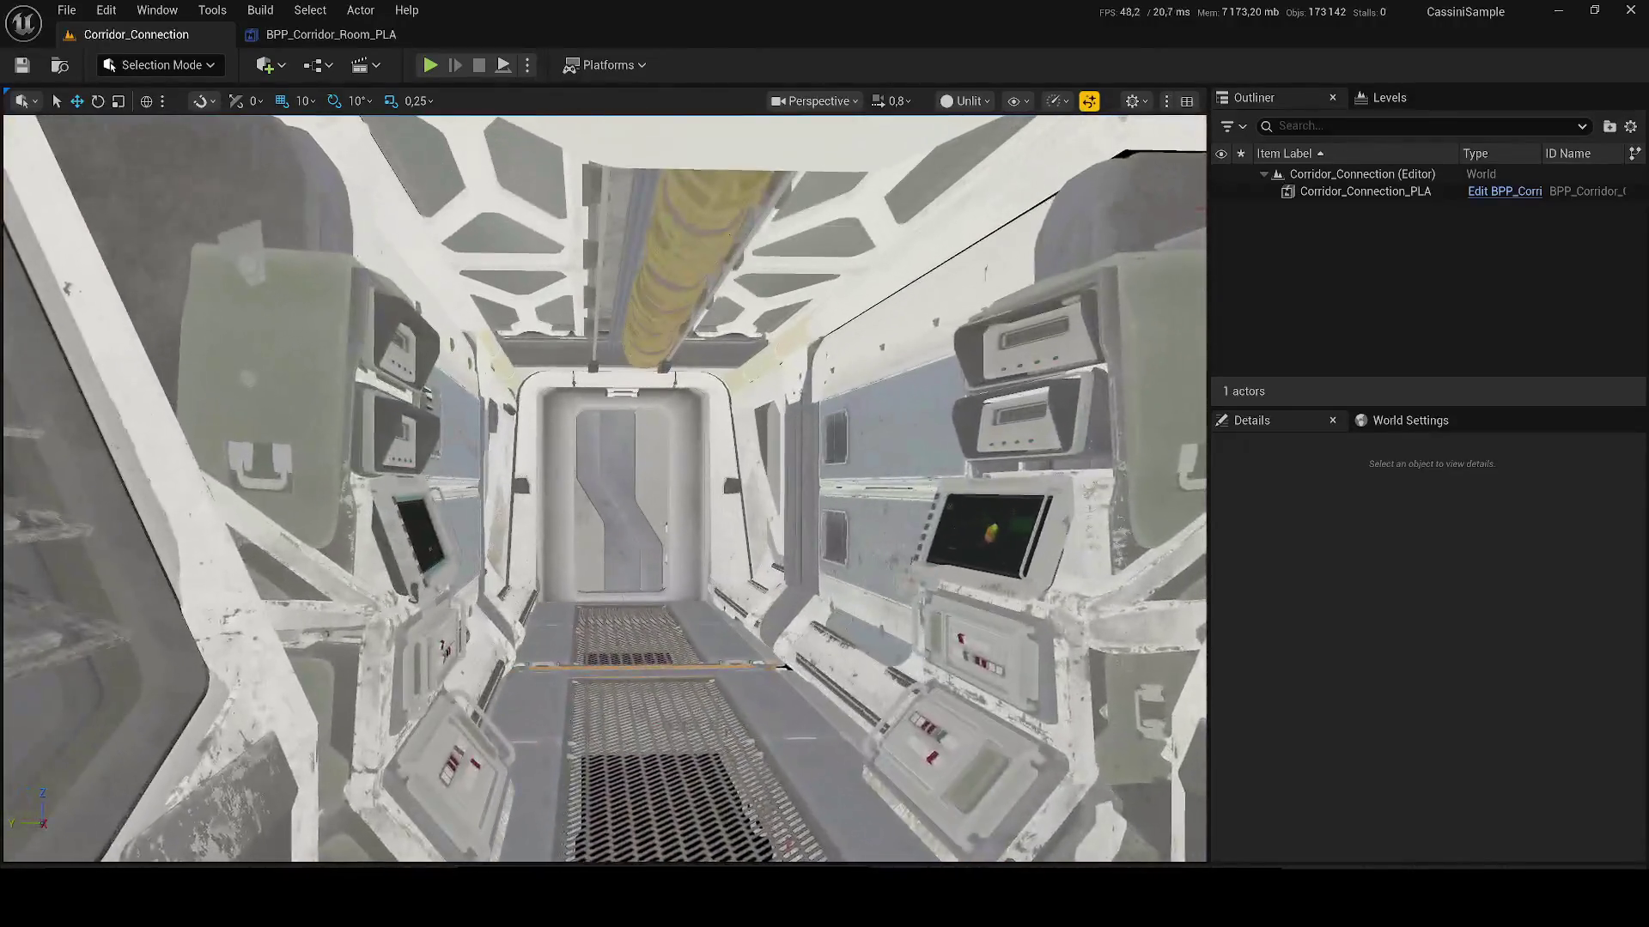
scroll(736, 403, "up", 3)
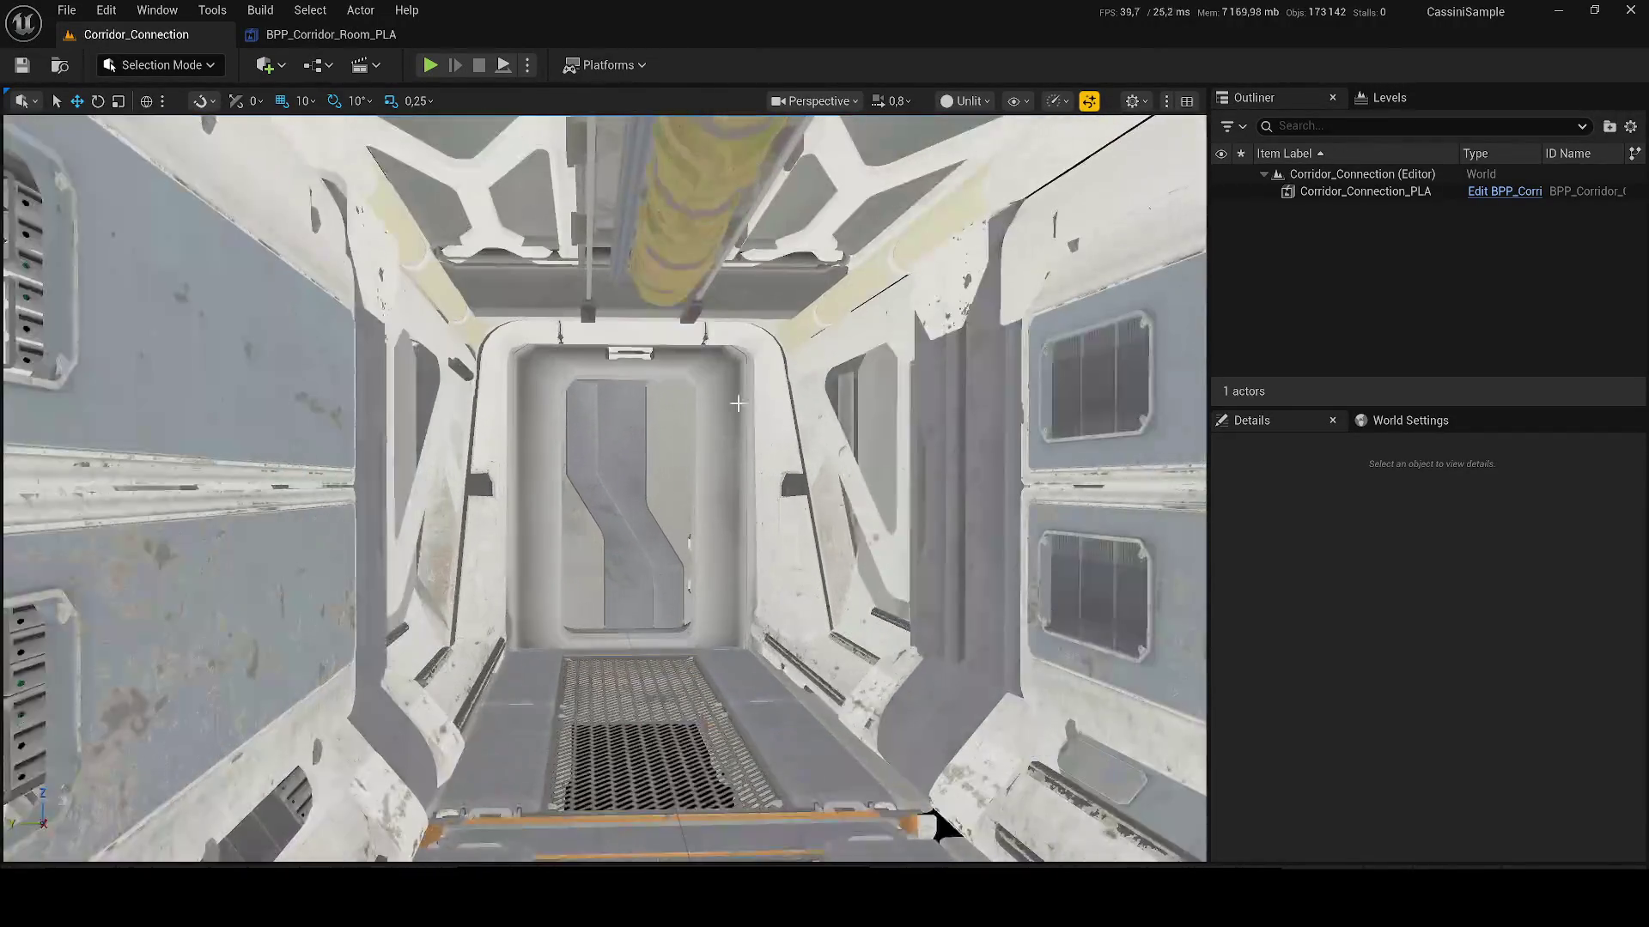
scroll(684, 367, "down", 2)
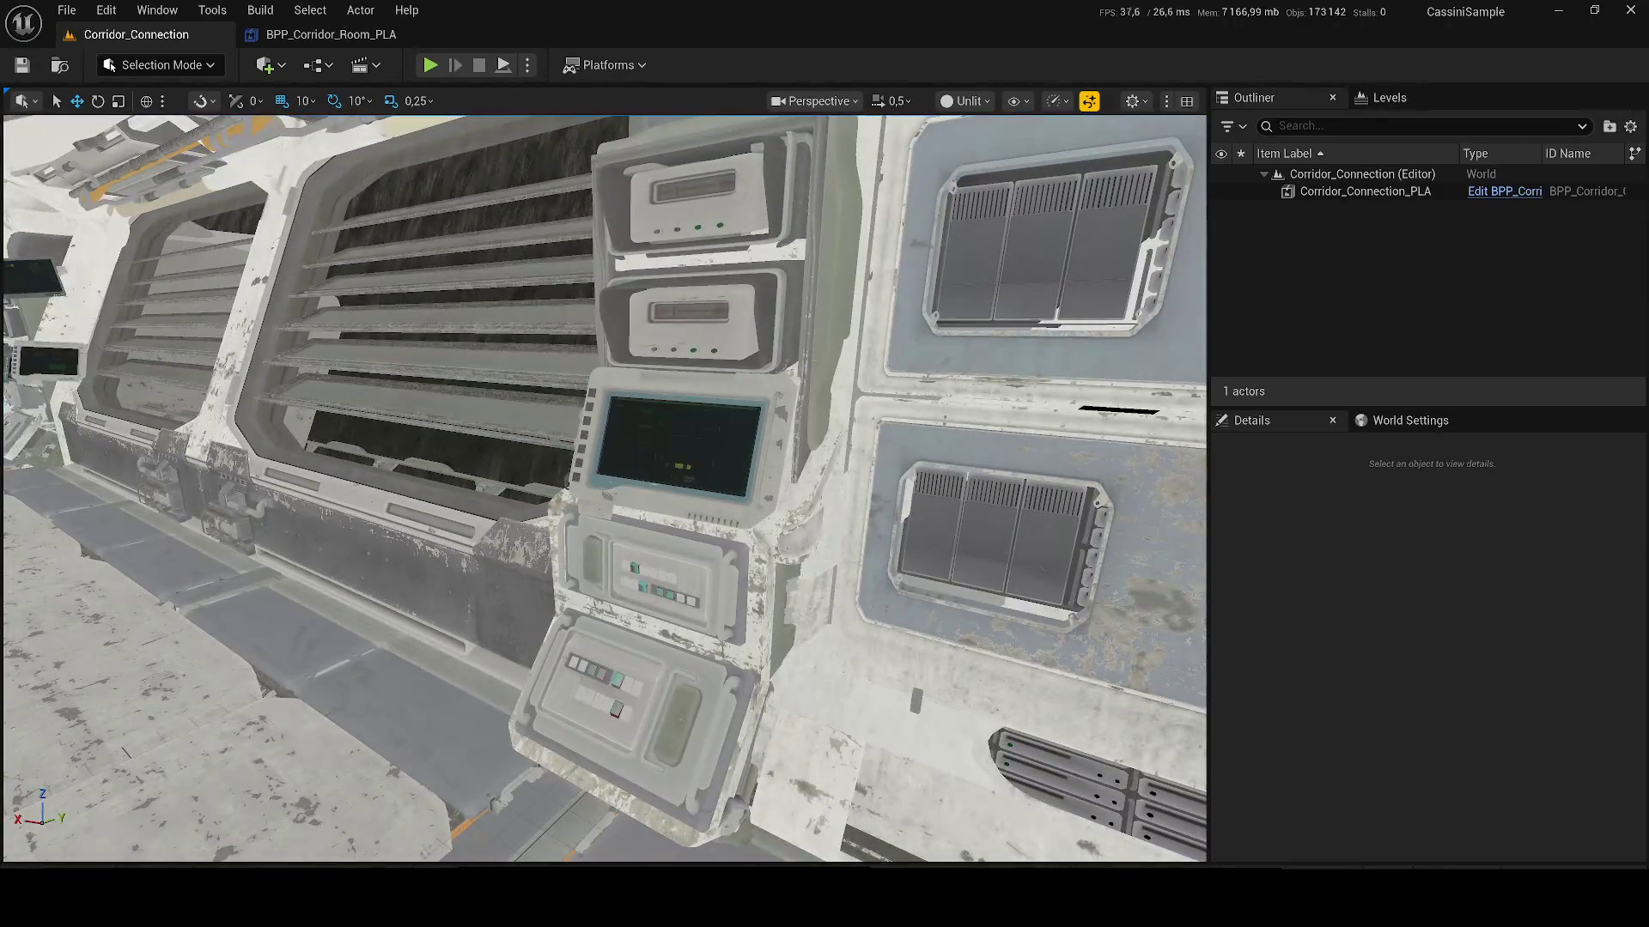
double_click(1508, 192)
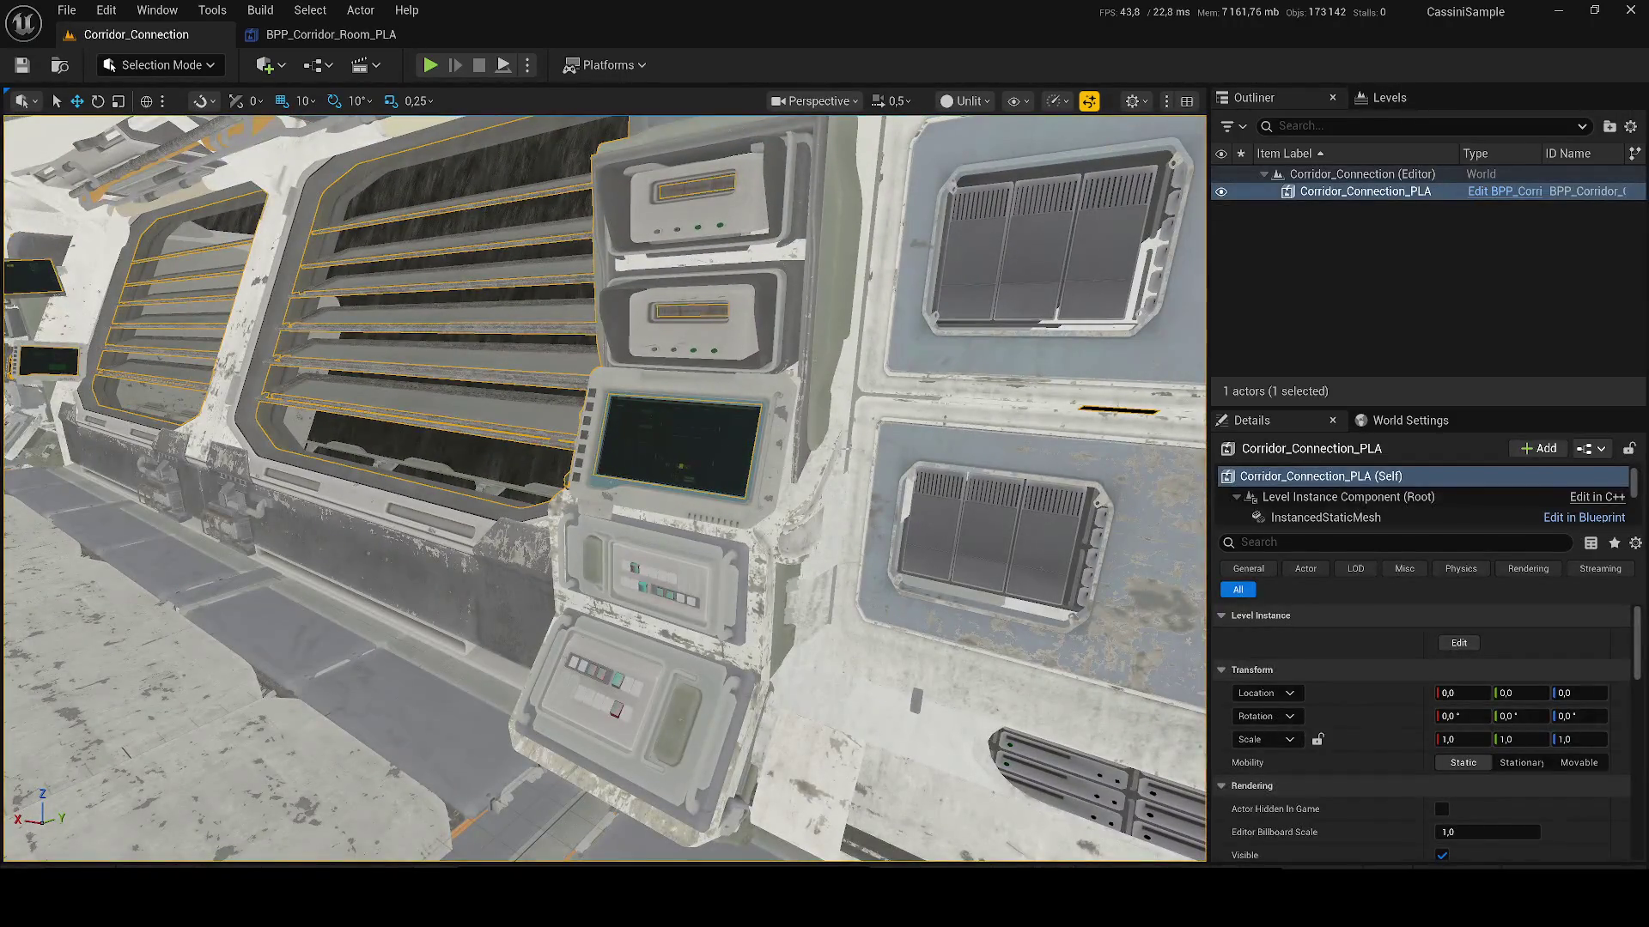
Step: Open BPP_Corridor_Connection_PLA and frame its SM_ModularCrate_02_N1 crate component
left_click(1494, 192)
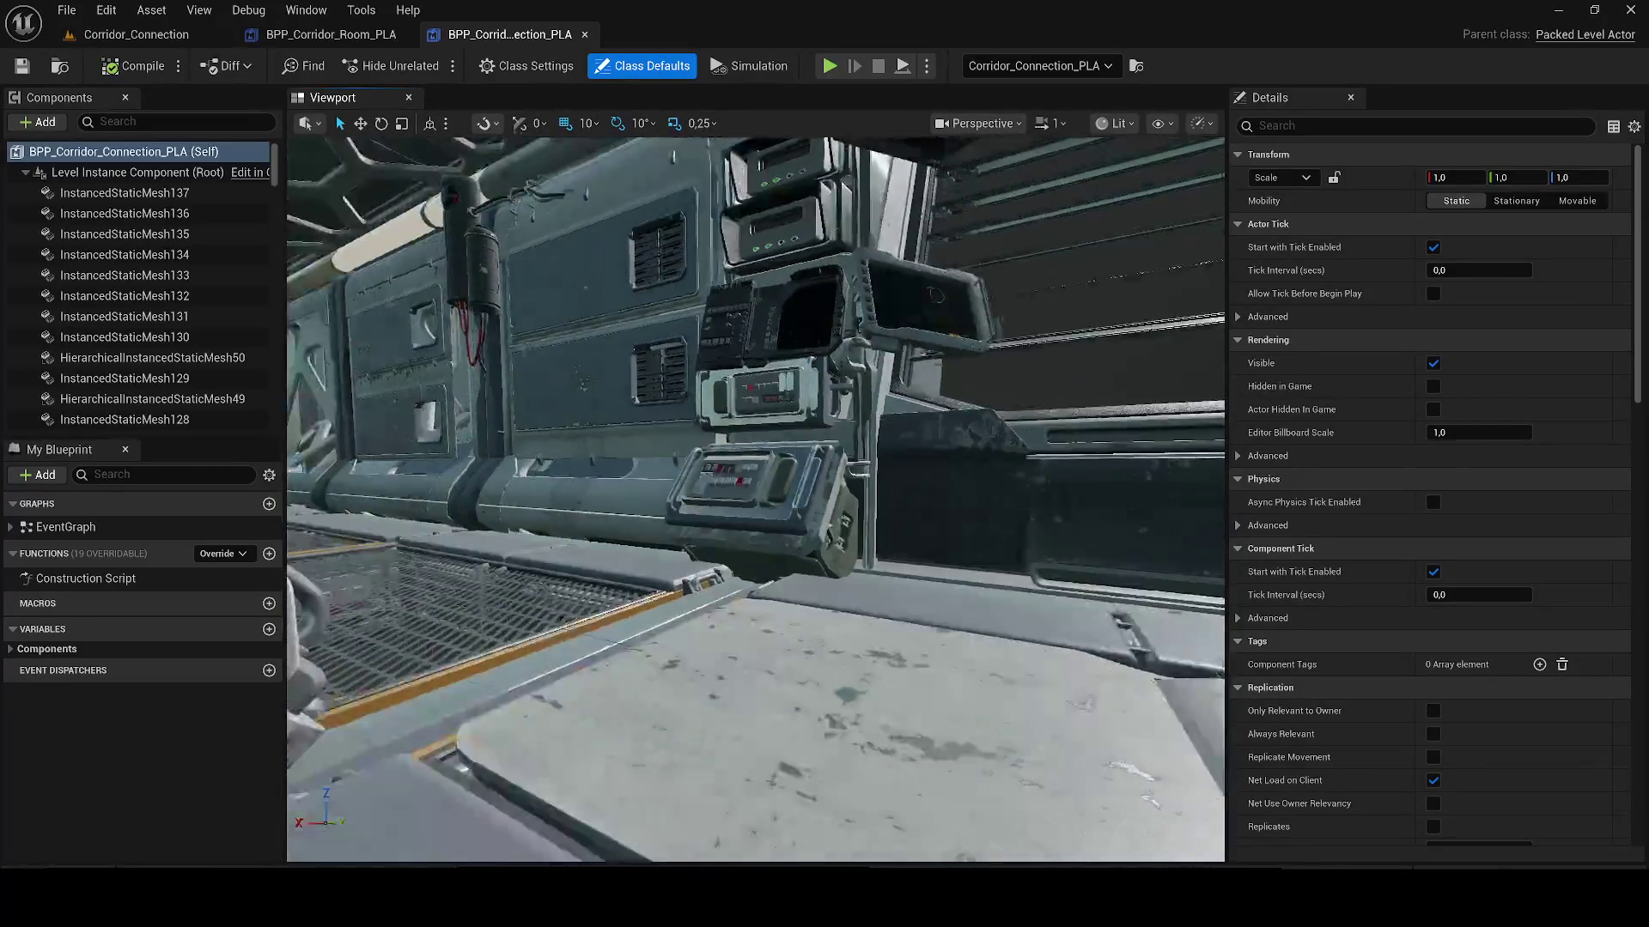
left_click(738, 412)
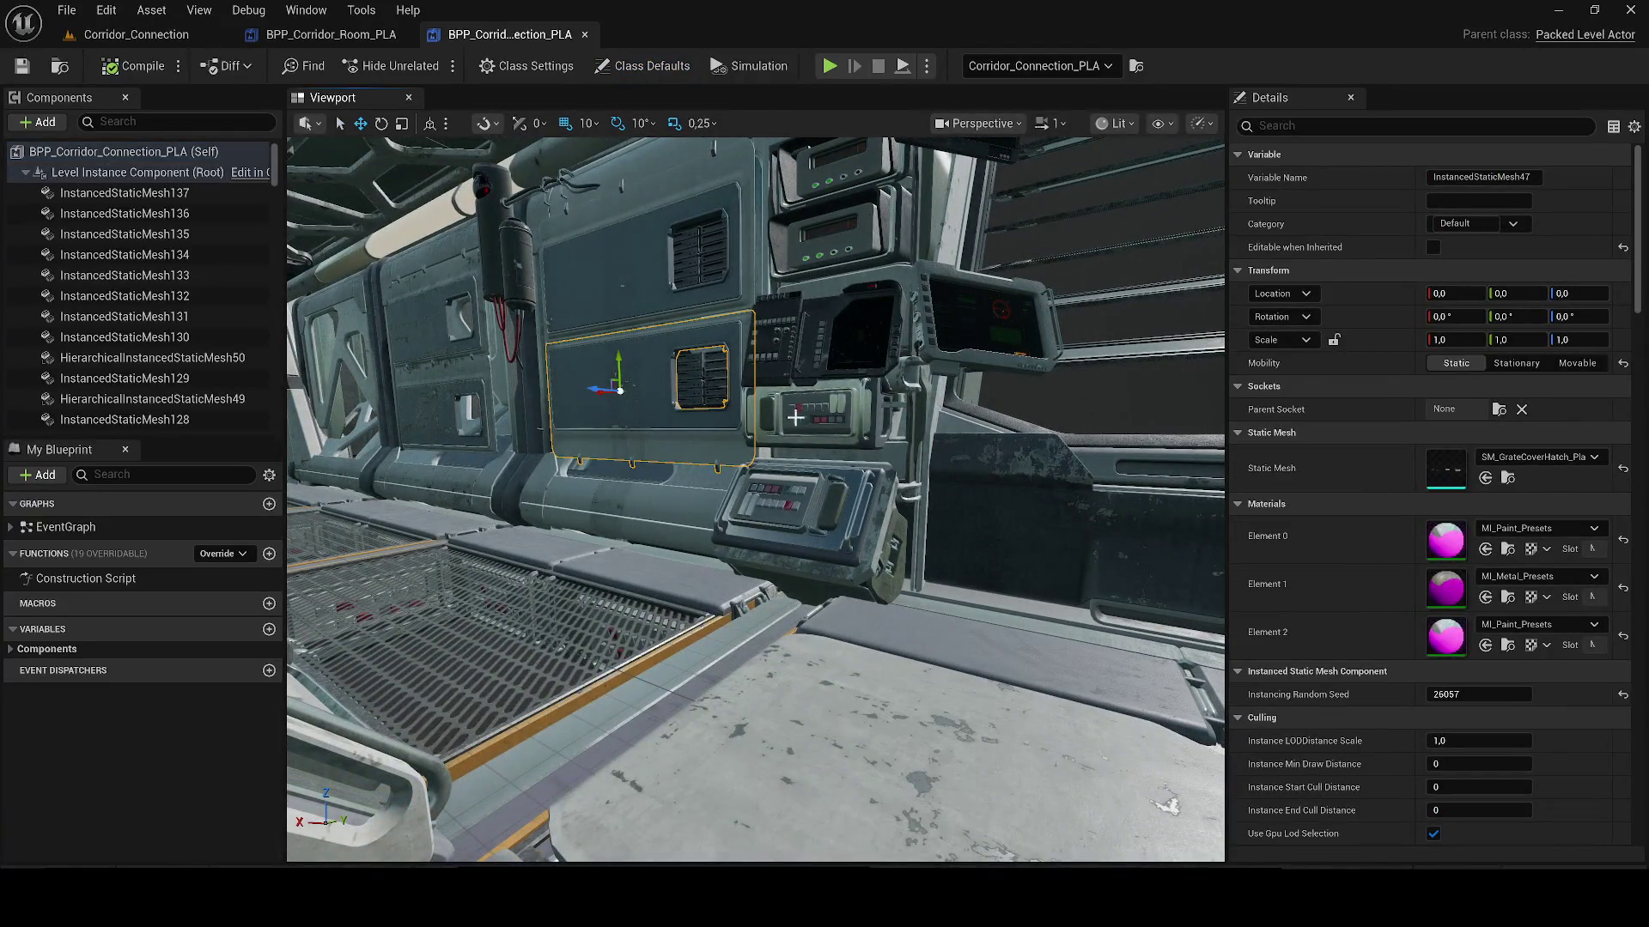
left_click(795, 417)
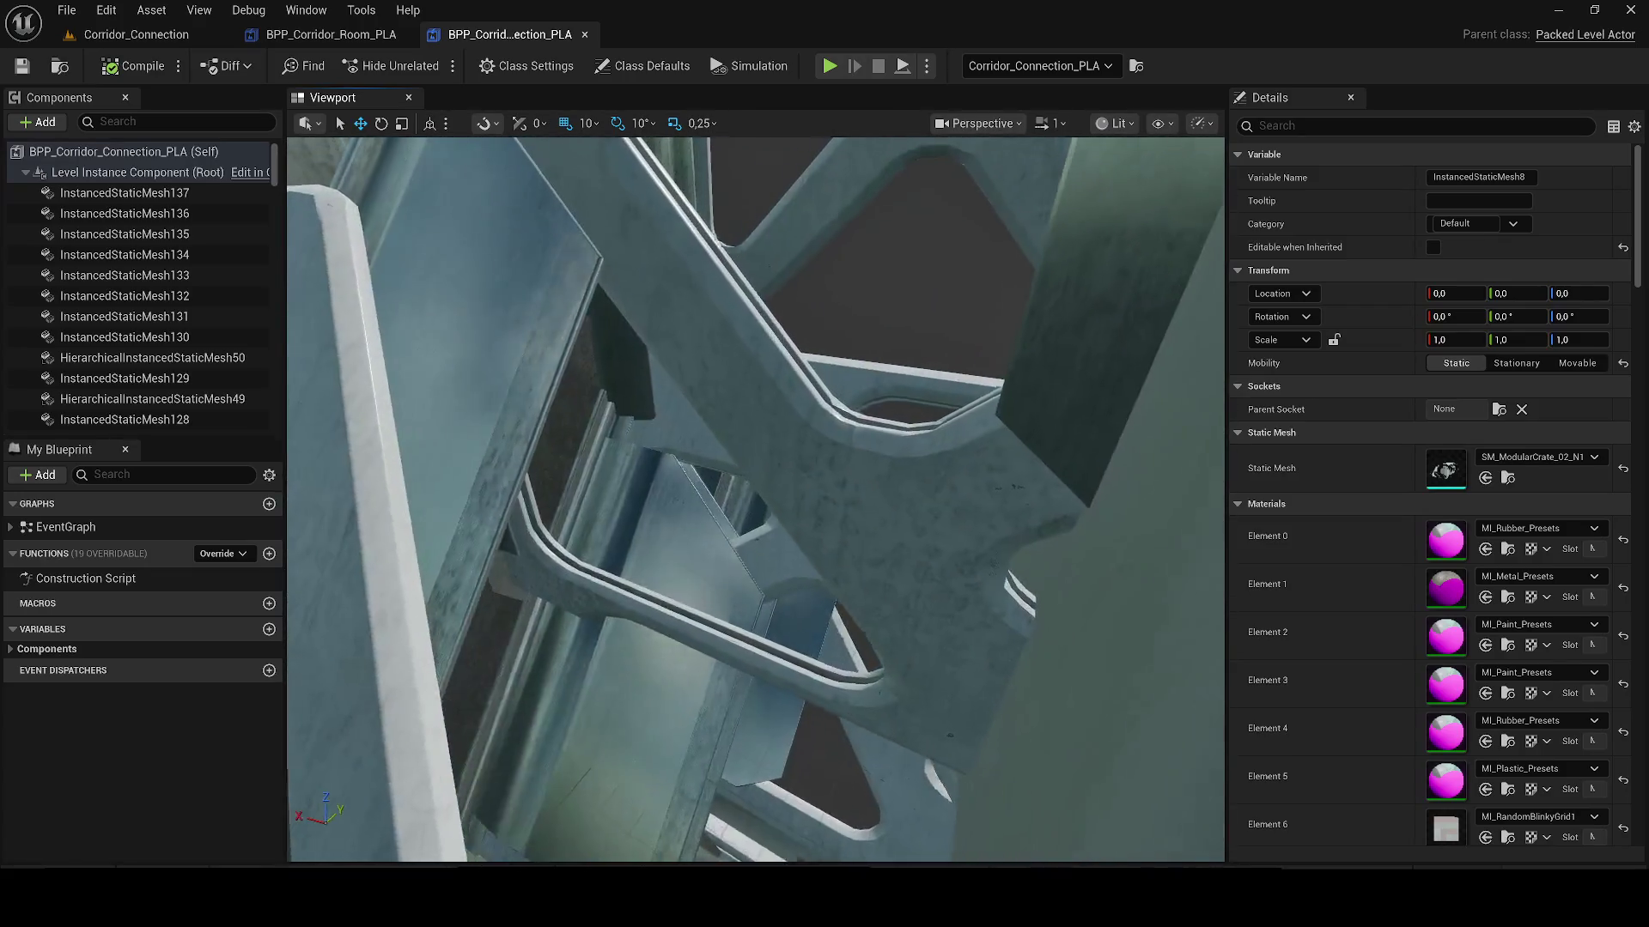
key("f")
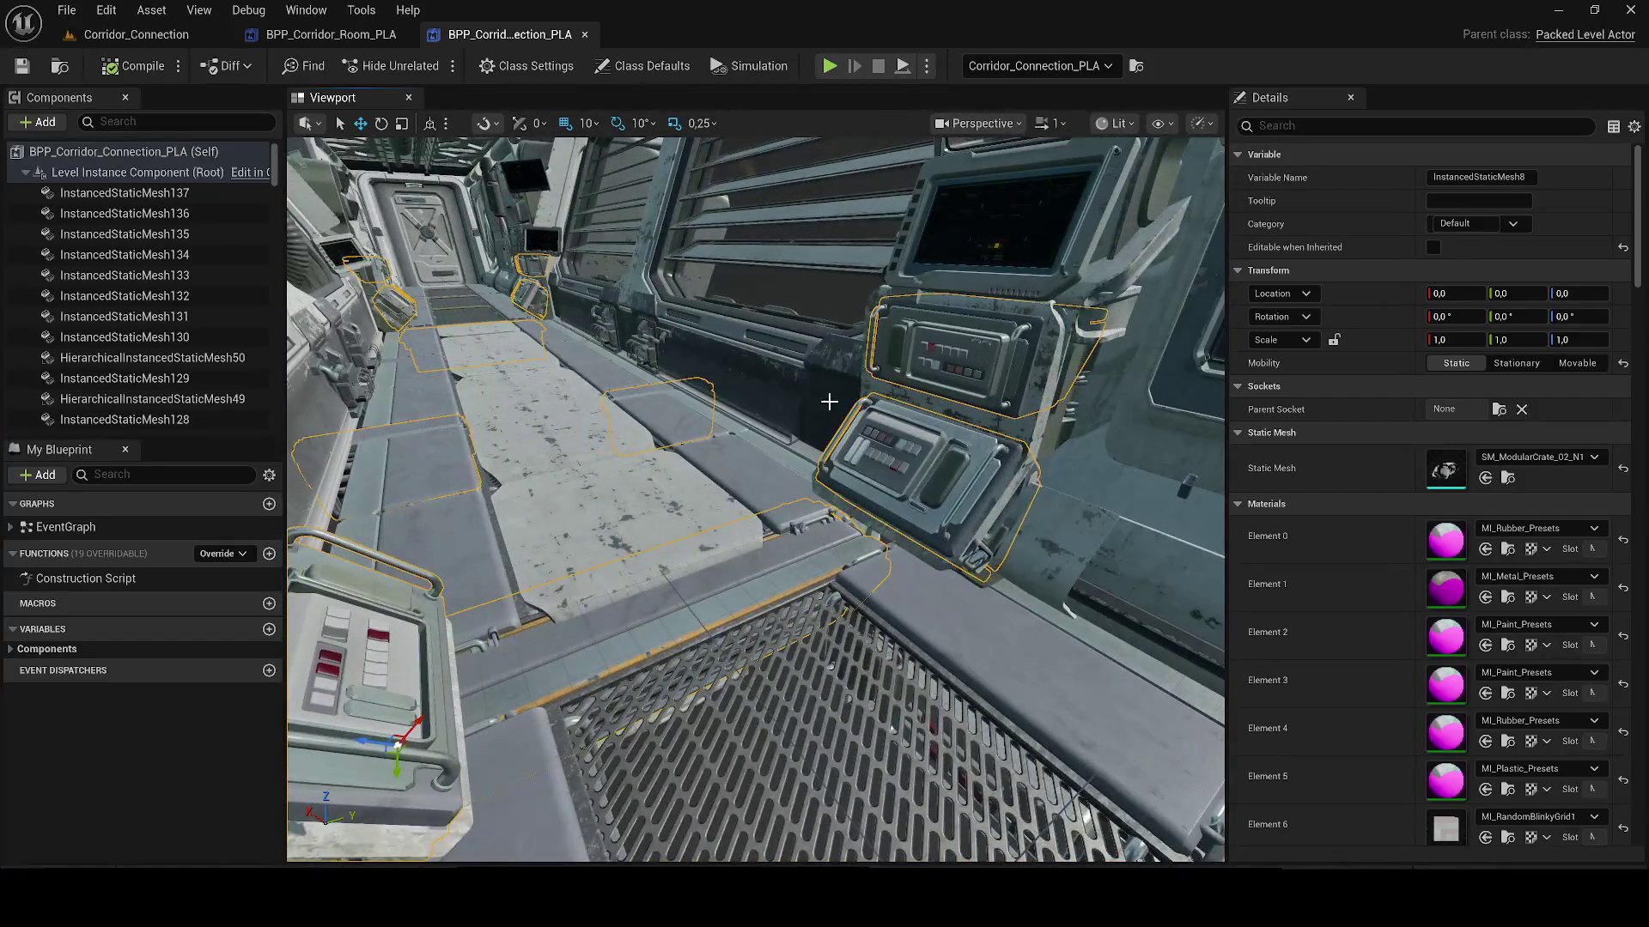
Step: Start migrating SM_ModularCrate_02_N1 and its dependencies, accepting the asset list
left_click(1508, 478)
right_click(539, 584)
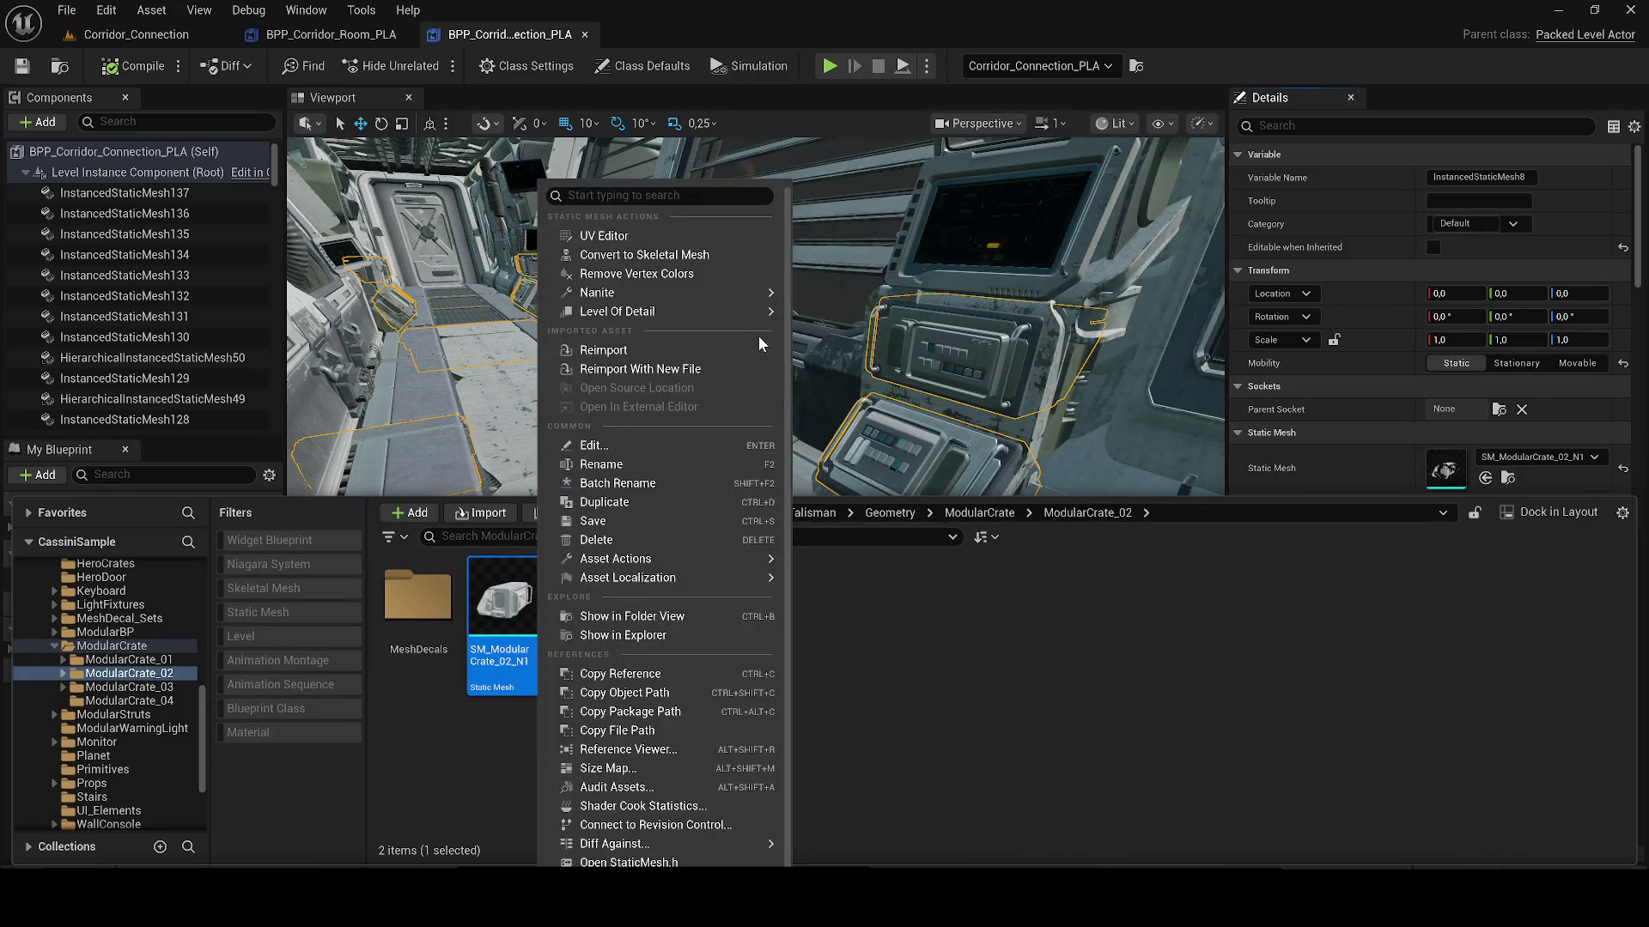
left_click(942, 614)
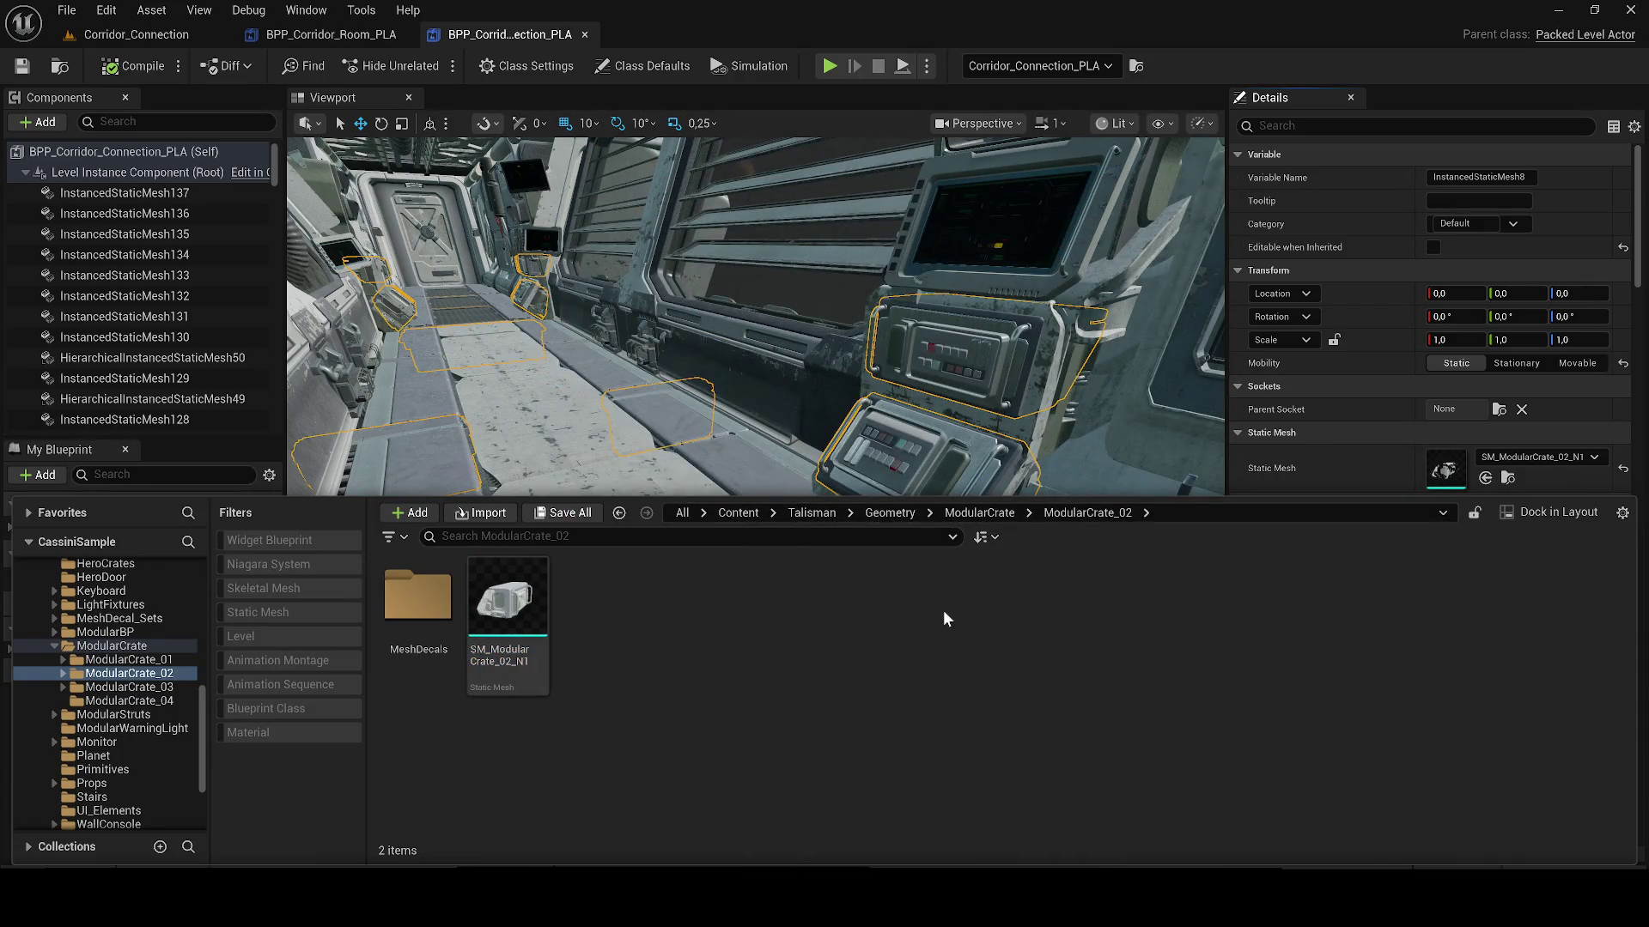
right_click(494, 646)
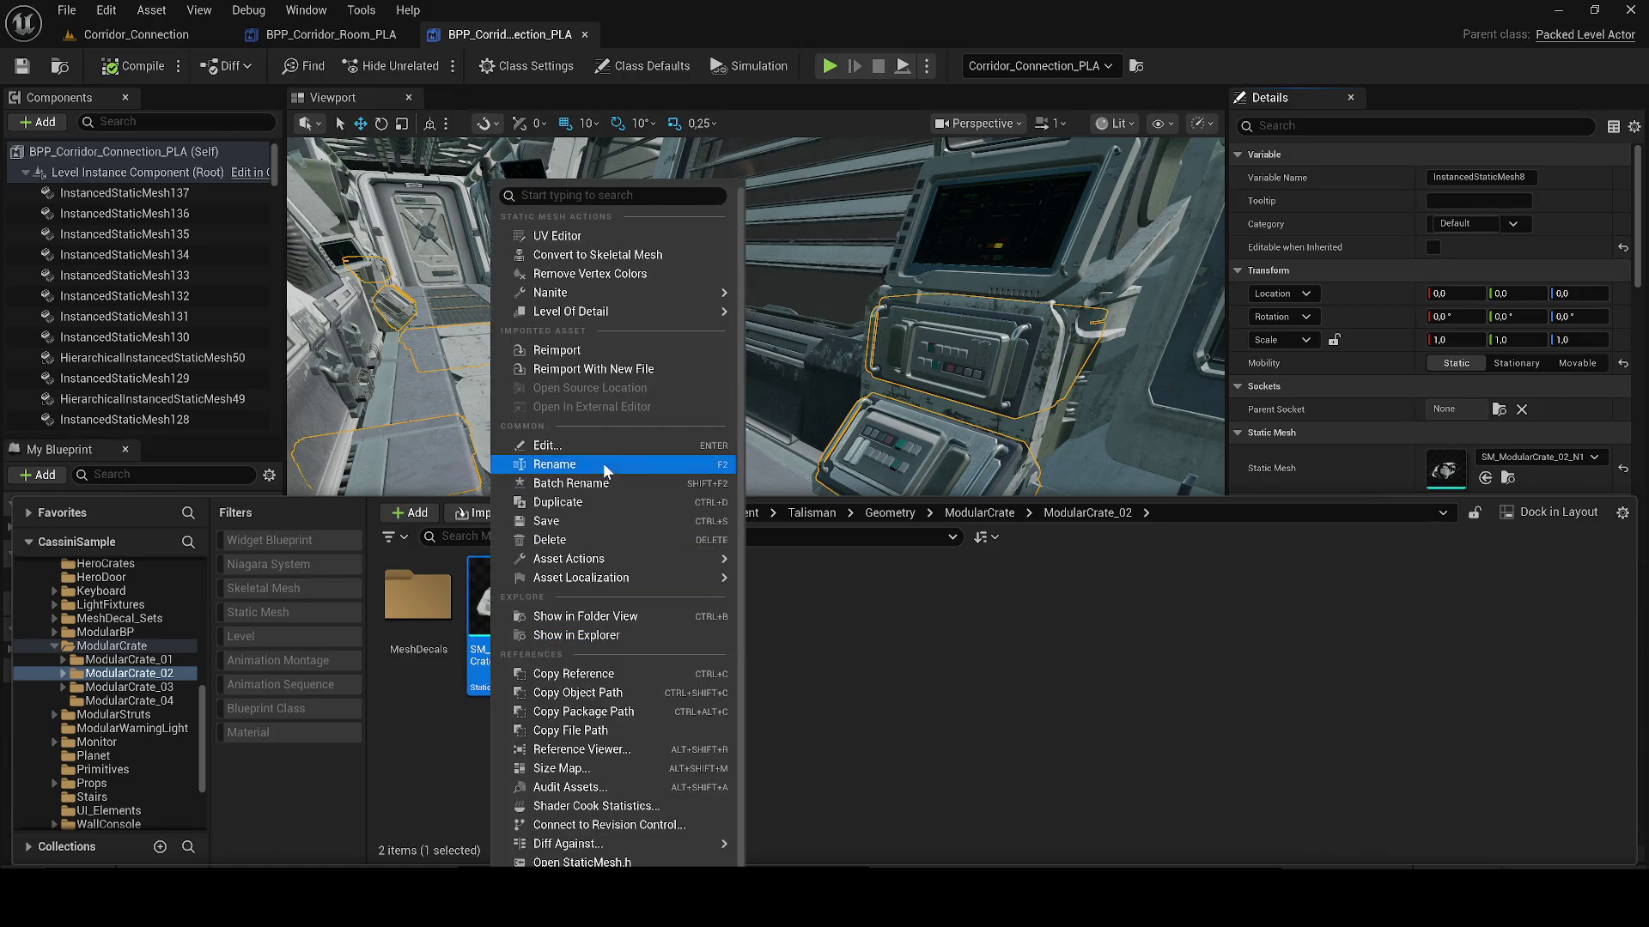
mouse_move(558, 559)
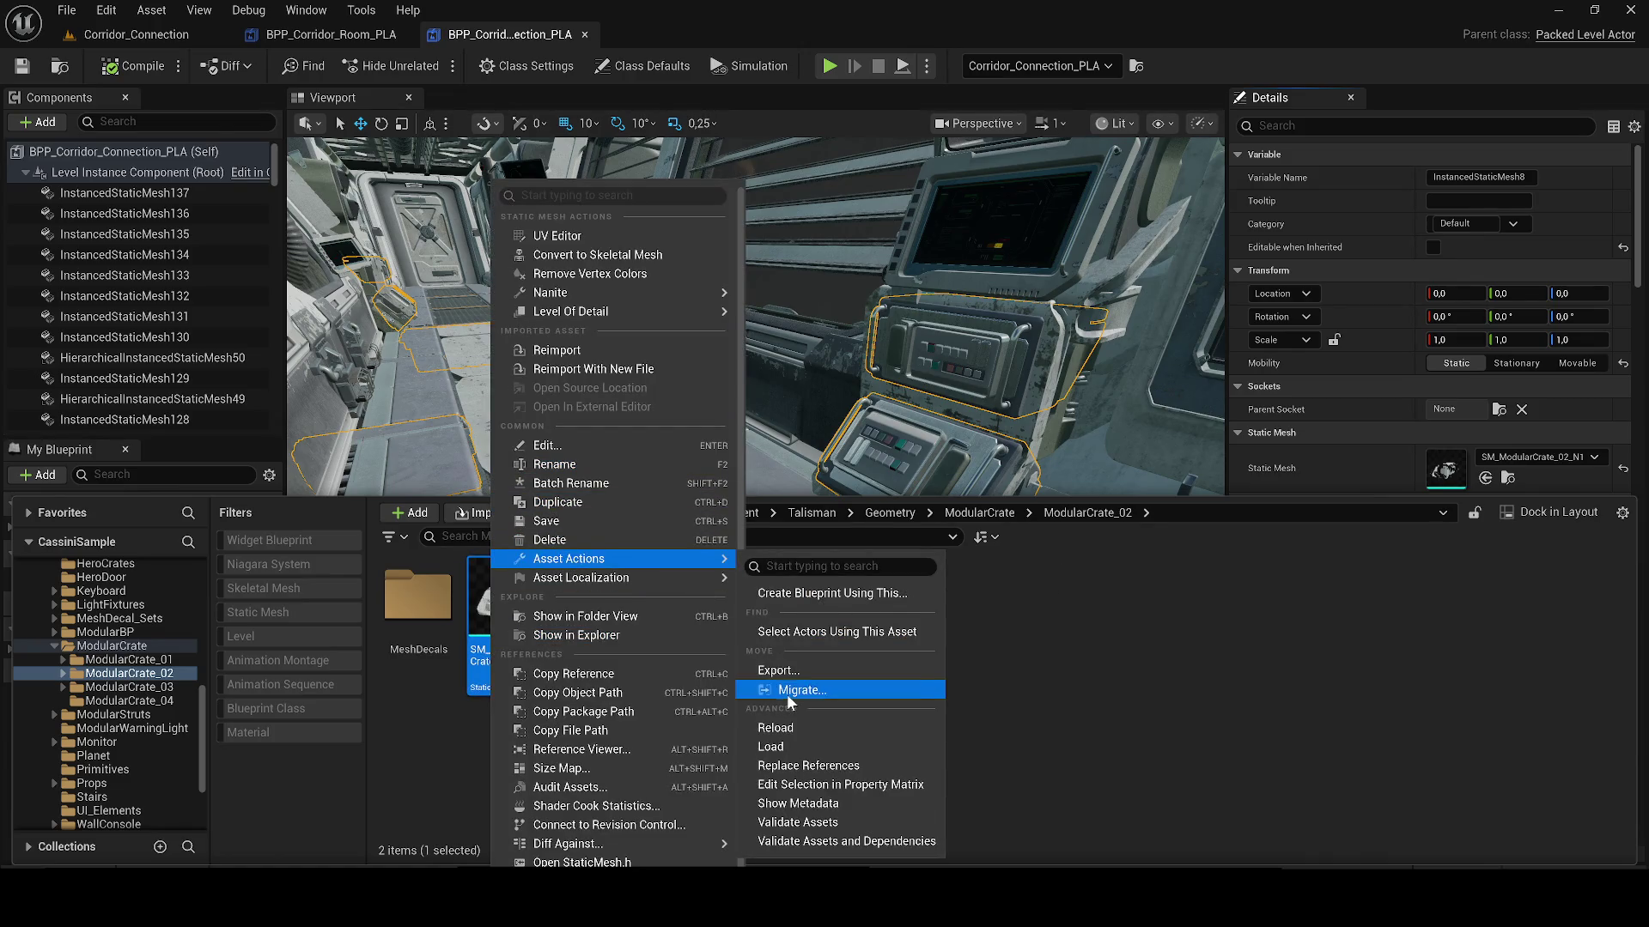
left_click(791, 696)
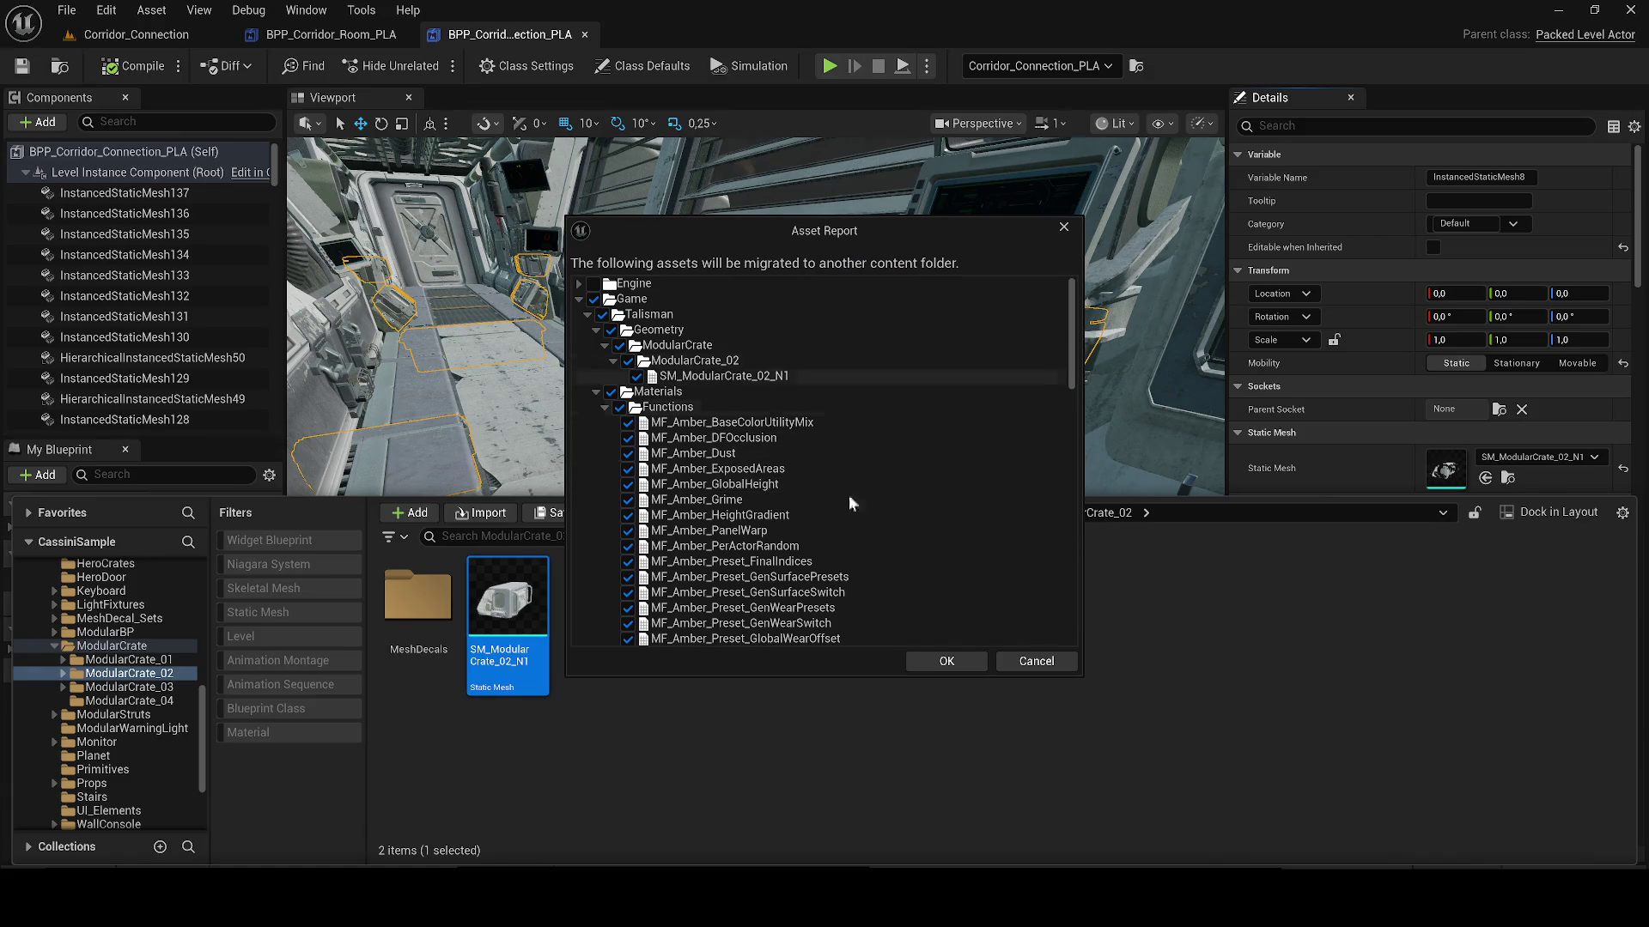
left_click(928, 665)
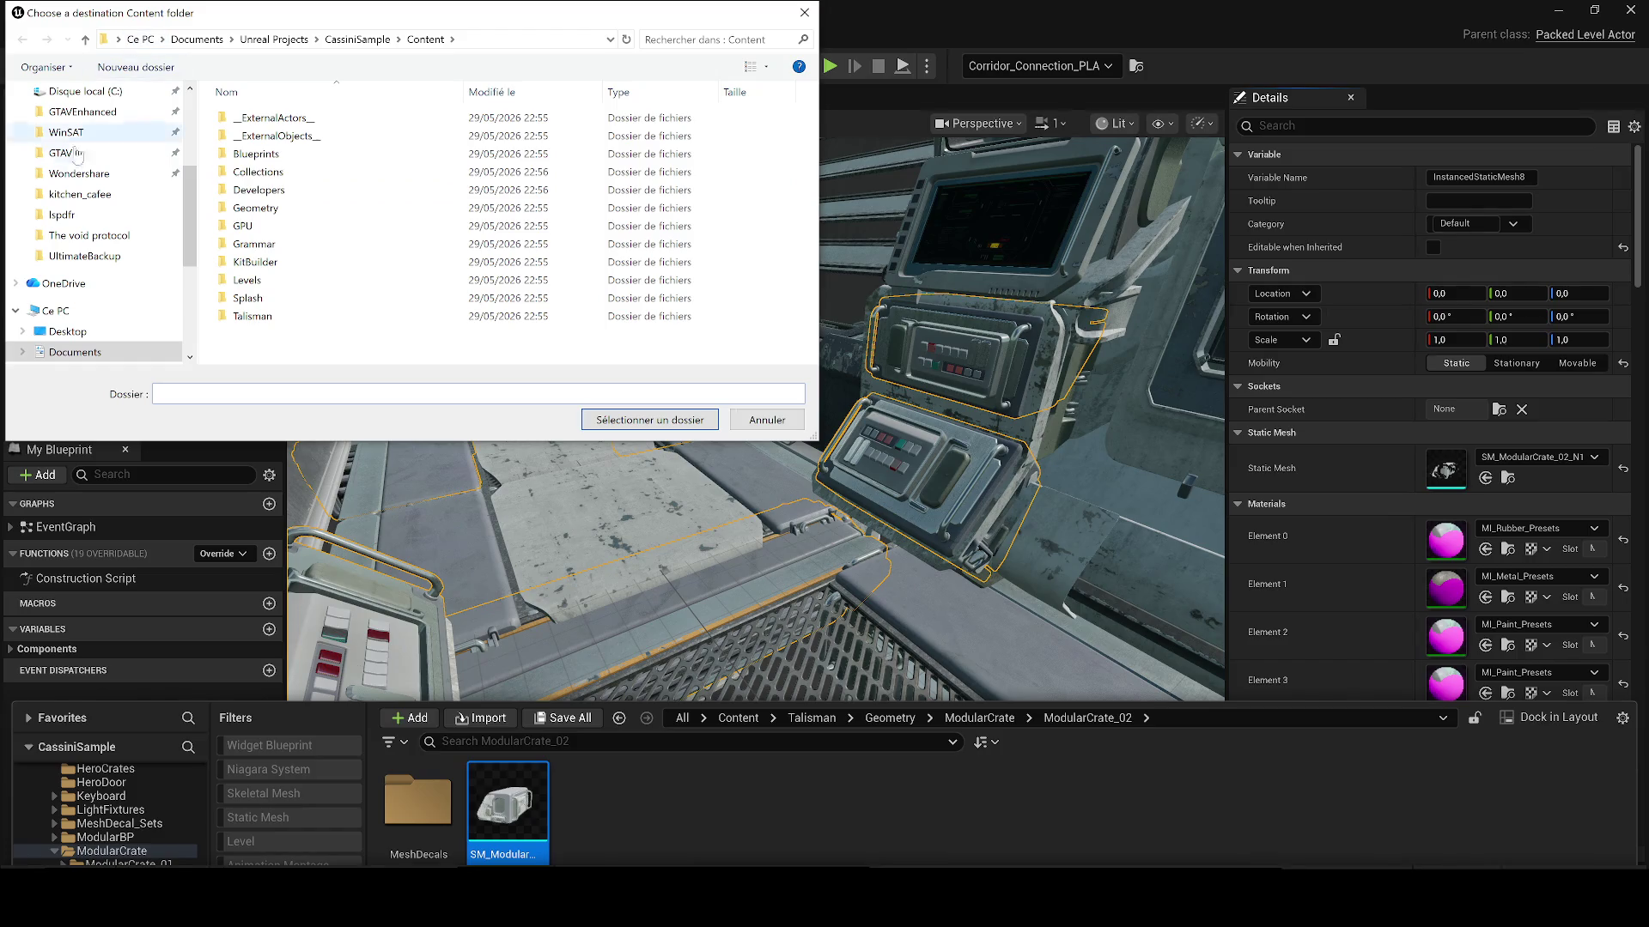
Step: Set Desktop/The void protocol/Content as the migration destination folder
left_click(67, 331)
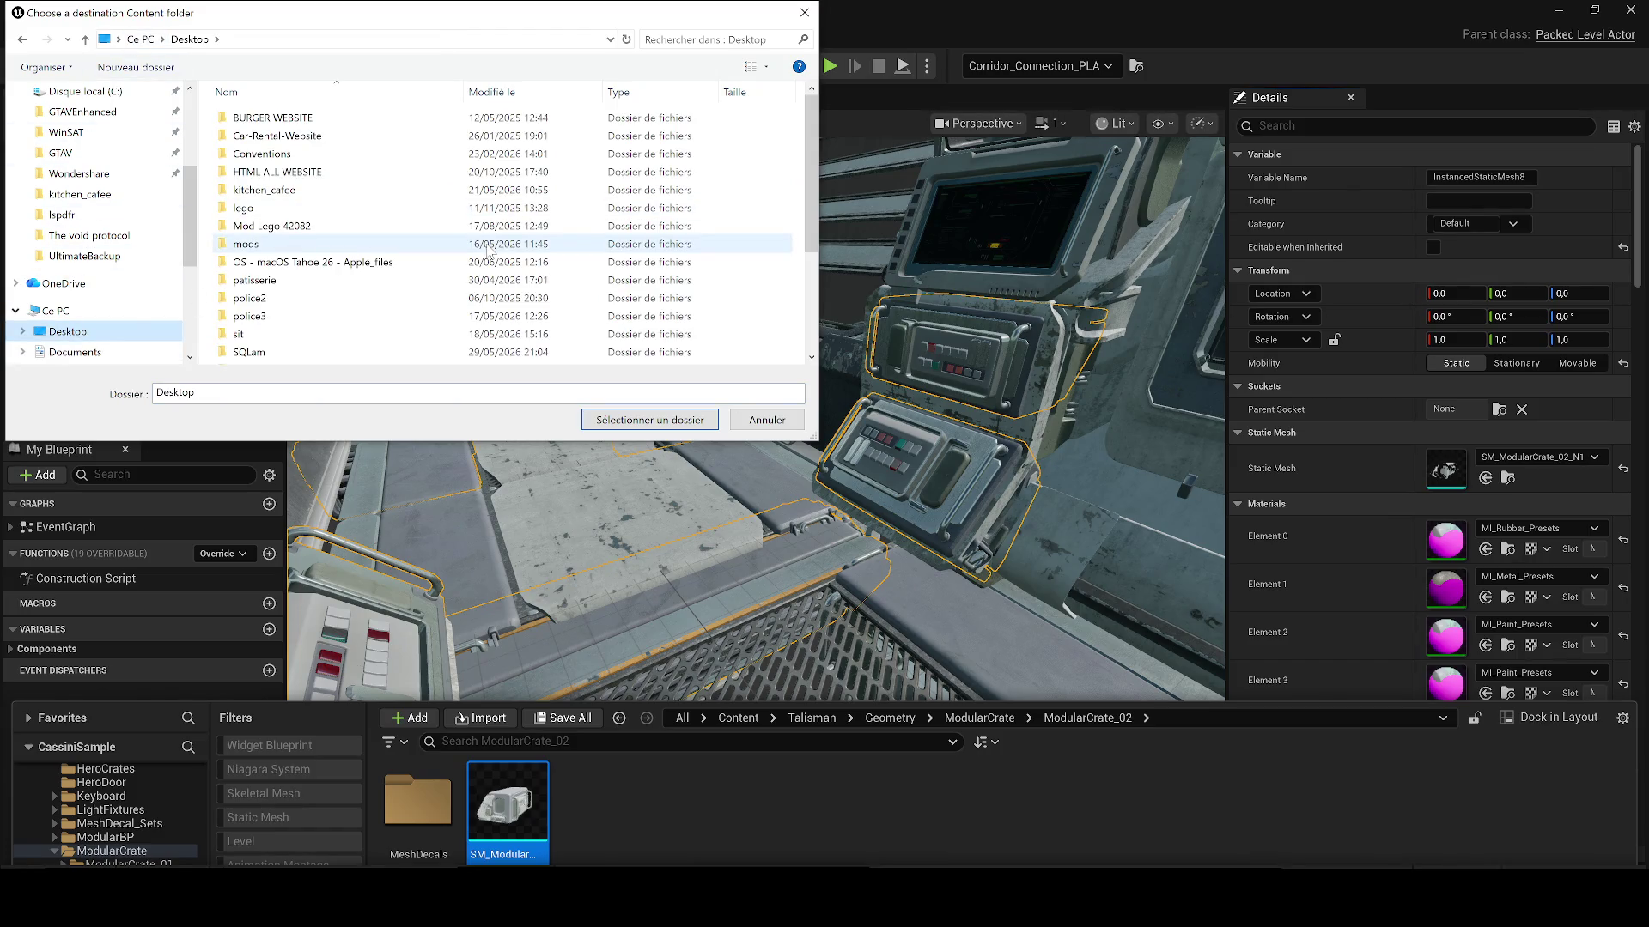
scroll(488, 250, "down", 2)
scroll(488, 250, "down", 1)
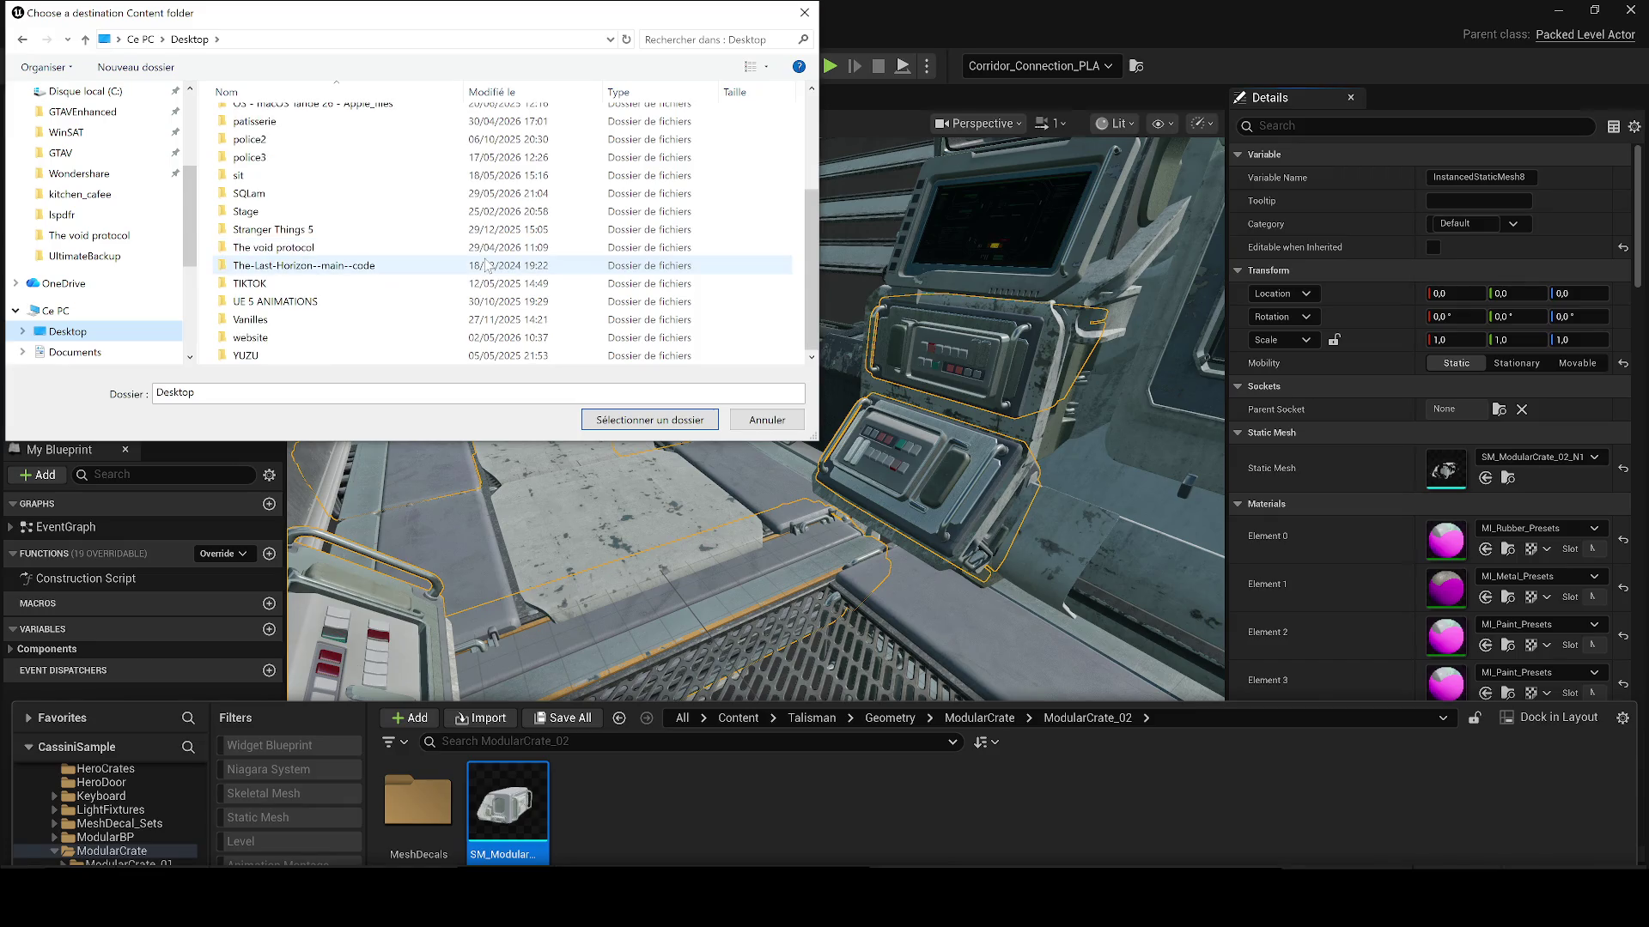
left_click(310, 229)
left_click(313, 246)
double_click(314, 247)
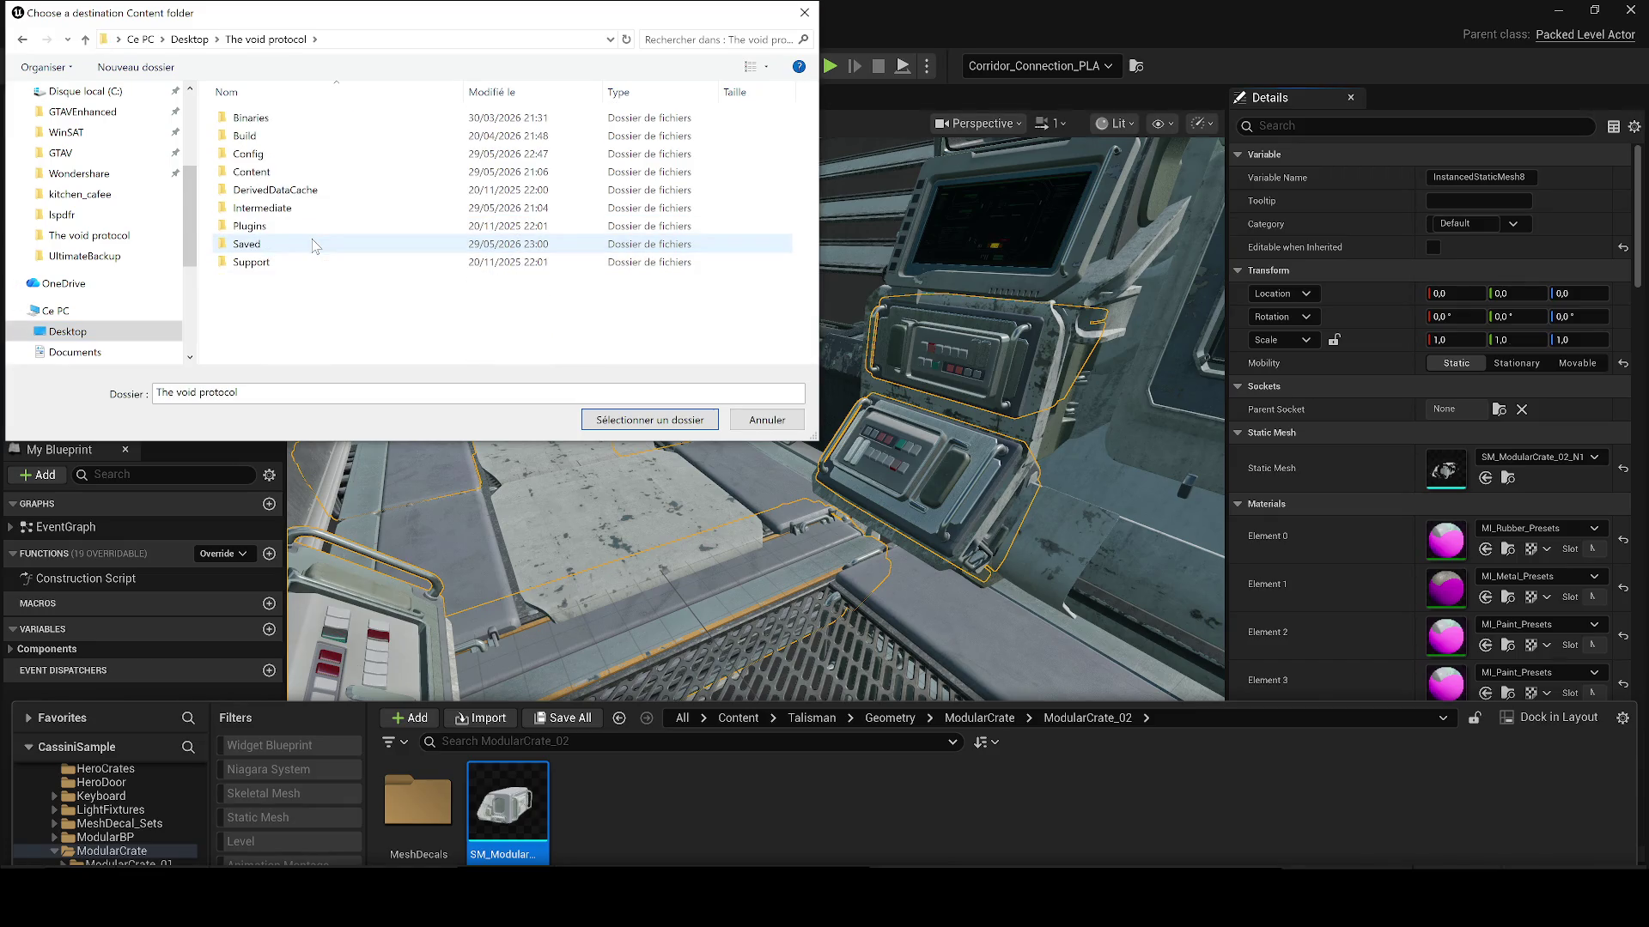
double_click(258, 165)
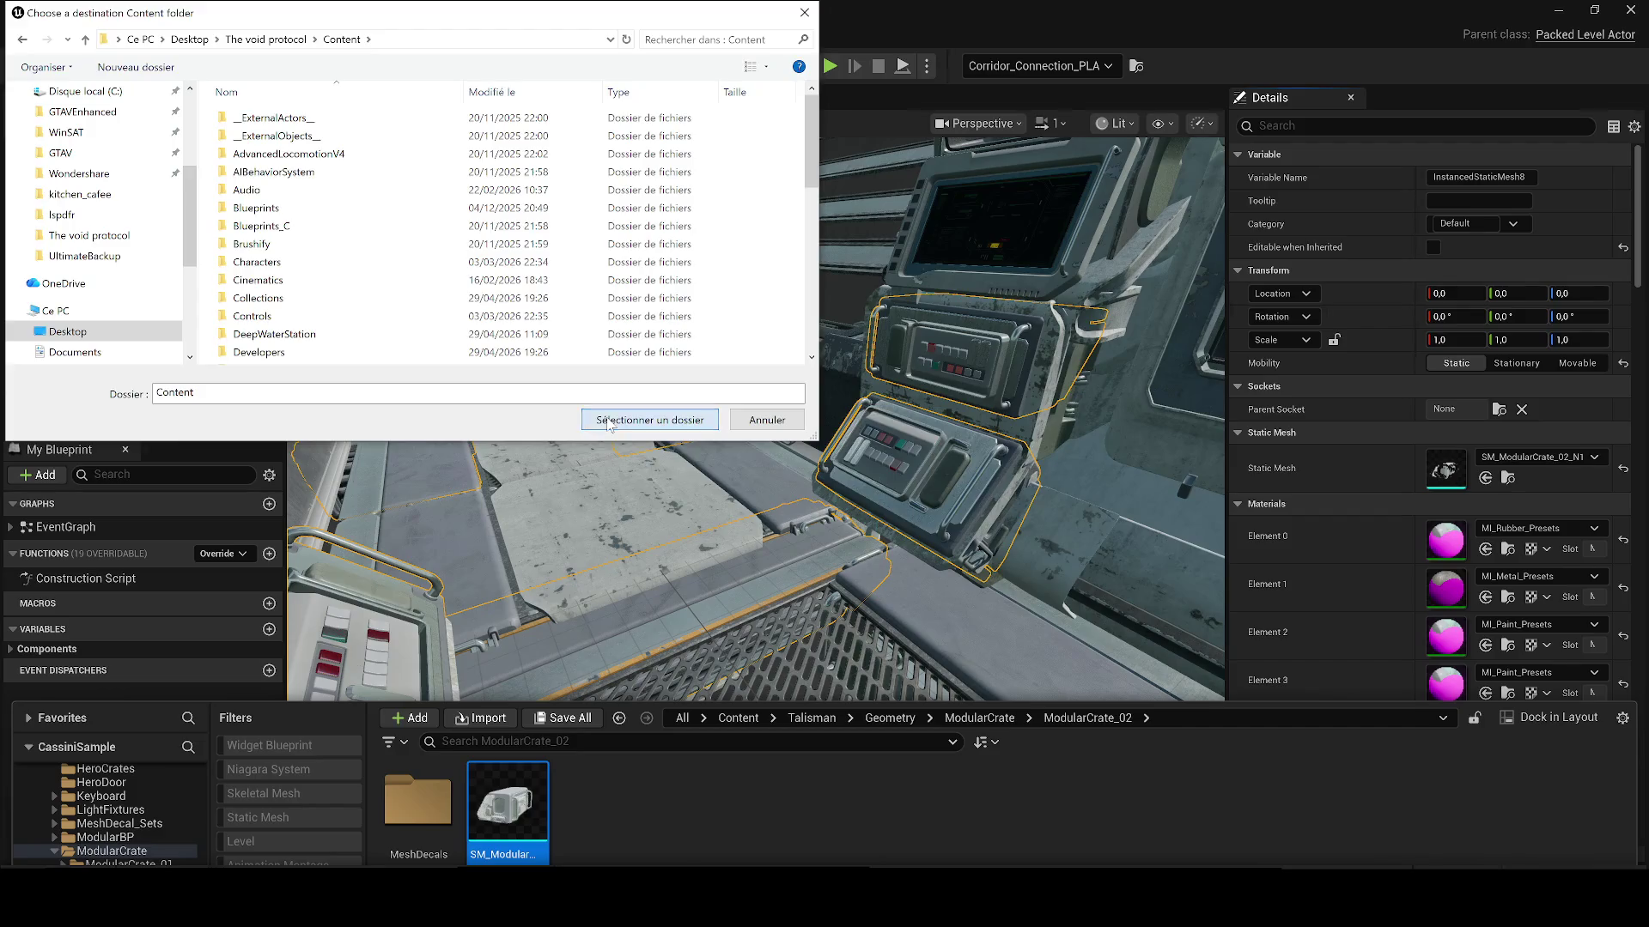
left_click(607, 422)
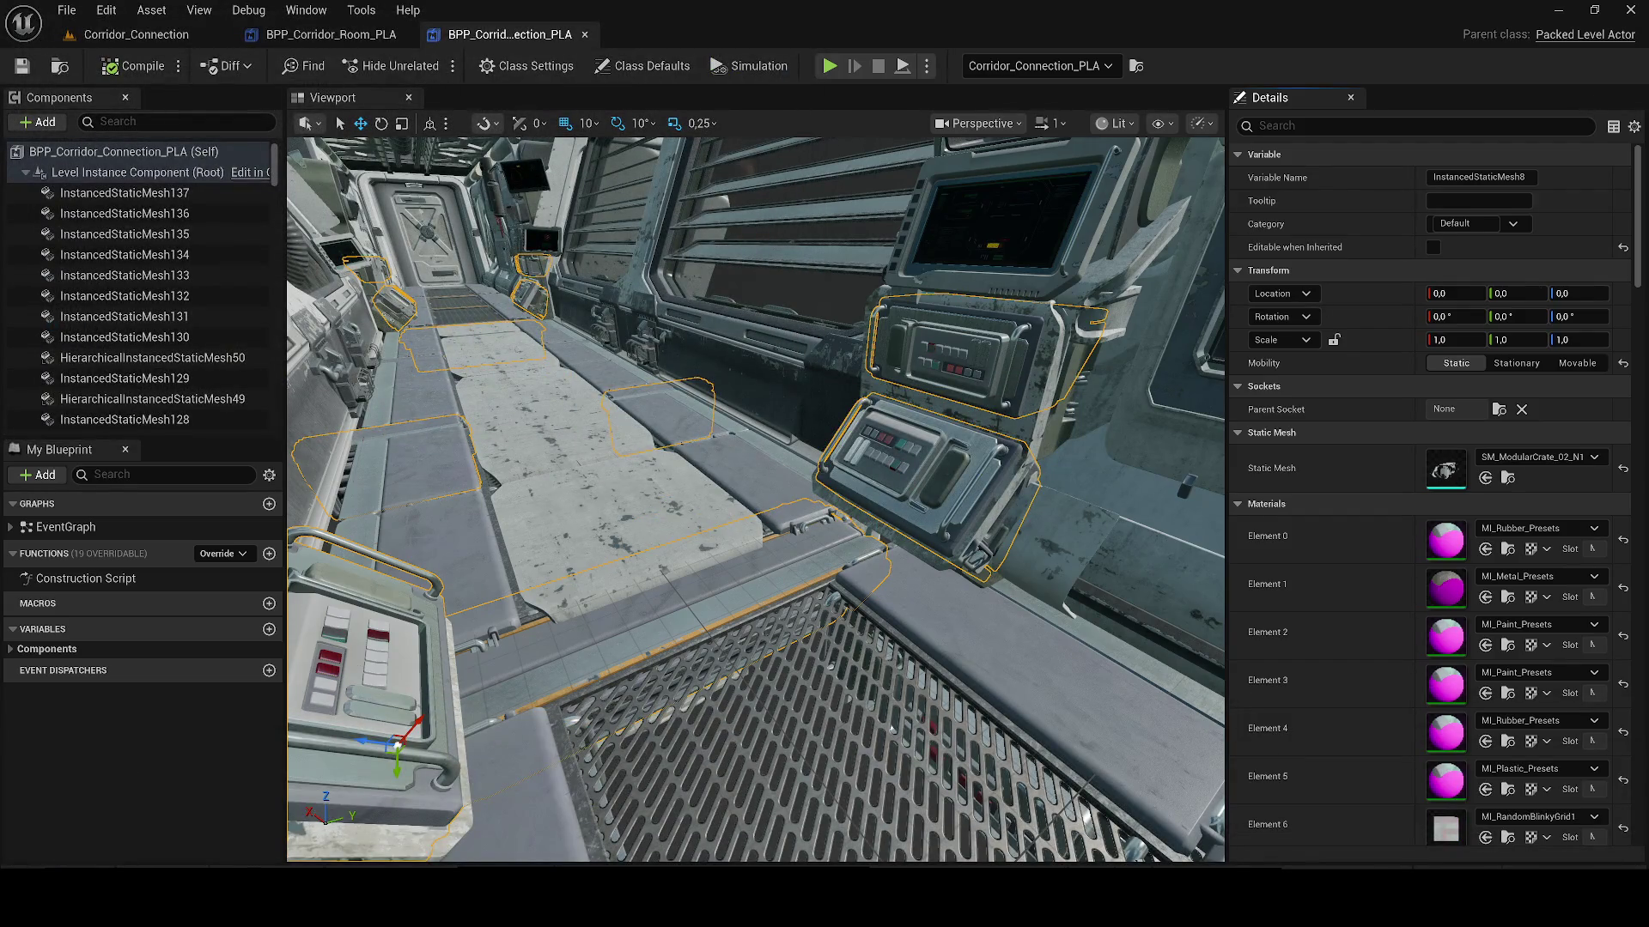
Step: Minimize this editor and switch to the AGLS editor window
left_click(1553, 9)
mouse_move(1074, 897)
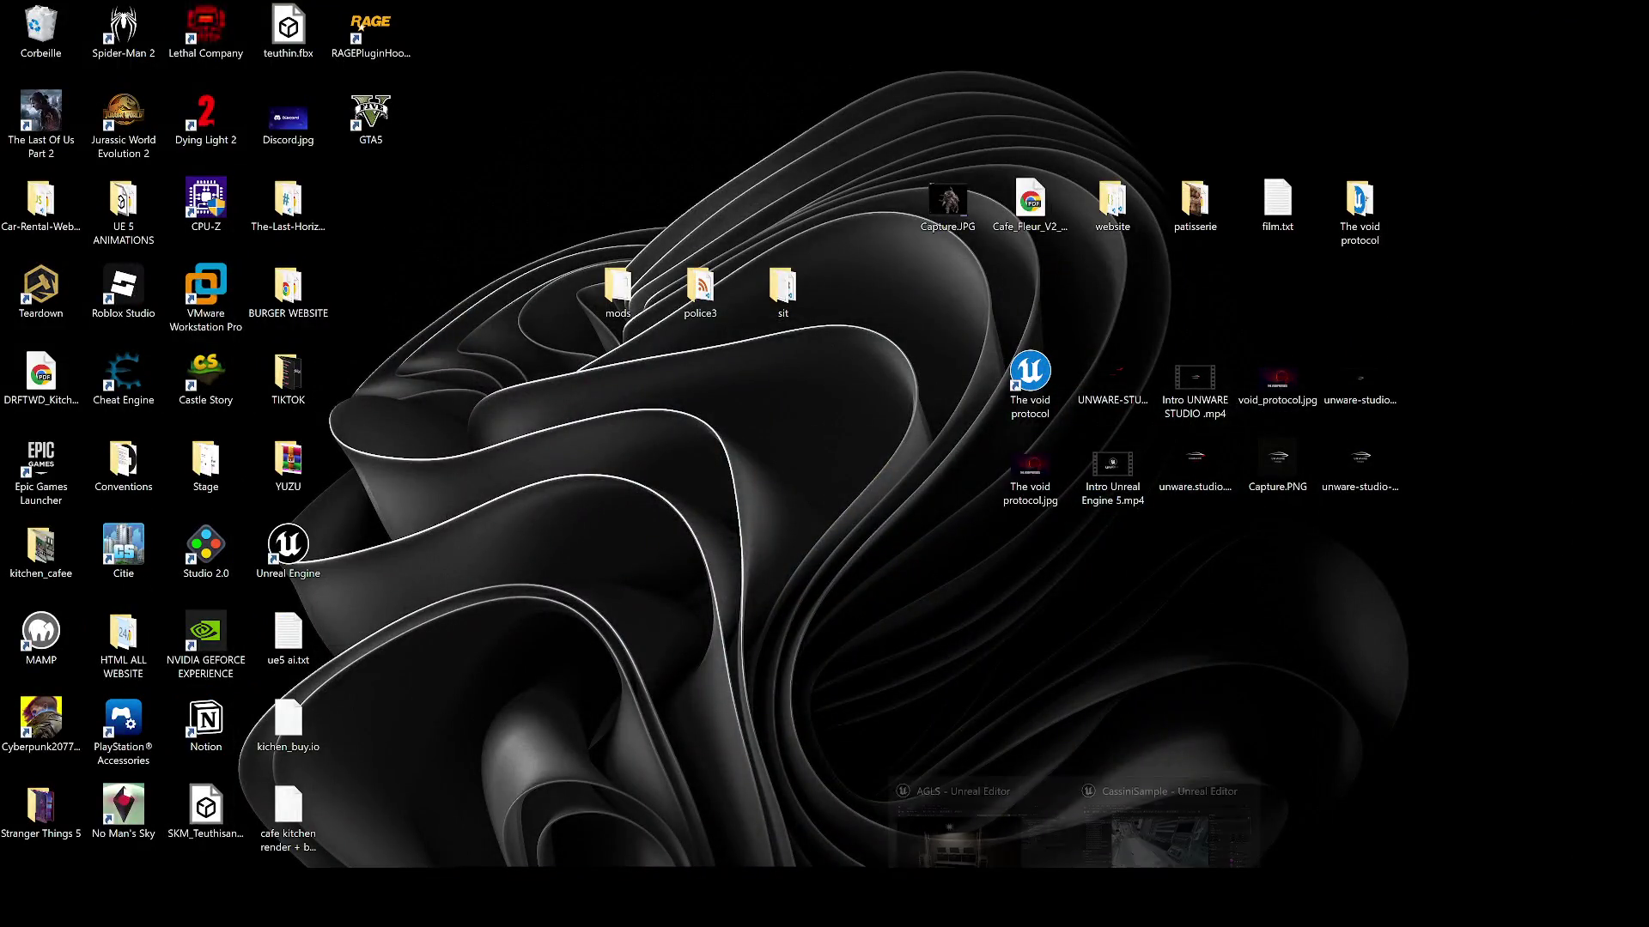
left_click(985, 821)
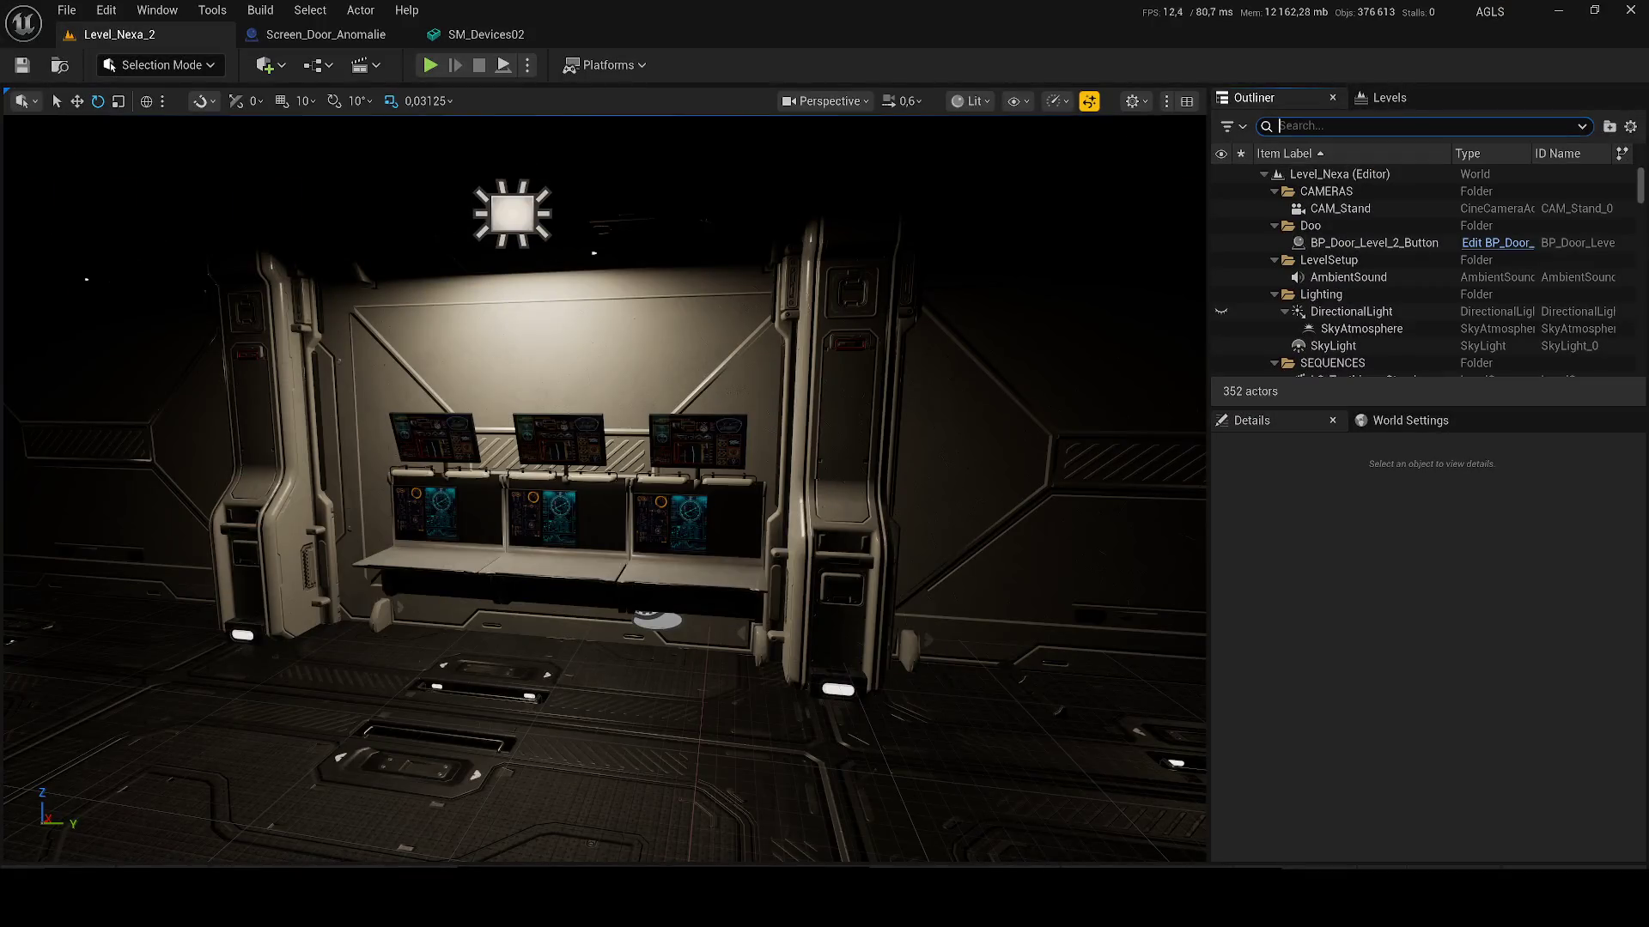
key("ctrl+space")
left_click(723, 559)
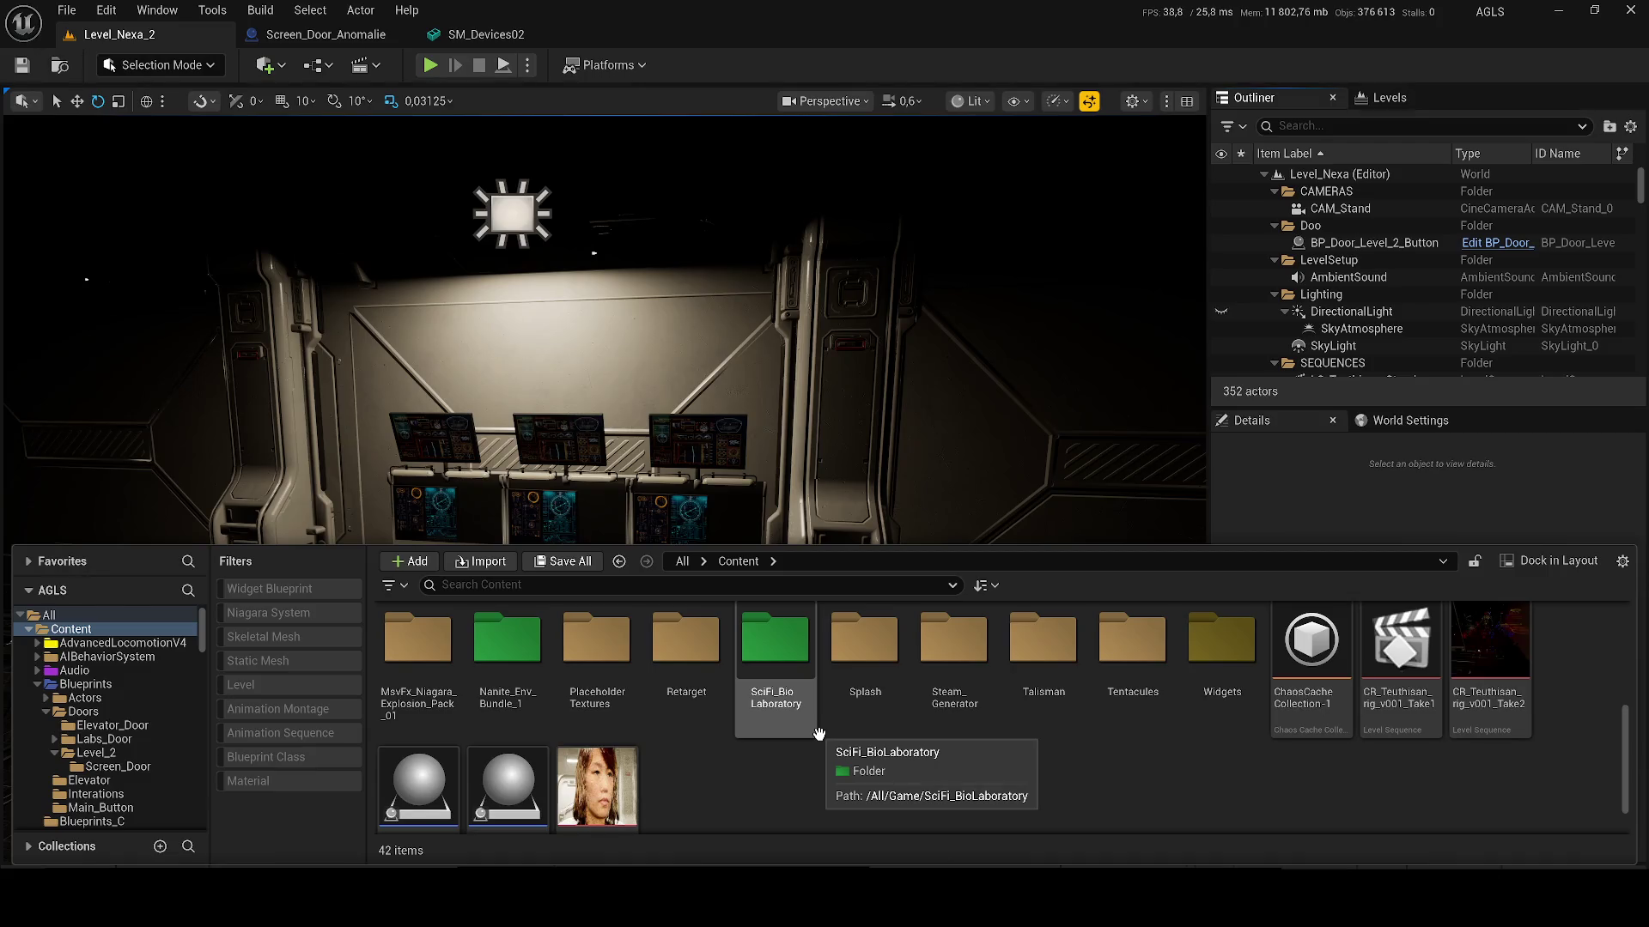
scroll(850, 713, "up", 5)
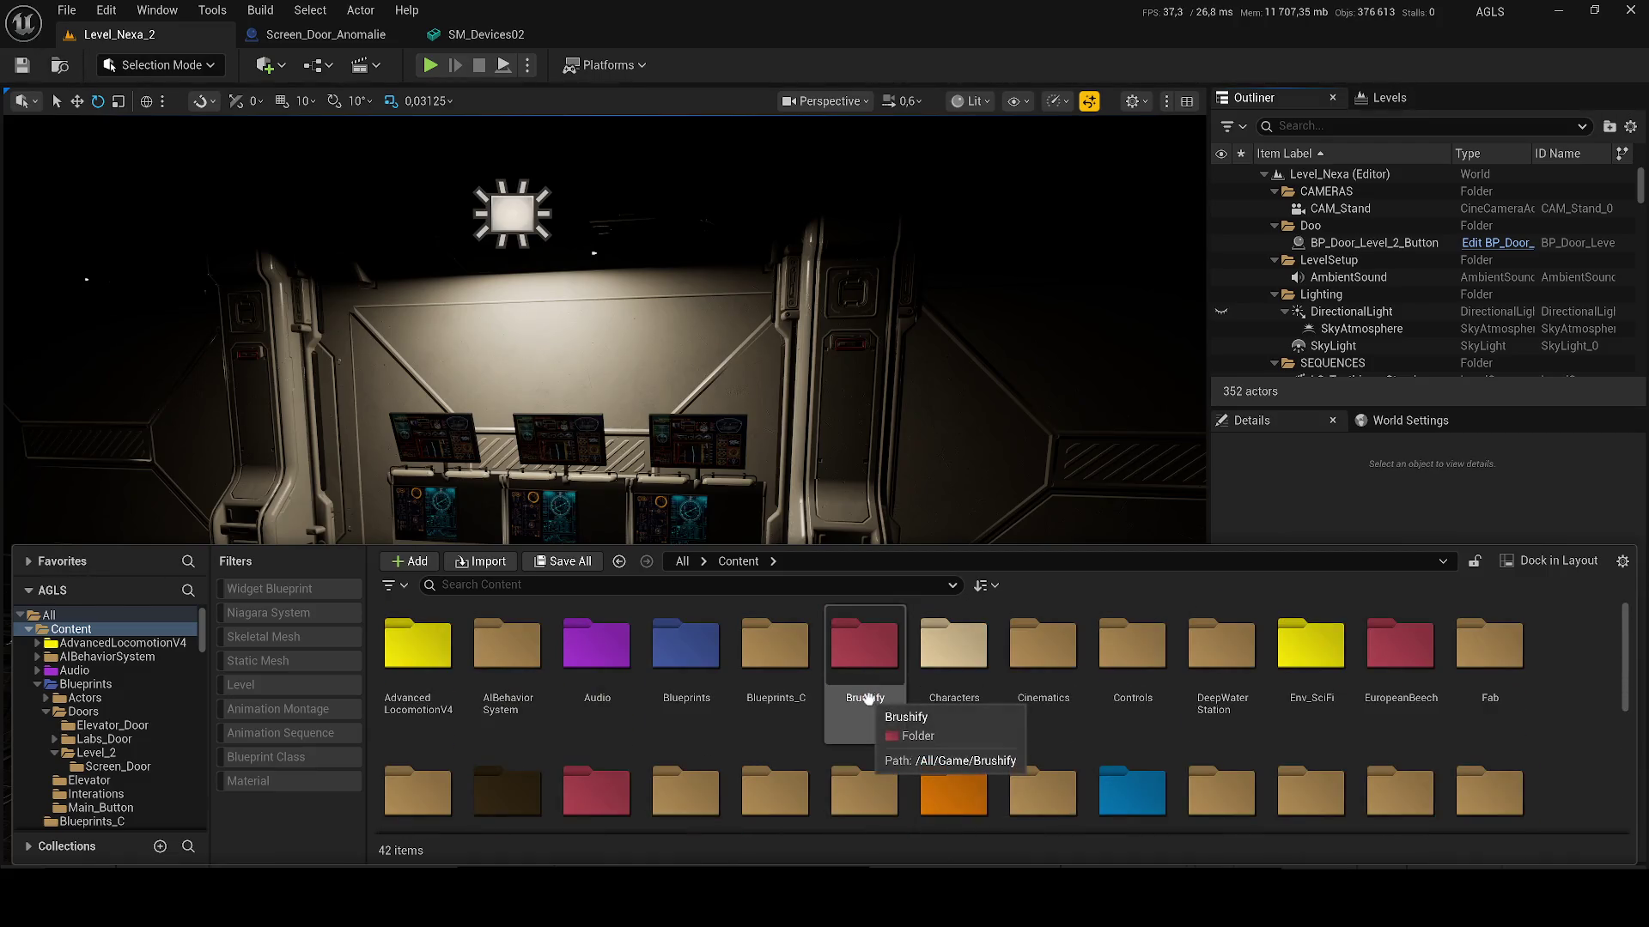
left_click(1558, 10)
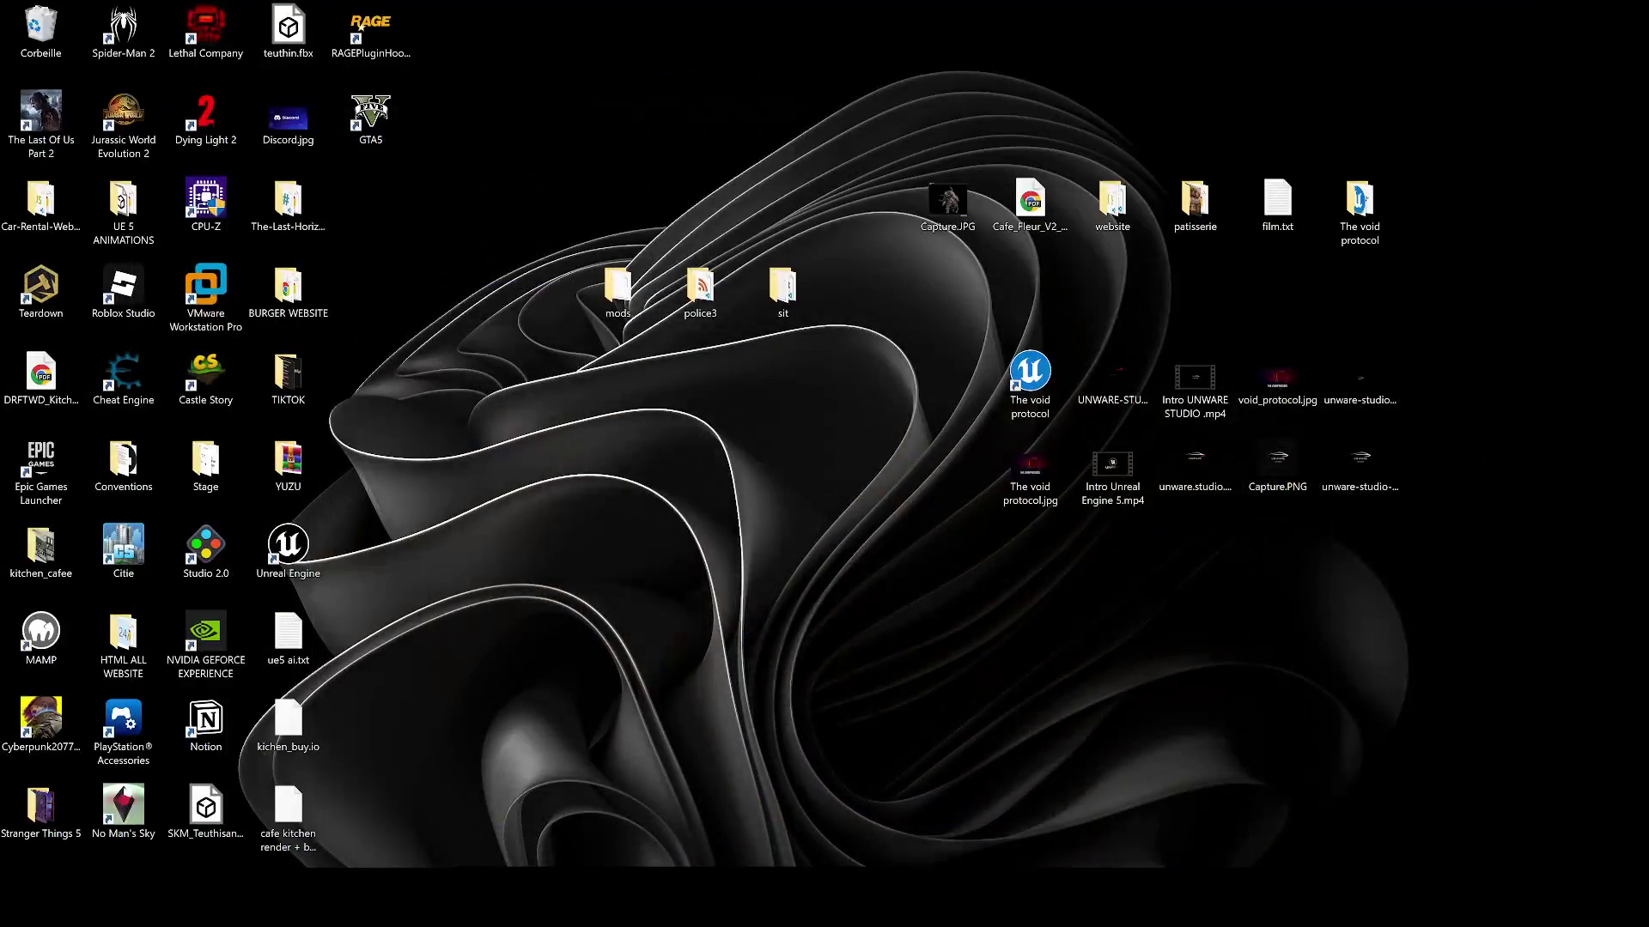
left_click(1168, 829)
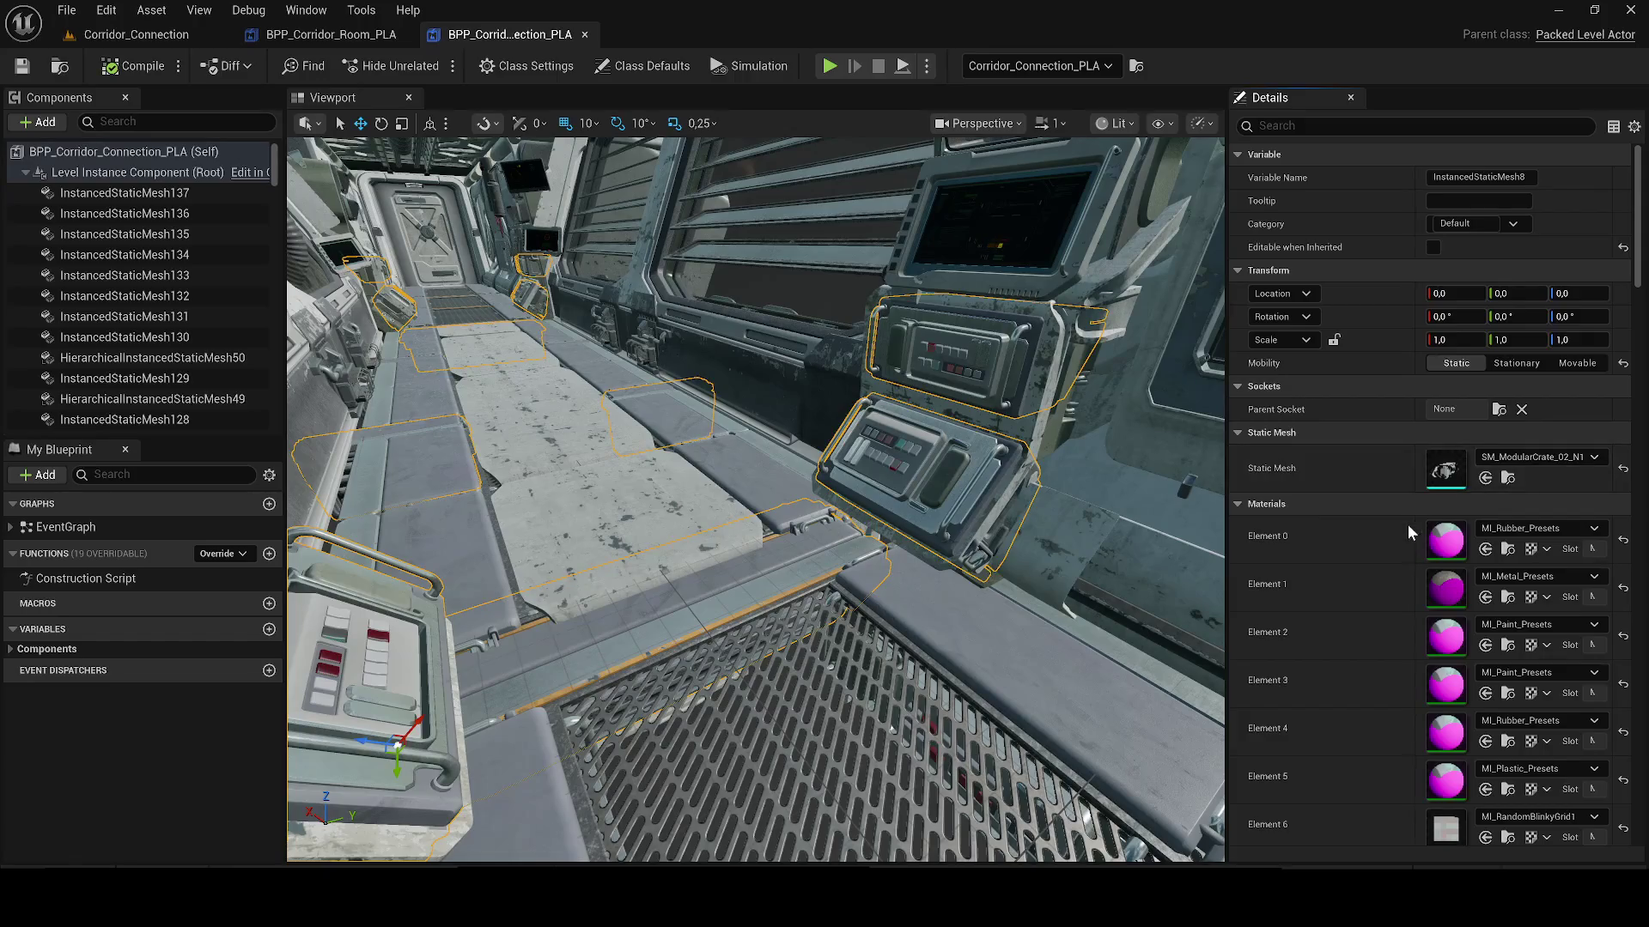
left_click(1508, 478)
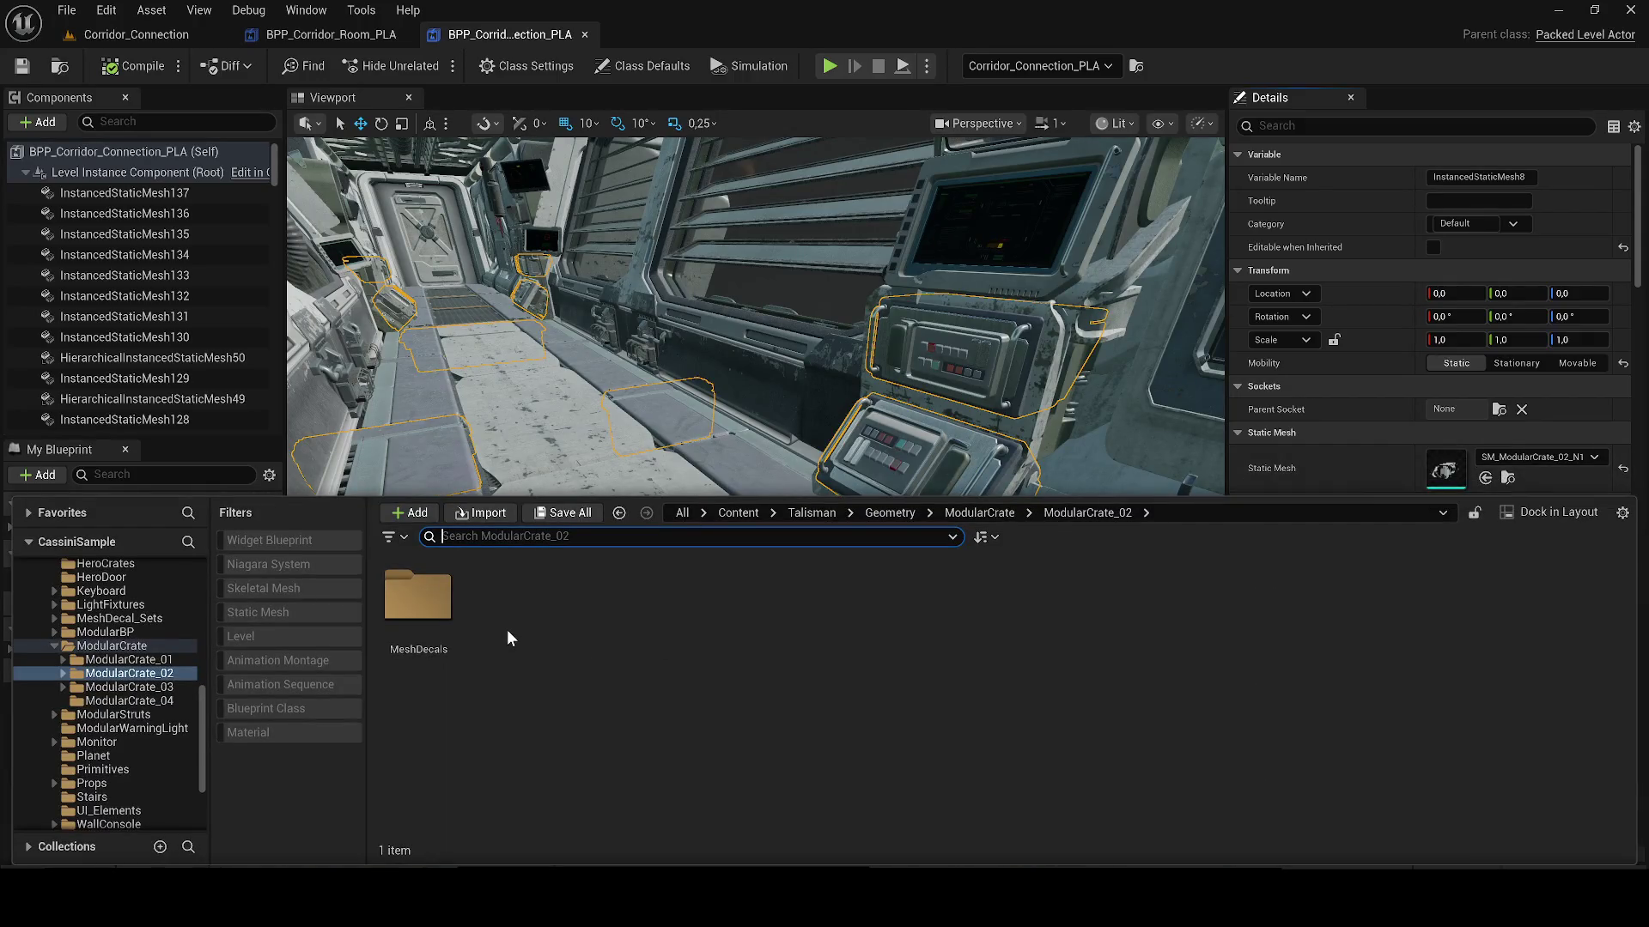
left_click(1510, 479)
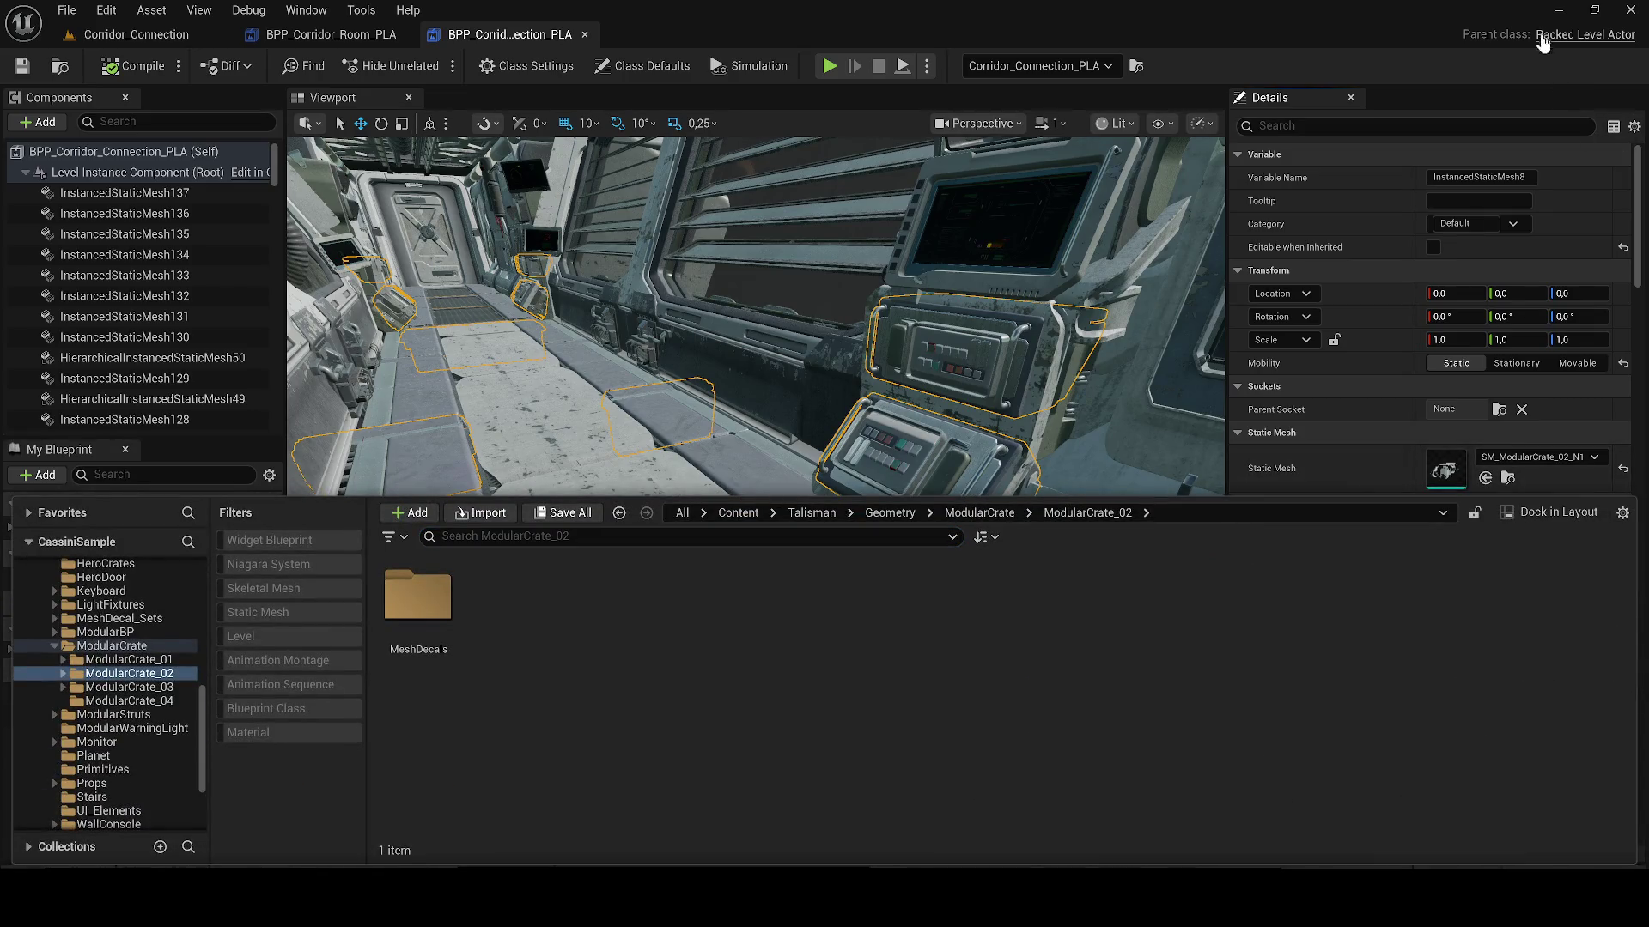
left_click(1551, 11)
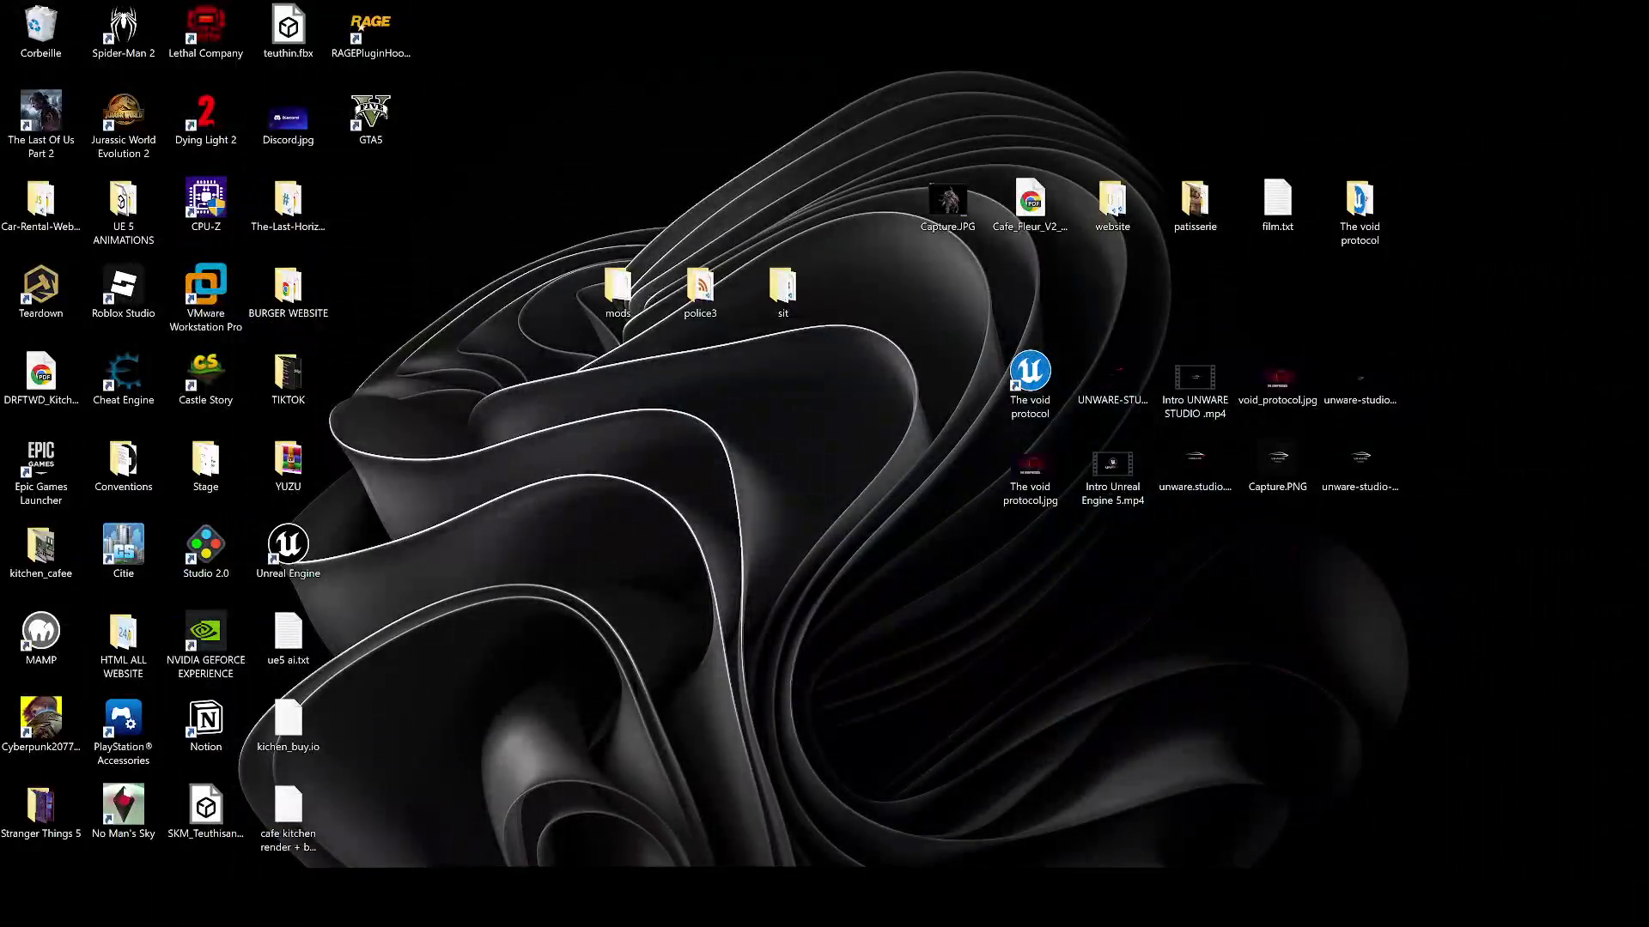
left_click(1033, 817)
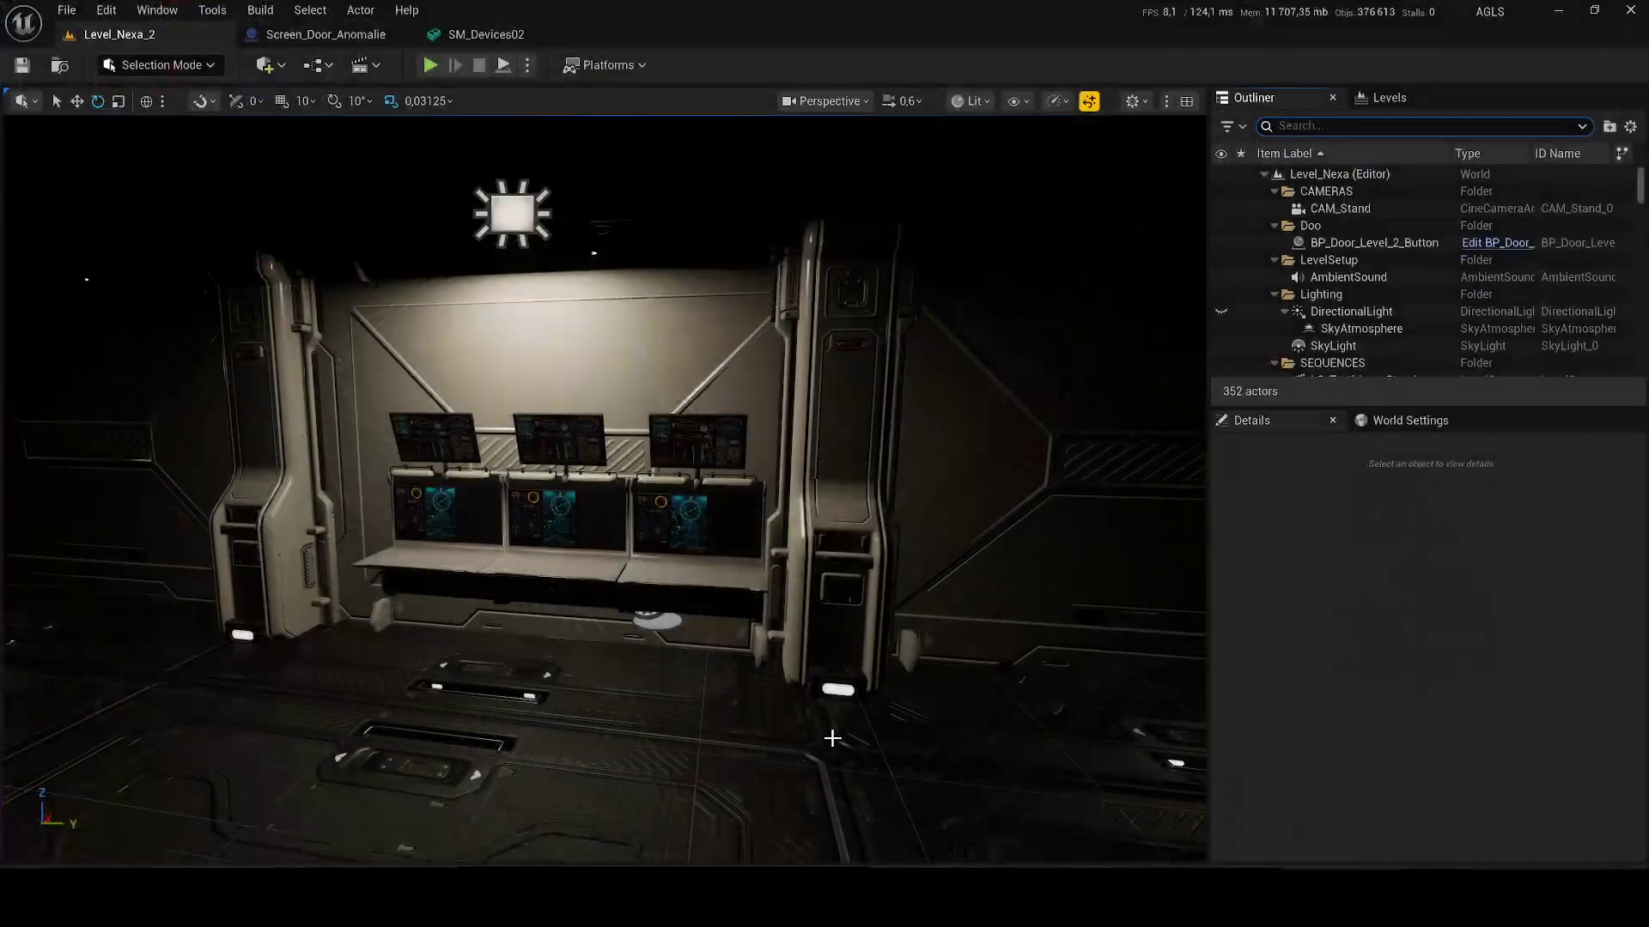
Step: Tint the Talisman folder in the Content Drawer indigo blue
key("ctrl+space")
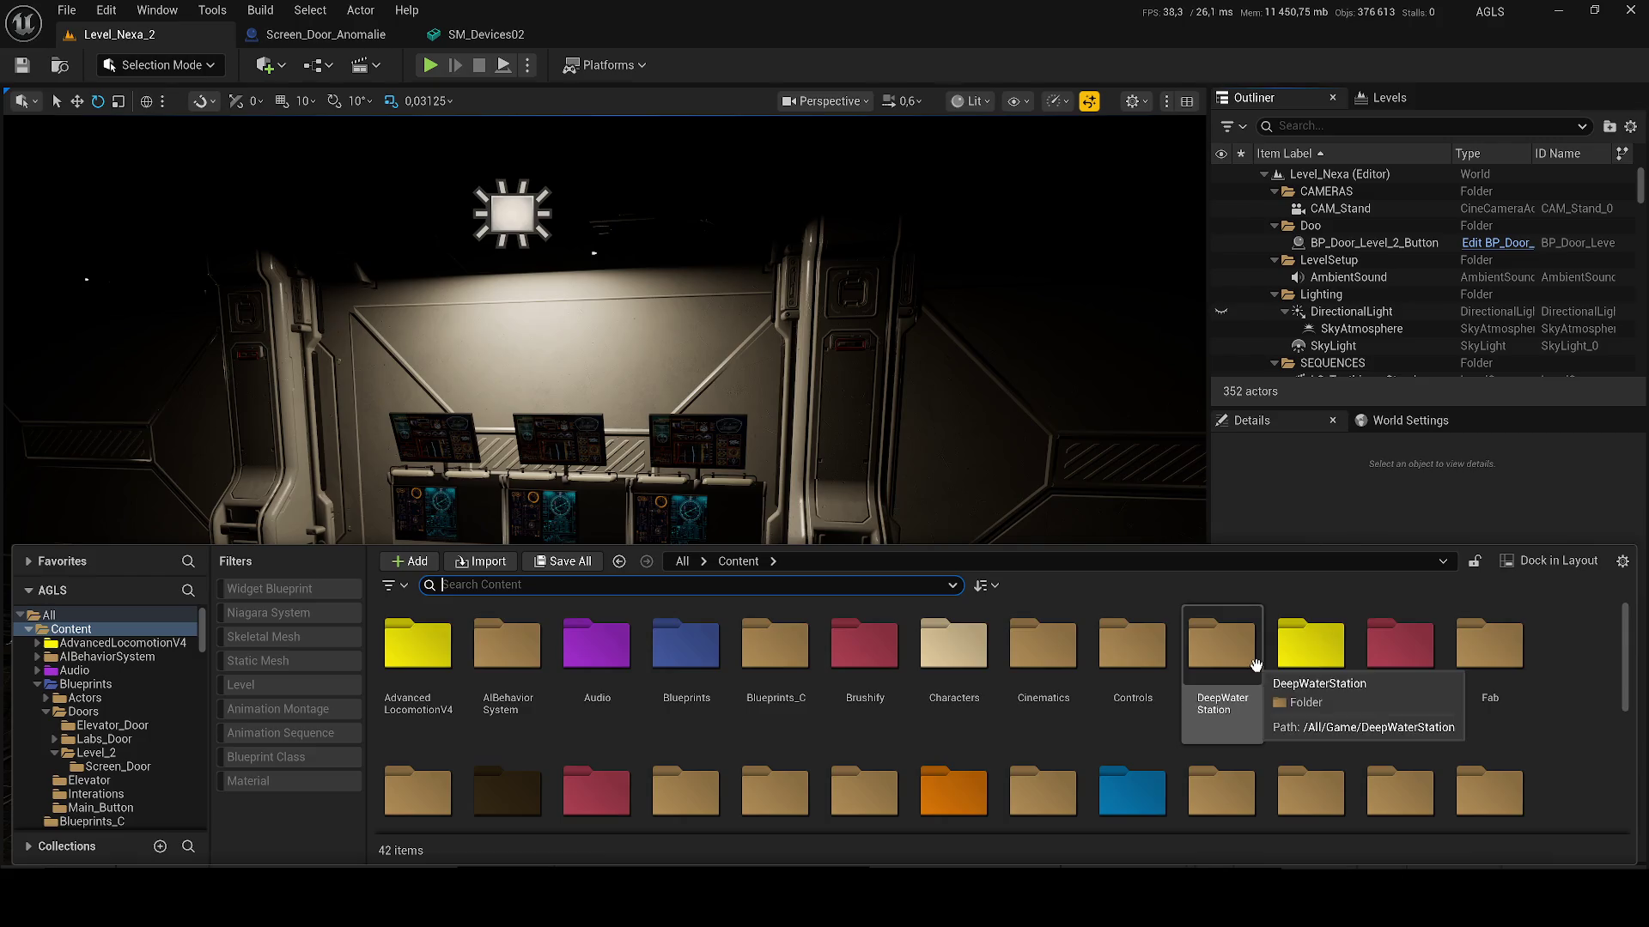
scroll(1219, 678, "down", 1)
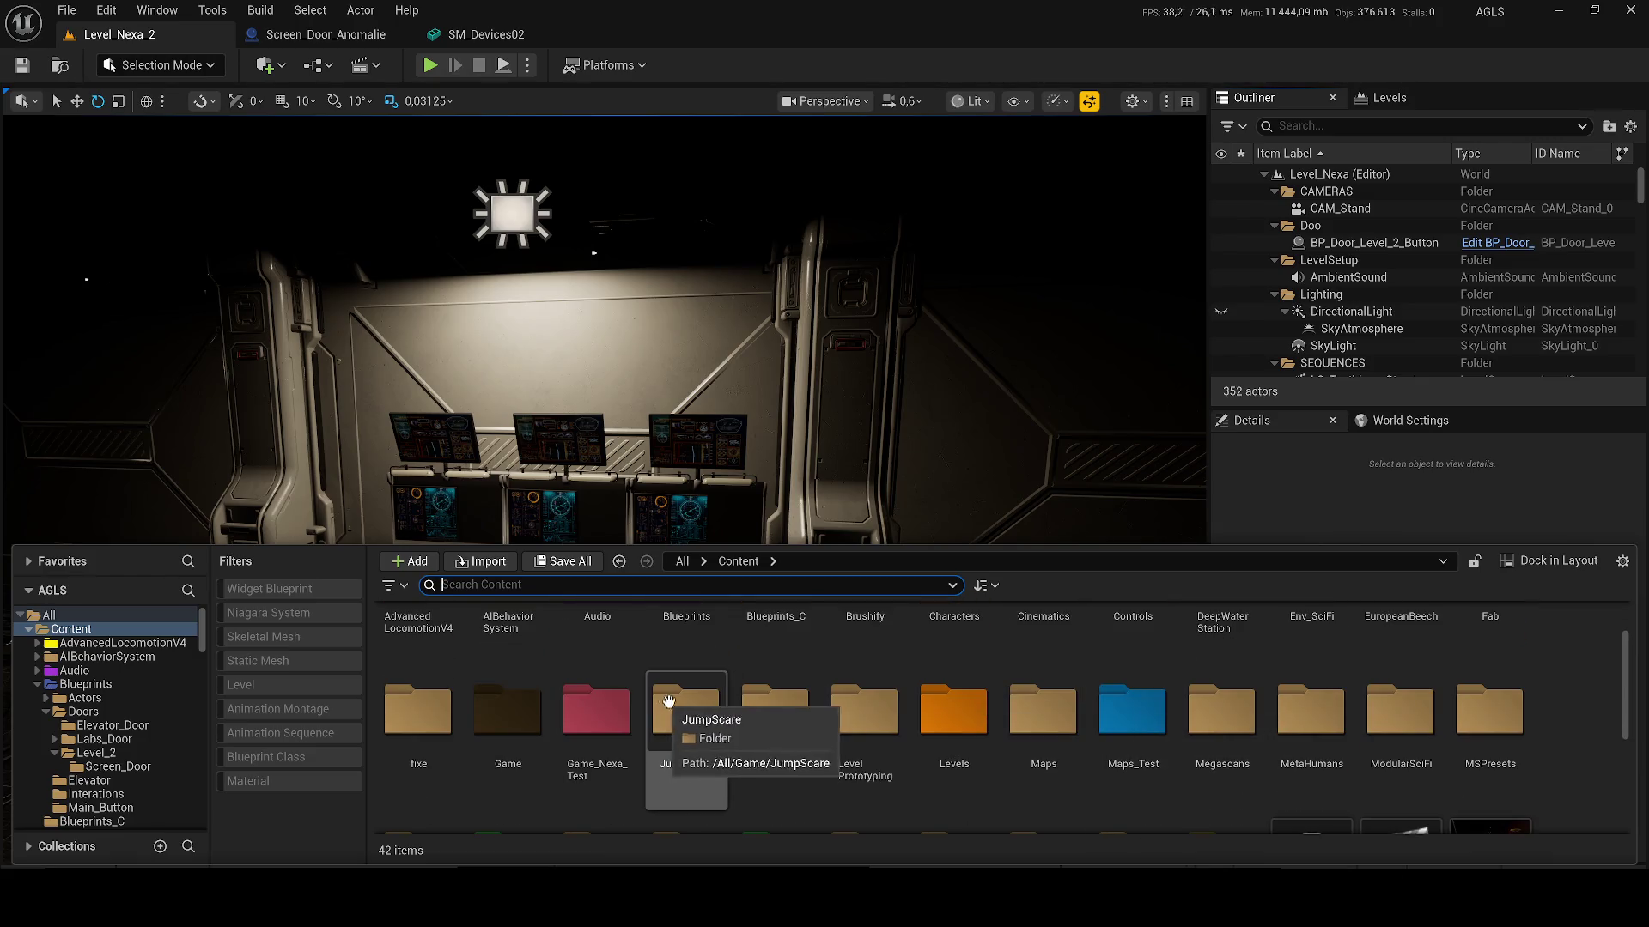
scroll(916, 697, "down", 2)
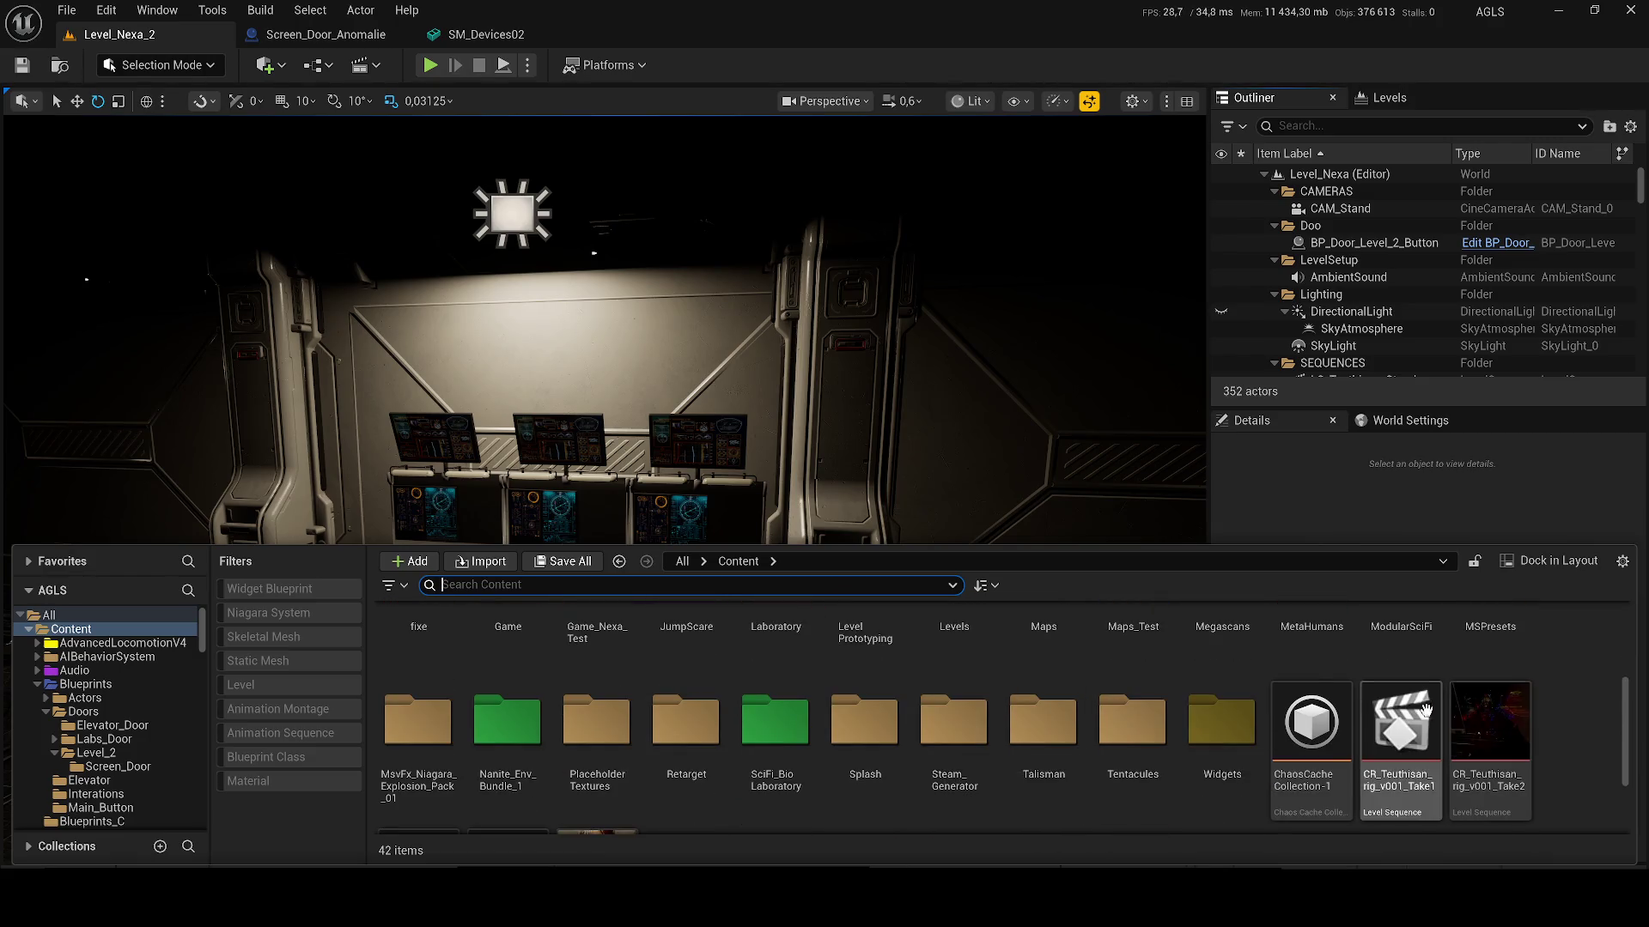
left_click(1130, 726)
left_click(1055, 724)
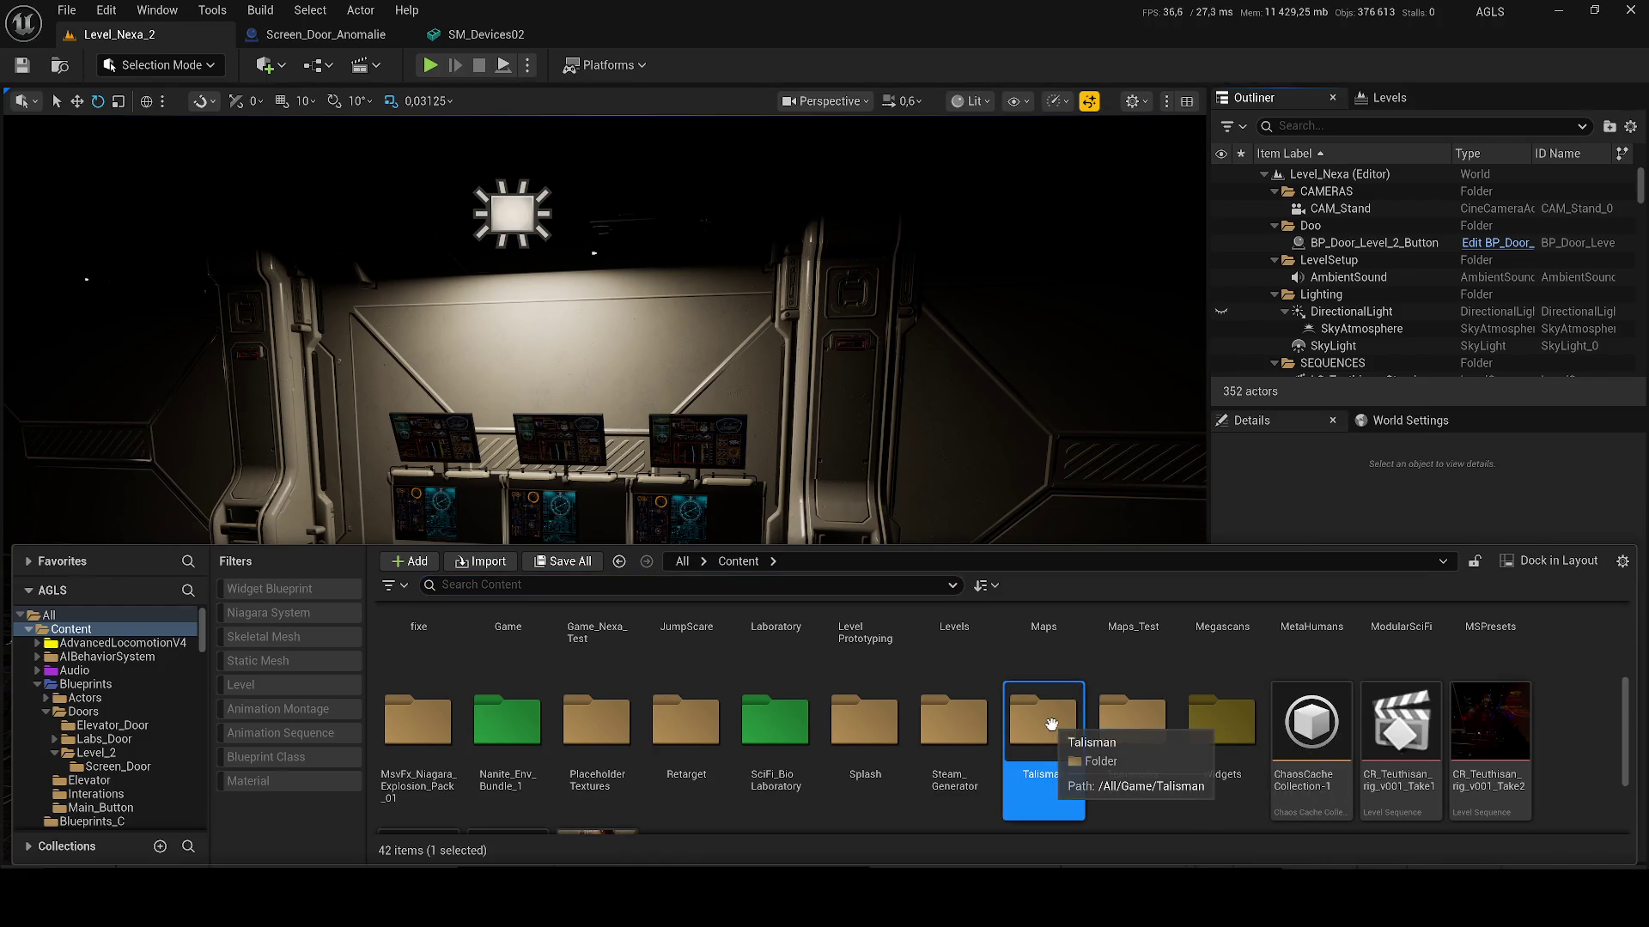
right_click(1055, 724)
mouse_move(1167, 445)
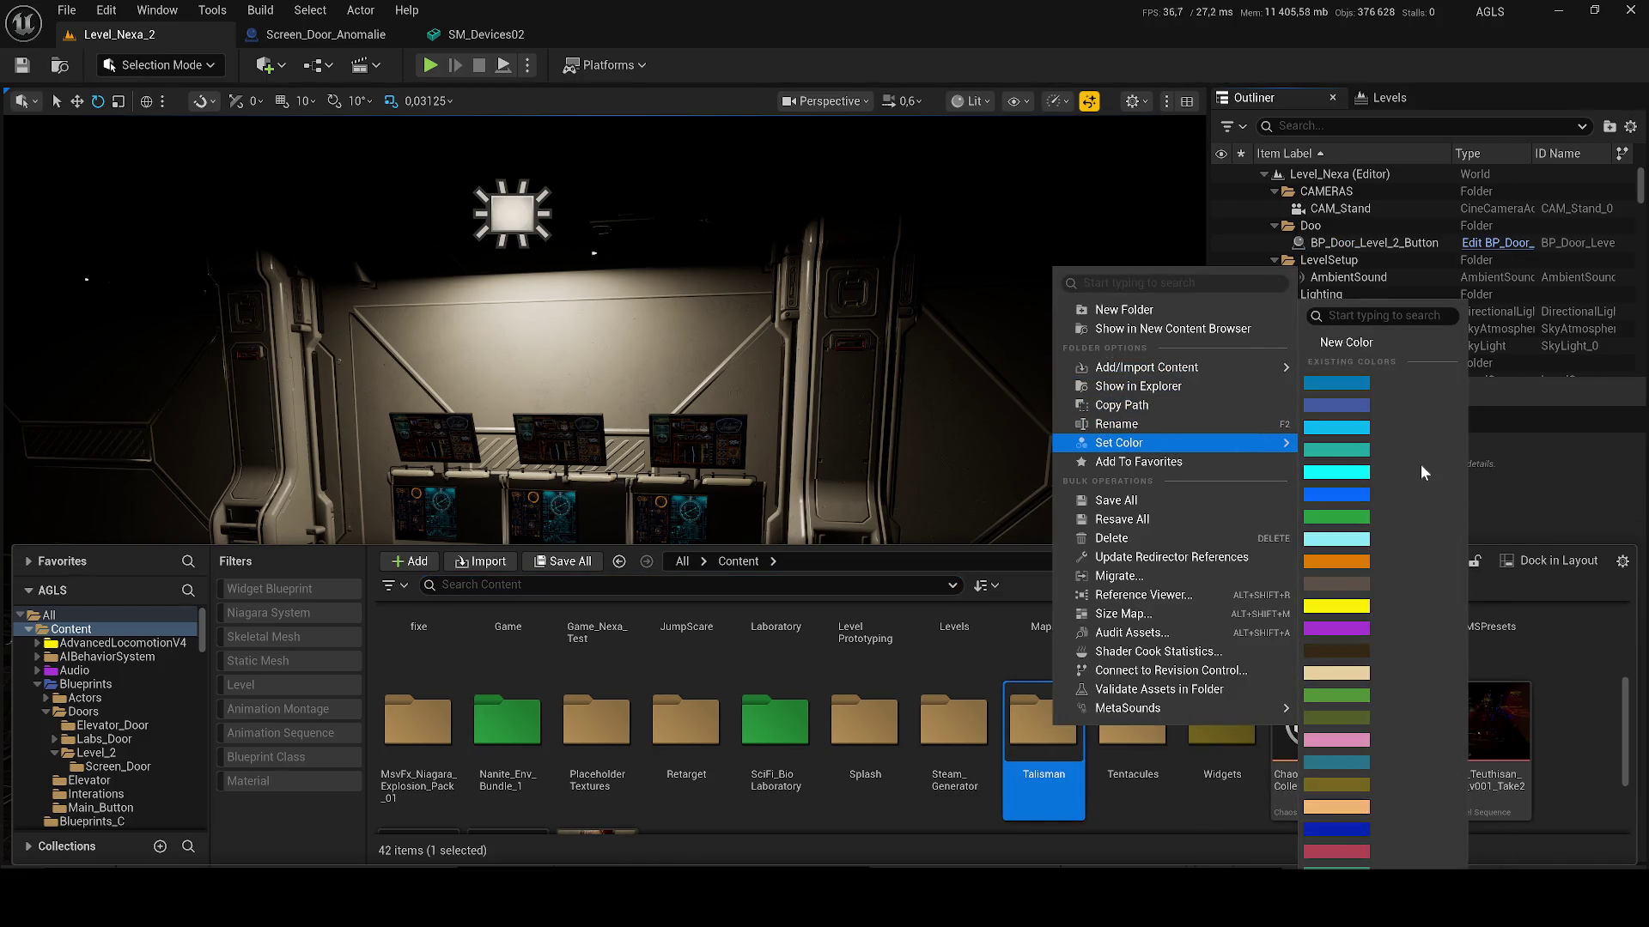
left_click(1343, 405)
Step: Browse Talisman > Geometry > ModularCrate > ModularCrate_02 and select SM_ModularCrate_02_N1
double_click(1055, 737)
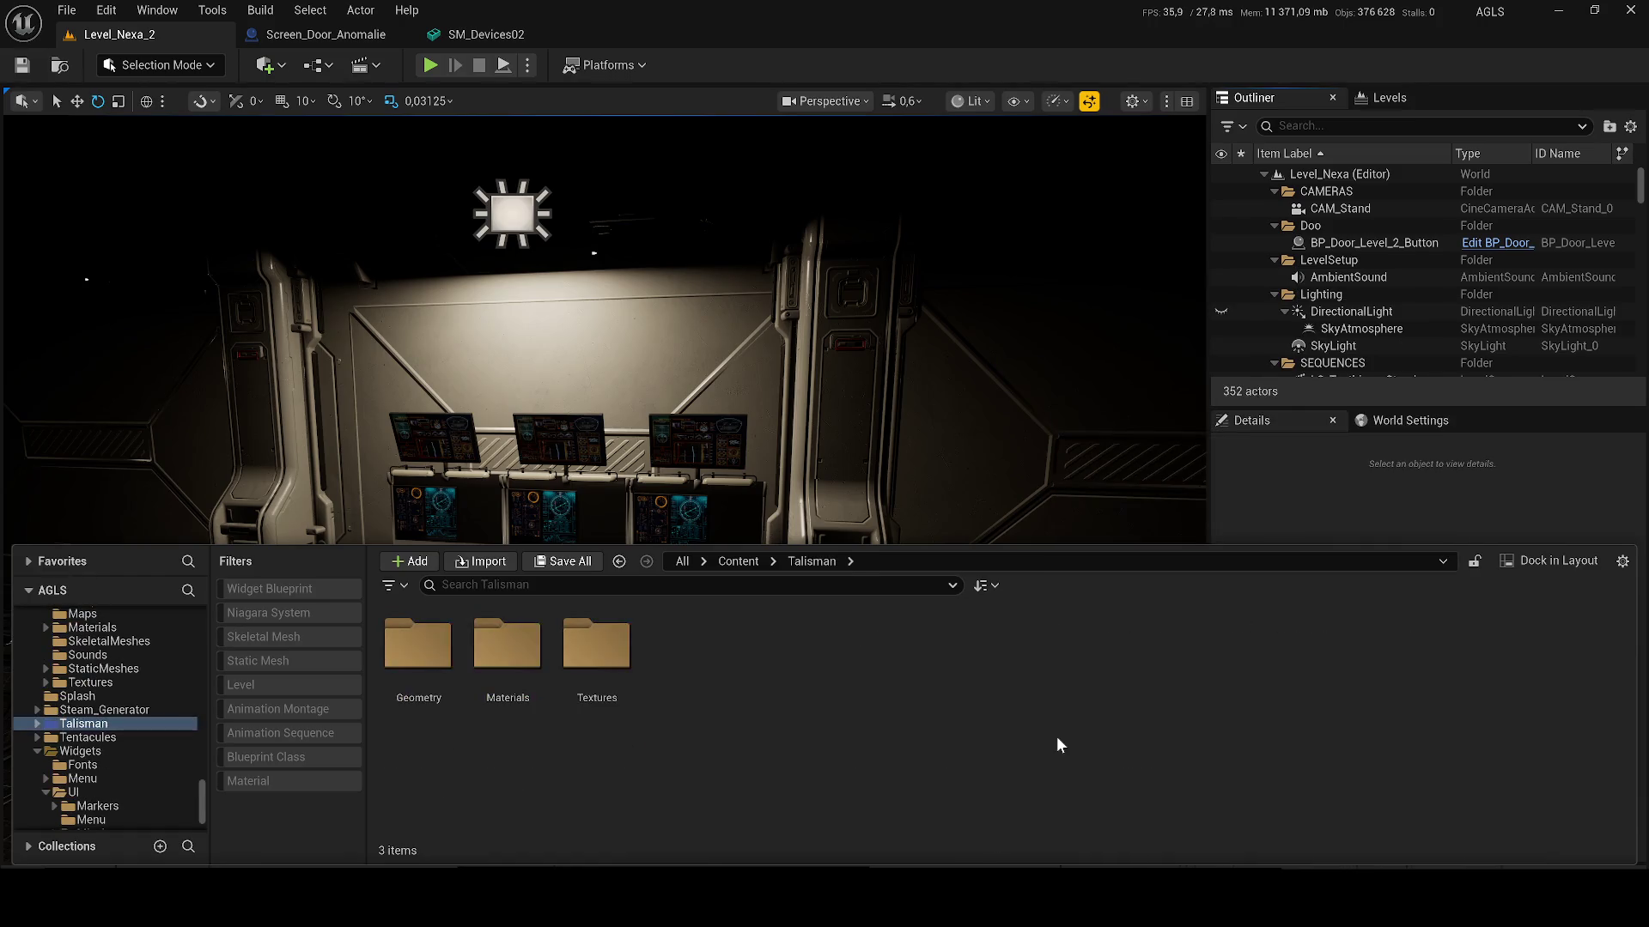
double_click(417, 683)
double_click(419, 685)
double_click(419, 685)
left_click(433, 672)
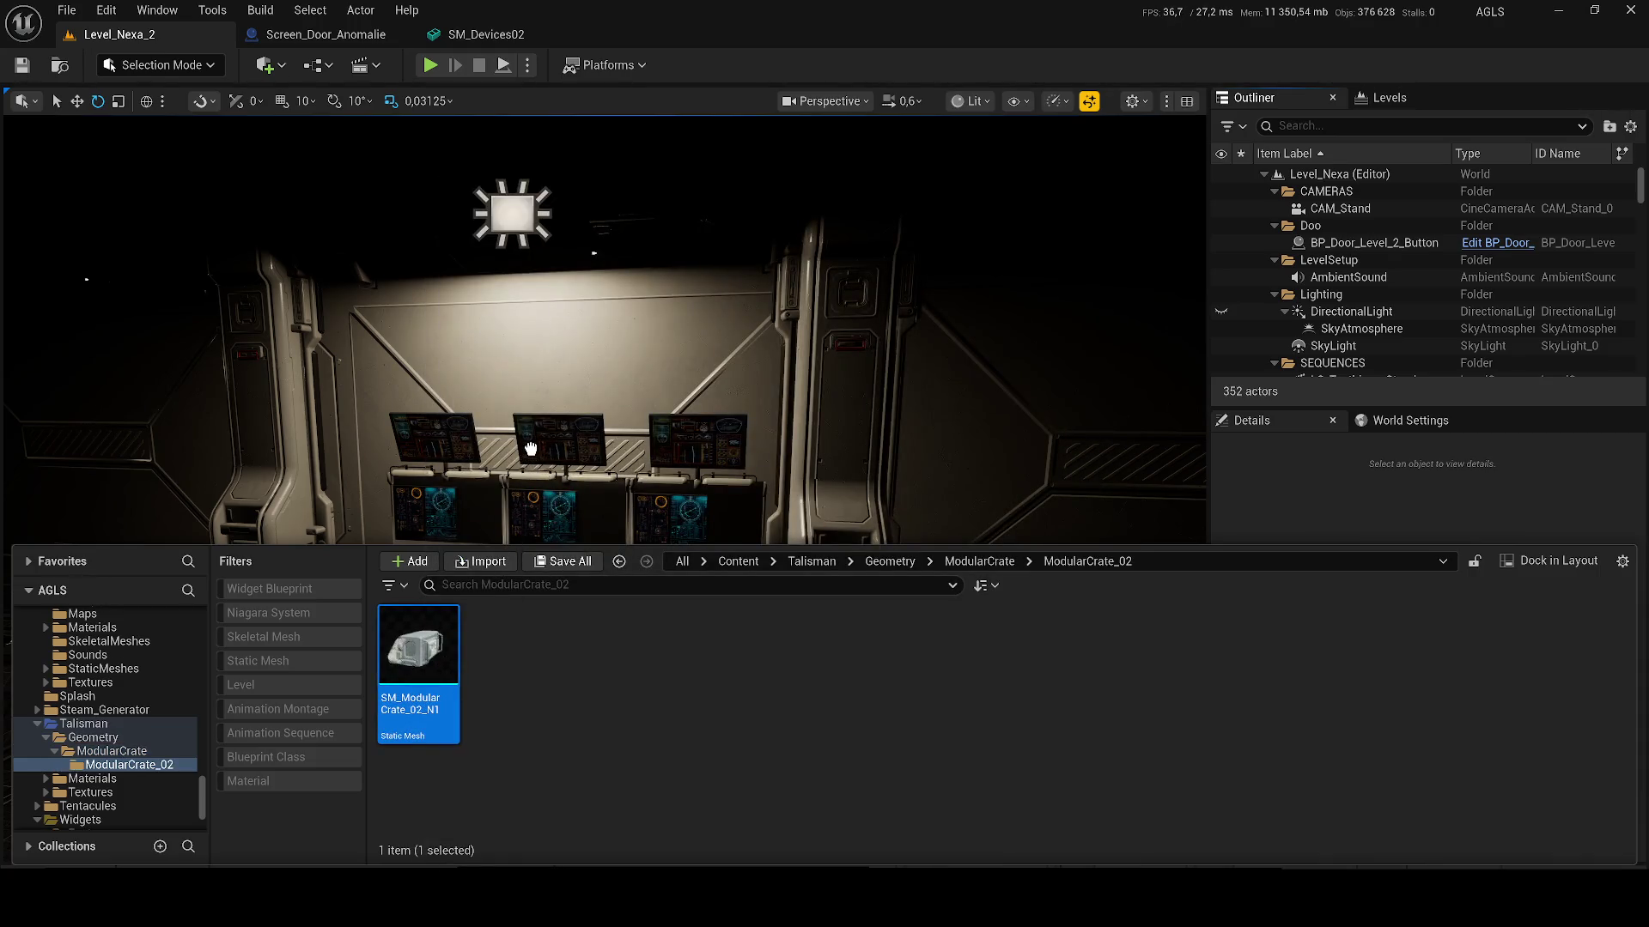
Step: Drag SM_ModularCrate_02_N1 into the level and position it beside the console desk
left_click_drag(531, 448, 515, 435)
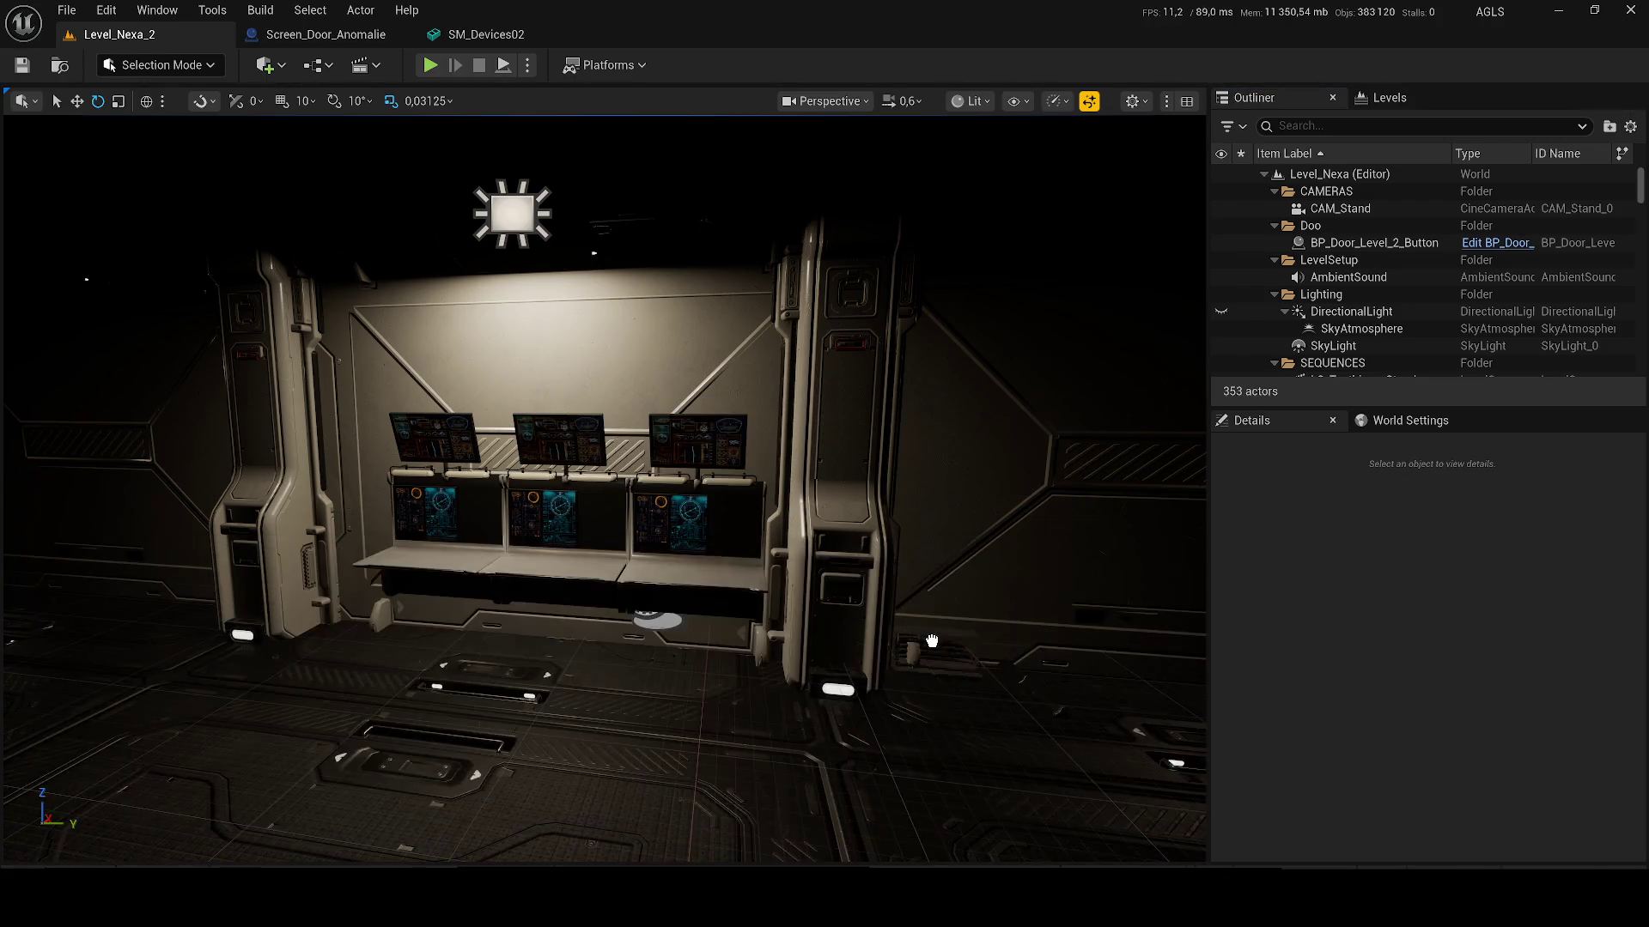
mouse_move(638, 675)
left_mouse_down()
mouse_move(480, 655)
mouse_move(607, 570)
left_mouse_up()
left_click(493, 673)
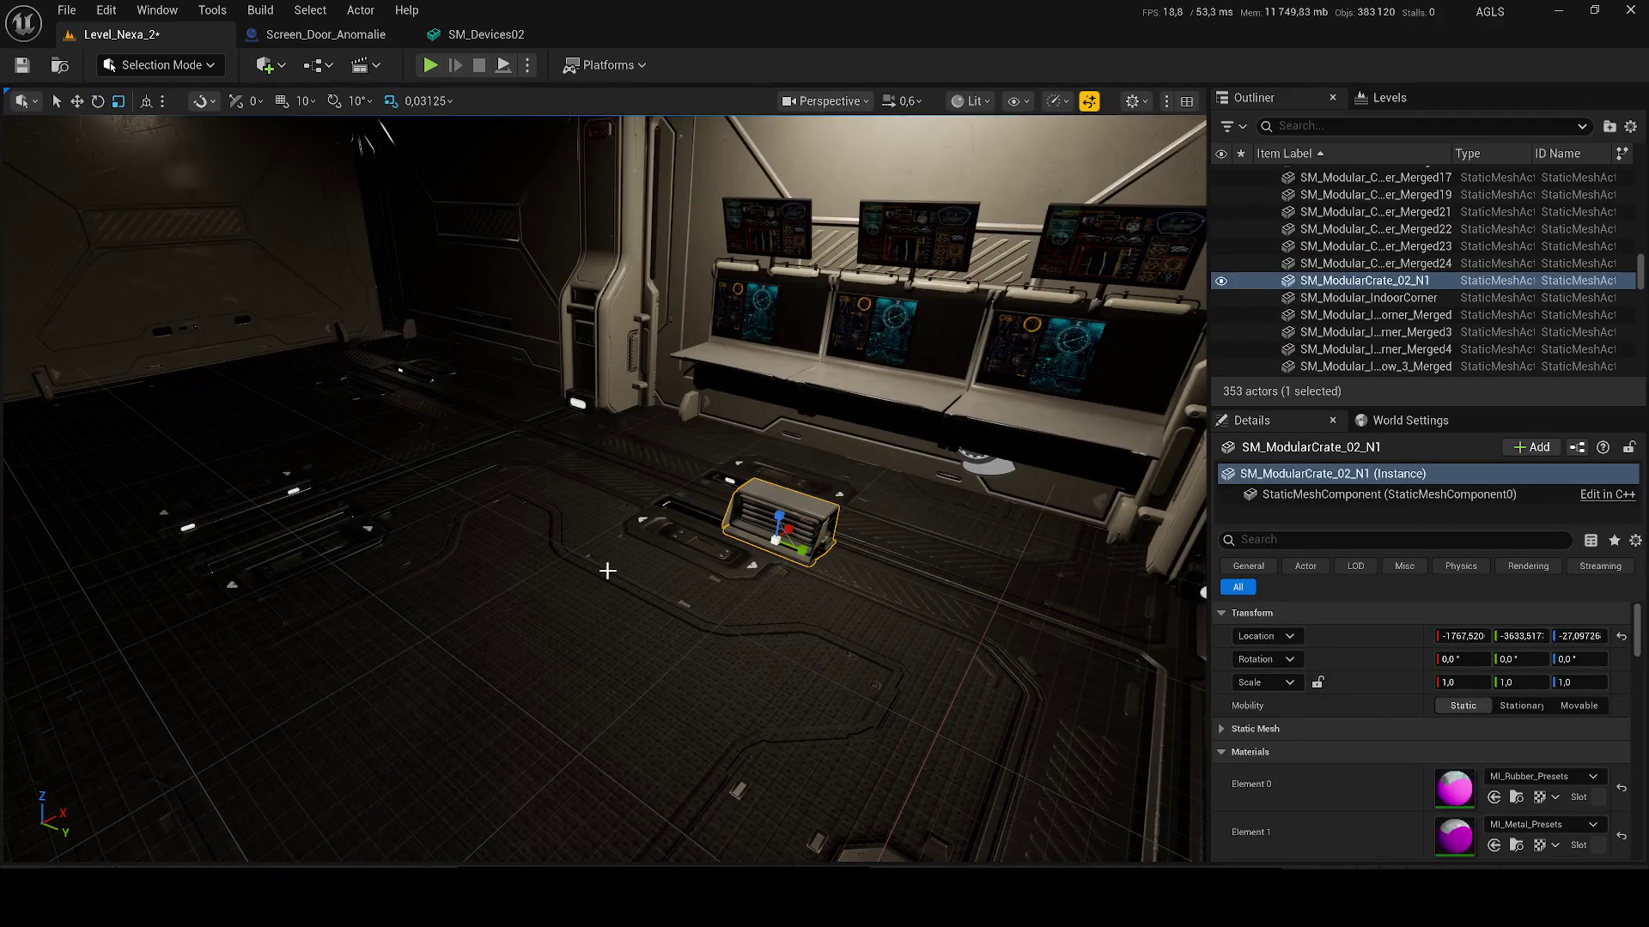
left_click(799, 519)
left_click(799, 520)
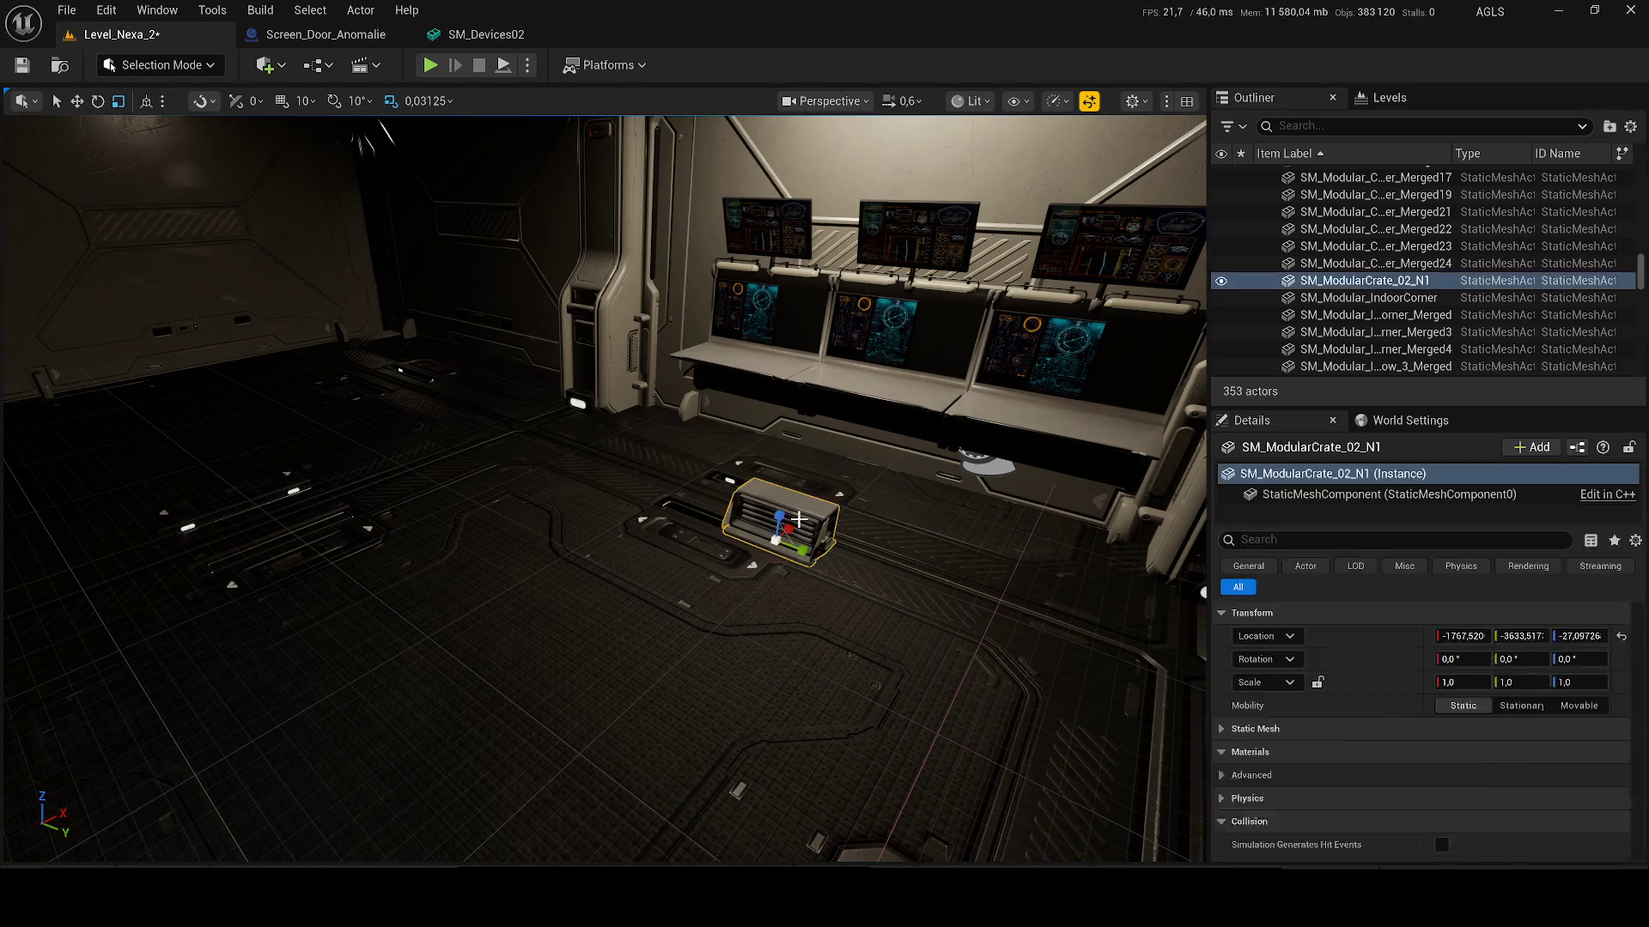
Step: Frame and rotation-test the crate, delete it, then switch to the other editor window
key("f")
key("e")
mouse_move(799, 519)
left_mouse_down()
mouse_move(798, 713)
mouse_move(784, 518)
left_mouse_up()
key("Delete")
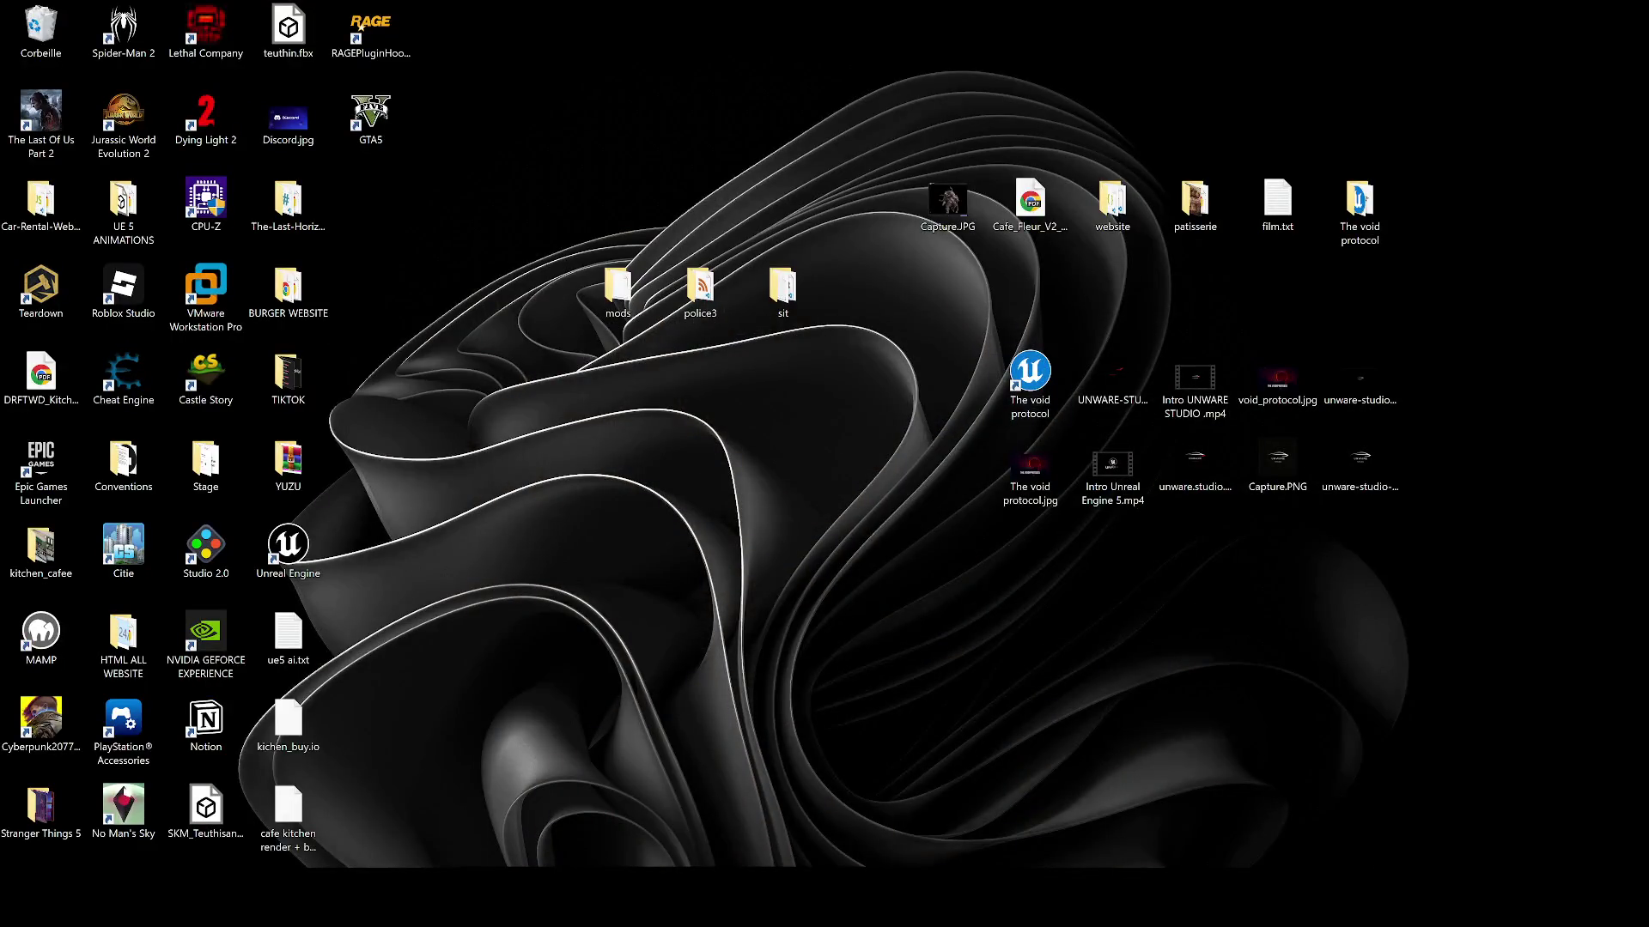
mouse_move(1074, 897)
left_click(1155, 815)
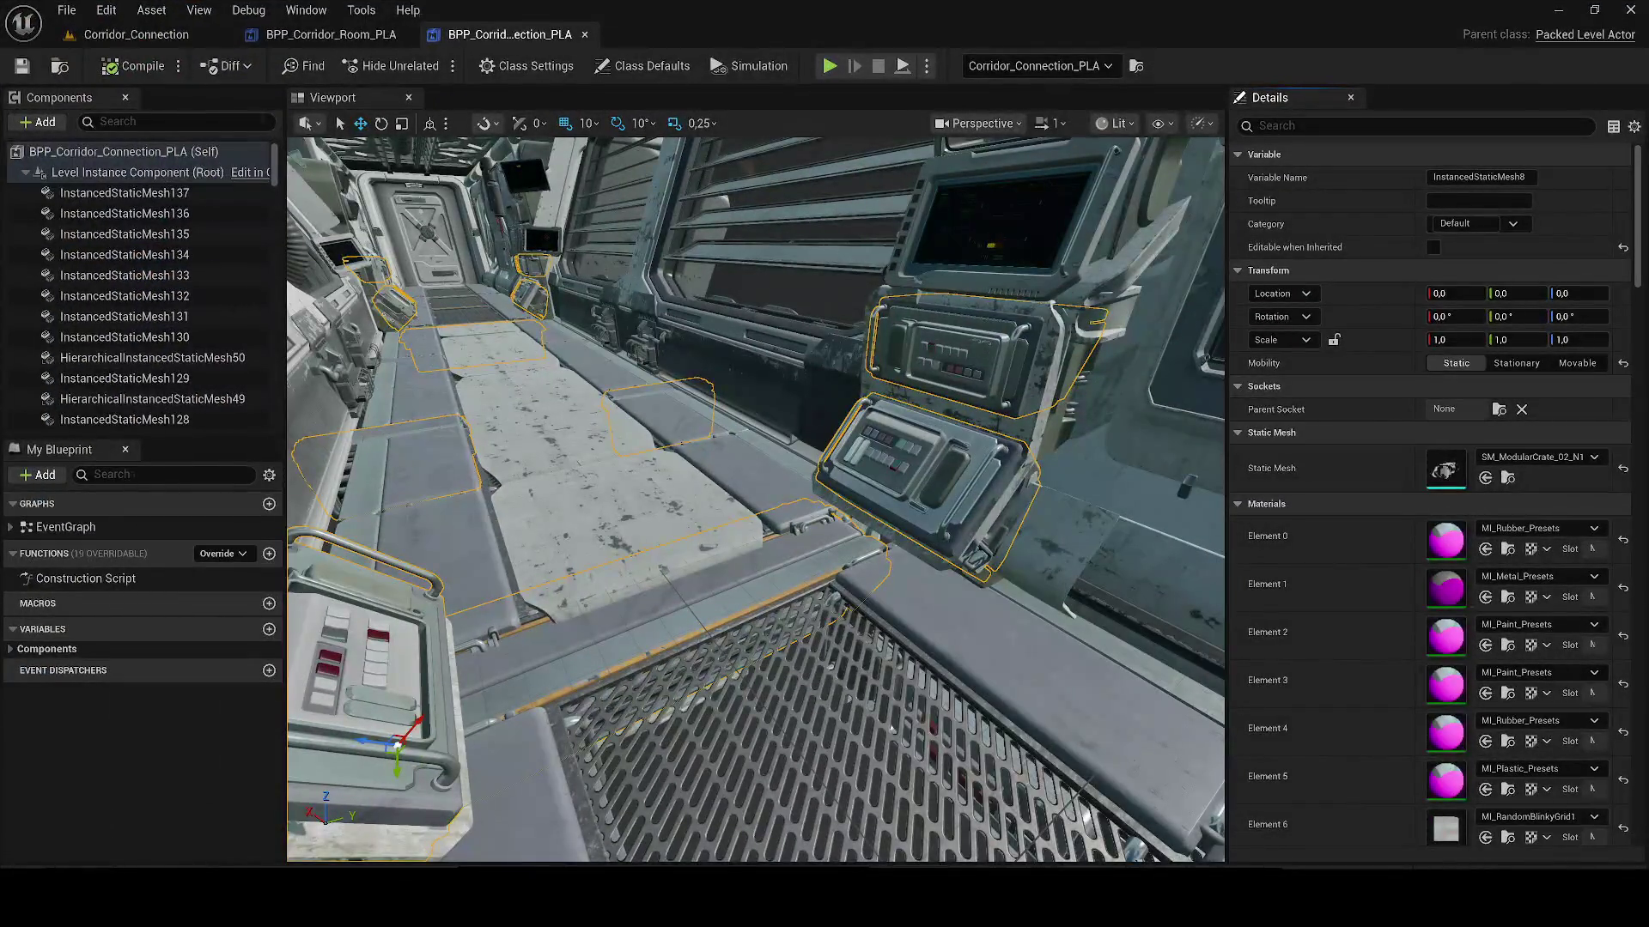
Step: Select and frame the corridor wall monitor, resizing the editor window
left_click(984, 258)
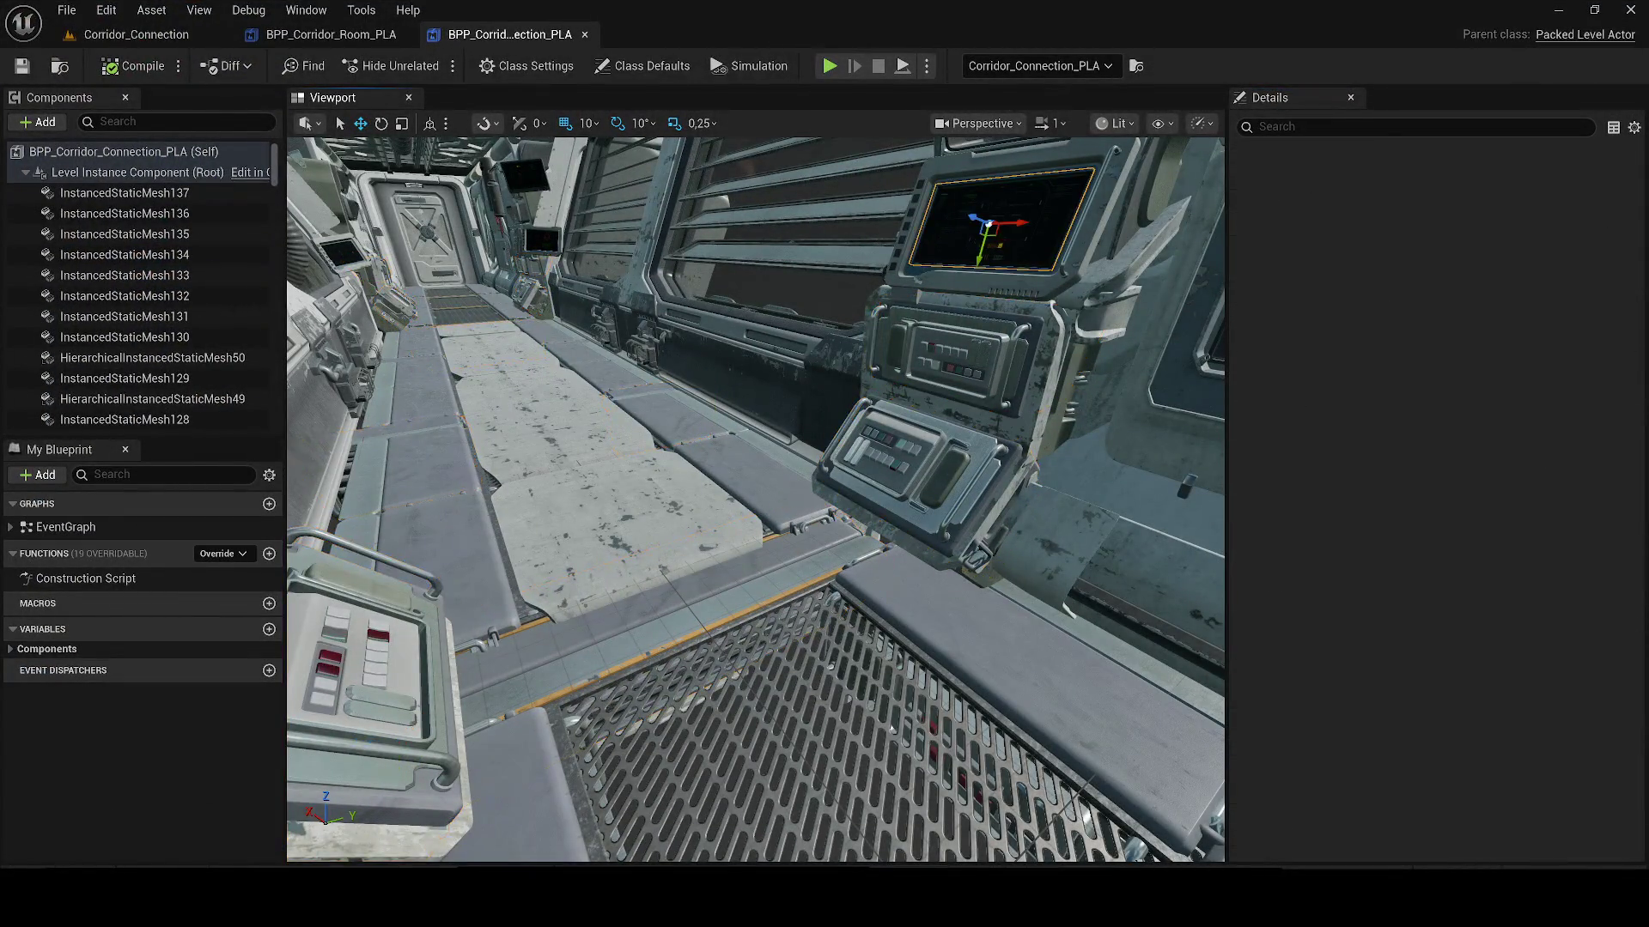
mouse_move(825, 13)
left_mouse_down()
mouse_move(949, 317)
mouse_move(902, 129)
mouse_move(835, 93)
left_mouse_up()
key("f")
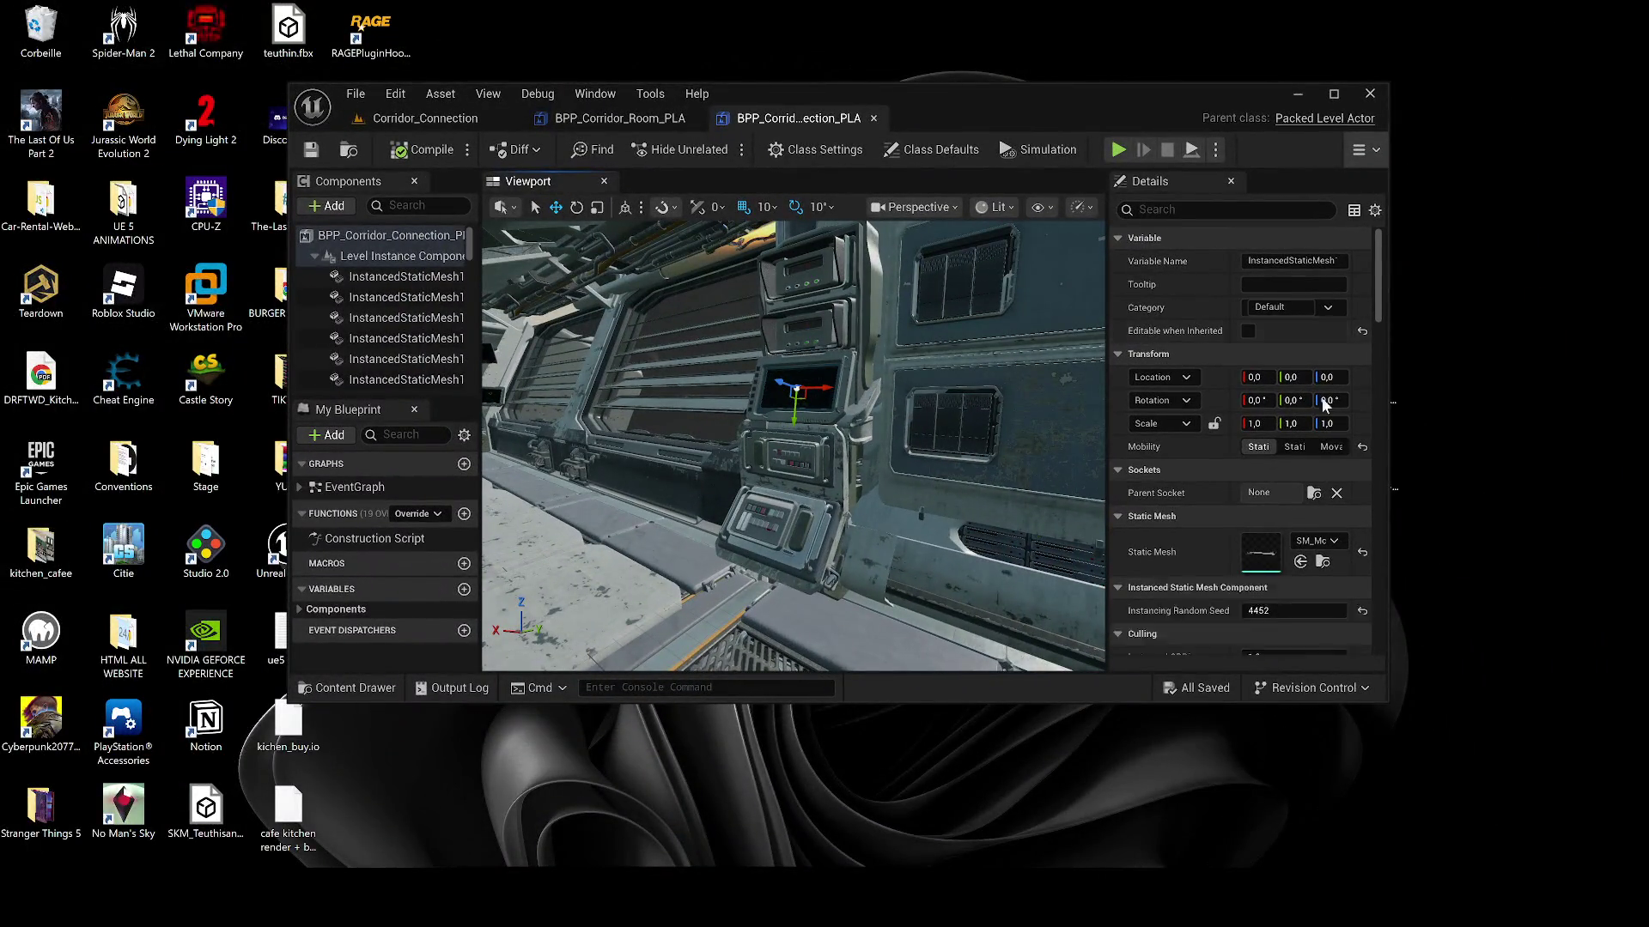
left_click_drag(1385, 703, 1580, 837)
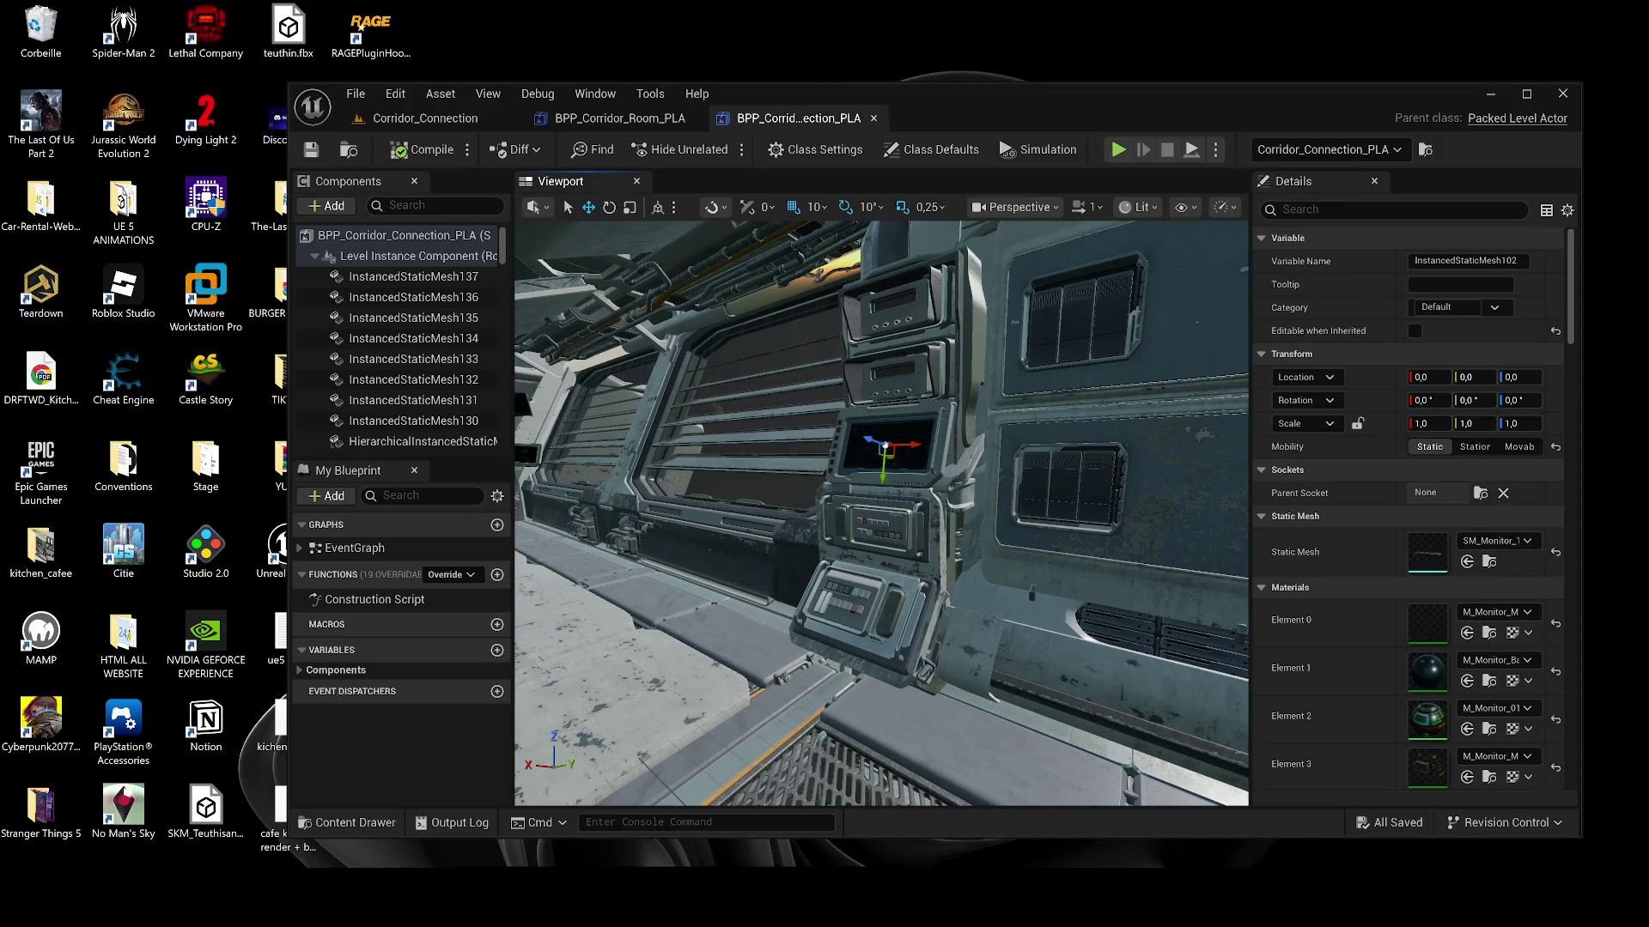
Step: Inspect SM_Monitor_11_N1 from UI_Elements in its mesh editor, then close it
left_click(1489, 561)
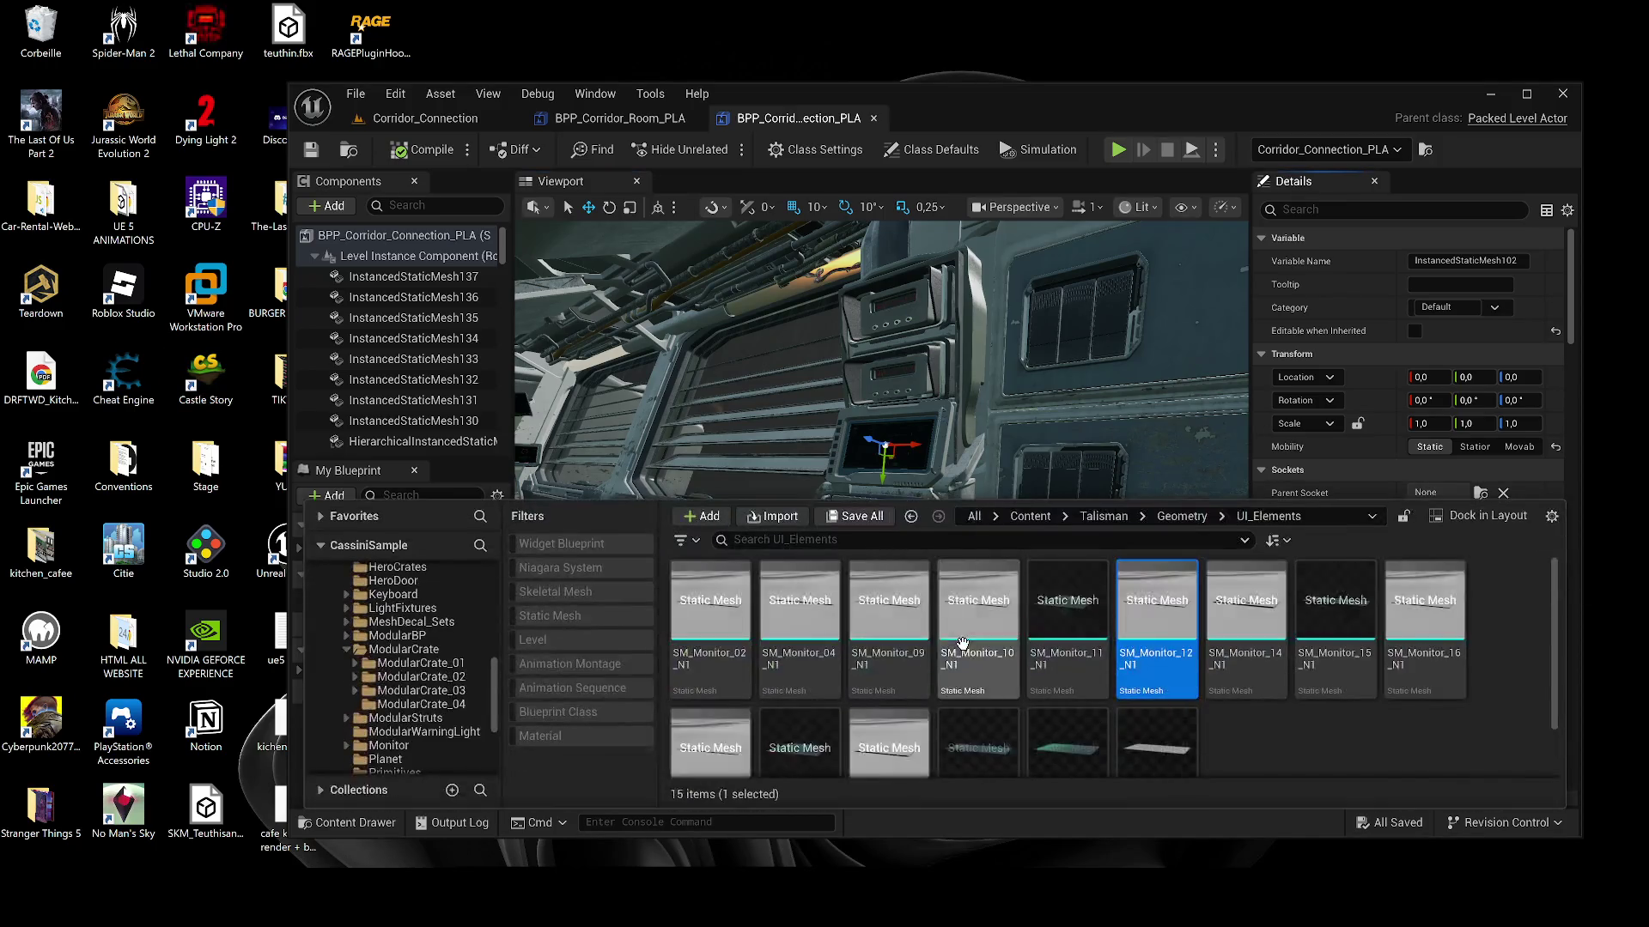
right_click(1130, 640)
left_click(1090, 650)
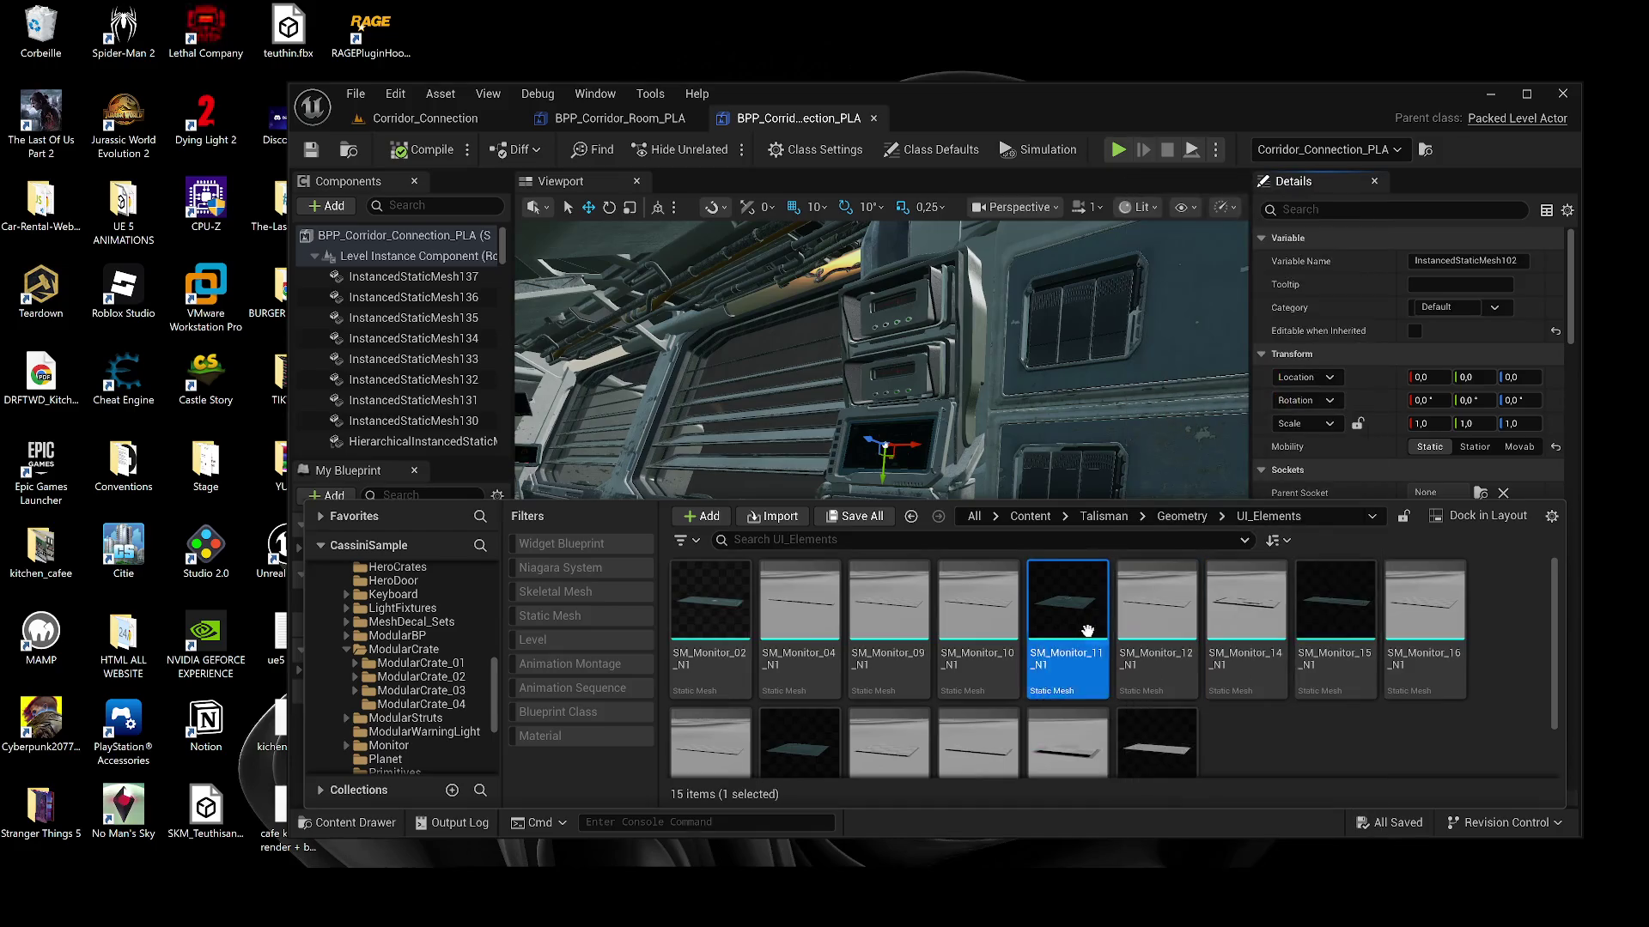
key("Return")
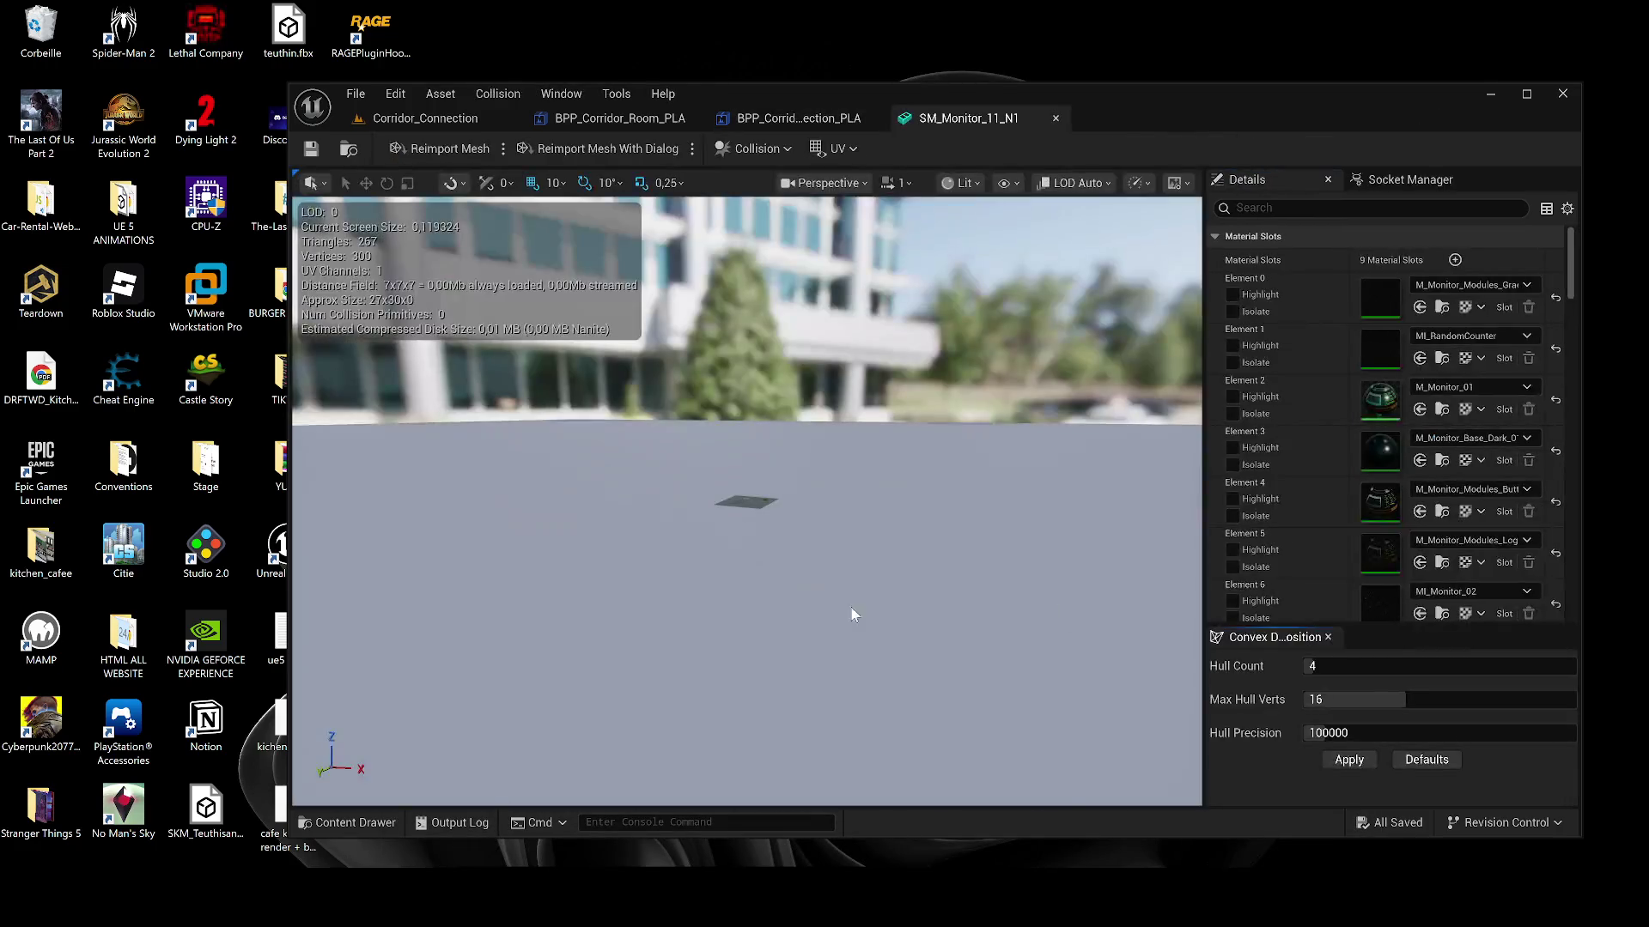
left_click(1056, 118)
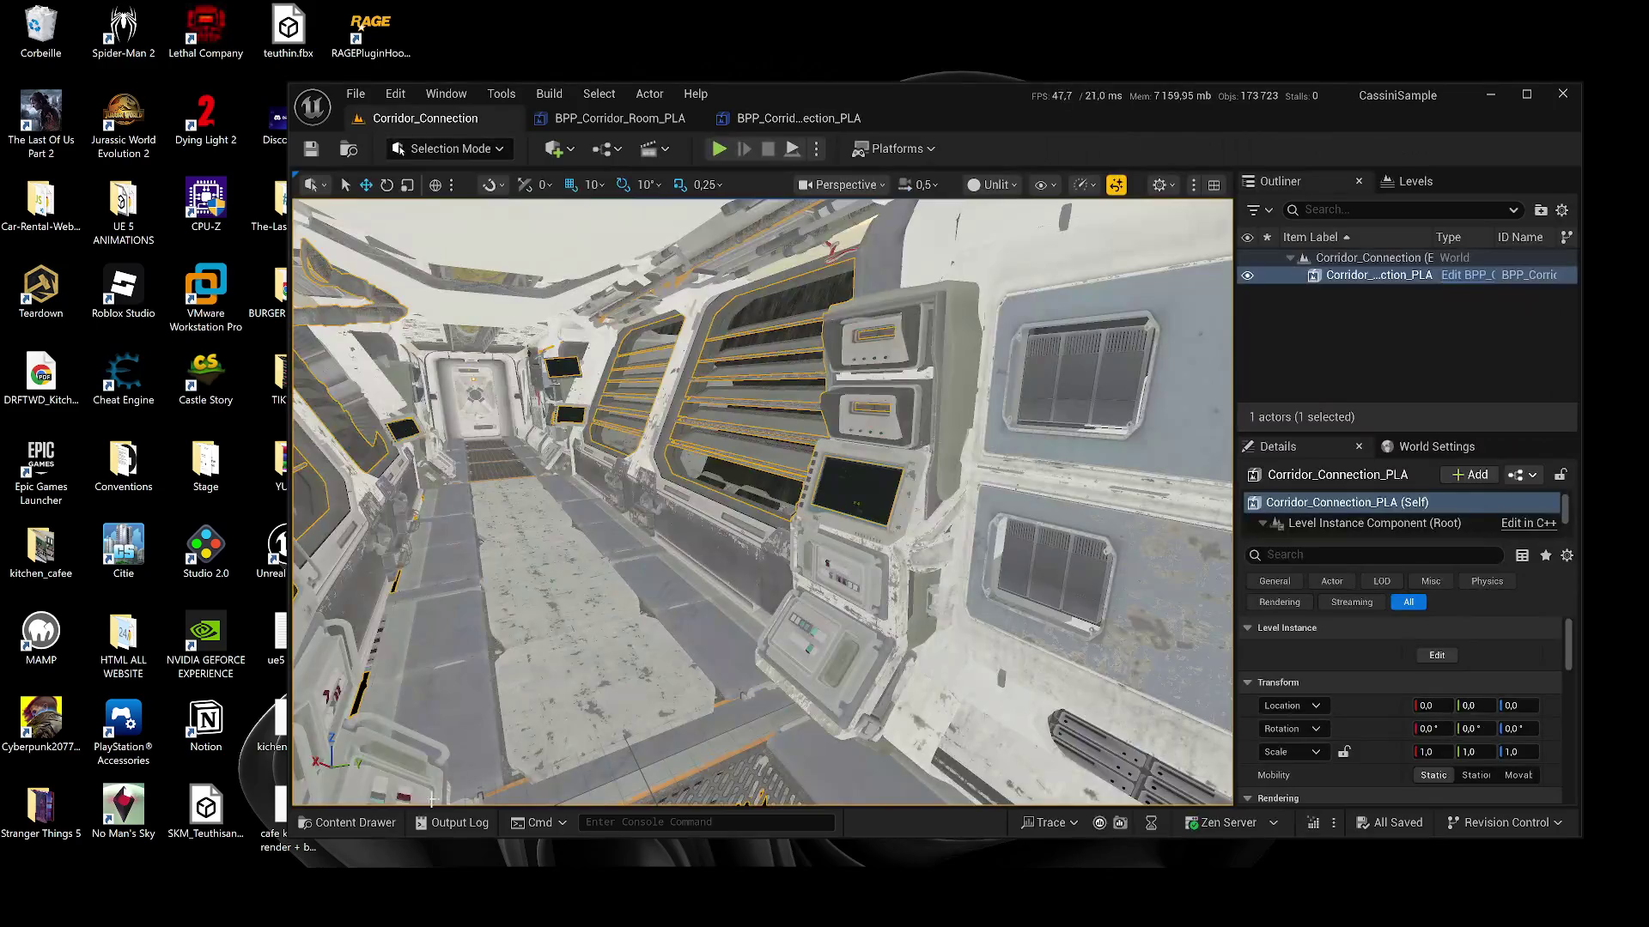
left_click(356, 825)
Step: Select all 15 SM_Monitor meshes and start migrating them, accepting the asset list
right_click(994, 644)
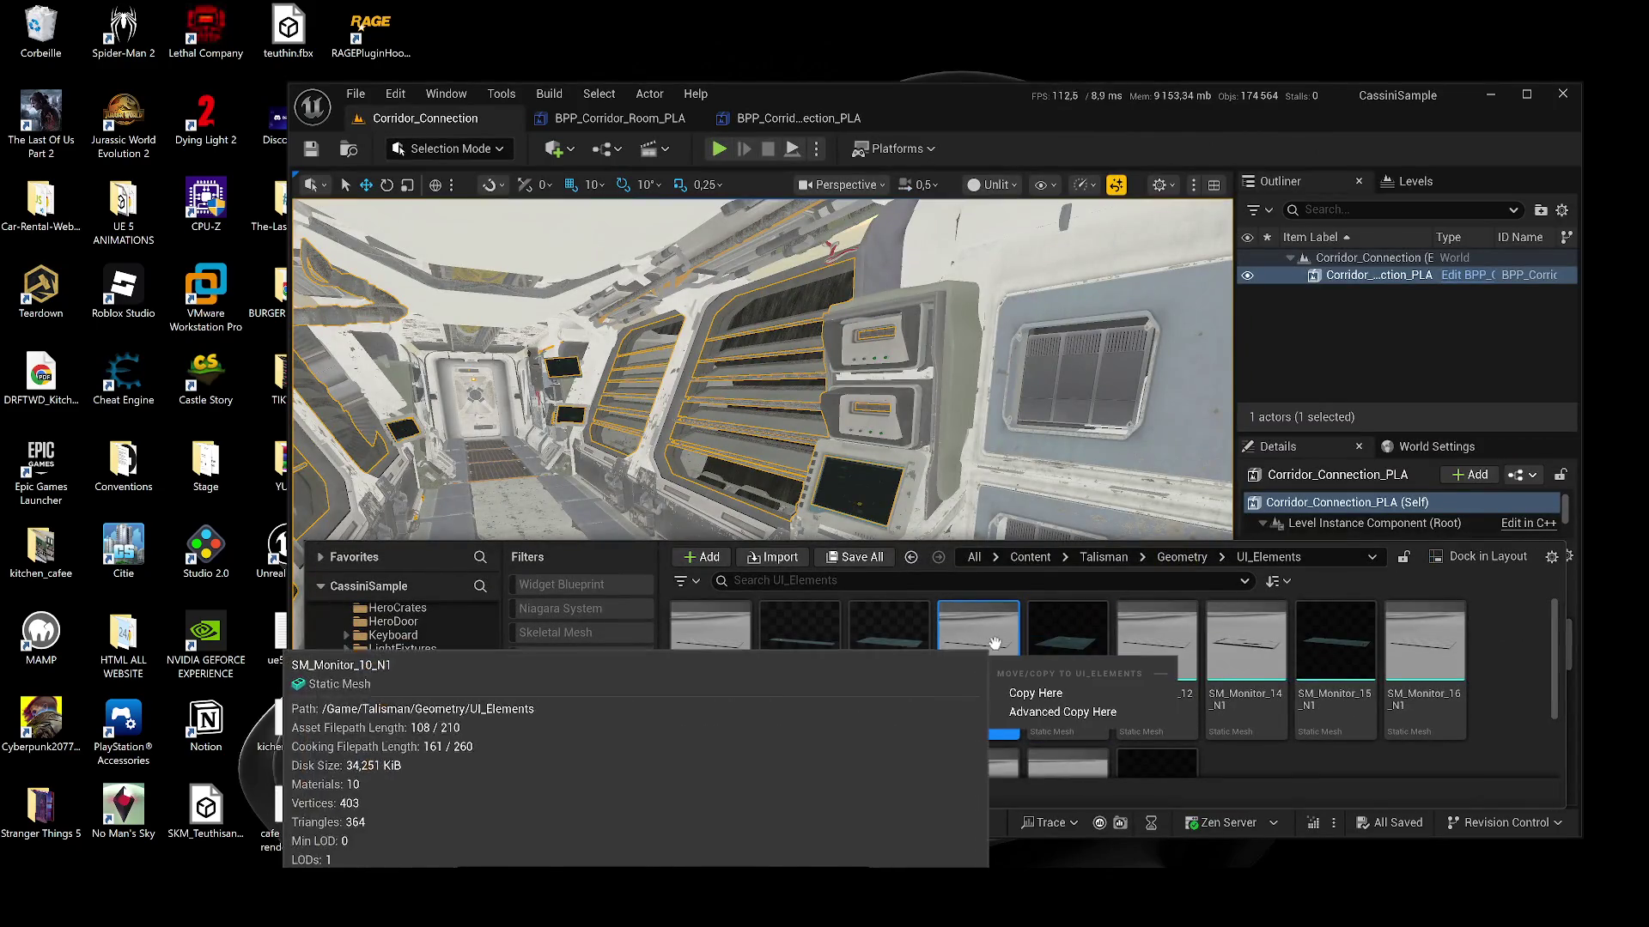
left_click(994, 644)
key("ctrl+a")
right_click(1028, 632)
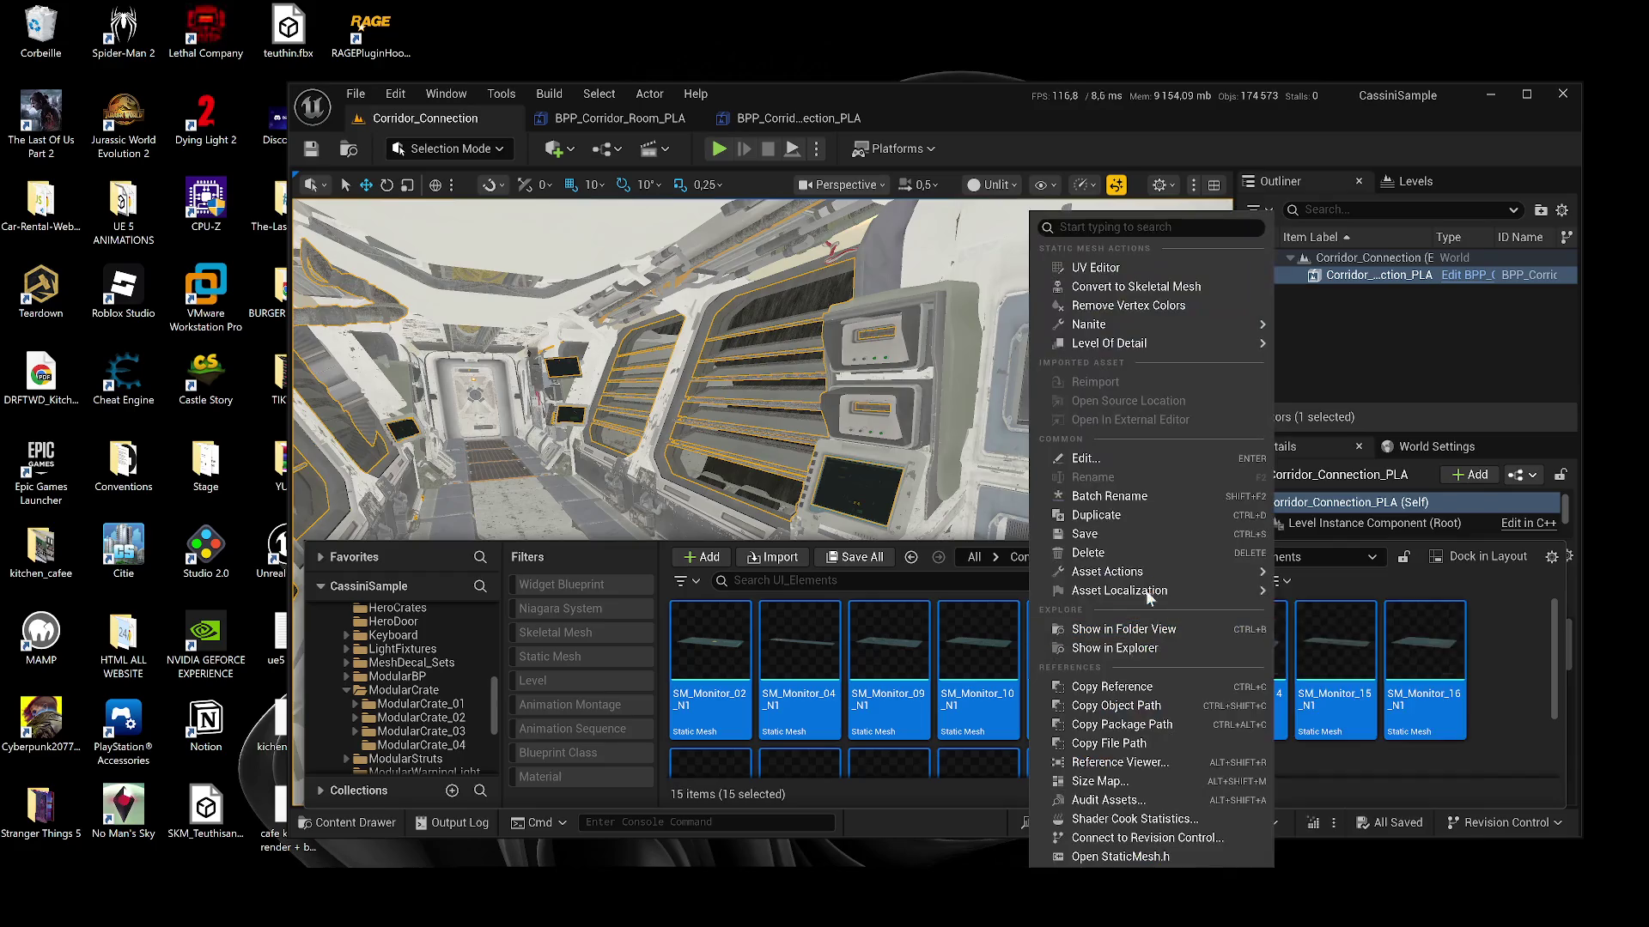
mouse_move(1228, 577)
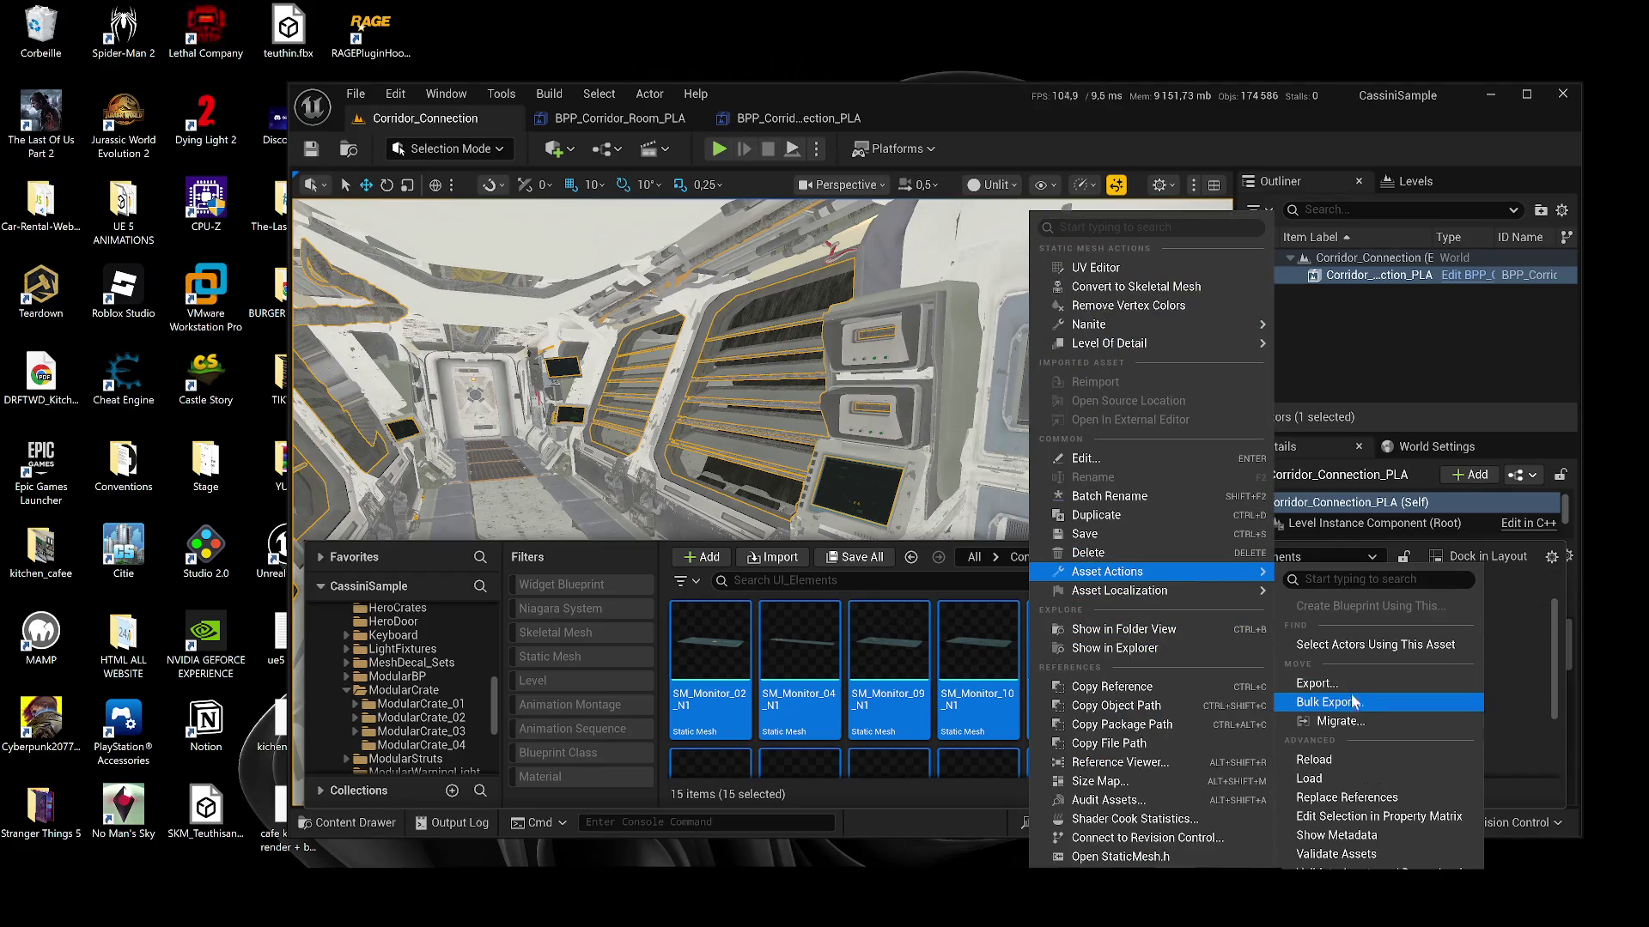
left_click(1336, 723)
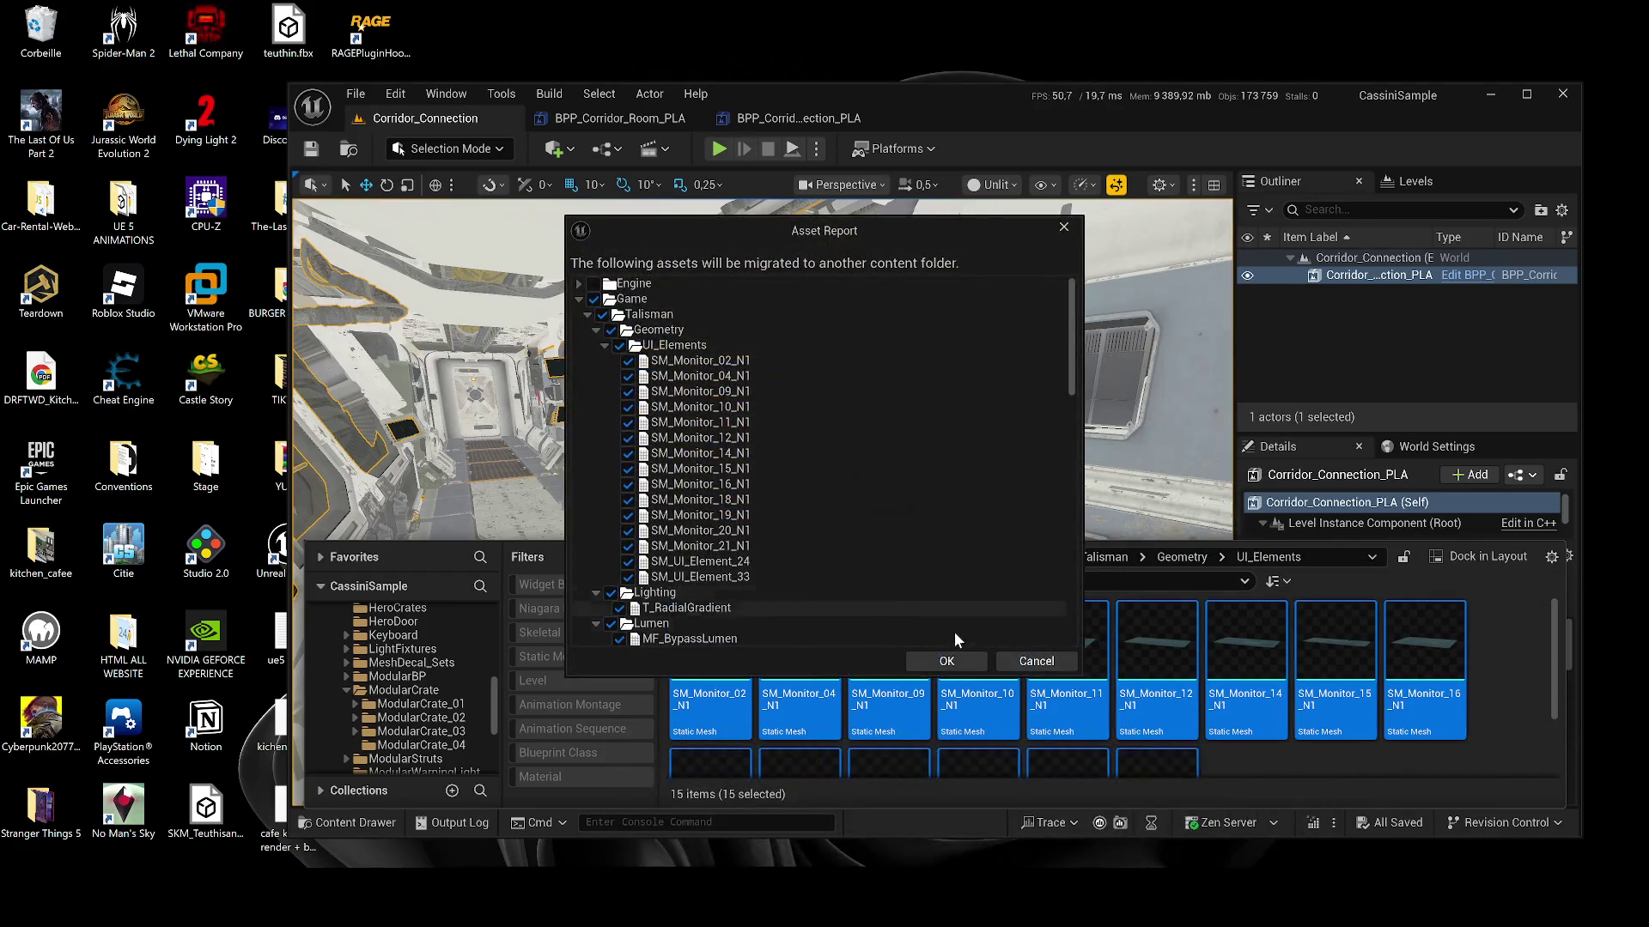
left_click(947, 662)
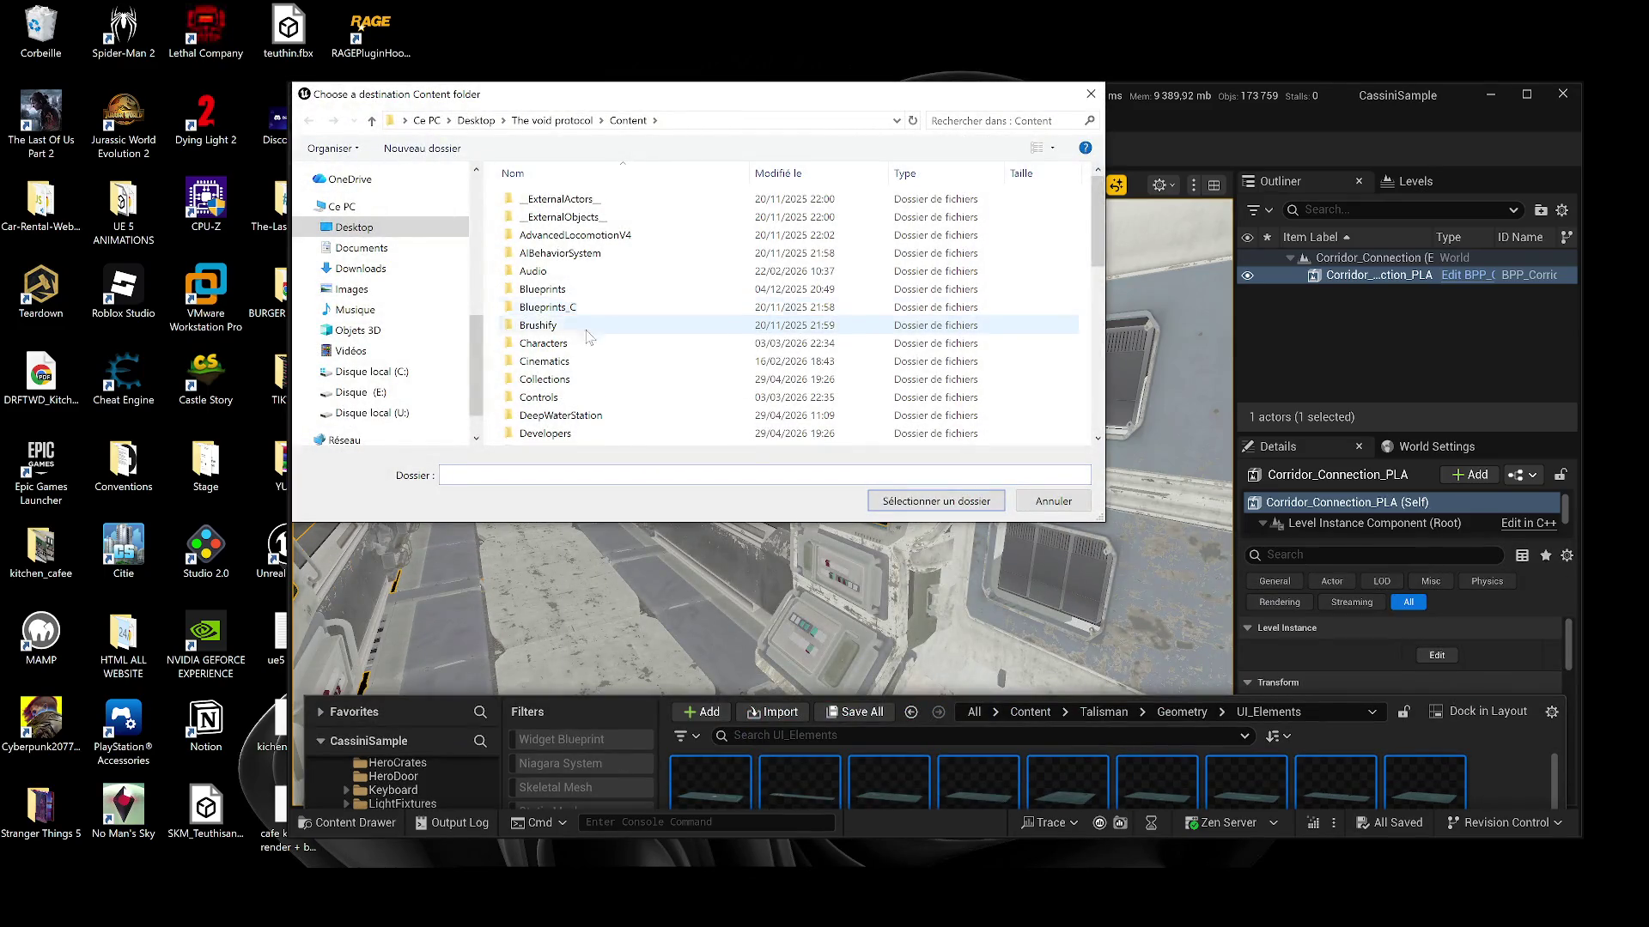
Step: Migrate into The void protocol's Content, overwriting all existing files, then minimise the editor
left_click(936, 504)
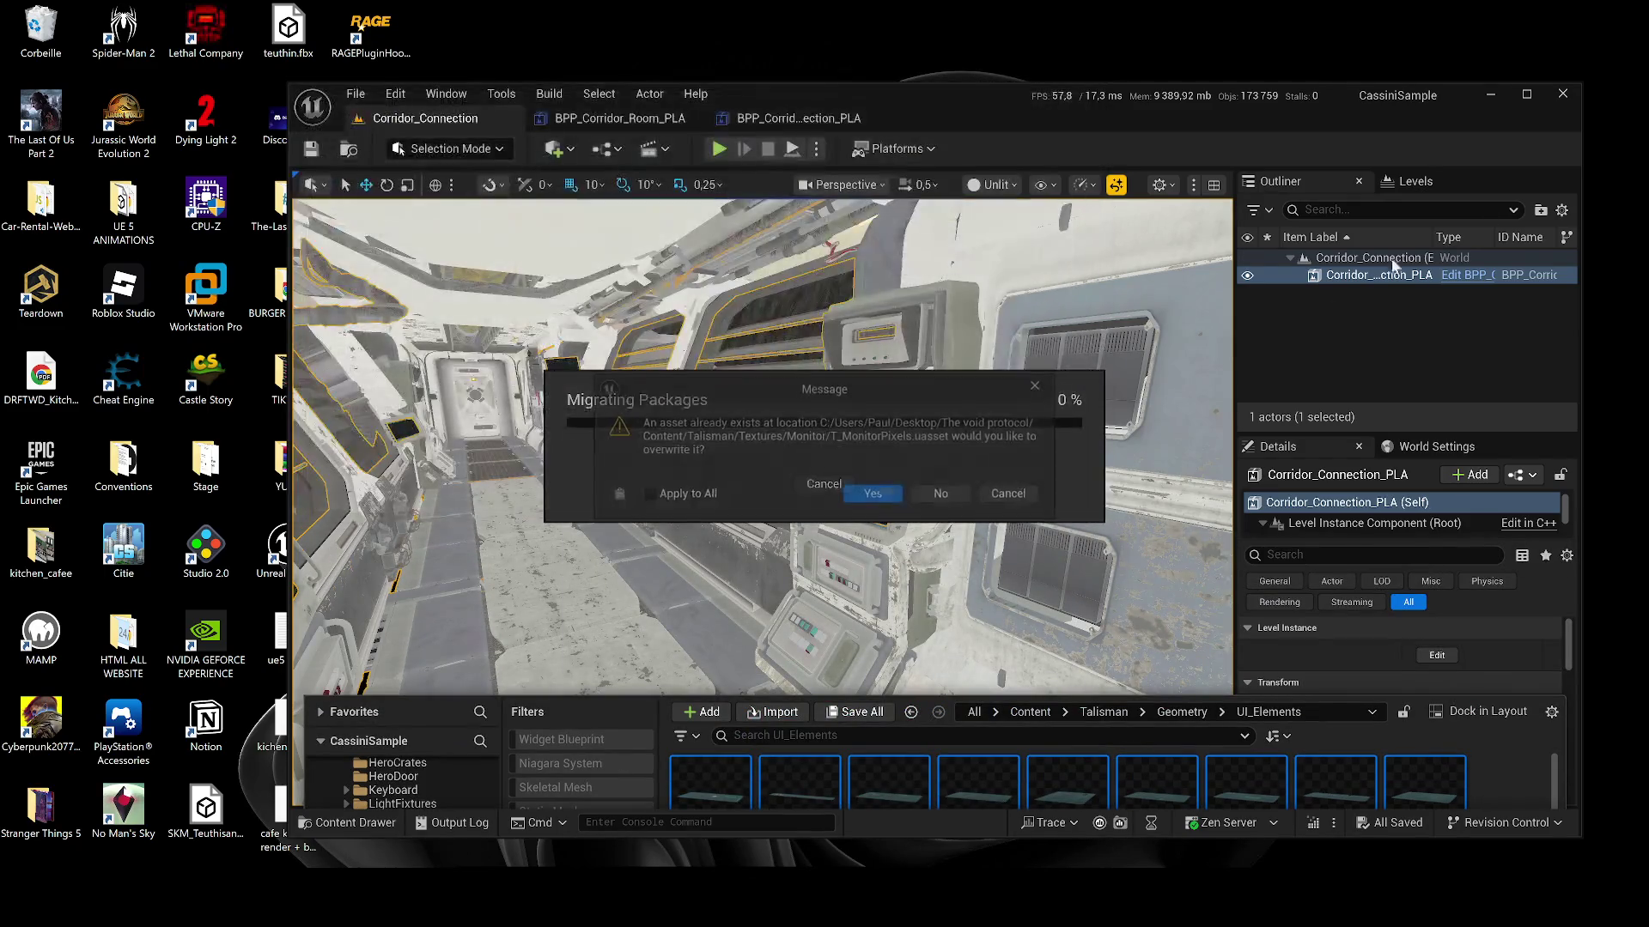
left_click(685, 496)
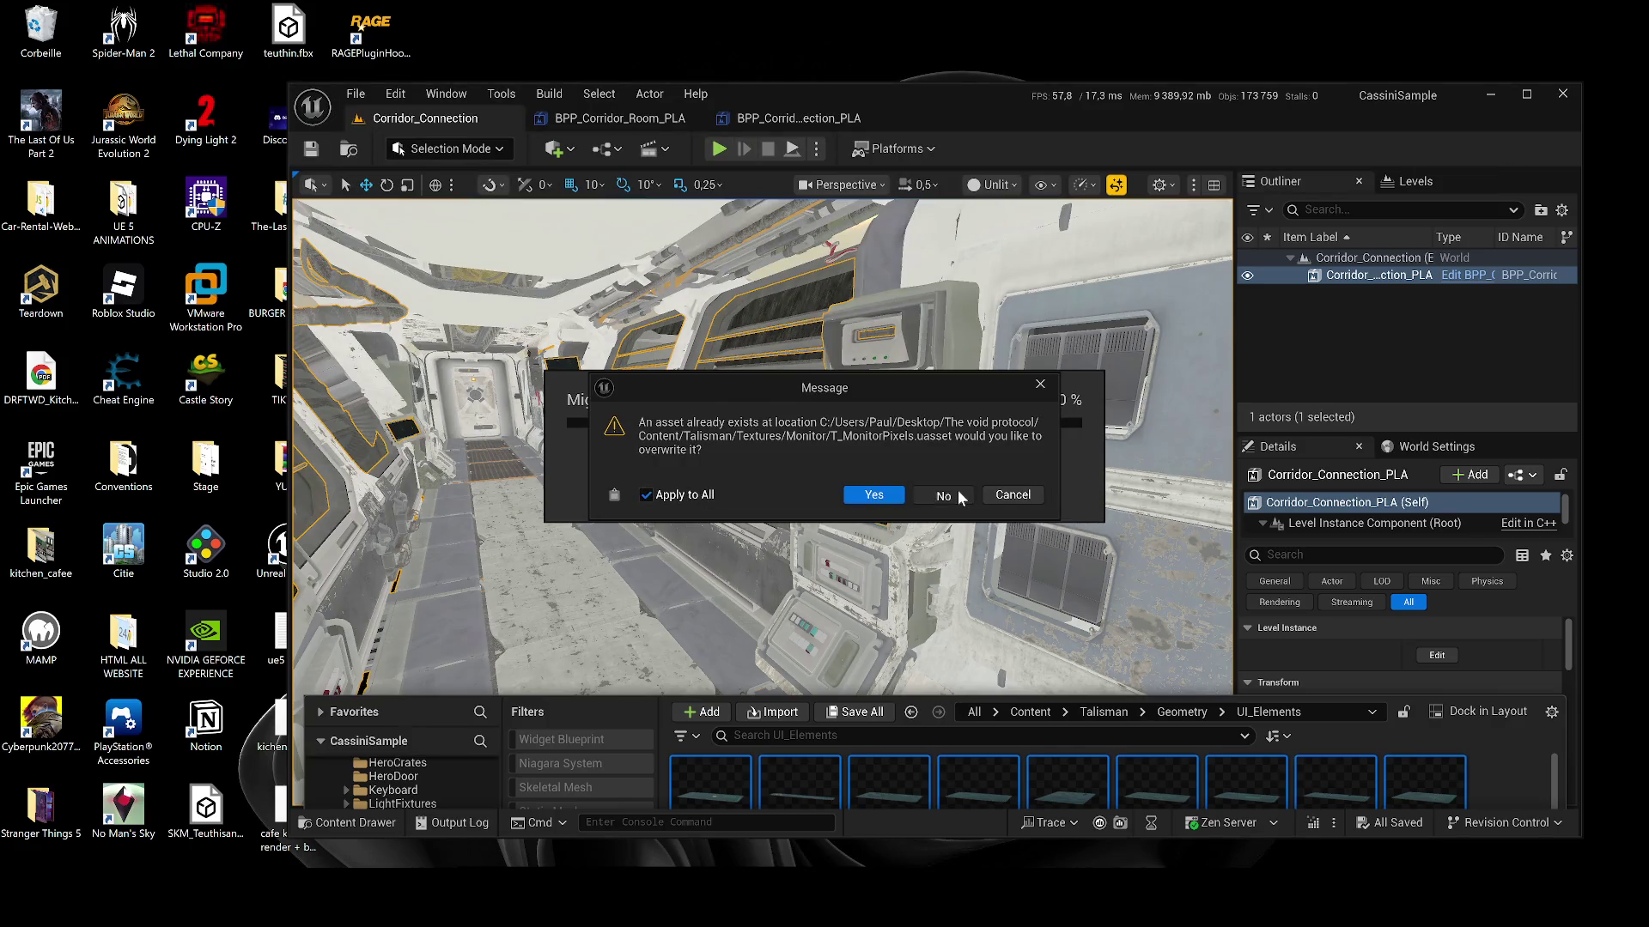
left_click(957, 492)
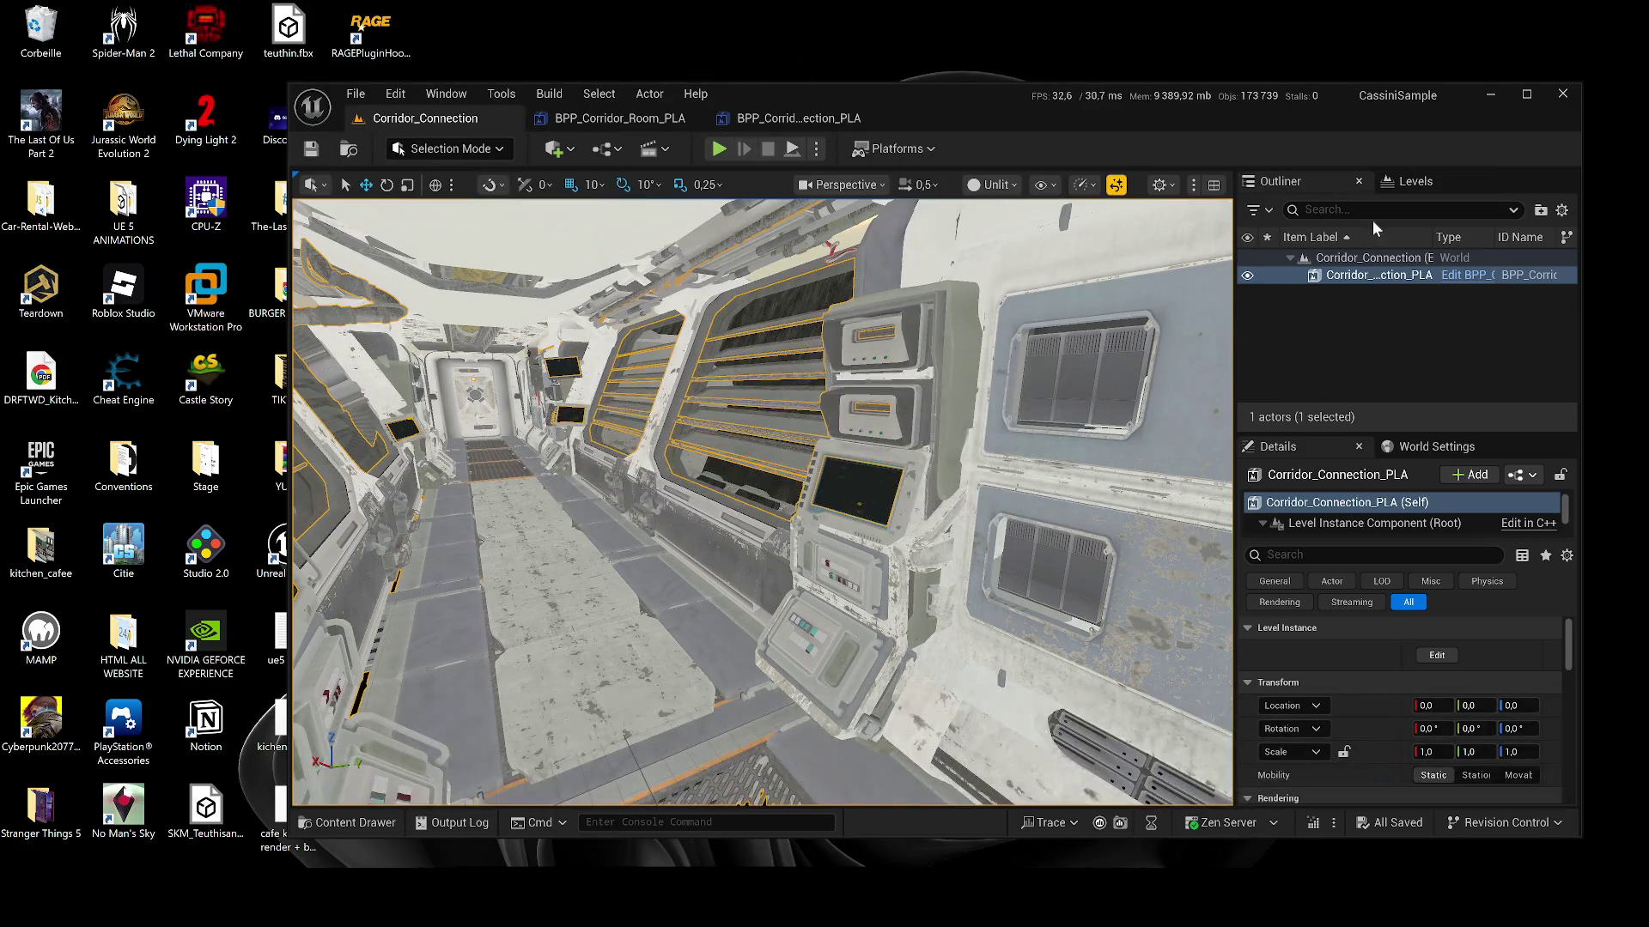
left_click(1490, 95)
Step: Restore and maximise the AGLS editor, then open the Content Drawer with Ctrl+Space
mouse_move(1074, 910)
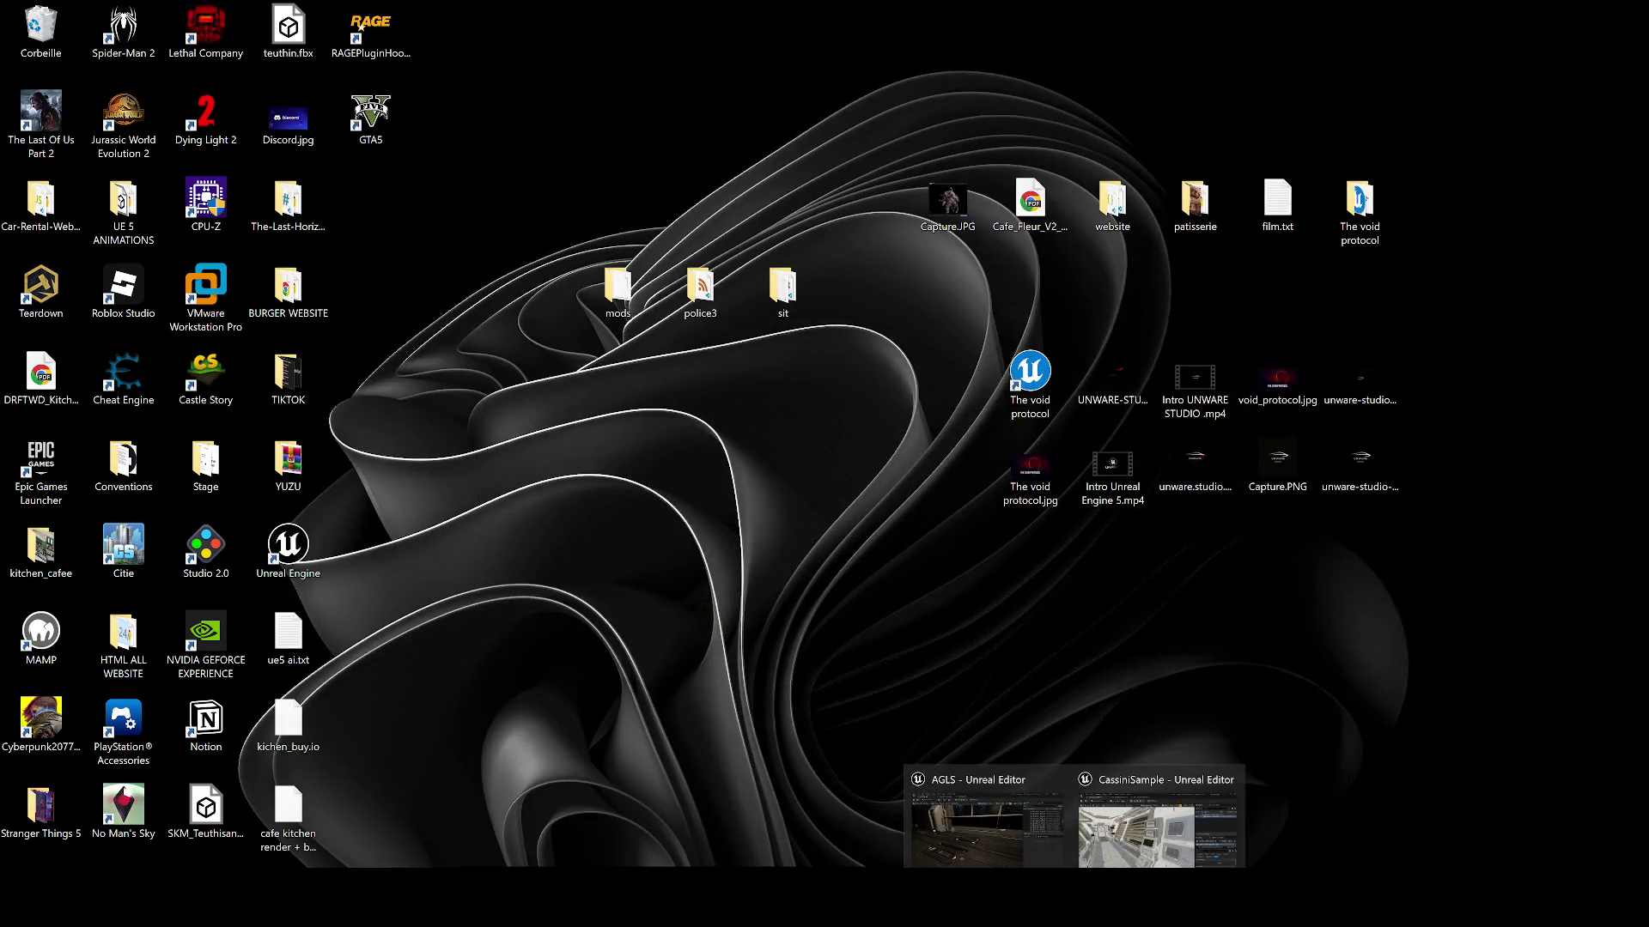
left_click(1062, 846)
left_click(241, 864)
left_click(1598, 13)
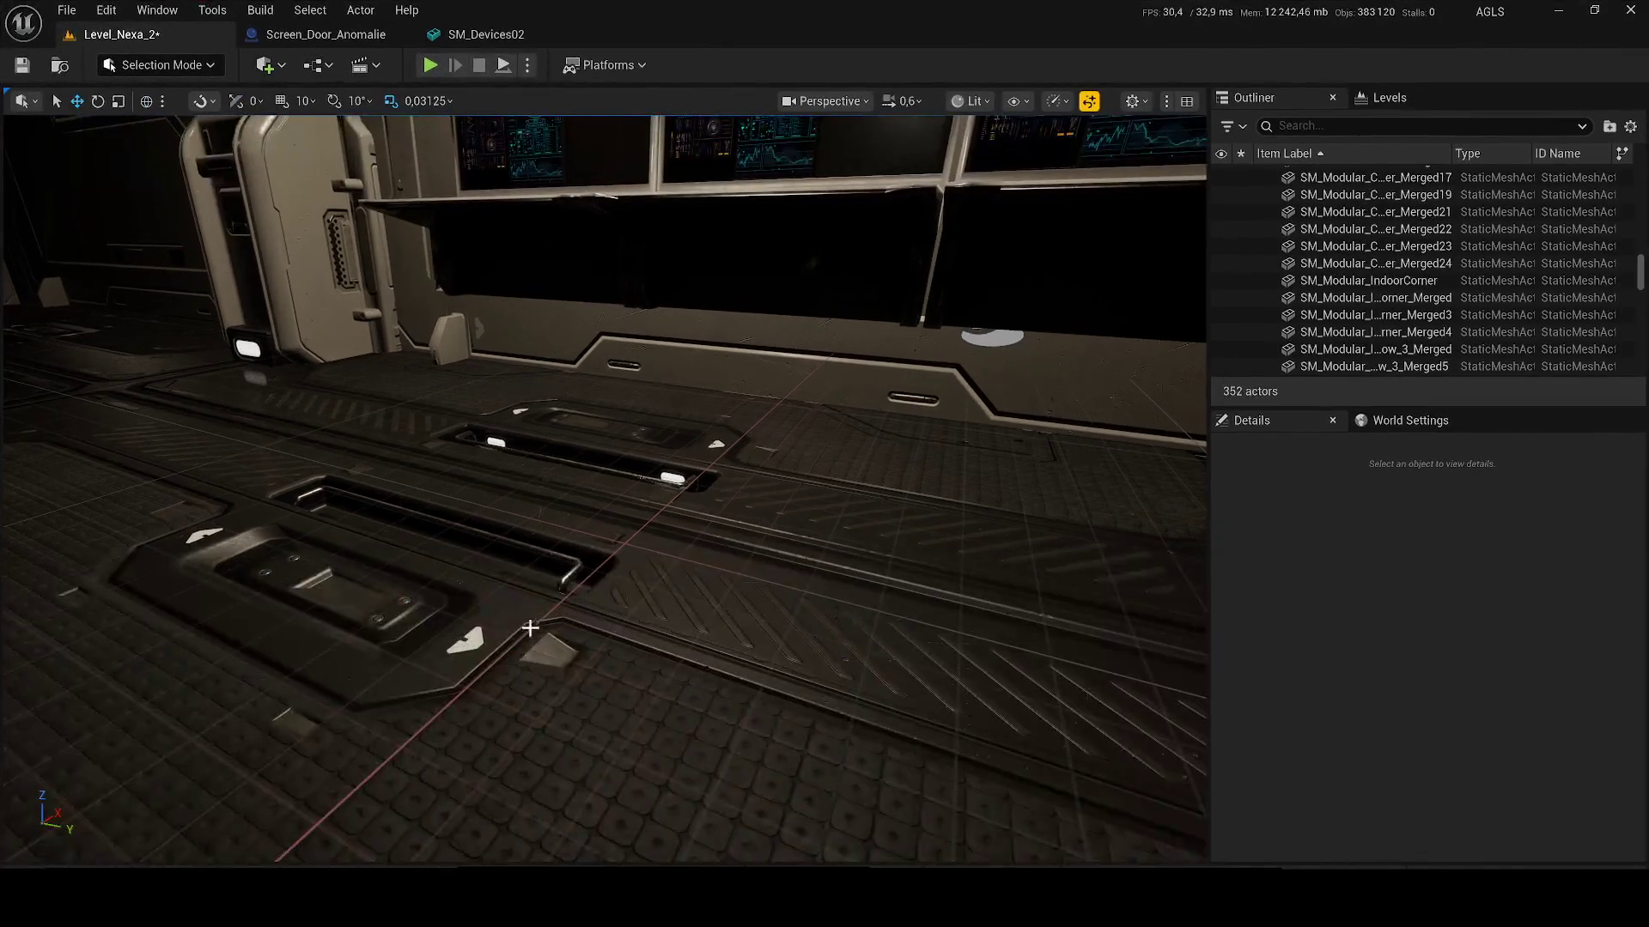
scroll(601, 481, "up", 5)
scroll(601, 481, "down", 5)
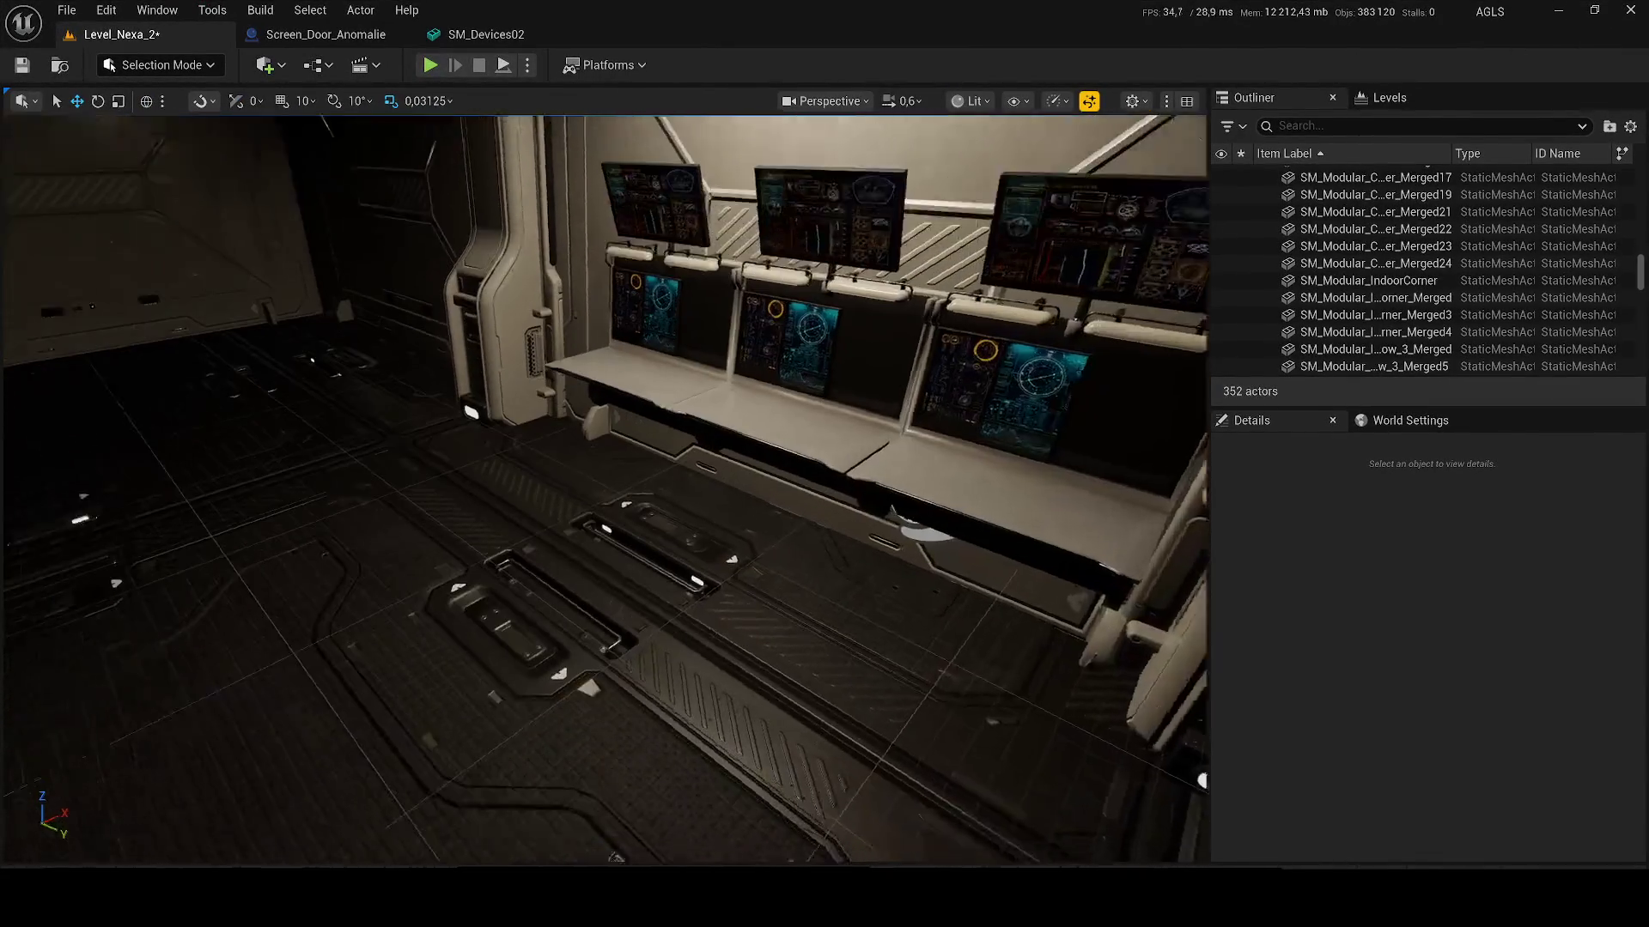
key("ctrl+space")
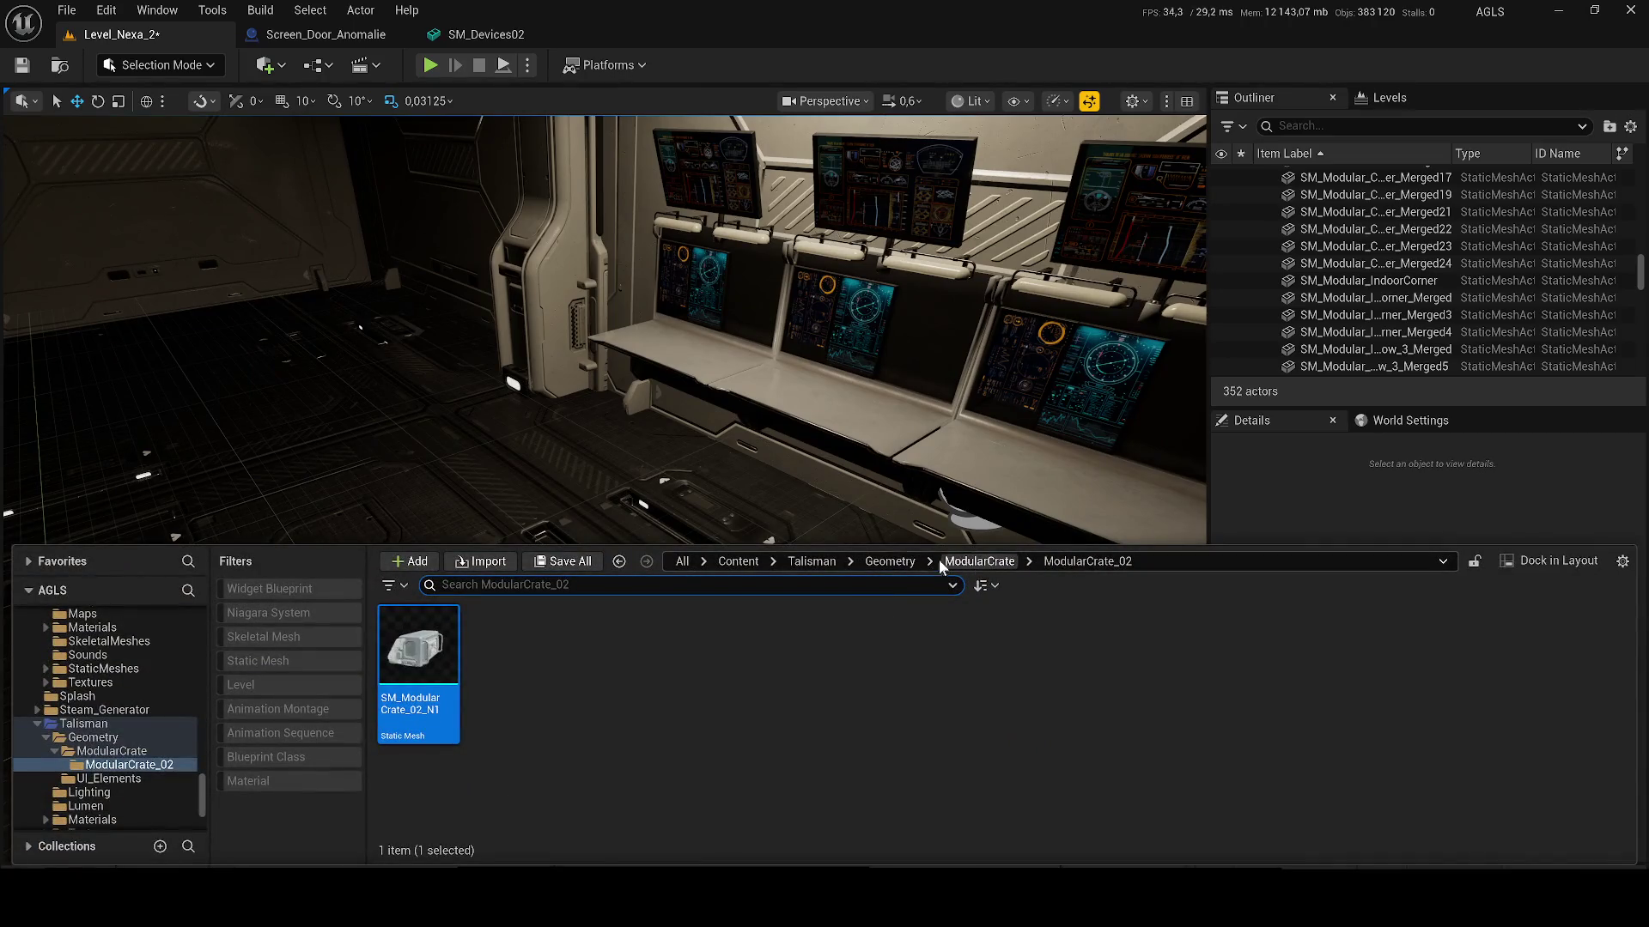
Step: Browse Talisman > Geometry to the UI_Elements folder of monitor meshes
left_click(817, 562)
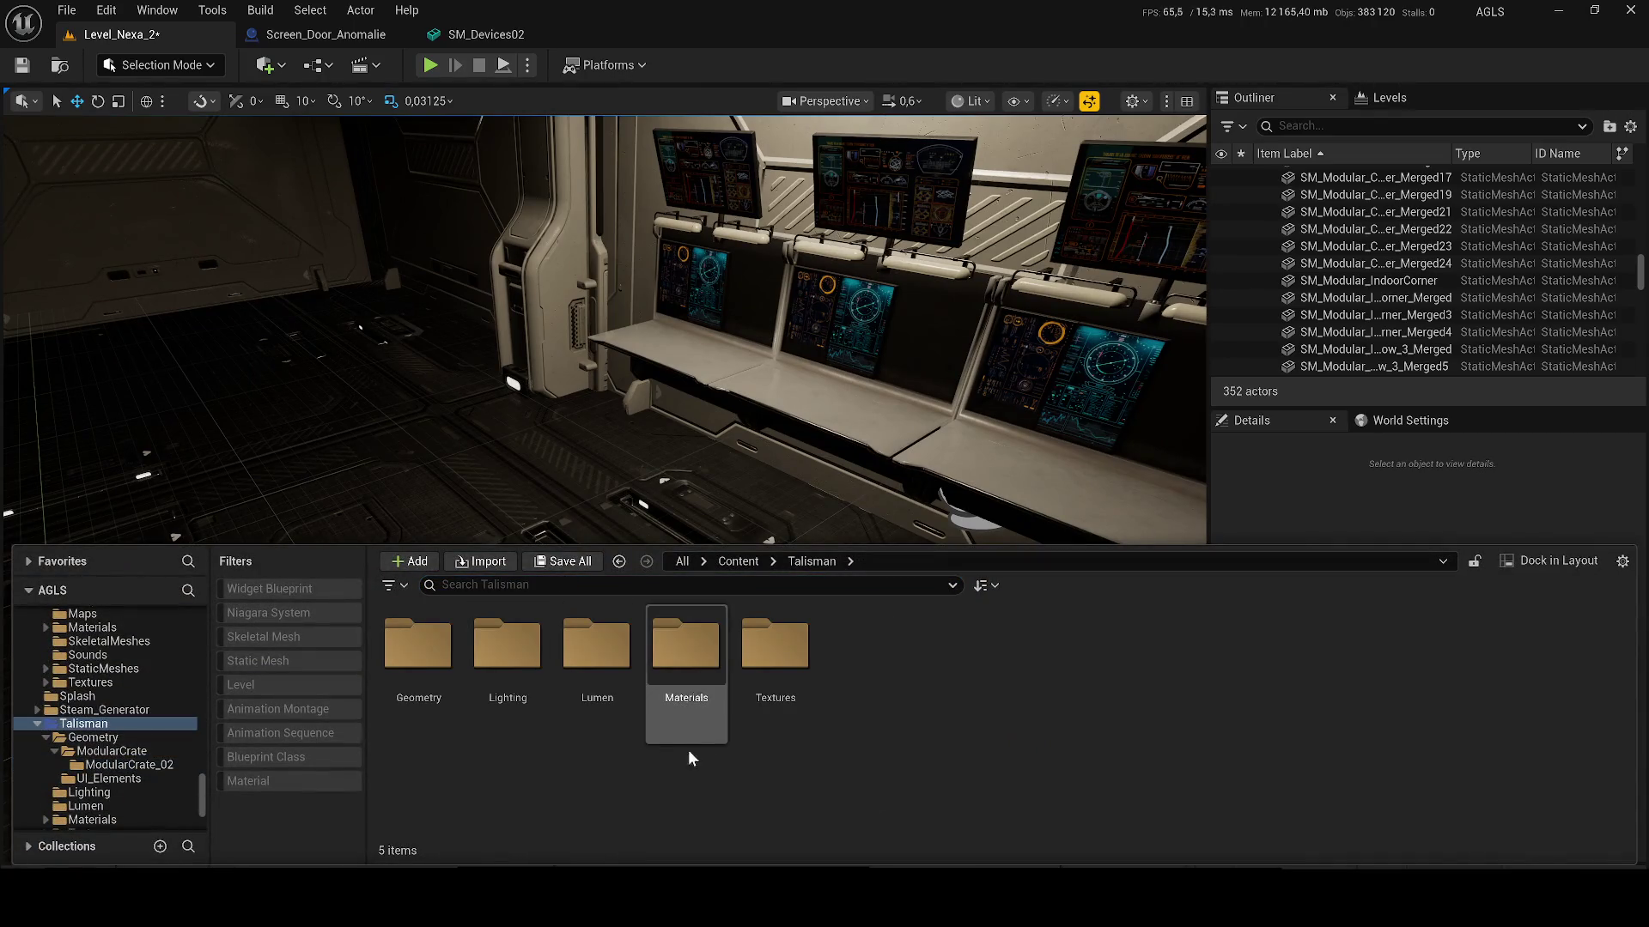
double_click(439, 681)
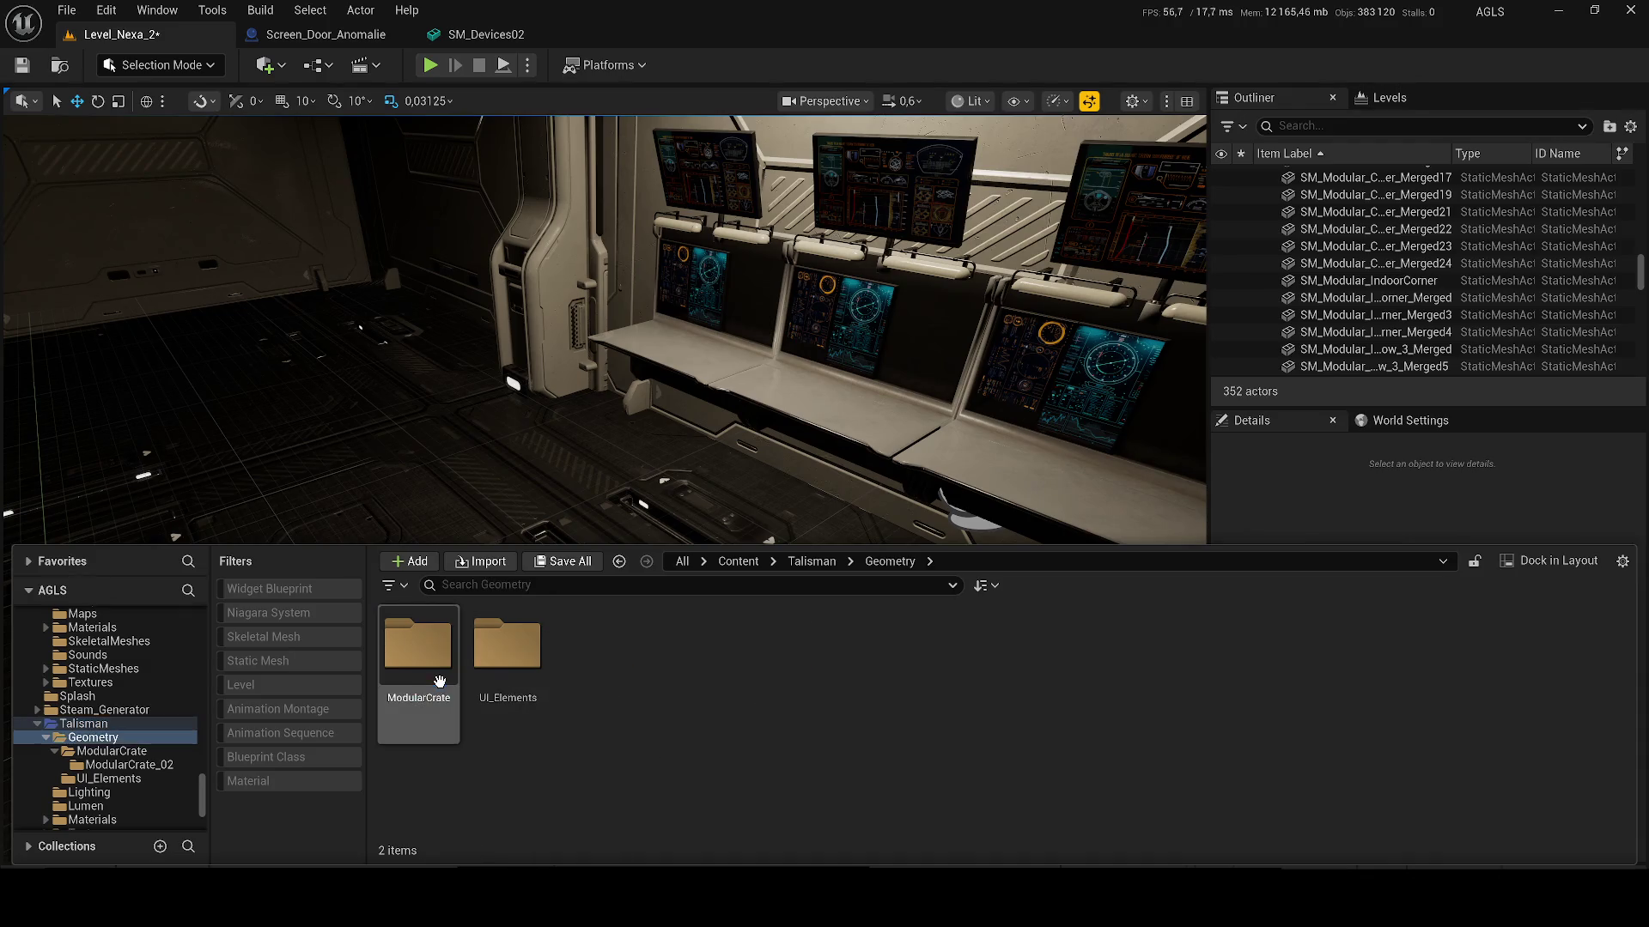
double_click(451, 677)
double_click(452, 679)
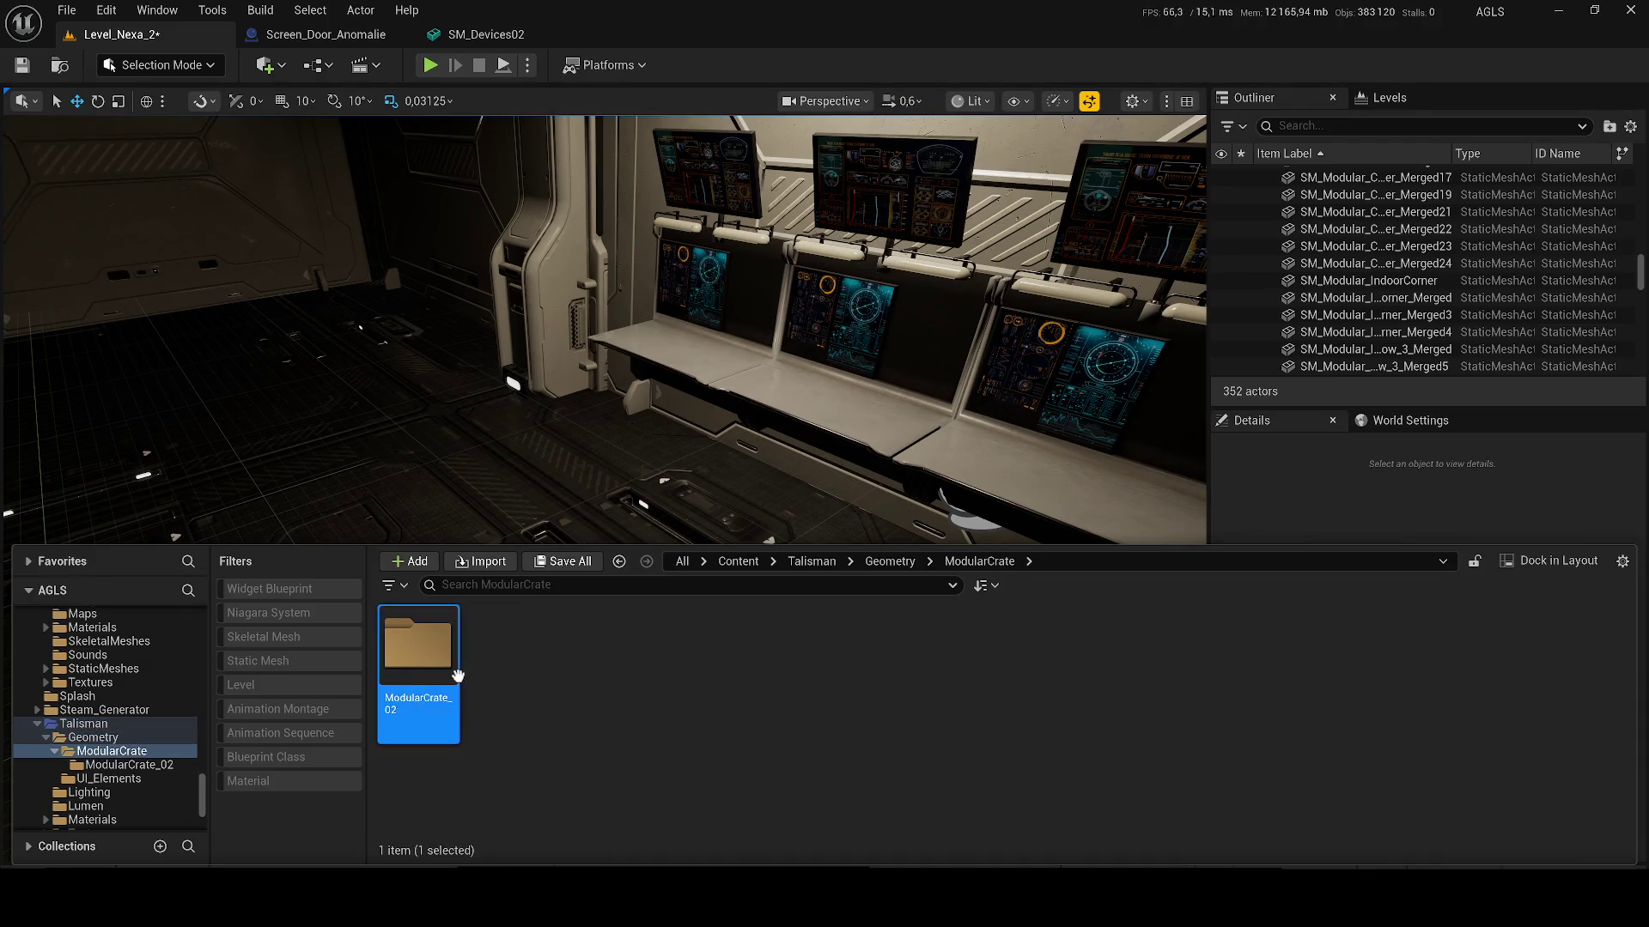
left_click(890, 562)
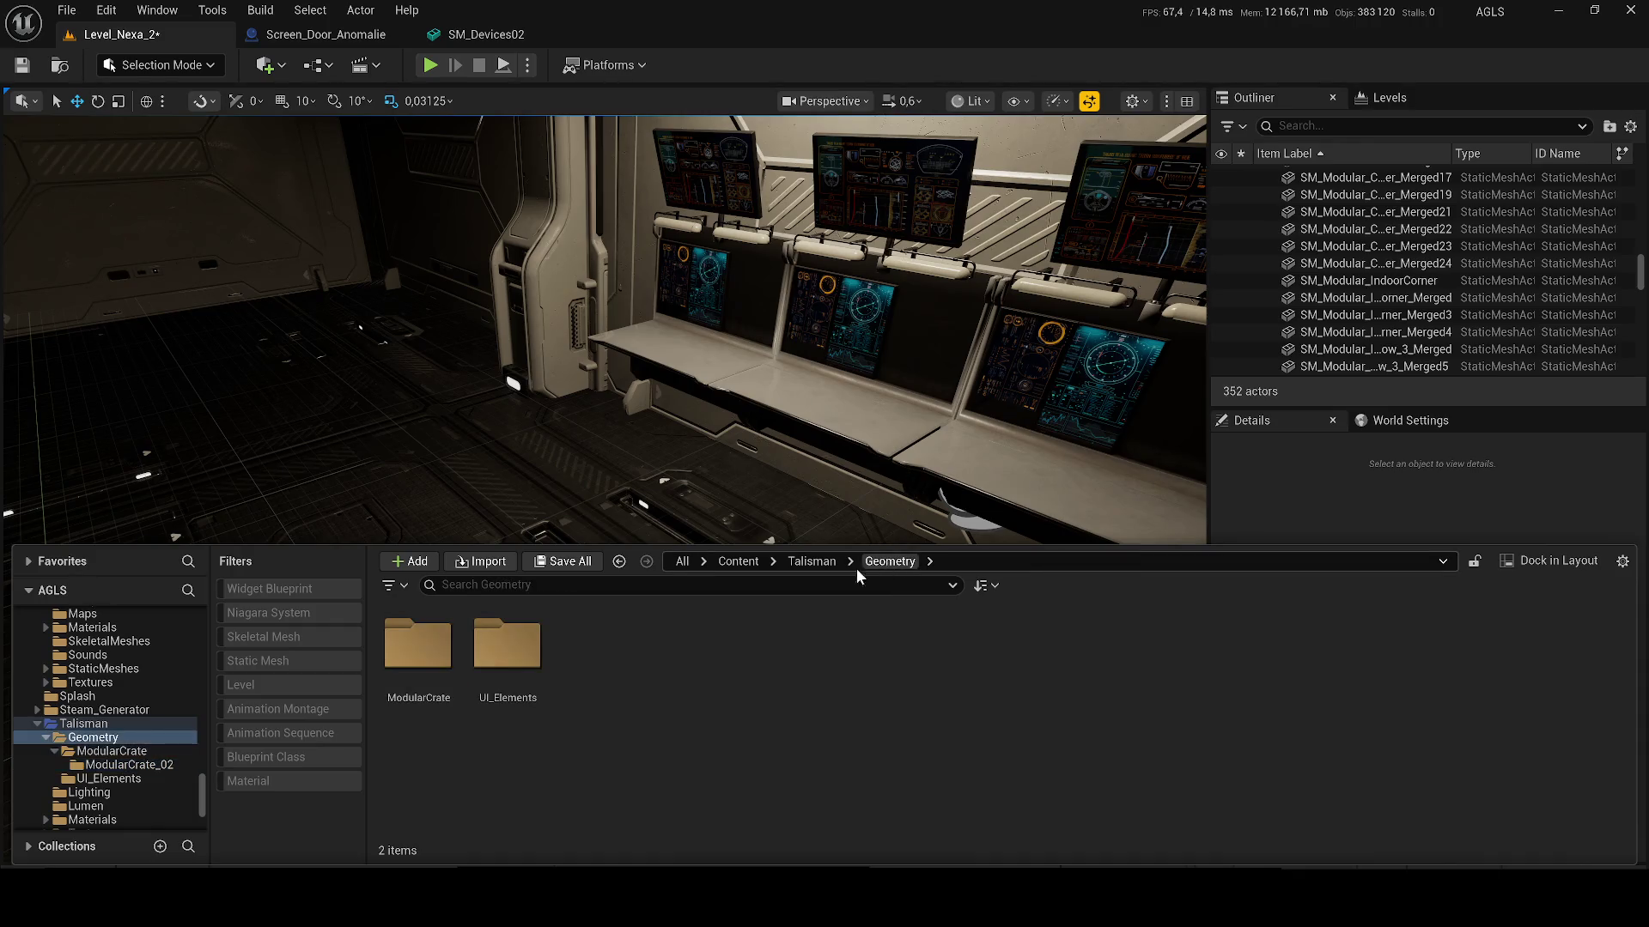
double_click(506, 644)
Step: Place SM_Monitor_11_N1 on the floor in front of the console and stand it up
left_click_drag(790, 651, 823, 367)
mouse_move(708, 674)
left_mouse_down()
mouse_move(765, 427)
mouse_move(768, 455)
left_mouse_up()
key("f")
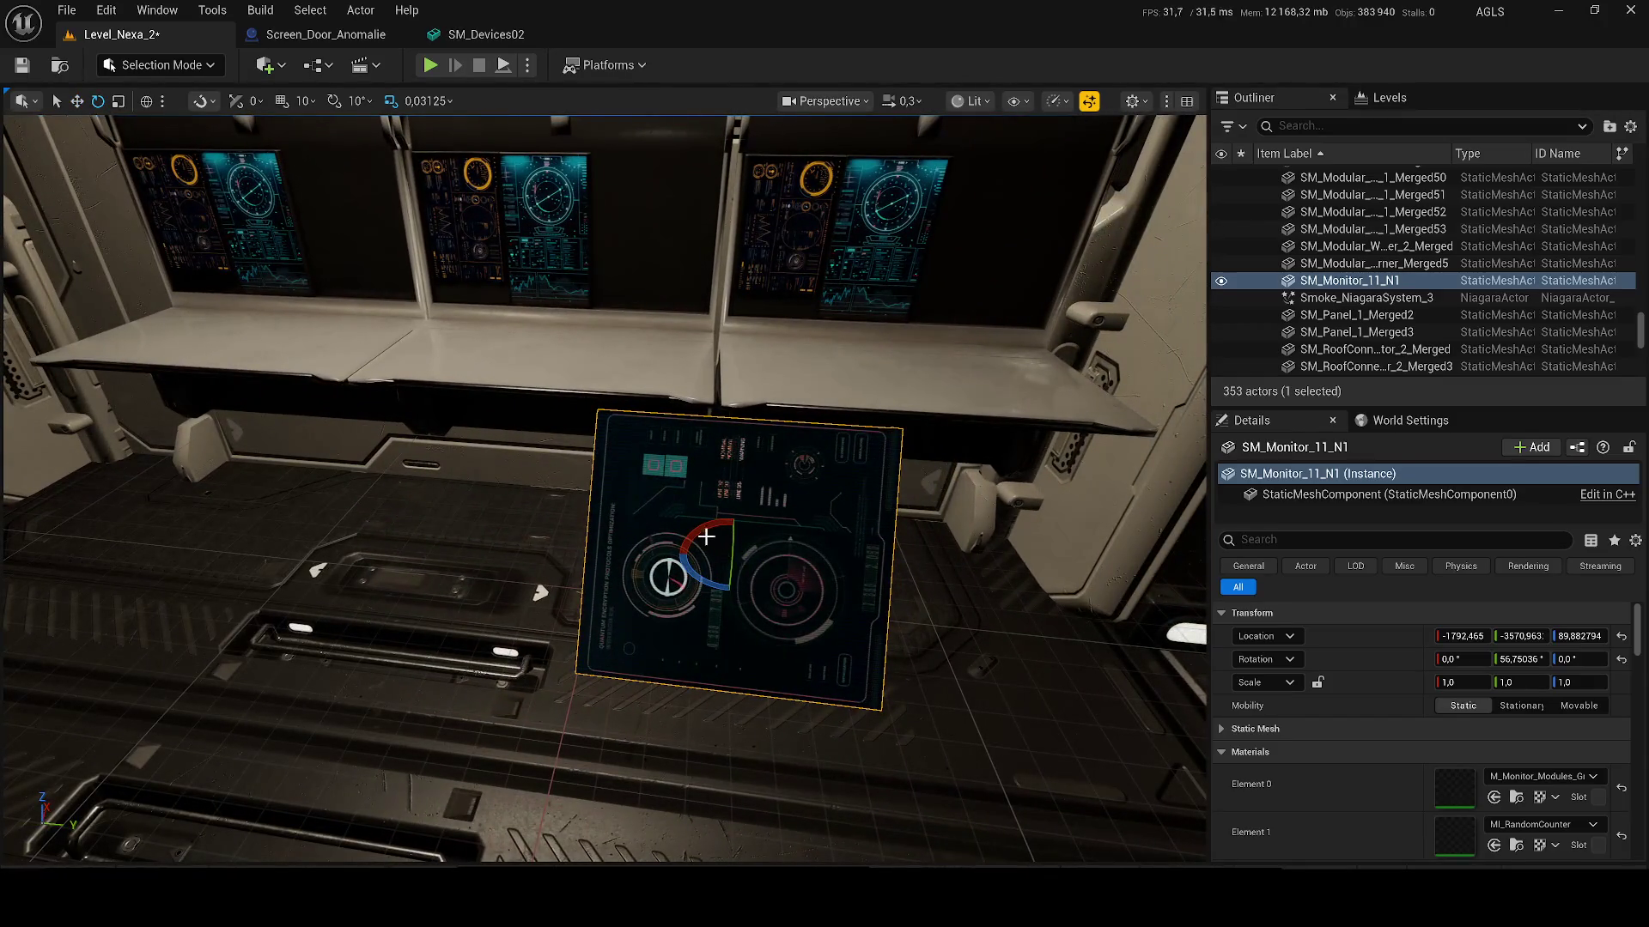
mouse_move(706, 536)
left_mouse_down()
mouse_move(777, 563)
mouse_move(711, 561)
left_mouse_up()
Step: Tilt the monitor back at an angle, then select the Screen_Door_Anomalie door actor
scroll(731, 538, "down", 4)
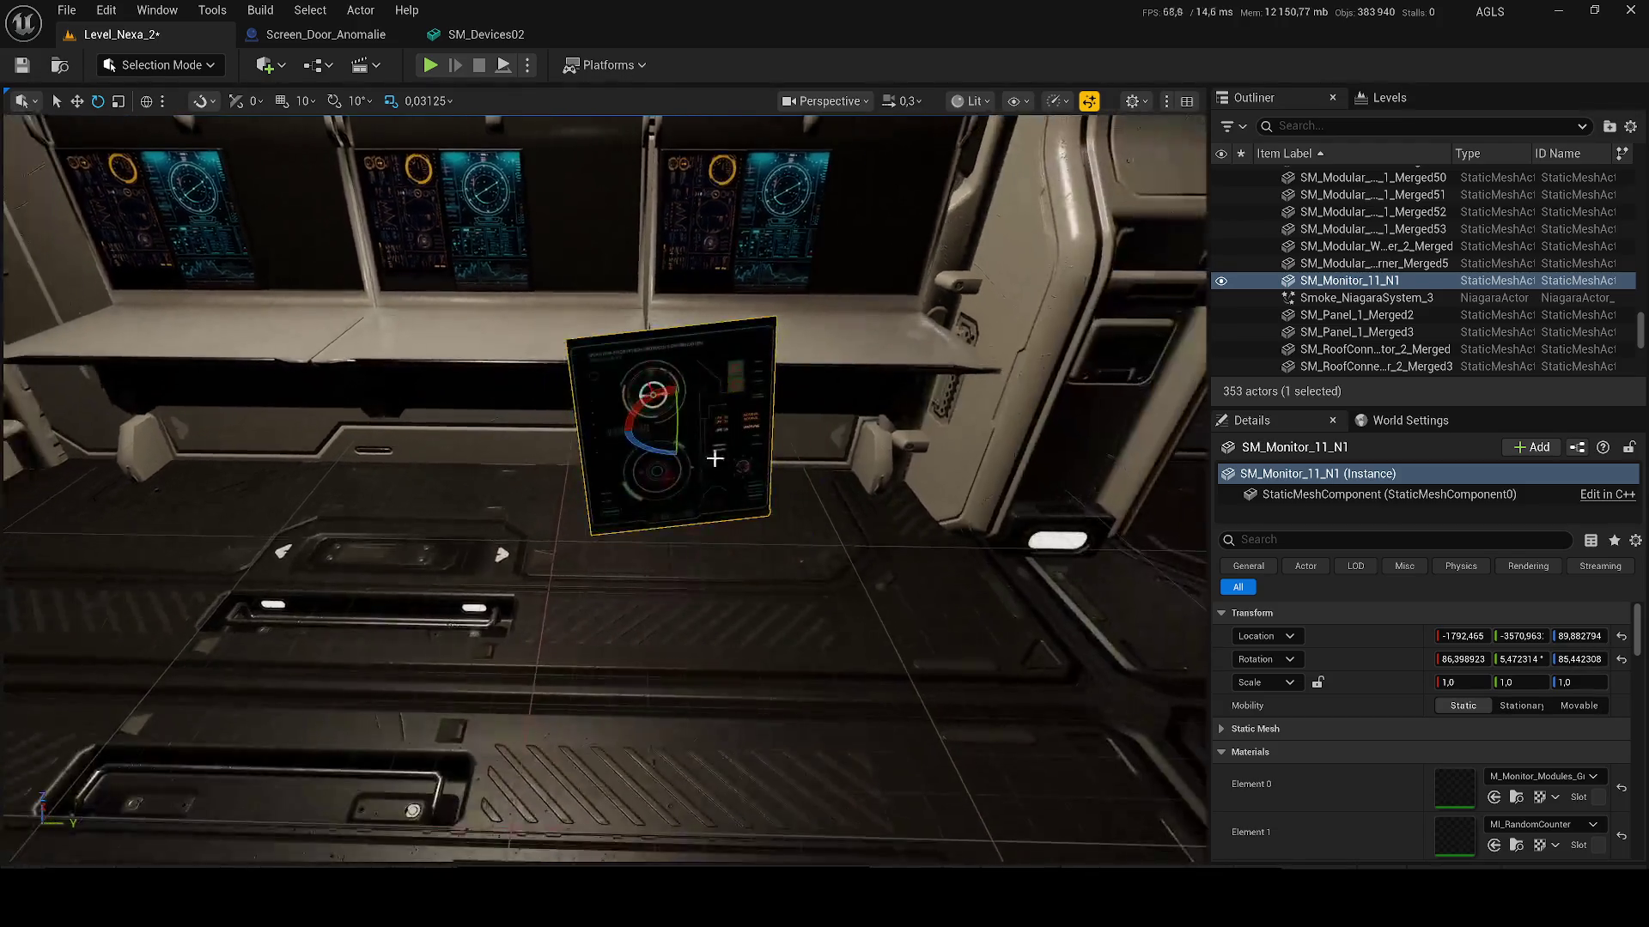
left_click_drag(679, 402, 663, 440)
key("f")
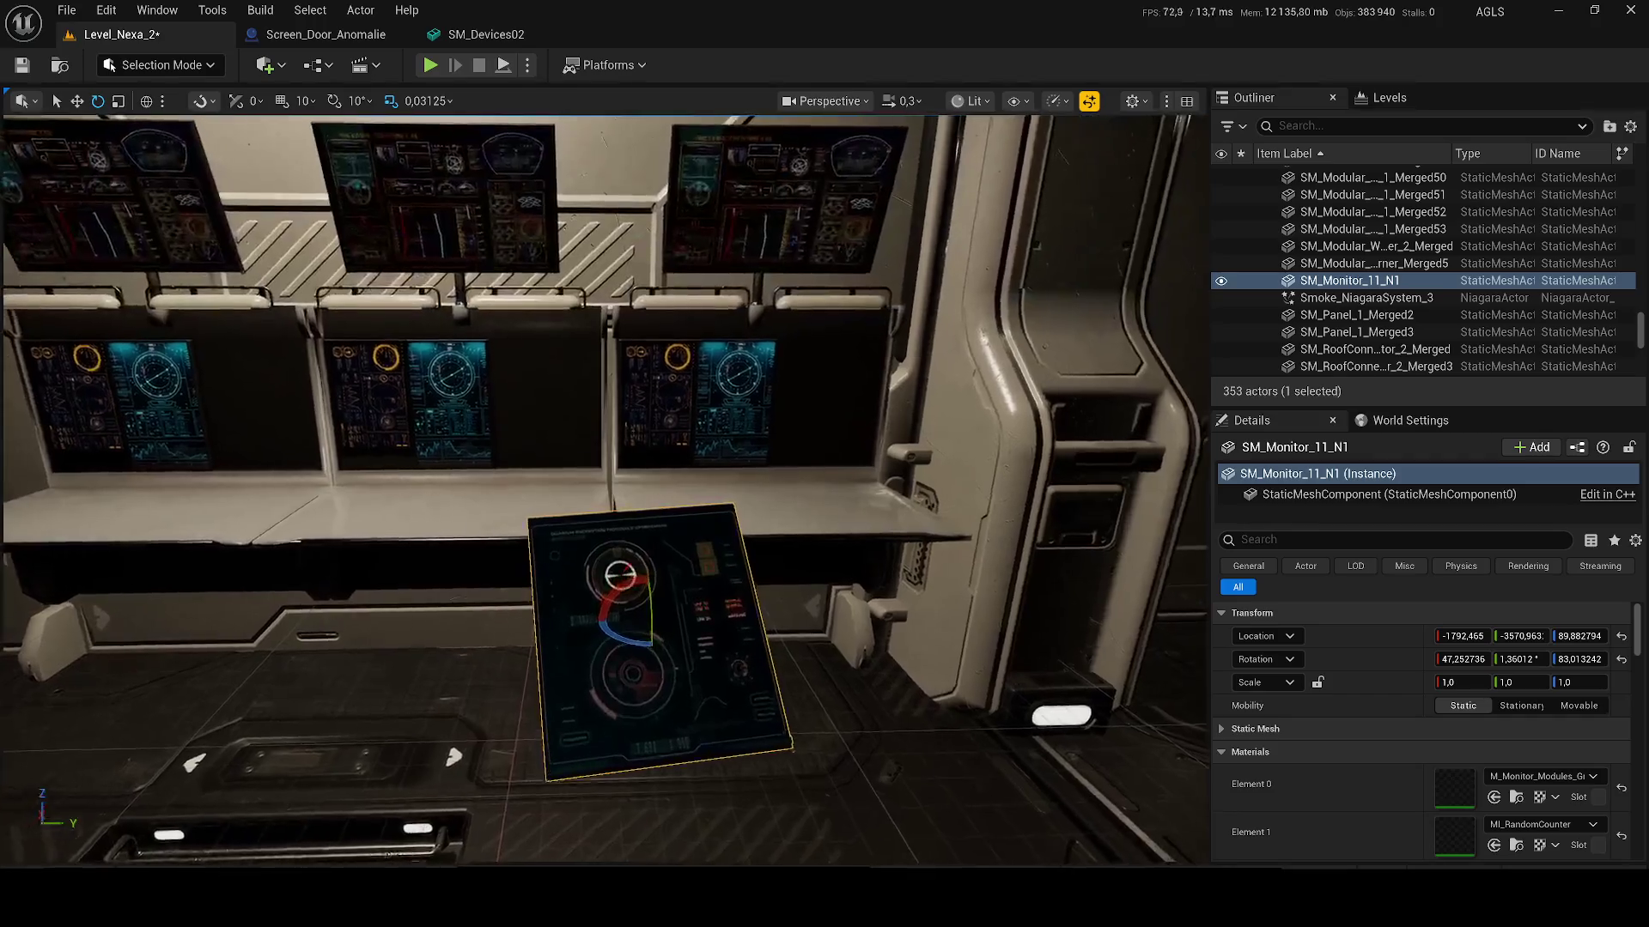
scroll(713, 408, "down", 2)
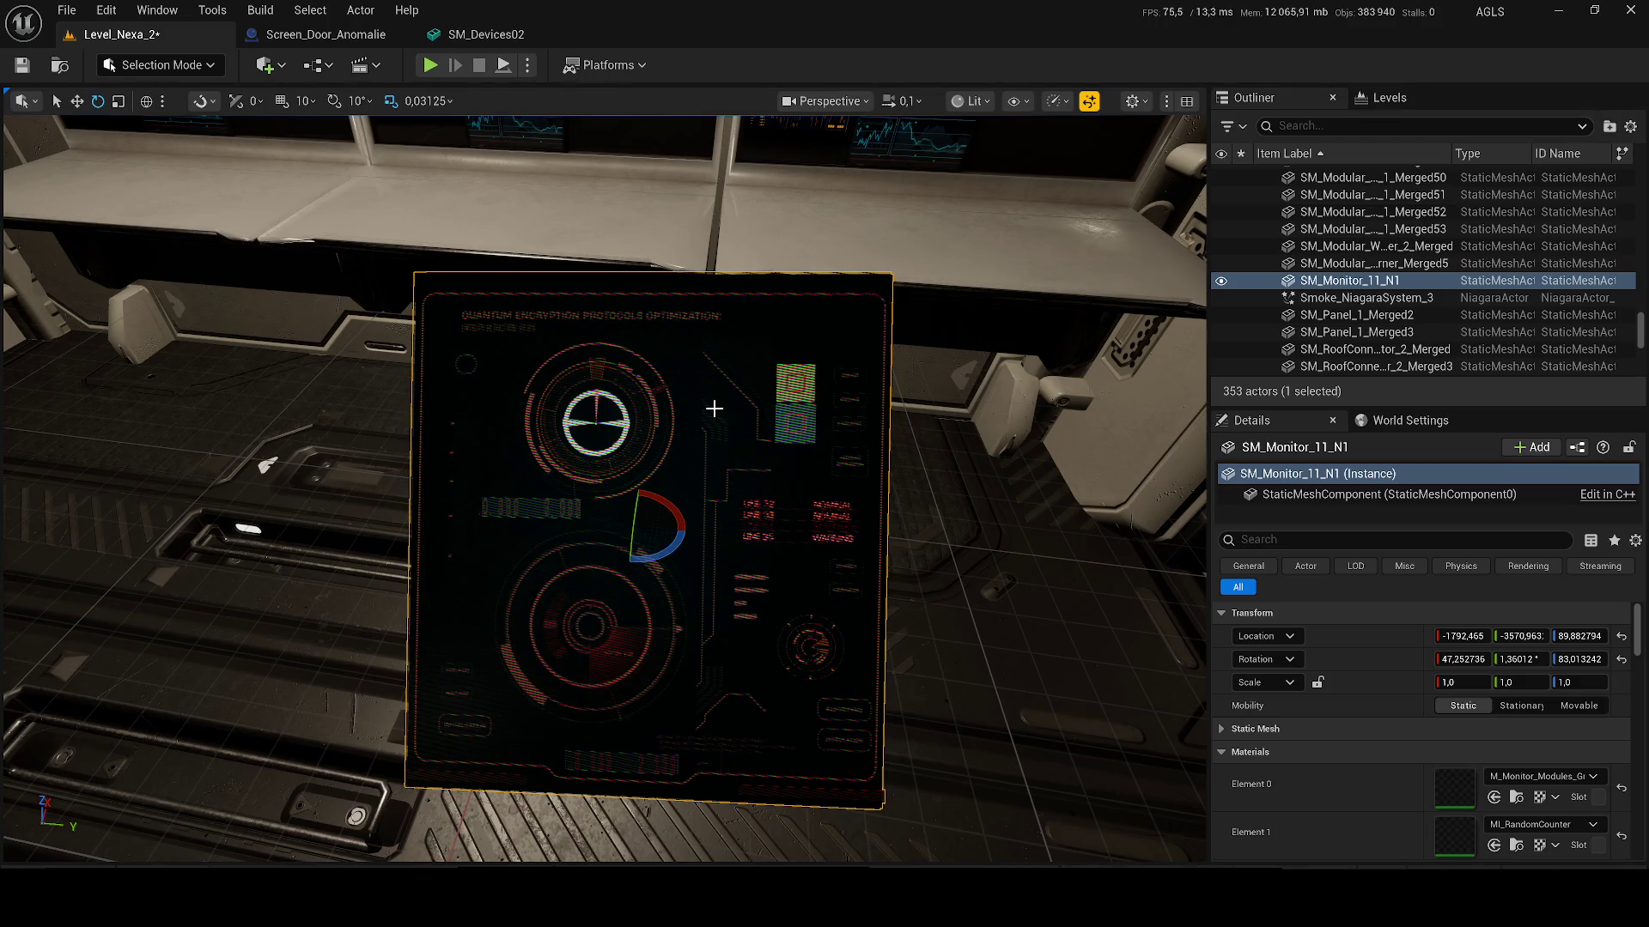
scroll(605, 490, "down", 5)
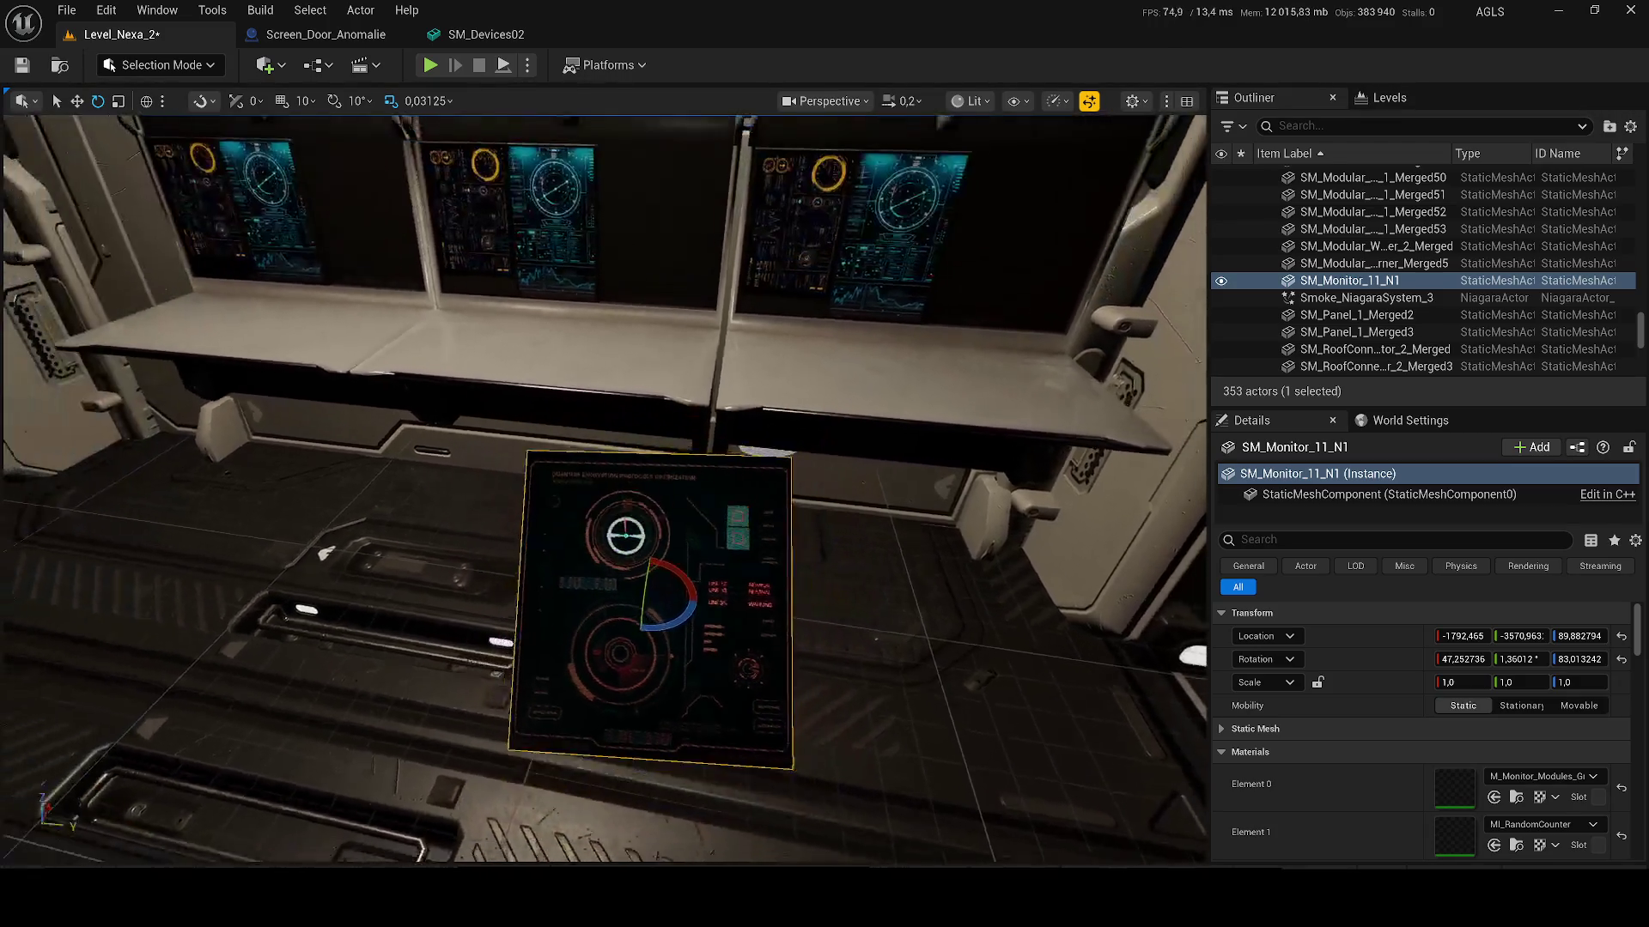
scroll(793, 416, "down", 5)
left_click(793, 417)
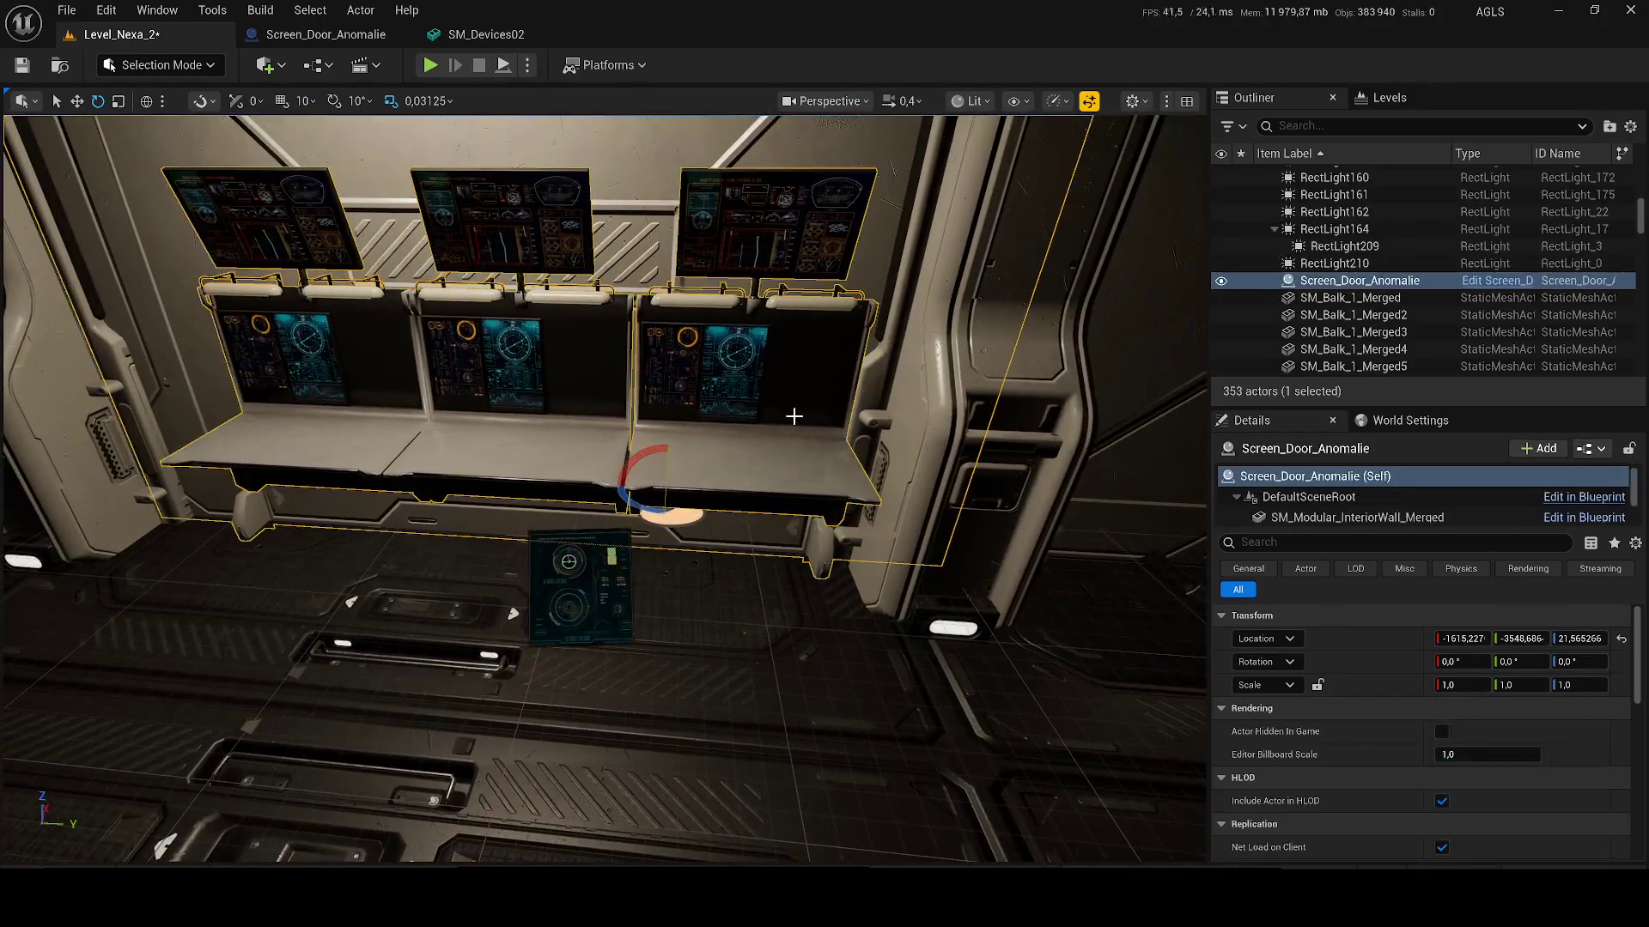
Step: In the Screen_Door_Anomalie blueprint, replace the terminal_fixe components with SM_Monitor_15_N1
left_click(1477, 281)
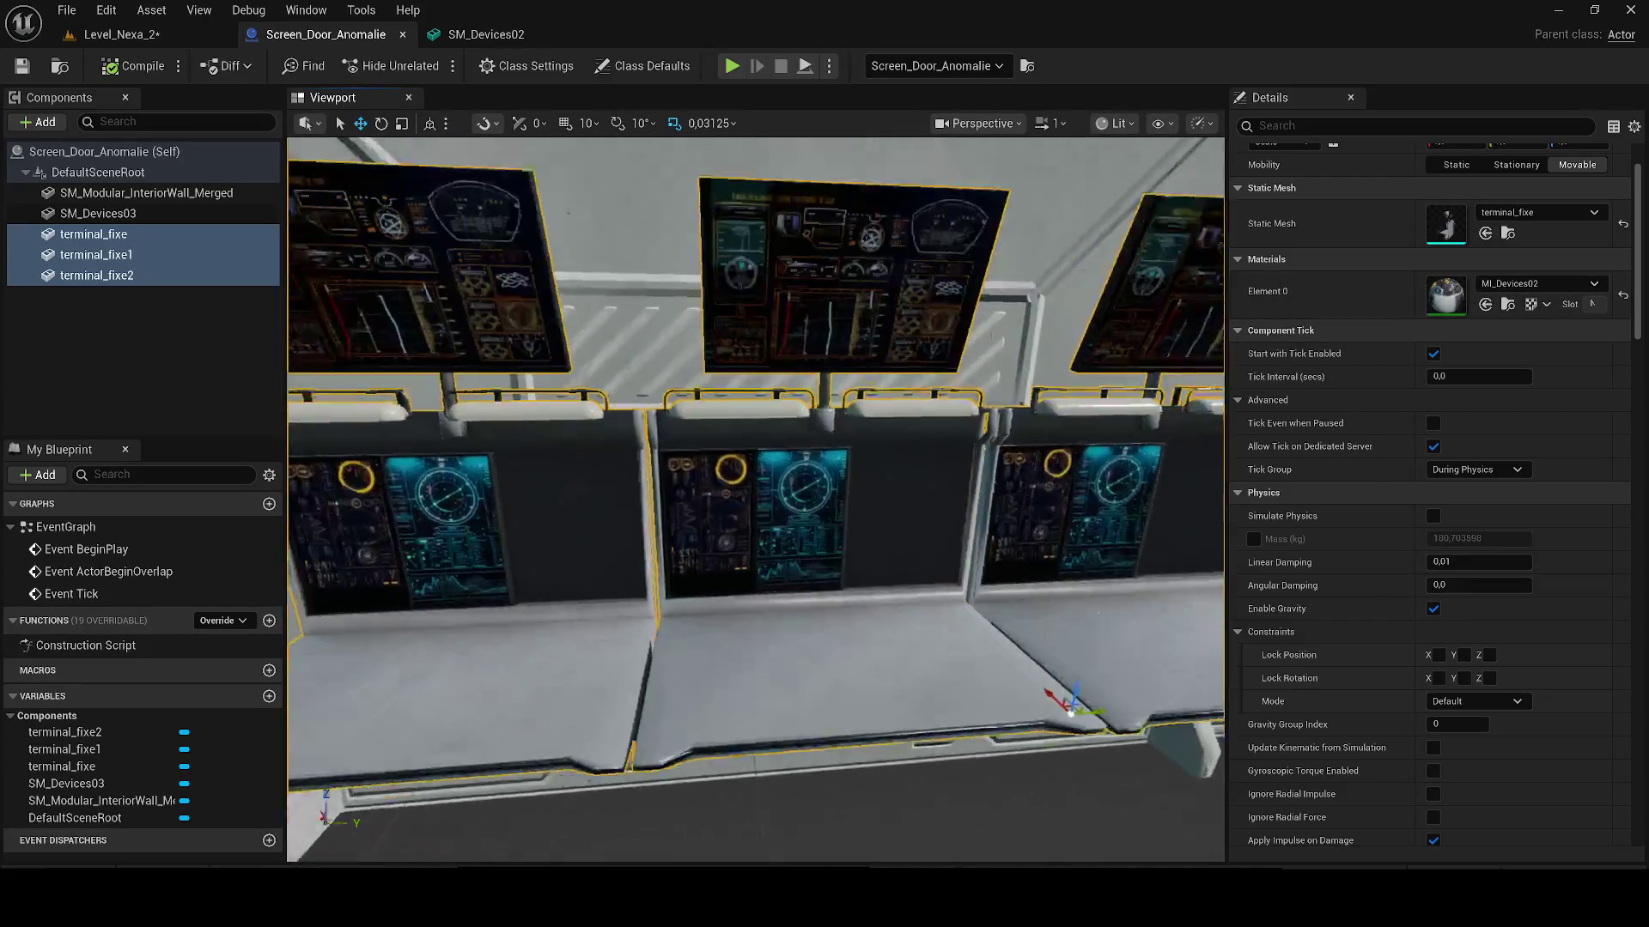
key("Delete")
key("ctrl+space")
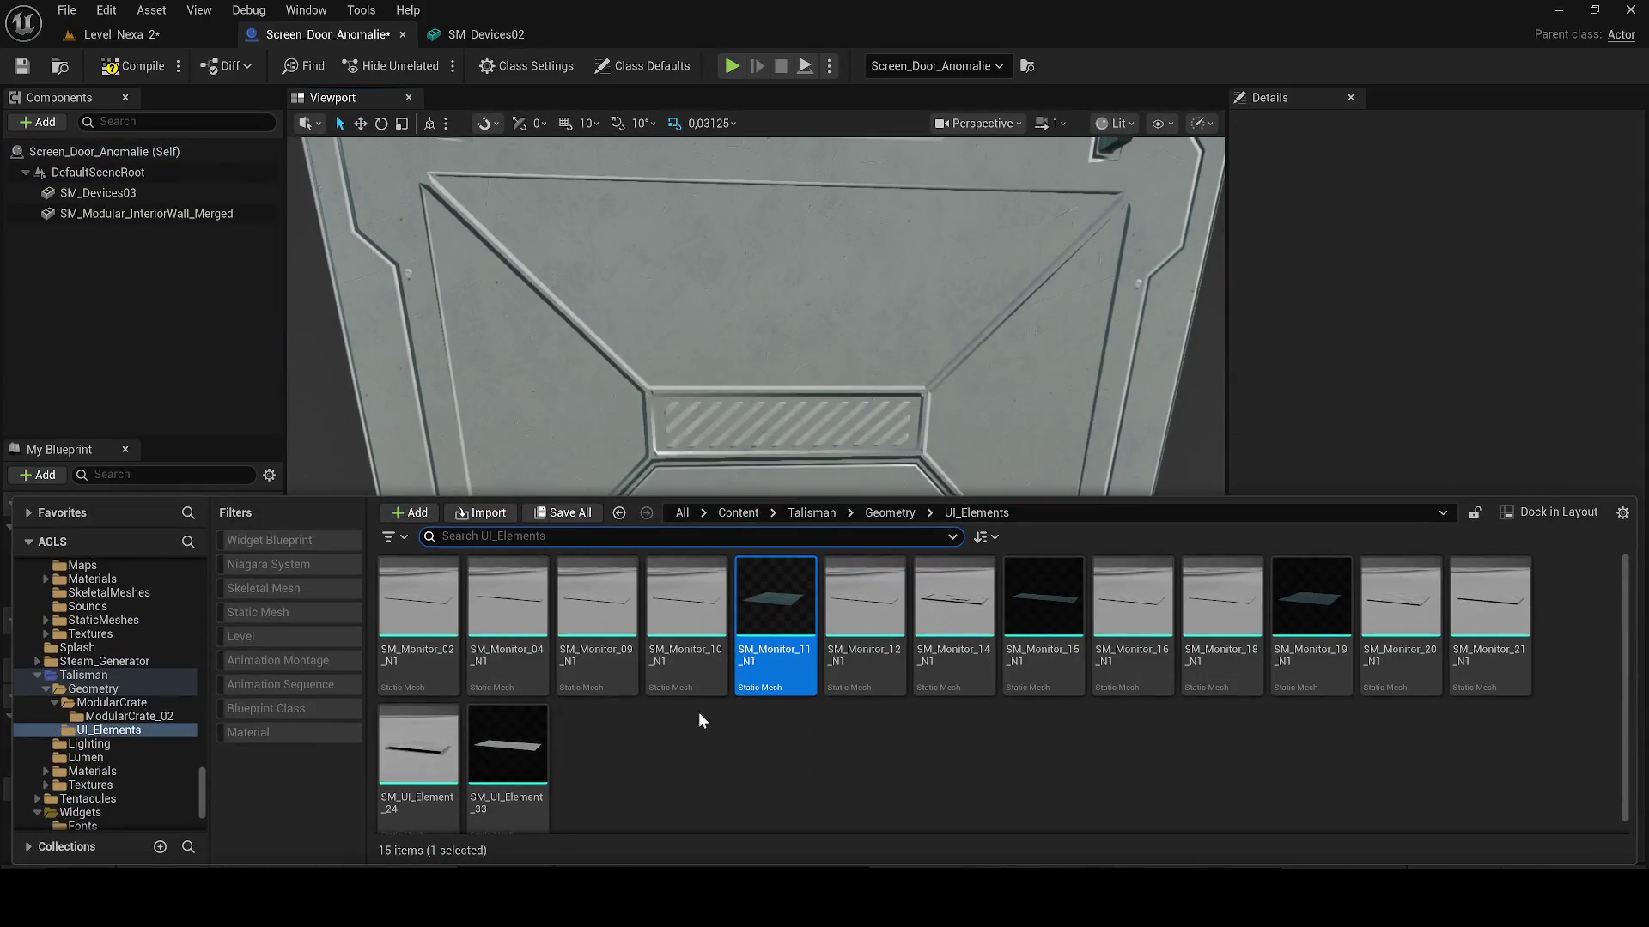
left_click(1045, 607)
left_click_drag(1045, 607, 912, 616)
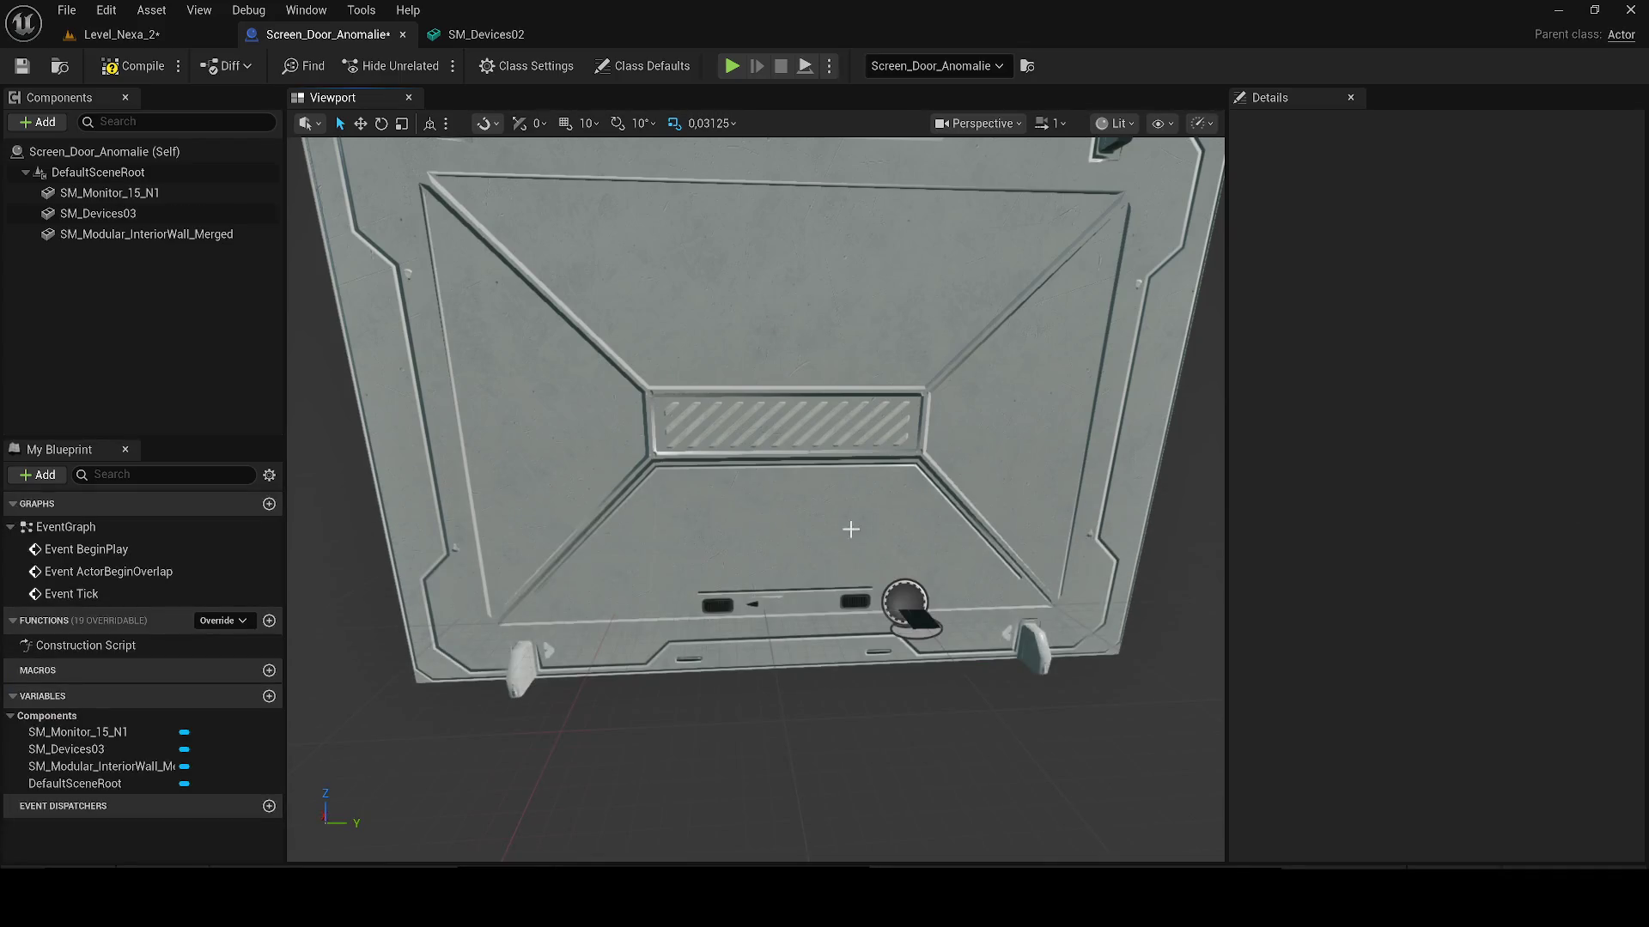
left_click(919, 622)
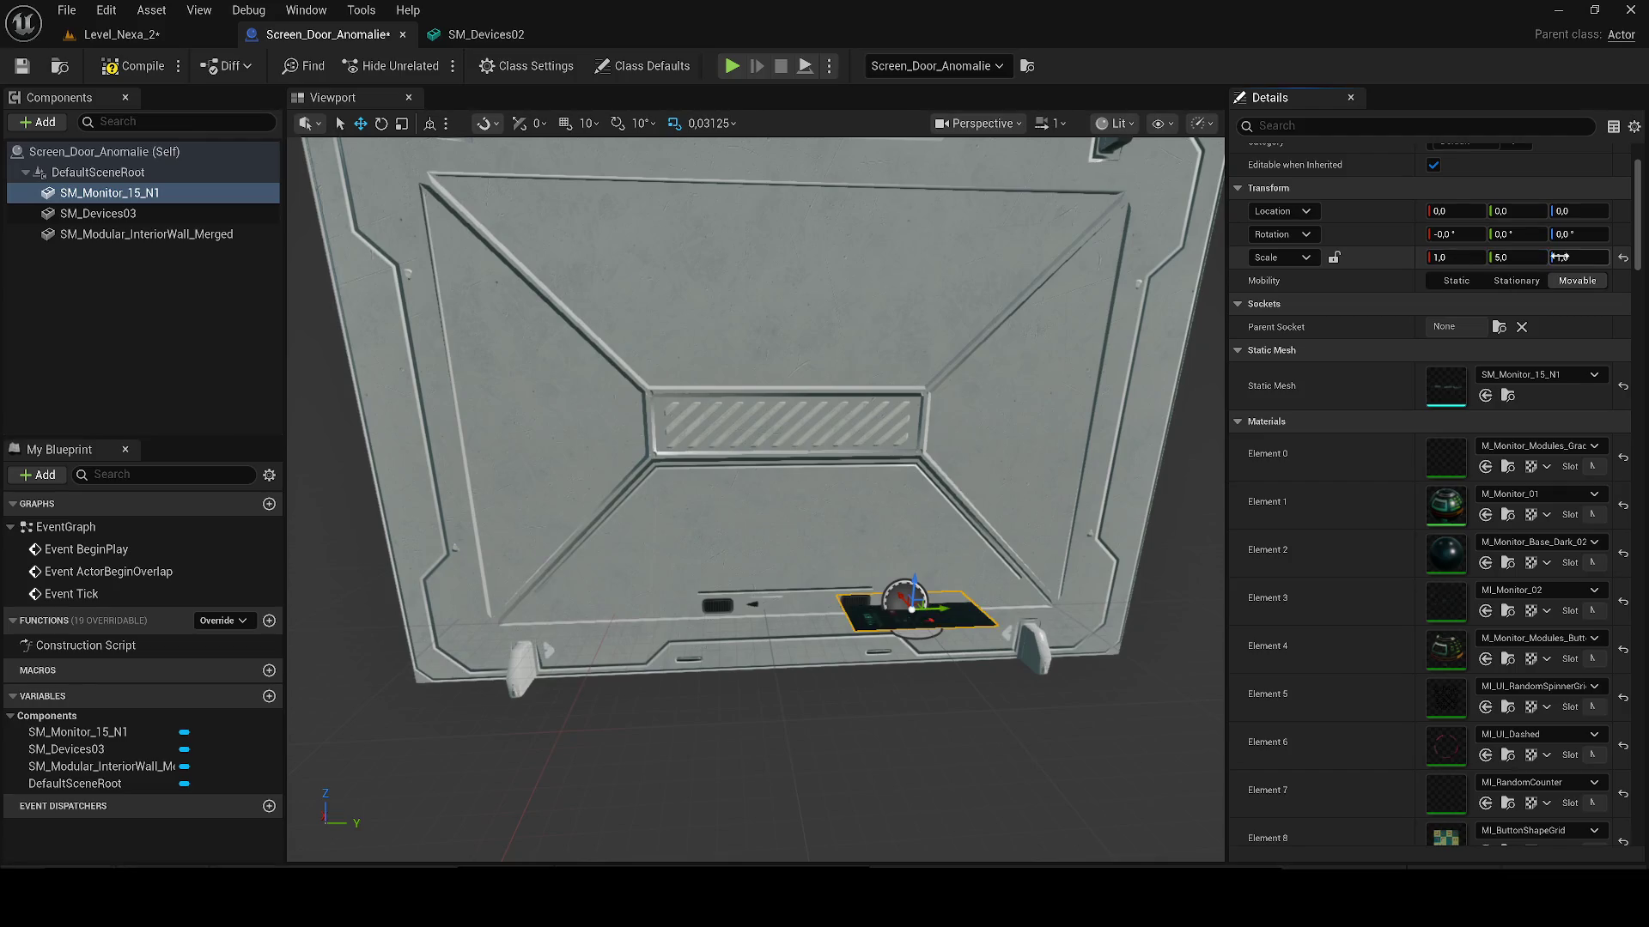
Step: Scale the SM_Monitor_15_N1 component to 5 on Z and X
key("Return")
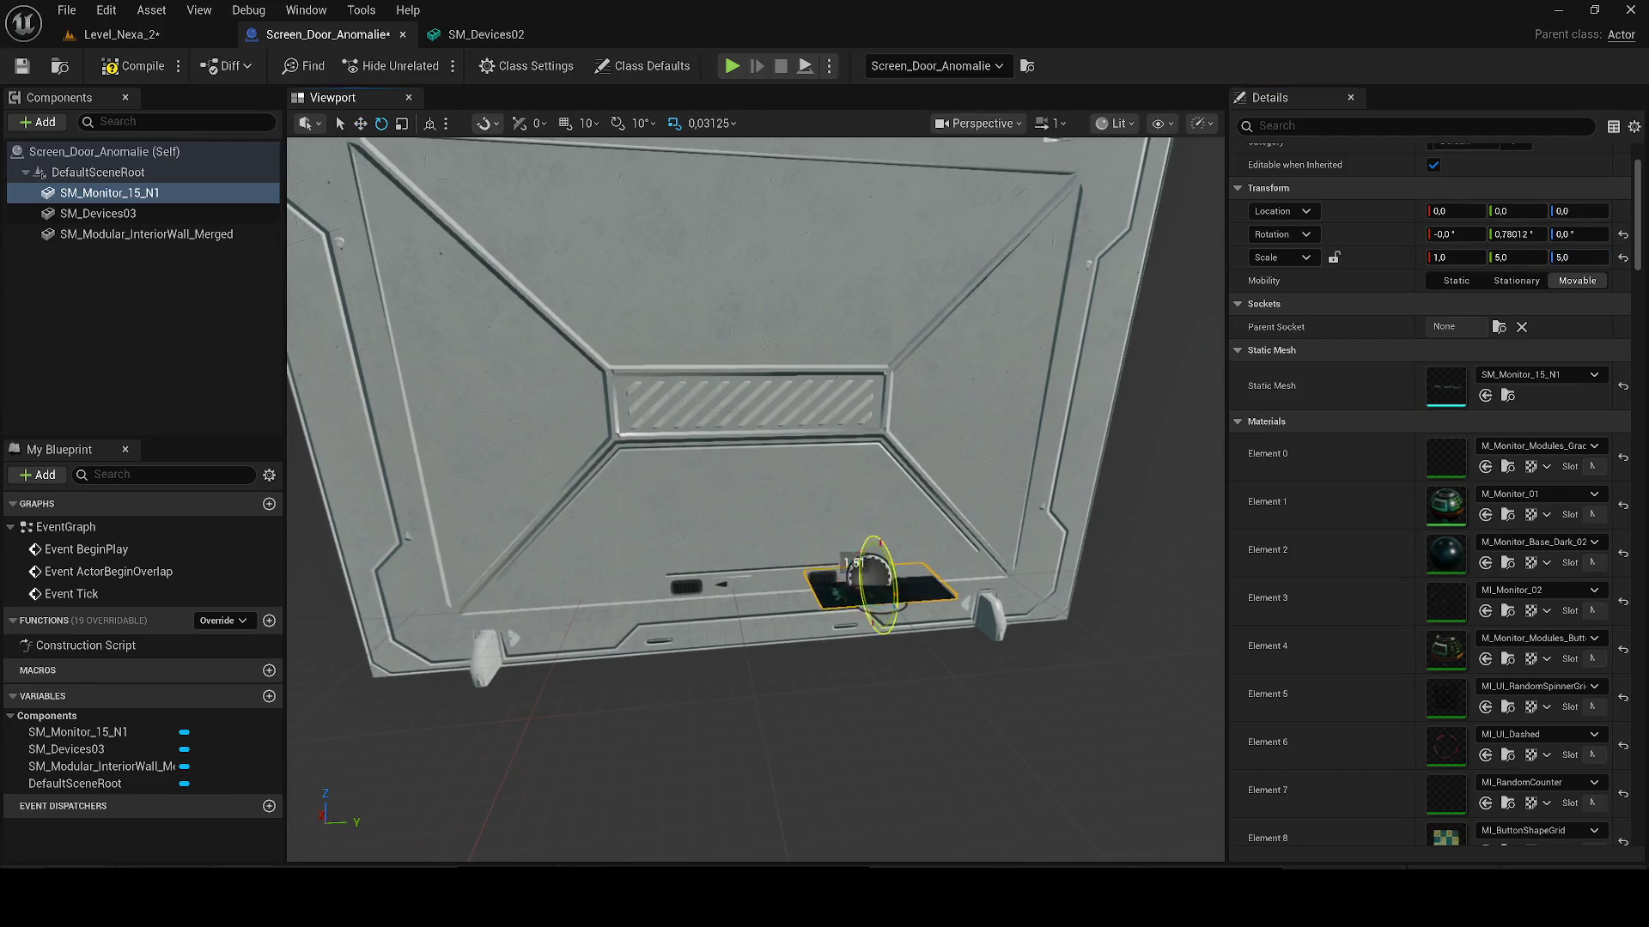
key("f")
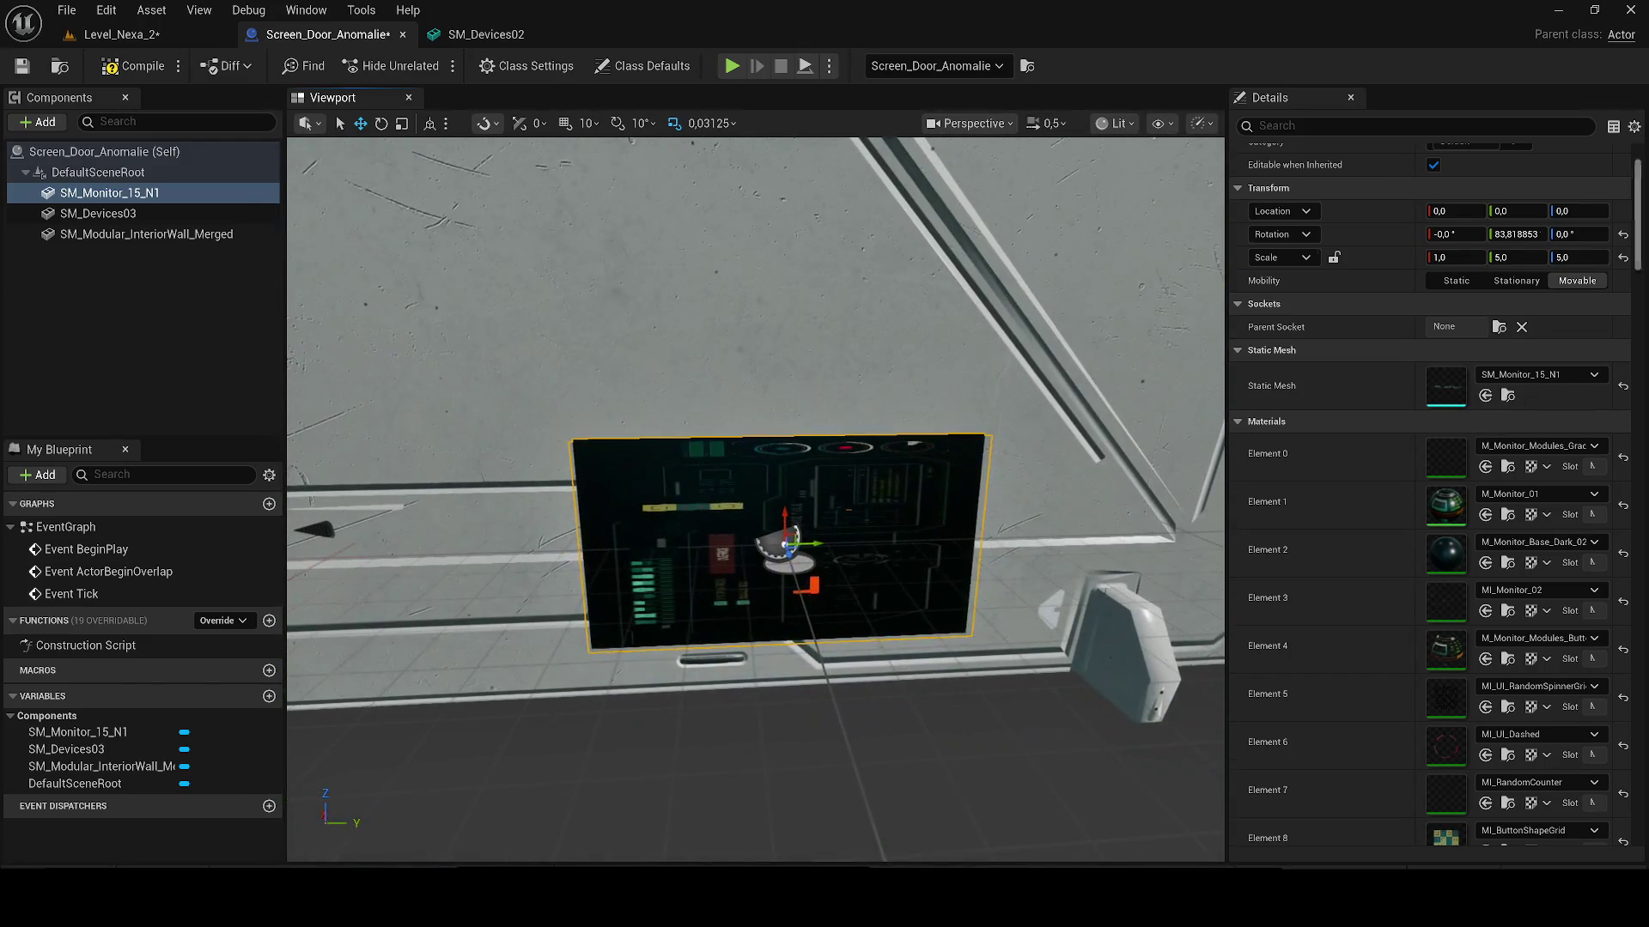
type("5")
key("Return")
key("f")
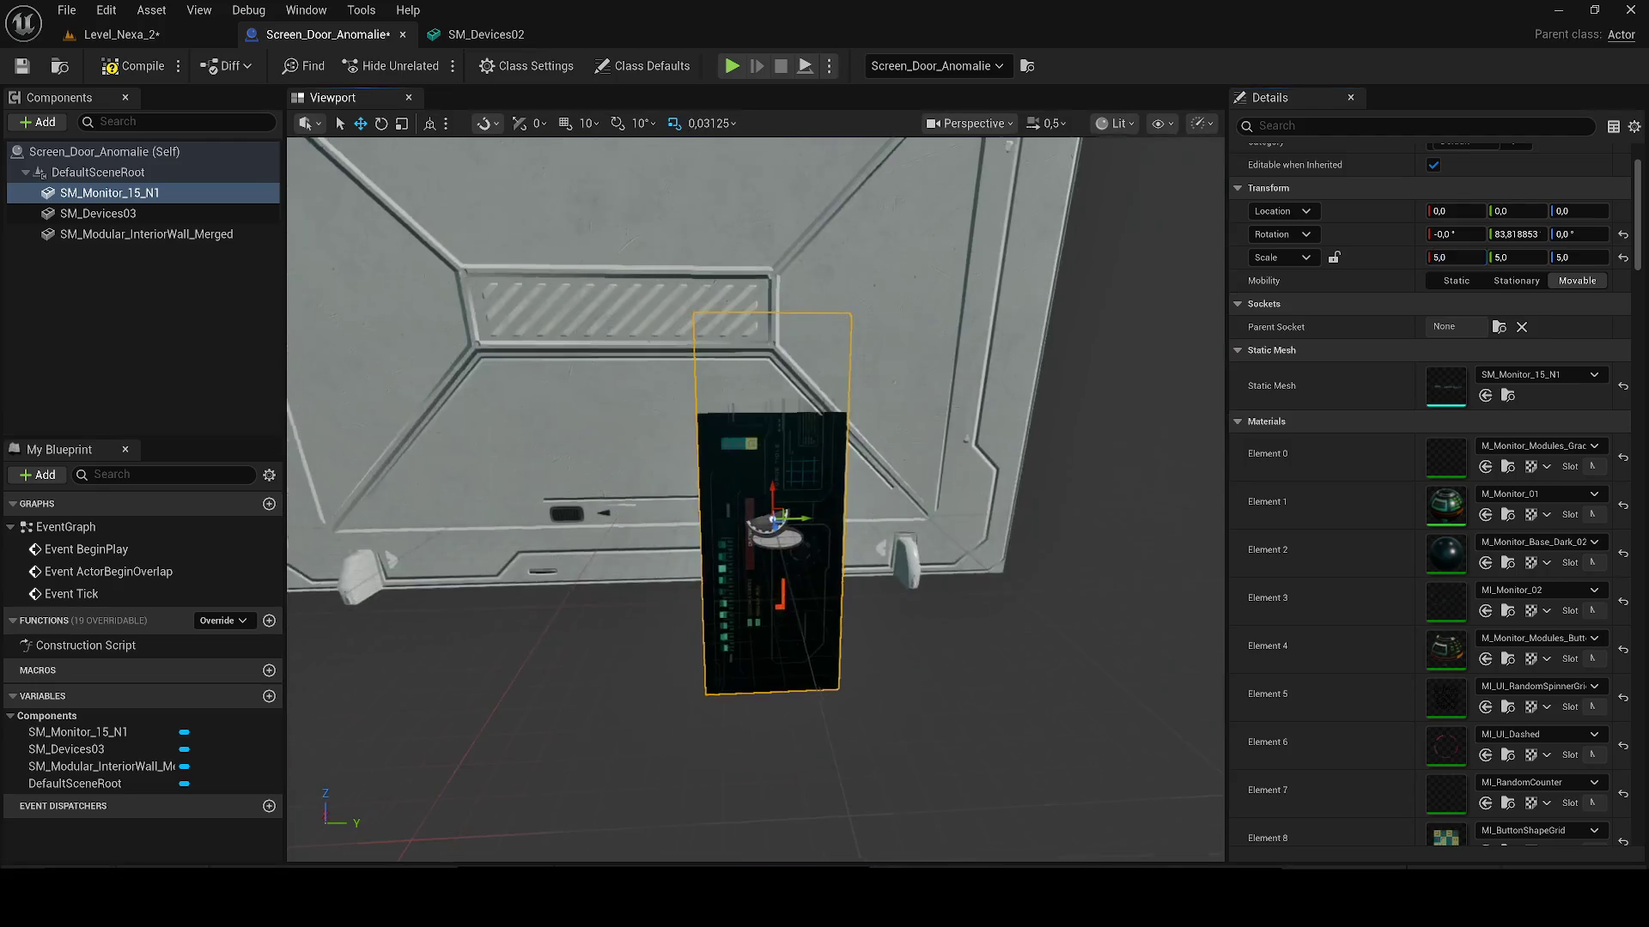
Step: Rotate the monitor flat against the door and compile the blueprint
key("e")
mouse_move(850, 545)
left_mouse_down()
mouse_move(872, 601)
mouse_move(875, 582)
mouse_move(828, 570)
mouse_move(831, 598)
left_mouse_up()
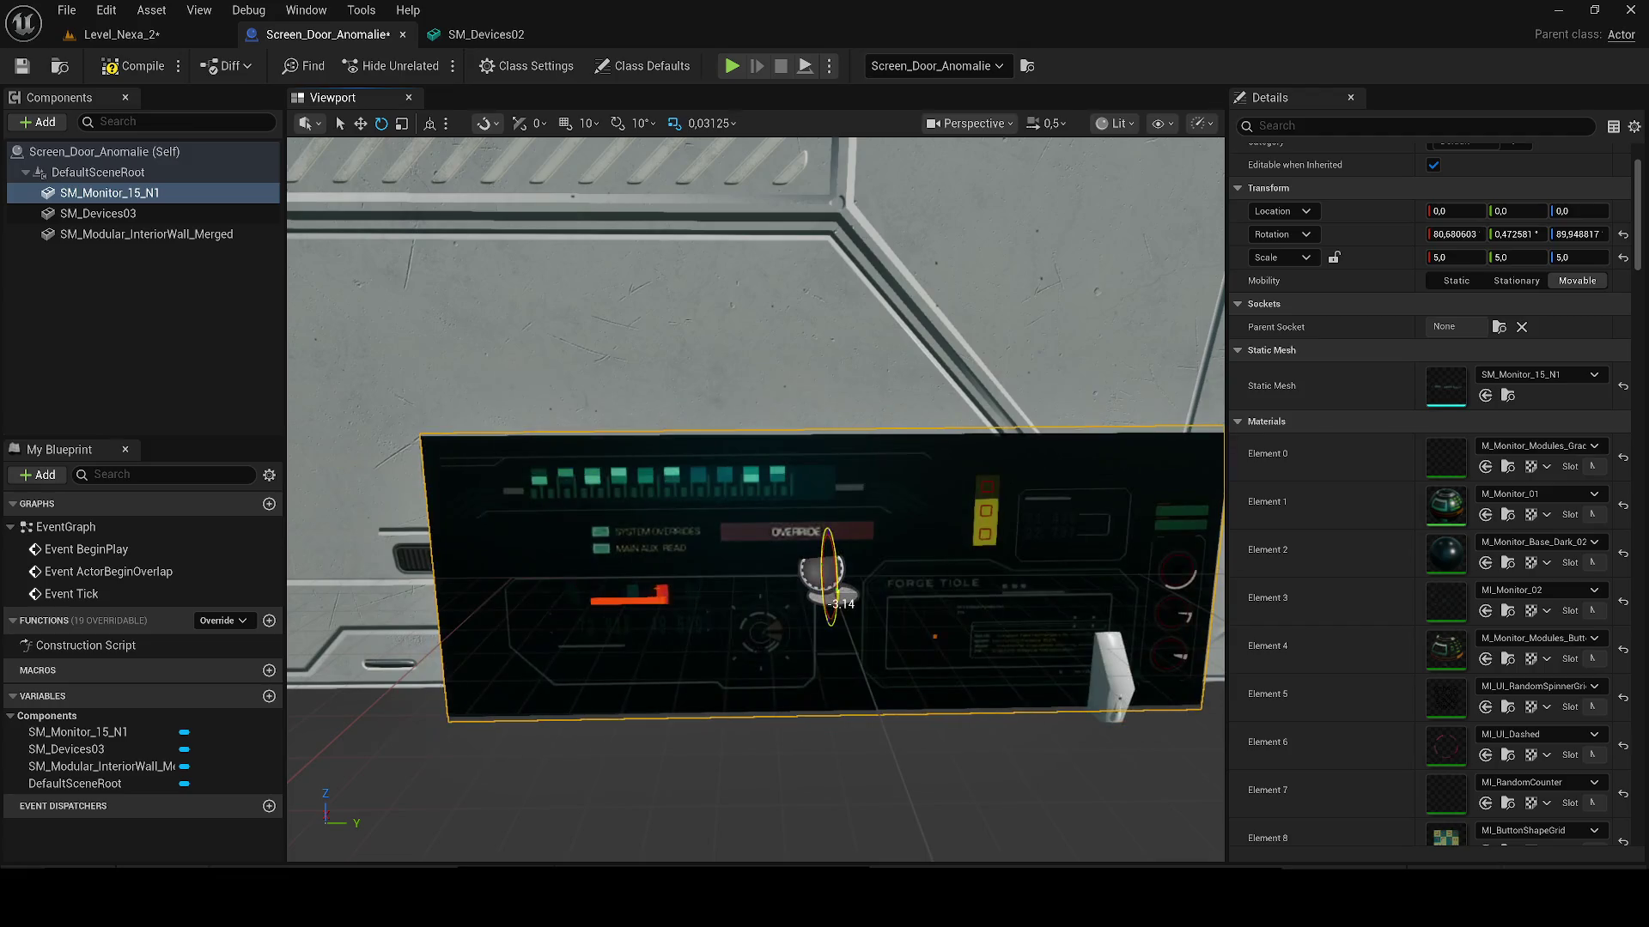
key("w")
scroll(849, 559, "down", 5)
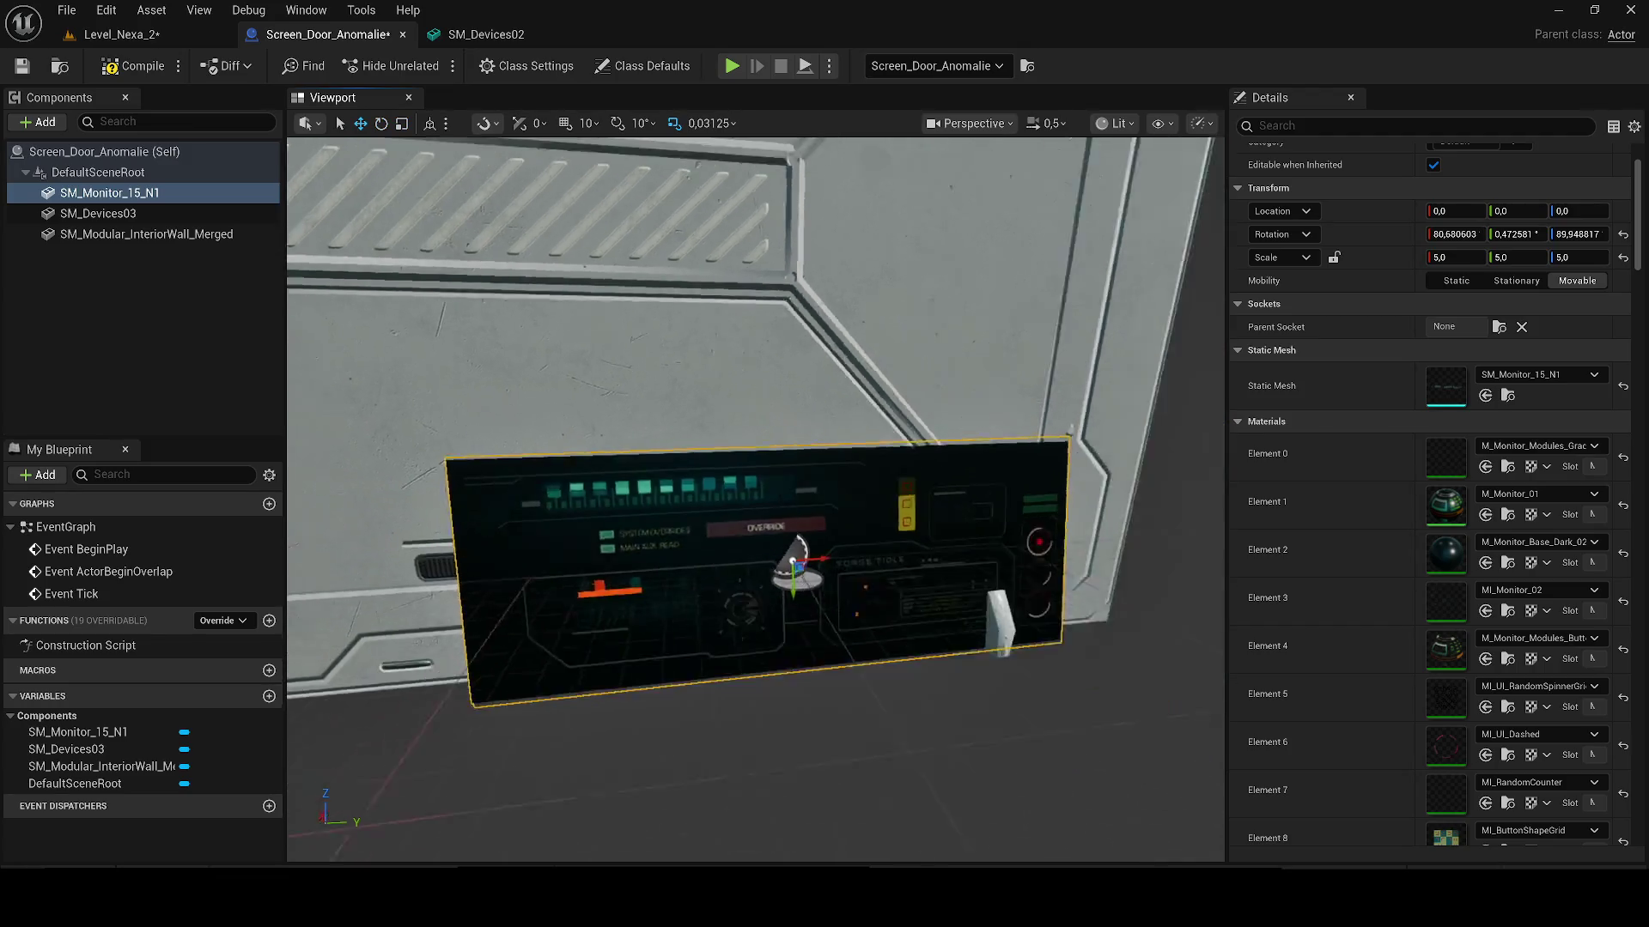
left_click_drag(842, 530, 842, 531)
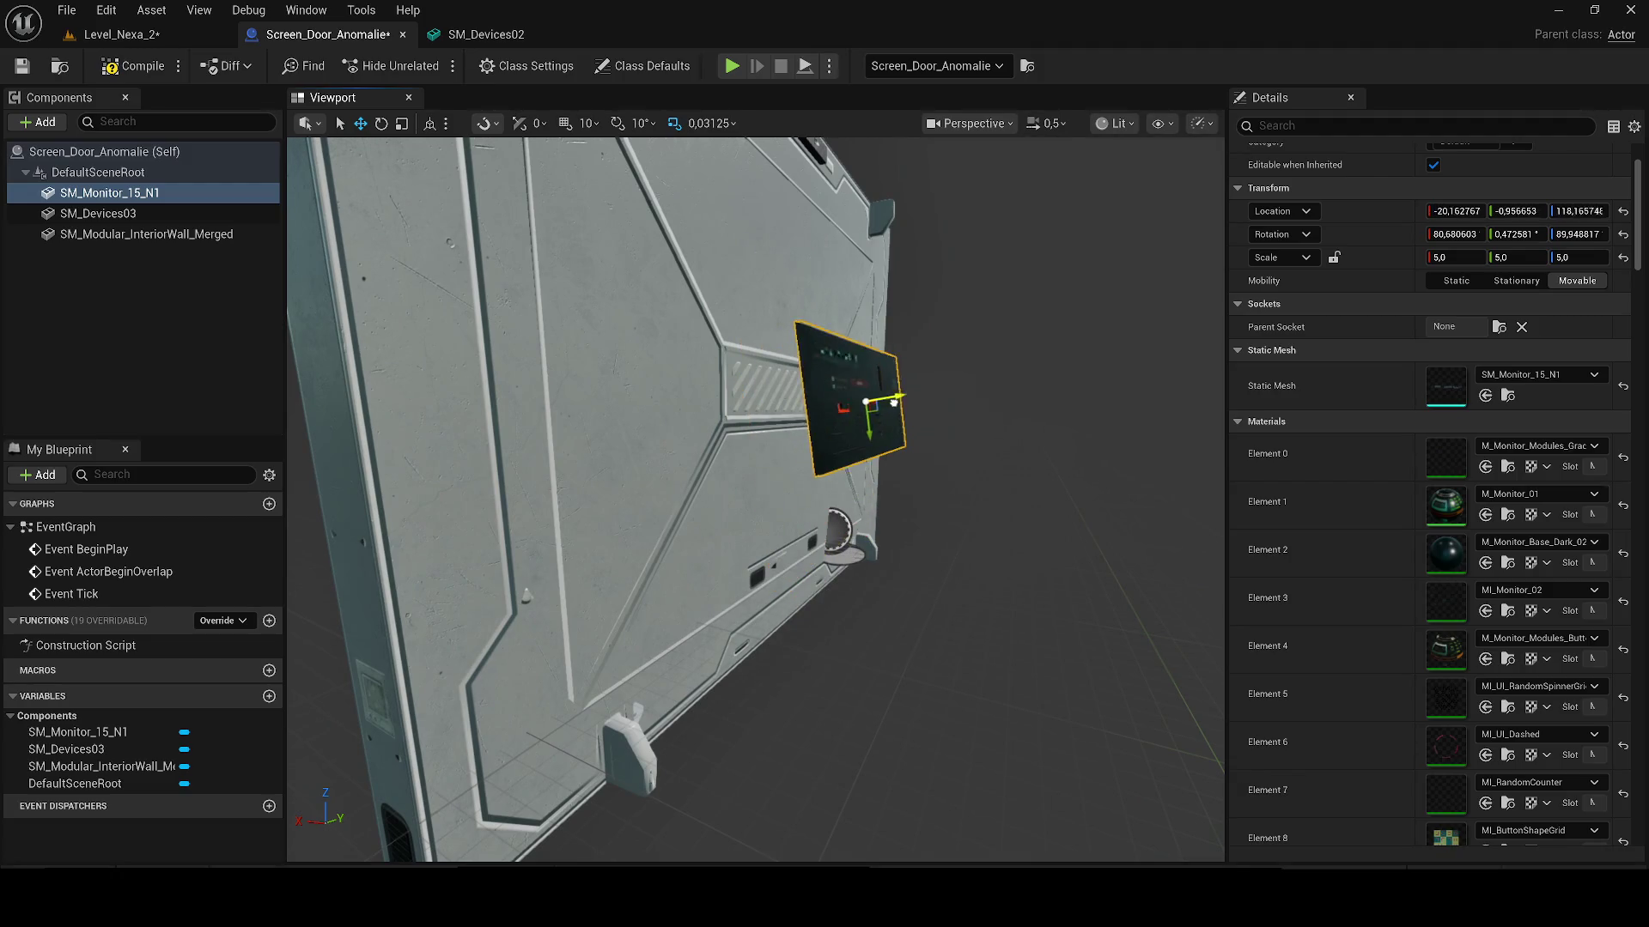
left_click(127, 69)
left_click(120, 35)
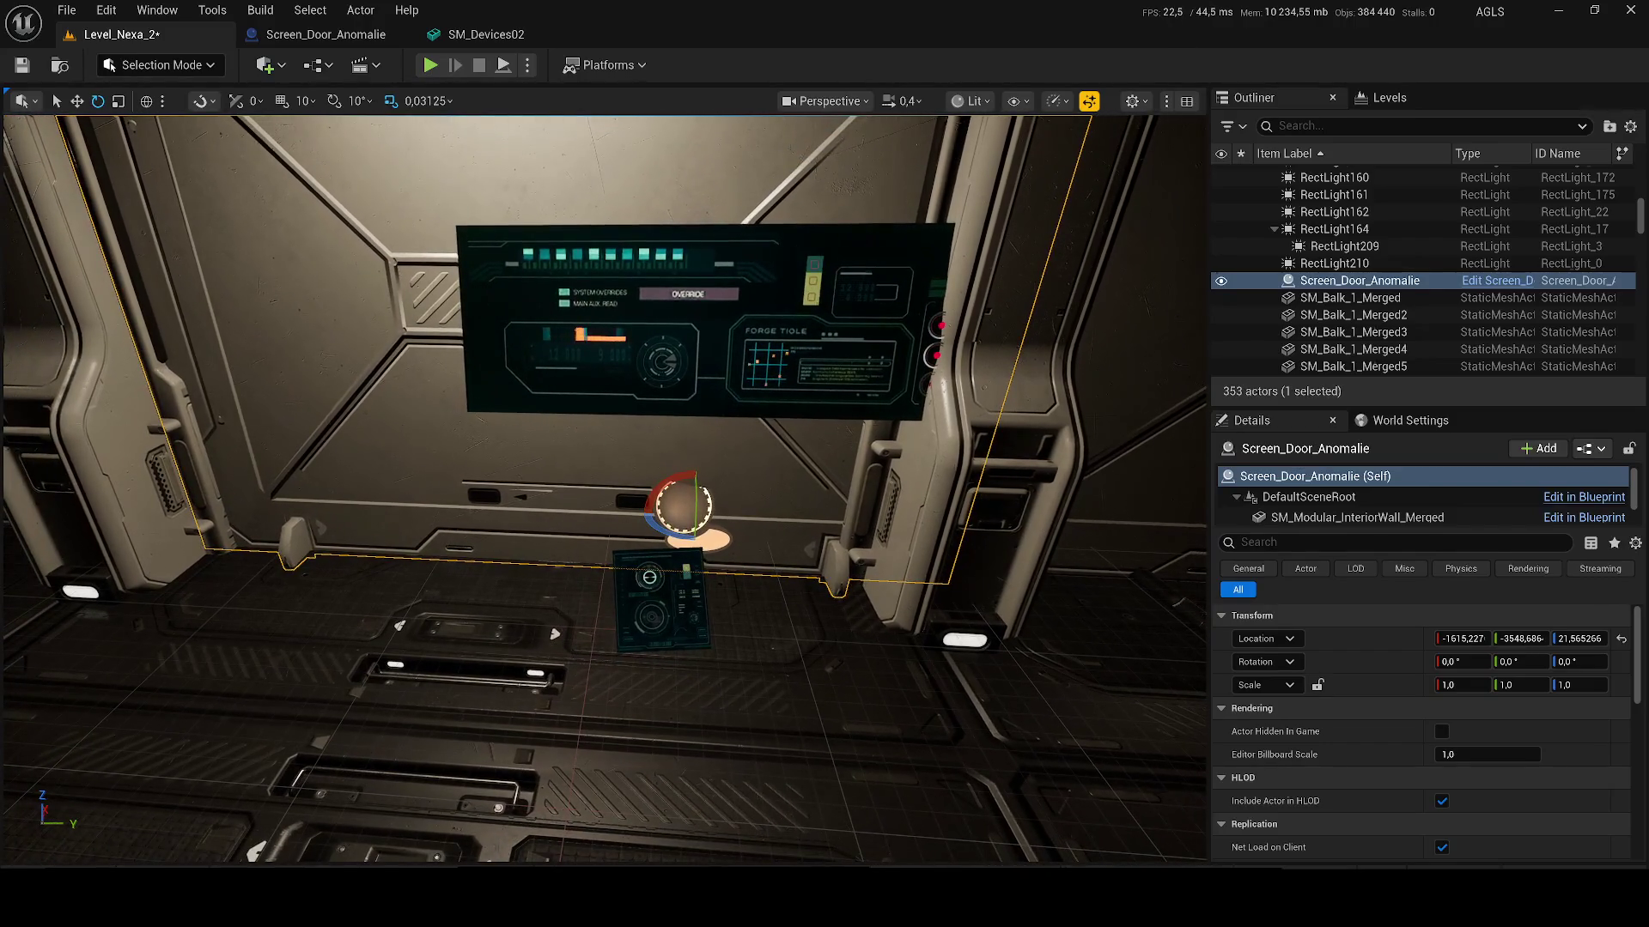
Step: Slide the door monitor across the panel and enter 90 in its height field
left_click(670, 678)
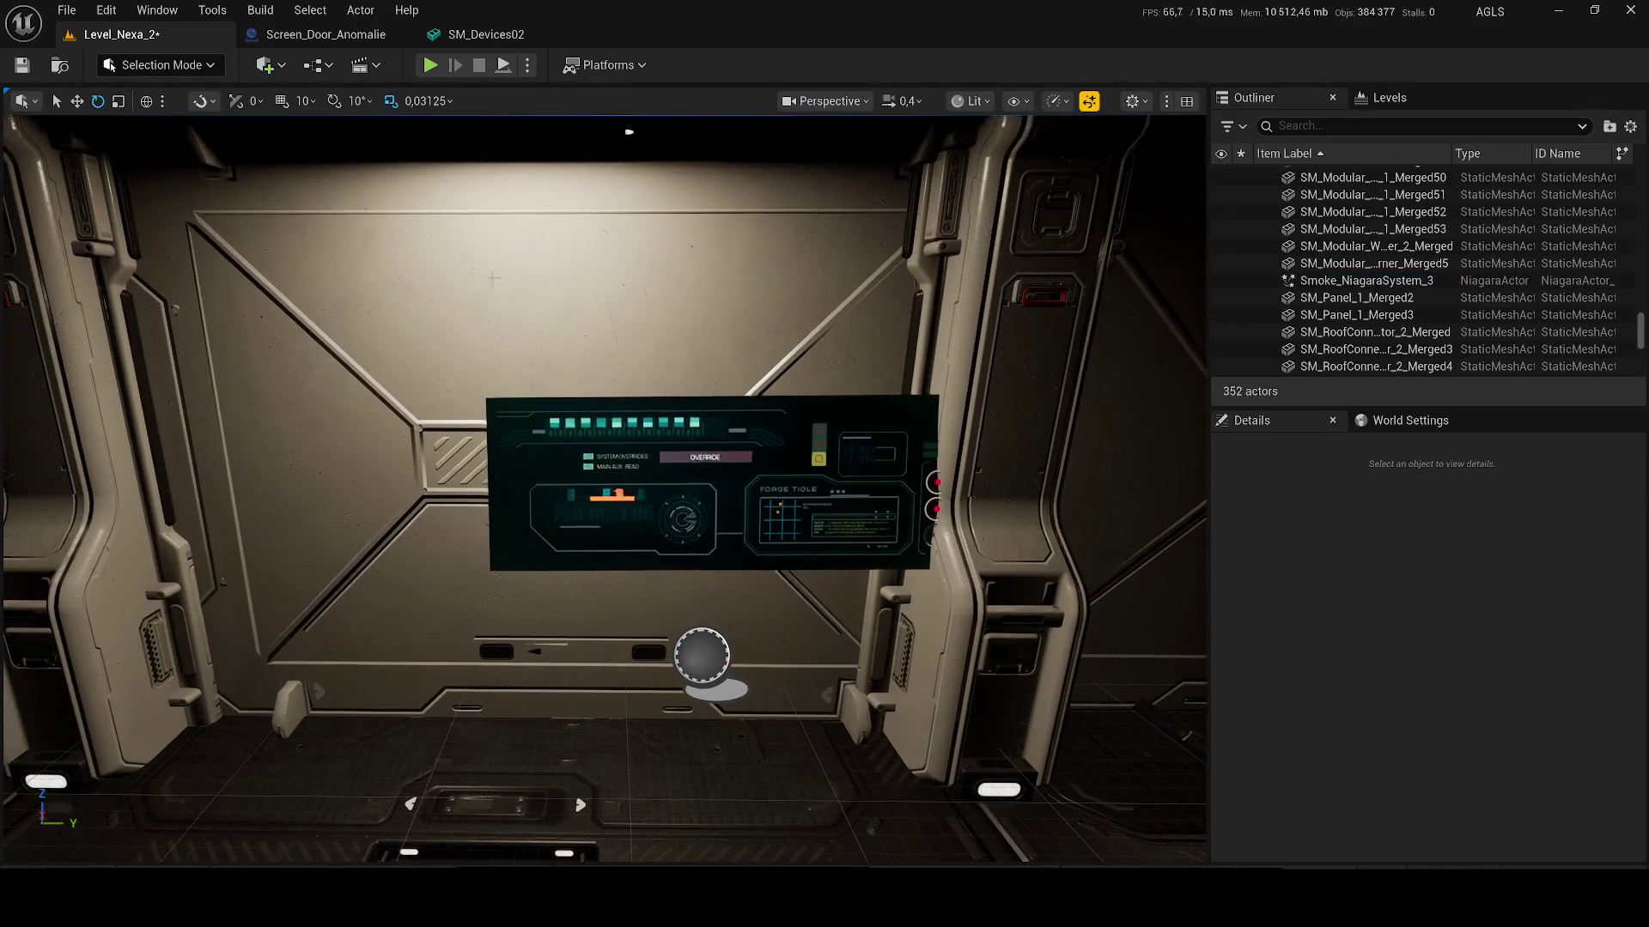
left_click(294, 36)
left_click_drag(756, 453, 944, 459)
left_click_drag(772, 420, 668, 405)
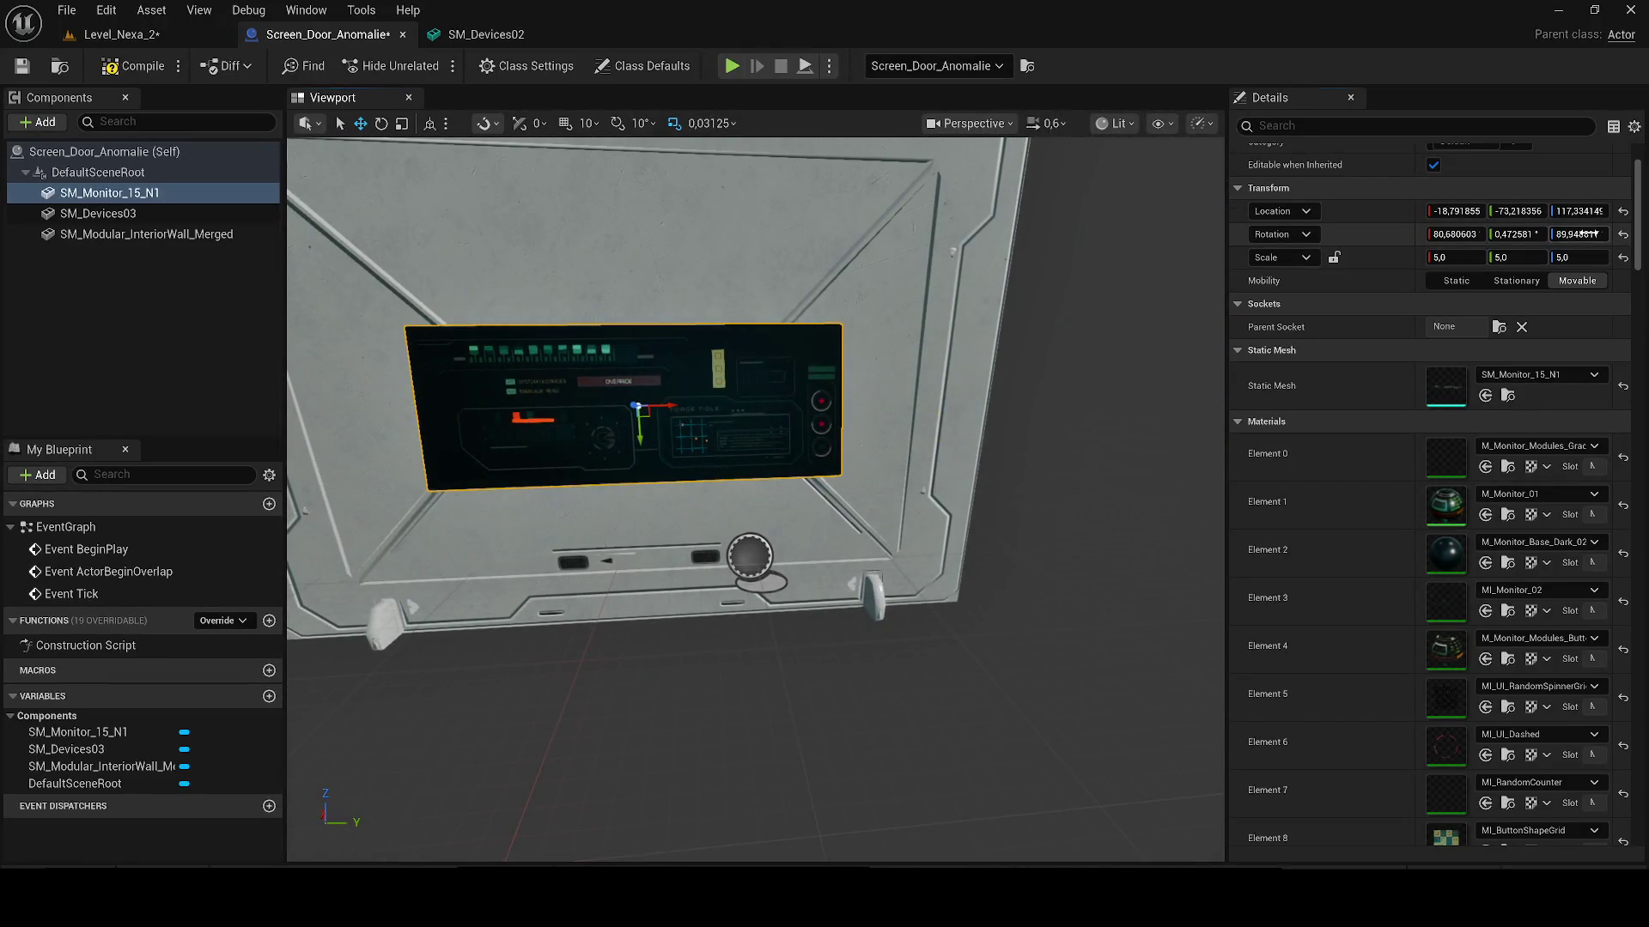
type("90")
left_click(1571, 210)
type("90")
key("Return")
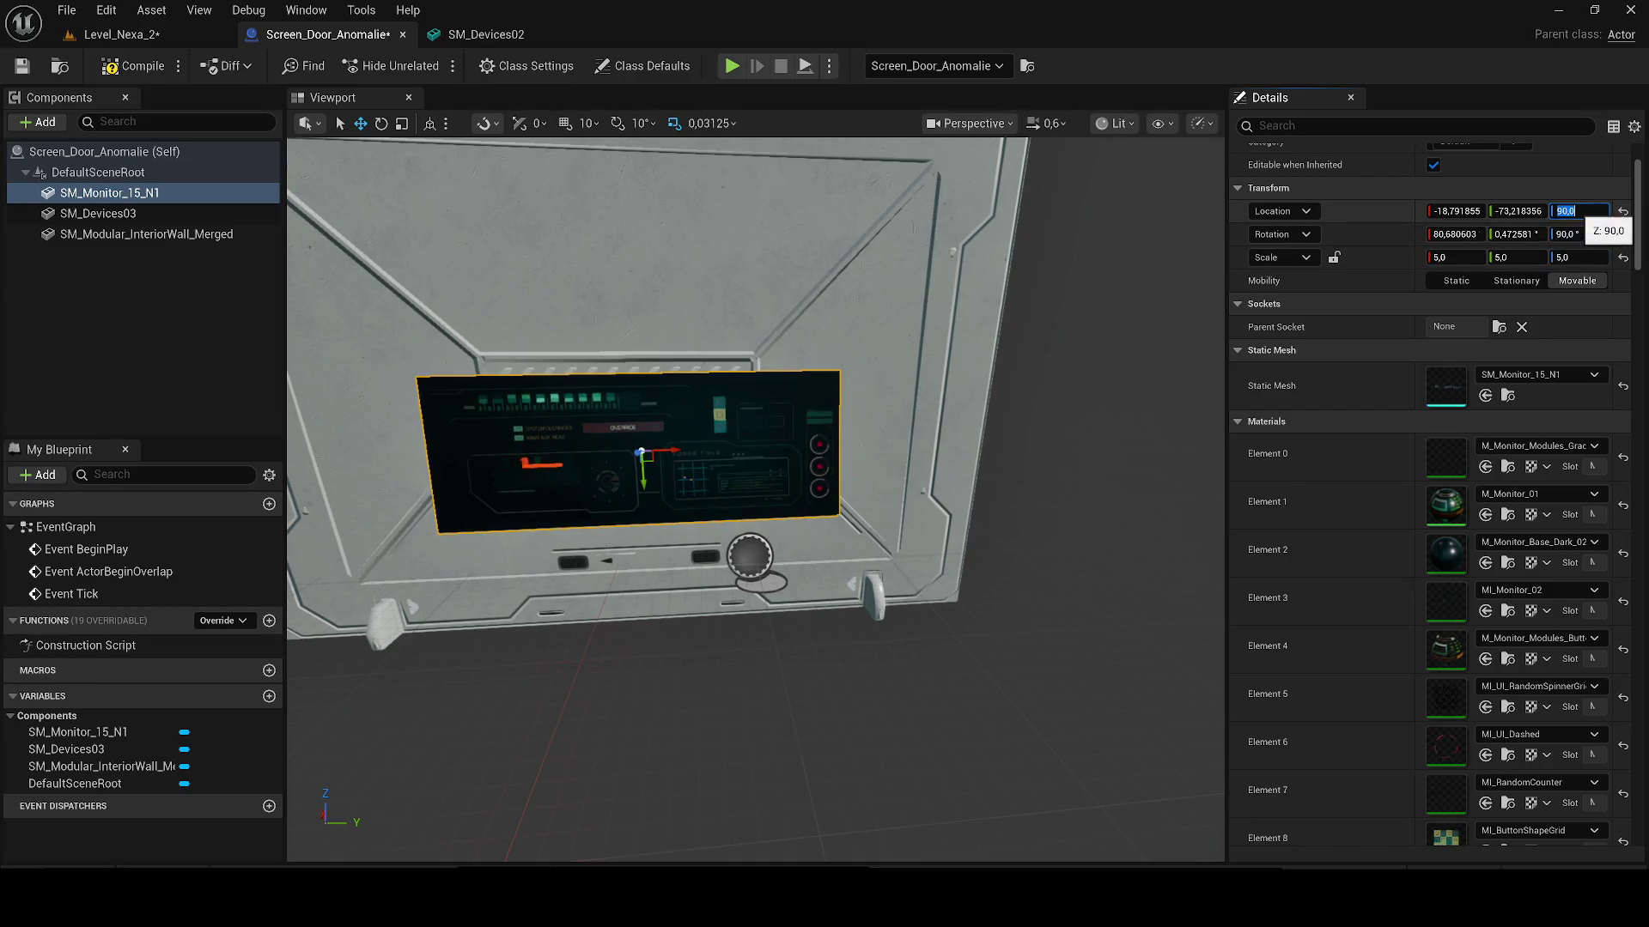
Step: Set Location Y -80, X -20 and Rotation Y 0, compile, and view it in the level
type("-80")
key("Return")
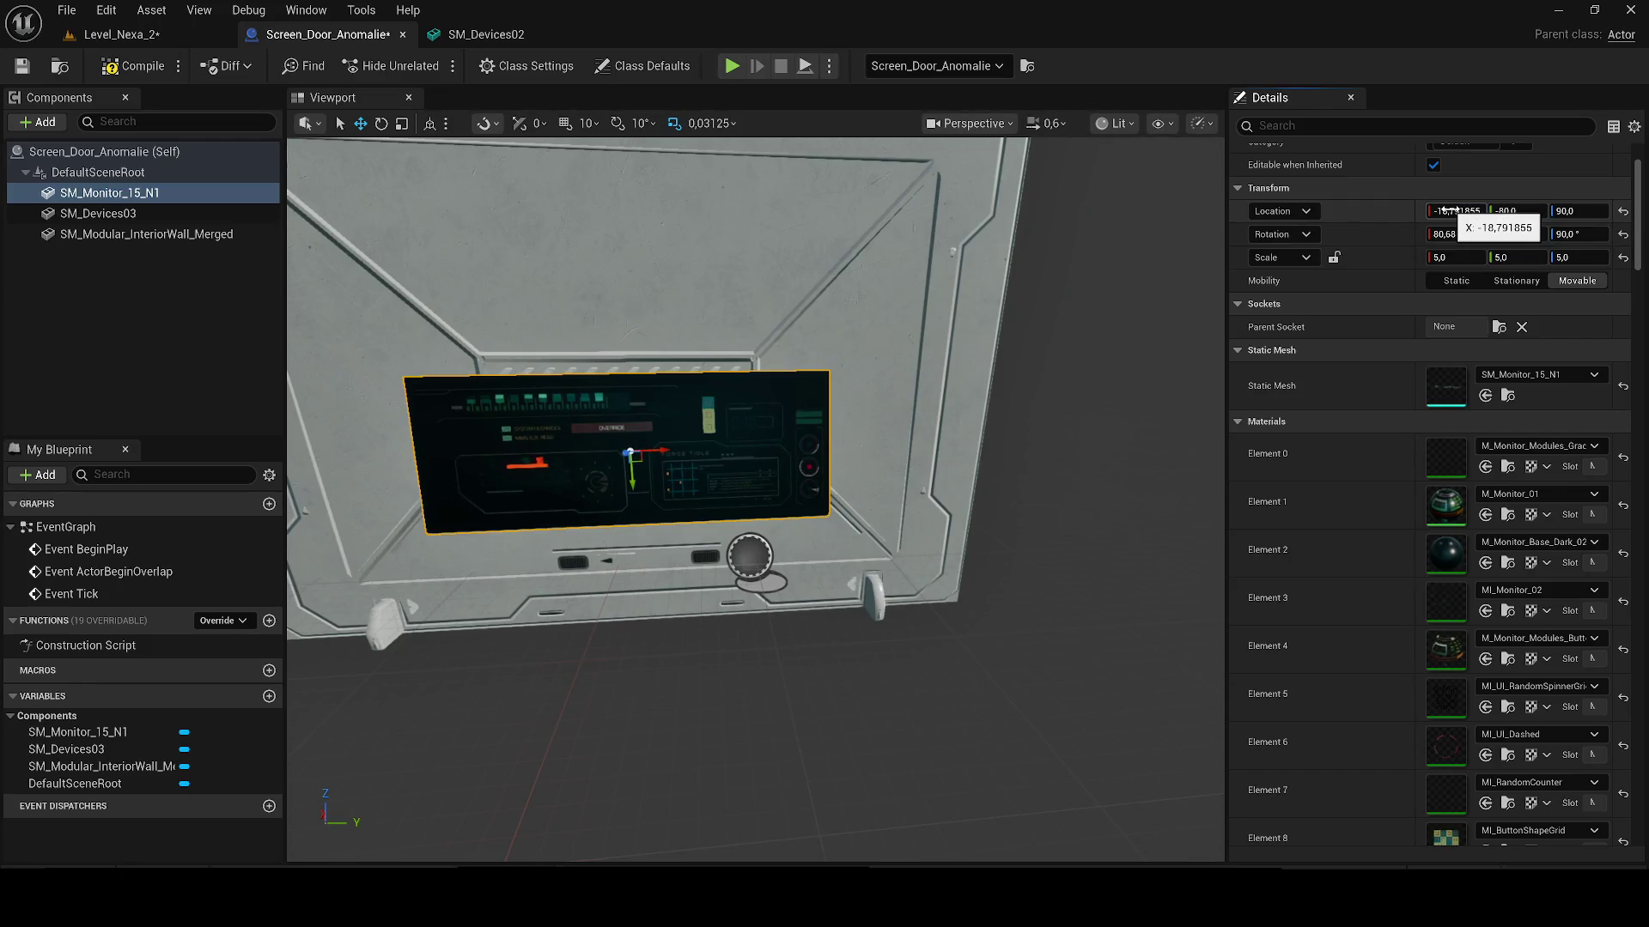
type("-20")
key("Return")
left_click(1516, 234)
type("0")
key("Return")
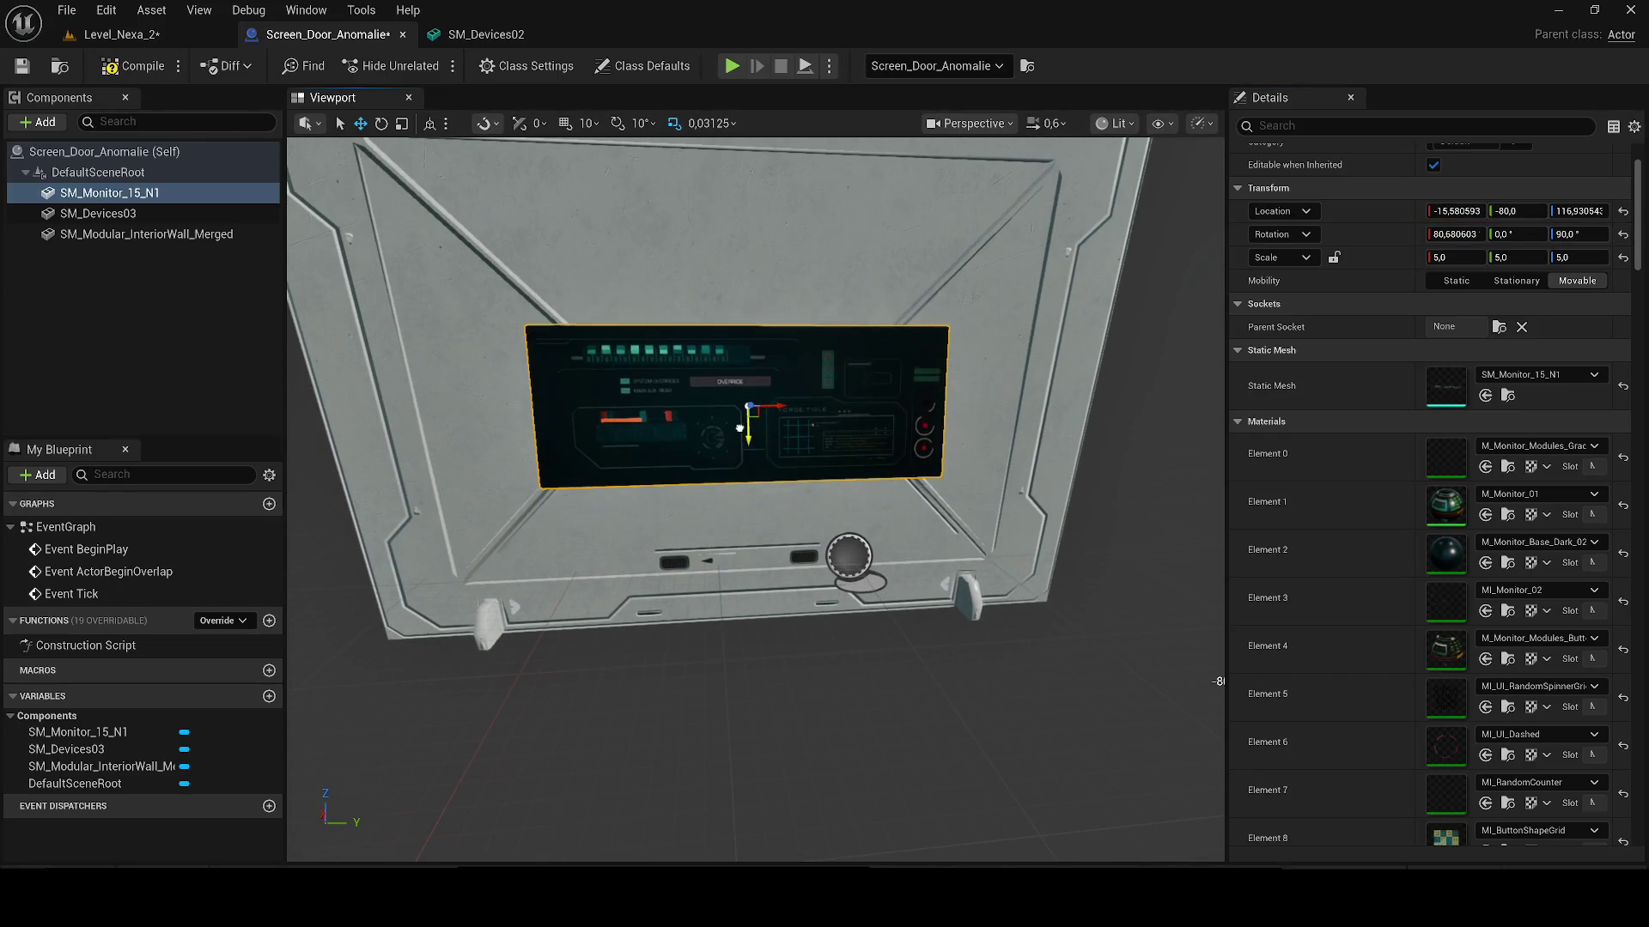
left_click(130, 67)
left_click(130, 41)
mouse_move(541, 392)
left_mouse_down()
mouse_move(481, 397)
mouse_move(558, 394)
mouse_move(567, 378)
mouse_move(554, 391)
mouse_move(532, 369)
mouse_move(489, 403)
mouse_move(752, 267)
left_mouse_up()
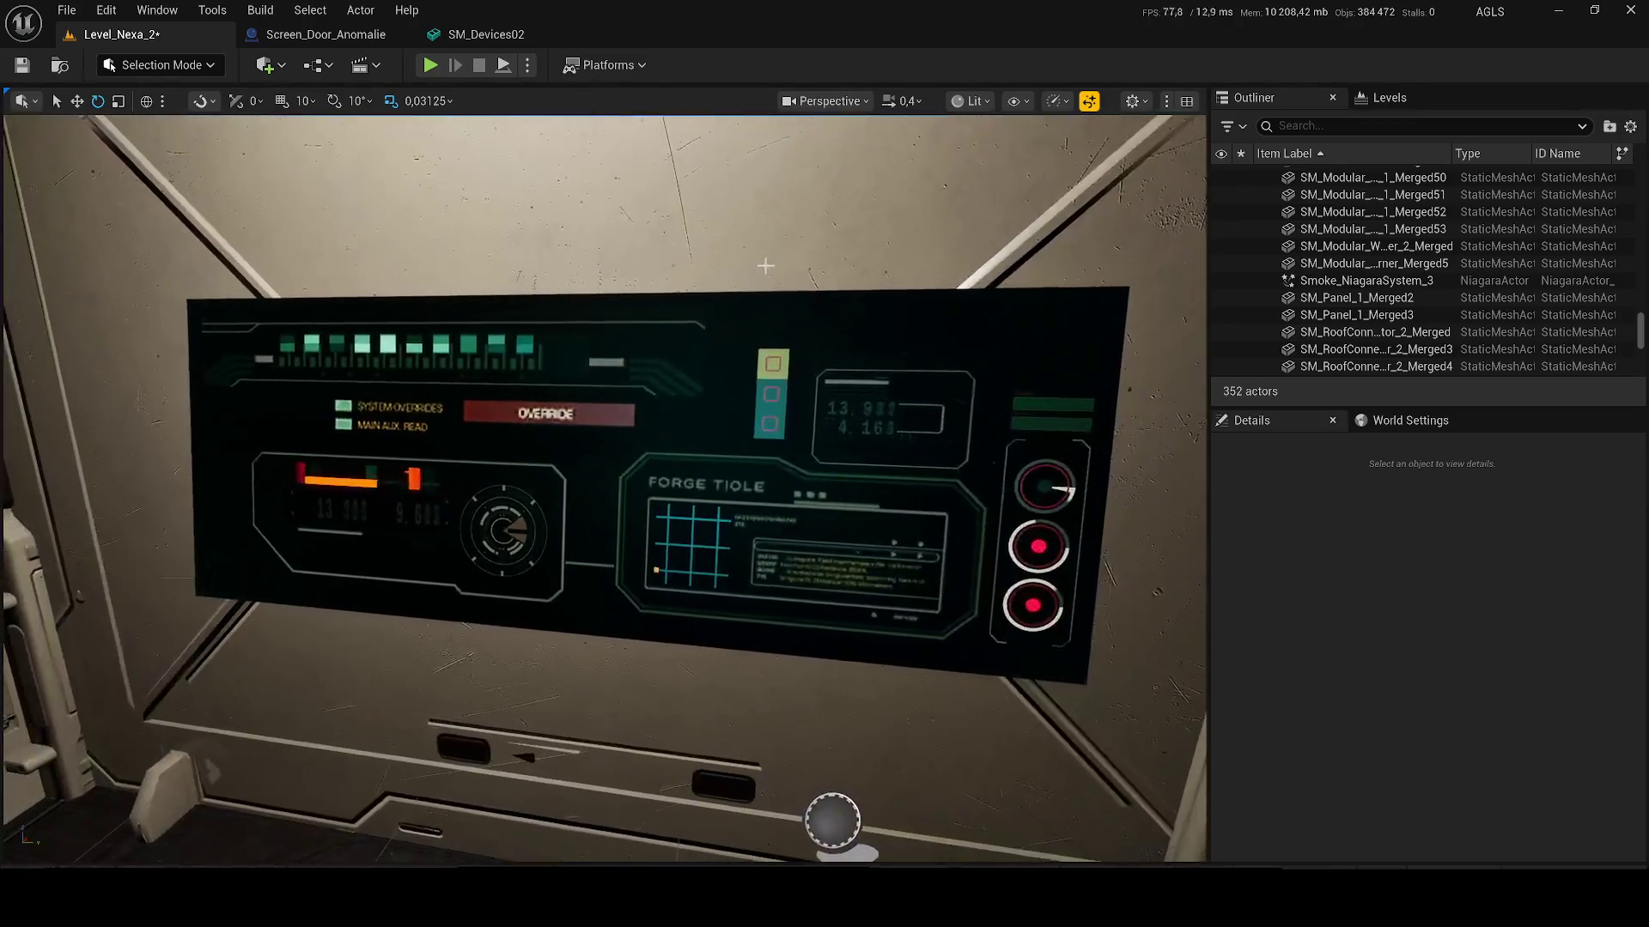
Step: In Viewport Scalability set Shadows Low, Global Illumination Medium and Anti-Aliasing Low
left_click(1058, 102)
mouse_move(1151, 222)
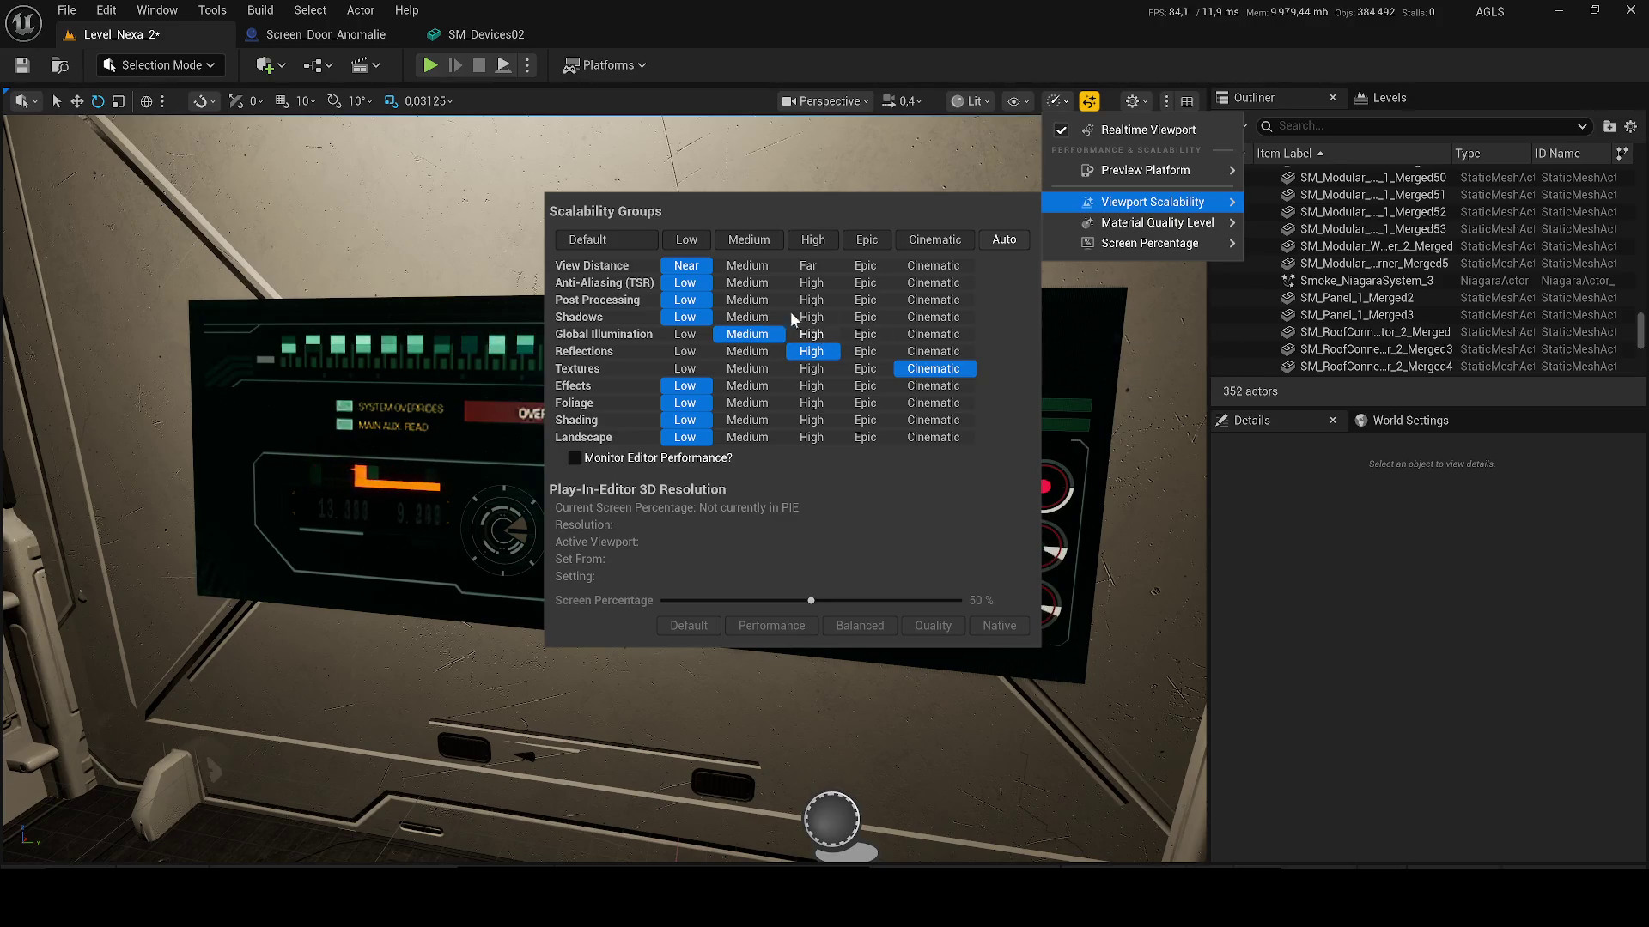
left_click(687, 317)
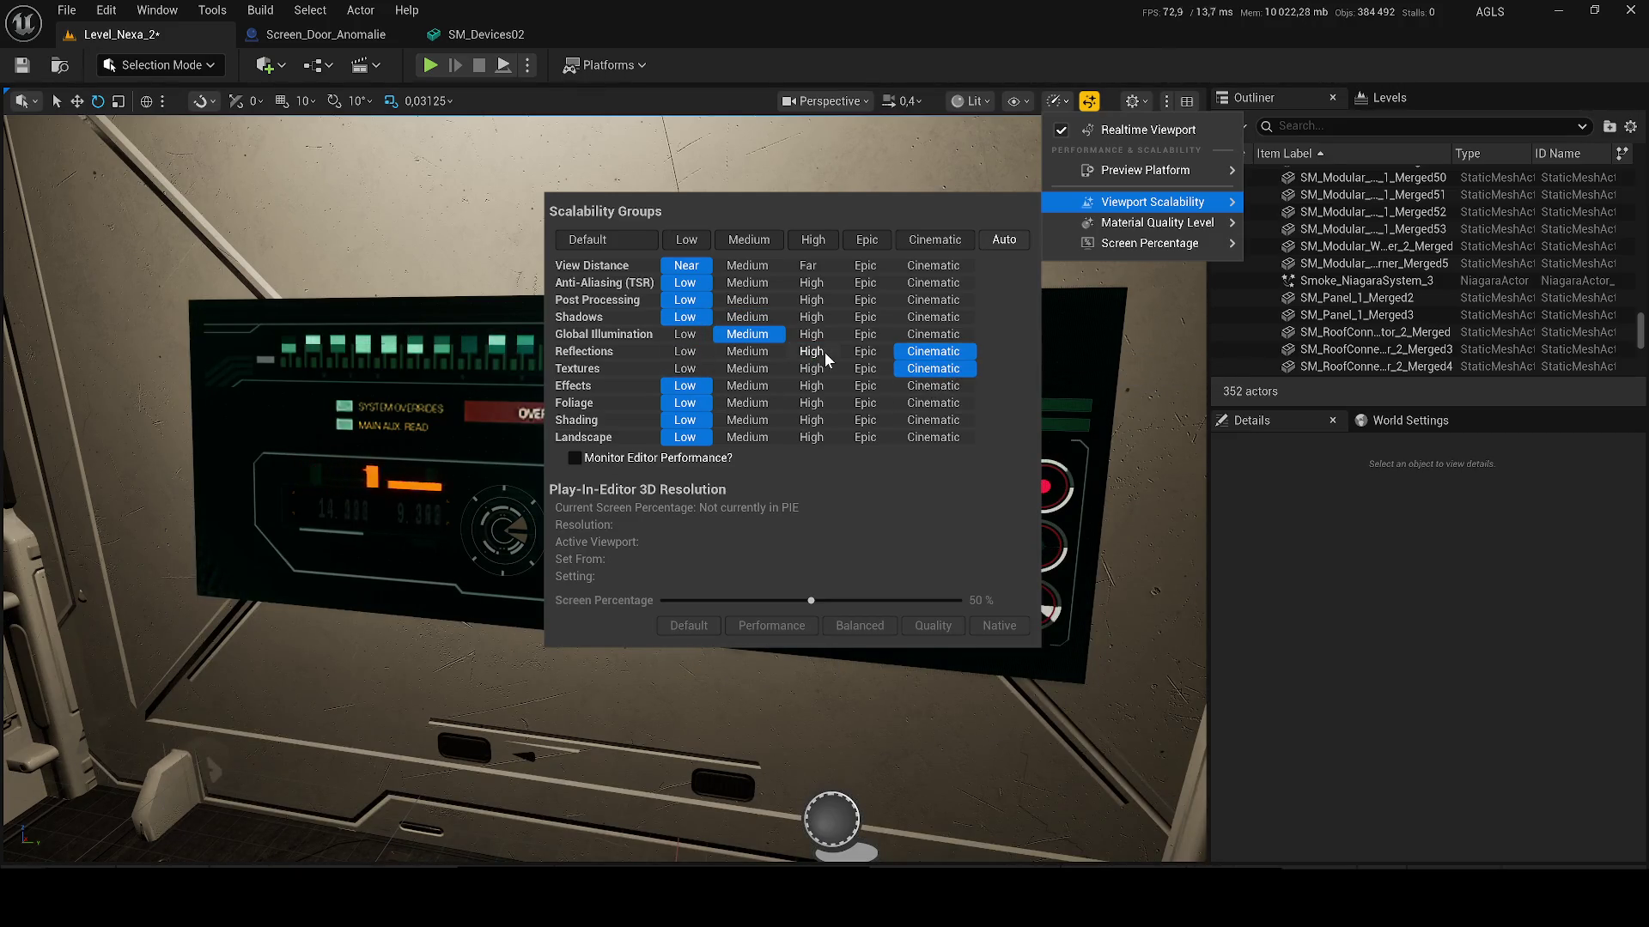
left_click(949, 338)
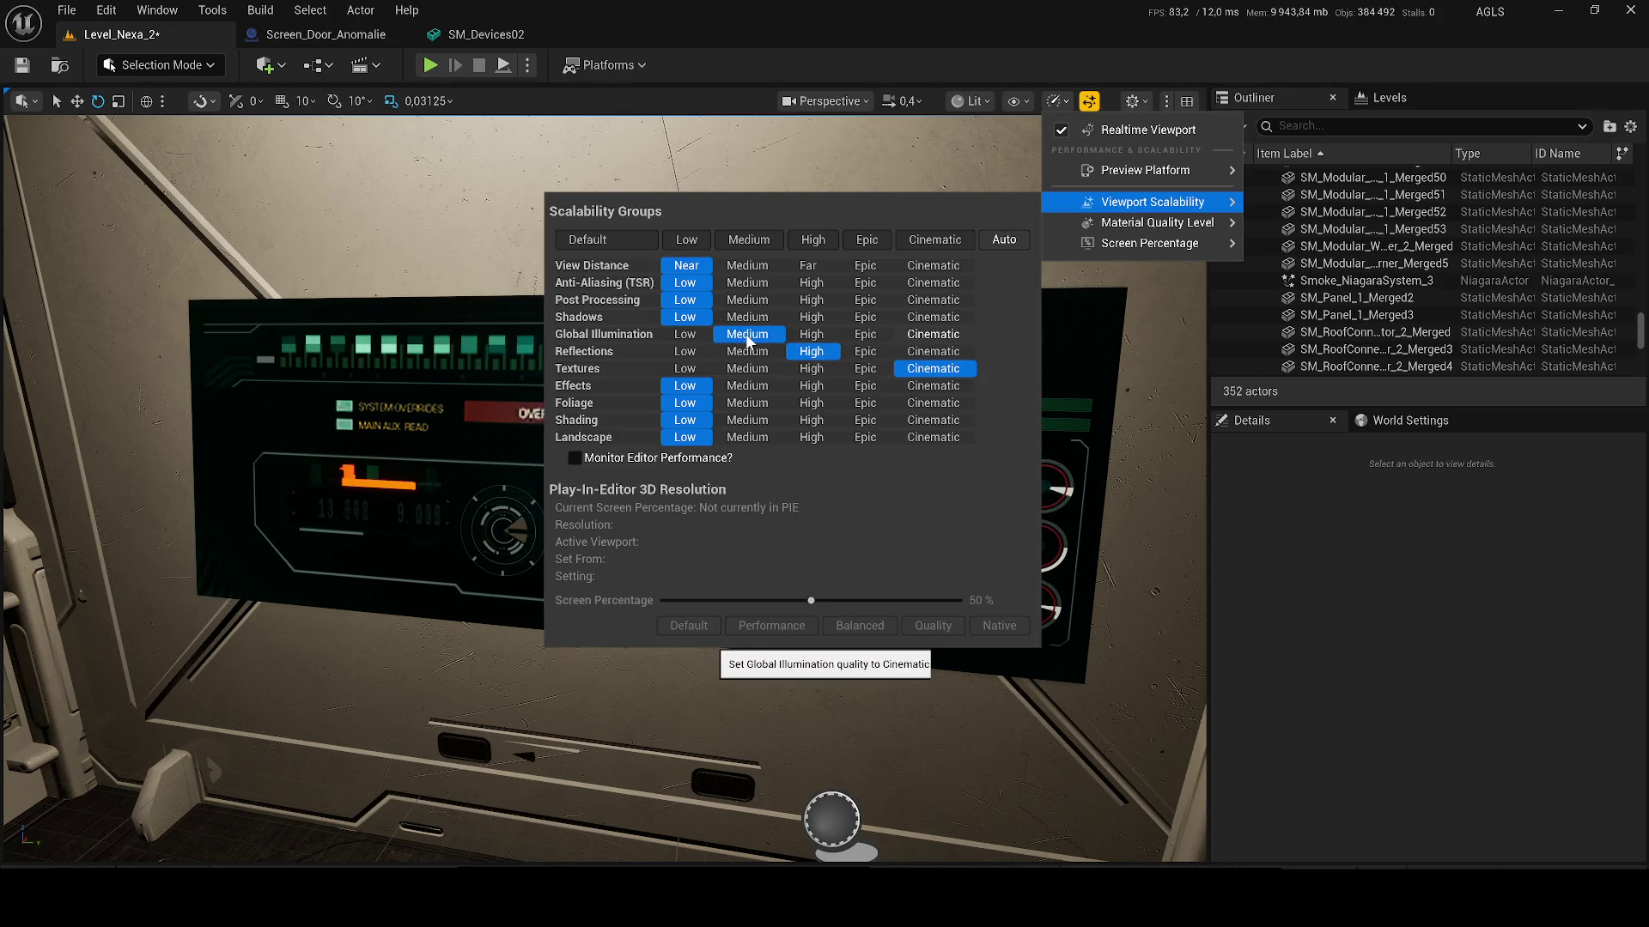
left_click(747, 336)
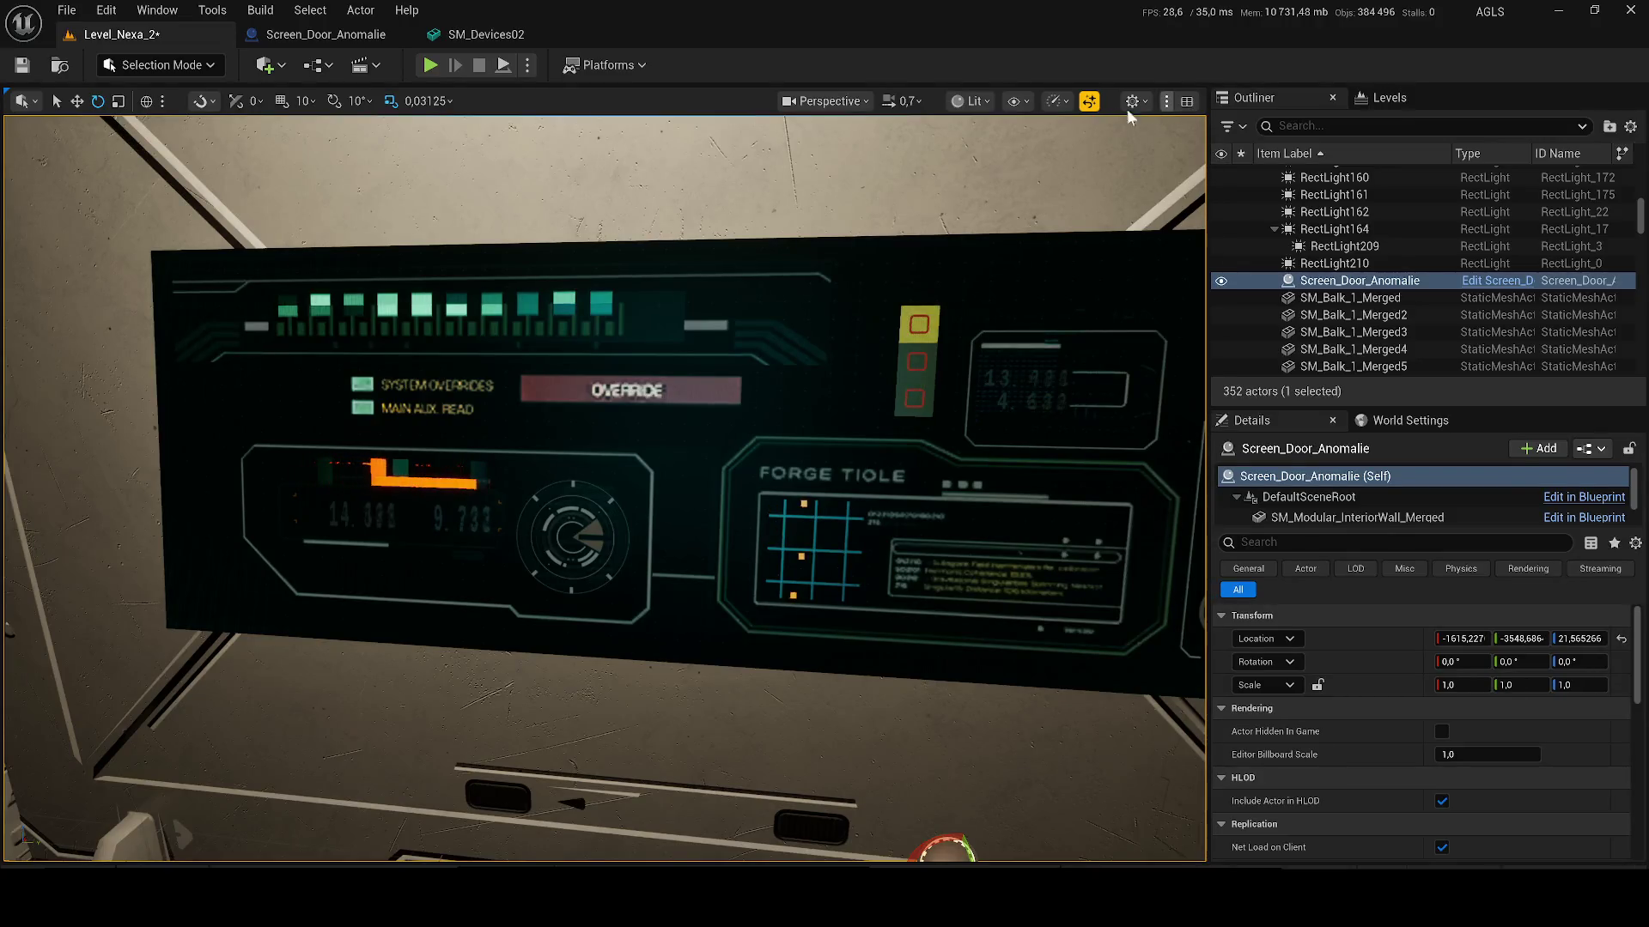
left_click(1058, 101)
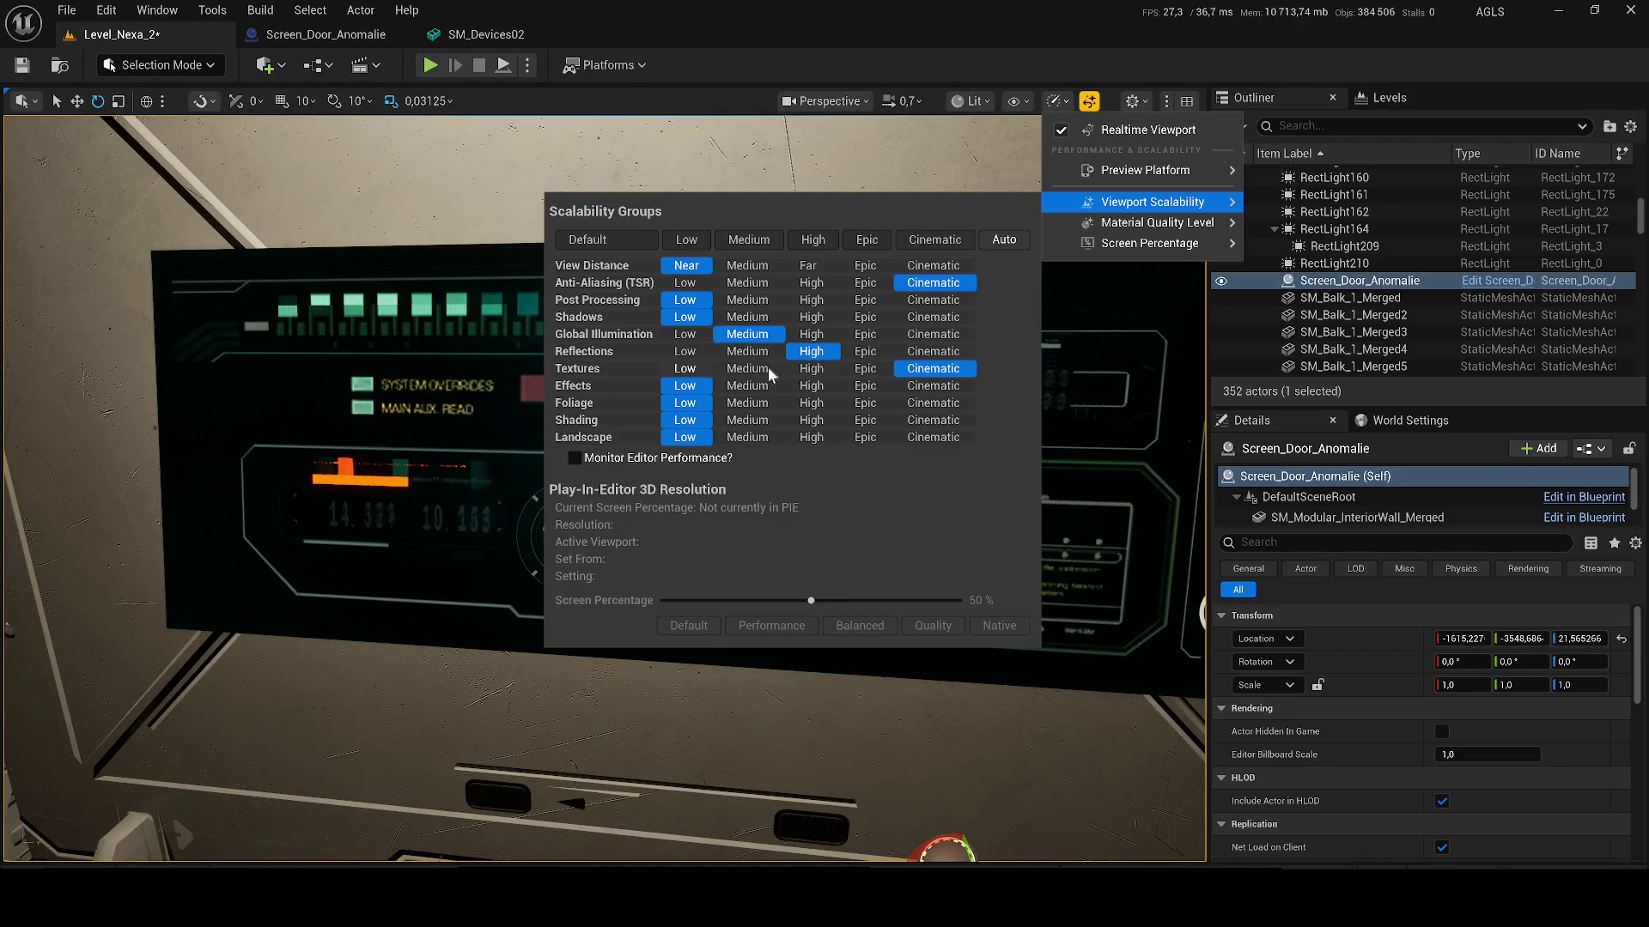
left_click(684, 284)
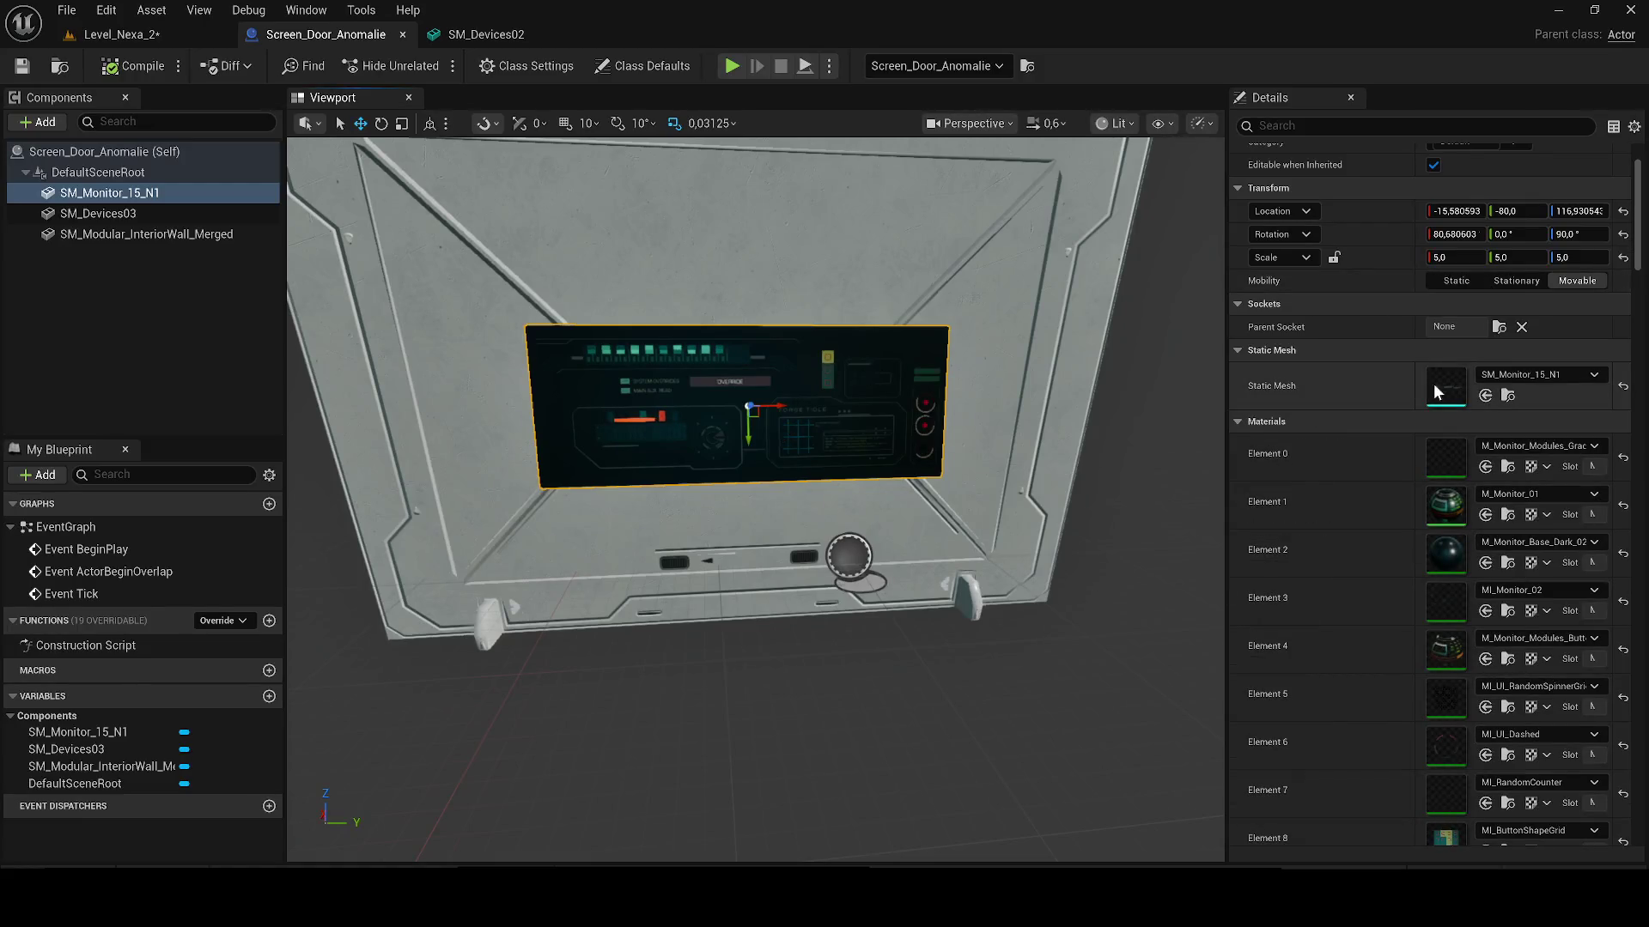
Step: Open SM_Monitor_15_N1 in the mesh editor, then go back to Level_Nexa_2 and minimize the editor
left_click(1507, 397)
double_click(1075, 630)
mouse_move(703, 457)
left_mouse_down()
mouse_move(687, 516)
mouse_move(695, 652)
mouse_move(683, 575)
mouse_move(582, 338)
mouse_move(716, 379)
left_mouse_up()
left_click(121, 36)
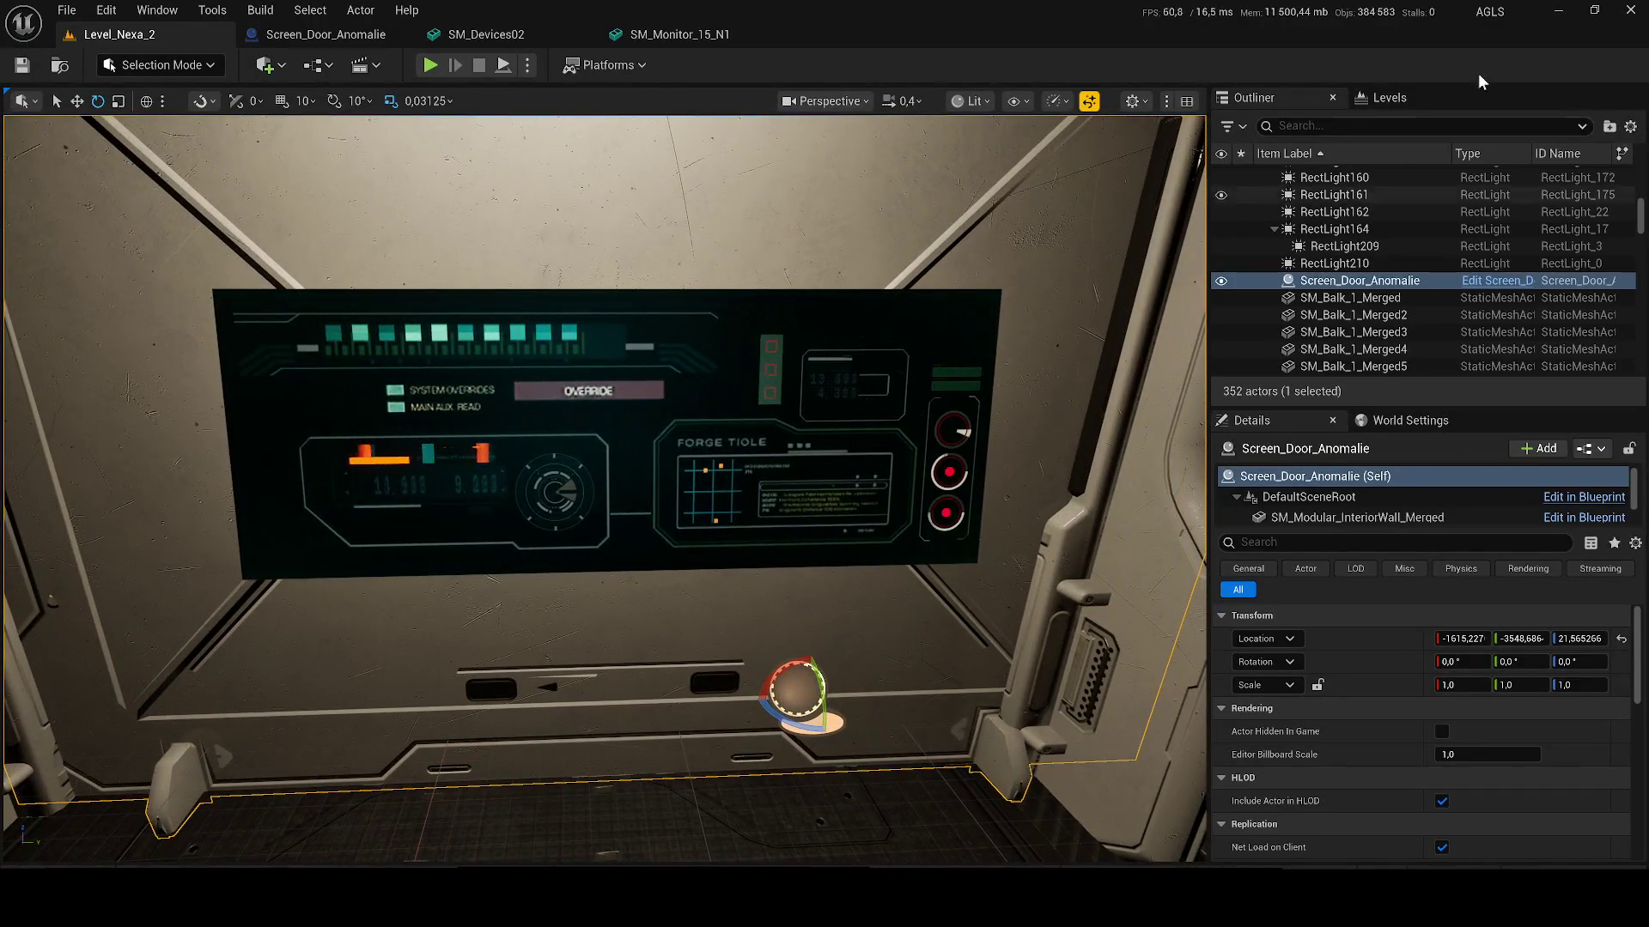
left_click(1560, 10)
Step: Bring the CassiniSample editor back from the taskbar and look down its corridor
mouse_move(1073, 910)
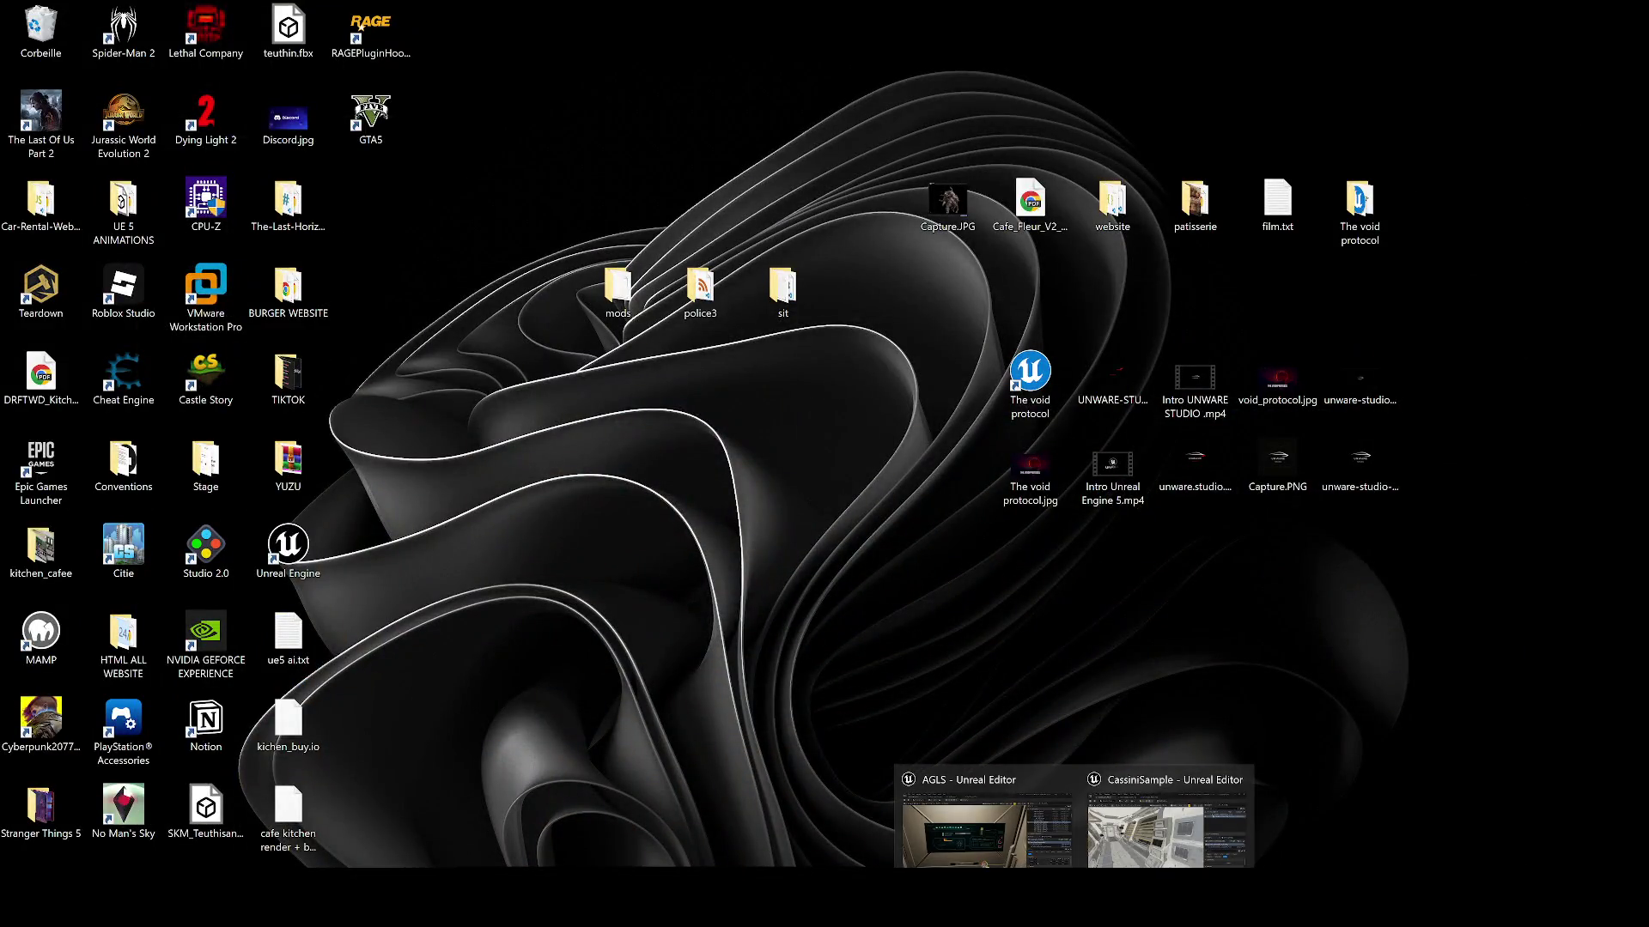
left_click(1126, 842)
mouse_move(874, 498)
left_mouse_down()
mouse_move(876, 517)
mouse_move(869, 503)
left_mouse_up()
left_click(1489, 96)
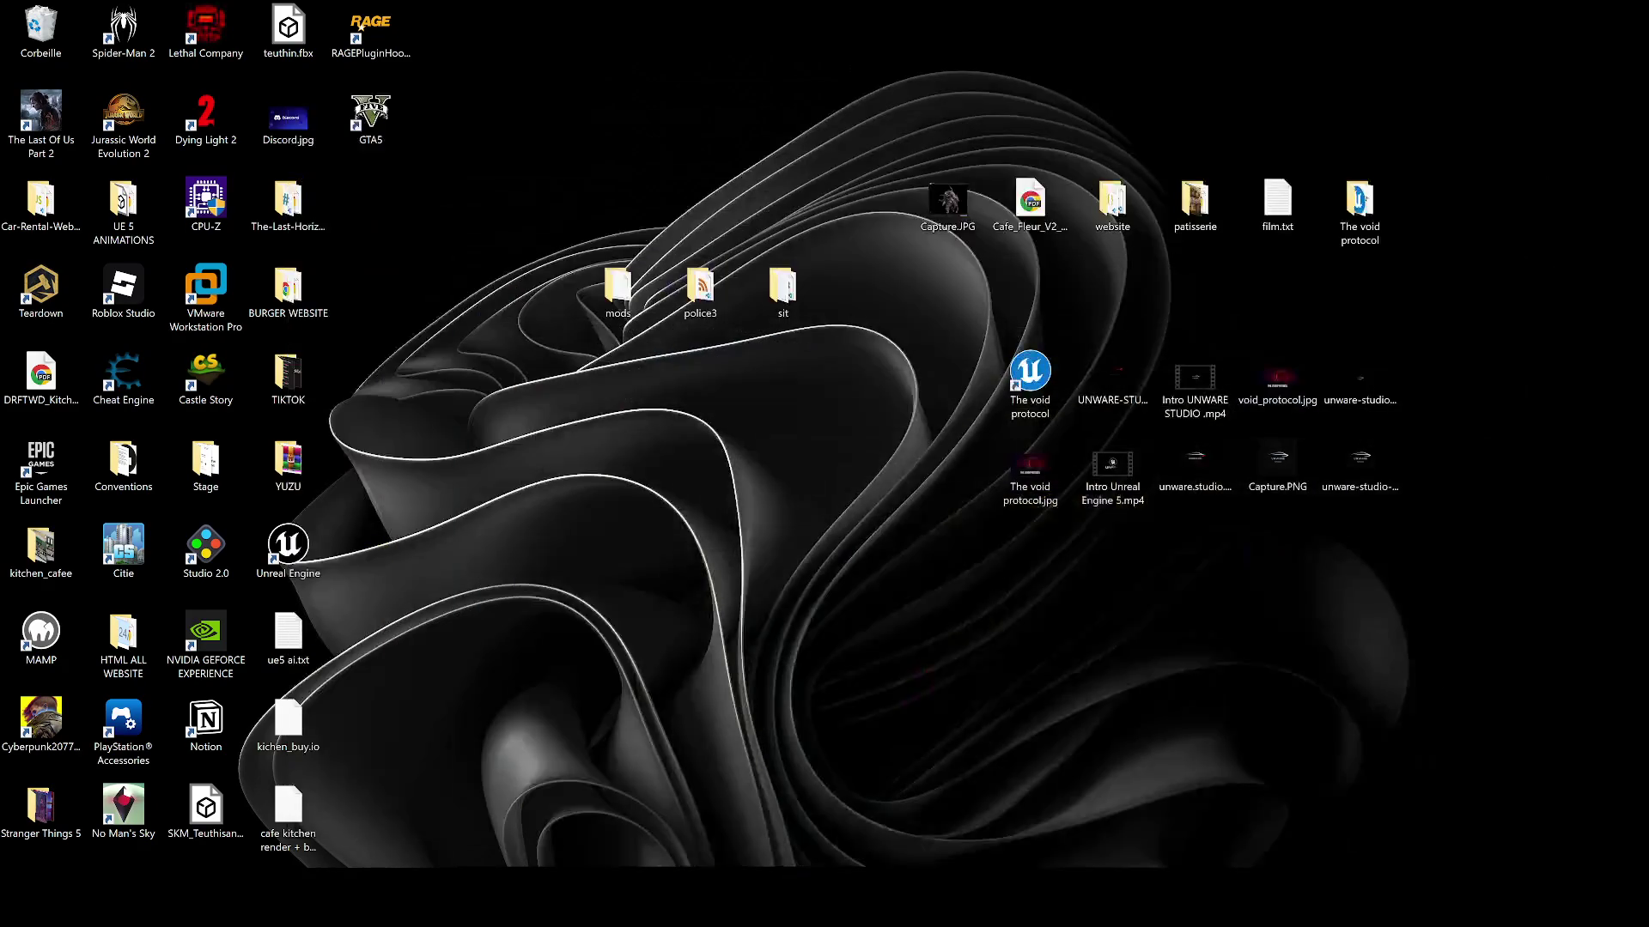
mouse_move(1074, 901)
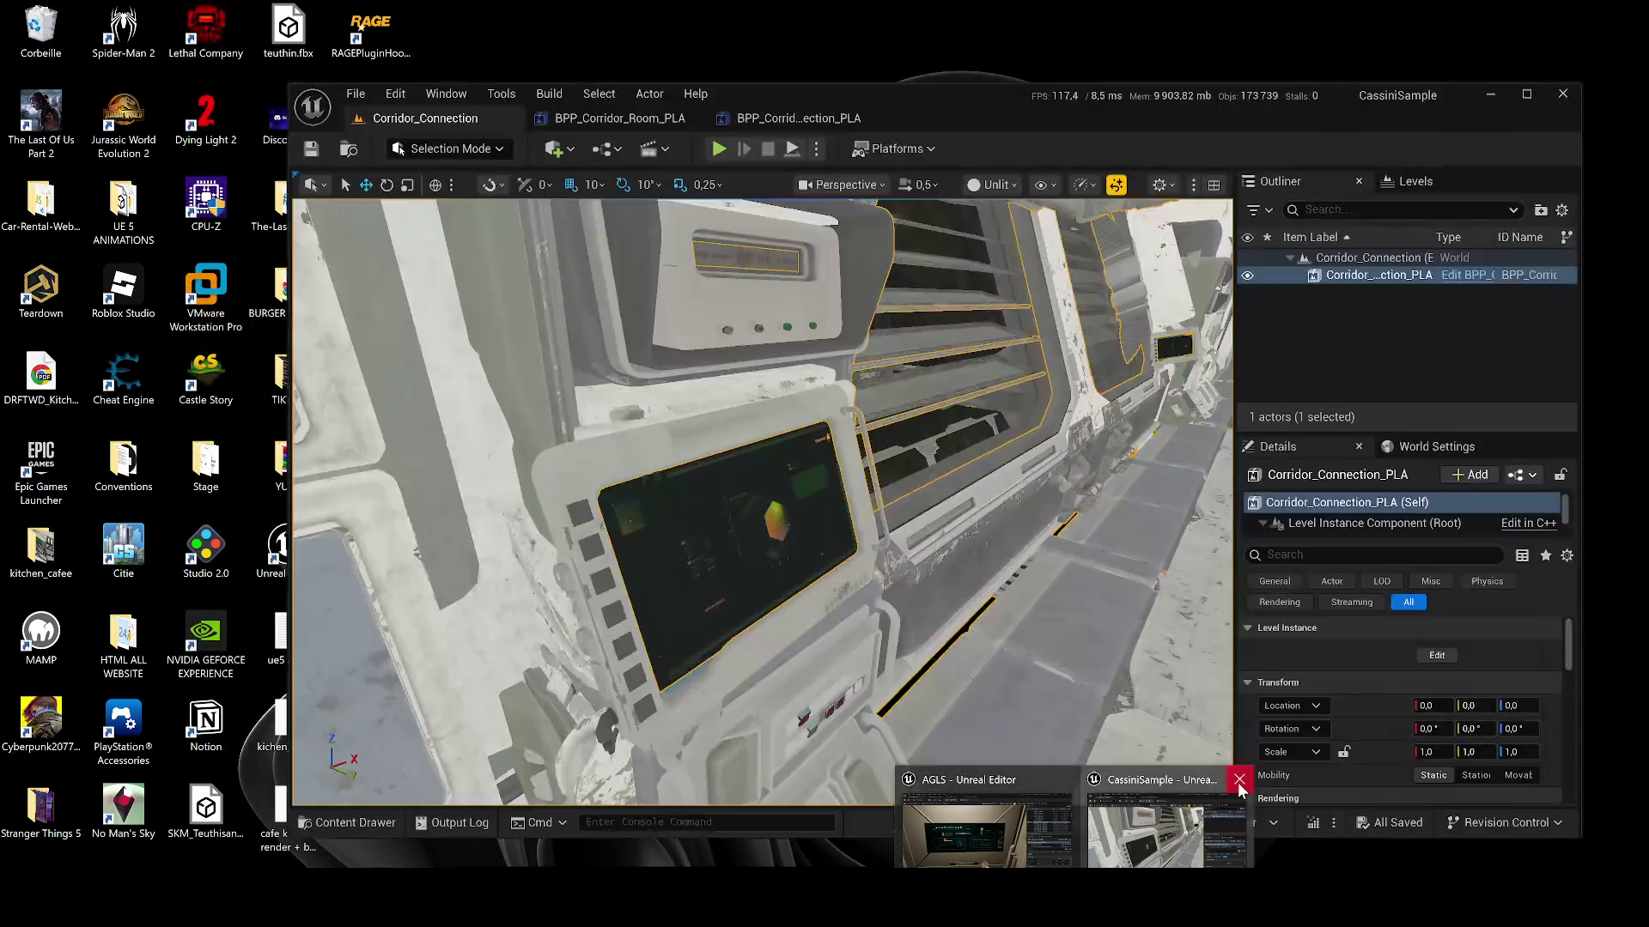
left_click(1163, 826)
mouse_move(773, 584)
left_mouse_down()
mouse_move(763, 559)
mouse_move(921, 622)
mouse_move(623, 570)
left_mouse_up()
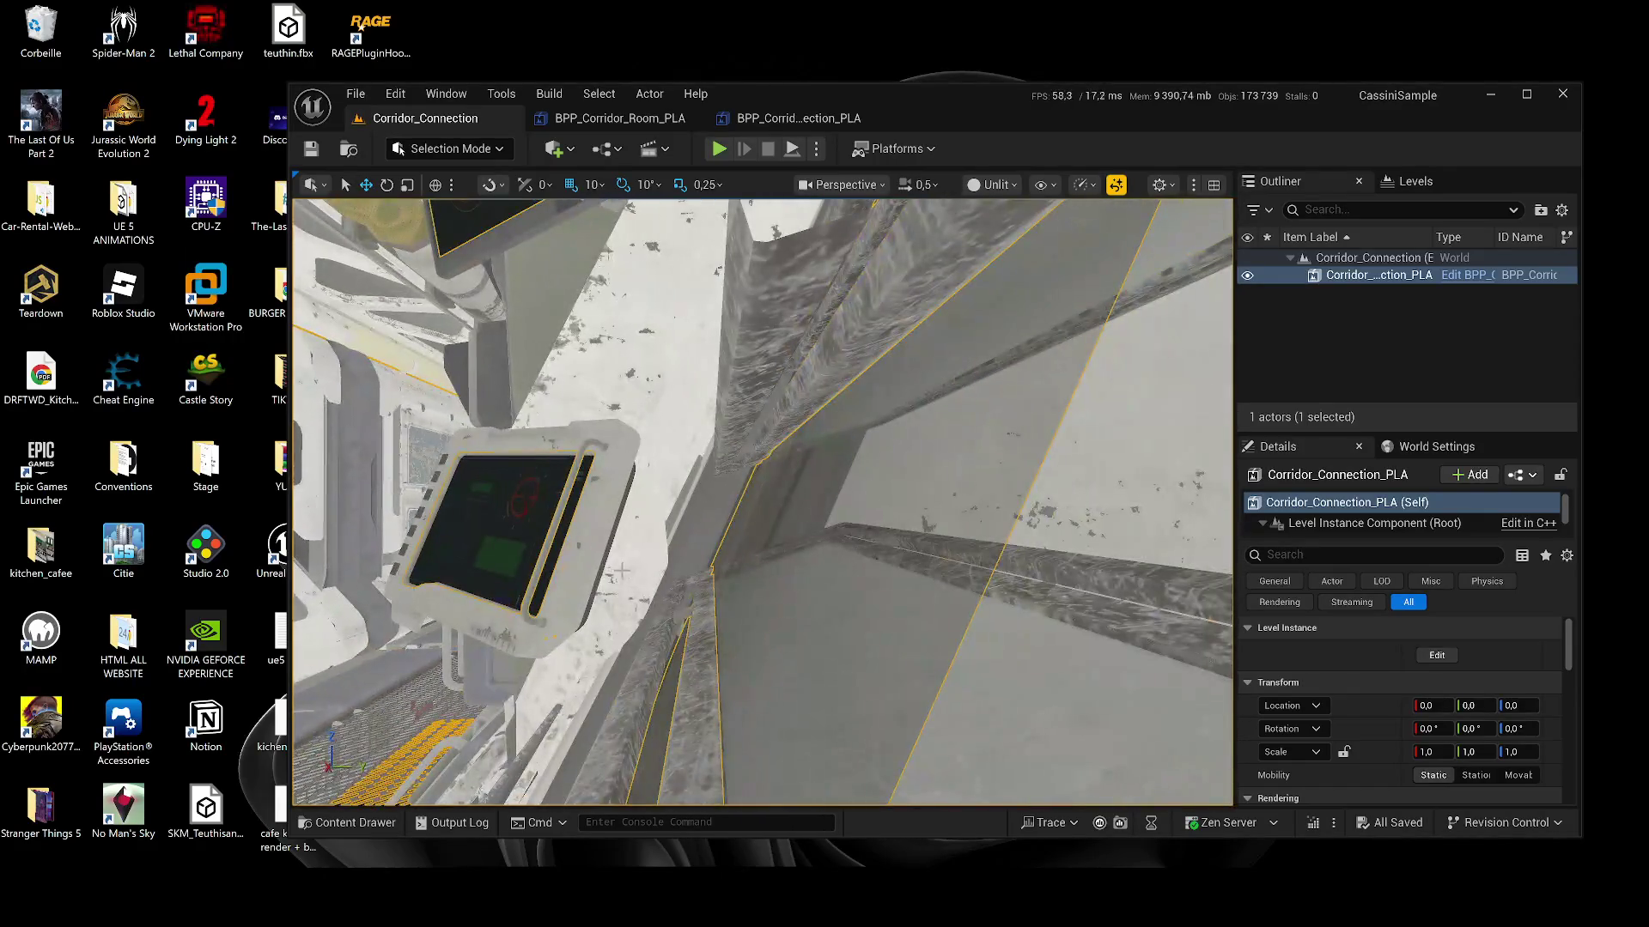
Step: Frame the corridor connection level instance, open its BPP_Corridor_Connection_PLA Blueprint, and maximize the window
double_click(1351, 273)
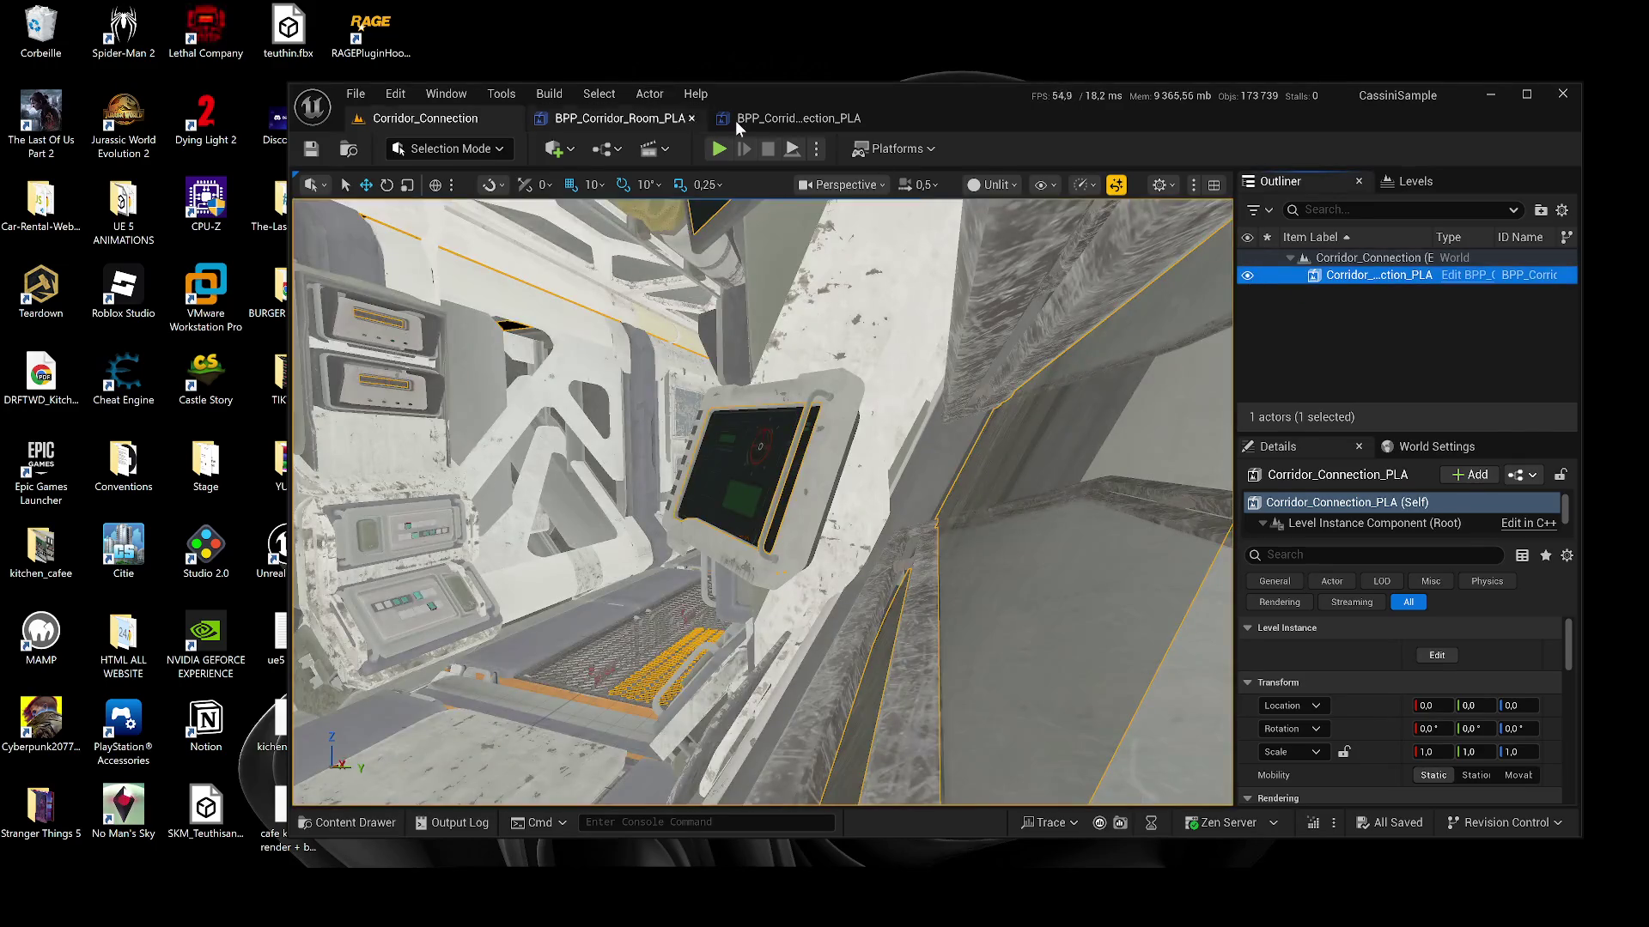
left_click(747, 118)
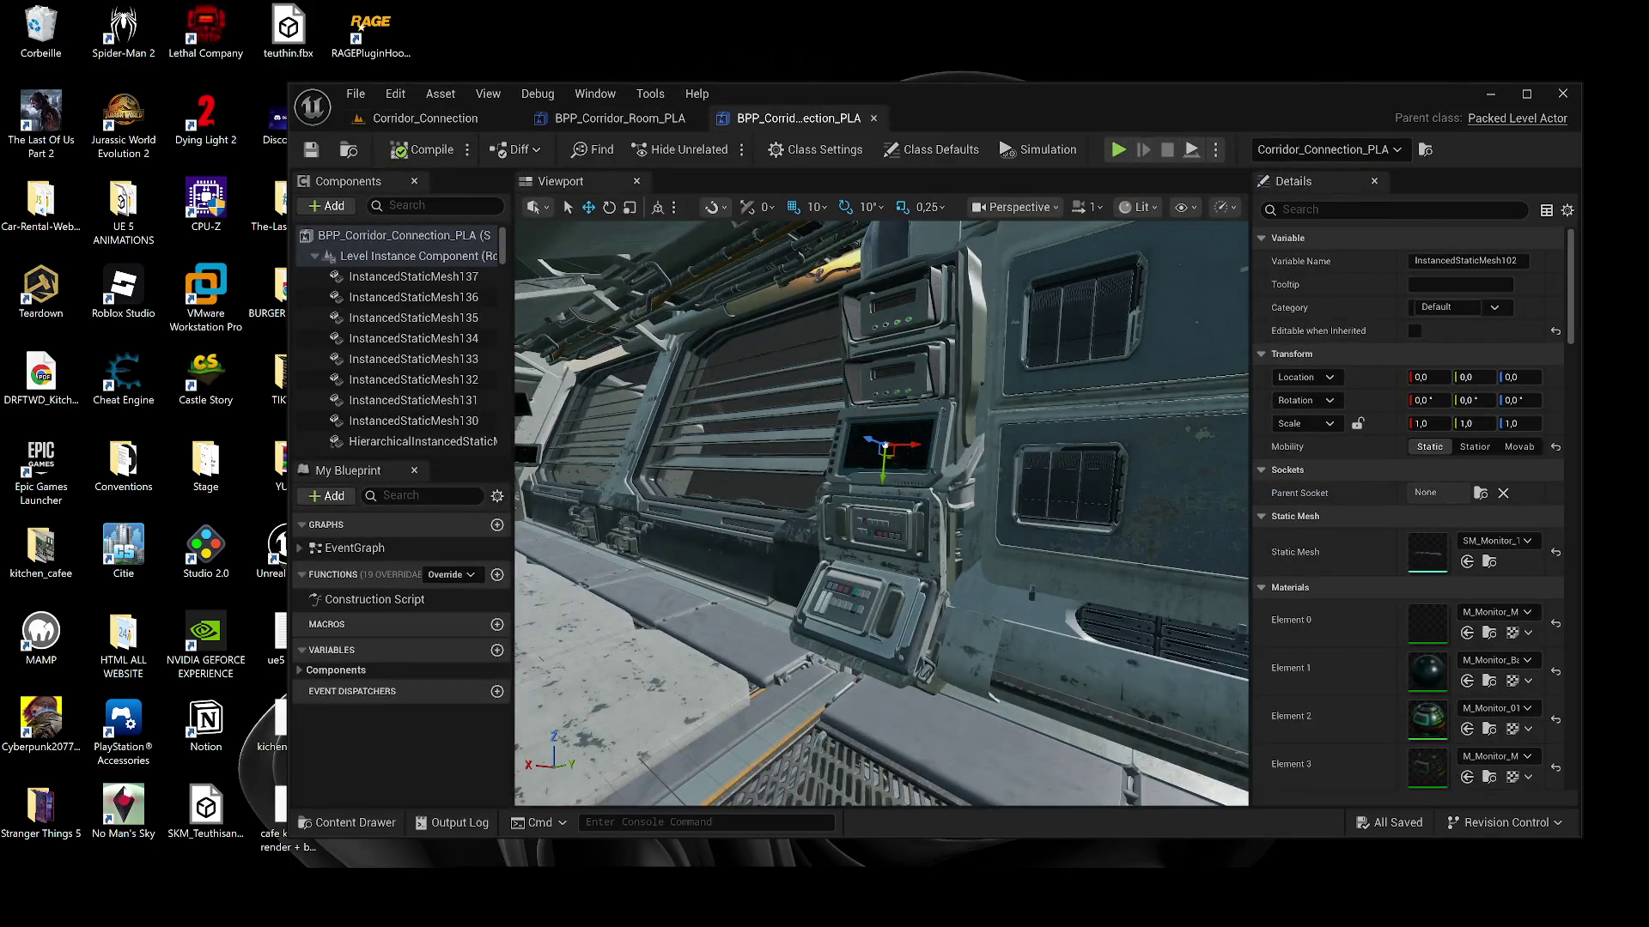
scroll(921, 415, "up", 5)
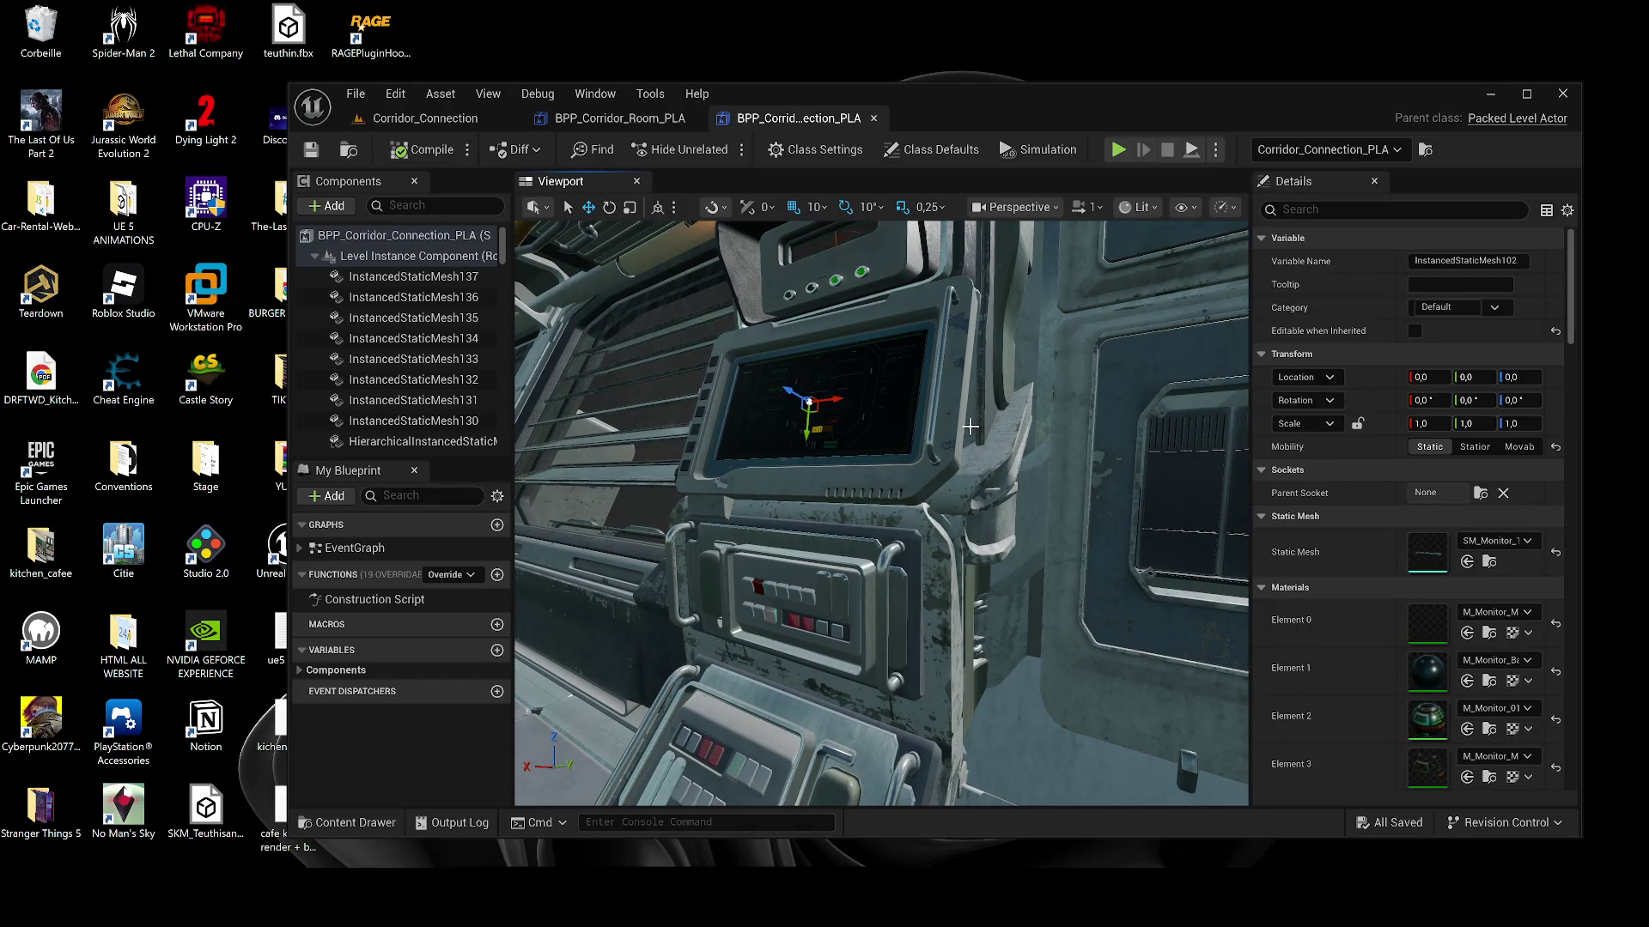
left_click_drag(929, 416, 955, 414)
left_click(1517, 93)
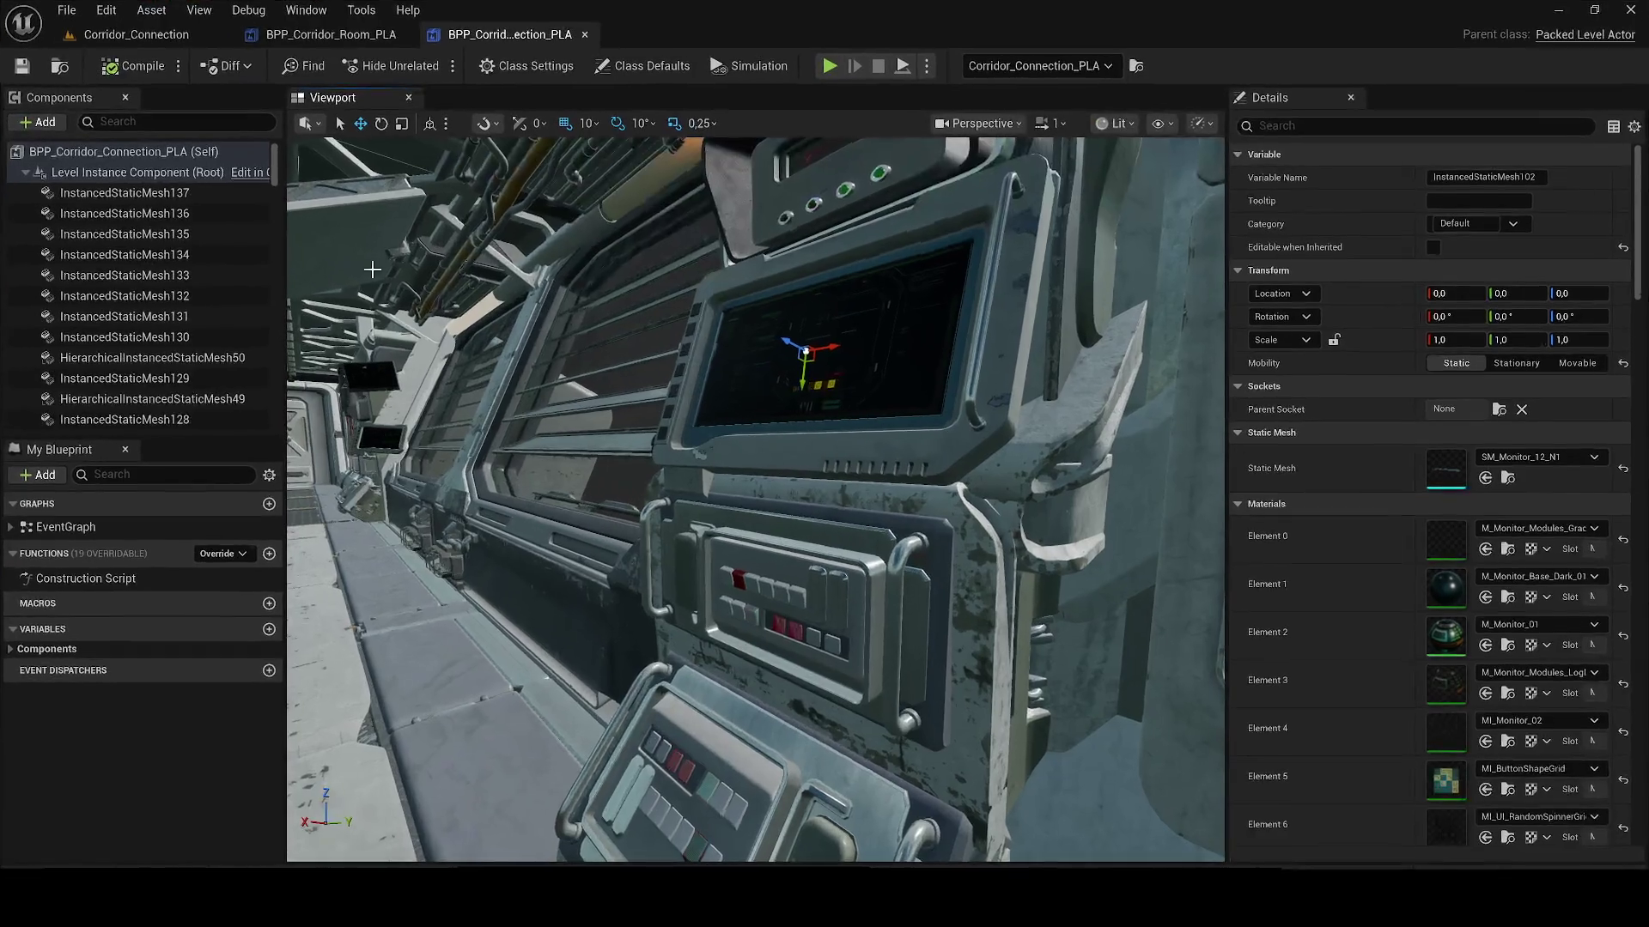
Step: Select the monitor frame mesh and show SM_Monitor_01_N1 in Talisman/Geometry/Monitor
left_click_drag(923, 404, 862, 407)
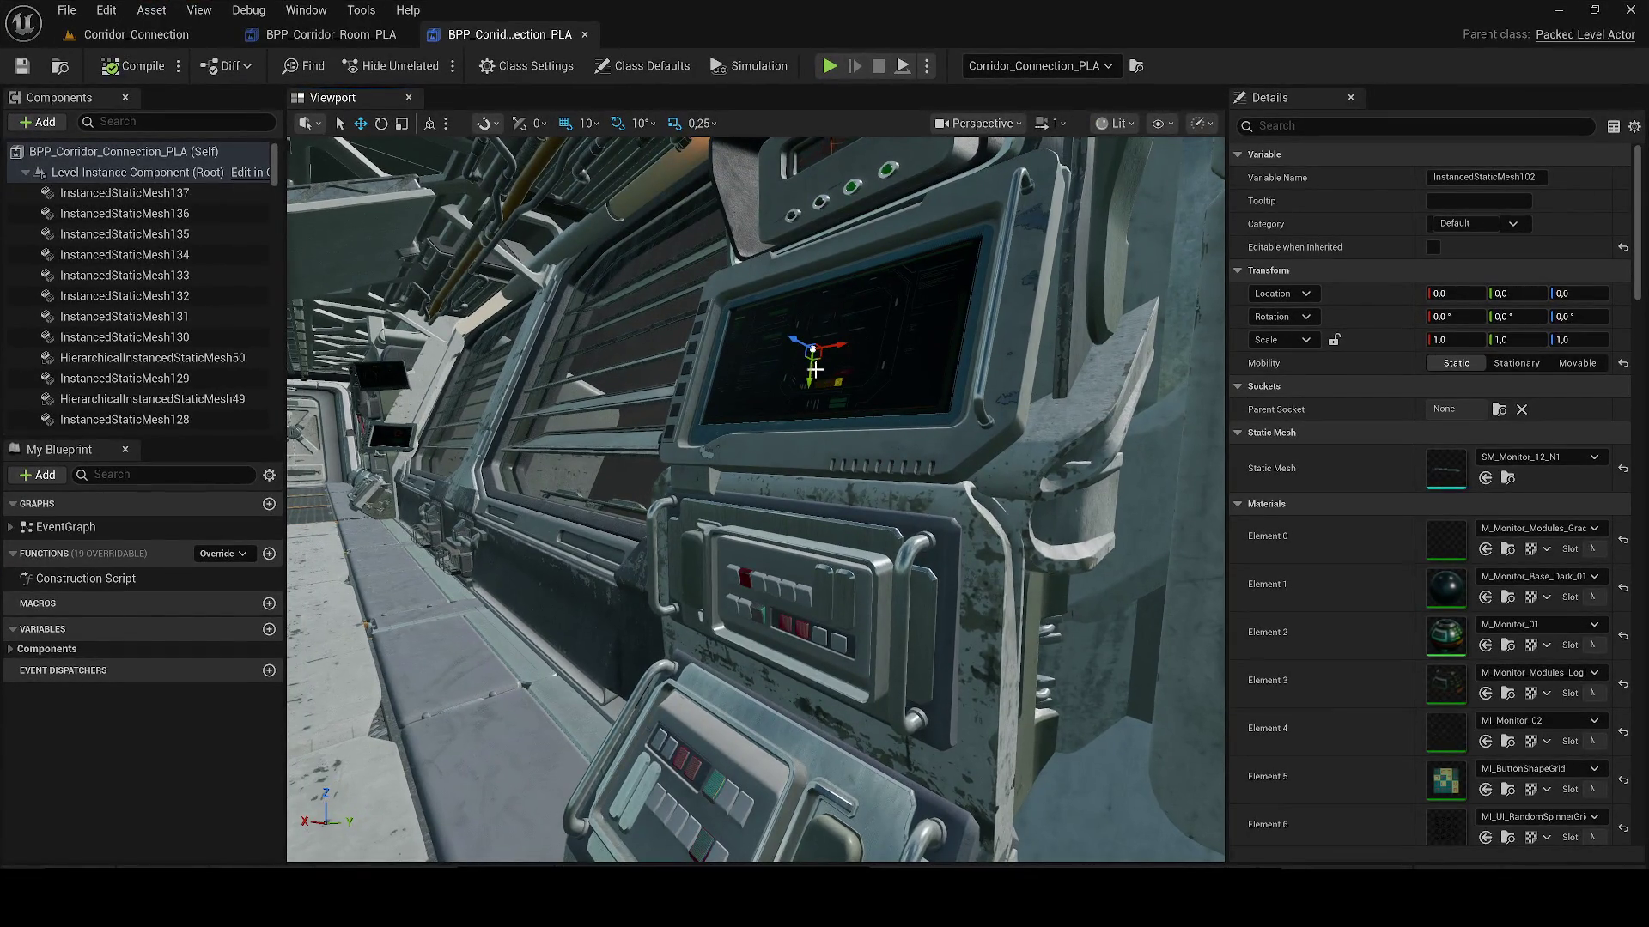
mouse_move(810, 347)
left_mouse_down()
mouse_move(794, 409)
mouse_move(755, 425)
mouse_move(678, 415)
left_mouse_up()
left_click(856, 445)
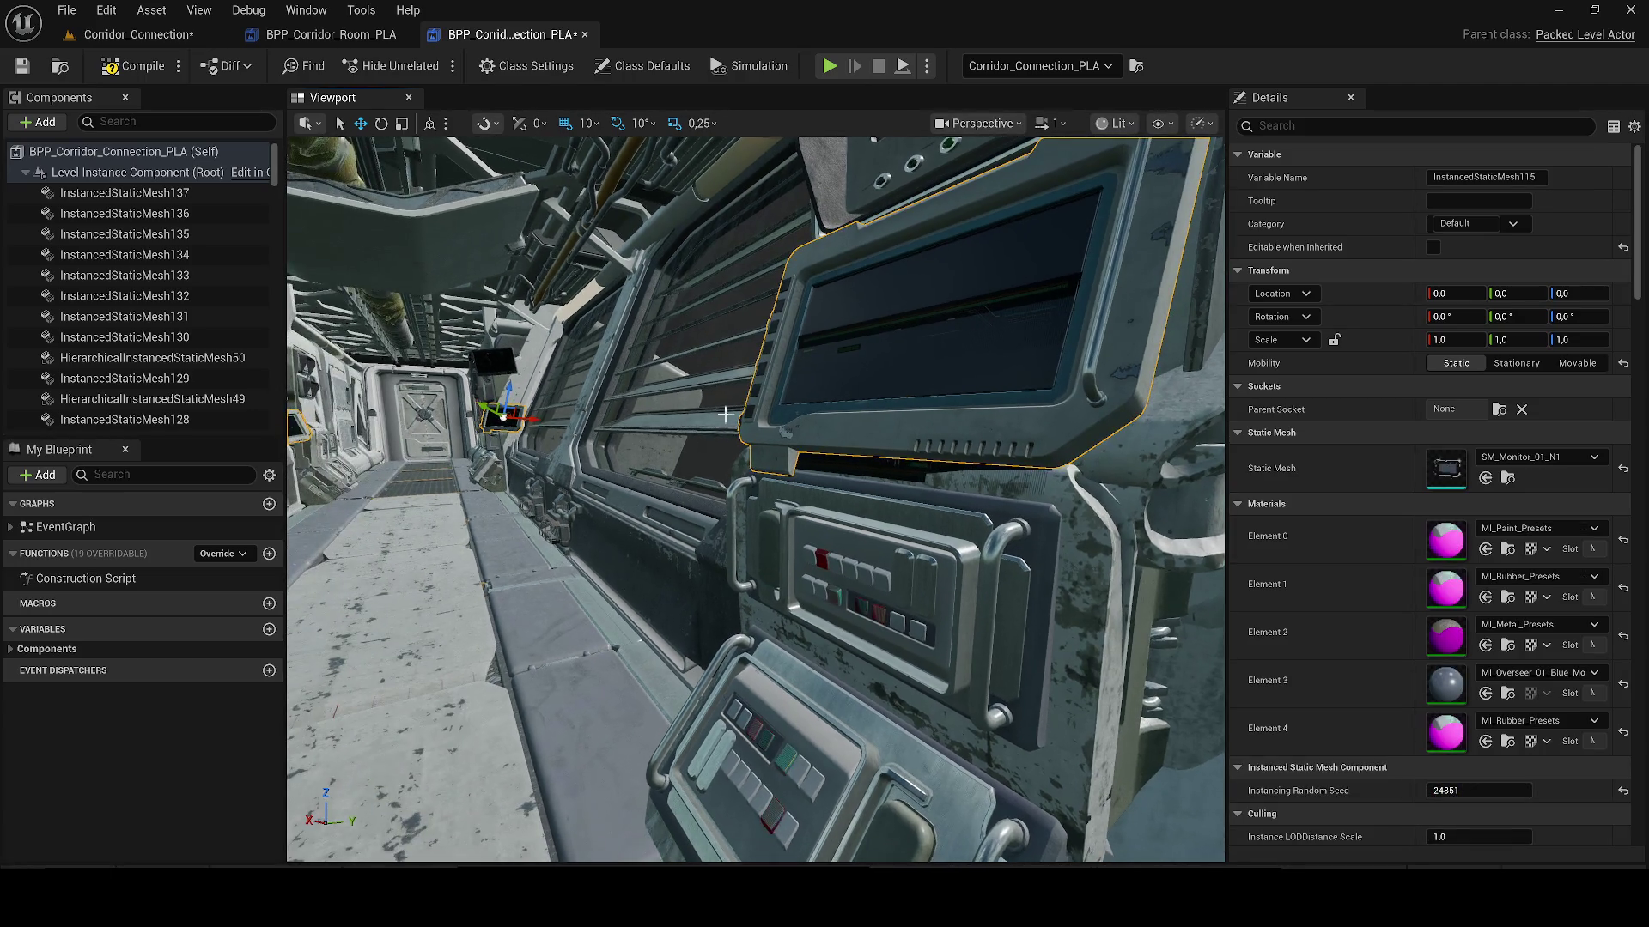
left_click_drag(858, 433, 894, 438)
left_click(1507, 477)
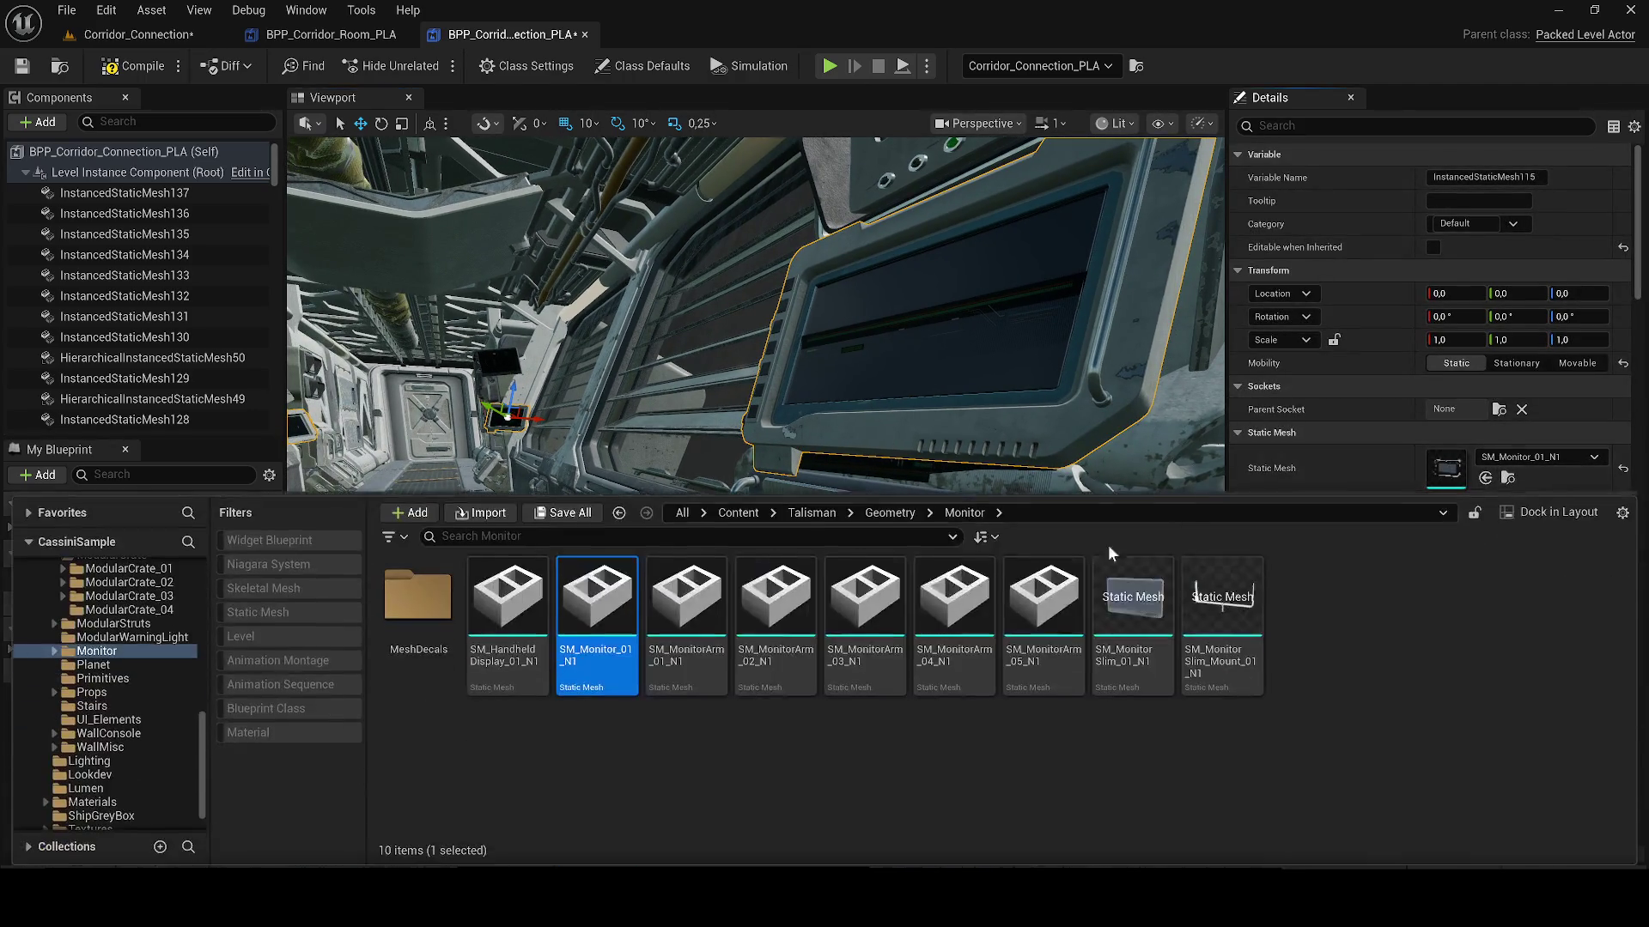
Step: Migrate all ten Monitor folder assets to The void protocol/Content, overwriting existing assets
right_click(613, 639)
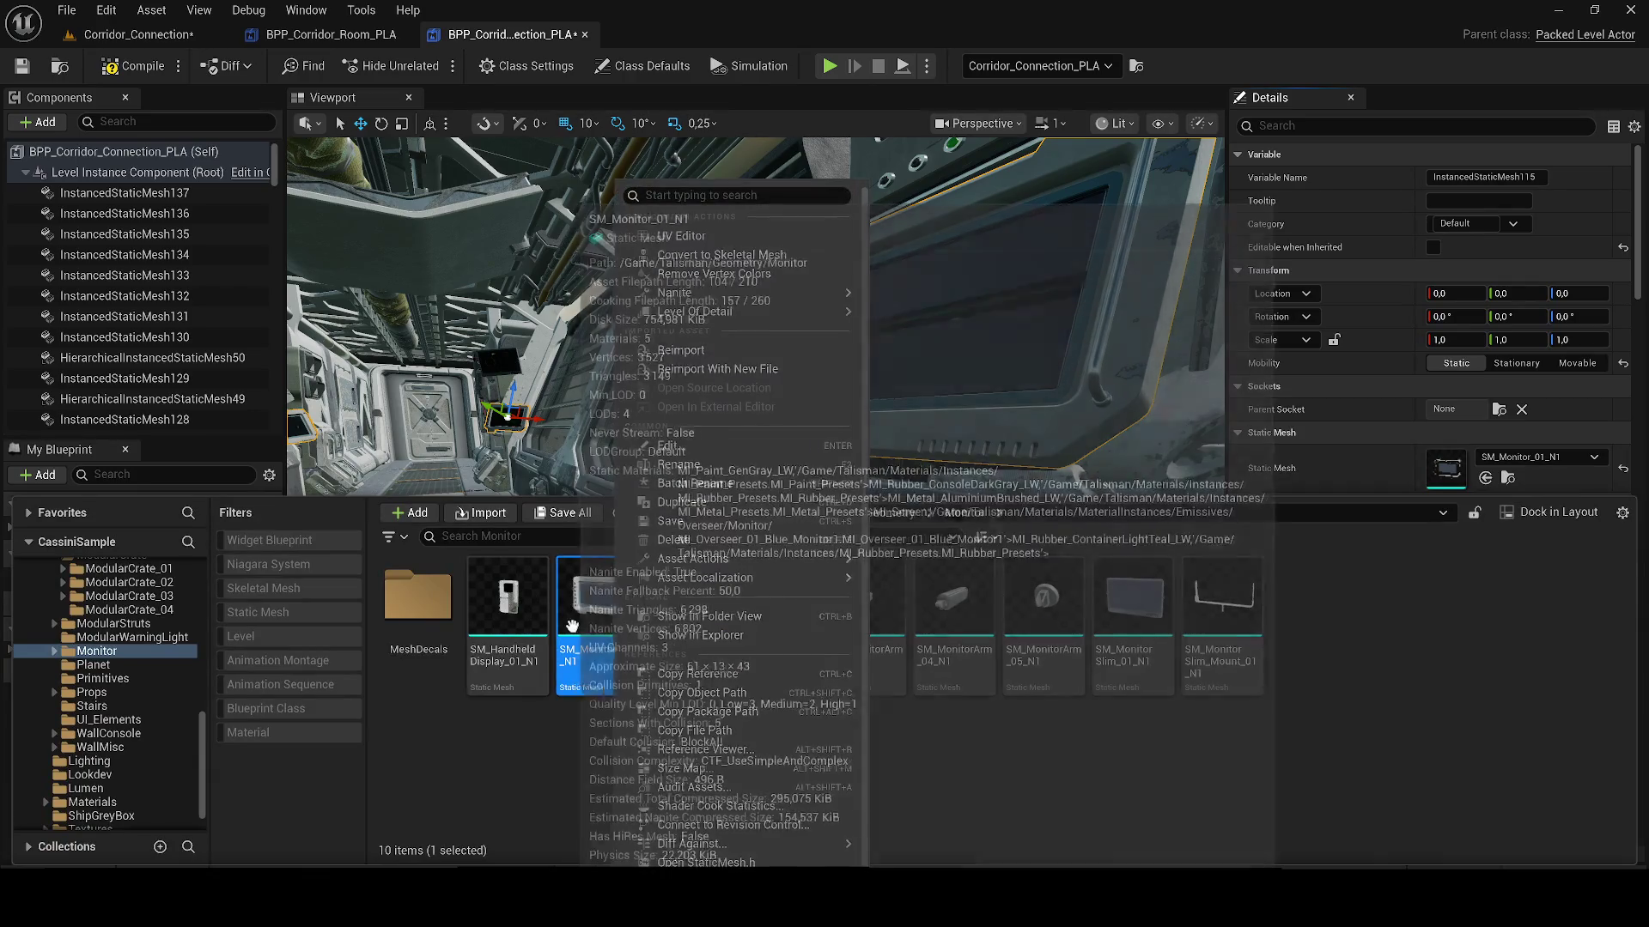
key("Escape")
key("ctrl+a")
right_click(686, 577)
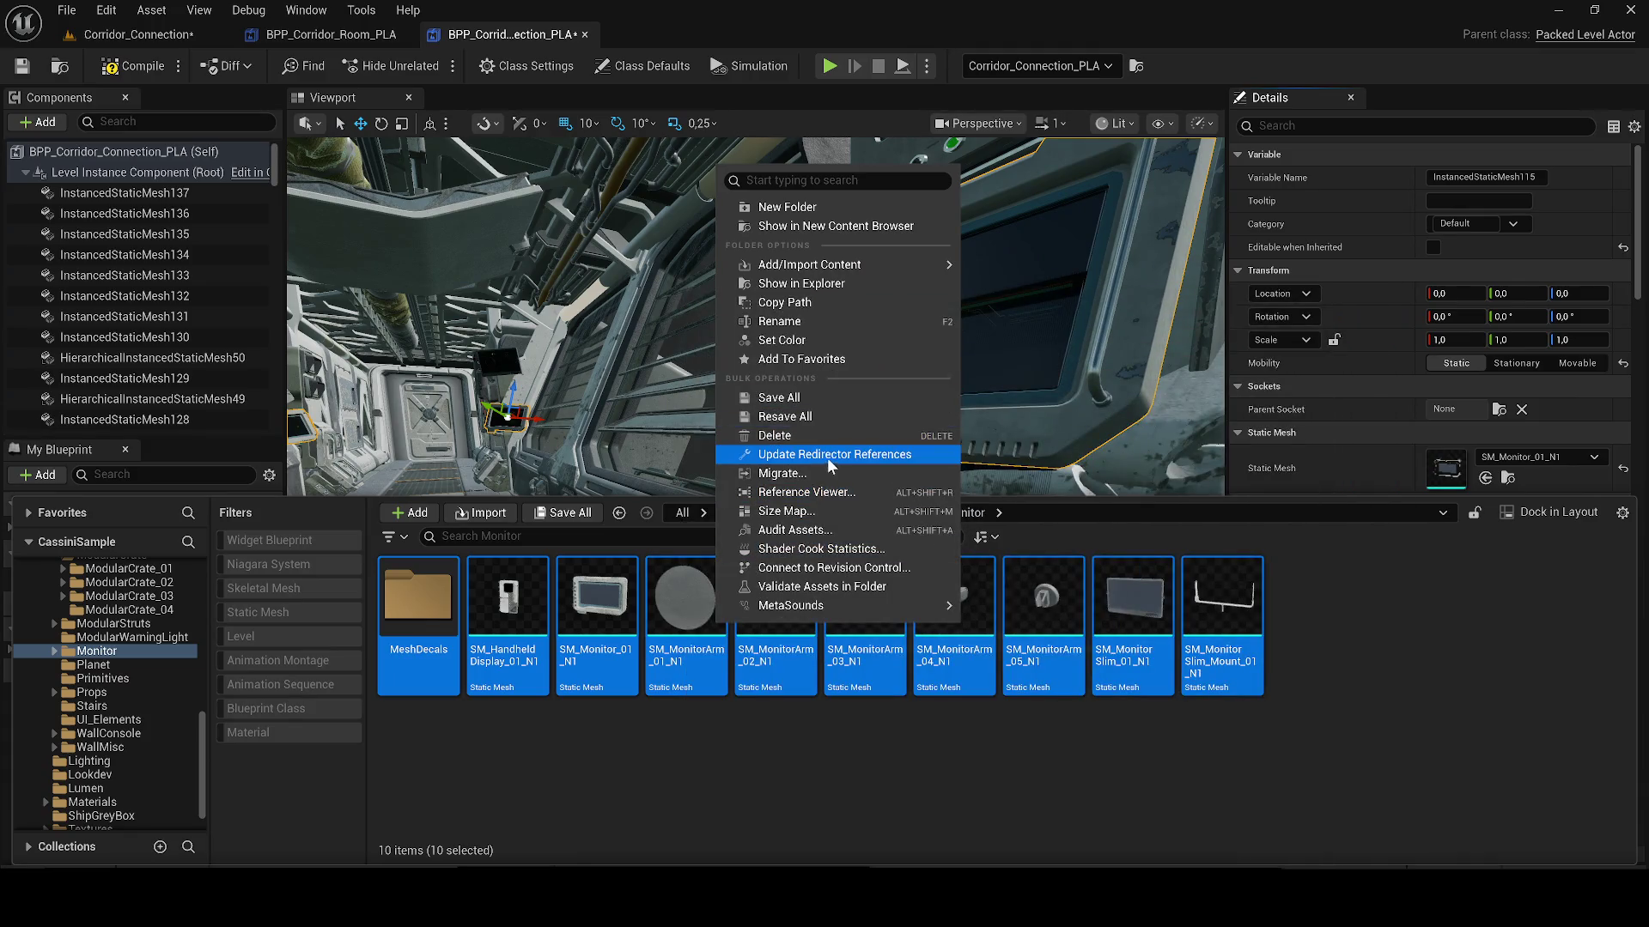
left_click(781, 473)
left_click(865, 652)
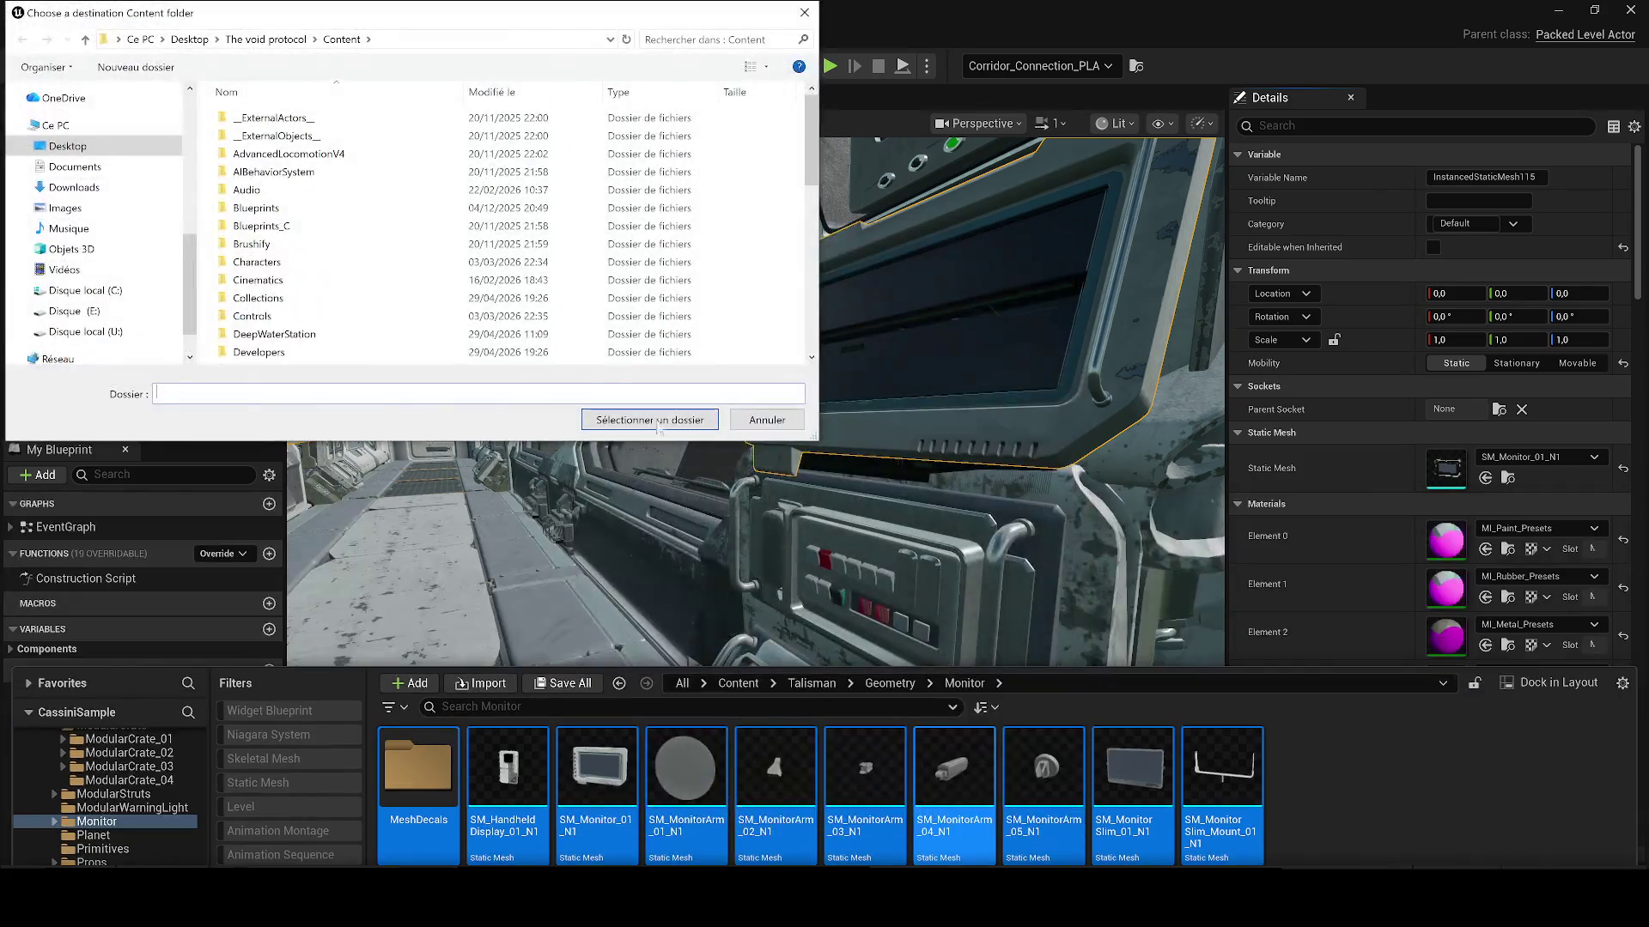
left_click(661, 421)
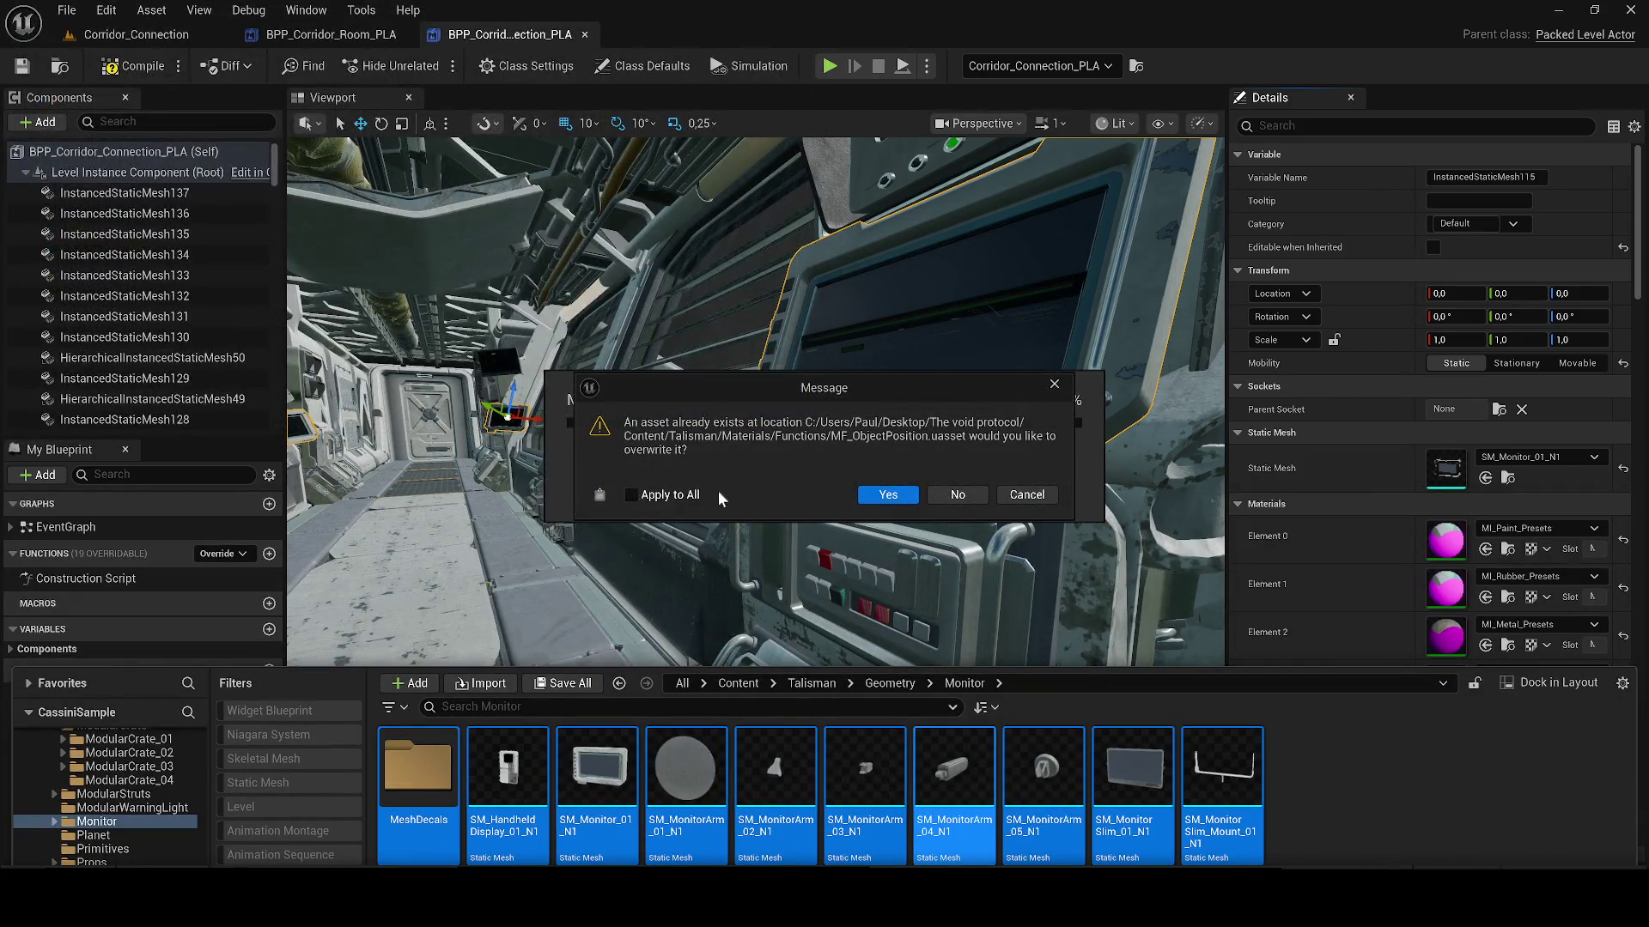
left_click(966, 504)
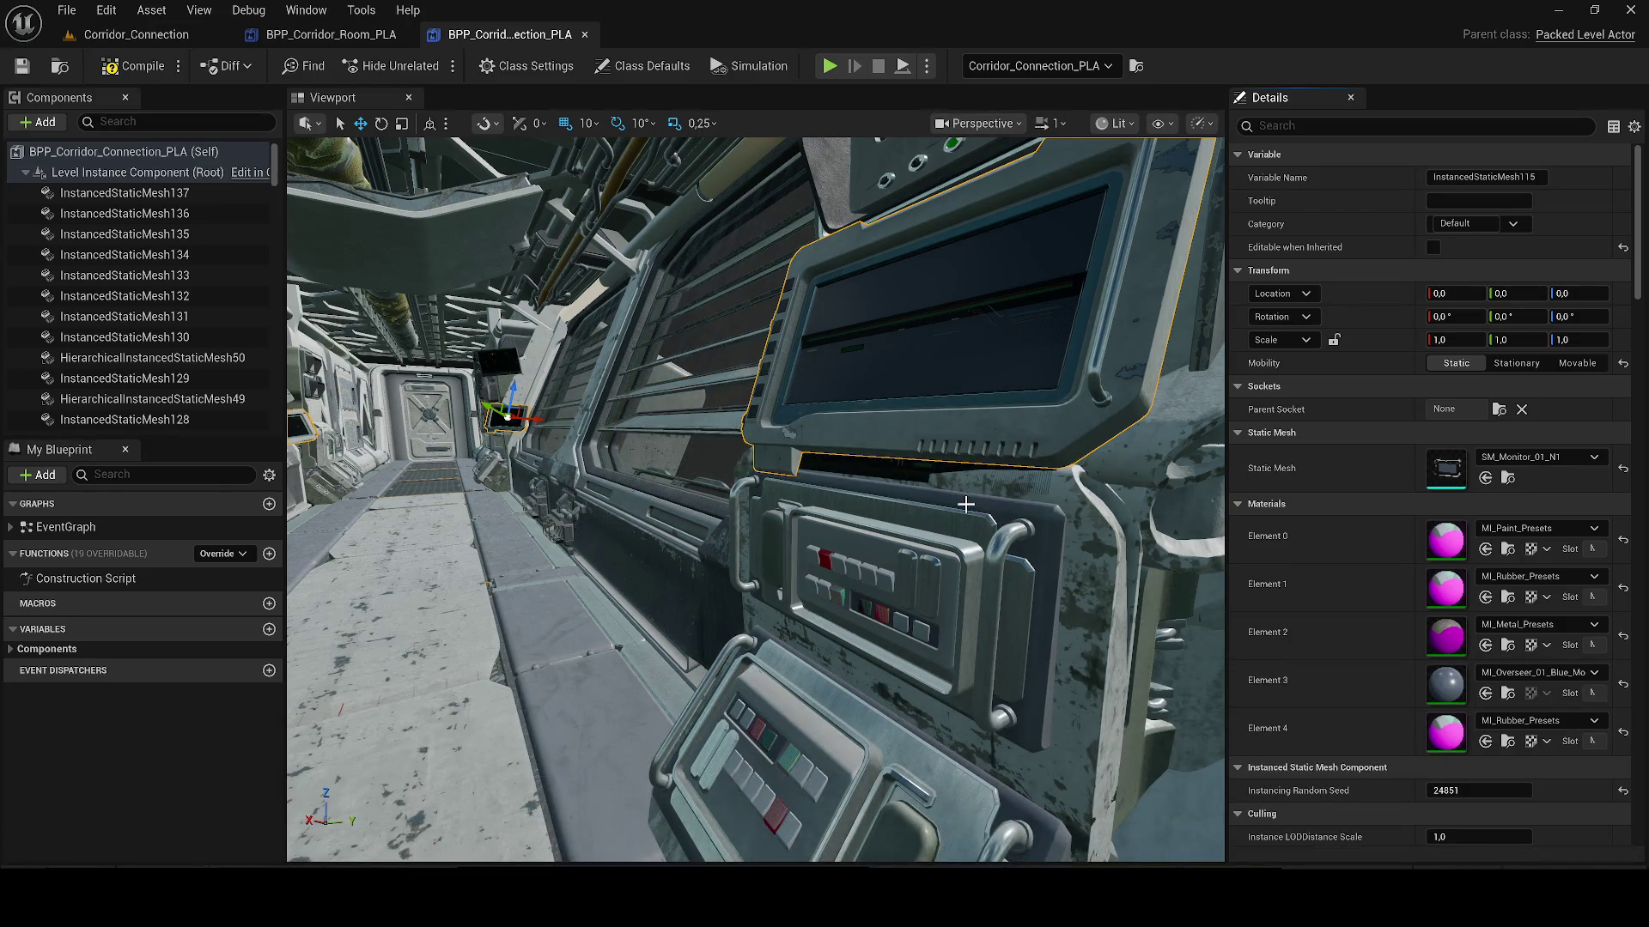
Step: Move SM_Monitor_12_N1 back up into the corridor monitor frame, rotate it, and save both changed assets
left_click(900, 464)
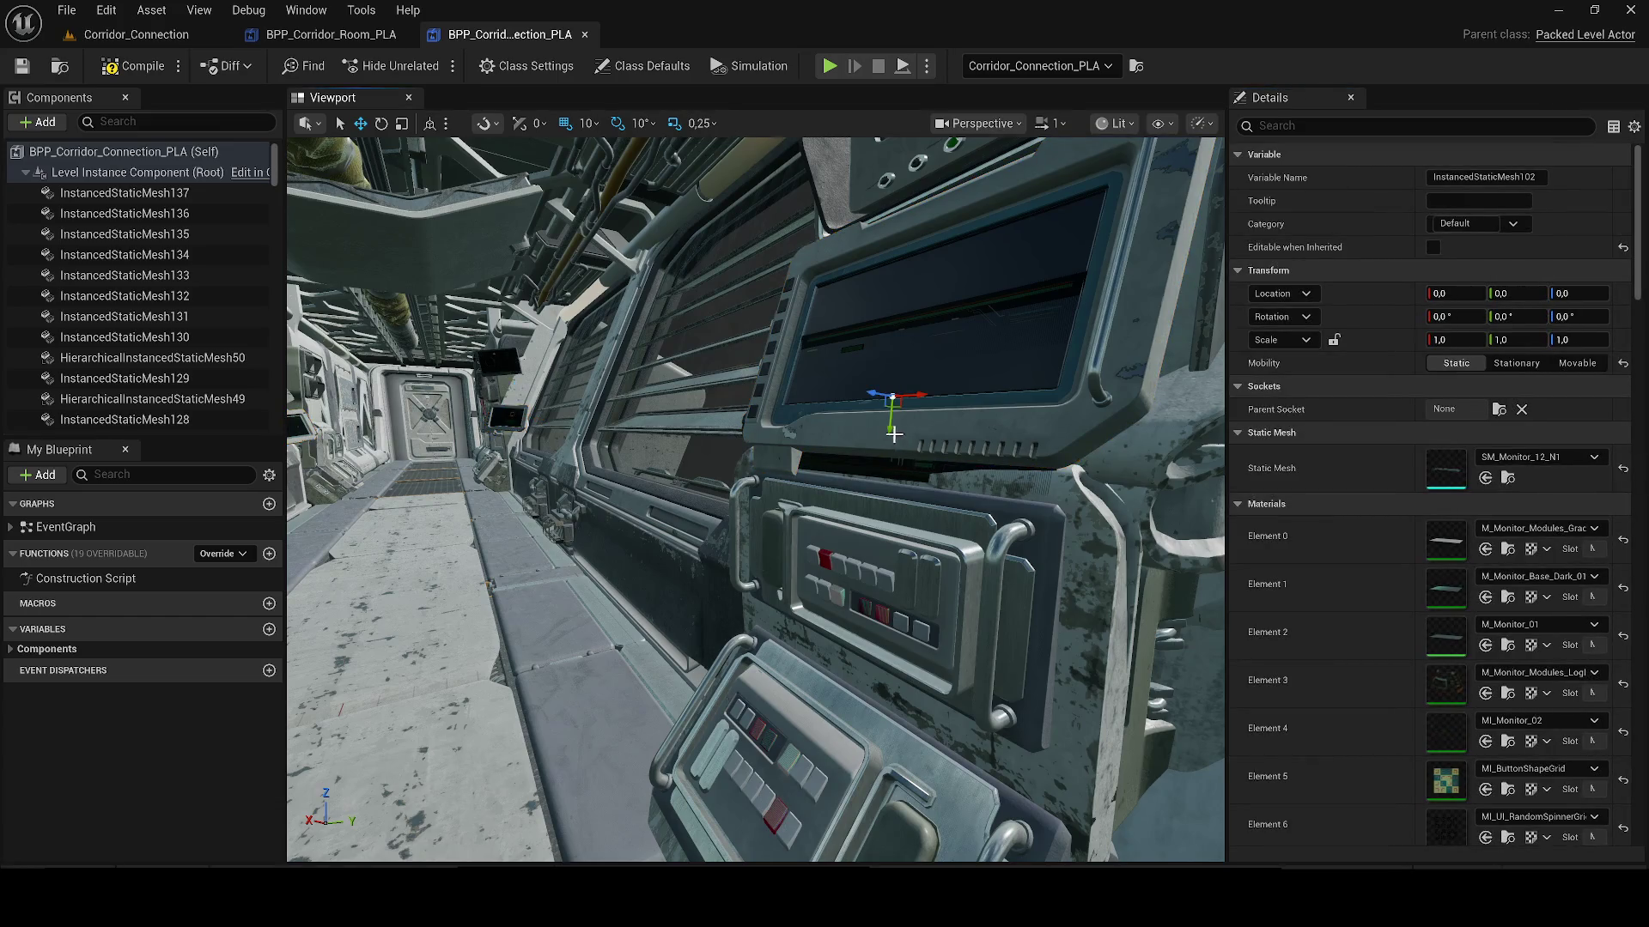
left_click(908, 318)
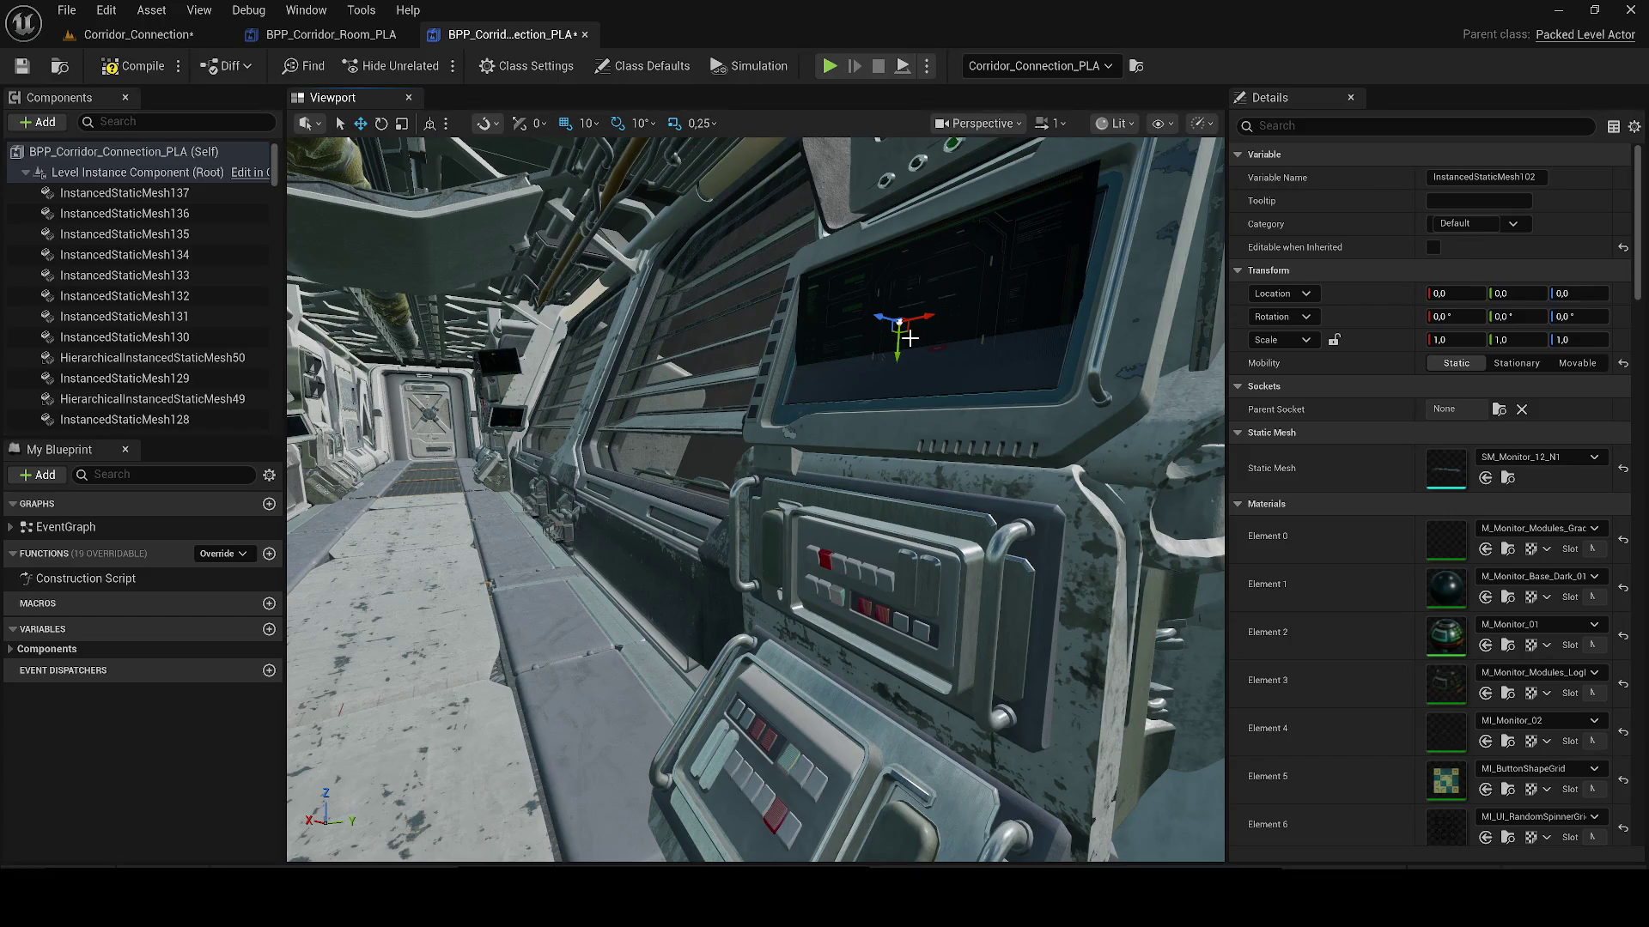
left_click_drag(876, 347, 869, 300)
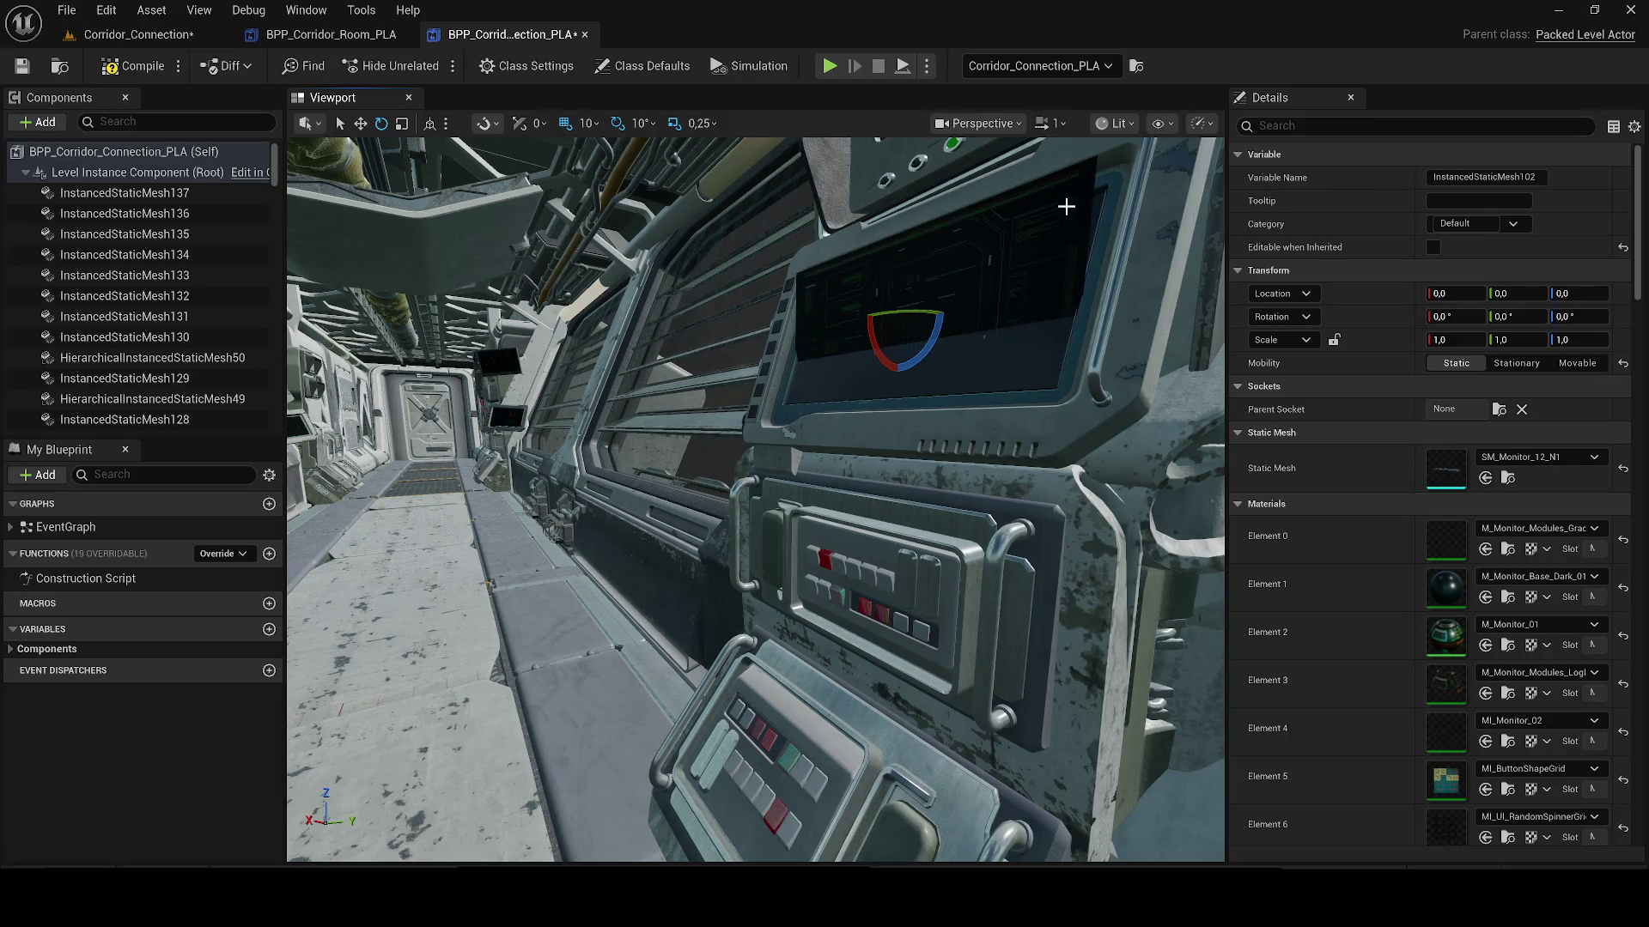
key("ctrl+shift+s")
left_click(960, 651)
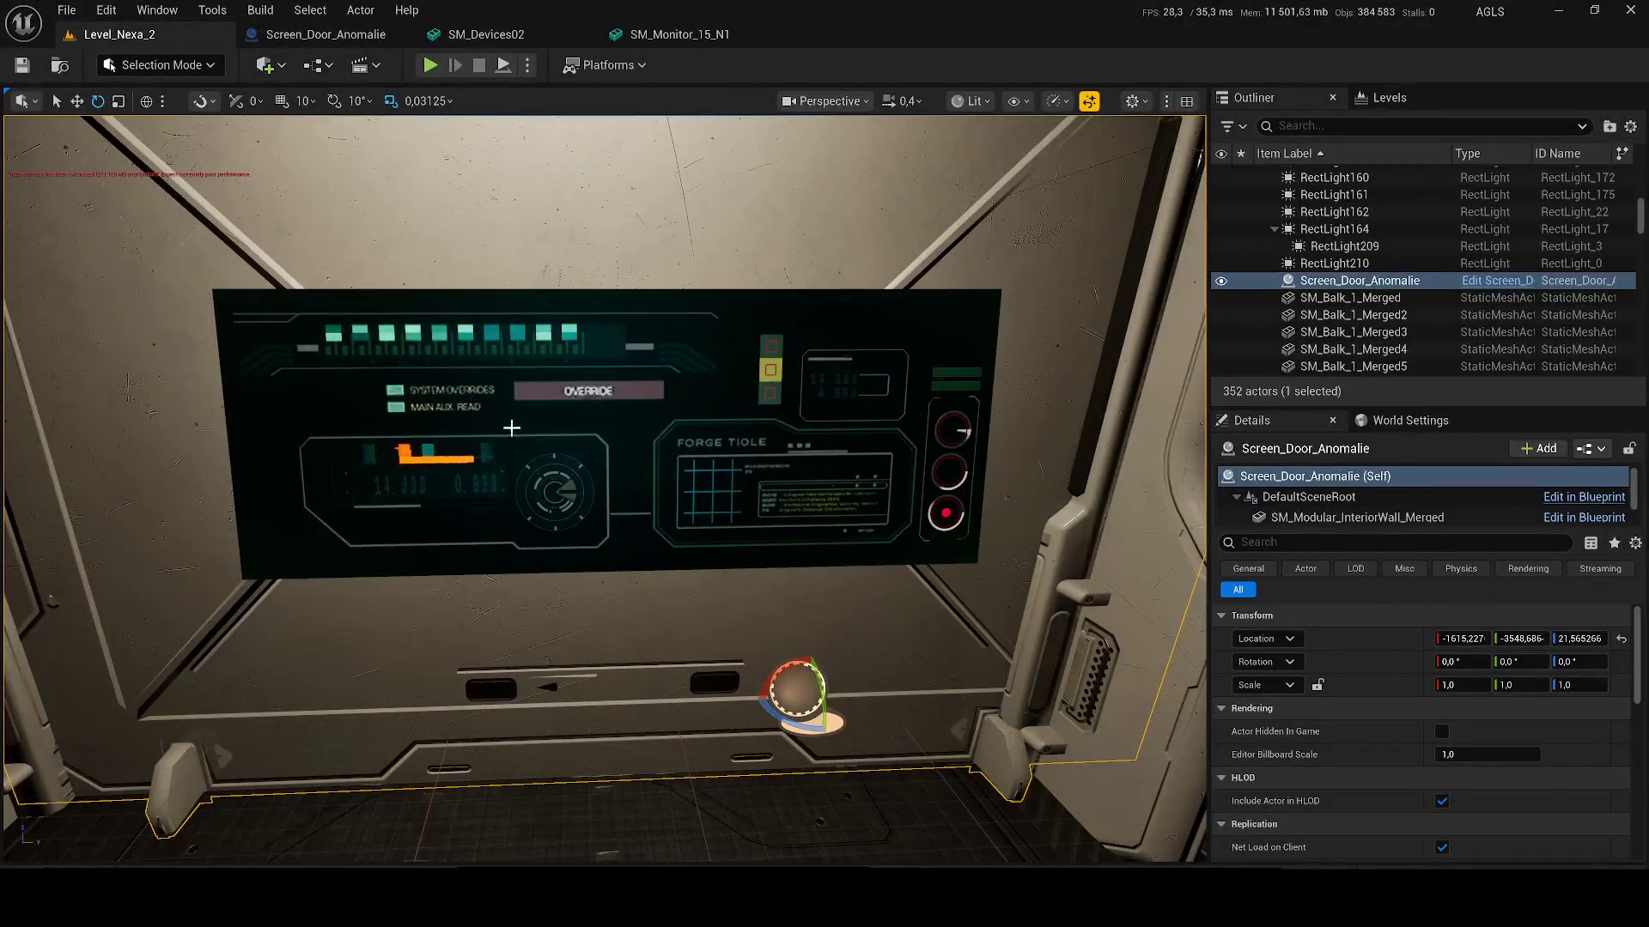
Step: In Screen_Door_Anomalie, drop SM_MonitorSlim_01_N1 from Talisman/Geometry/Monitor under the SM_Monitor_15_N1 component
scroll(512, 428, "down", 5)
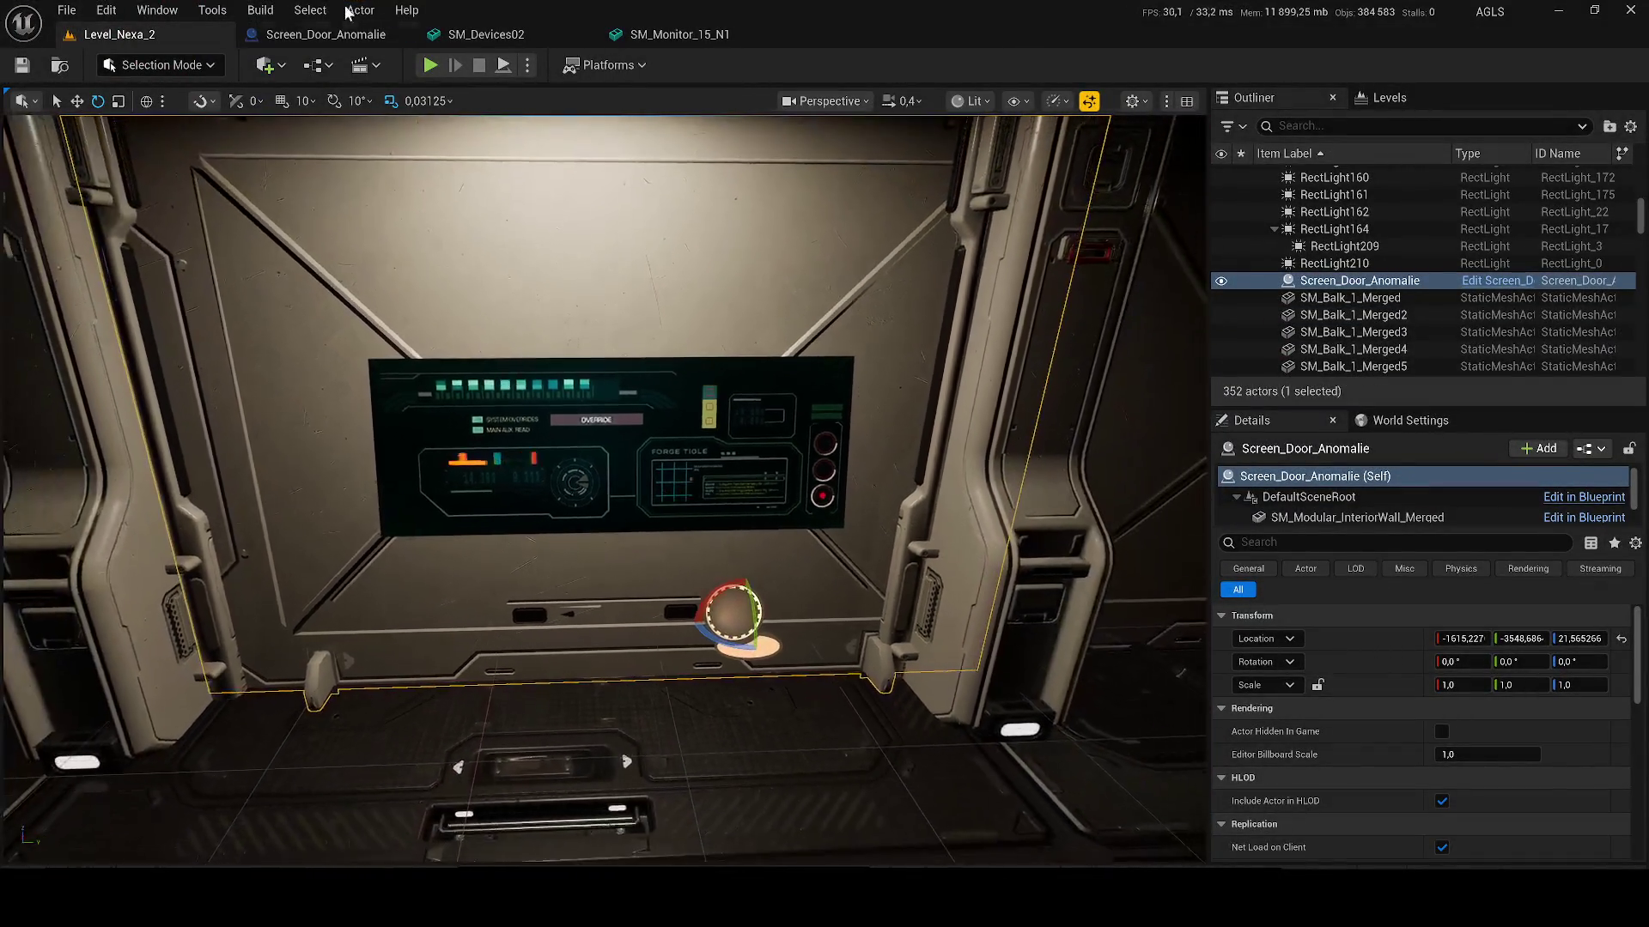
left_click(340, 34)
scroll(657, 327, "up", 3)
key("ctrl+space")
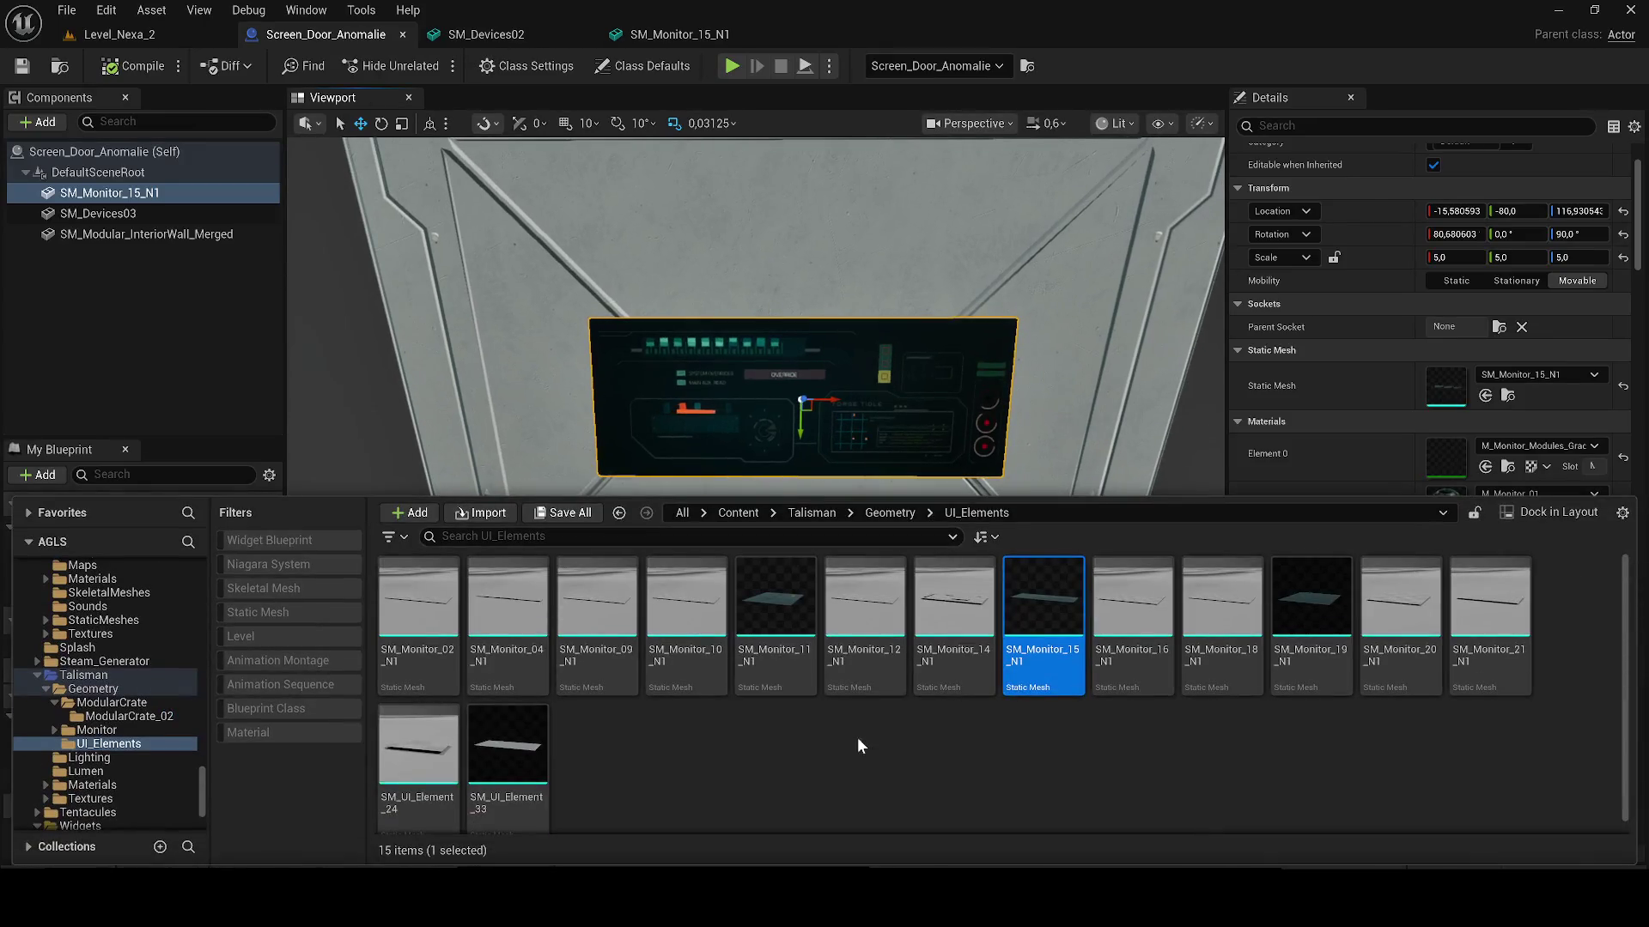
left_click(890, 513)
left_click(519, 622)
double_click(519, 621)
left_click(599, 601)
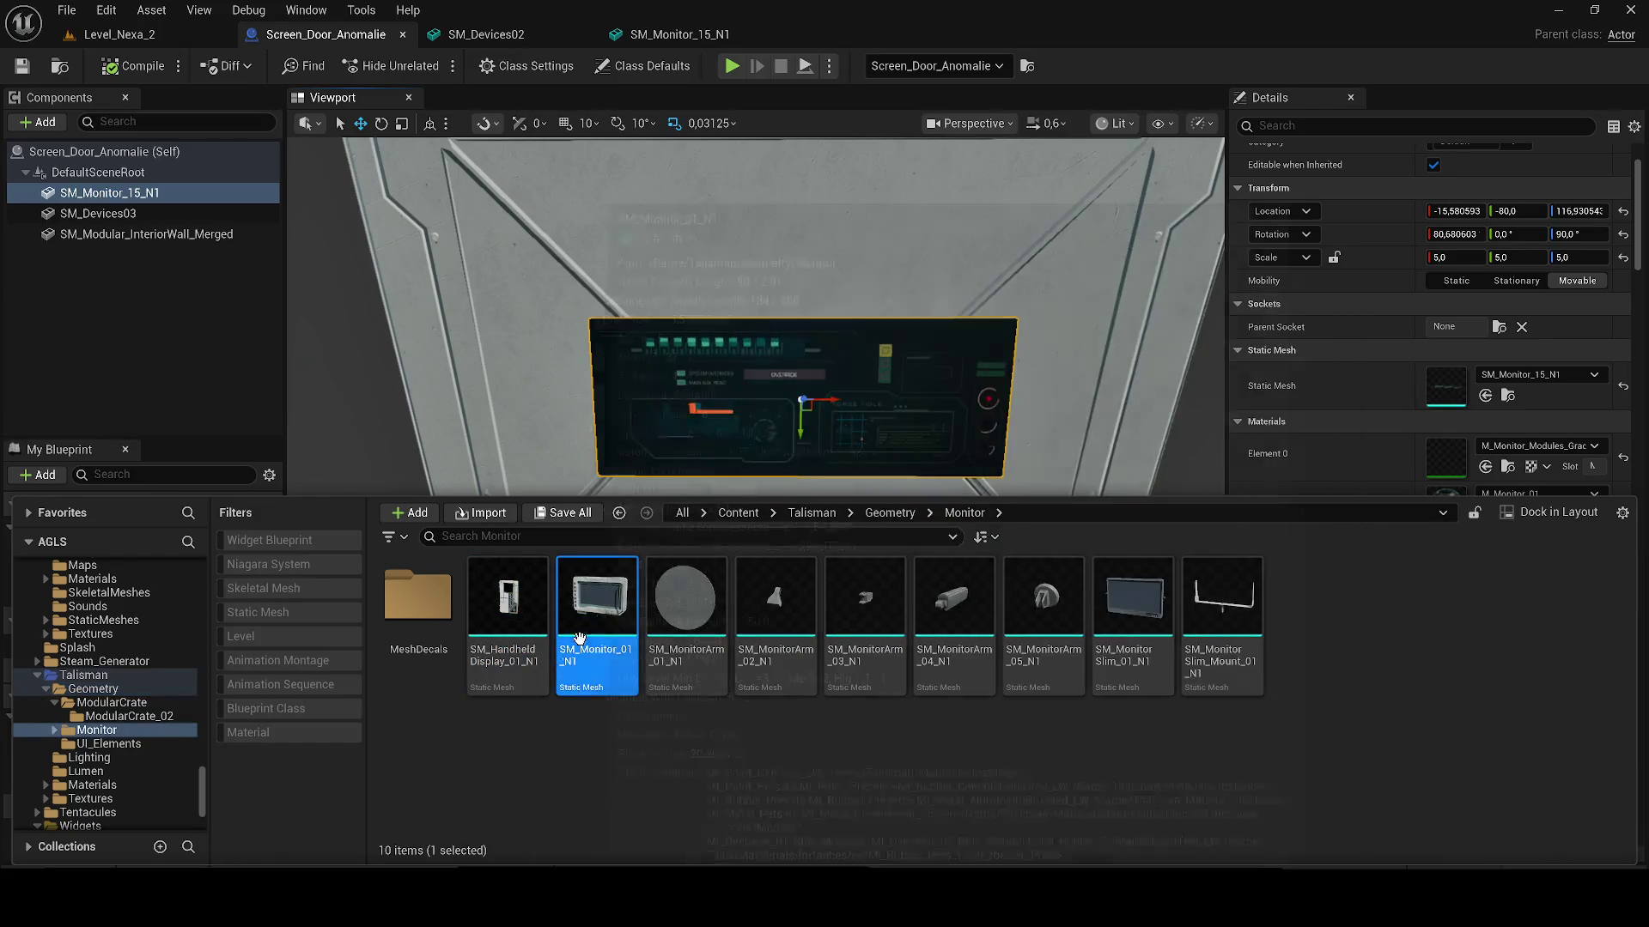
left_click_drag(1140, 600, 177, 372)
mouse_move(919, 425)
left_mouse_down()
mouse_move(1065, 430)
mouse_move(950, 486)
mouse_move(754, 411)
left_mouse_up()
Step: Select SM_MonitorSlim_01_N1 and move it up onto the large screen's face
left_click(99, 256)
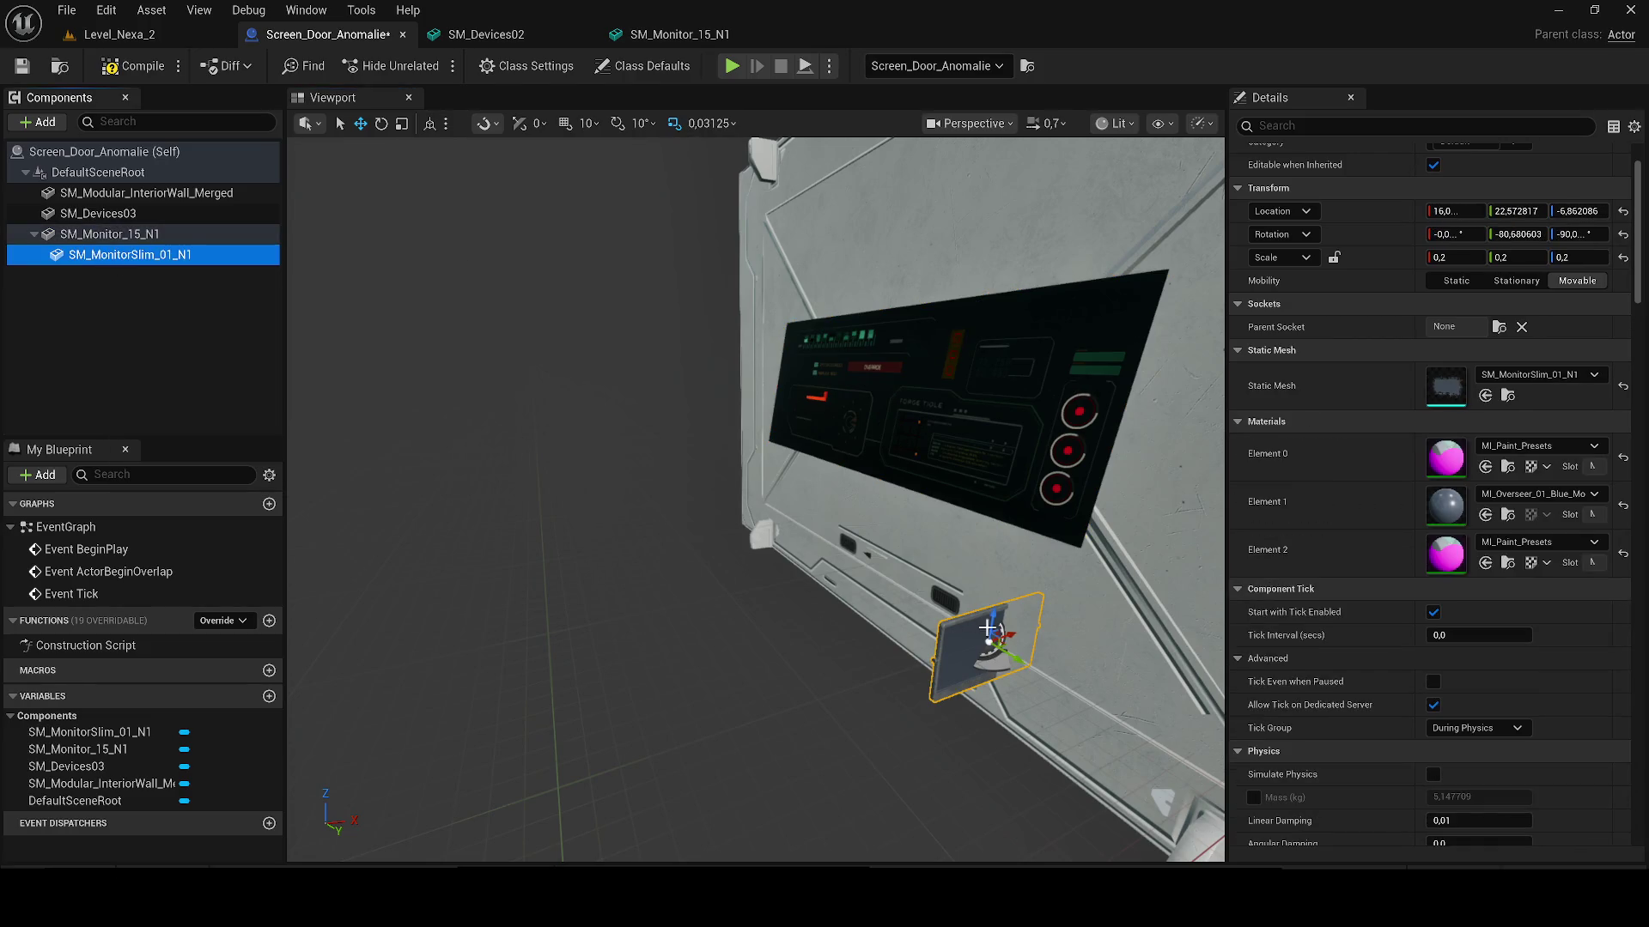
left_click_drag(1006, 635, 820, 631)
mouse_move(788, 687)
left_mouse_down()
mouse_move(757, 379)
mouse_move(794, 422)
mouse_move(824, 423)
left_mouse_up()
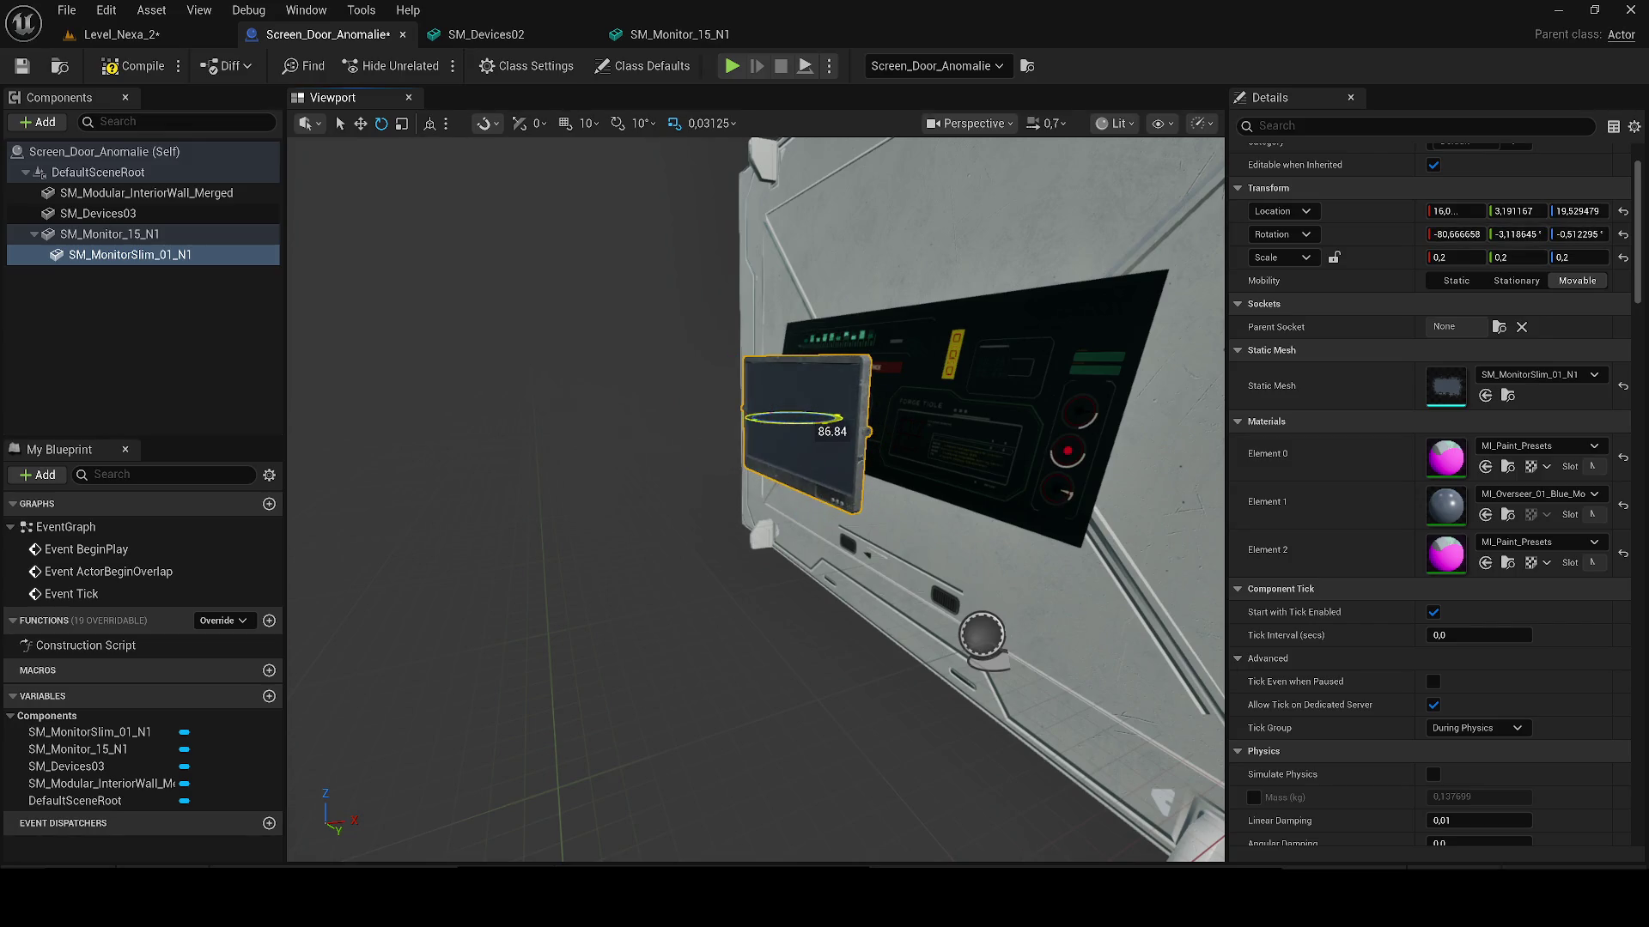
Step: Enter new scale values for the slim monitor in Details (5, then 1)
left_click(1031, 412)
left_click(1451, 258)
key("ctrl+z")
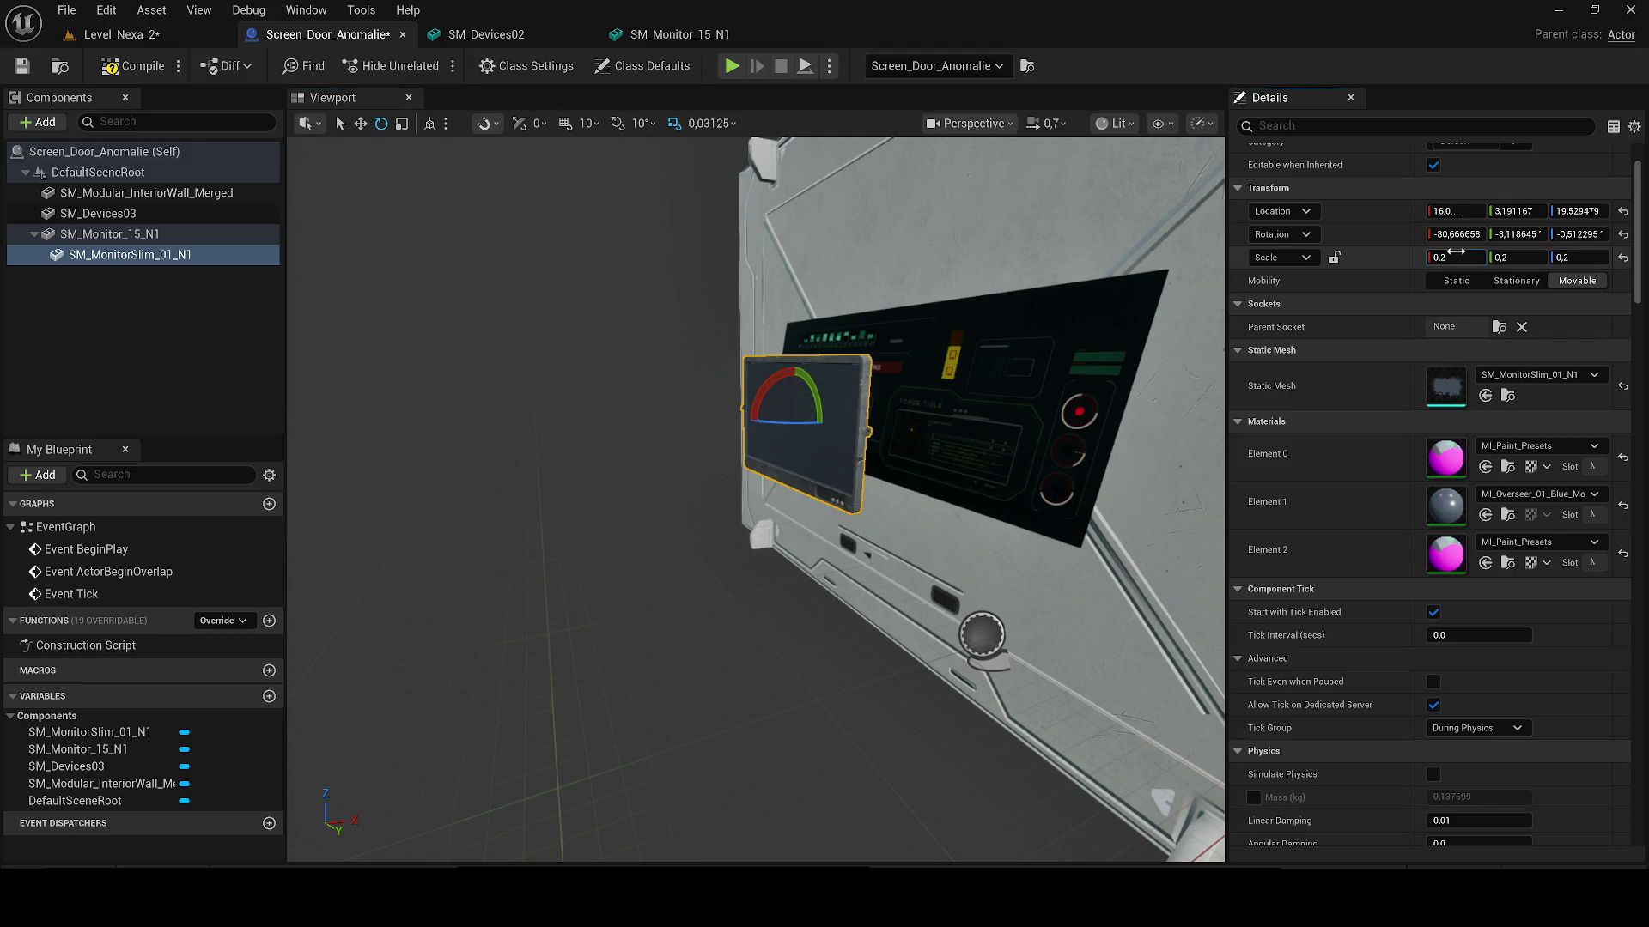
type("5")
key("Tab")
key("Tab")
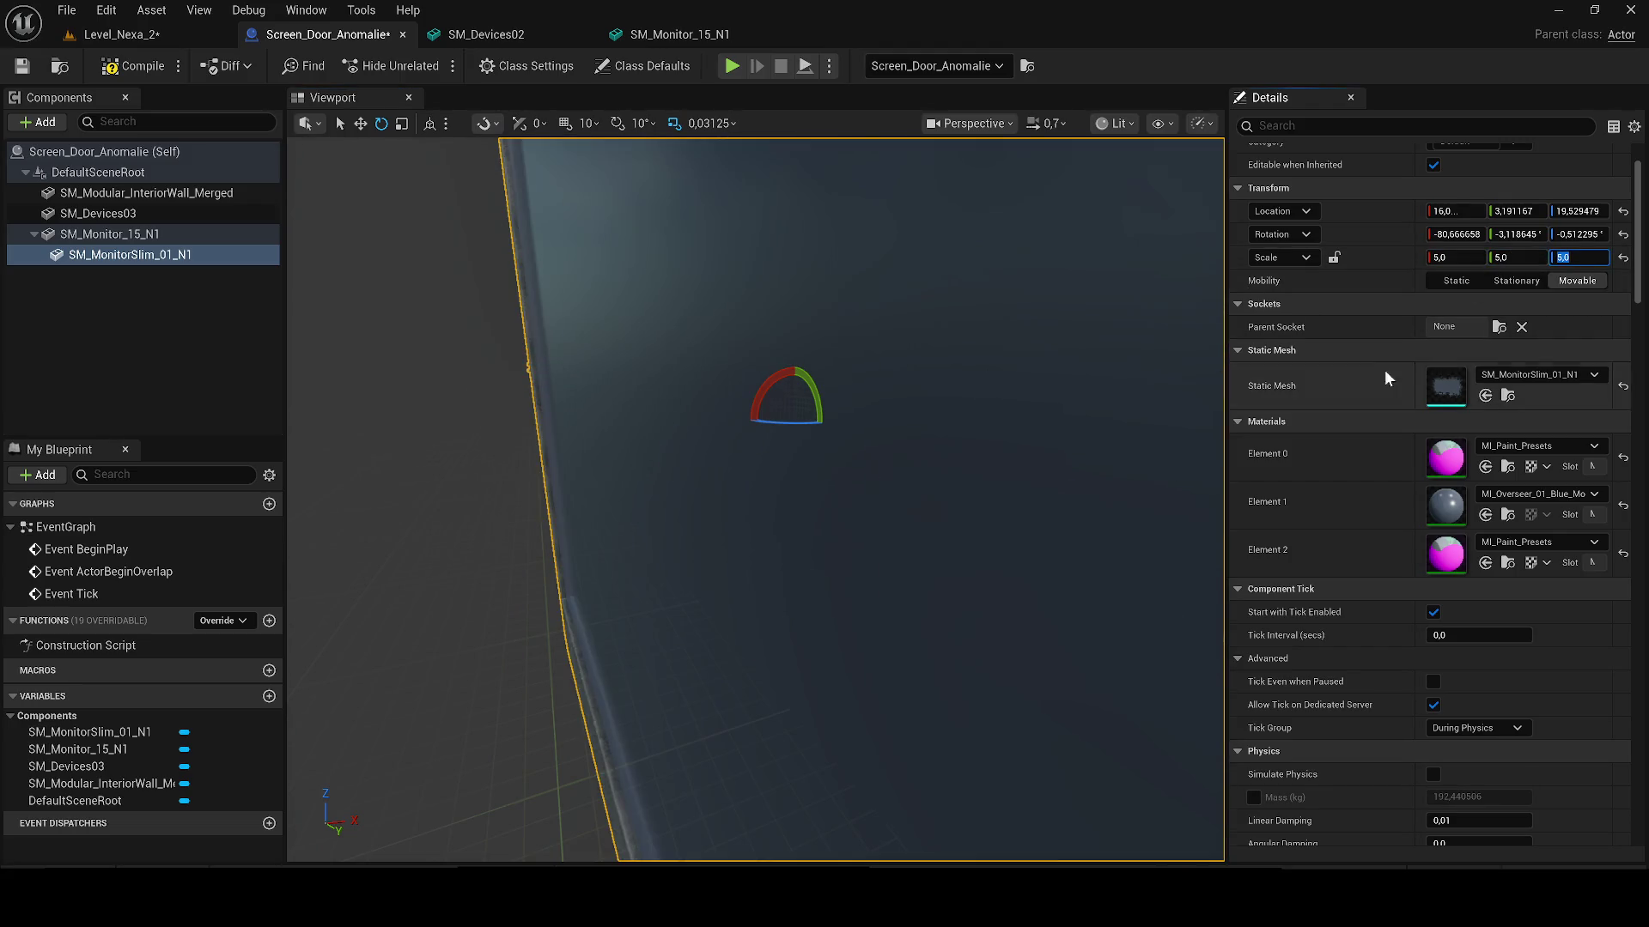
left_click(1516, 258)
type("1")
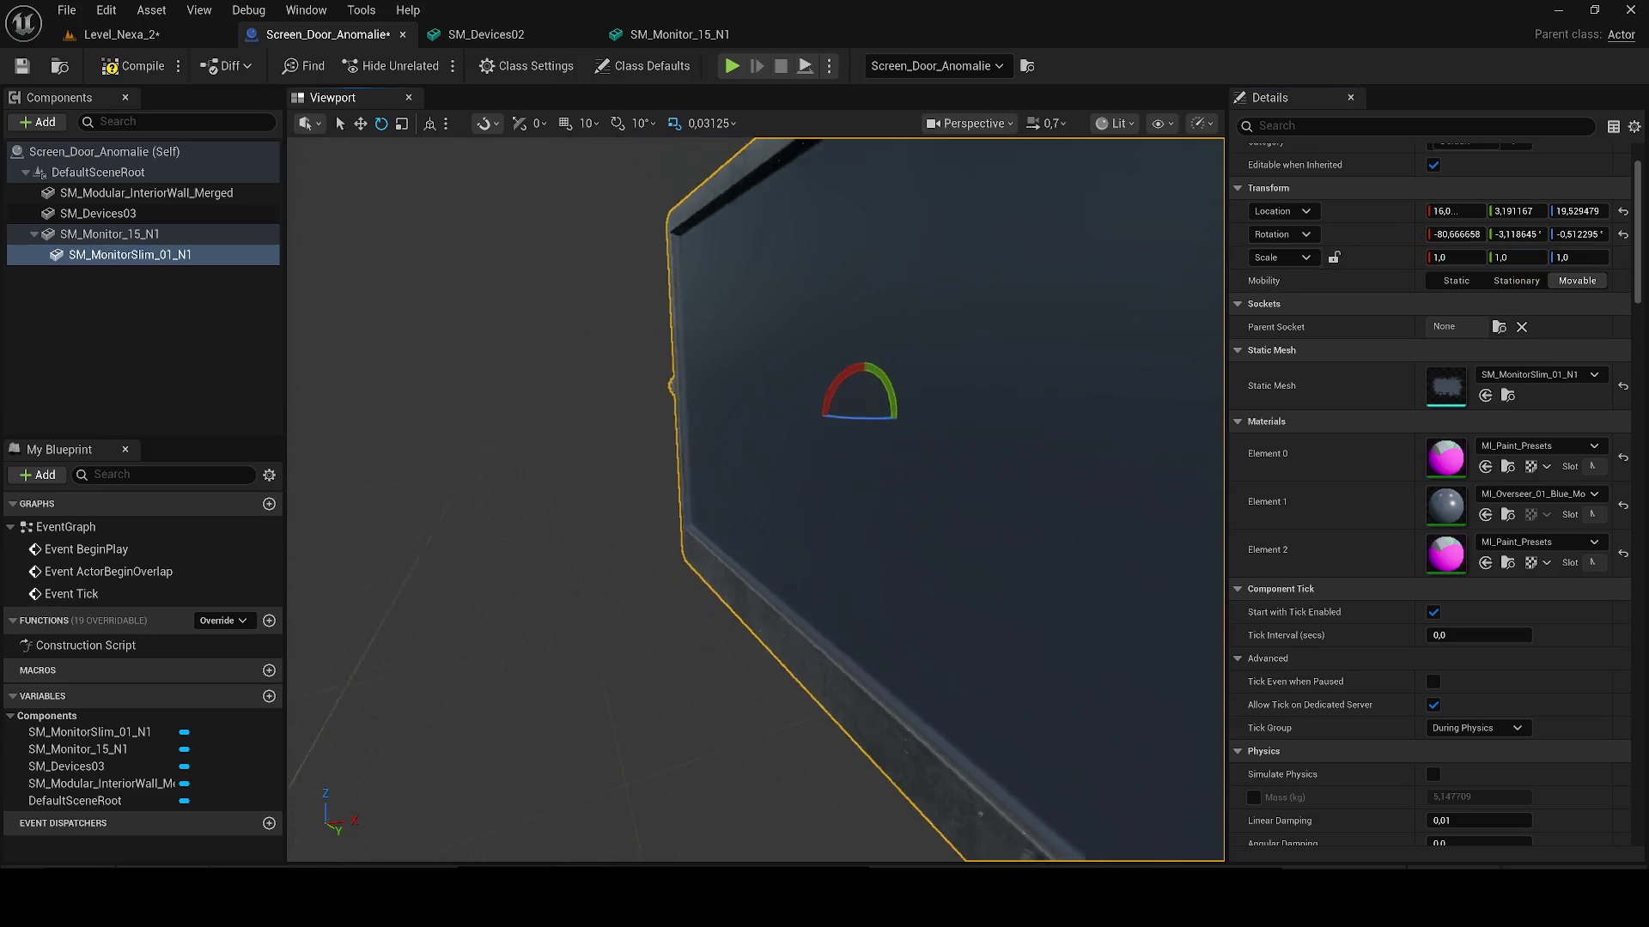
key("Return")
key("f")
Step: Fit the slim monitor against the wall face and adjust its width with the scale gizmo
scroll(649, 350, "up", 2)
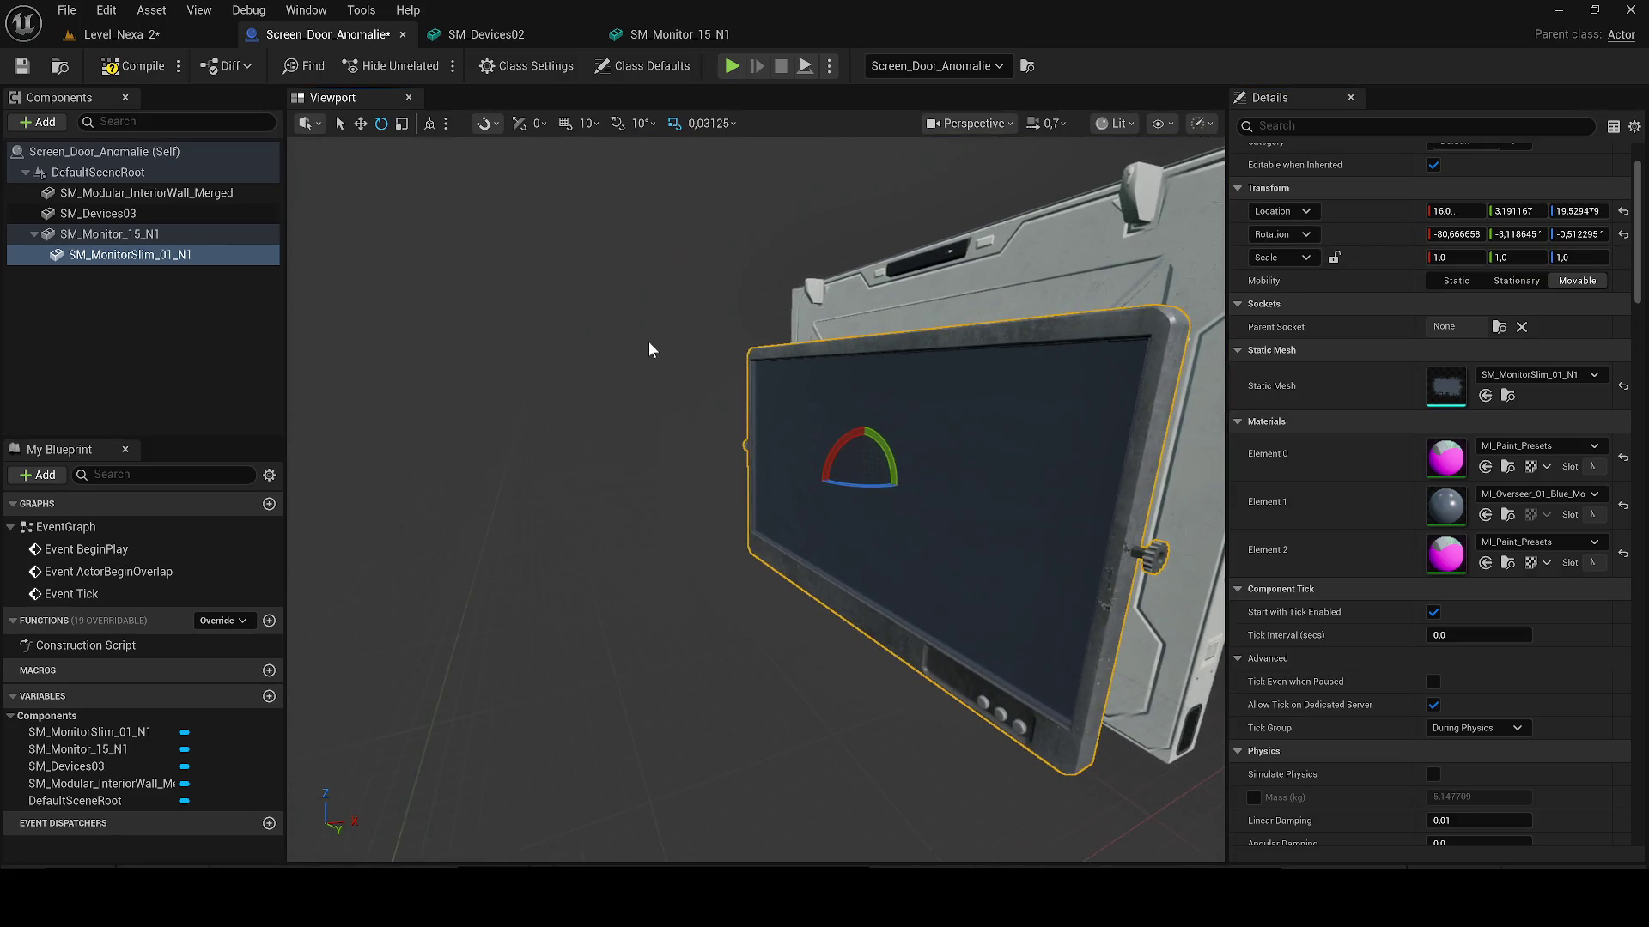
left_click_drag(651, 354, 927, 355)
left_click_drag(569, 469, 721, 452)
scroll(743, 458, "up", 1)
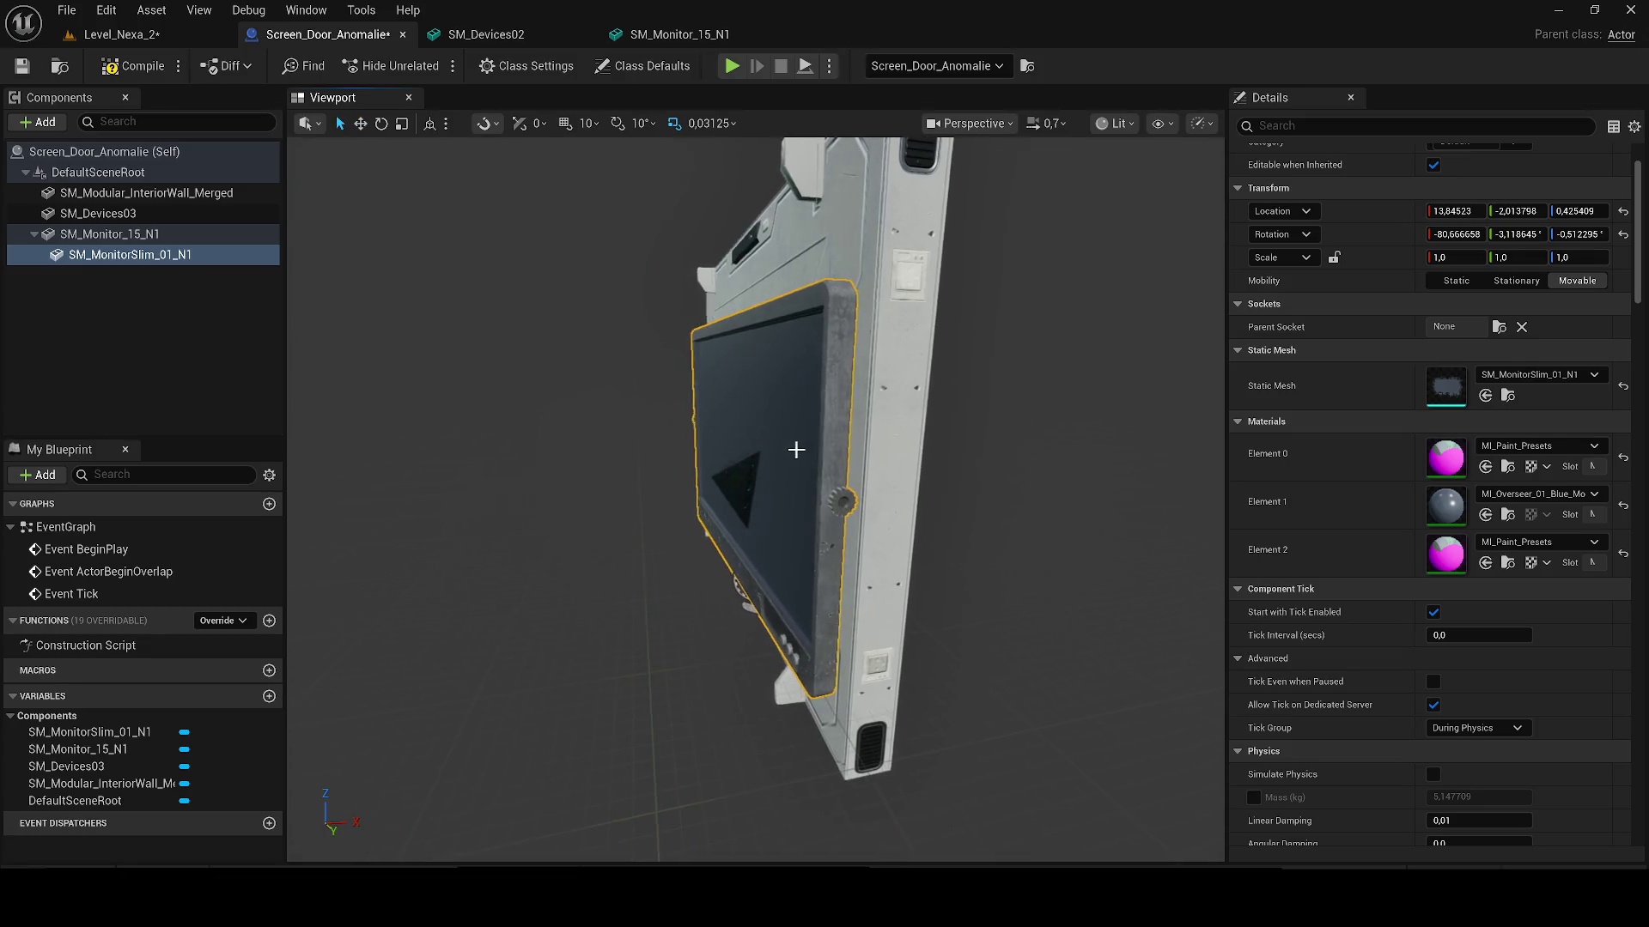
key("ctrl+z")
left_click_drag(743, 378, 915, 379)
left_click(401, 123)
left_click_drag(773, 460, 842, 460)
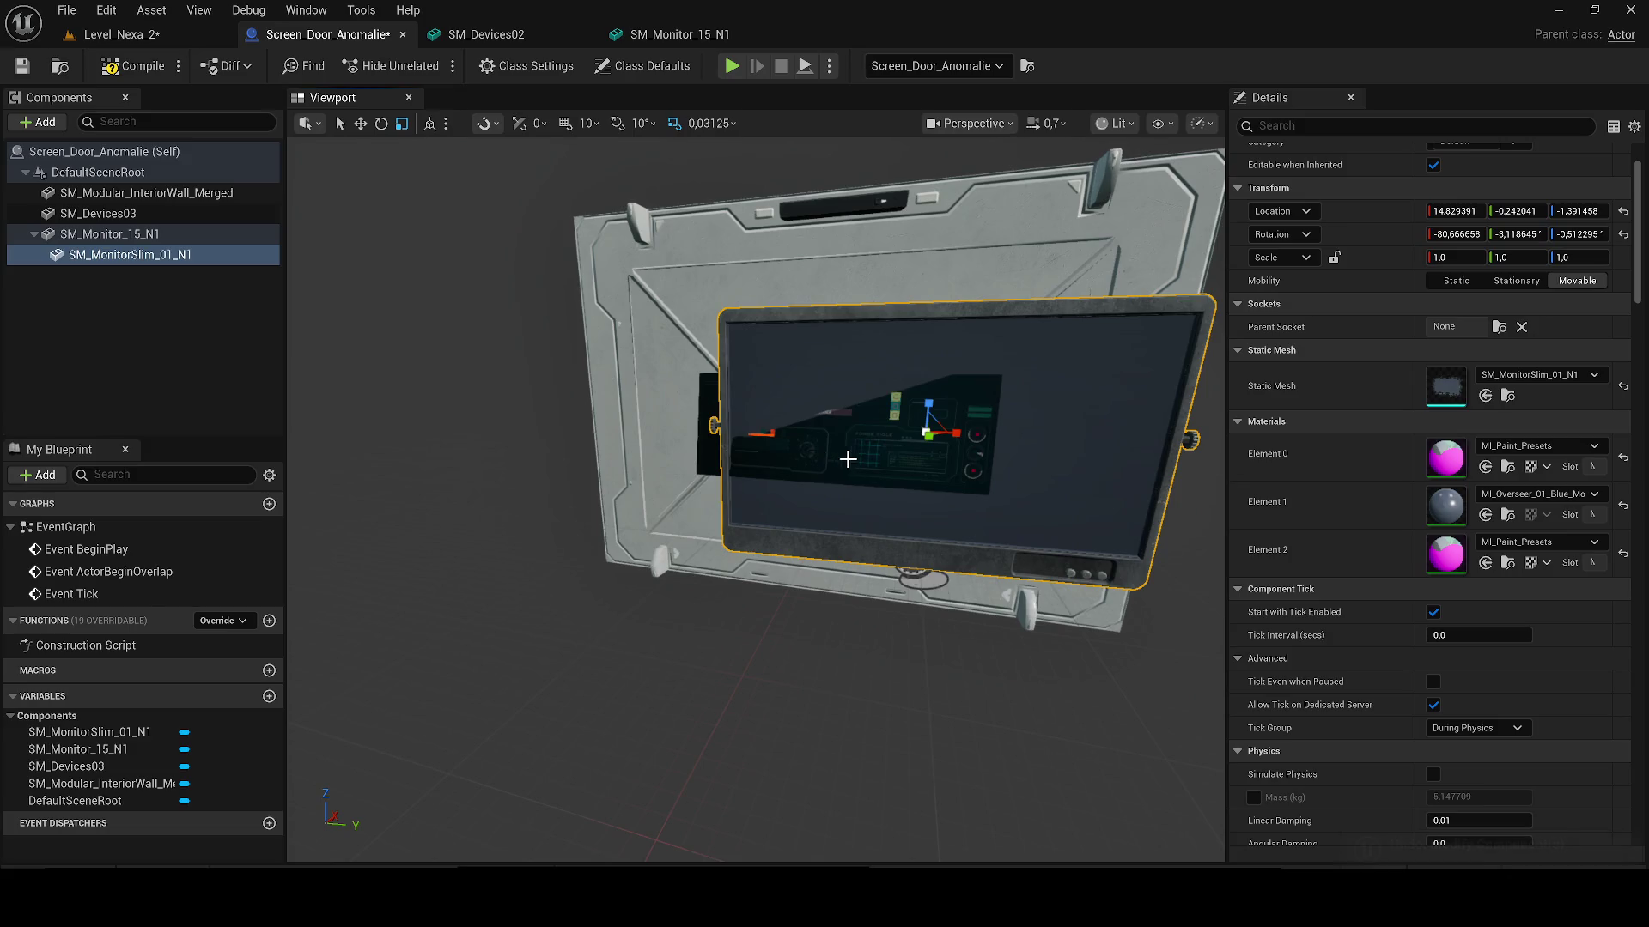
mouse_move(943, 435)
left_mouse_down()
mouse_move(906, 434)
mouse_move(929, 455)
left_mouse_up()
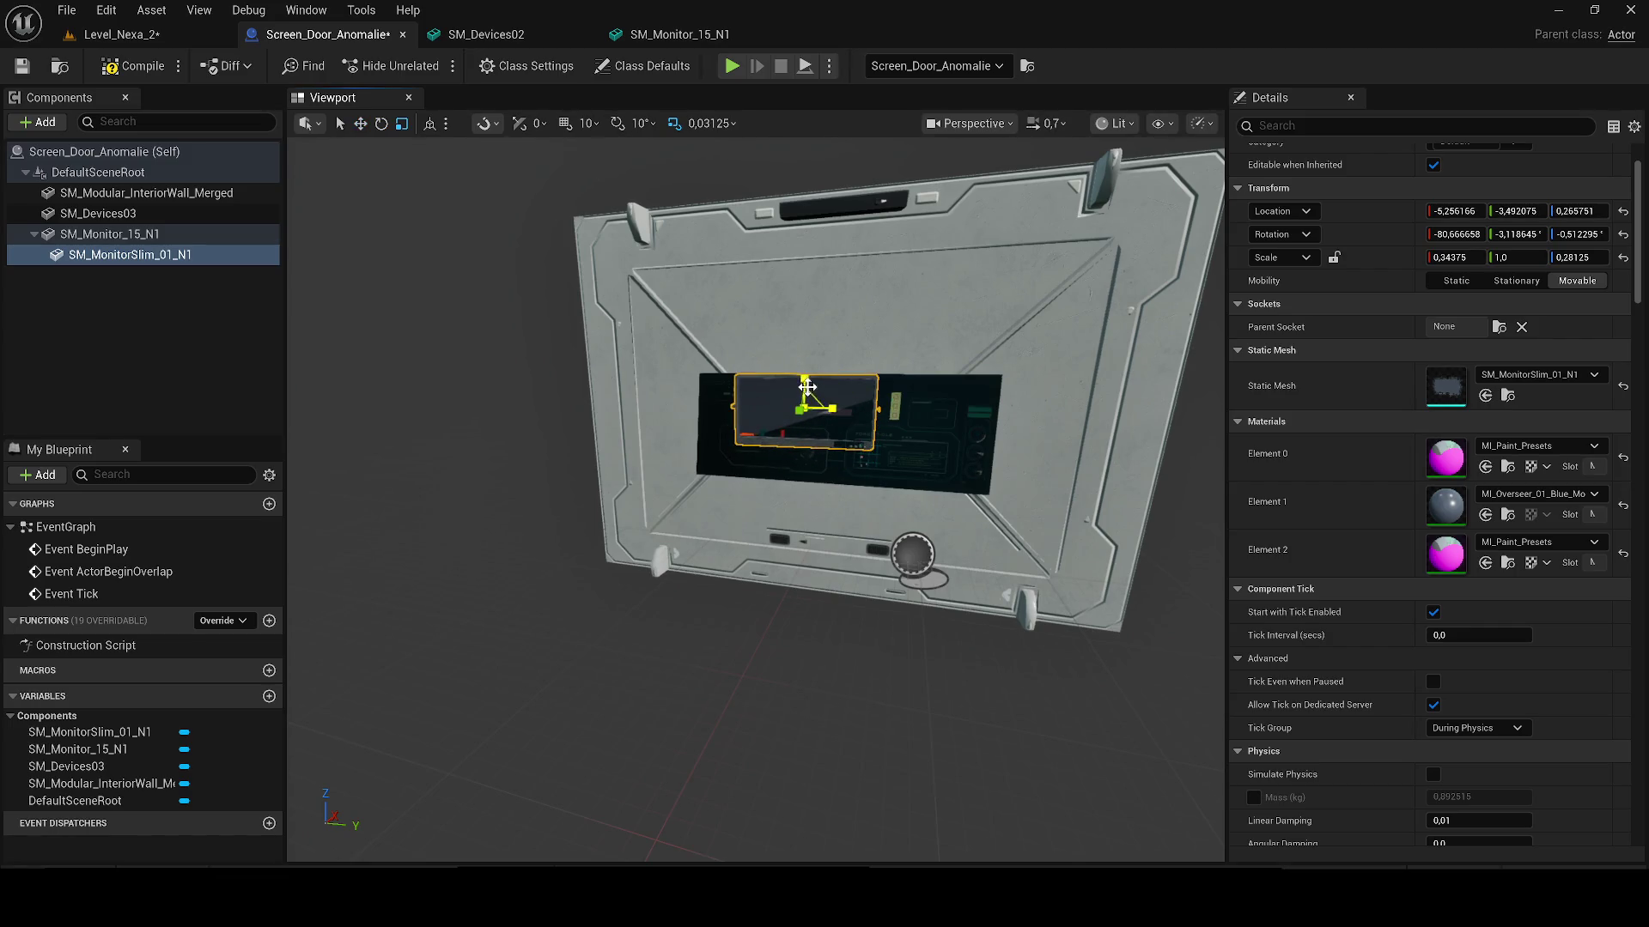
mouse_move(832, 409)
left_mouse_down()
mouse_move(859, 409)
mouse_move(807, 403)
mouse_move(813, 420)
left_mouse_up()
Step: Flatten the slim monitor's height, push the large screen forward, and make SM_Monitor_15_N1 the root
key("w")
key("e")
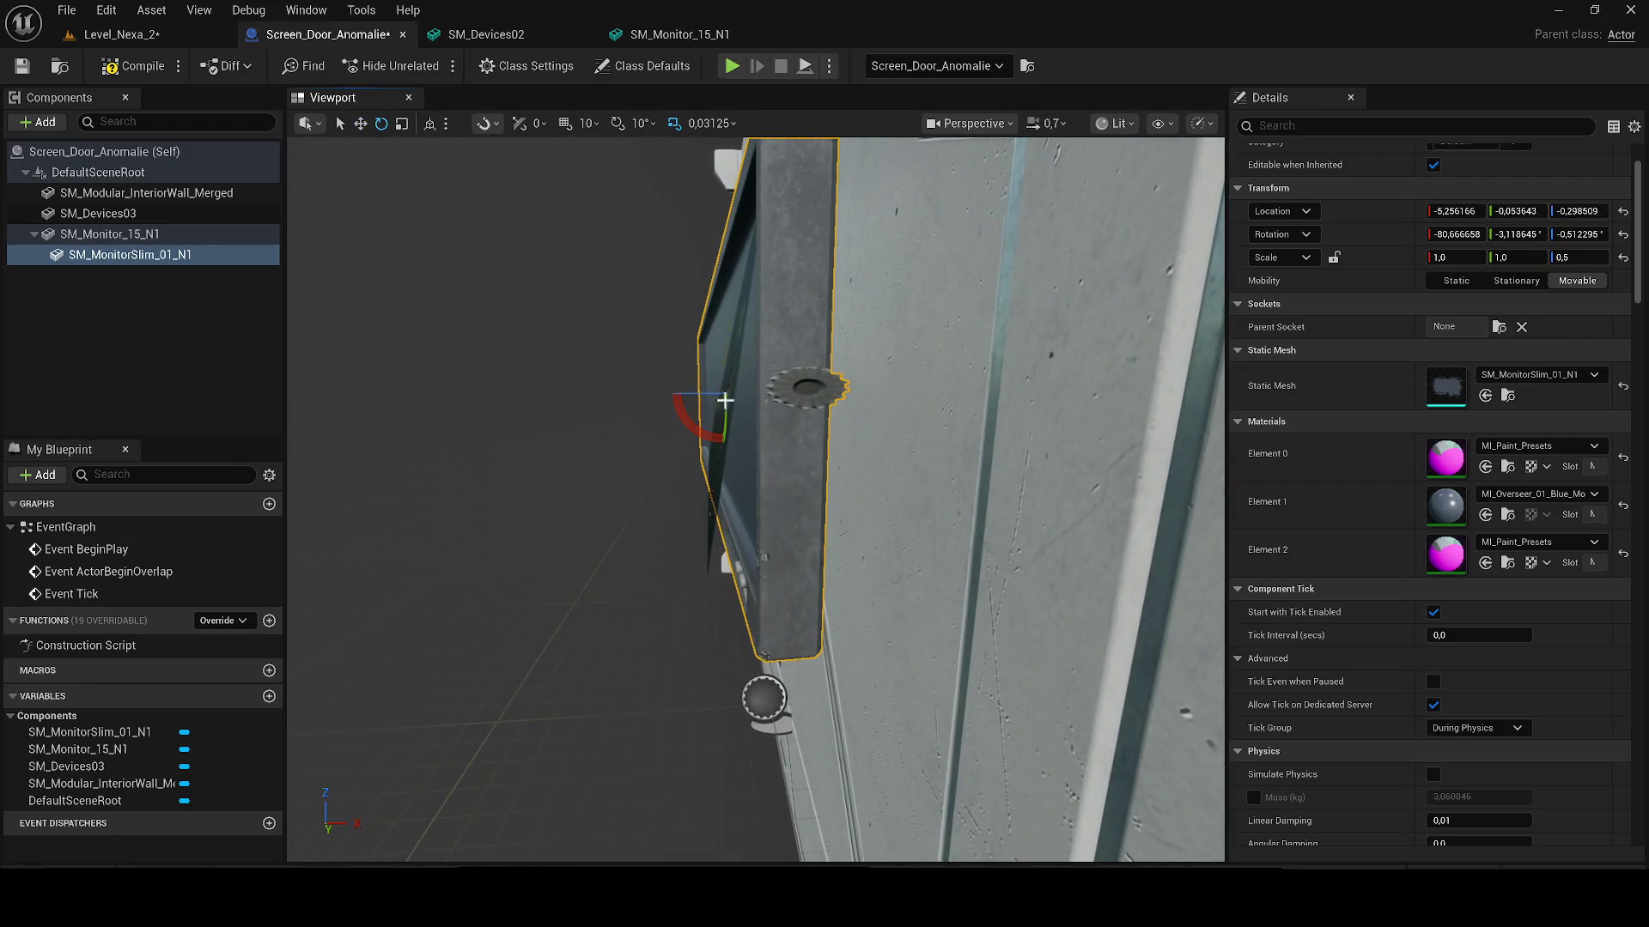
left_click_drag(694, 393, 711, 400)
left_click_drag(859, 434, 859, 434)
key("w")
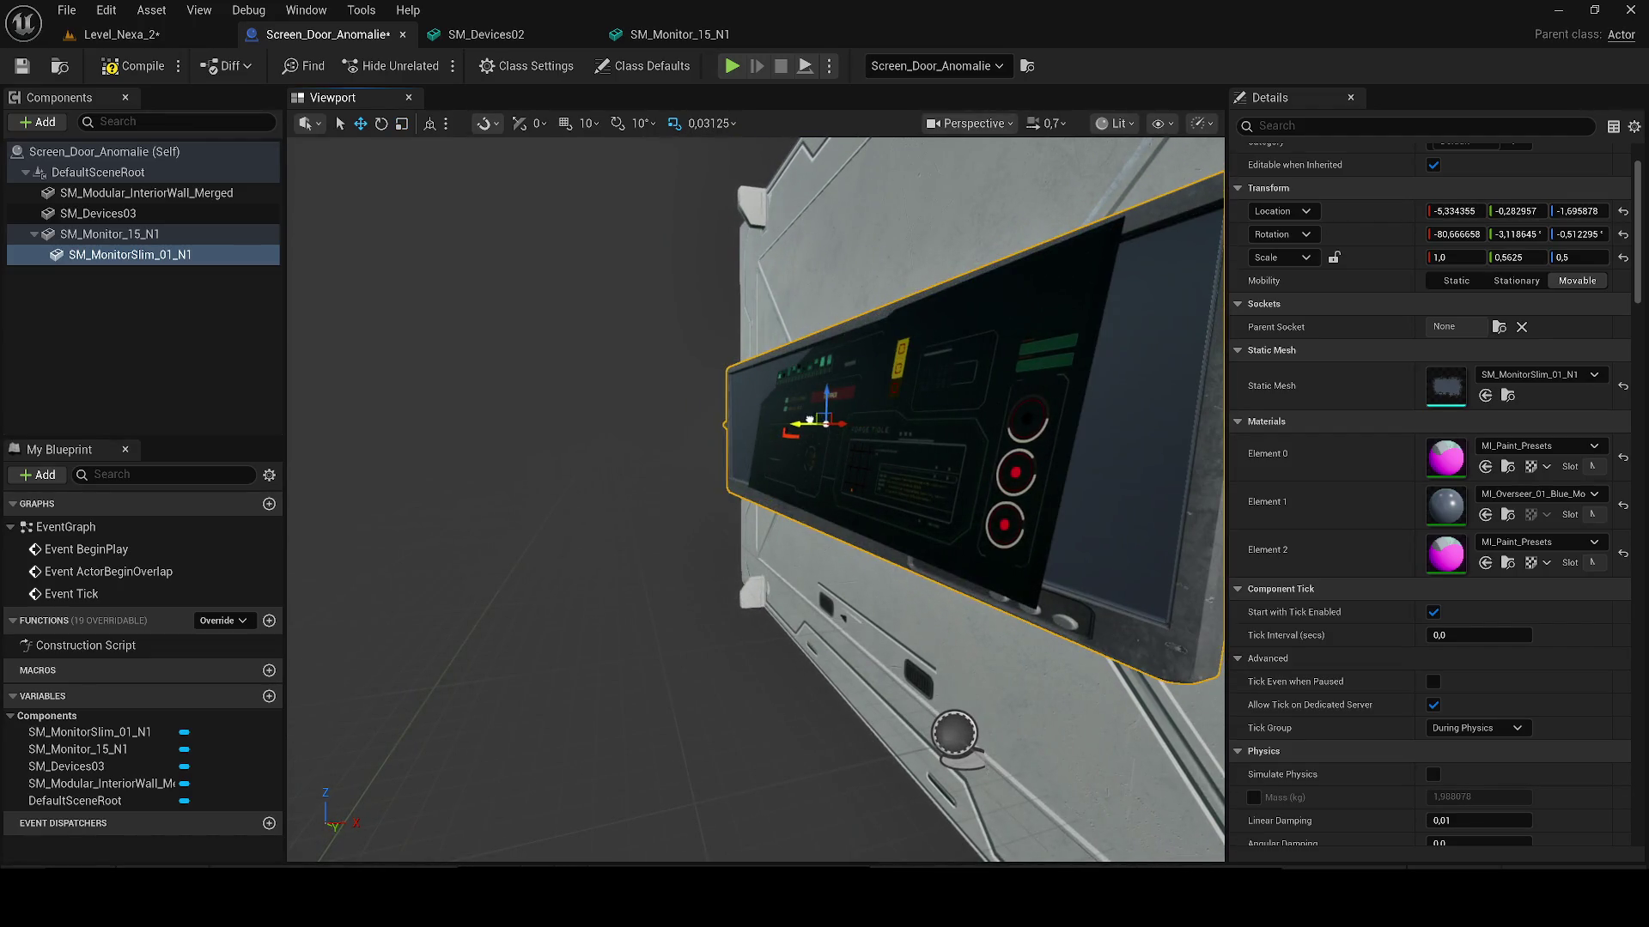
left_click(852, 428)
left_click_drag(826, 421, 838, 425)
mouse_move(88, 245)
left_mouse_down()
mouse_move(112, 251)
mouse_move(118, 173)
left_mouse_up()
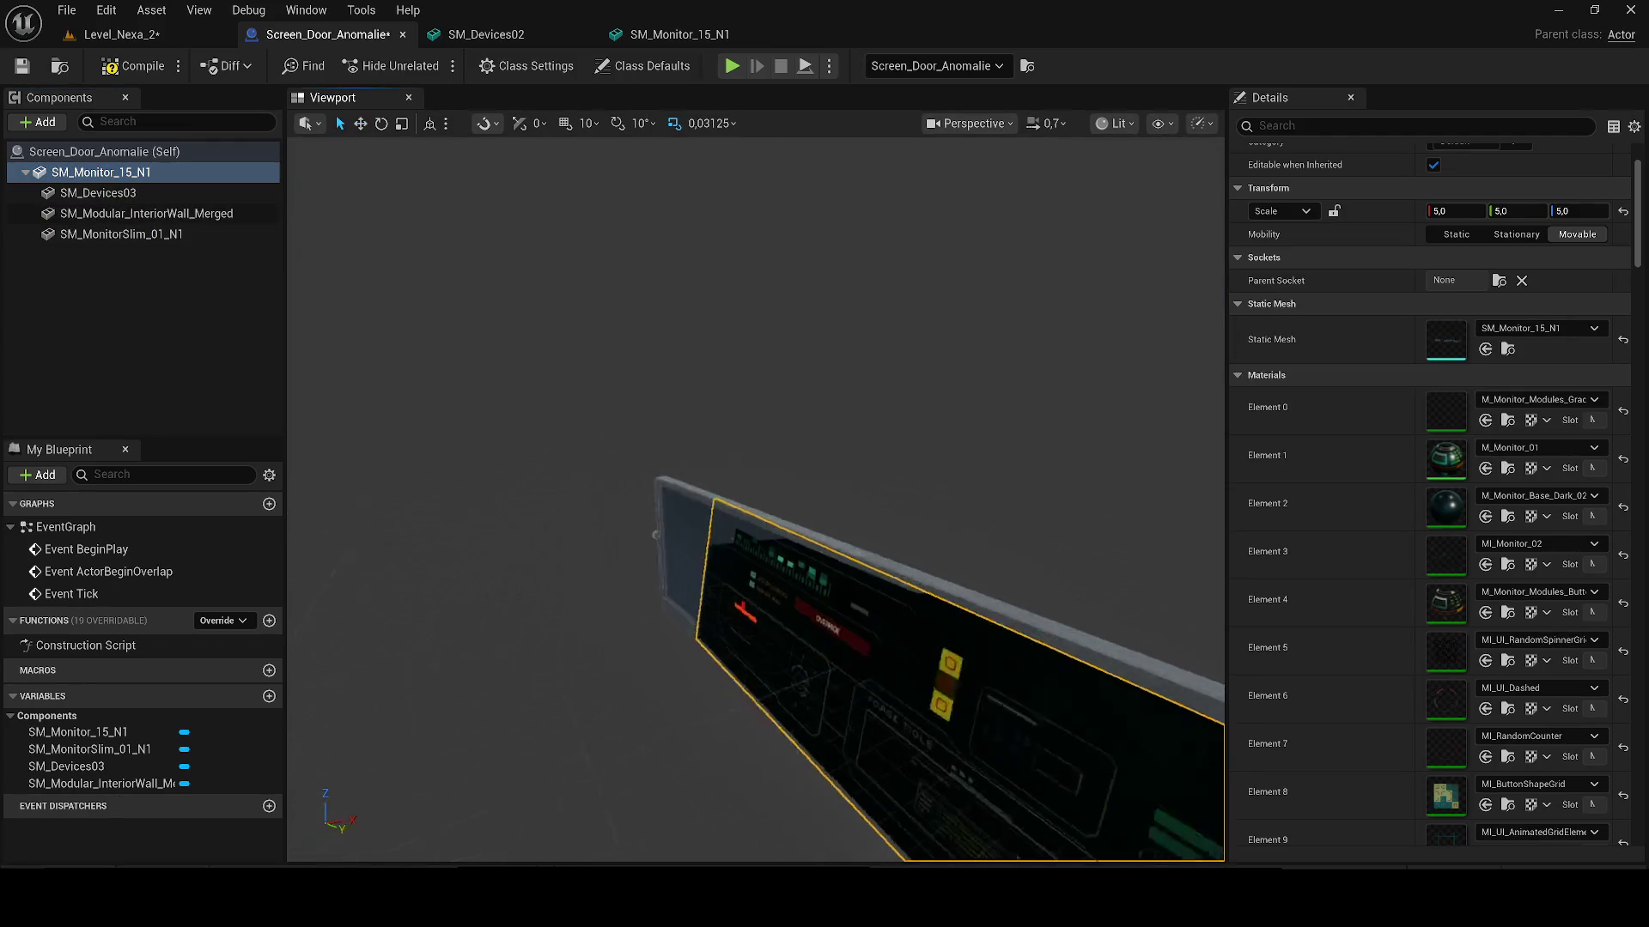
Step: Undo the re-root and try attaching the large screen under the interior wall mesh instead
key("ctrl+z")
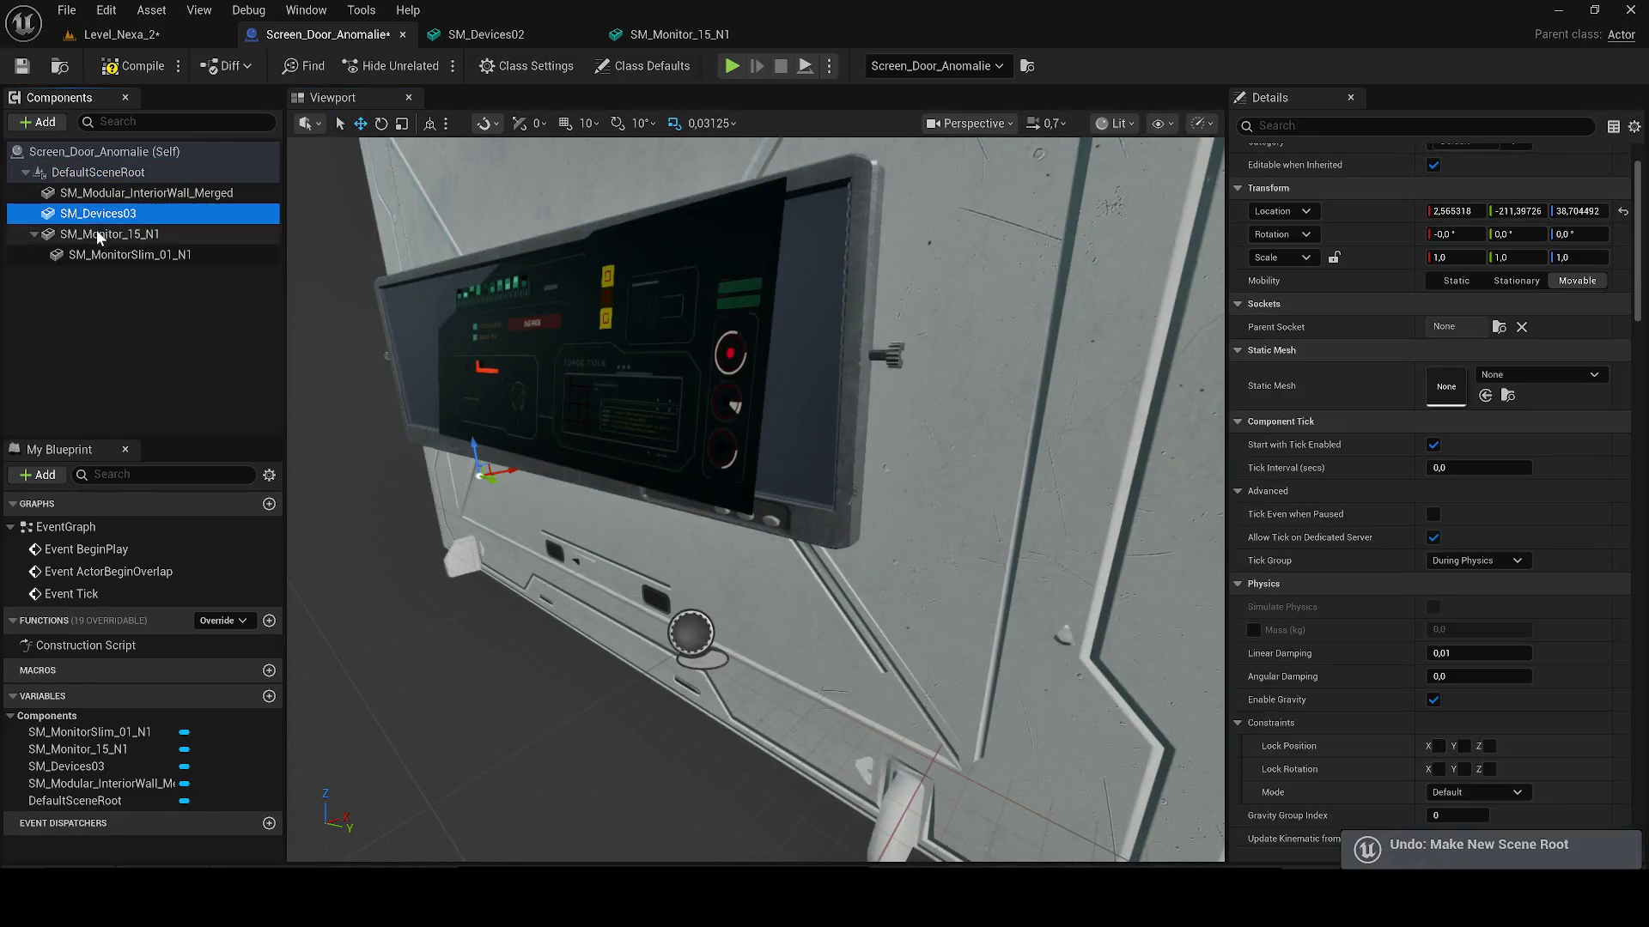
left_click(524, 358)
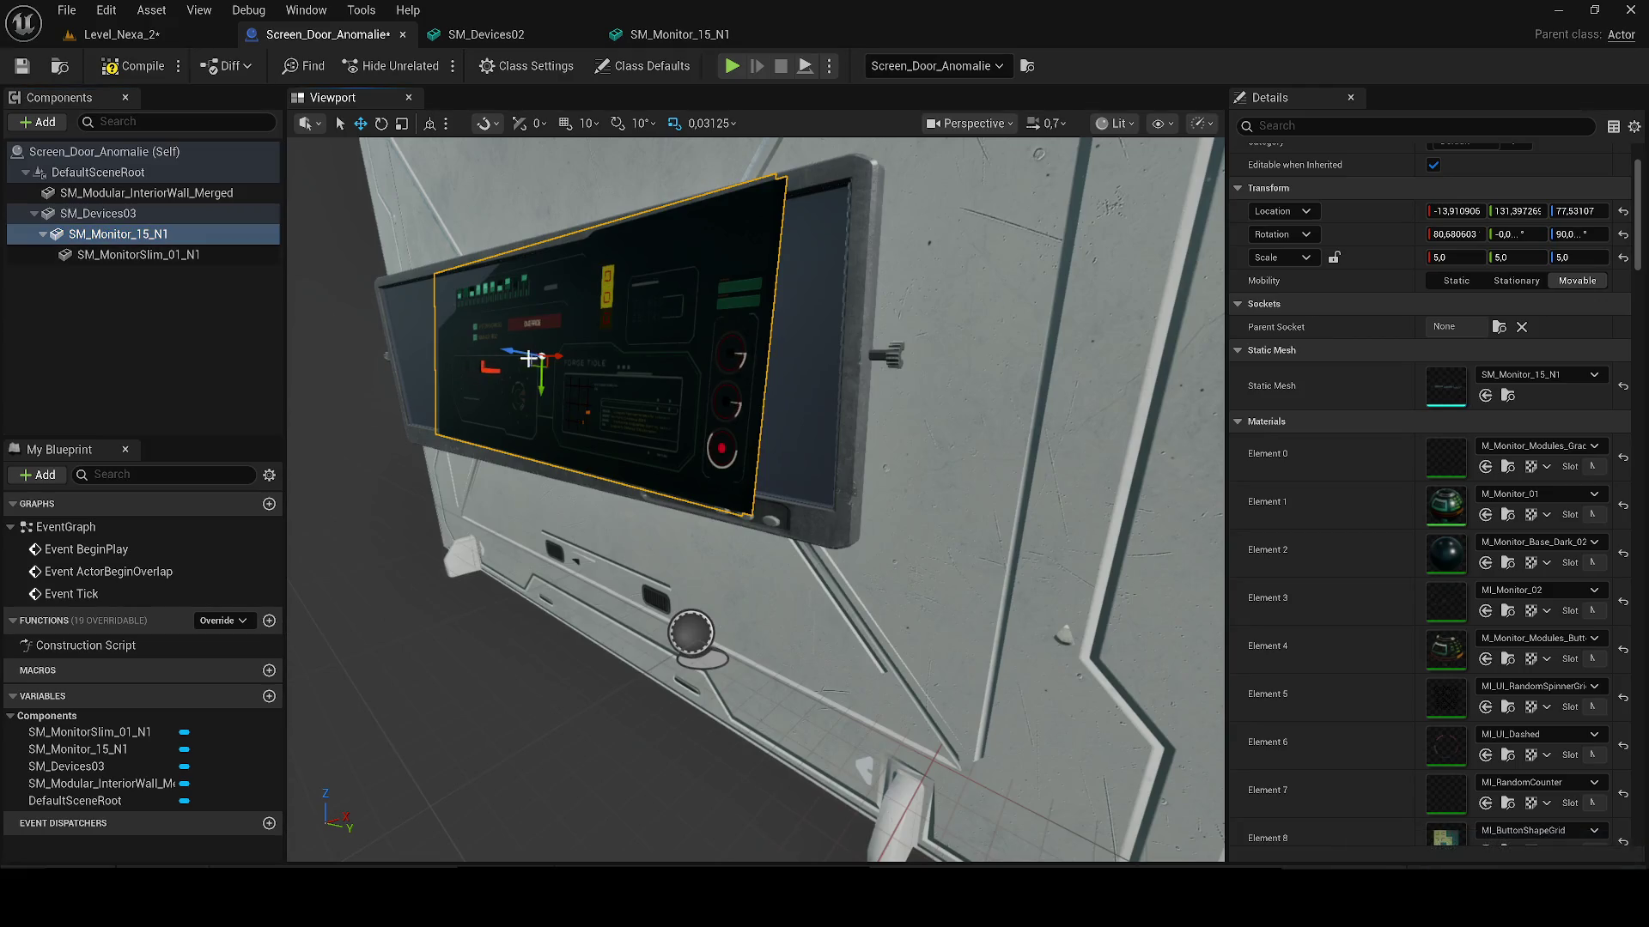
key("ctrl+z")
left_click_drag(111, 234, 129, 216)
left_click(541, 357)
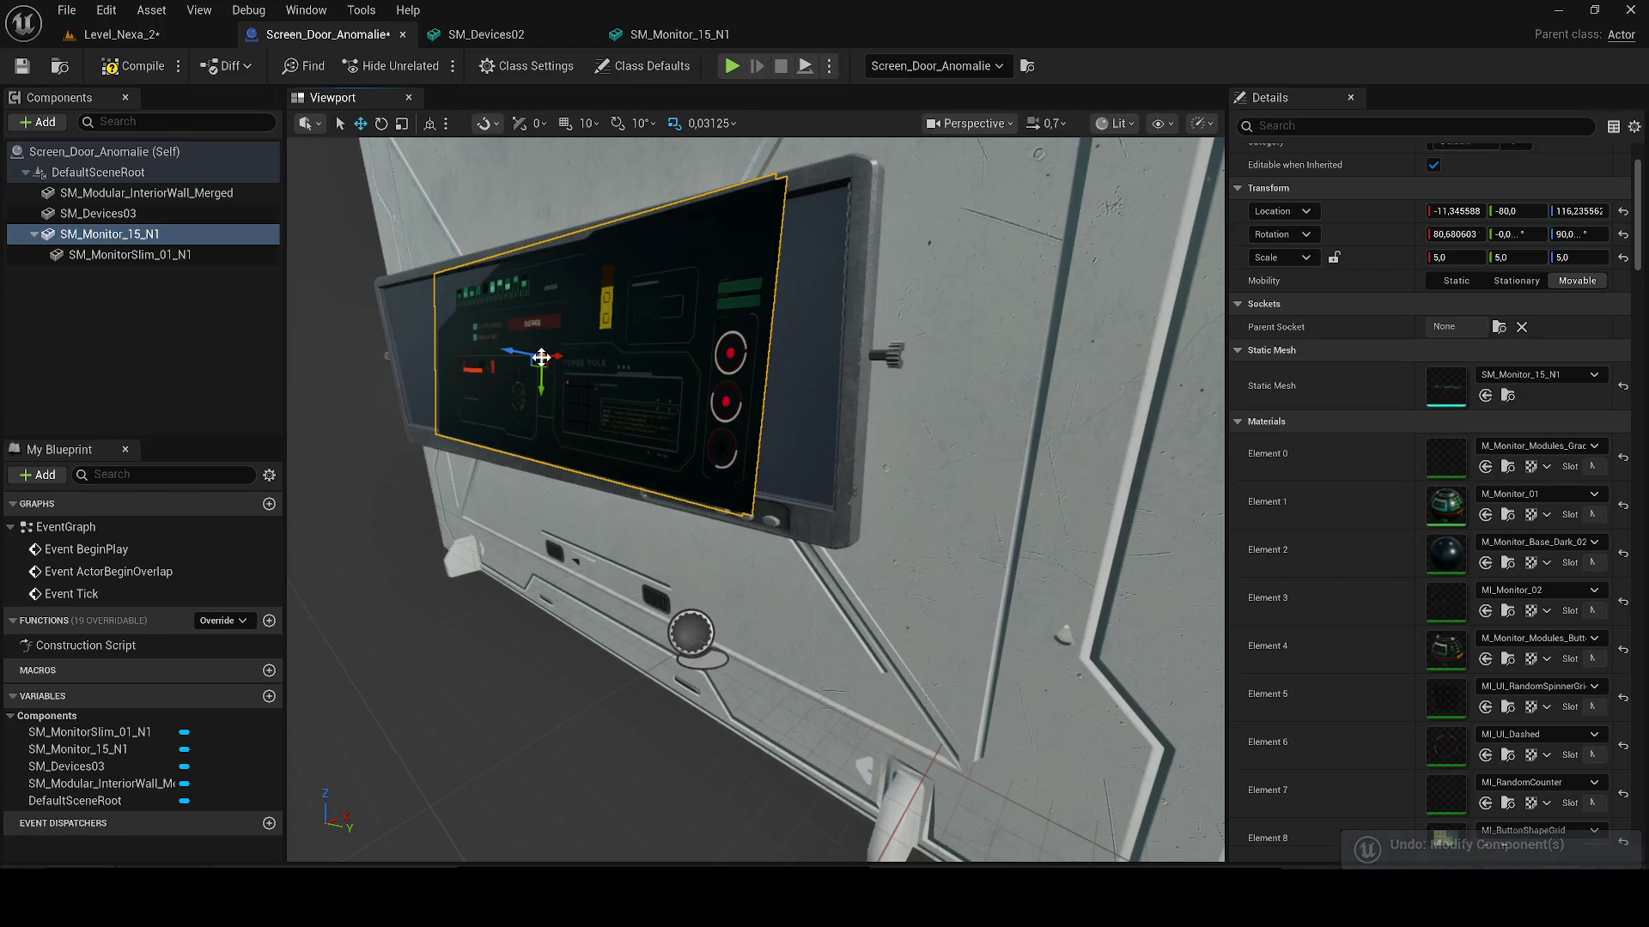
key("ctrl+z")
left_click_drag(129, 234, 198, 198)
left_click_drag(756, 498, 619, 481)
Step: Attach SM_Monitor_15_N1 under DefaultSceneRoot rather than making it the root
left_click(130, 283)
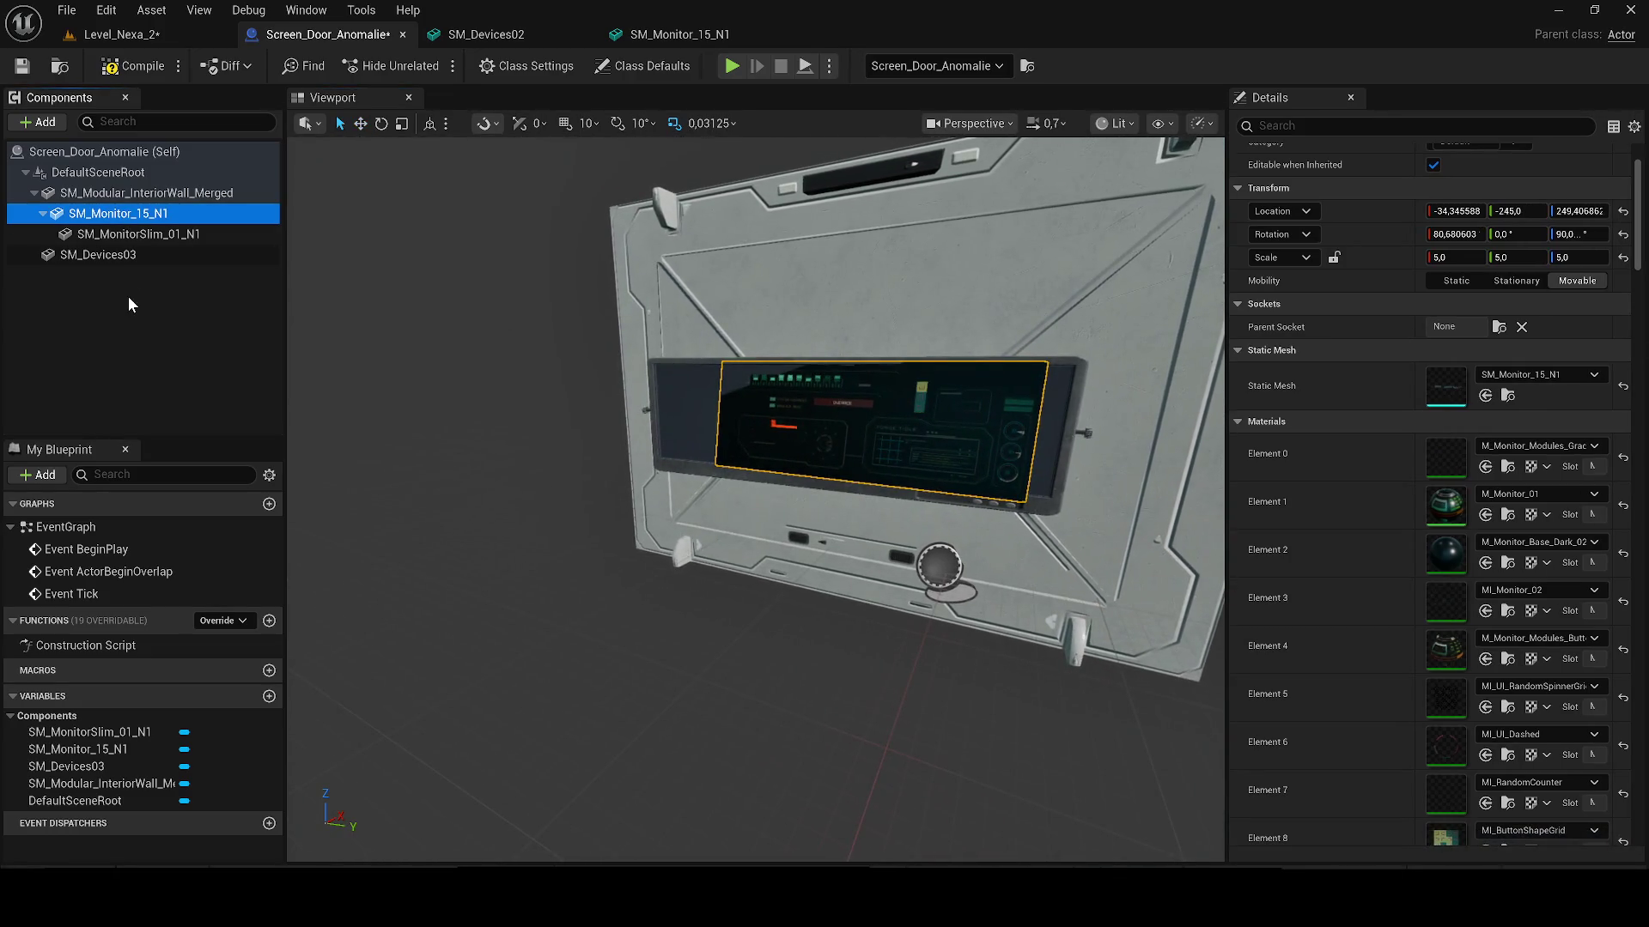
left_click_drag(95, 216, 131, 174)
left_click(191, 223)
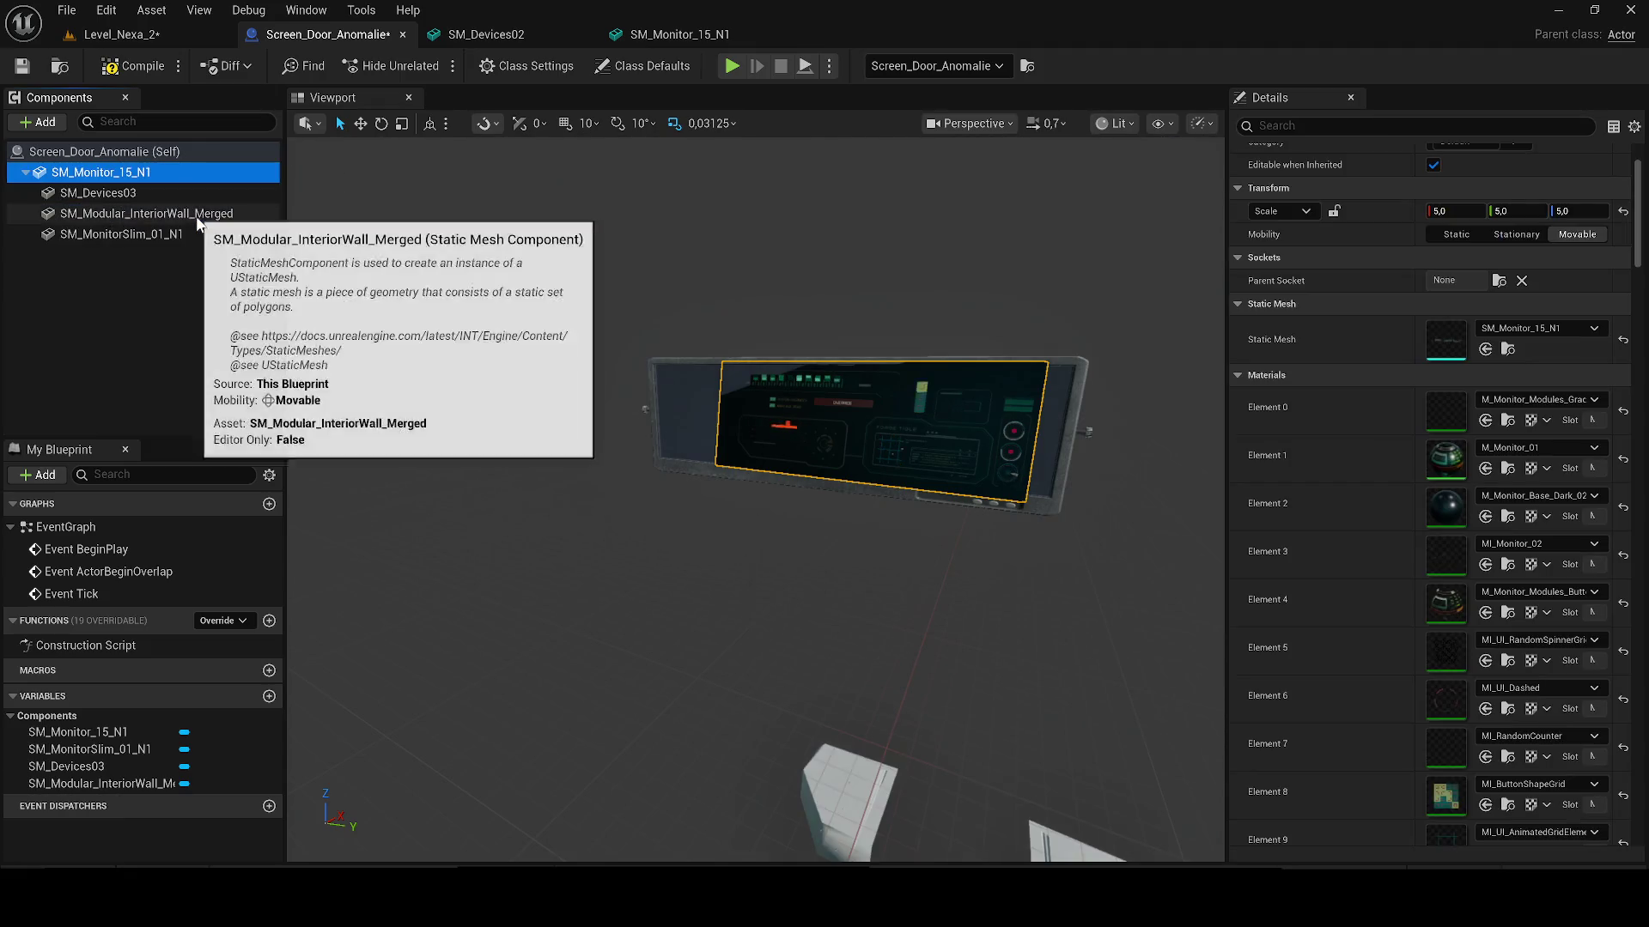
key("ctrl+z")
mouse_move(90, 213)
left_mouse_down()
mouse_move(106, 164)
mouse_move(116, 174)
left_mouse_up()
left_click(157, 203)
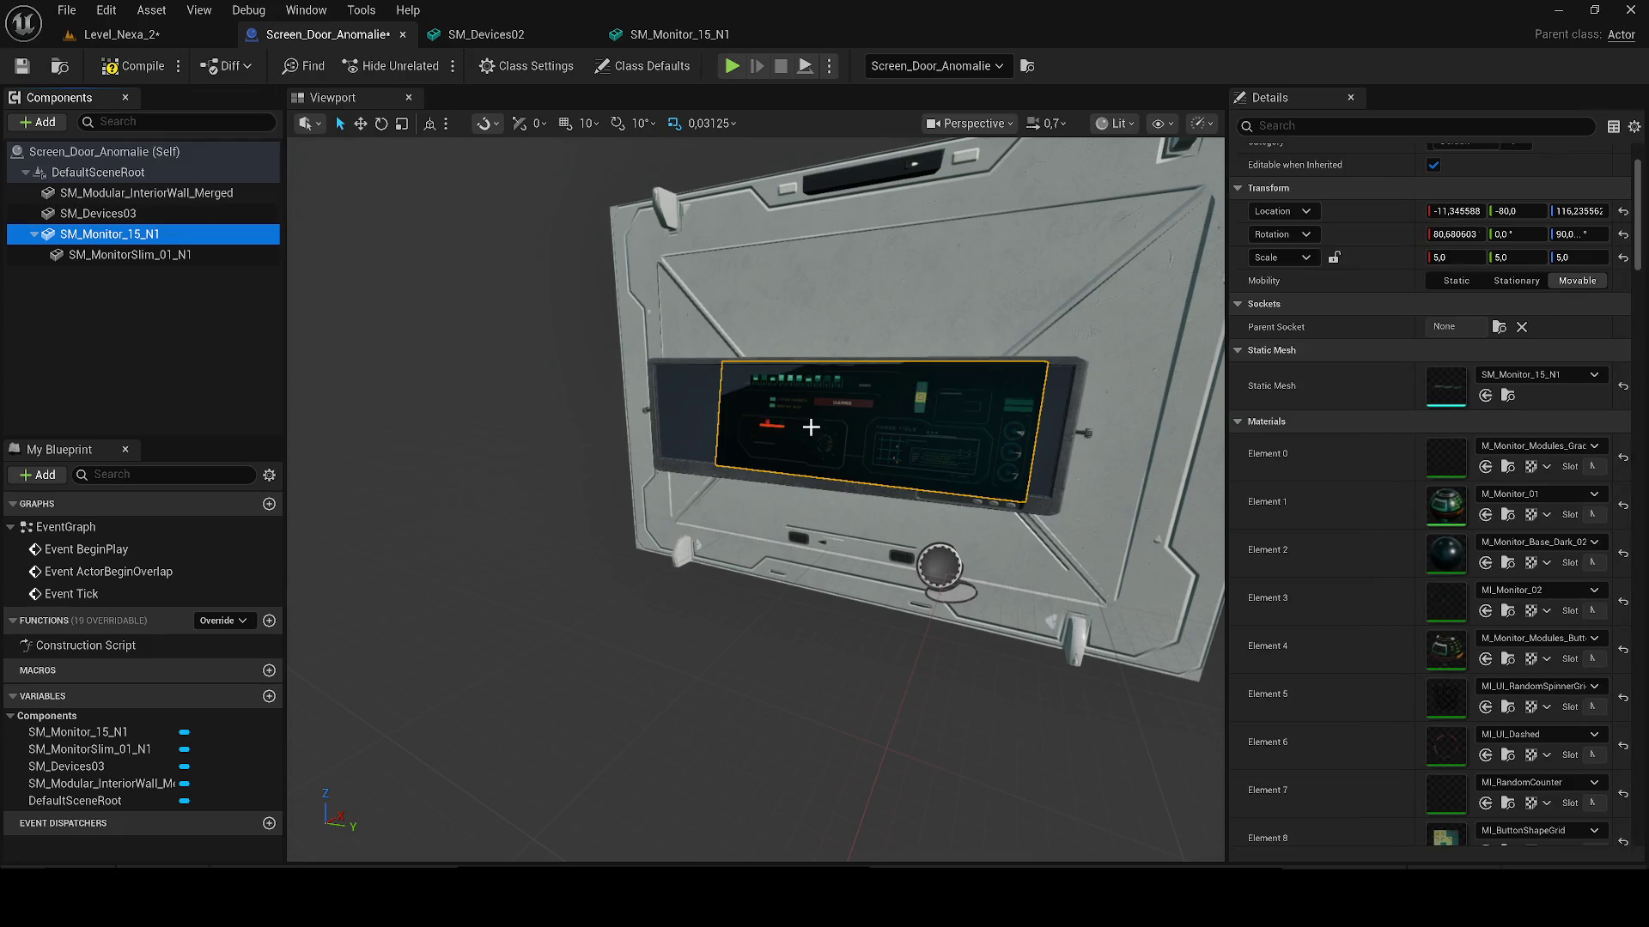
Step: Try nudging the screen and re-rooting SM_Monitor_15_N1 again, undoing each change
left_click(361, 122)
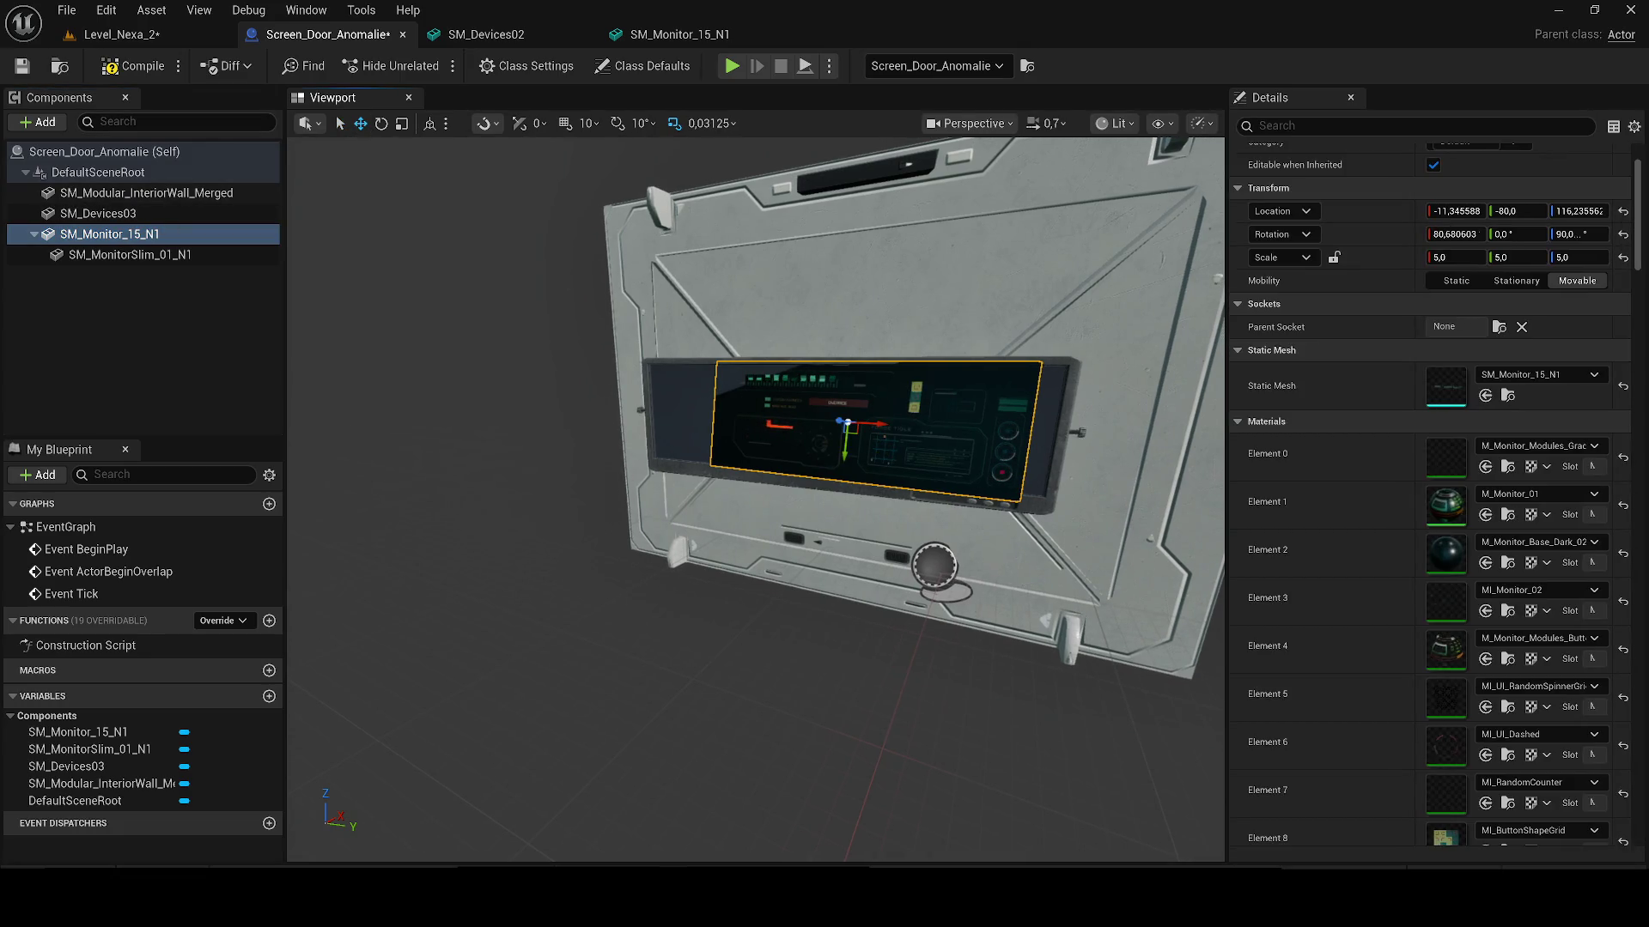
key("f")
left_click_drag(853, 413, 857, 410)
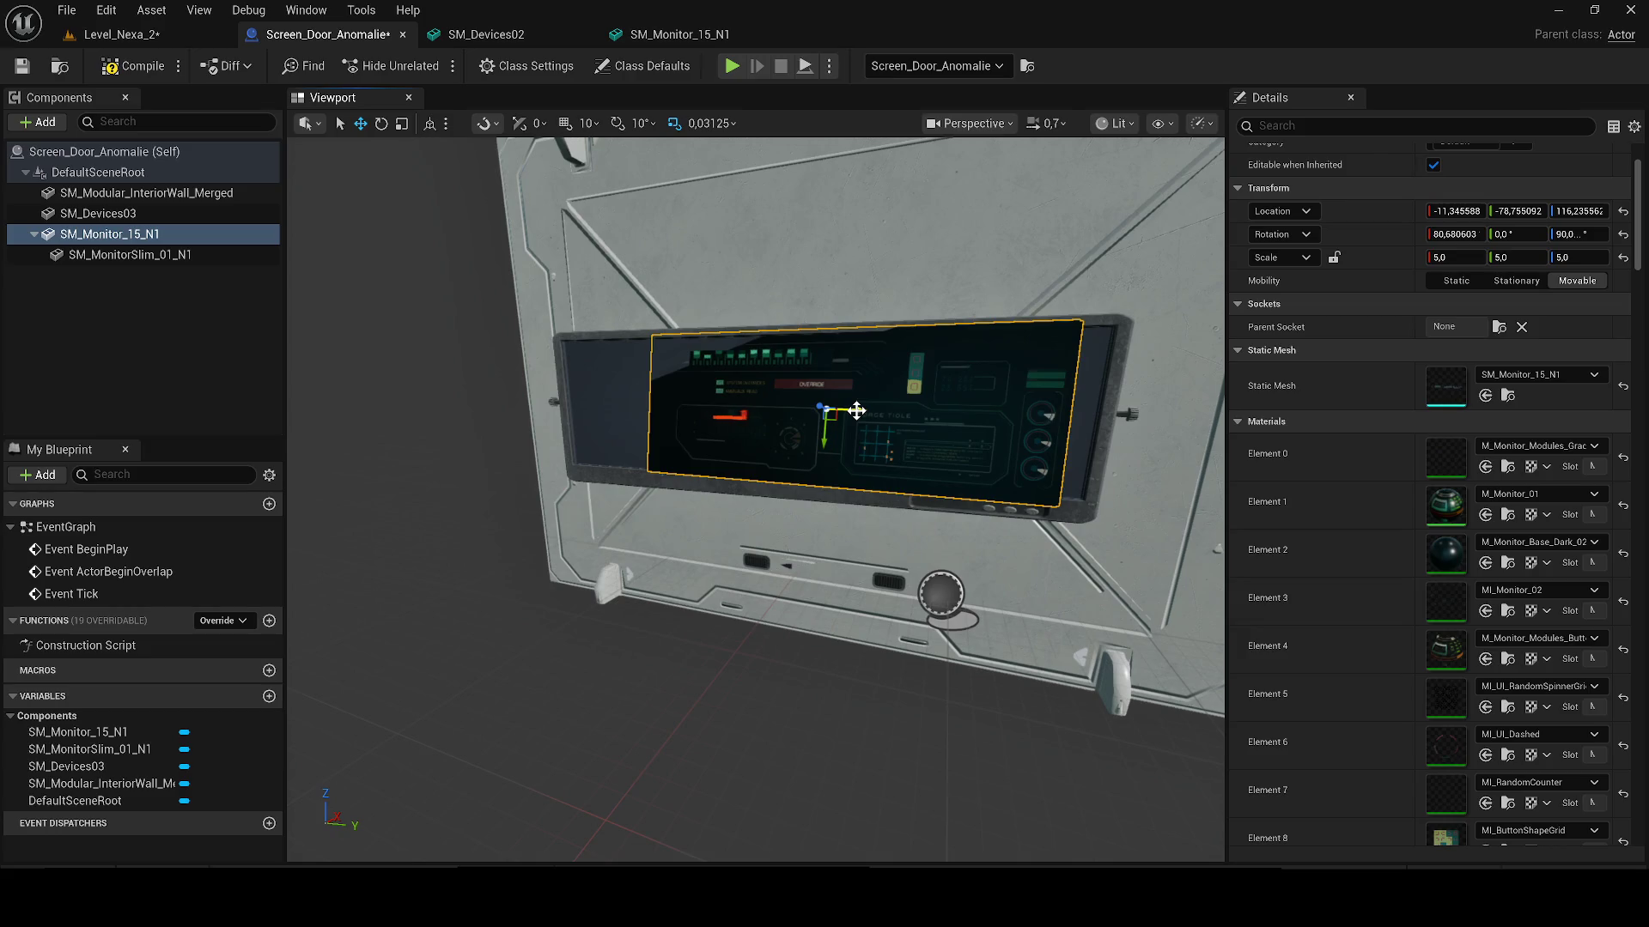
key("ctrl+z")
left_click_drag(133, 231, 114, 170)
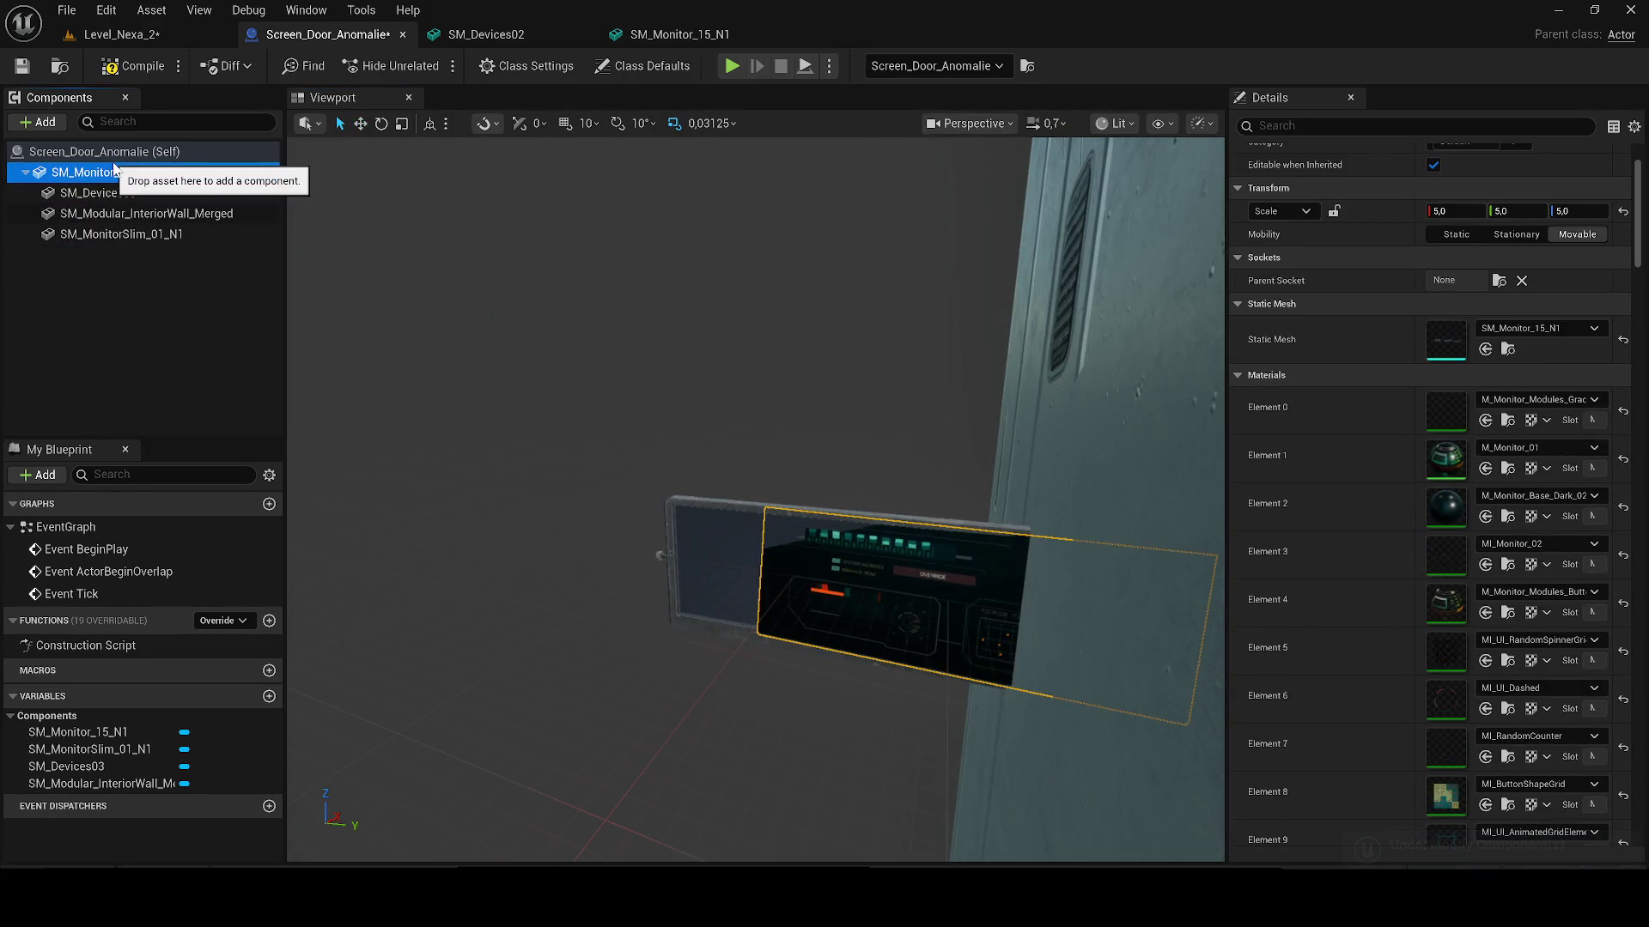
key("ctrl+z")
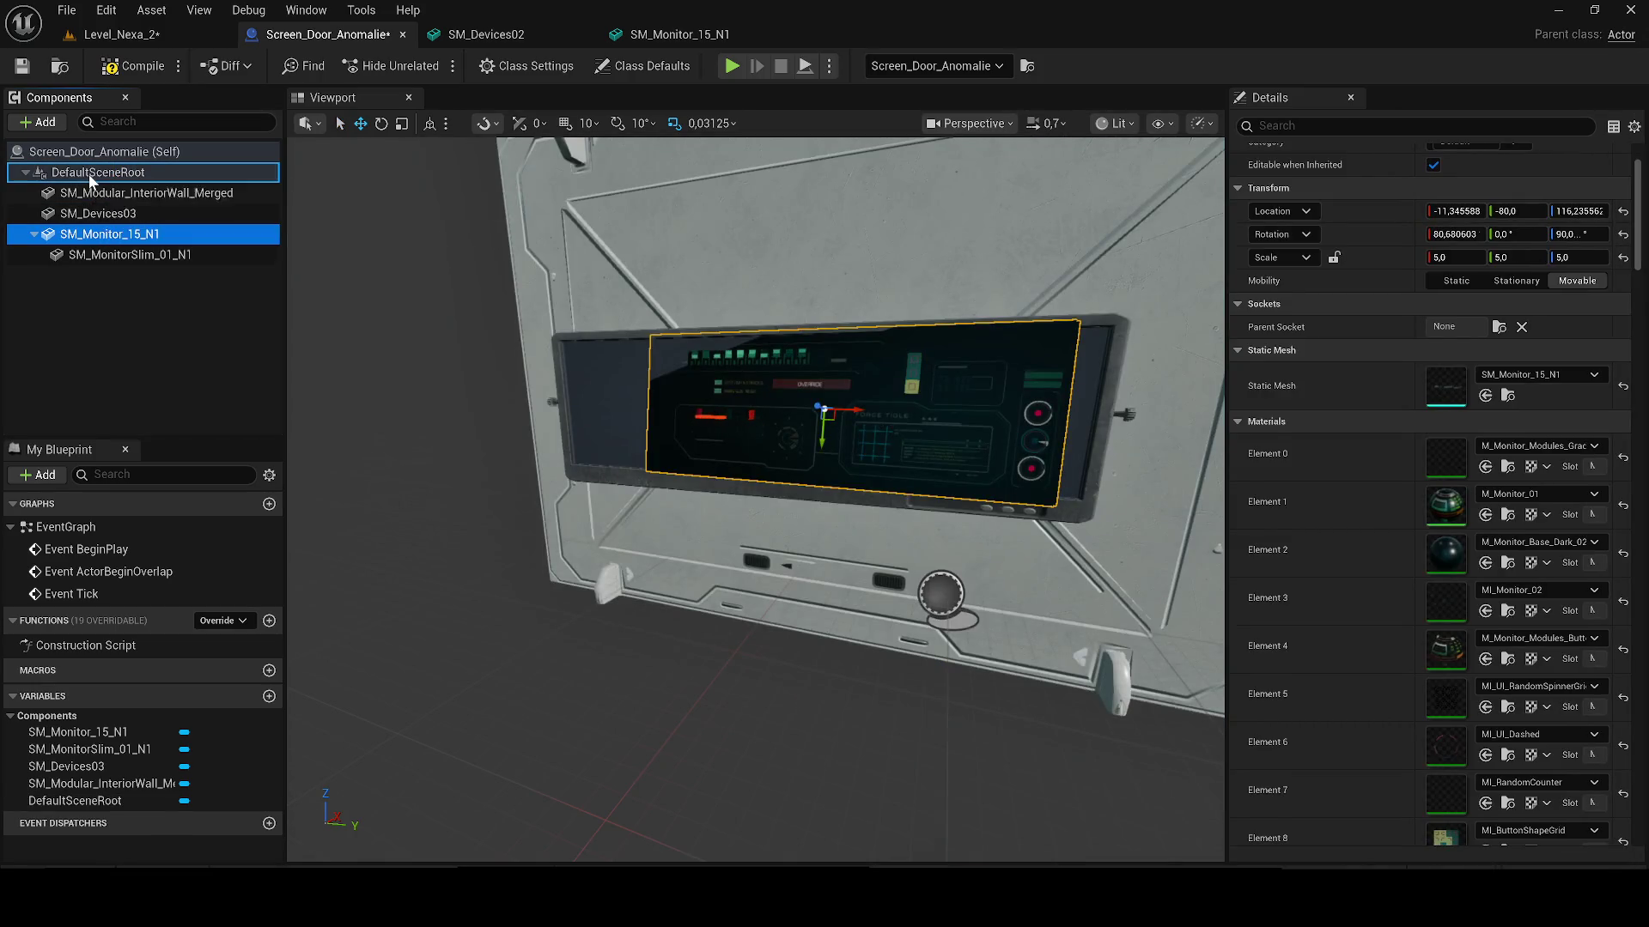
left_click_drag(90, 173, 89, 172)
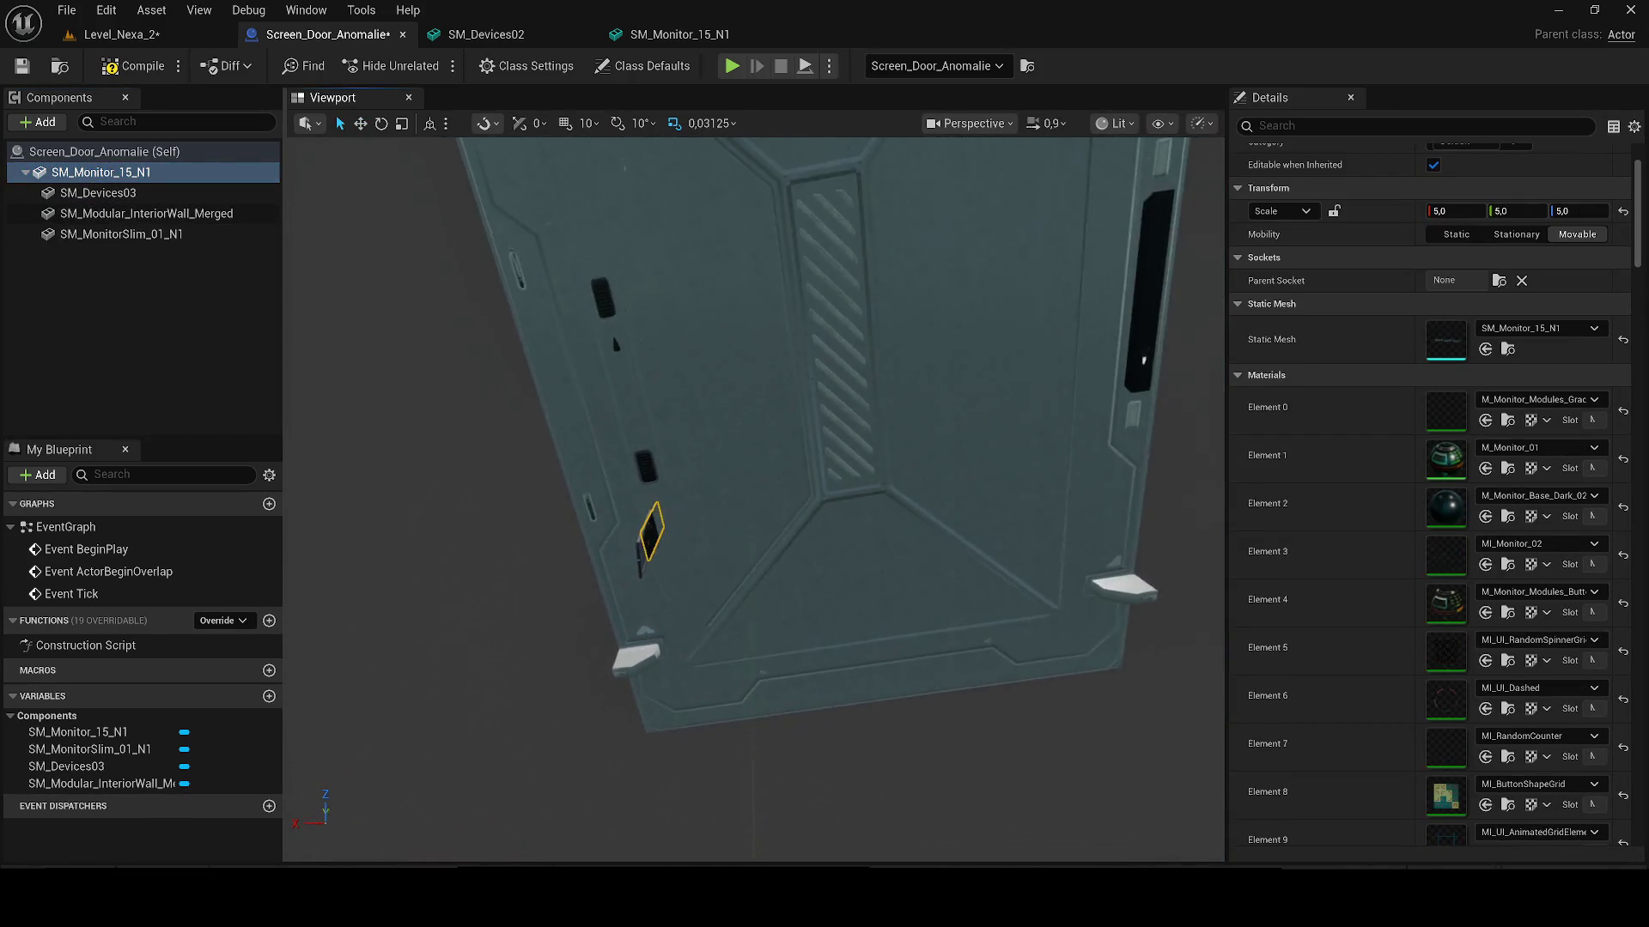
key("ctrl+z")
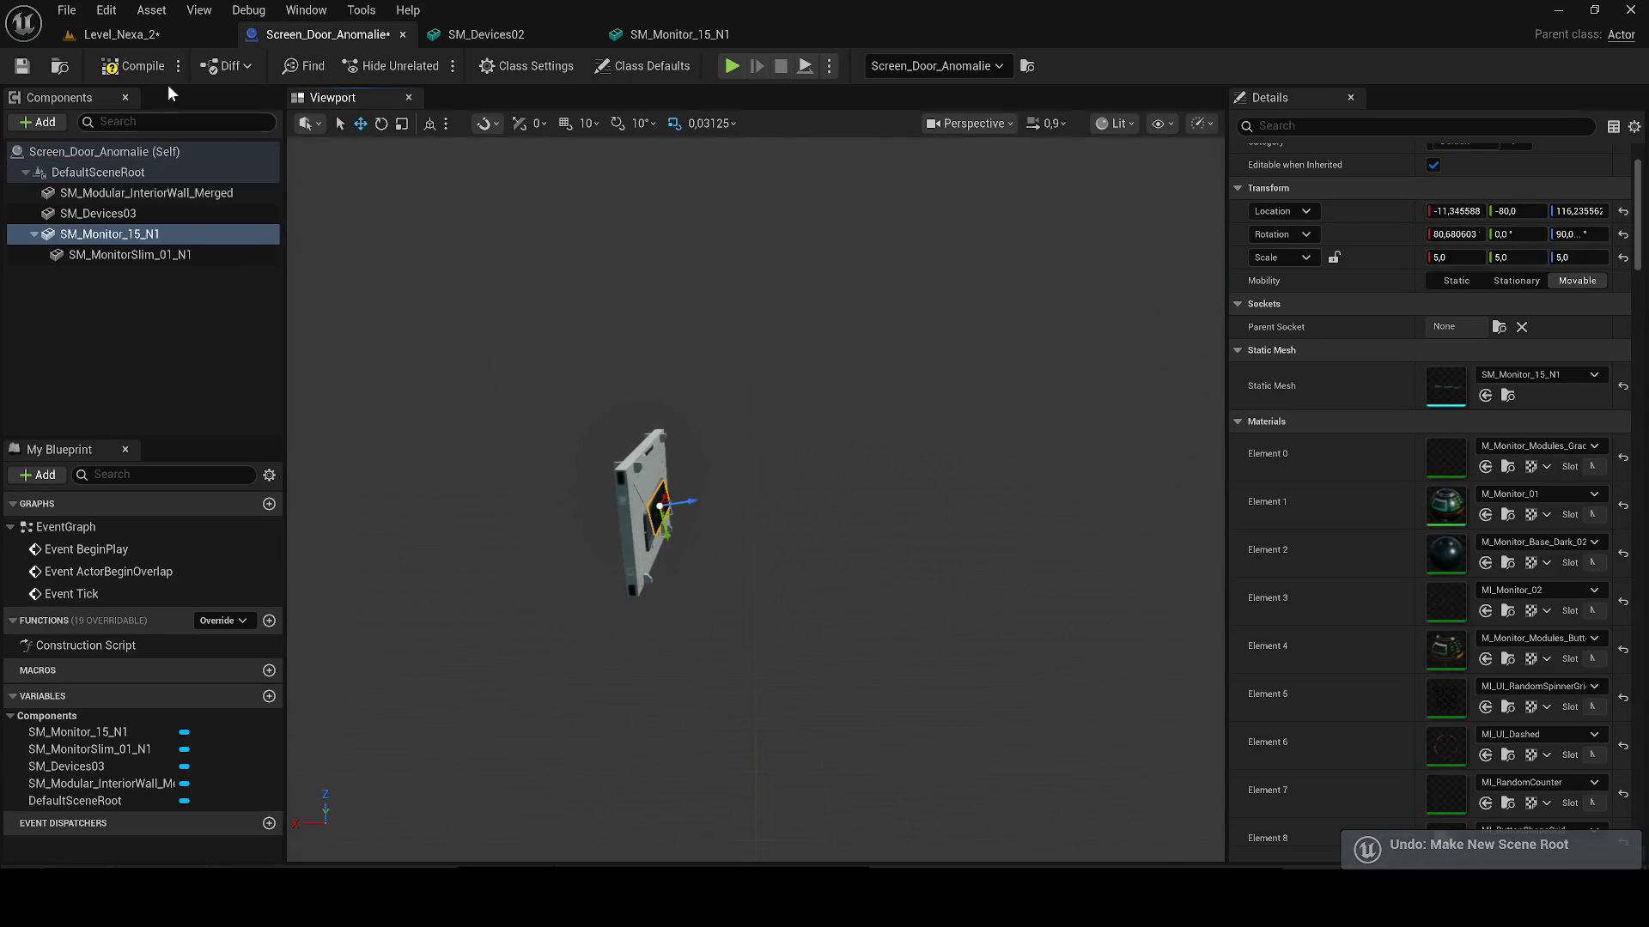
Step: Delete the SM_MonitorSlim_01_N1 component, compile and save the blueprint, and return to Level_Nexa_2
left_click(142, 38)
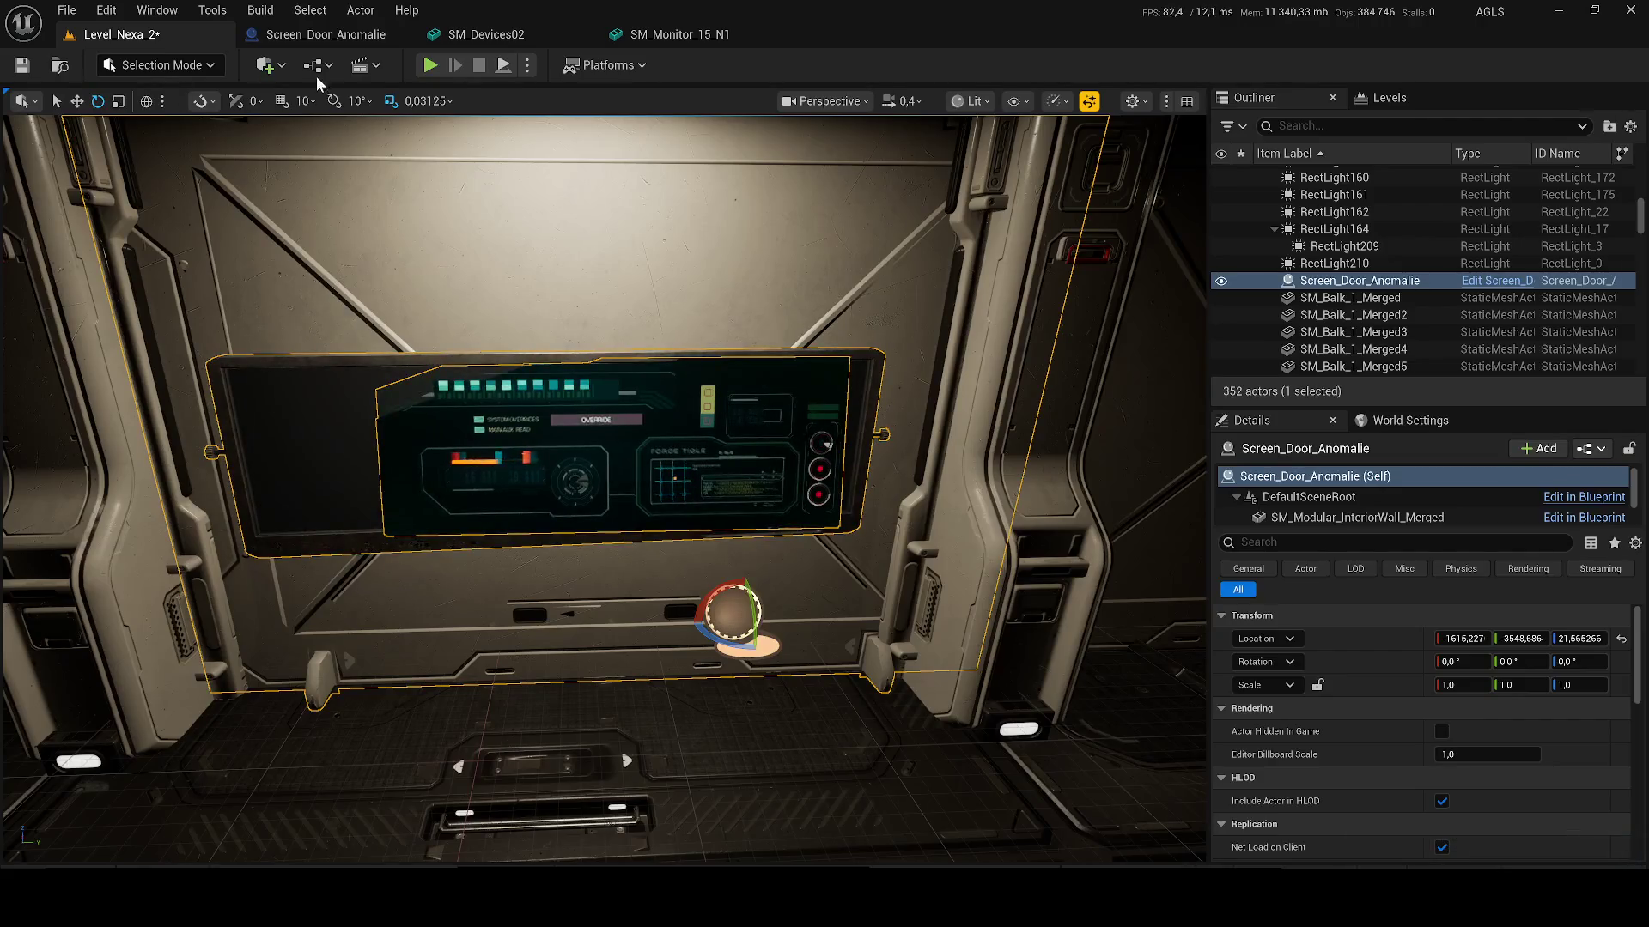
left_click(322, 34)
key("f")
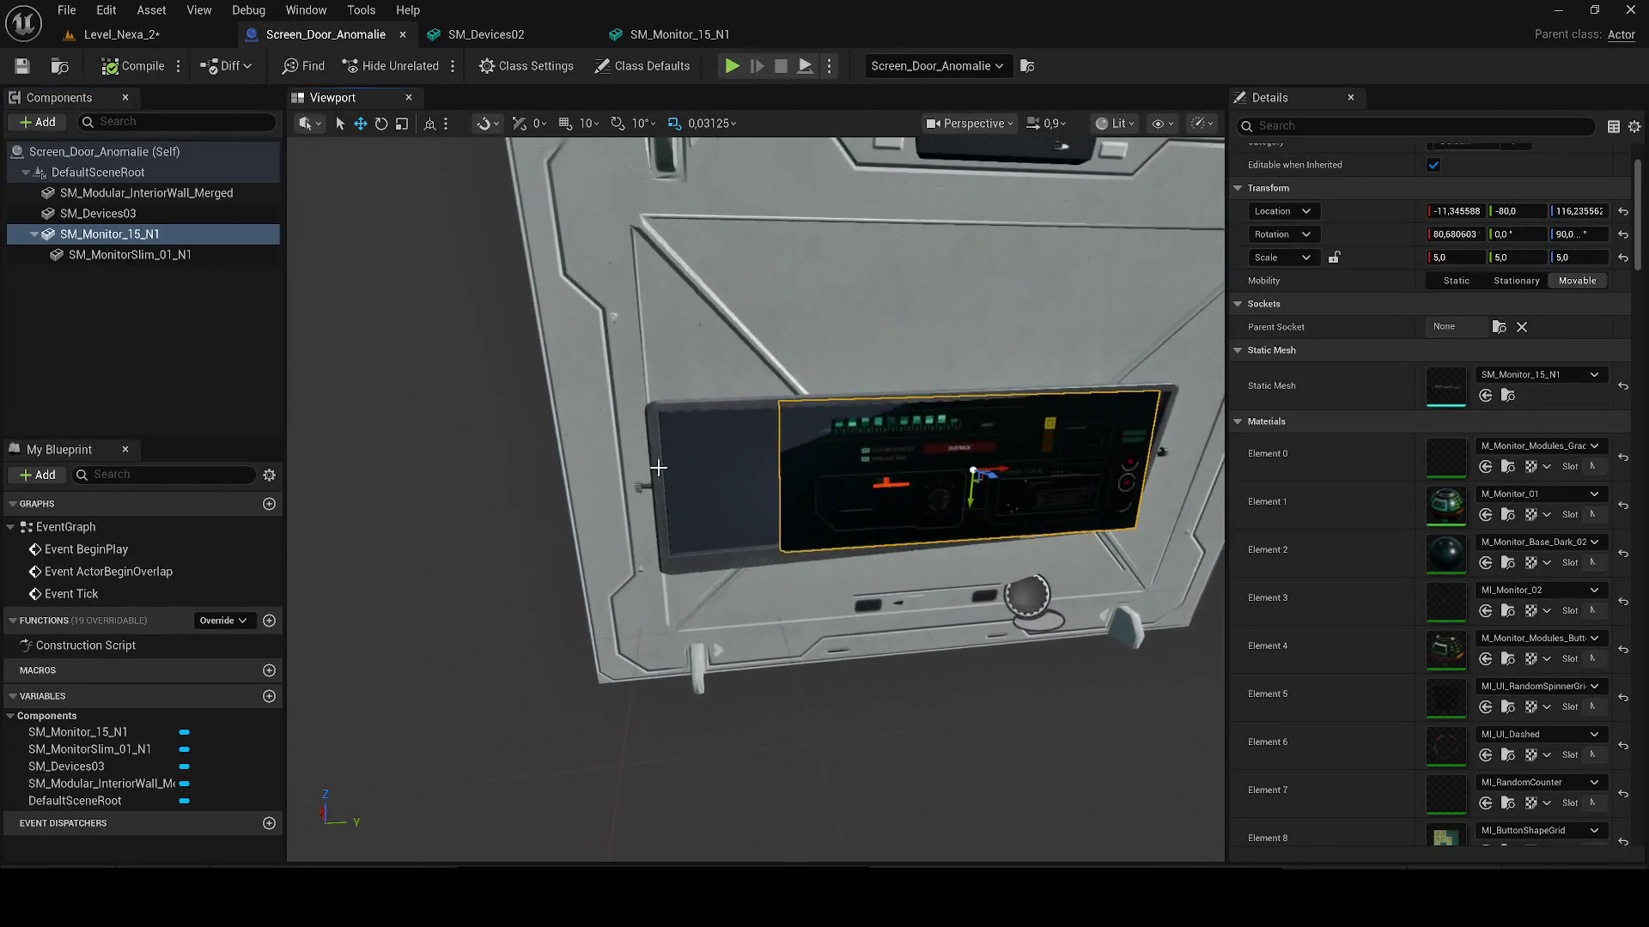
left_click(718, 527)
key("f")
key("Delete")
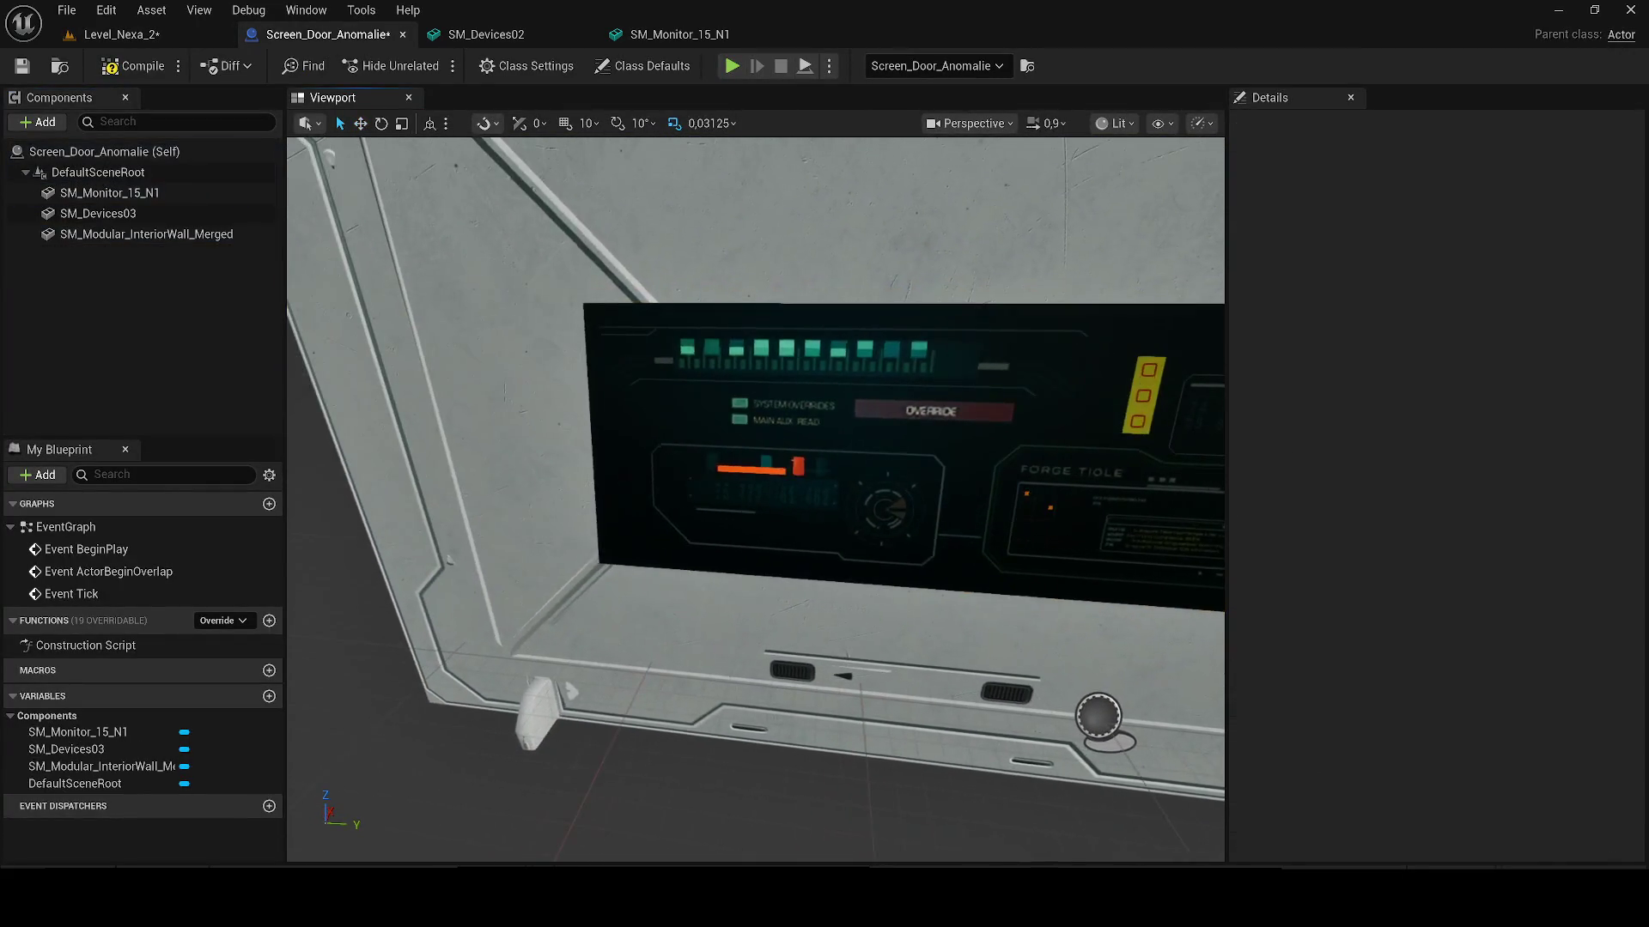
left_click(23, 66)
left_click(121, 35)
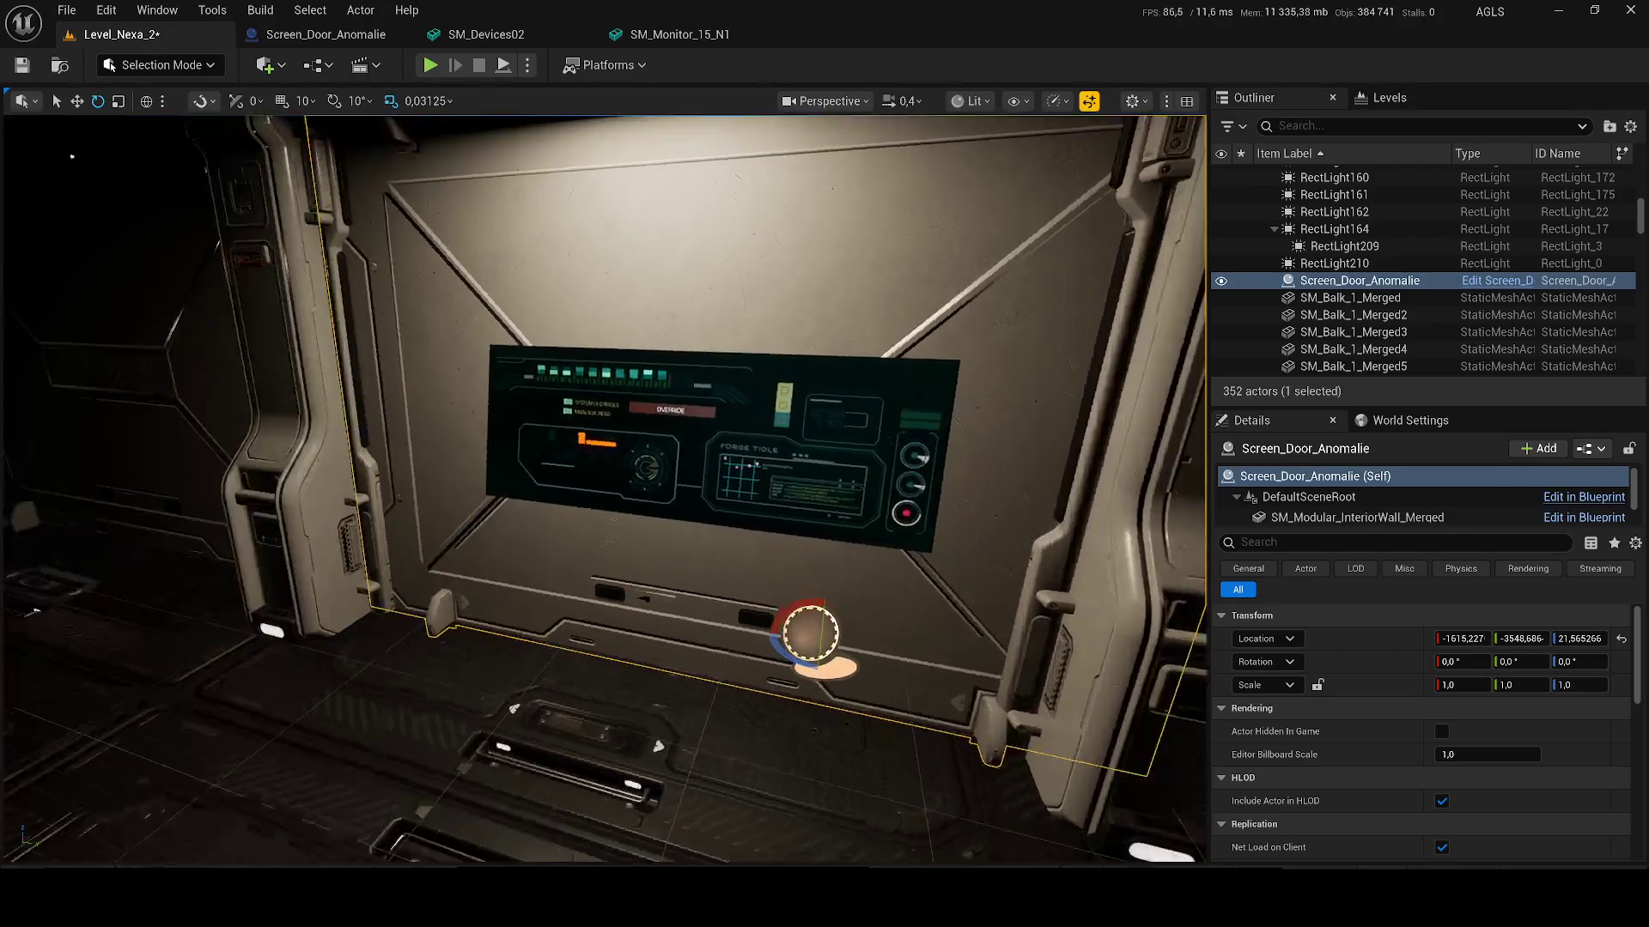
Step: Save all of the level's unsaved packages
left_click_drag(816, 542, 816, 542)
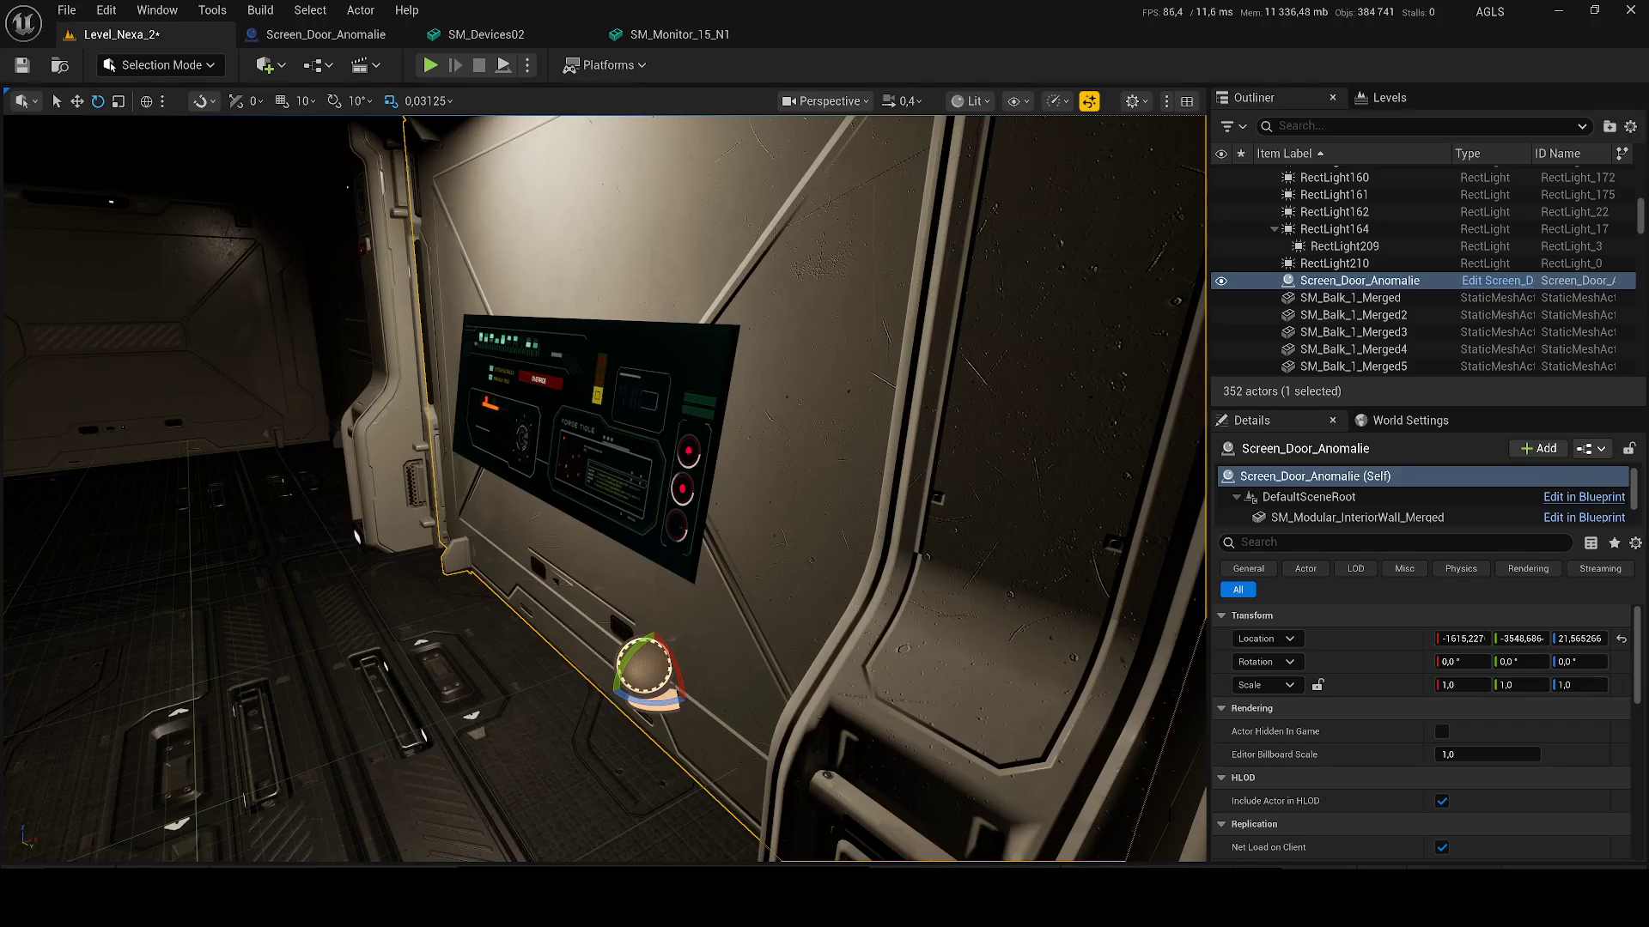
key("ctrl+shift+s")
left_click(955, 642)
Step: Set RectLight159 above the wall screen to 2 cd intensity and save the level
left_click_drag(785, 443, 785, 443)
left_click_drag(679, 391, 679, 391)
left_click(546, 251)
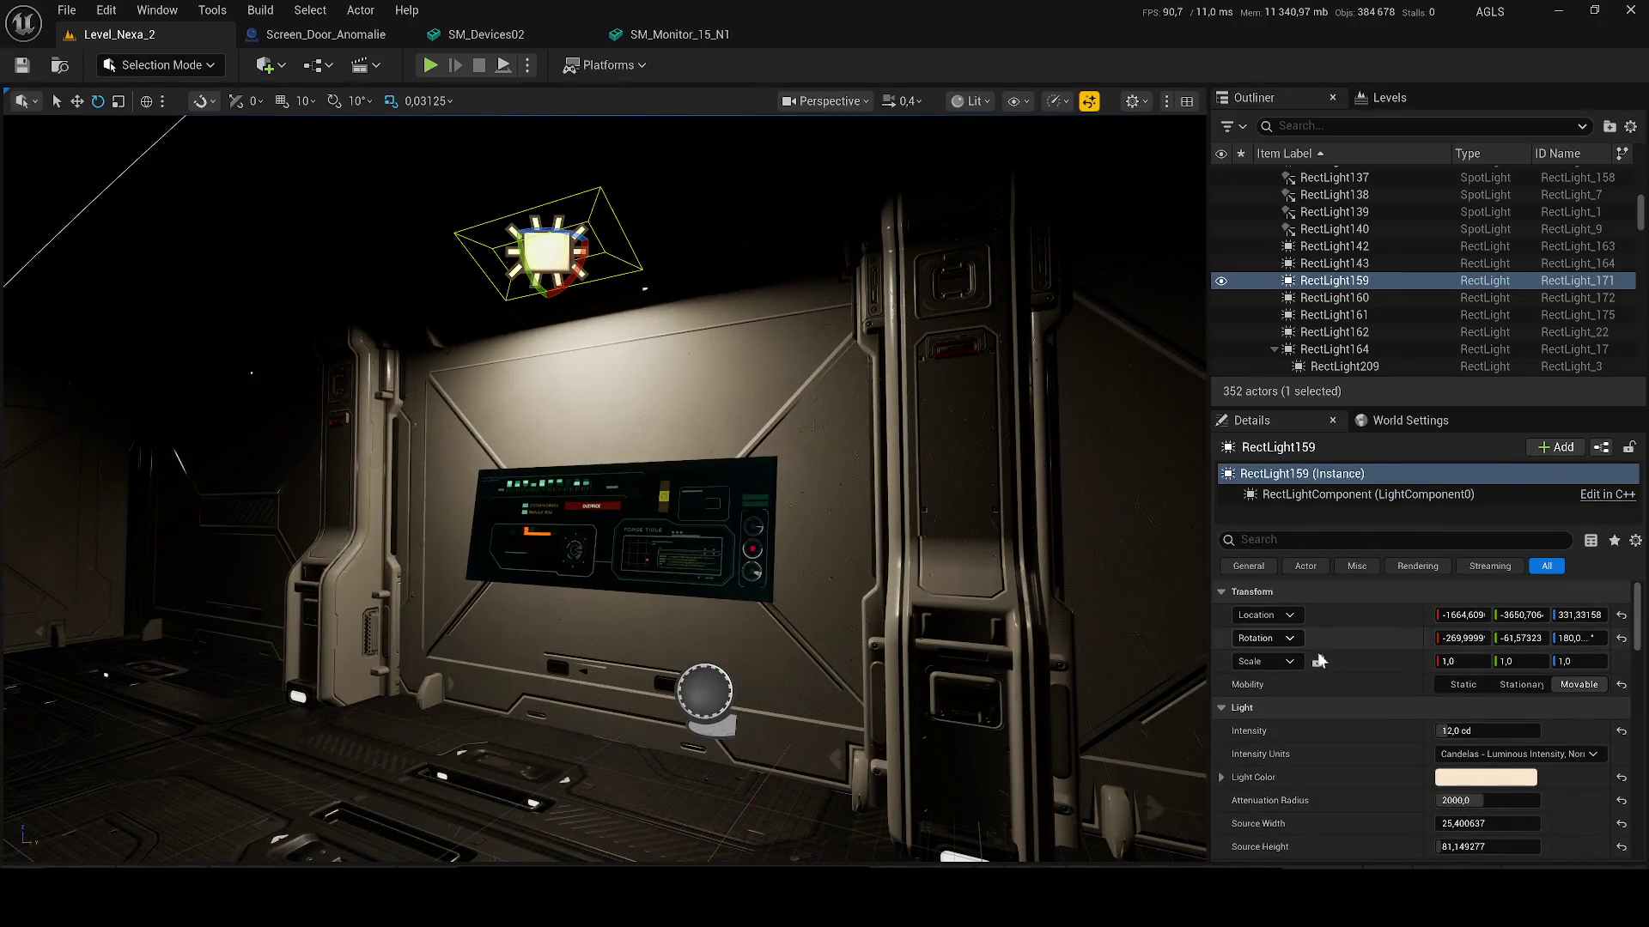
type("2")
key("Return")
left_click_drag(724, 484, 723, 482)
key("ctrl+s")
left_click_drag(773, 584, 773, 584)
key("ctrl+space")
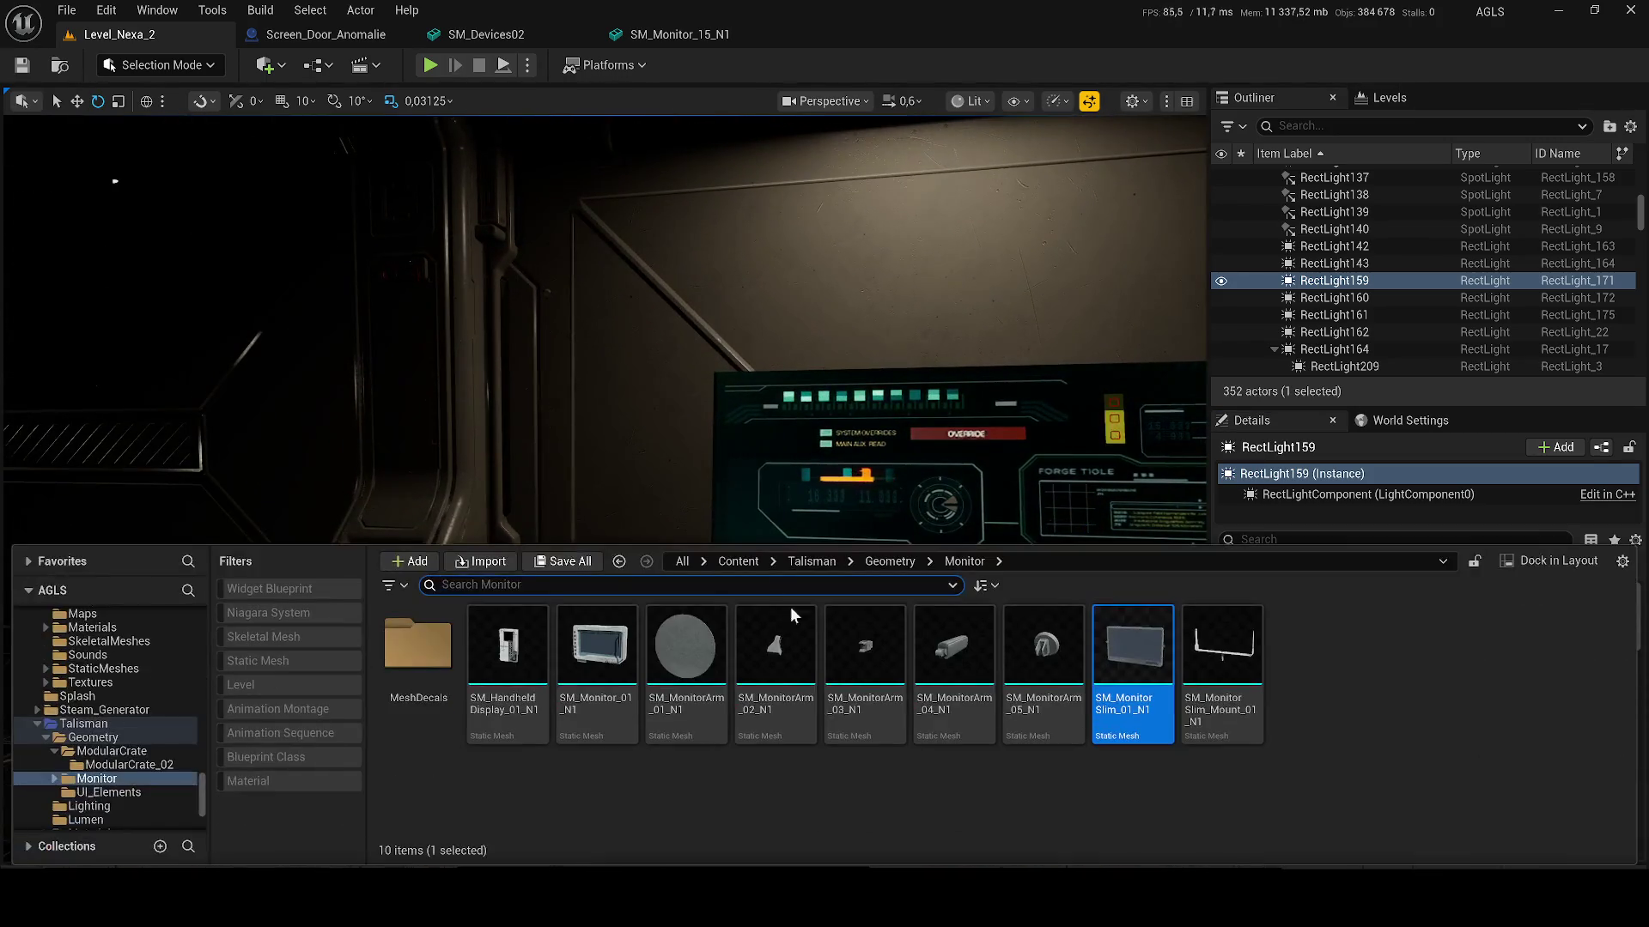
Step: Replace a mistakenly placed SM_HandheldDisplay_01_N1 with an SM_Monitor_01_N1 dropped beside the door
left_click(958, 777)
mouse_move(508, 653)
left_mouse_down()
mouse_move(584, 571)
mouse_move(586, 517)
mouse_move(578, 648)
mouse_move(603, 772)
mouse_move(599, 756)
left_mouse_up()
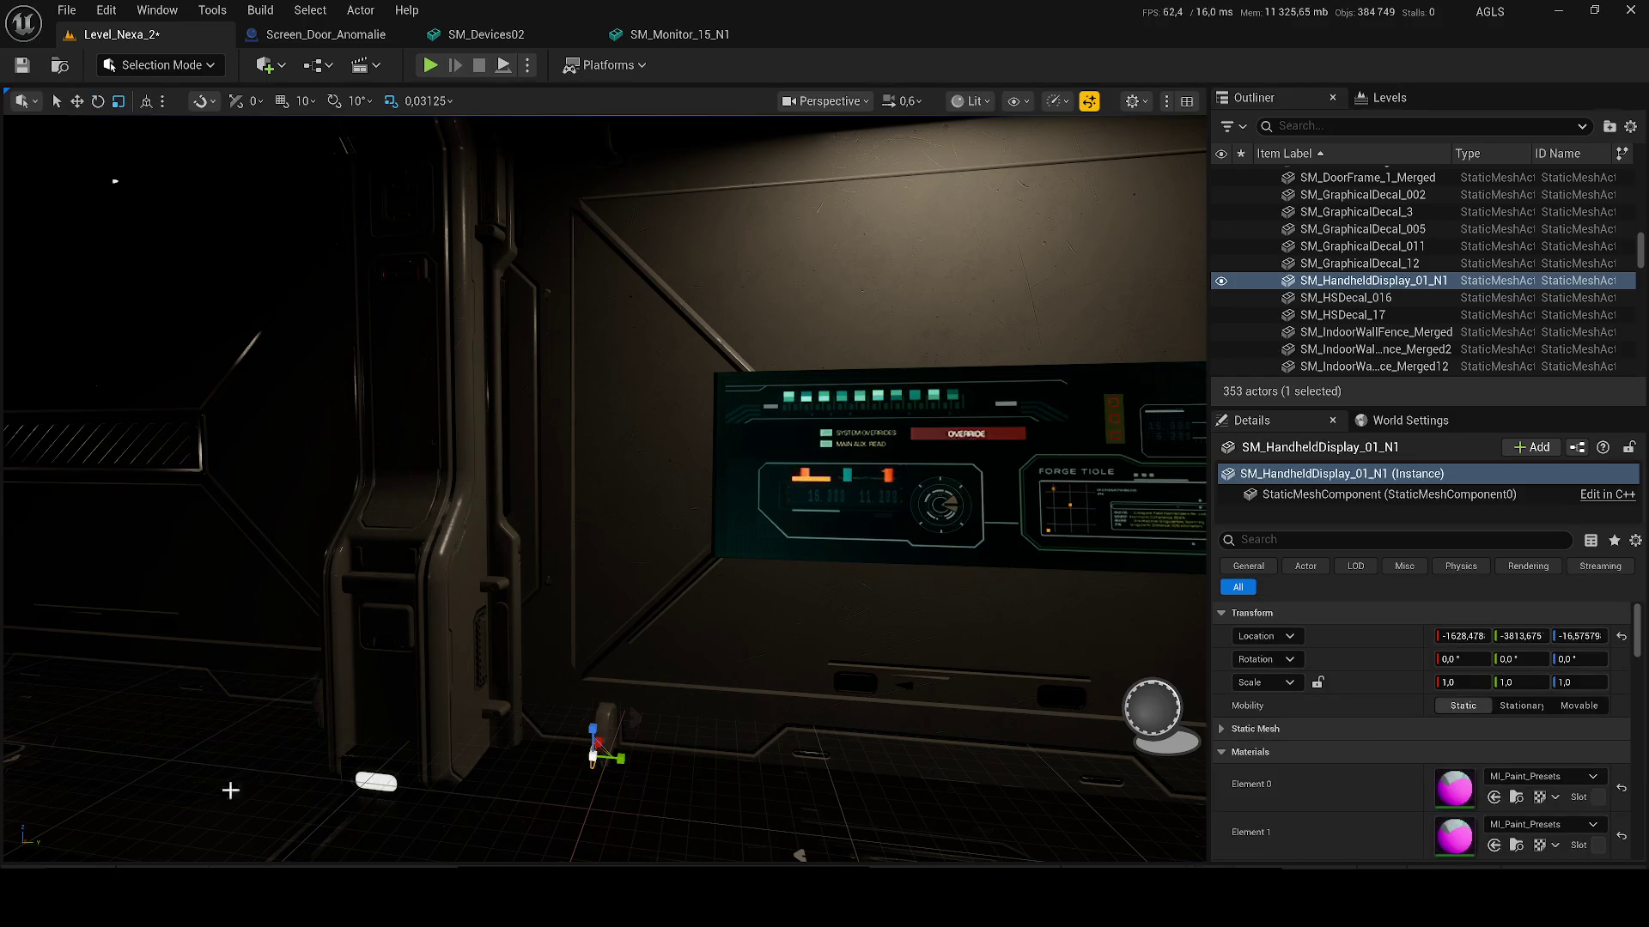
key("Delete")
key("ctrl+space")
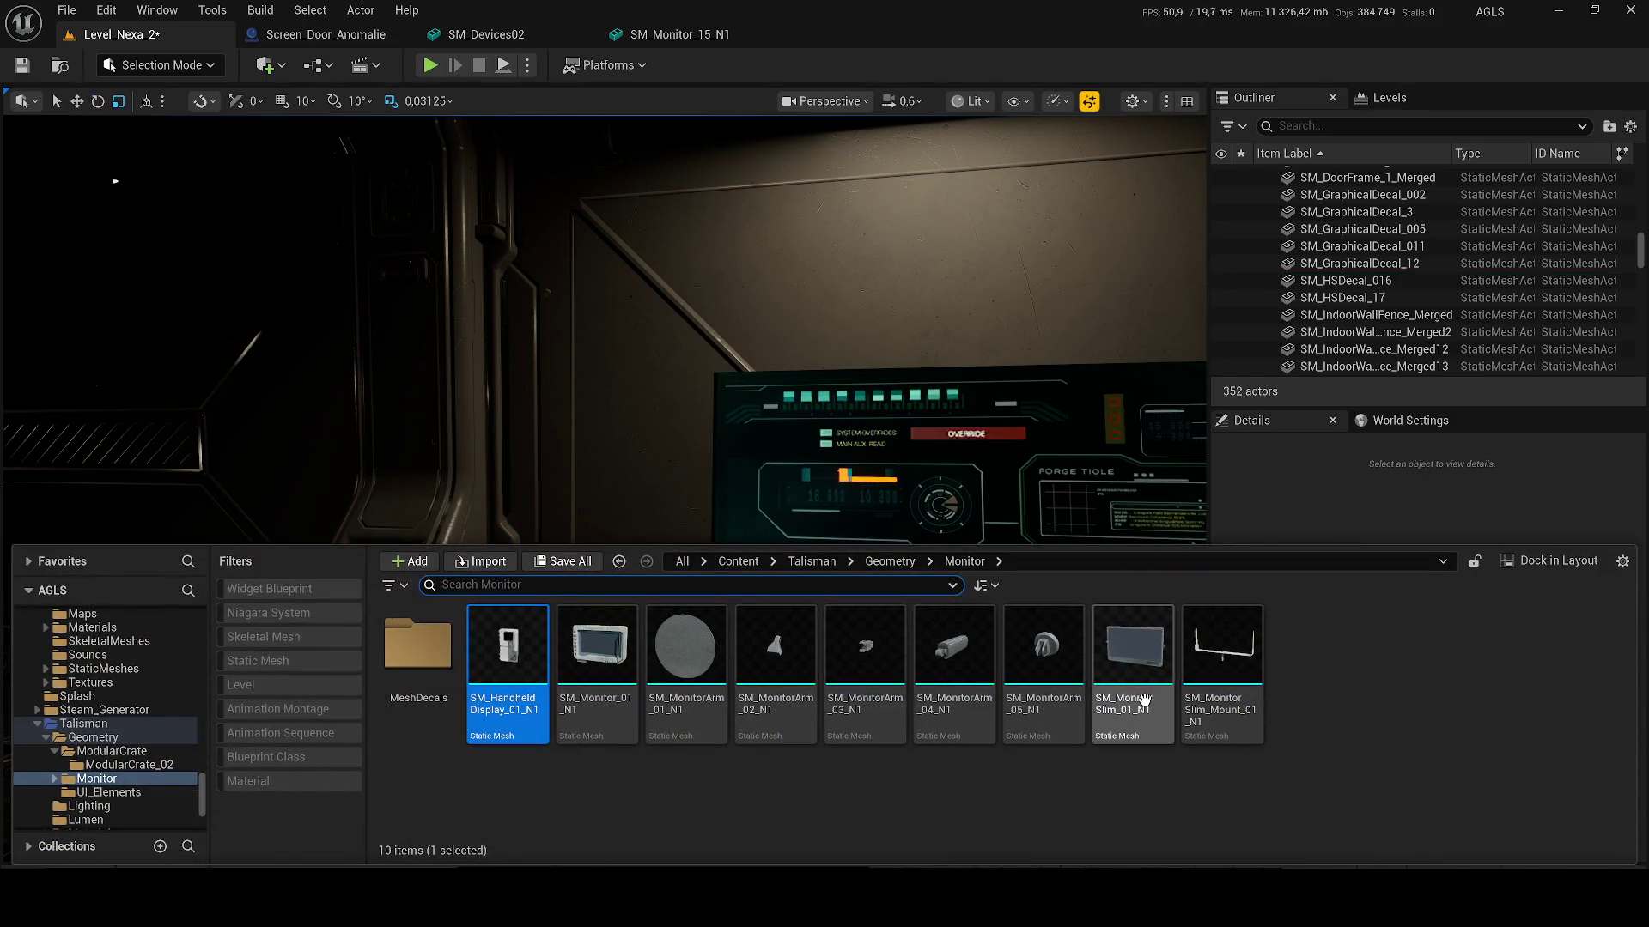
left_click(594, 719)
mouse_move(594, 719)
left_mouse_down()
mouse_move(610, 669)
mouse_move(512, 414)
mouse_move(443, 460)
left_mouse_up()
key("f")
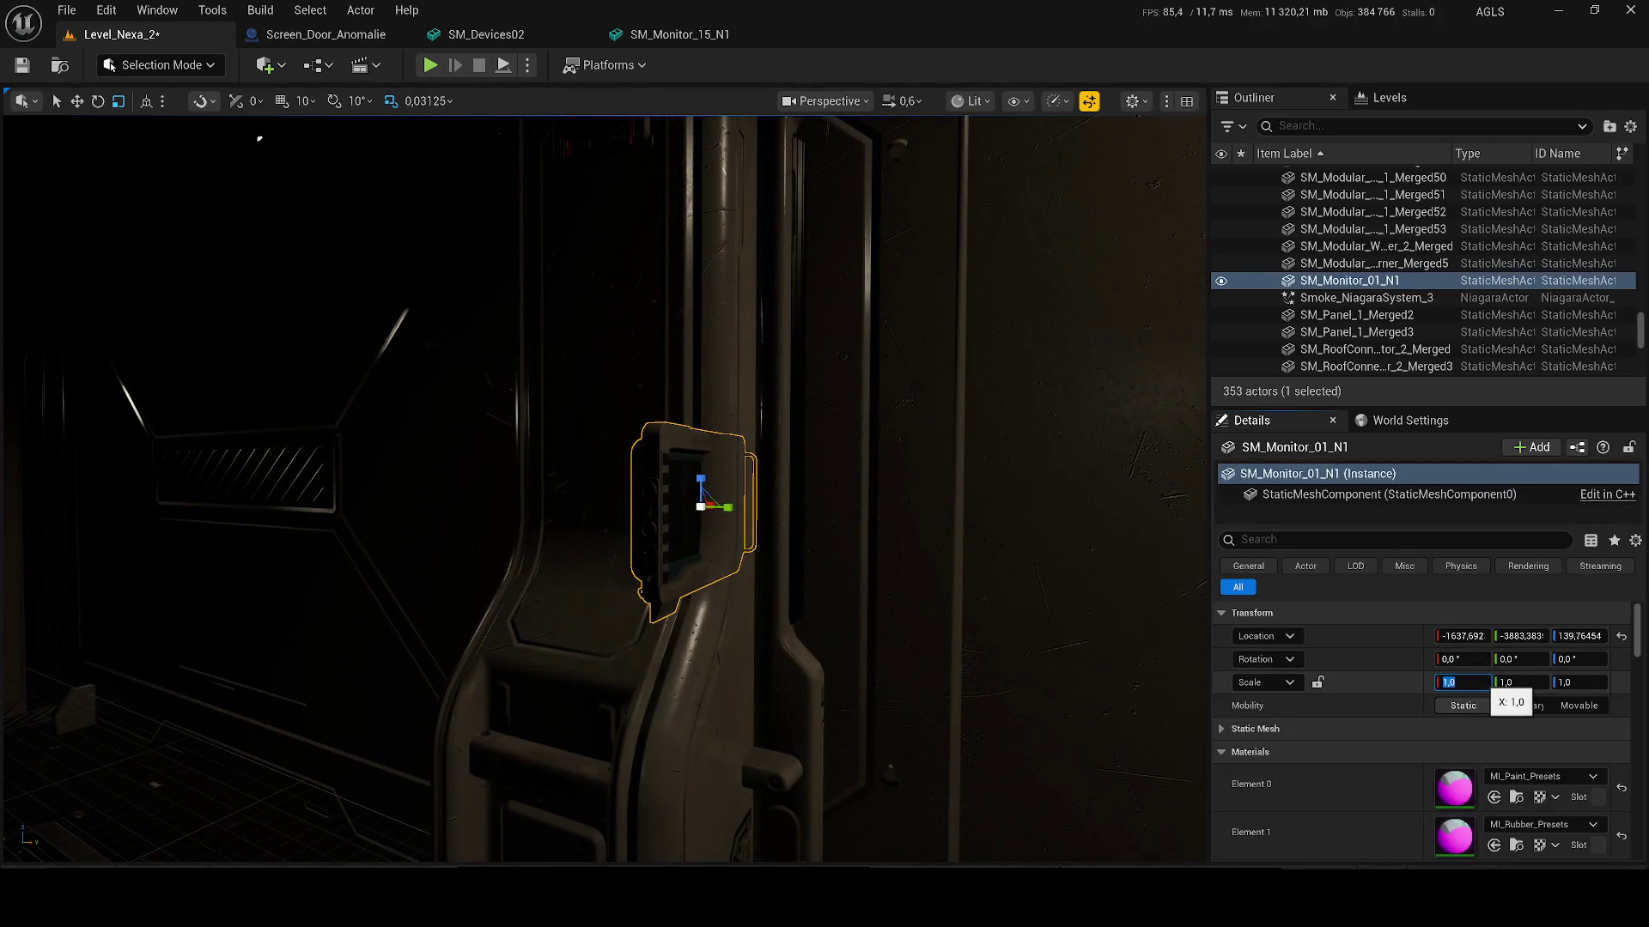
Step: Scale the monitor uniformly to 2 and turn it about 58° around the vertical axis
key("Tab")
type("3")
key("Tab")
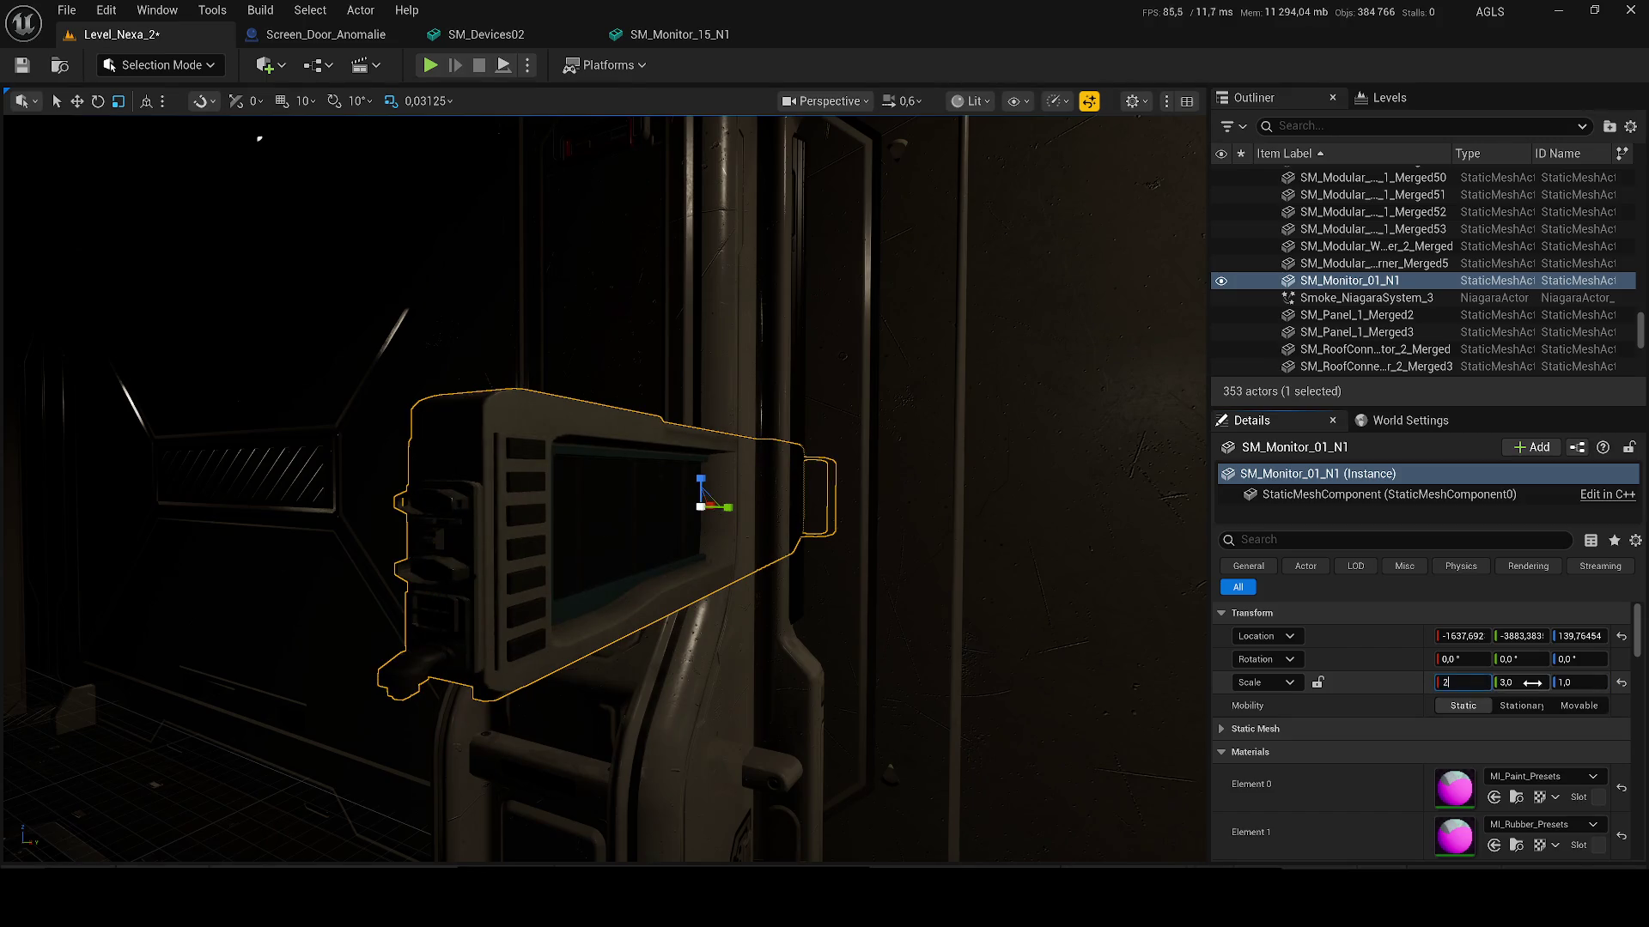
key("Tab")
type("2")
key("Tab")
type("2")
key("Return")
left_click_drag(739, 518, 615, 468)
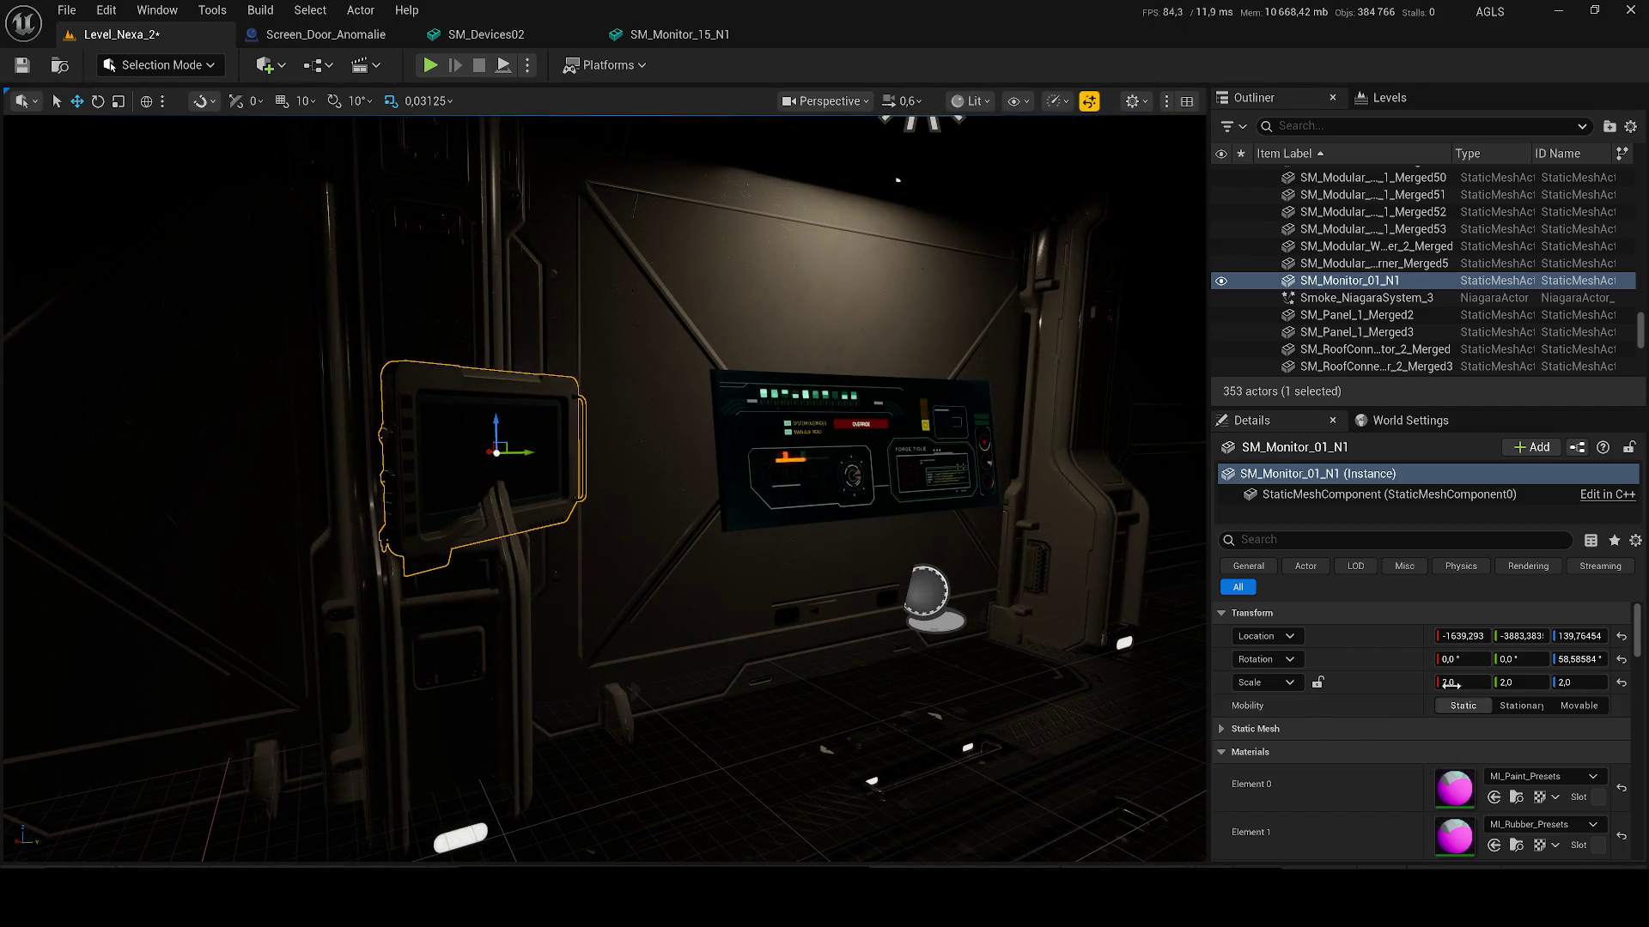
Step: Reduce the monitor's scale to 1.2 and raise it up onto the door frame
left_click(1502, 682)
type("1.2.2")
key("Return")
right_click(476, 463)
key("Escape")
key("f")
mouse_move(489, 471)
left_mouse_down()
mouse_move(515, 460)
mouse_move(526, 423)
mouse_move(557, 424)
left_mouse_up()
key("f")
key("f")
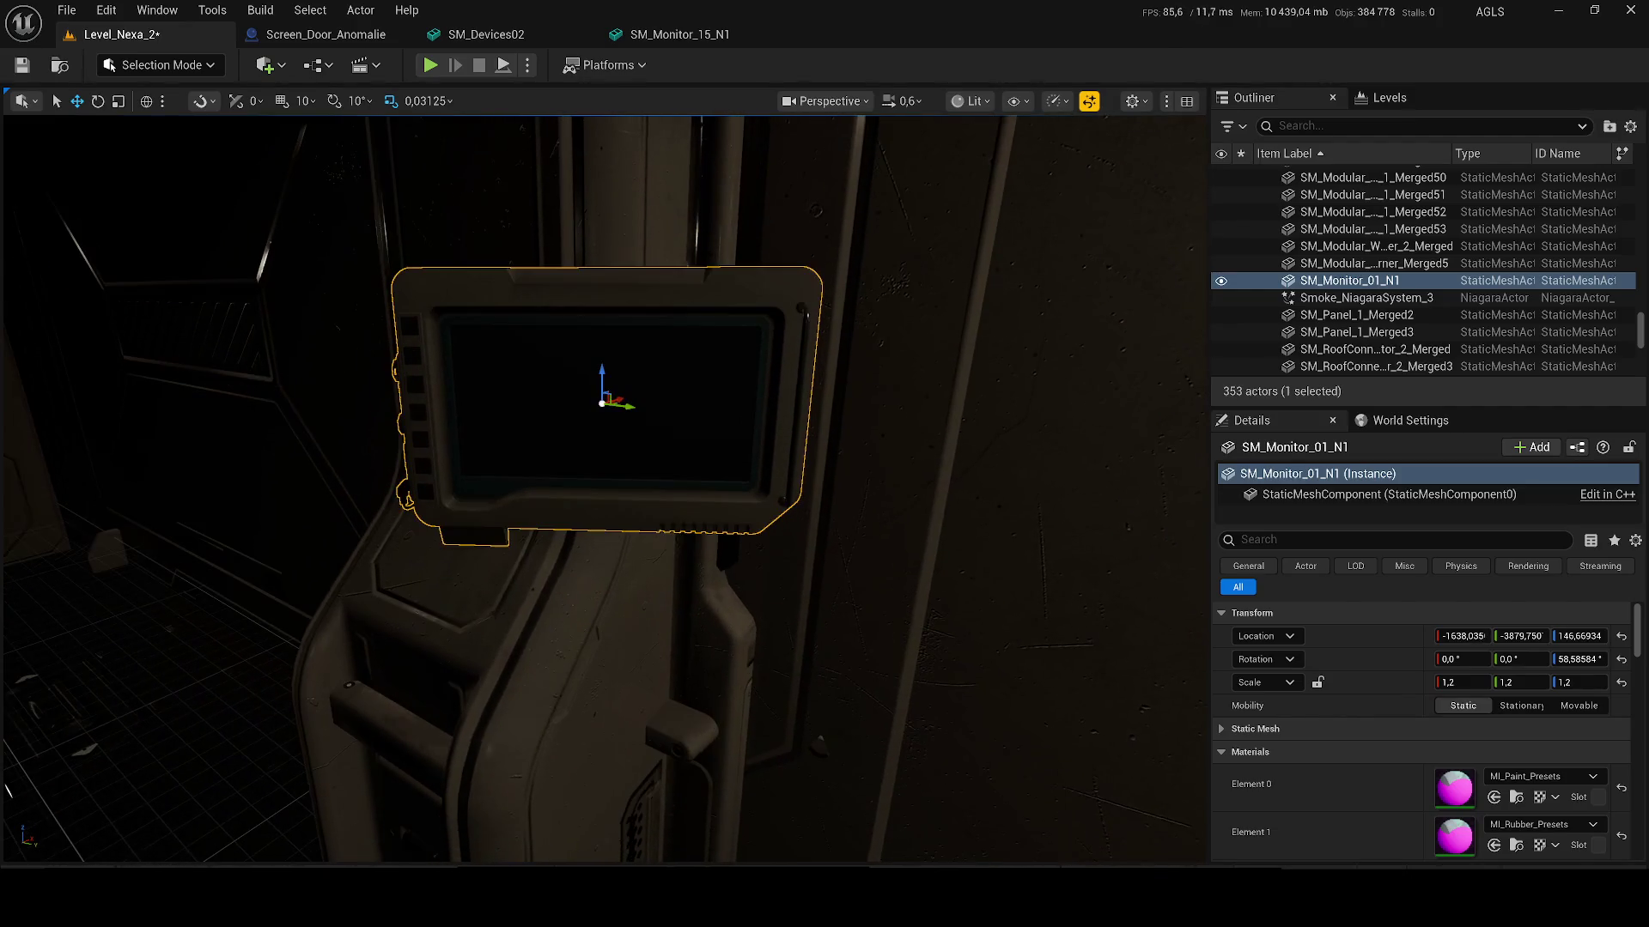
scroll(1553, 795, "down", 5)
left_click(1538, 682)
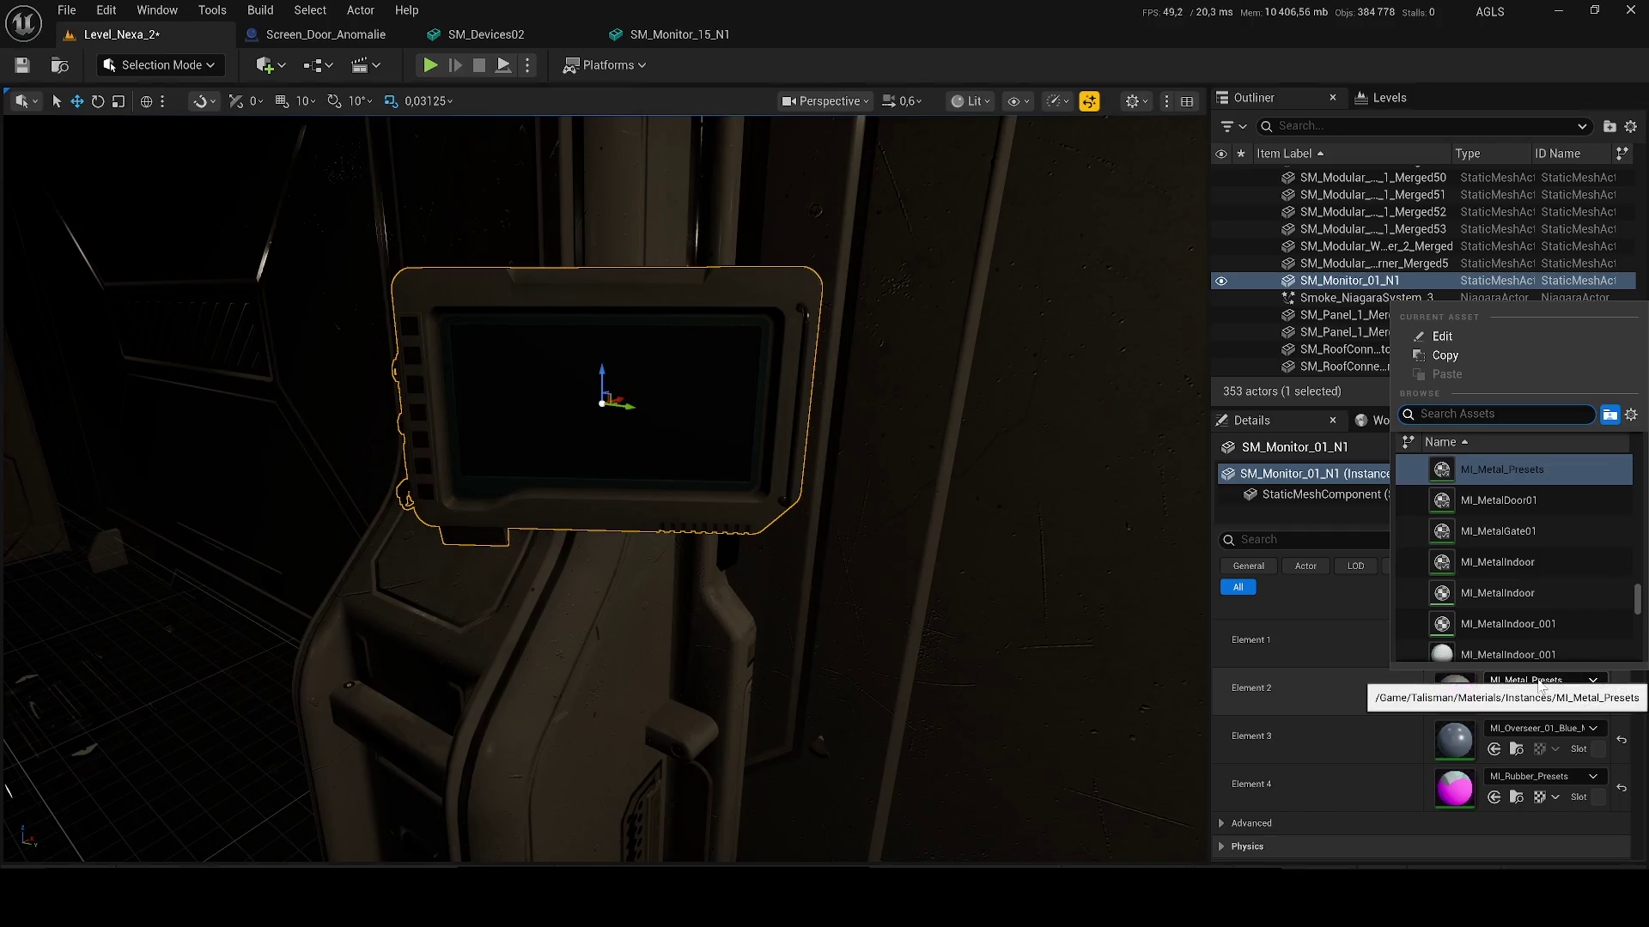
Step: Browse to Geometry > UI_Elements and try placing SM_UI_Element_33 on the monitor, then undo it
key("Escape")
key("ctrl+b")
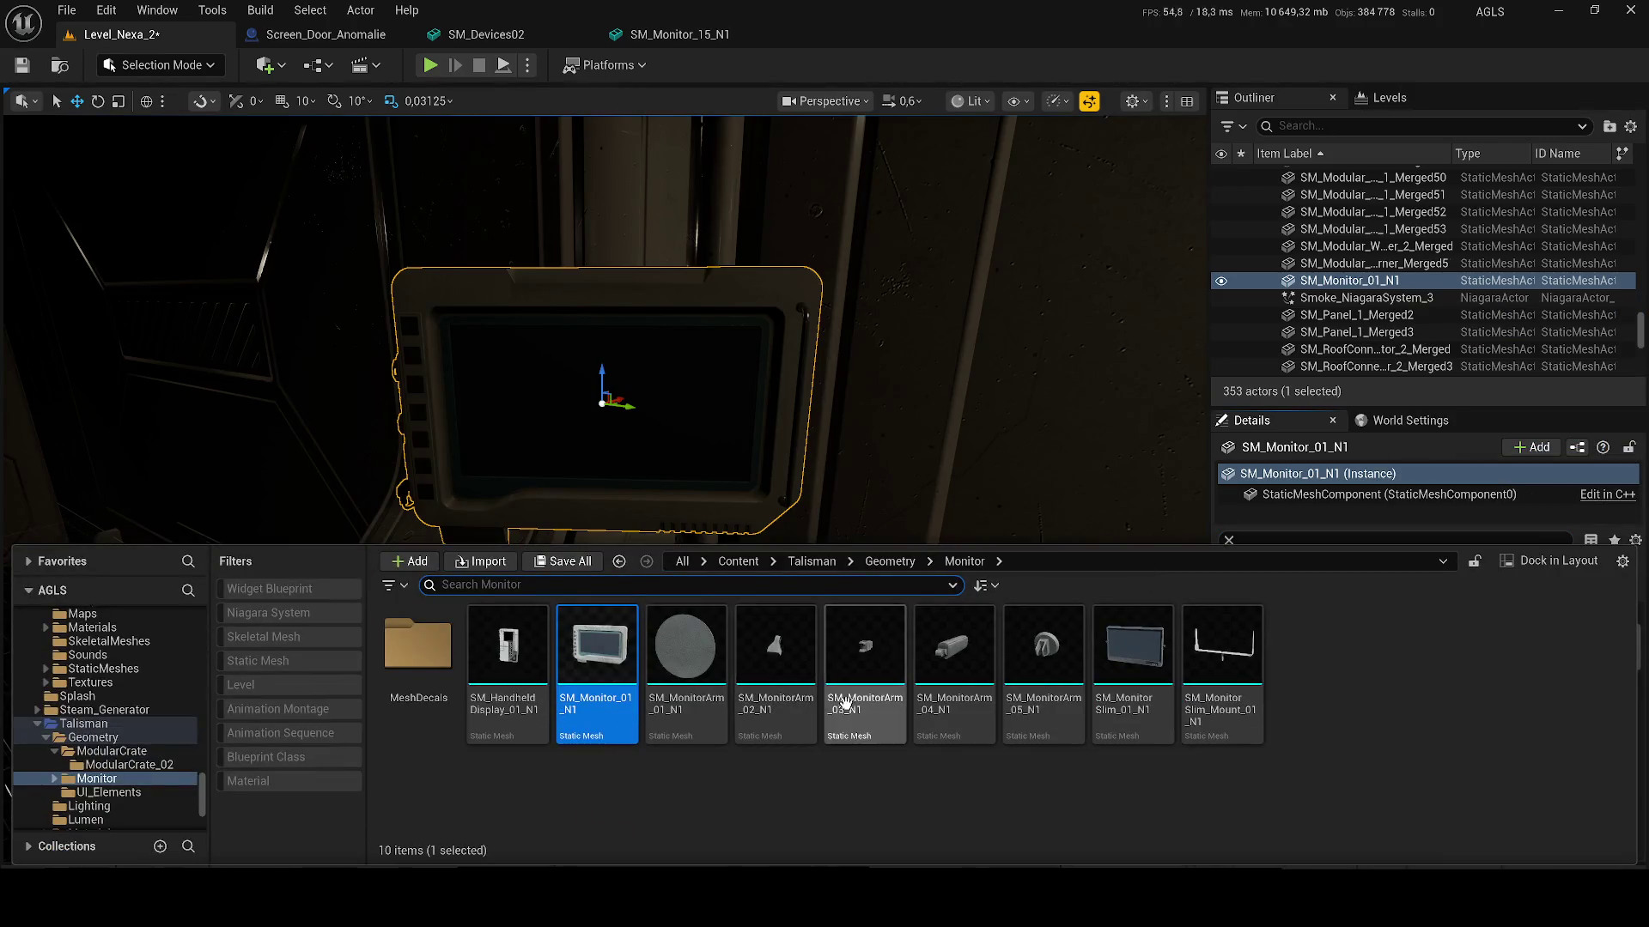
double_click(418, 644)
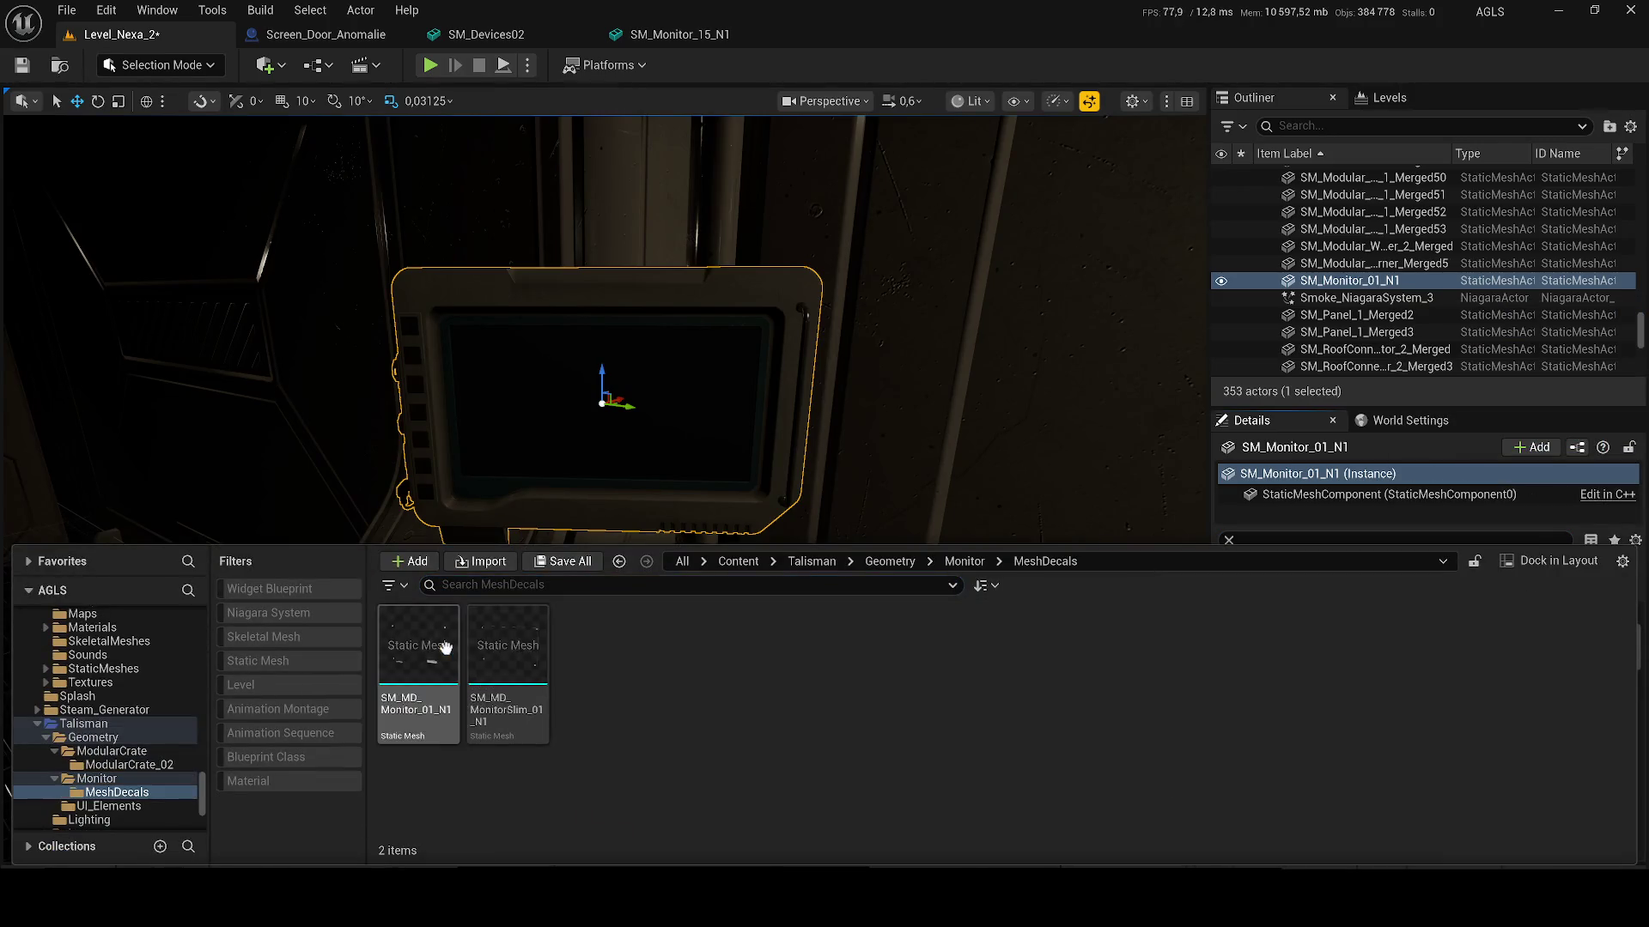
left_click(890, 561)
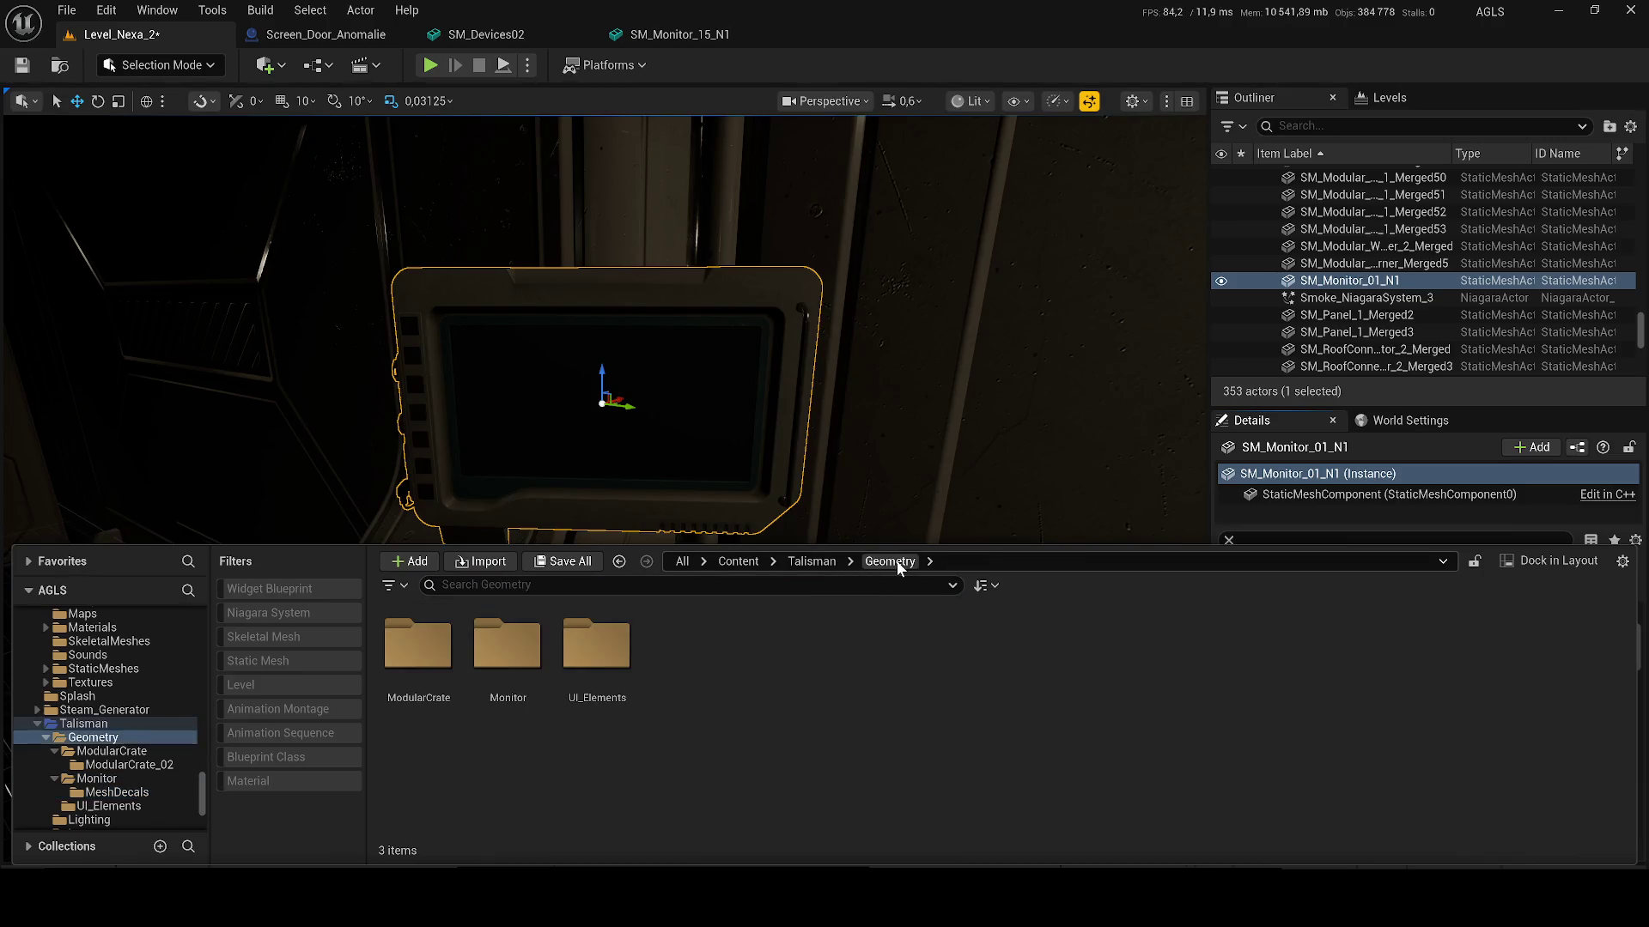
double_click(620, 668)
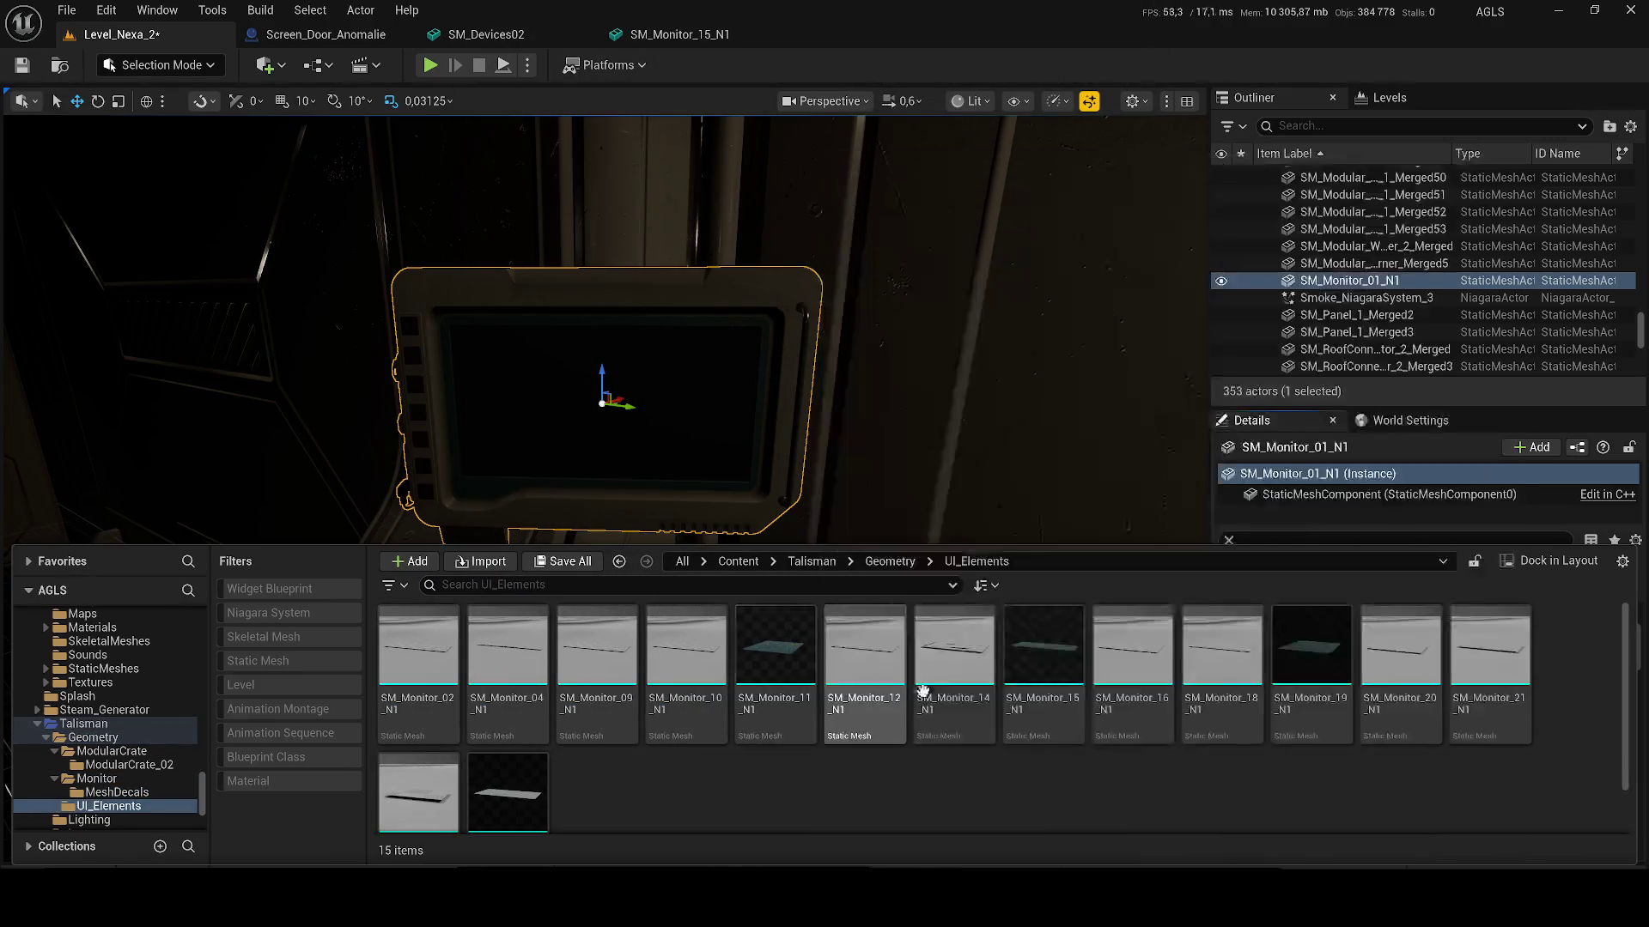
scroll(517, 782, "down", 1)
mouse_move(518, 781)
left_mouse_down()
mouse_move(611, 431)
mouse_move(735, 564)
left_mouse_up()
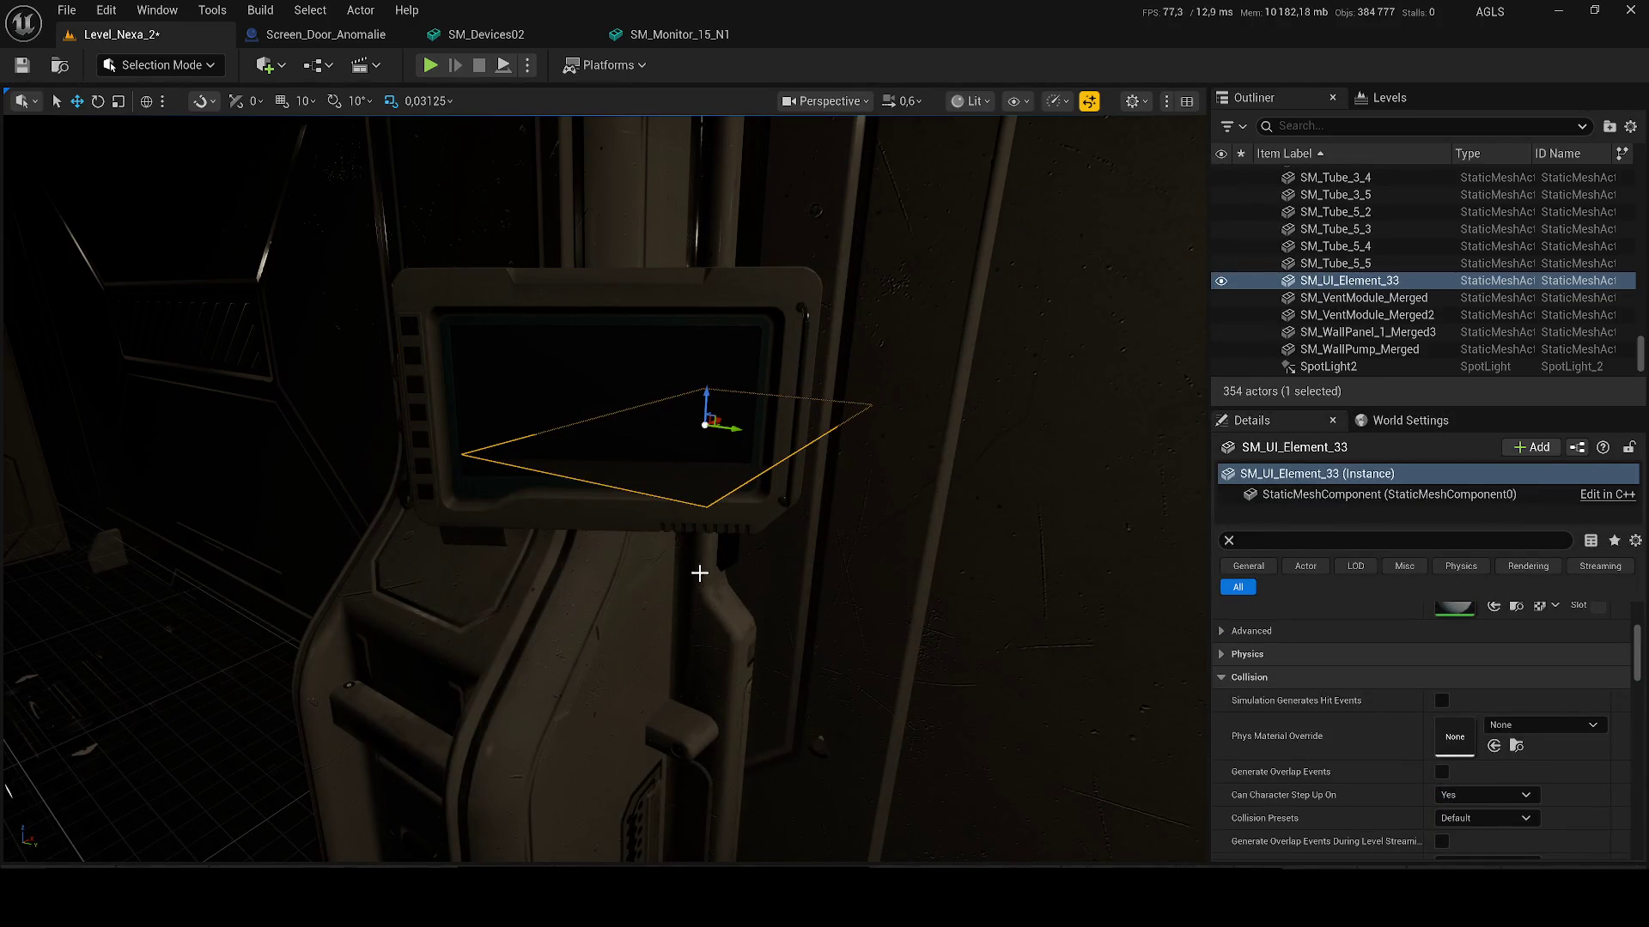
key("ctrl+z")
key("ctrl+z")
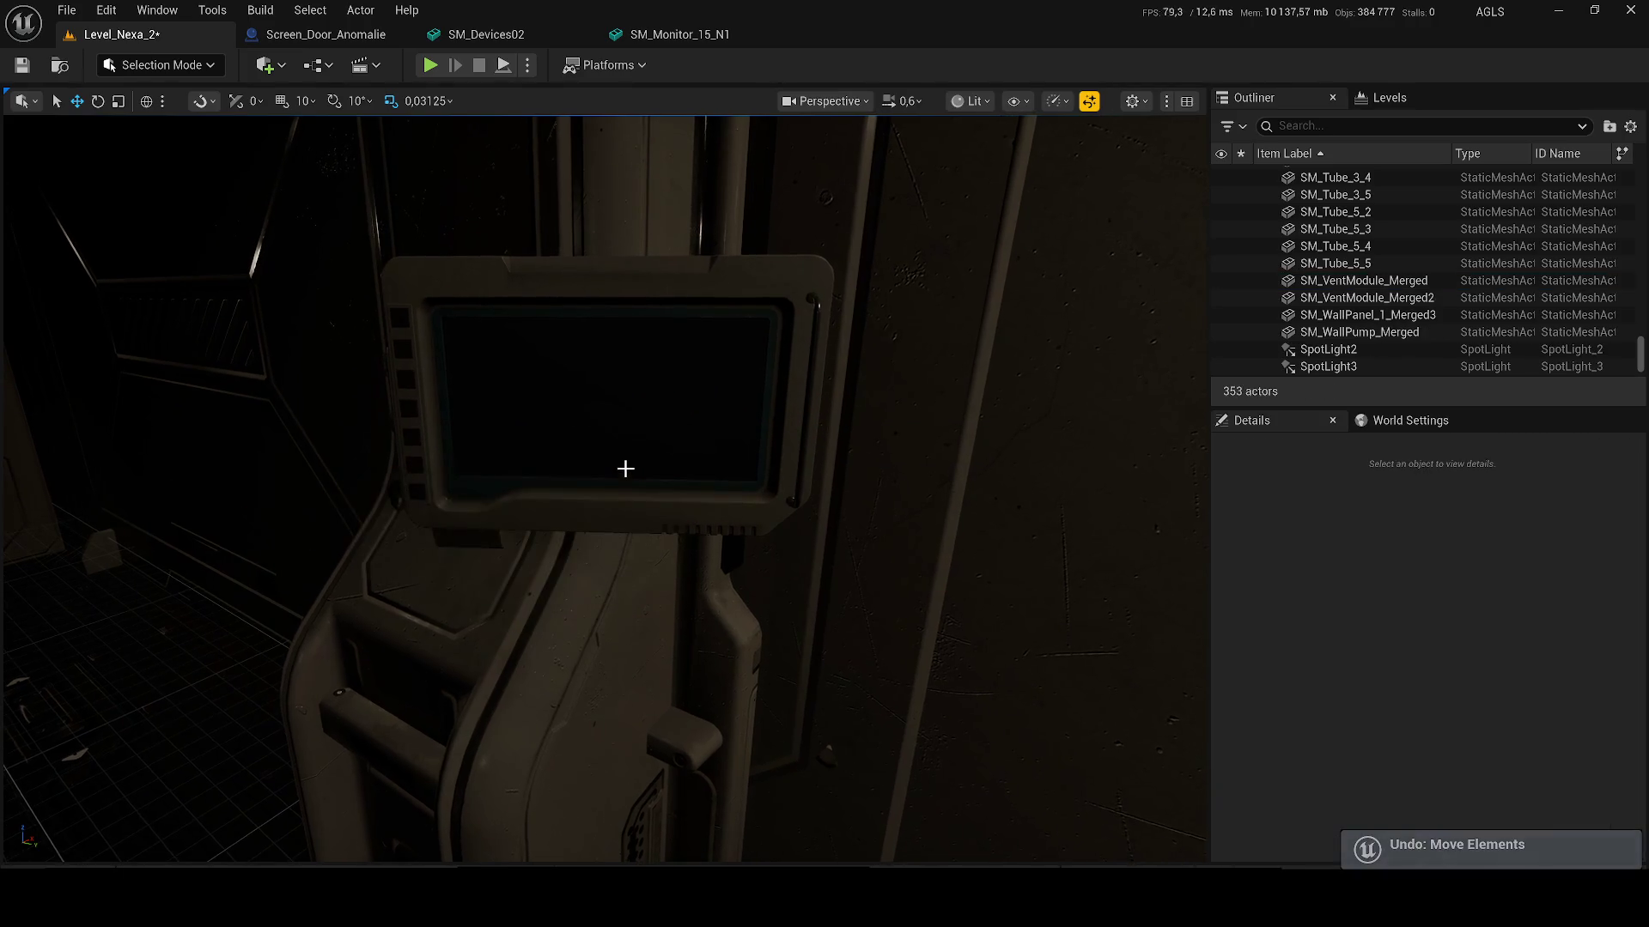
key("ctrl+space")
Step: Place SM_Monitor_11_N1 in the monitor frame and rotate and tilt it to match the monitor face
mouse_move(800, 640)
left_mouse_down()
mouse_move(641, 463)
mouse_move(644, 511)
mouse_move(605, 446)
left_mouse_up()
mouse_move(616, 503)
left_mouse_down()
mouse_move(593, 481)
mouse_move(626, 501)
mouse_move(614, 377)
left_mouse_up()
key("w")
scroll(615, 377, "up", 3)
scroll(670, 489, "up", 1)
key("e")
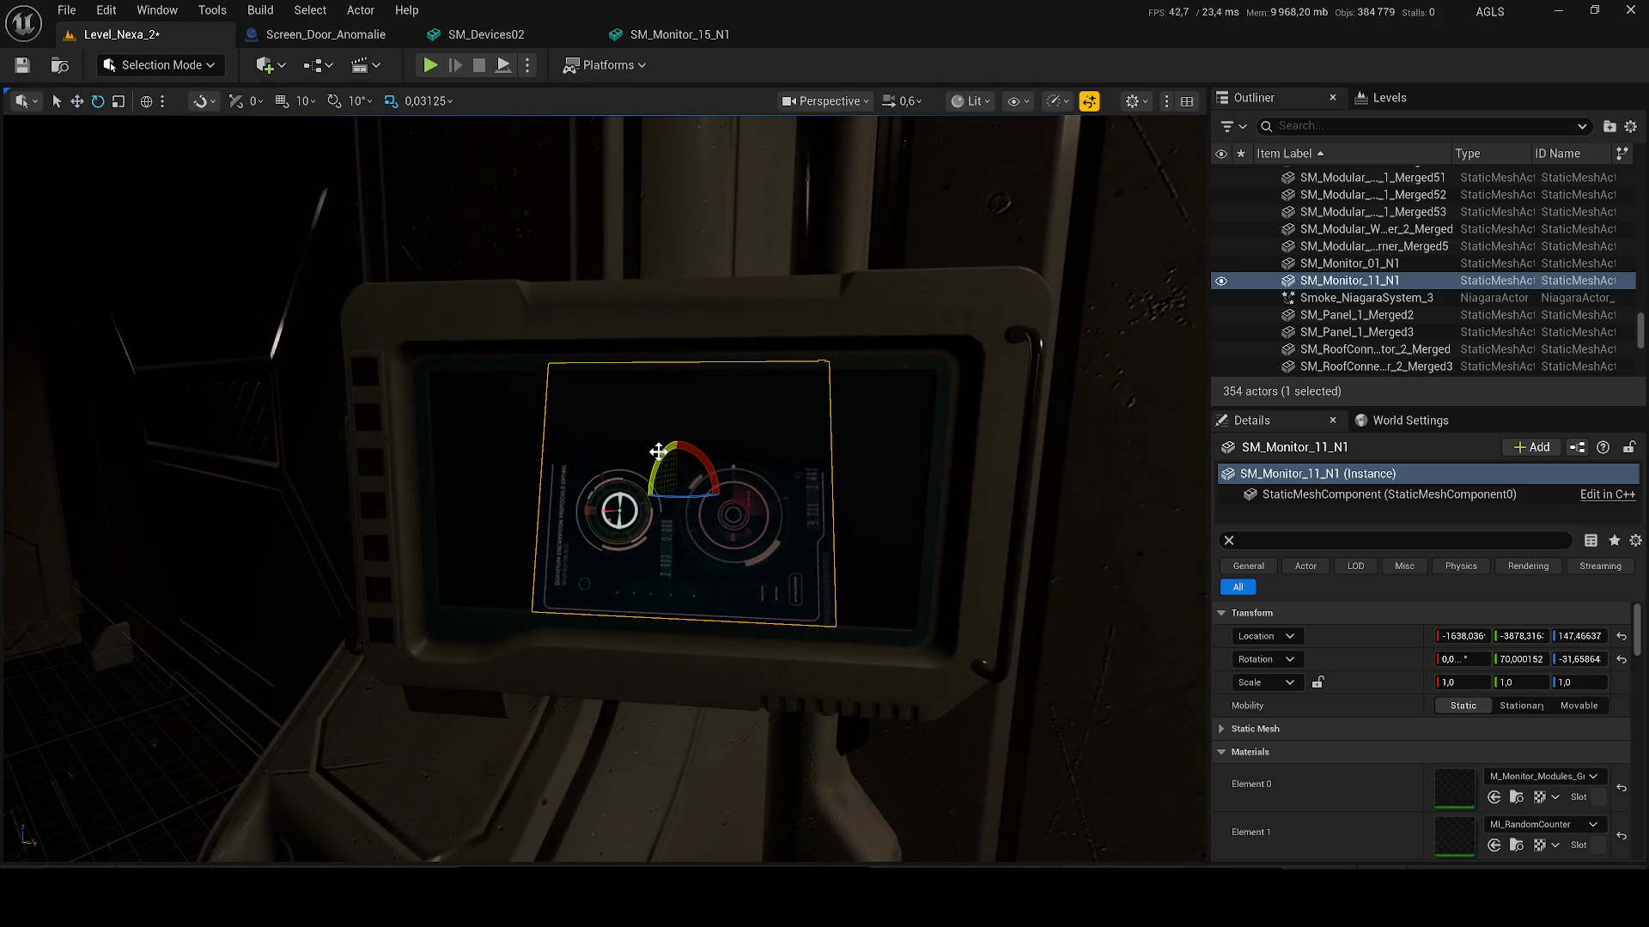
mouse_move(657, 481)
left_mouse_down()
mouse_move(679, 440)
mouse_move(692, 460)
mouse_move(677, 460)
left_mouse_up()
key("w")
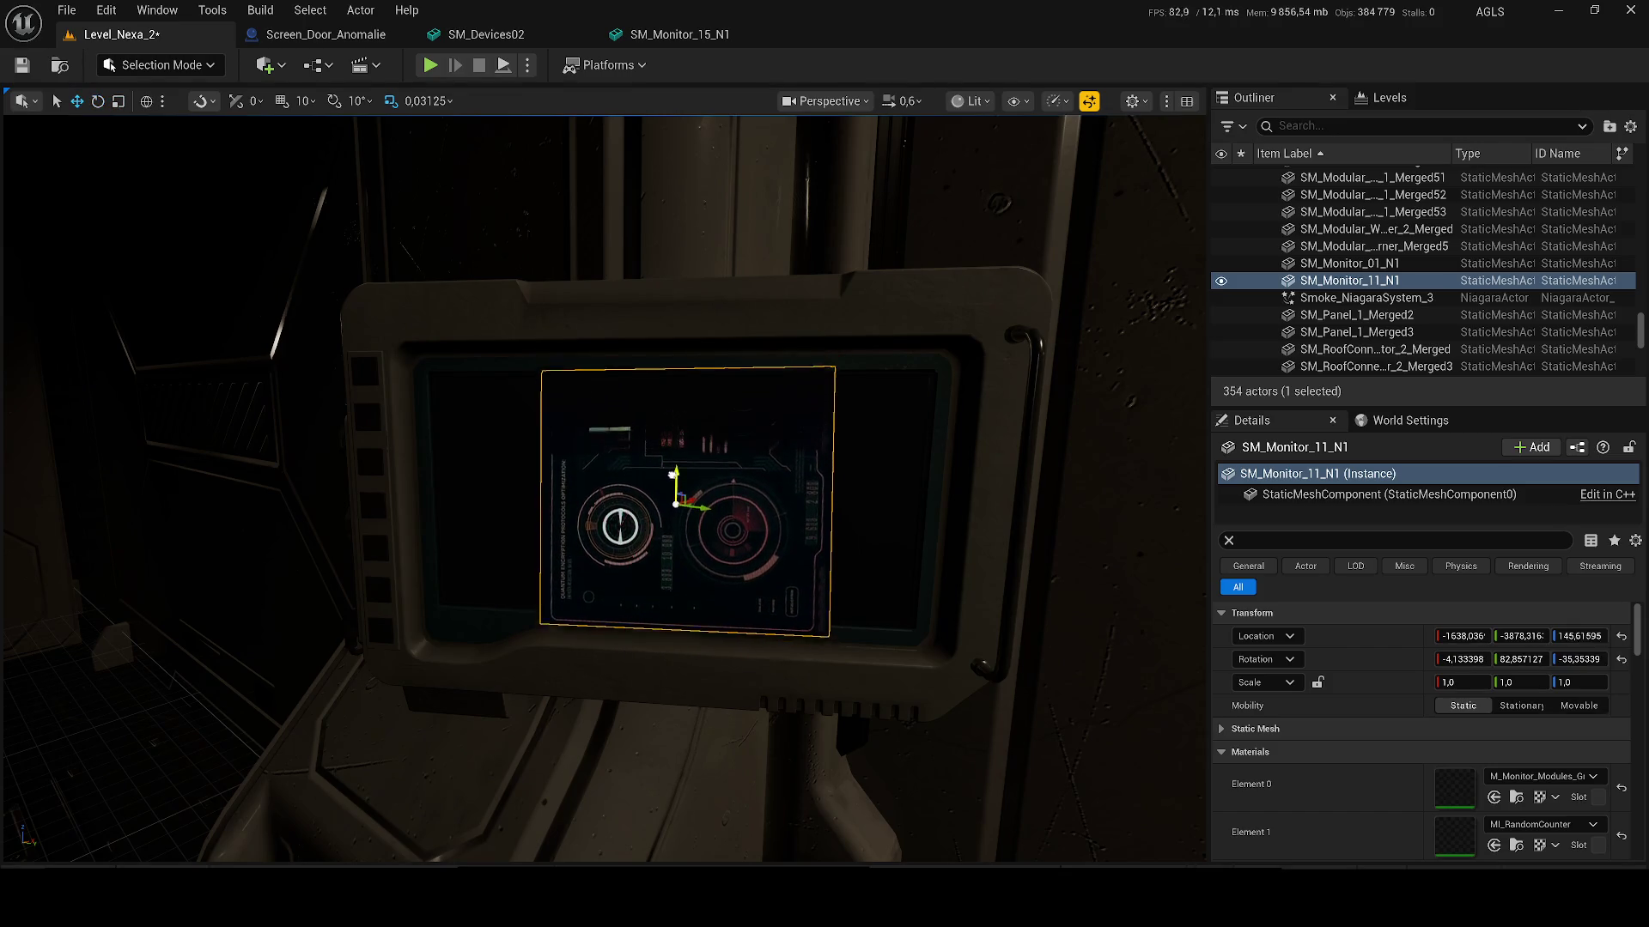
left_click(1442, 350)
mouse_move(601, 418)
left_mouse_down()
mouse_move(652, 417)
mouse_move(601, 412)
mouse_move(584, 498)
mouse_move(601, 464)
left_mouse_up()
Step: Save Level_Nexa_2, then select and focus on a wall panel
key("ctrl+s")
left_click(1458, 247)
double_click(1374, 211)
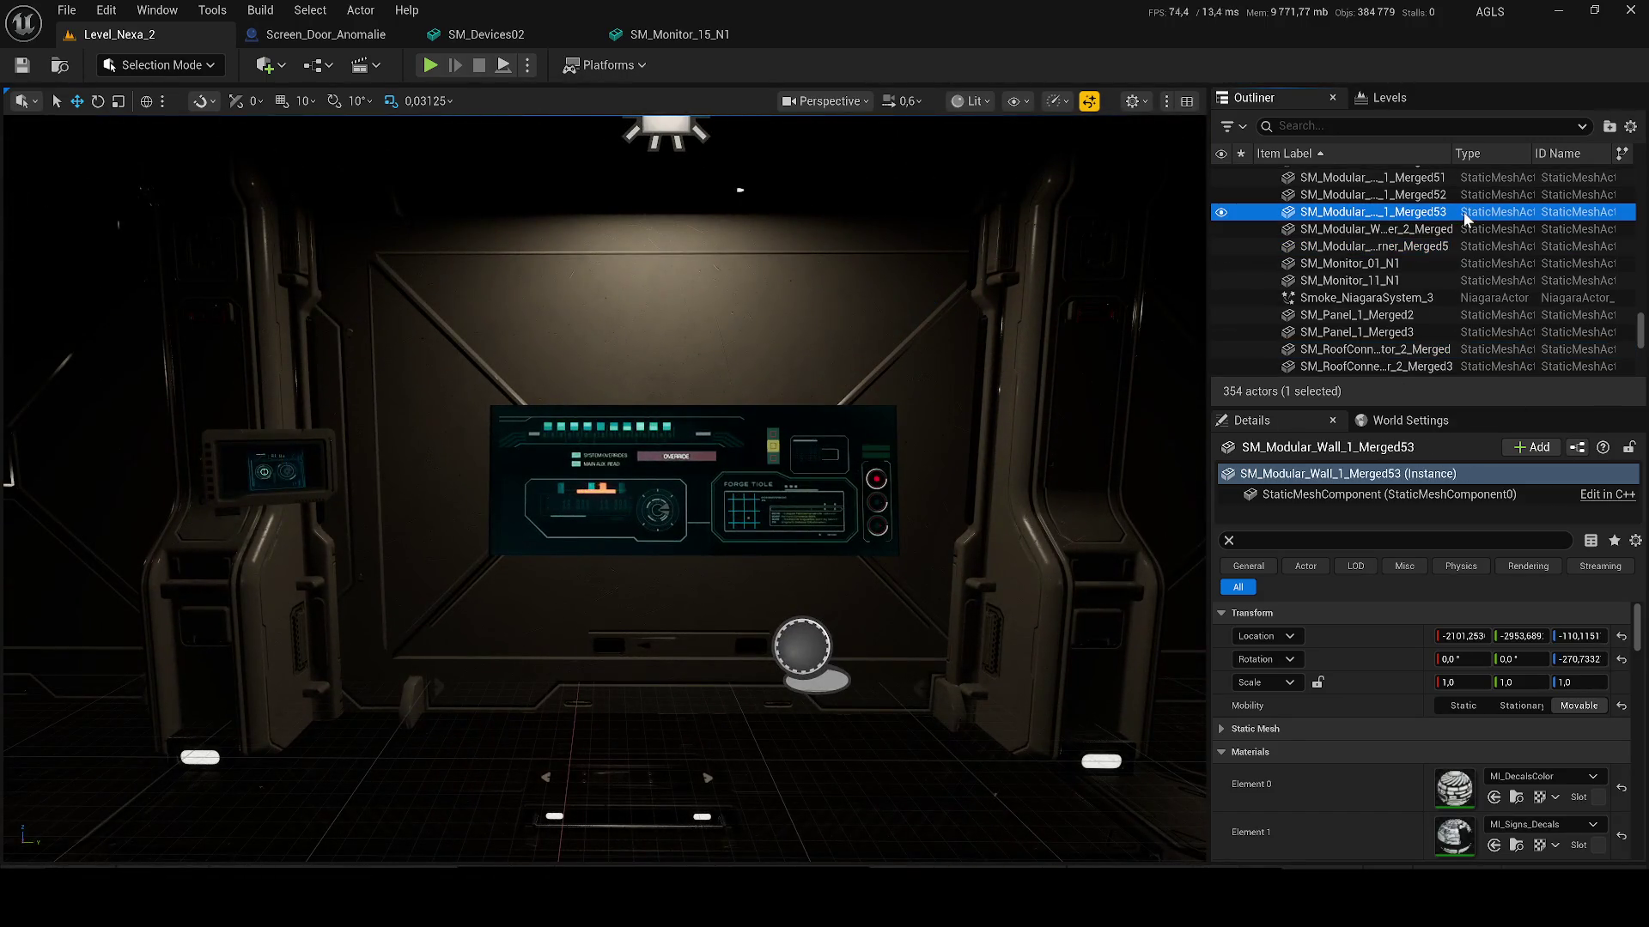
Step: Fly the view from the wall panel into the dark corridor and launch Play-In-Editor with Alt+P
left_click_drag(544, 438, 507, 386)
key("f")
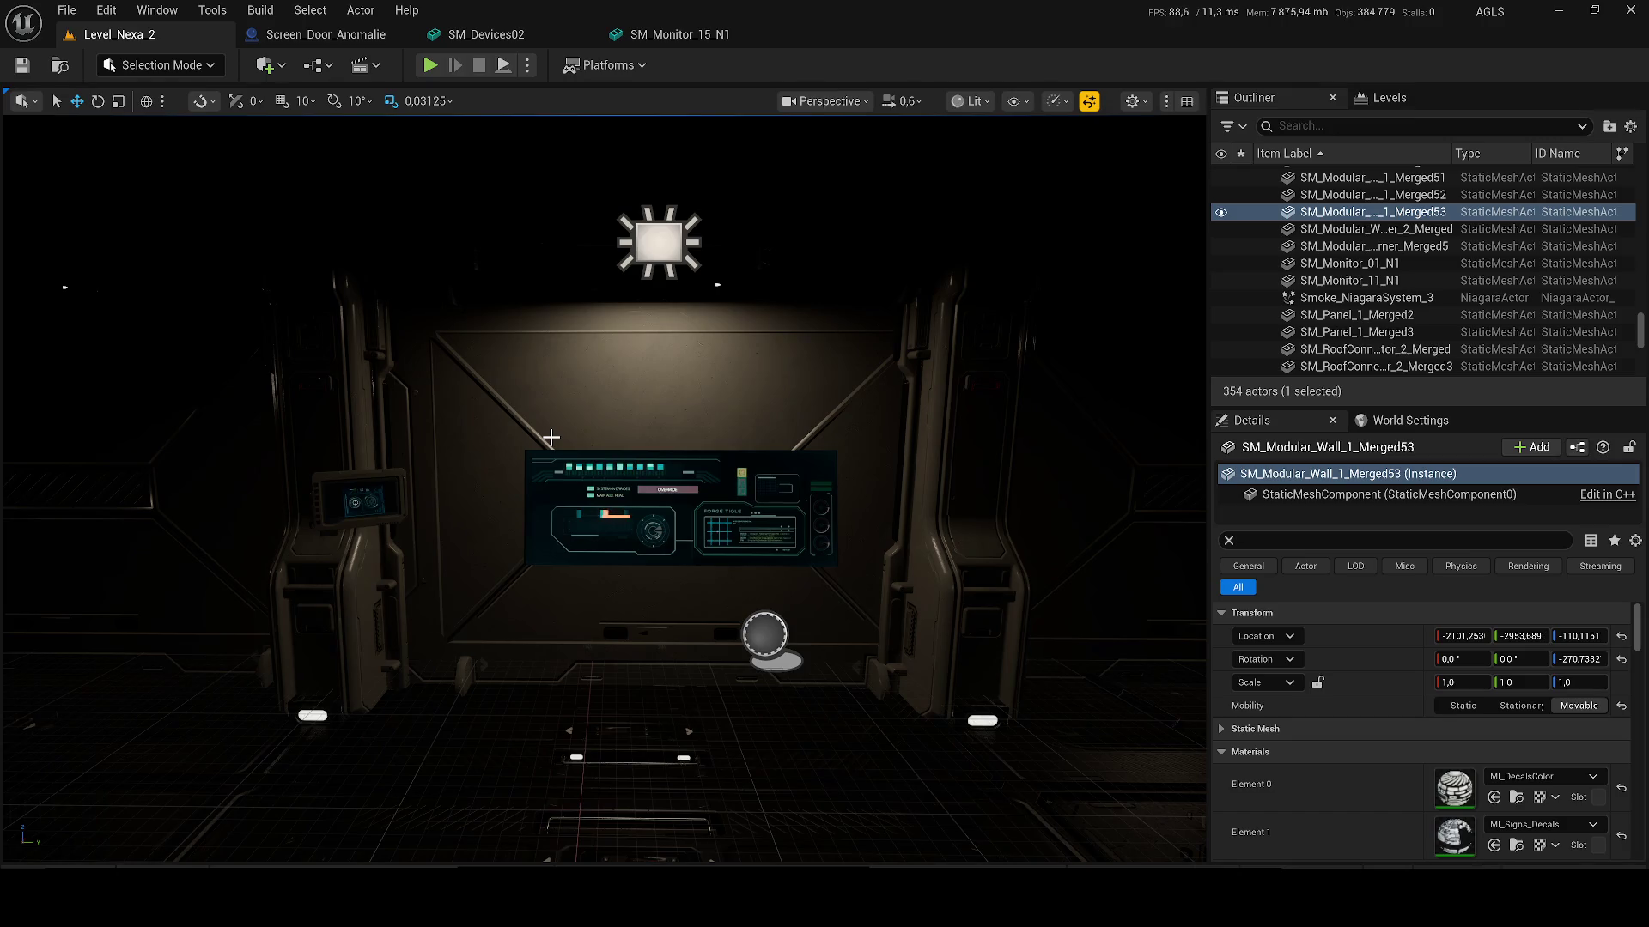
mouse_move(838, 734)
left_mouse_down()
mouse_move(884, 704)
mouse_move(735, 599)
mouse_move(692, 589)
mouse_move(596, 619)
mouse_move(482, 188)
left_mouse_up()
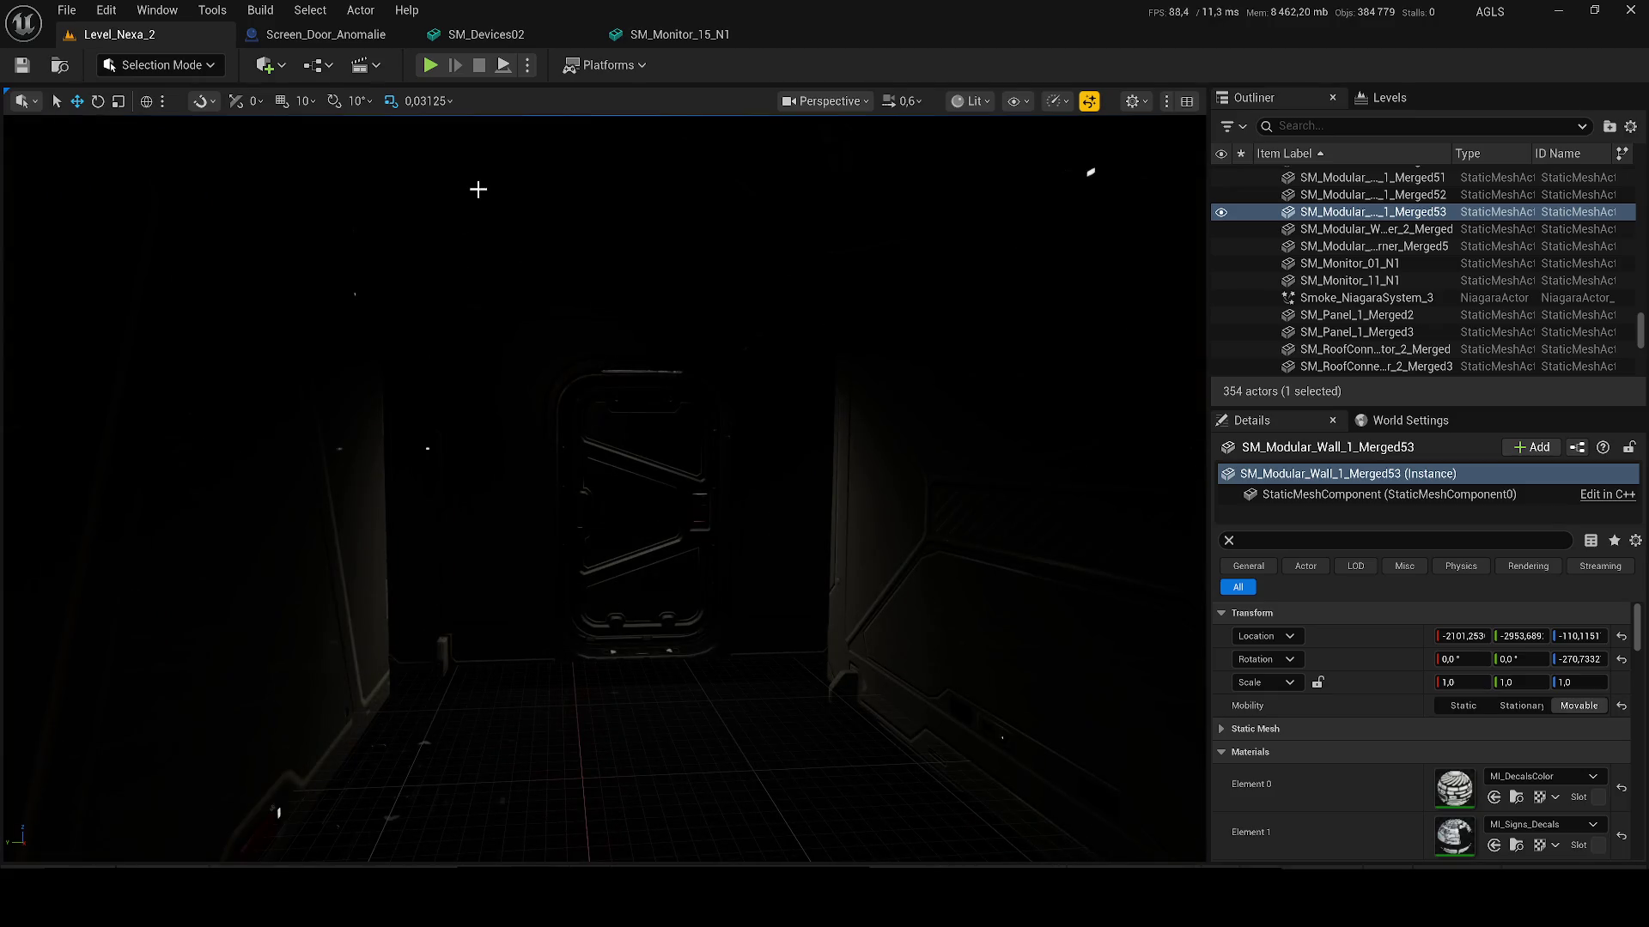
key("alt+p")
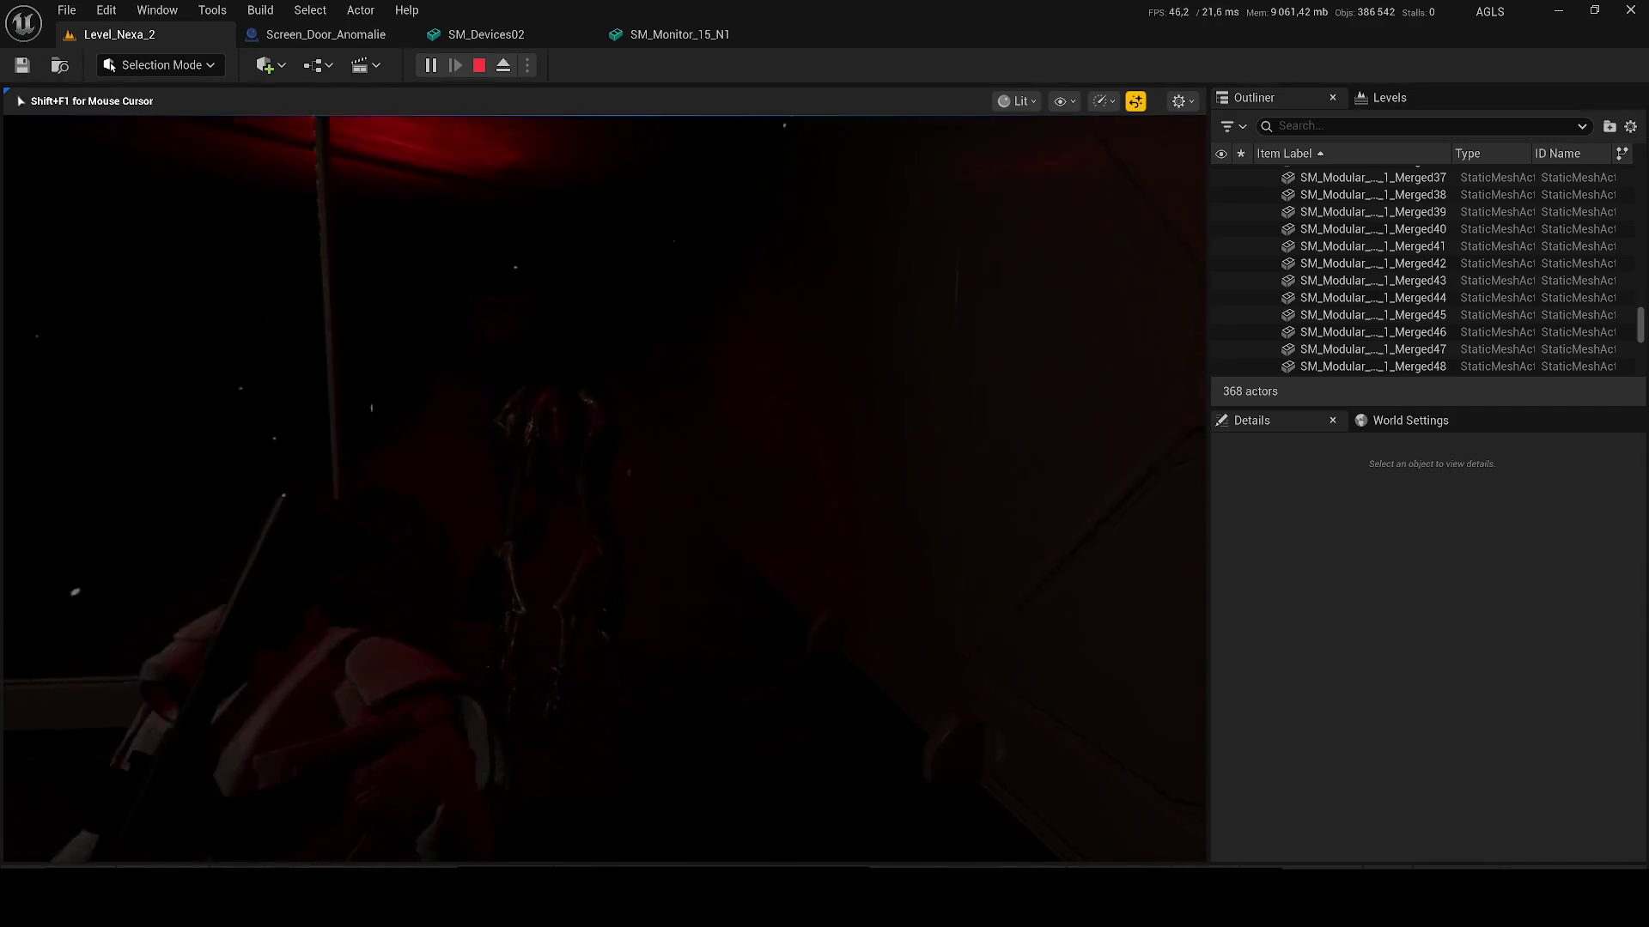
Step: Analyse the unknown organic traces on the floor and show the gameplay debugger overlay
key("XF86AudioLowerVolume")
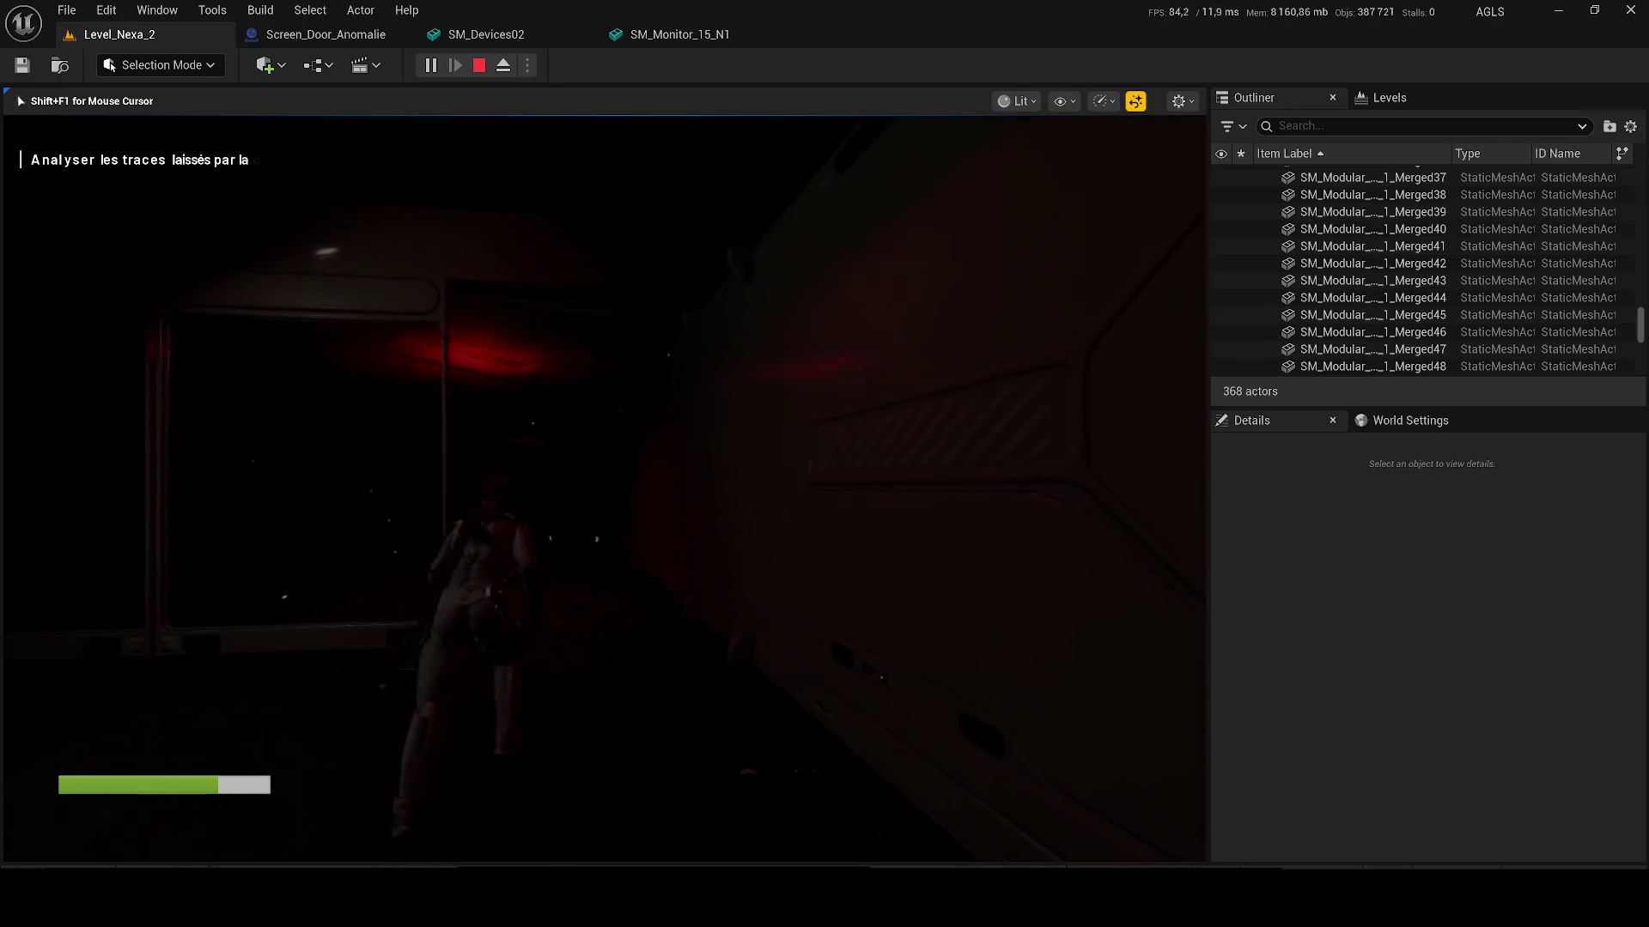
key("e")
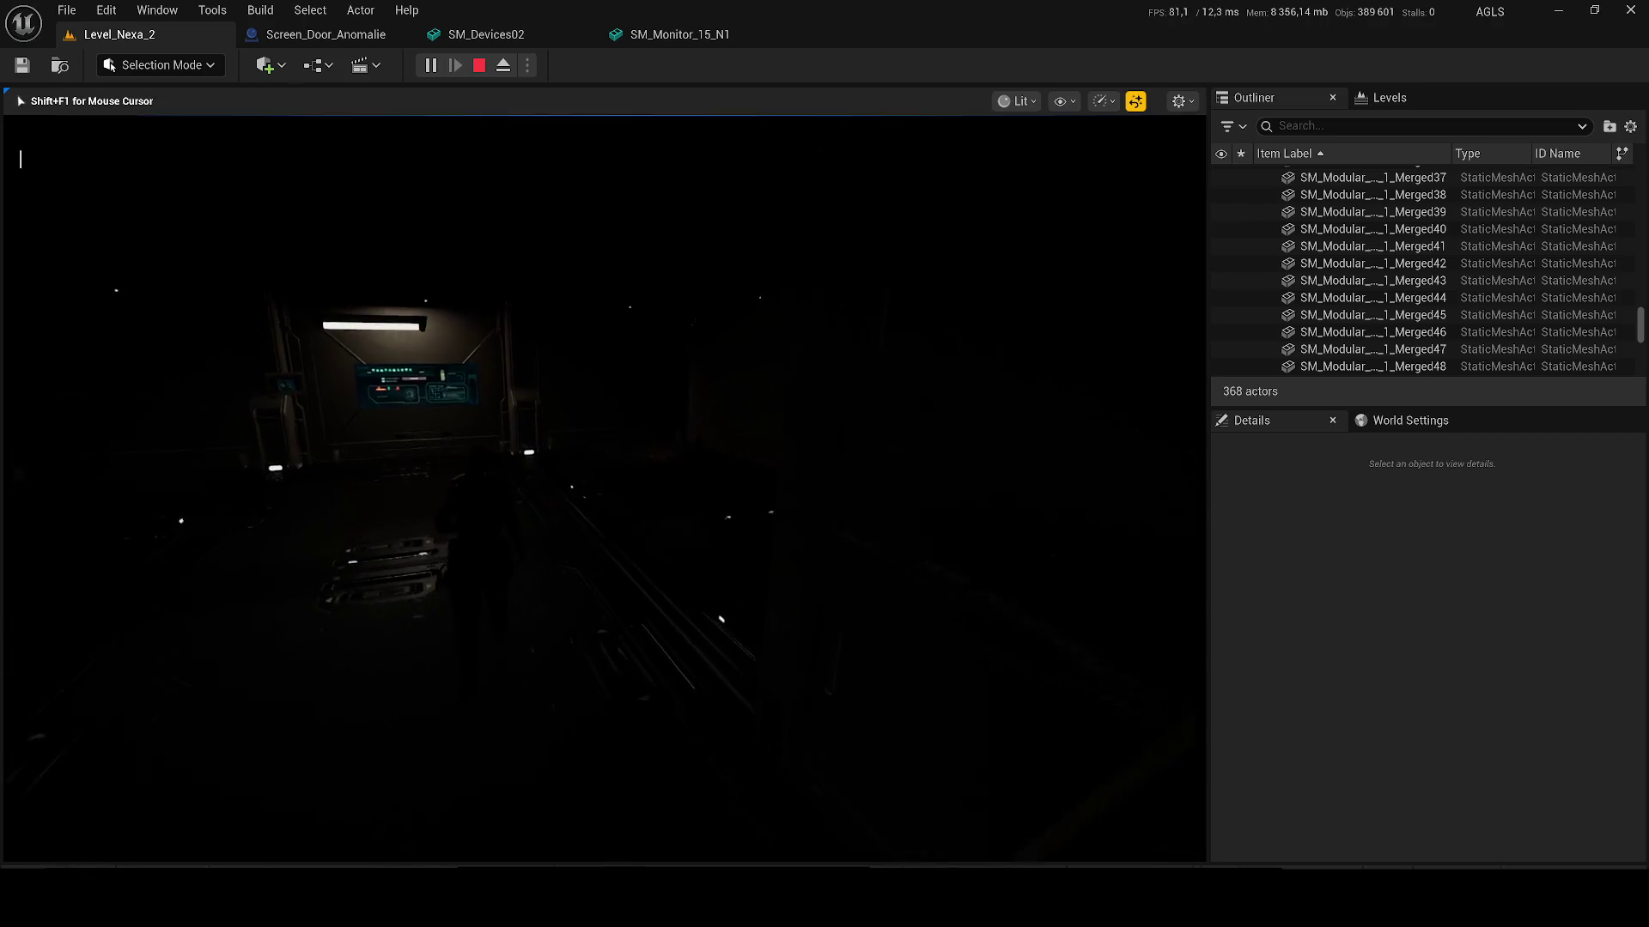
key("apostrophe")
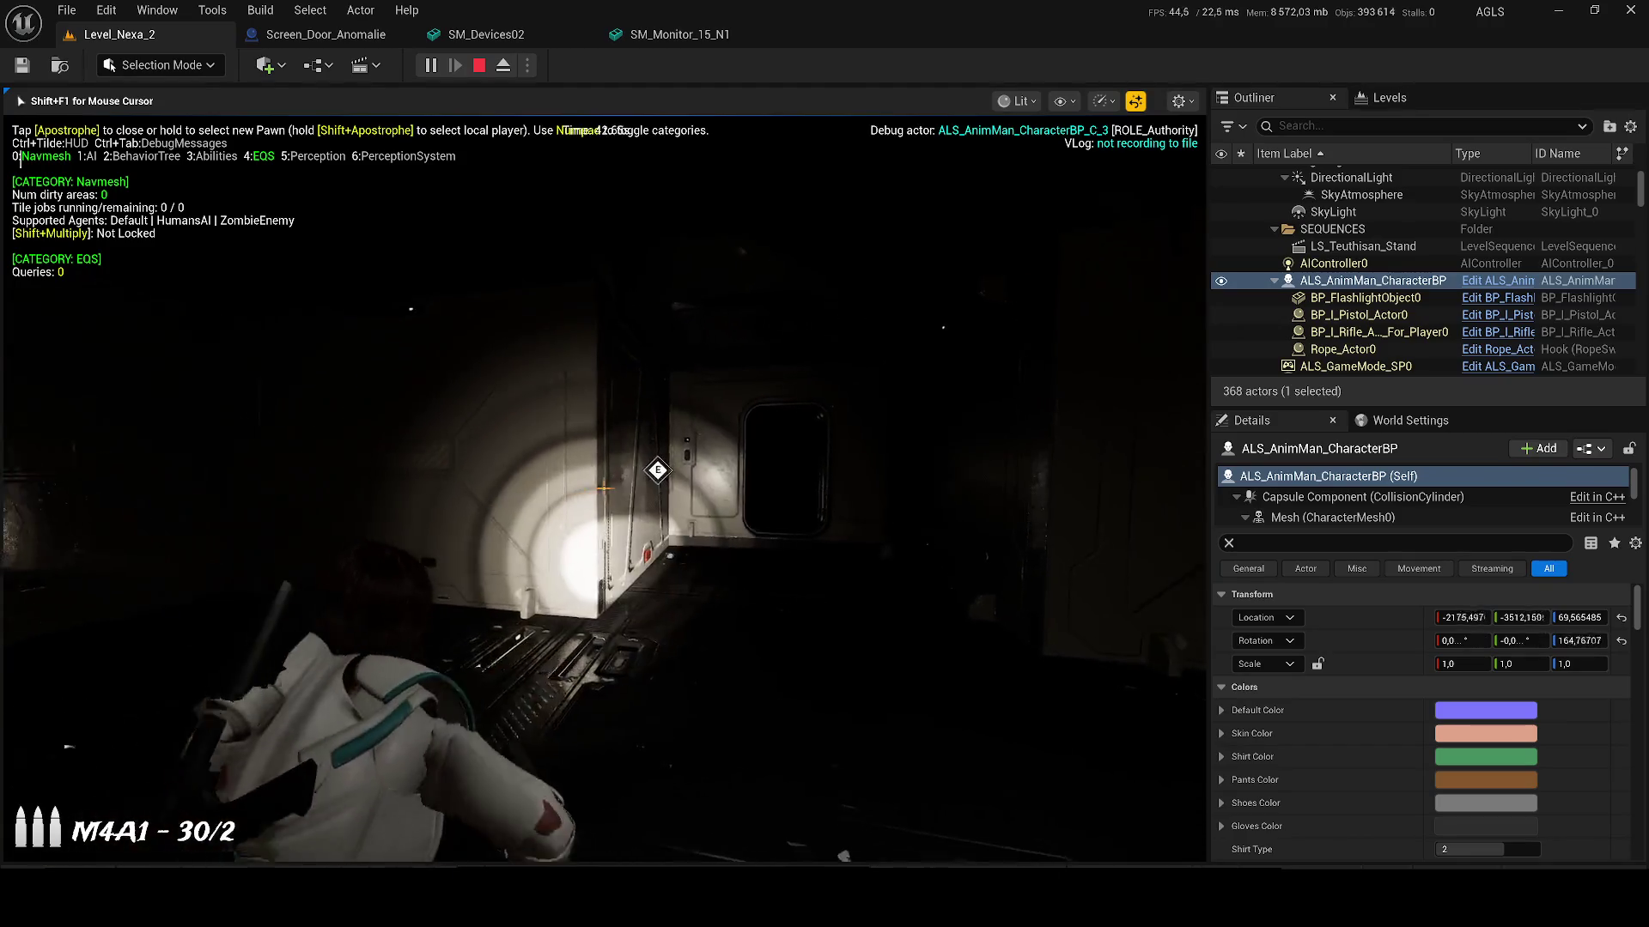
Step: Fire the rifle down the corridor while turning toward the wall monitor
left_click(604, 489)
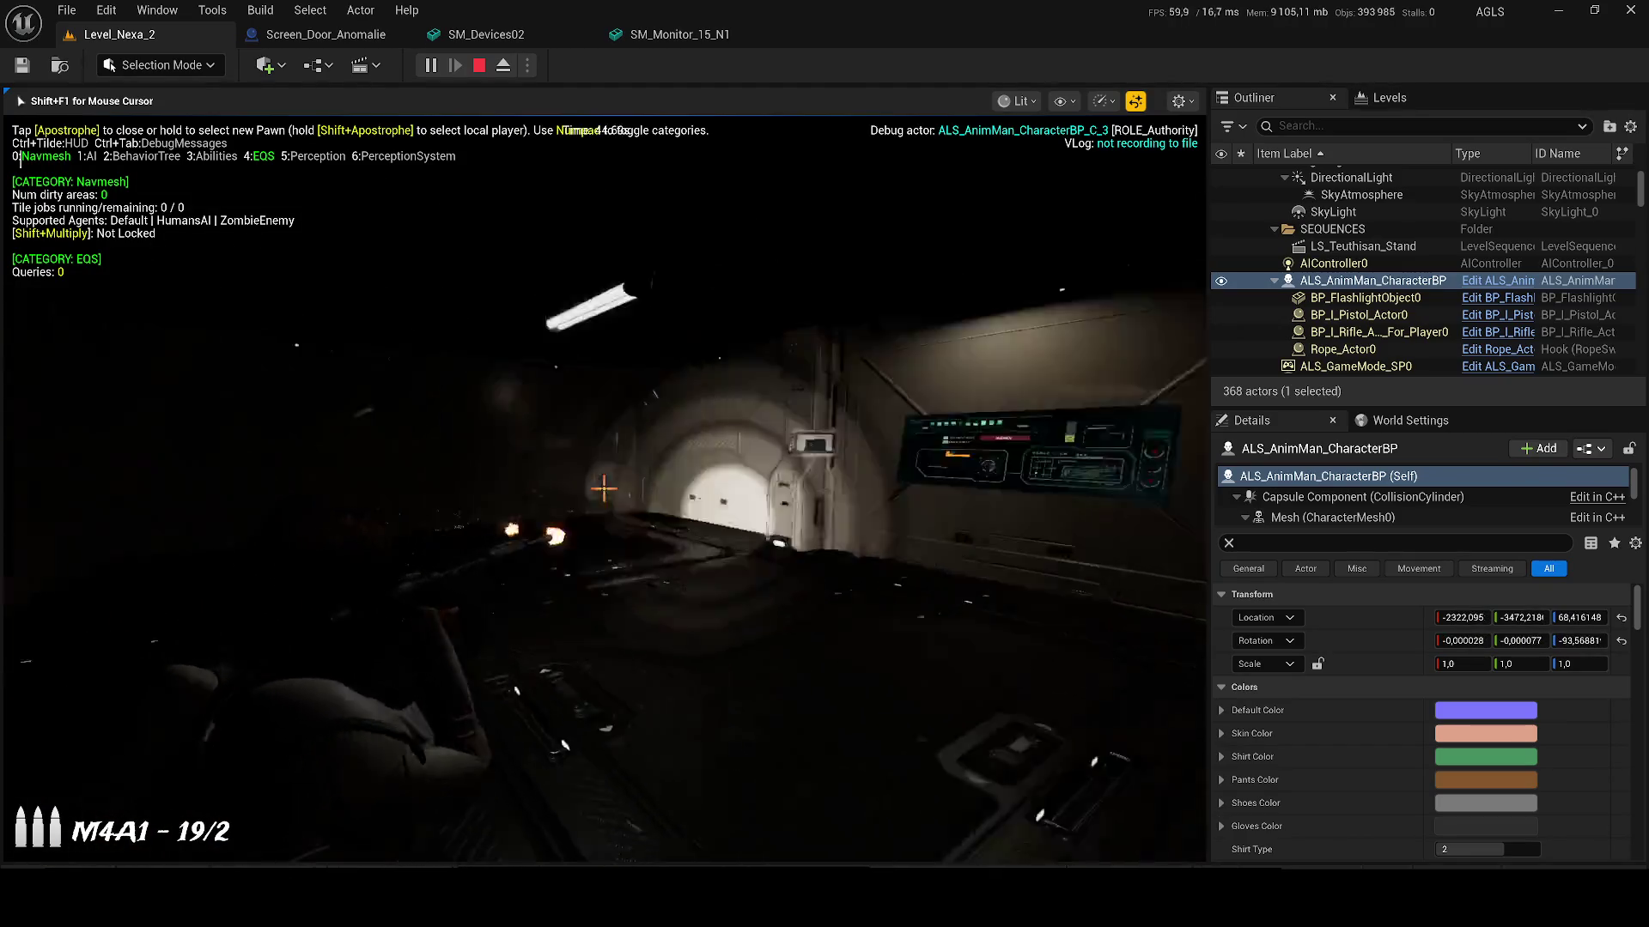
left_click(604, 490)
left_click(604, 489)
left_click(604, 490)
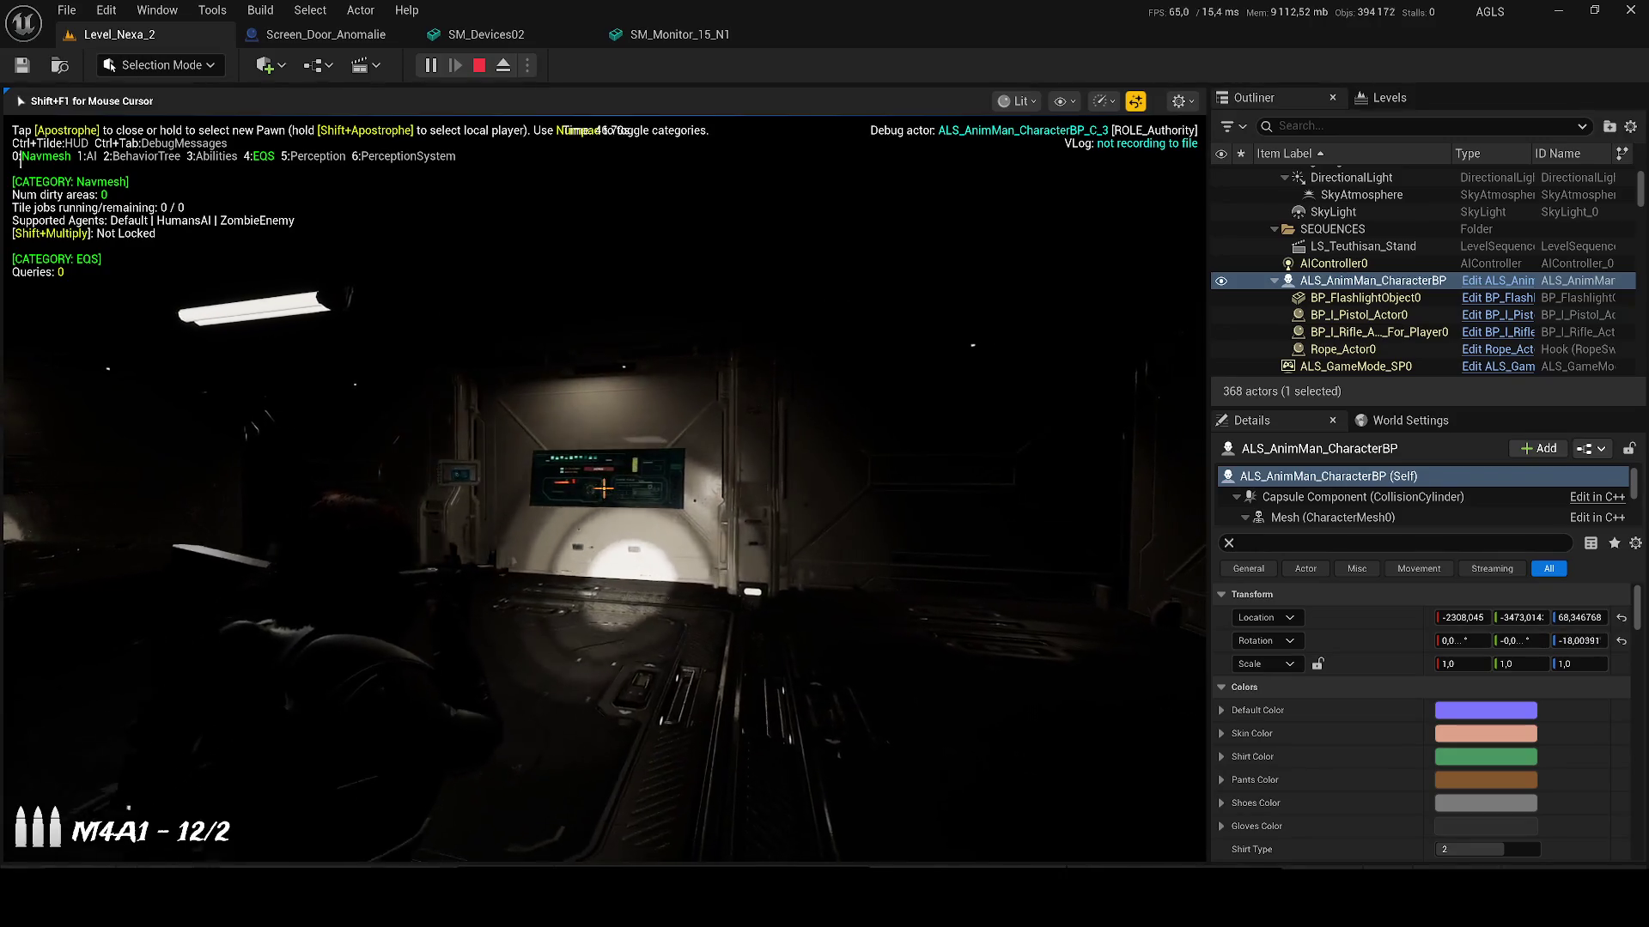
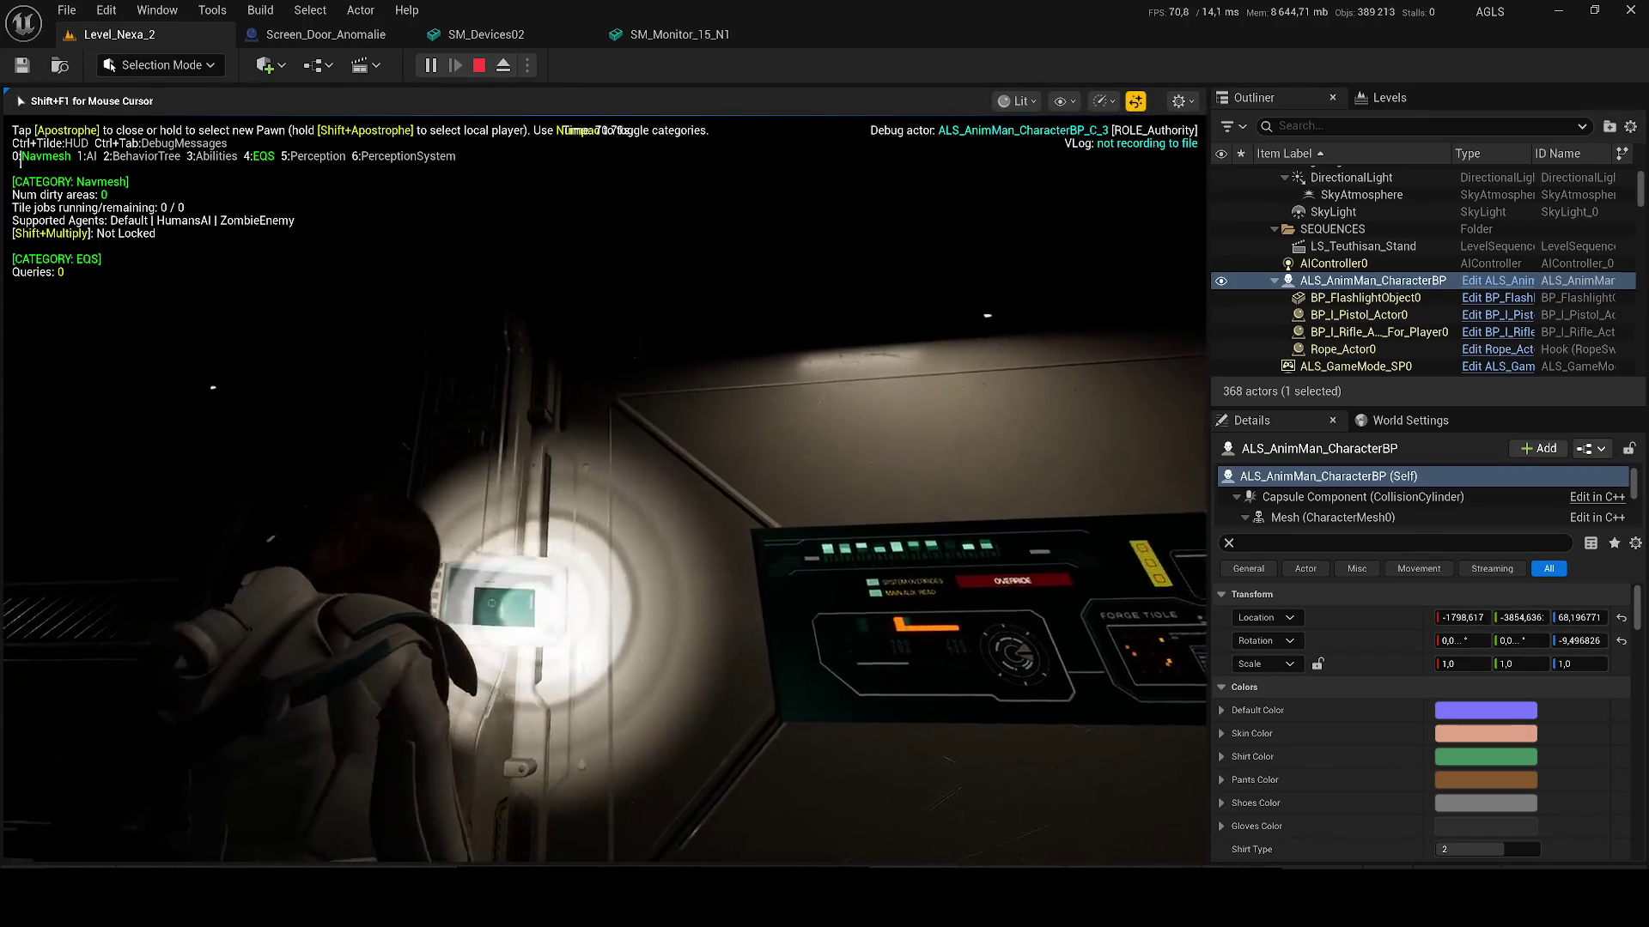
Step: Stop the play test and close the Message Log, SM_Monitor_15_N1 and SM_Devices02 tabs
key("Escape")
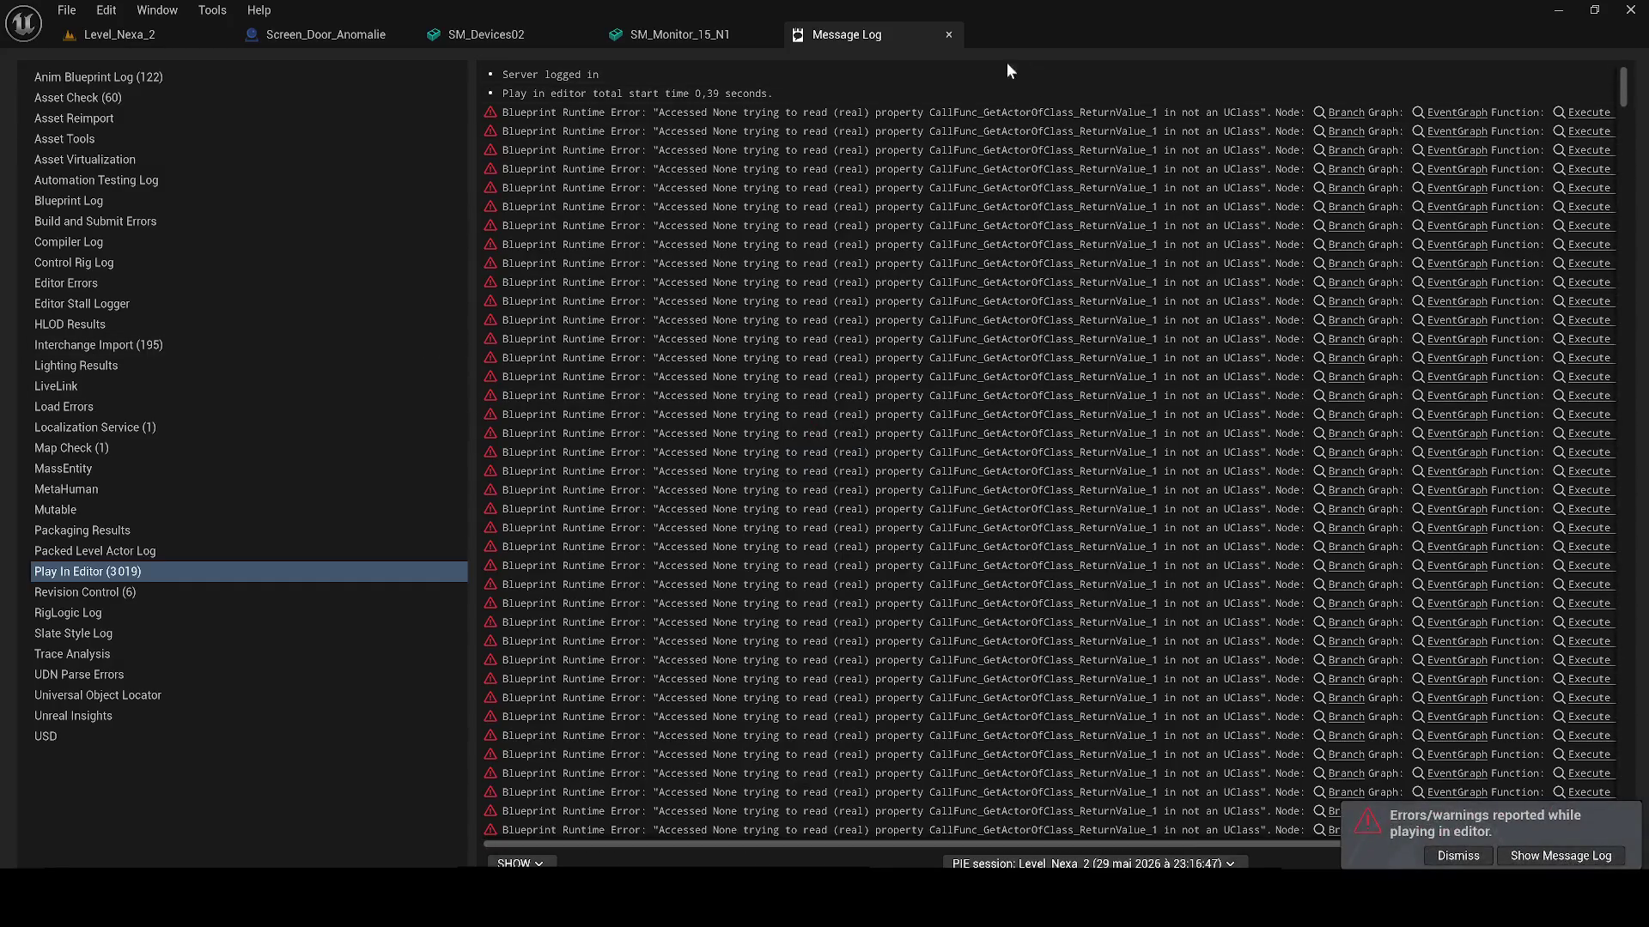
left_click(950, 33)
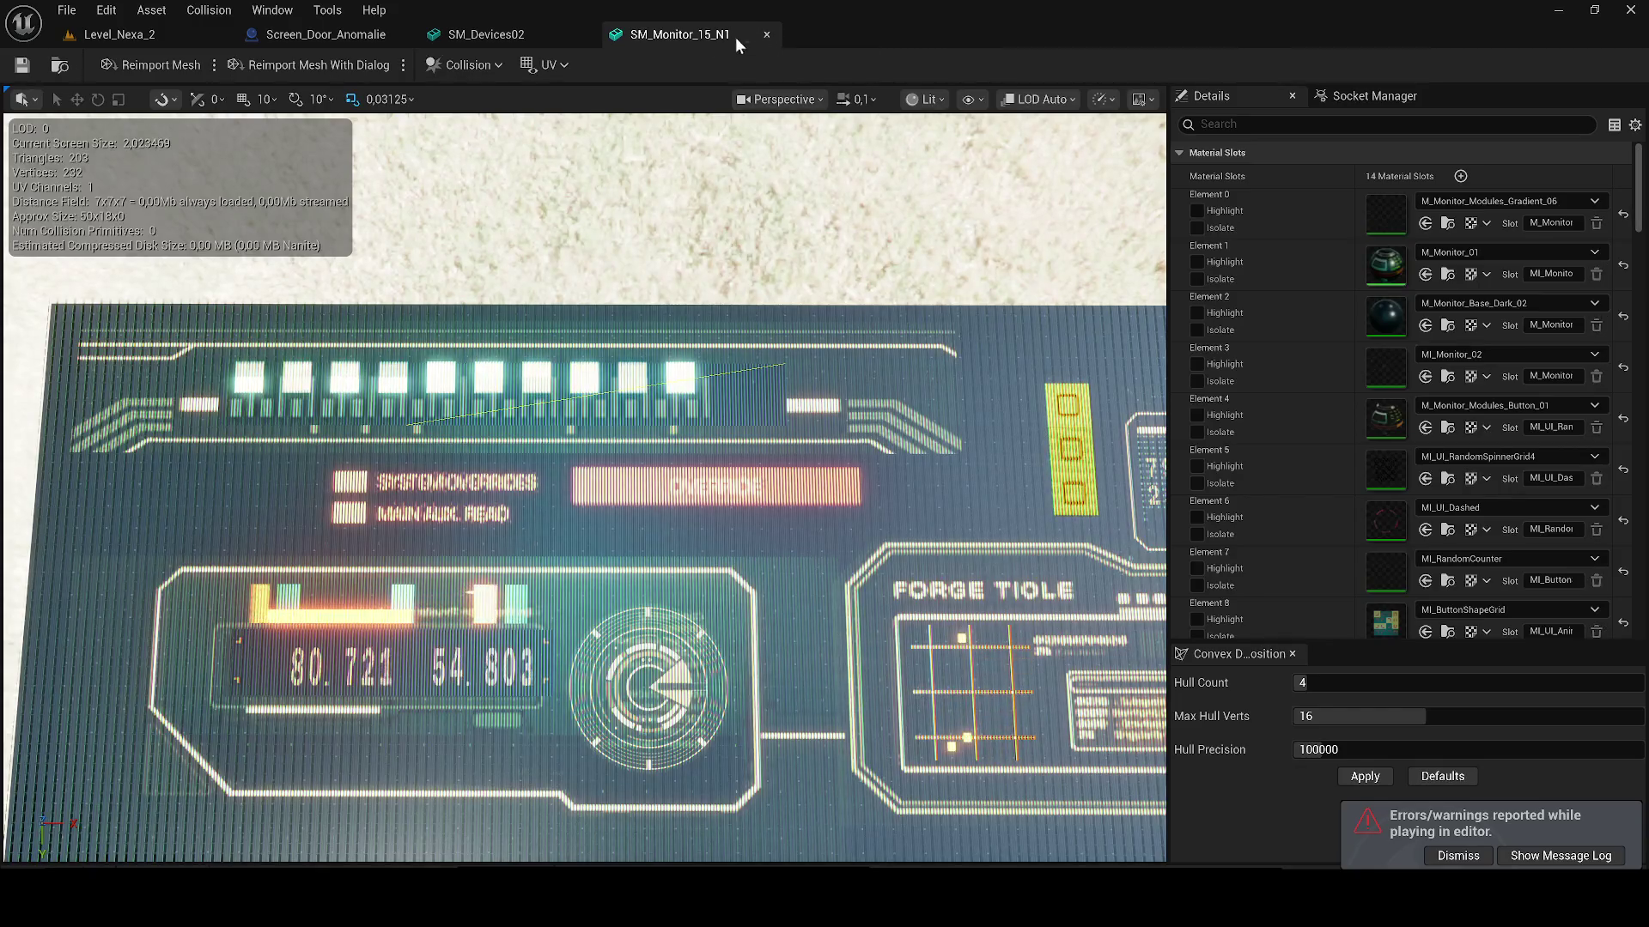
left_click(770, 34)
left_click(581, 35)
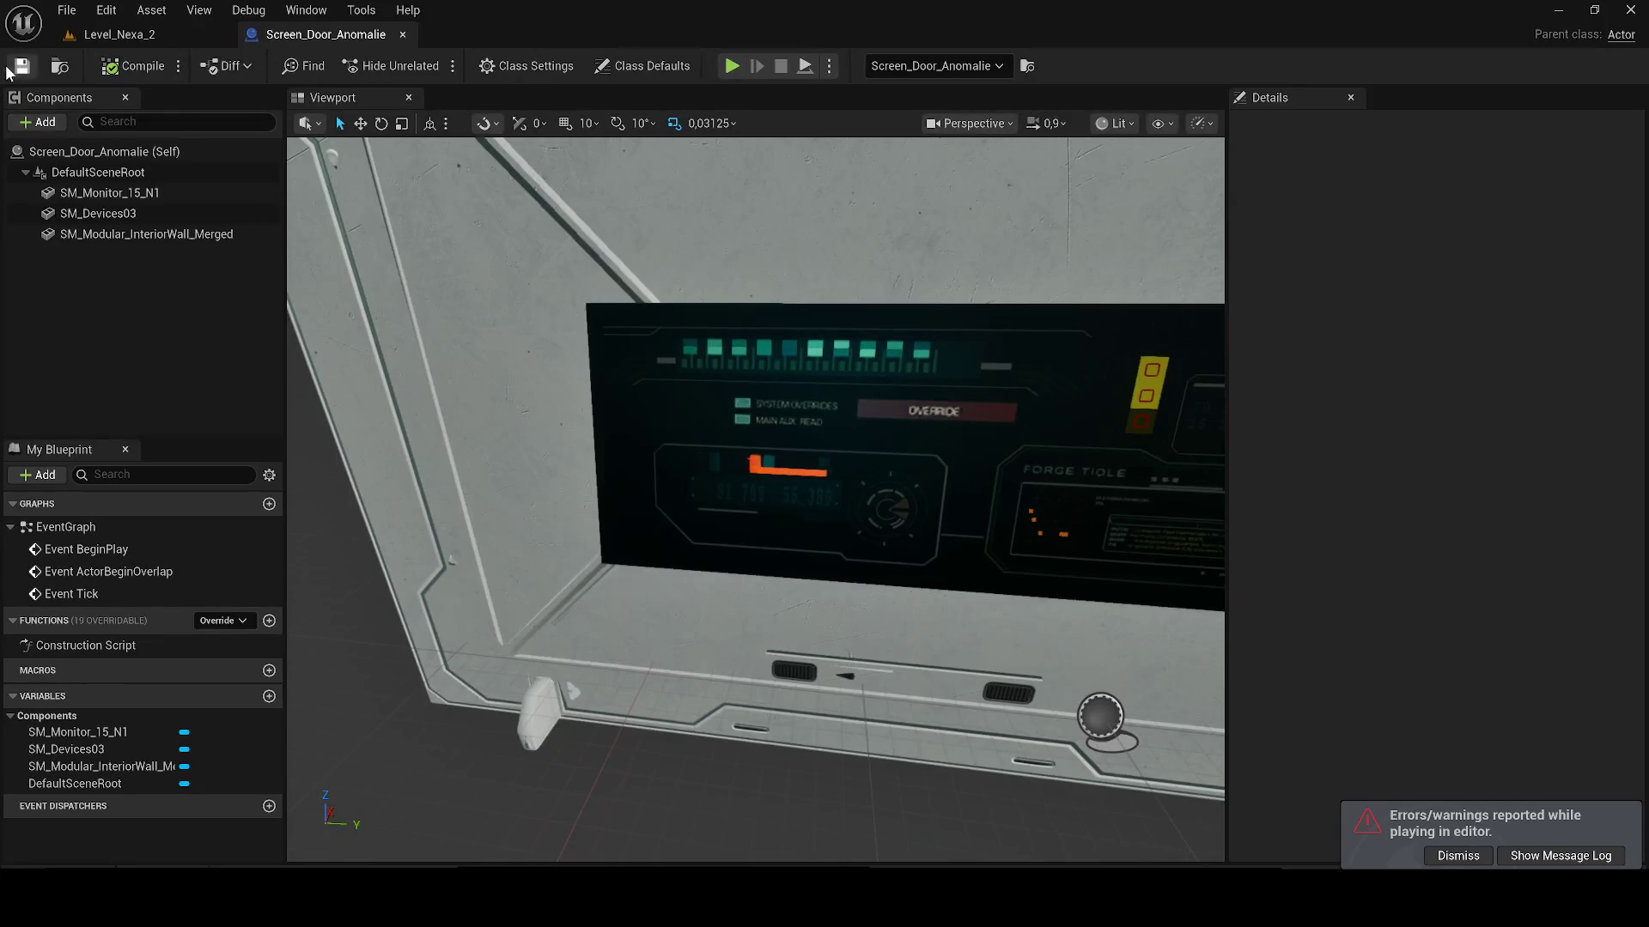
Step: Frame the door-and-screen object in the Screen_Door_Anomalie viewport and dismiss the error notification
key("f")
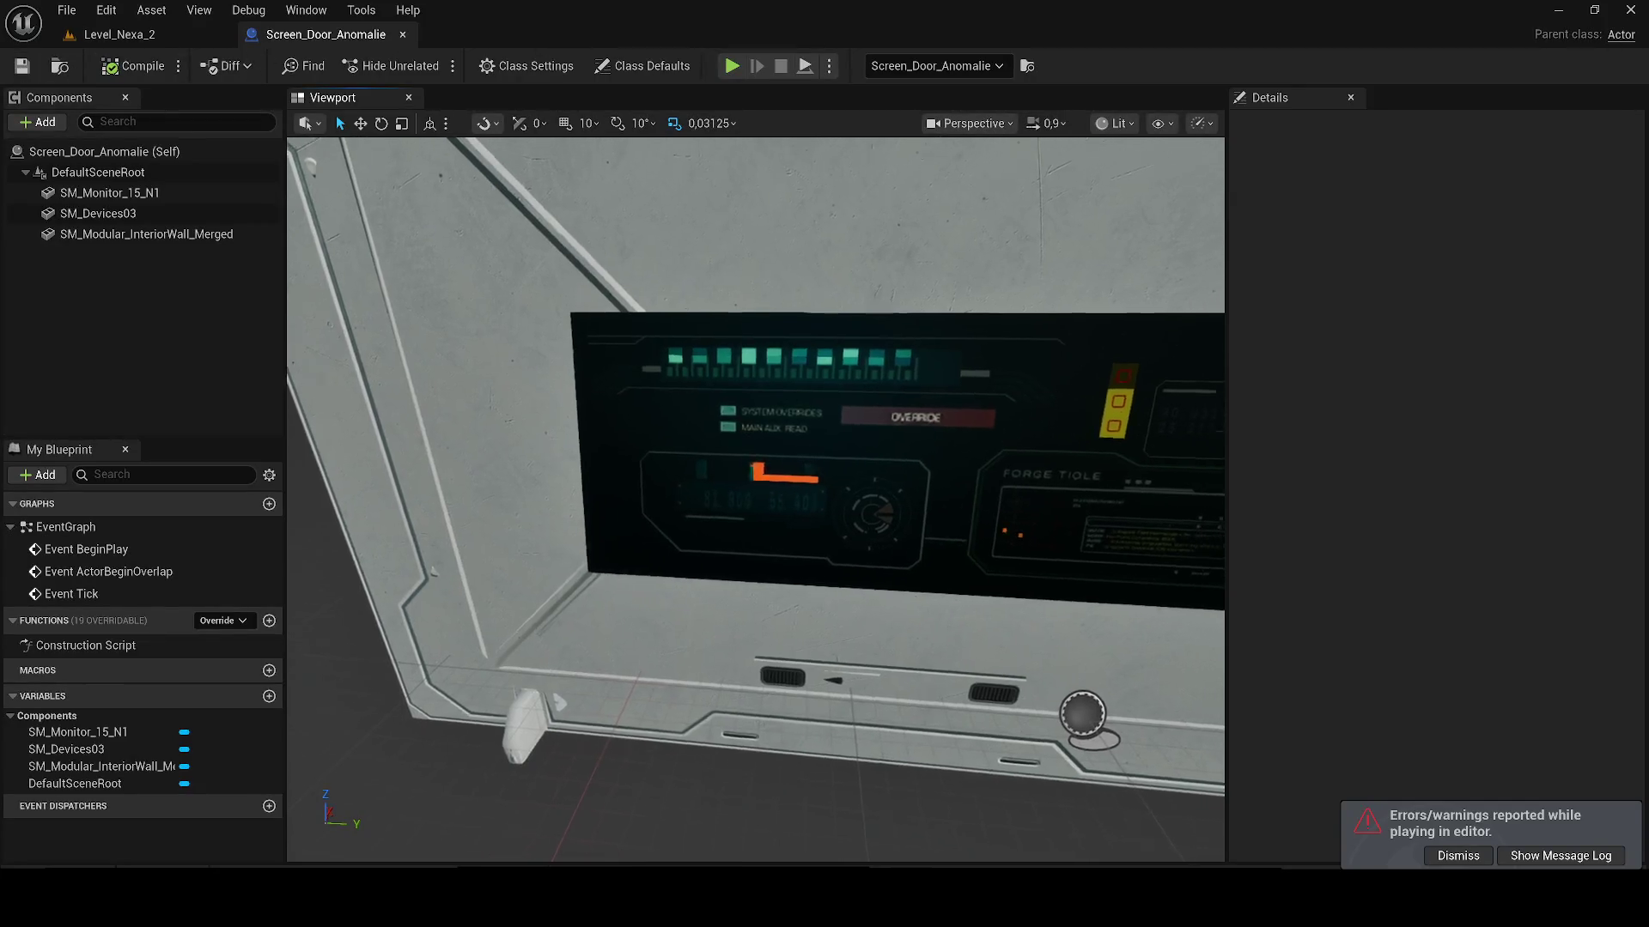
scroll(742, 470, "up", 8)
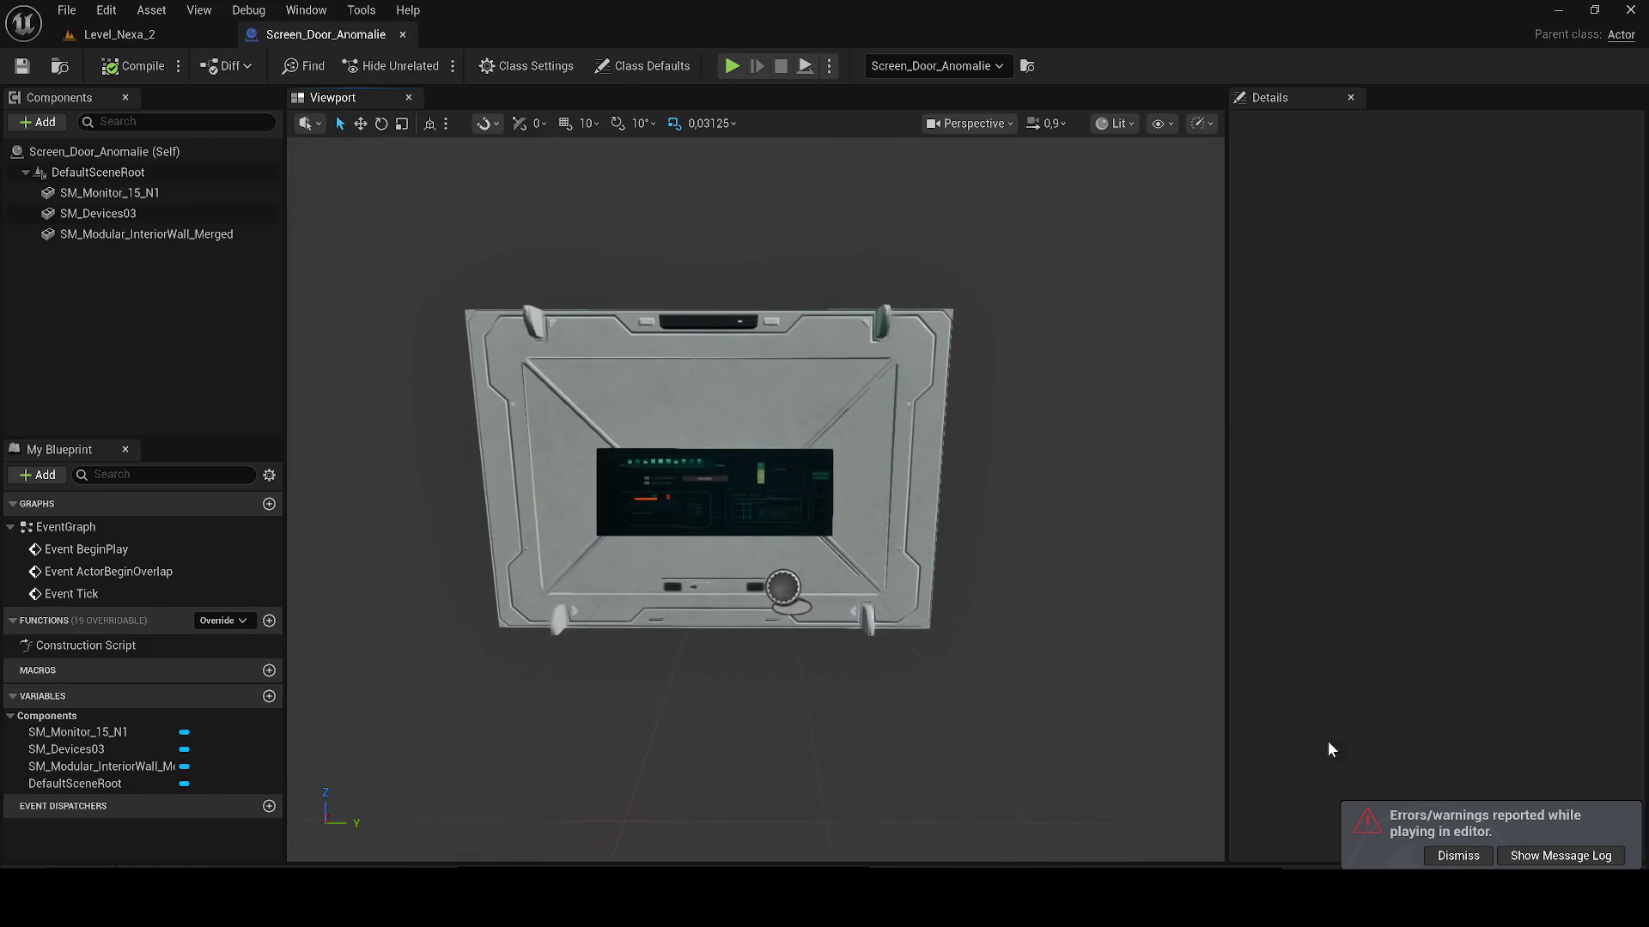
left_click(1442, 857)
Step: Switch to Level_Nexa_2 and zoom around the door's FORGE TIOLE screen panel in the corridor
left_click(103, 36)
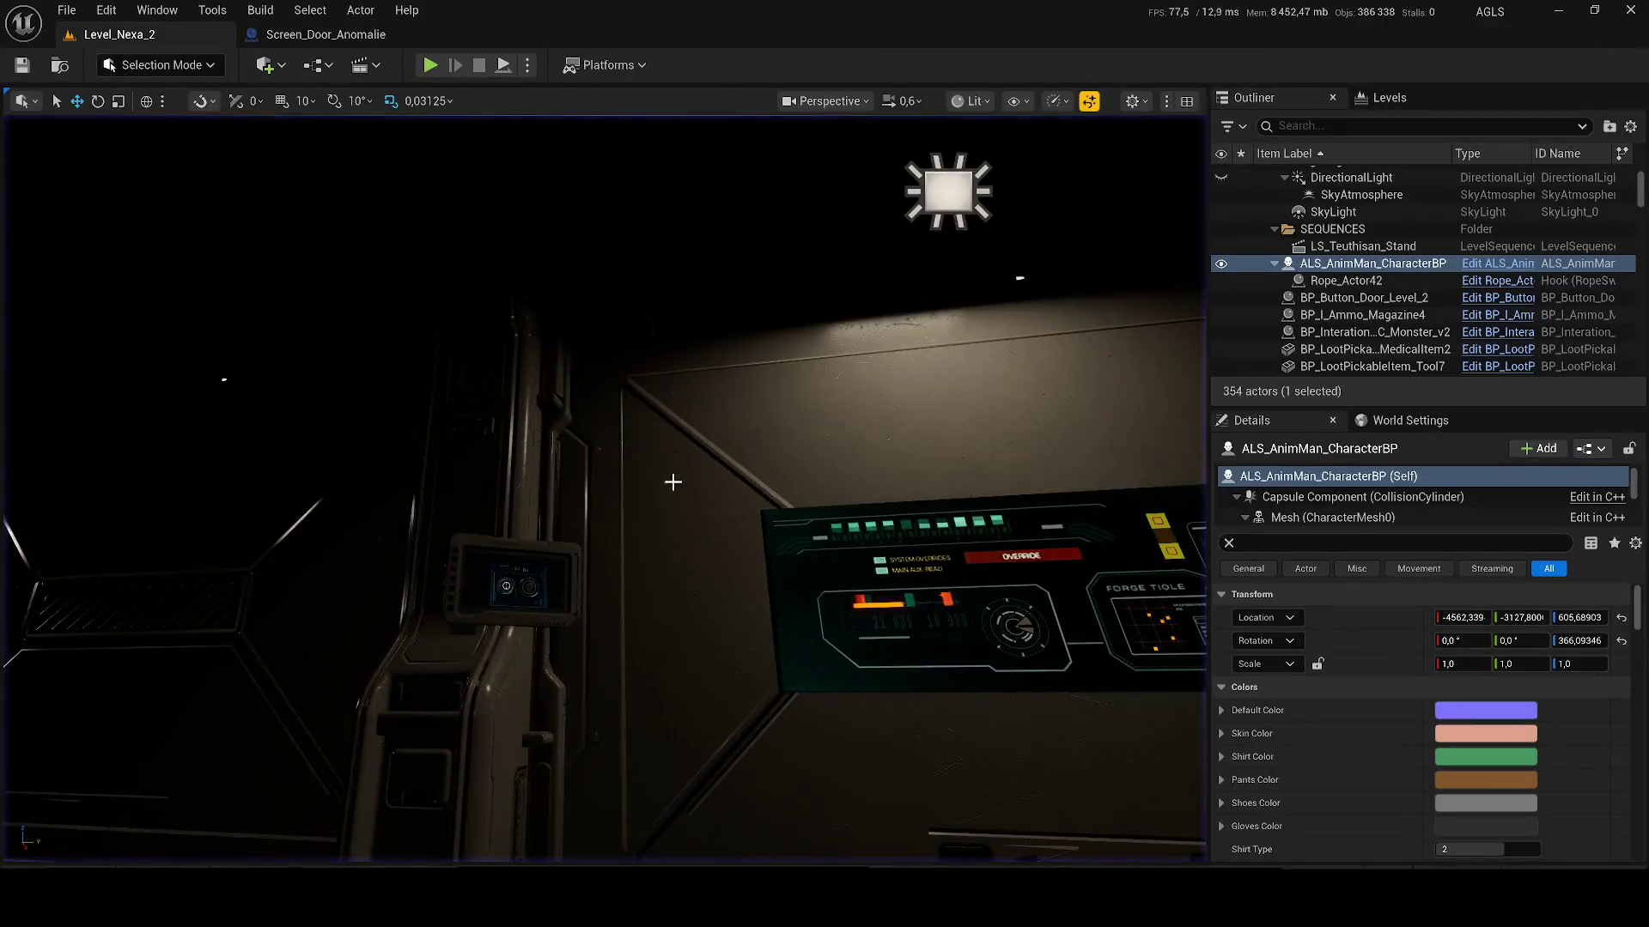
scroll(604, 488, "up", 10)
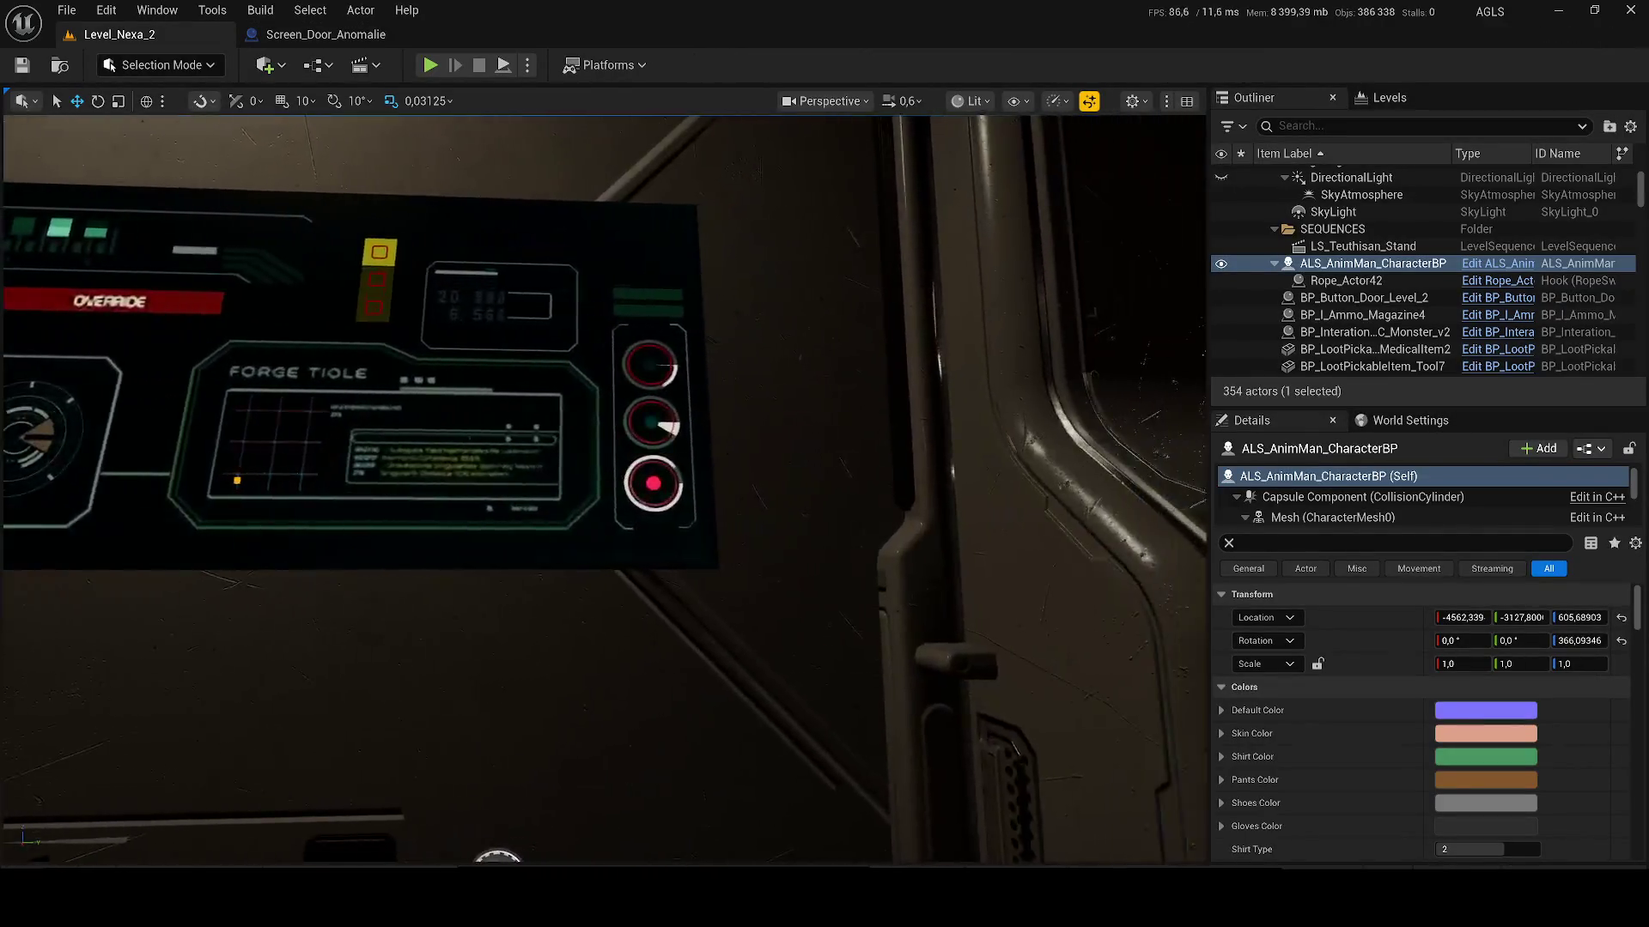
scroll(605, 488, "up", 10)
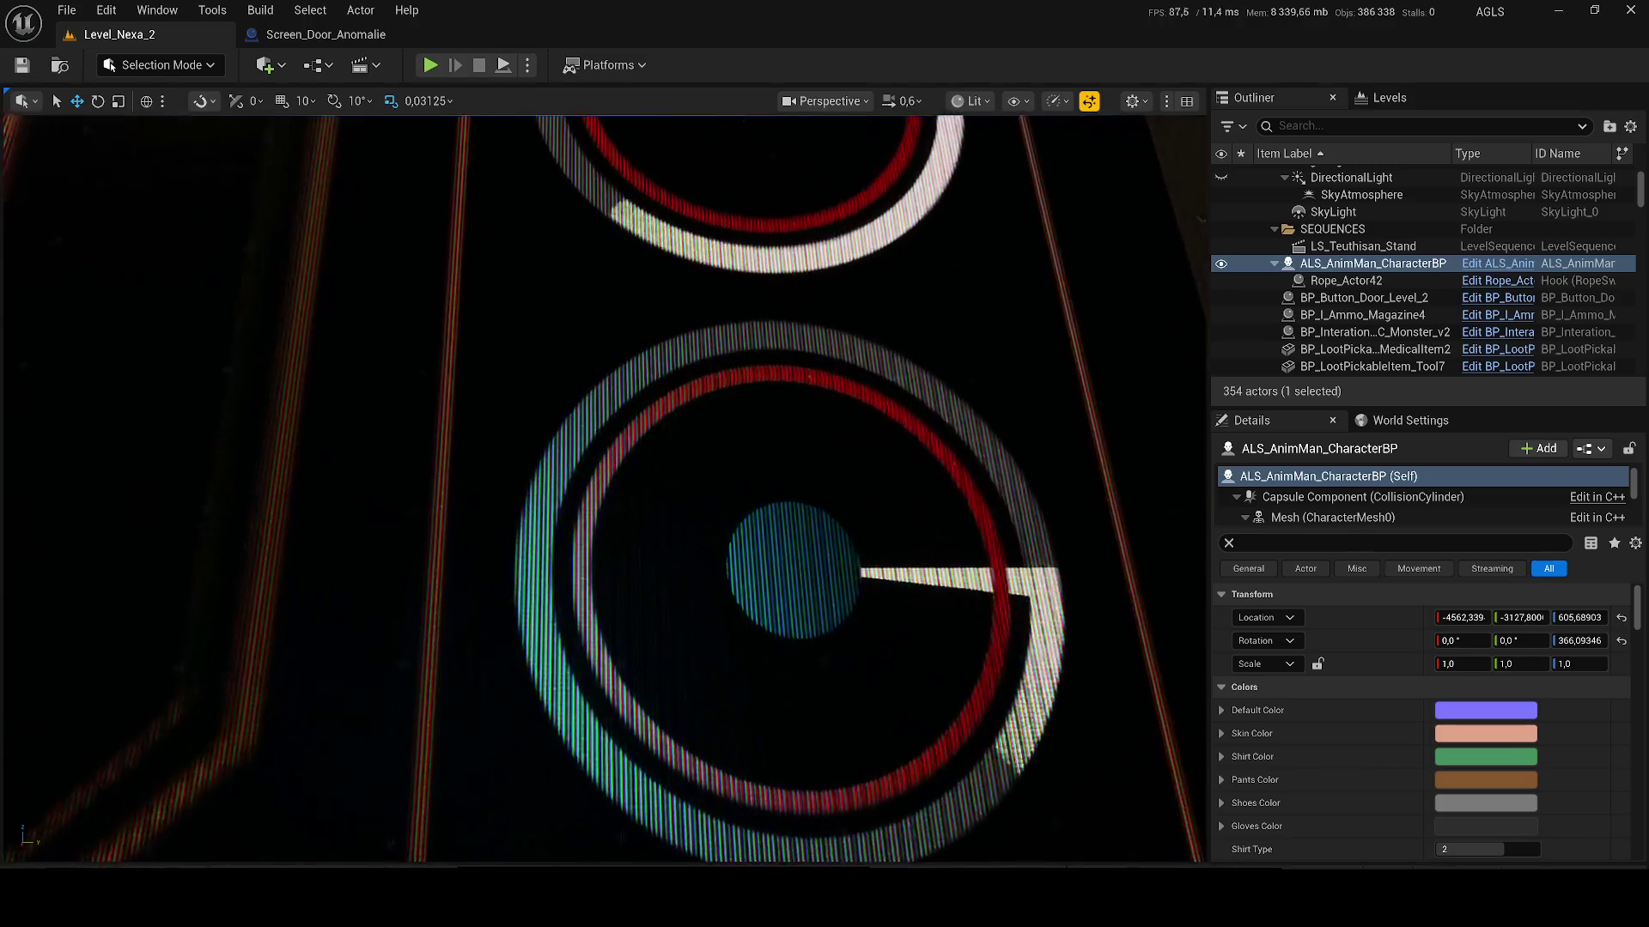
scroll(604, 488, "down", 10)
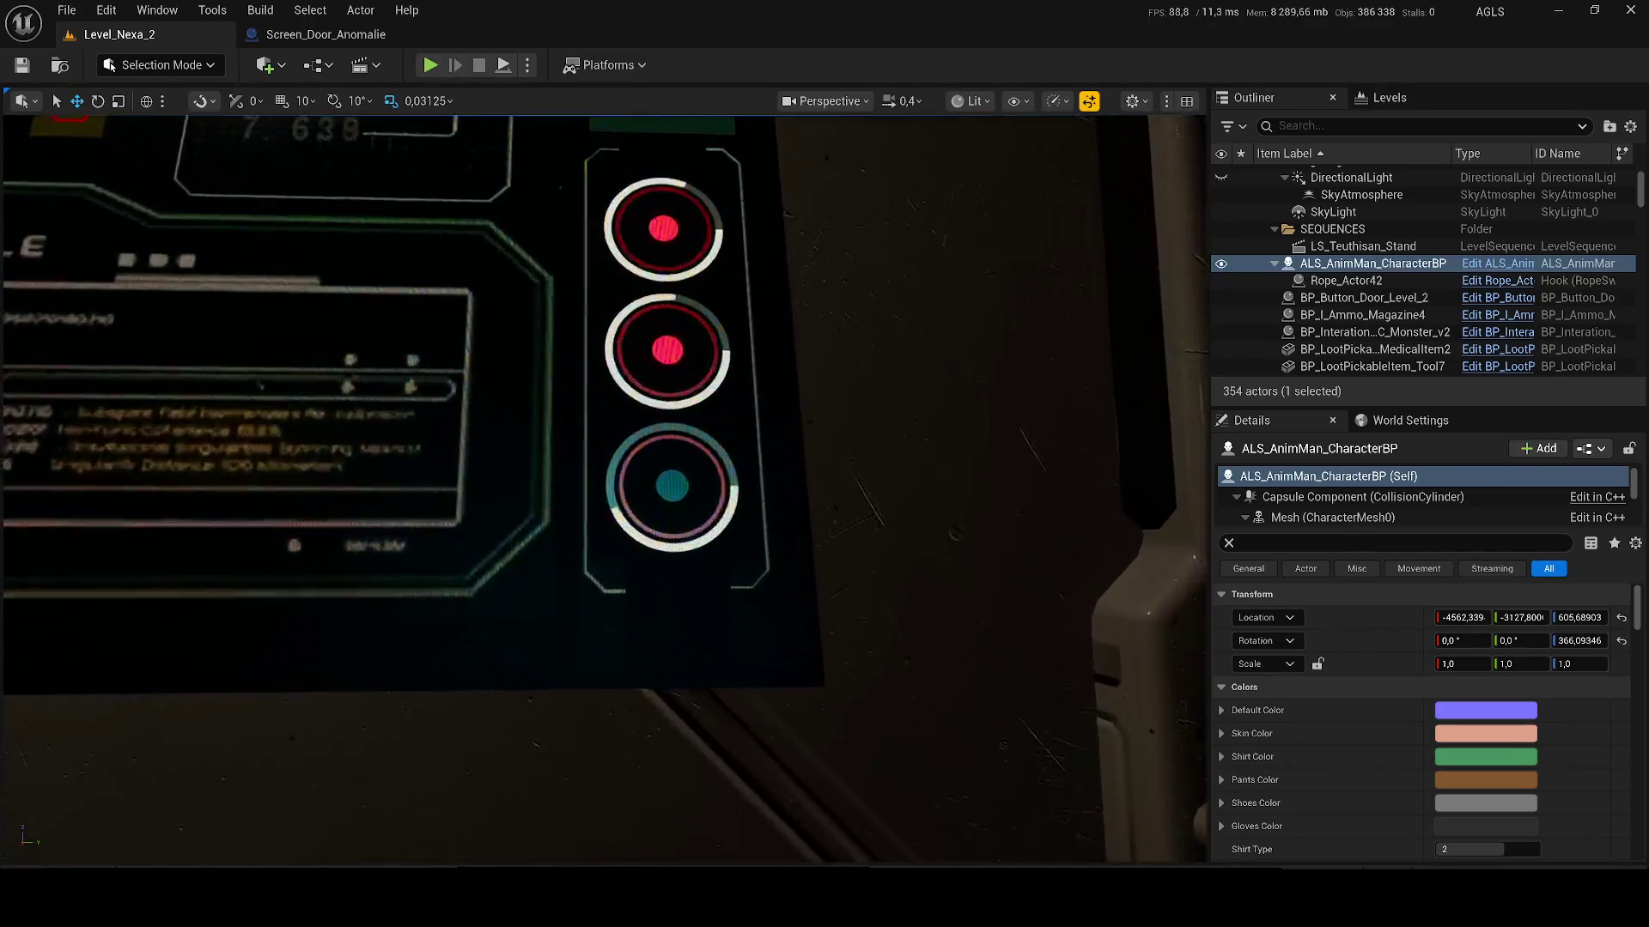
scroll(604, 487, "down", 2)
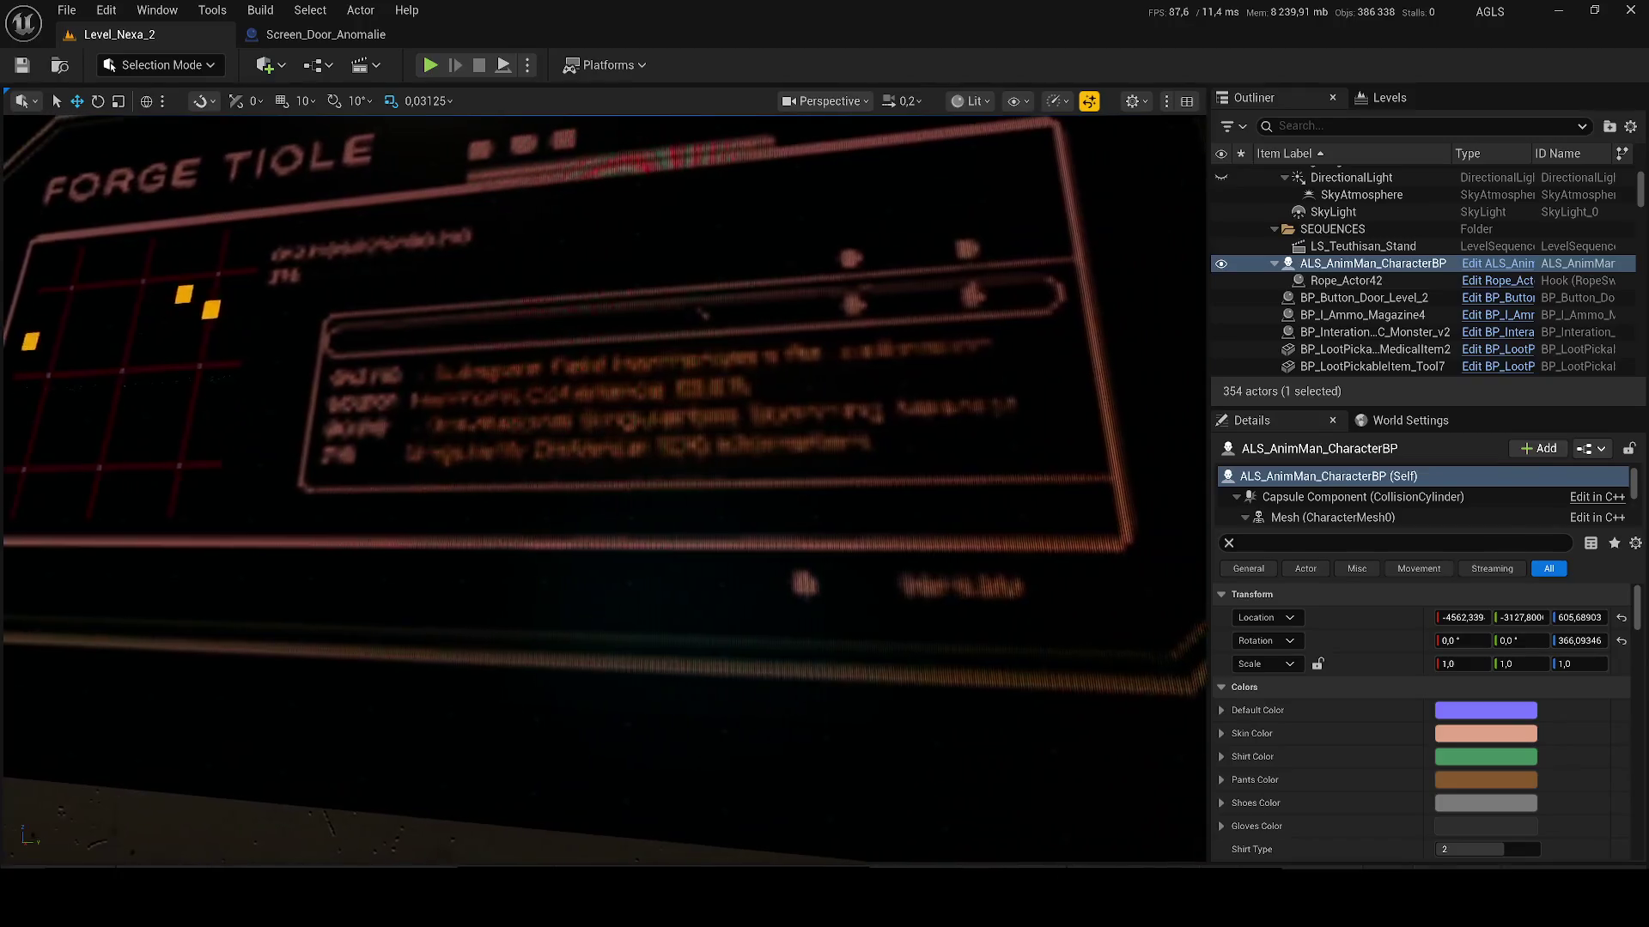
scroll(604, 487, "down", 3)
scroll(605, 488, "up", 5)
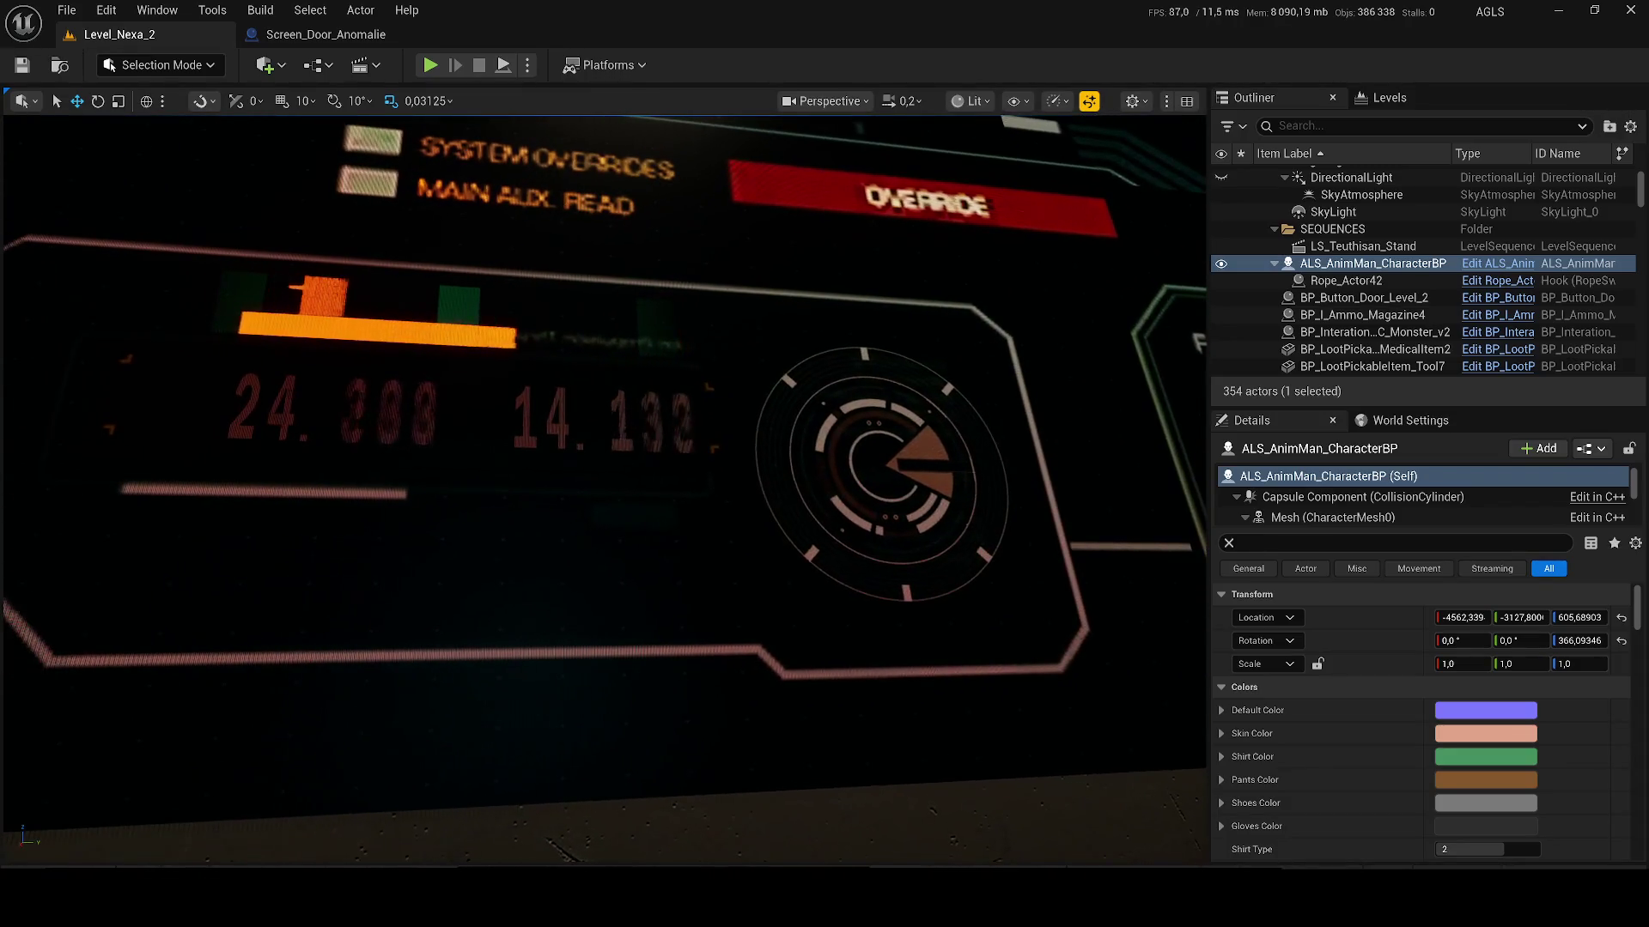
scroll(605, 488, "up", 1)
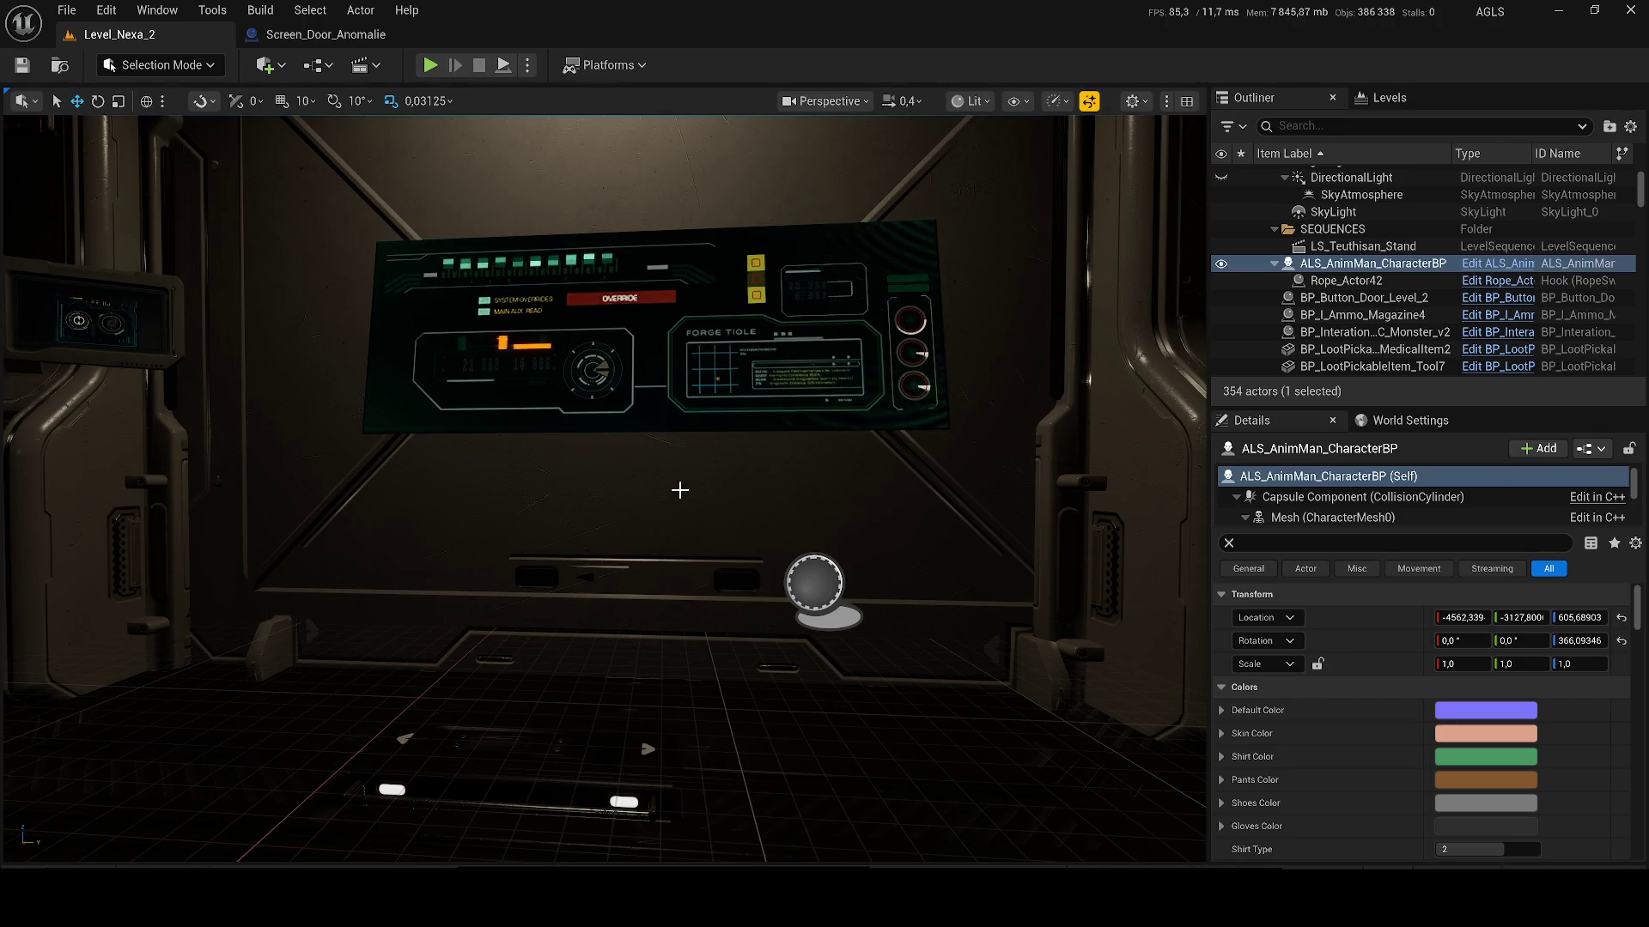
scroll(680, 490, "up", 3)
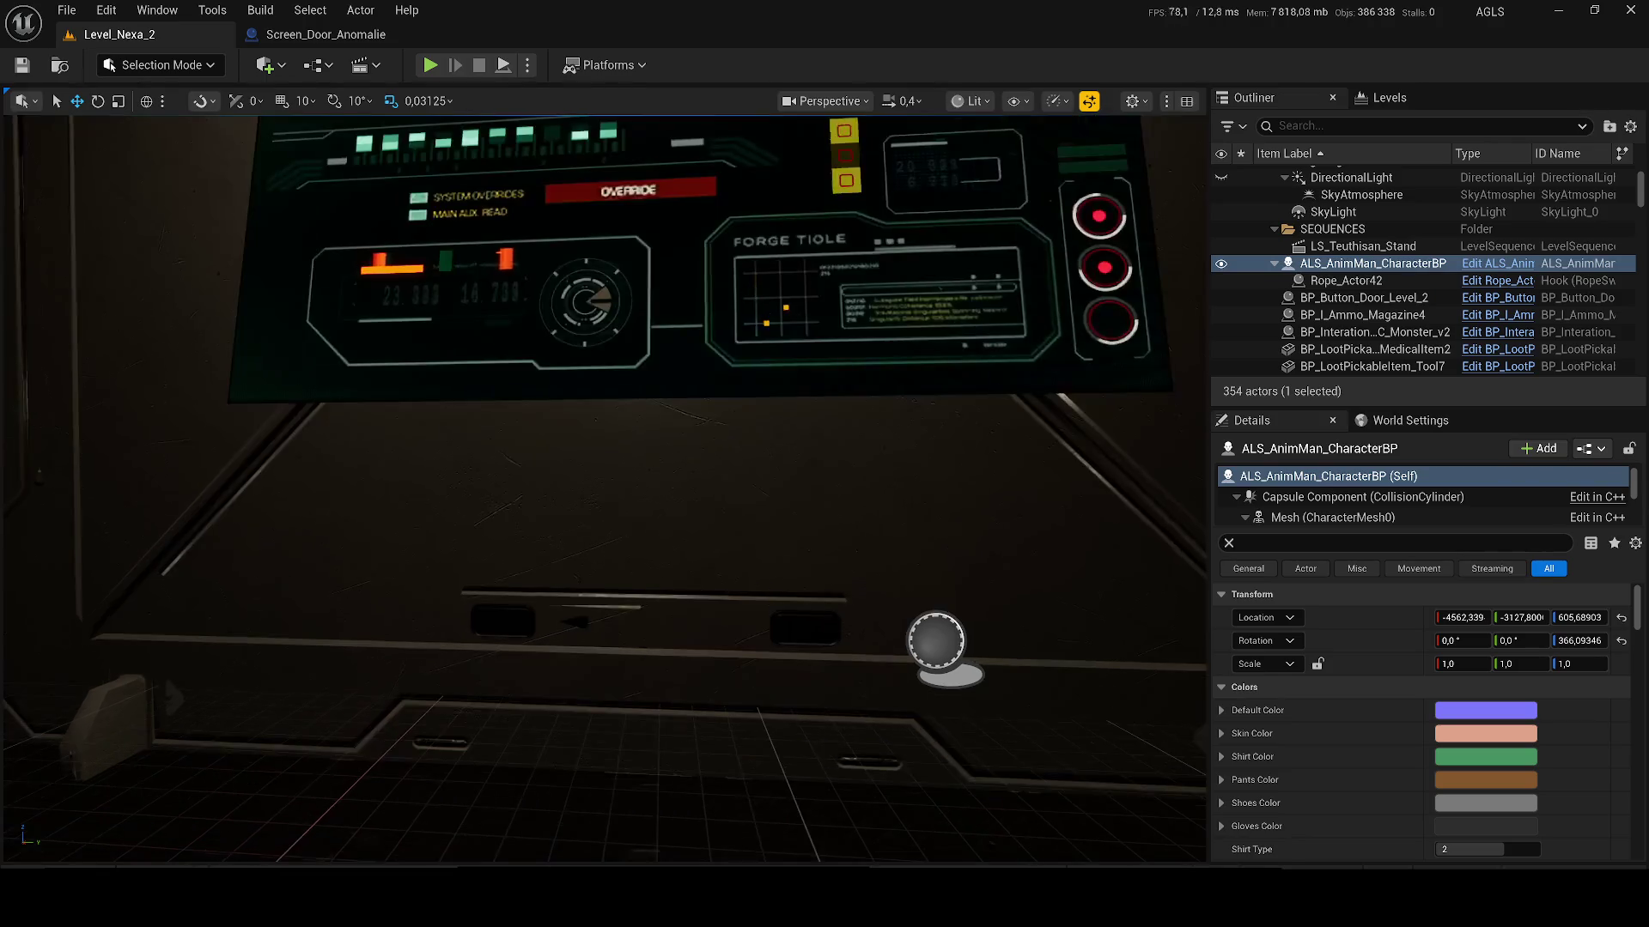
Step: Fly to the lit sci-fi door and select the LIGHT-MUR5 ceiling light above it
key("w")
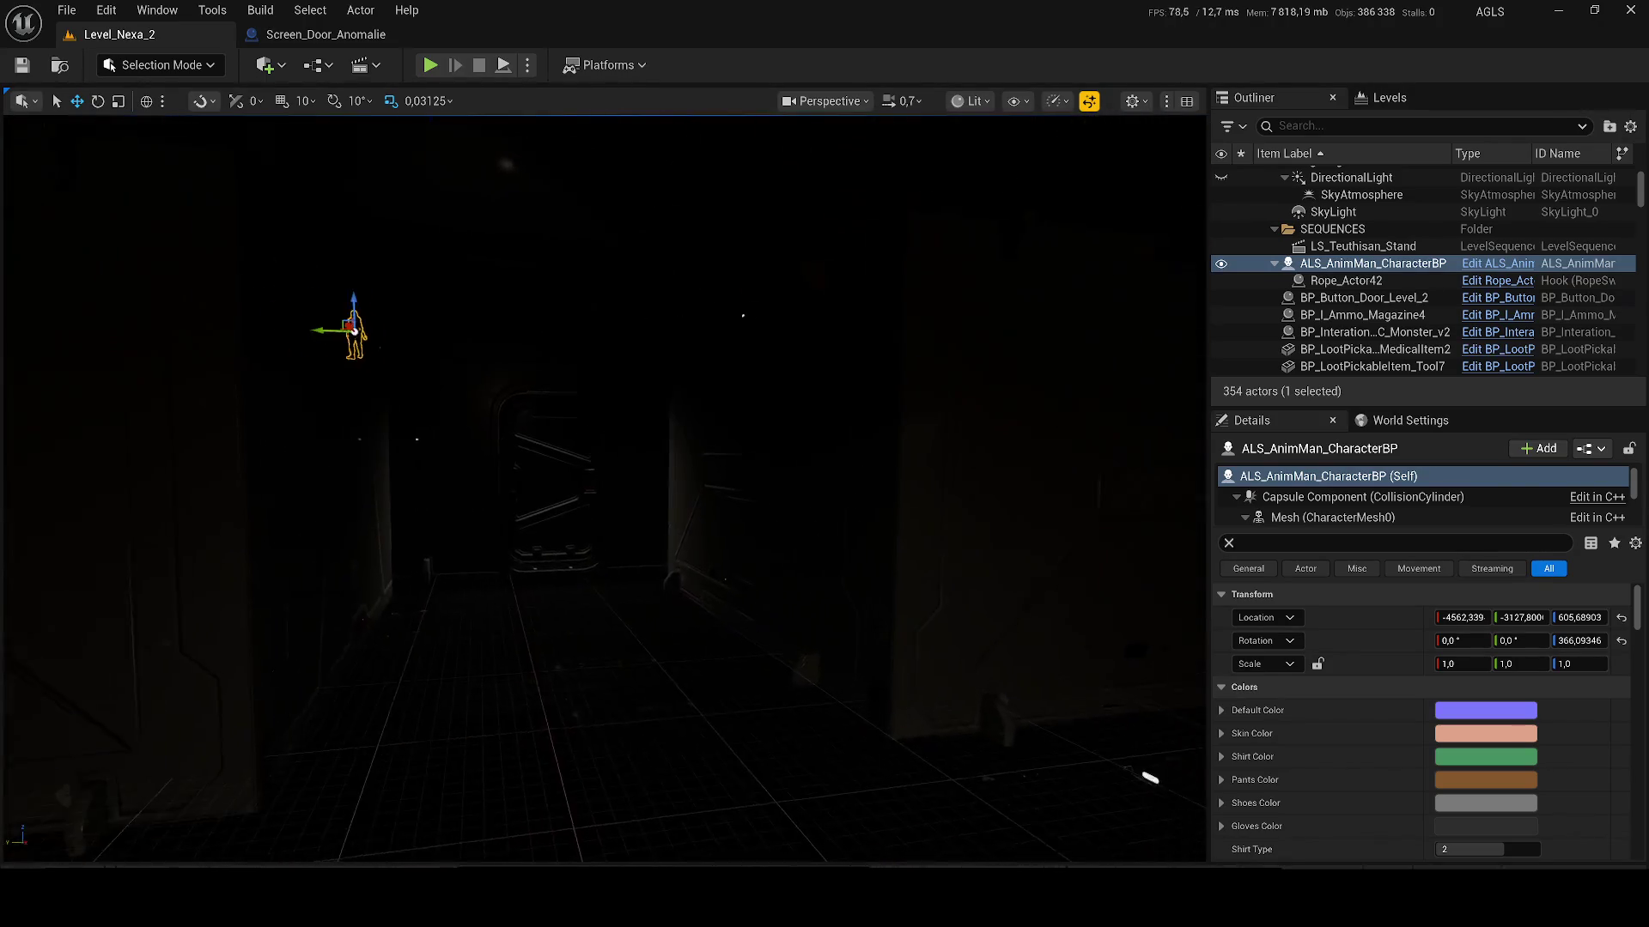
key("w")
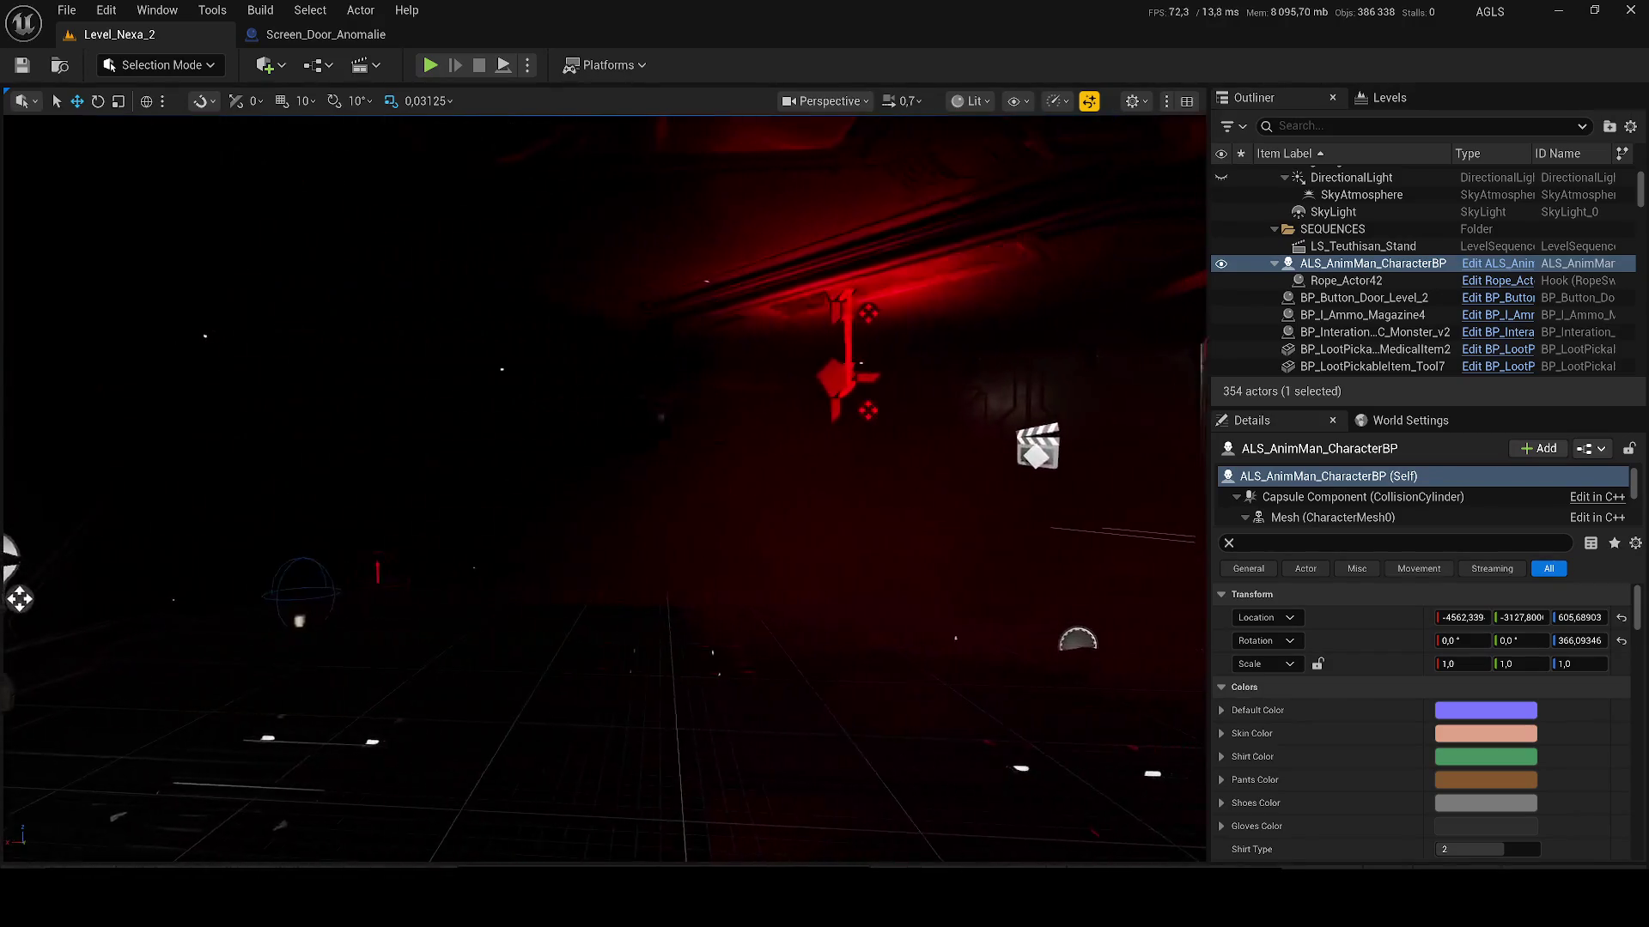
key("w")
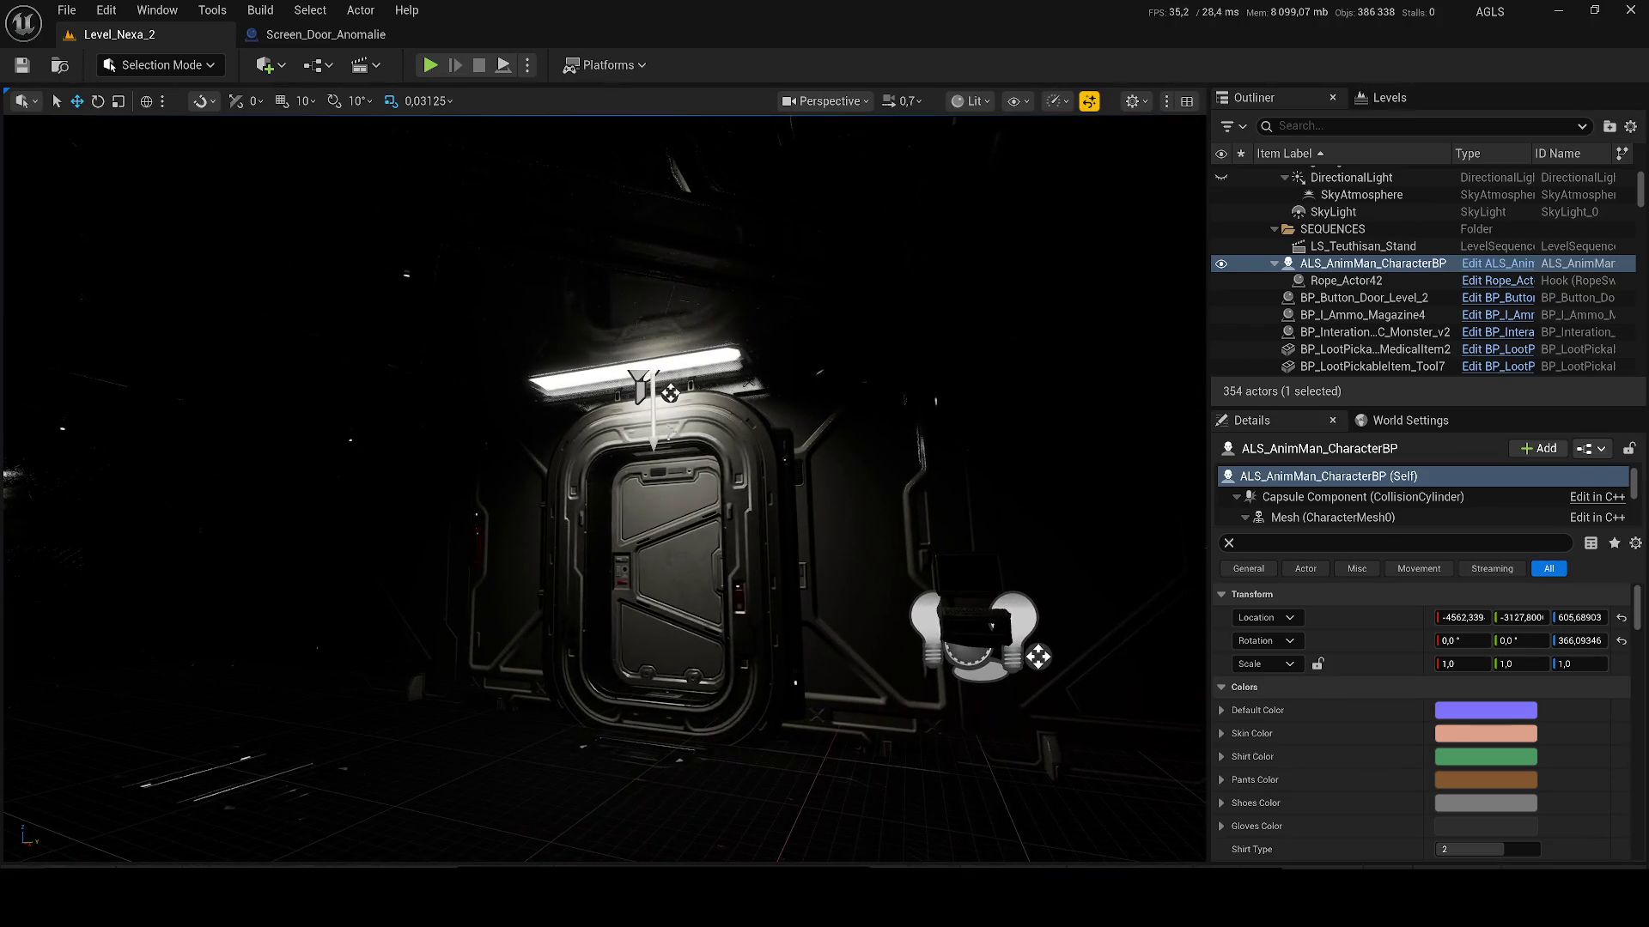
key("s")
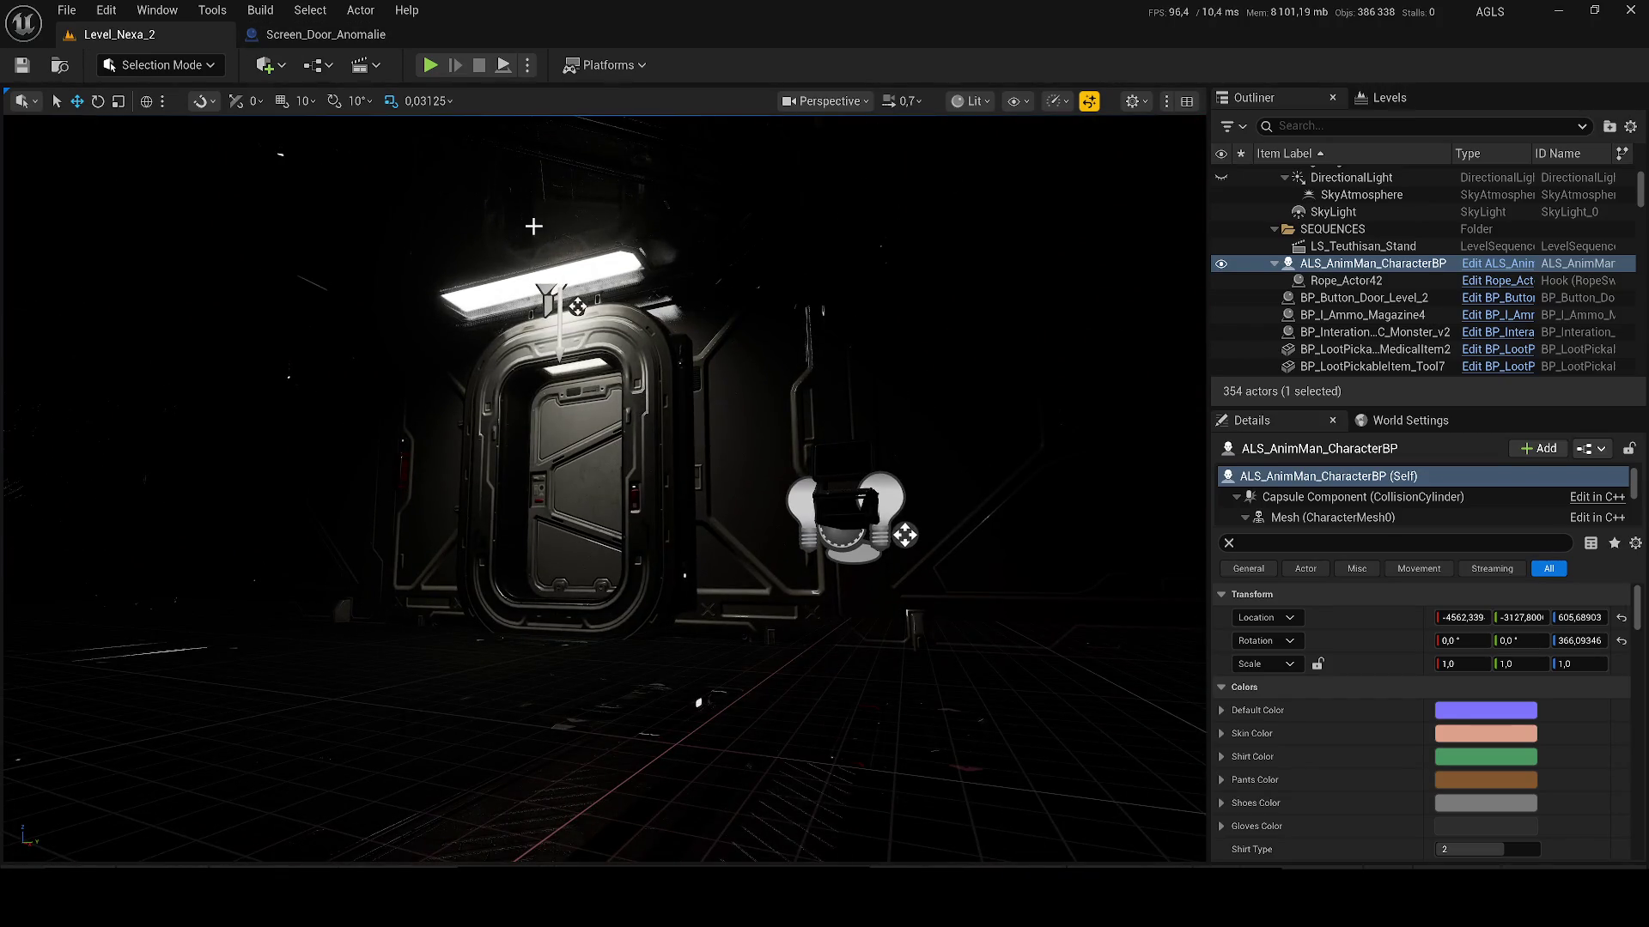
left_click(481, 250)
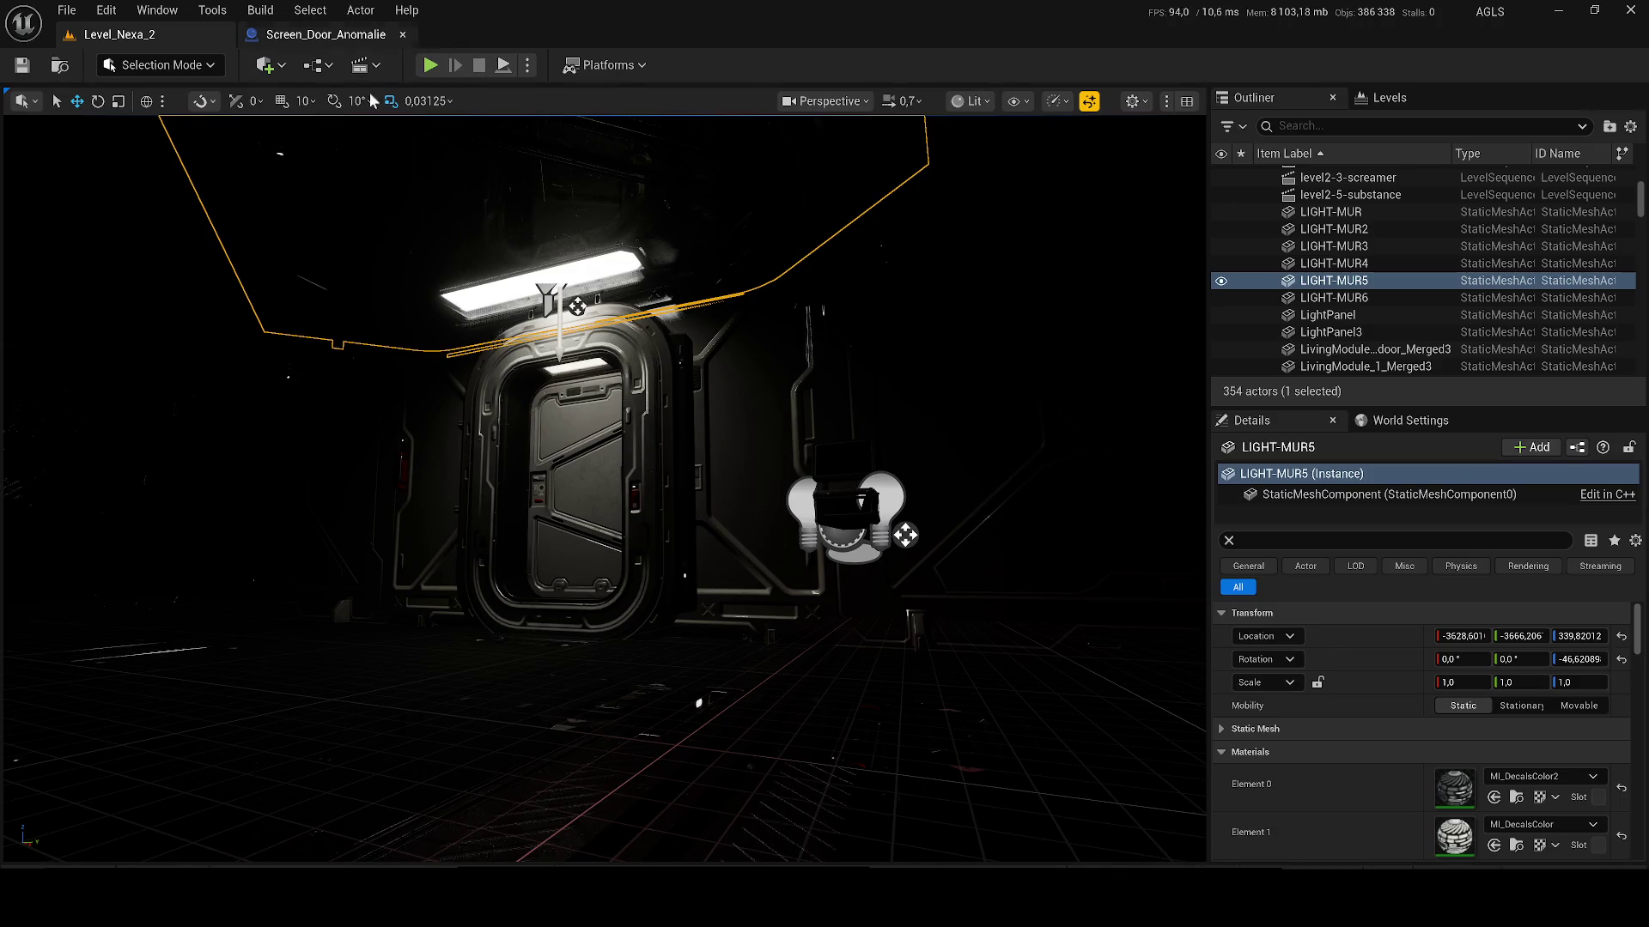
Step: Check the Screen_Door_Anomalie blueprint, then return to Level_Nexa_2 and open the Blueprints dropdown
left_click(327, 32)
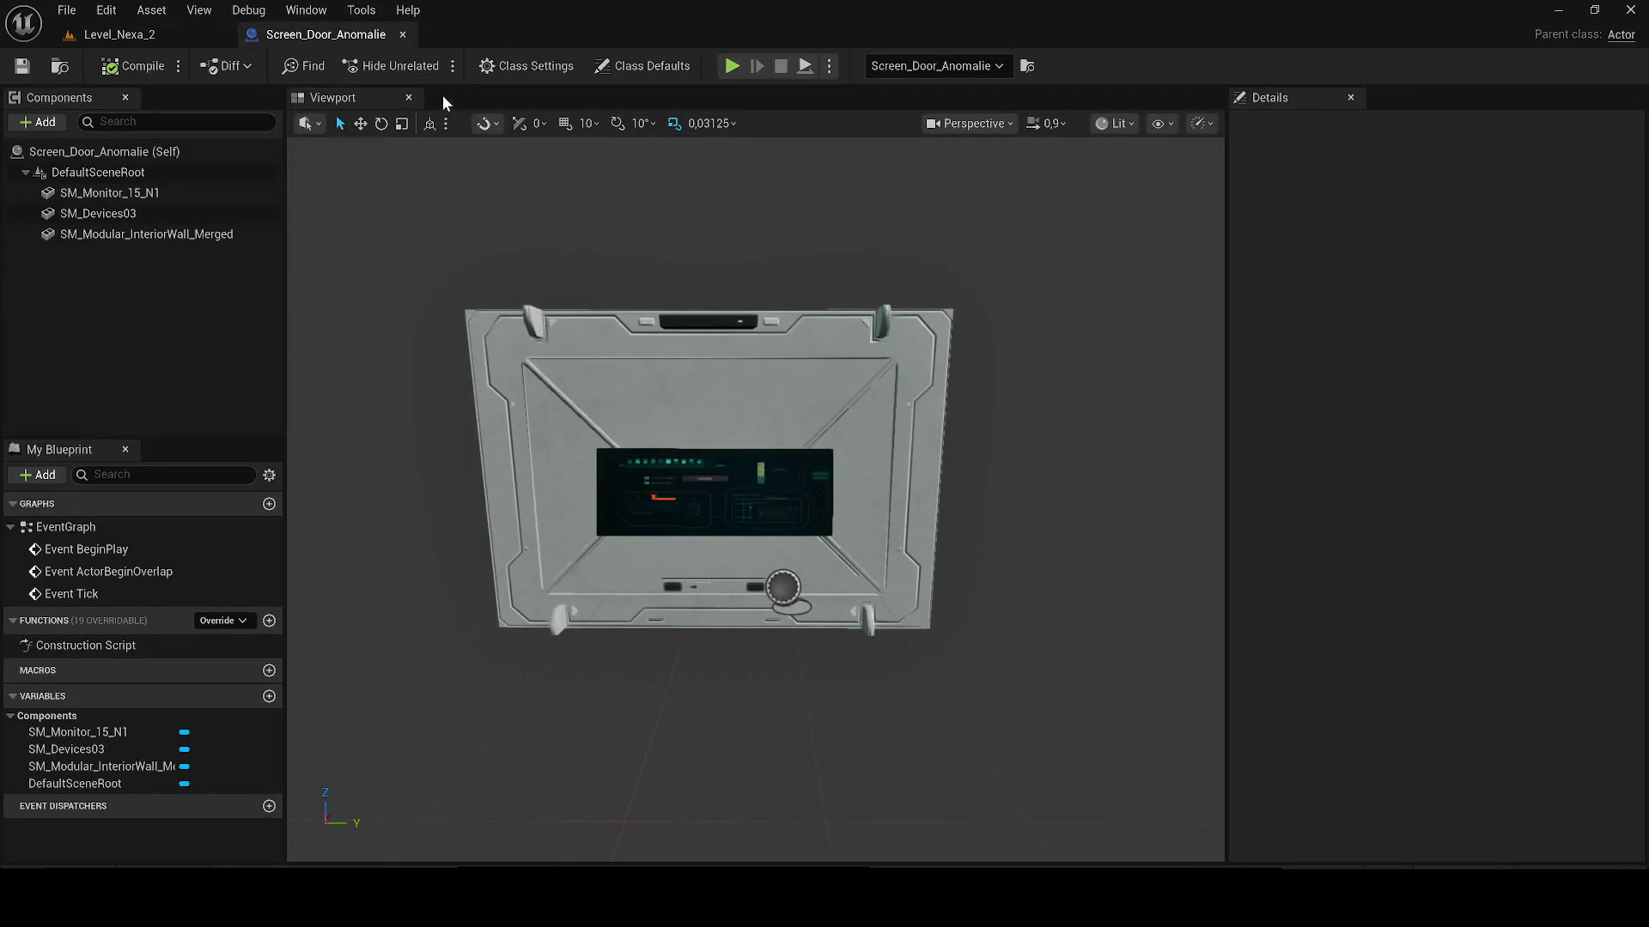
left_click(163, 39)
left_click(317, 65)
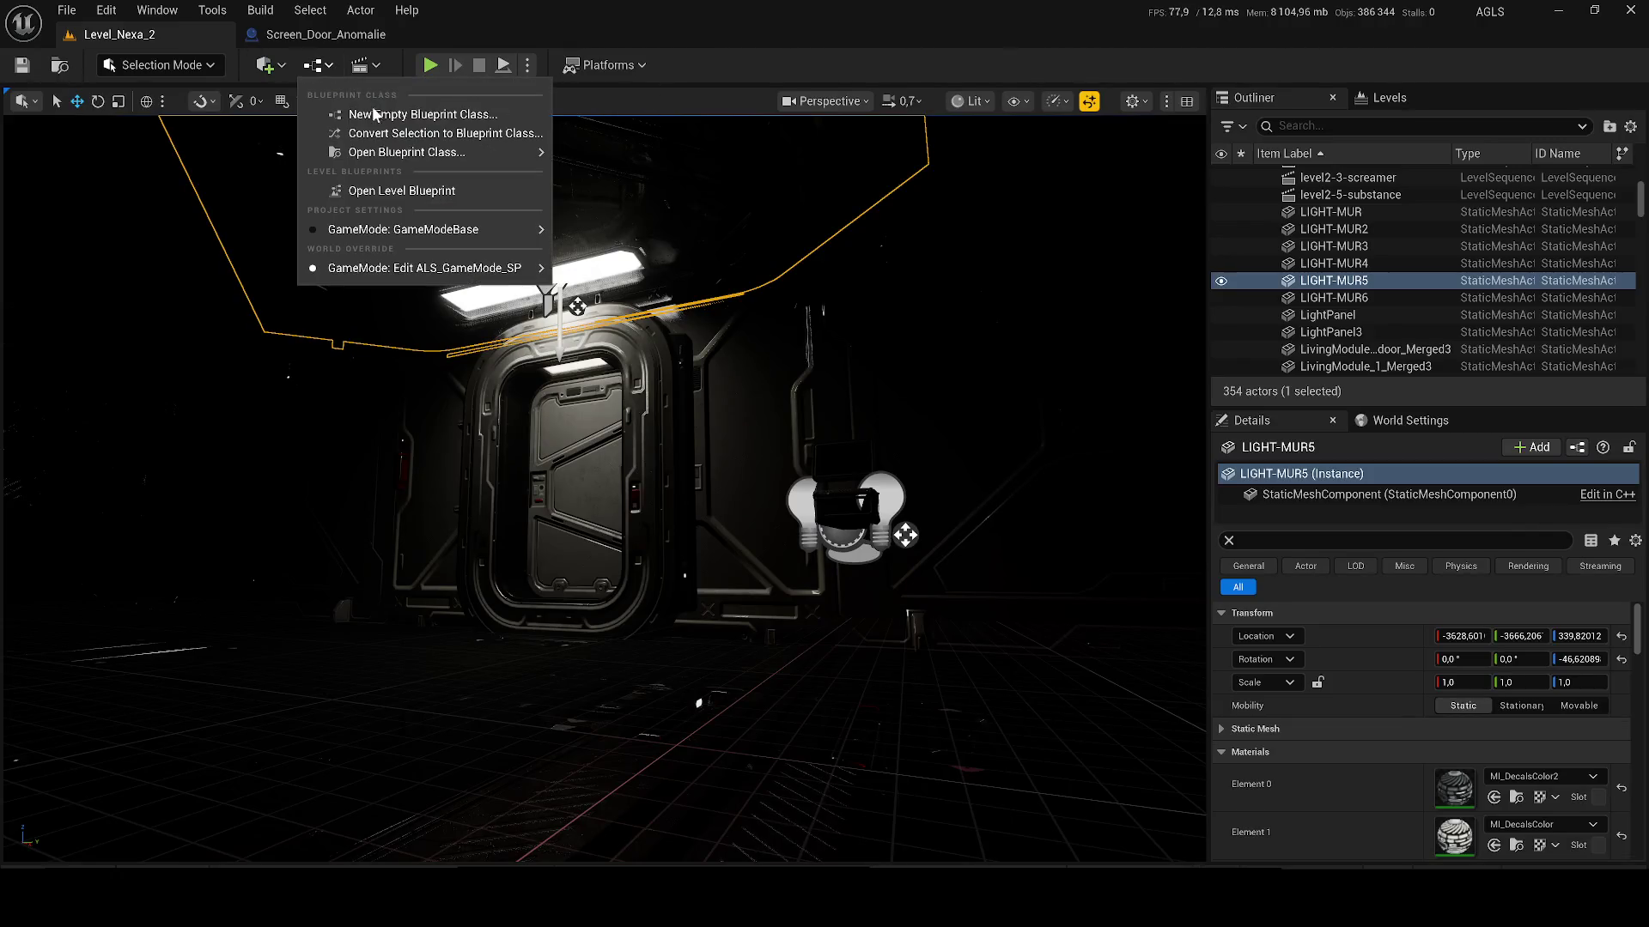
Step: In the Level Blueprint, add a 40-second Delay node after Set Intensity
left_click(412, 189)
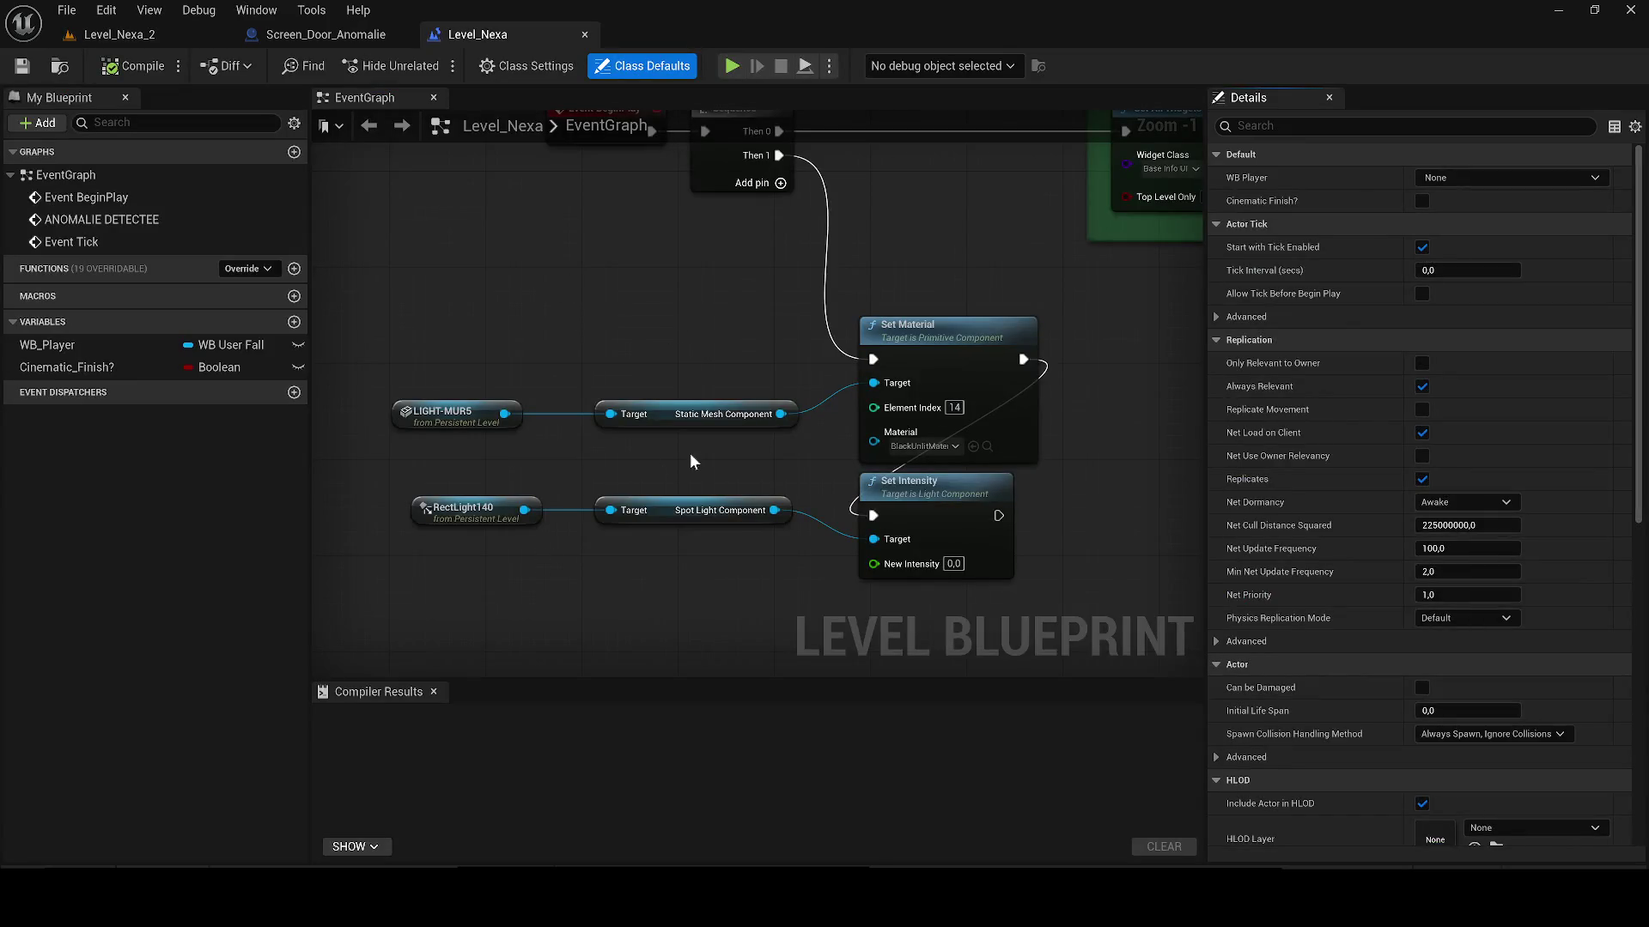
mouse_move(629, 464)
left_mouse_down()
mouse_move(858, 474)
mouse_move(807, 442)
left_mouse_up()
type("delay")
key("Return")
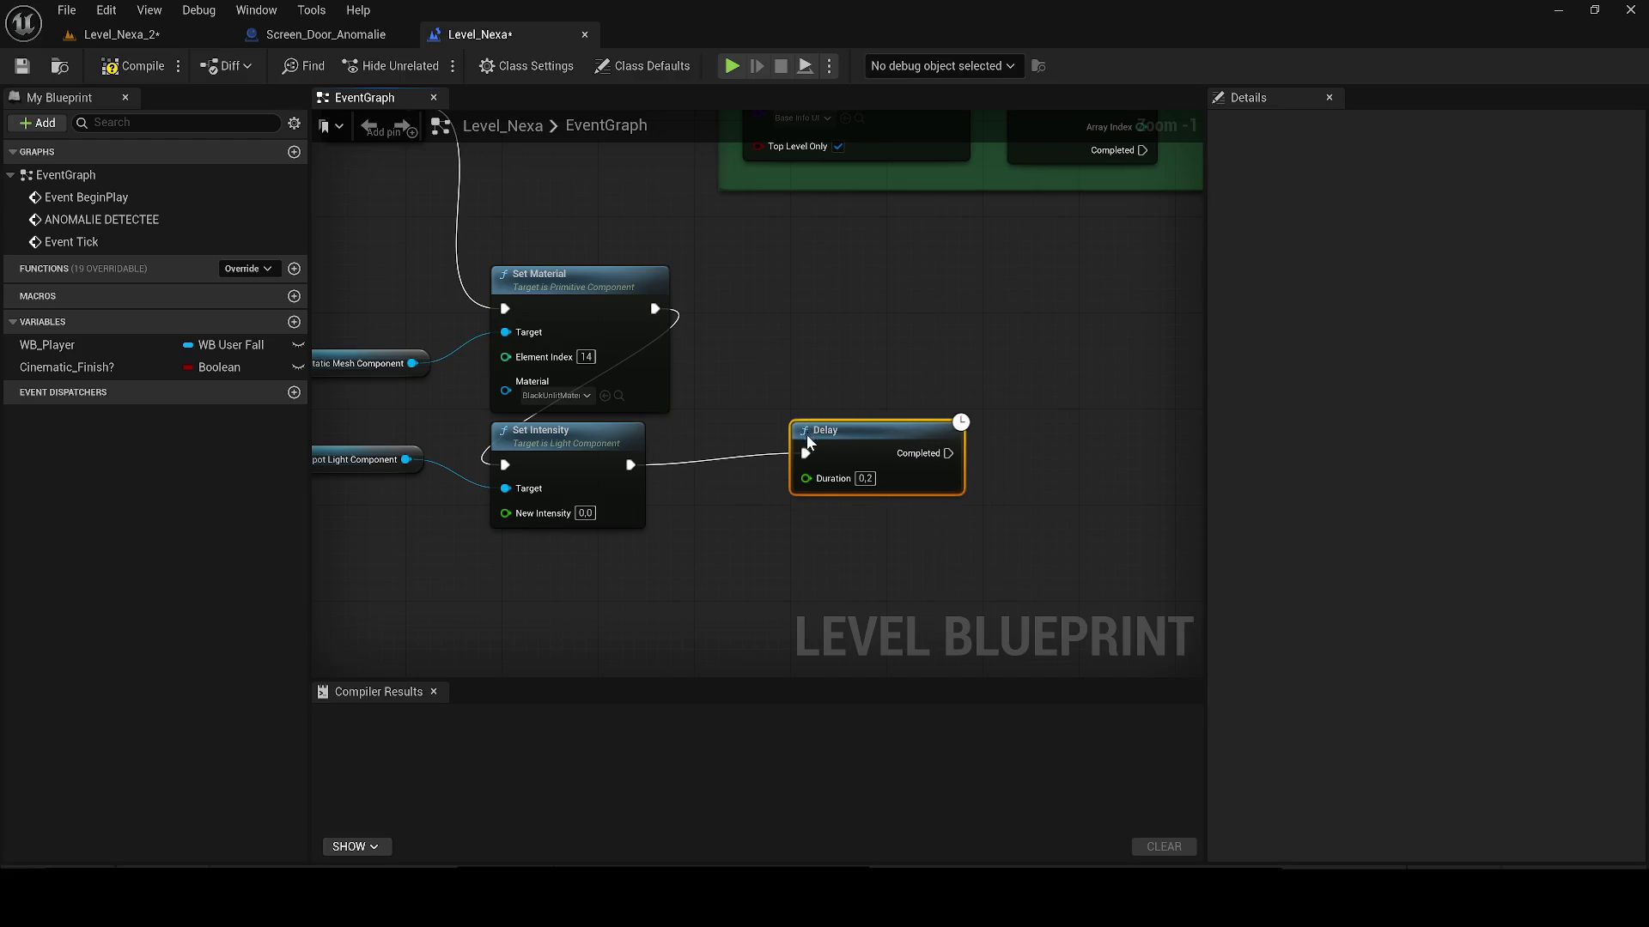
type("40")
key("Return")
Step: Copy the light, component, Set Material and Set Intensity nodes and paste them after the Delay
mouse_move(758, 553)
left_mouse_down()
mouse_move(322, 335)
mouse_move(300, 345)
left_mouse_up()
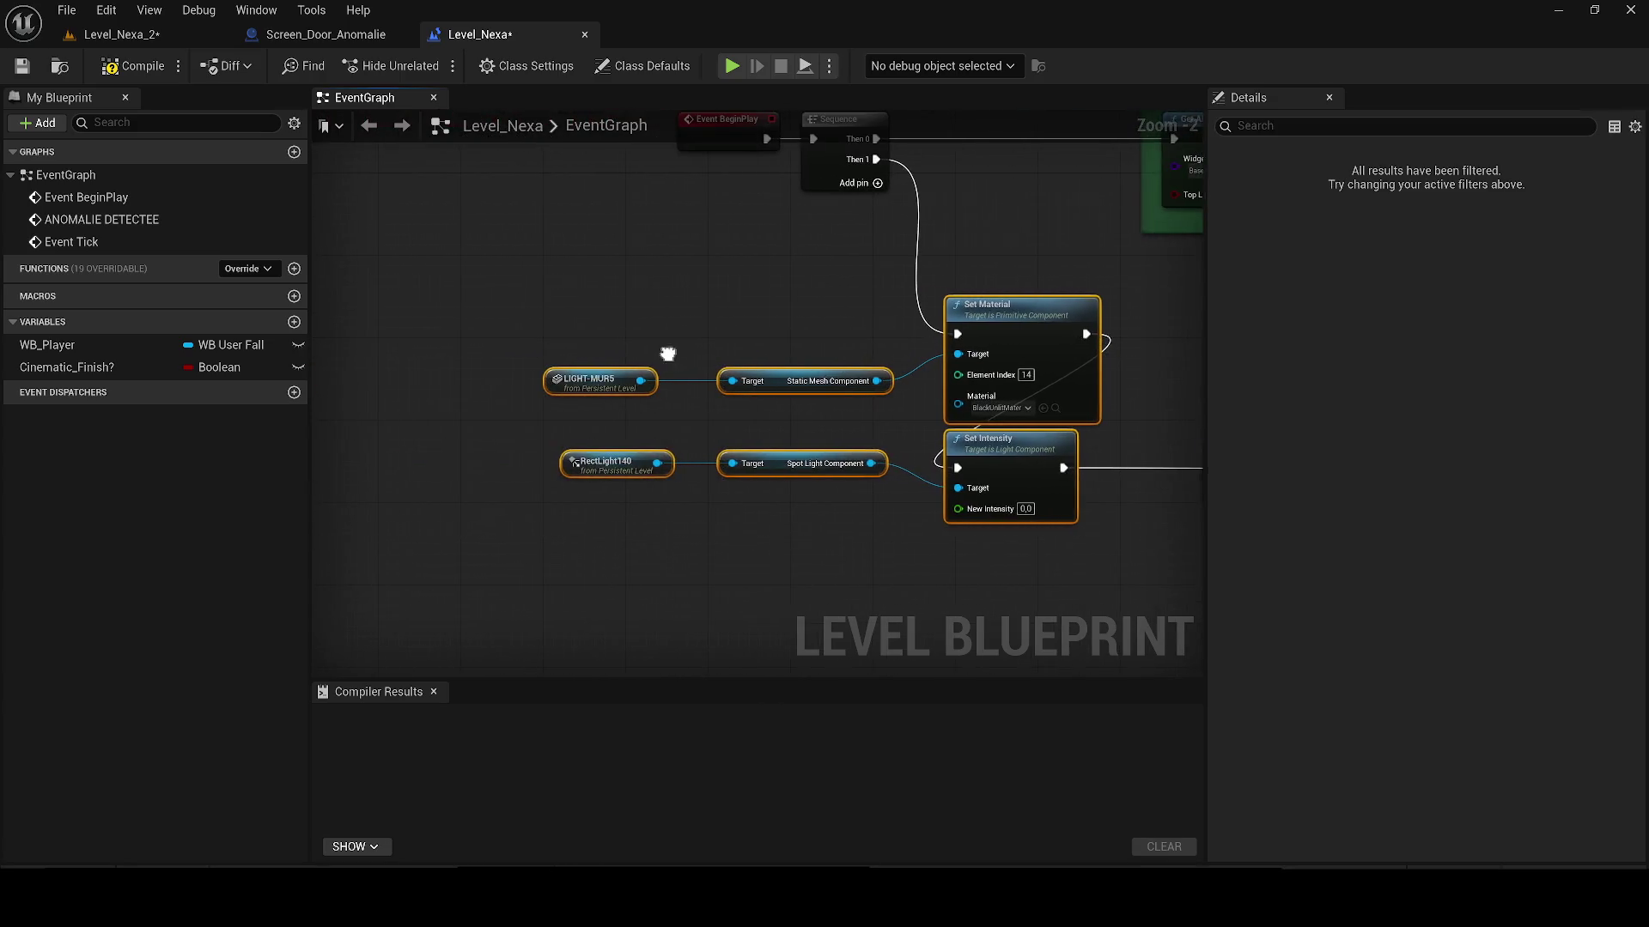
key("ctrl+c")
key("ctrl+v")
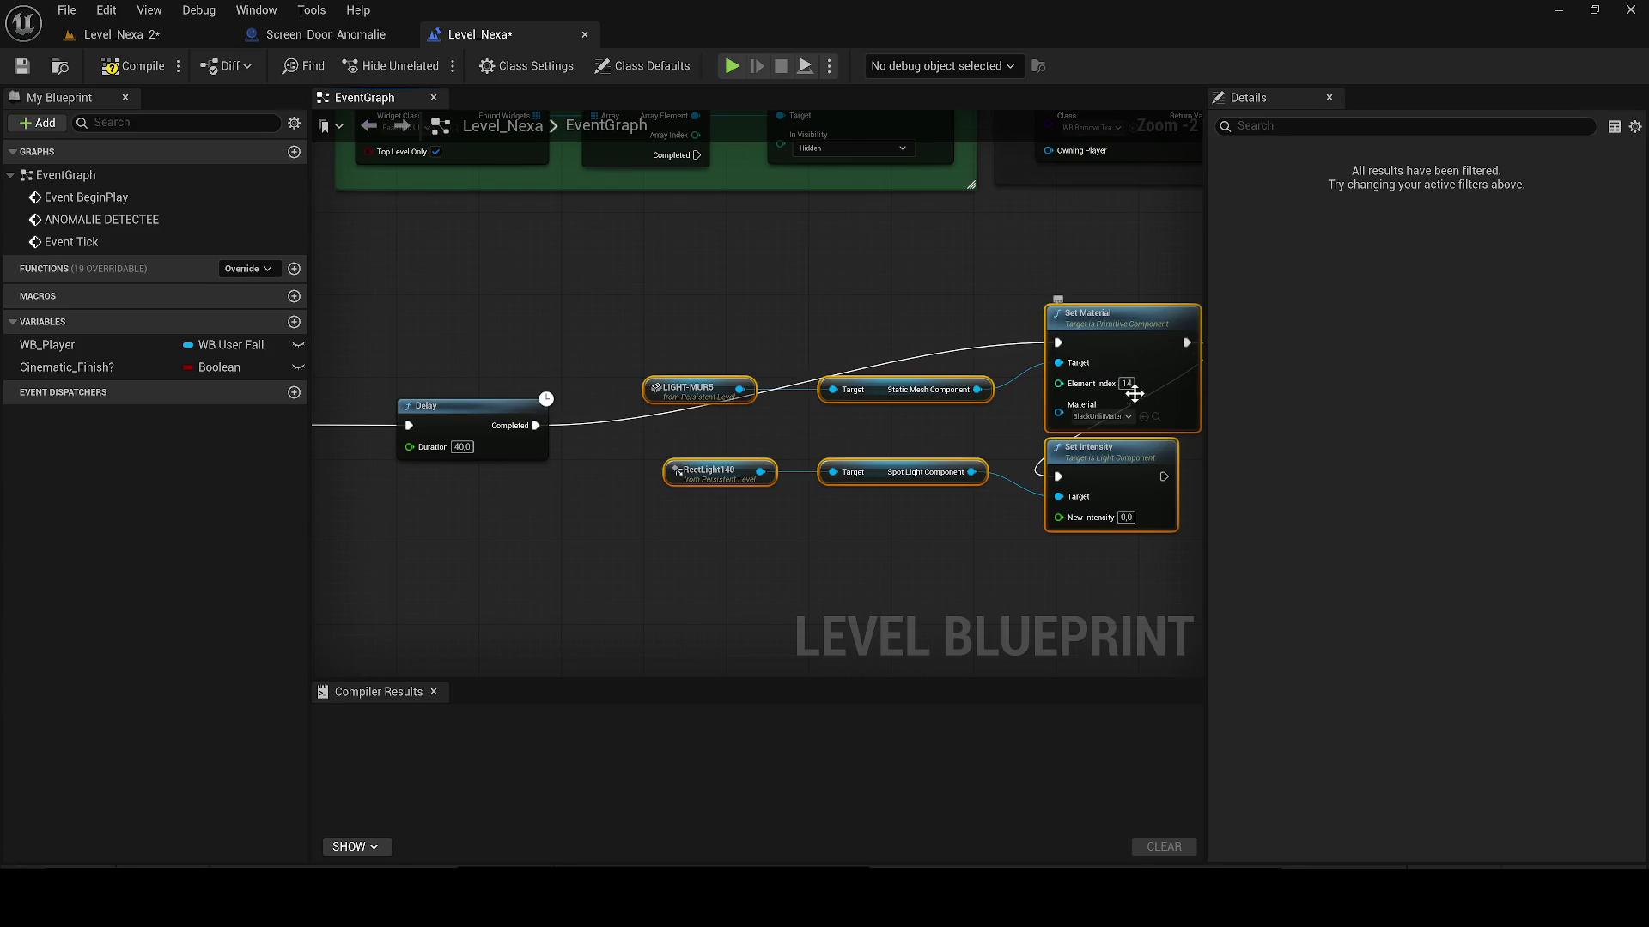
left_click(1103, 417)
left_click(120, 35)
mouse_move(458, 220)
left_mouse_down()
mouse_move(458, 129)
mouse_move(459, 184)
left_mouse_up()
scroll(1513, 756, "down", 15)
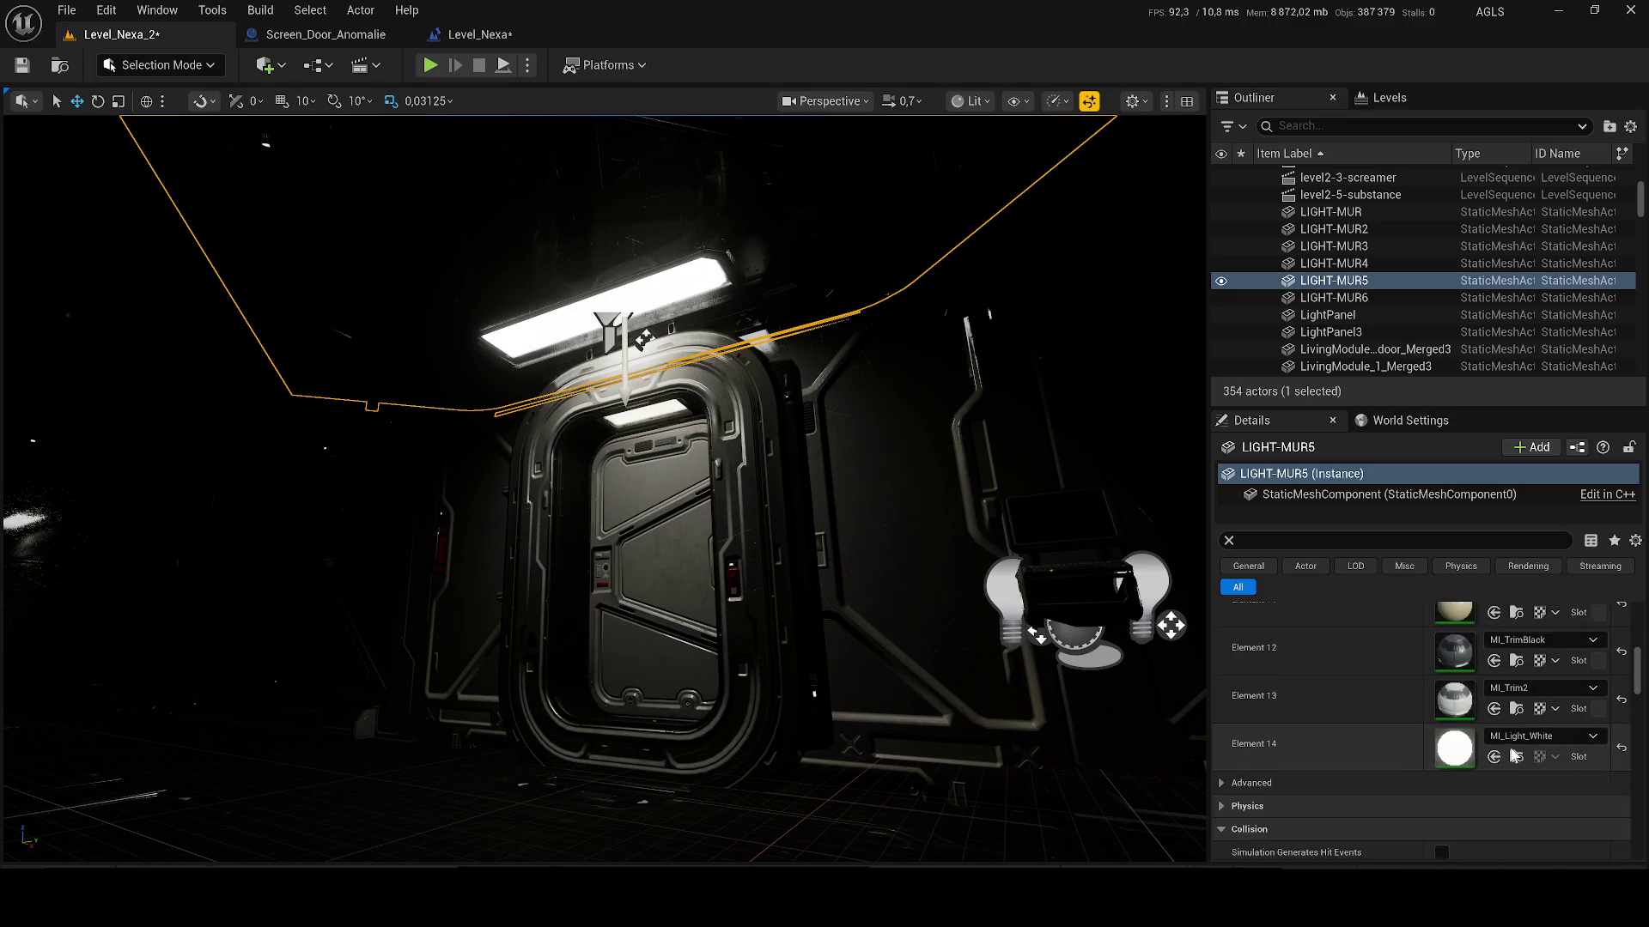
Step: Set the copied Set Material node's material to MI_Light_White
left_click(1517, 757)
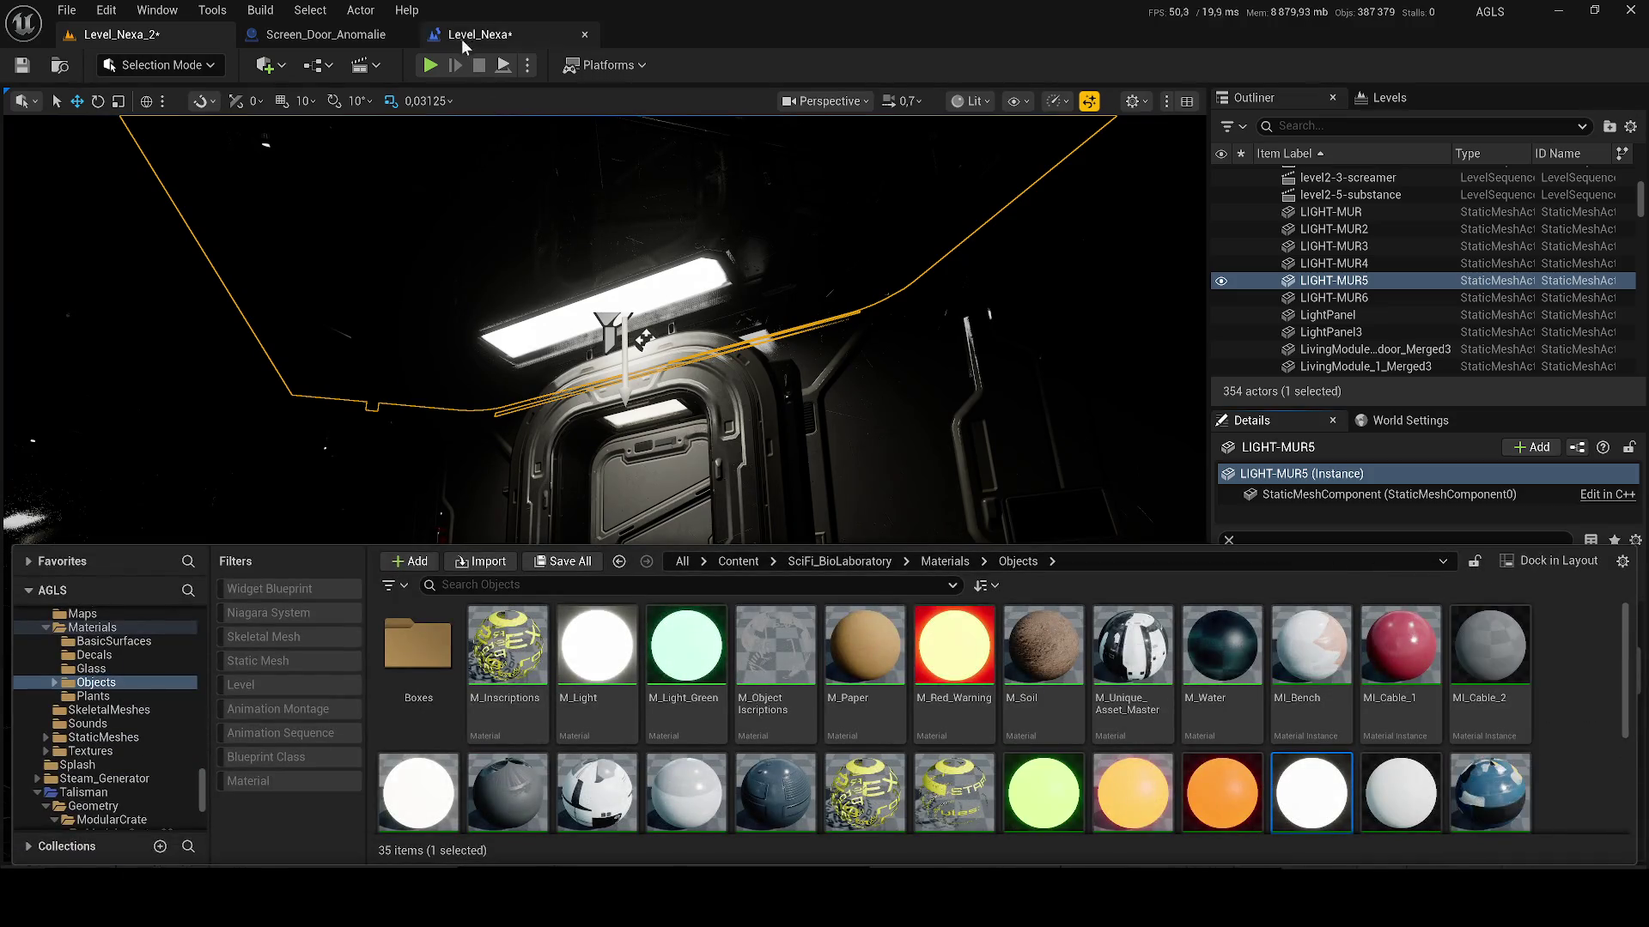
left_click(463, 36)
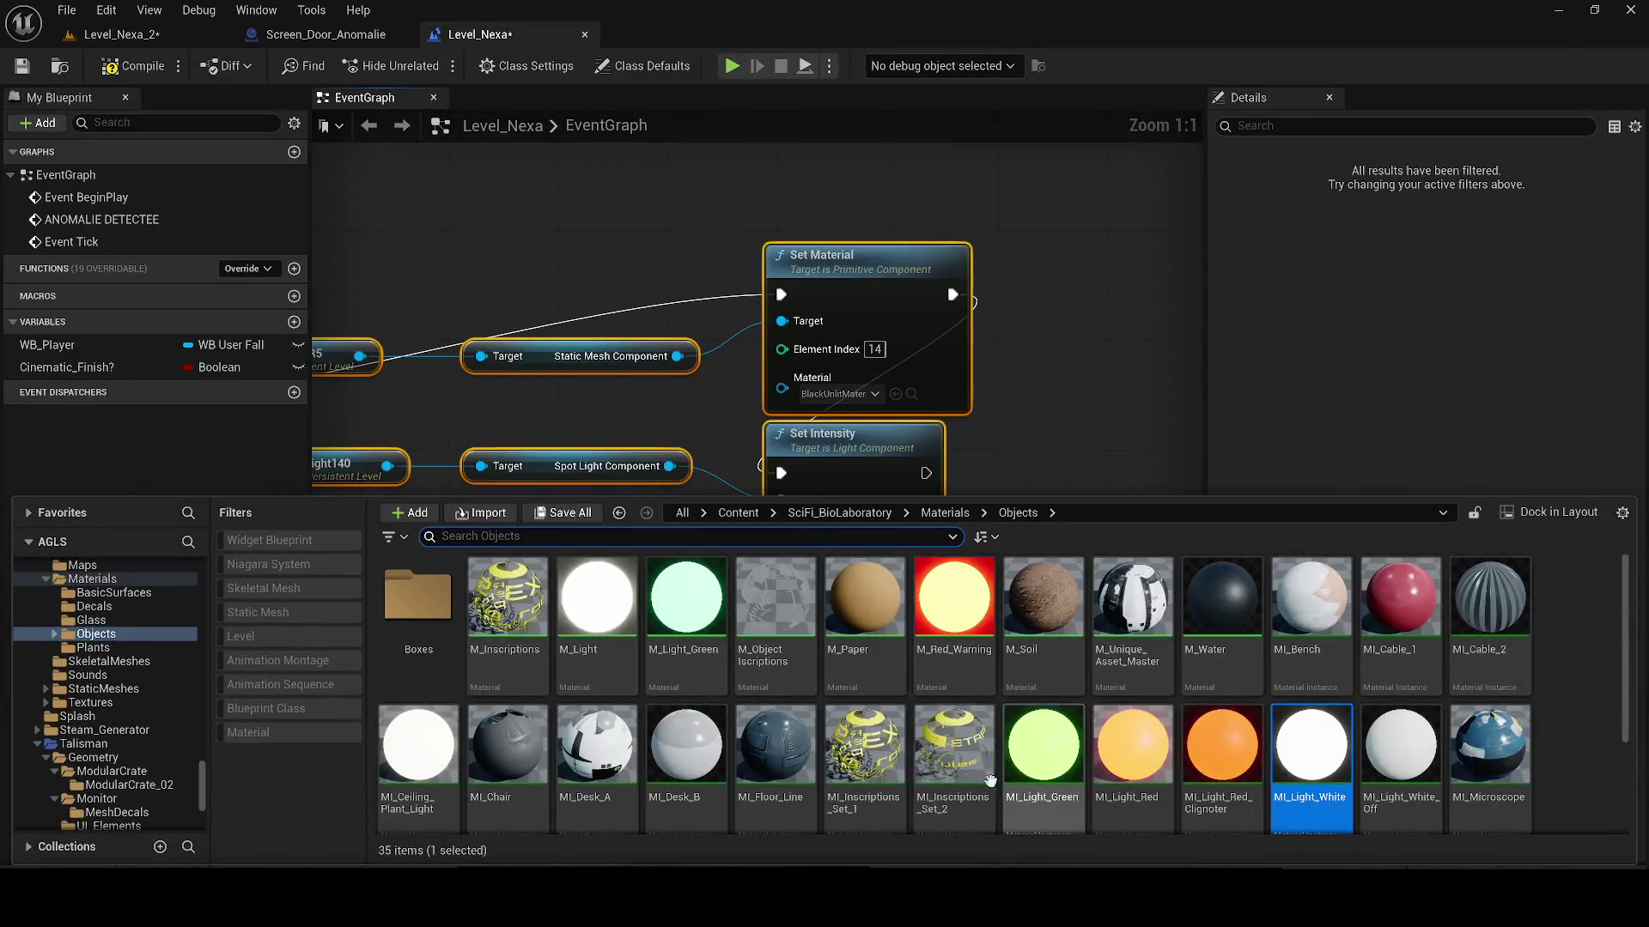
mouse_move(1311, 747)
left_mouse_down()
mouse_move(783, 397)
mouse_move(837, 395)
left_mouse_up()
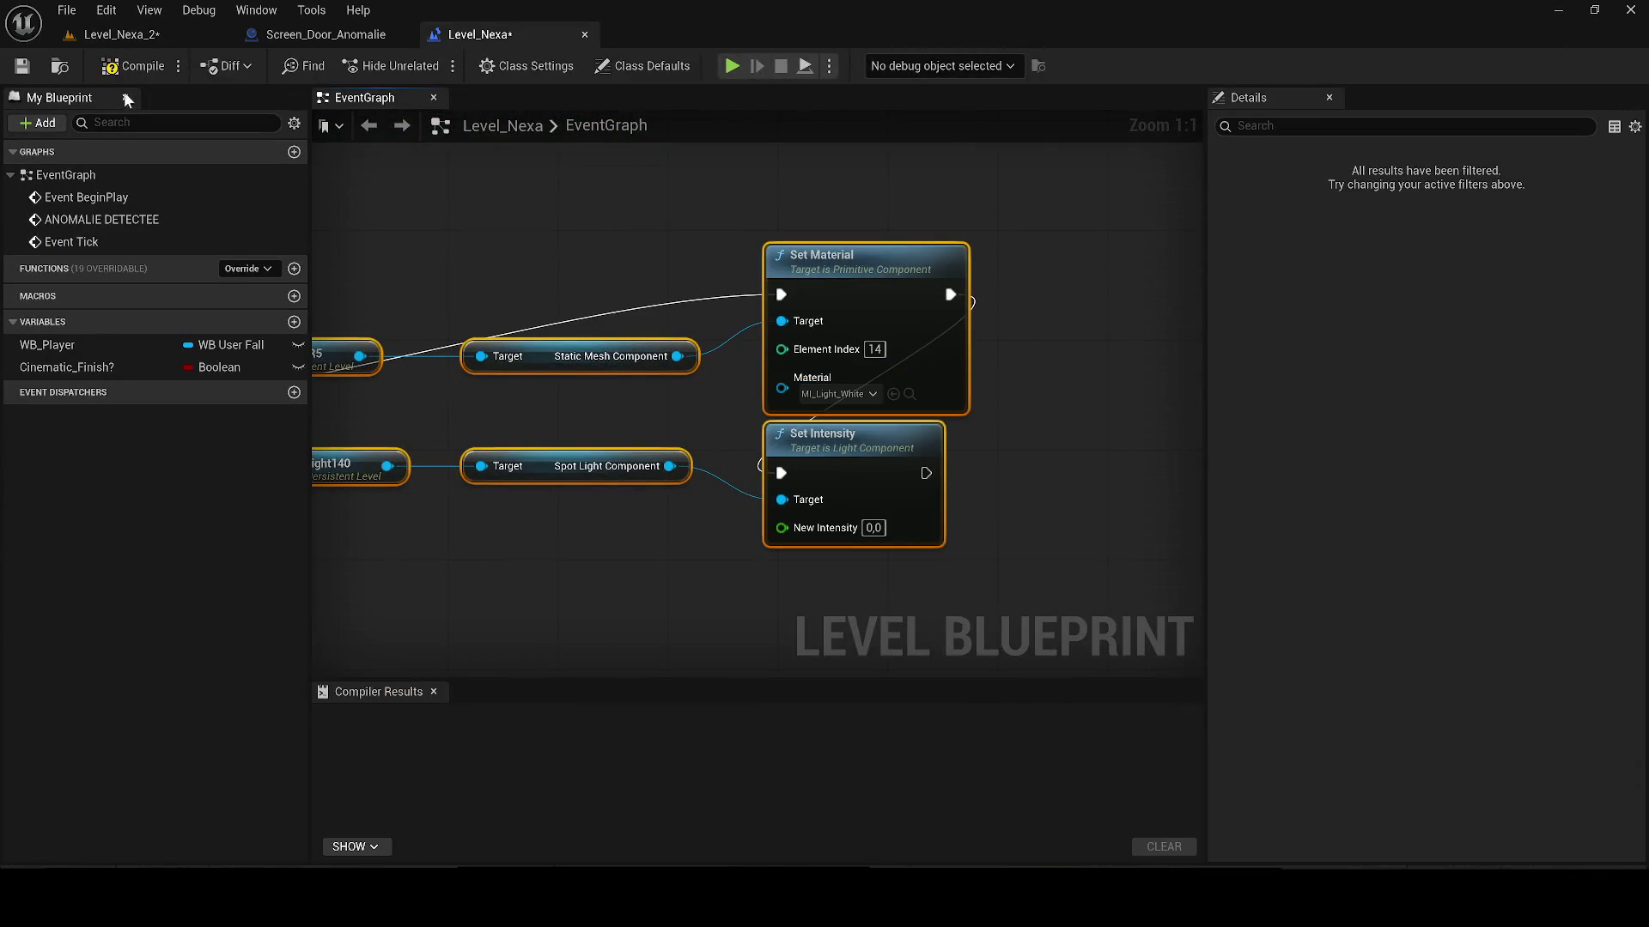
Step: Save the level and its blueprint changes, then return to the Level_Nexa_2 view
left_click(105, 36)
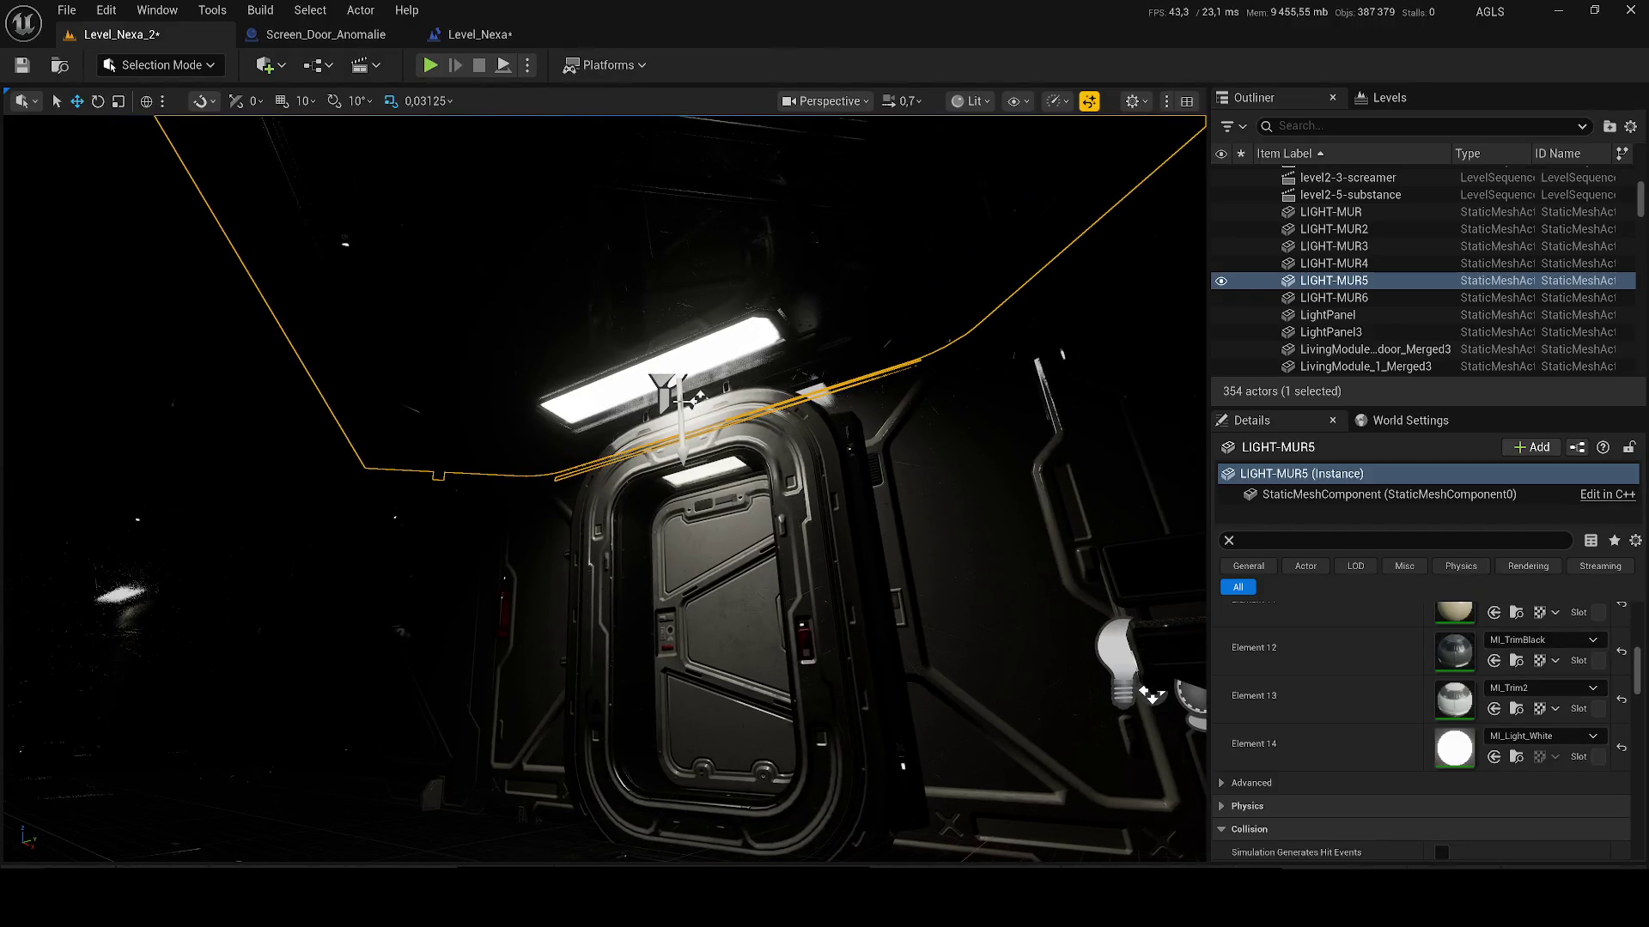
scroll(1477, 756, "up", 10)
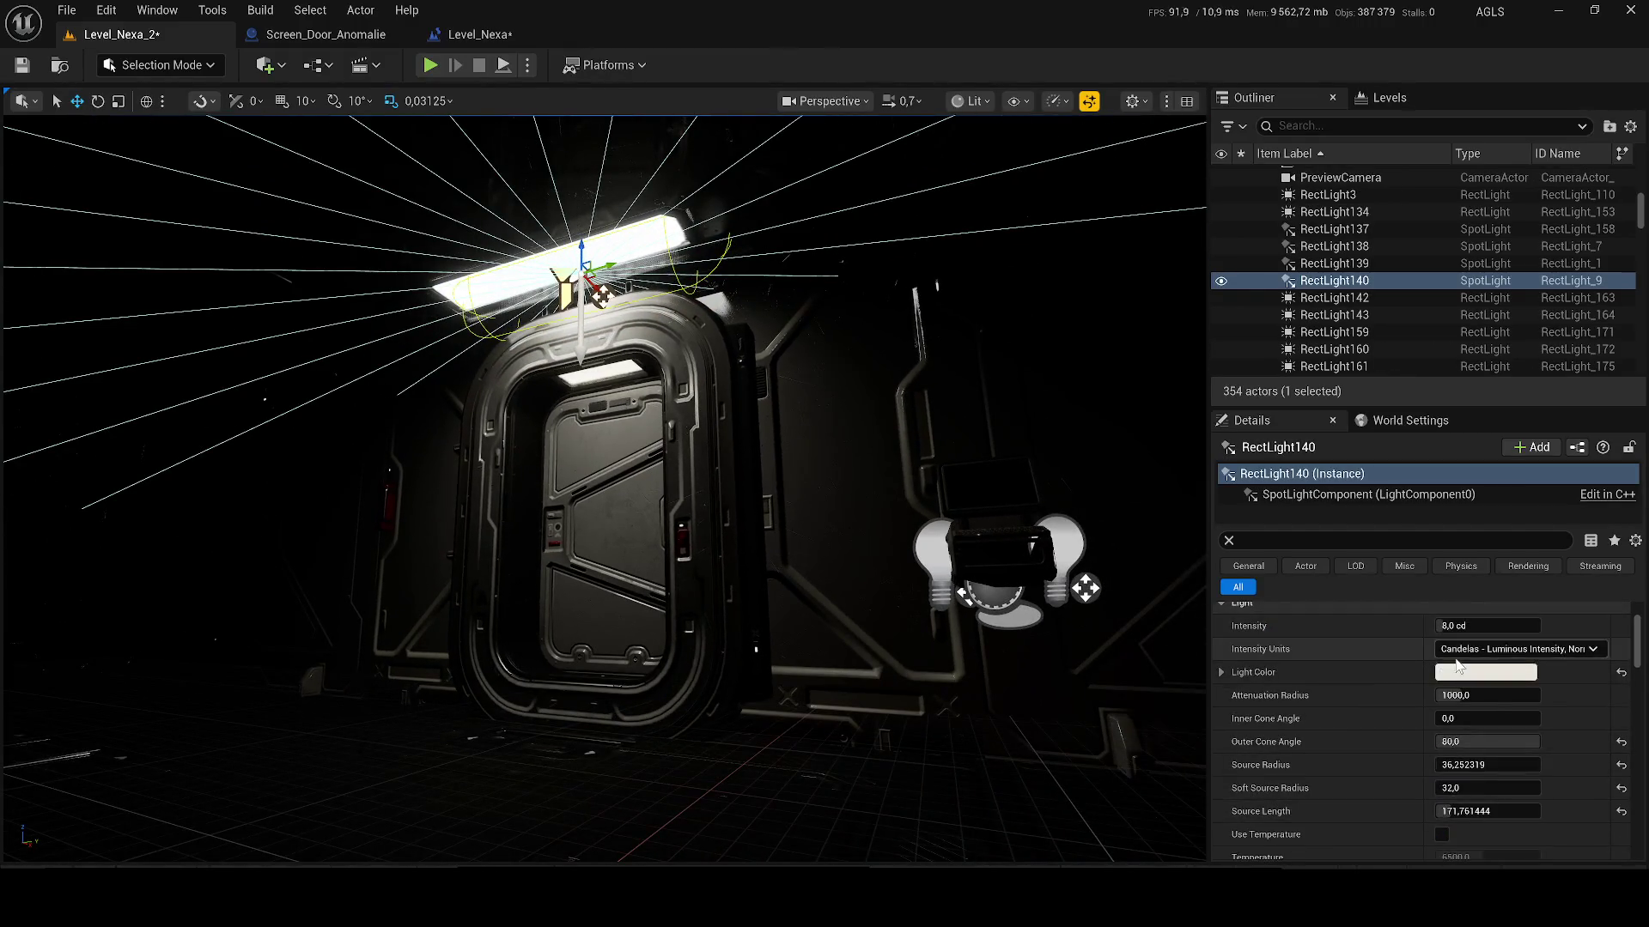
left_click(455, 34)
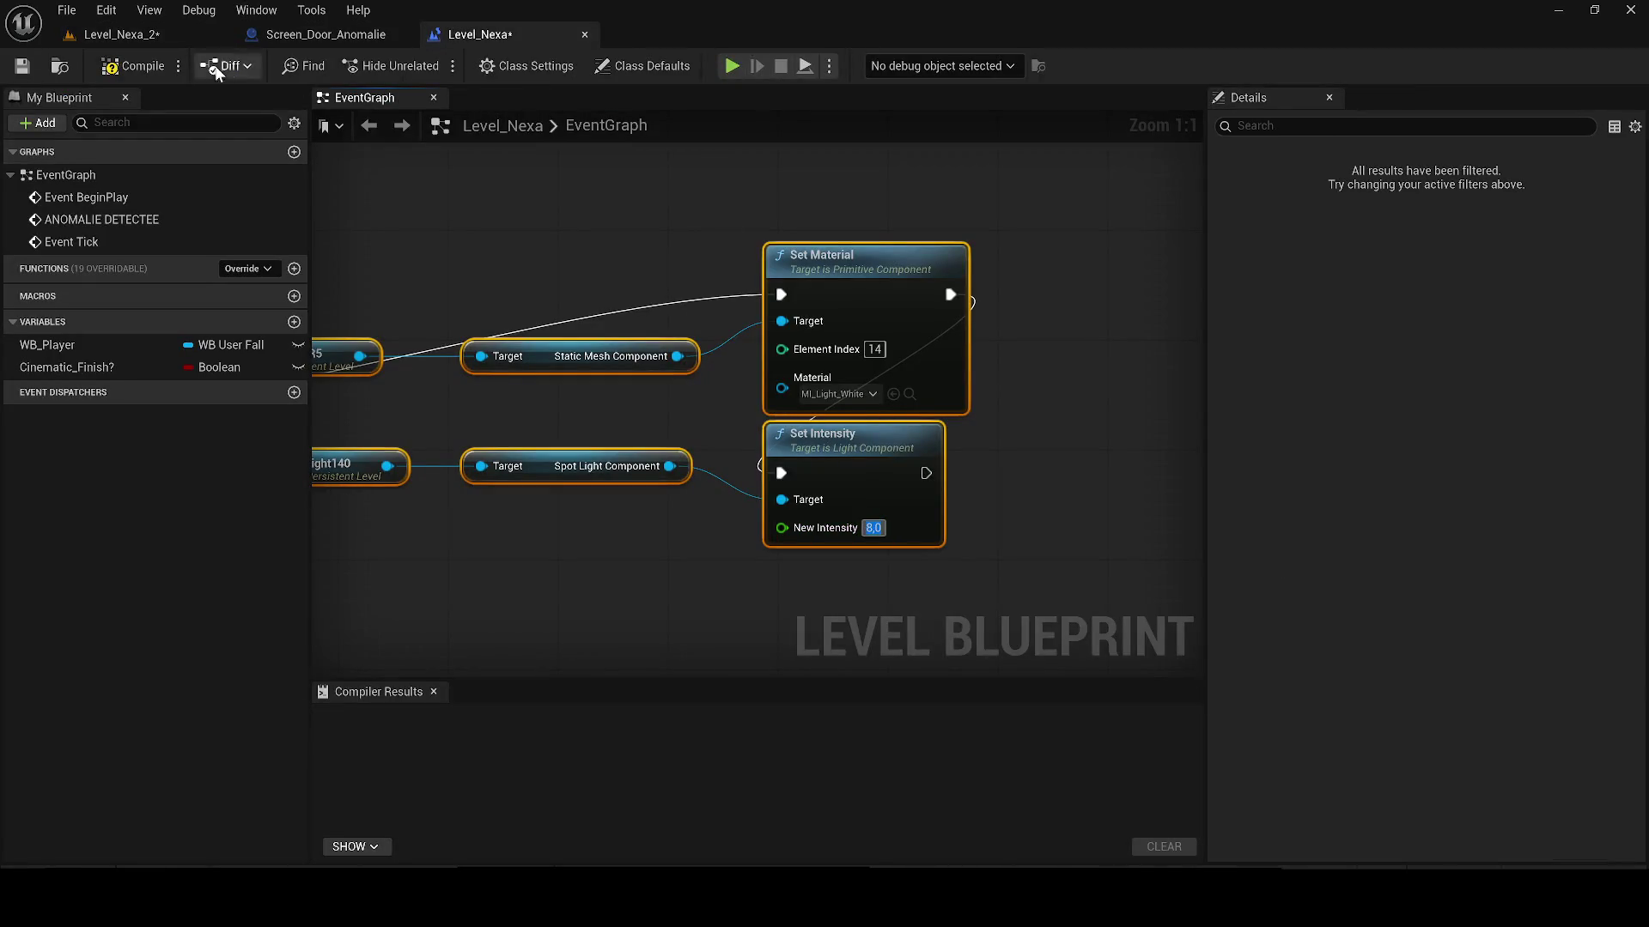
left_click(15, 68)
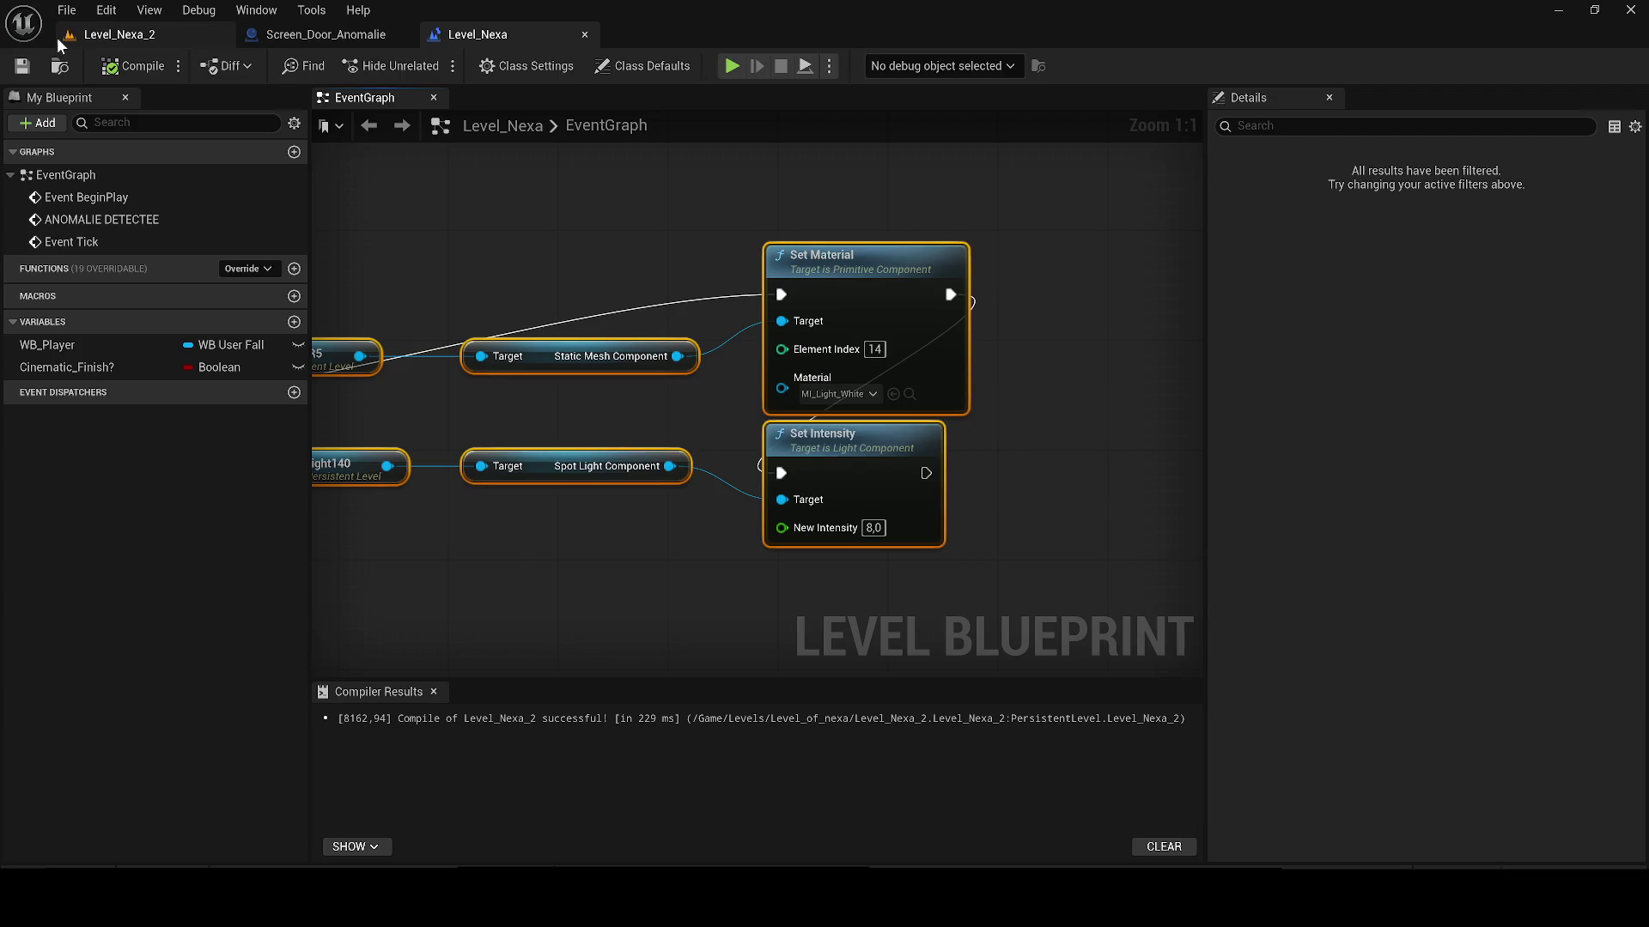
left_click(121, 37)
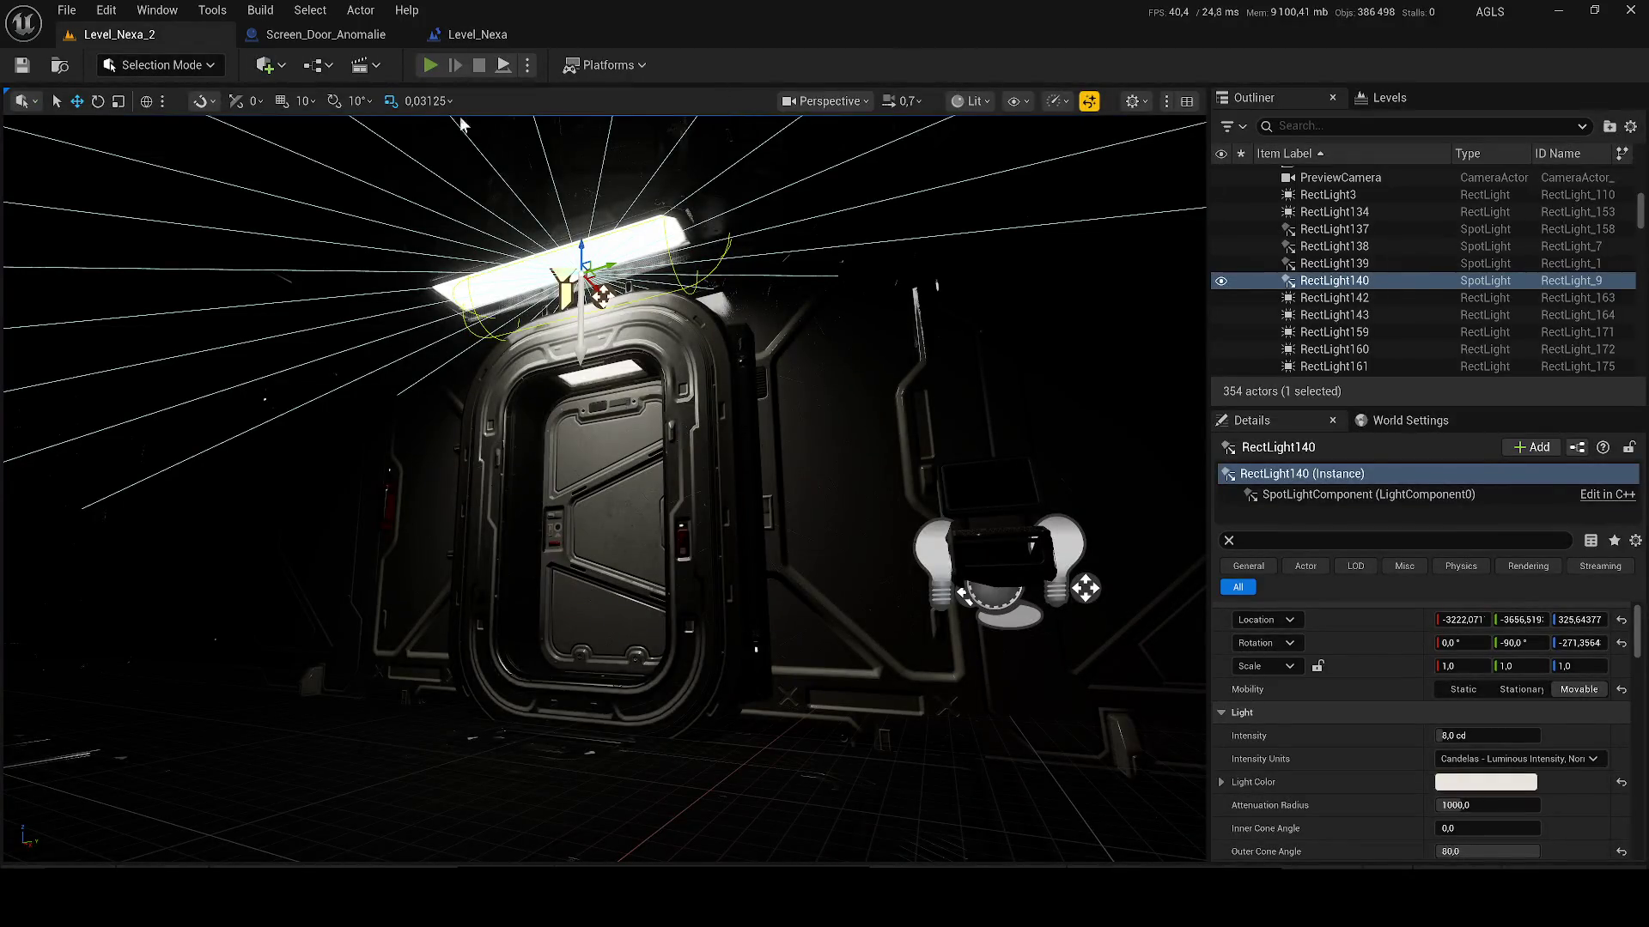
Step: Play the level, walking into the red-lit room and back to the doorway past the marker
left_click(431, 65)
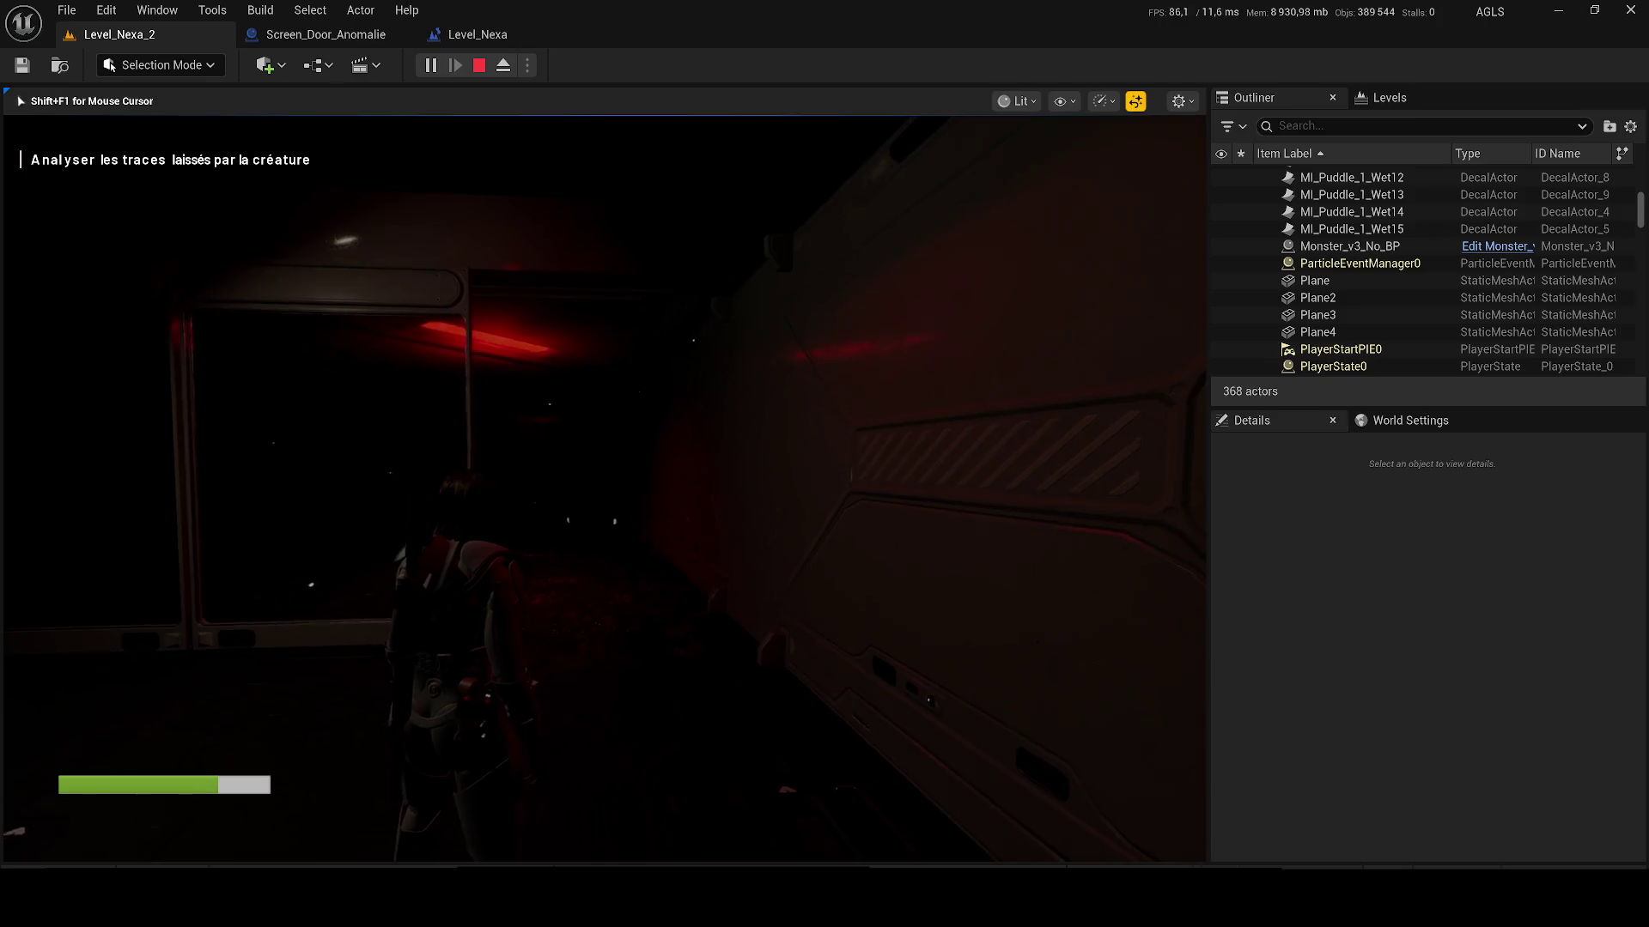
key("w")
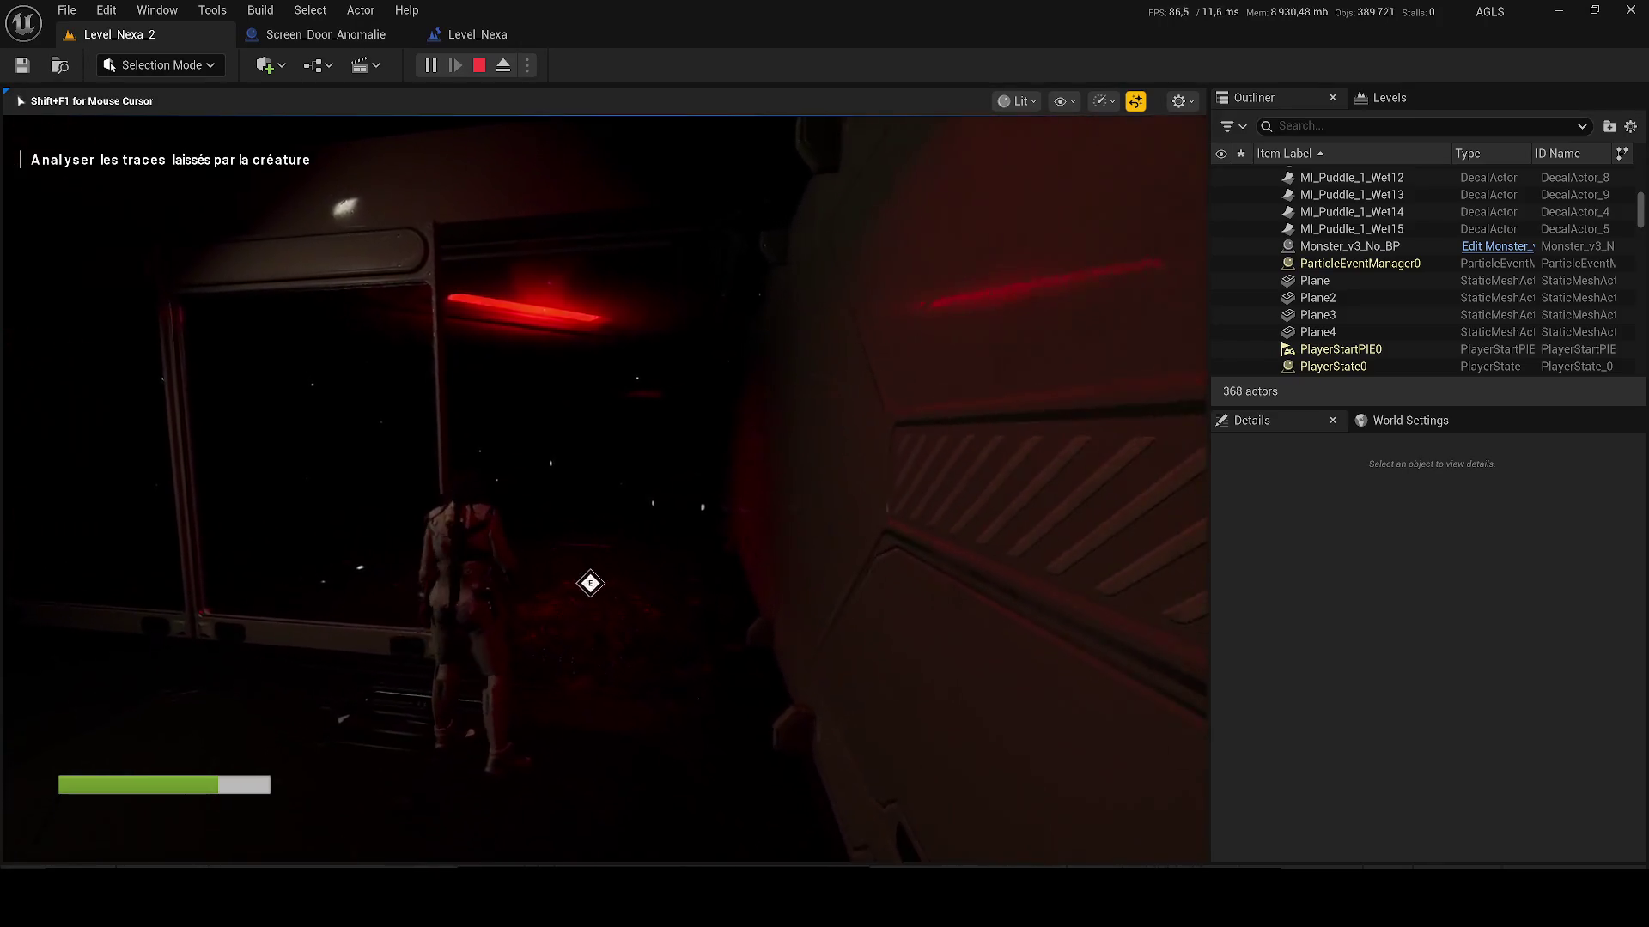
key("w")
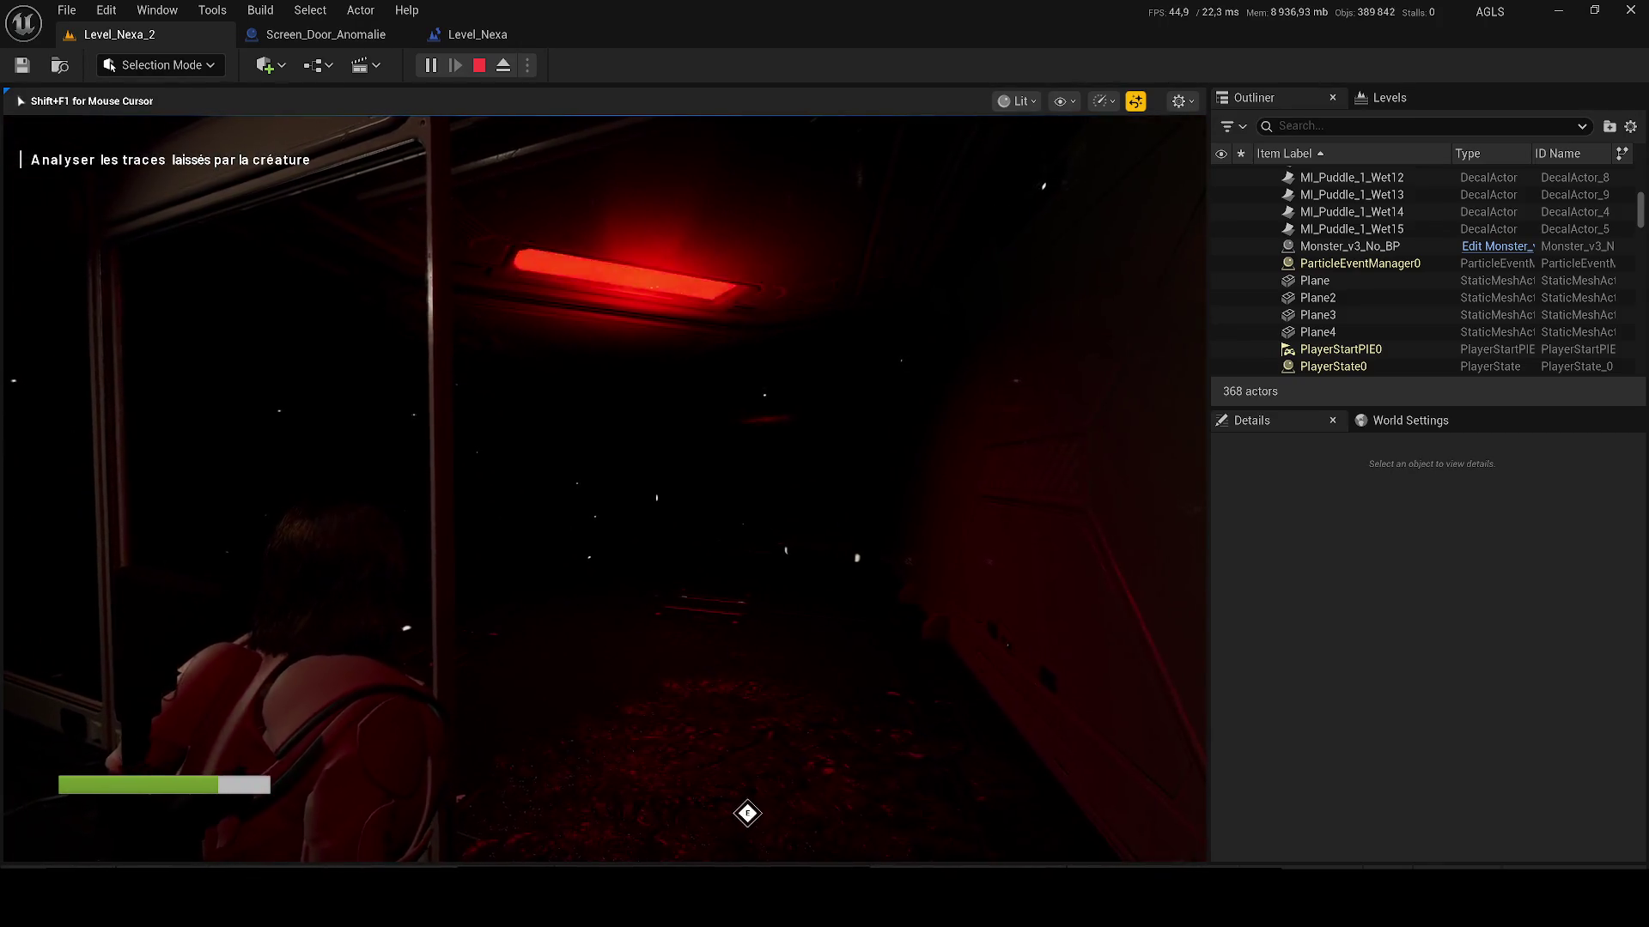
key("w")
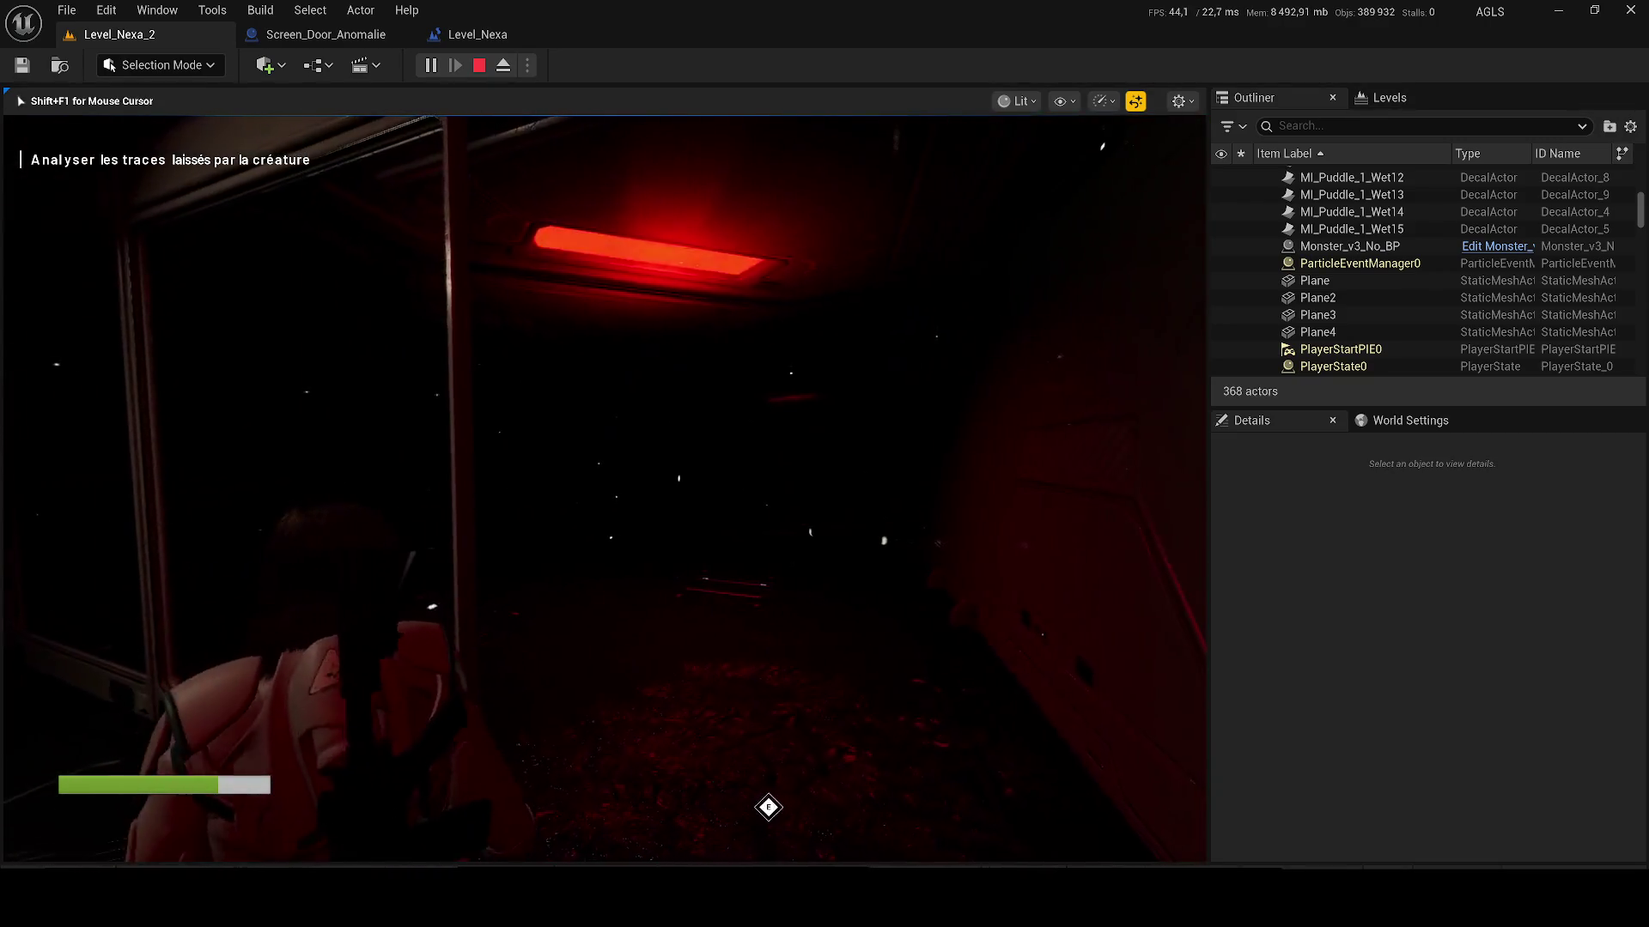
key("w")
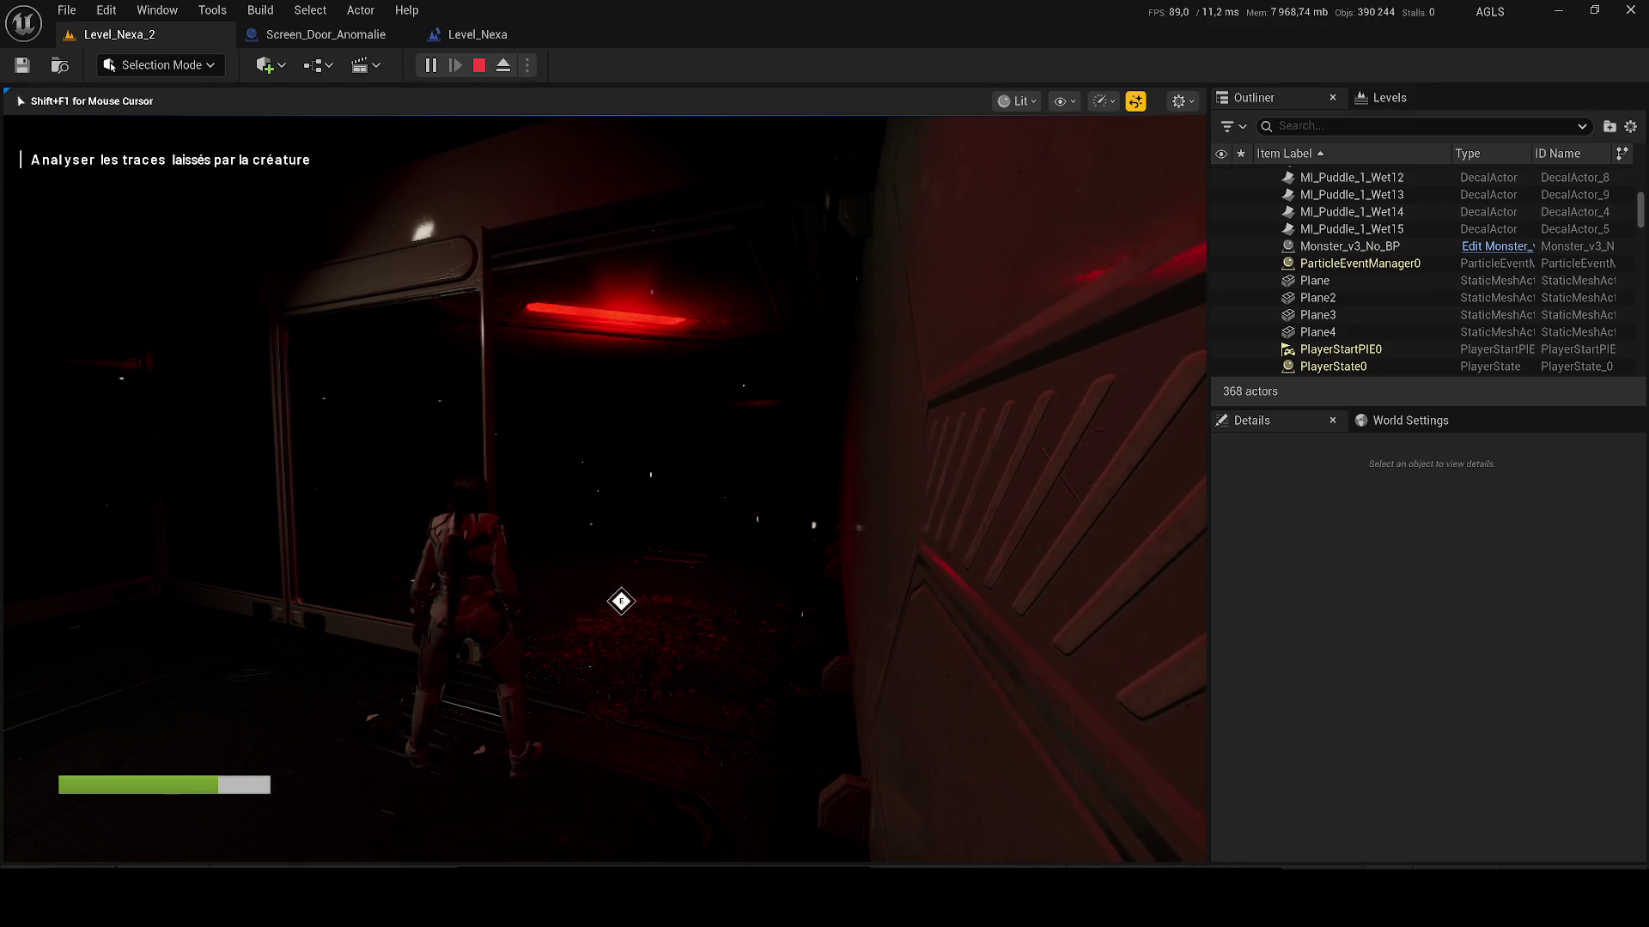
key("w")
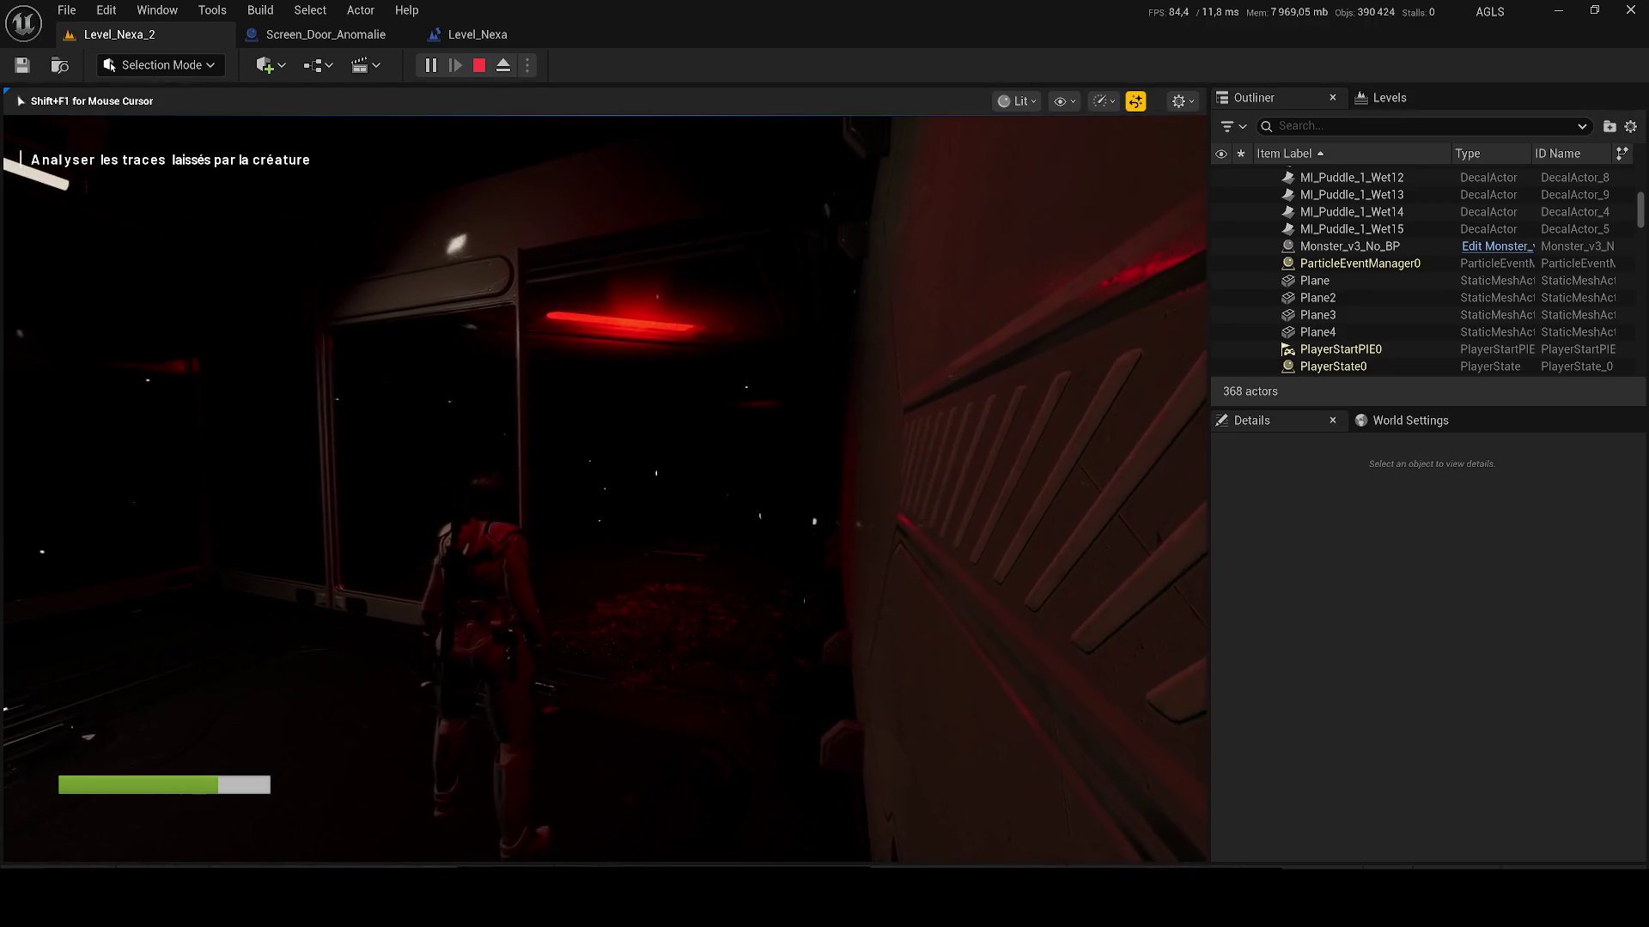
key("w")
key("w")
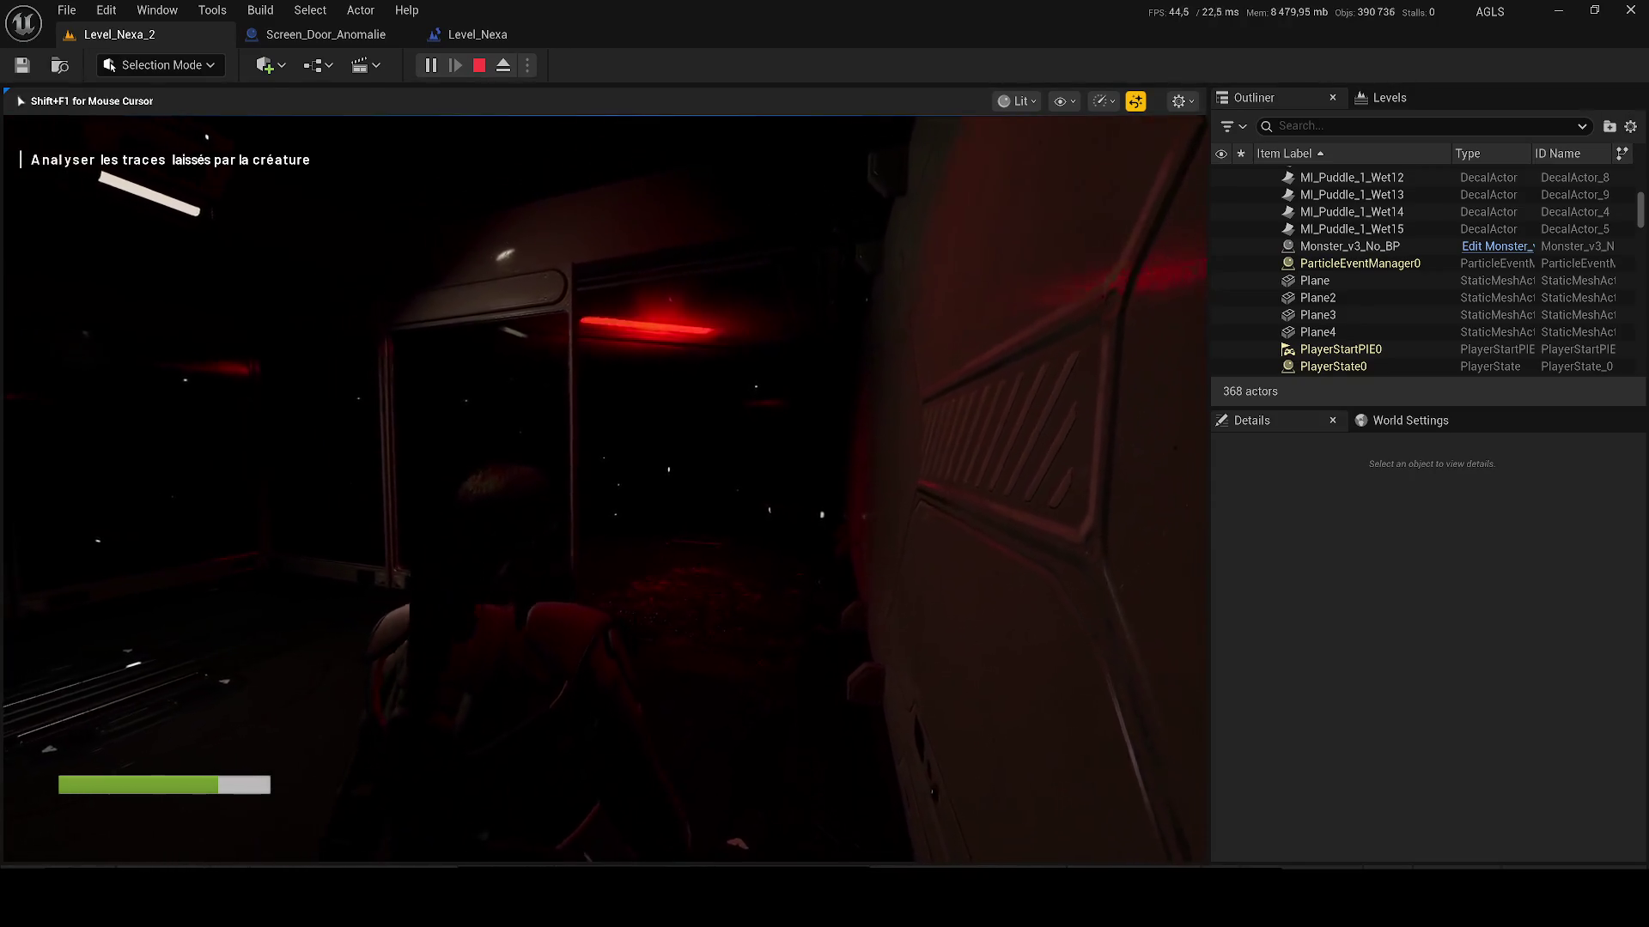
key("w")
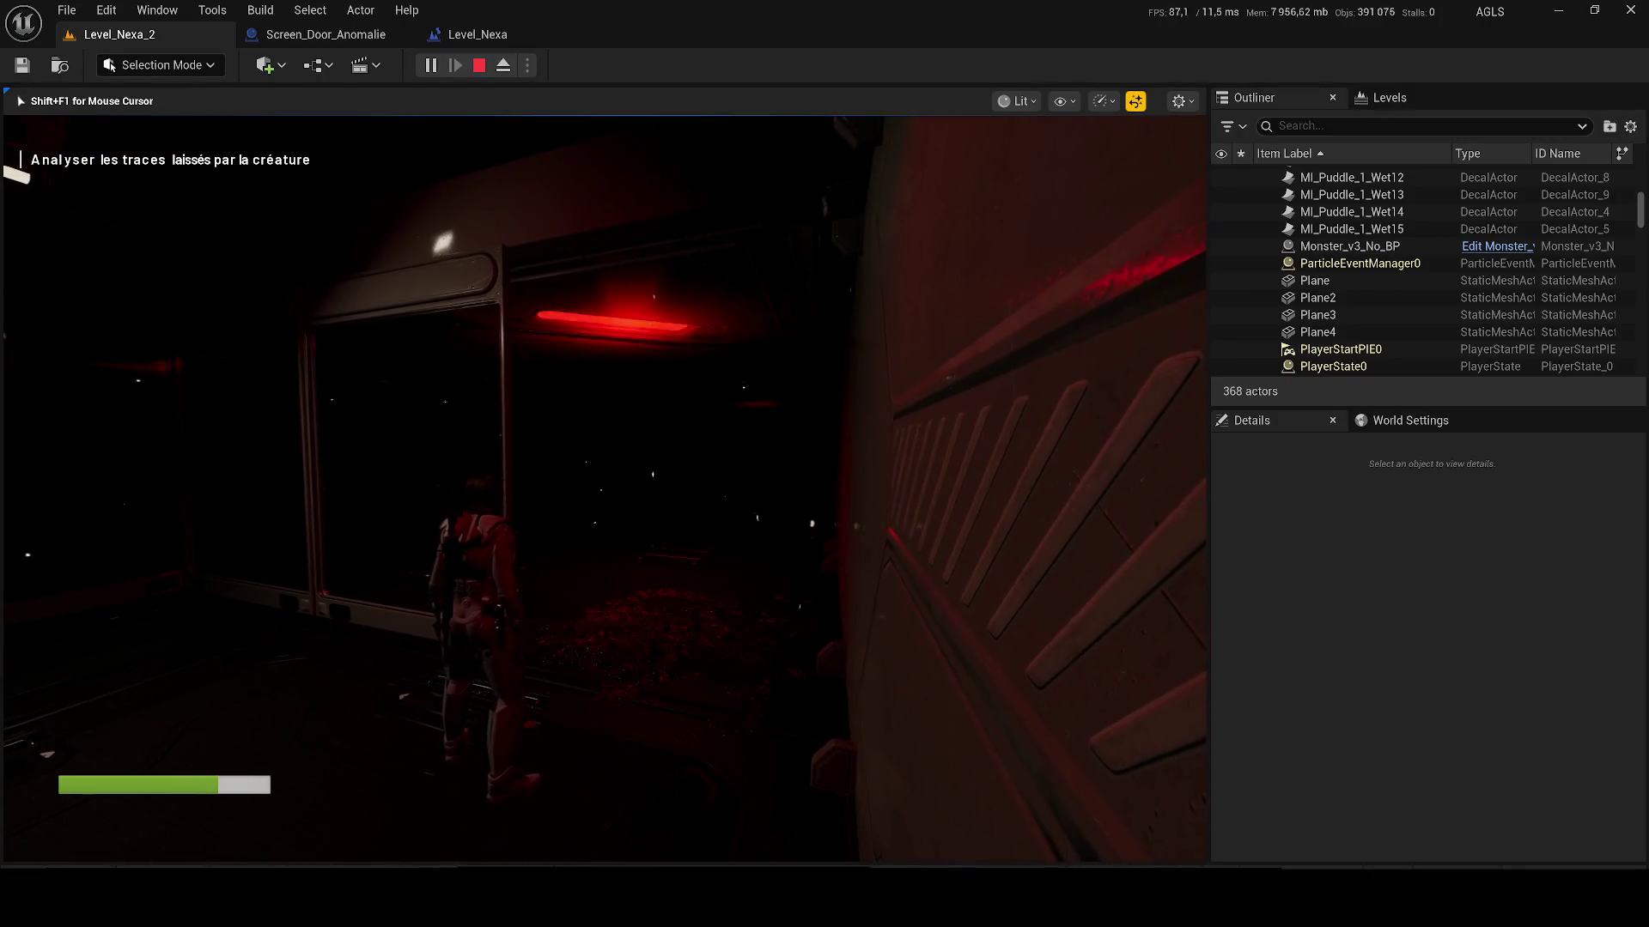
Step: Inspect the creature's floor traces with E, walk through the lit door into the corridor, and stop
key("alt+Tab")
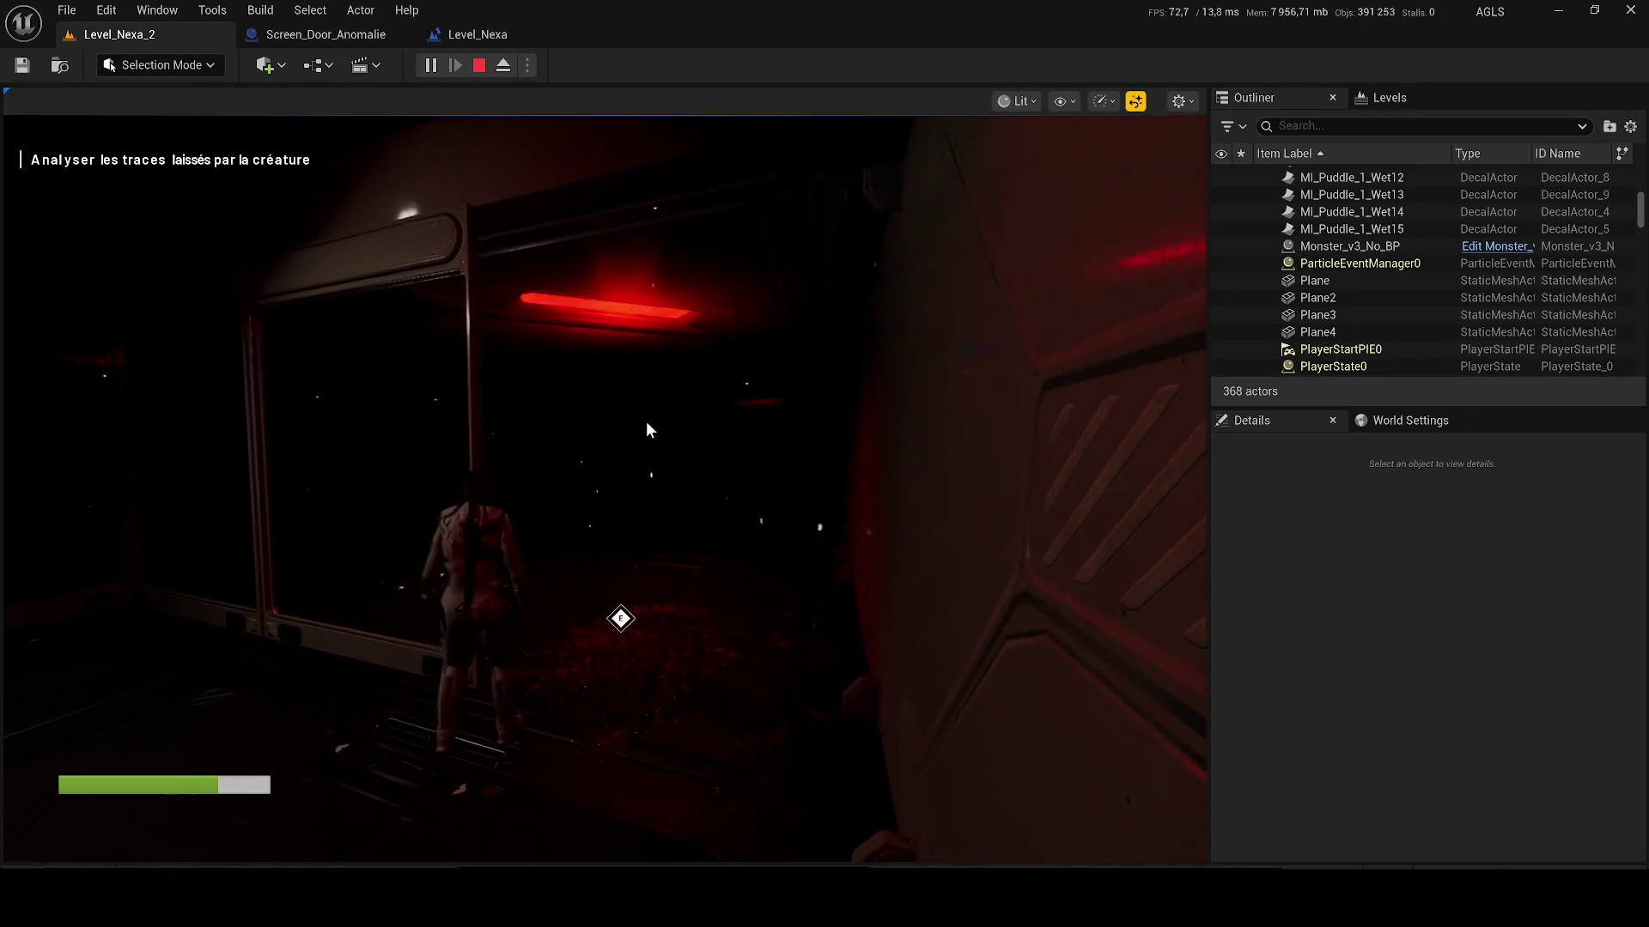
left_click(538, 353)
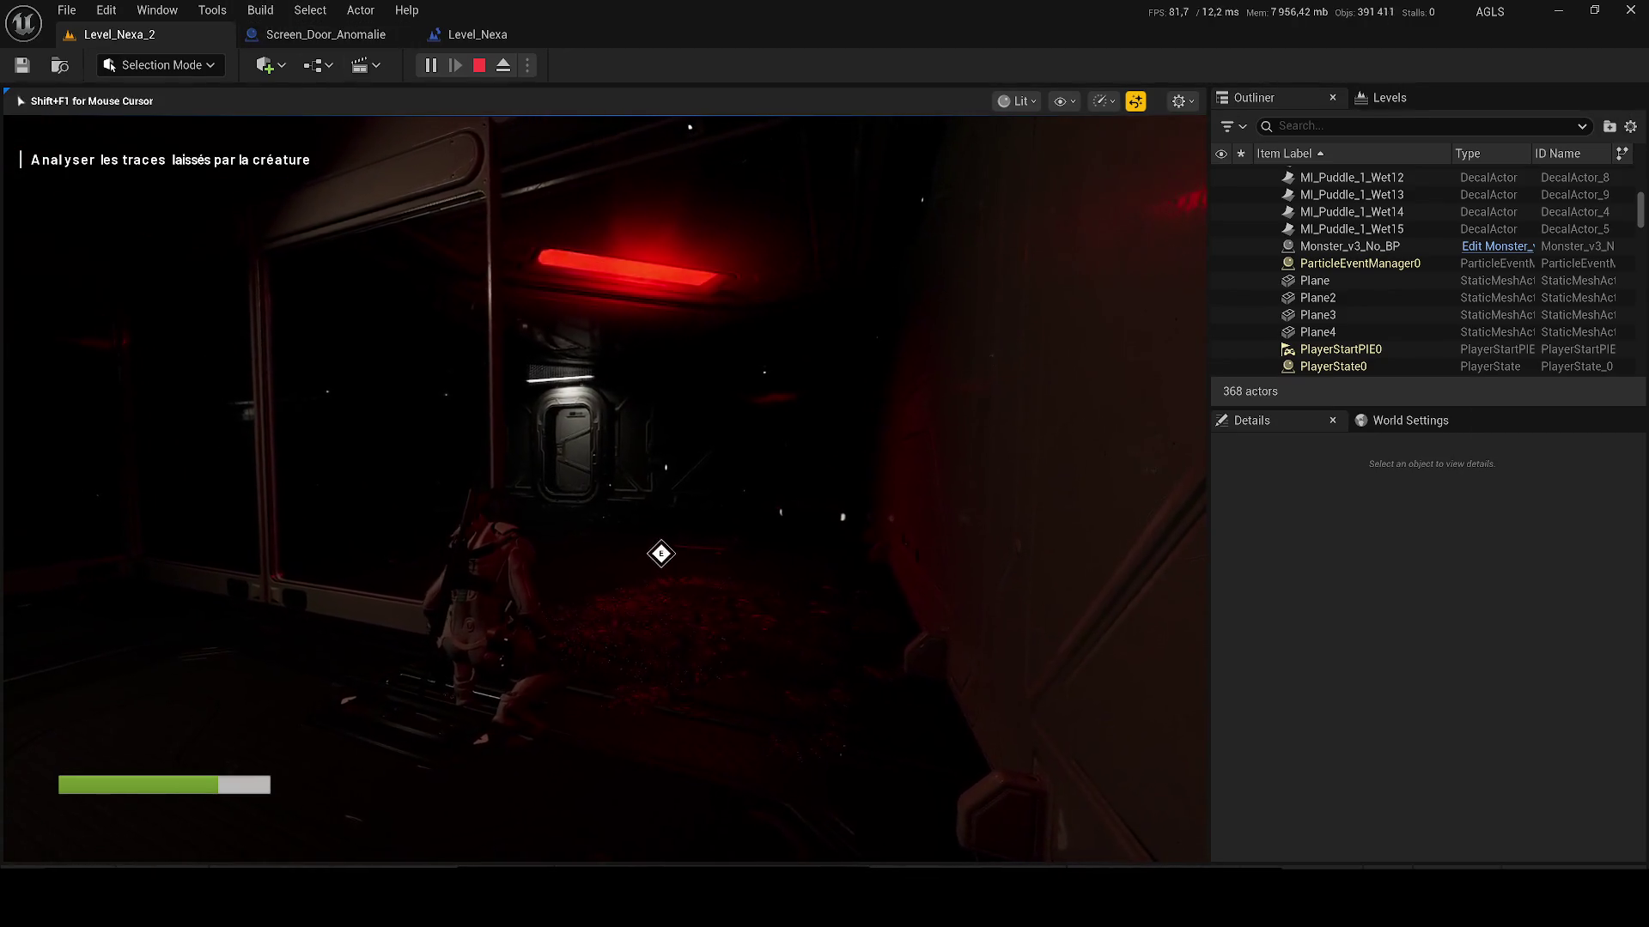
key("e")
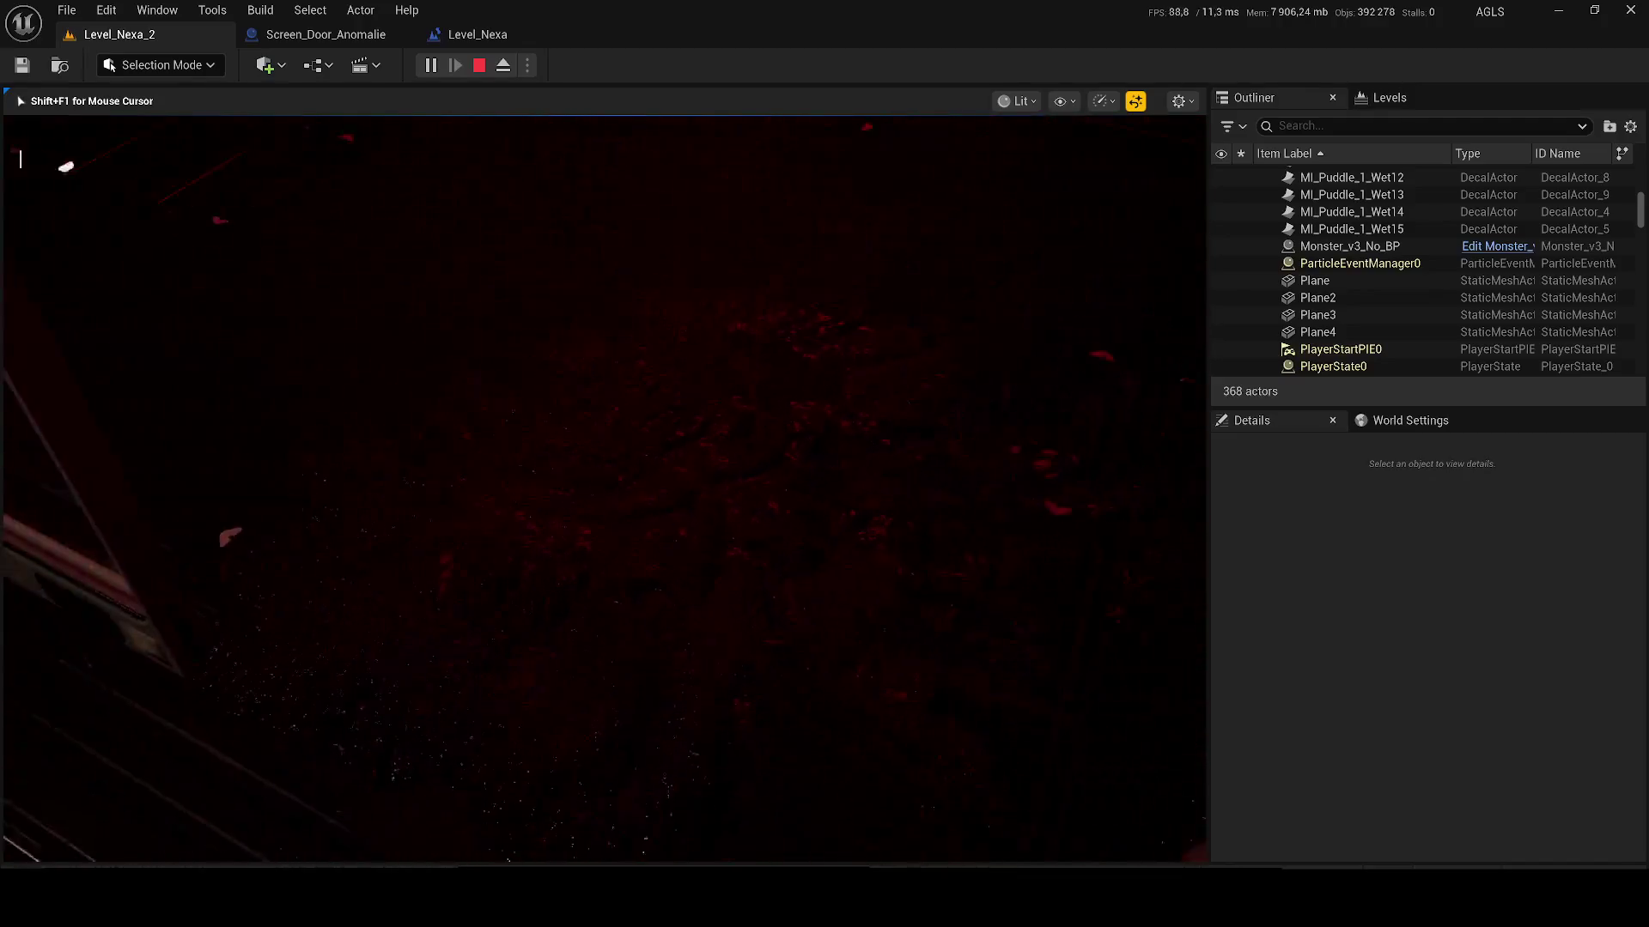
key("w")
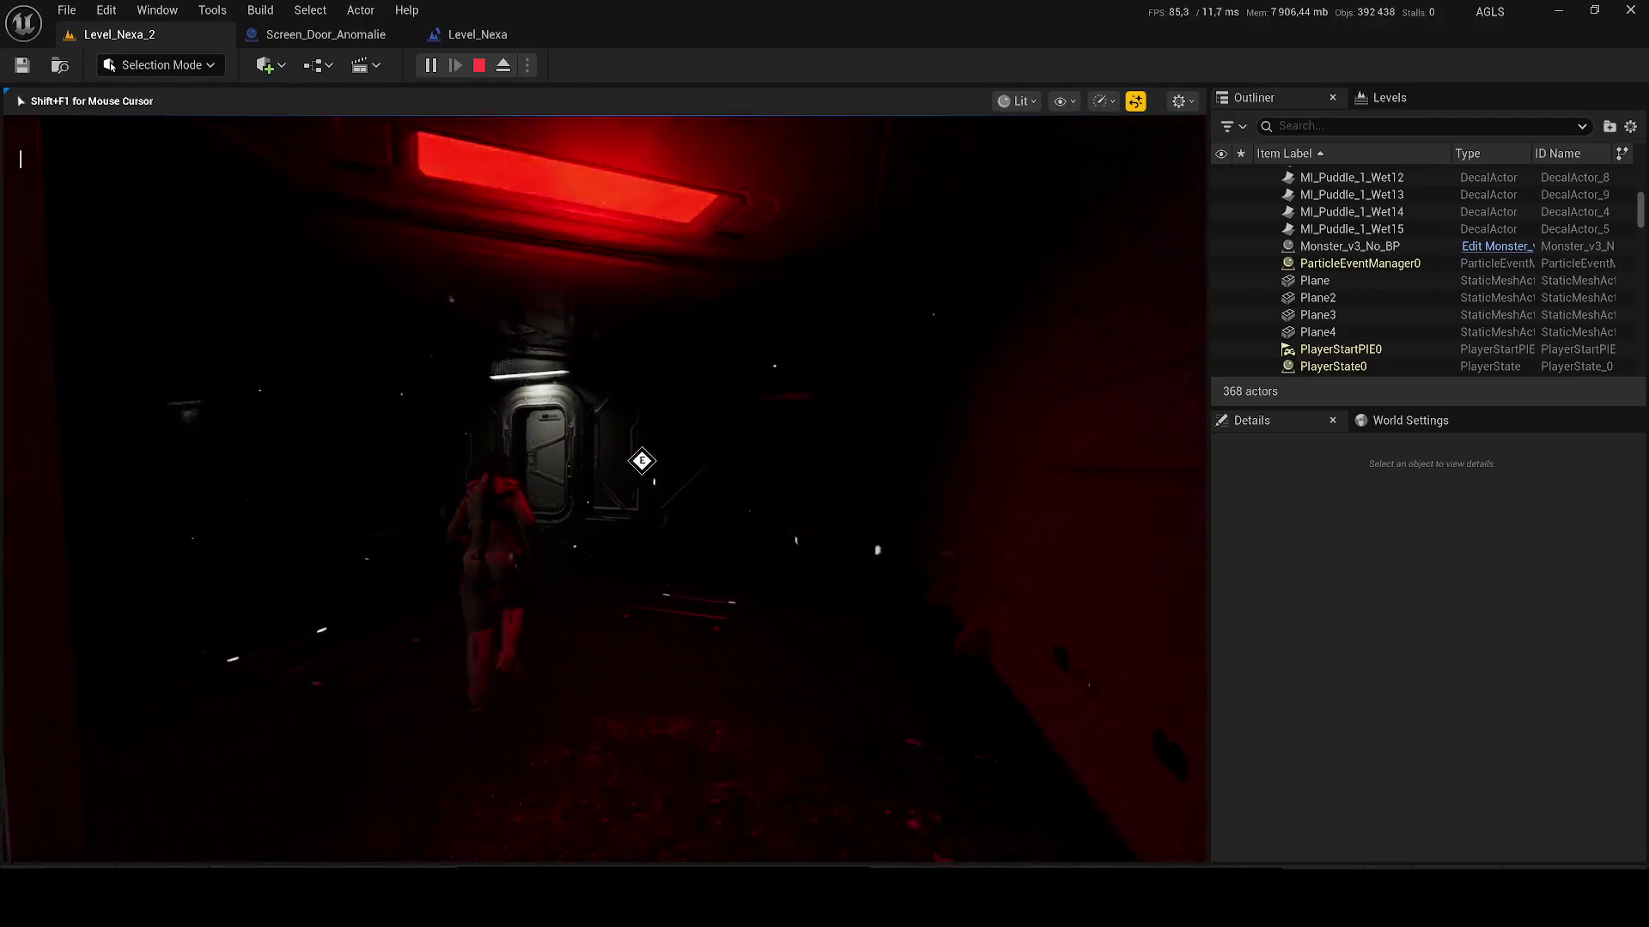
key("w")
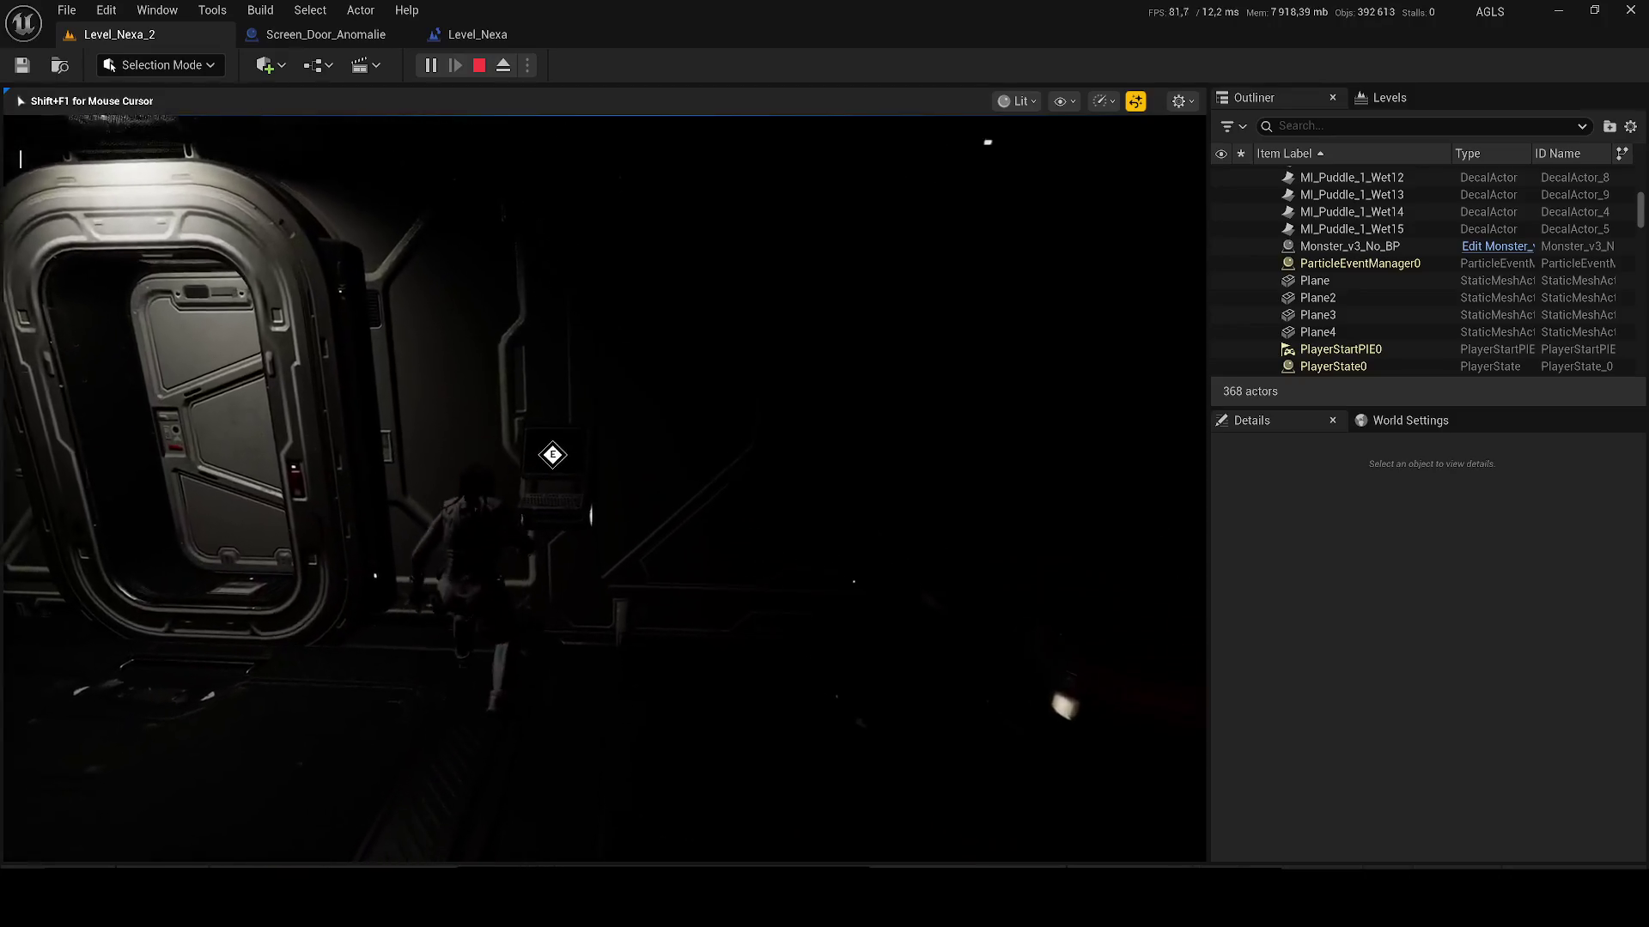
key("w")
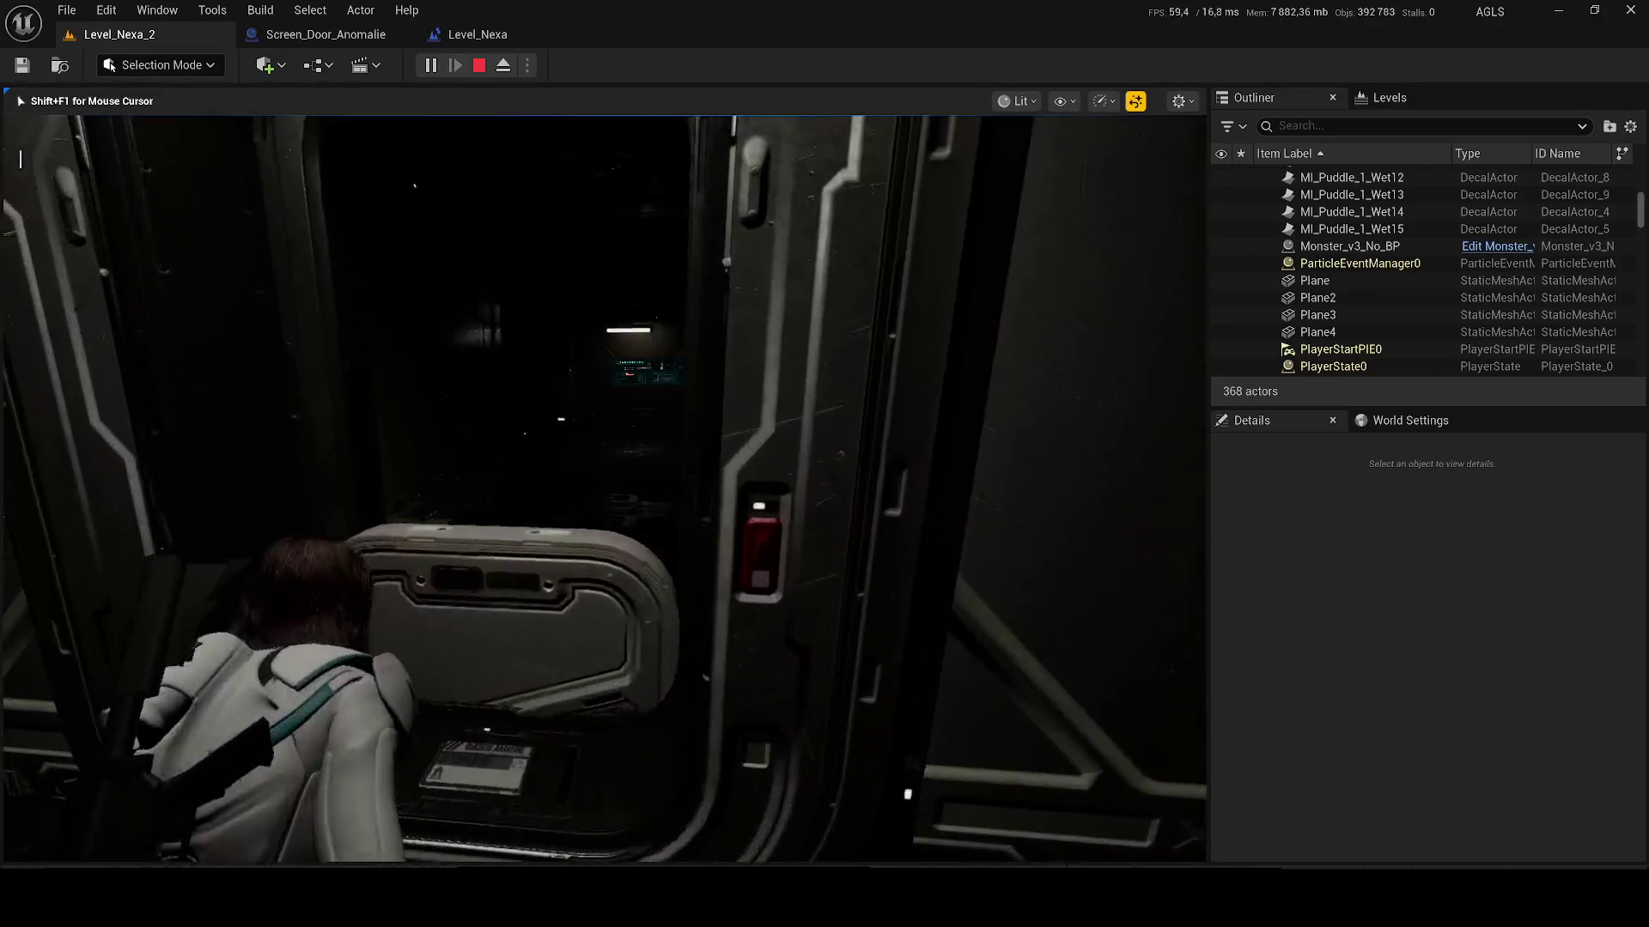
key("w")
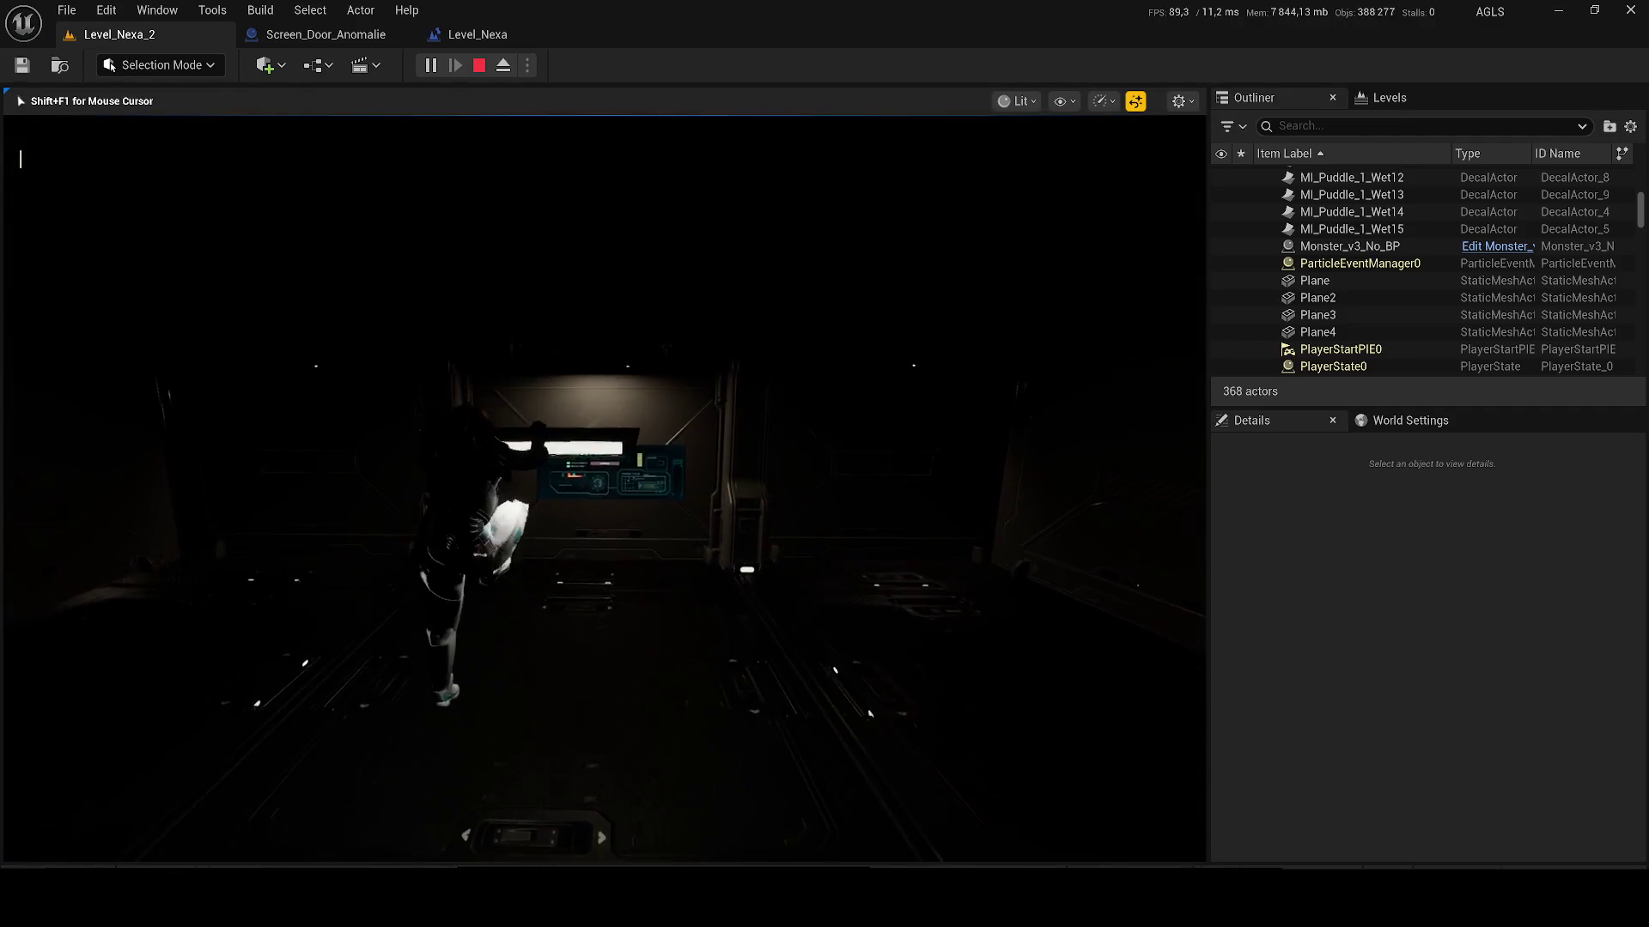
key("Escape")
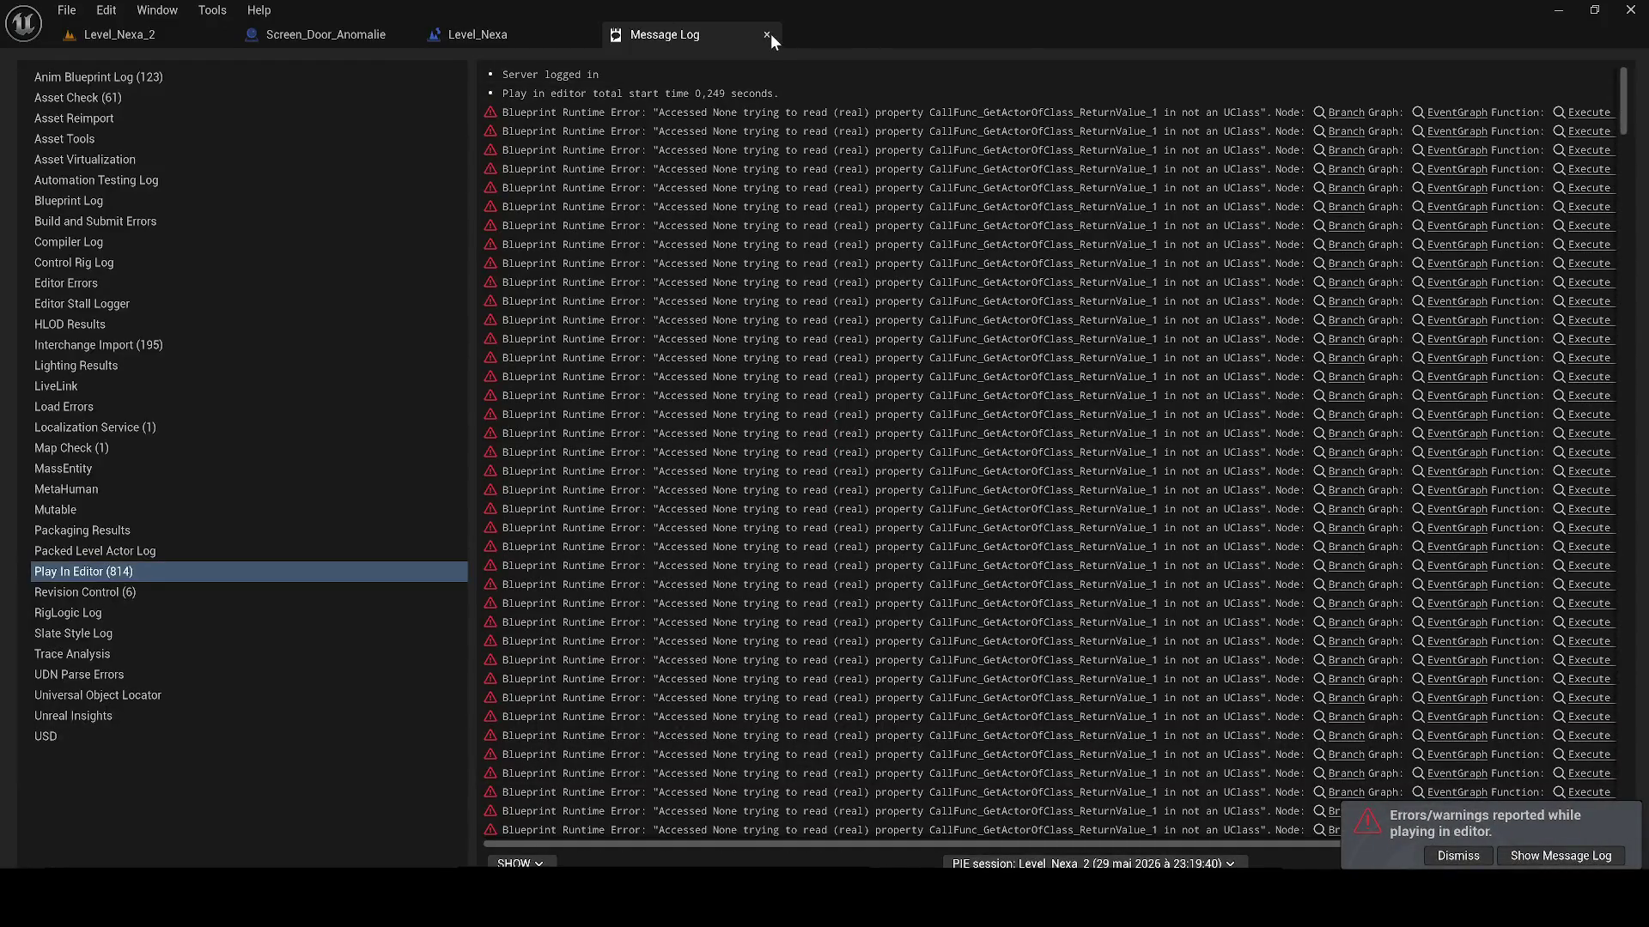
Step: Close the error log, select the LIGHT-MUR5 panel and look up its material
left_click(766, 34)
left_click(134, 36)
left_click_drag(498, 178, 499, 178)
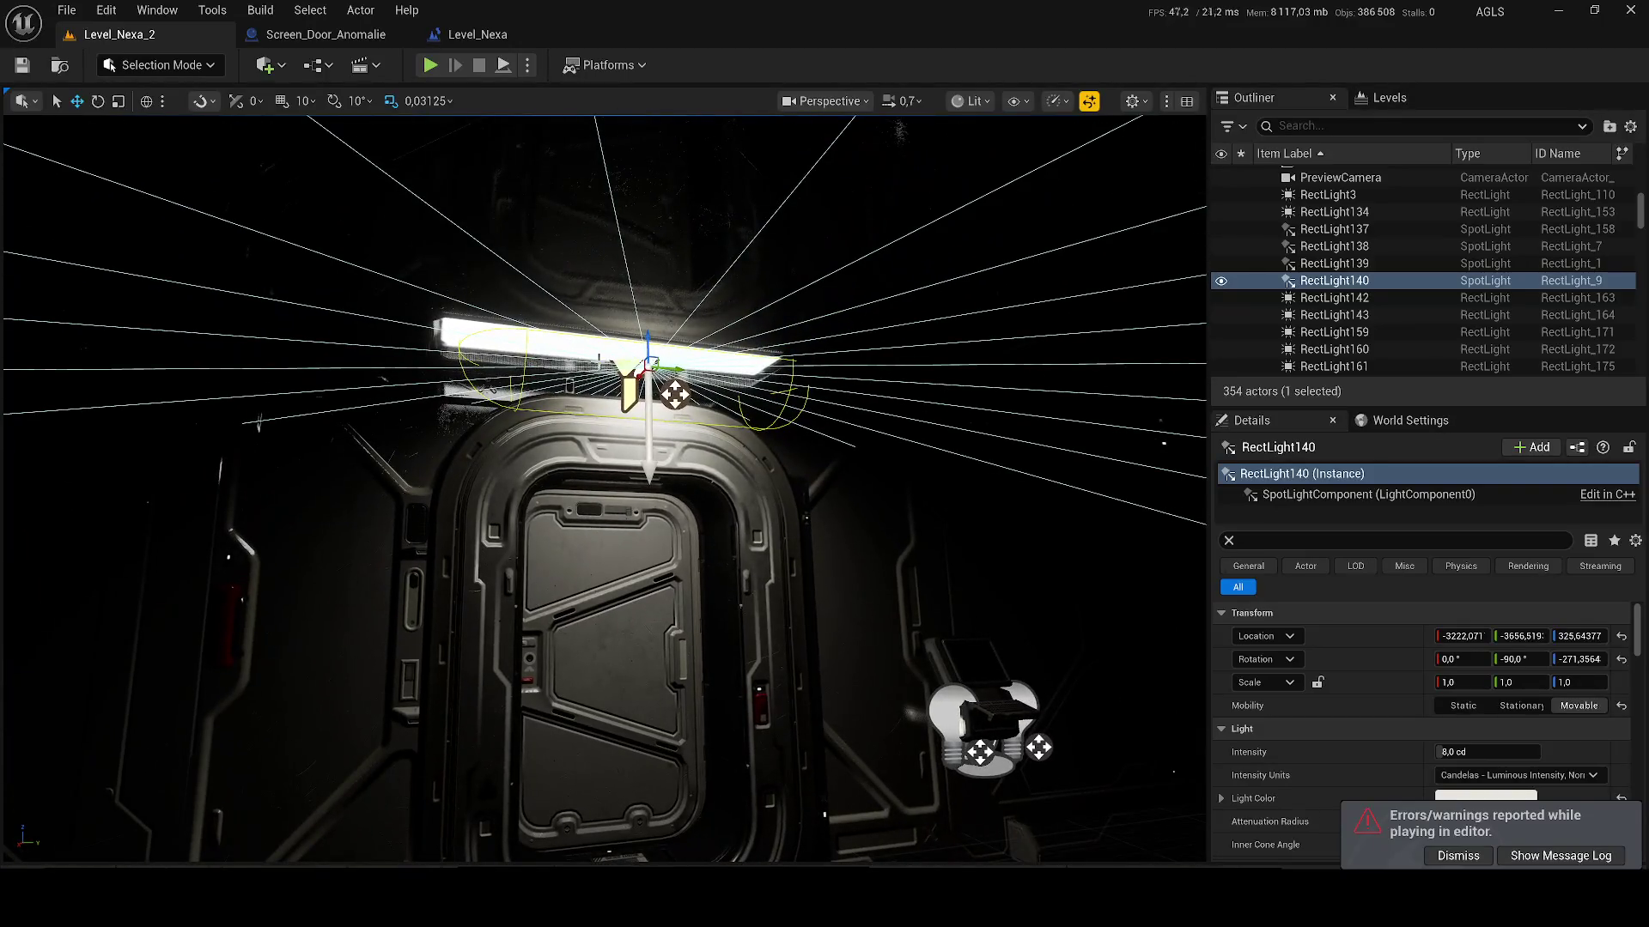
left_click(500, 340)
scroll(1458, 783, "down", 10)
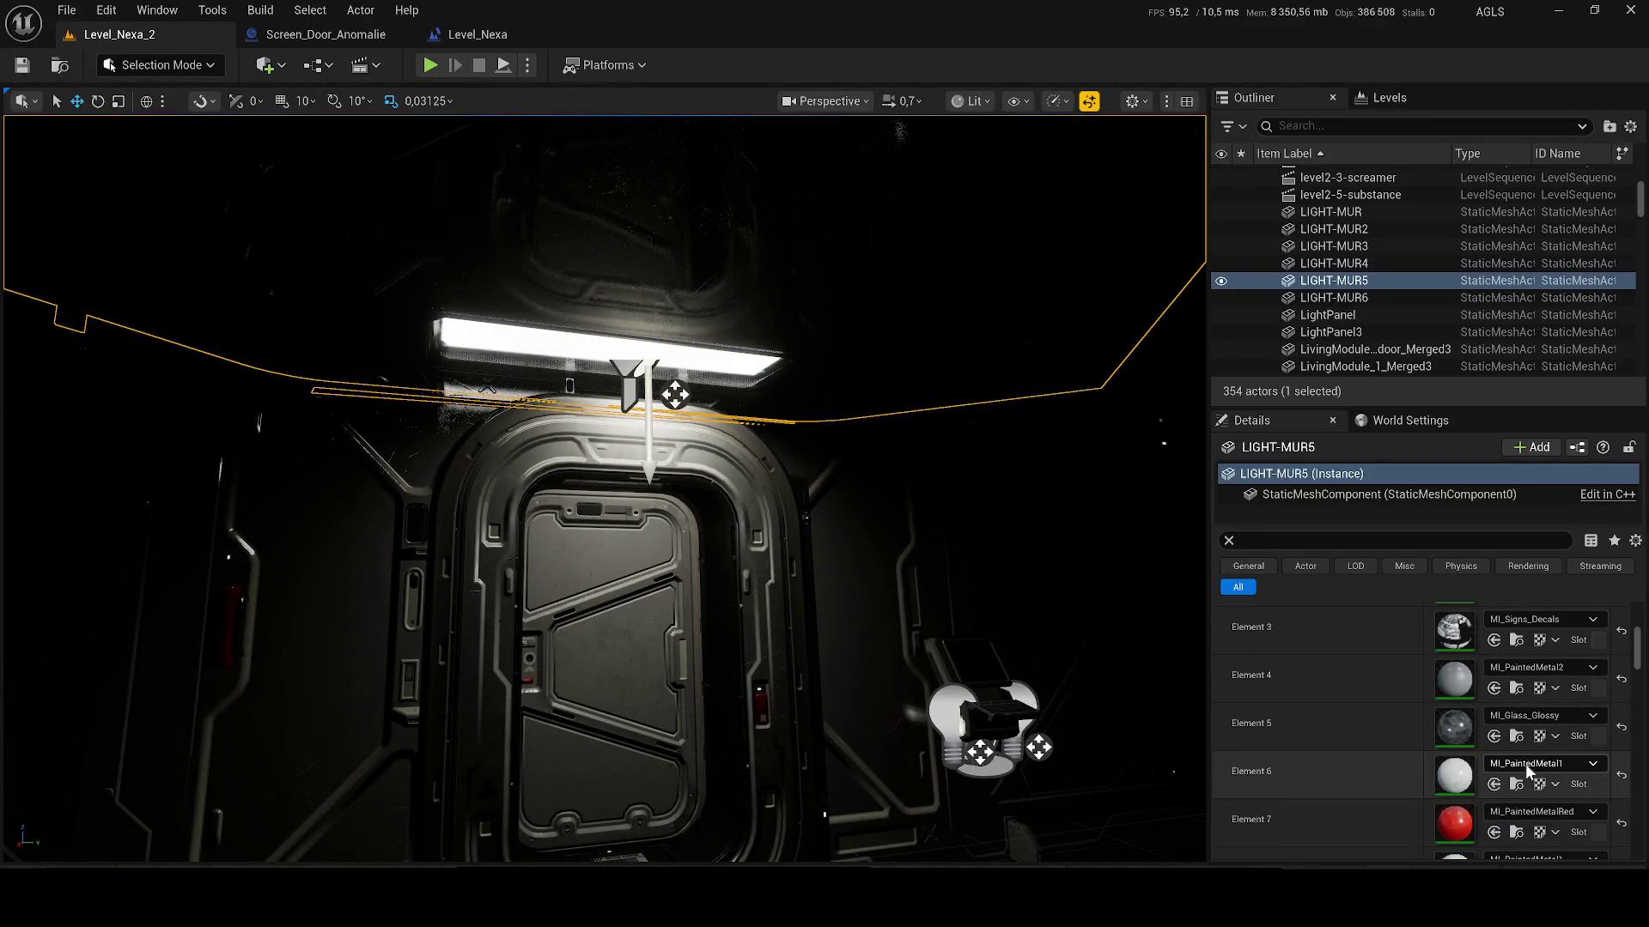
left_click(1513, 785)
left_click_drag(601, 481, 601, 480)
key("f")
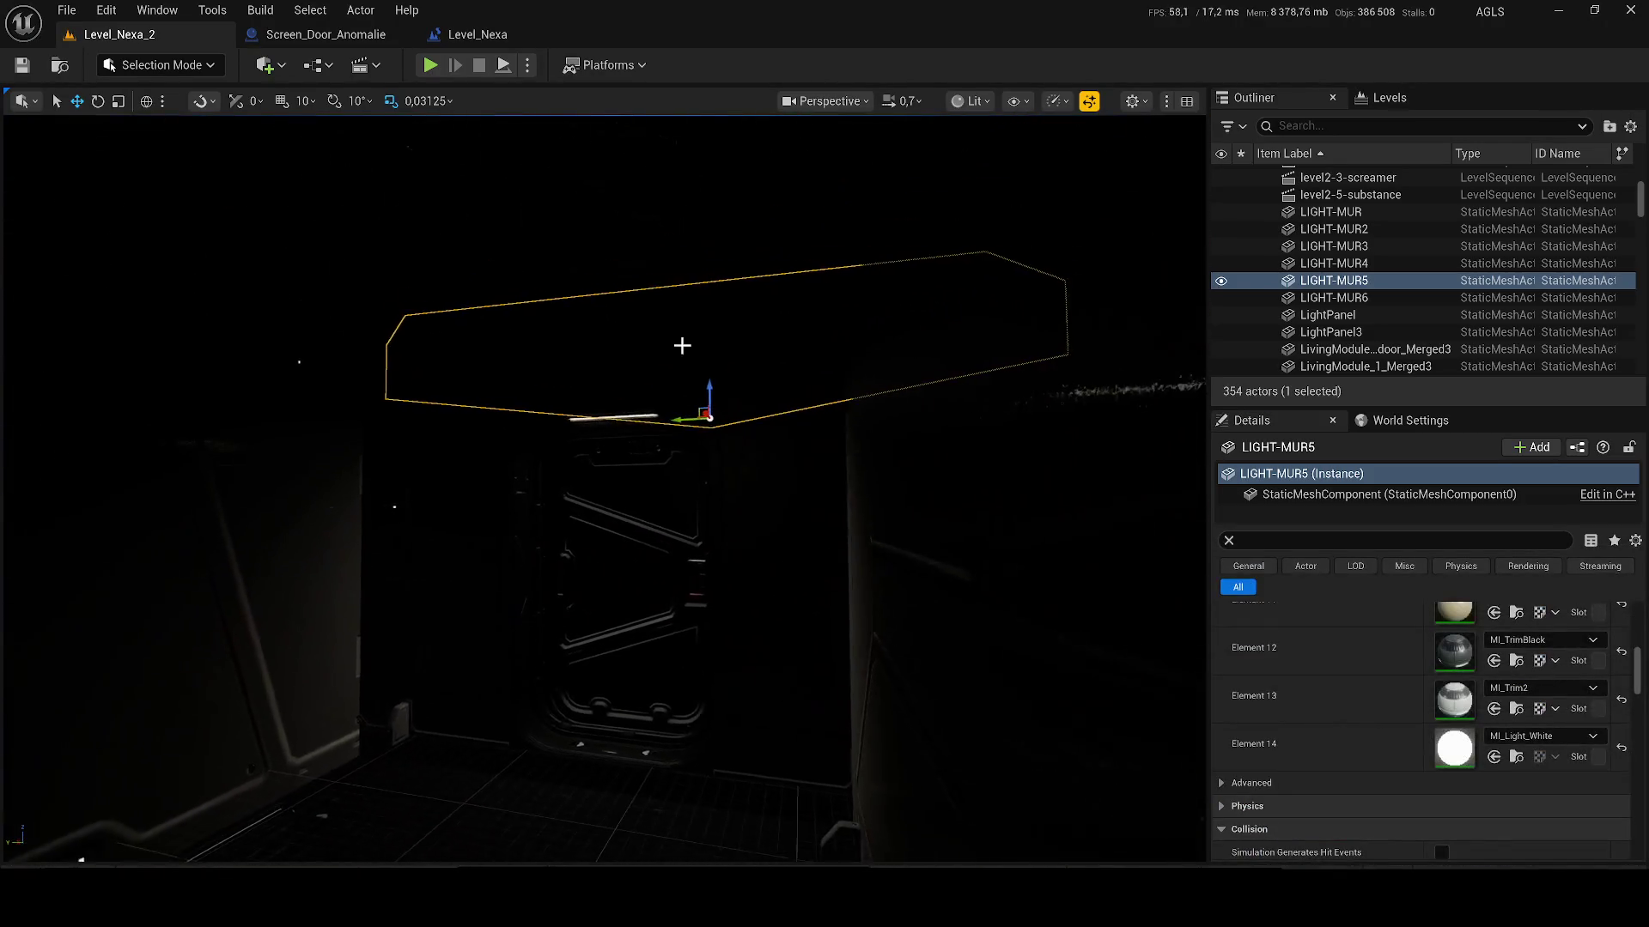
Step: Set LIGHT-MUR6's material Element 14 to MI_Light_White
left_click(655, 305)
key("f")
scroll(1495, 743, "down", 3)
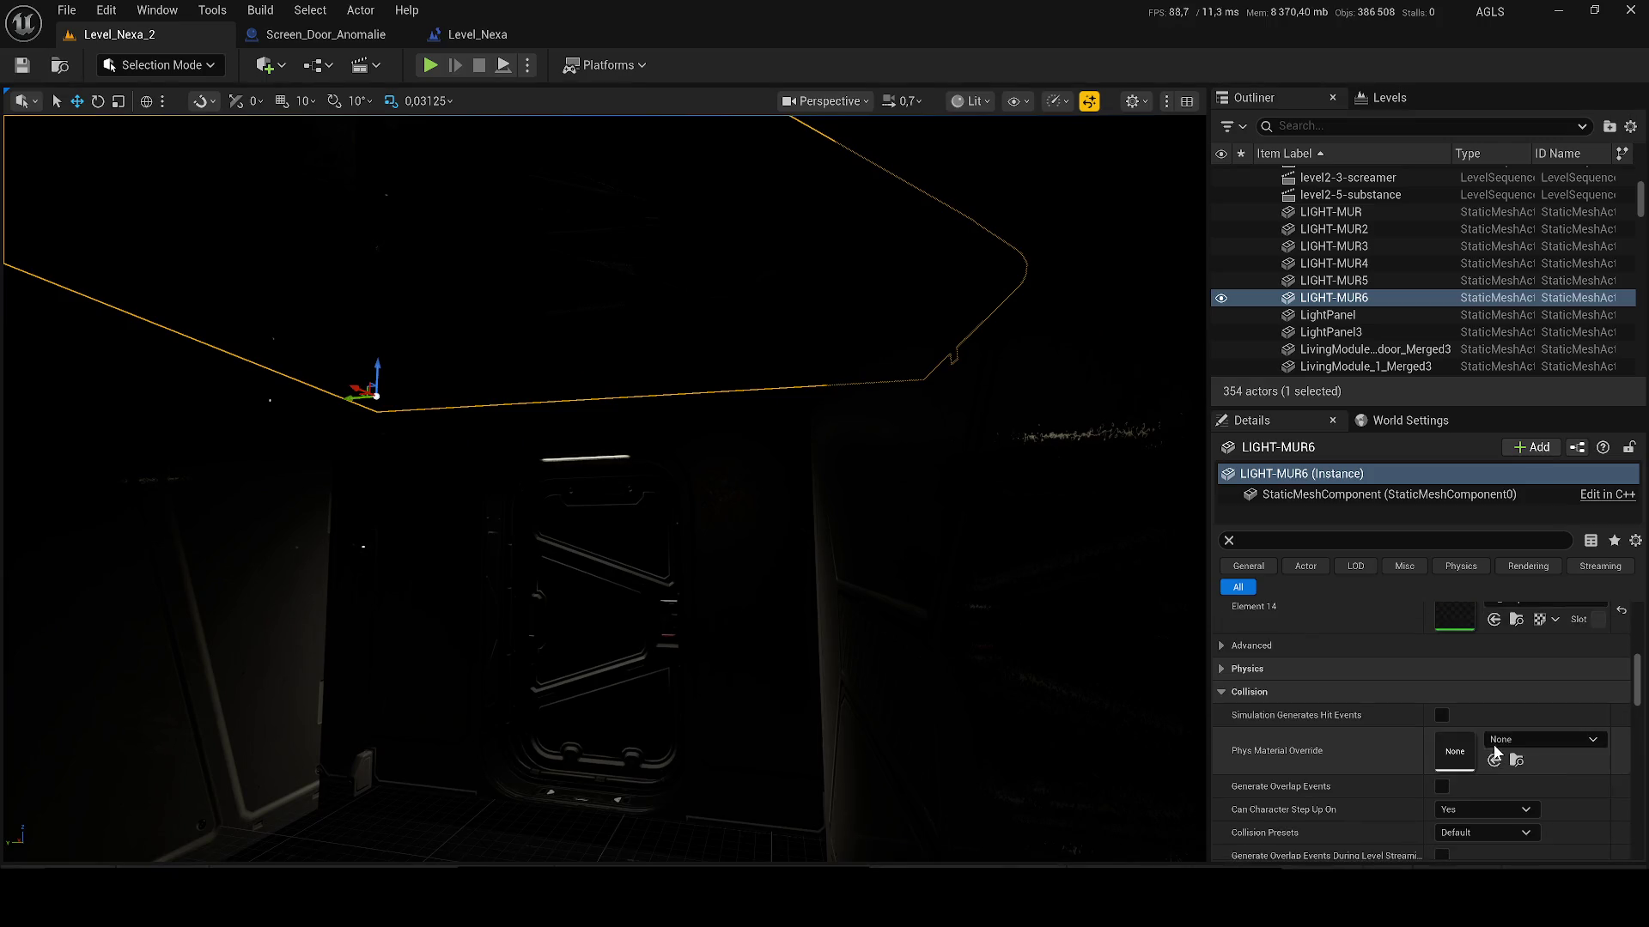
key("ctrl+space")
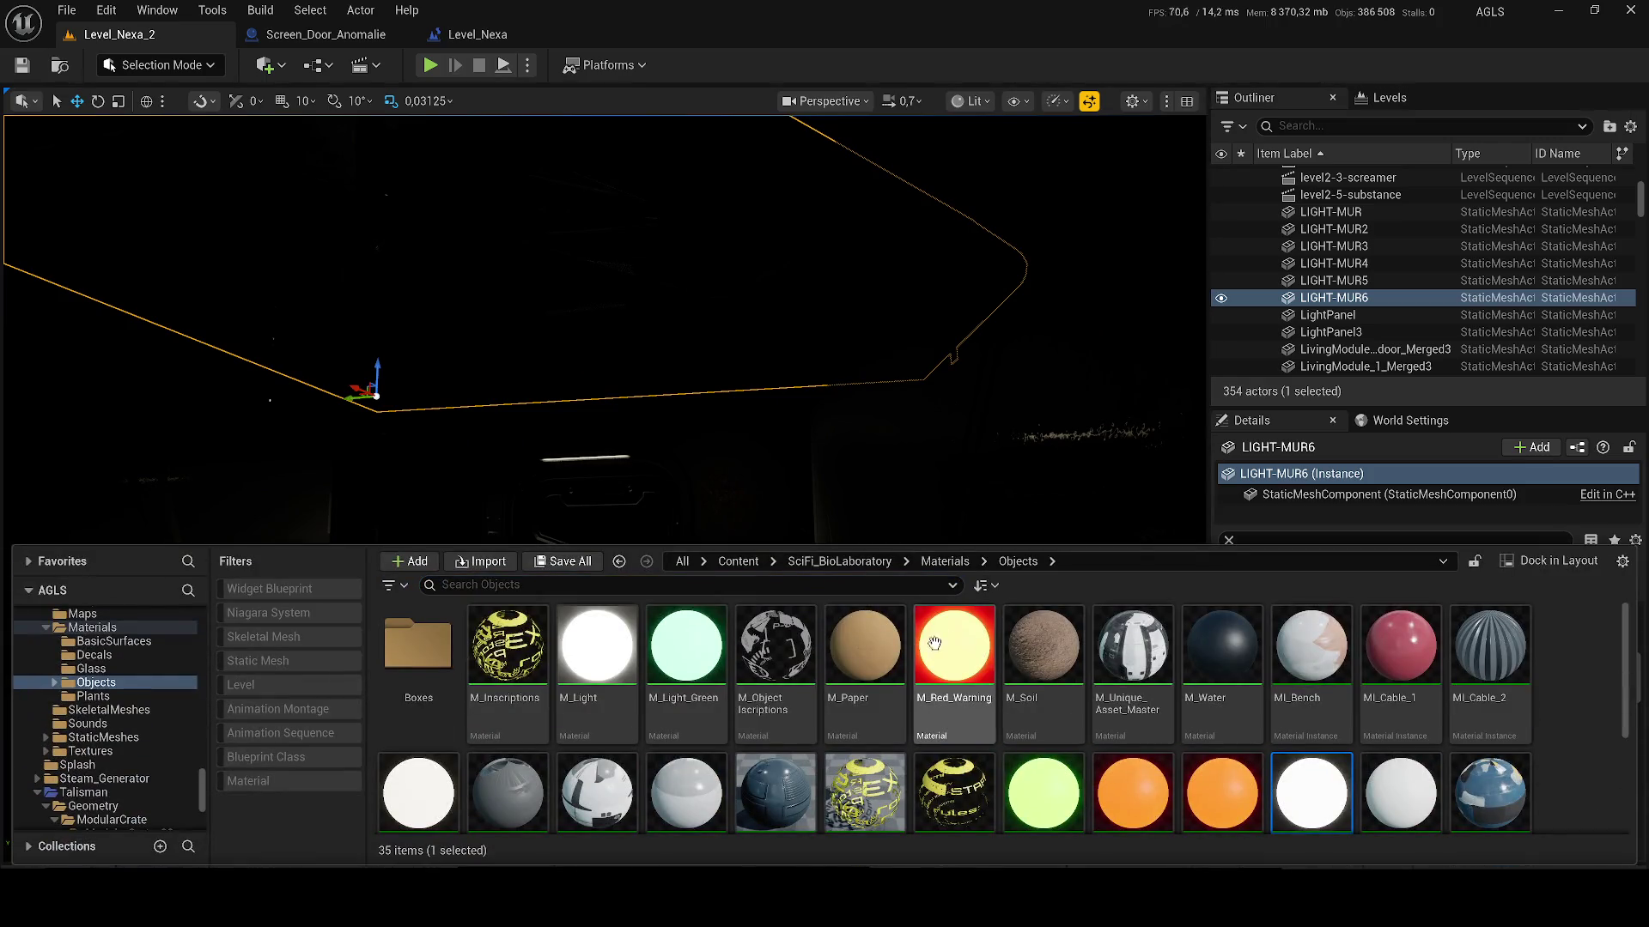
key("F2")
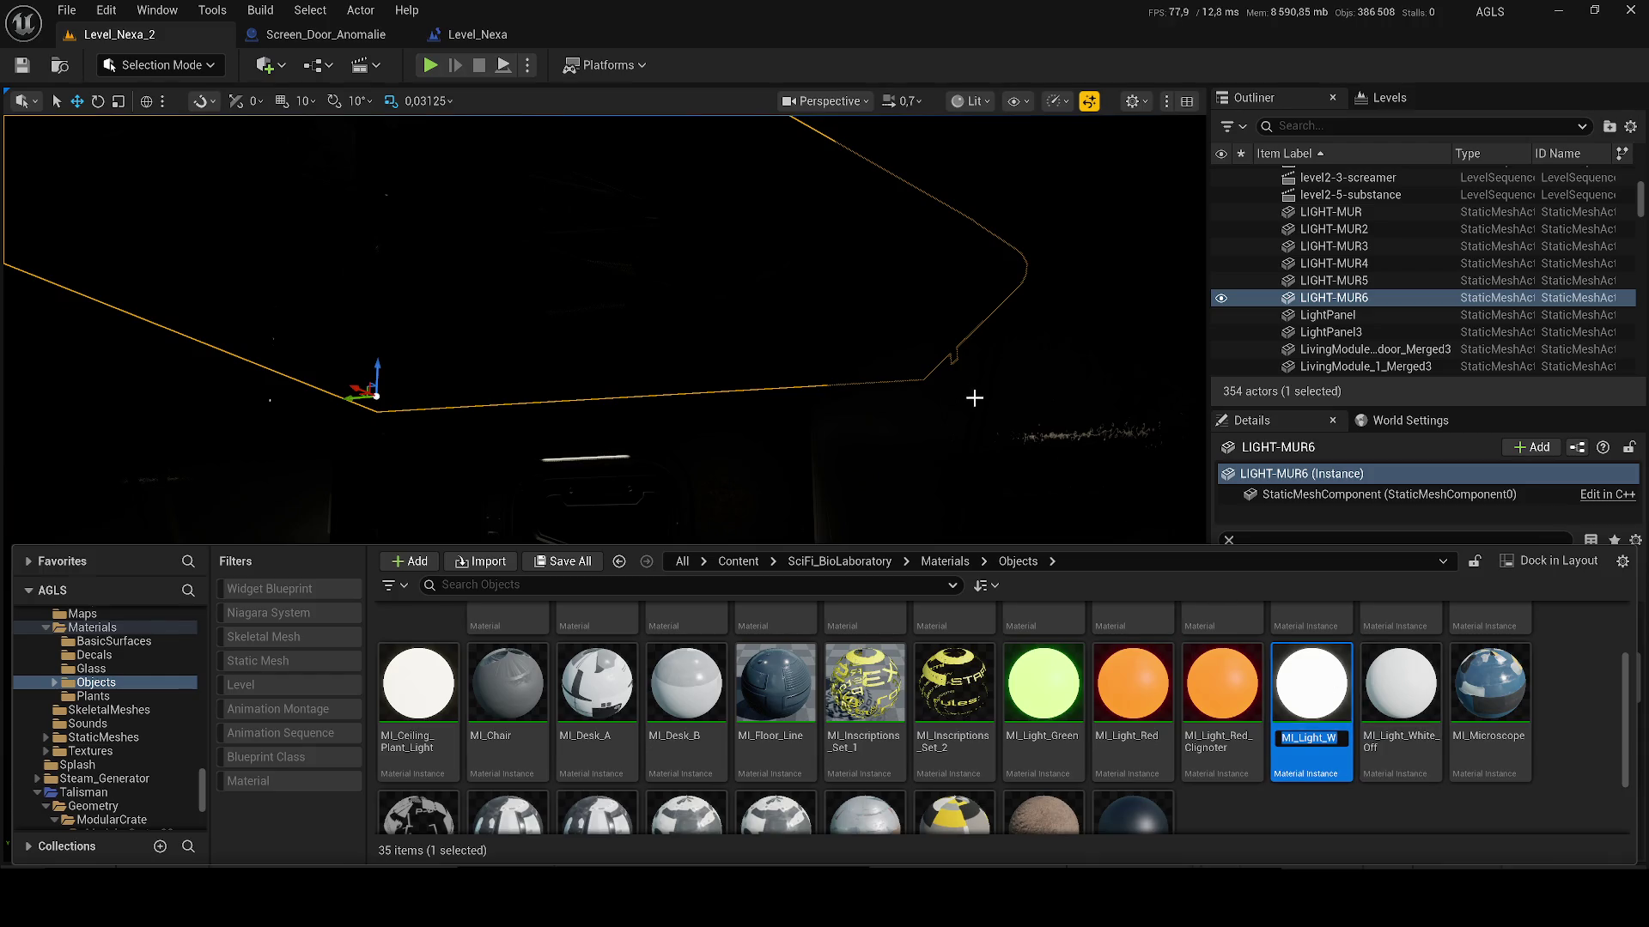
key("ctrl+space")
left_click(1563, 621)
type("MI_Light_White")
left_click(1504, 424)
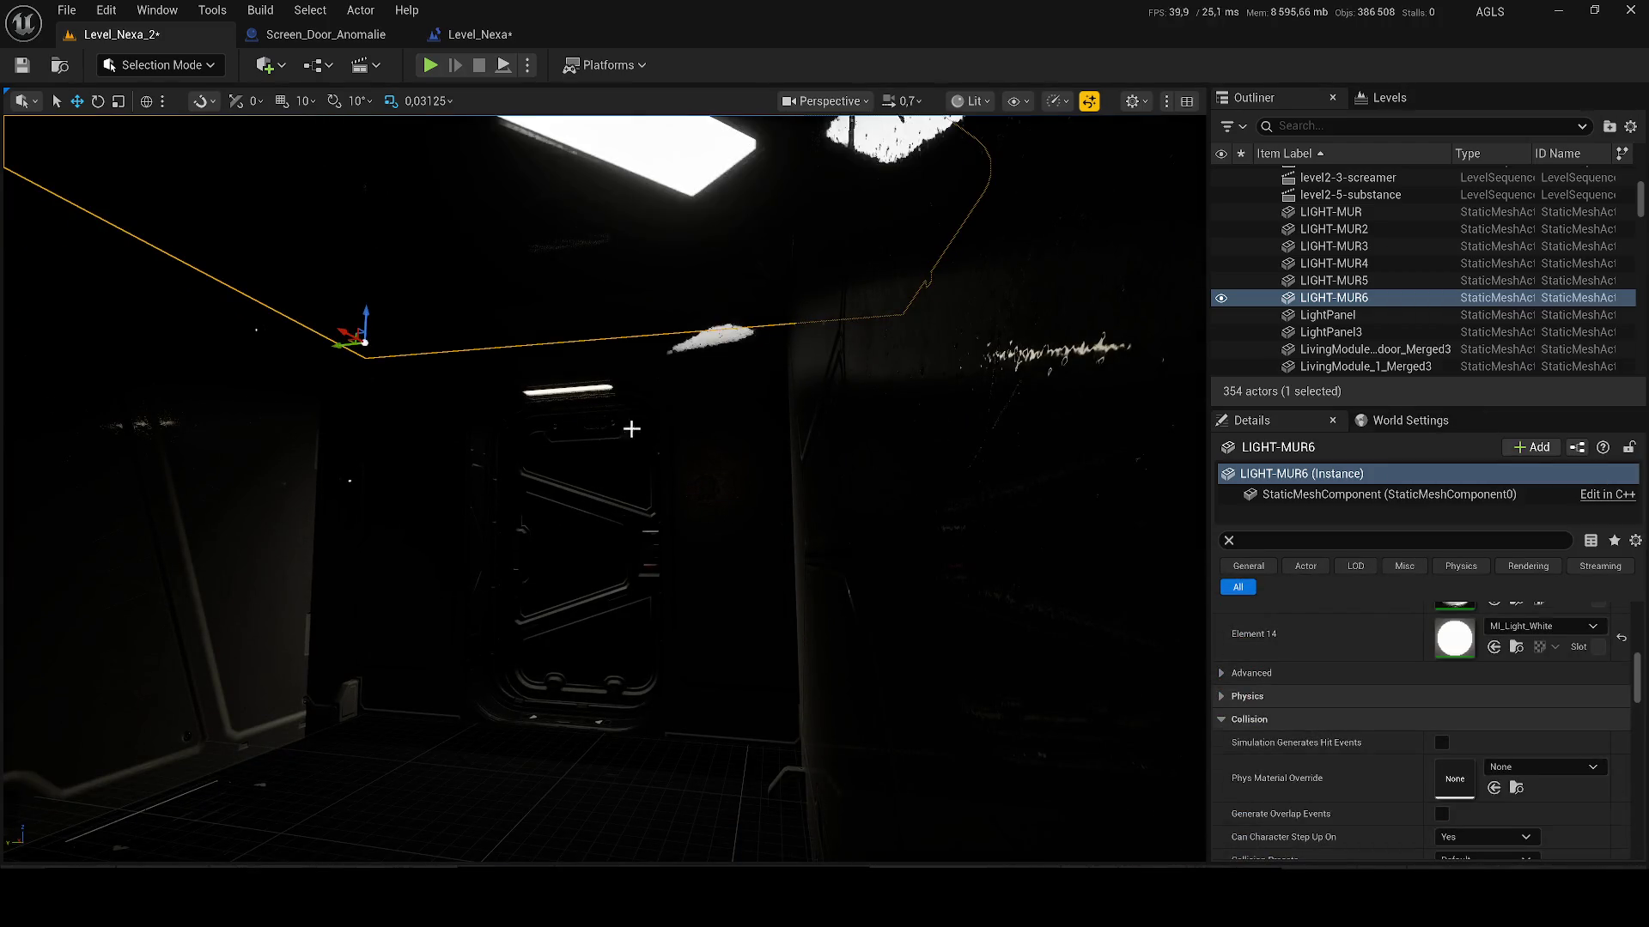
Step: Select the RectLight140 spotlight near the ceiling panel and duplicate it
mouse_move(710, 430)
left_mouse_down()
mouse_move(627, 361)
mouse_move(464, 318)
left_mouse_up()
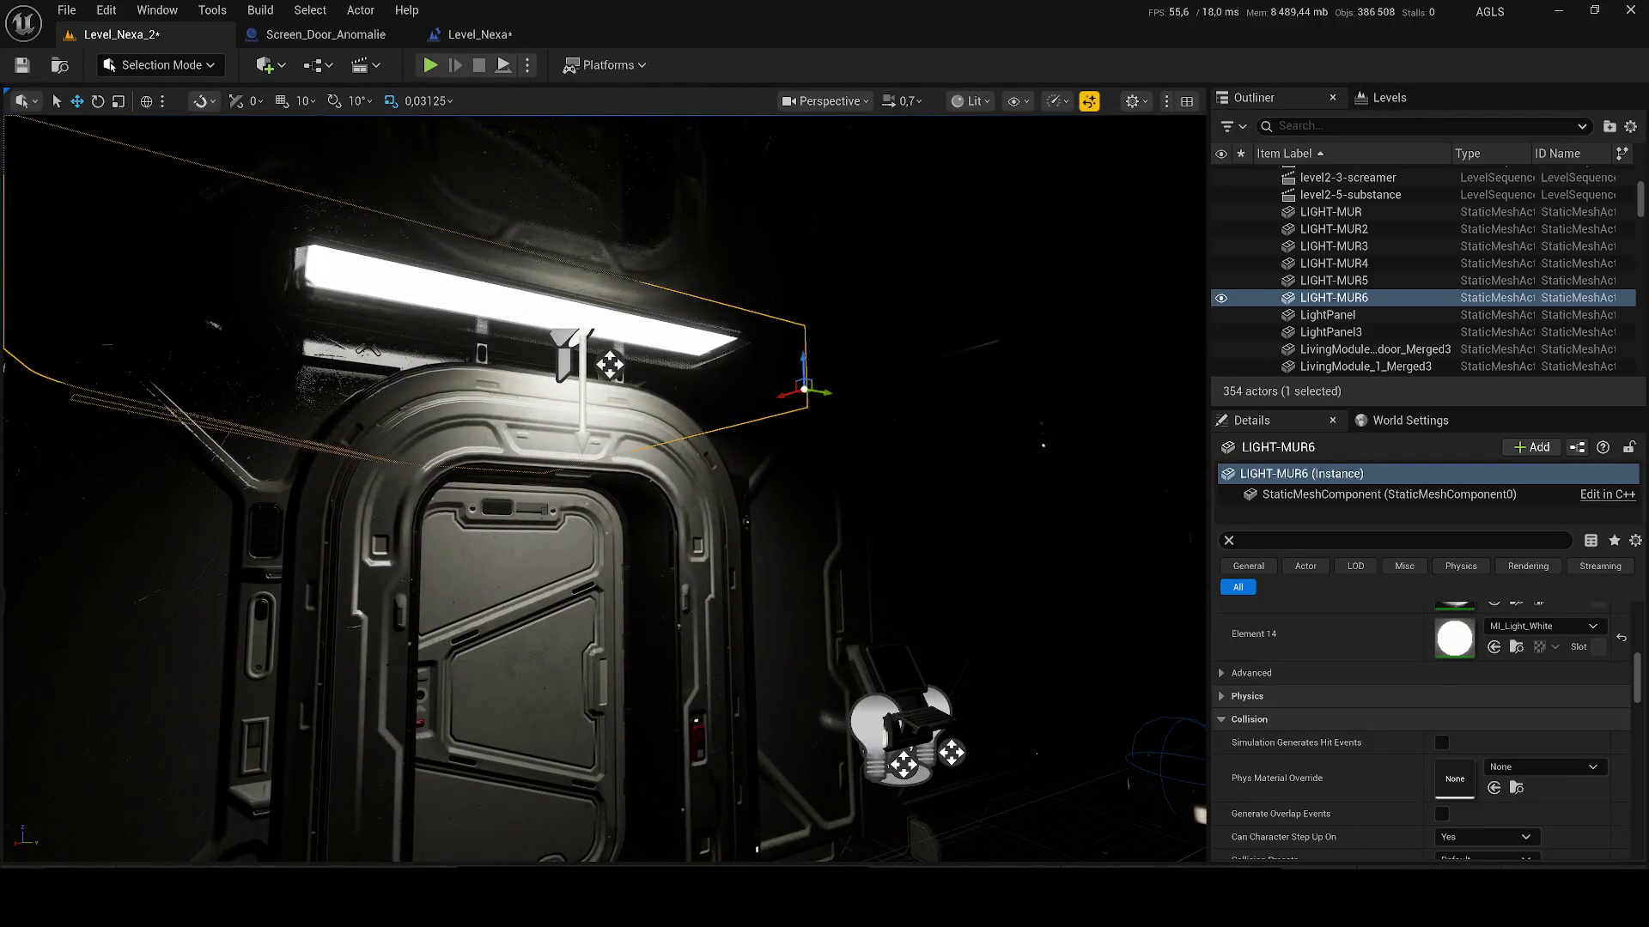
left_click(610, 365)
mouse_move(609, 365)
left_mouse_down()
mouse_move(584, 310)
mouse_move(798, 381)
mouse_move(807, 369)
mouse_move(627, 296)
mouse_move(802, 292)
mouse_move(734, 349)
mouse_move(478, 276)
mouse_move(661, 326)
mouse_move(811, 393)
mouse_move(532, 425)
mouse_move(560, 357)
mouse_move(714, 365)
mouse_move(633, 412)
mouse_move(755, 398)
mouse_move(633, 257)
mouse_move(510, 391)
left_mouse_up()
key("ctrl+d")
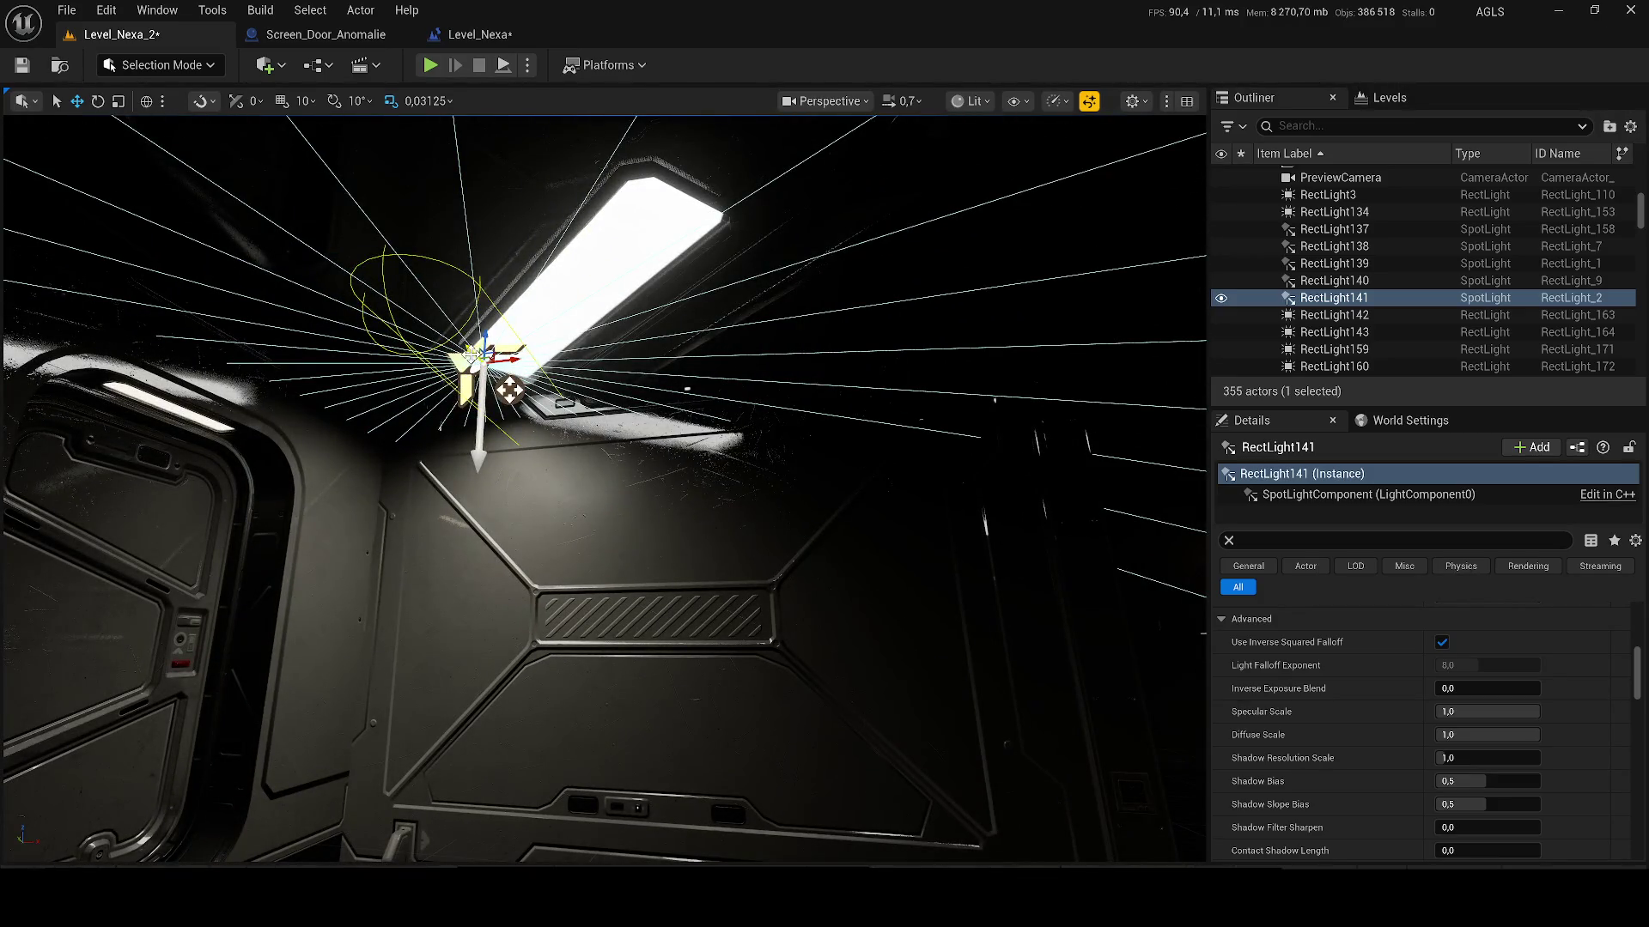
Step: Place the new spotlight under the ceiling panel, copy it to the room centre, and rotate it sideways
mouse_move(486, 367)
left_mouse_down()
mouse_move(612, 348)
mouse_move(558, 361)
mouse_move(516, 404)
mouse_move(653, 283)
left_mouse_up()
left_click_drag(743, 309, 765, 558)
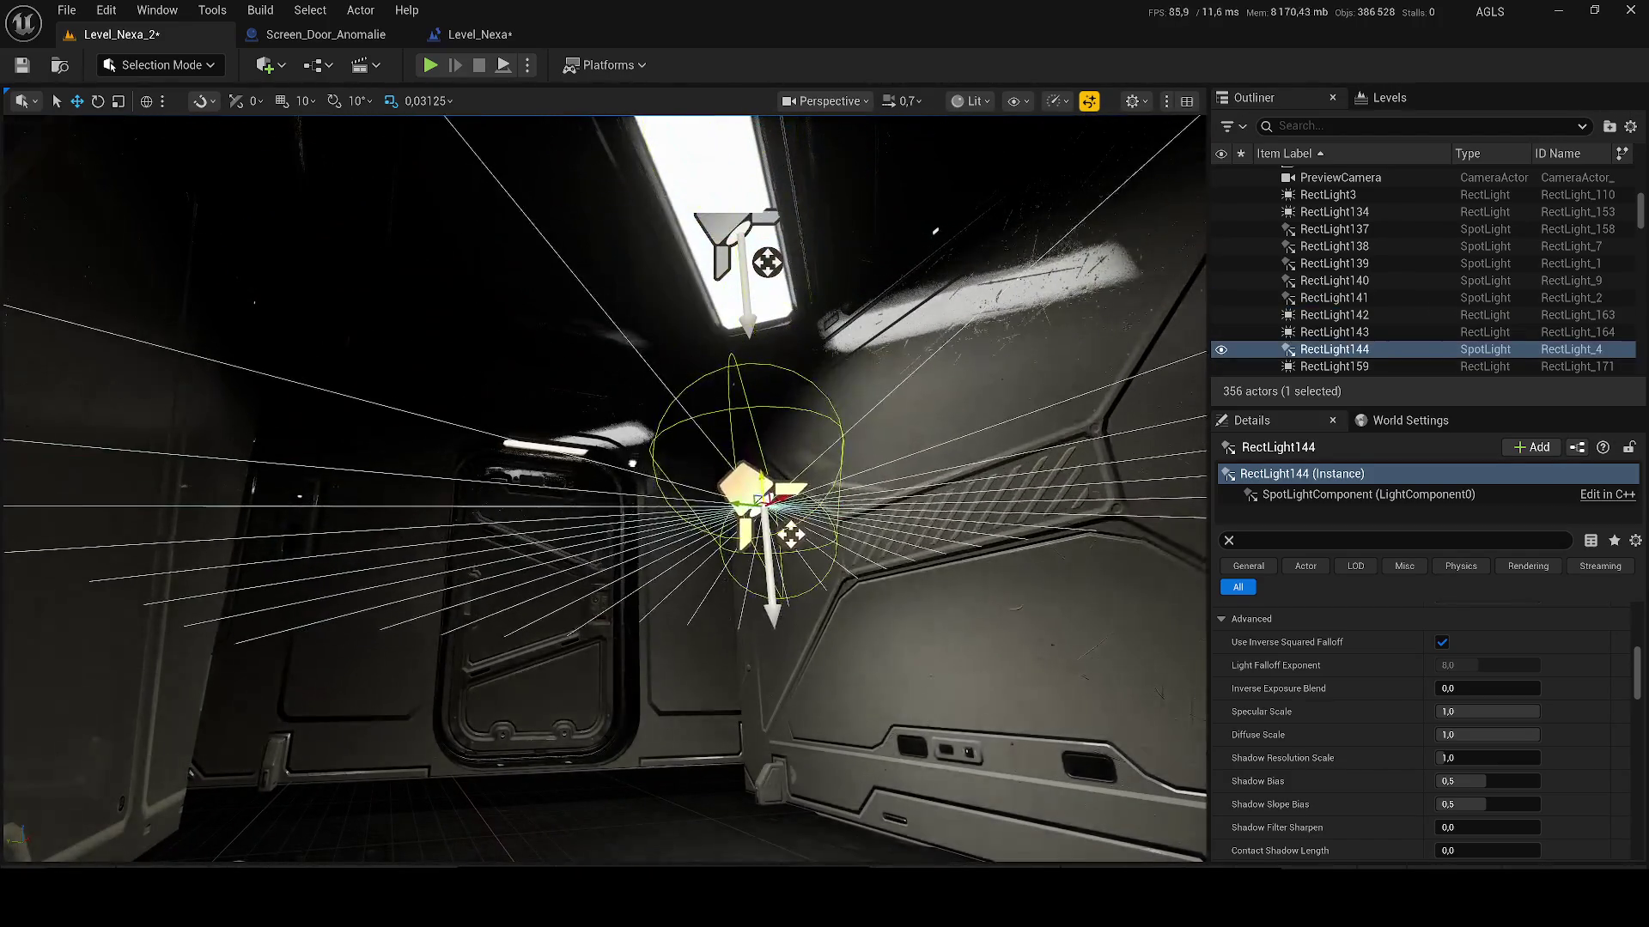
left_click_drag(719, 484, 644, 477)
left_click_drag(876, 550, 857, 552)
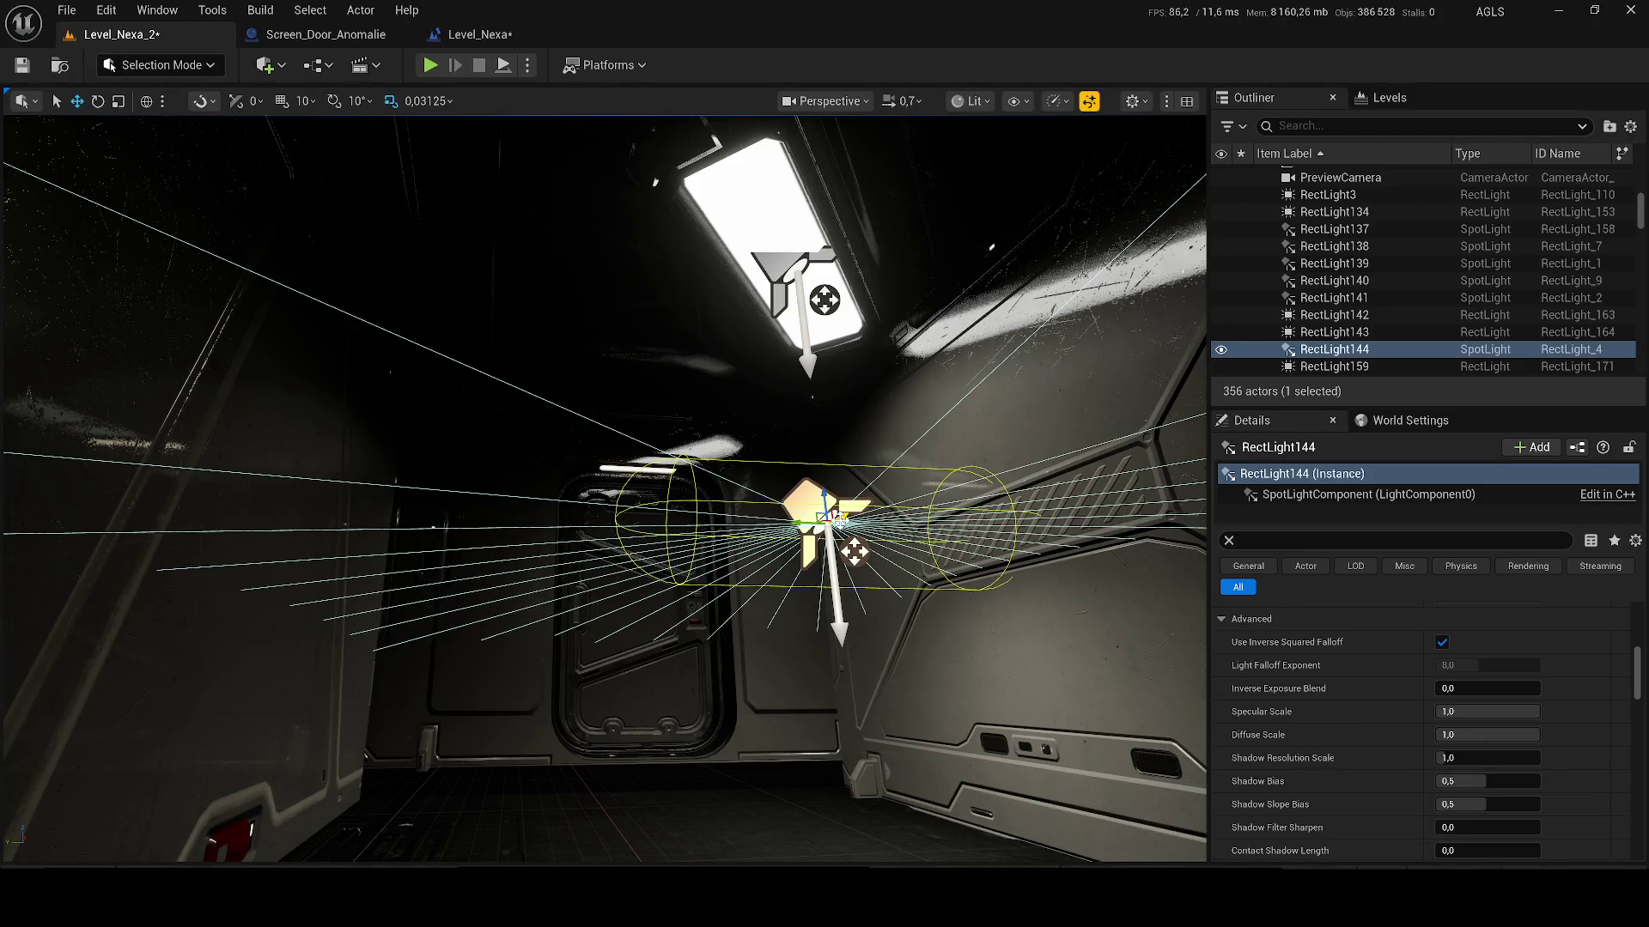
mouse_move(859, 490)
left_mouse_down()
mouse_move(859, 455)
mouse_move(1048, 604)
mouse_move(533, 552)
mouse_move(552, 558)
mouse_move(558, 520)
mouse_move(552, 348)
mouse_move(559, 397)
left_mouse_up()
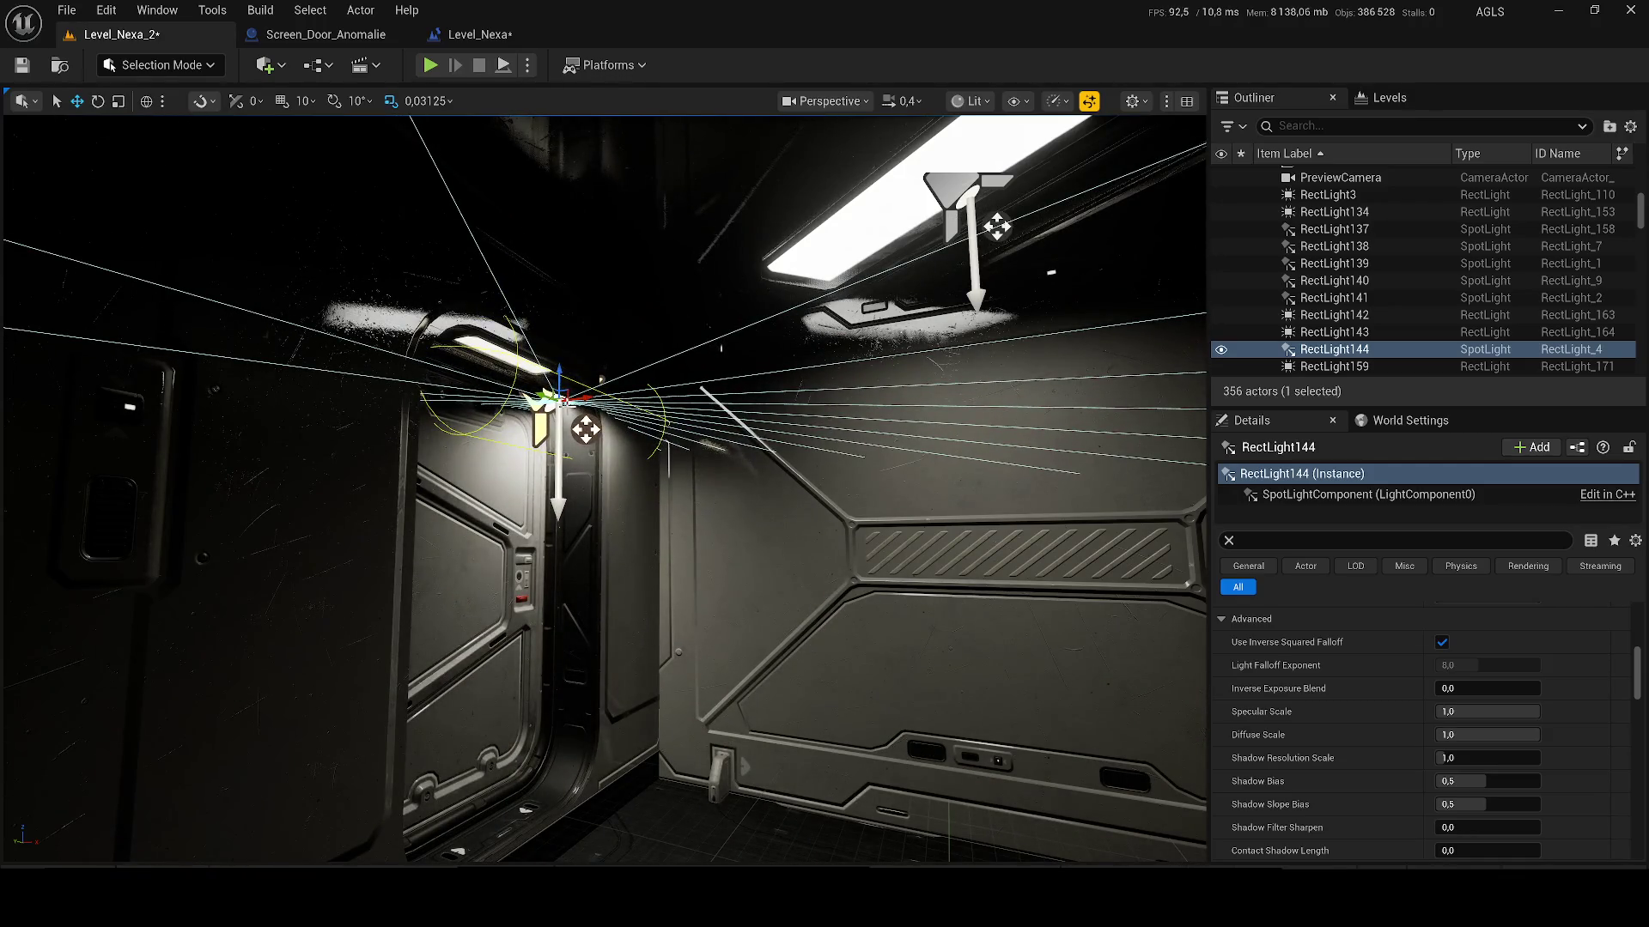
Step: Set the doorway spotlight's outer cone to about 64°, soft source radius 120 and source length about 340
scroll(586, 430, "up", 5)
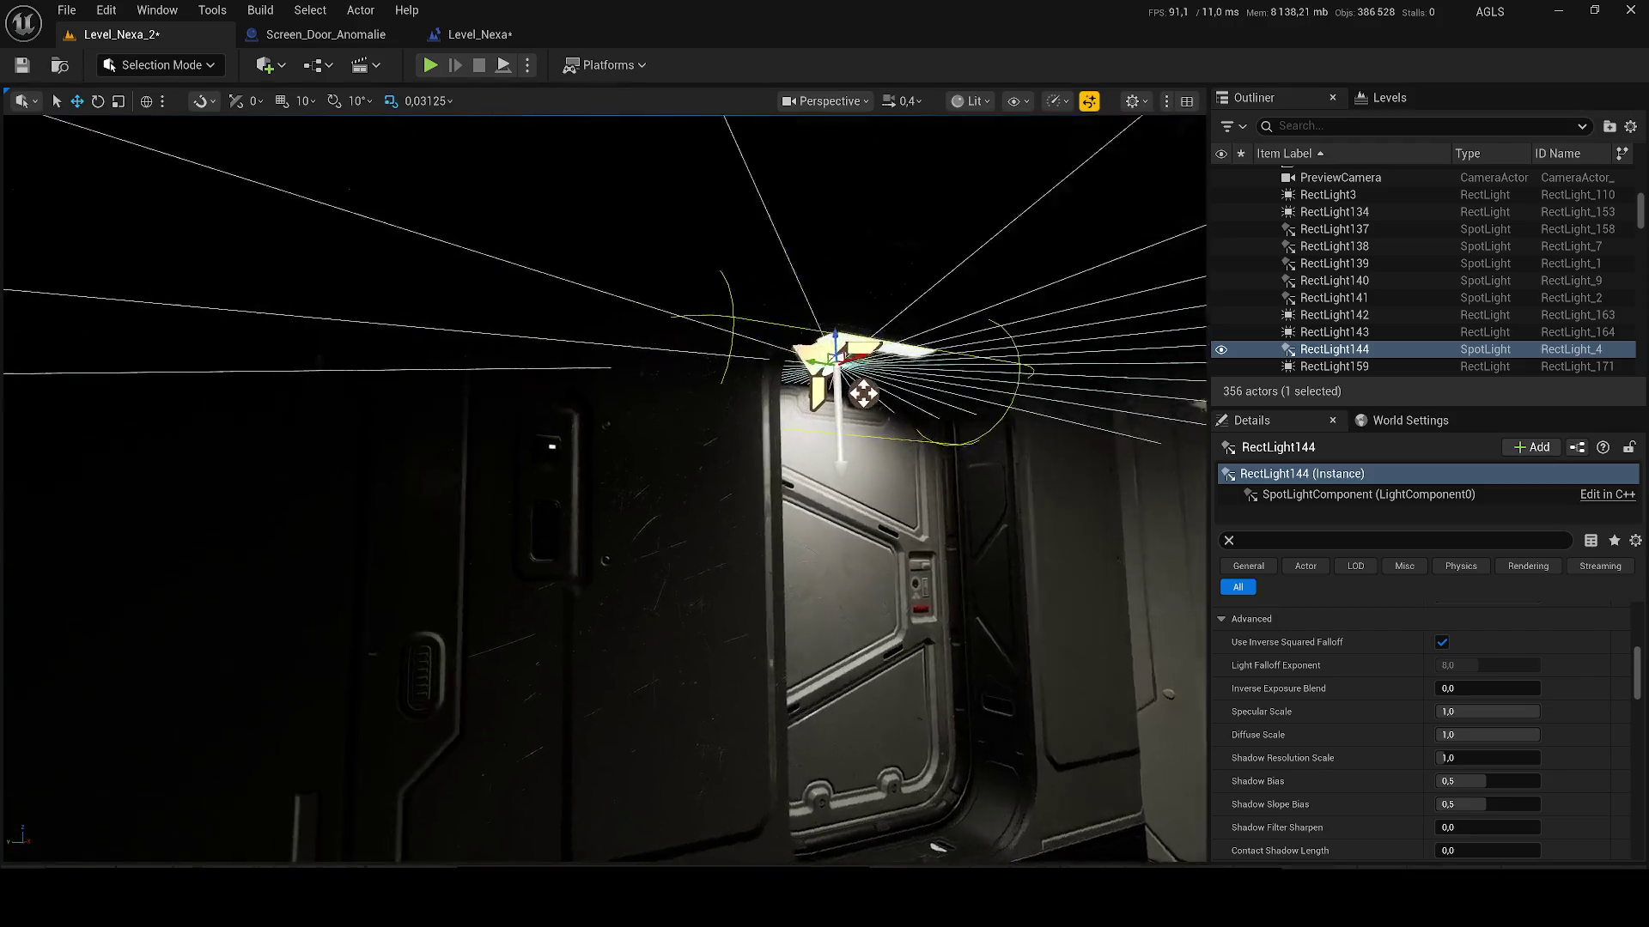
scroll(880, 407, "down", 3)
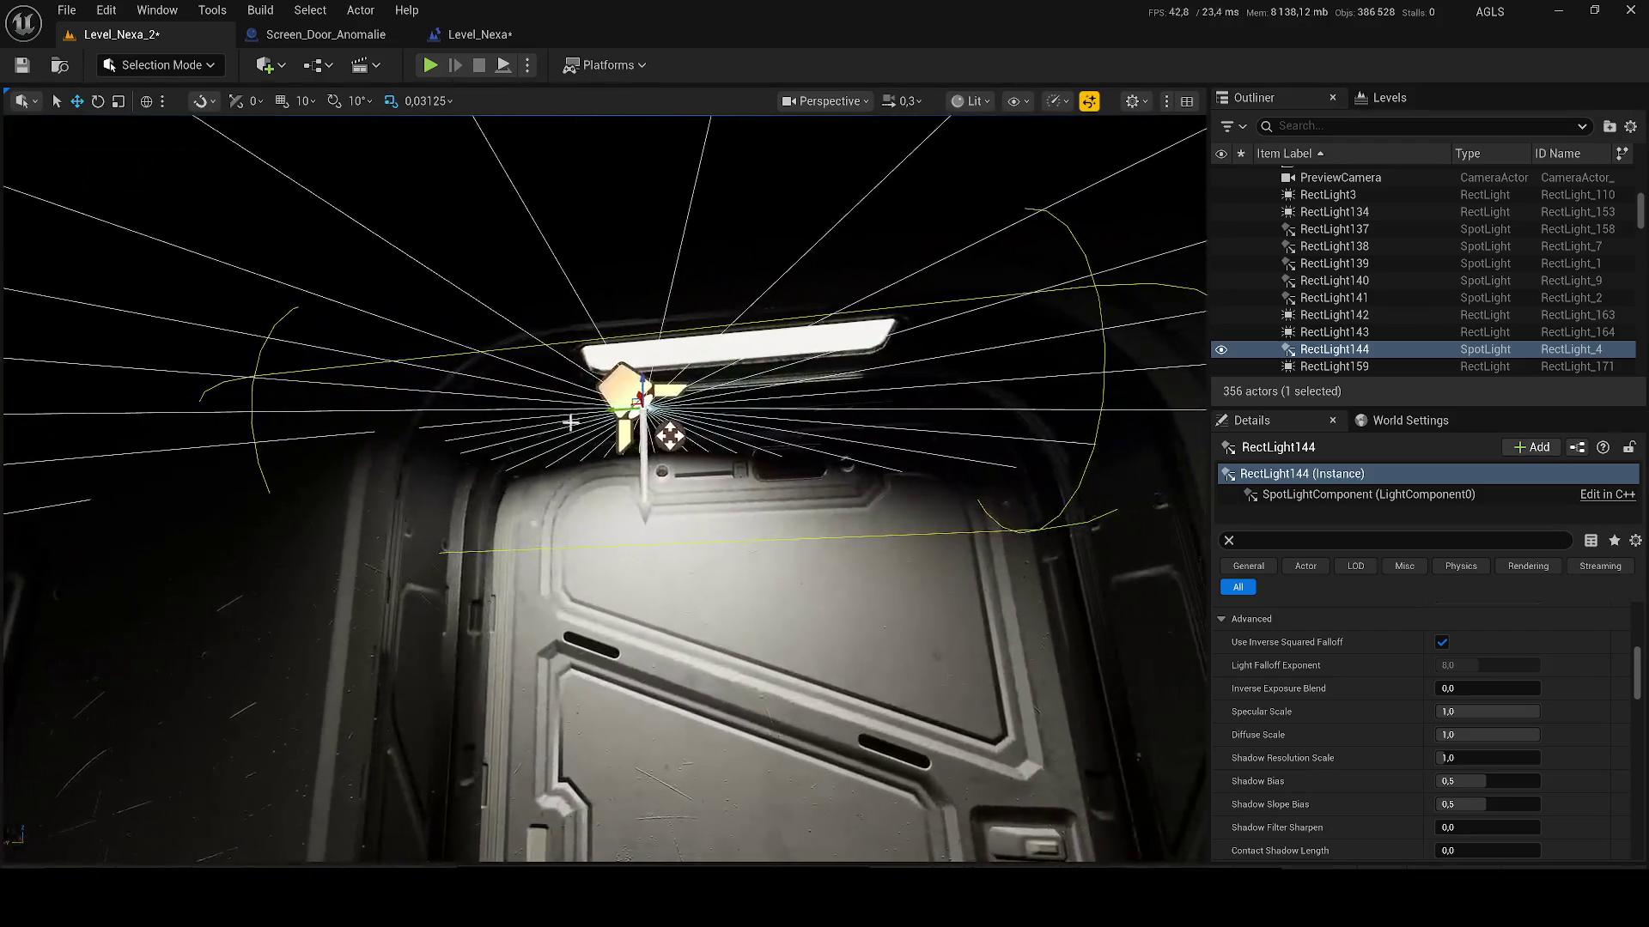
mouse_move(669, 436)
left_mouse_down()
mouse_move(828, 441)
mouse_move(718, 424)
mouse_move(723, 438)
mouse_move(721, 383)
mouse_move(678, 356)
mouse_move(667, 313)
mouse_move(673, 344)
left_mouse_up()
scroll(1537, 596, "up", 5)
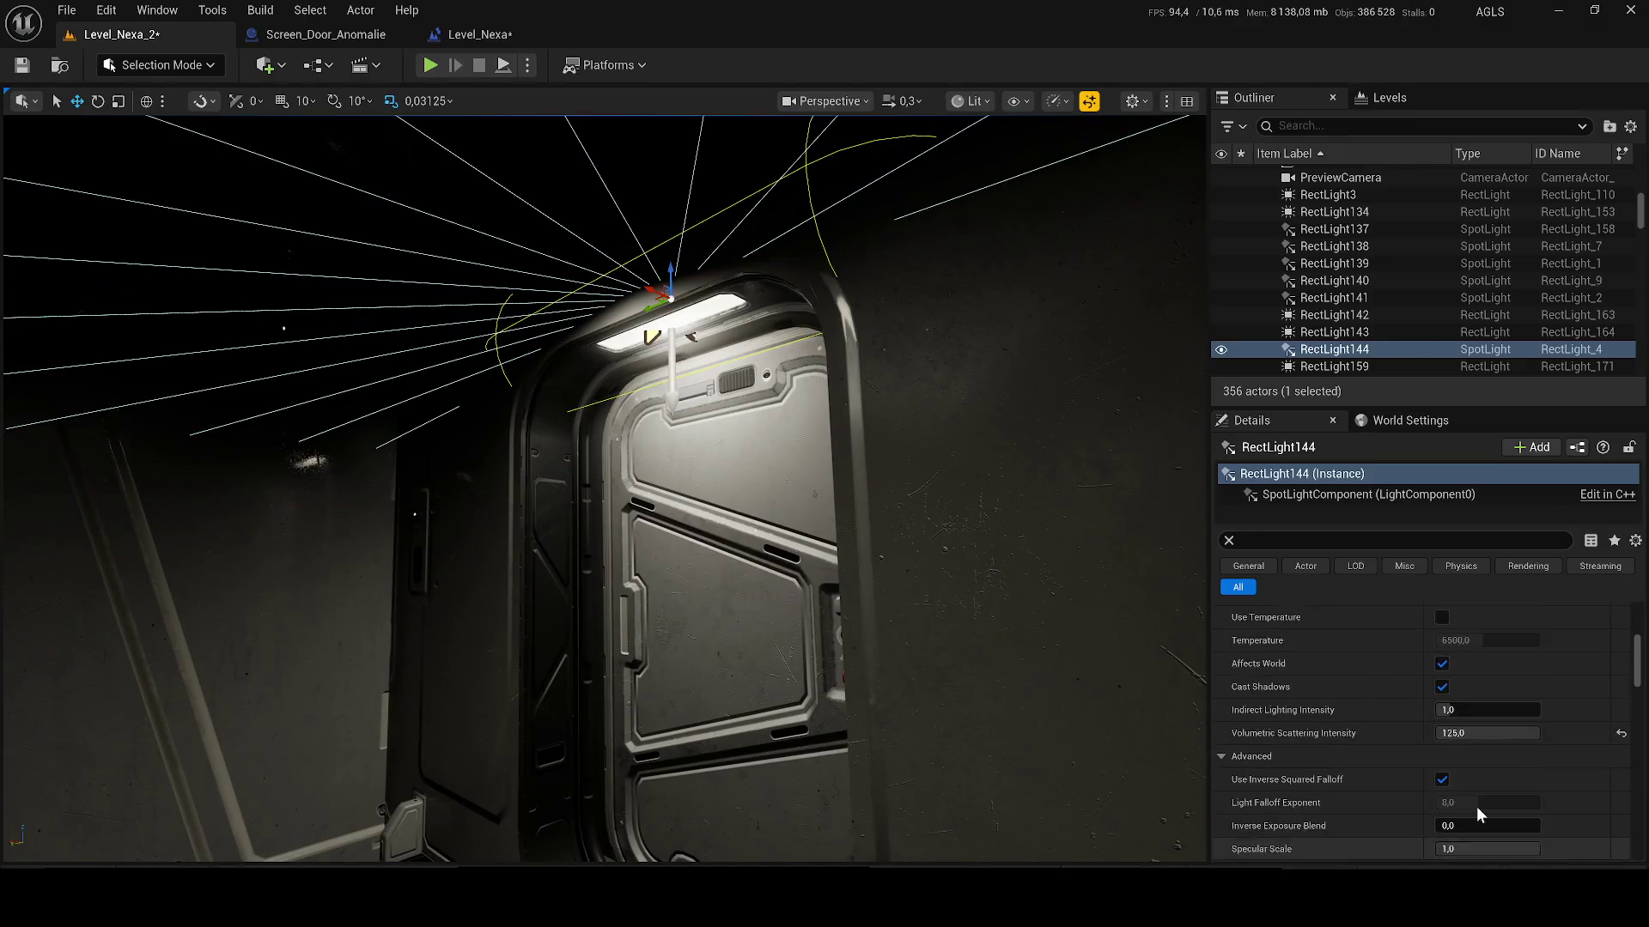
scroll(1478, 695, "up", 3)
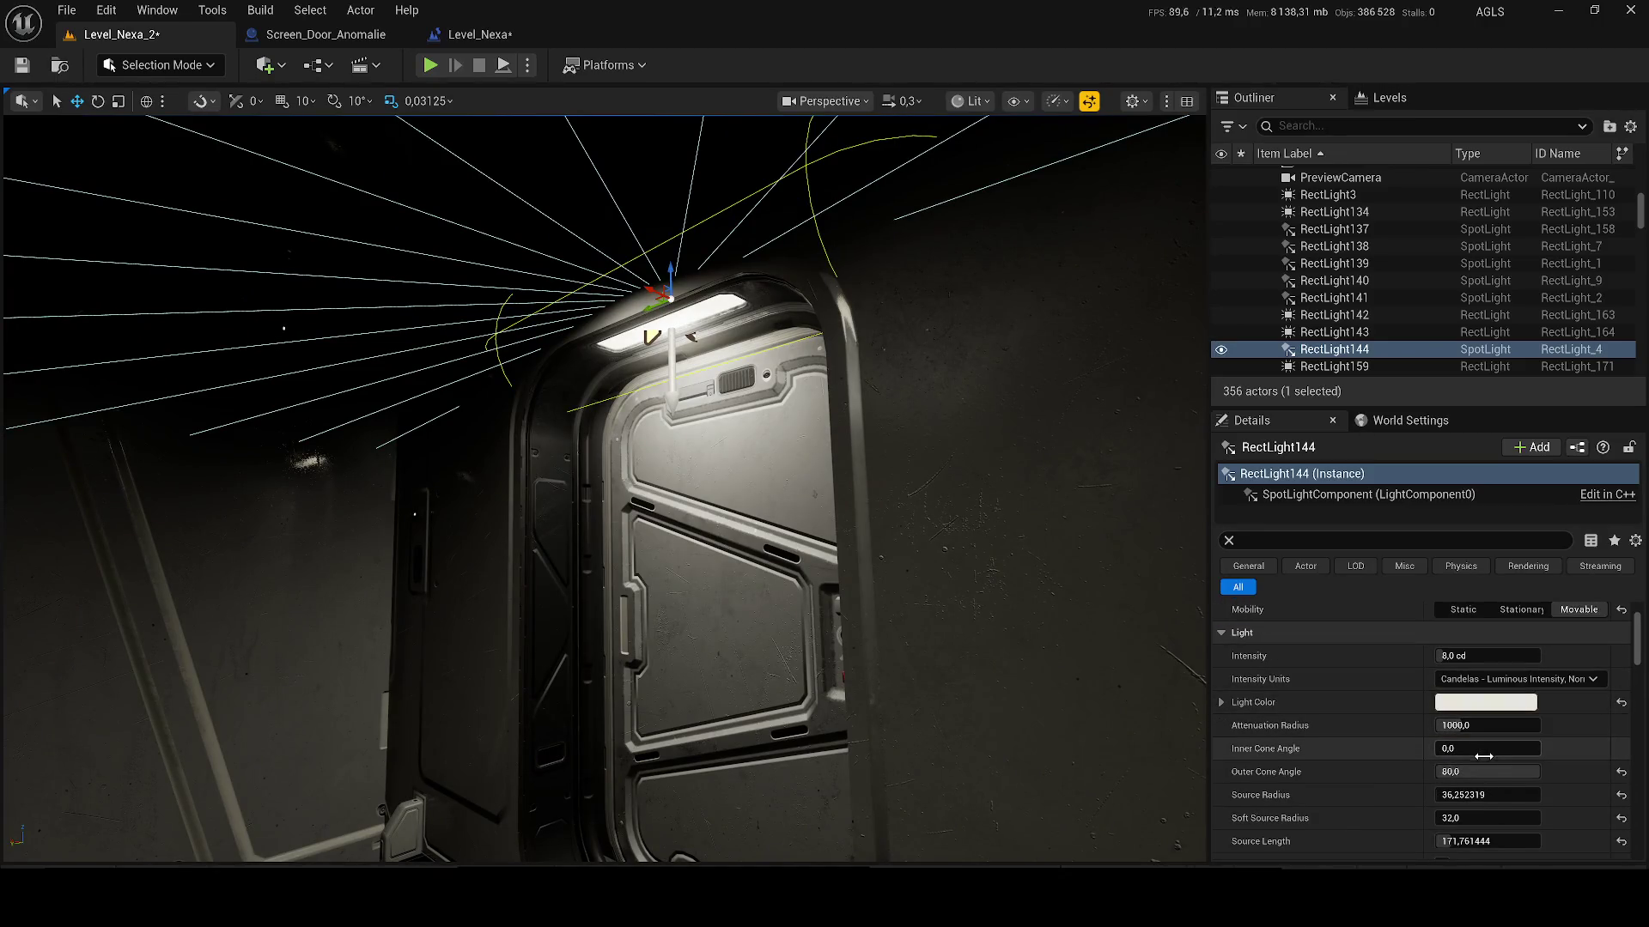
mouse_move(1487, 771)
left_mouse_down()
mouse_move(1462, 772)
mouse_move(1517, 795)
left_mouse_up()
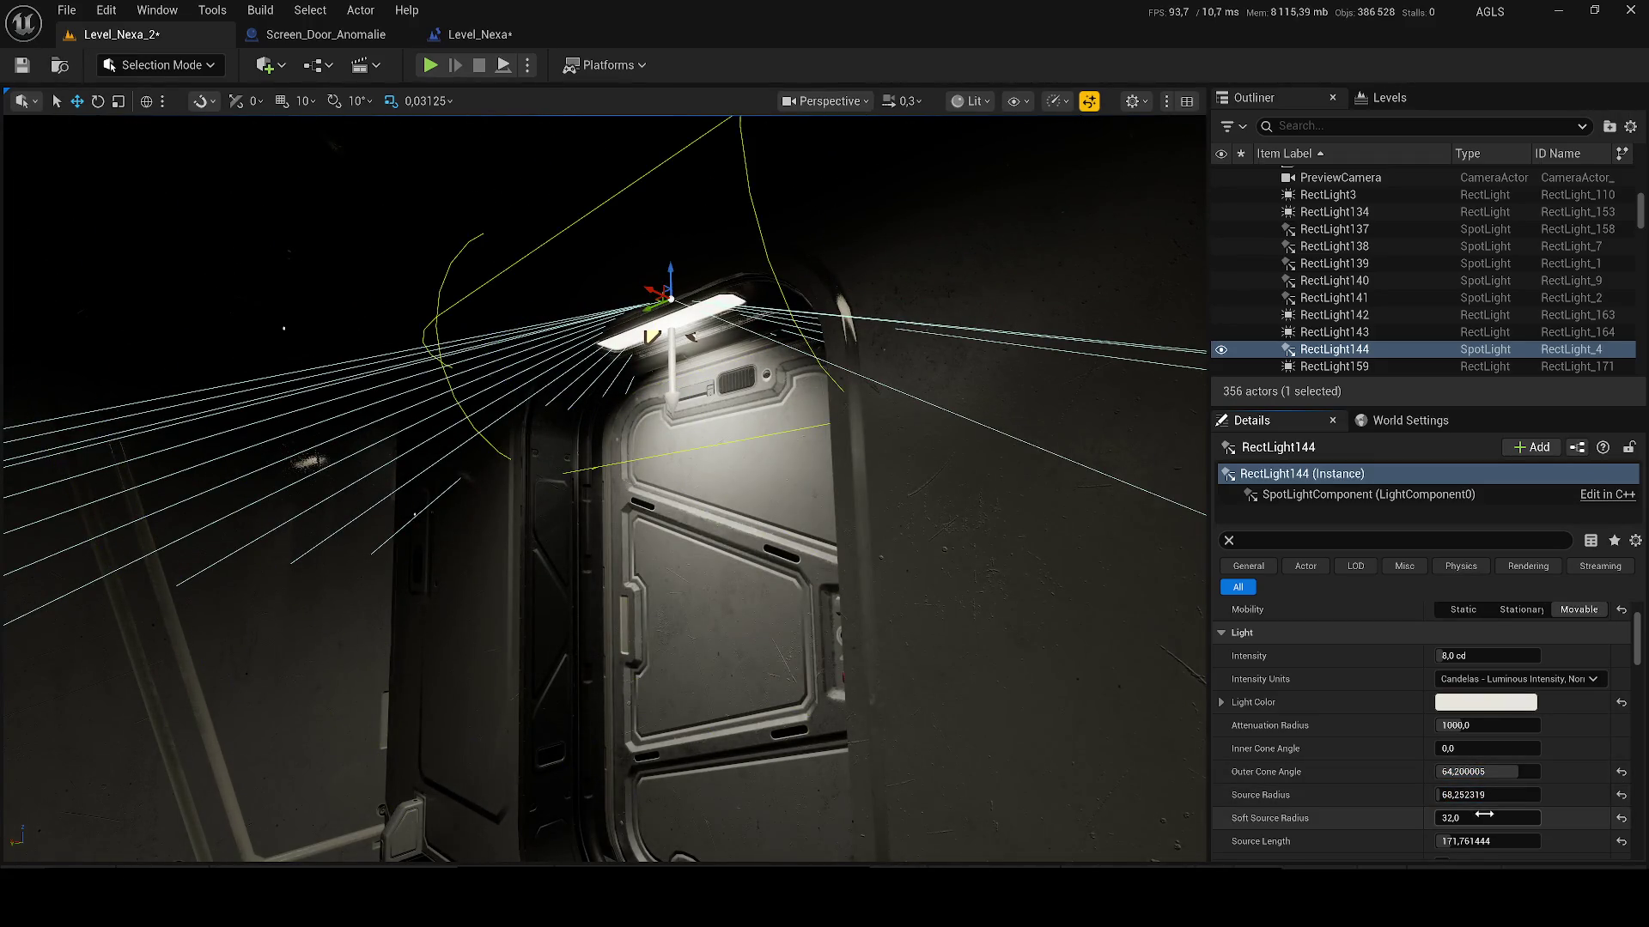
left_click_drag(1463, 841, 1494, 842)
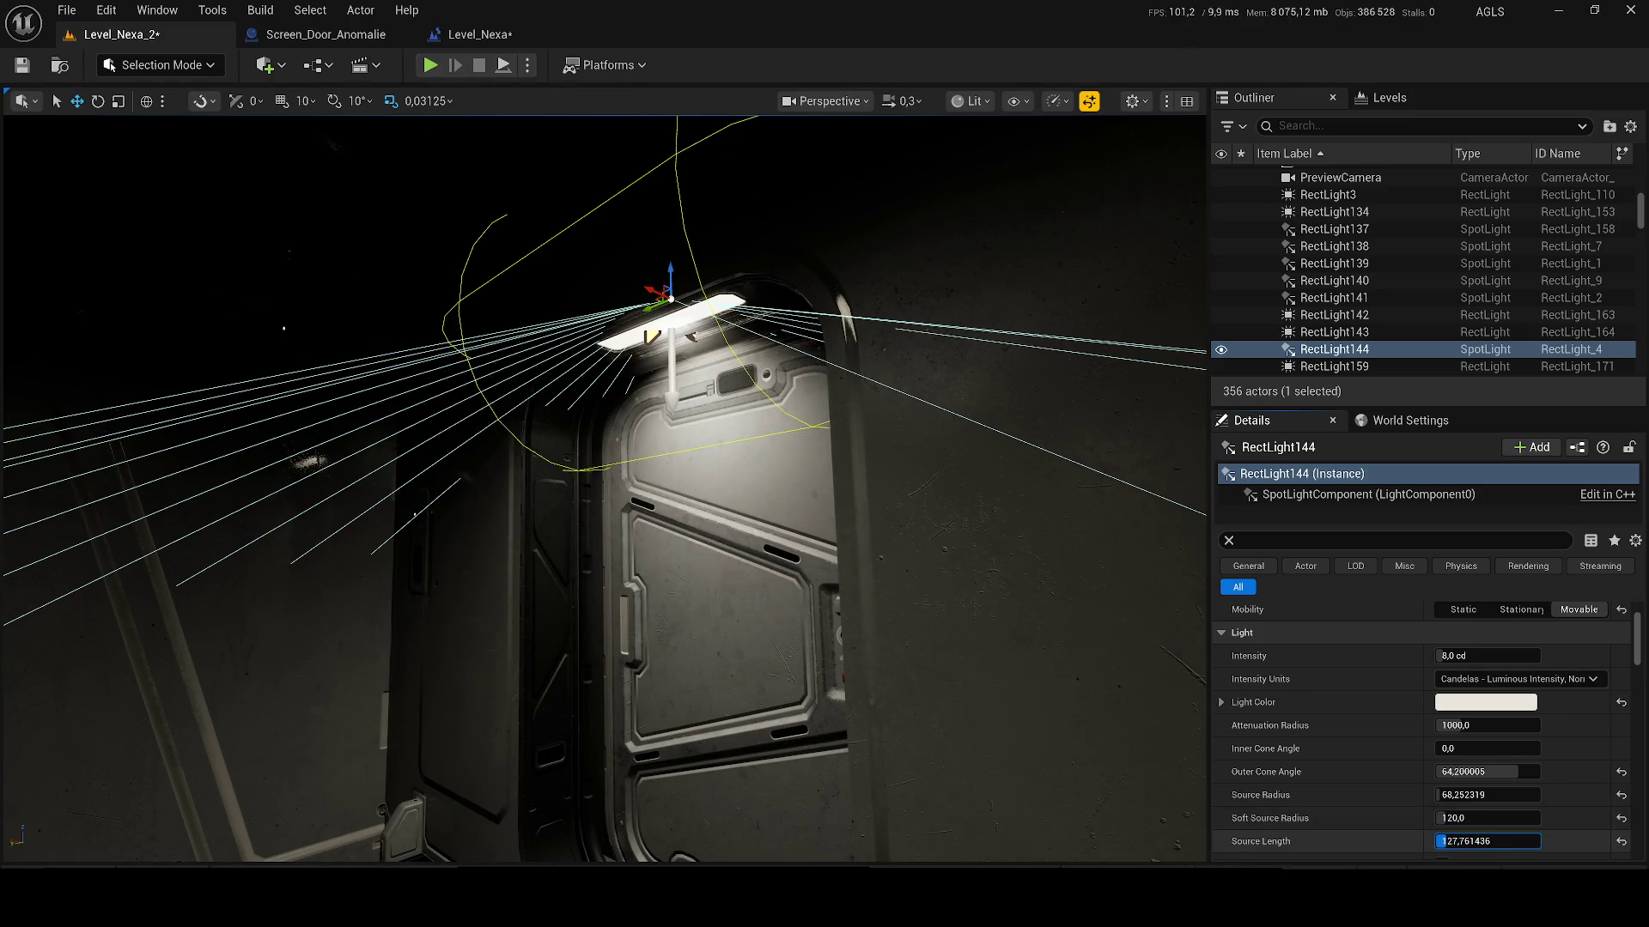
scroll(1432, 807, "down", 3)
left_click_drag(1473, 761, 1501, 760)
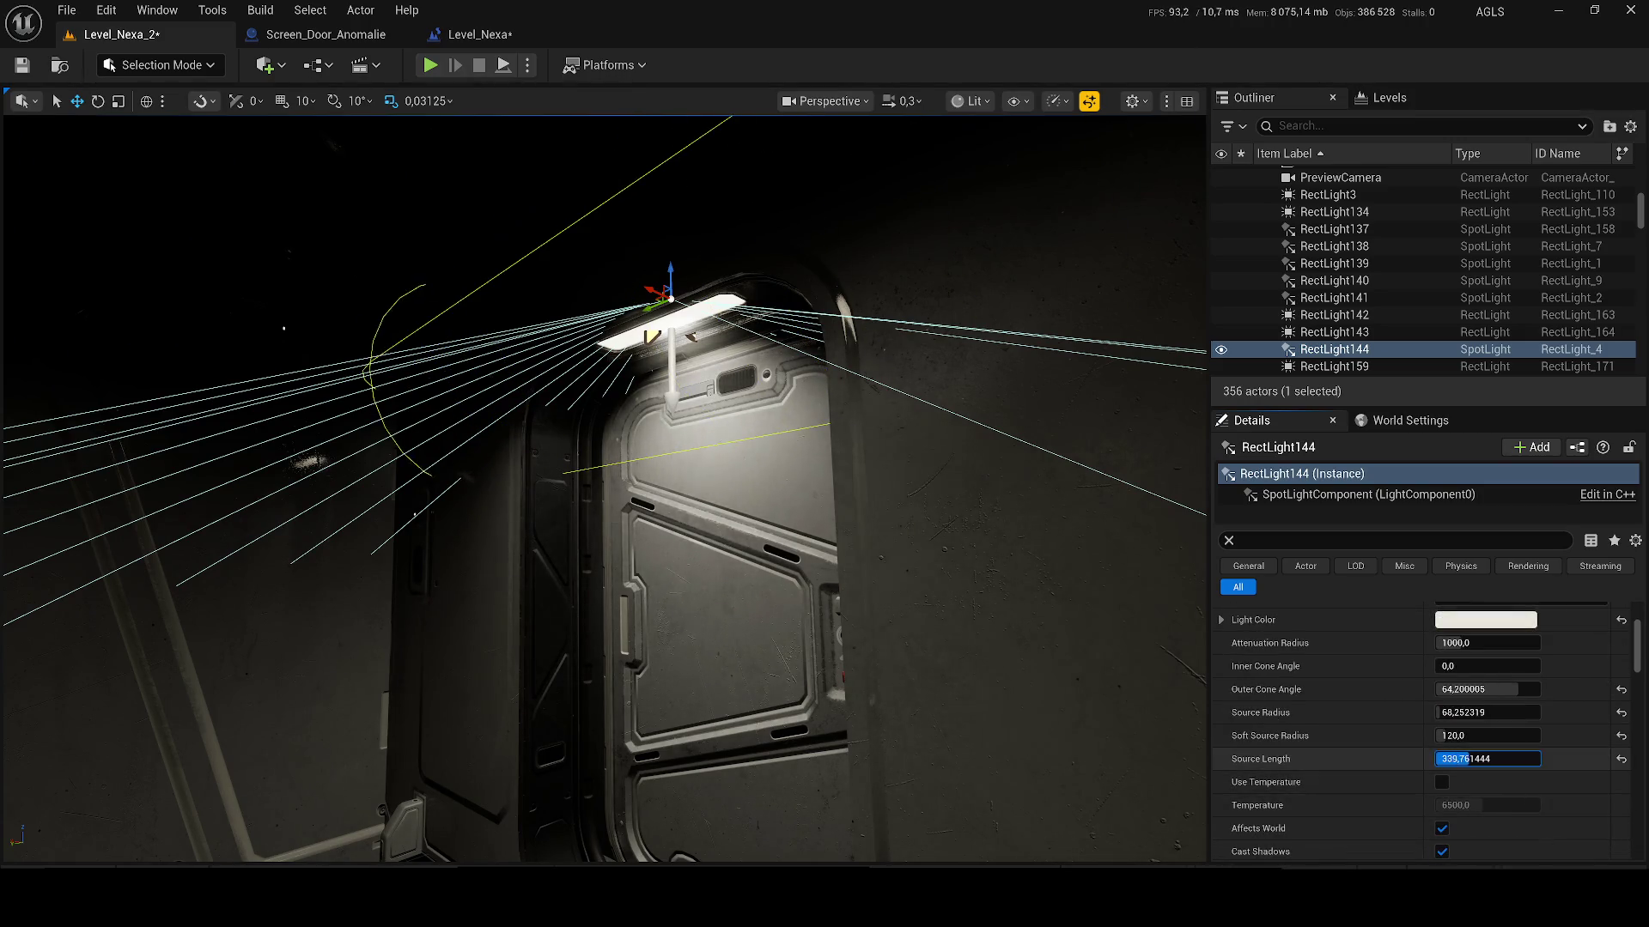
left_click_drag(1079, 562, 1047, 567)
Step: Save the level, run a brief test play, then select RectLight142
key("ctrl+s")
left_click(433, 67)
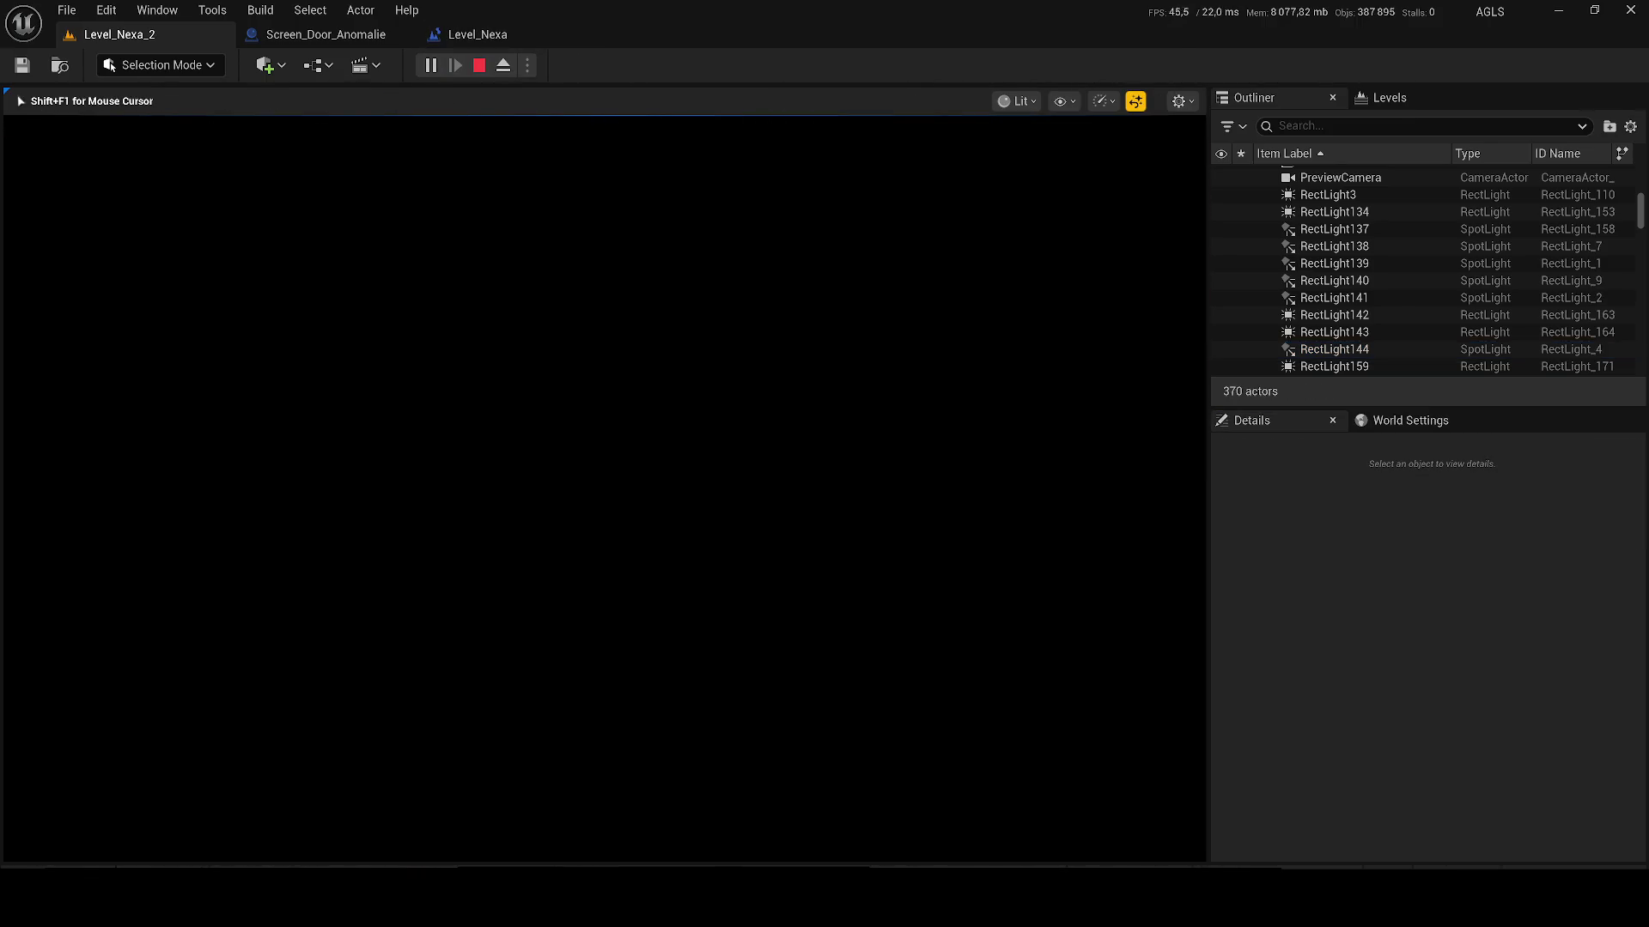
key("Escape")
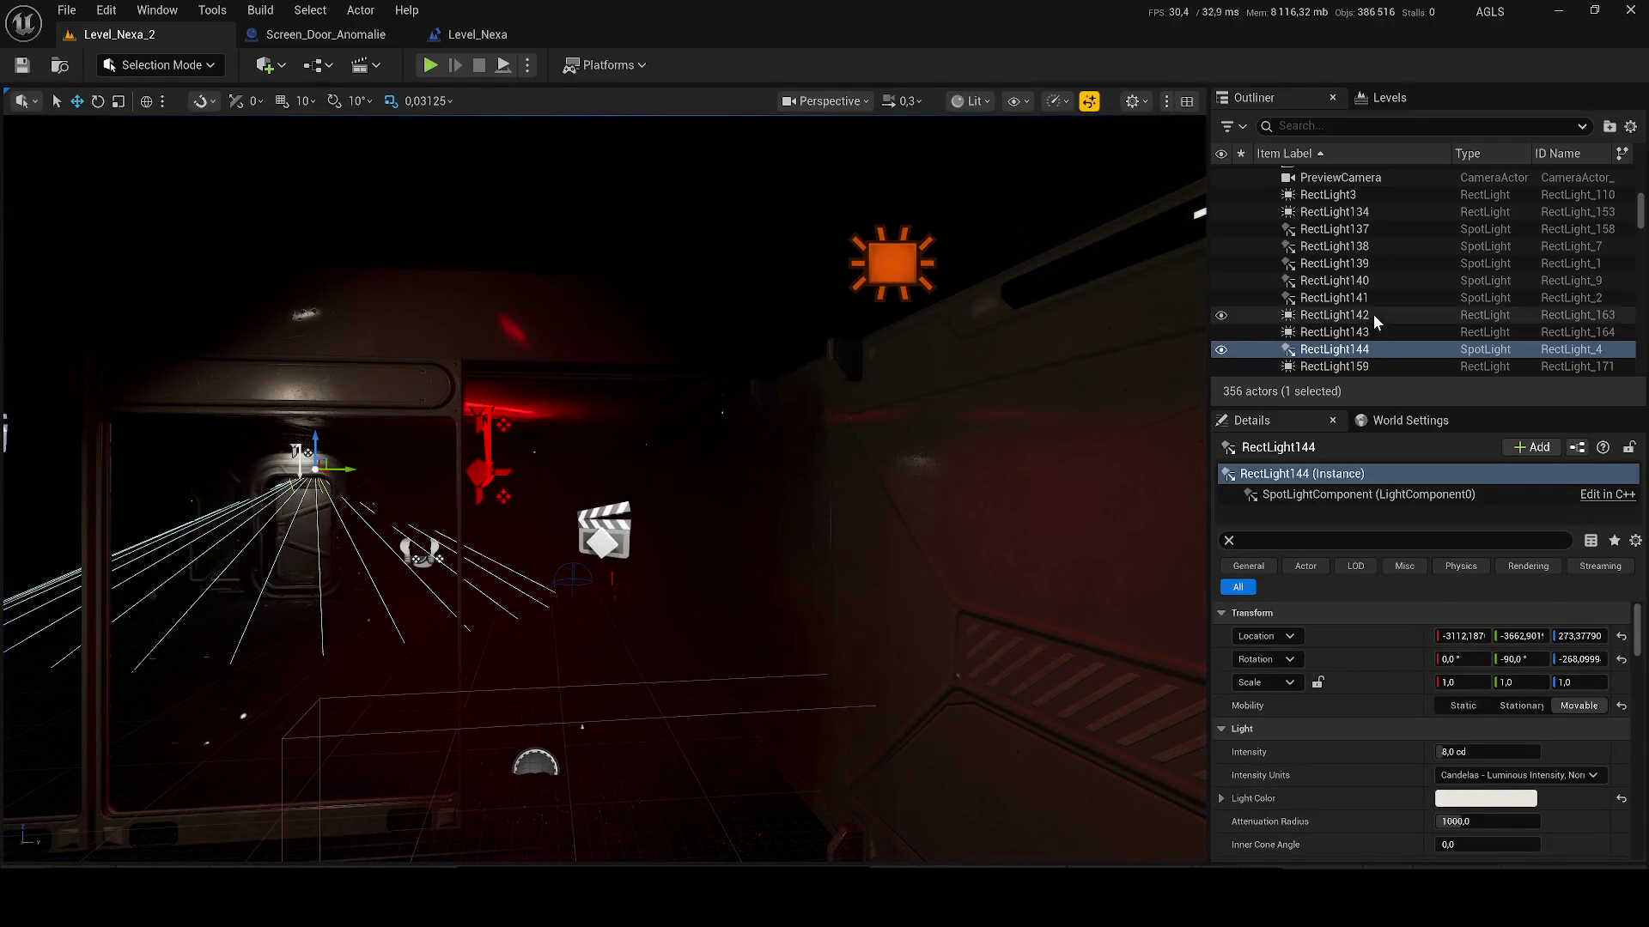
double_click(1374, 316)
Step: Run the level in Simulate mode, stop it, then launch Play in the editor
left_click(527, 65)
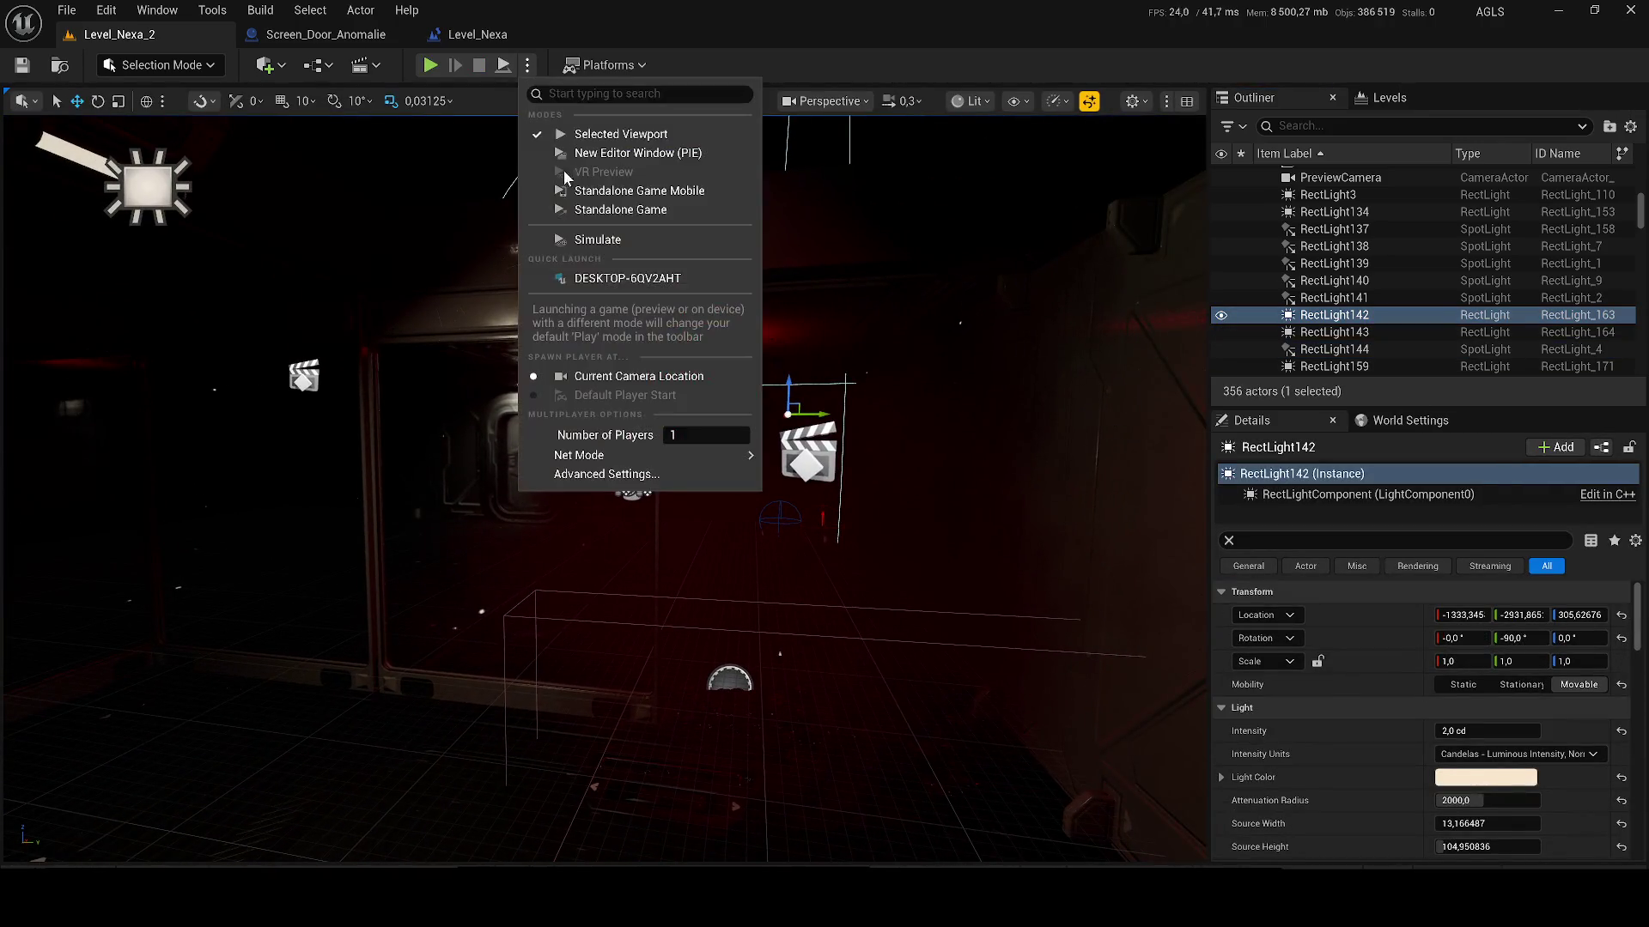
left_click(594, 239)
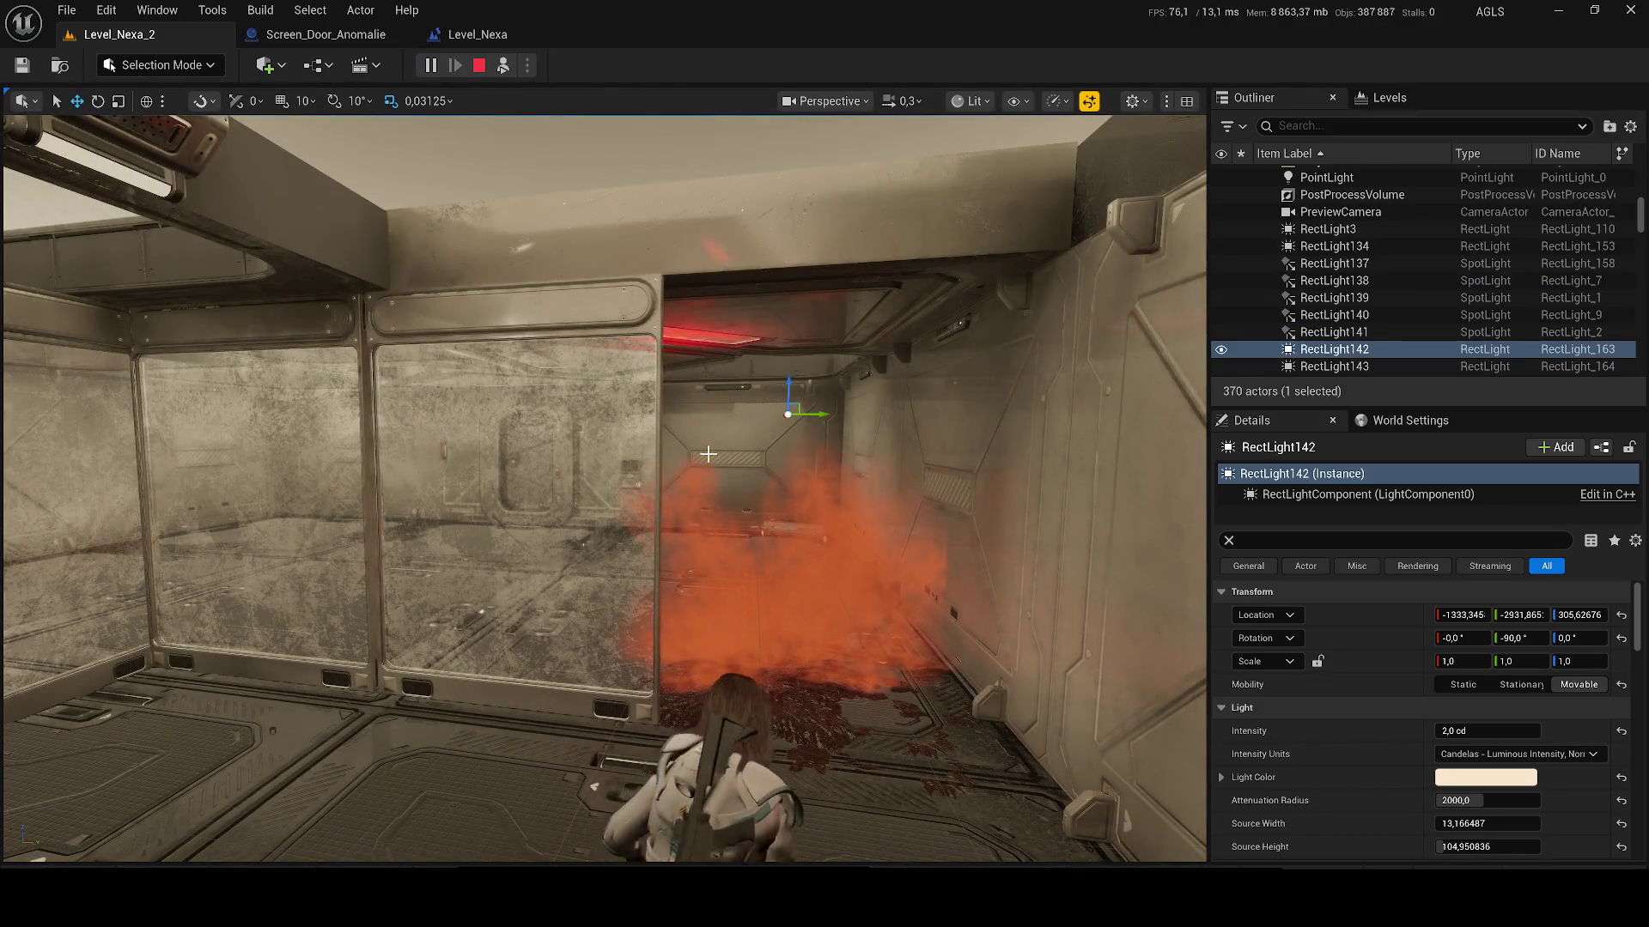
key("Escape")
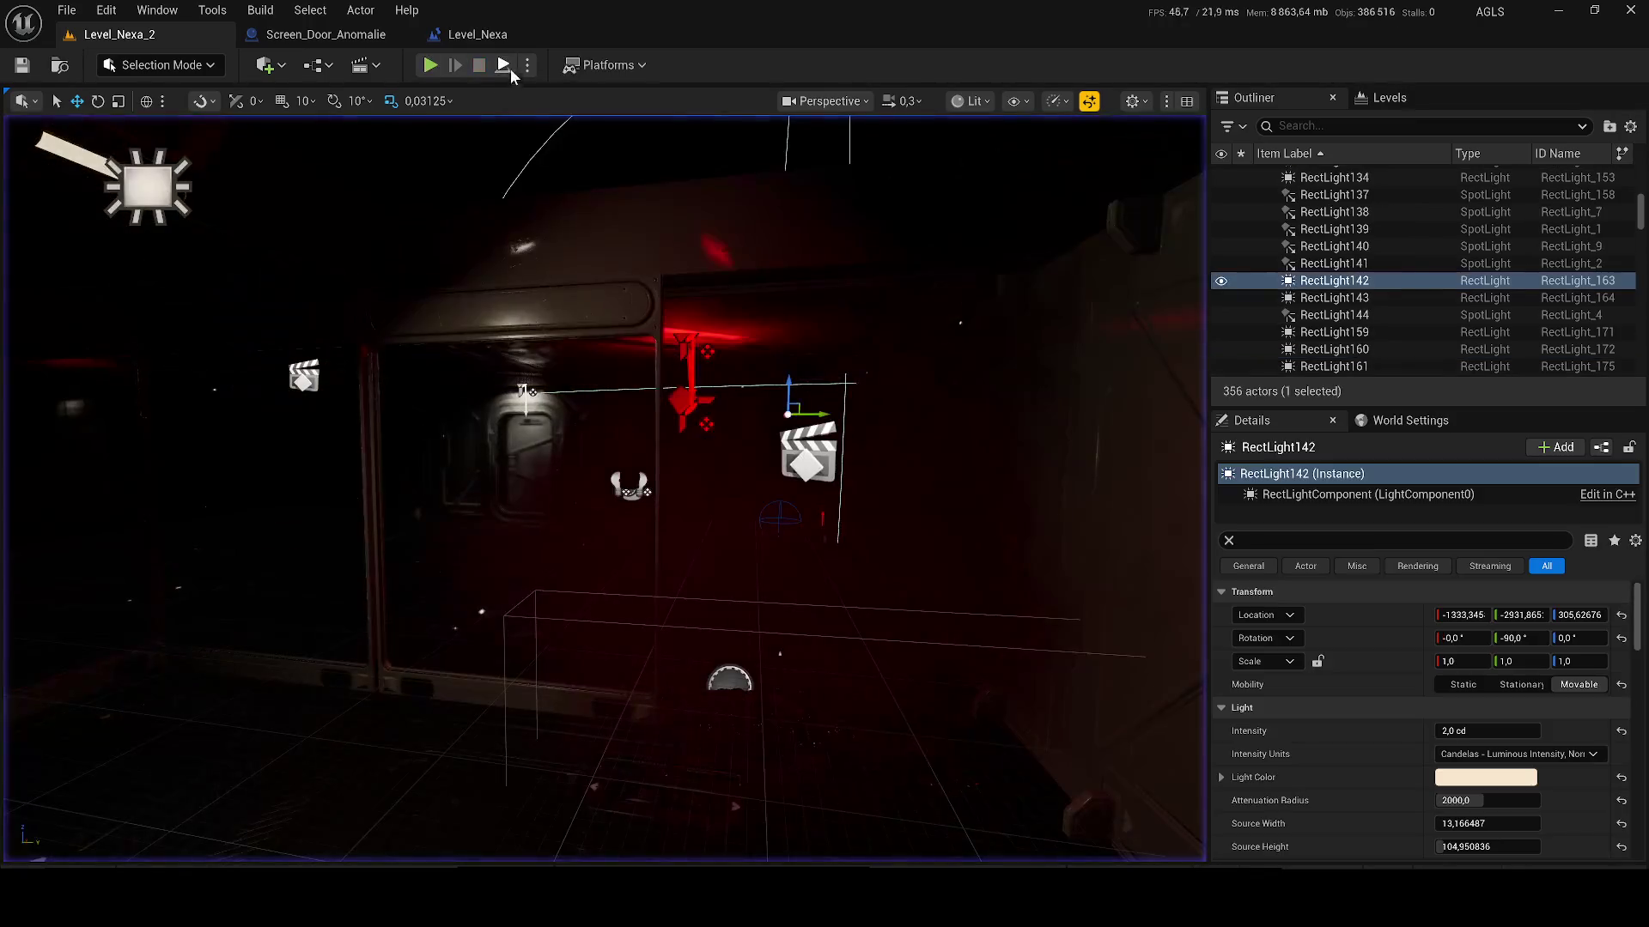
left_click(527, 65)
left_click(431, 66)
key("super")
key("super")
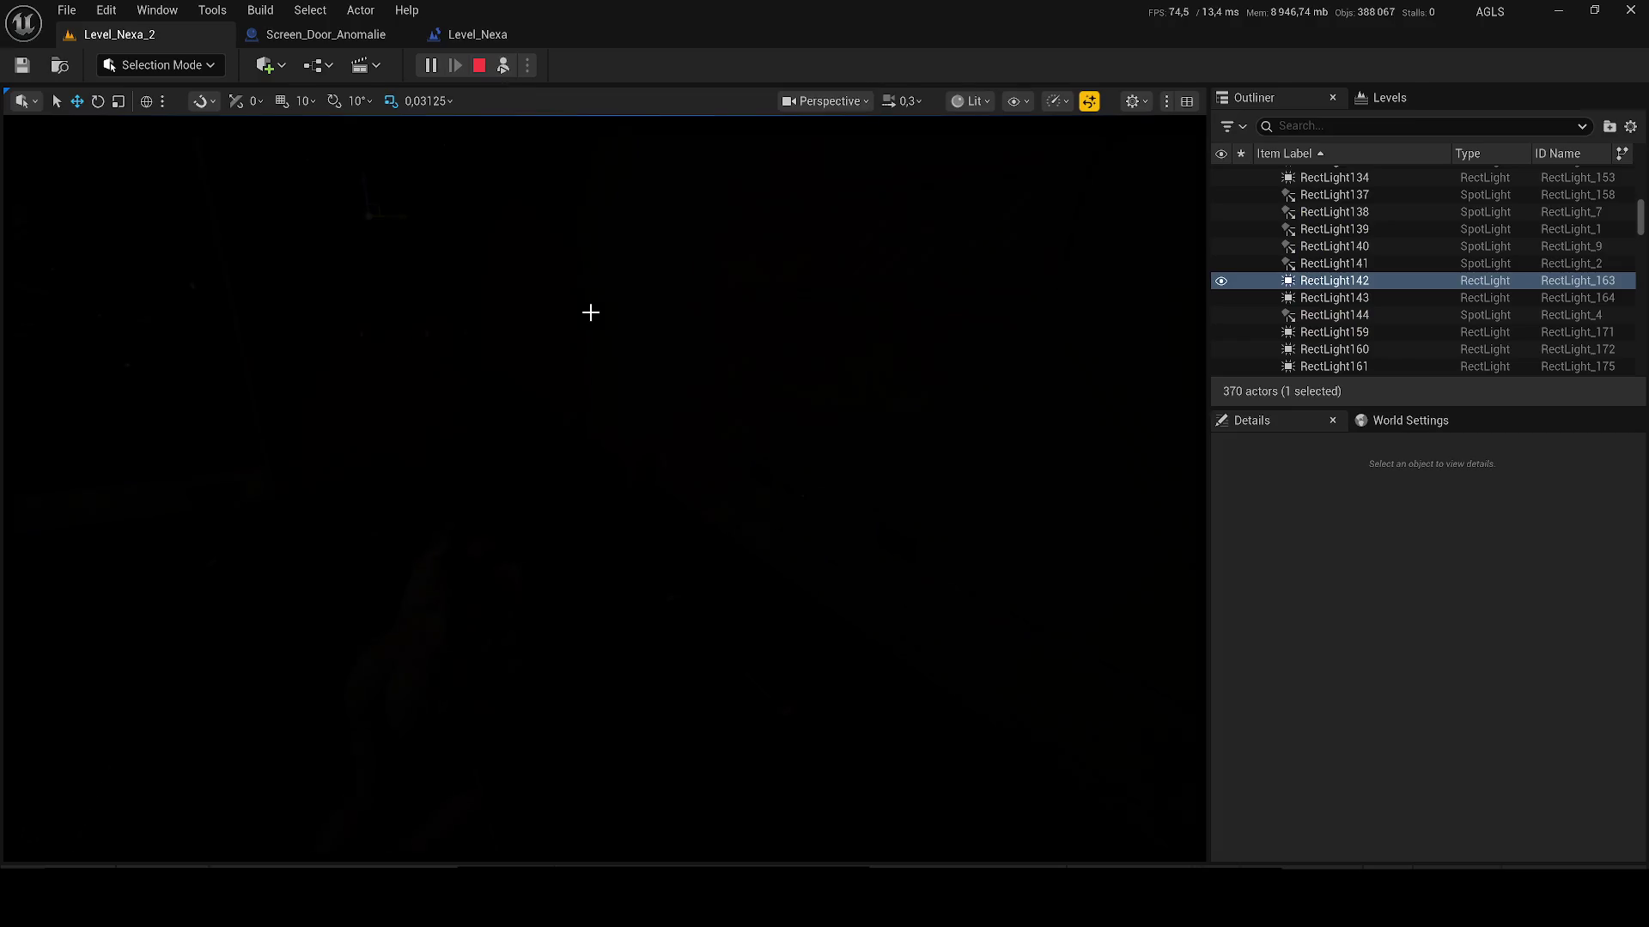
Step: Toggle between possessing the player and free-flying, and pause the running game
key("super")
left_click(505, 67)
left_click(507, 74)
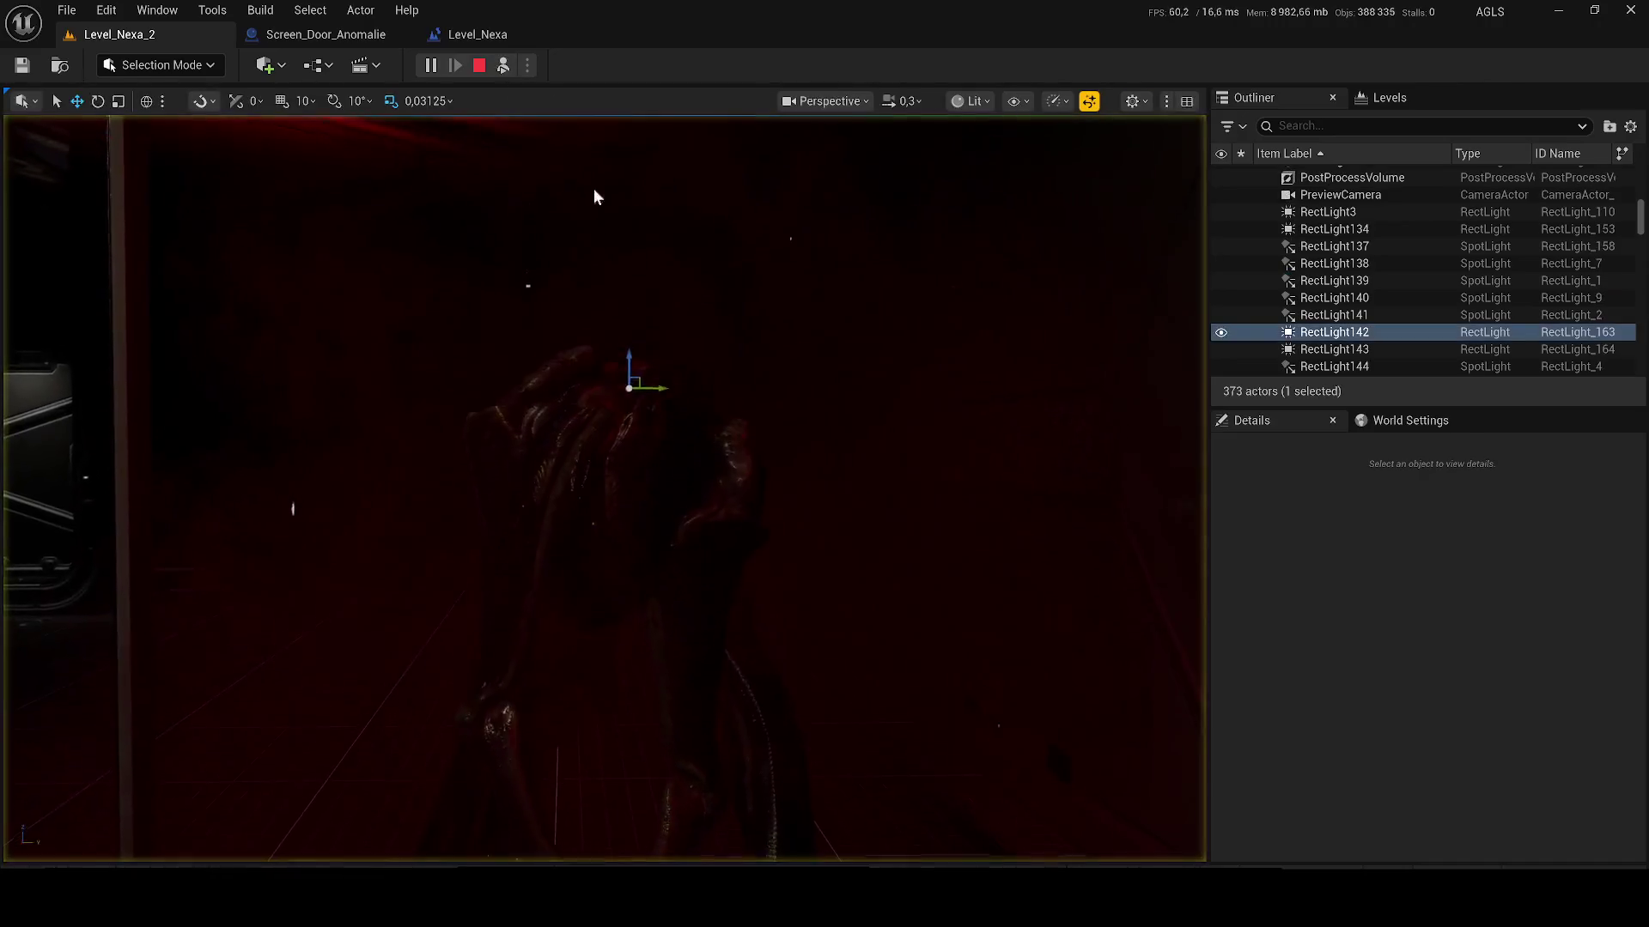
left_click(432, 68)
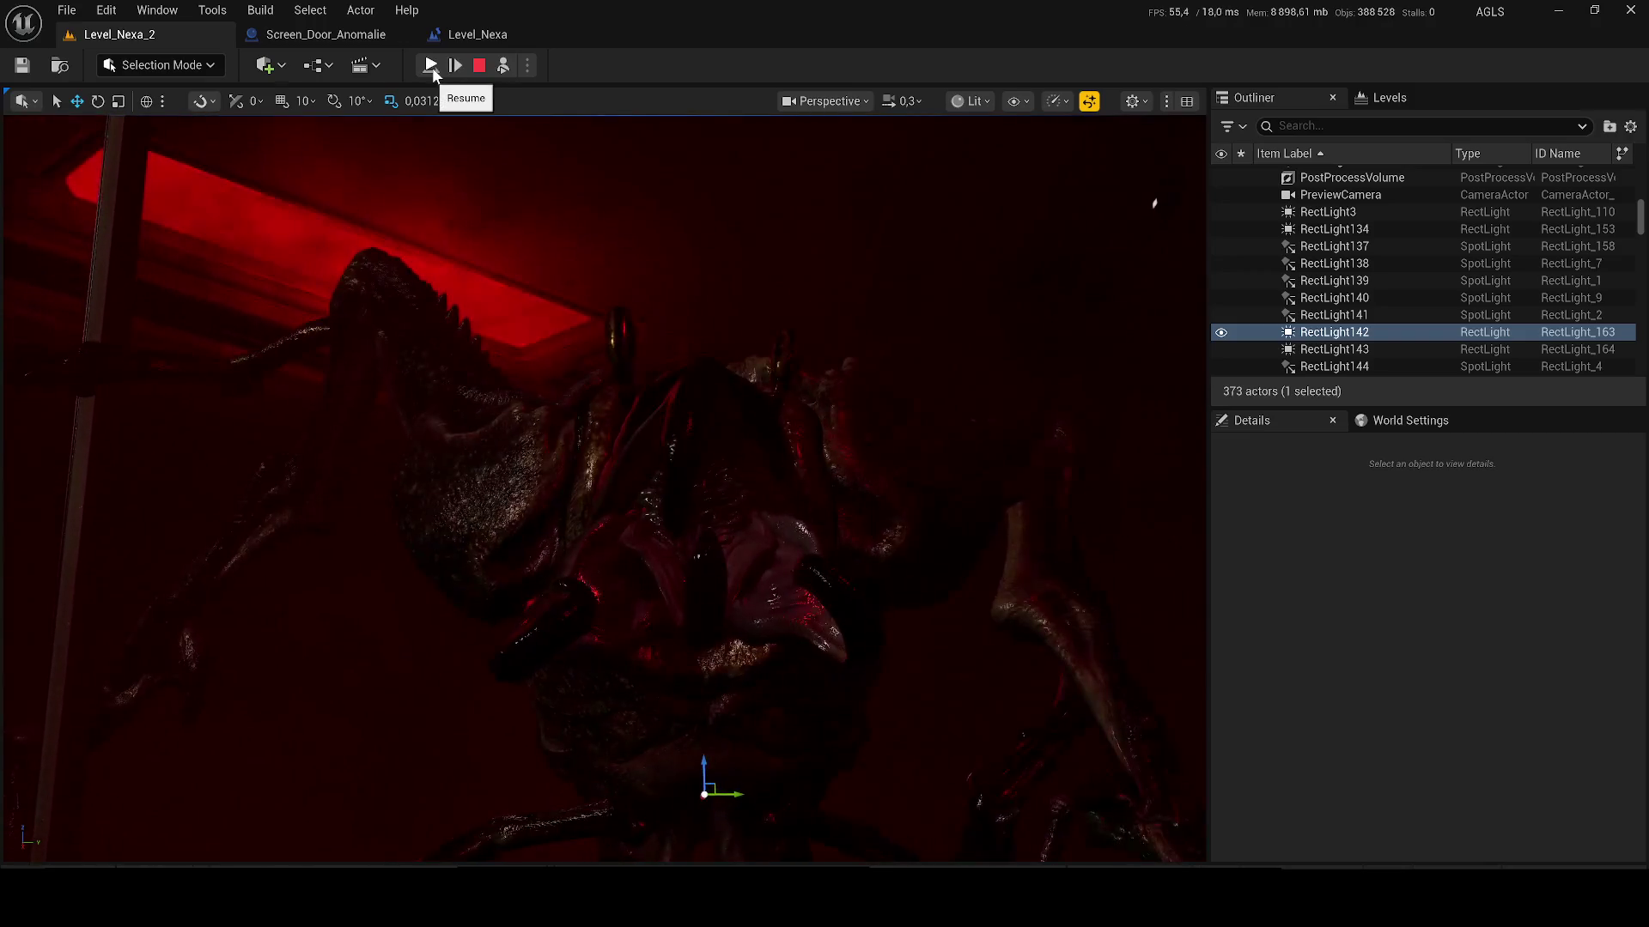
left_click(504, 67)
left_click(503, 67)
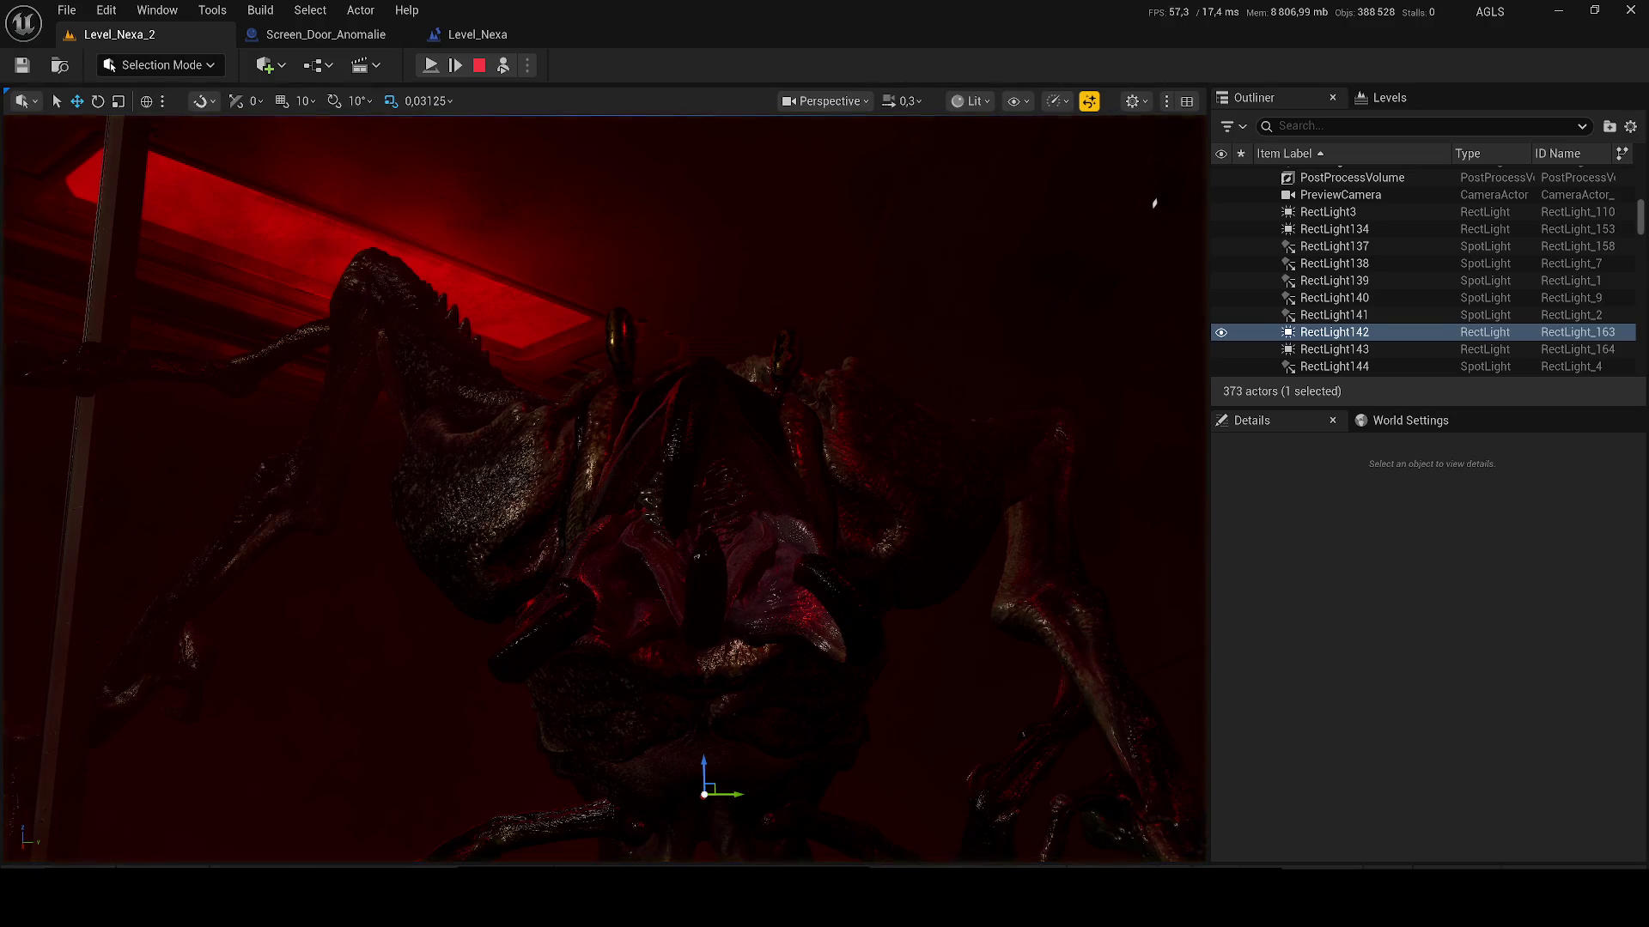
key("super")
key("super")
Step: Inspect the smoke effect's Niagara component, resume the game, and return control with F8
left_click(699, 450)
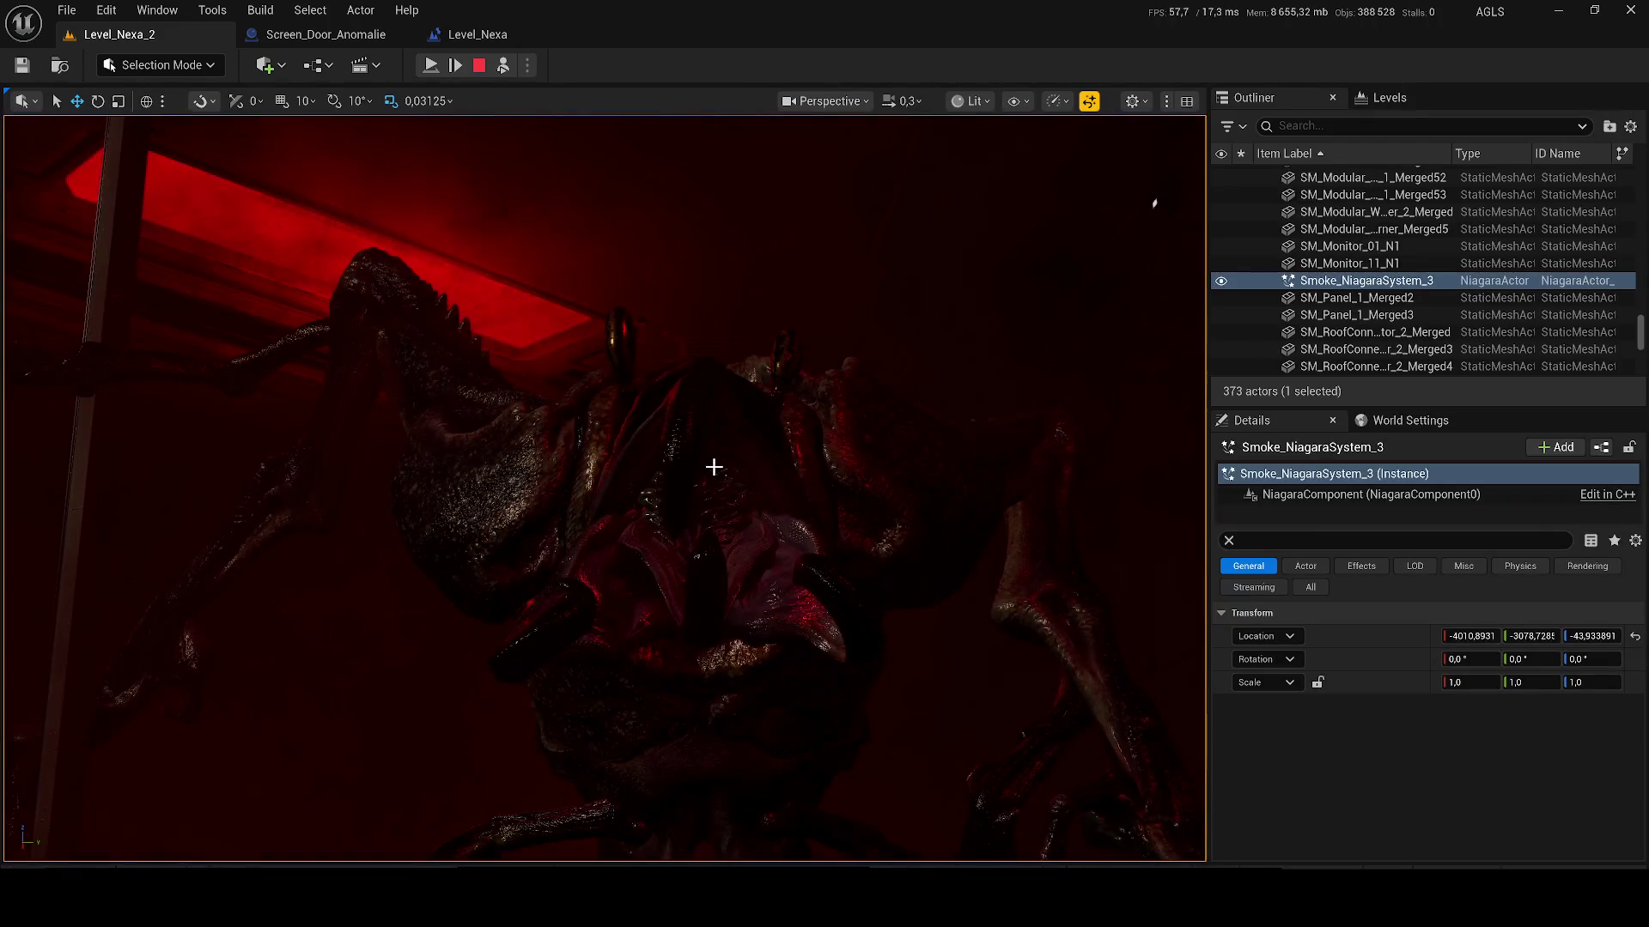
left_click(713, 466)
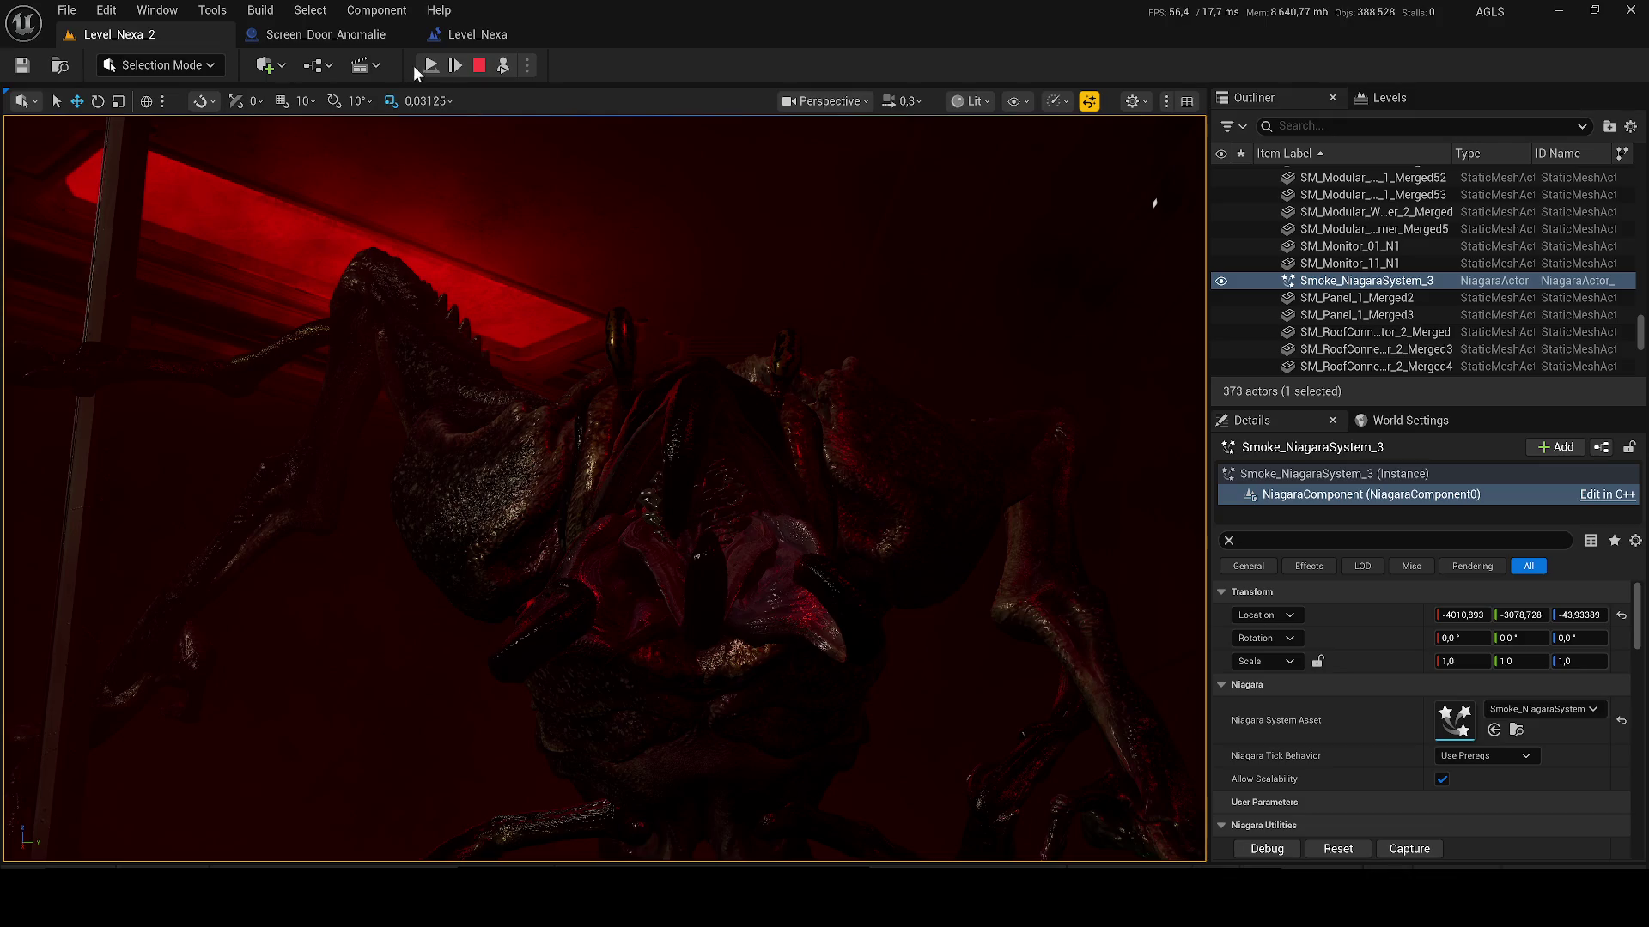
left_click(432, 66)
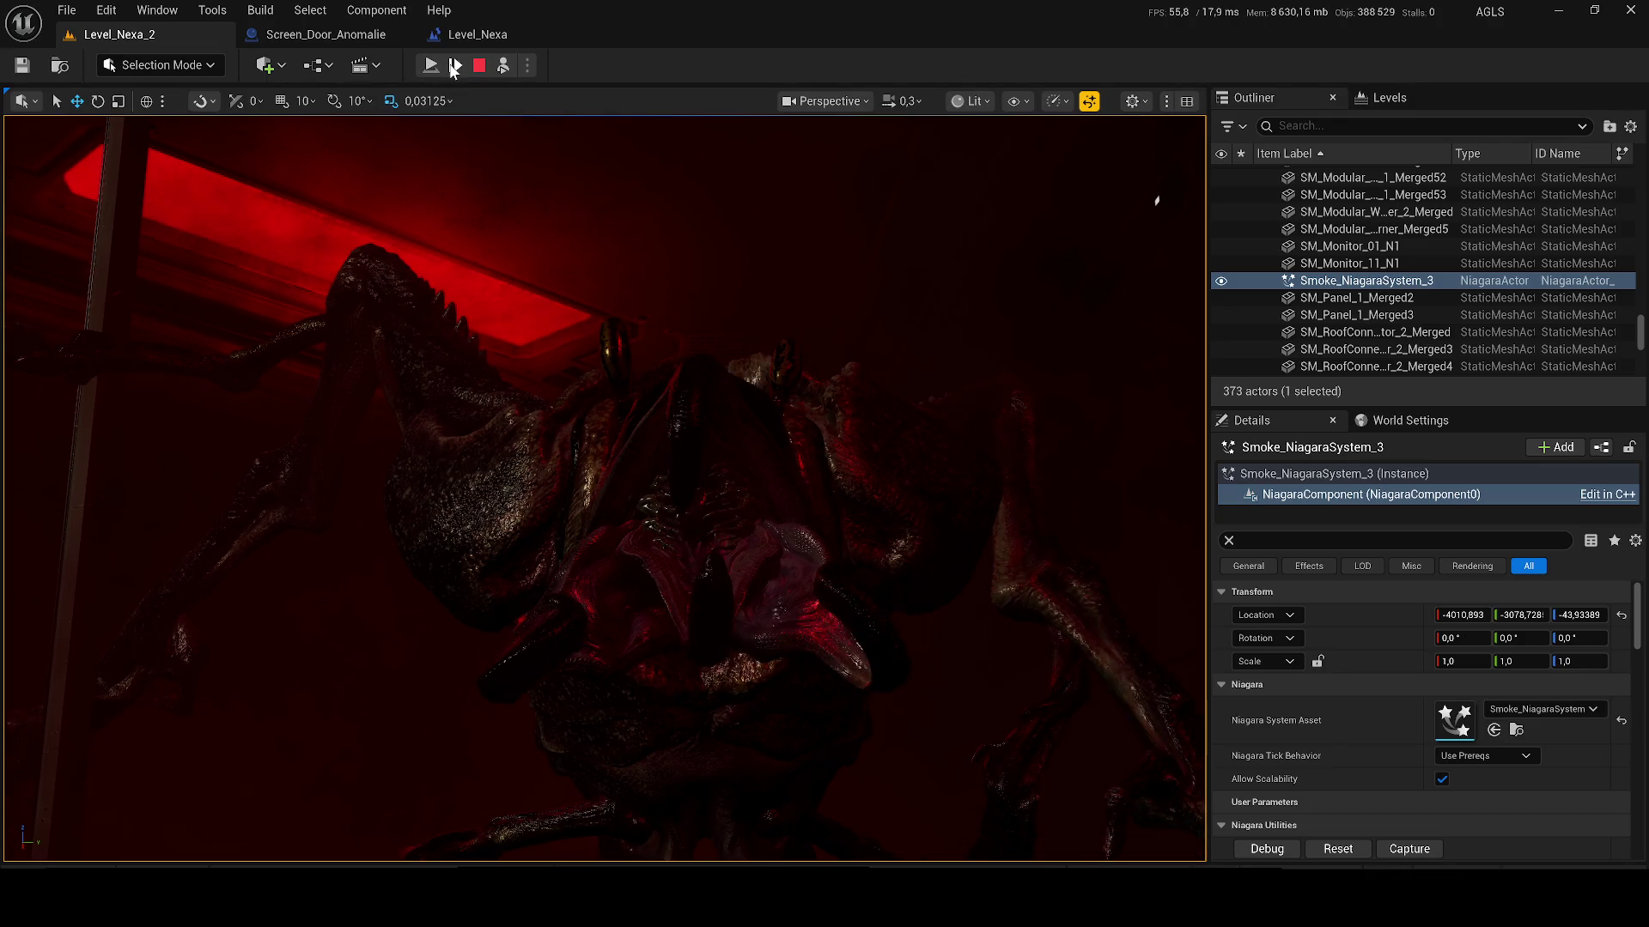
key("super")
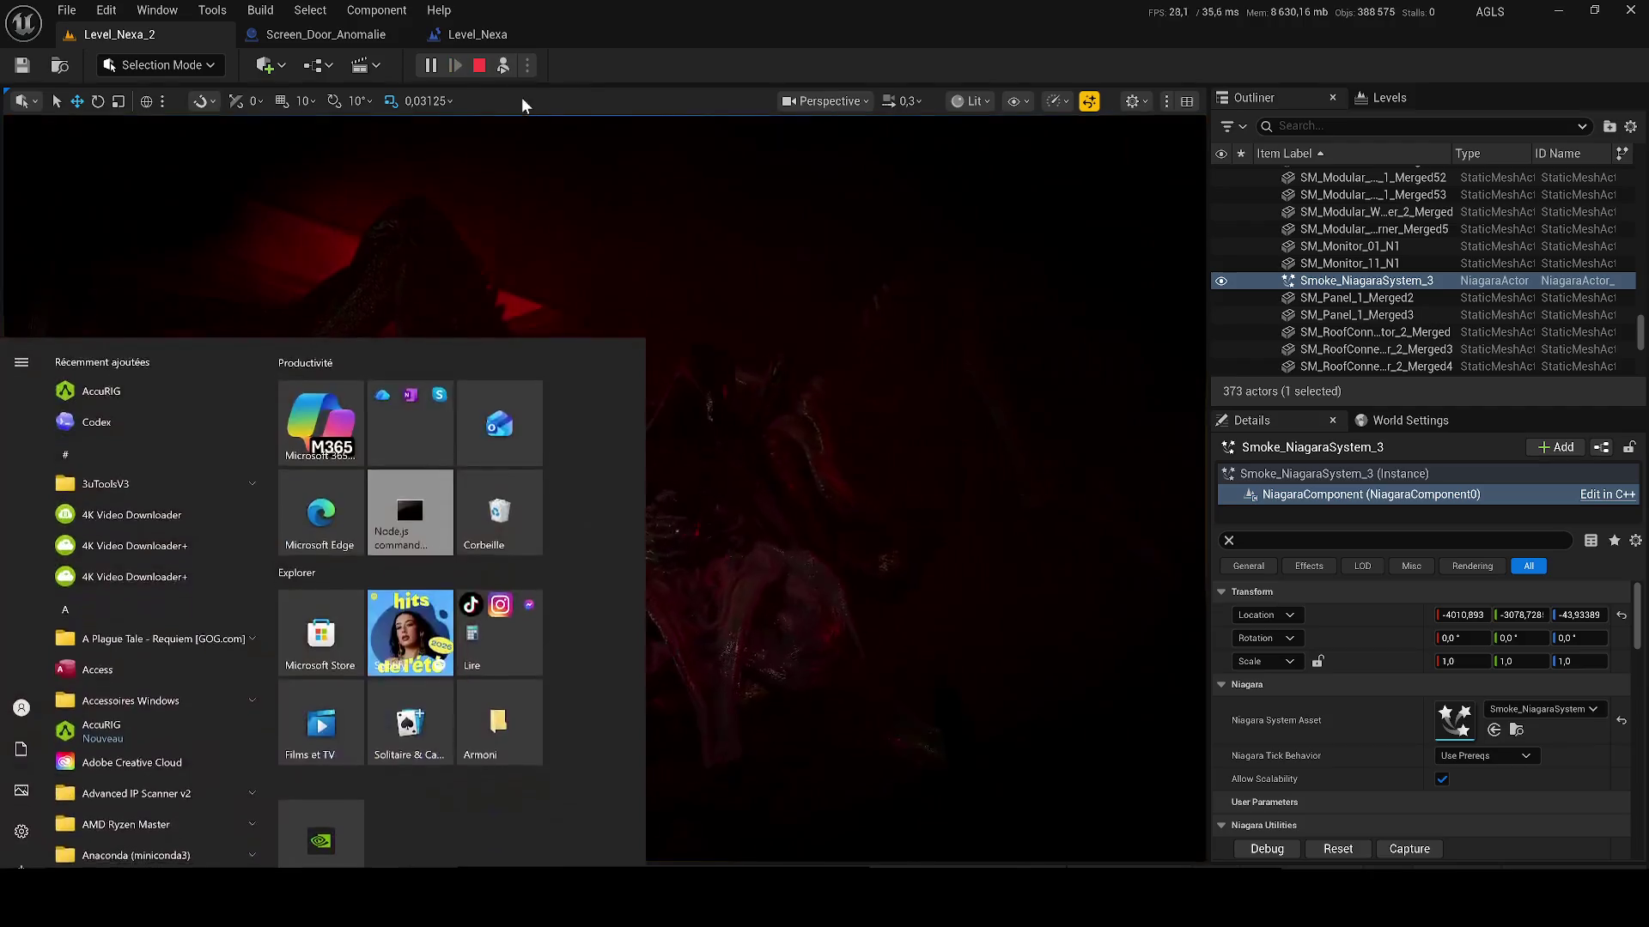
left_click(506, 70)
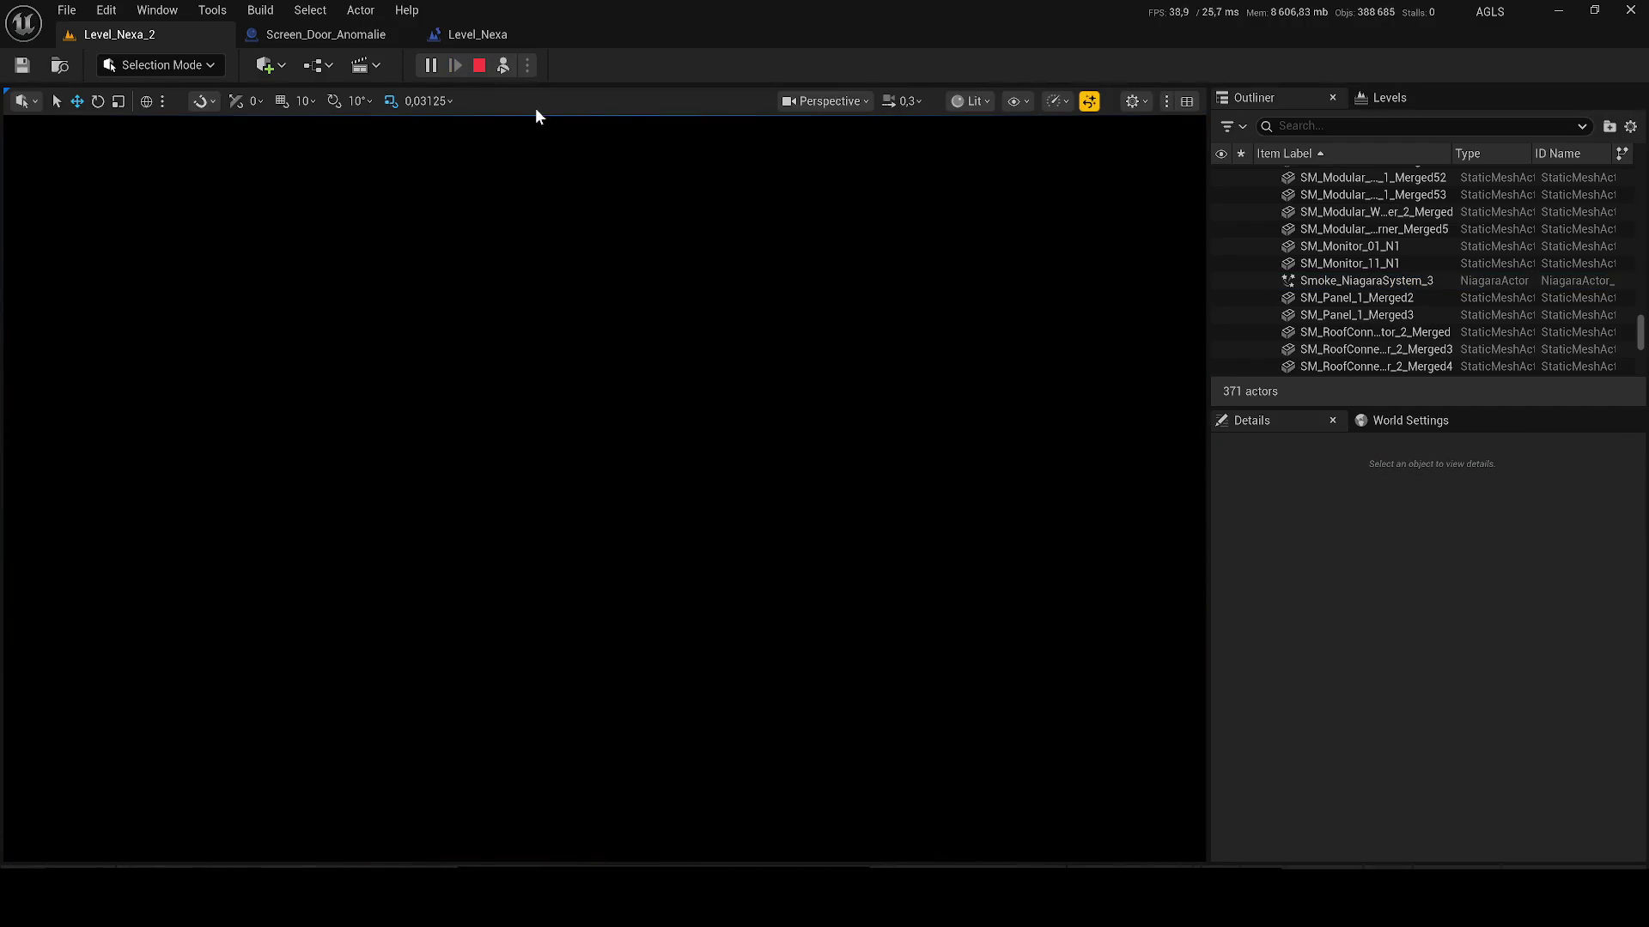
key("F8")
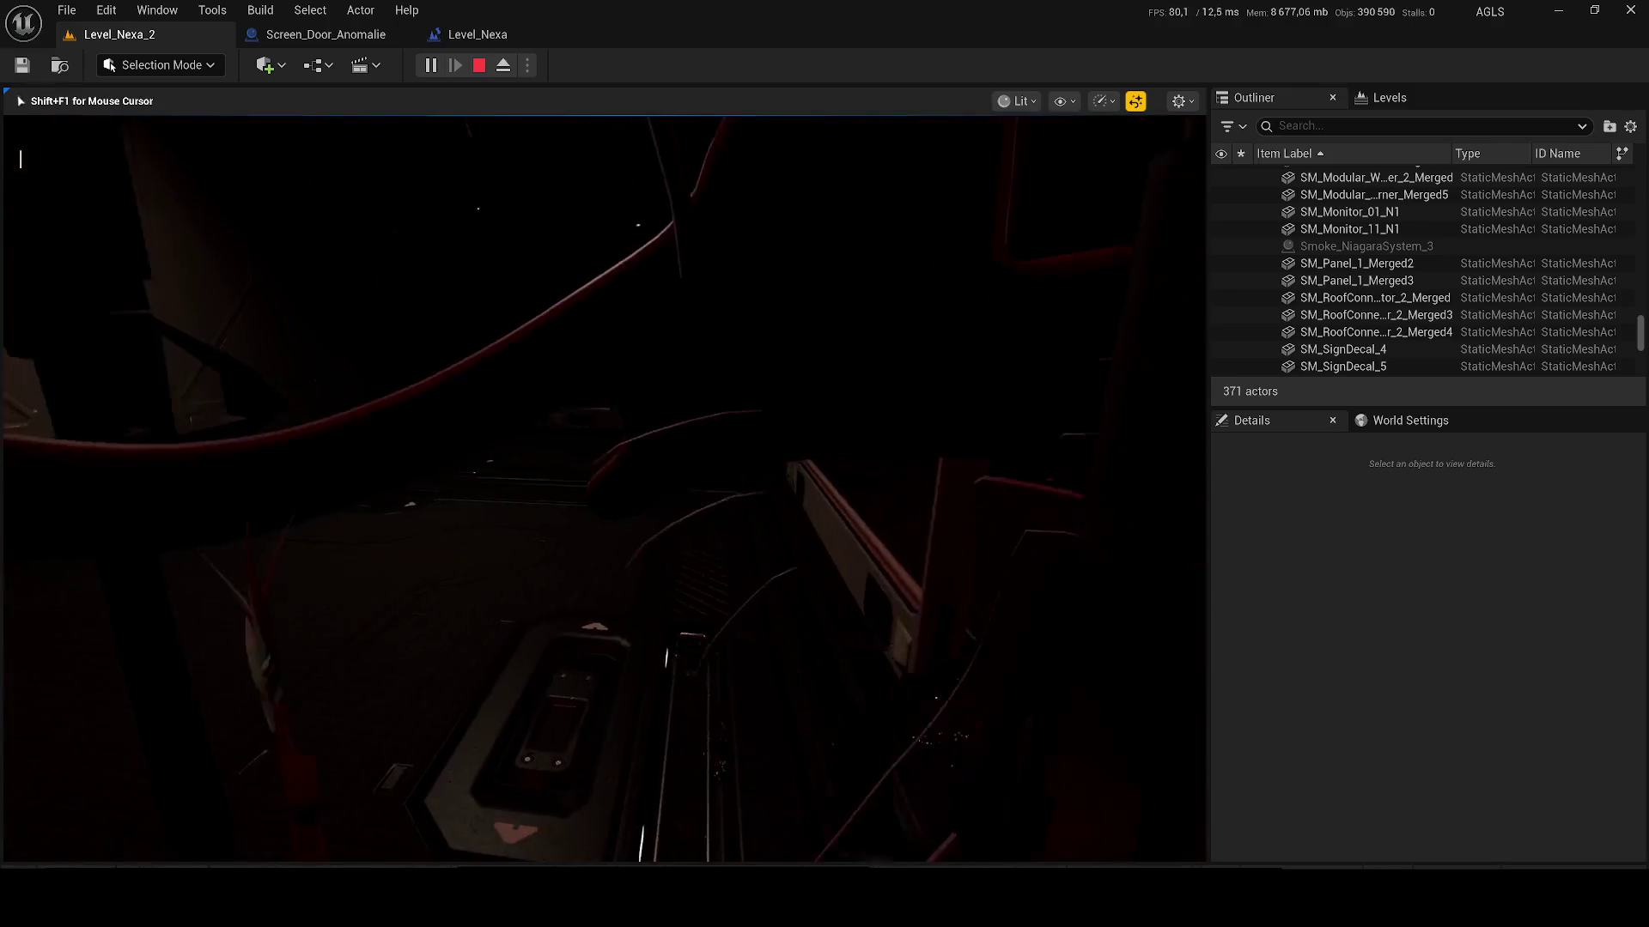
Step: Stop the play session, close the Message Log, and return to Level_Nexa_2
key("Escape")
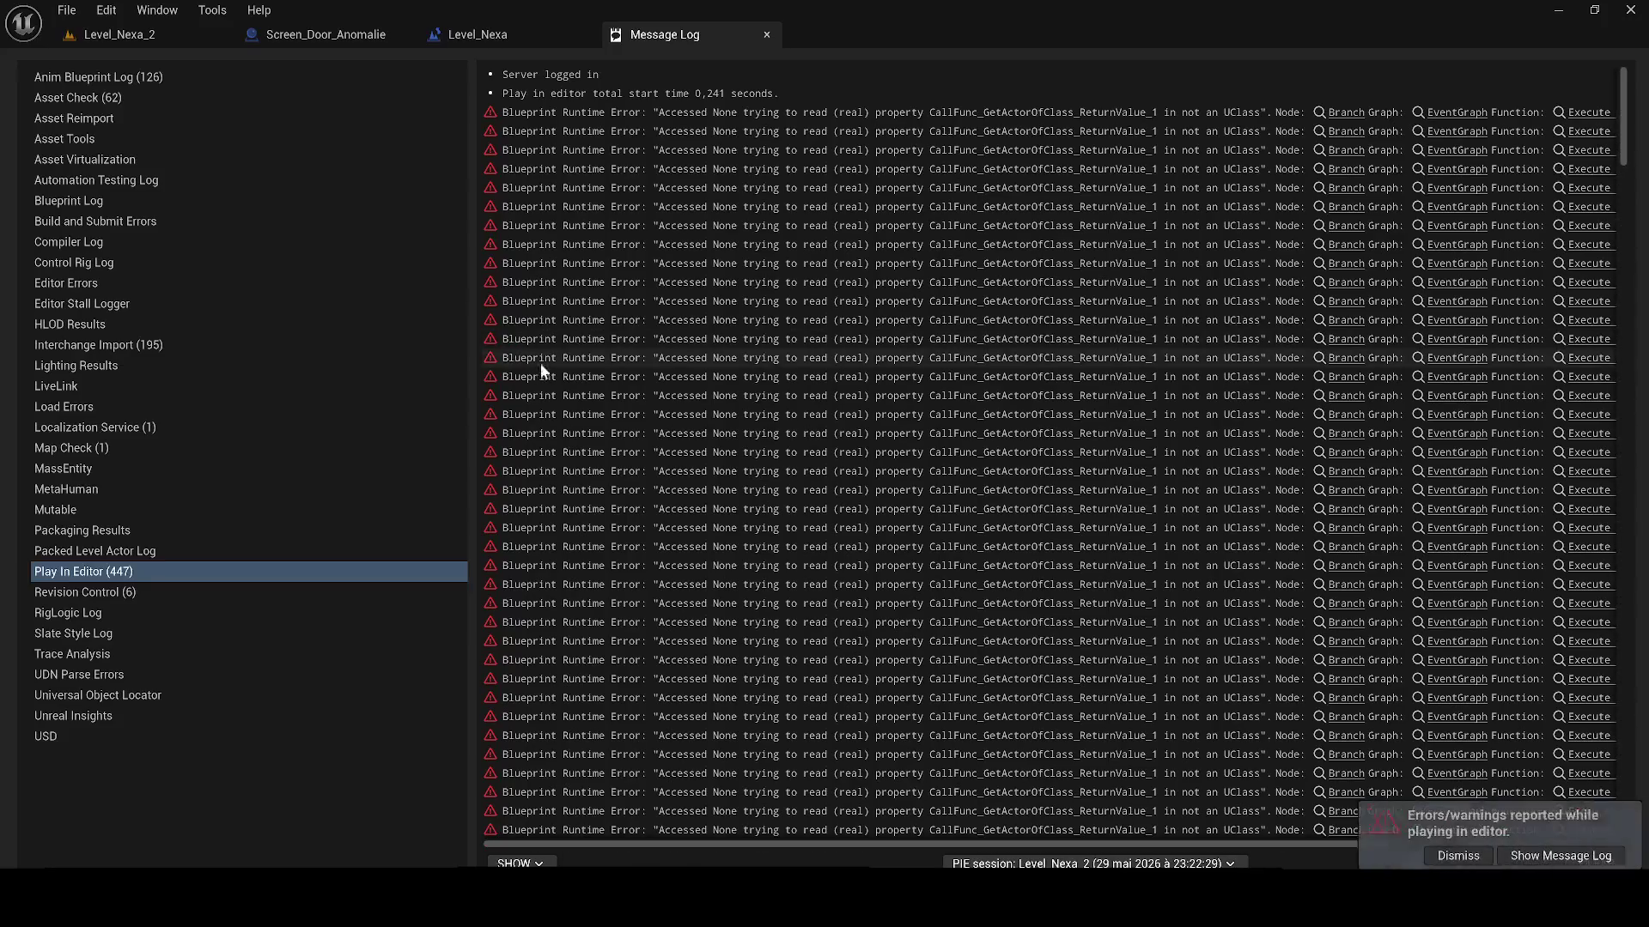
left_click(768, 37)
left_click(121, 34)
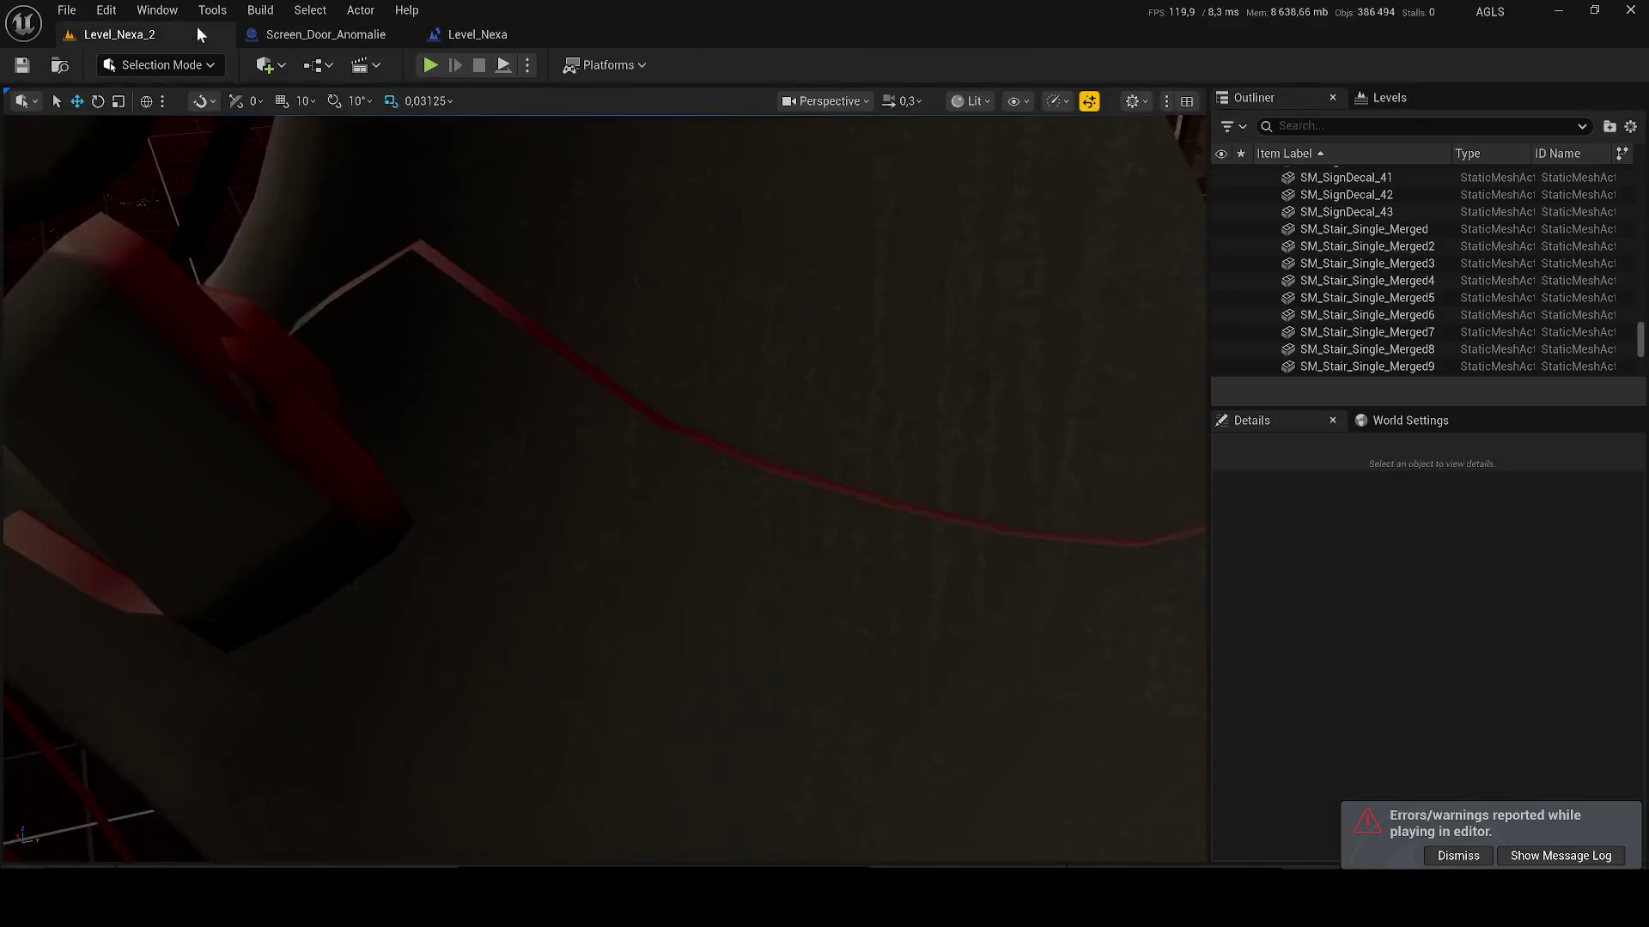
Step: Add a Marker getter and insert a Do Once between Event Interact and Open Door
mouse_move(78, 213)
left_mouse_down()
mouse_move(493, 524)
mouse_move(552, 541)
left_mouse_up()
left_click_drag(767, 401, 567, 397)
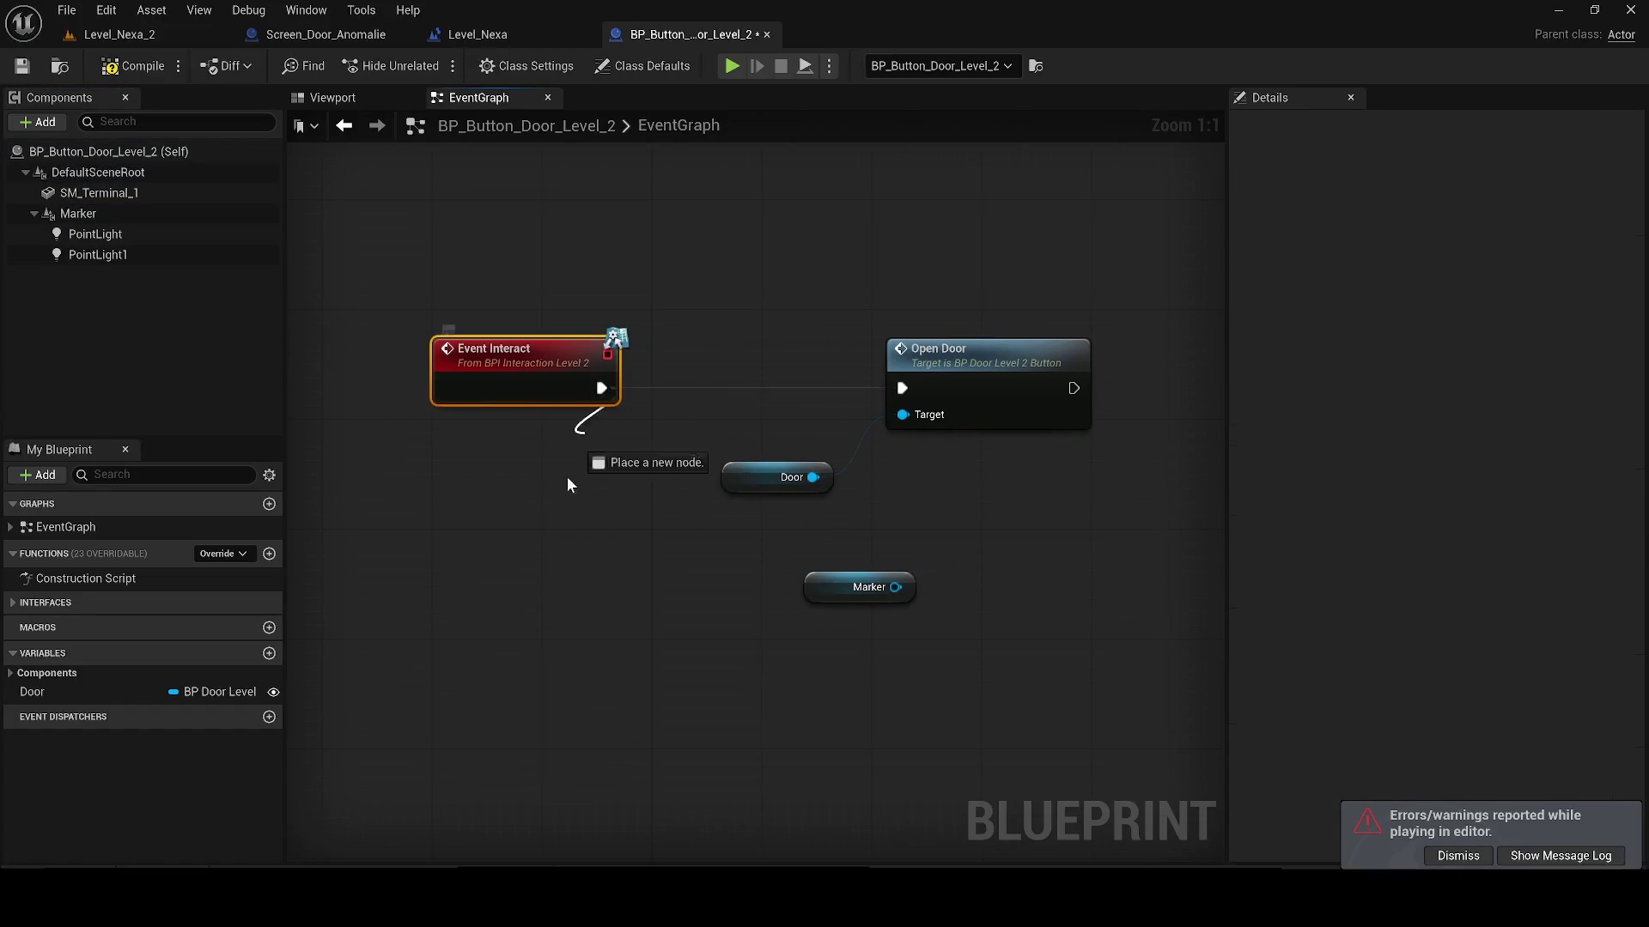
left_click_drag(578, 456, 550, 549)
type("do once")
key("Return")
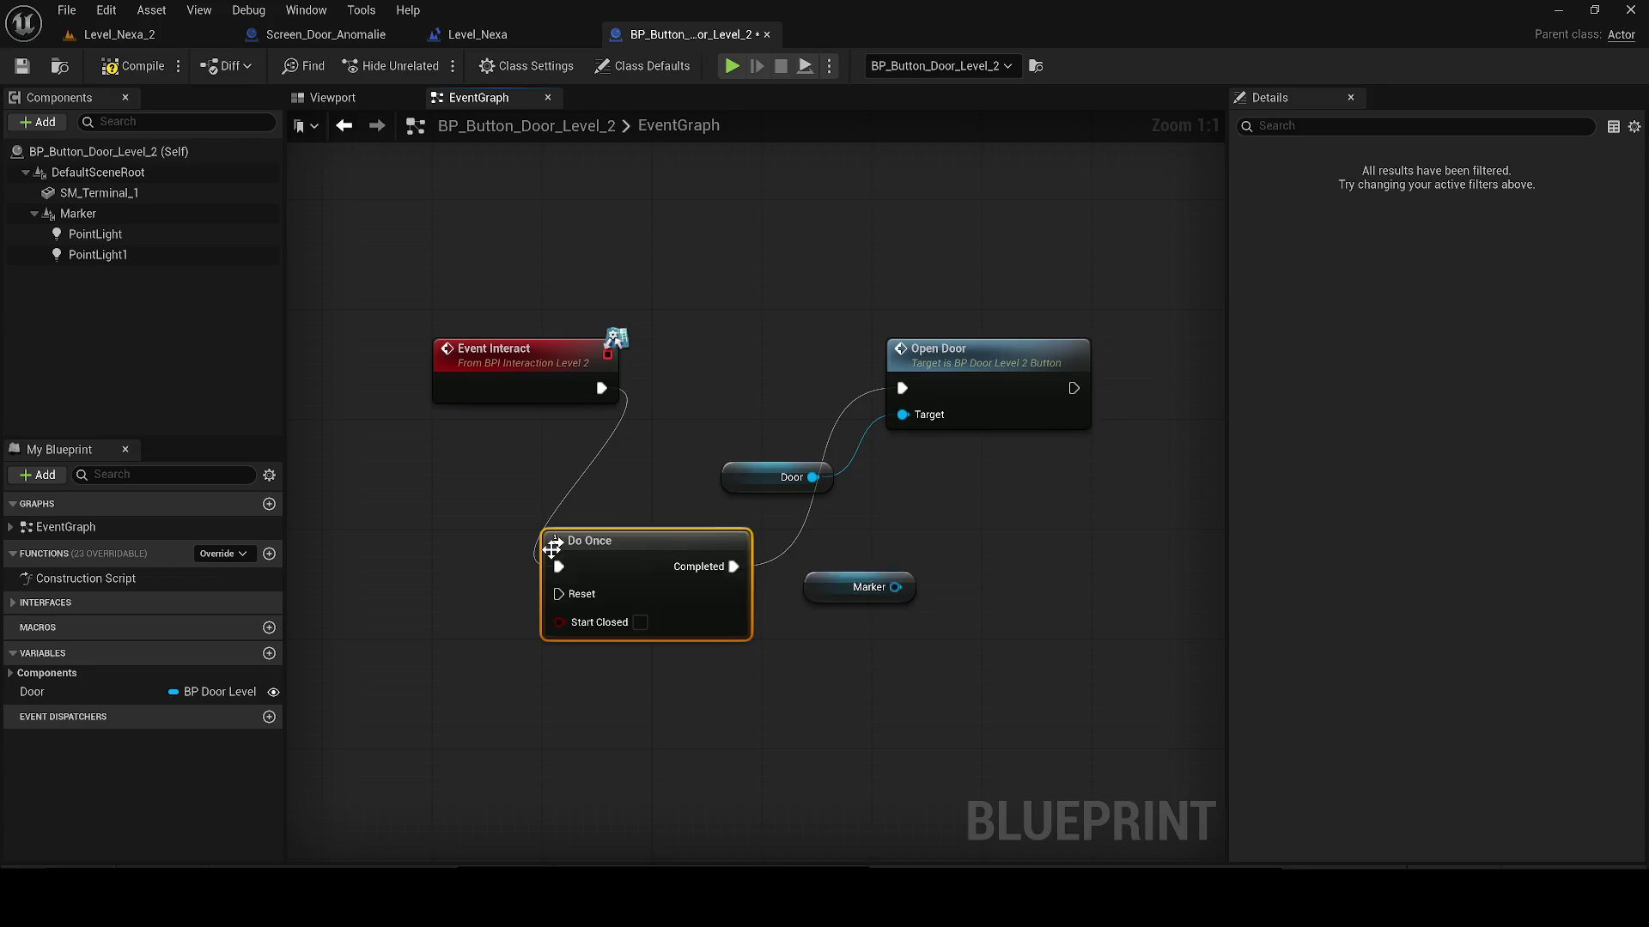
left_click_drag(763, 578, 1010, 571)
left_click_drag(773, 530, 885, 353)
left_click_drag(676, 347, 412, 345)
left_click_drag(893, 351, 699, 351)
Step: Add a Set Visibility node on Marker that runs after Open Door
right_click(987, 520)
left_click_drag(1054, 580, 707, 599)
left_click_drag(595, 531, 592, 526)
key("Escape")
mouse_move(677, 594)
left_mouse_down()
mouse_move(595, 526)
mouse_move(927, 556)
mouse_move(1009, 513)
mouse_move(991, 394)
mouse_move(967, 422)
left_mouse_up()
type("set visi")
key("Return")
left_click_drag(1016, 409, 1044, 382)
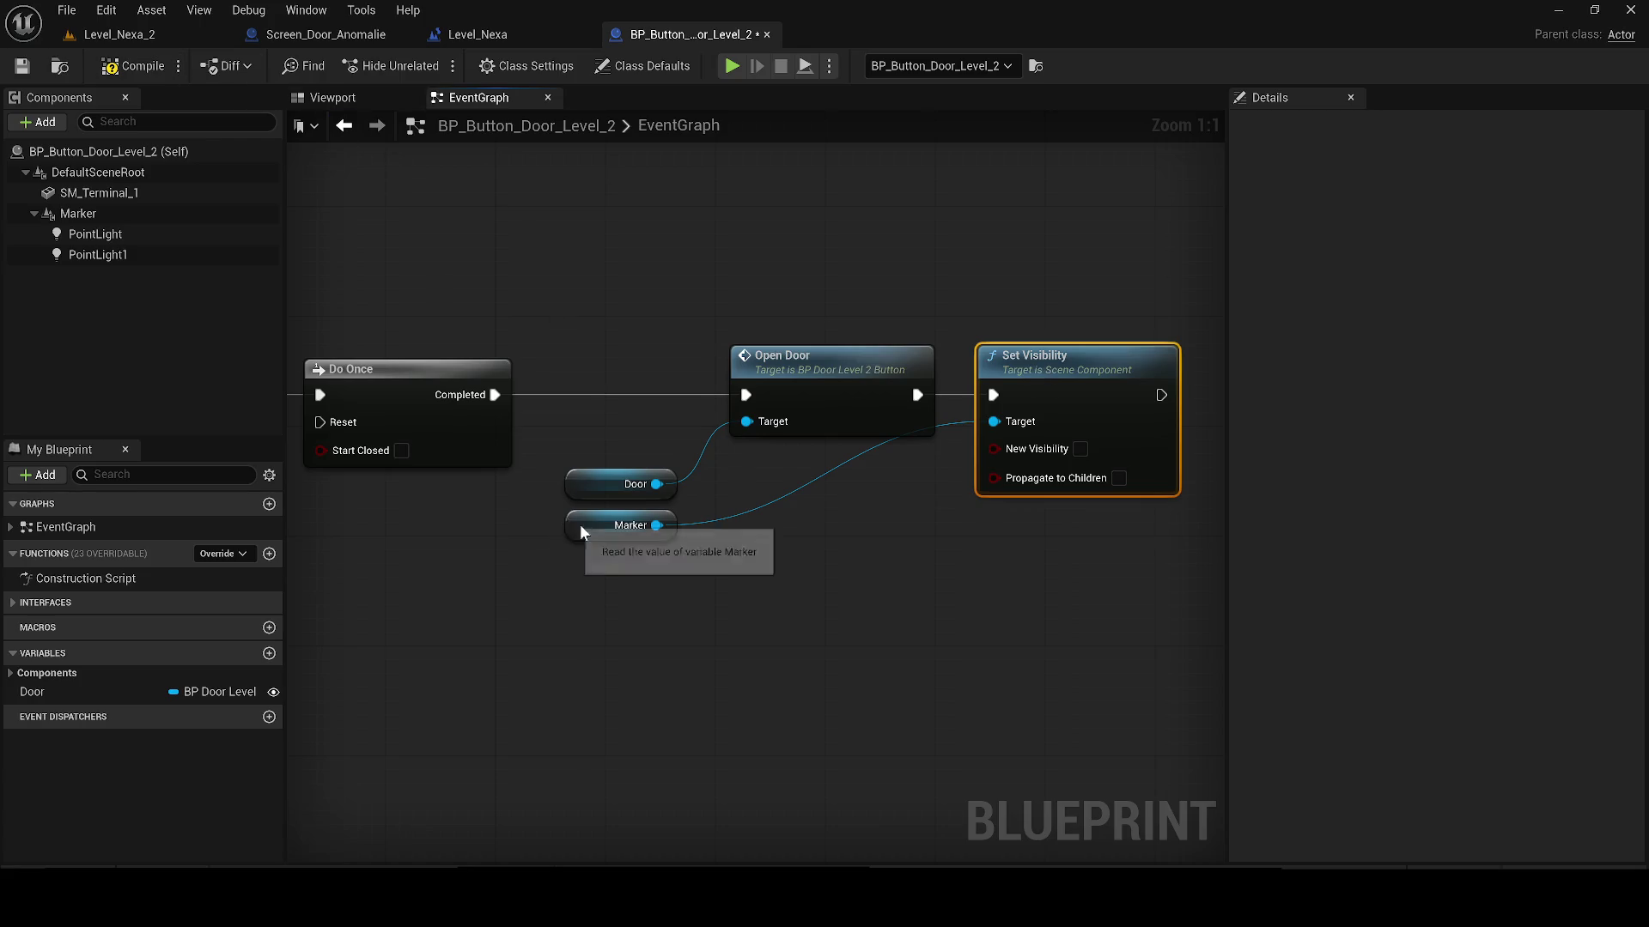
left_click_drag(576, 524, 799, 483)
Step: Compile and save BP_Button_Door_Level_2, check its 3D preview, and return to Level_Nexa_2
left_click(125, 65)
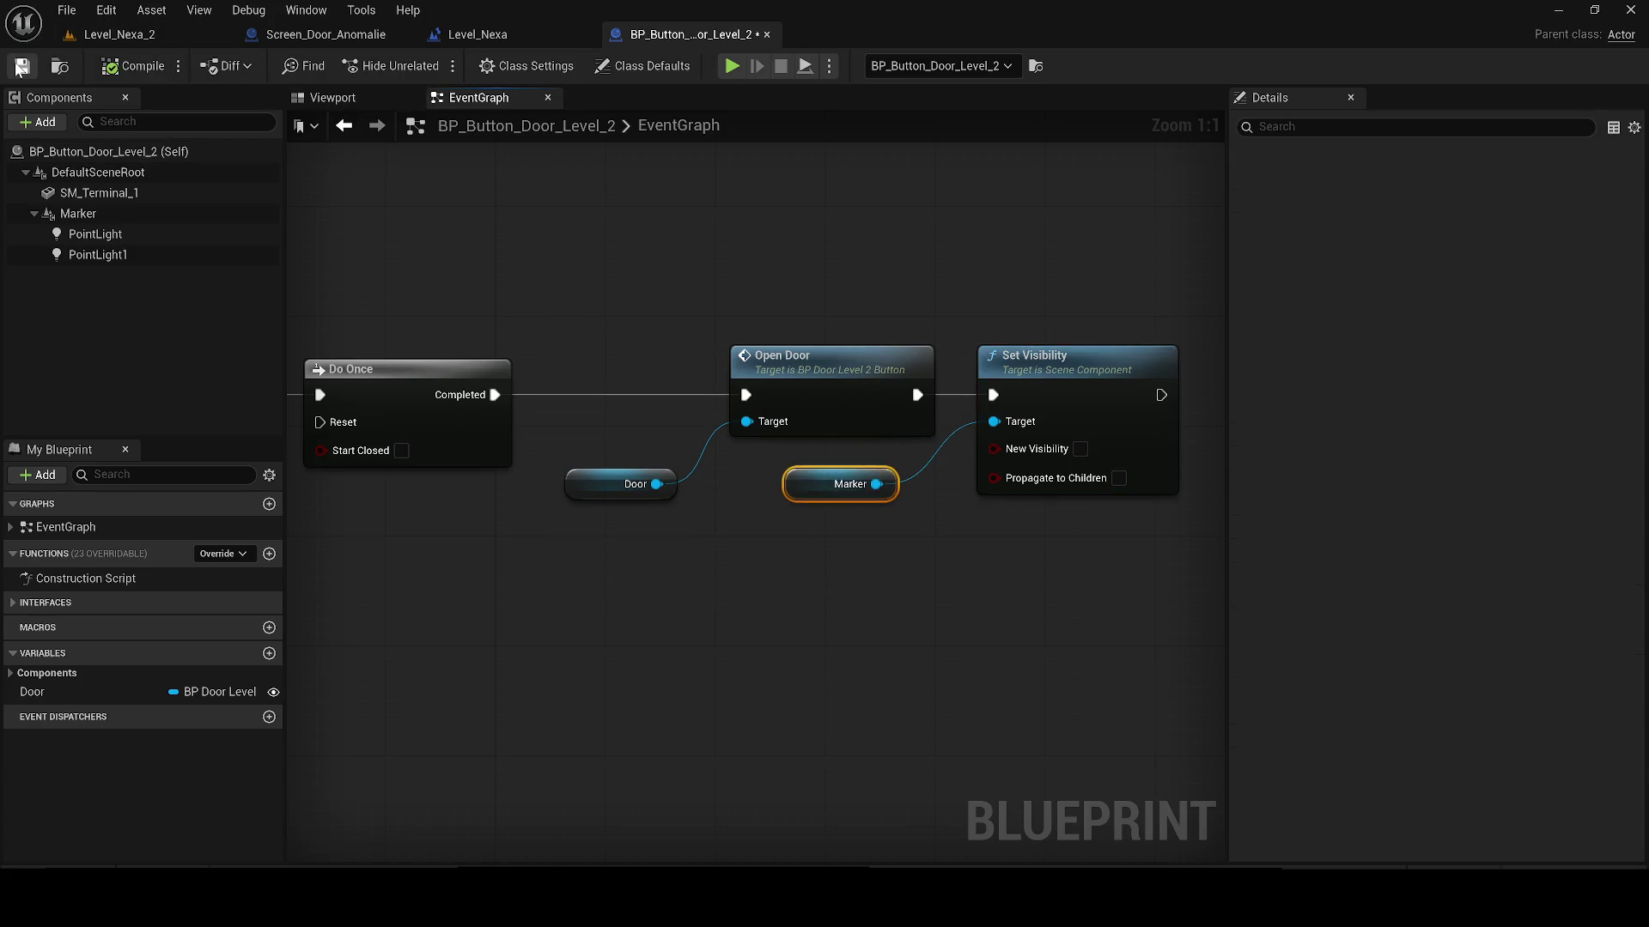
left_click(509, 280)
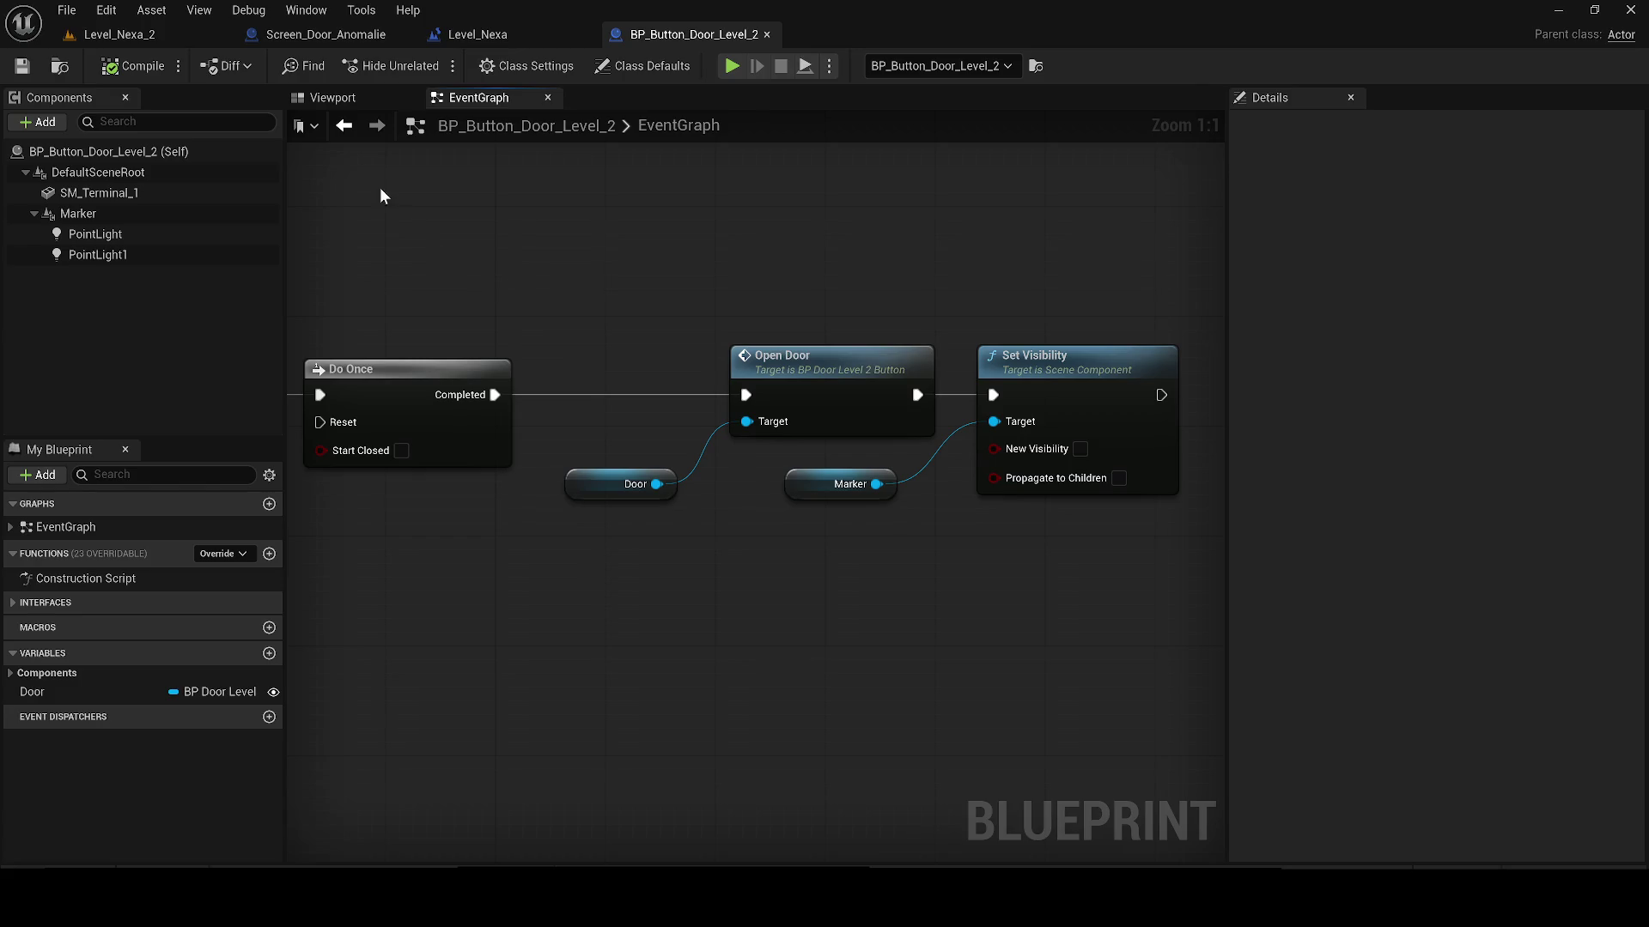
left_click(332, 97)
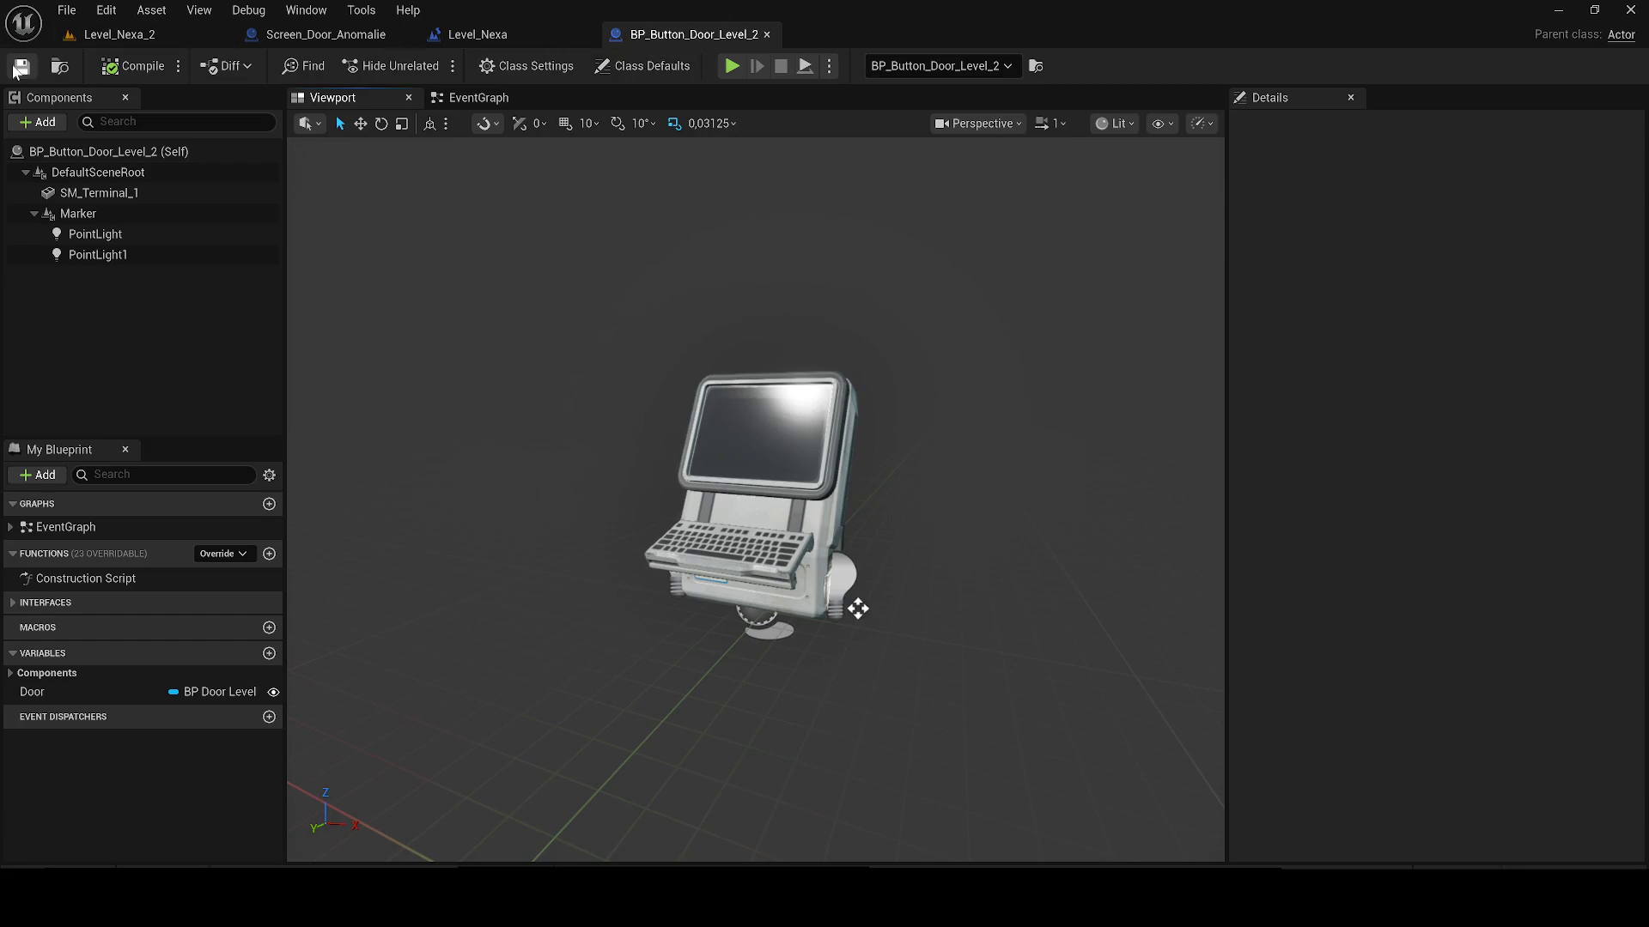
left_click(184, 34)
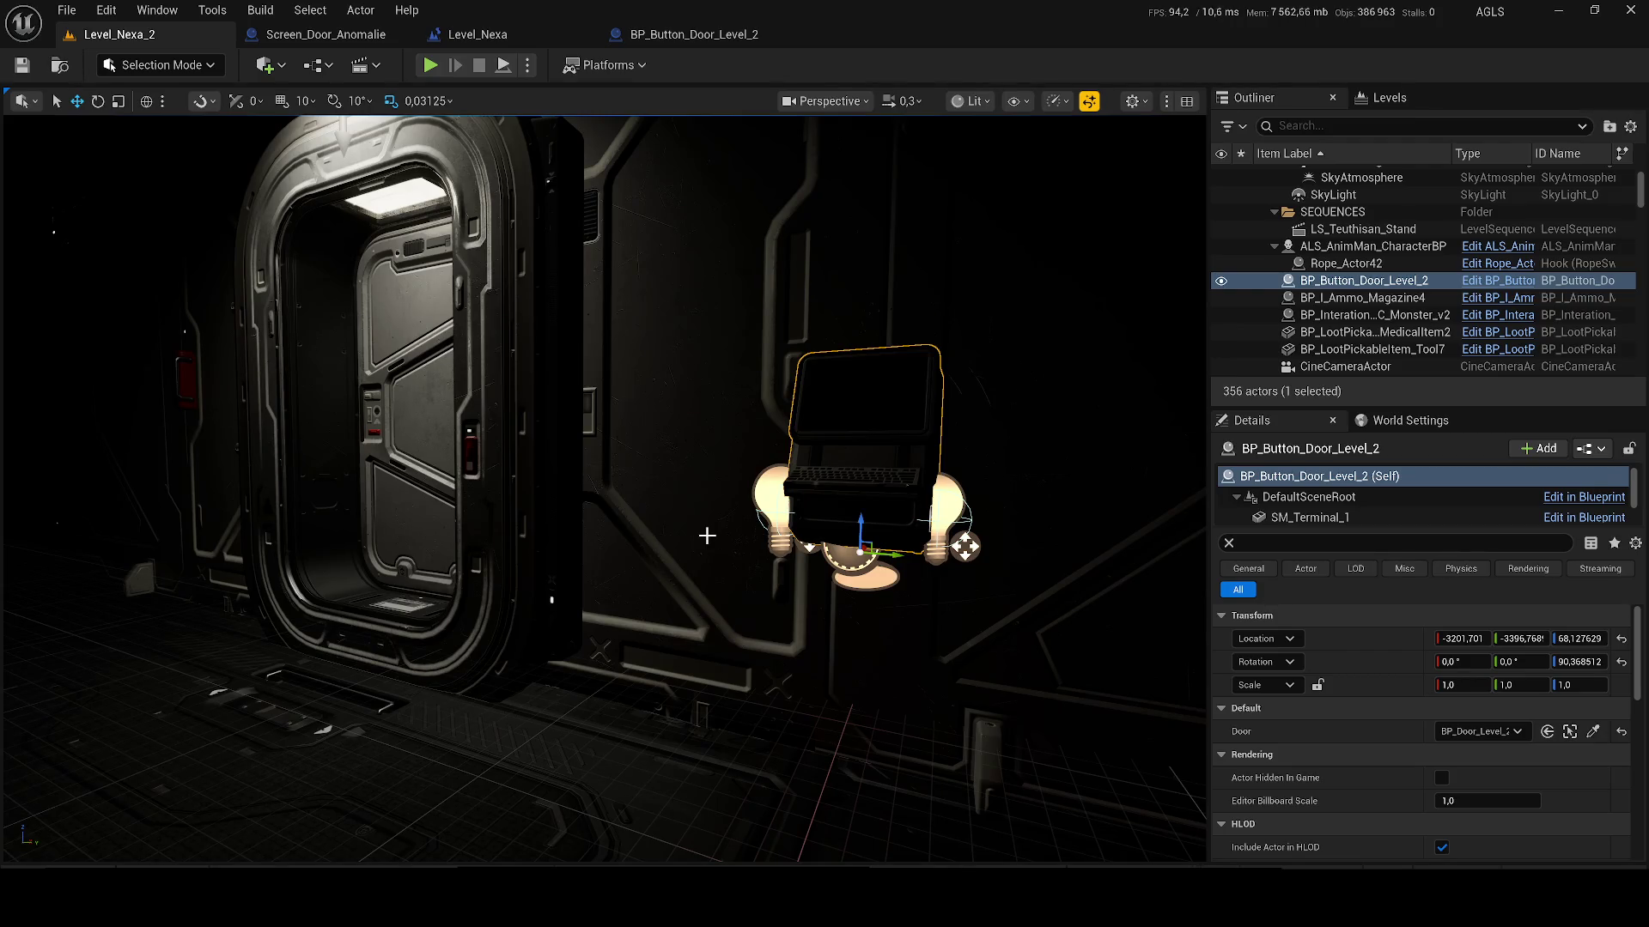
Step: Close the Screen_Door_Anomalie blueprint and bring up the Level_Nexa level blueprint graph
left_click_drag(431, 177, 481, 223)
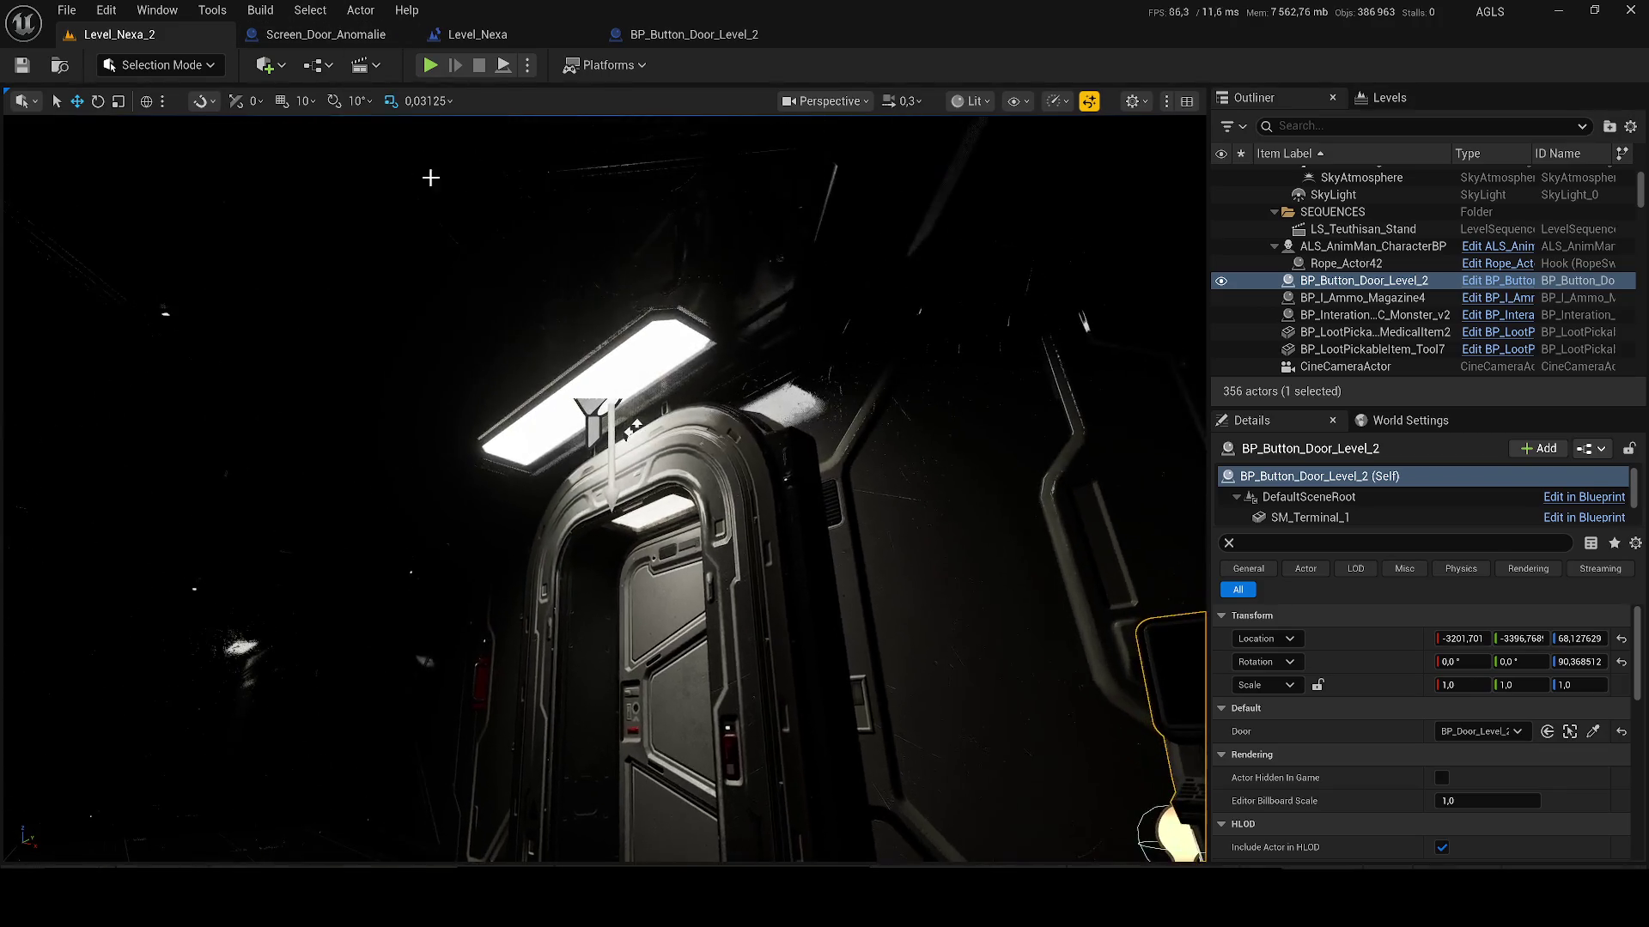
left_click(309, 10)
left_click(258, 37)
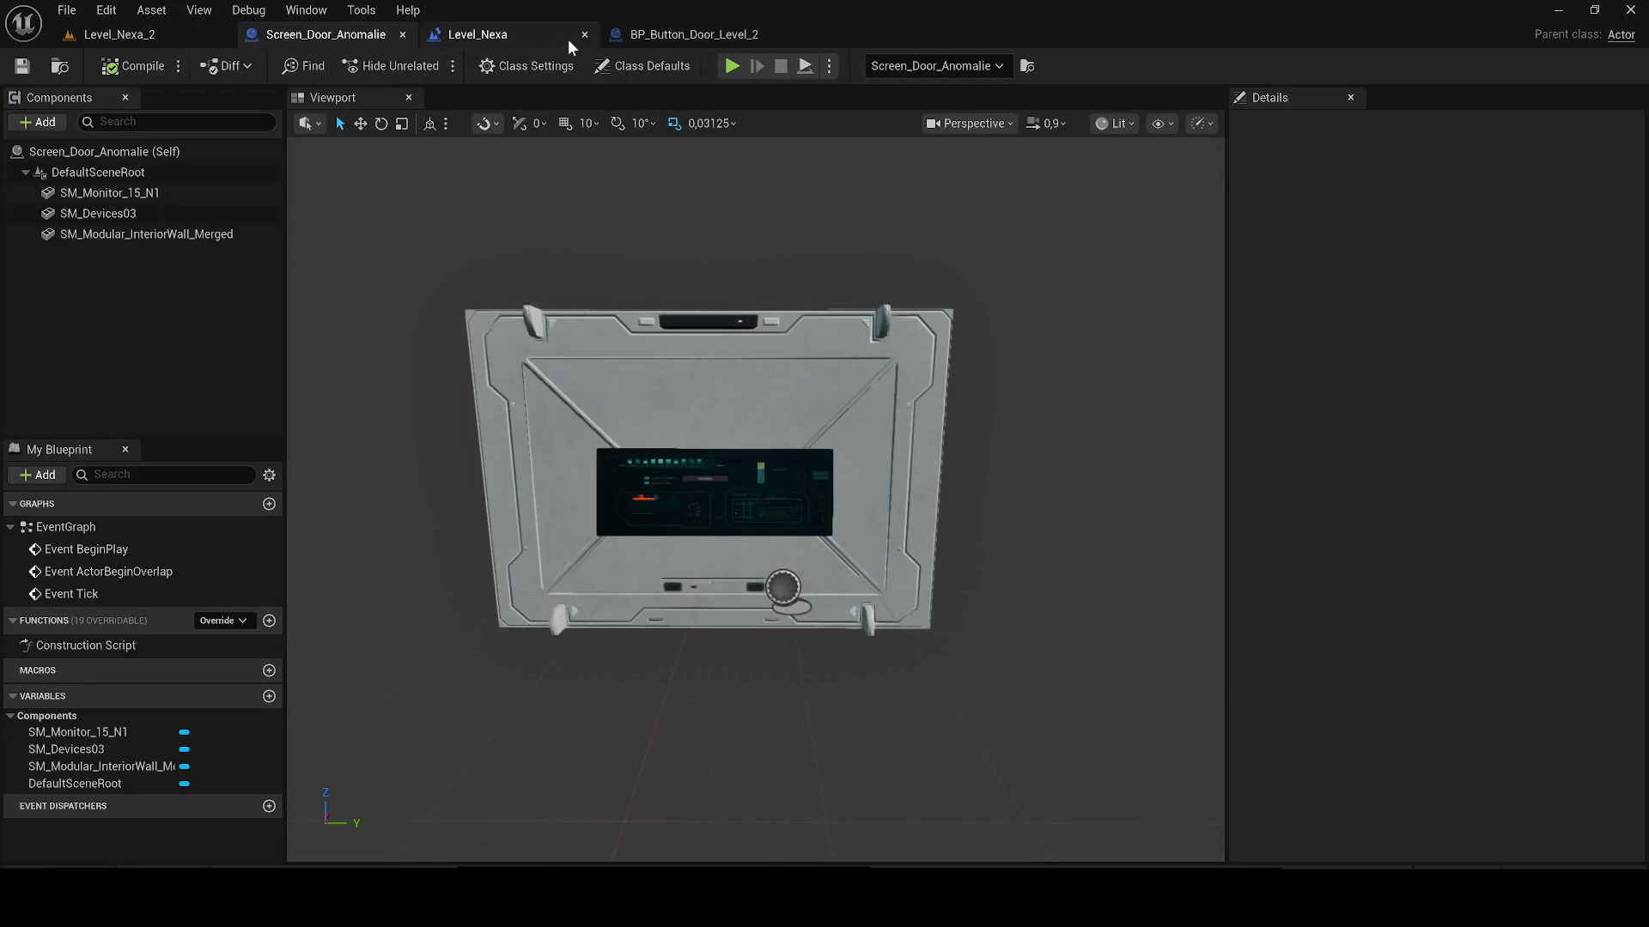
left_click(404, 35)
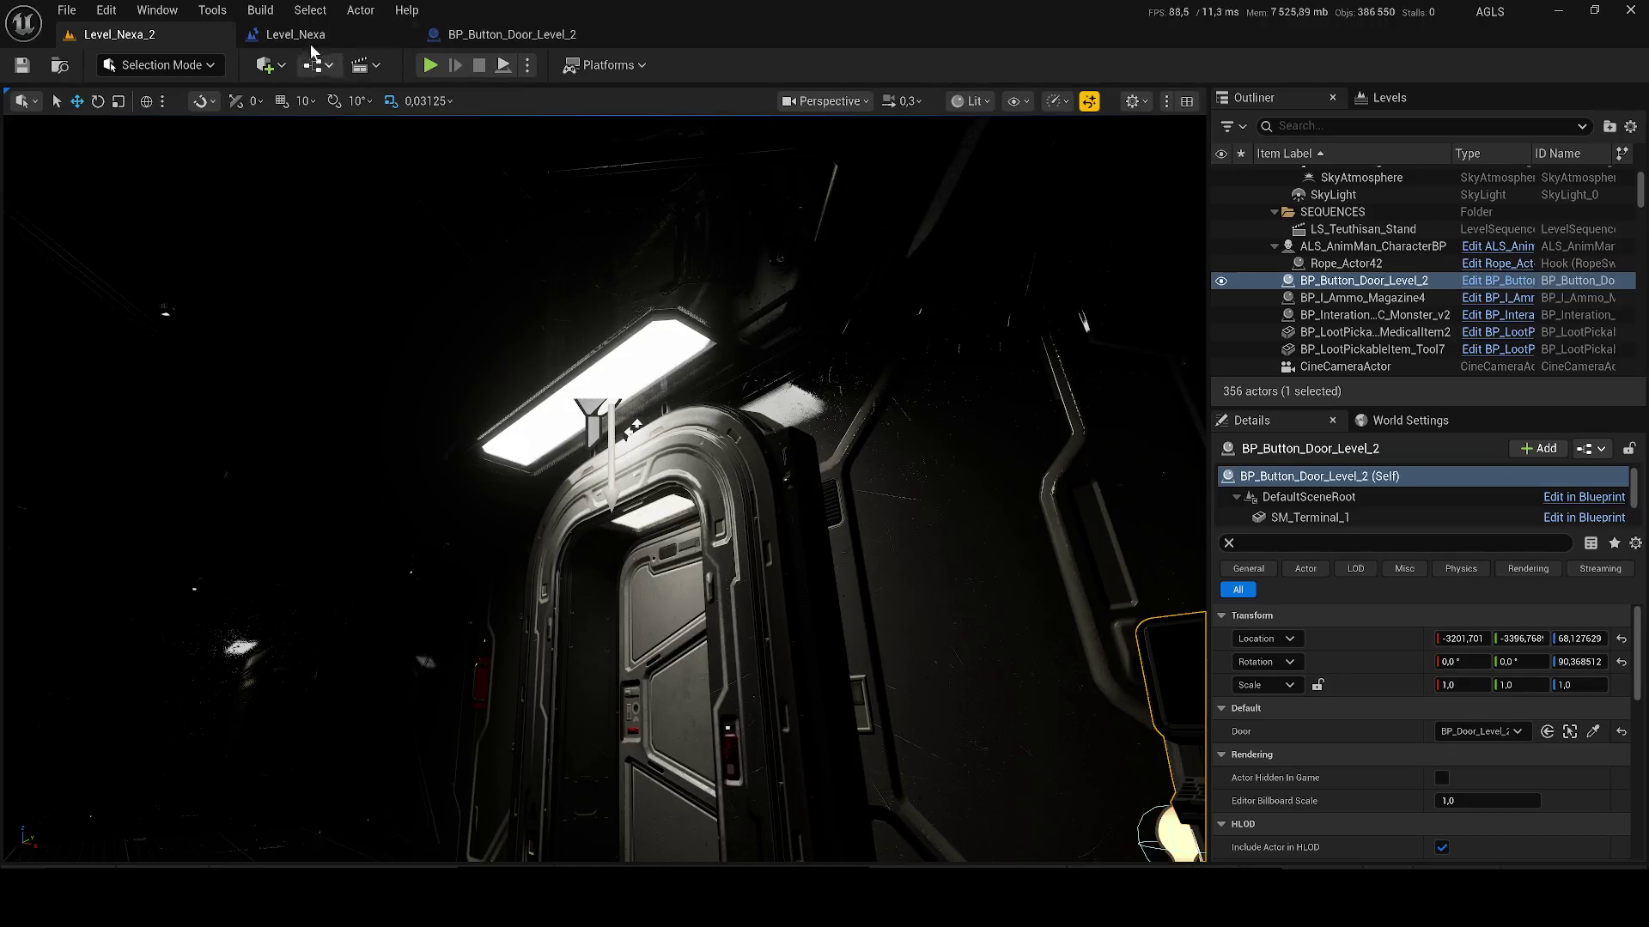
left_click(316, 35)
left_click(637, 416)
scroll(637, 416, "down", 5)
right_click(642, 409)
key("Escape")
left_click(434, 692)
Step: Change the Delay duration from 40 to 15 seconds, then compile and save
left_click_drag(435, 519, 920, 644)
scroll(920, 644, "up", 3)
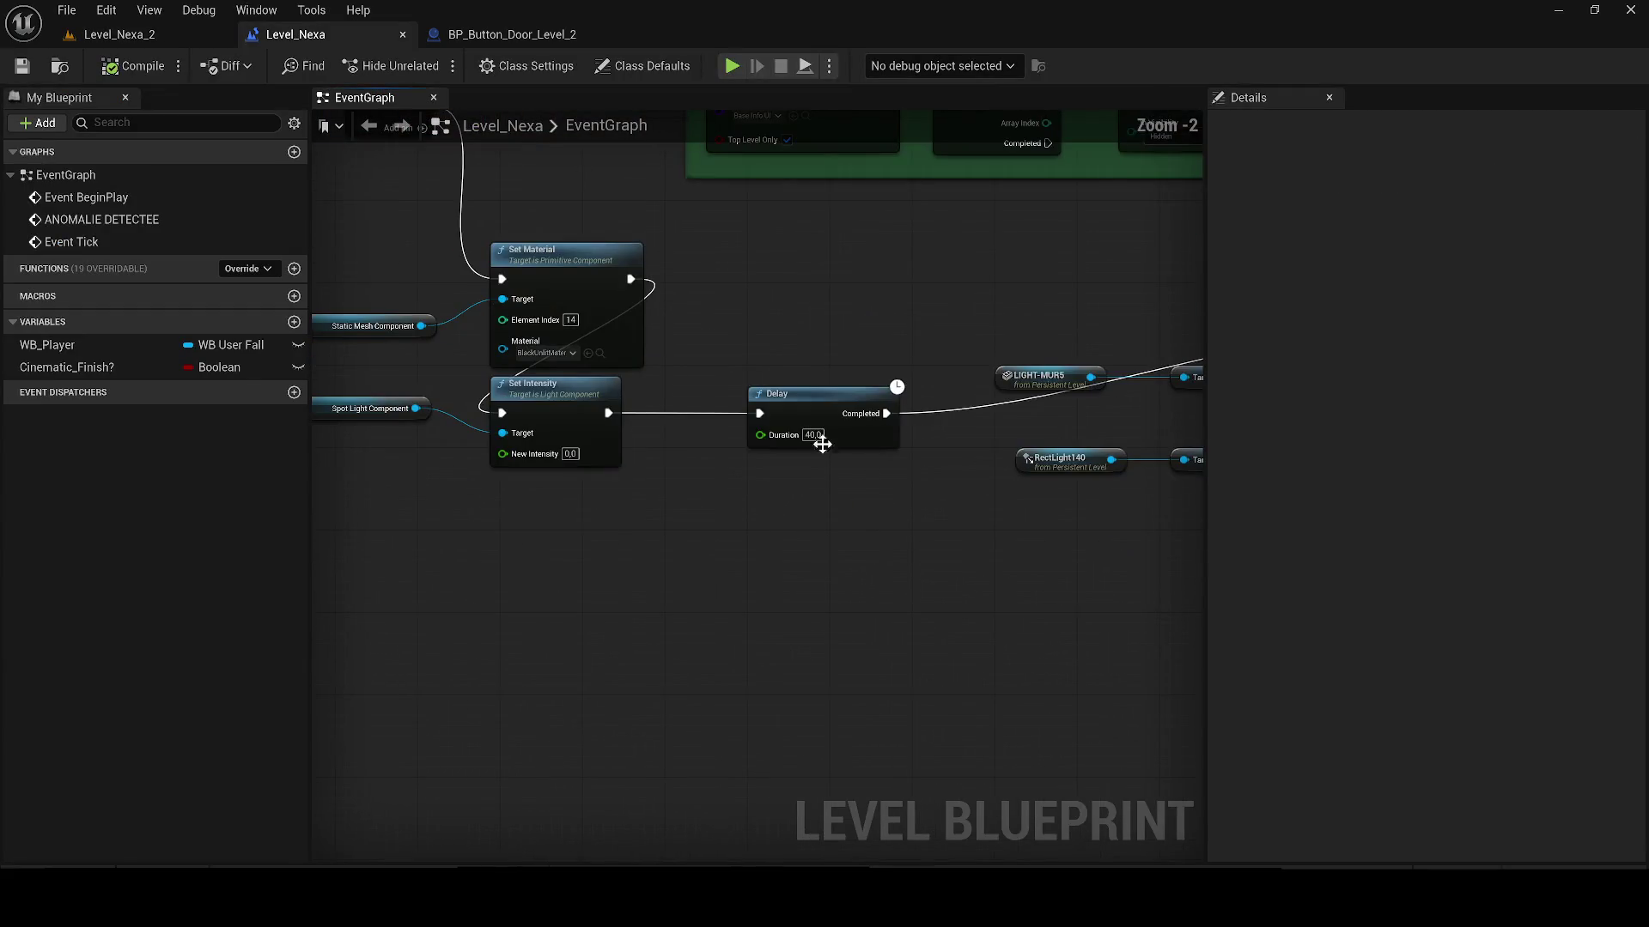
type("145")
key("Return")
key("BackSpace")
key("BackSpace")
type("5")
key("Return")
left_click(89, 62)
left_click(22, 67)
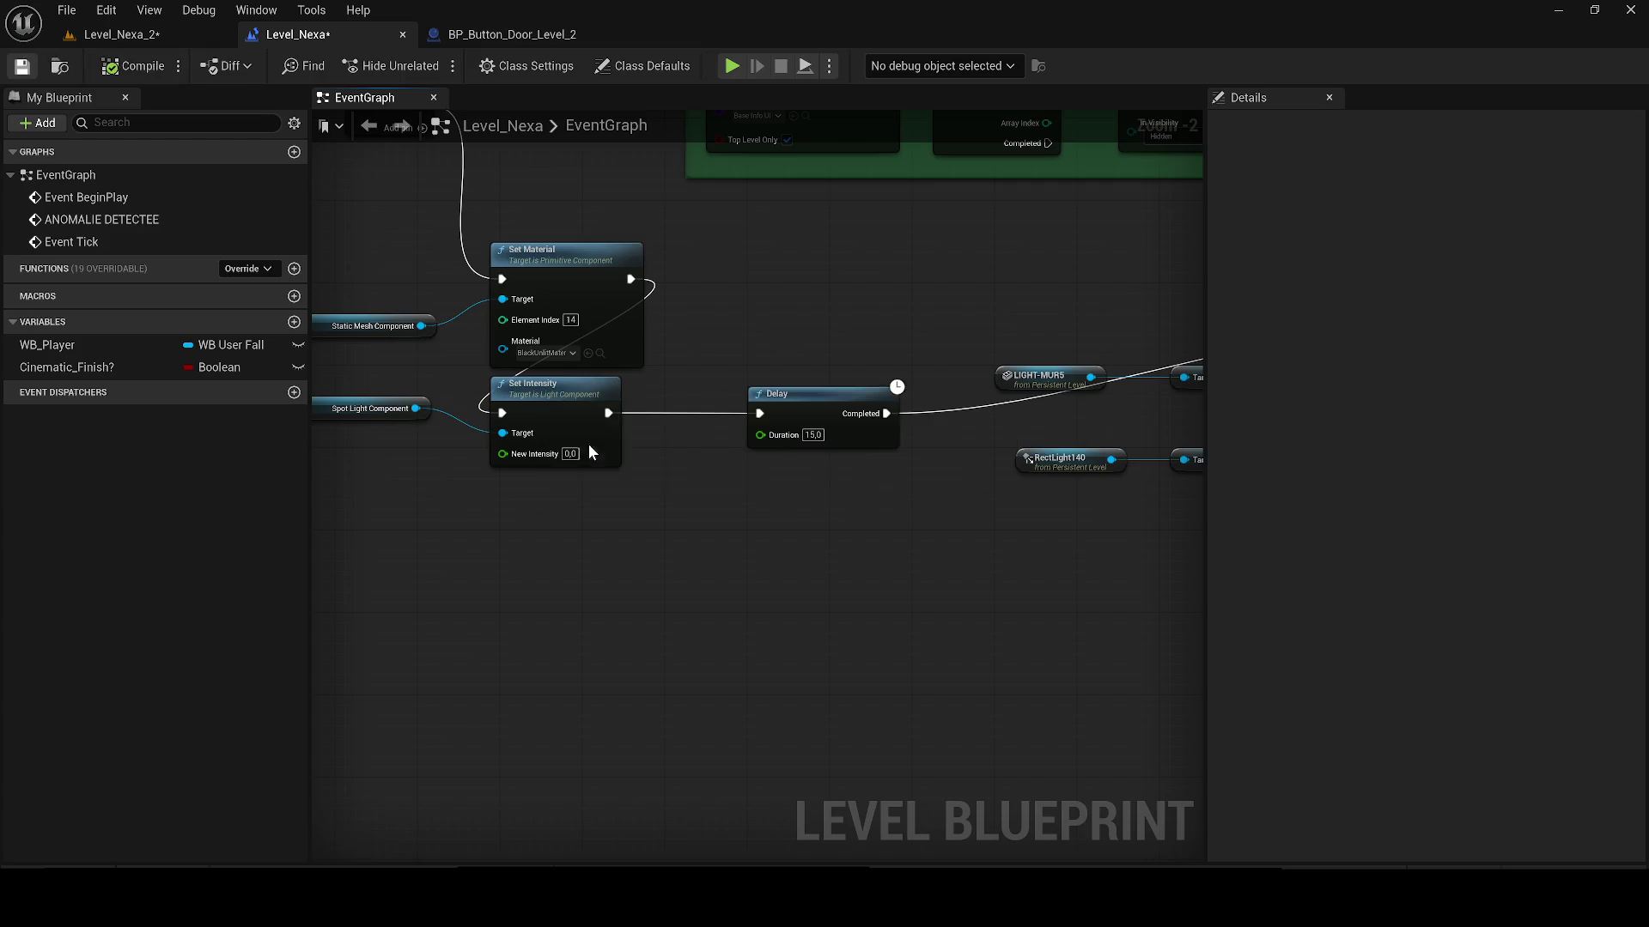
Step: Survey the graph's comment groups and select the Get Player and Disable Input nodes
scroll(687, 589, "down", 3)
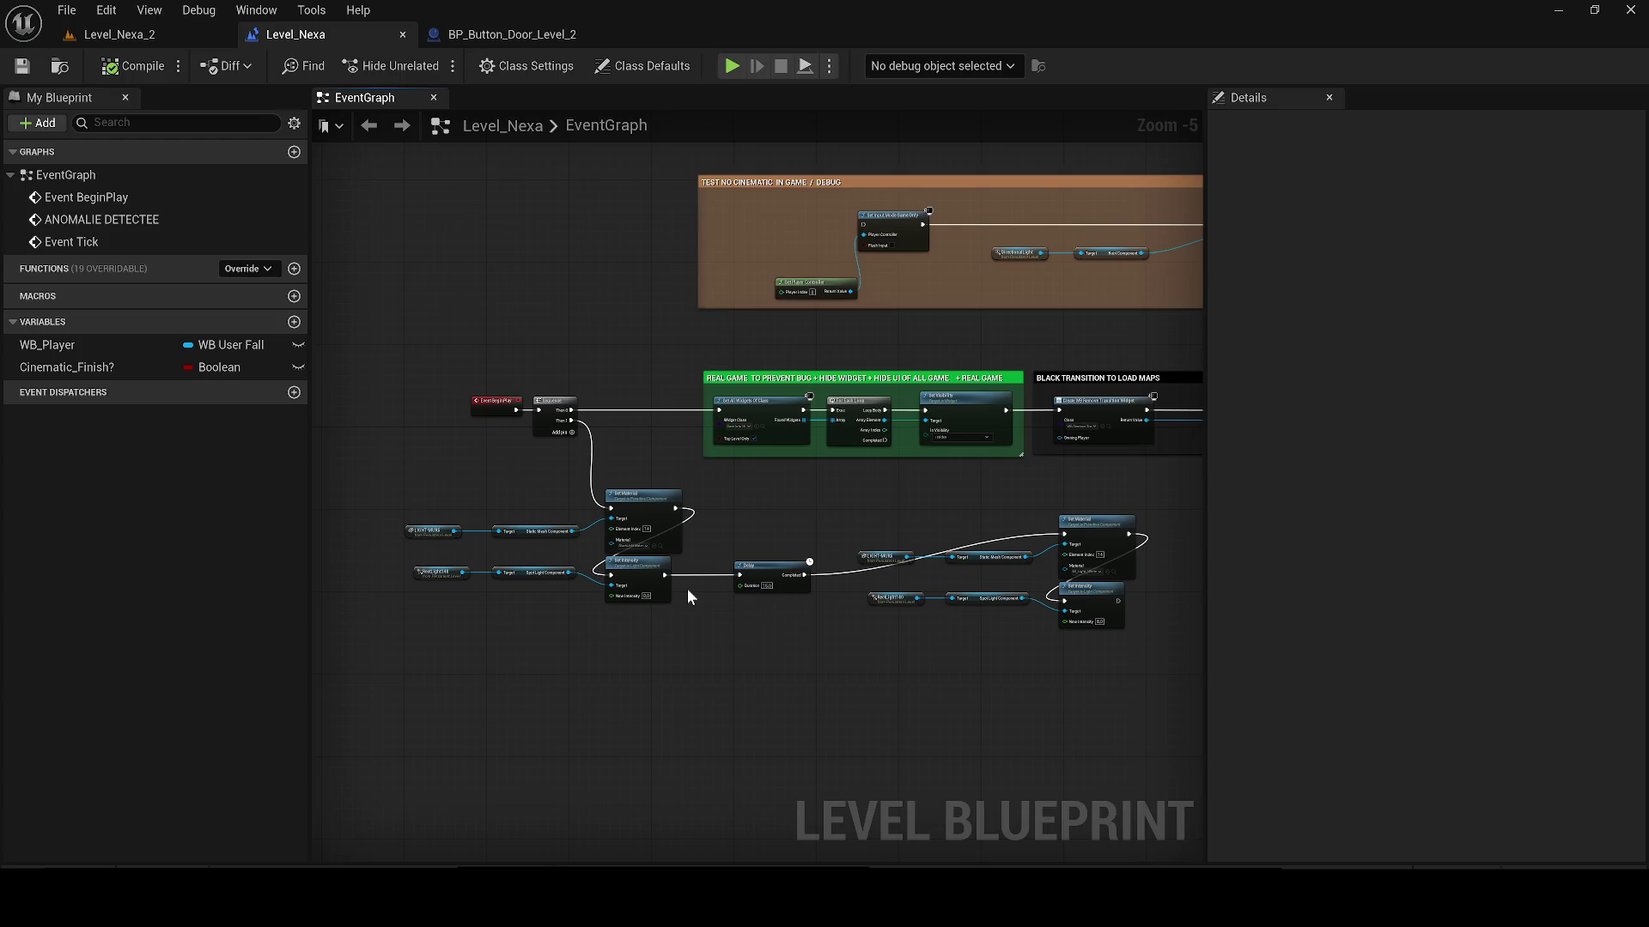
mouse_move(846, 536)
left_mouse_down()
mouse_move(506, 566)
mouse_move(354, 460)
left_mouse_up()
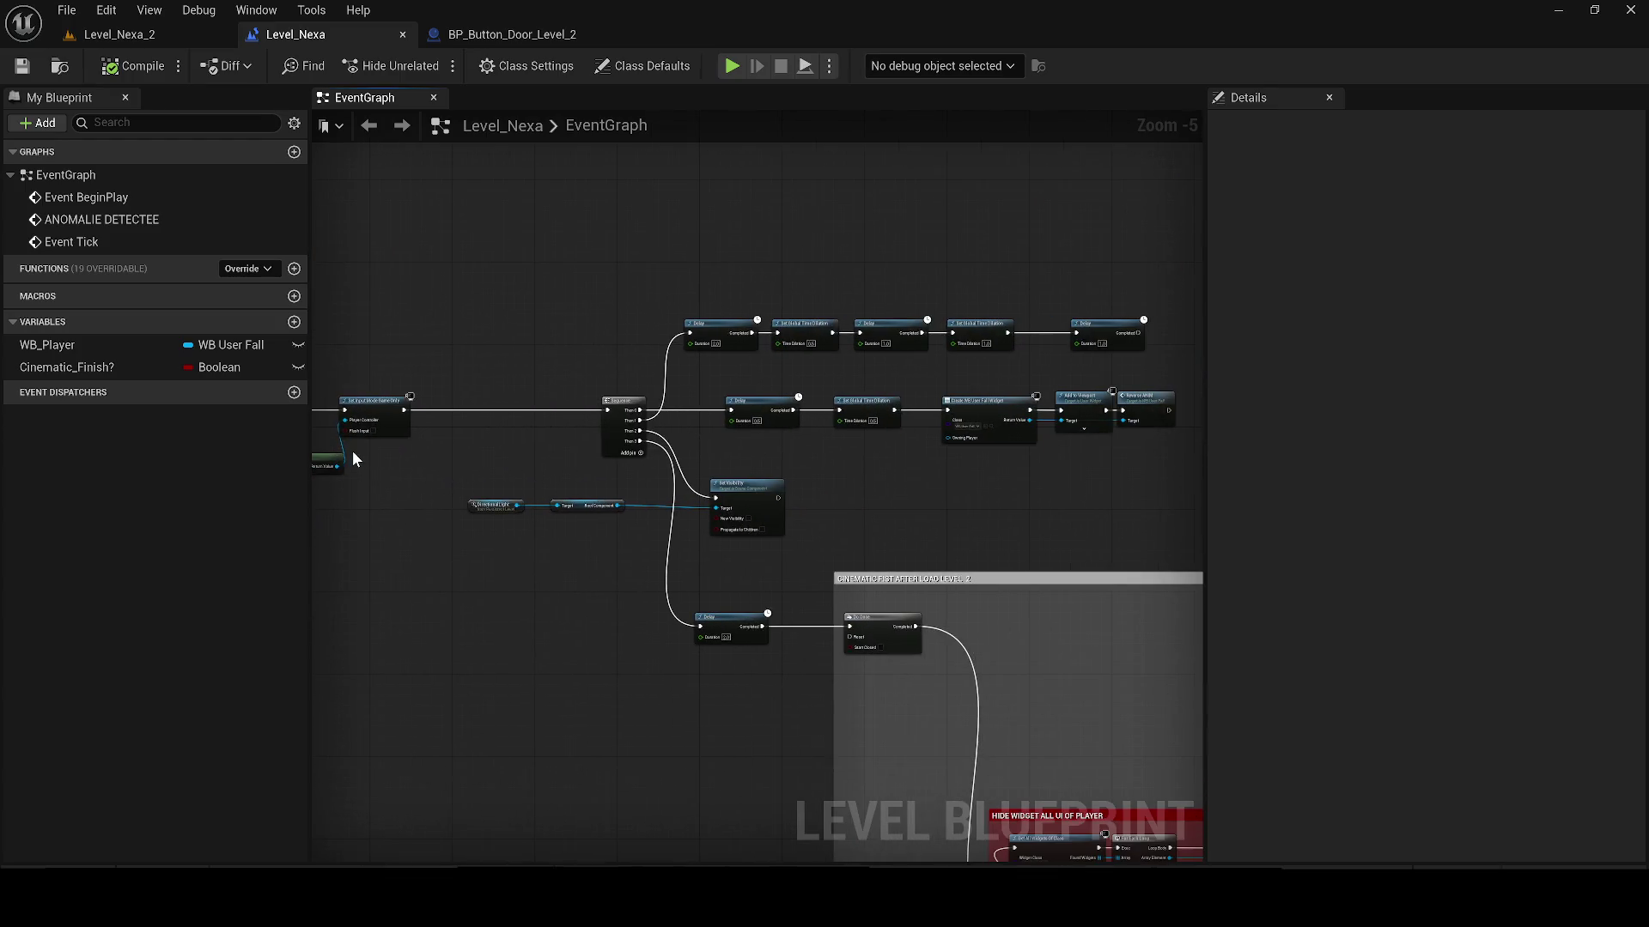
mouse_move(838, 442)
left_mouse_down()
mouse_move(446, 179)
mouse_move(310, 227)
mouse_move(409, 335)
mouse_move(374, 301)
left_mouse_up()
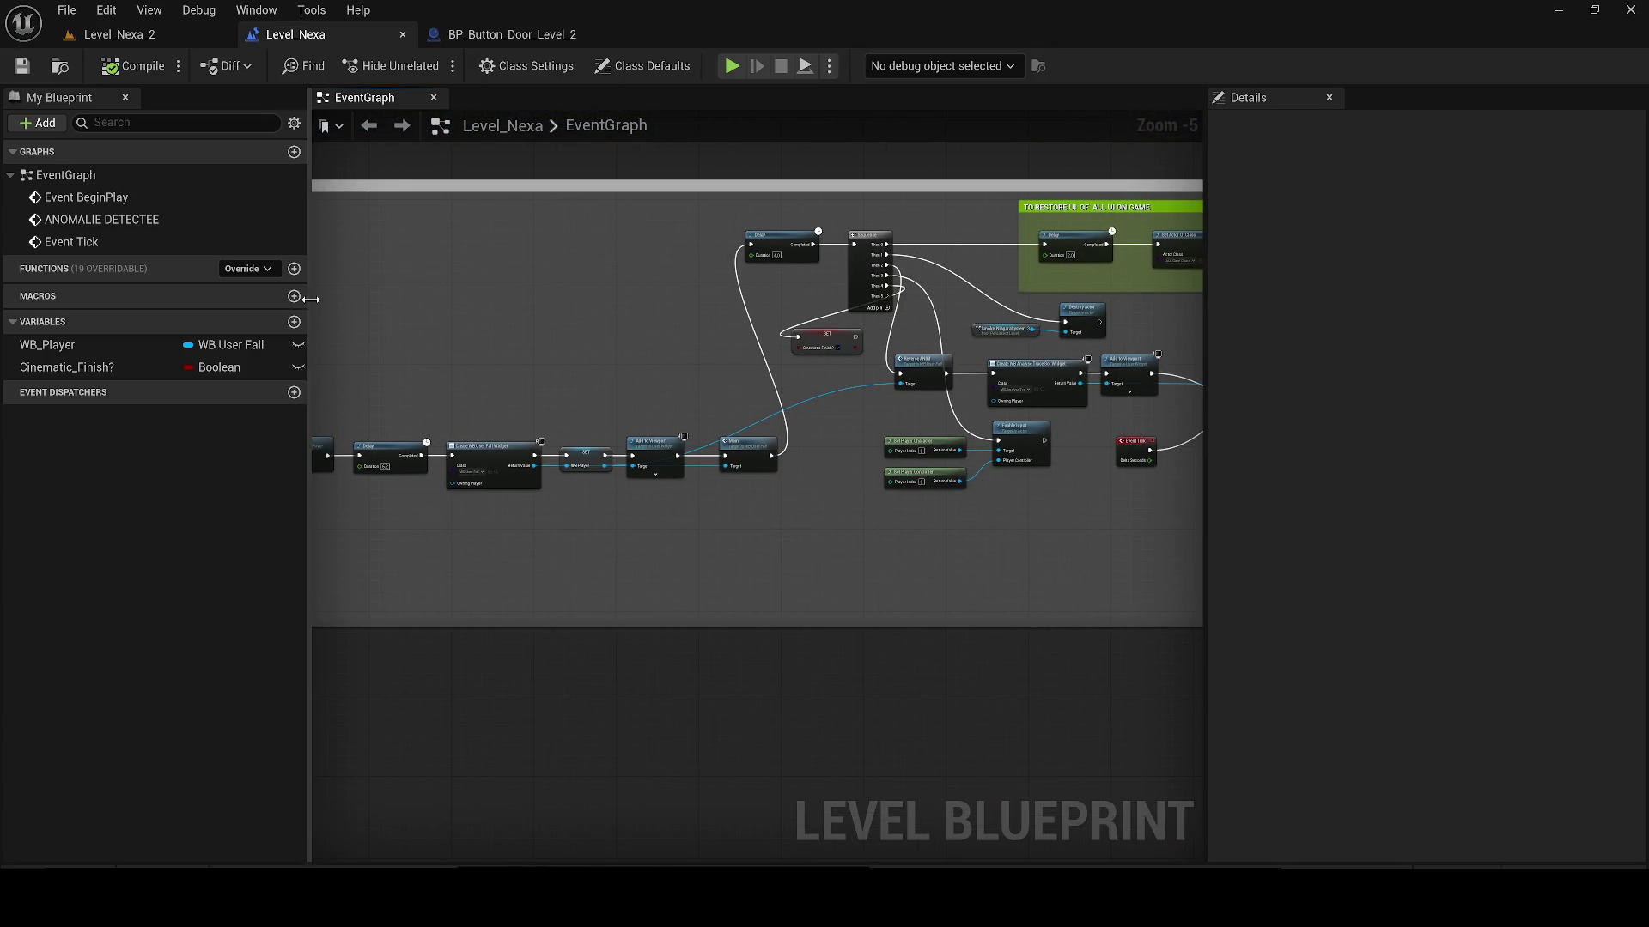
left_click_drag(402, 422, 774, 442)
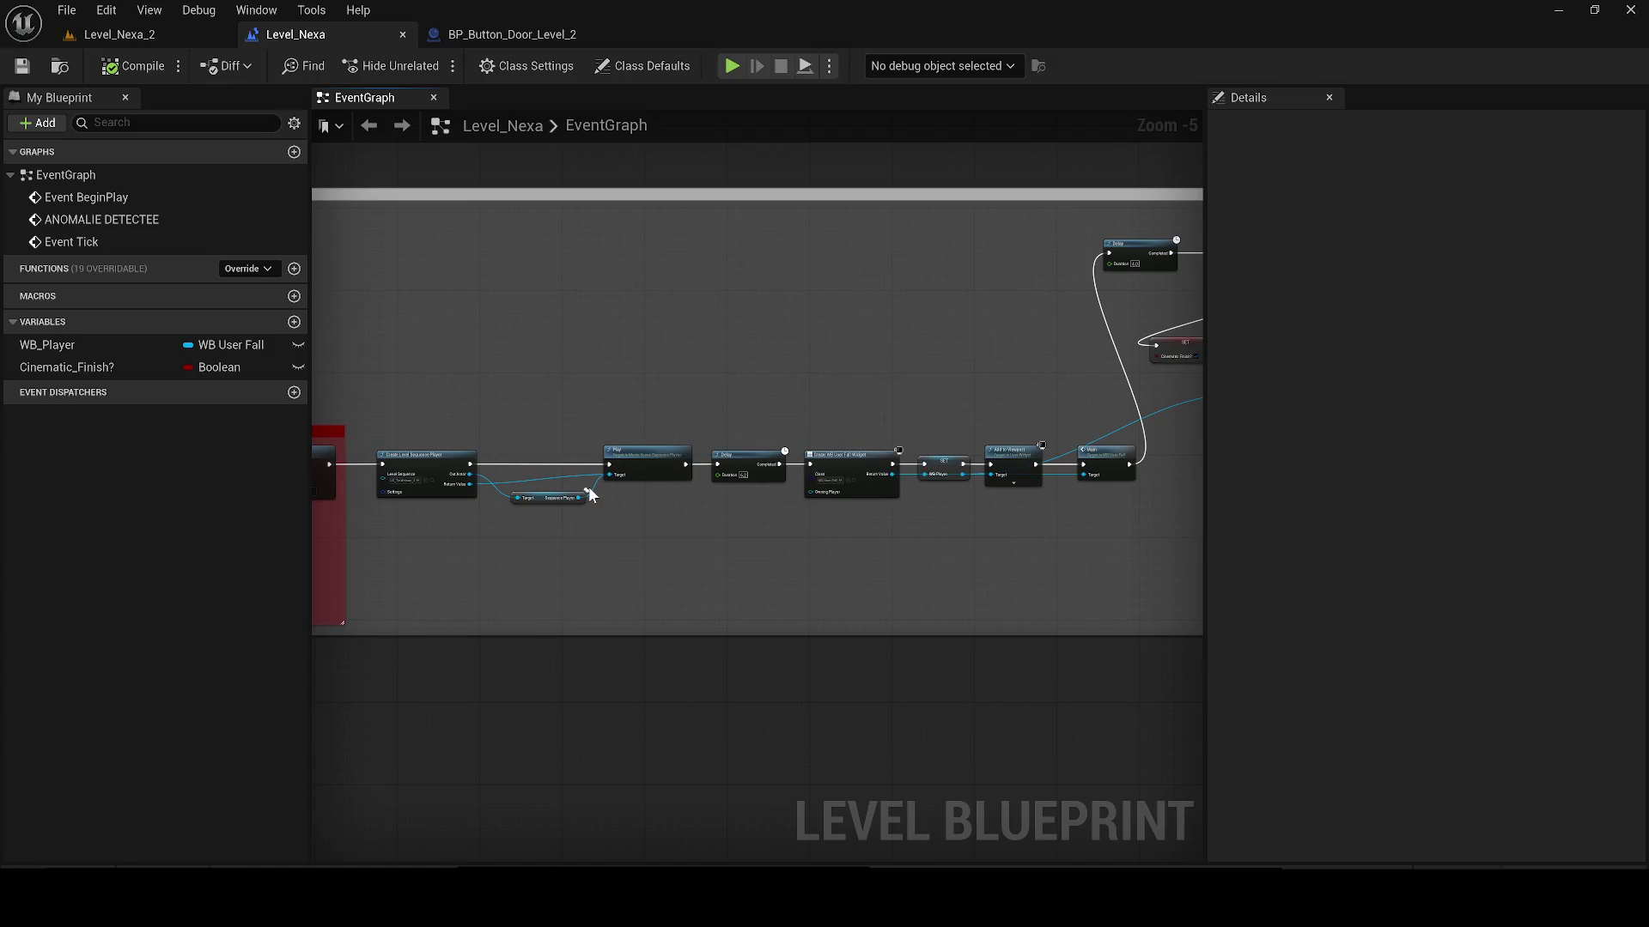
mouse_move(593, 496)
left_mouse_down()
mouse_move(824, 481)
mouse_move(850, 515)
mouse_move(940, 546)
left_mouse_up()
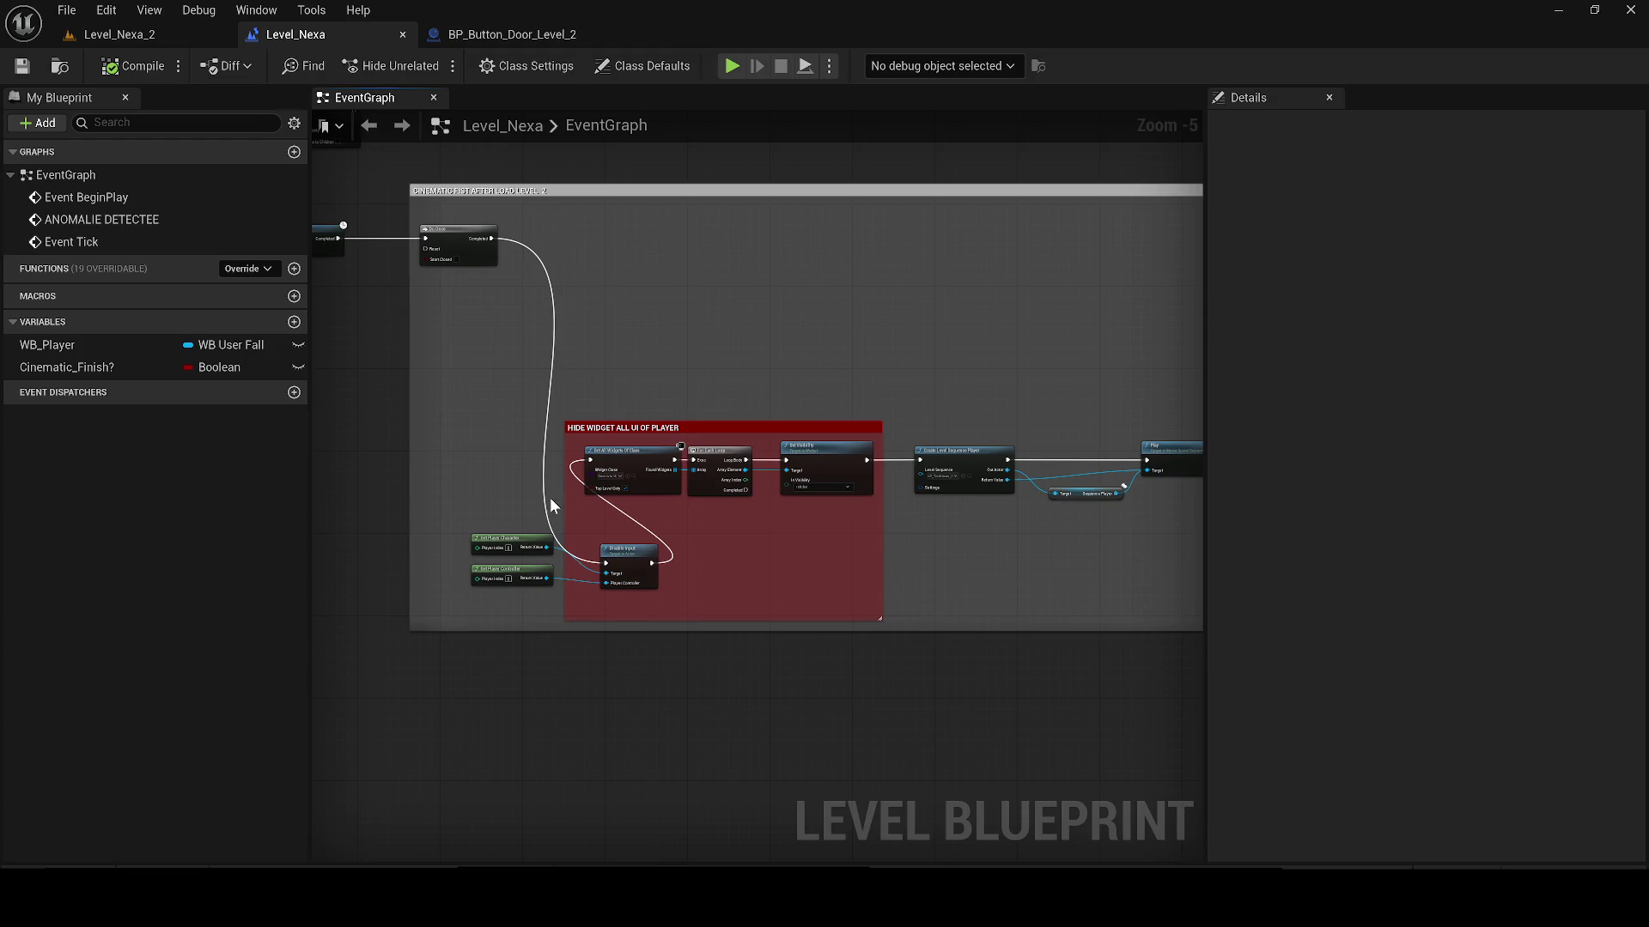
left_click_drag(550, 497, 771, 479)
mouse_move(892, 579)
left_mouse_down()
mouse_move(651, 517)
mouse_move(655, 394)
mouse_move(699, 460)
left_mouse_up()
scroll(699, 460, "down", 2)
left_click_drag(1060, 662, 875, 587)
scroll(875, 587, "up", 3)
Step: Paste the input-disabling nodes after Event BeginPlay, wire them into the Sequence, align, and save
mouse_move(910, 400)
left_mouse_down()
mouse_move(565, 410)
mouse_move(804, 414)
left_mouse_up()
key("ctrl+v")
scroll(566, 409, "up", 2)
left_click_drag(463, 402, 401, 402)
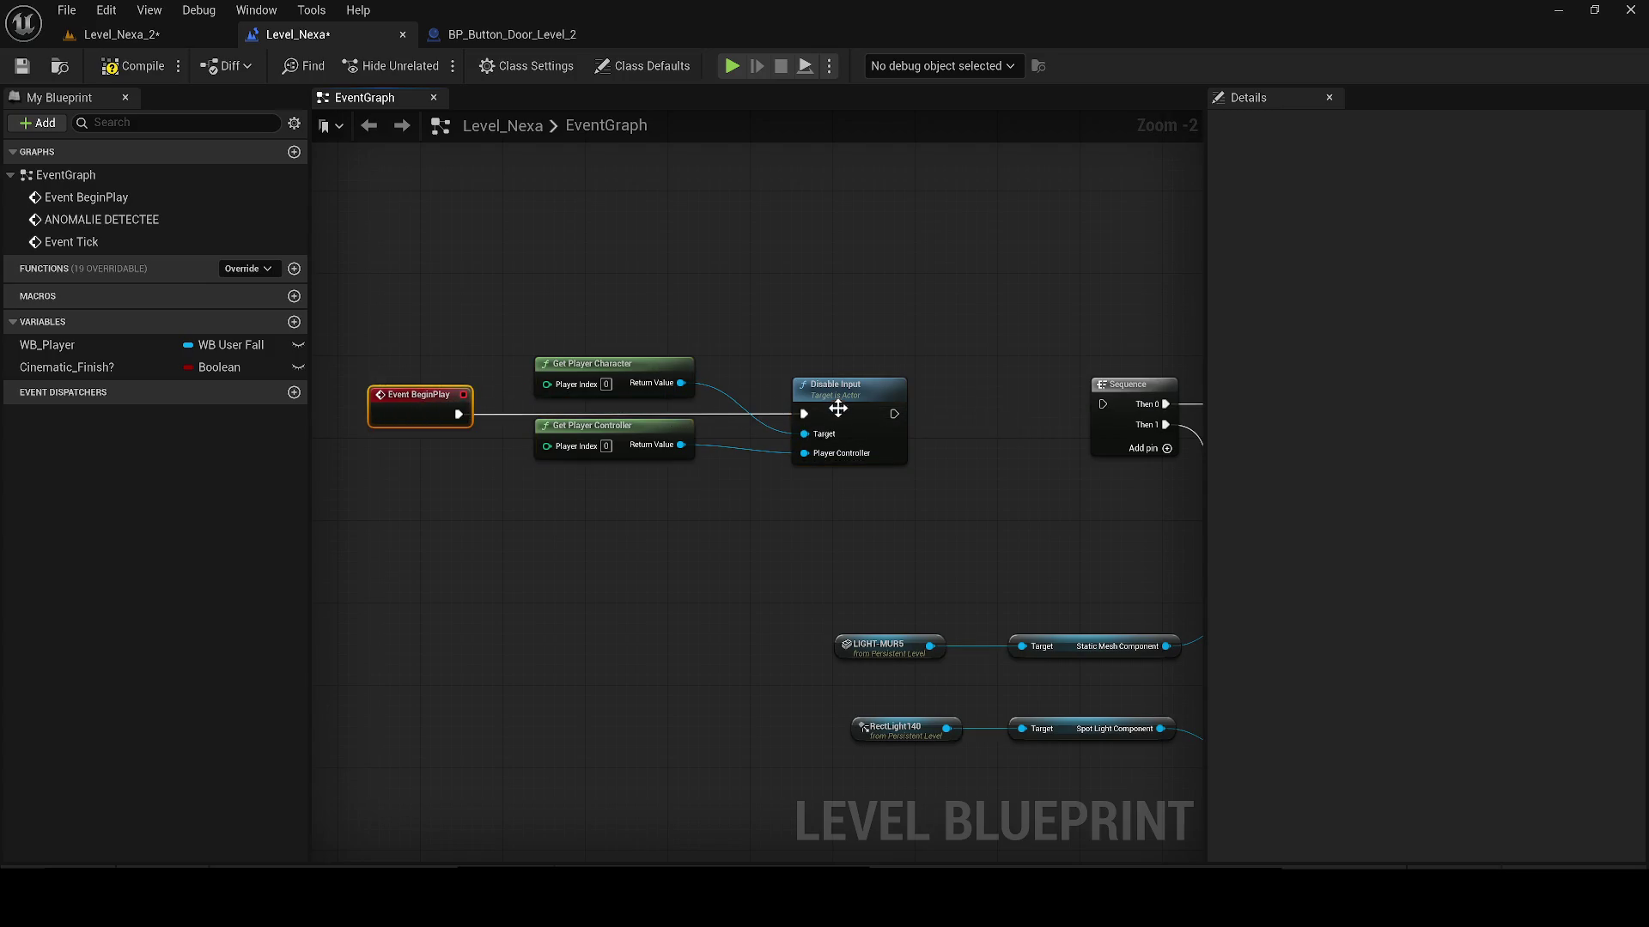
mouse_move(891, 415)
left_mouse_down()
mouse_move(993, 424)
mouse_move(1102, 404)
left_mouse_up()
left_click_drag(949, 517, 408, 362)
key("q")
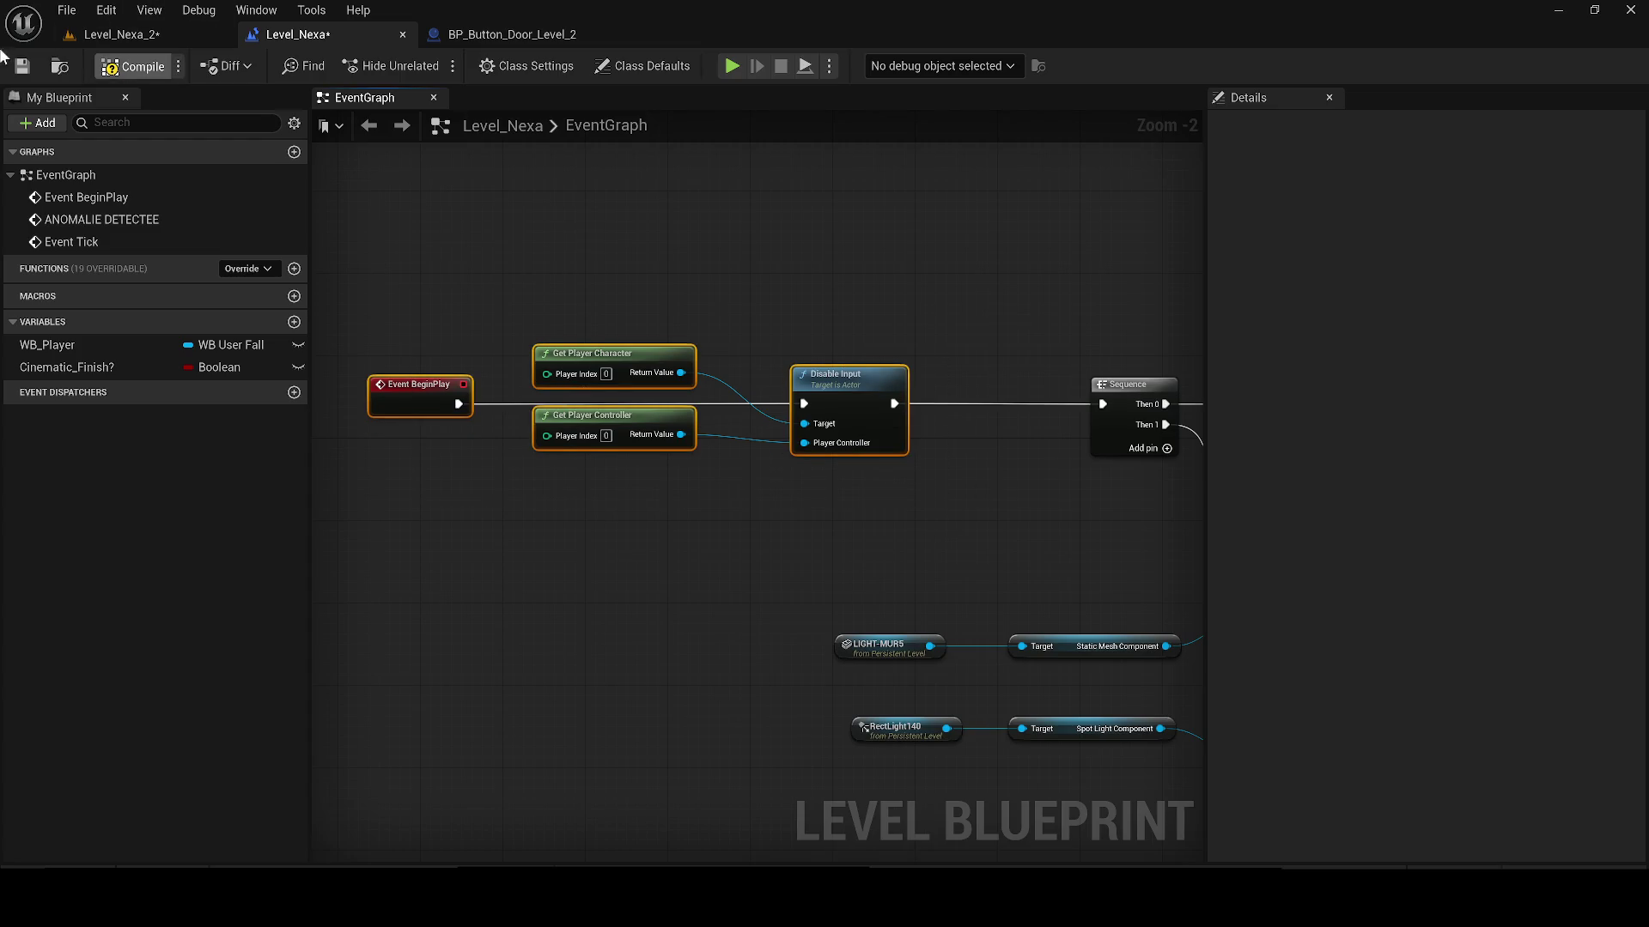
left_click(22, 67)
left_click(129, 36)
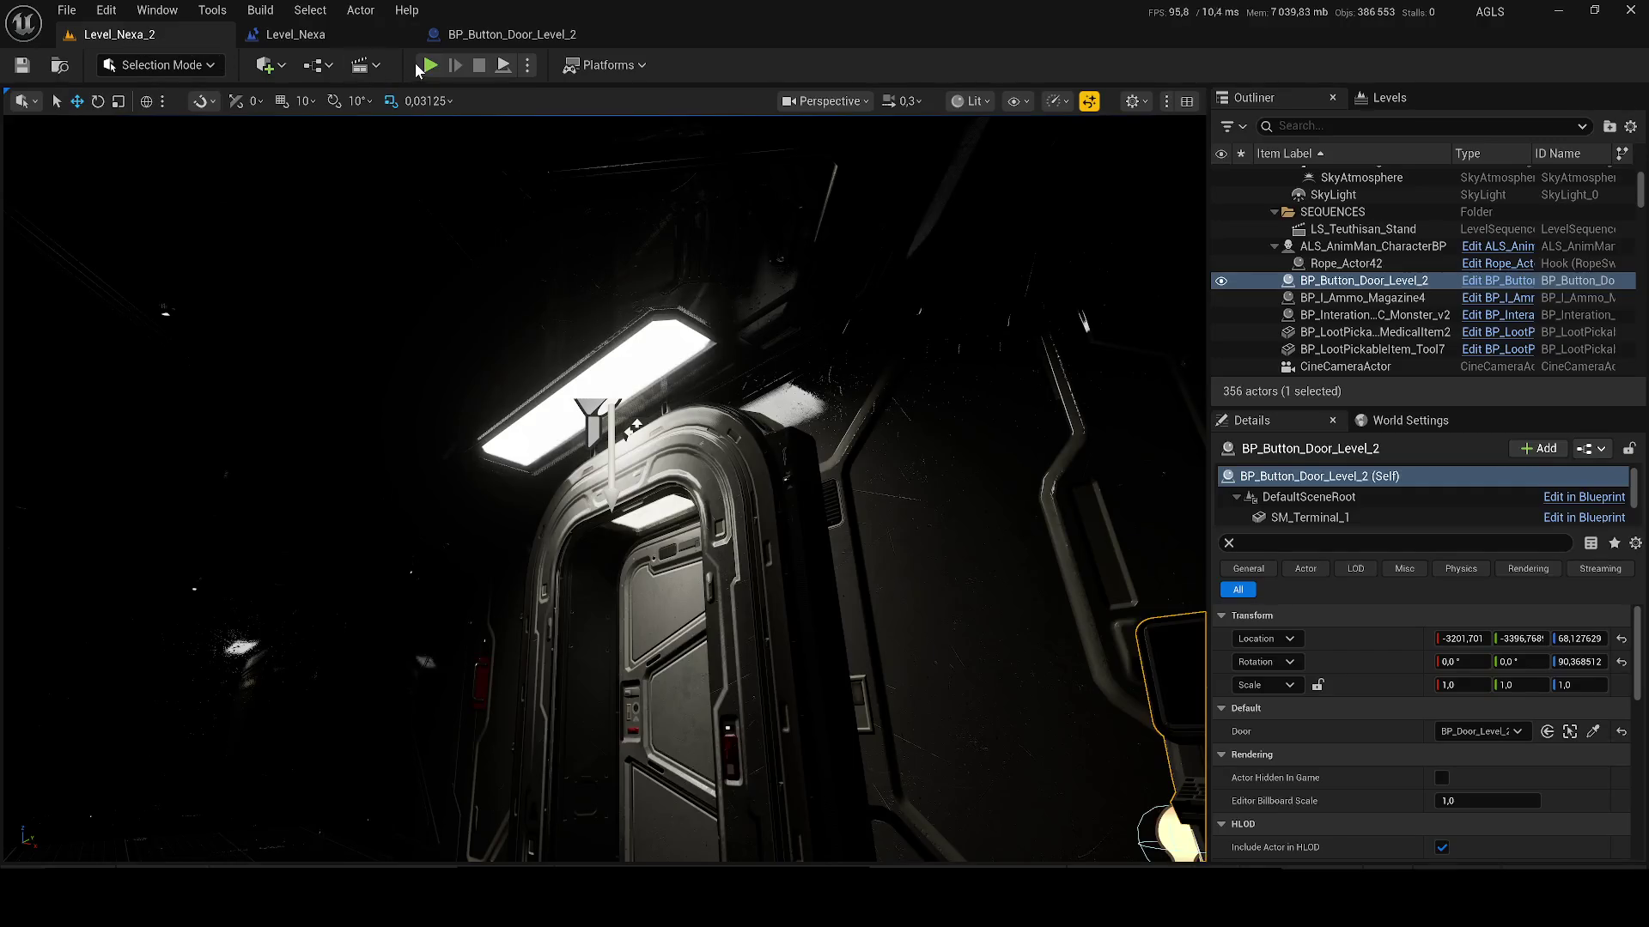
key("alt+p")
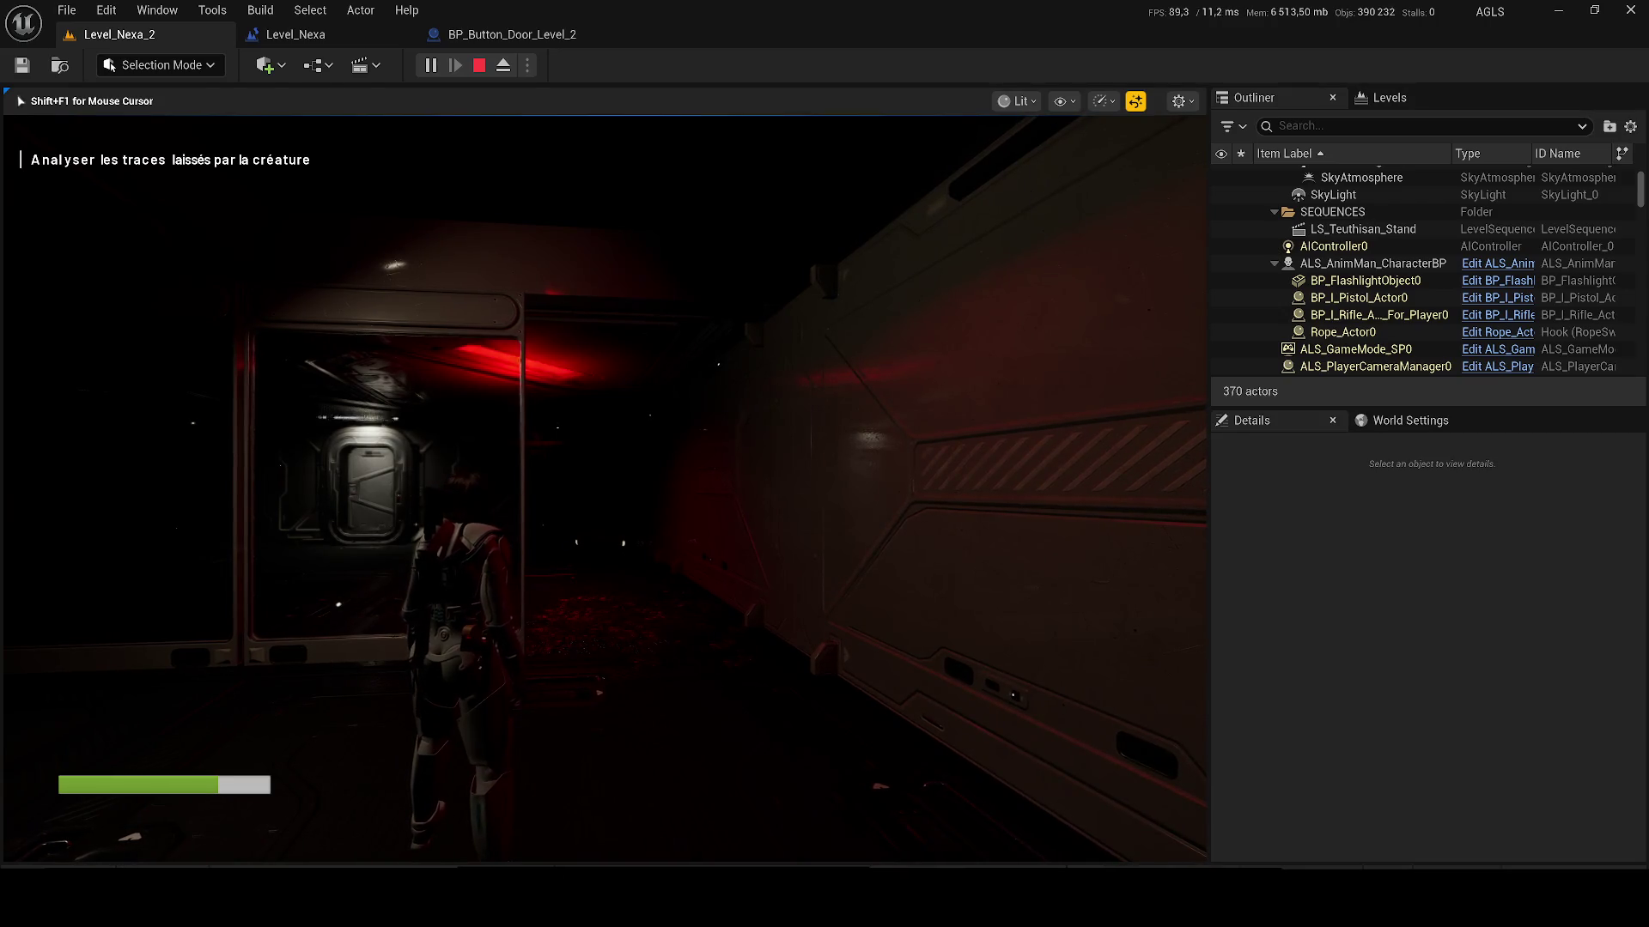
key("Escape")
left_click(1365, 280)
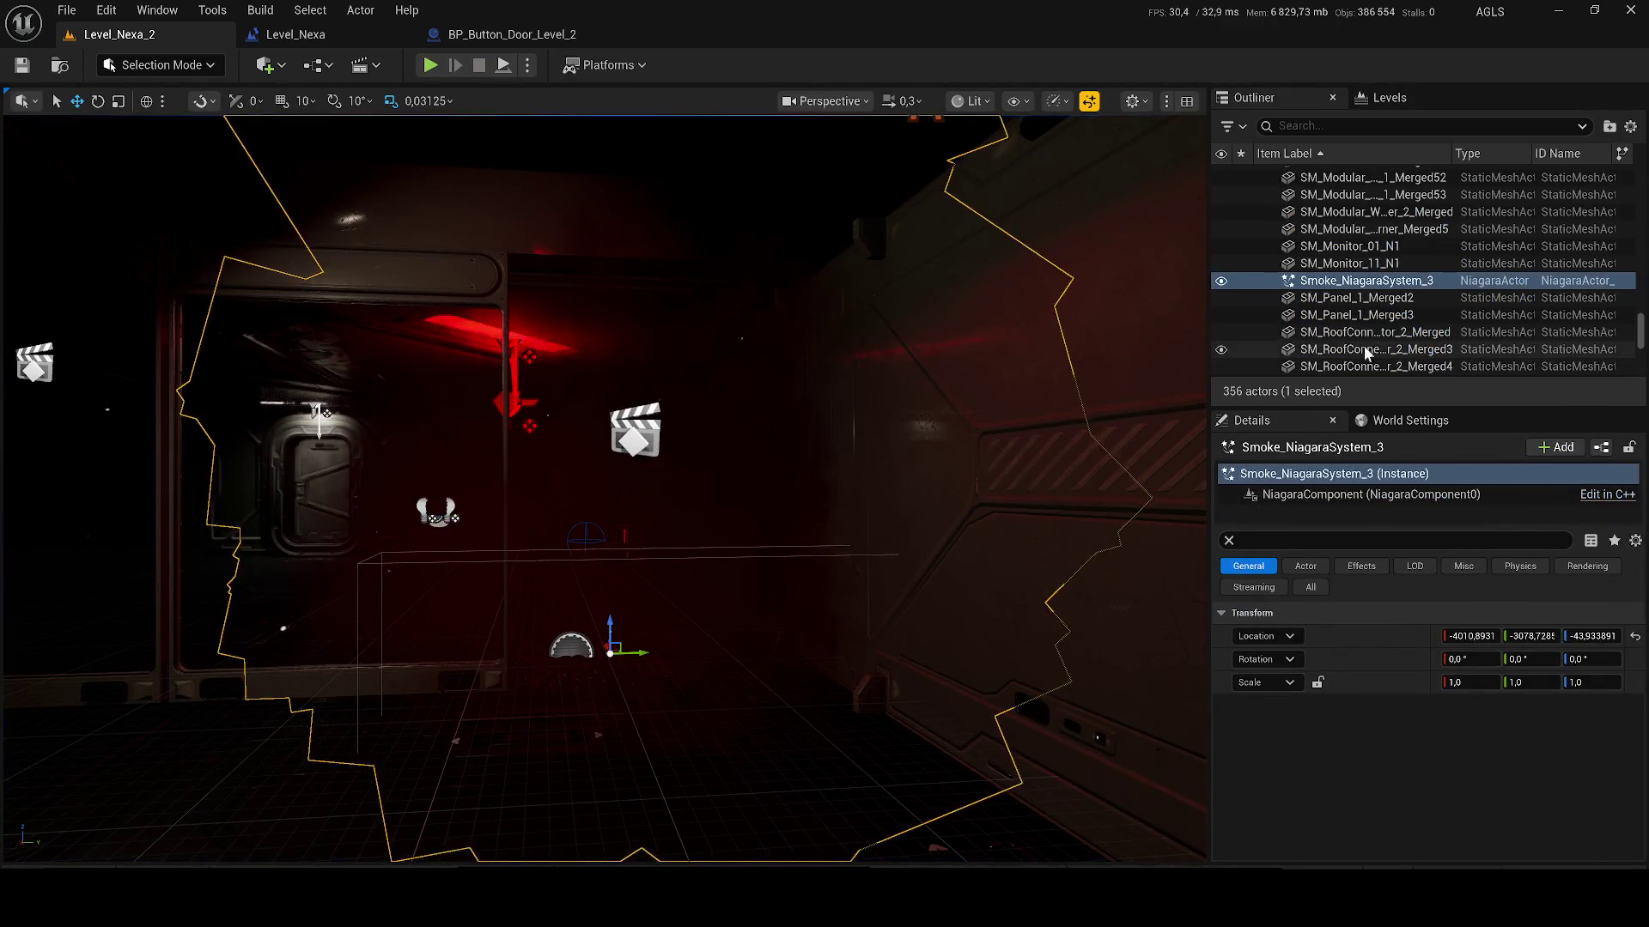
Step: Hide the Monster_v3_No_BP decal and open BP_Interation_Trace_C_Monster_v2 in its 3D preview
left_click(651, 656)
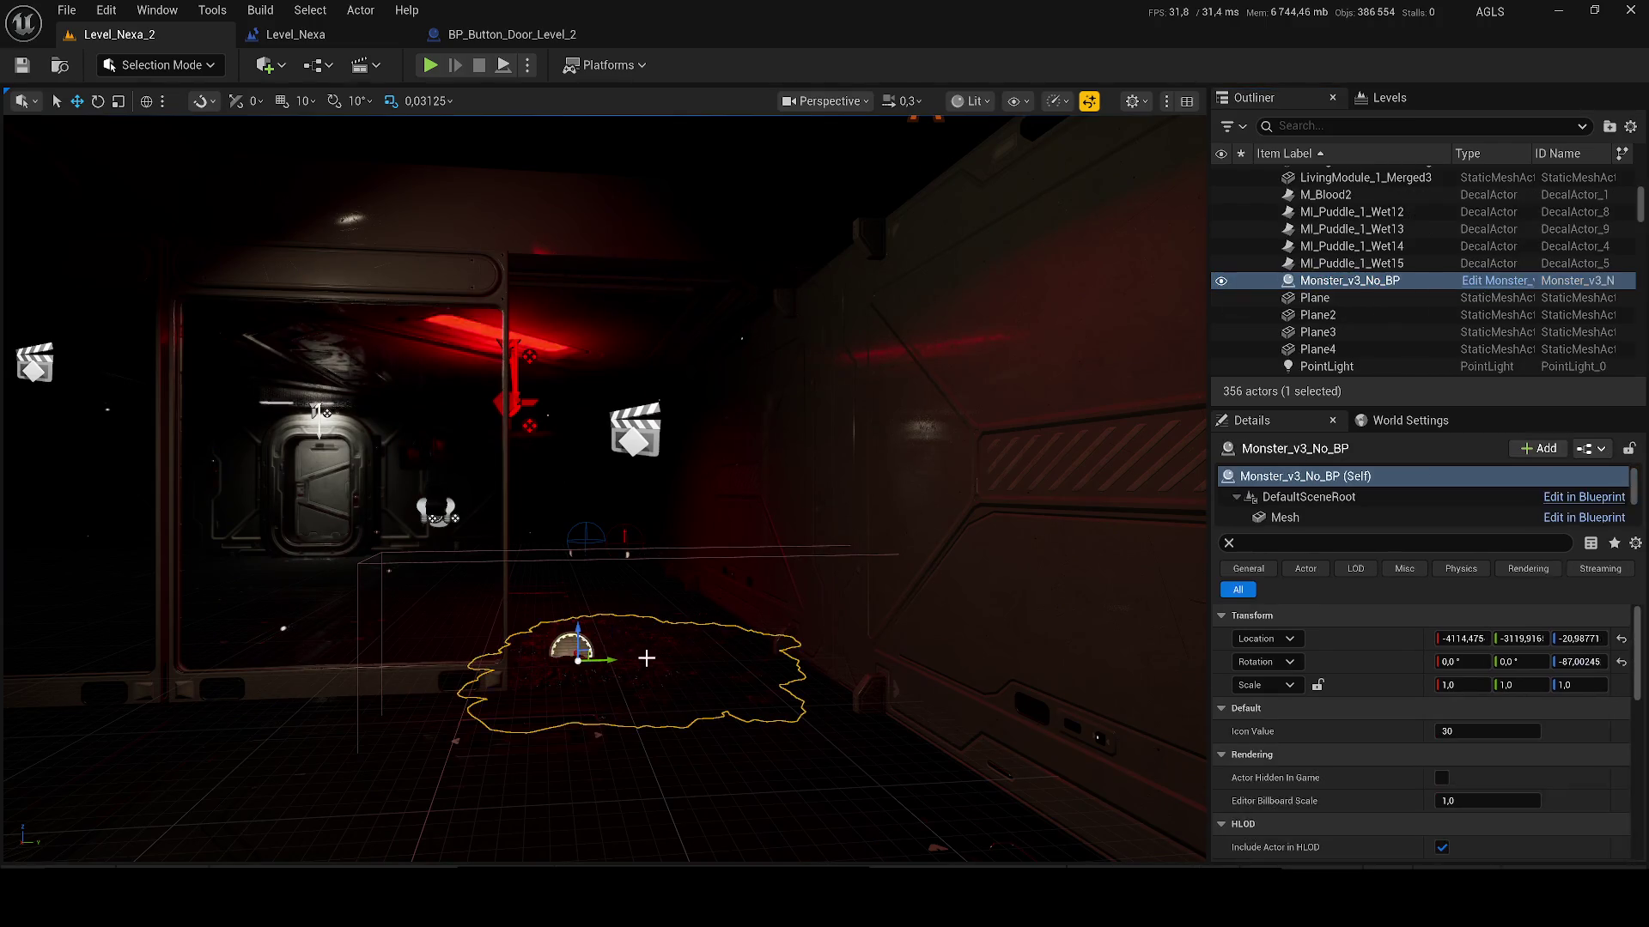
left_click(1221, 281)
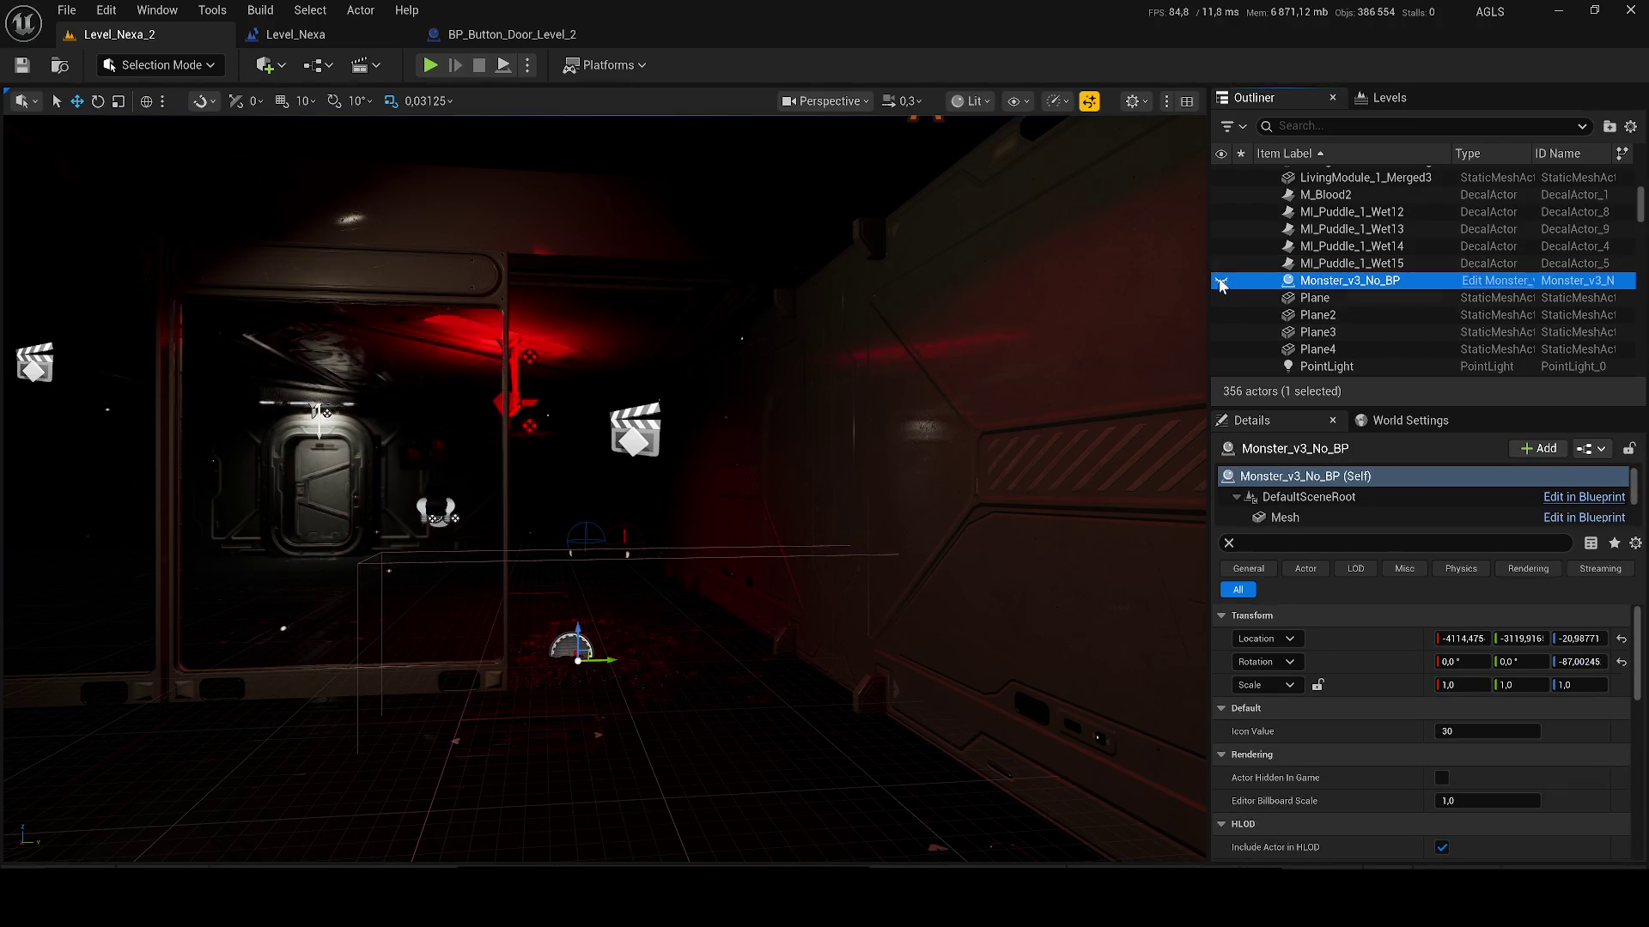
left_click(655, 666)
left_click(1488, 284)
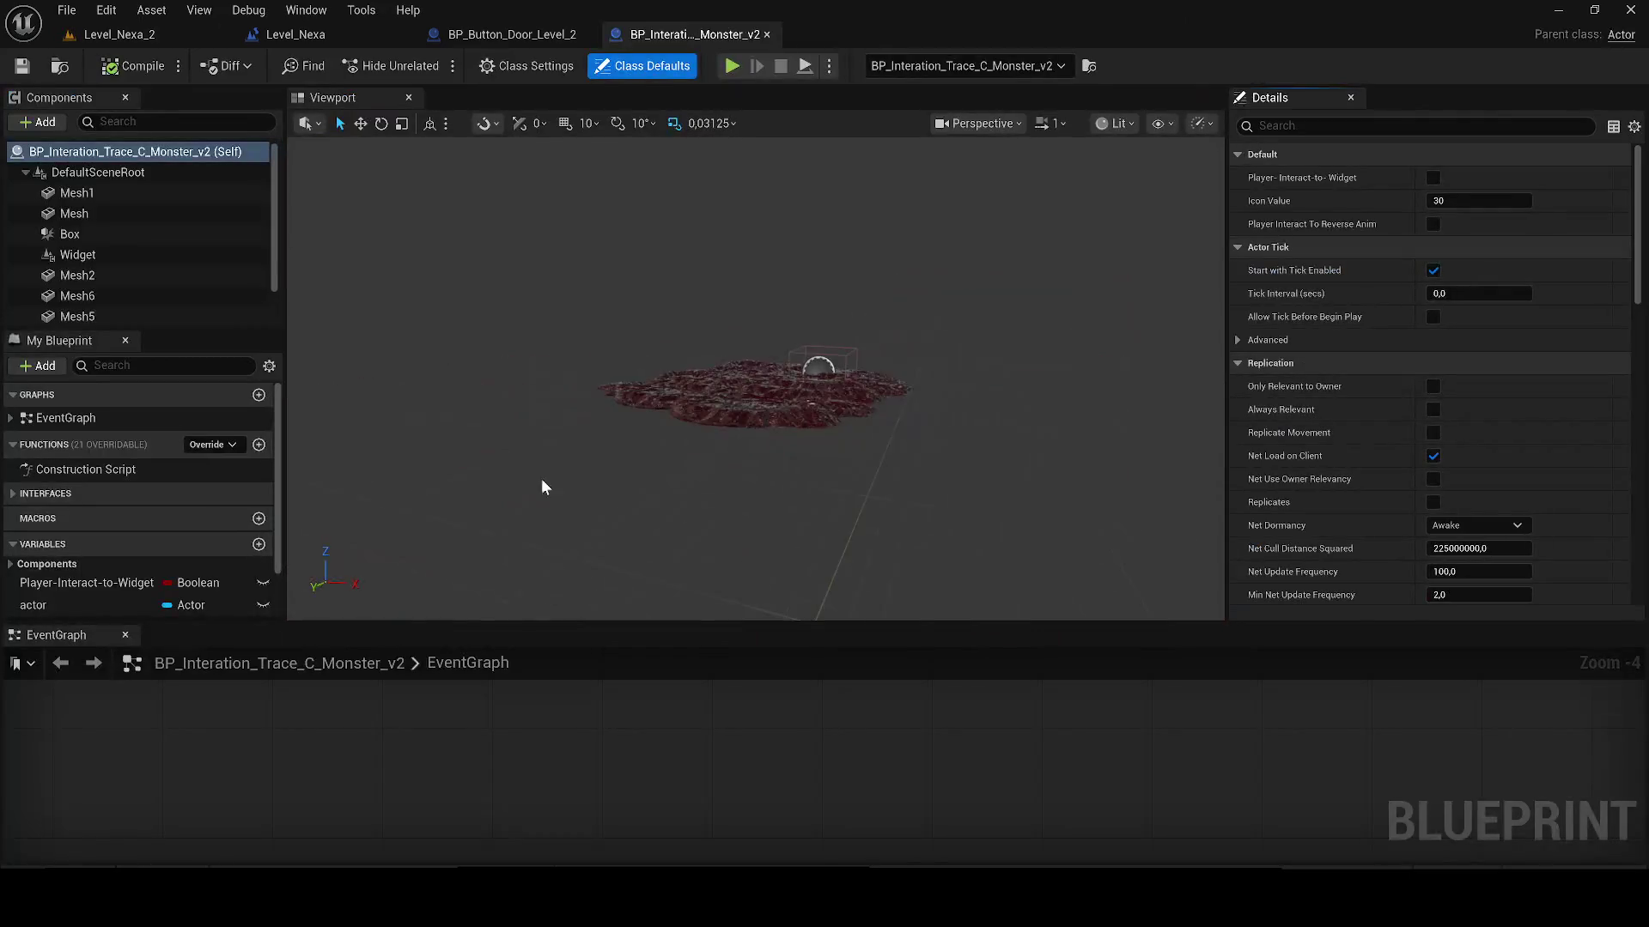
mouse_move(56, 635)
left_mouse_down()
mouse_move(674, 121)
mouse_move(596, 96)
mouse_move(498, 97)
left_mouse_up()
scroll(738, 270, "down", 4)
left_click(332, 97)
left_click_drag(755, 350, 743, 382)
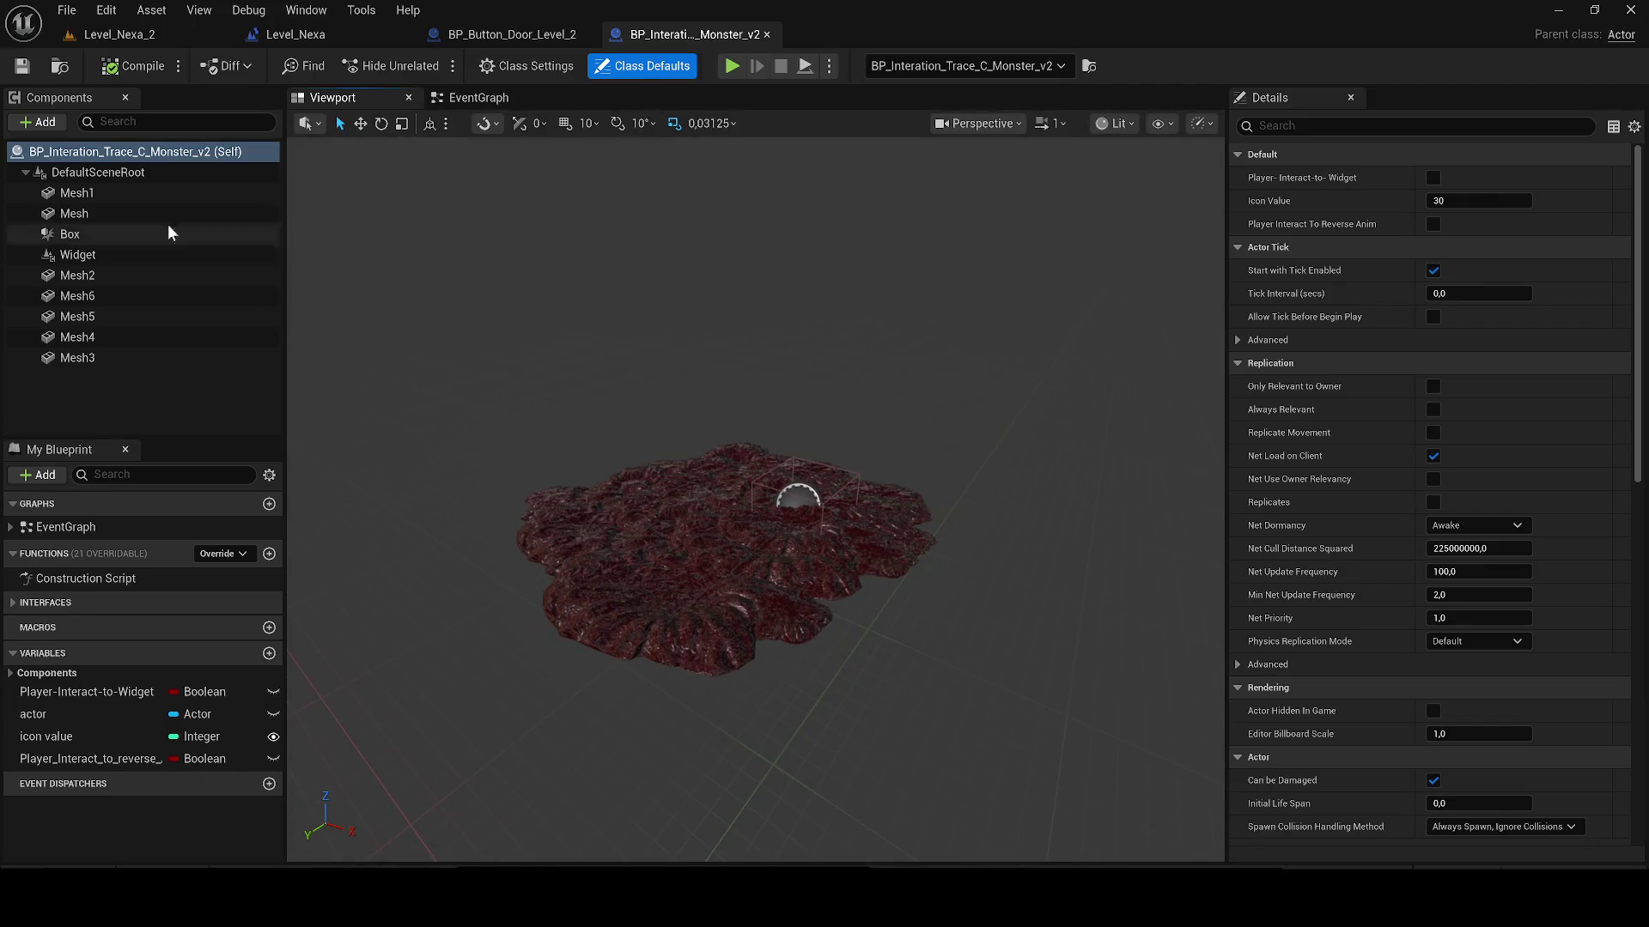
Step: Add a Widget component named Marker and save the blueprint
left_click(53, 125)
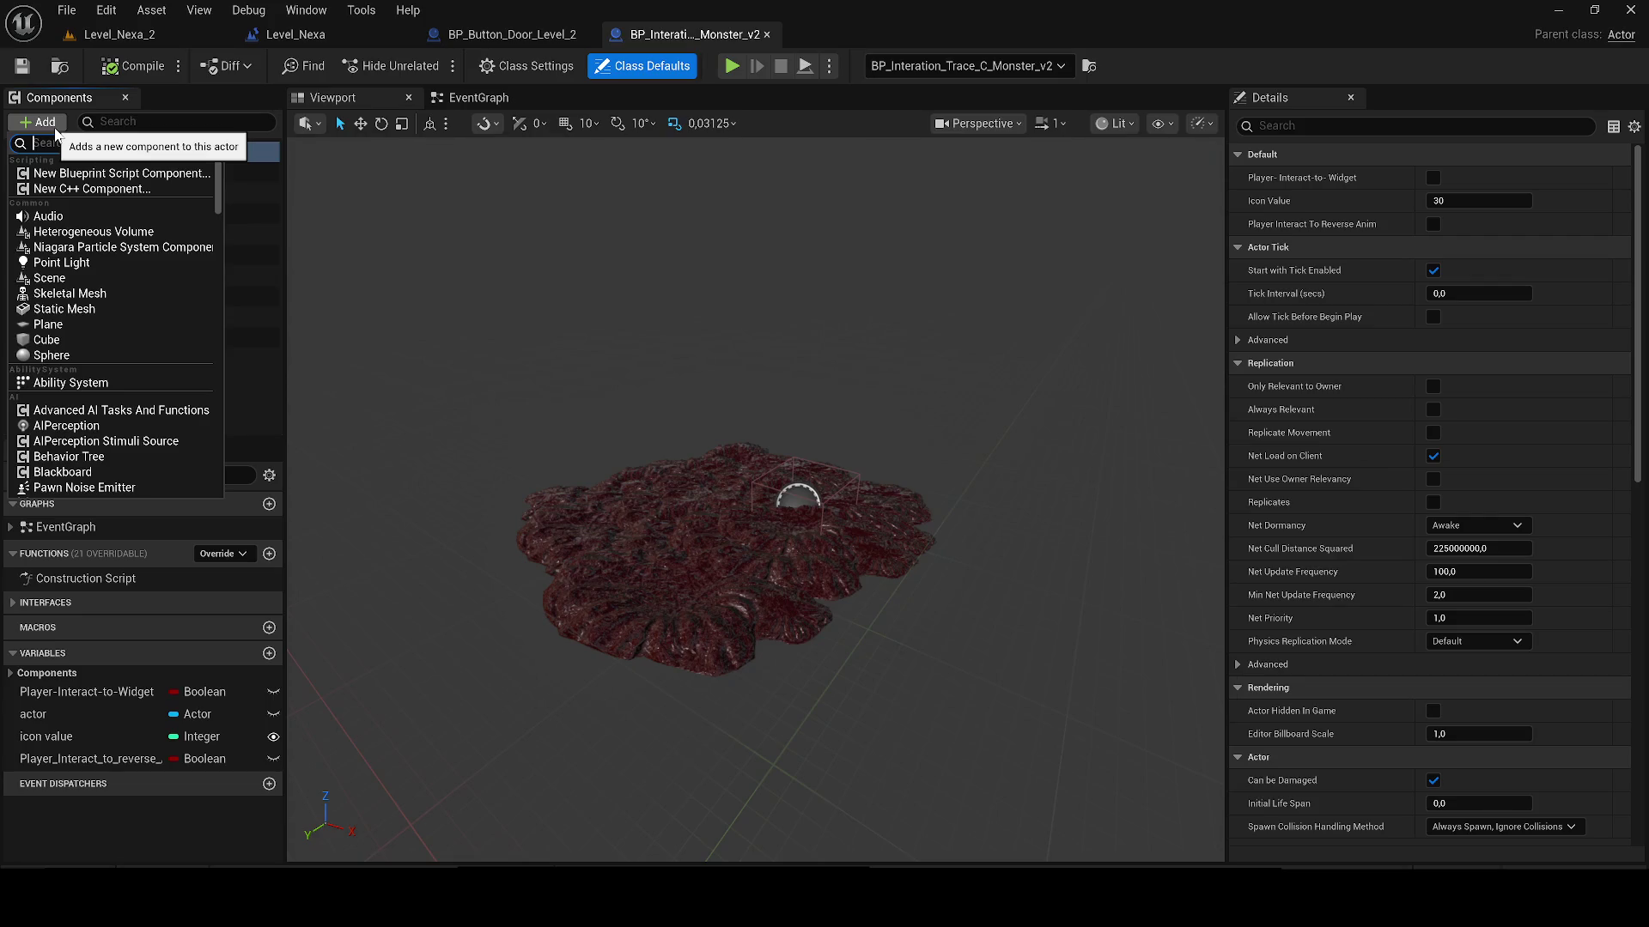
type("Wi")
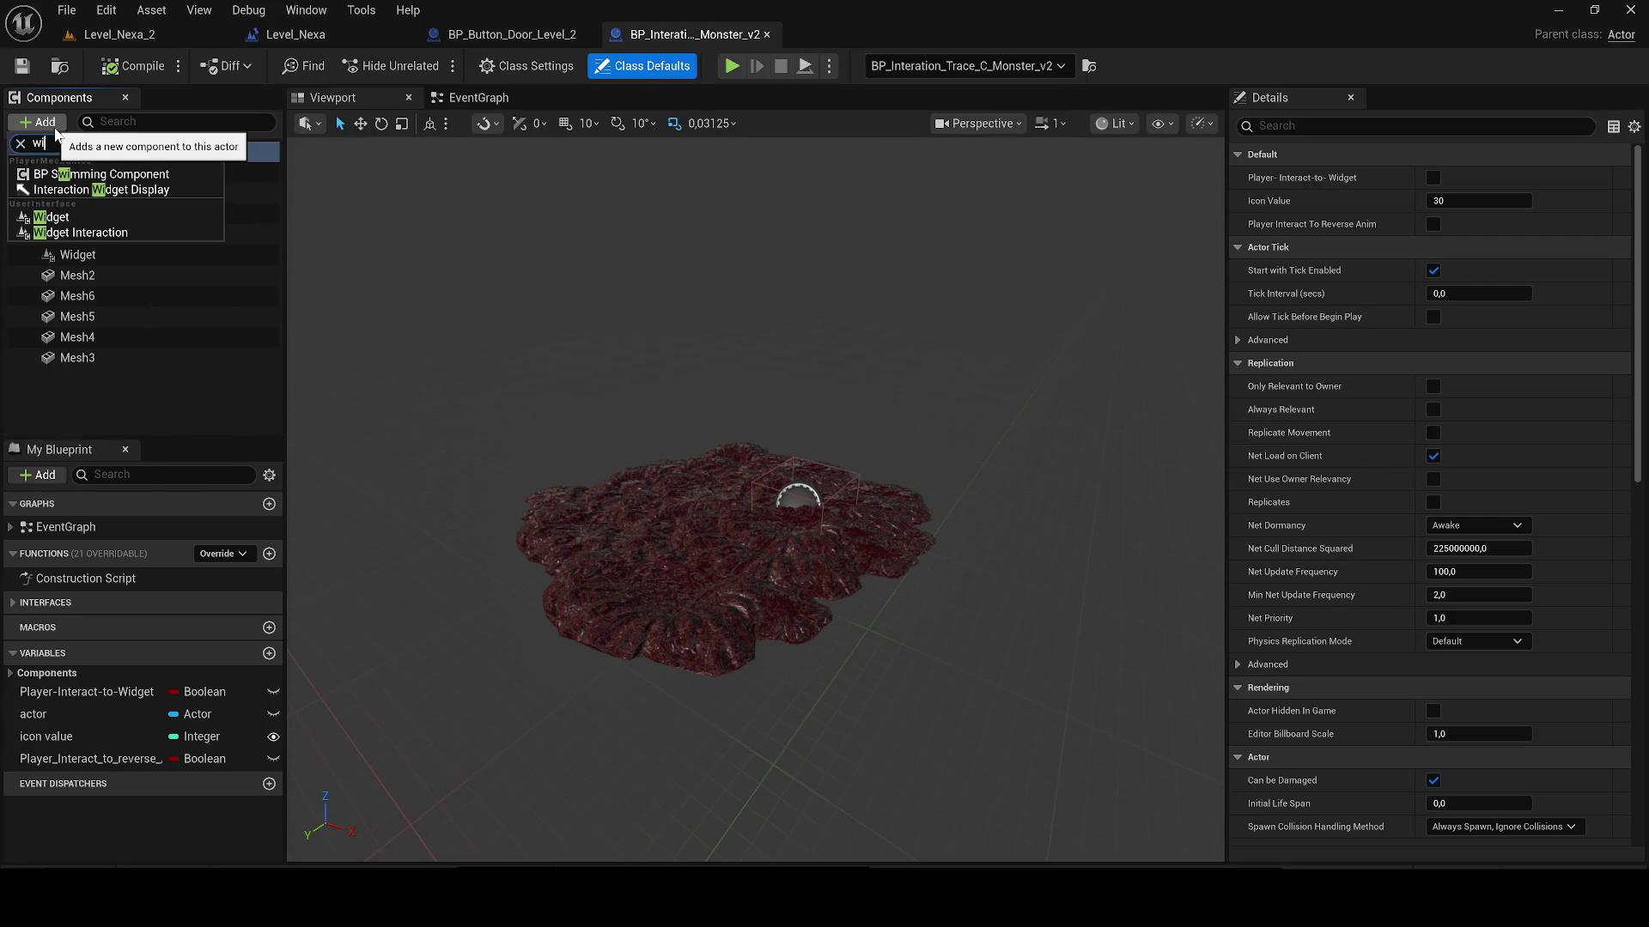
left_click(76, 219)
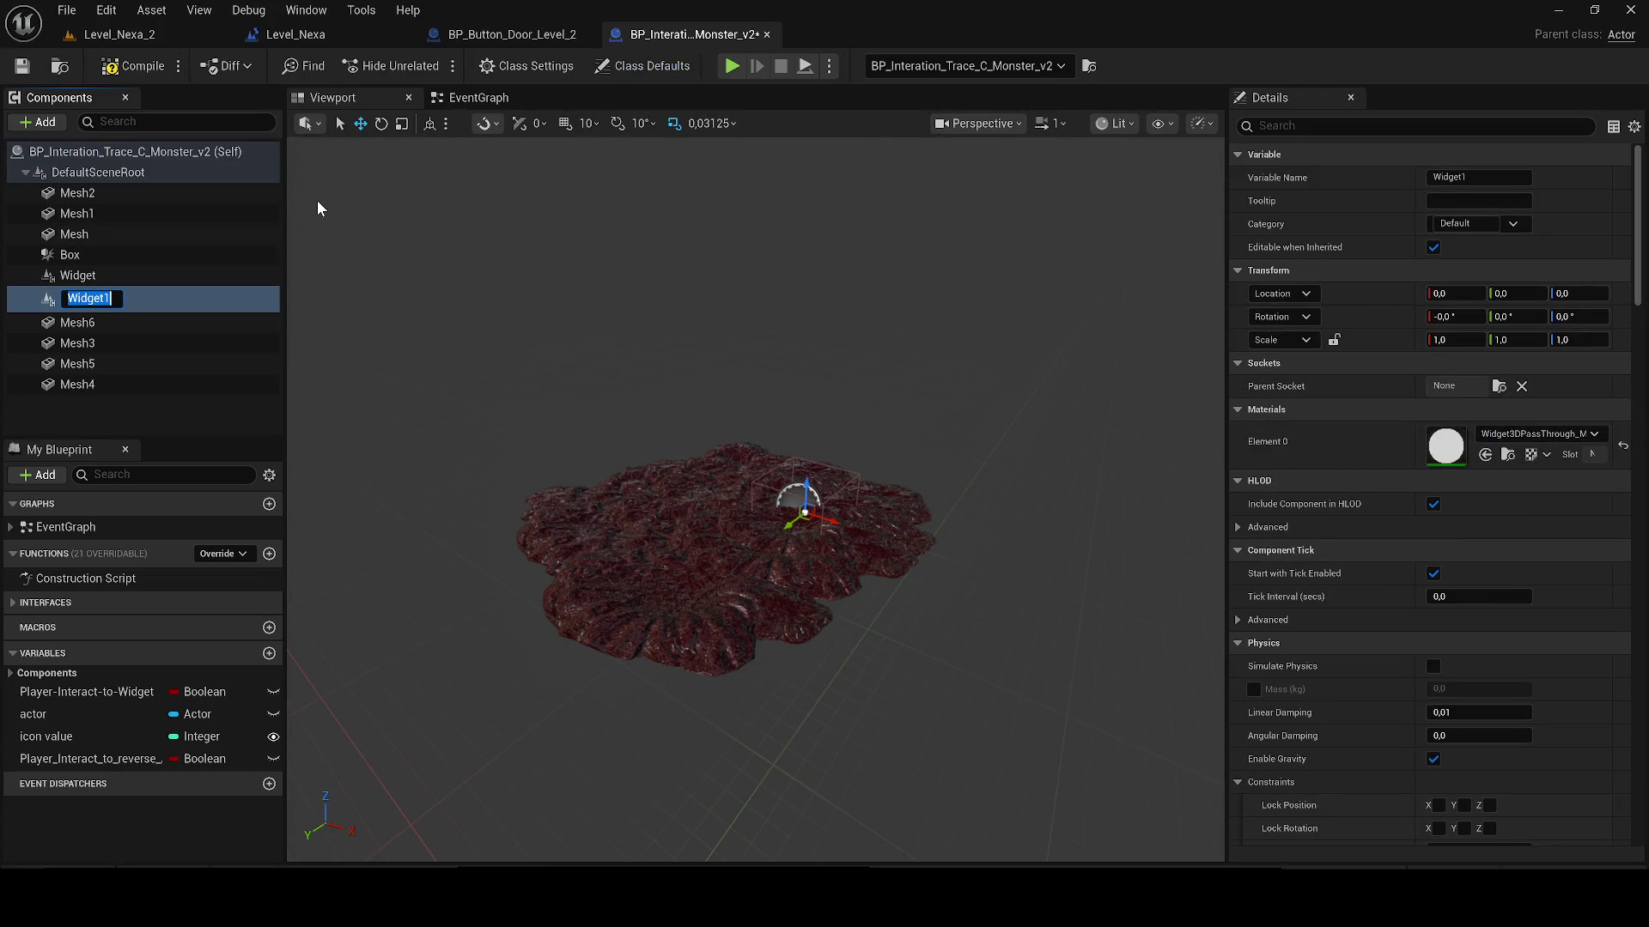
type("Marker")
key("Return")
left_click(30, 67)
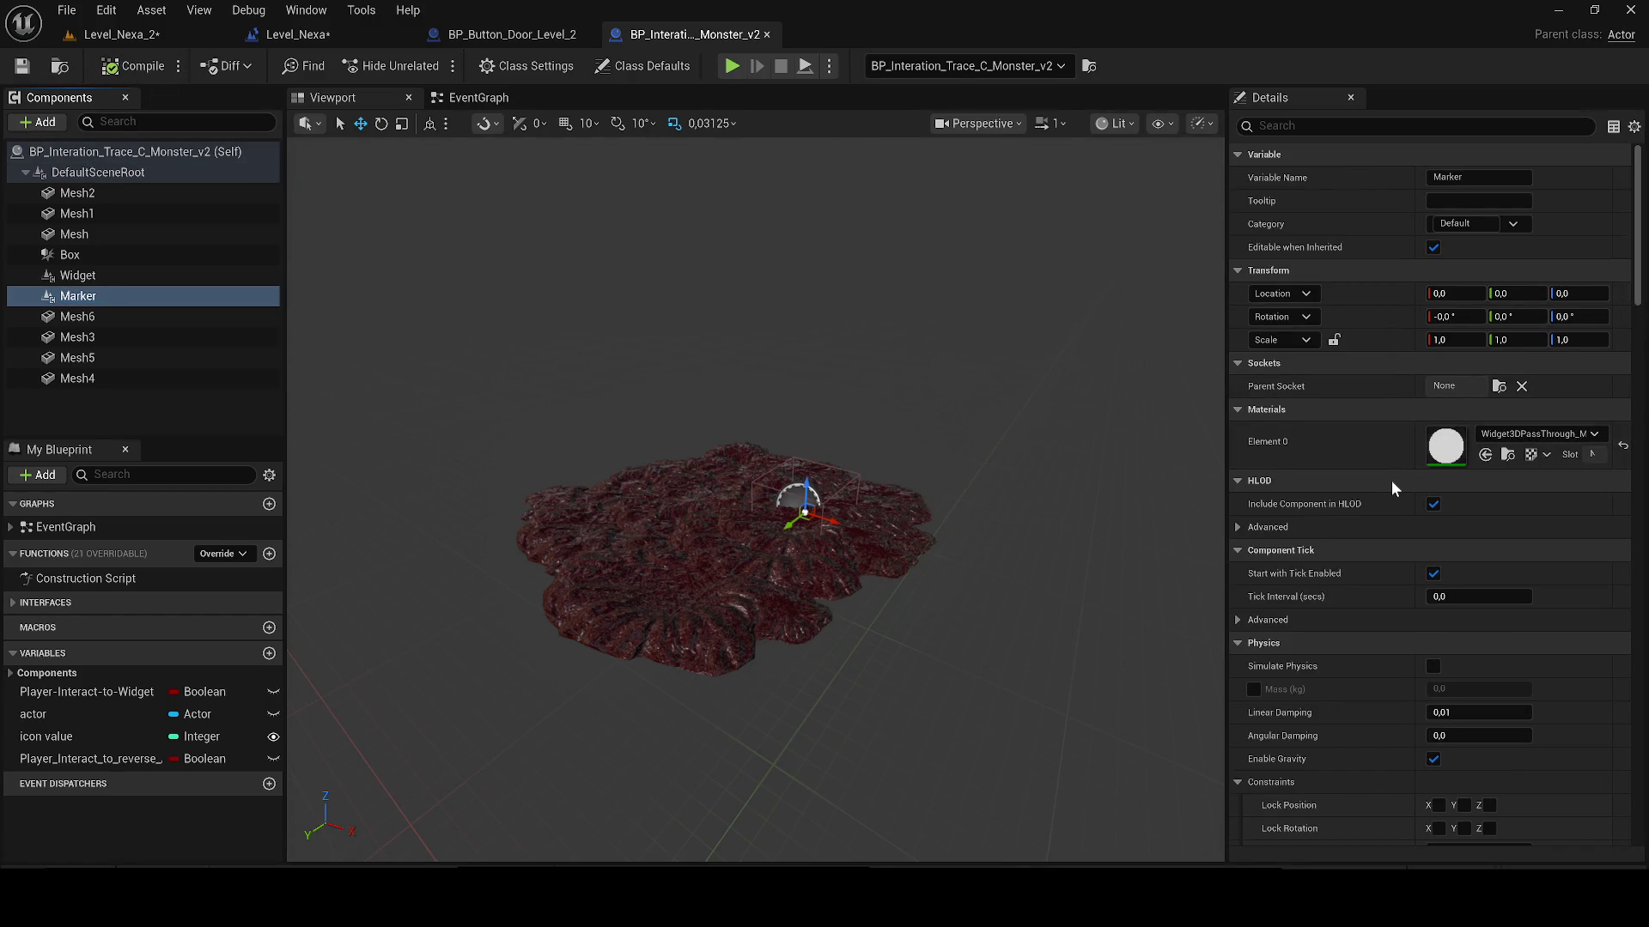
scroll(1487, 412, "down", 2)
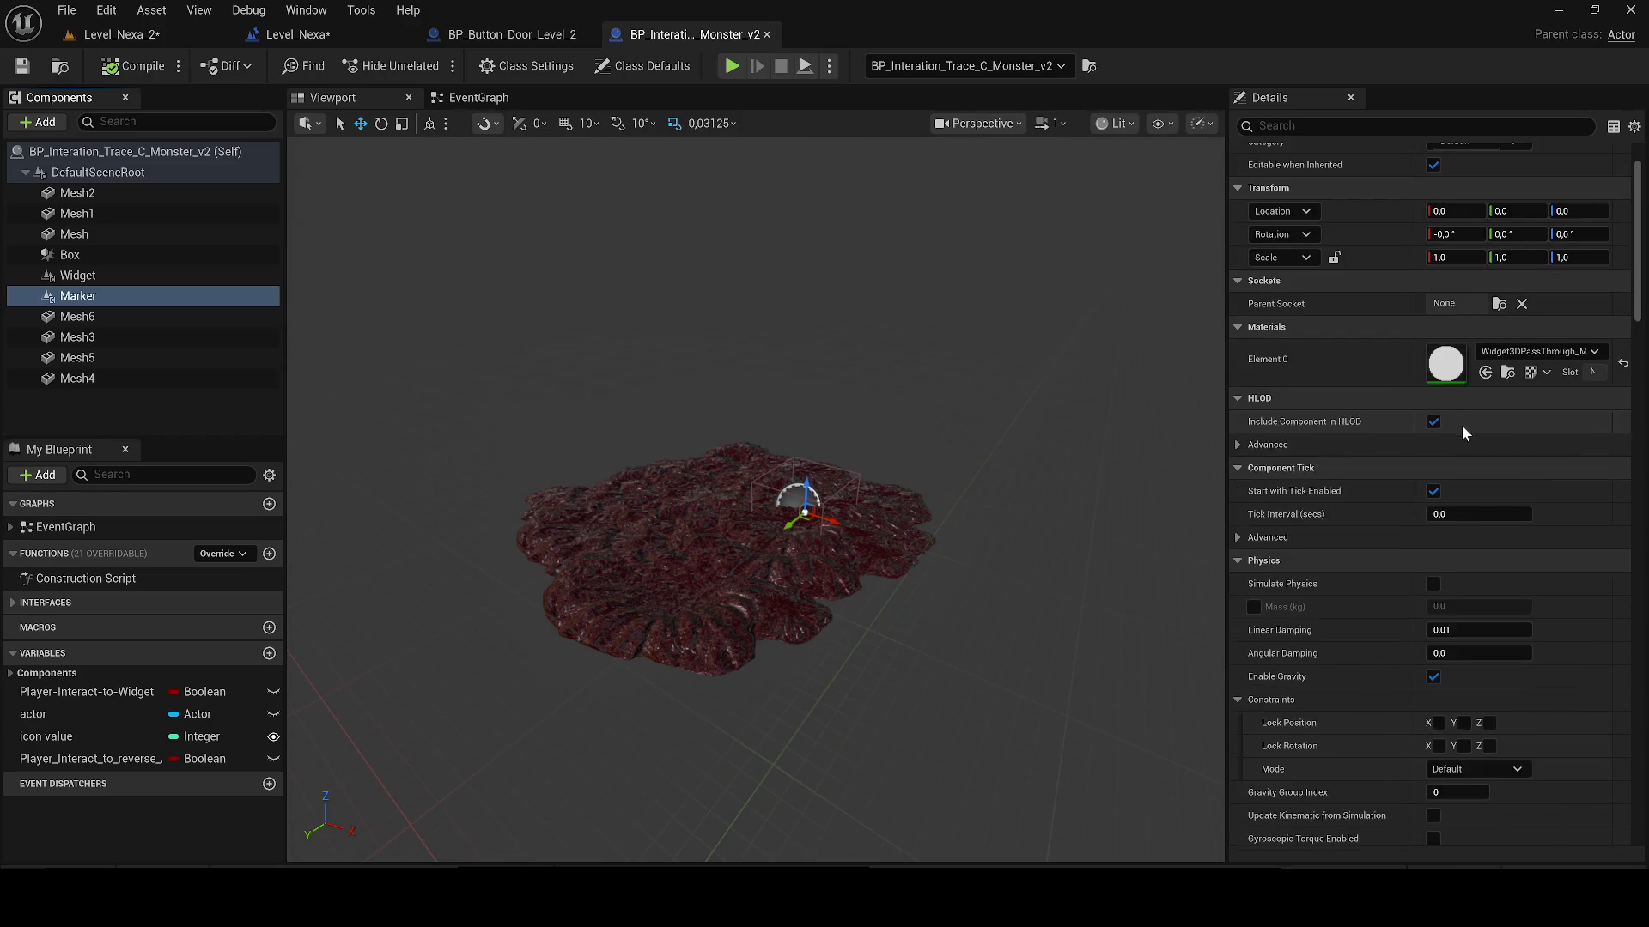
scroll(1465, 421, "down", 8)
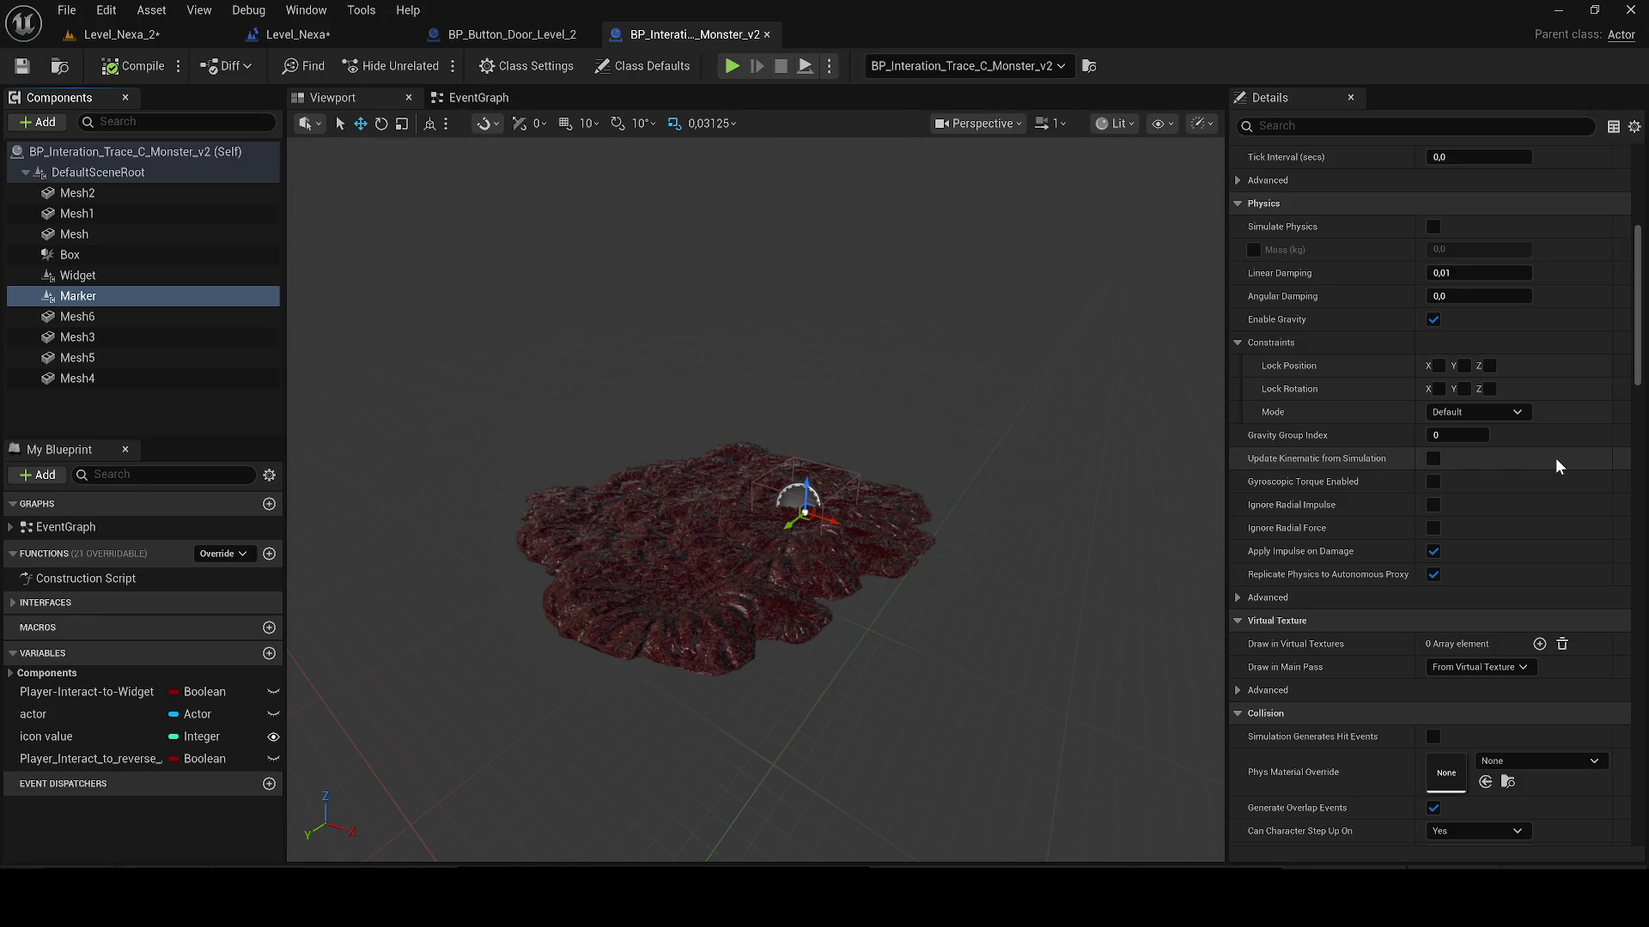
Step: Set Marker's Space to Screen and Widget Class to WB_Marker_Interation, then browse to that asset
left_click_drag(1638, 351, 1640, 372)
scroll(1425, 429, "down", 5)
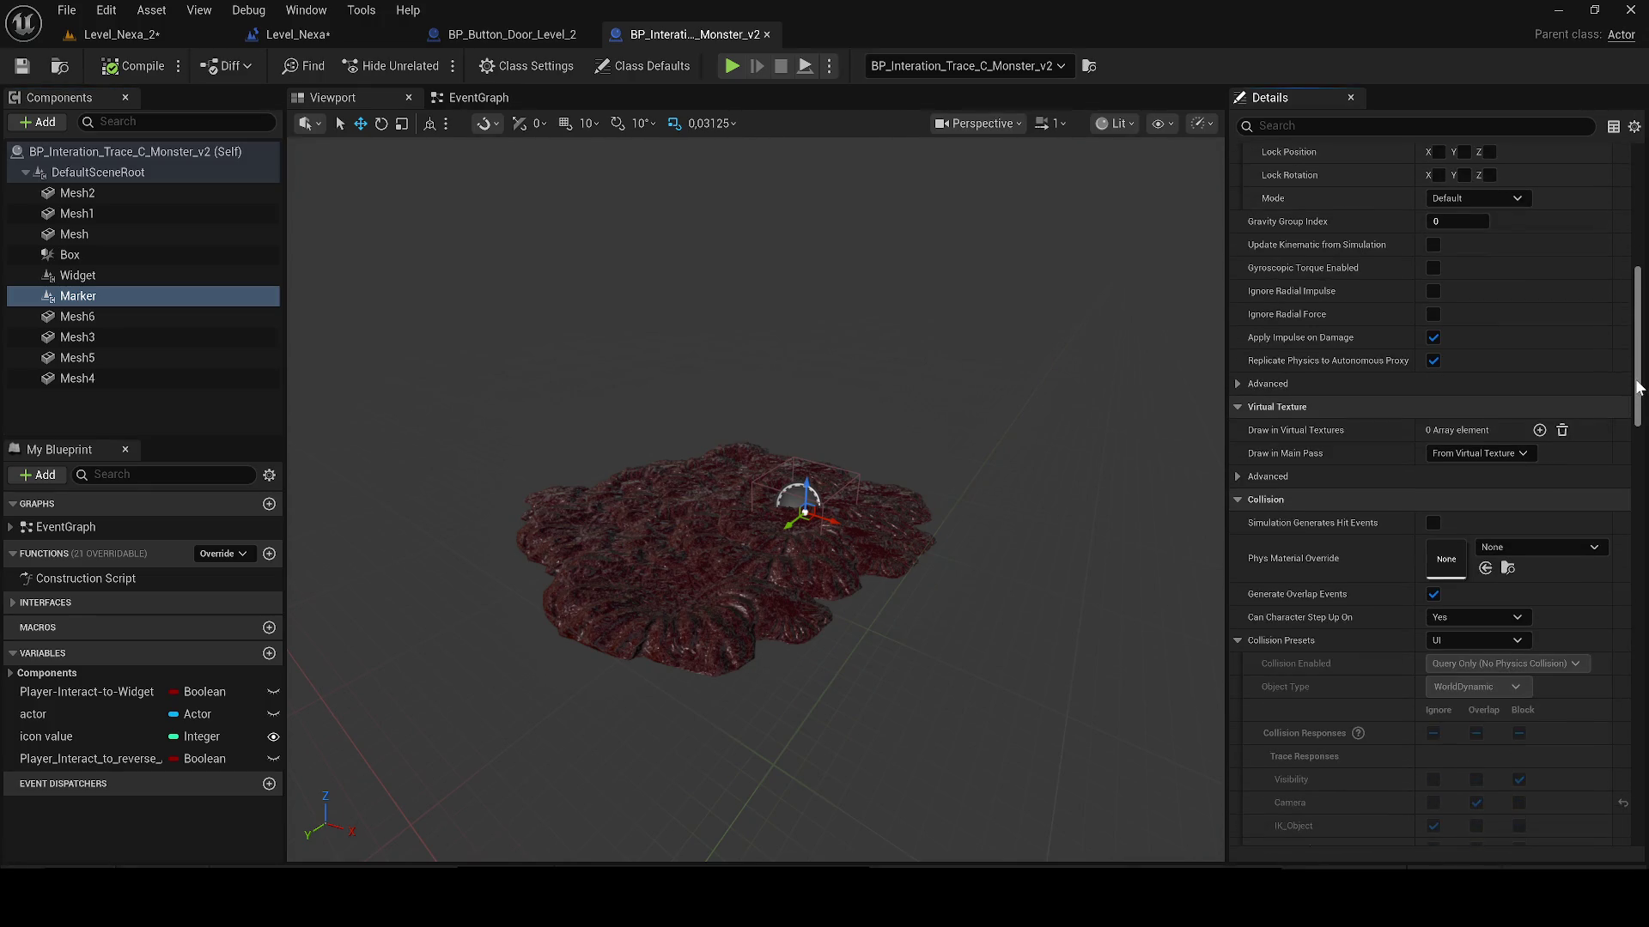
left_click(1237, 305)
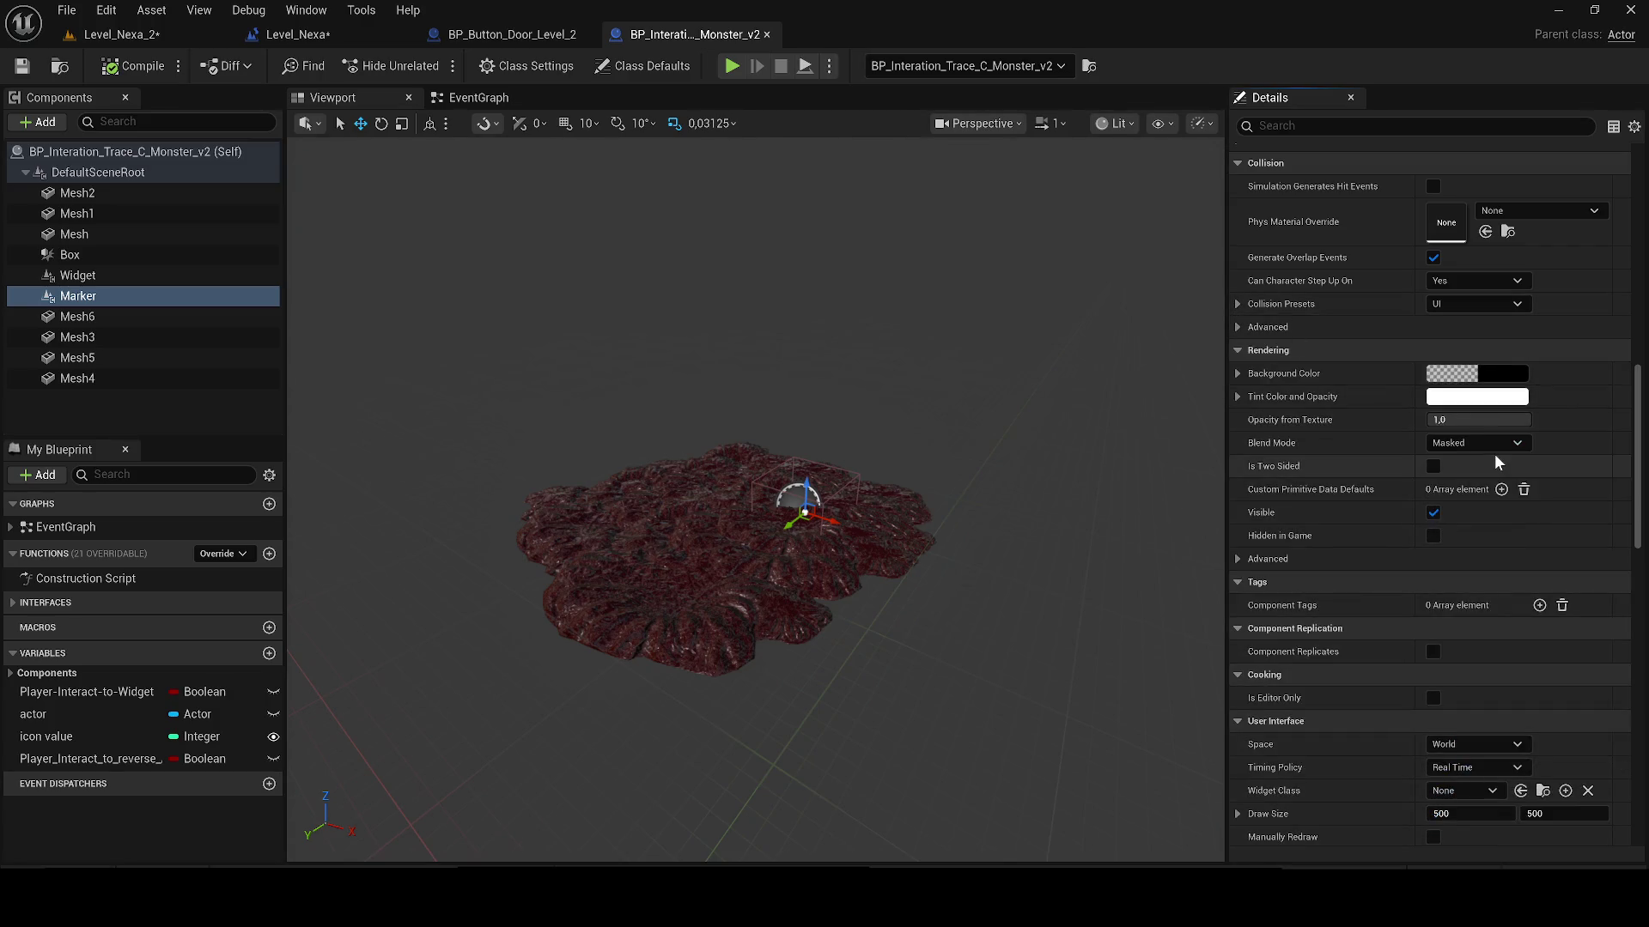
scroll(1379, 679, "down", 3)
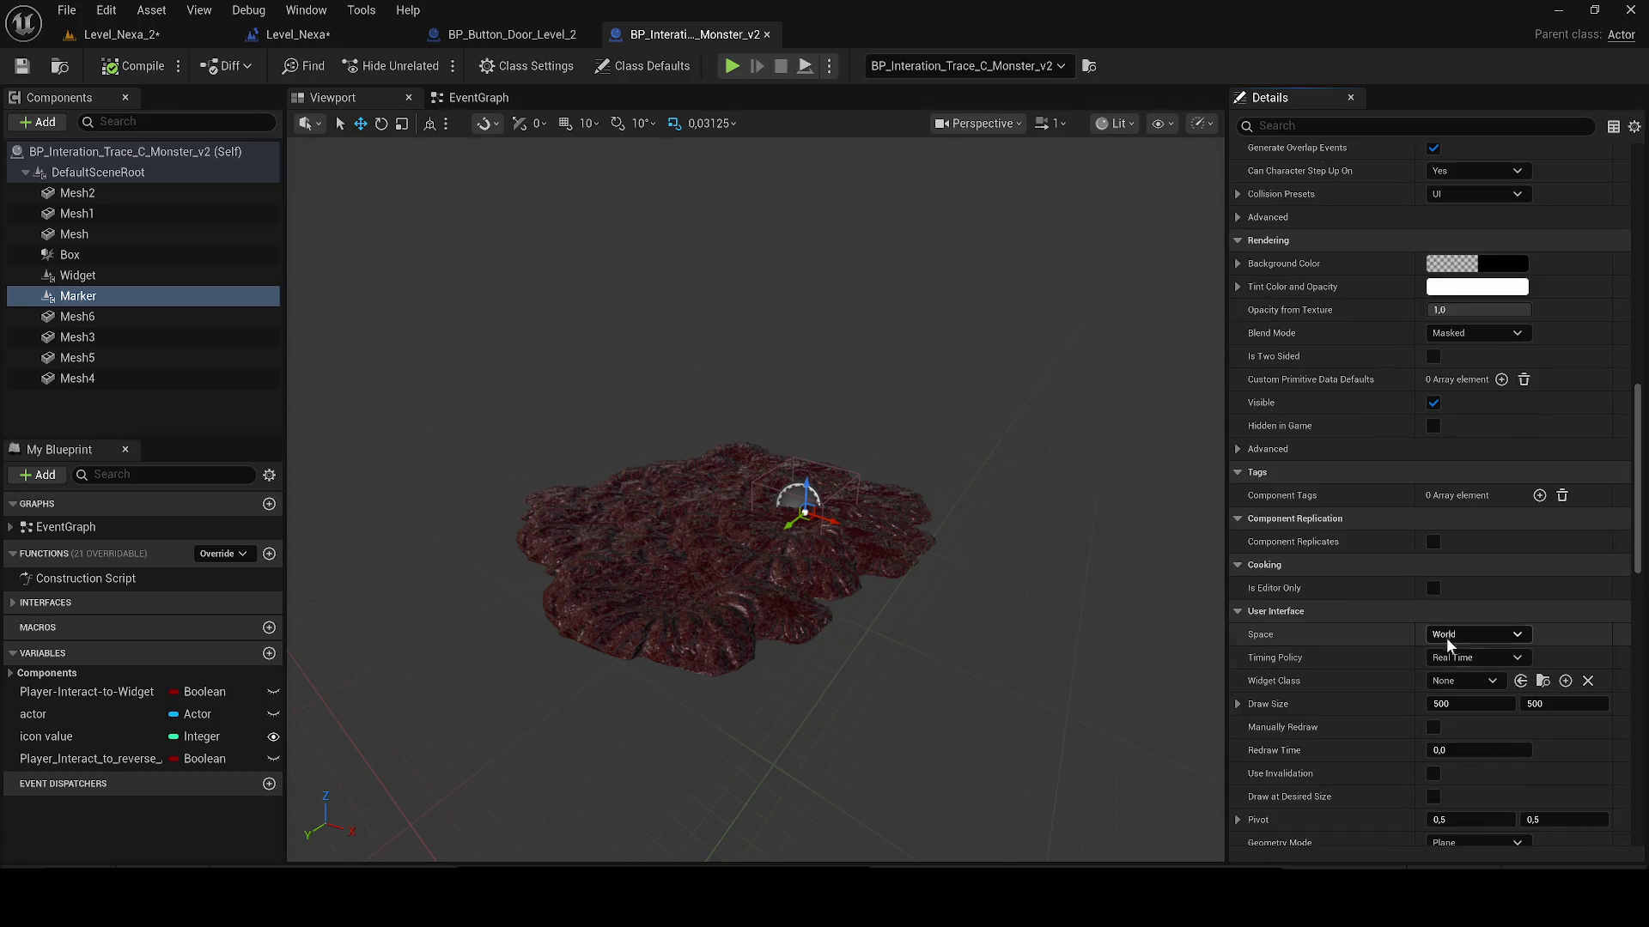
left_click(1459, 638)
left_click(1460, 667)
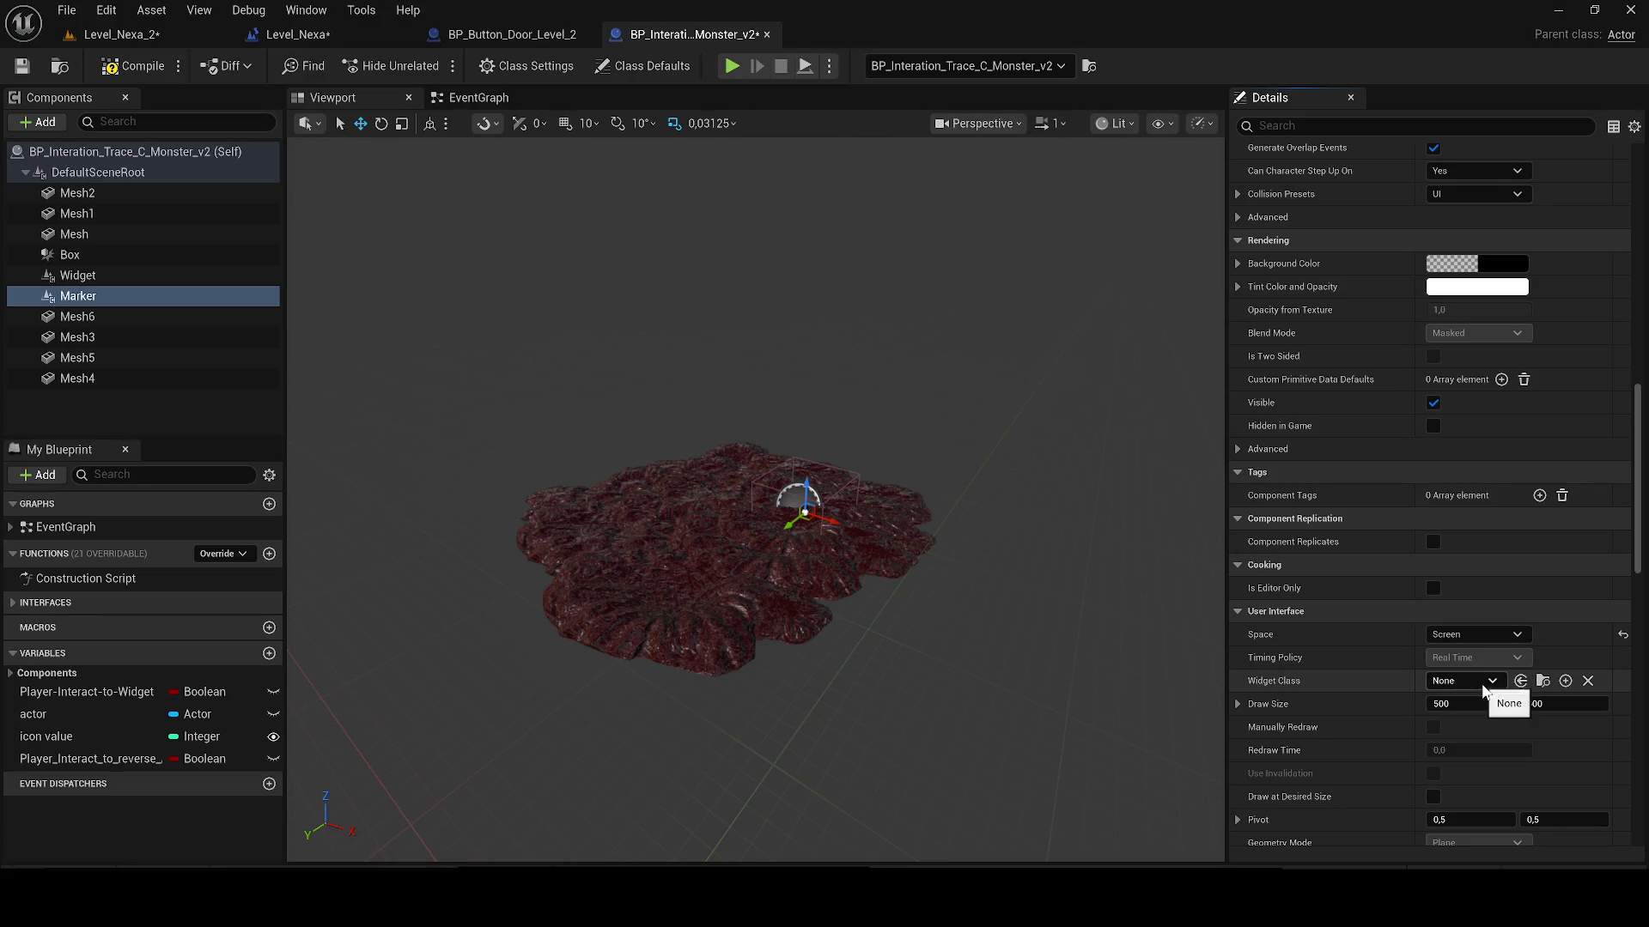
left_click(1469, 681)
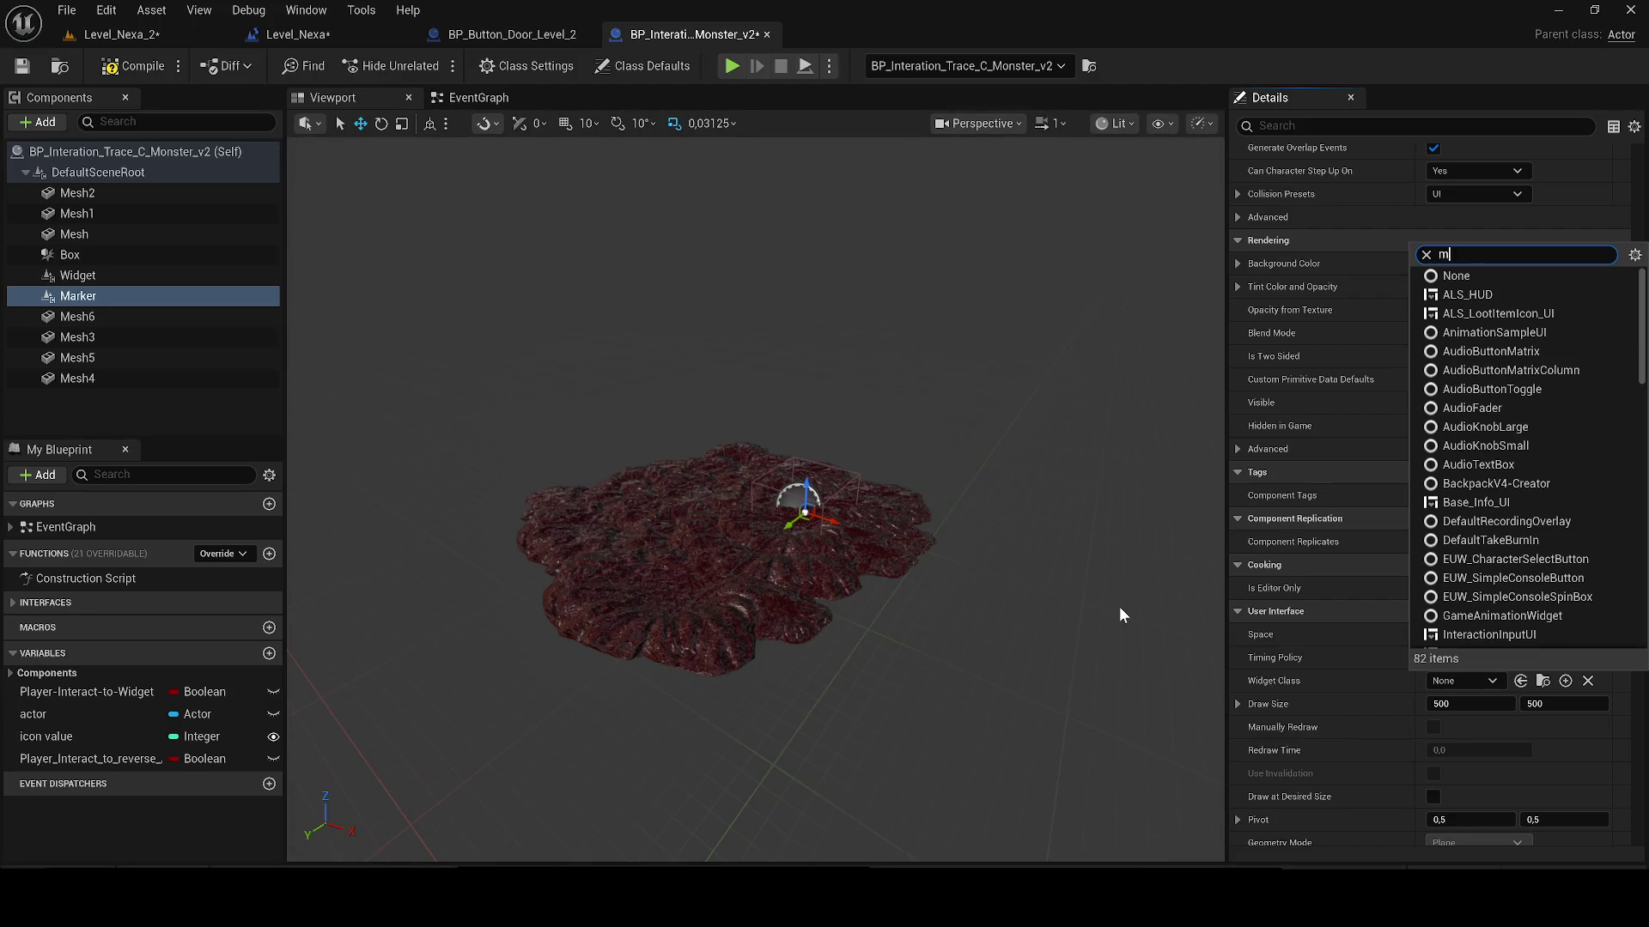
type("arker")
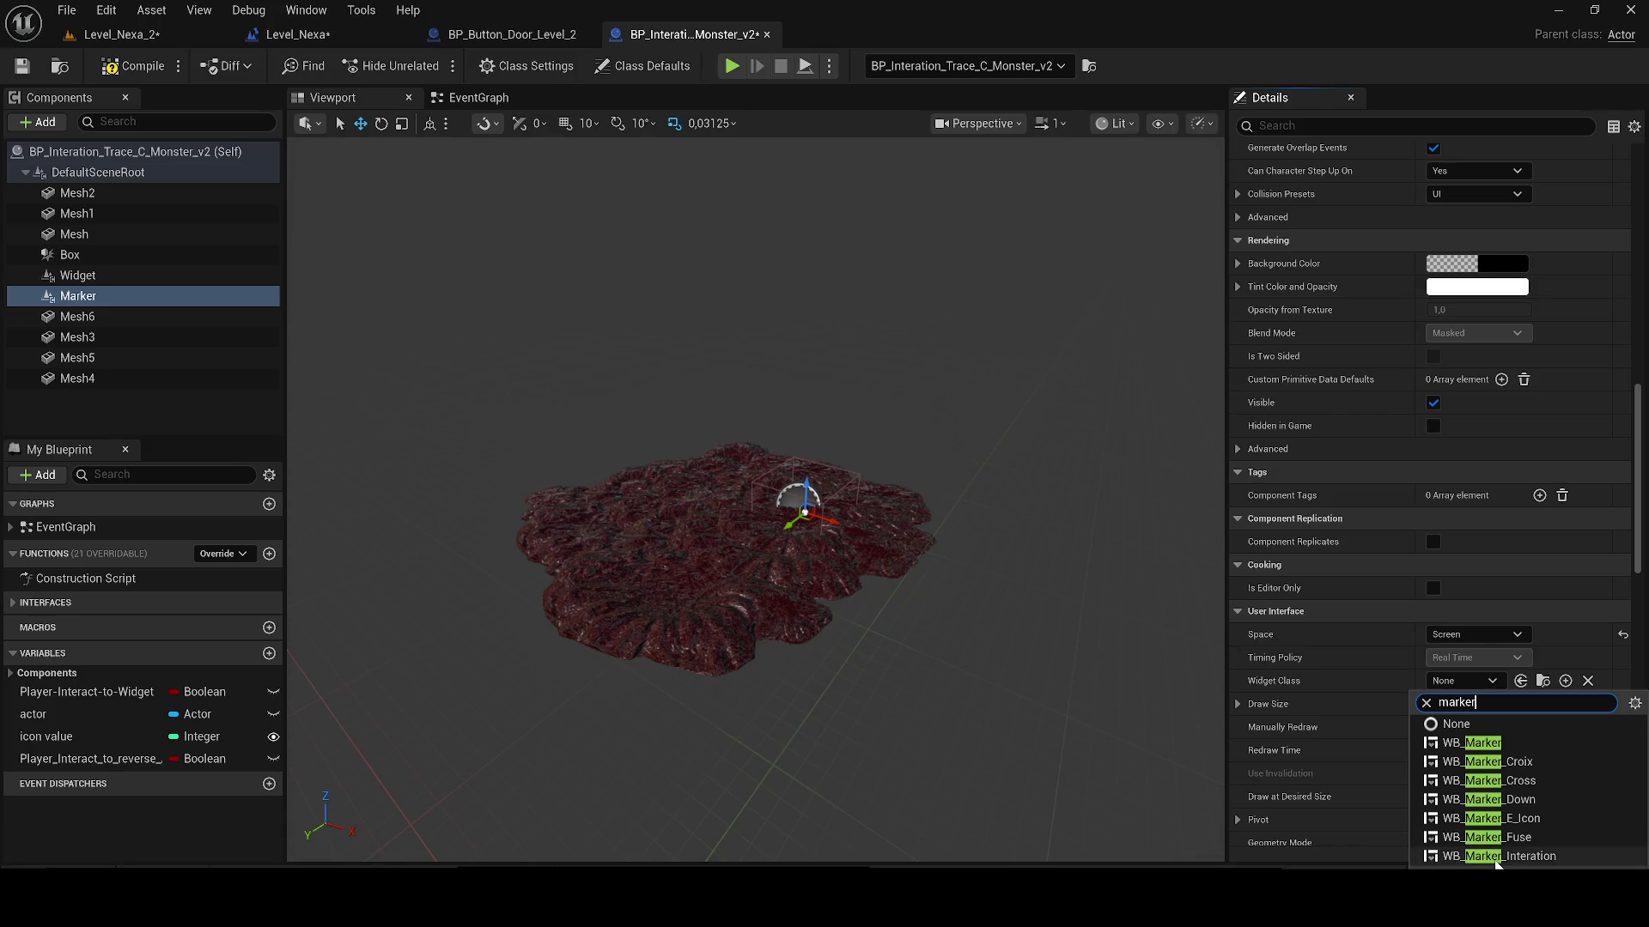
left_click(1496, 856)
left_click(1554, 681)
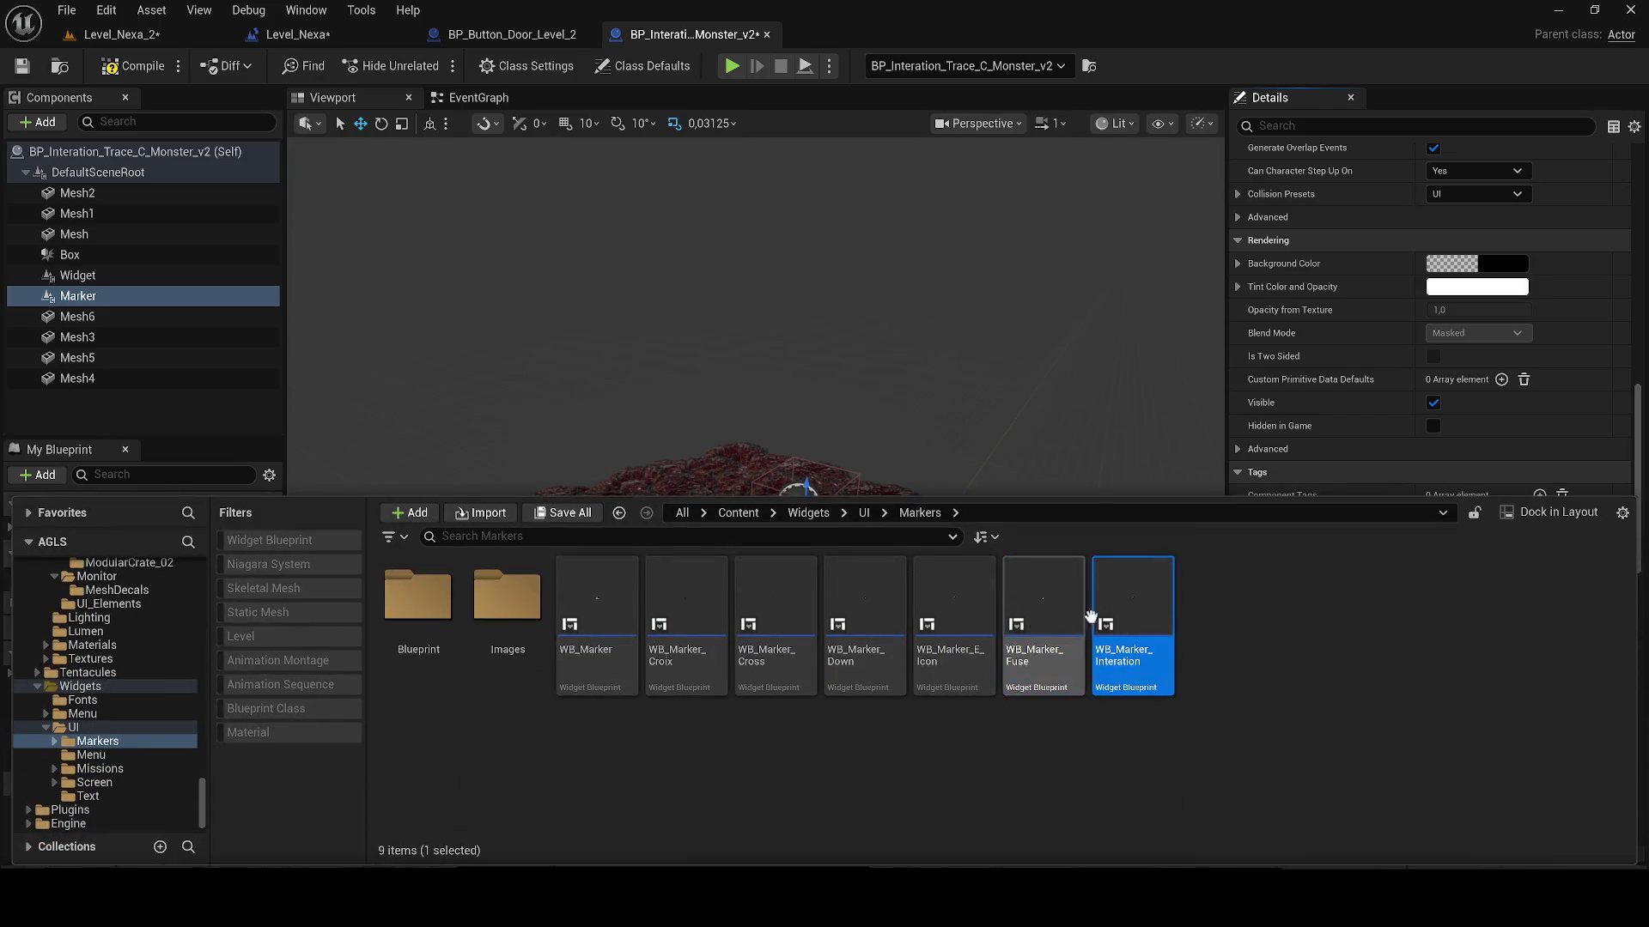
Step: Open the WB_Marker_Interation, WB_Marker_E_Icon, WB_Marker_Cross and WB_Marker_Croix widget editors
double_click(1127, 620)
scroll(738, 412, "up", 6)
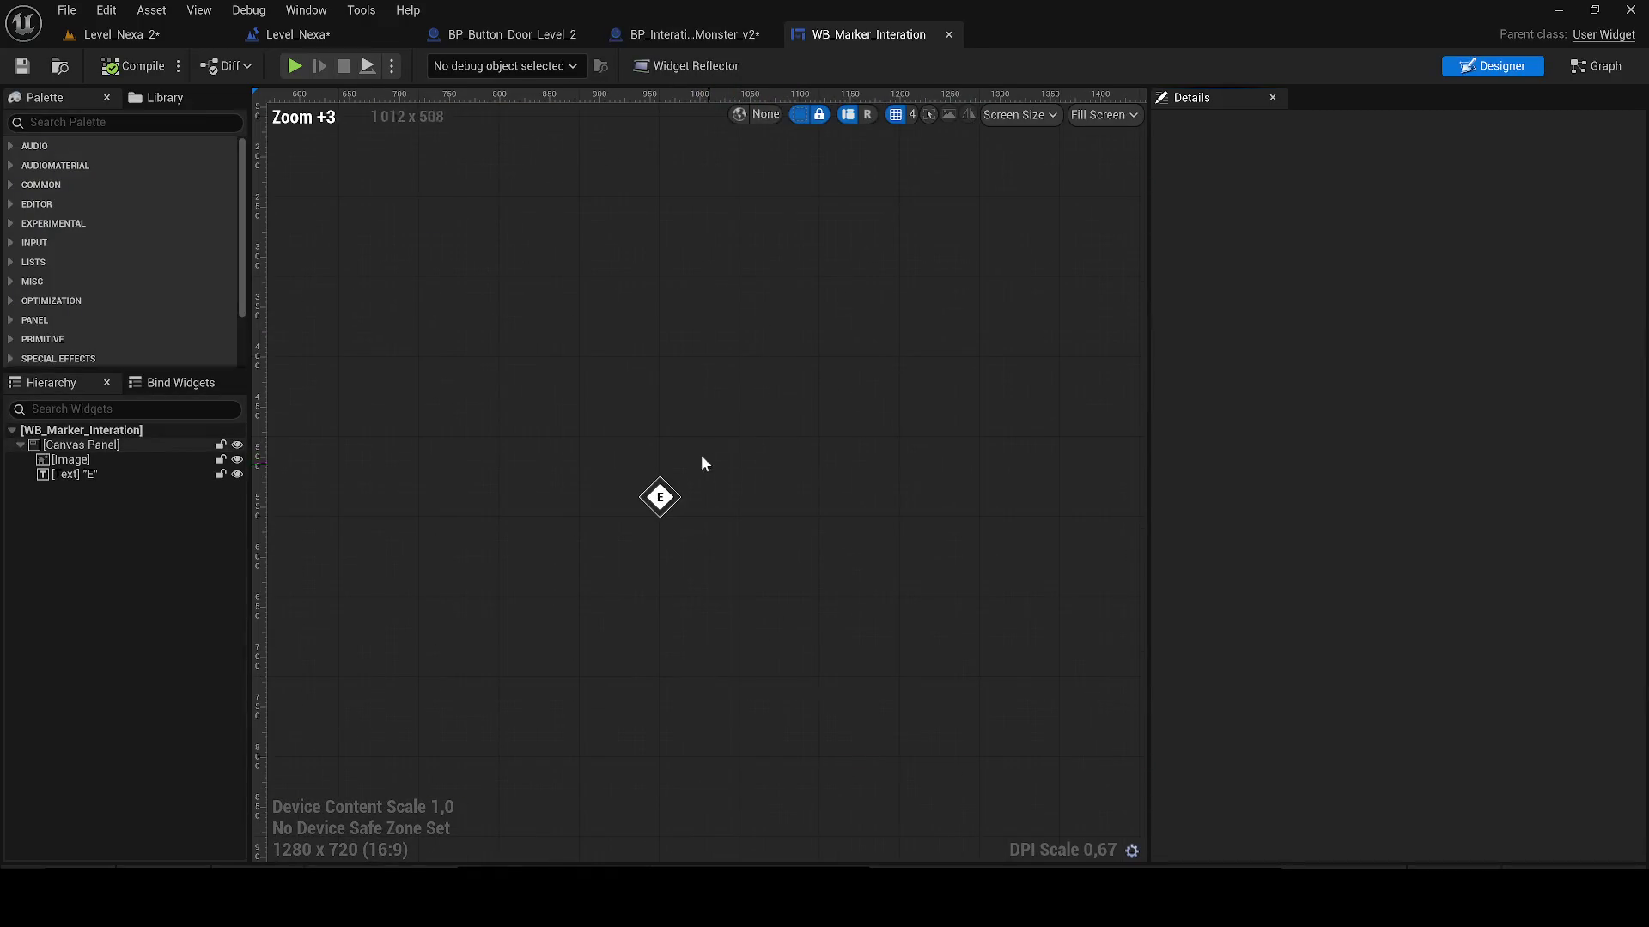
key("ctrl+space")
left_click(996, 577)
double_click(996, 577)
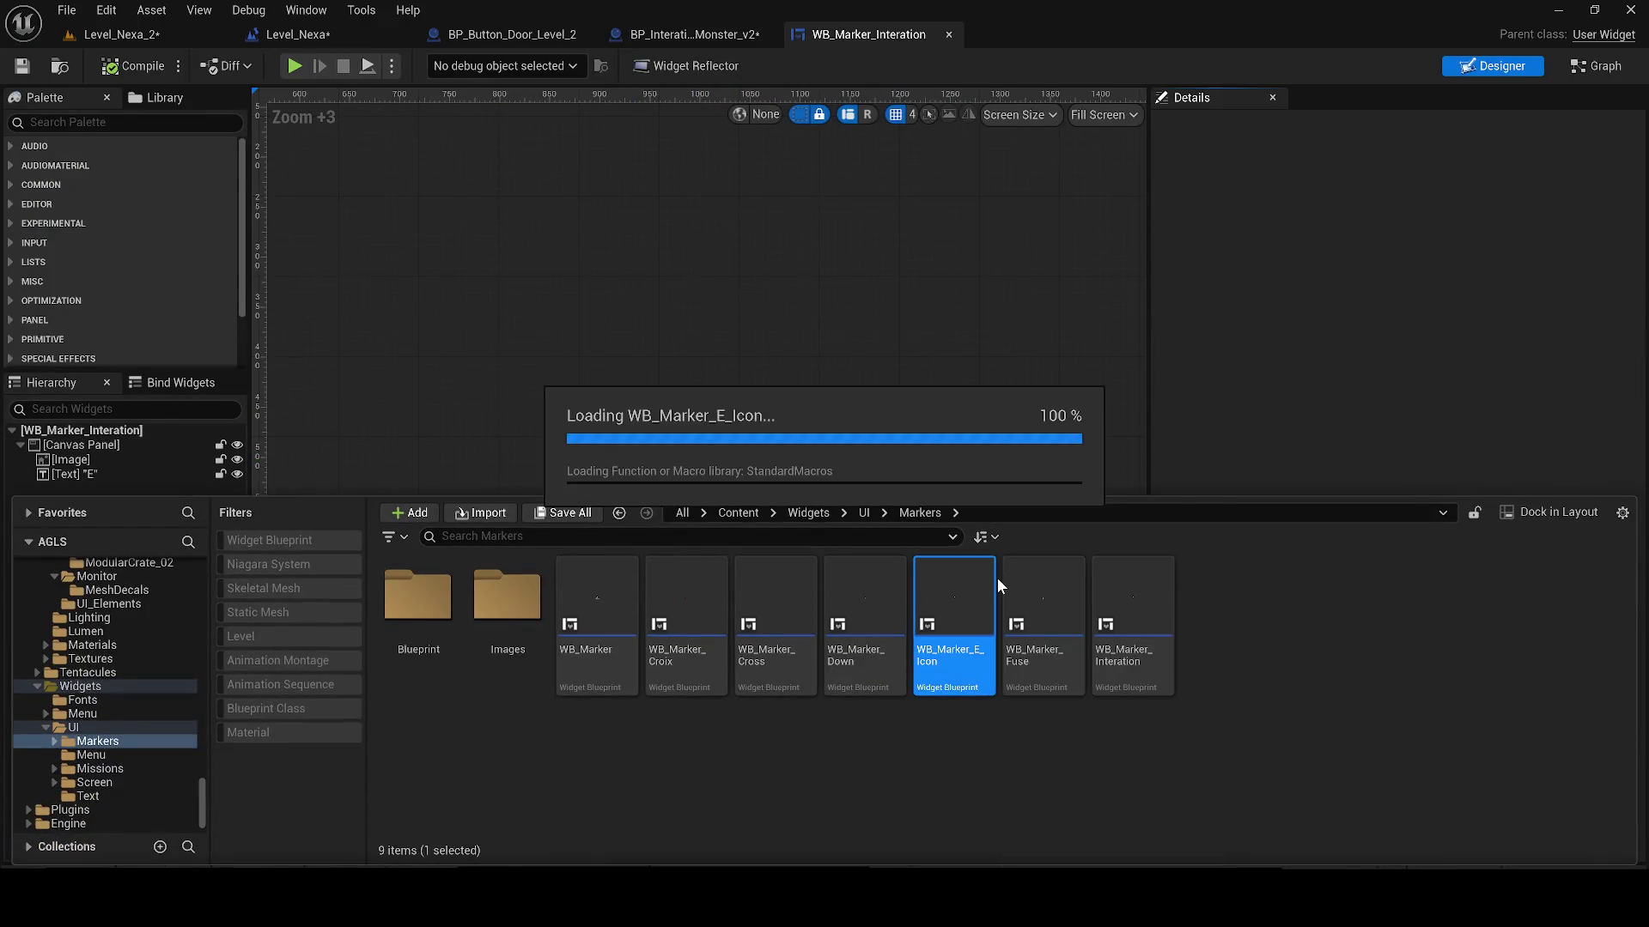
scroll(708, 520, "up", 5)
key("ctrl+space")
double_click(754, 569)
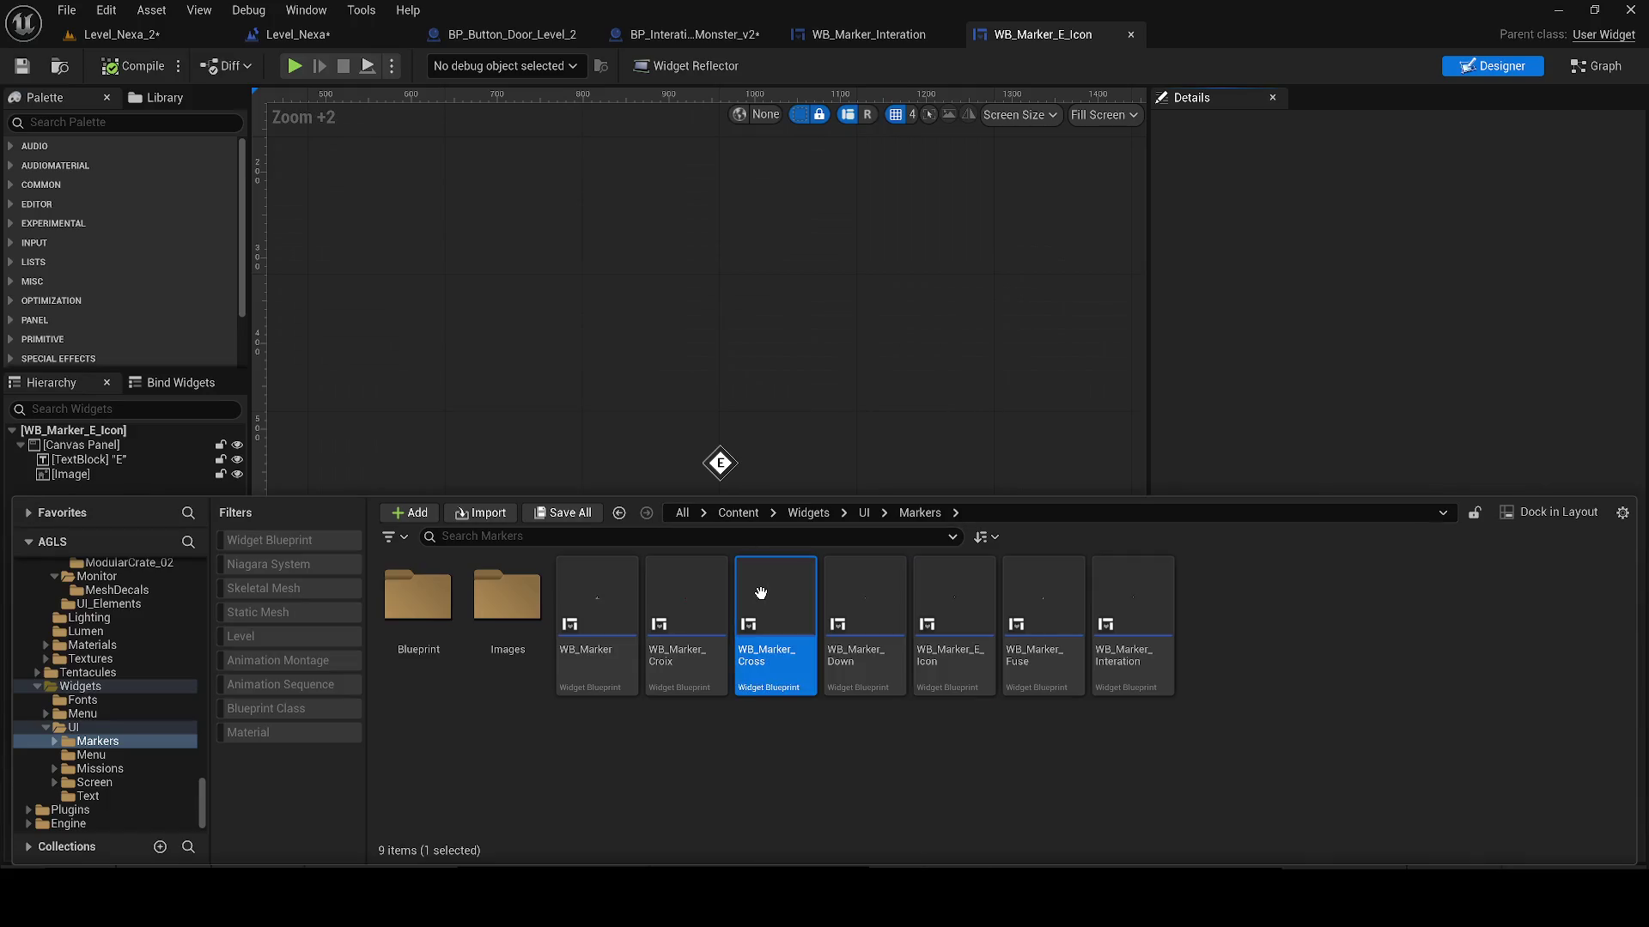
scroll(739, 494, "up", 7)
key("ctrl+space")
left_click(676, 609)
key("Return")
Step: Open WB_Marker, then close the Cross, E_Icon and WB_Marker editors, leaving WB_Marker_Croix showing
scroll(714, 470, "up", 6)
key("ctrl+space")
left_click(560, 619)
double_click(561, 619)
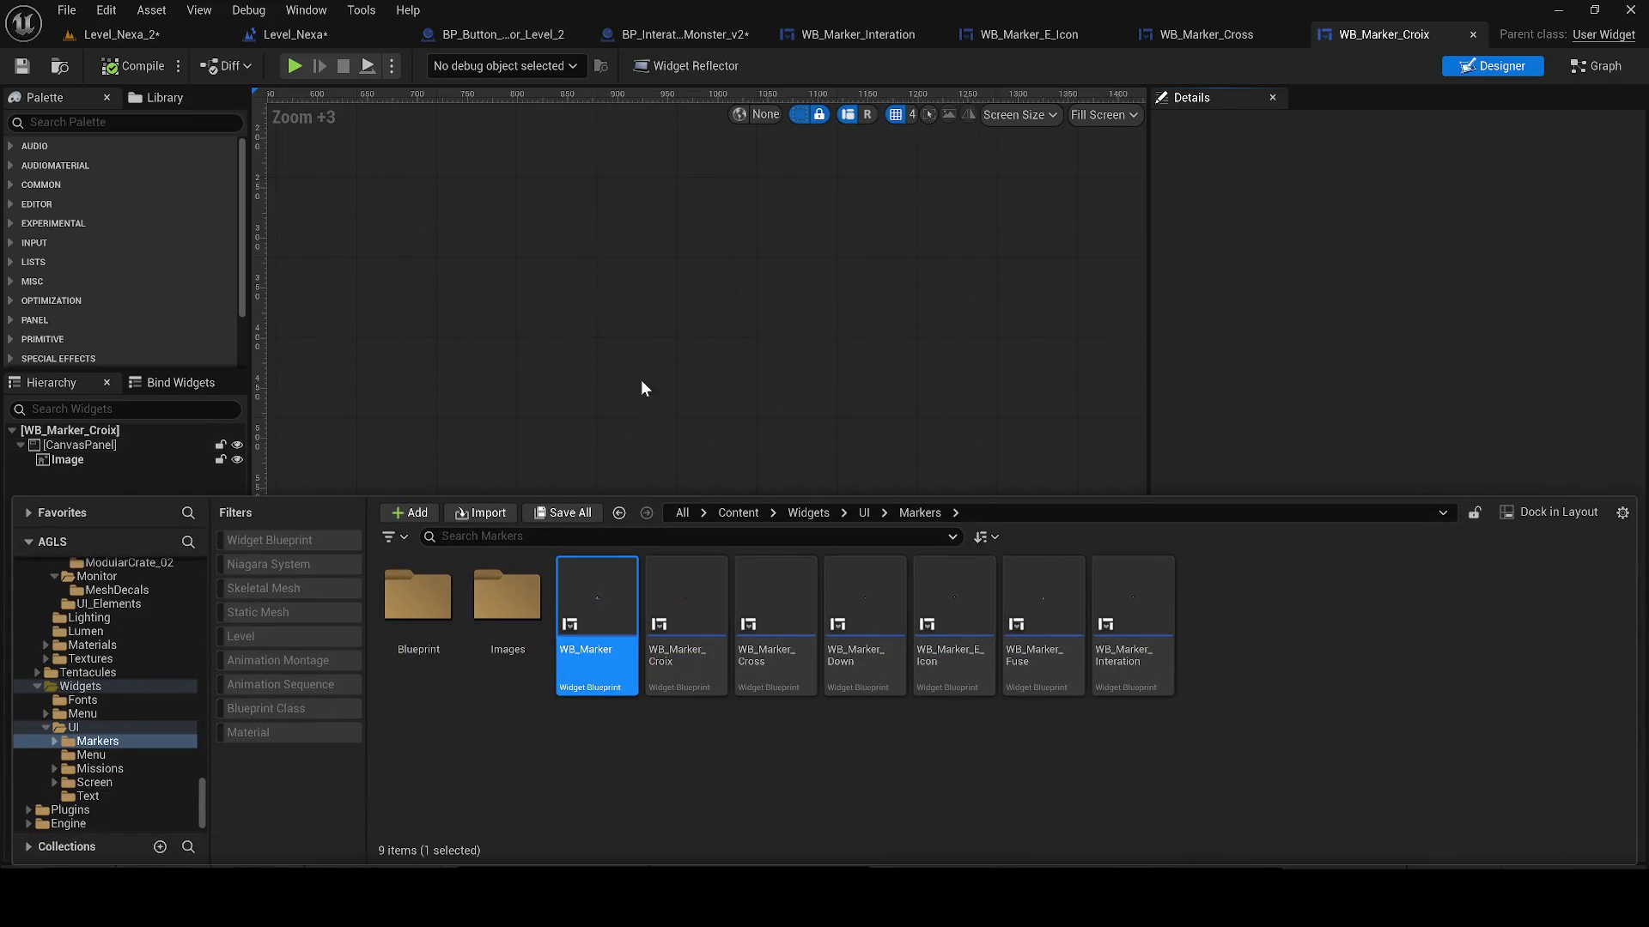
scroll(657, 474, "up", 6)
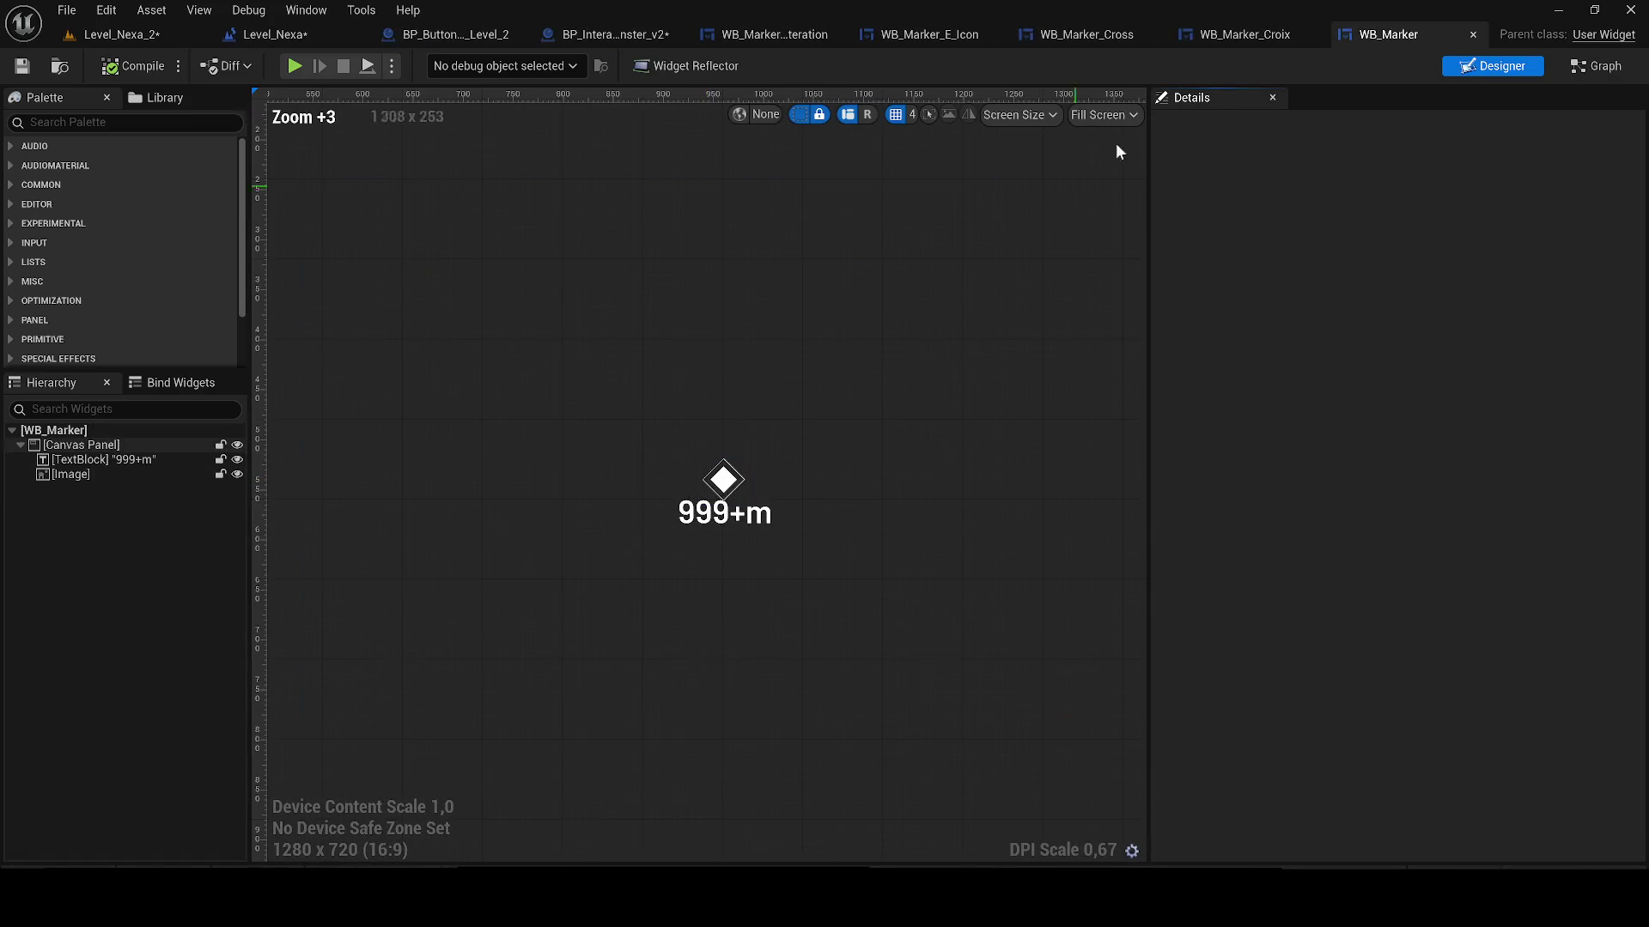
left_click(1155, 34)
left_click(1155, 36)
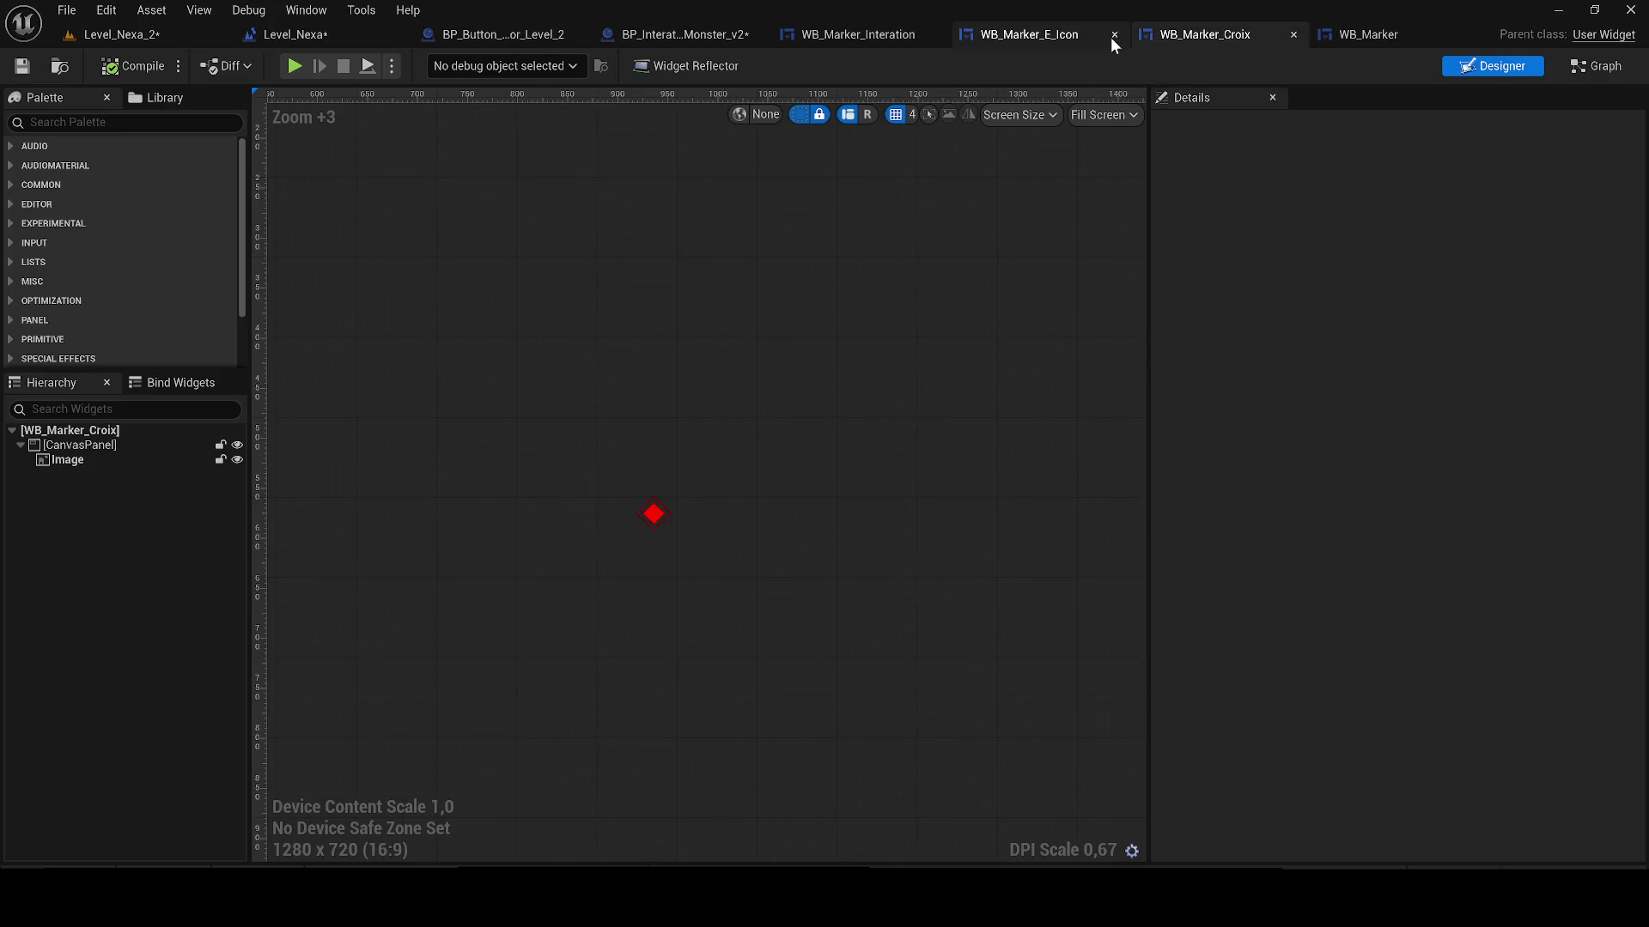
left_click(1114, 35)
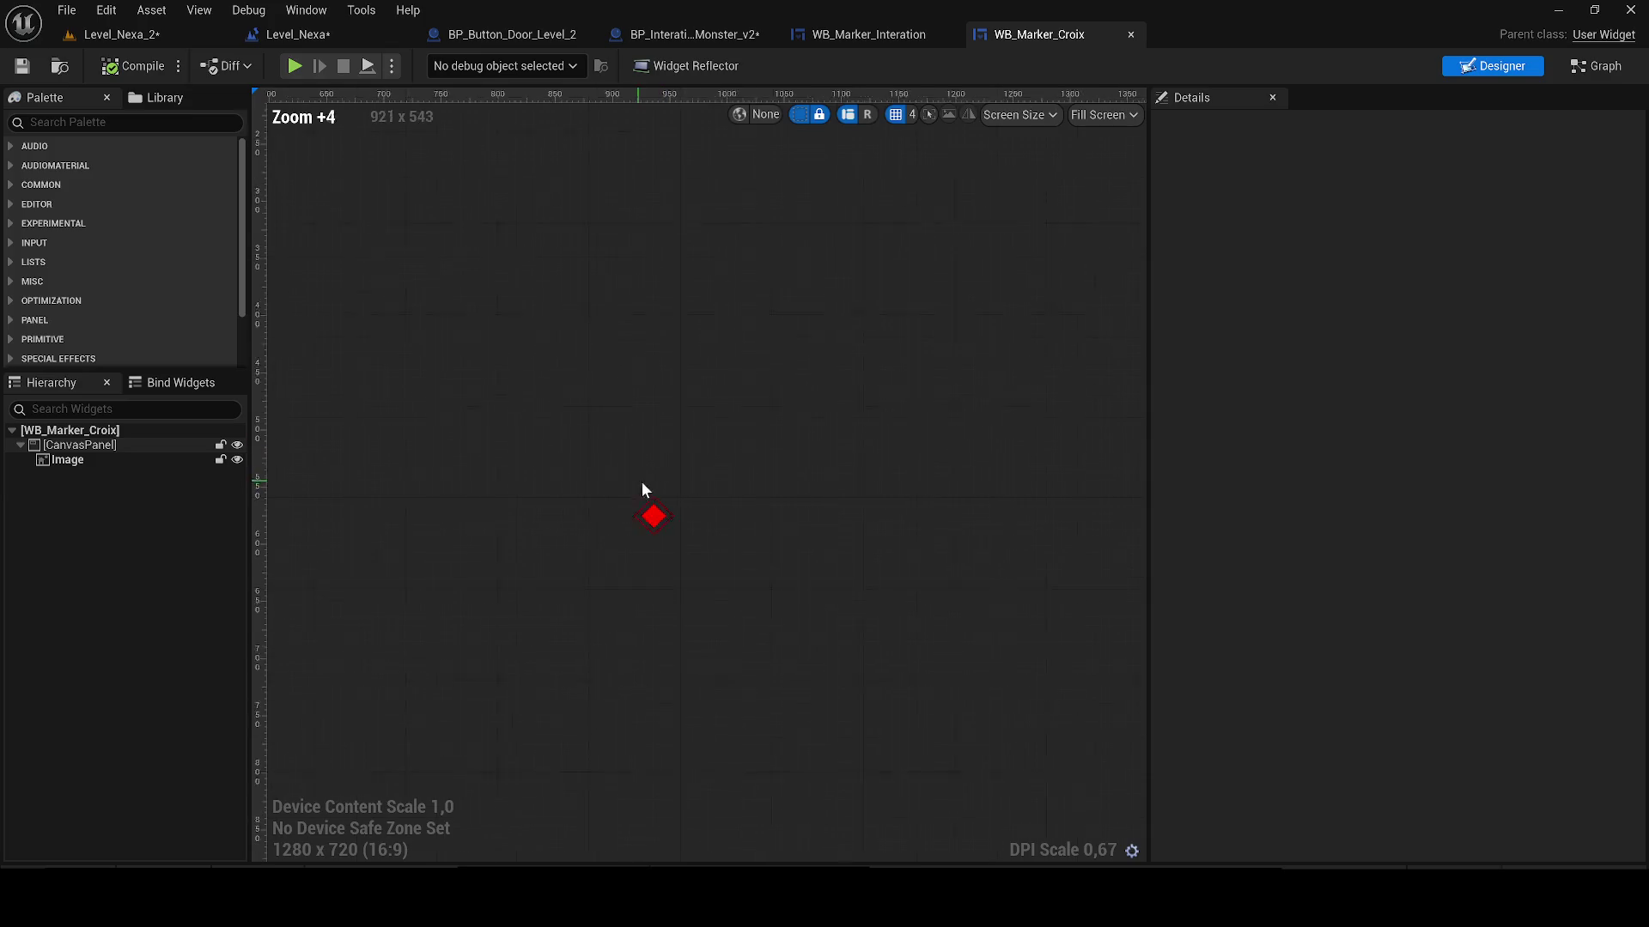
left_click(652, 513)
scroll(653, 514, "up", 3)
Step: Duplicate WB_Marker_Croix as WB_Marker_White and open it, closing the Croix and Interation editors
key("ctrl+space")
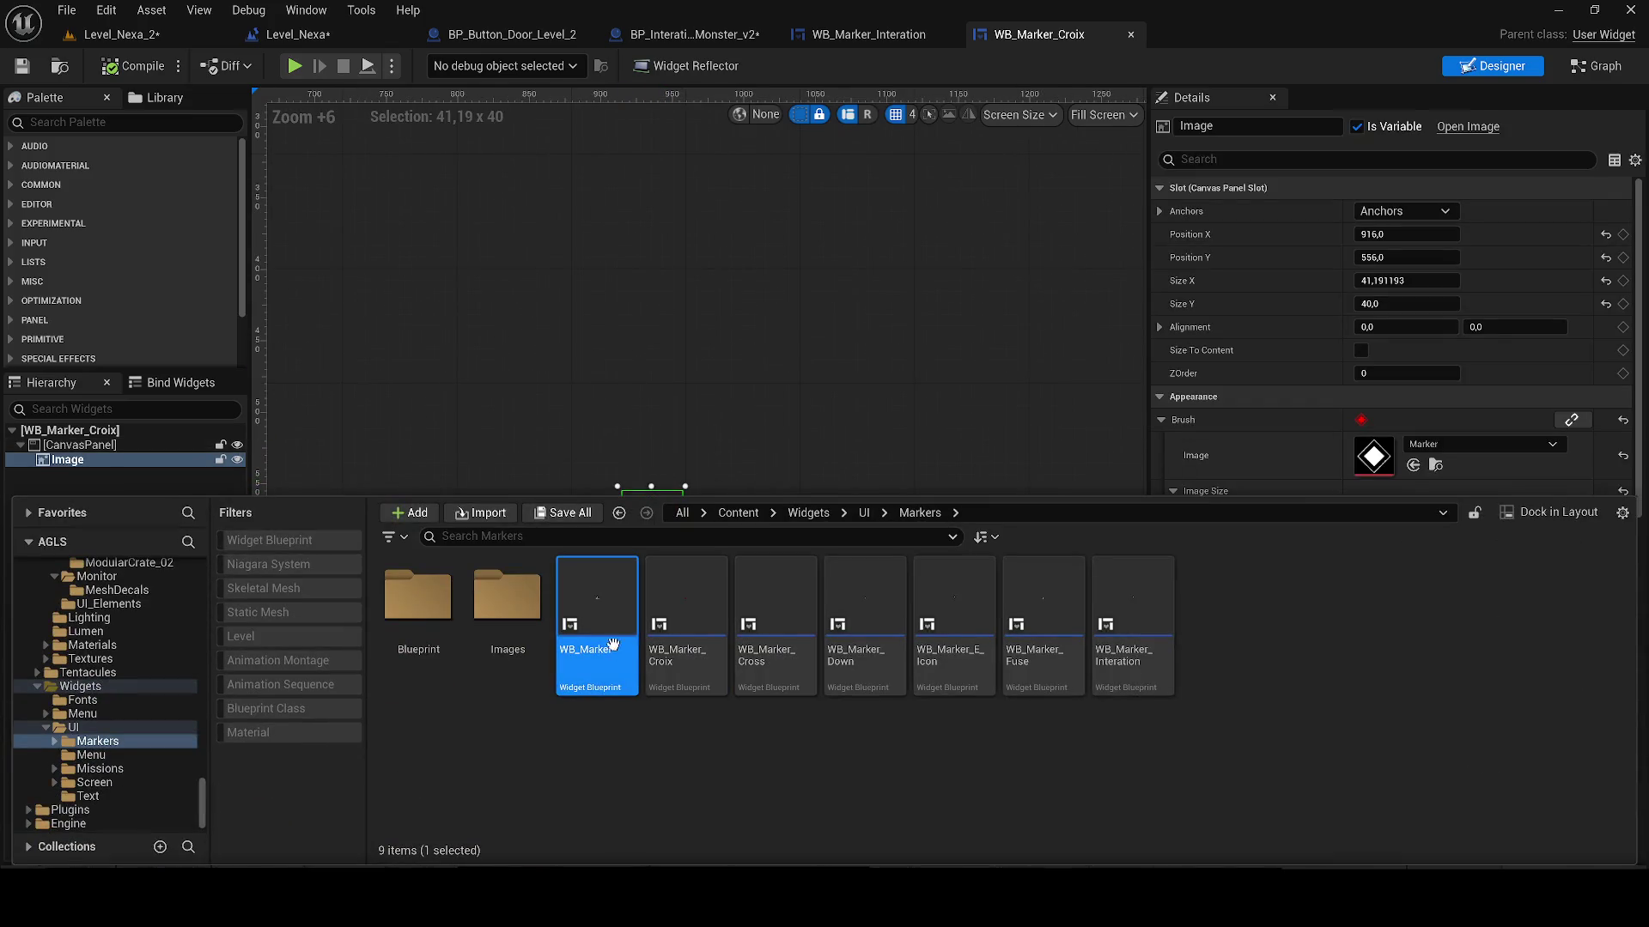
key("ctrl+d")
key("End")
key("BackSpace")
key("BackSpace")
key("BackSpace")
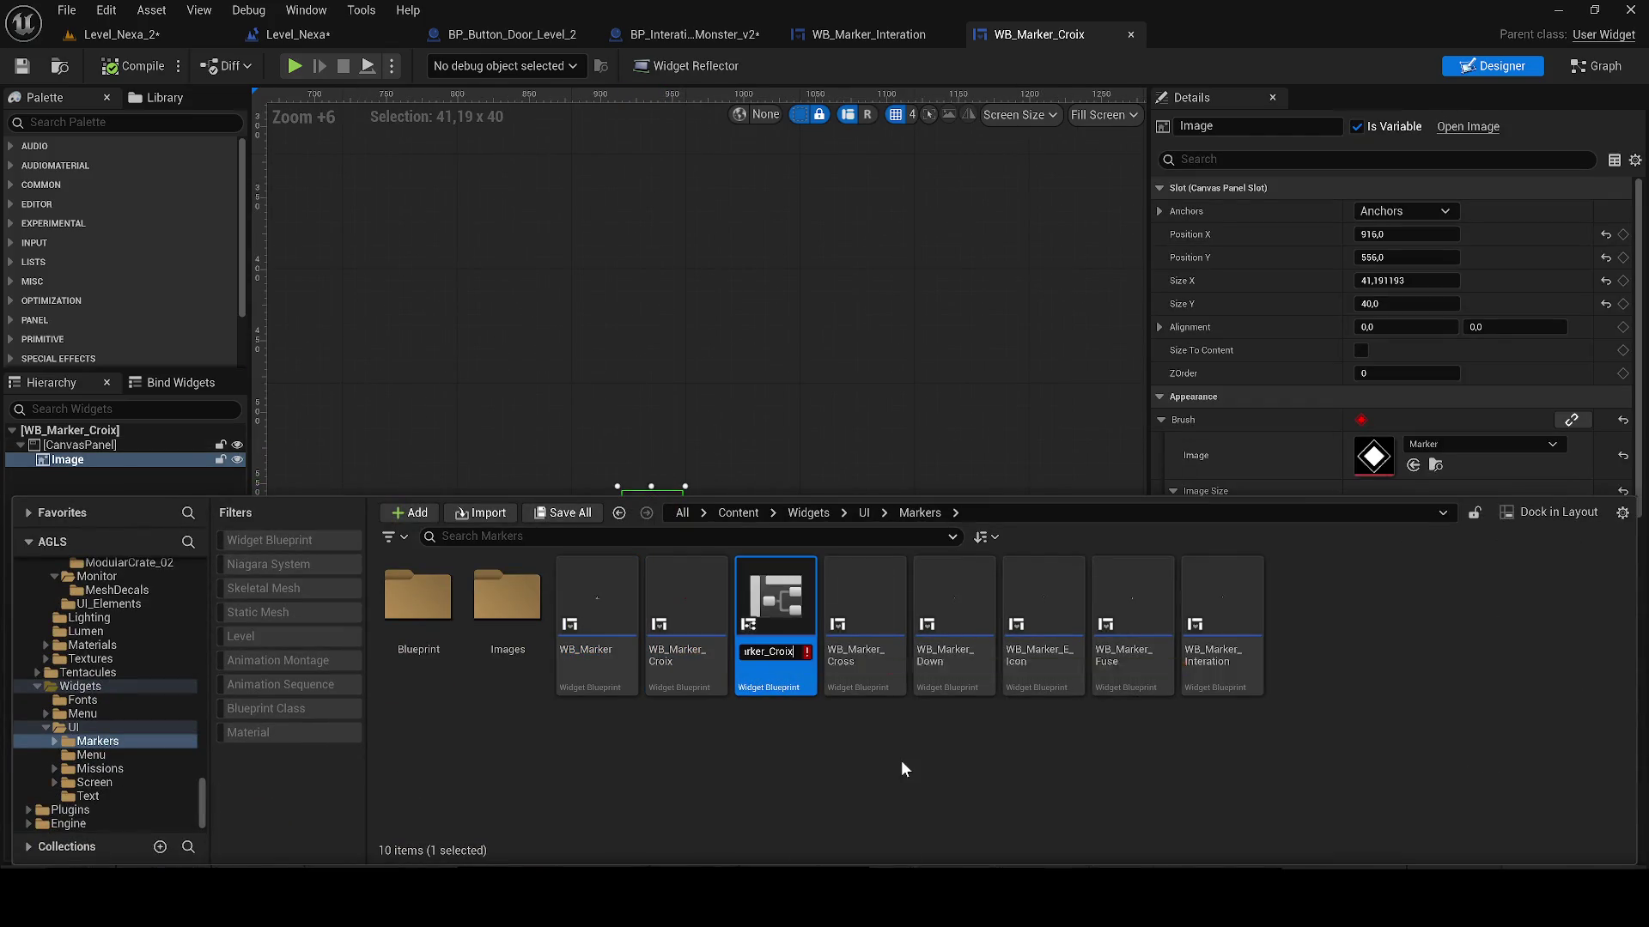
type("White")
key("Return")
double_click(1222, 601)
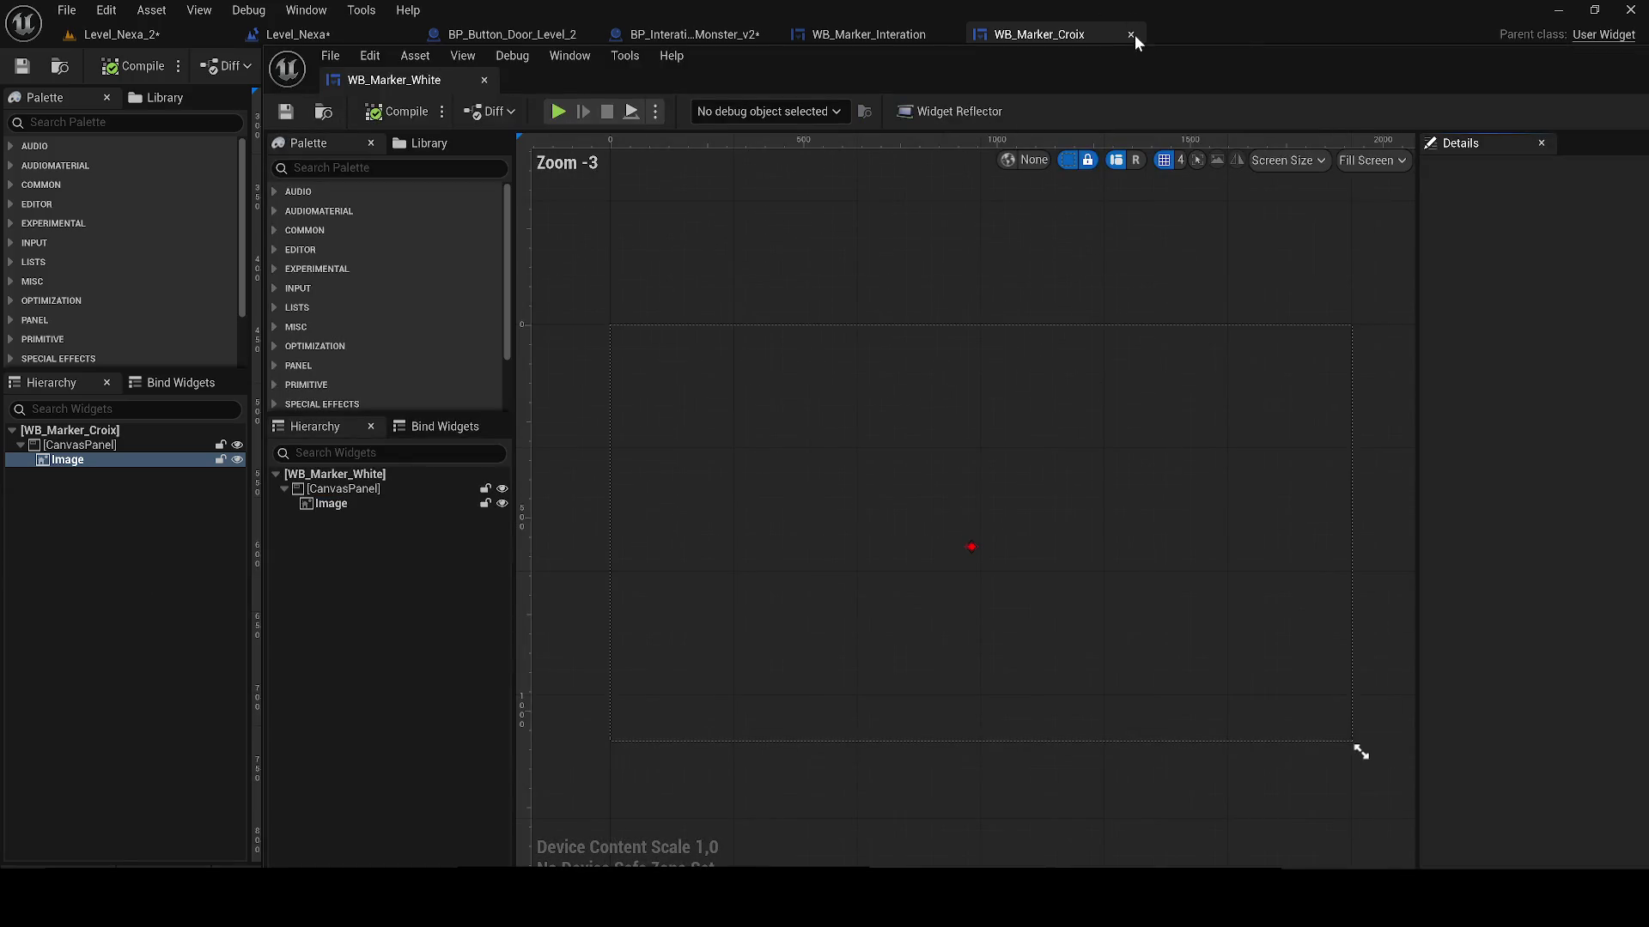
left_click(1130, 34)
mouse_move(403, 80)
left_mouse_down()
mouse_move(996, 13)
mouse_move(956, 32)
left_mouse_up()
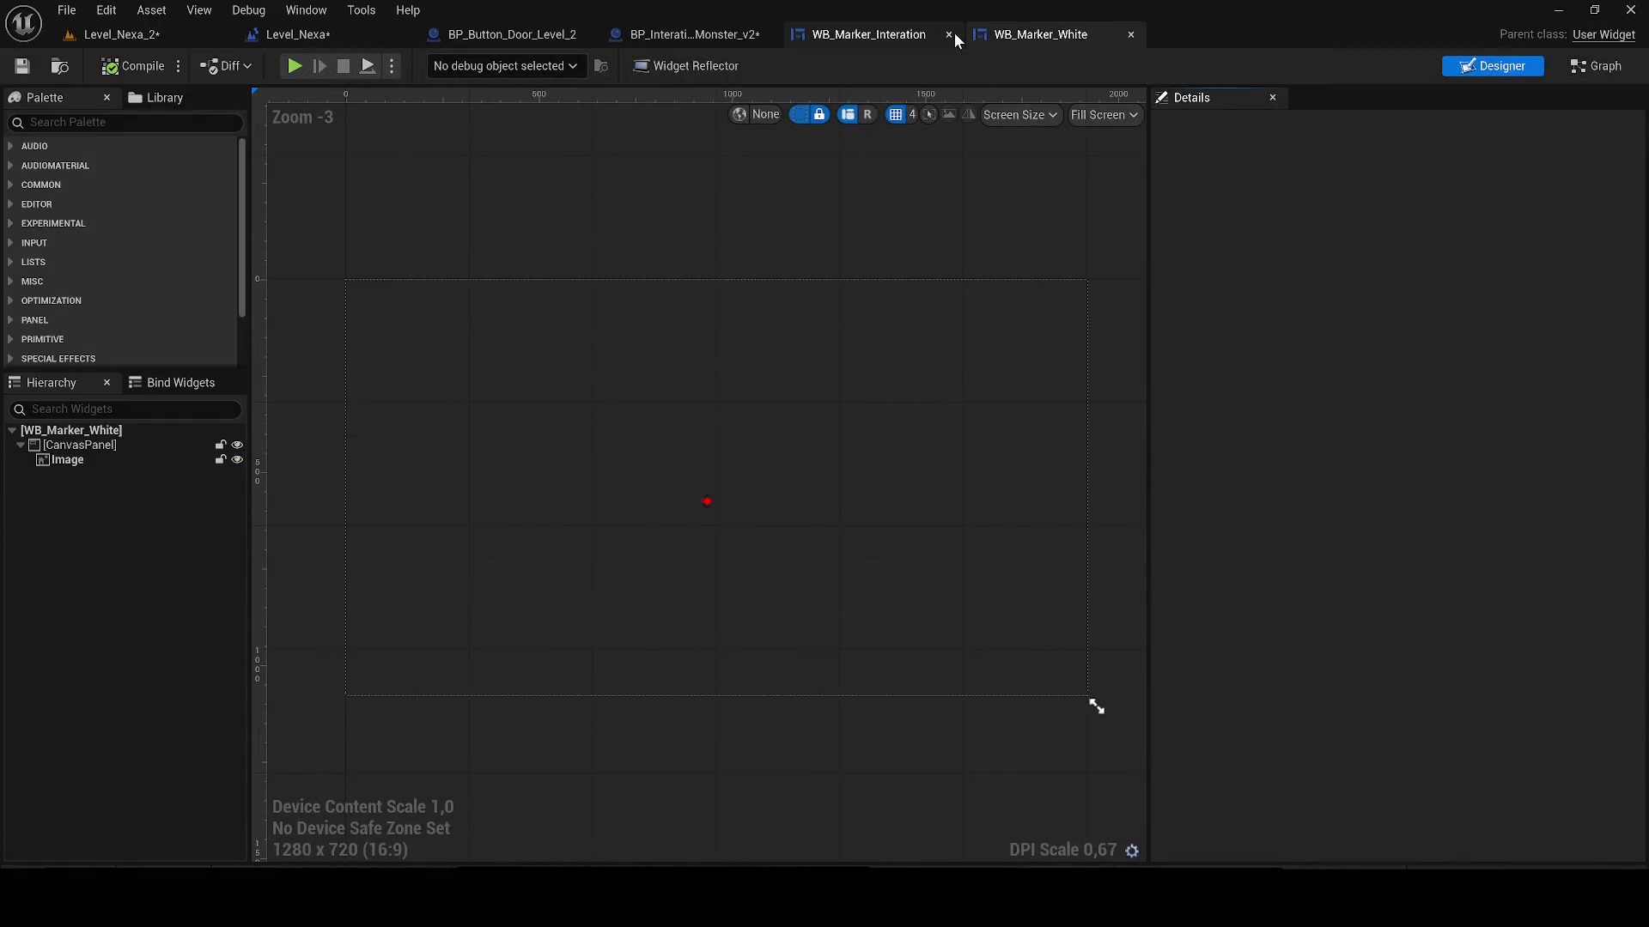
left_click(949, 34)
Step: Tint the diamond image white and compile the WB_Marker_White widget
scroll(703, 507, "up", 4)
left_click(695, 486)
scroll(694, 486, "up", 4)
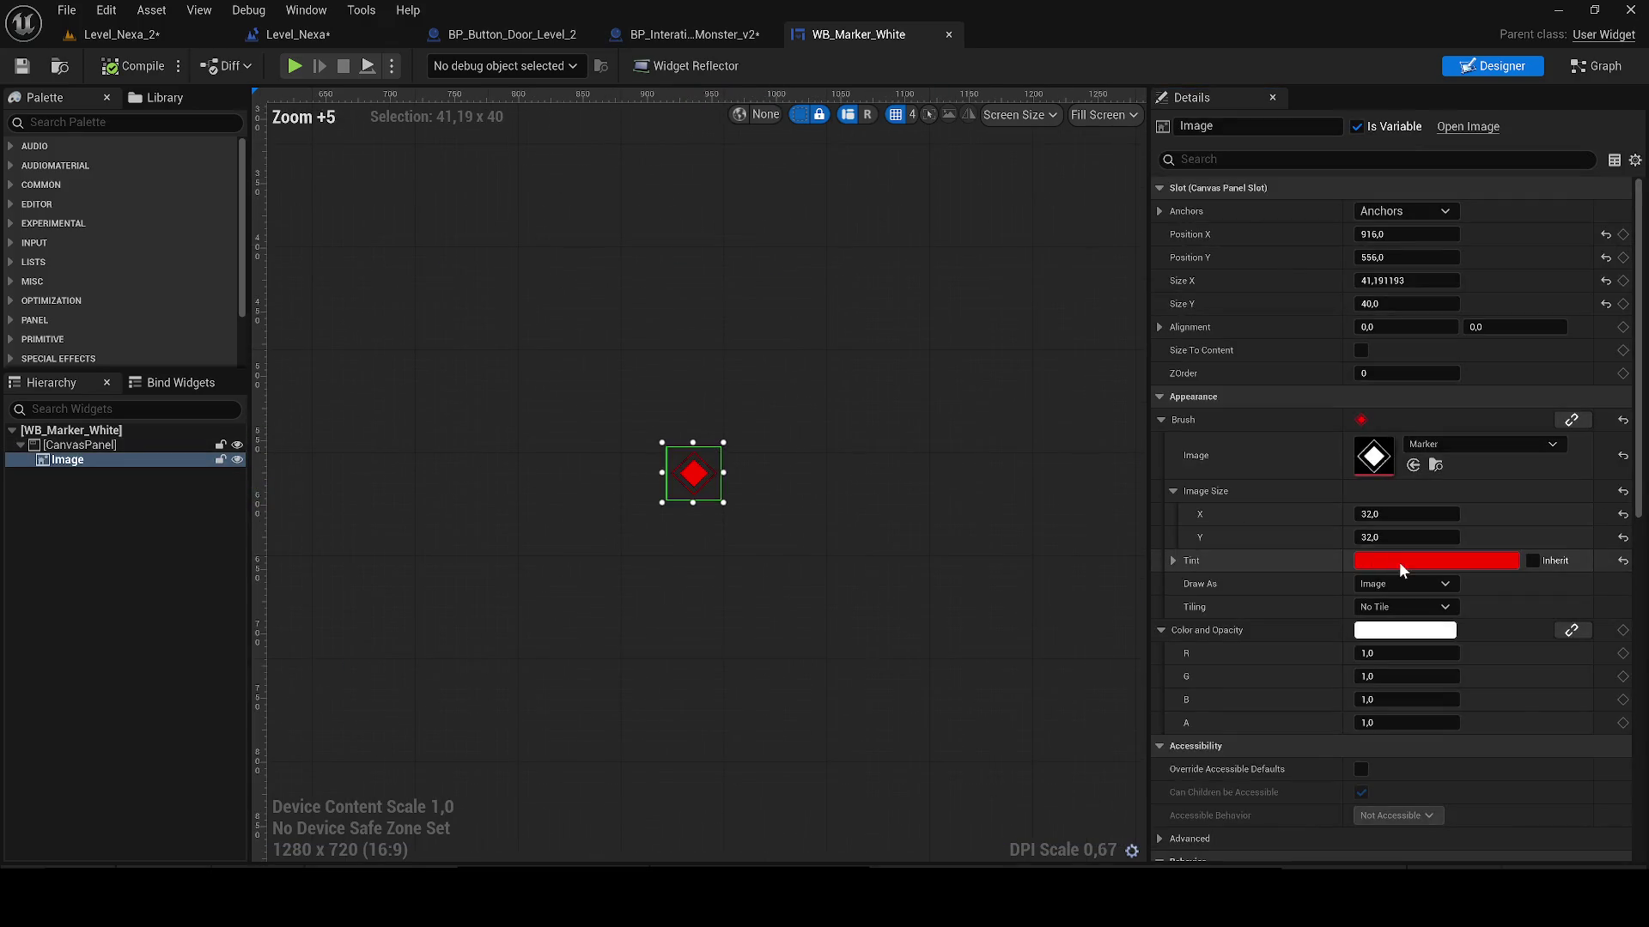
left_click(1389, 560)
left_click_drag(1327, 660, 1247, 644)
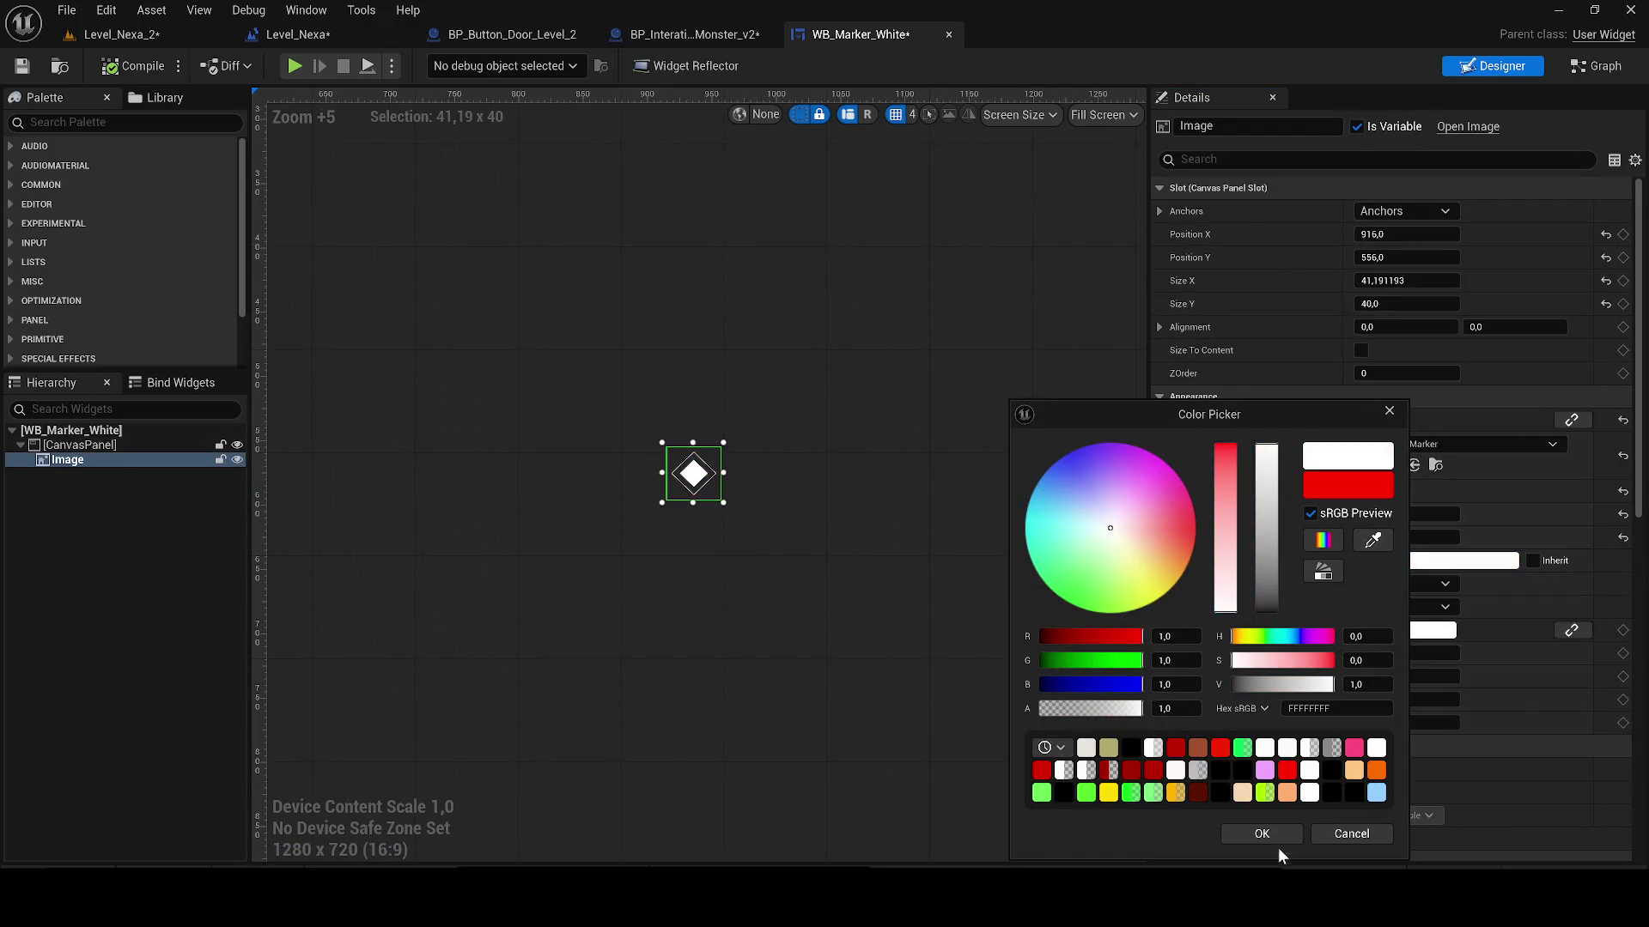
left_click(1270, 837)
left_click(124, 34)
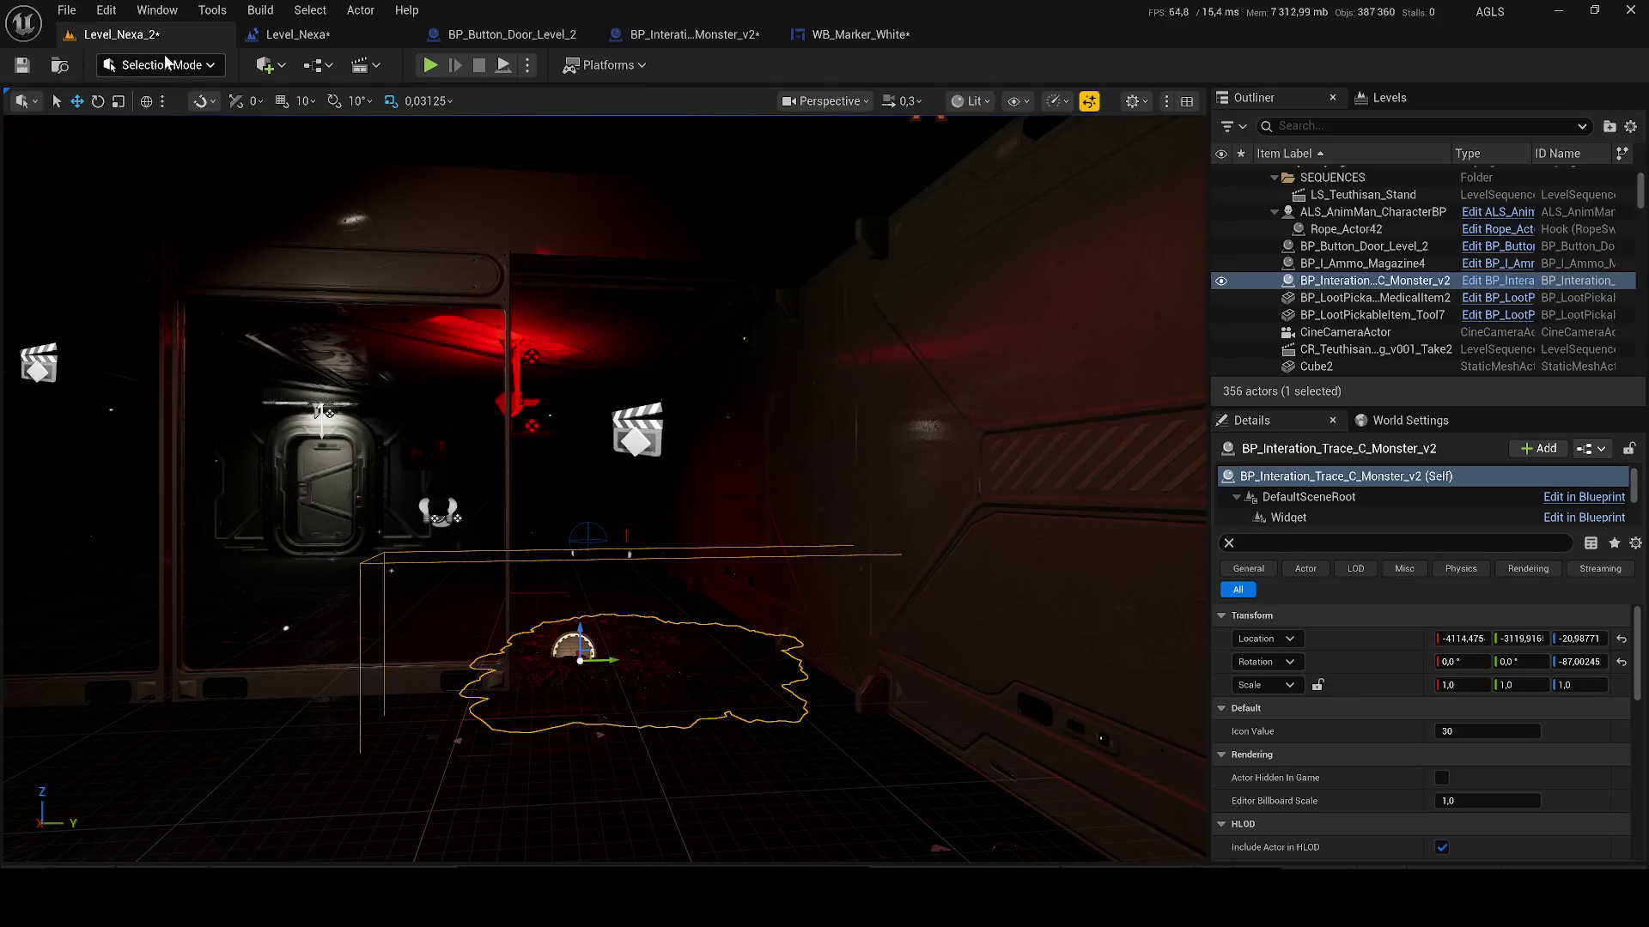
left_click(854, 34)
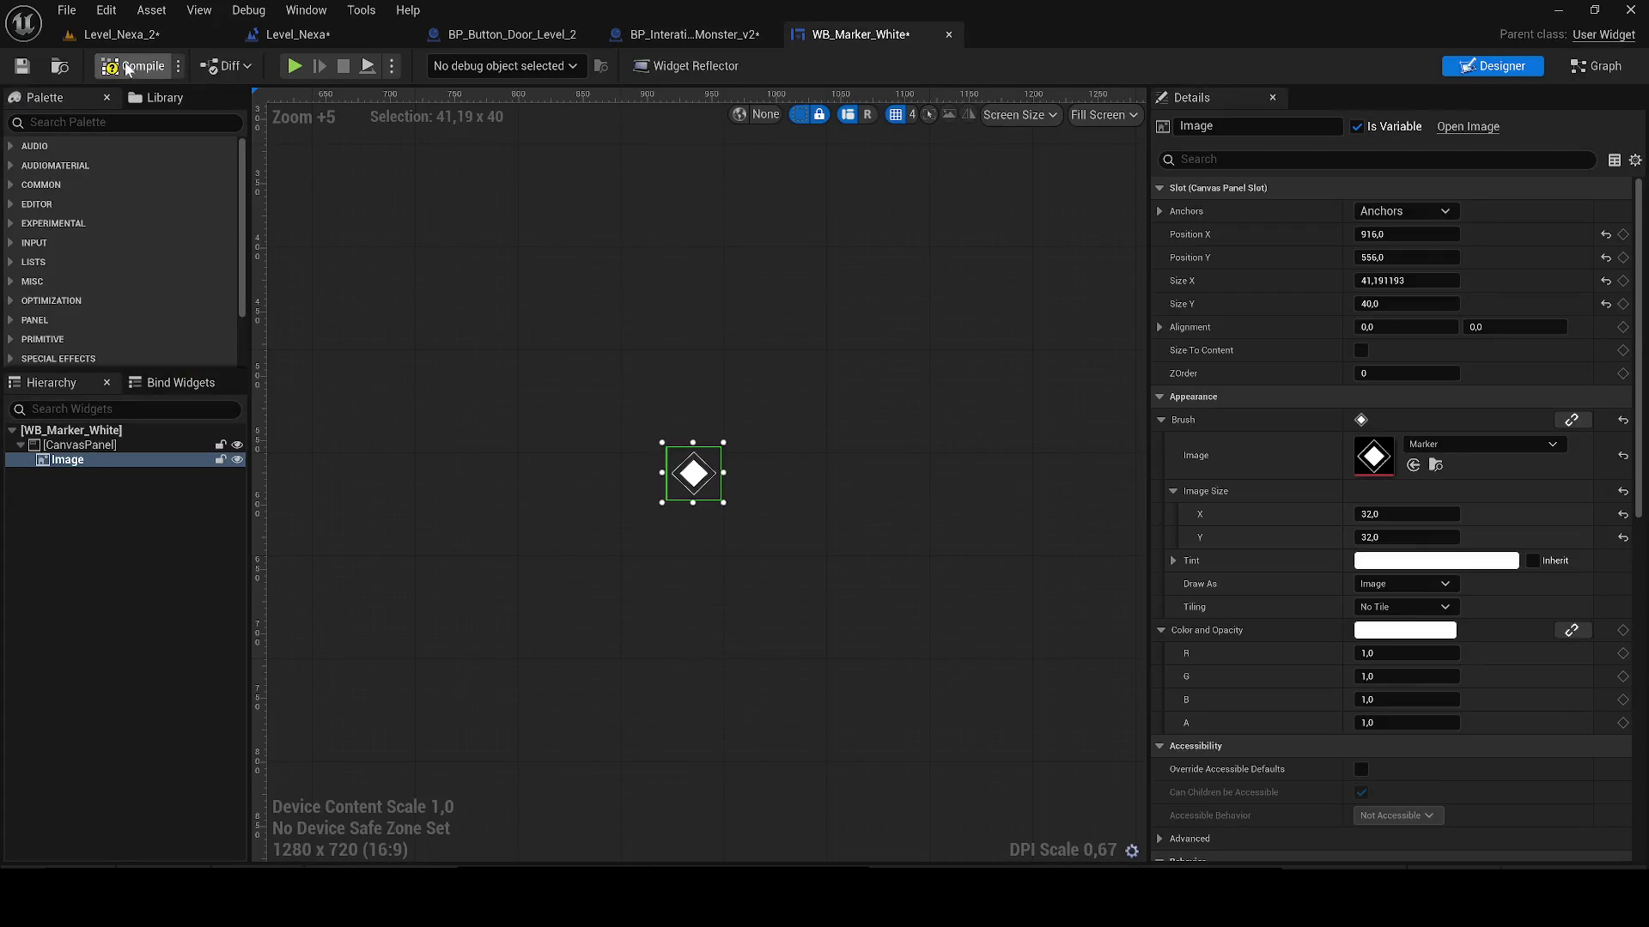
left_click(24, 70)
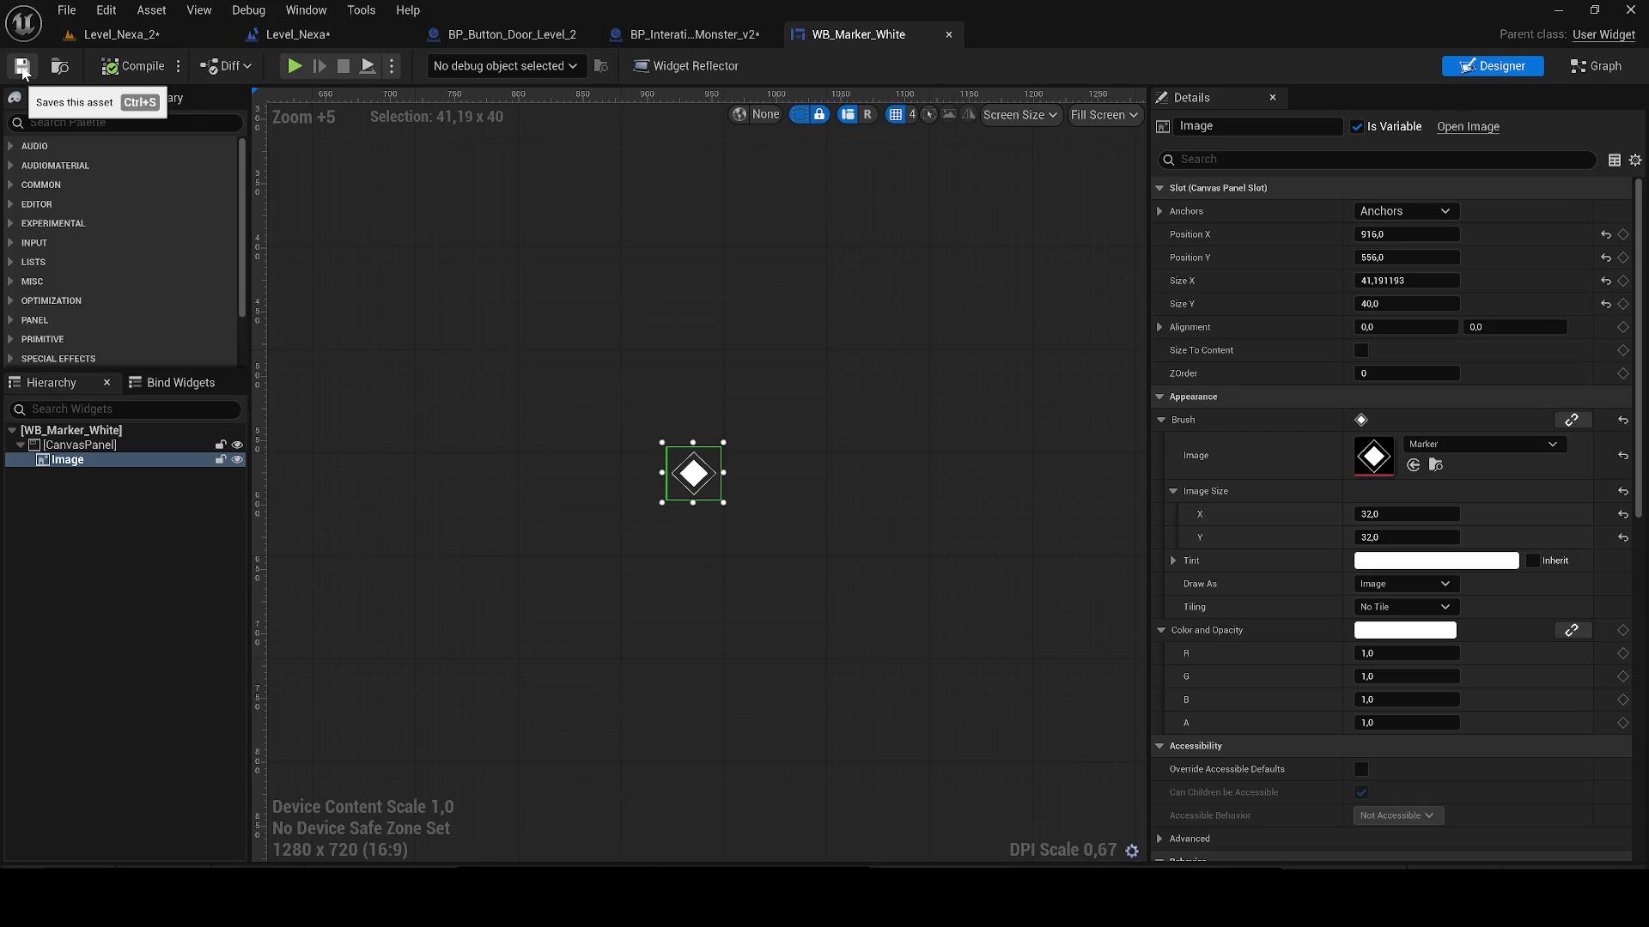
left_click(721, 35)
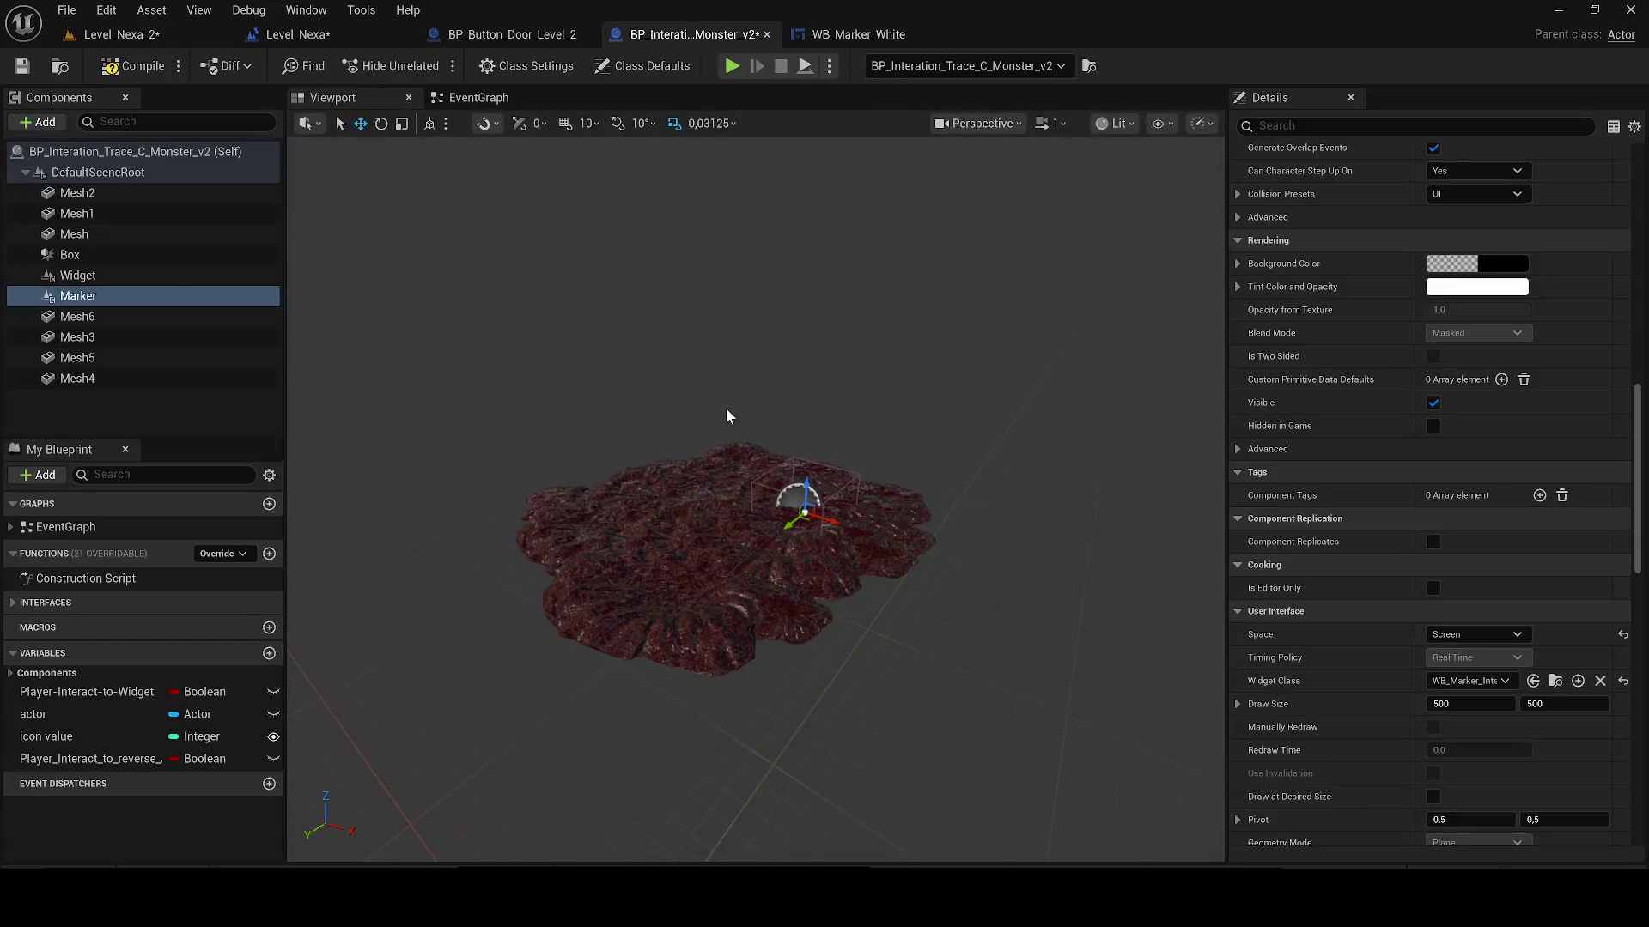
Step: Set Marker's Widget Class to WB_Marker_White, compile and save the blueprint, then save Level_Nexa_2
left_click(1496, 678)
type("marker white")
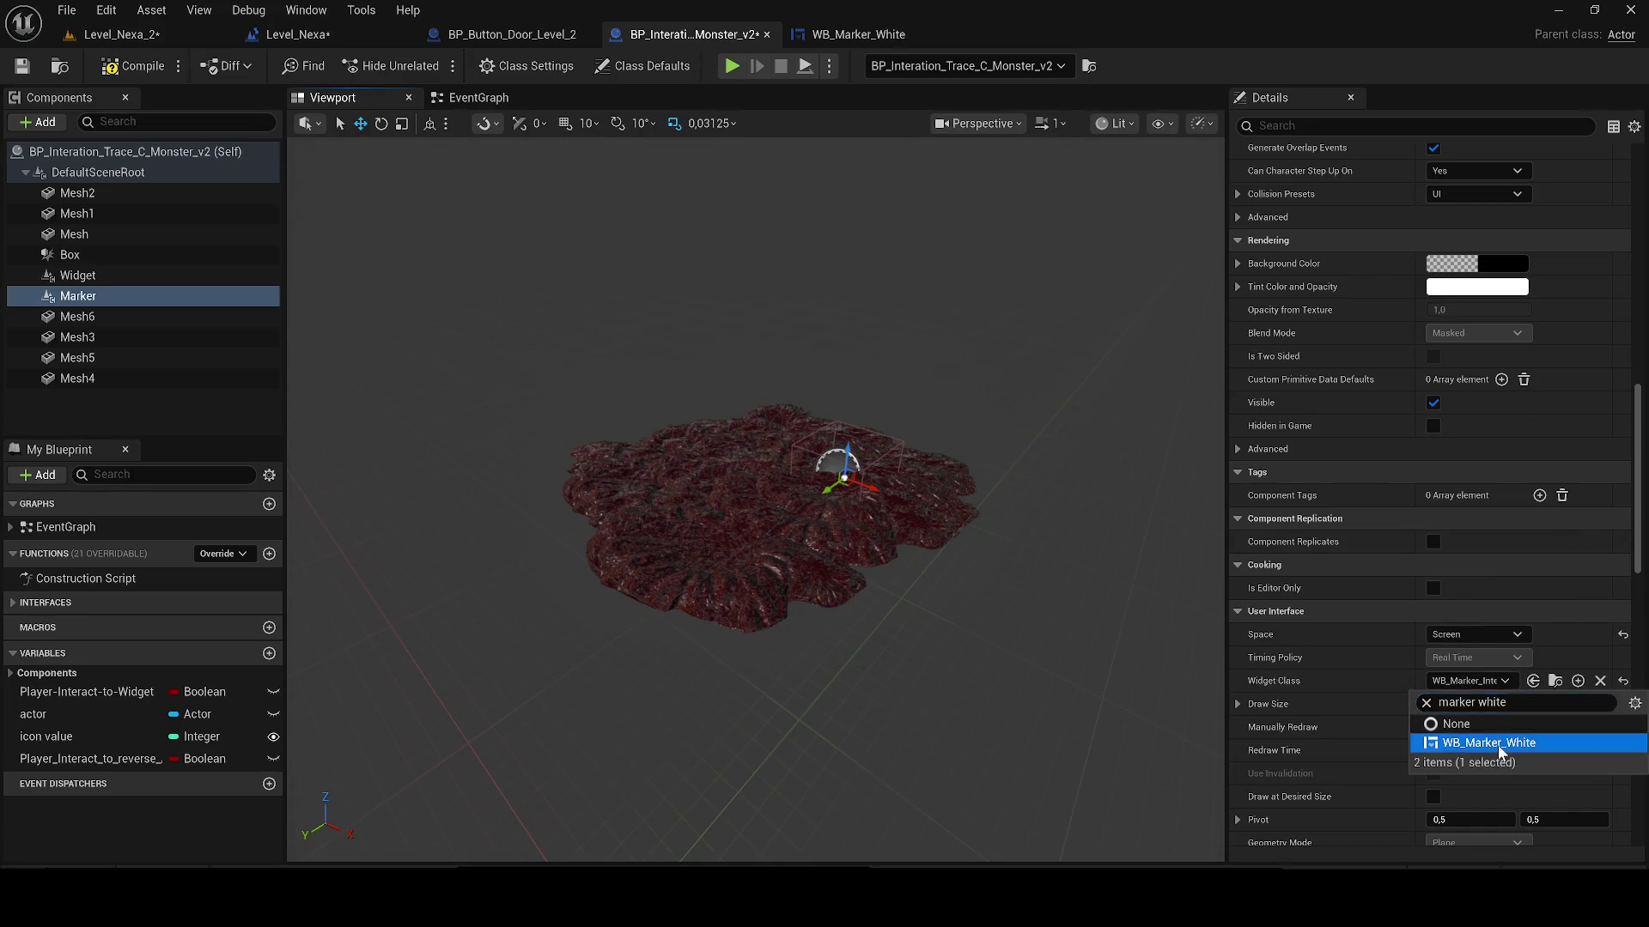
left_click(1502, 743)
left_click(108, 69)
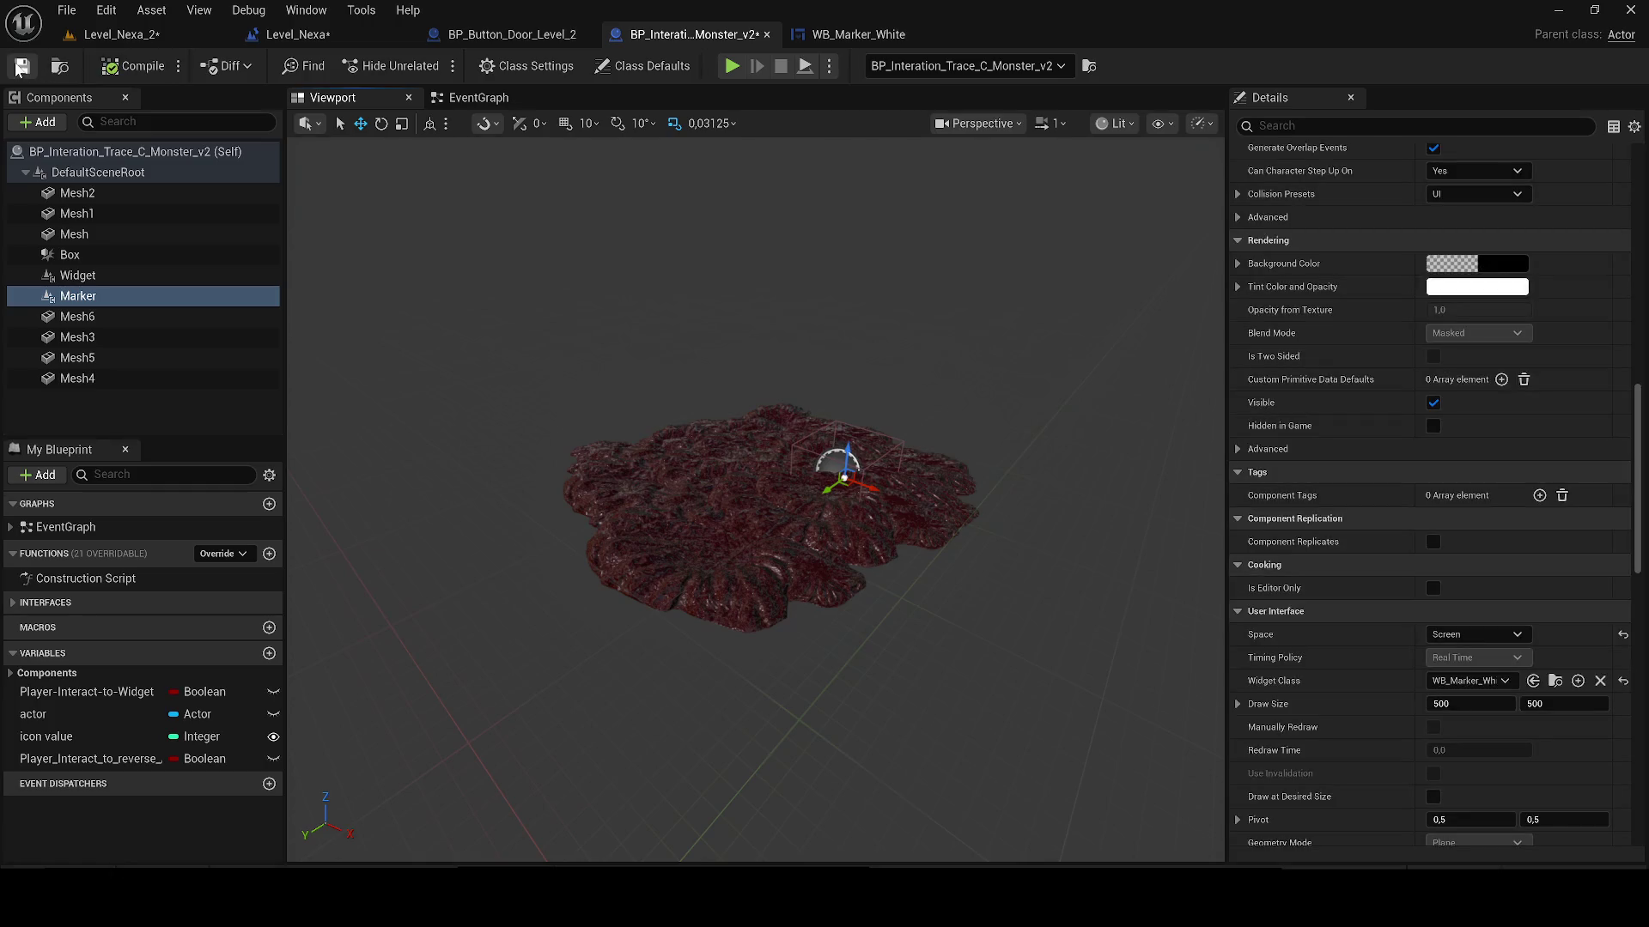
left_click(22, 66)
left_click(120, 35)
left_click(23, 66)
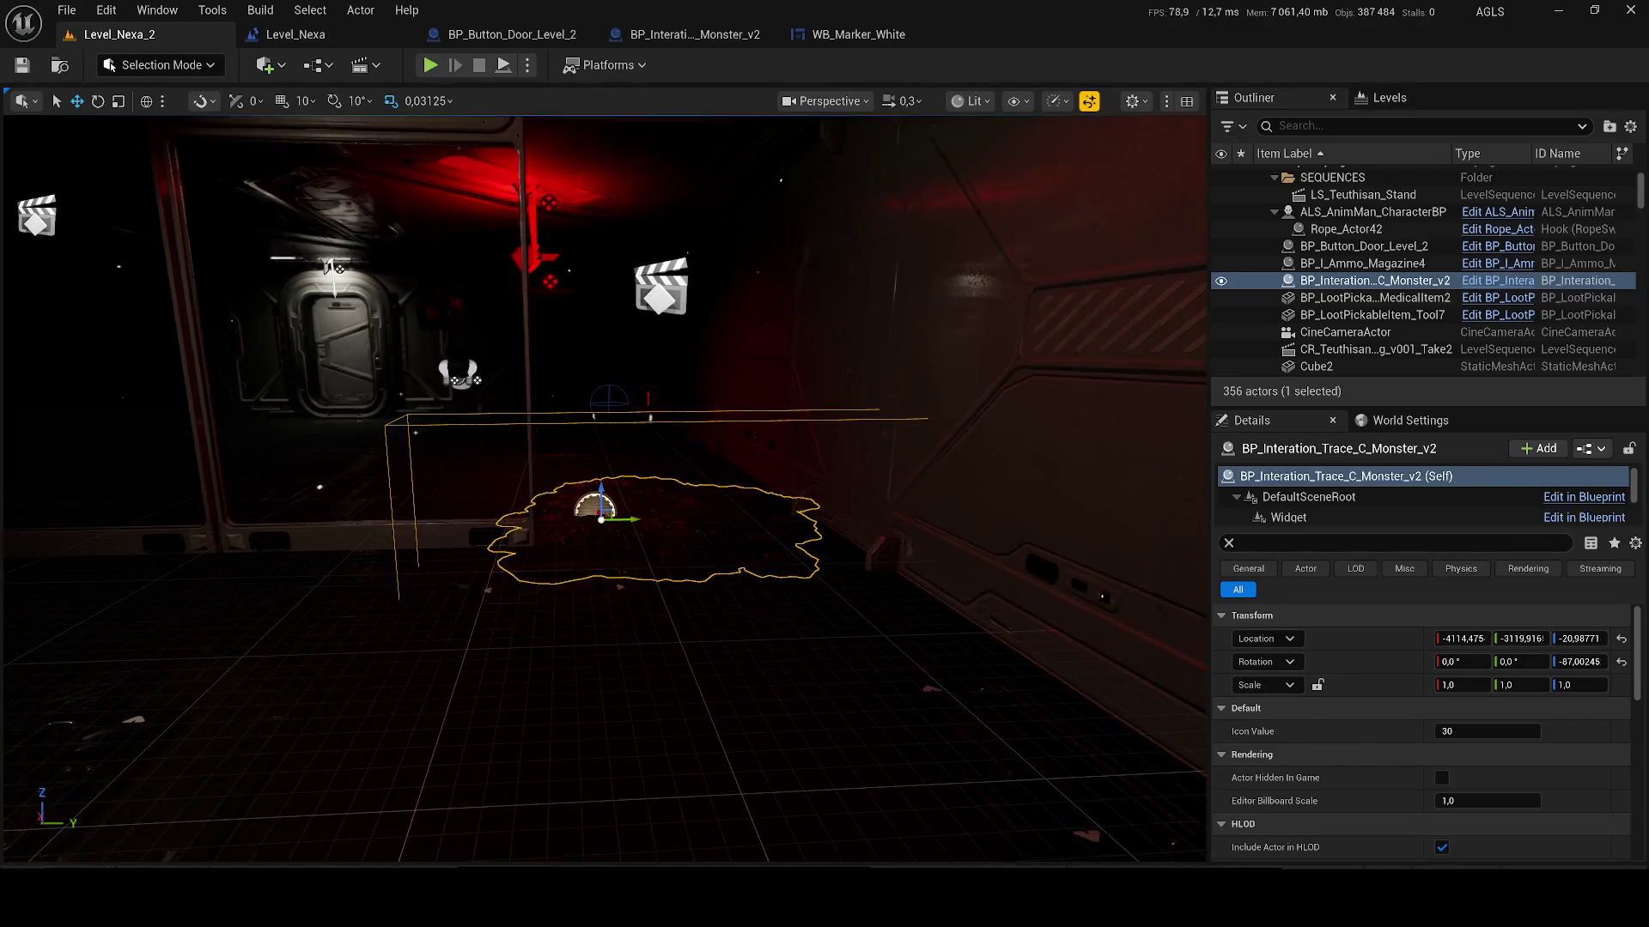
Step: Select the monster trace actor's Widget and Marker components in the level Details
left_click(1299, 516)
scroll(1305, 510, "down", 5)
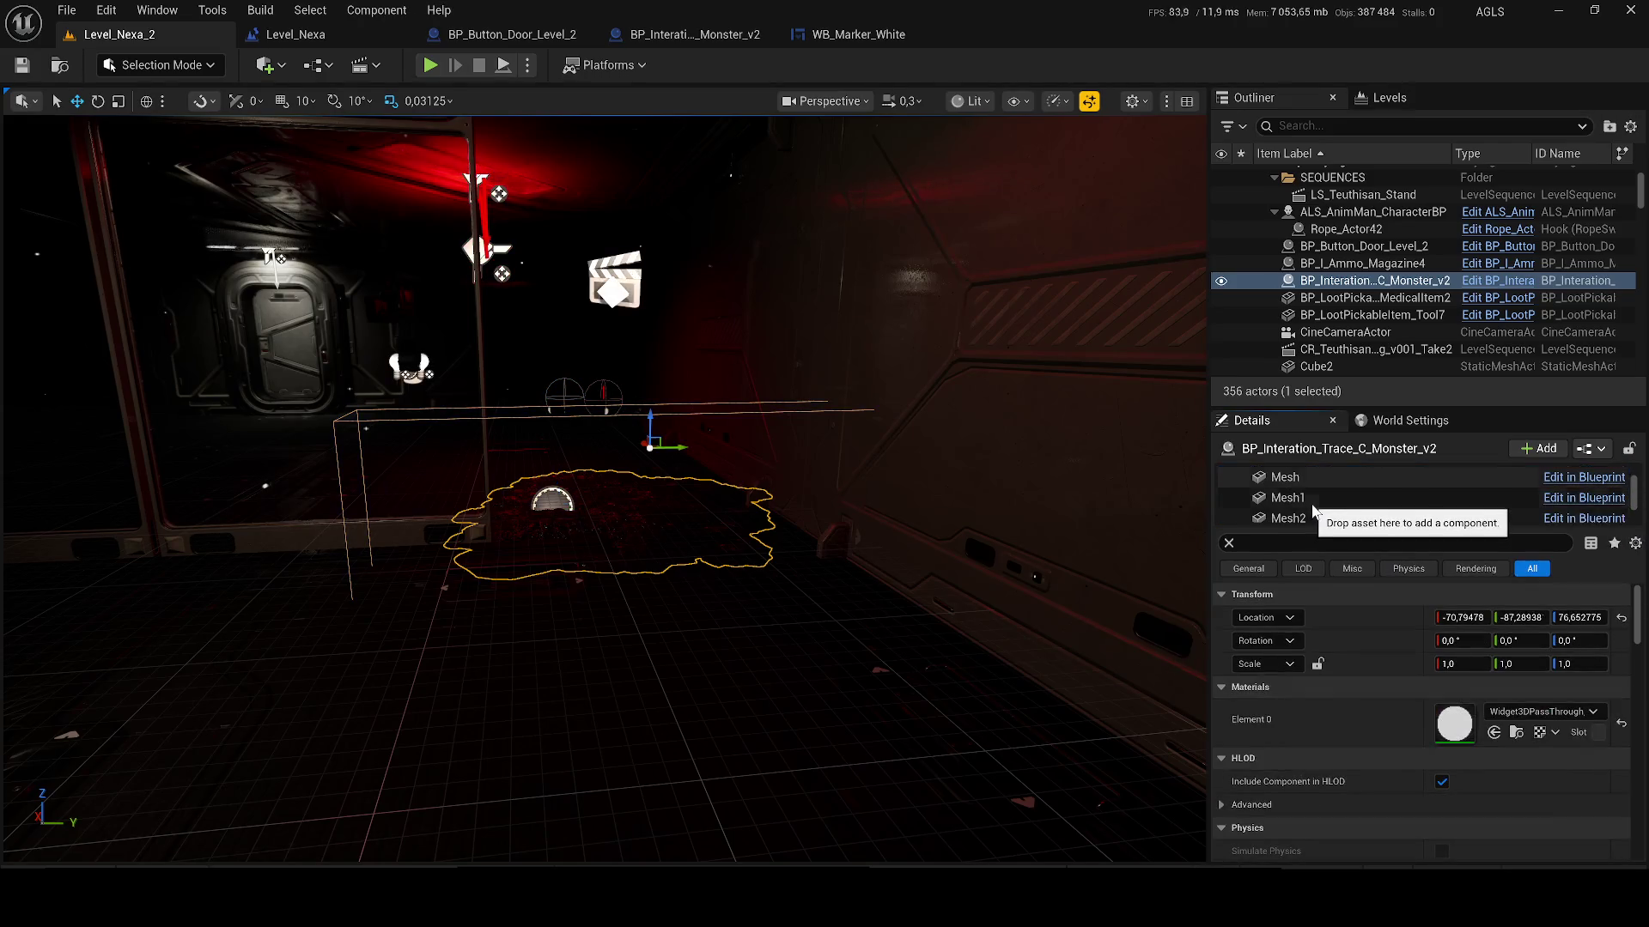
left_click(1317, 511)
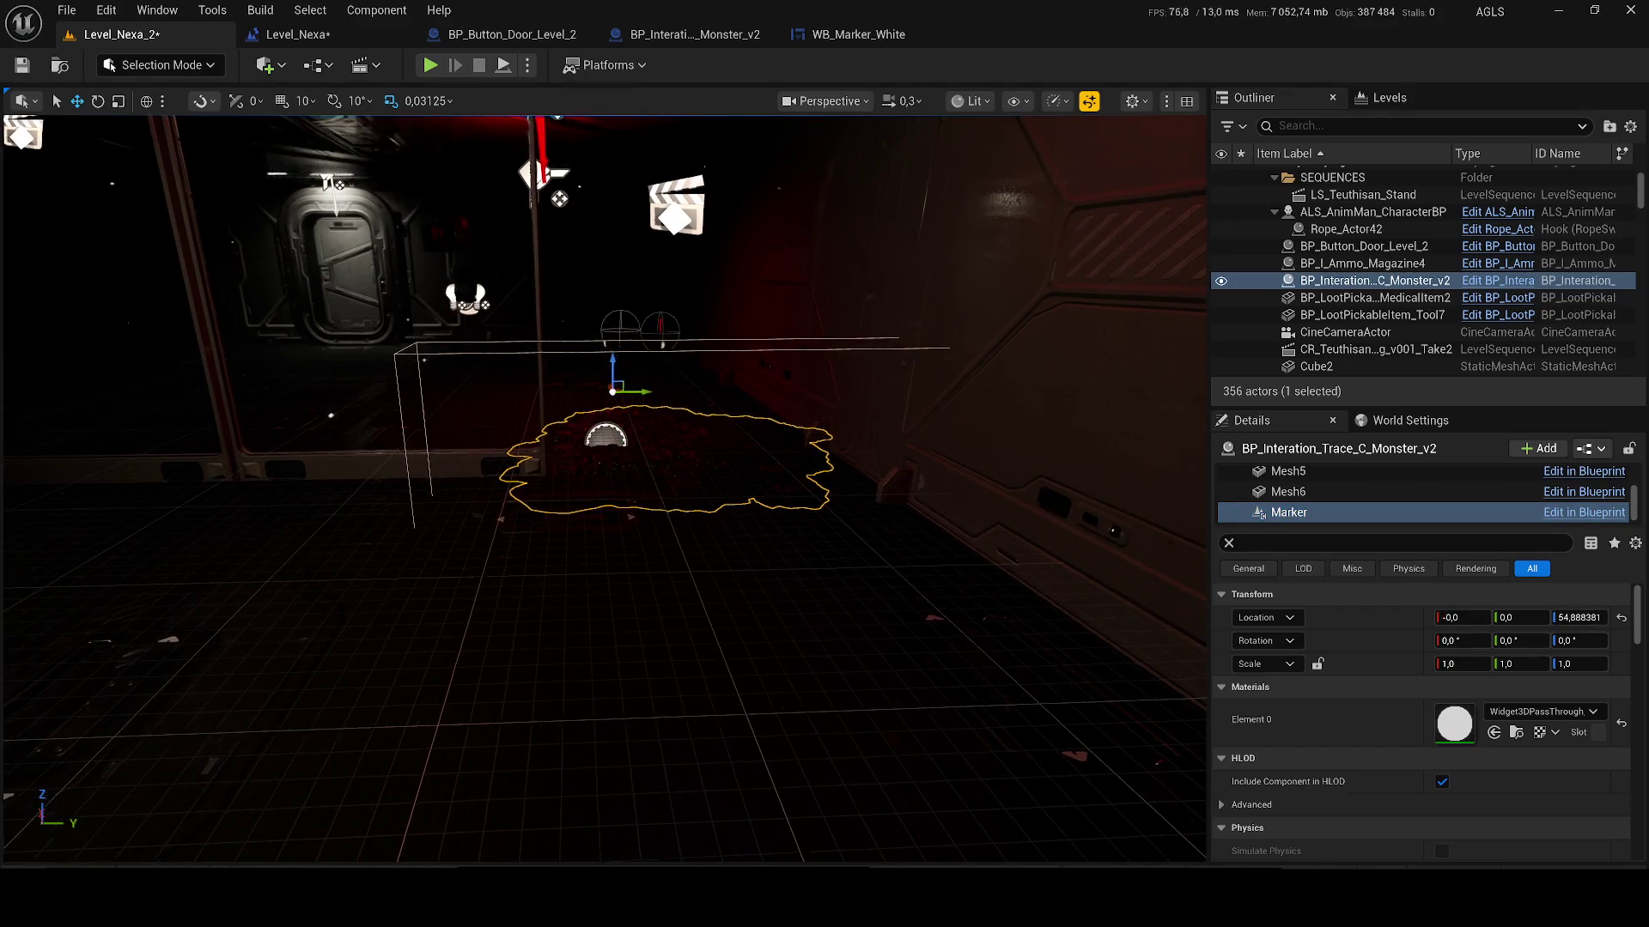
left_click(663, 424)
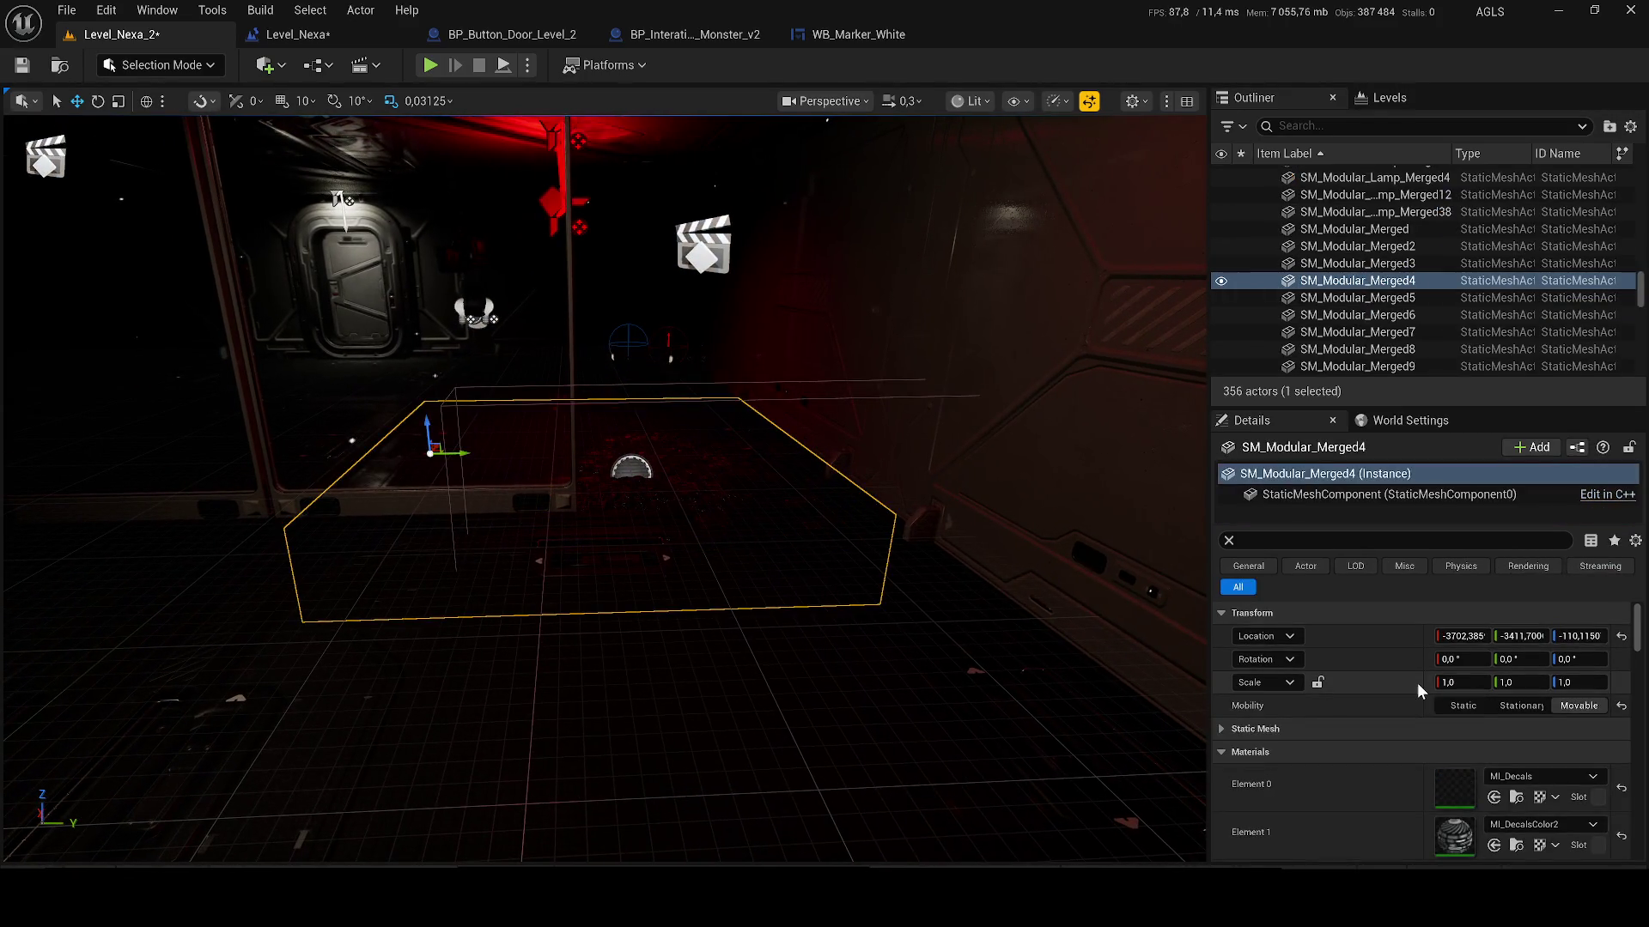
scroll(1418, 684, "down", 2)
Step: Play-test the level to check the marker, then return to the WB_Marker_White widget
left_click(431, 65)
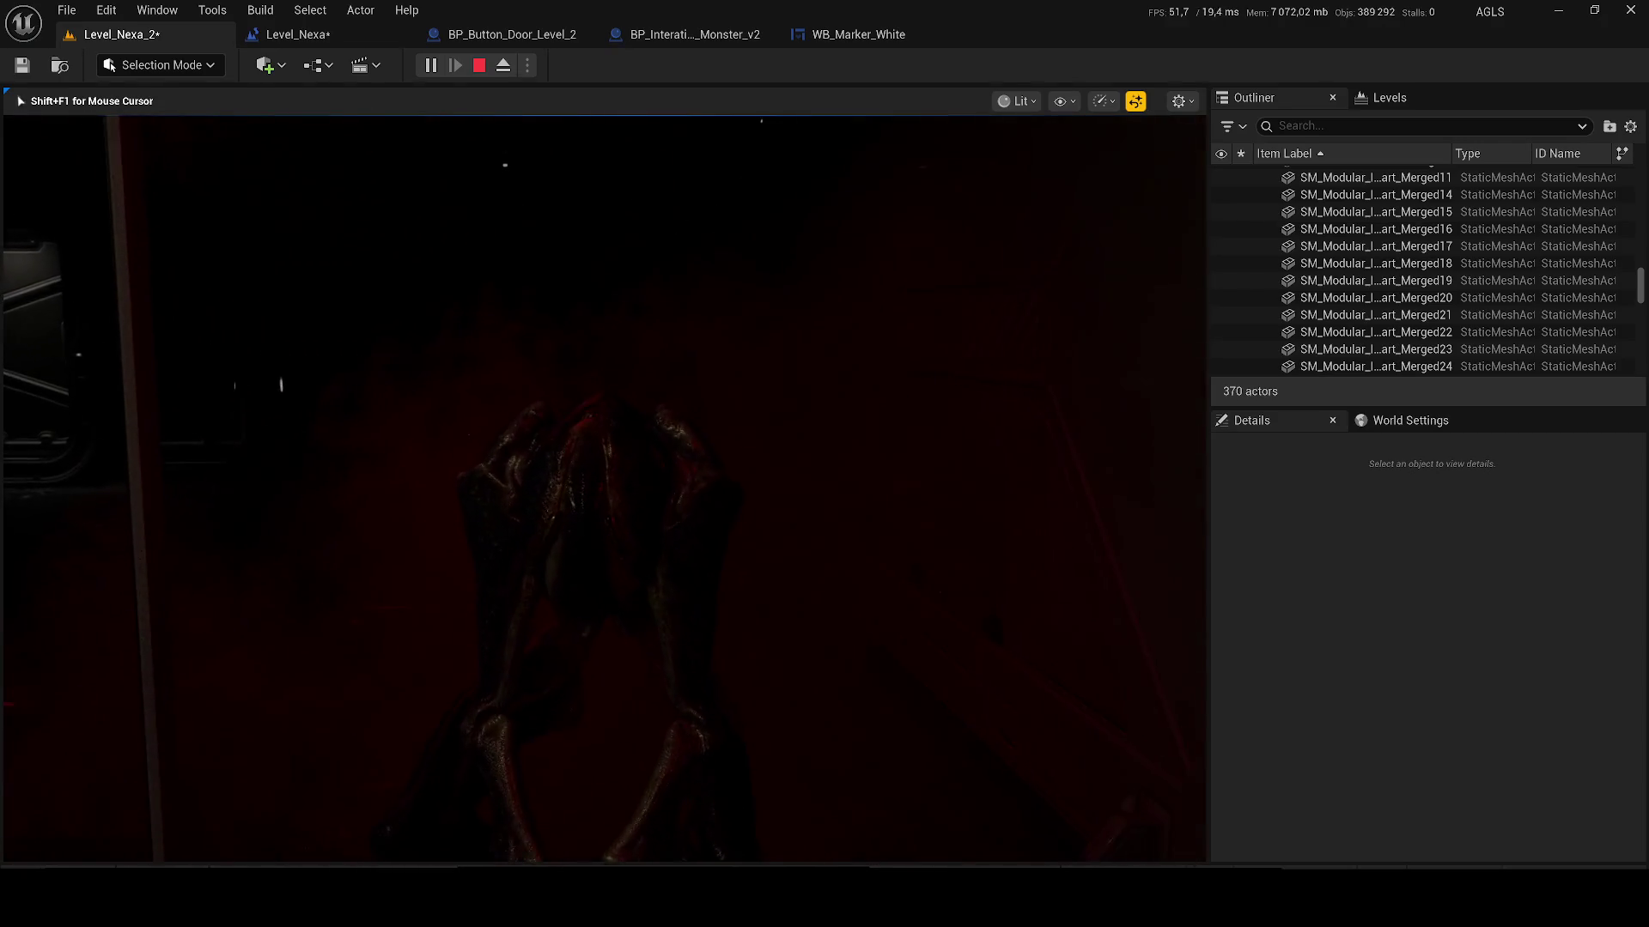
key("Escape")
left_click(859, 34)
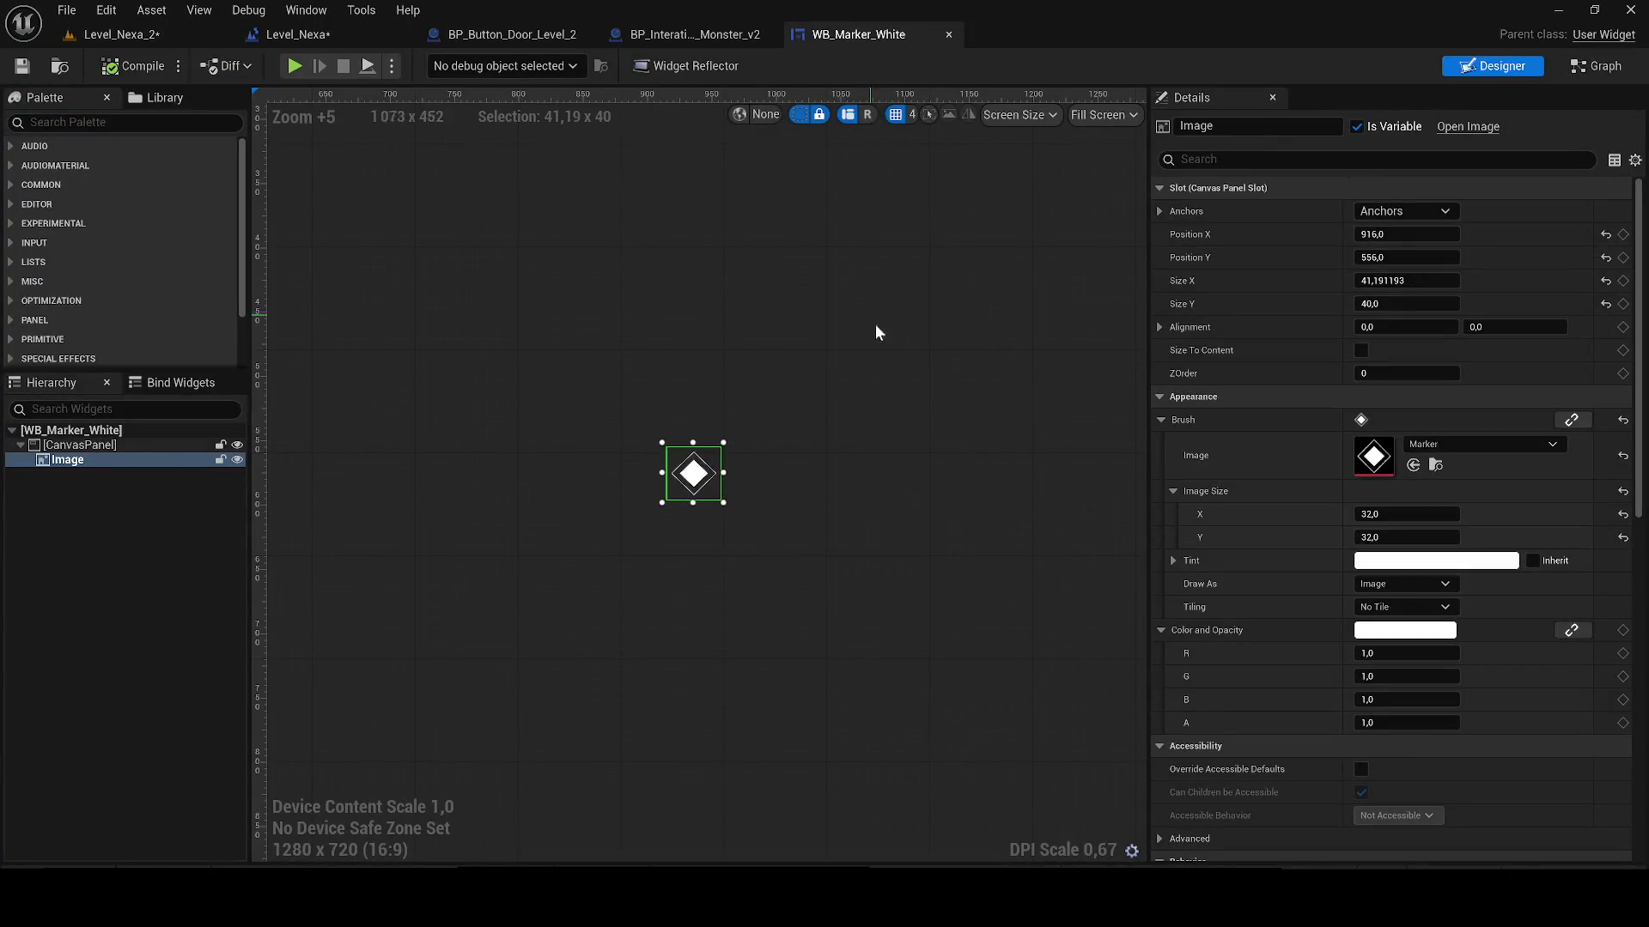
Step: Save all modified assets and close the BP_Button_Door_Level_2 blueprint
left_click(357, 38)
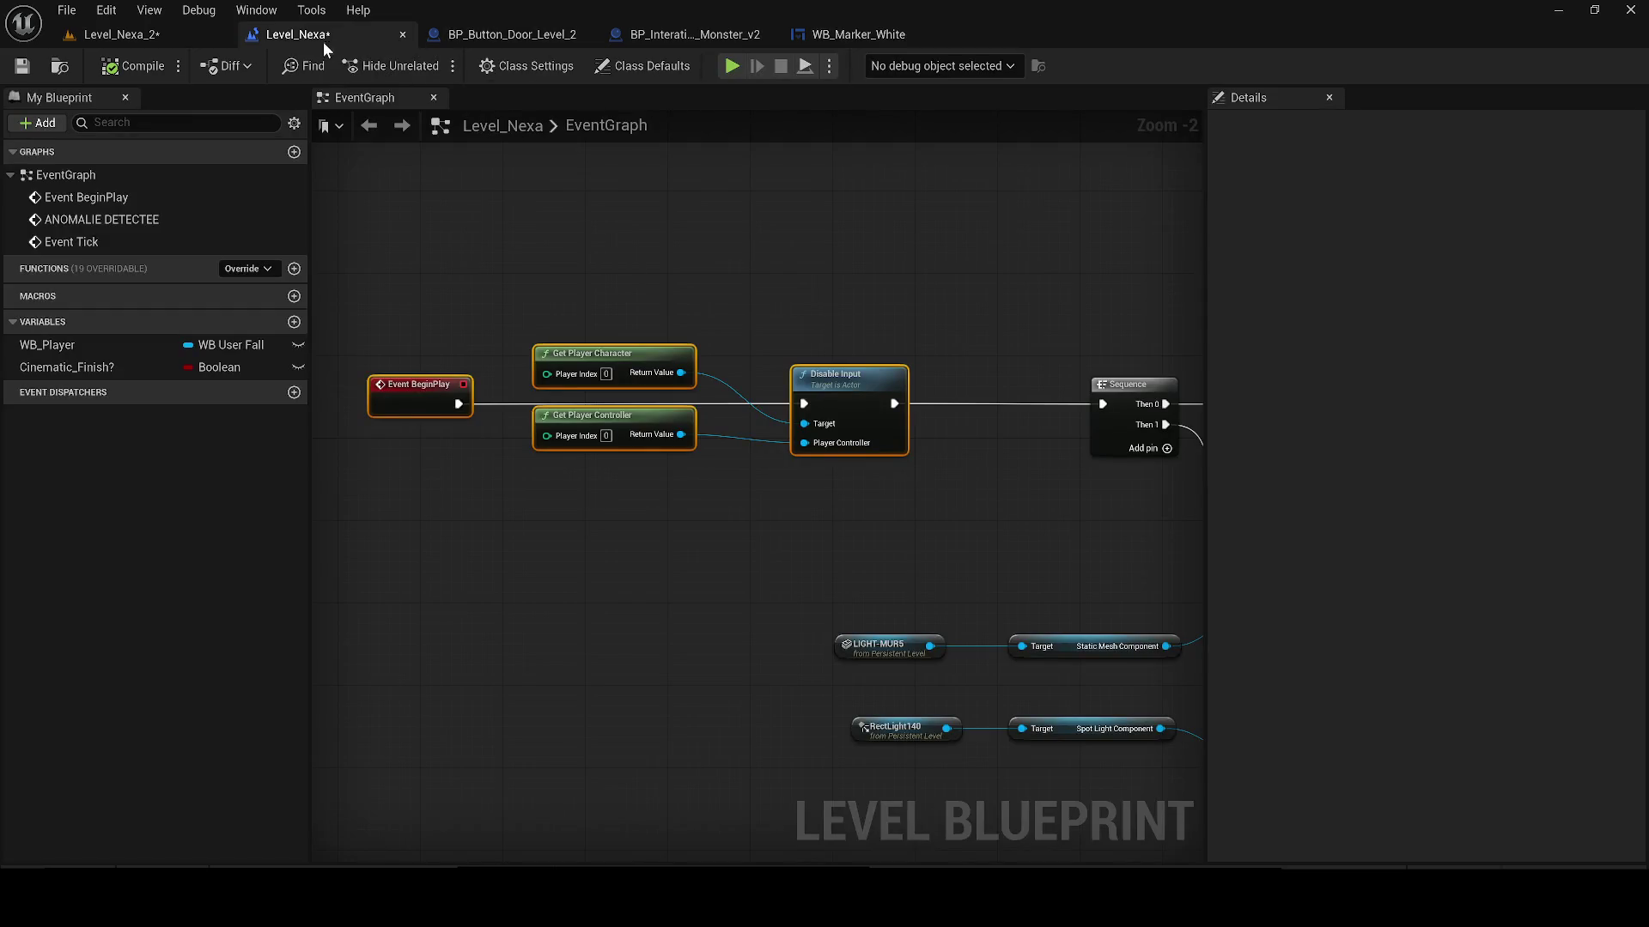
left_click(21, 66)
left_click(496, 33)
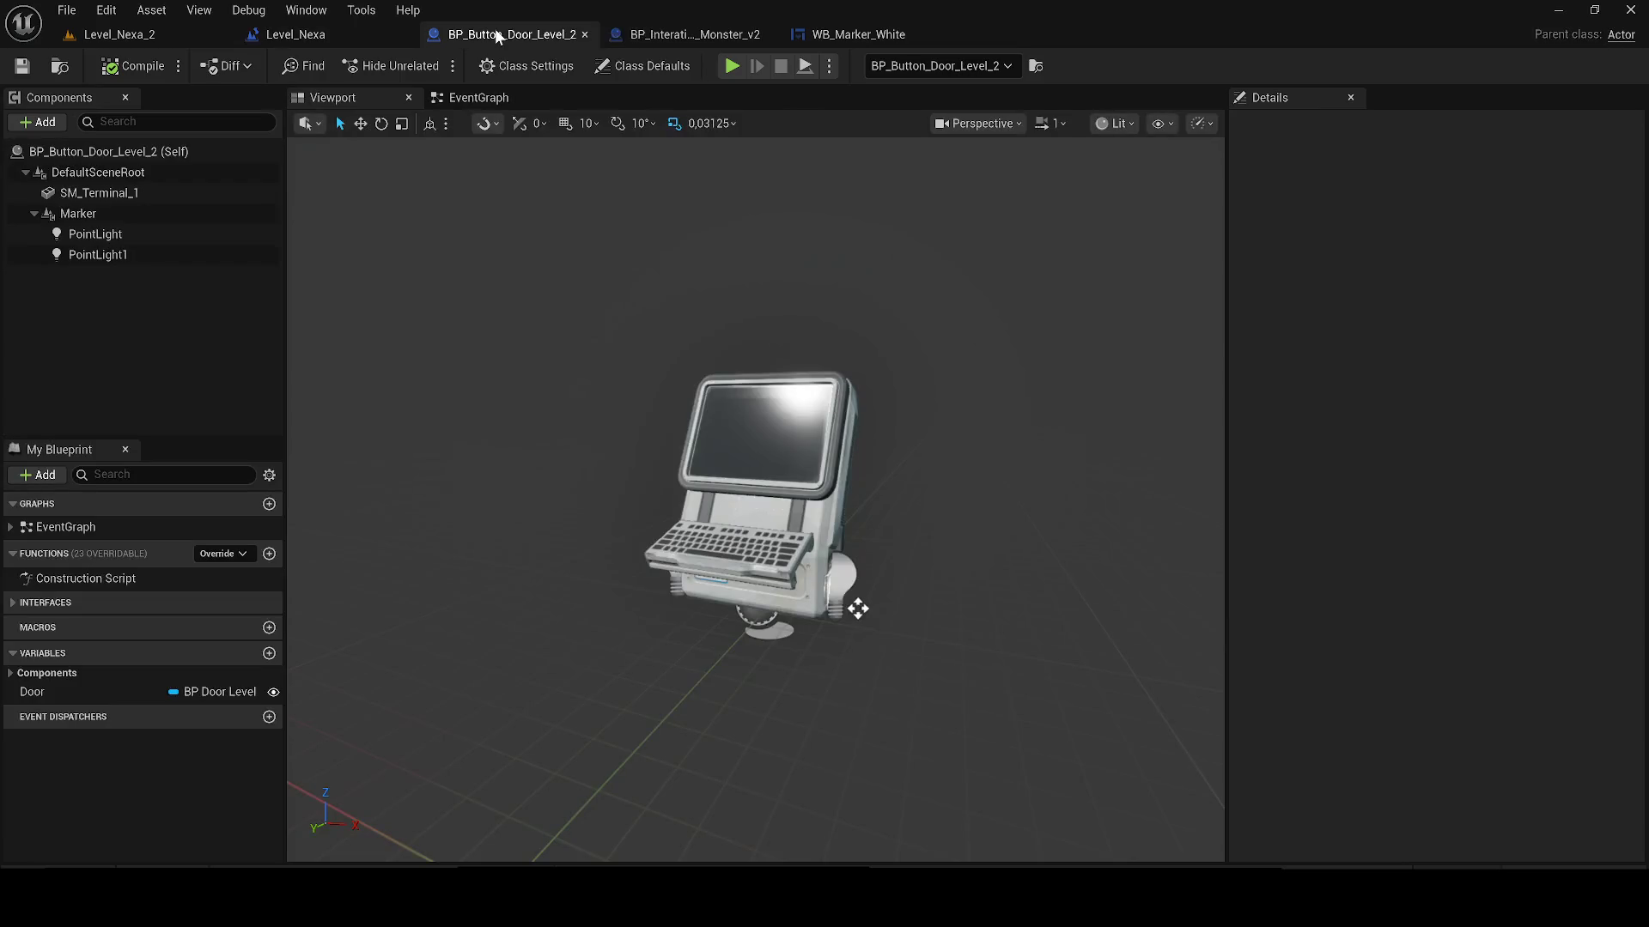
left_click(614, 36)
left_click(589, 35)
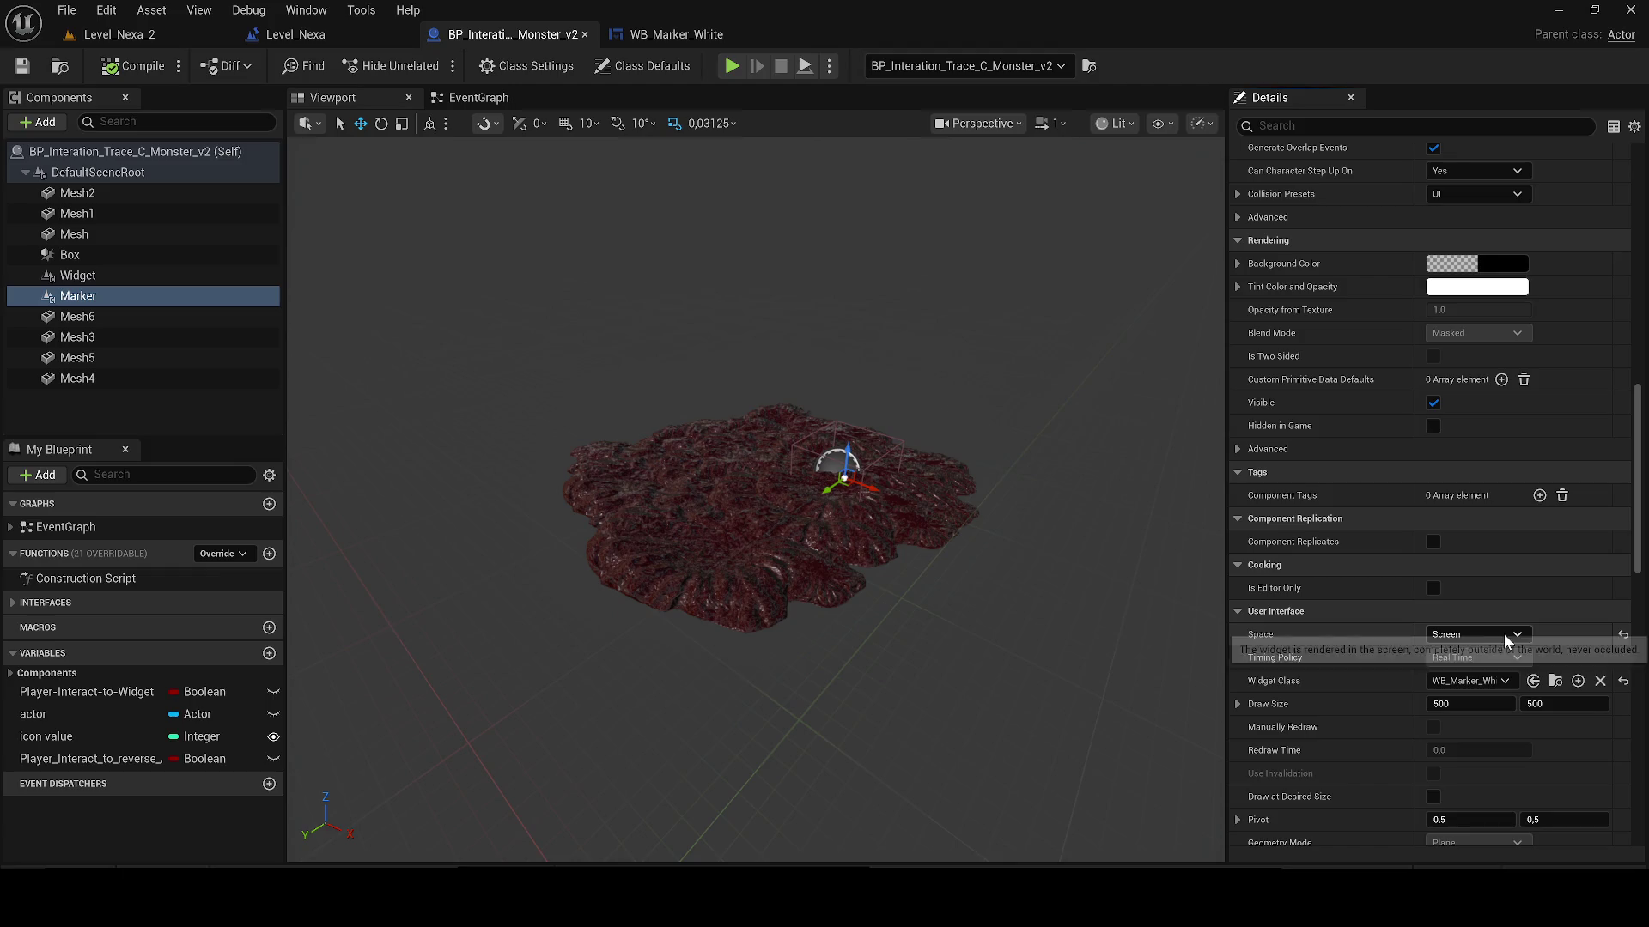
Step: Set the Marker component's Space to World, then compile and save the monster trace blueprint
left_click(1472, 634)
left_click(1483, 655)
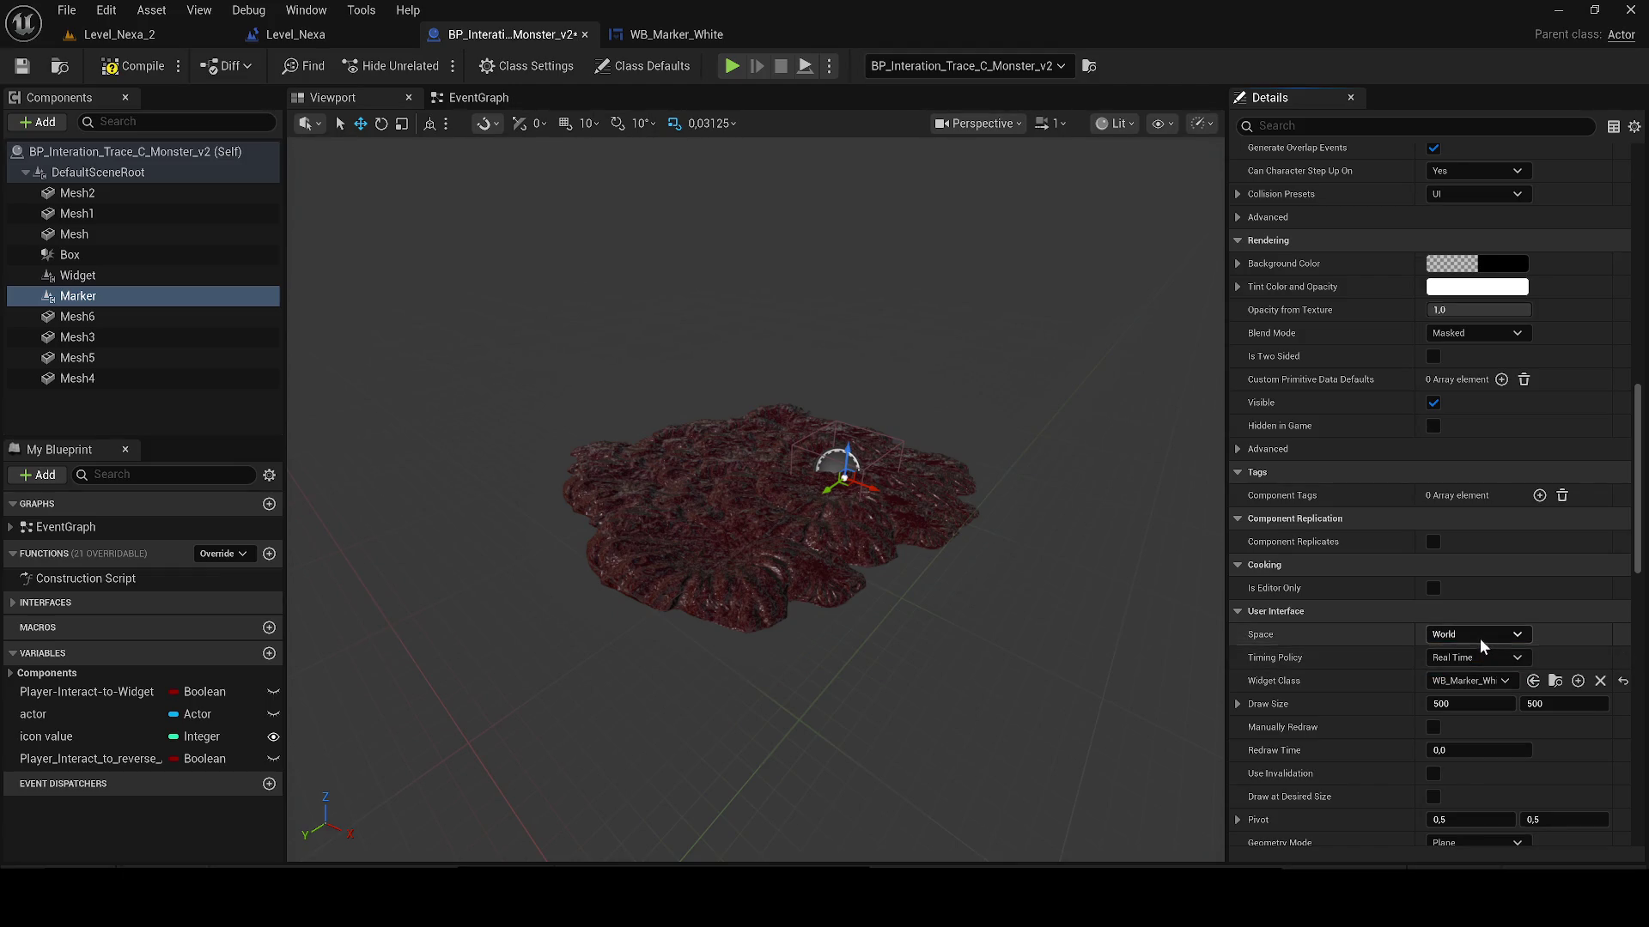
left_click(109, 66)
left_click(22, 66)
Step: Switch the Marker's Space back to Screen, save, and start a Level_Nexa_2 play test
left_click(121, 273)
left_click(207, 296)
left_click(1477, 635)
left_click(1475, 669)
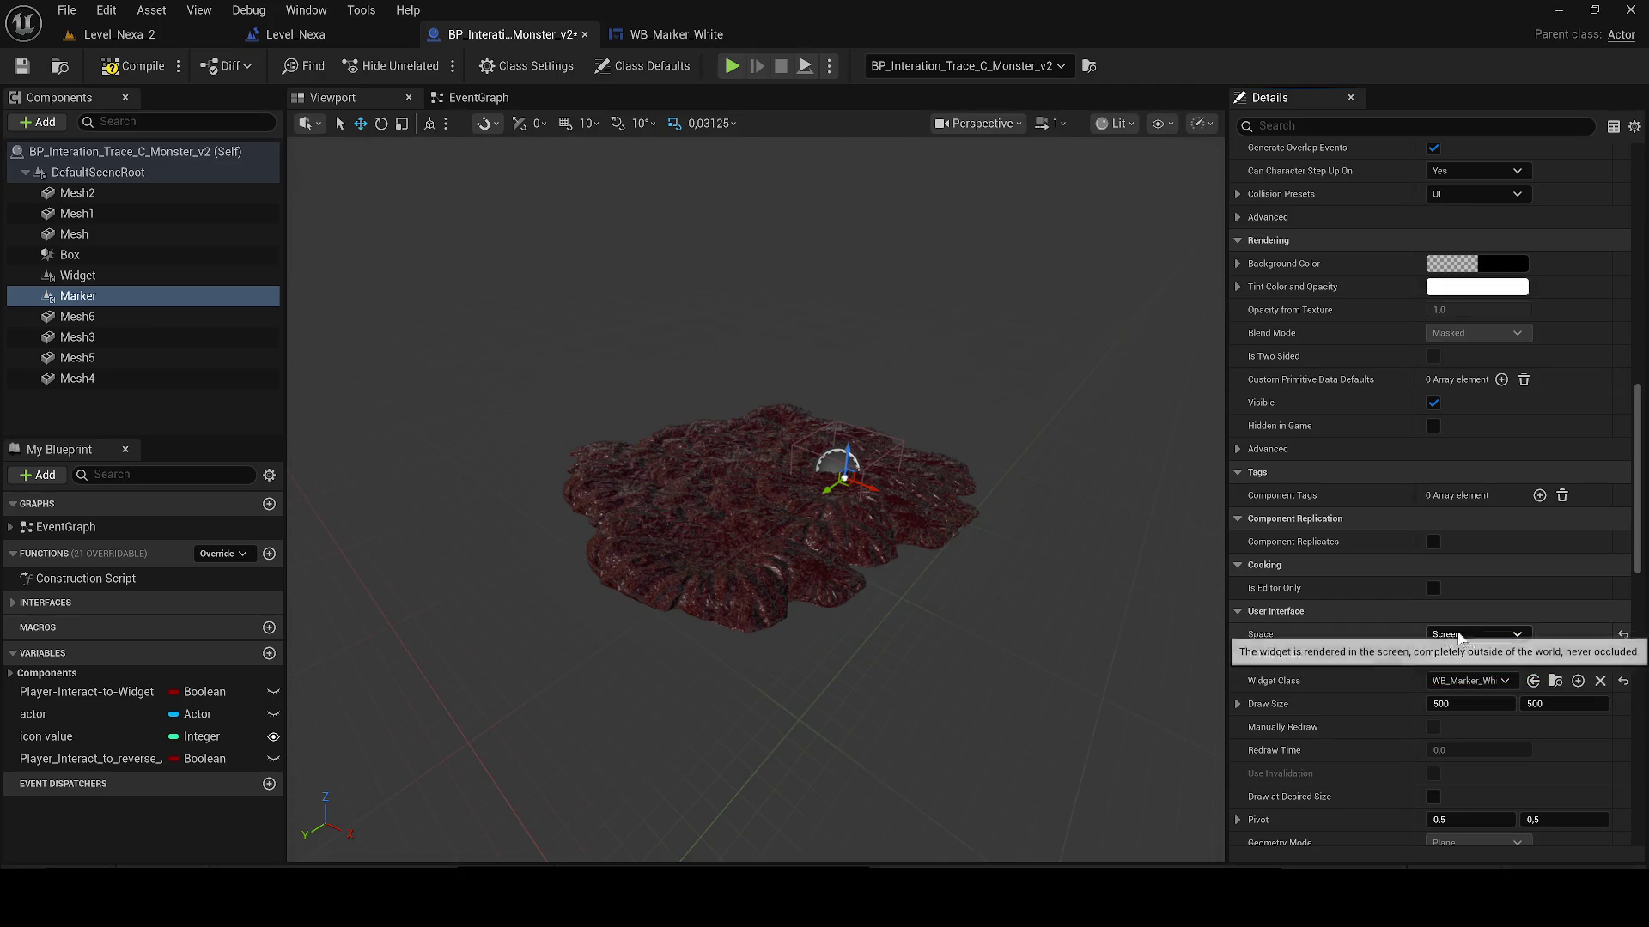
left_click(127, 274)
left_click(129, 295)
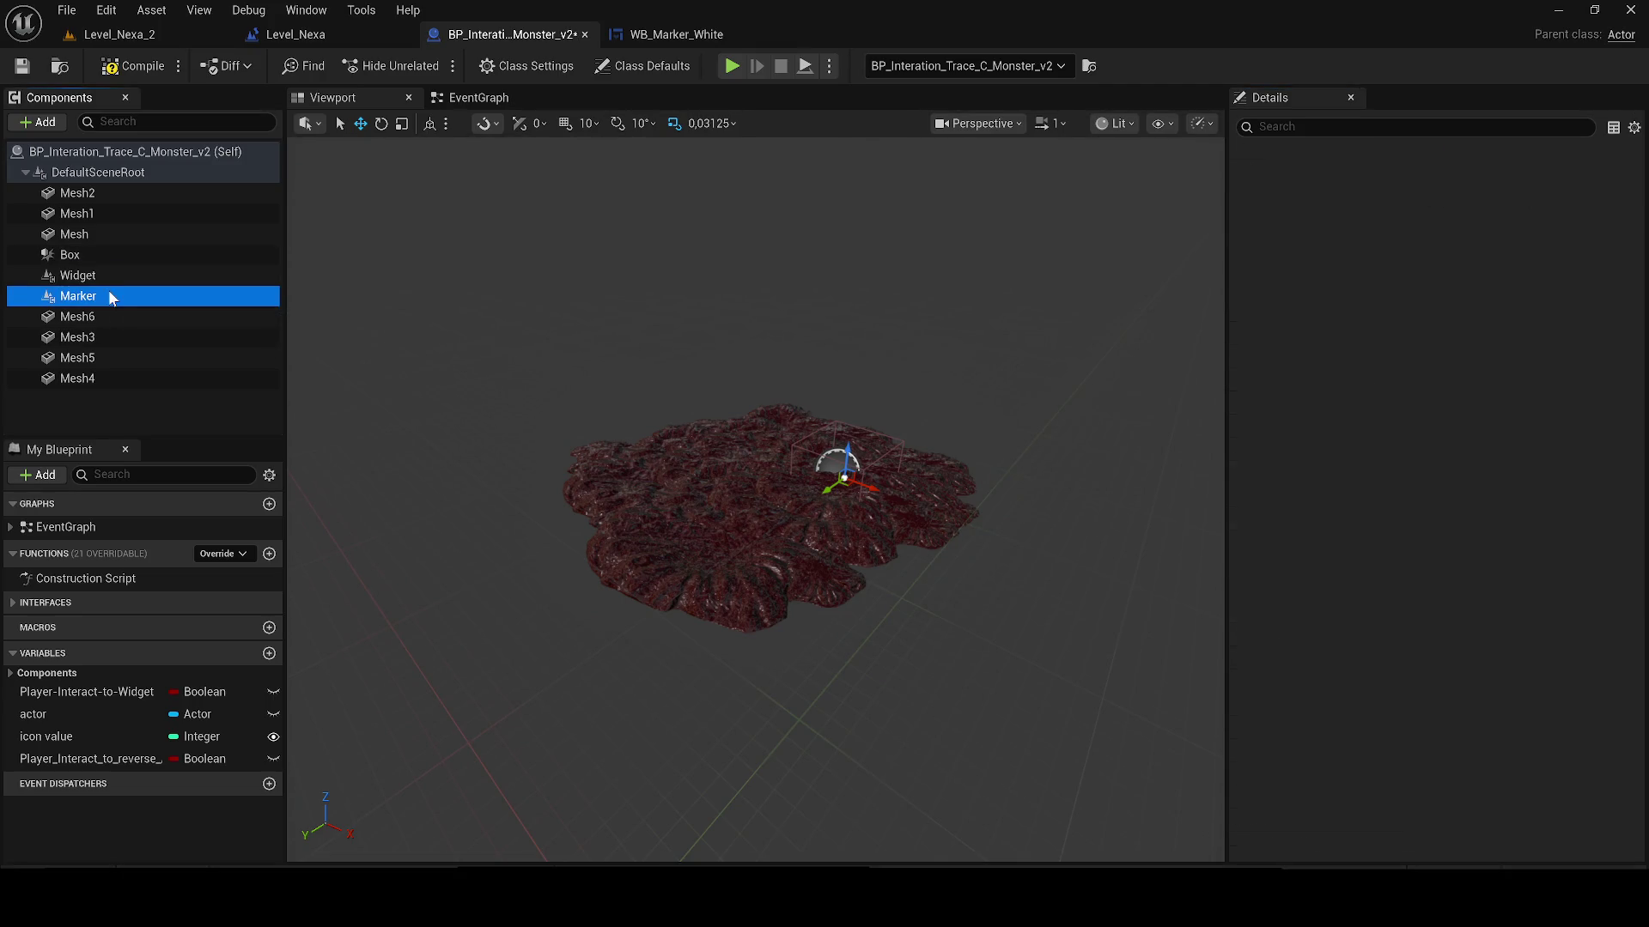
scroll(1306, 625, "down", 3)
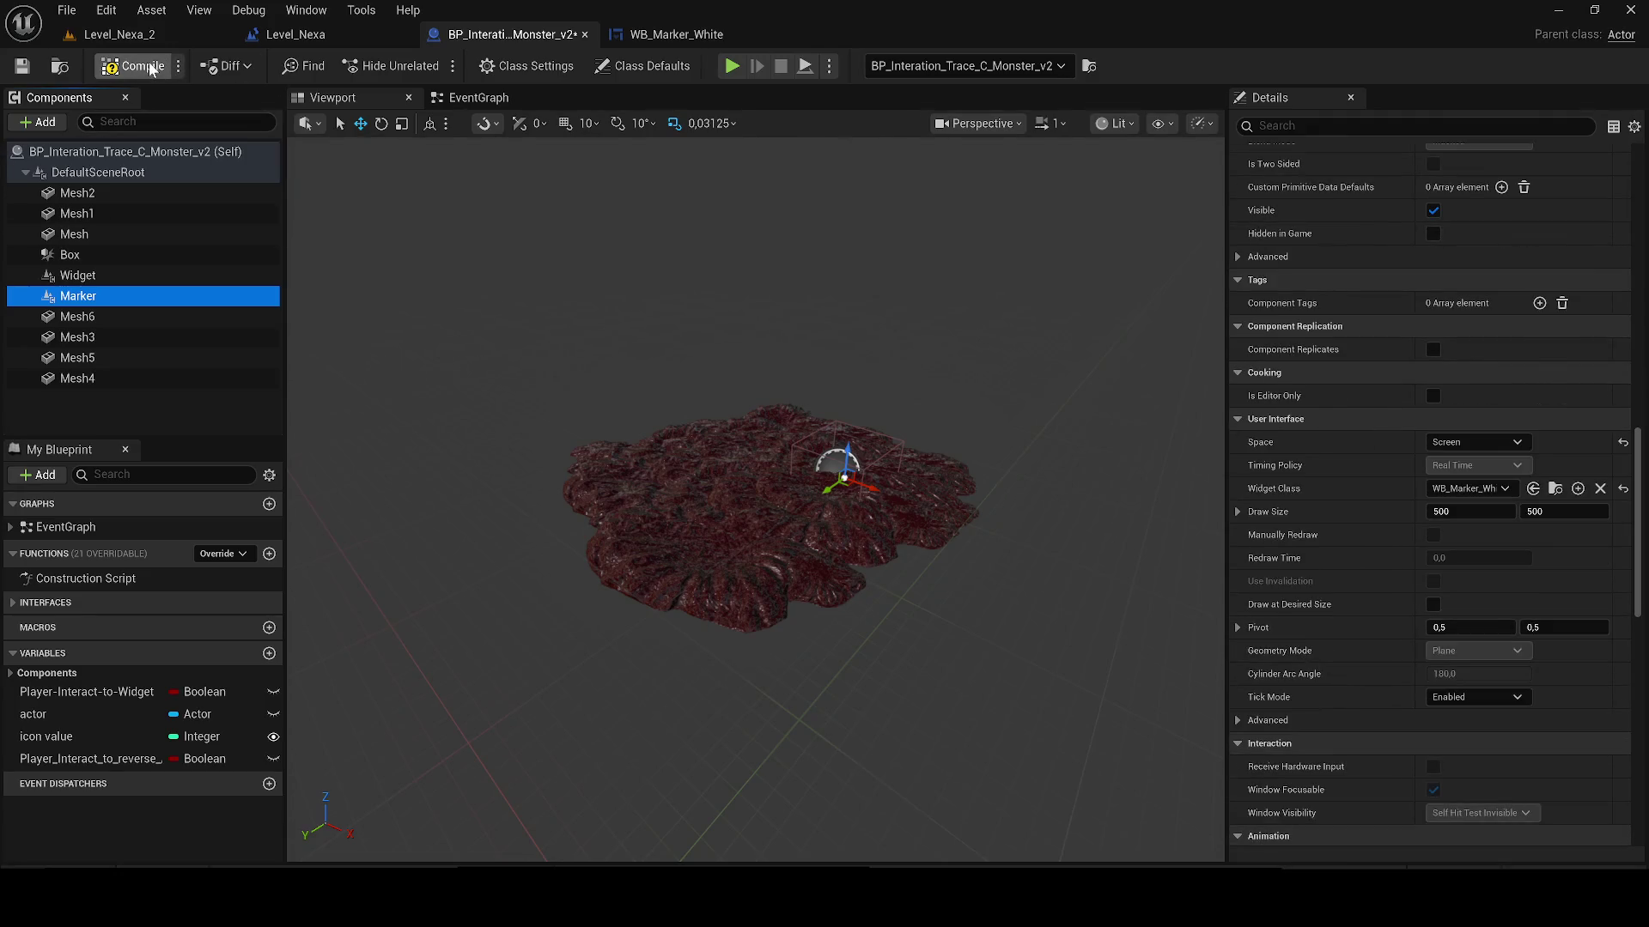
left_click(23, 67)
left_click(120, 35)
left_click(433, 63)
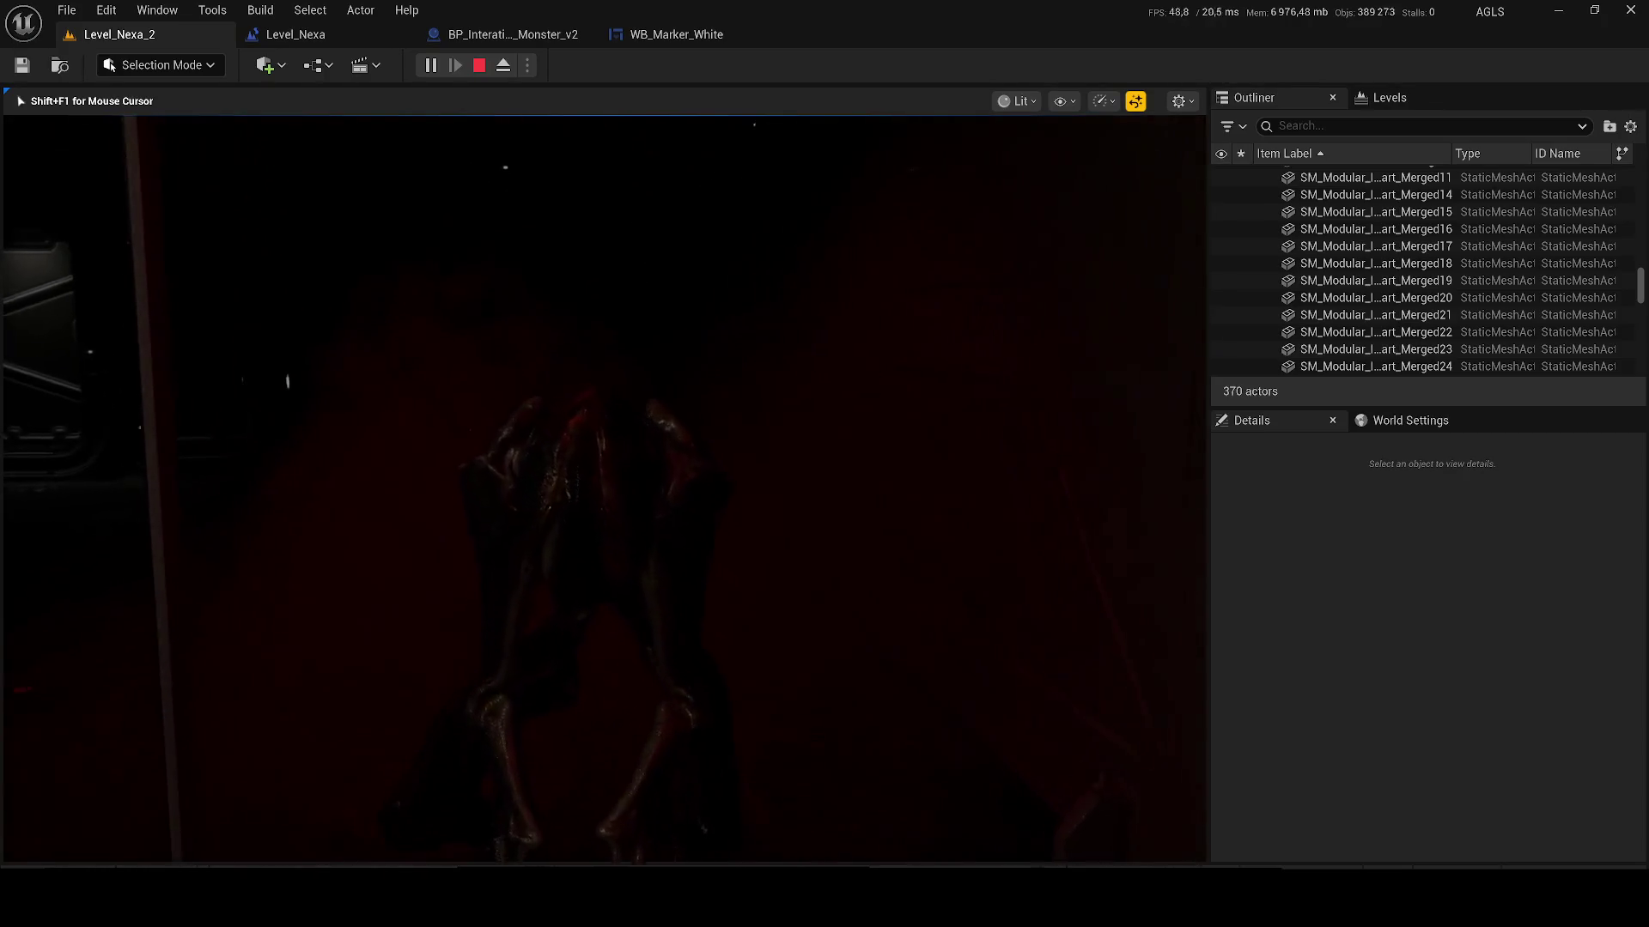
key("Escape")
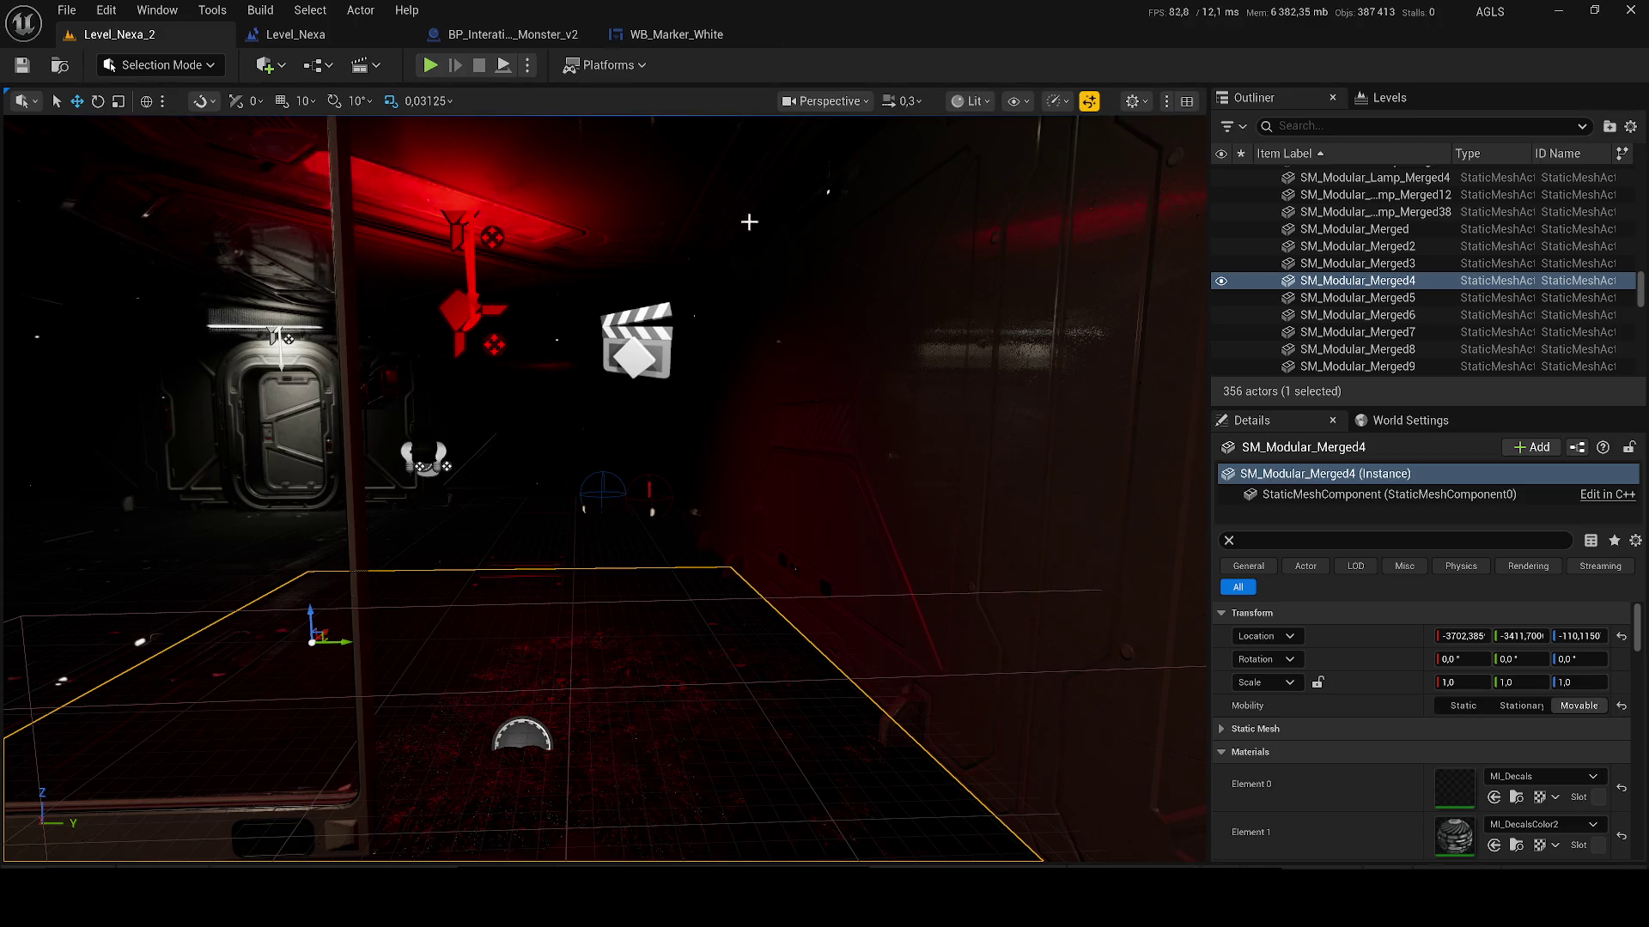
Step: Rename the old WB_Marker_White widget asset to DESTGRI
left_click(665, 41)
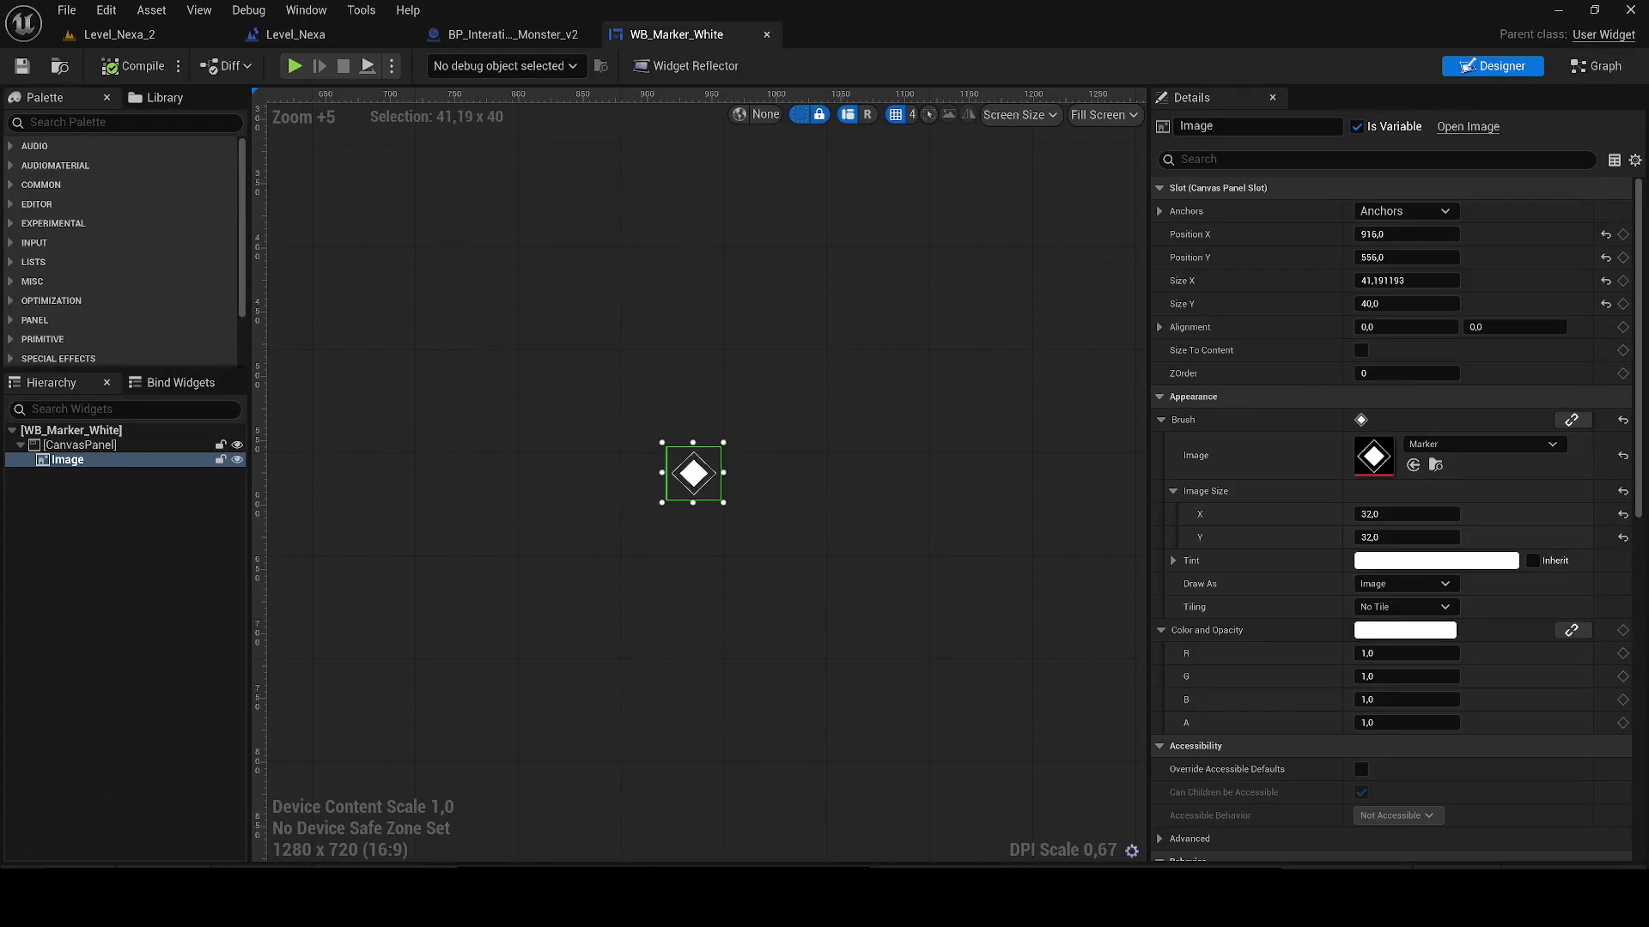
key("ctrl+space")
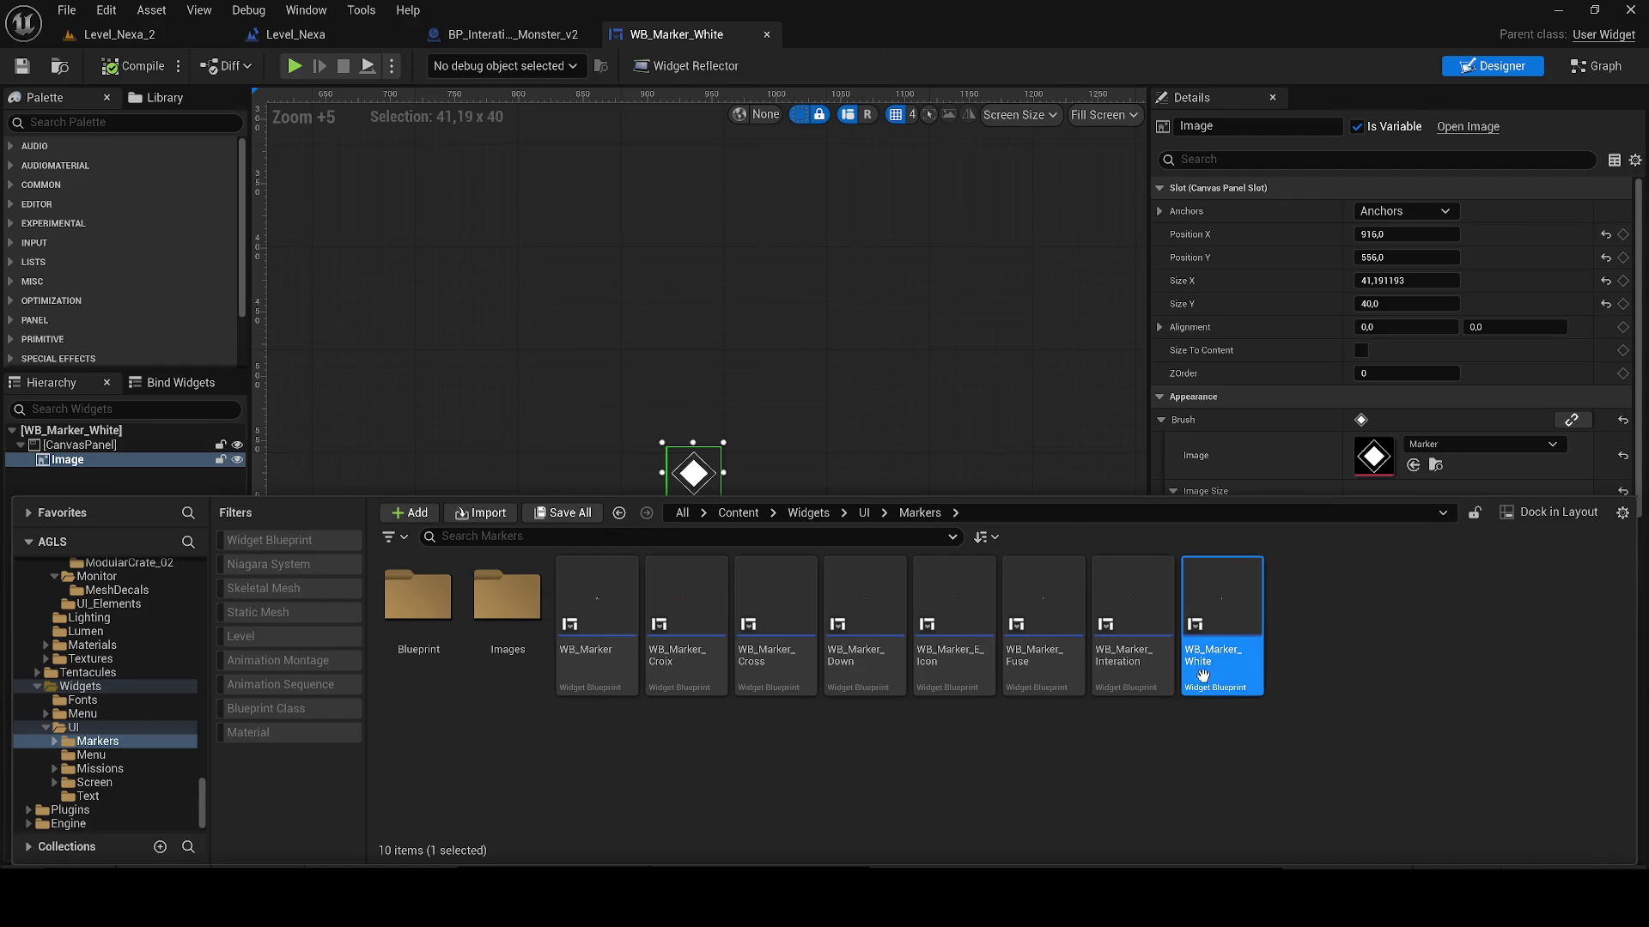
left_click(1207, 668)
type("DESTGRI")
key("Return")
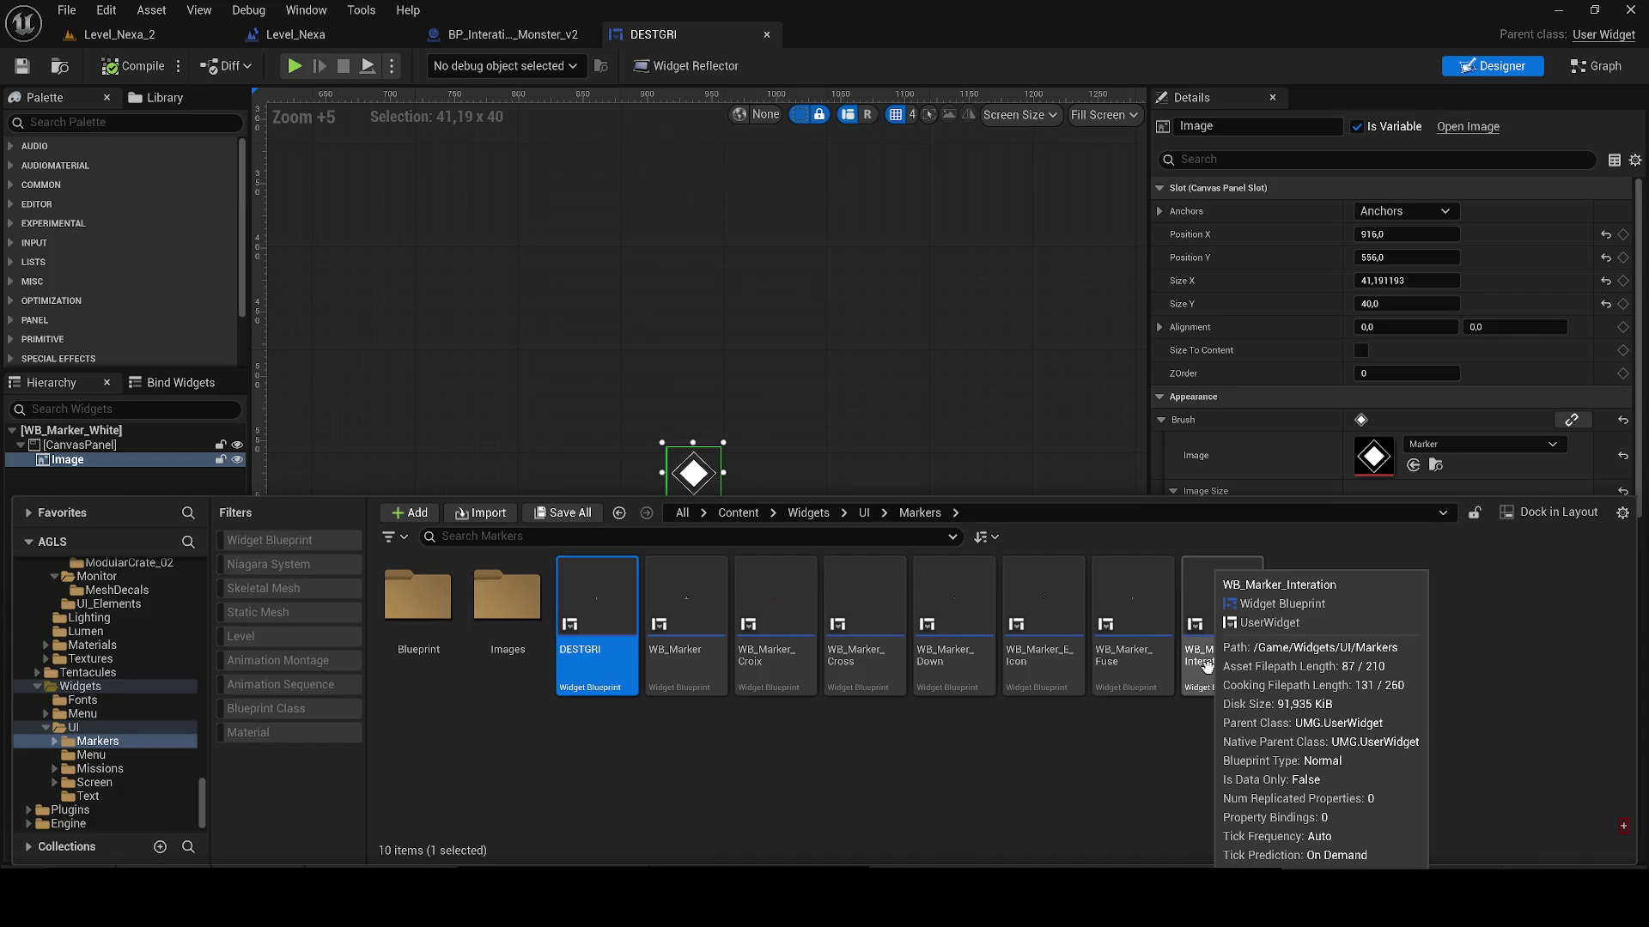
Step: Duplicate WB_Marker_E_Icon and name the copy WB_Marker_wHITE
double_click(1034, 627)
key("ctrl+space")
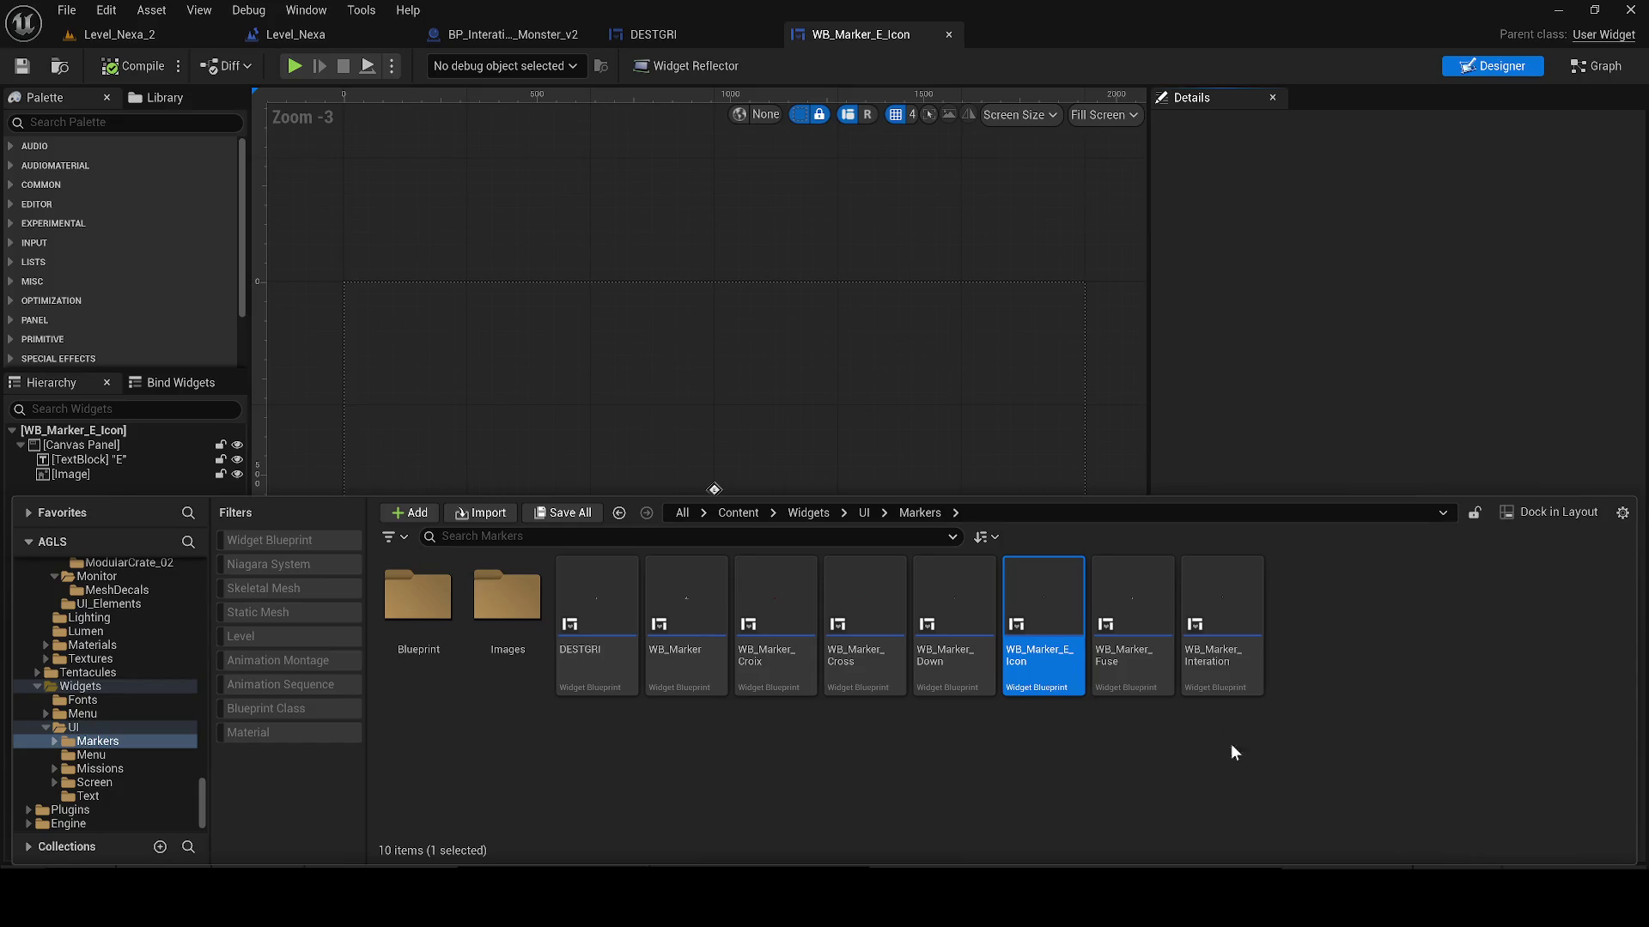
key("ctrl+d")
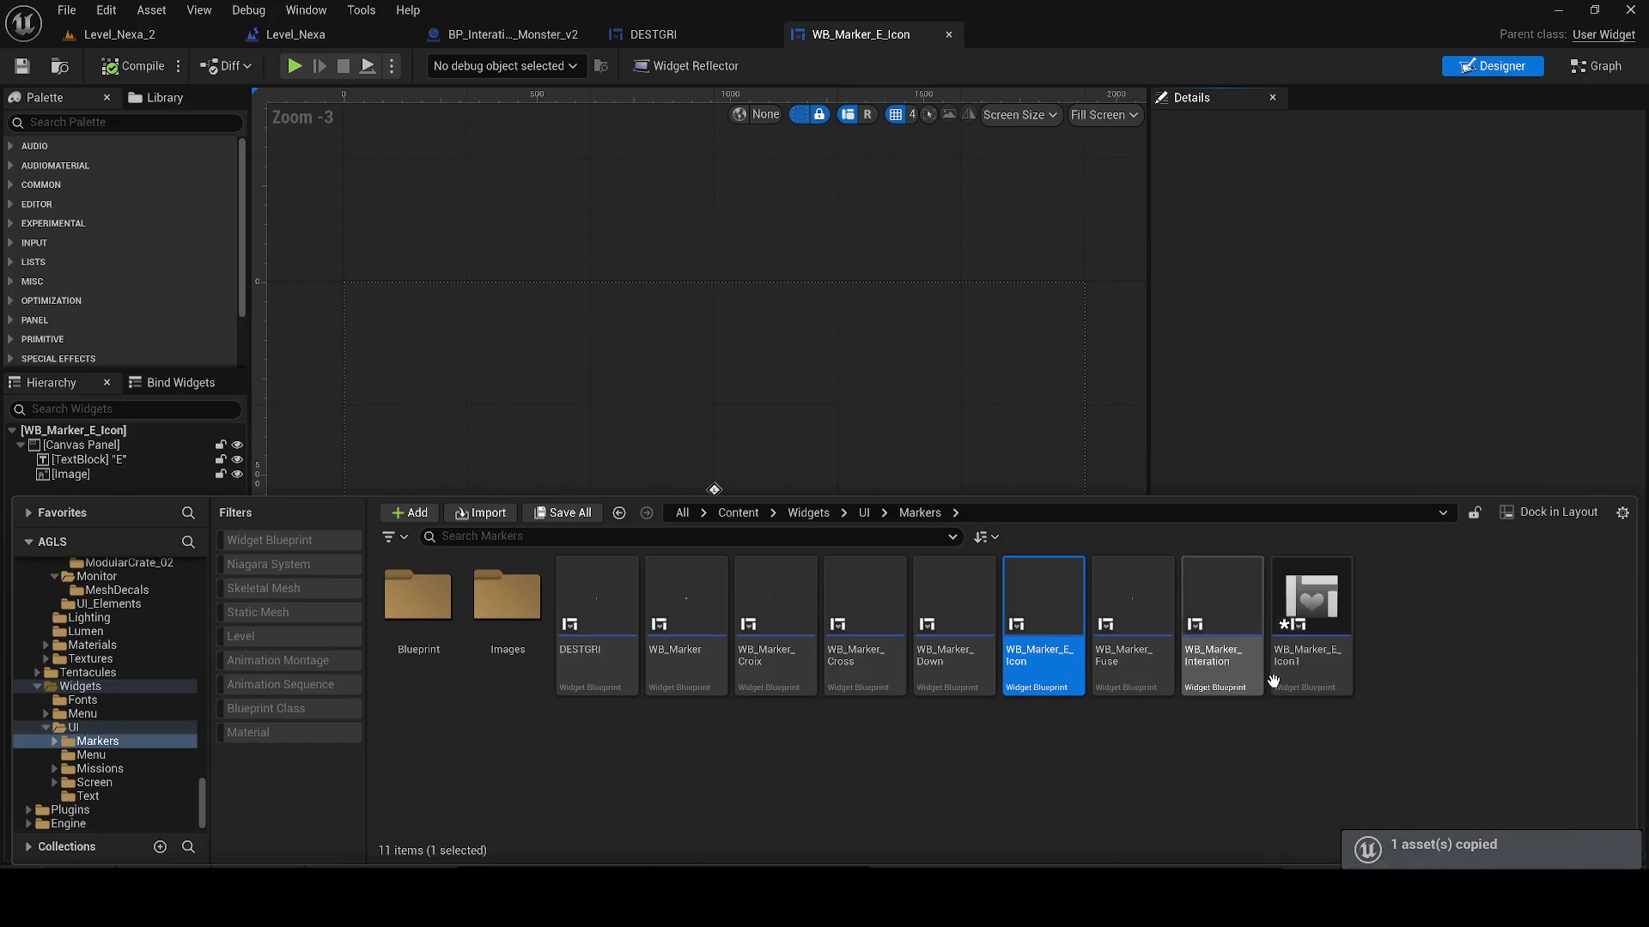
key("BackSpace")
key("BackSpace")
key("BackSpace")
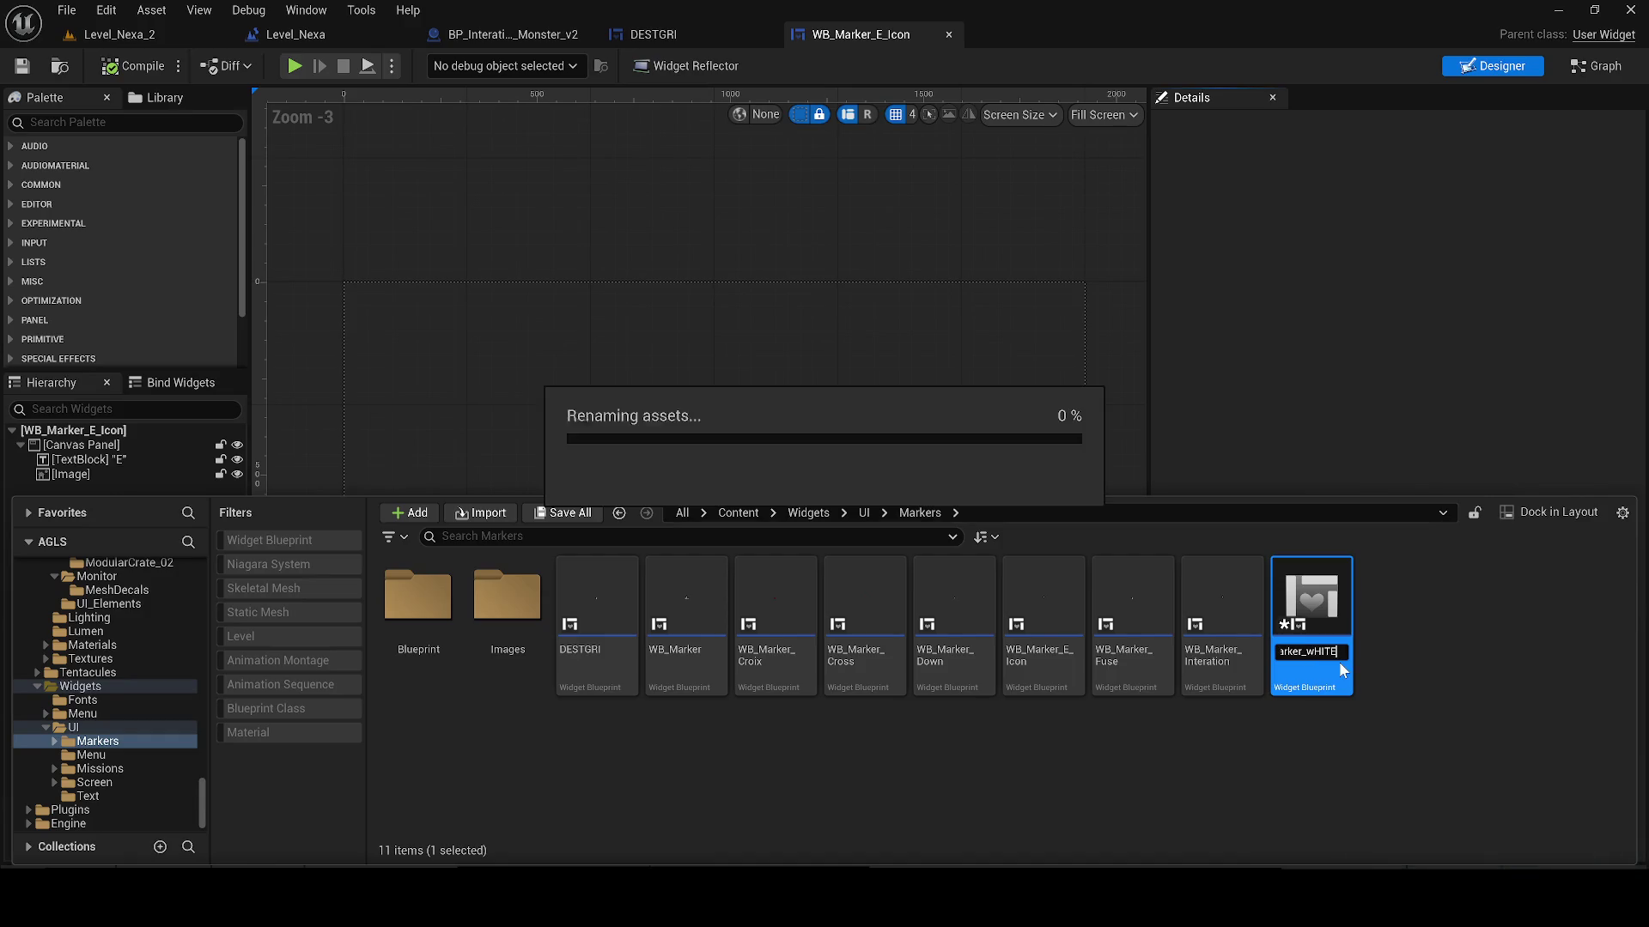
key("Return")
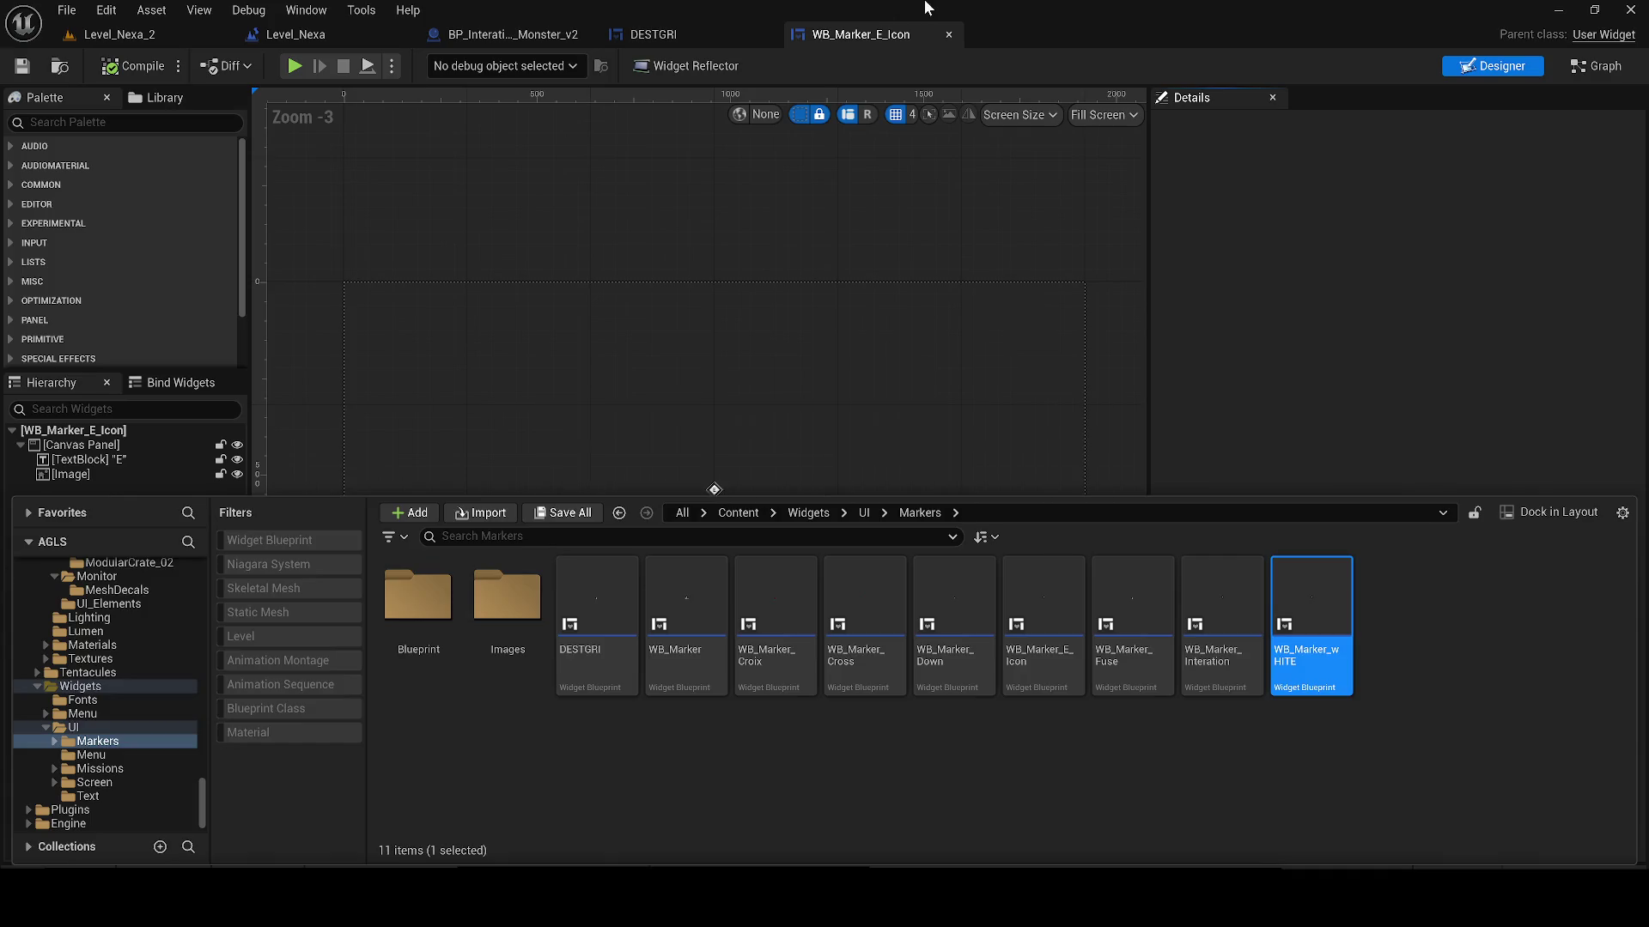
Step: Delete the 'E' TextBlock from WB_Marker_wHITE, leaving only the diamond, and compile
left_click(949, 35)
scroll(775, 493, "up", 9)
left_click(921, 465)
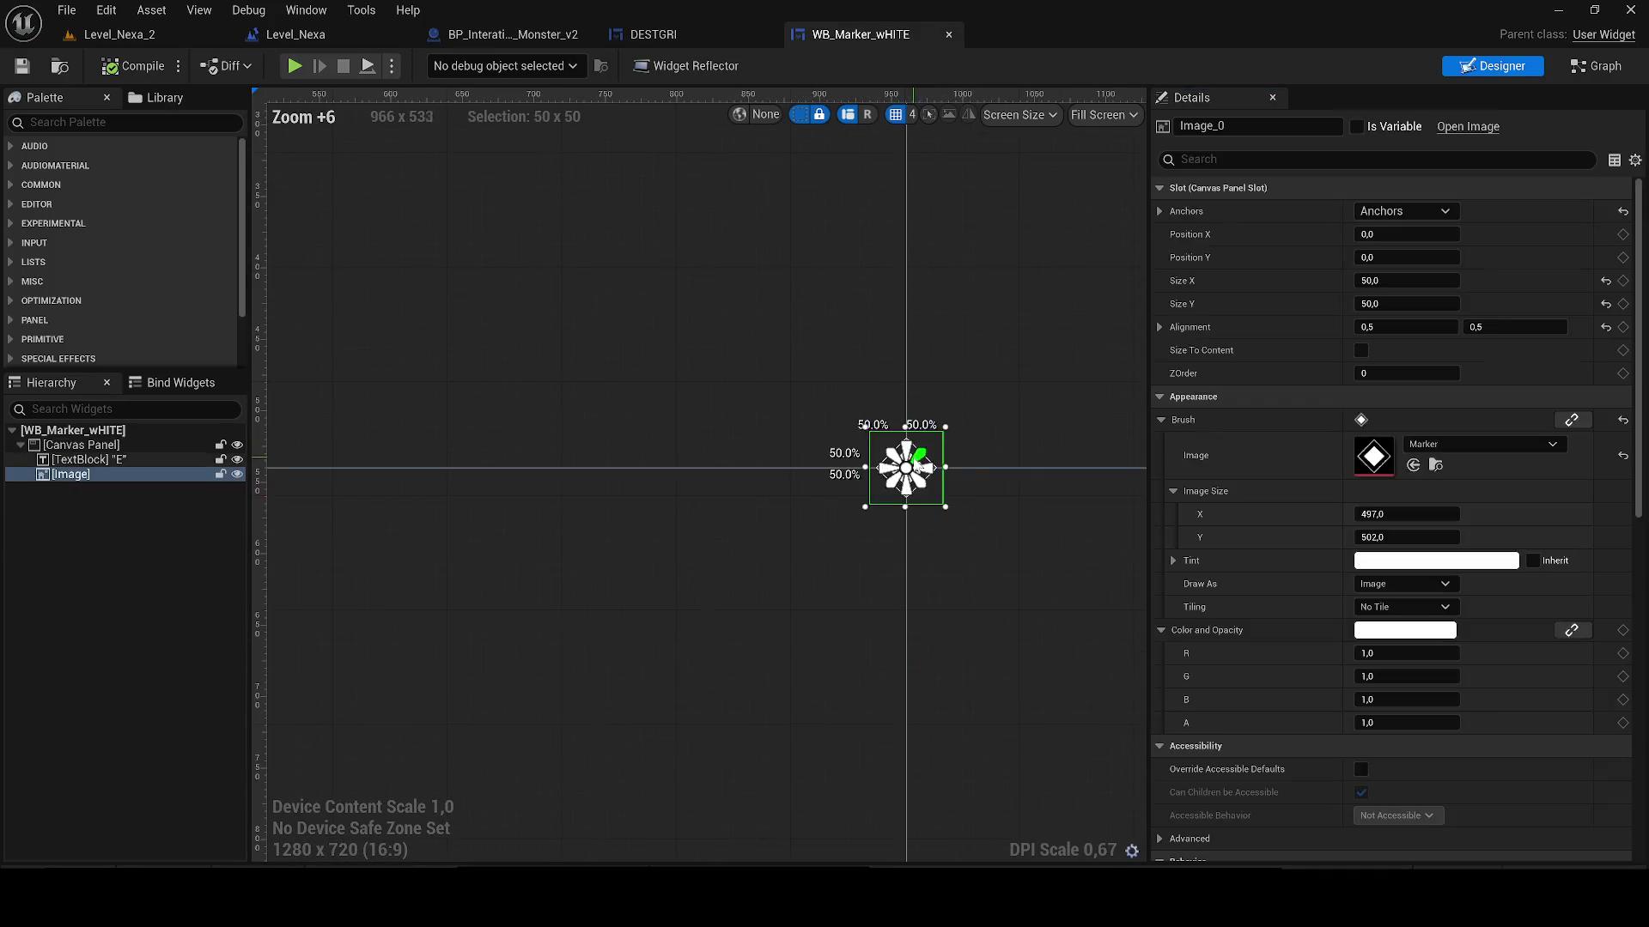
scroll(601, 429, "up", 8)
left_click(1041, 446)
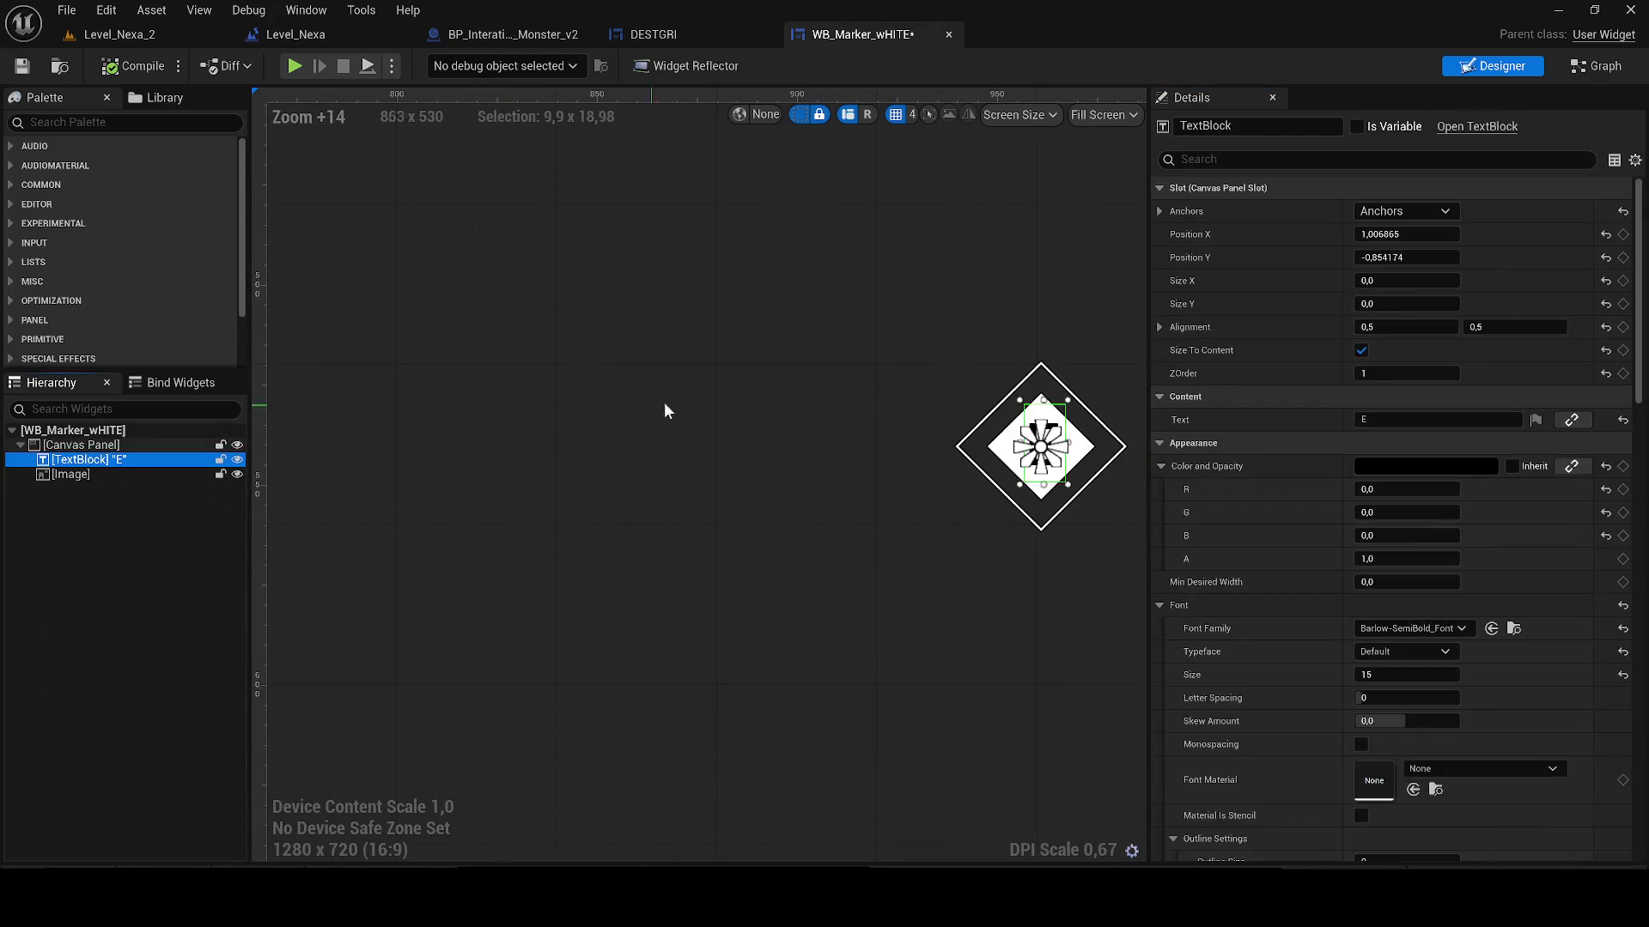
key("Delete")
left_click(133, 66)
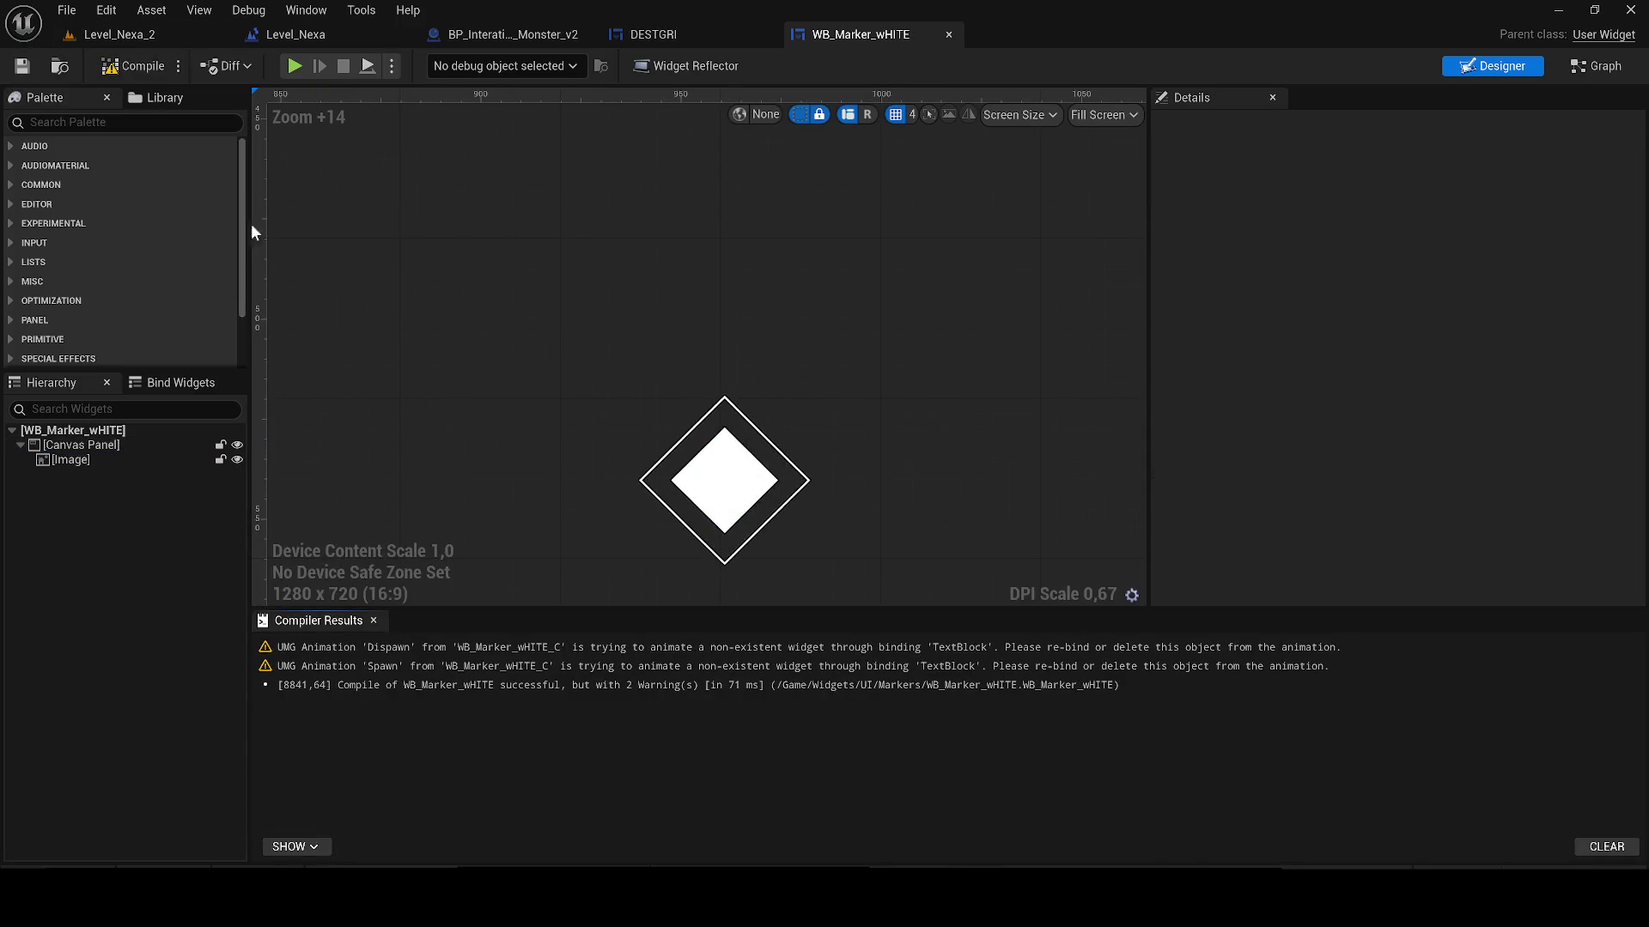
left_click(374, 620)
Step: Check the widget's event graph, then bring up the Animations panel from the Window menu
left_click(1596, 66)
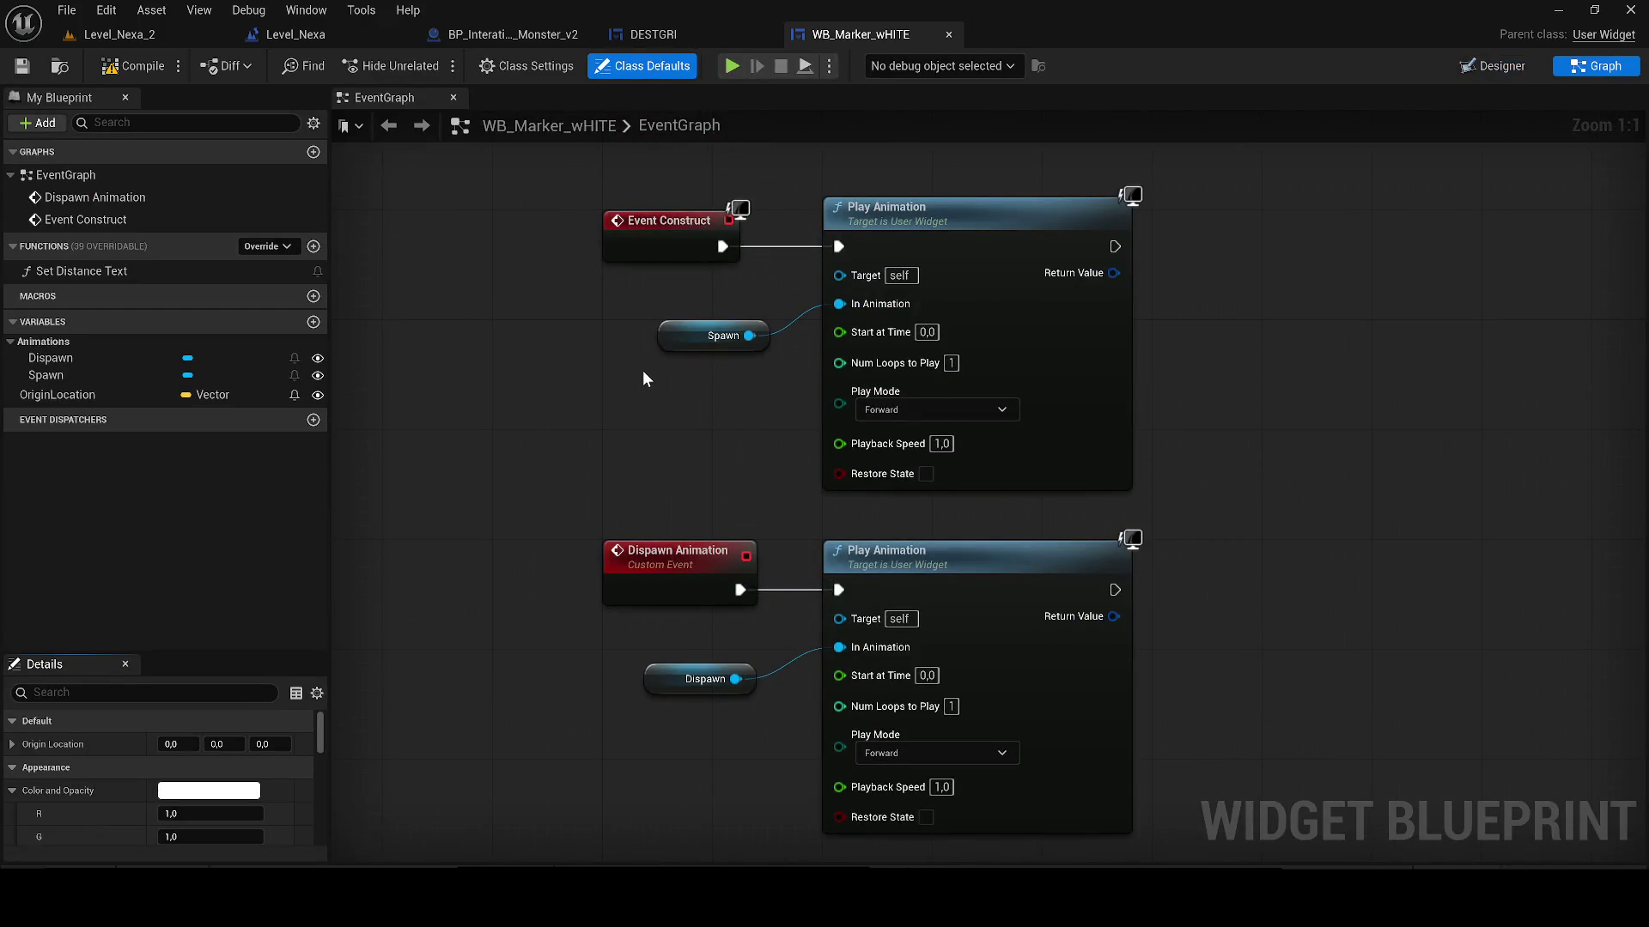
left_click(1486, 67)
left_click(362, 9)
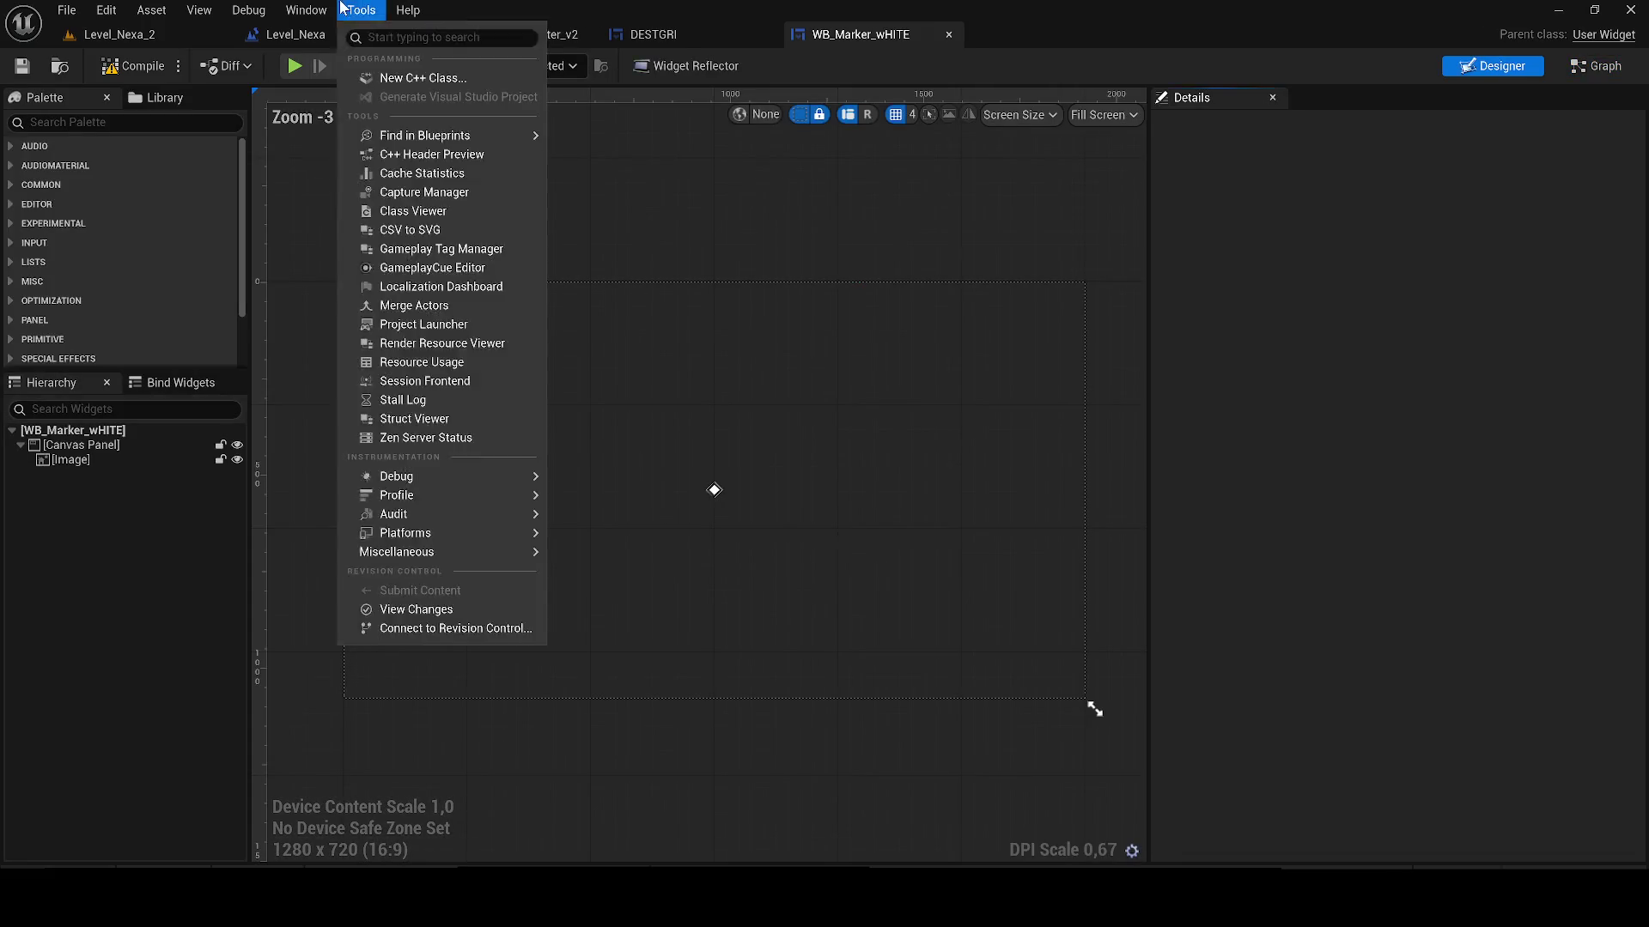
left_click(307, 9)
left_click(343, 158)
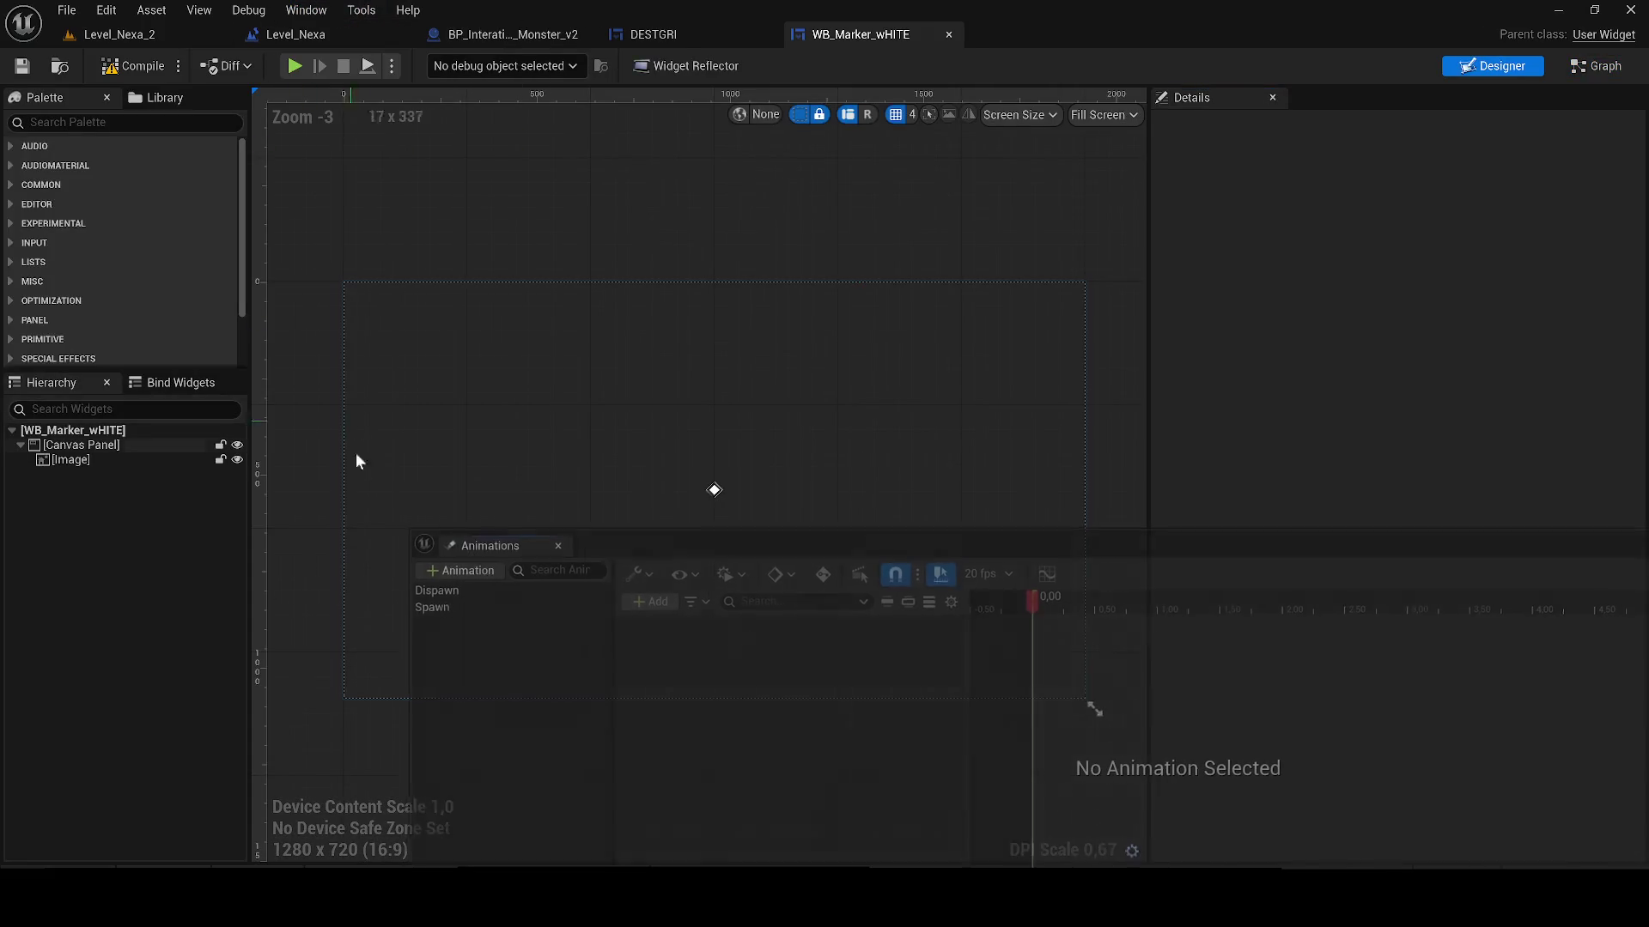
Step: Remove the E text tracks from the Dispawn and Spawn animations, then compile and save
left_click(445, 590)
left_click(822, 672)
key("Delete")
left_click(436, 601)
left_click(786, 674)
key("Delete")
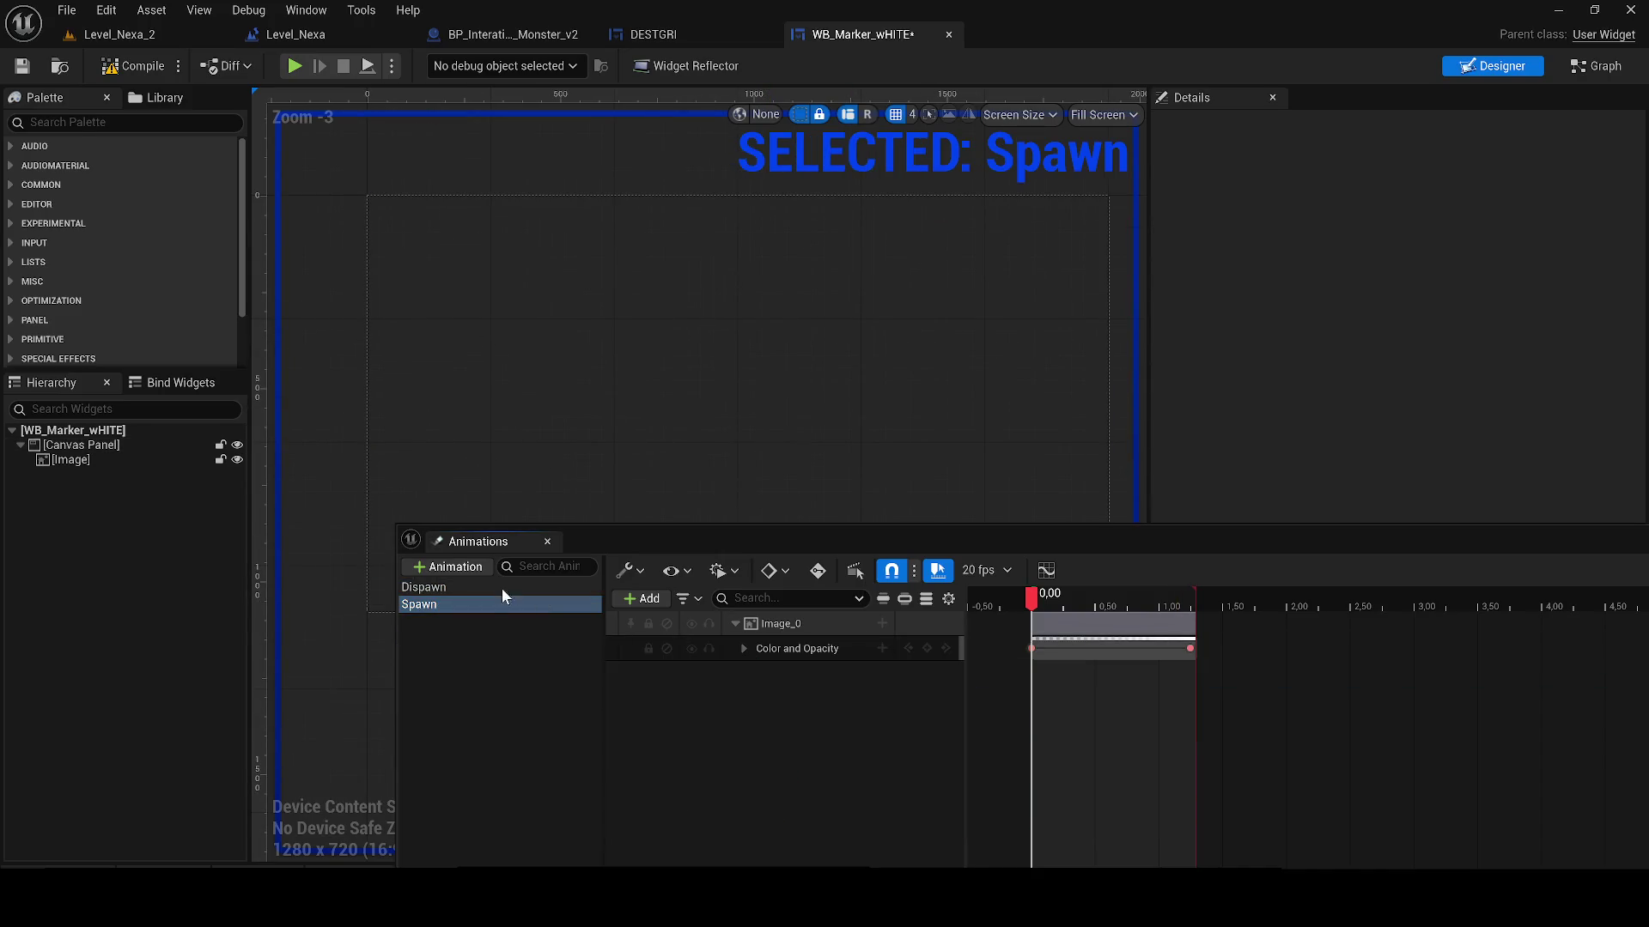
left_click(542, 541)
left_click(129, 66)
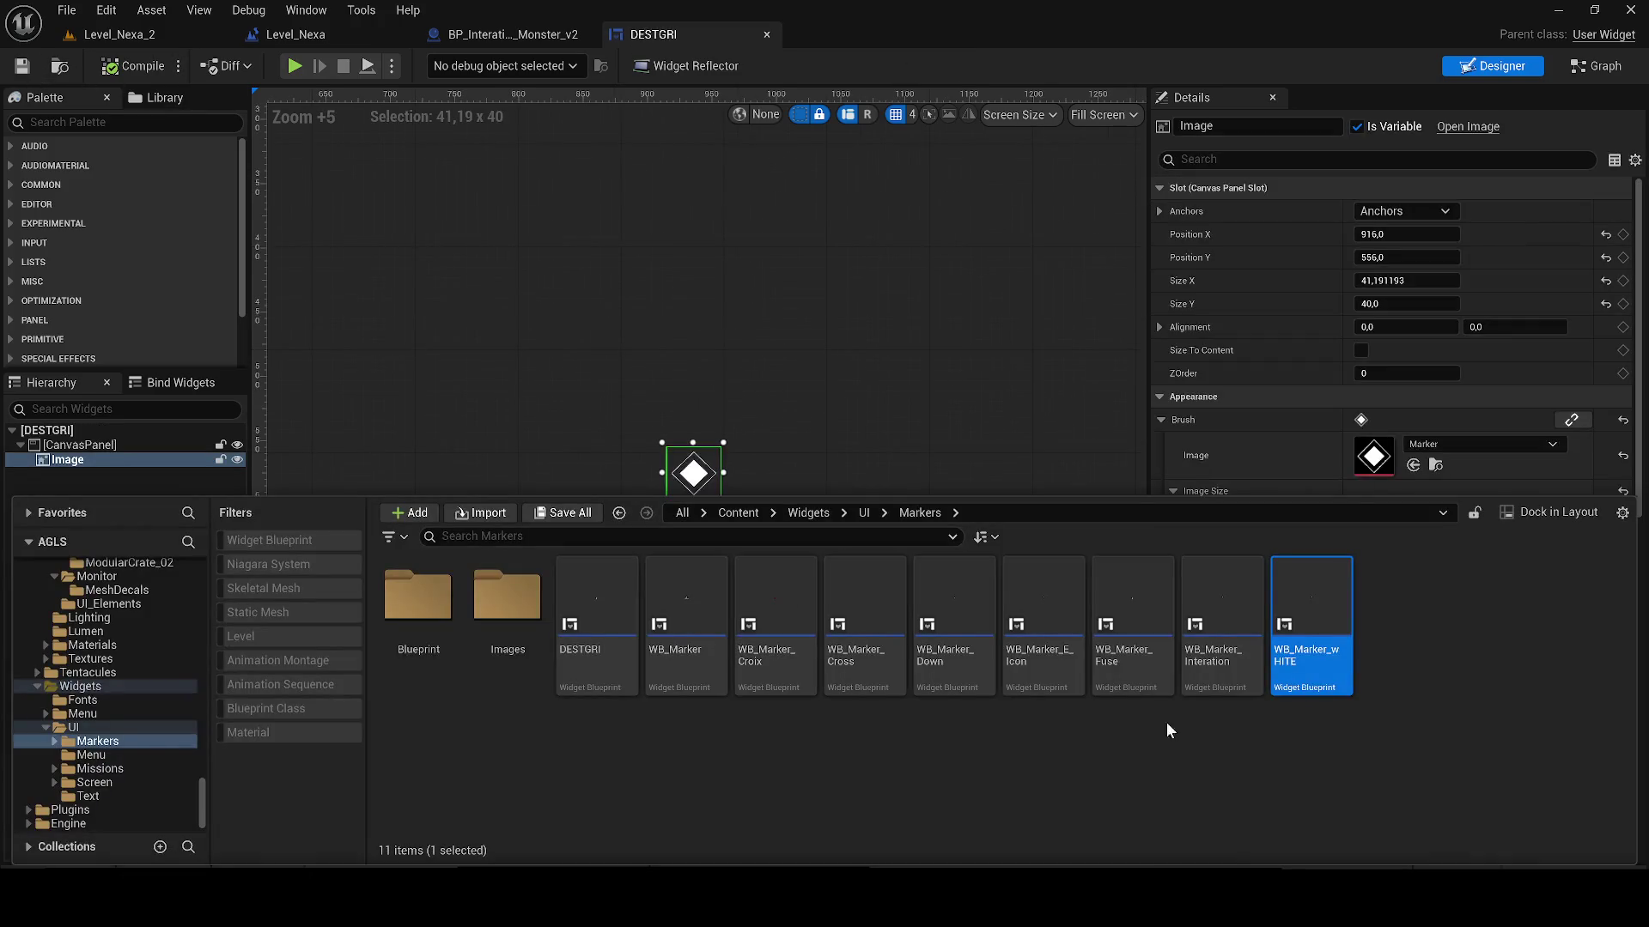
Step: Rename the WB_Marker_wHITE asset to WB_Marker_White
left_click(1339, 654)
key("End")
key("BackSpace")
key("BackSpace")
key("BackSpace")
key("BackSpace")
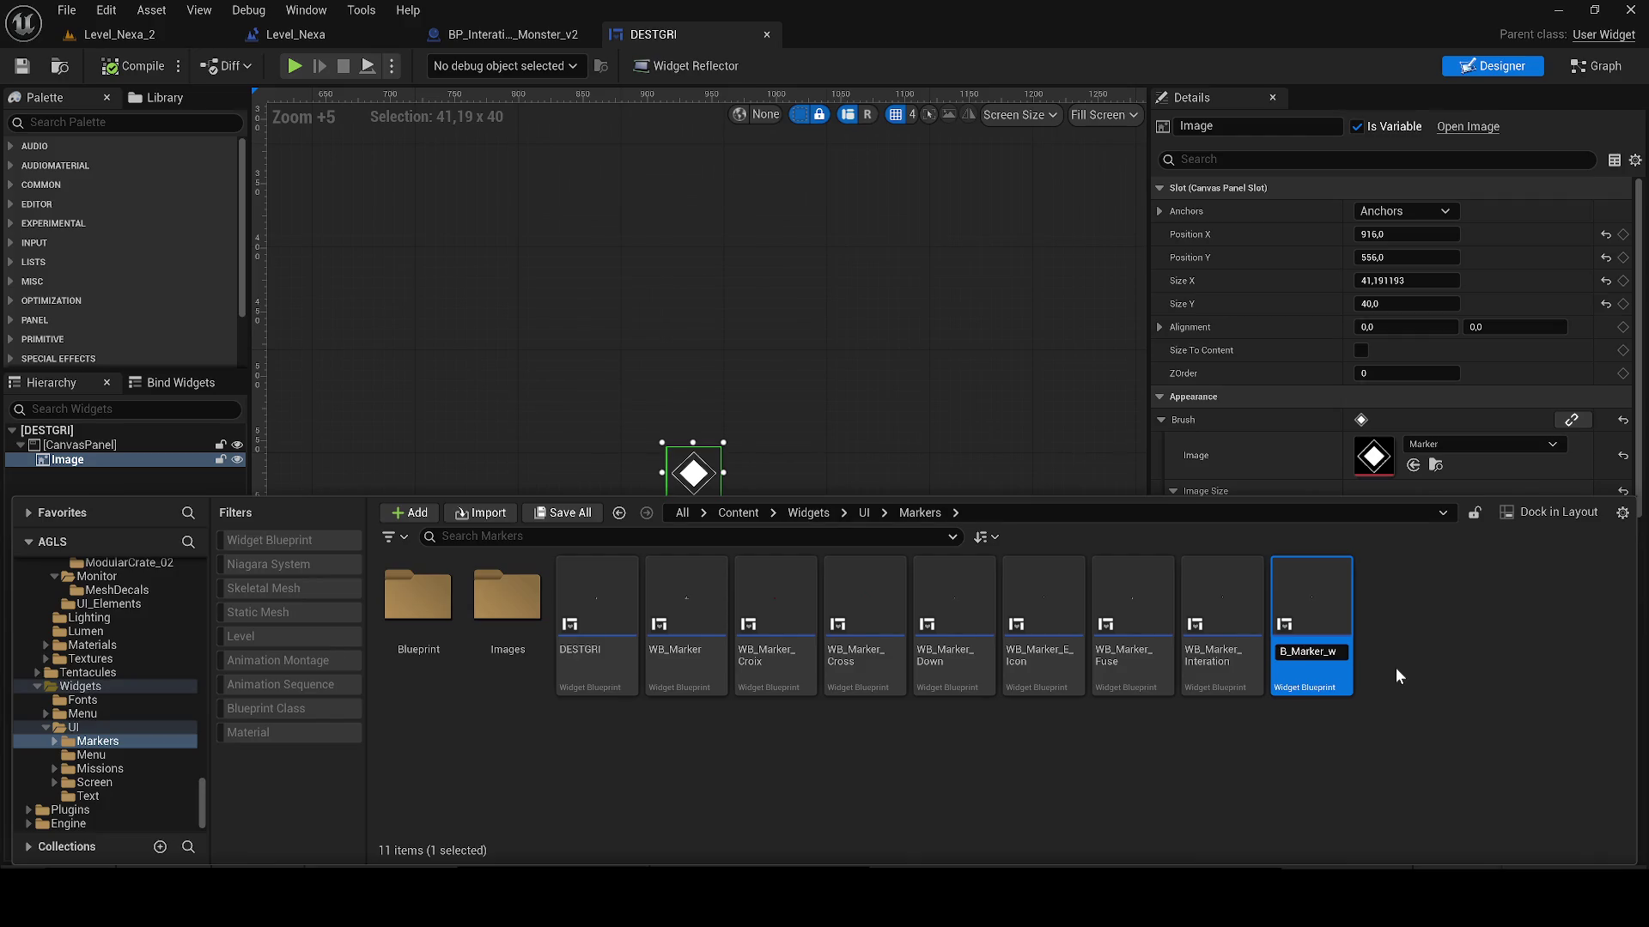
type("White")
key("Return")
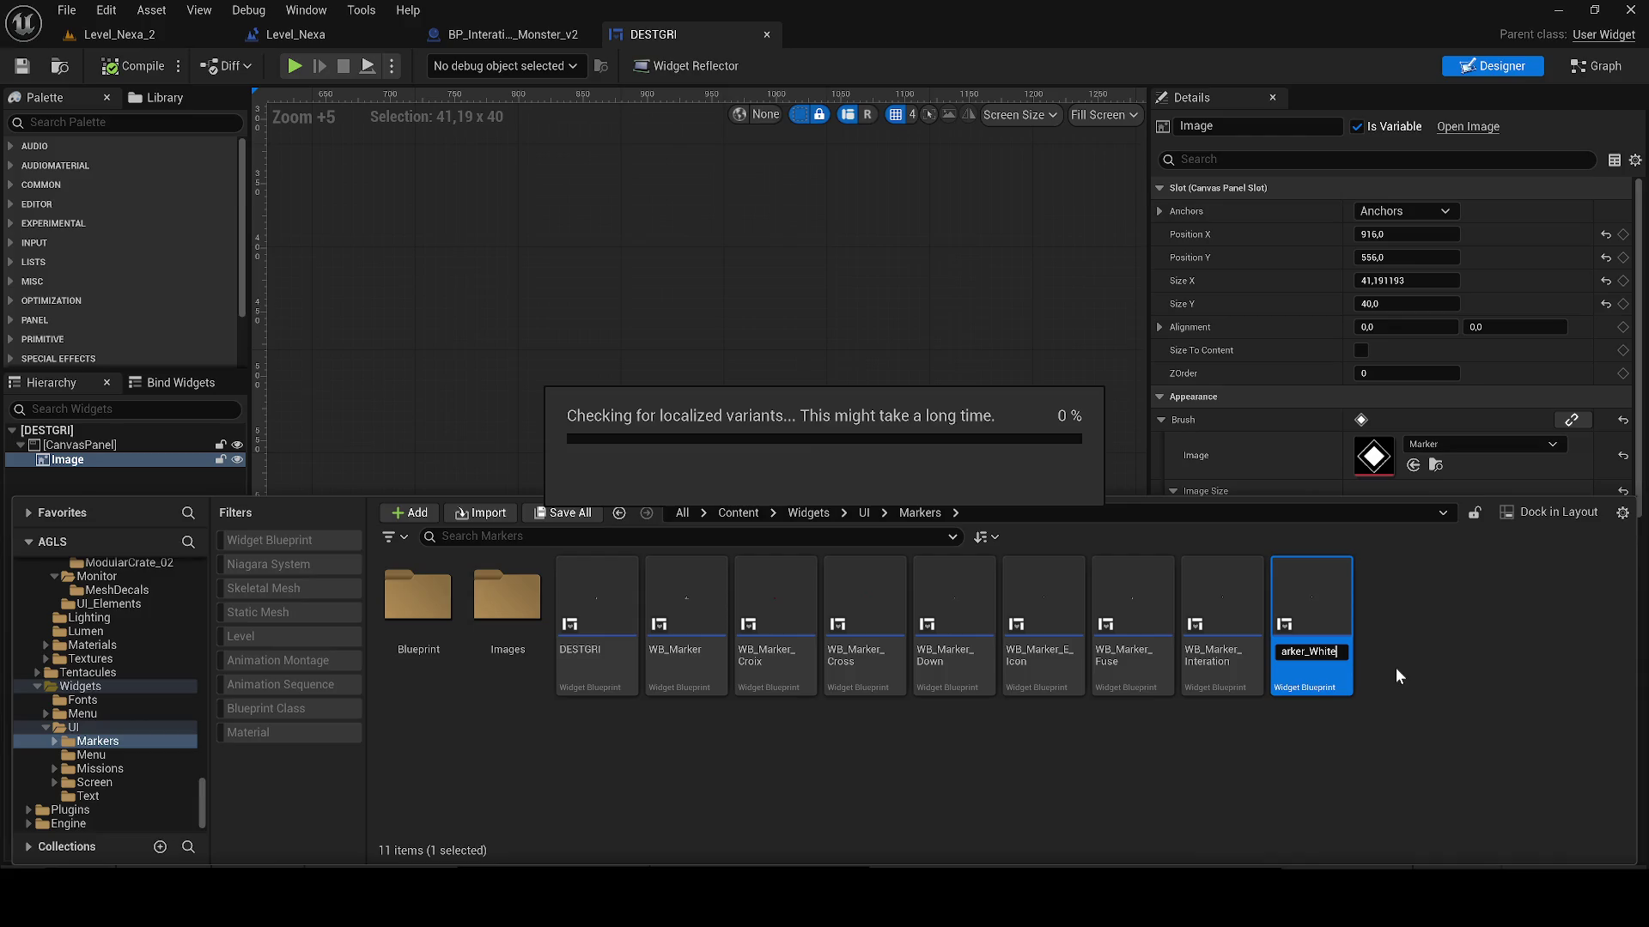
Step: Set the monster trace Marker's Widget Class to WB_Marker_White, then compile and save
left_click(498, 36)
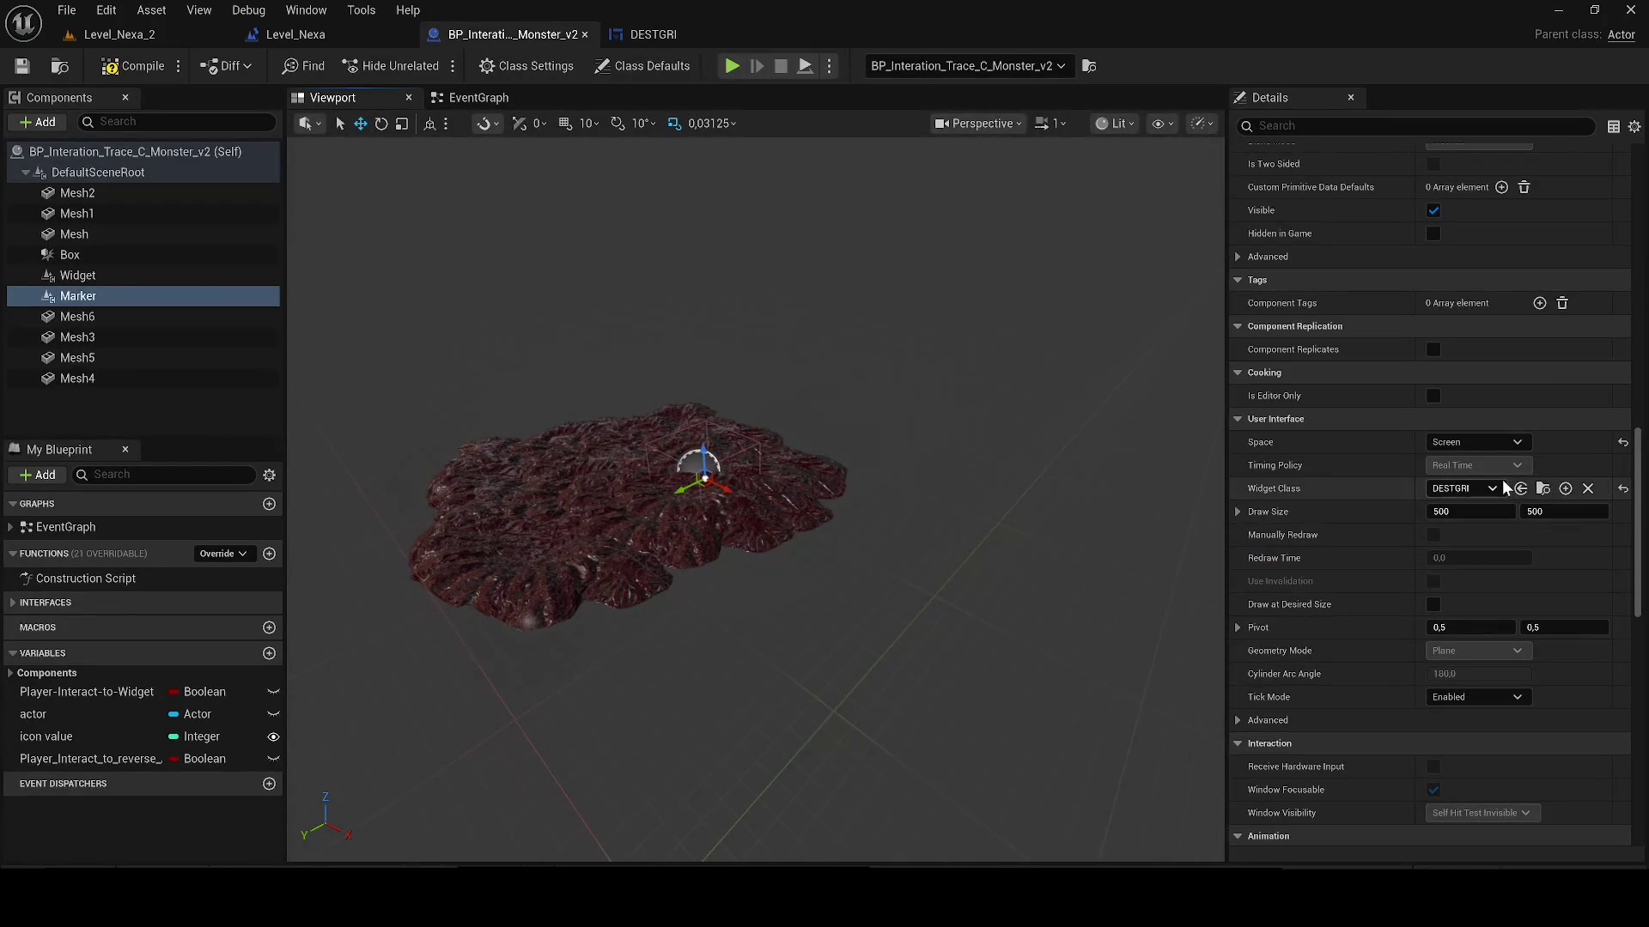
left_click(1479, 486)
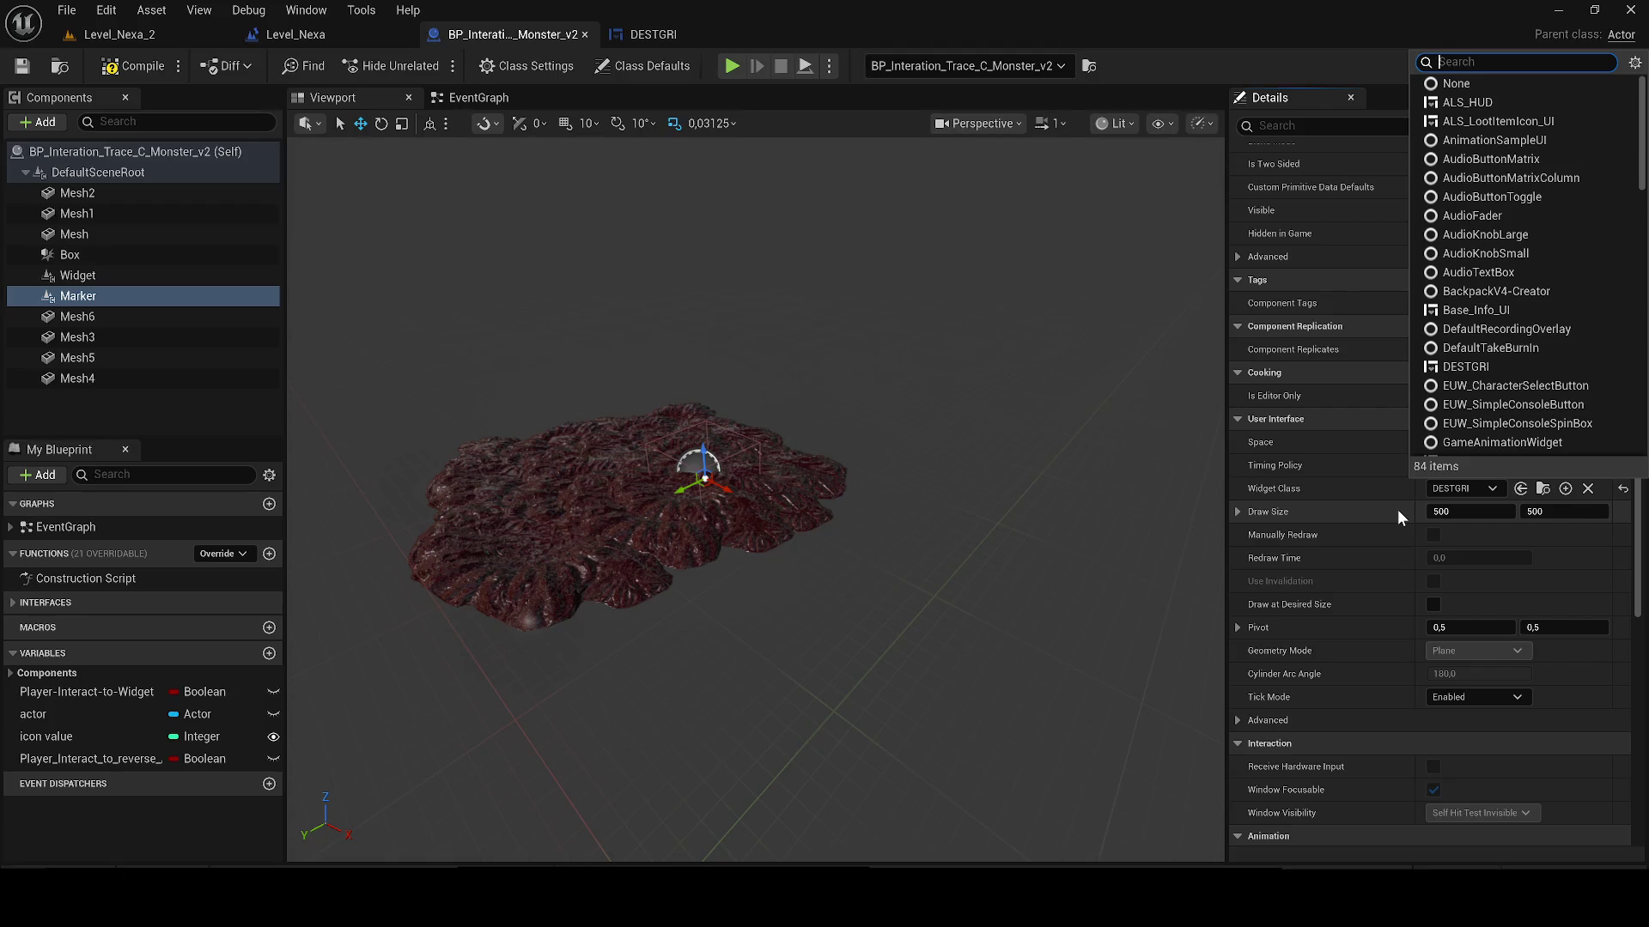
type("white")
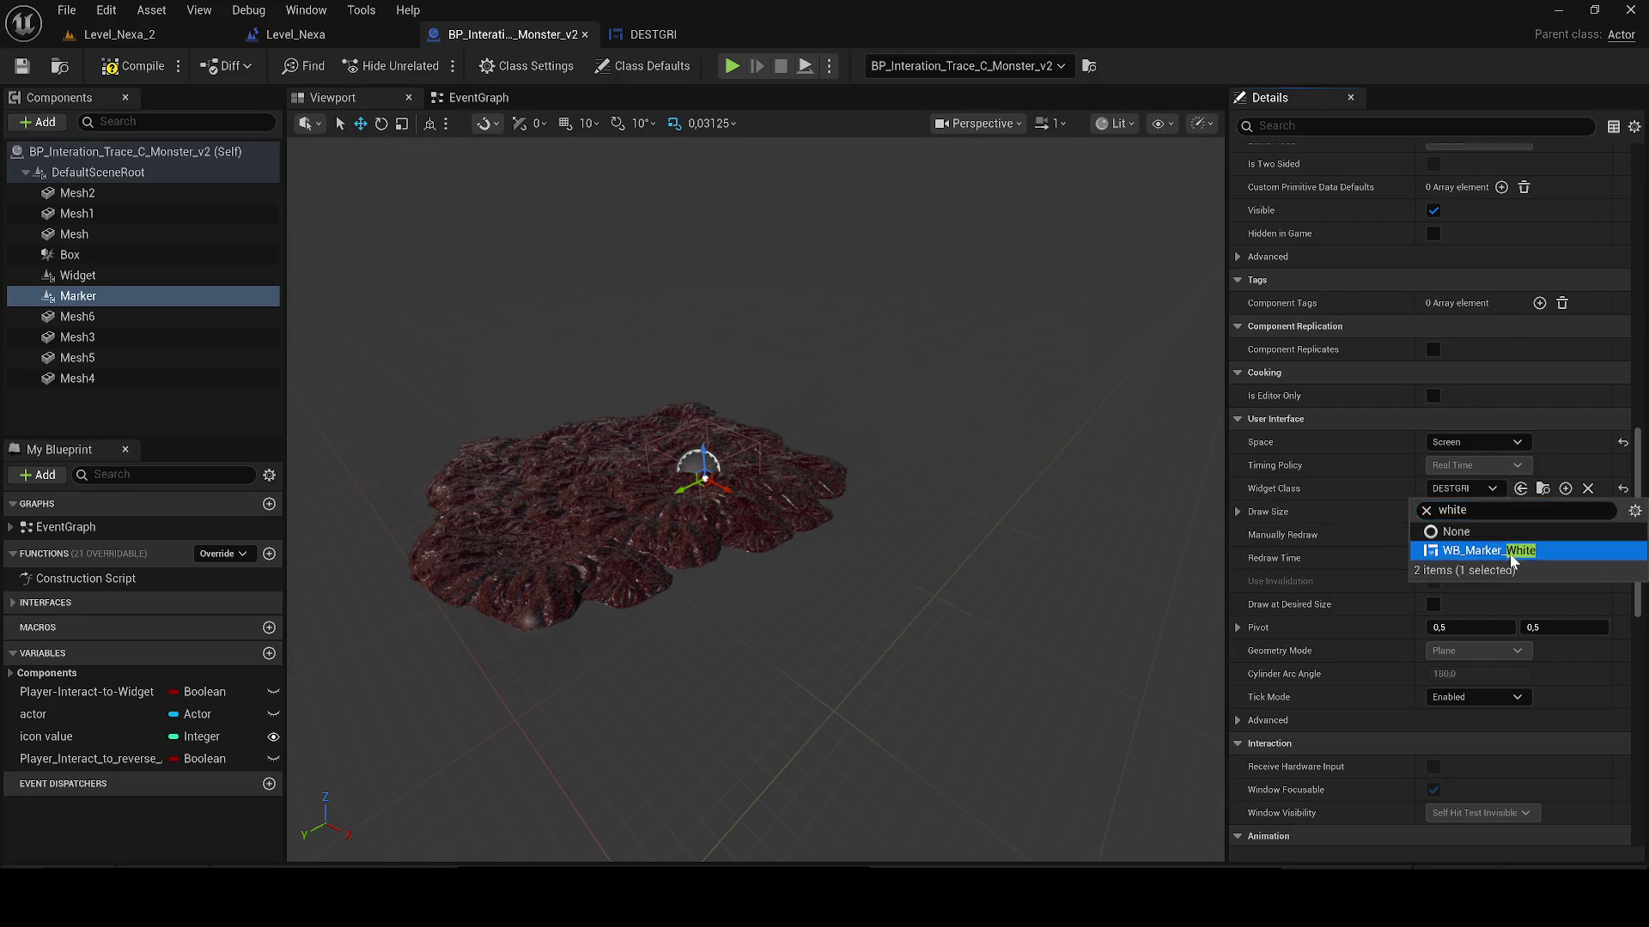
left_click(1513, 552)
left_click(111, 66)
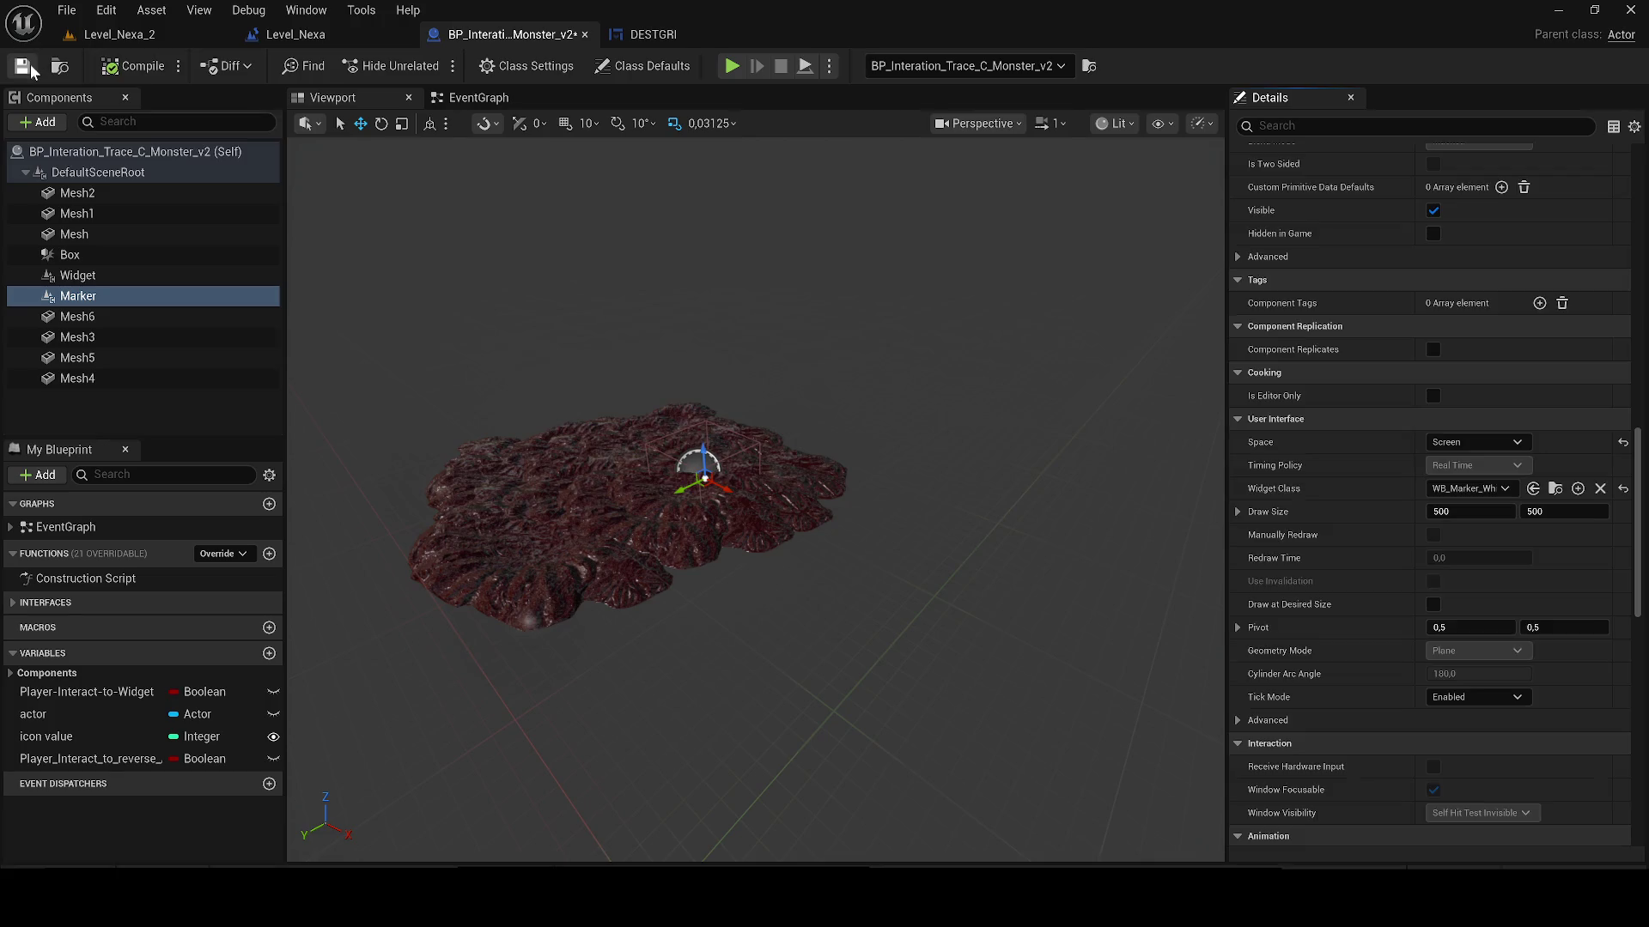
left_click(109, 36)
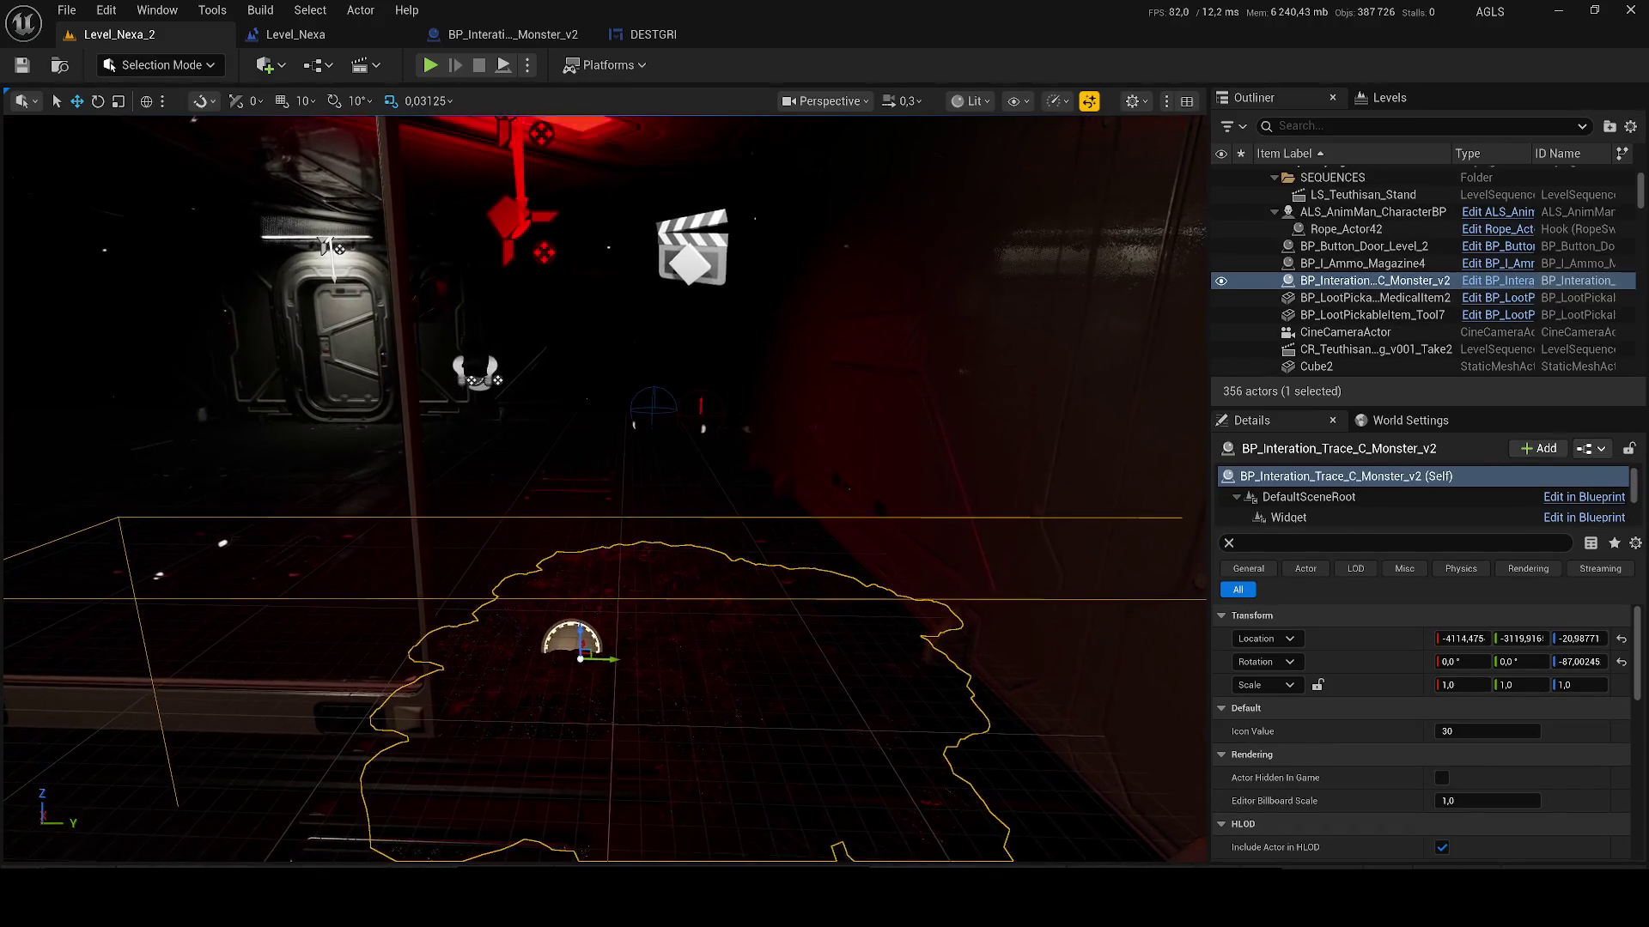
Step: Select the monster's Marker component, save everything, and briefly play-test Level_Nexa_2
scroll(1321, 505, "down", 1)
scroll(1322, 509, "down", 5)
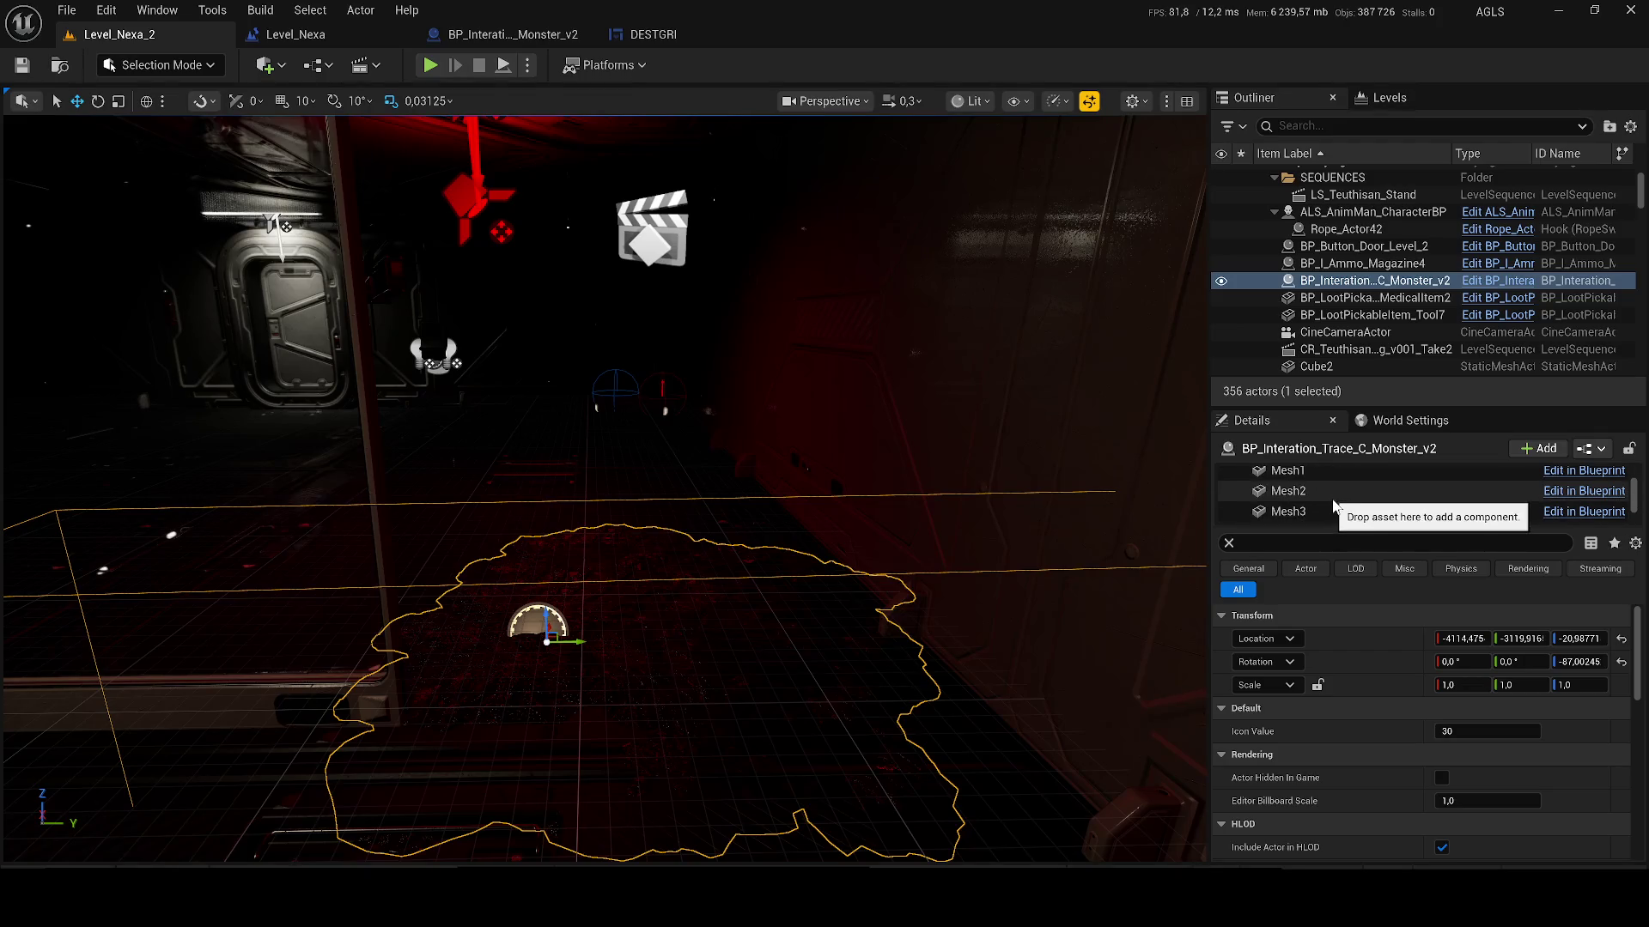
left_click(1322, 513)
mouse_move(547, 547)
left_mouse_down()
mouse_move(490, 551)
mouse_move(577, 527)
mouse_move(434, 592)
mouse_move(559, 533)
mouse_move(543, 507)
mouse_move(492, 496)
mouse_move(491, 451)
left_mouse_up()
key("ctrl+s")
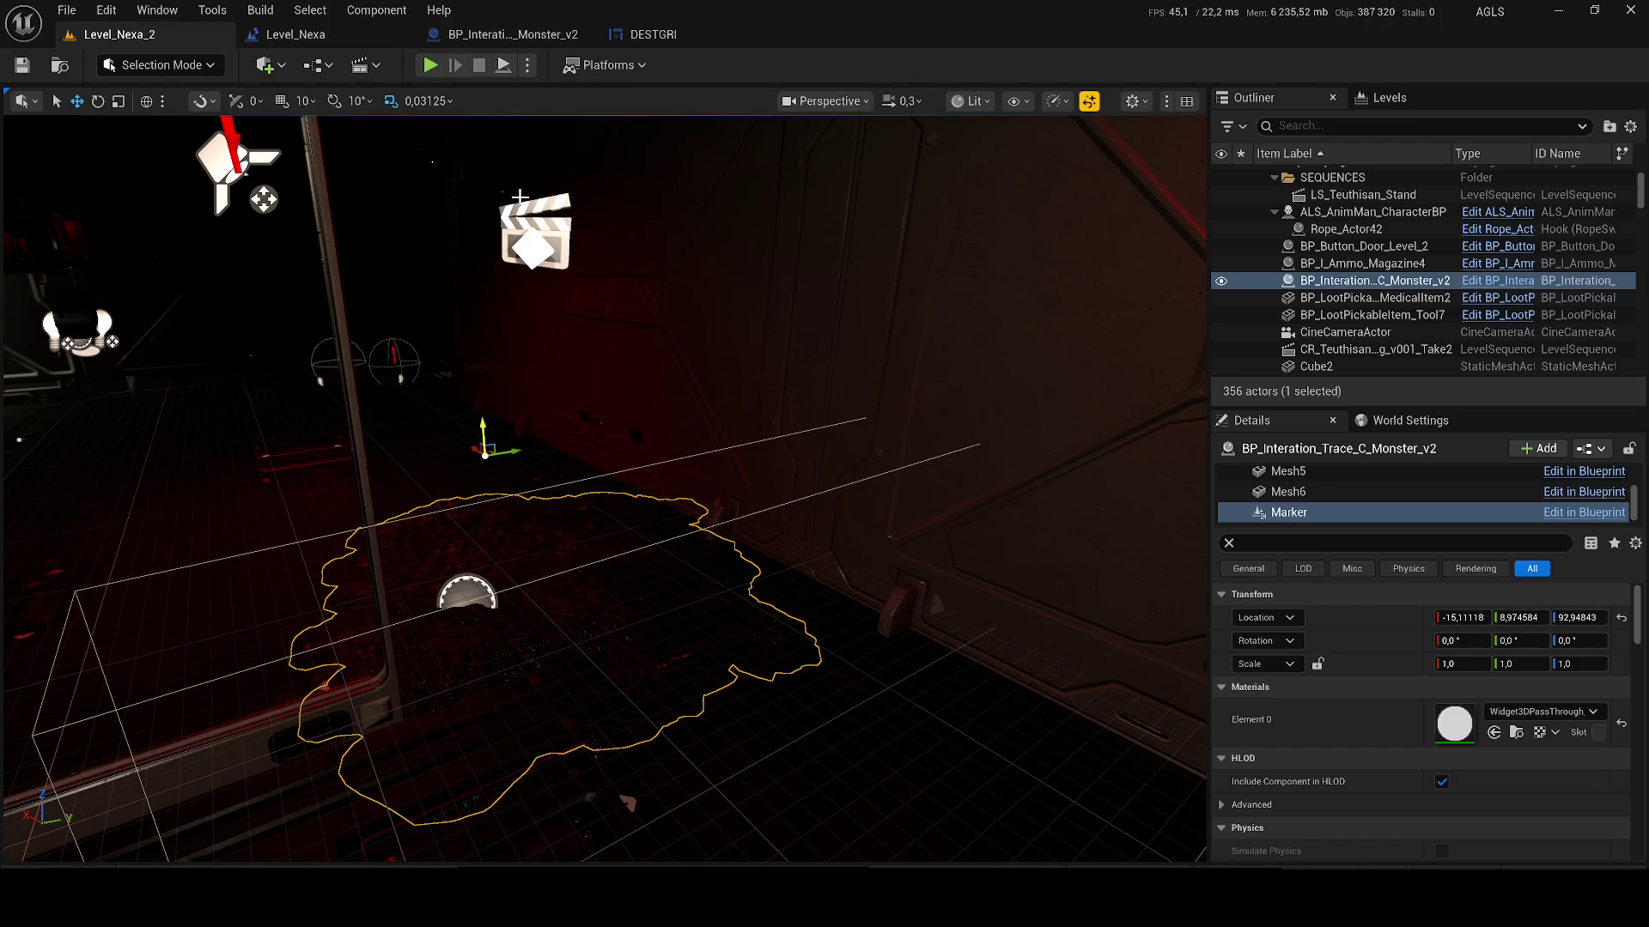
key("alt+p")
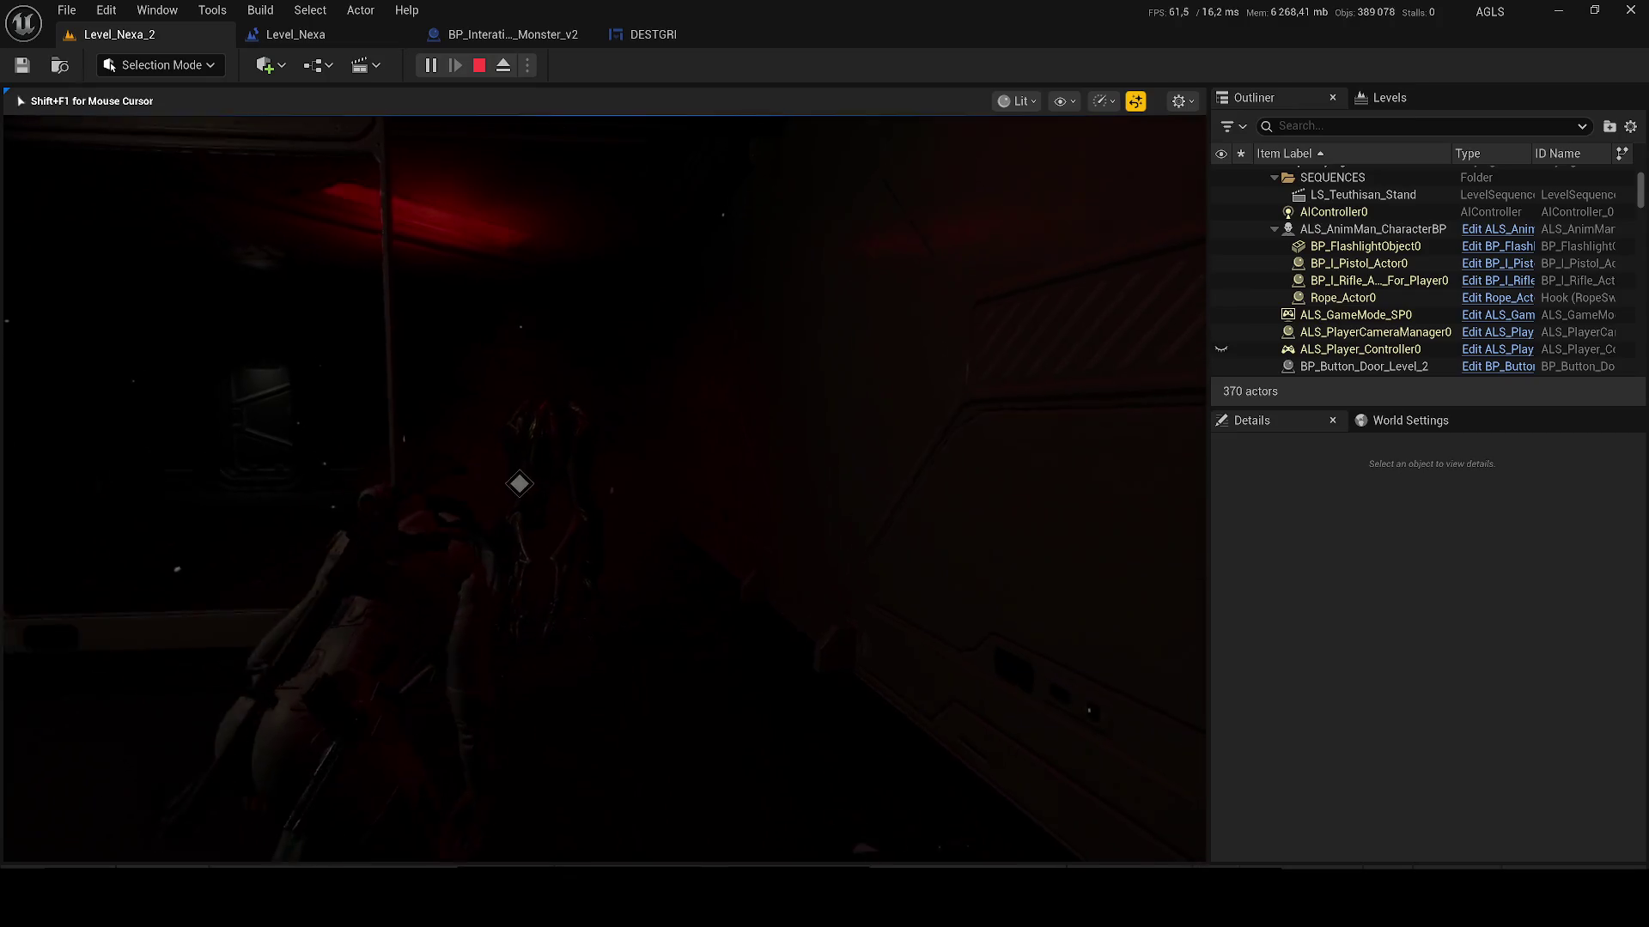
key("Escape")
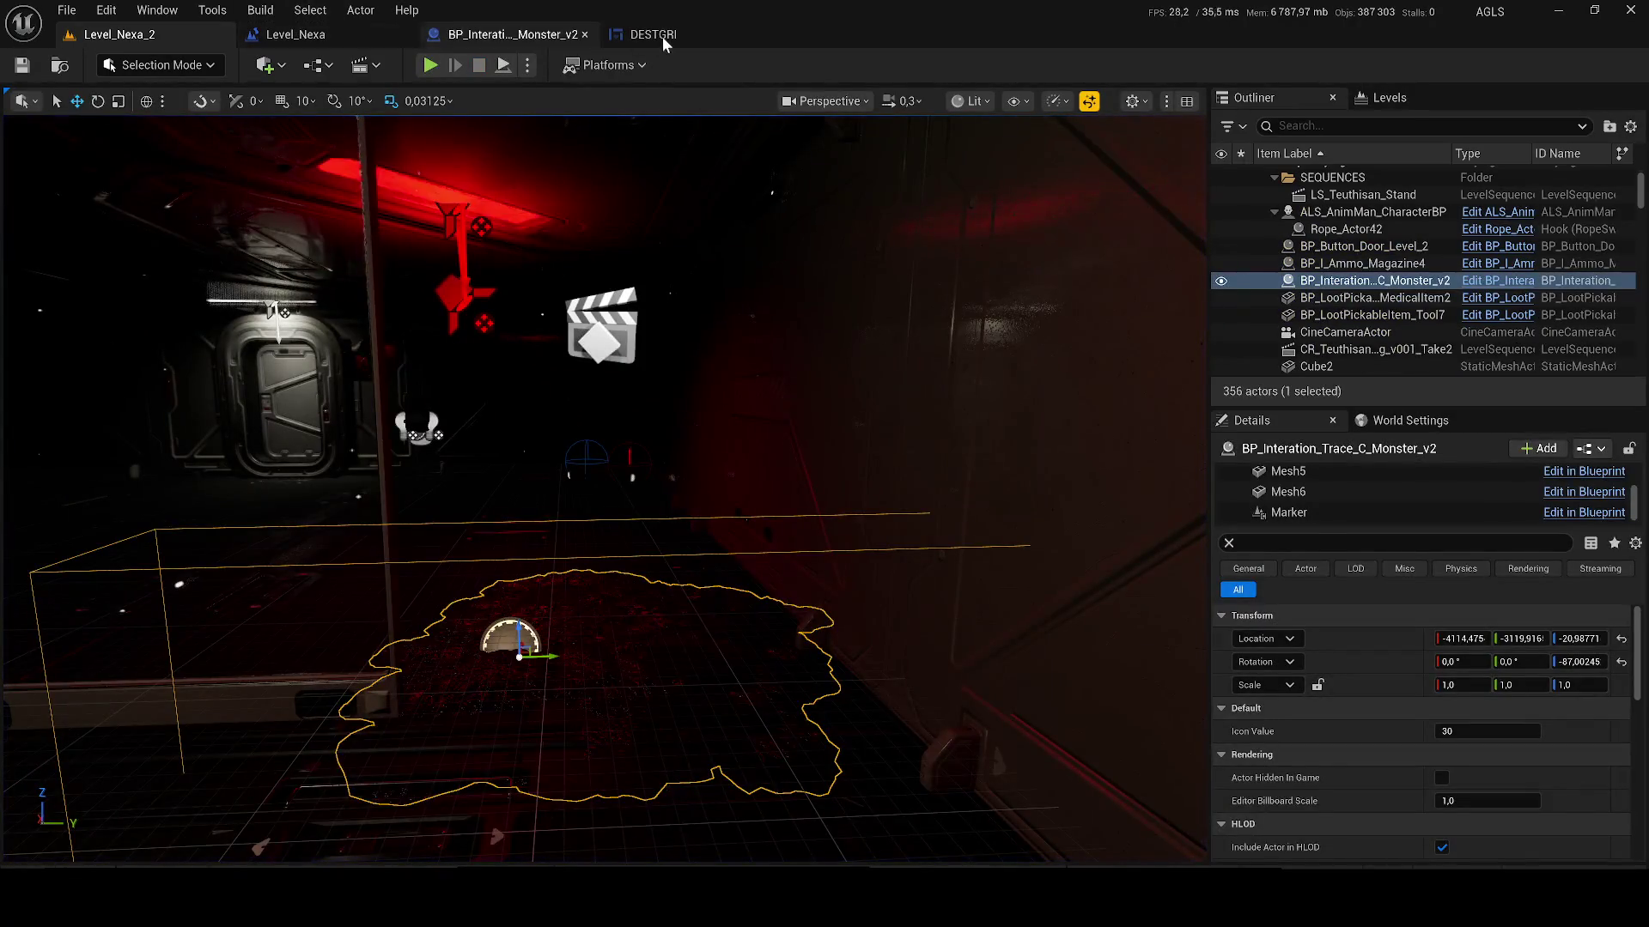
left_click(552, 34)
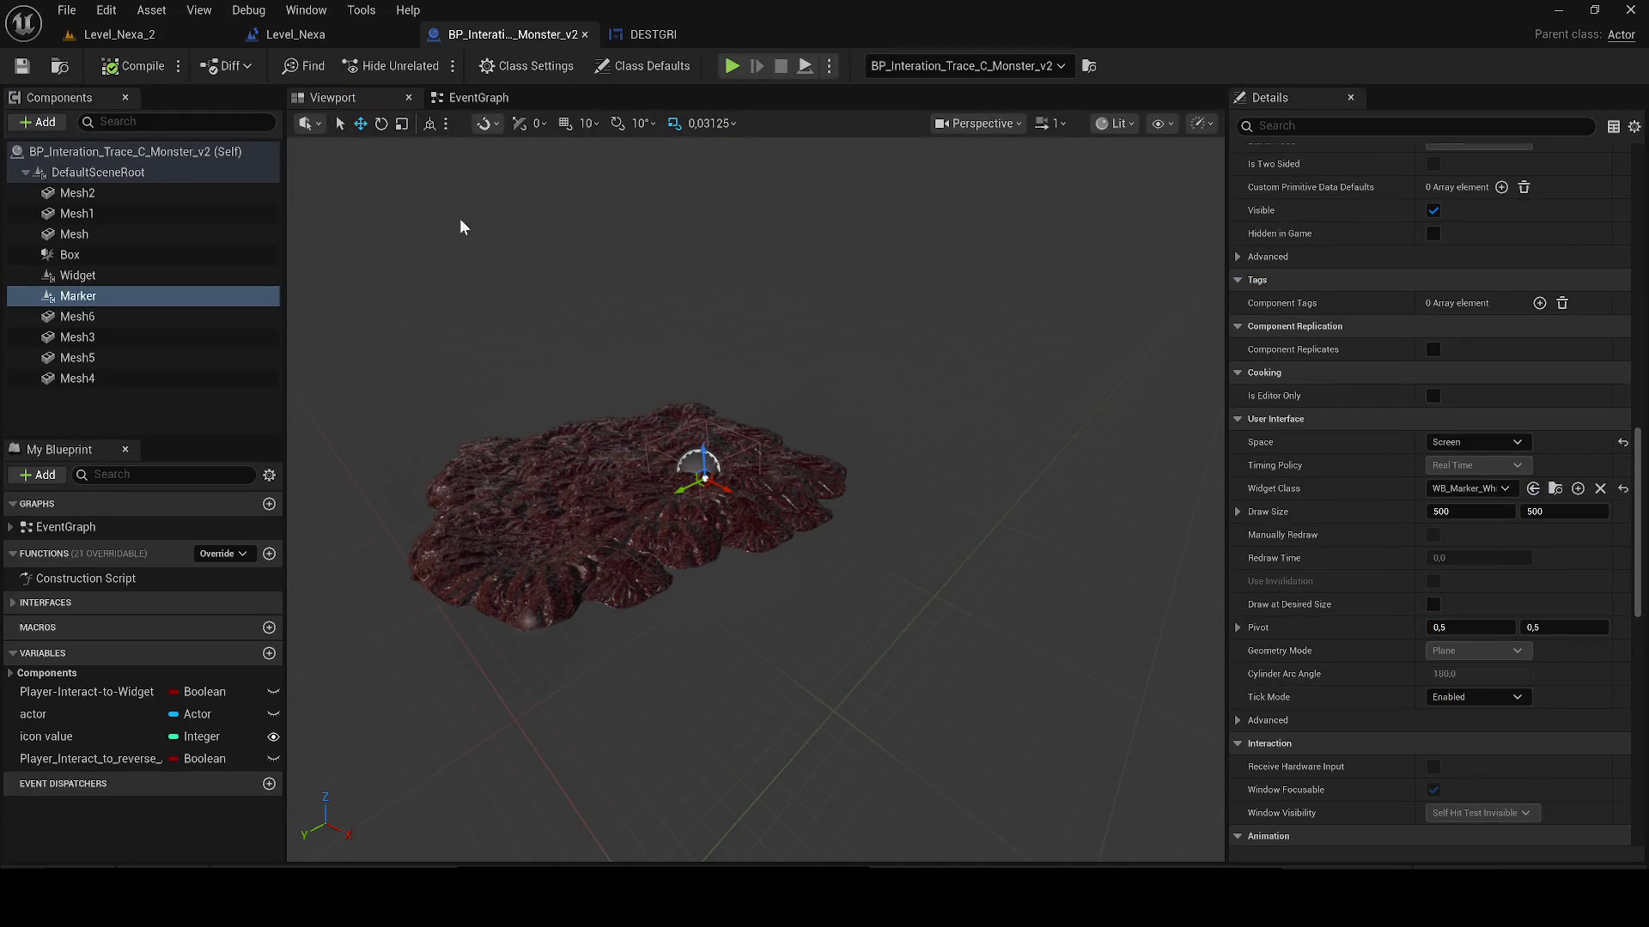
Step: Review the monster EventGraph's HIDE WIDGET, Branch/Cast and overlap nodes before opening Level_Nexa's blueprint
left_click(468, 98)
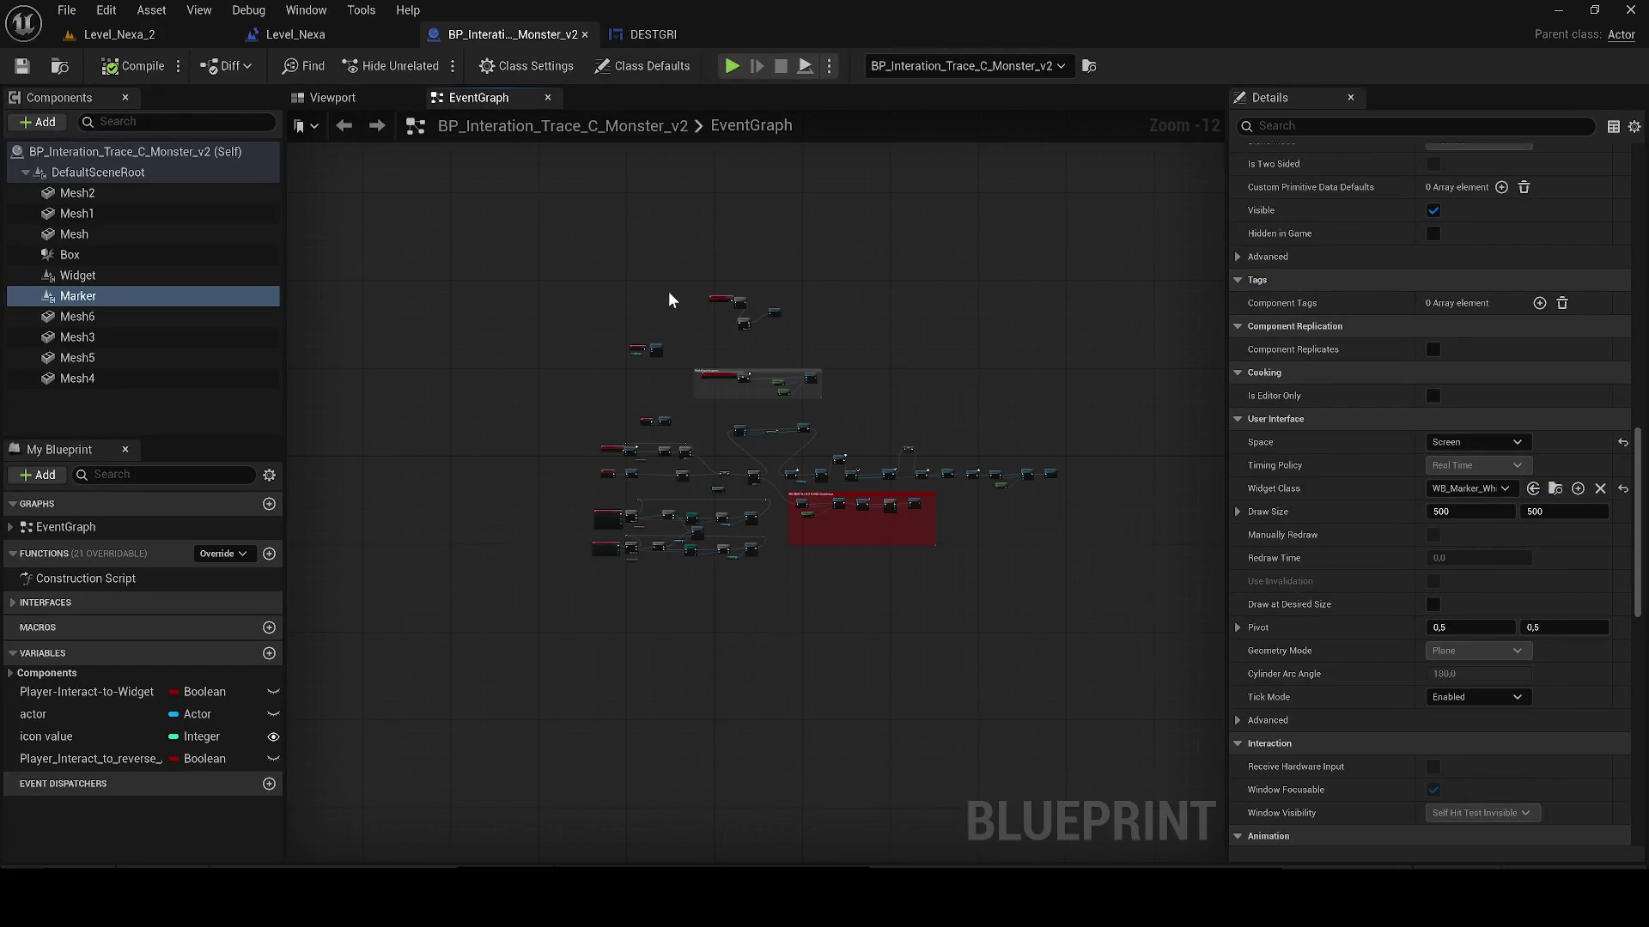
scroll(668, 299, "up", 8)
left_click_drag(781, 424, 518, 242)
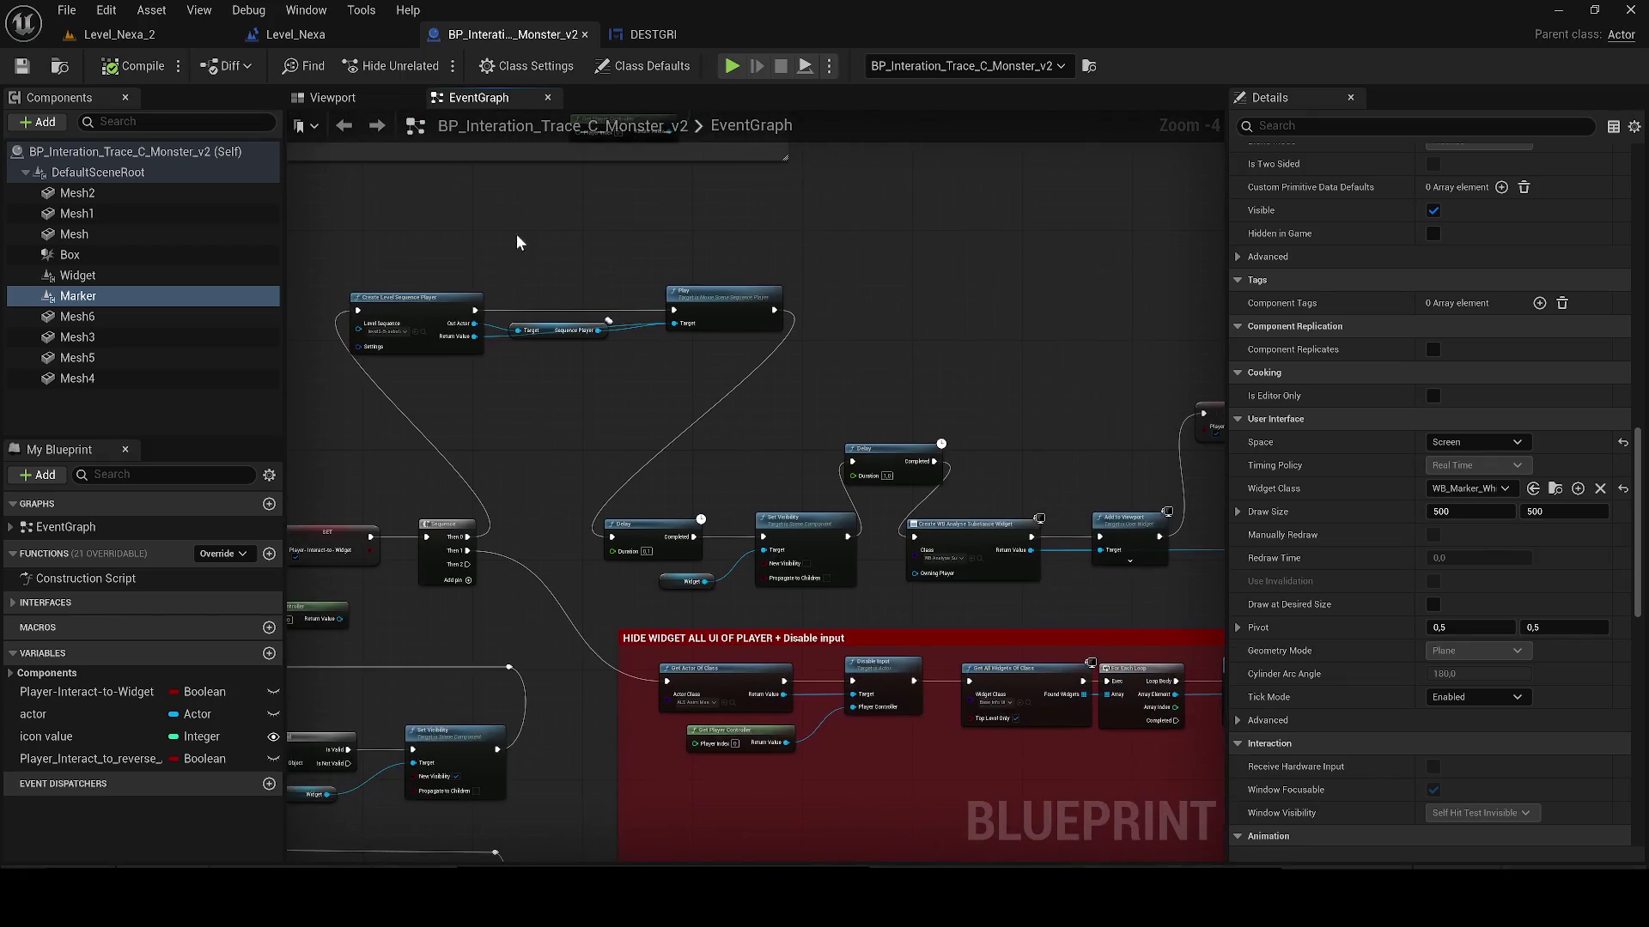
left_click_drag(513, 447, 770, 365)
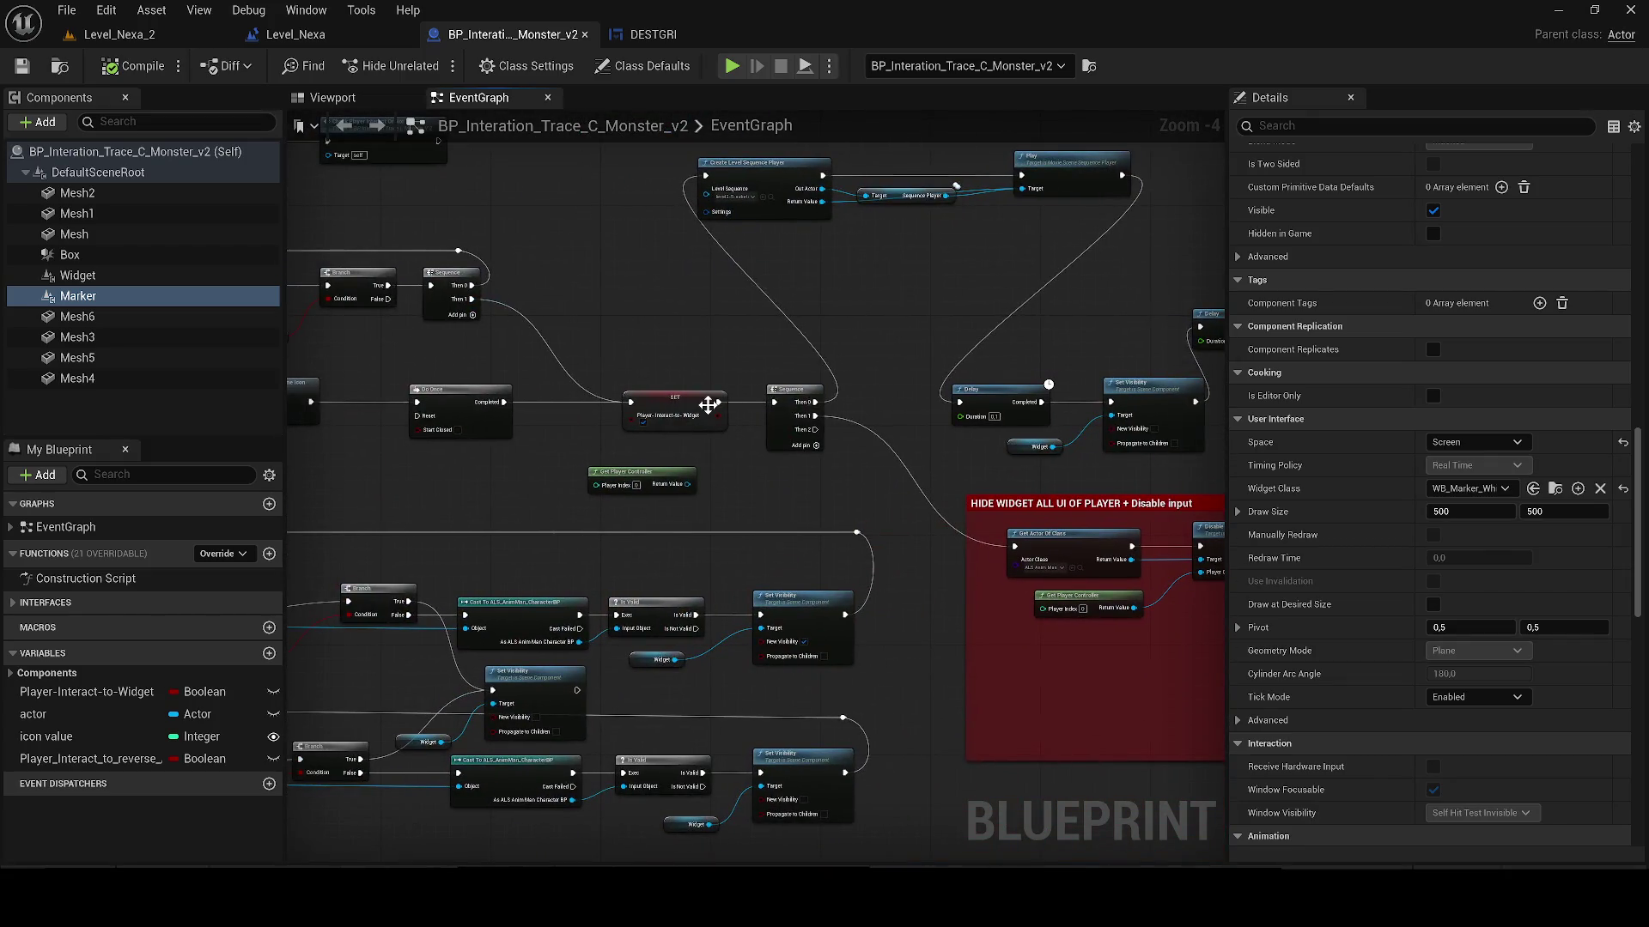
left_click_drag(708, 404, 1076, 404)
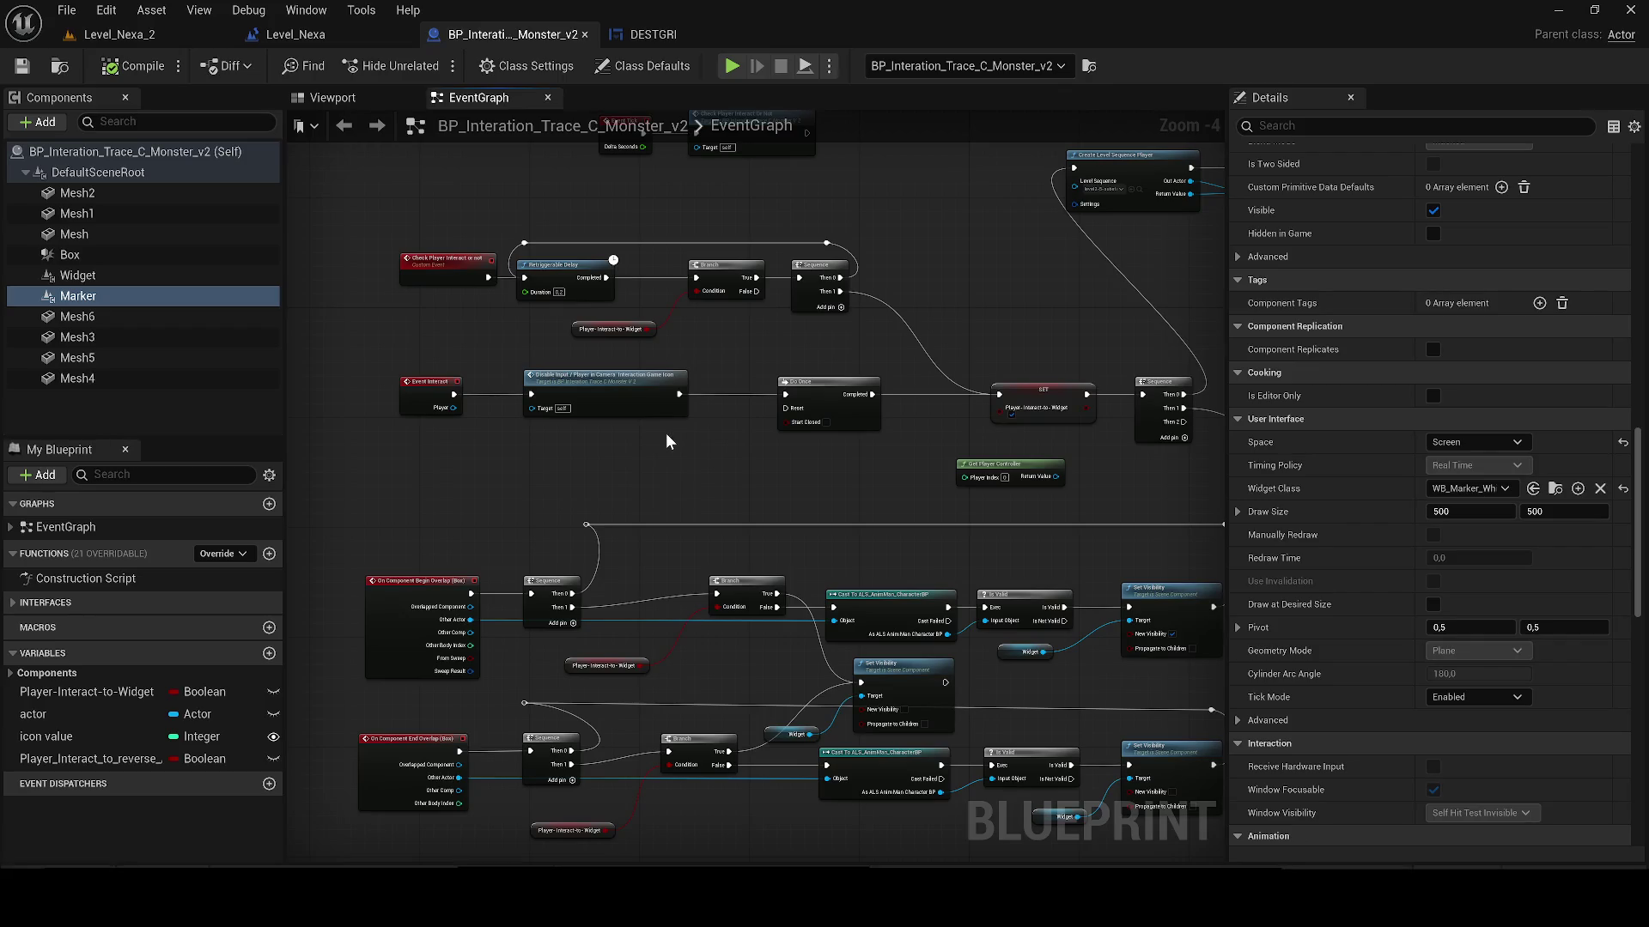
left_click(293, 36)
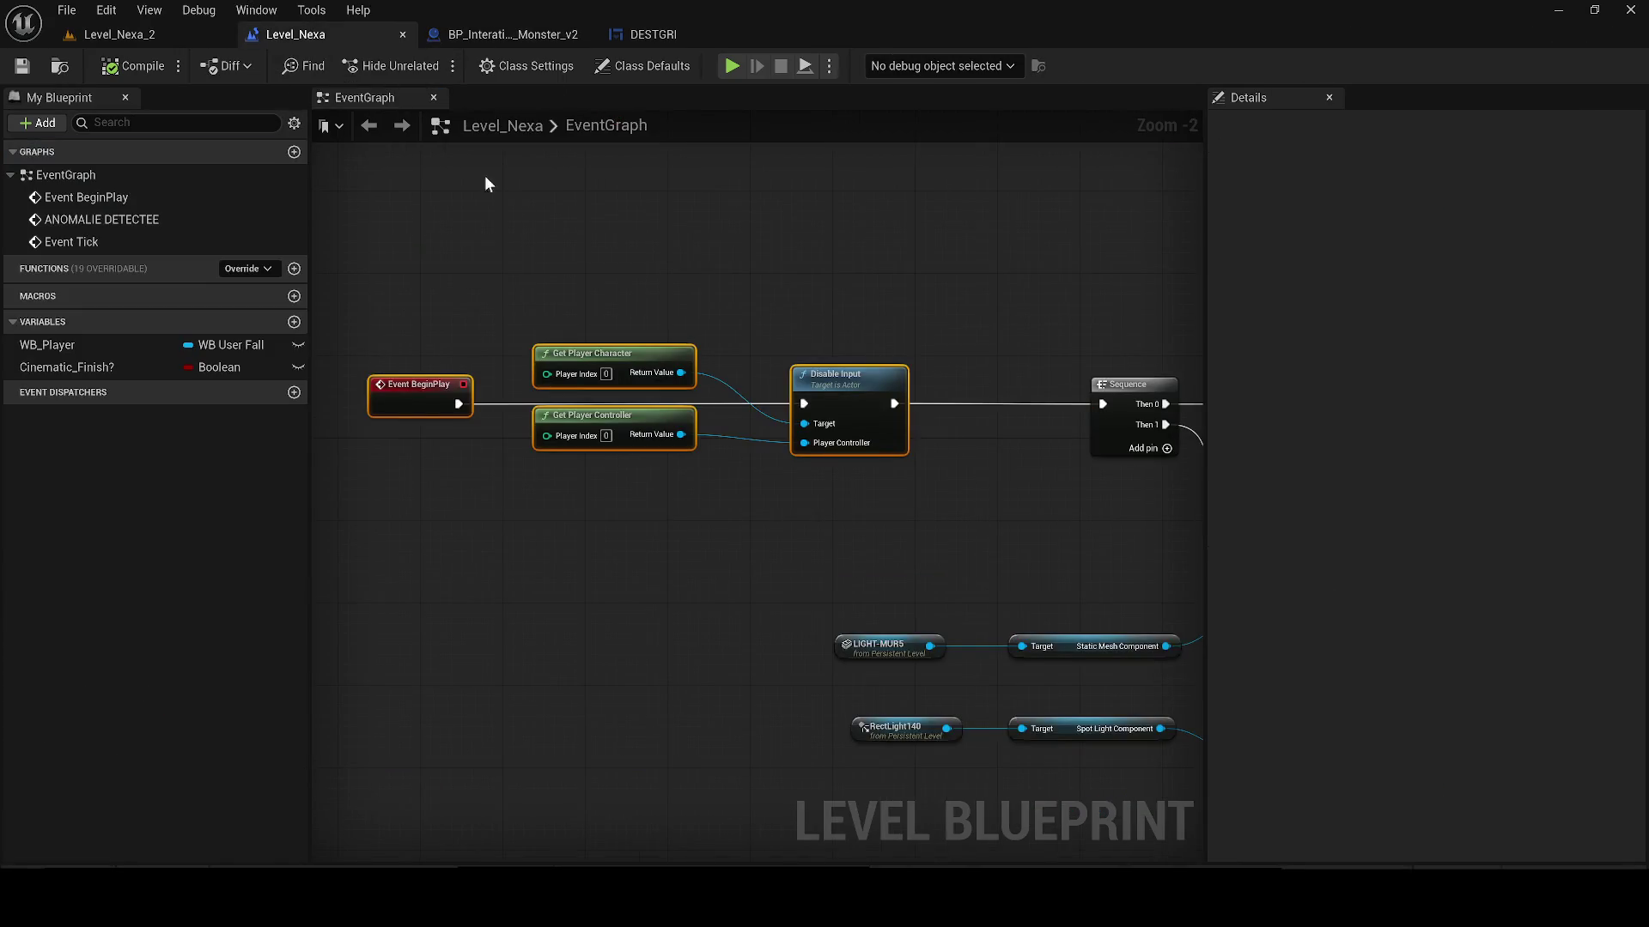
Step: Select the Get Actor Of Class node in the MARKER TO CONTINUE HISTORY group
scroll(601, 464, "down", 6)
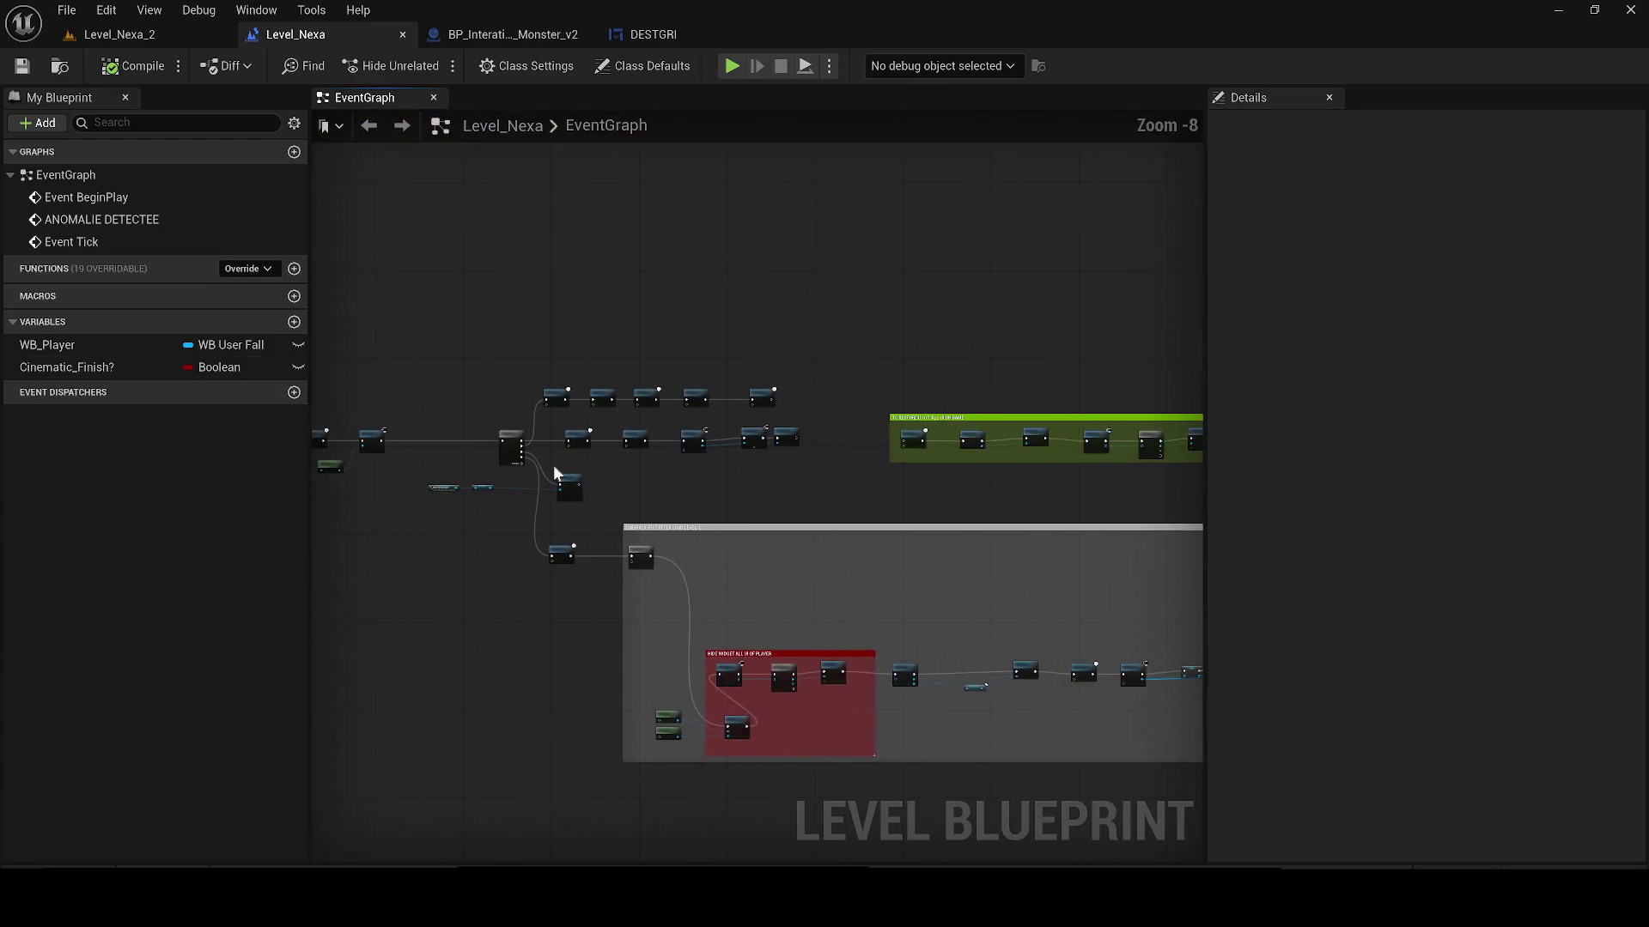
scroll(1067, 615, "up", 4)
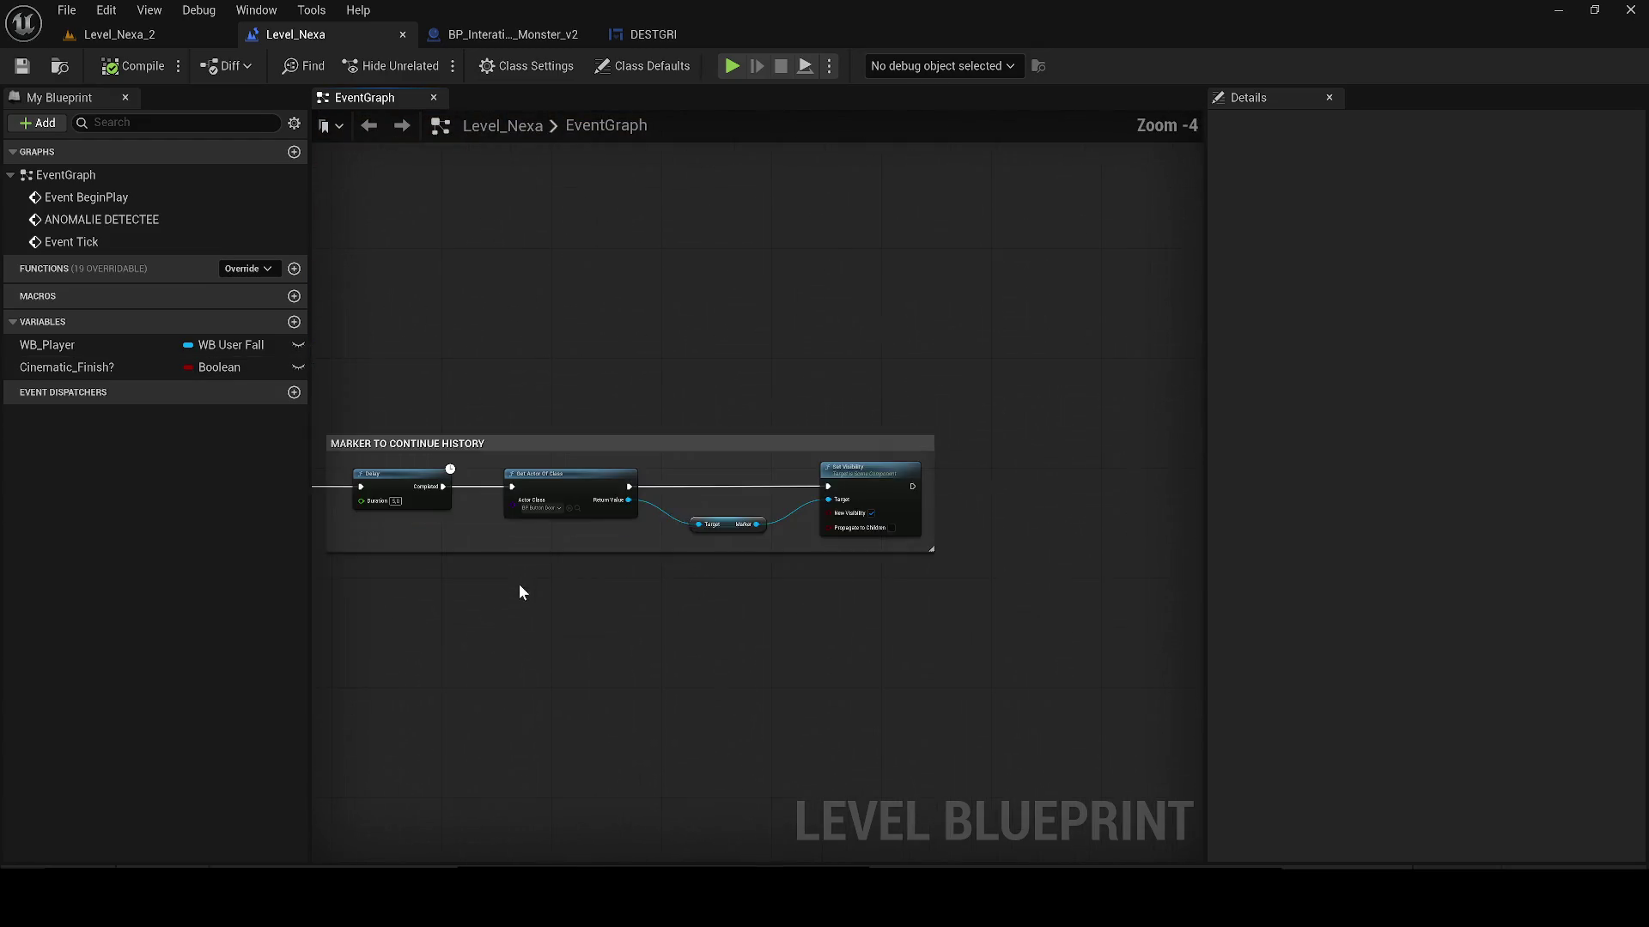
left_click_drag(962, 599, 925, 574)
scroll(630, 632, "down", 3)
scroll(825, 574, "up", 3)
left_click_drag(824, 574, 837, 547)
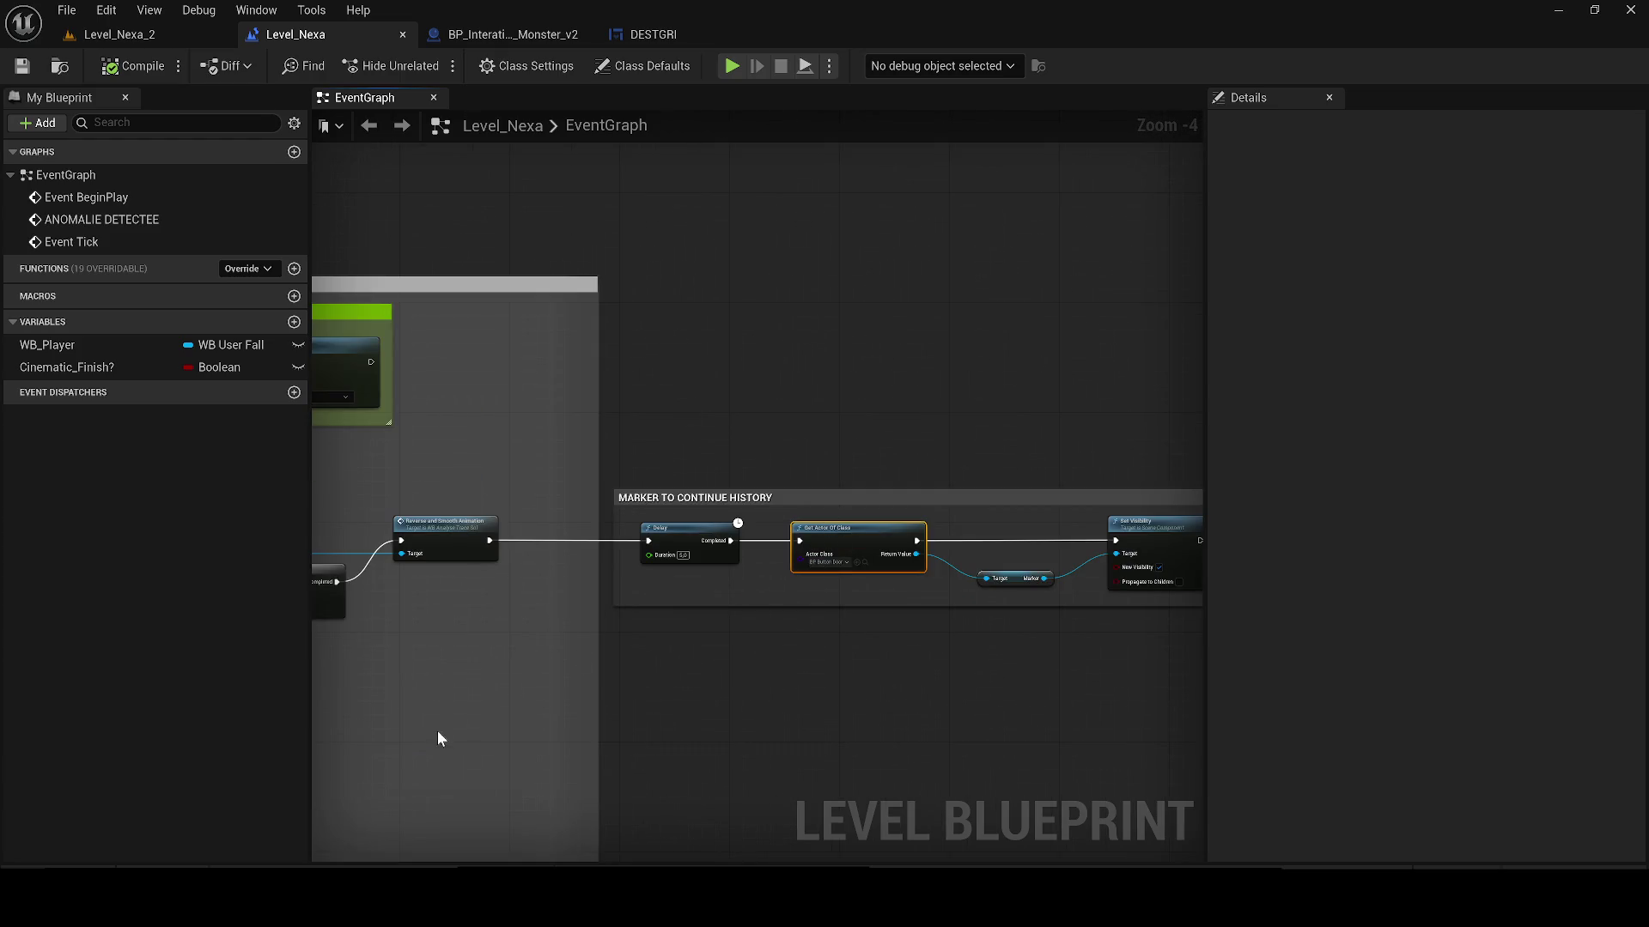
left_click(439, 740)
Step: Paste a copy of the node in empty space and wire its exec input after the green group
scroll(791, 667, "down", 2)
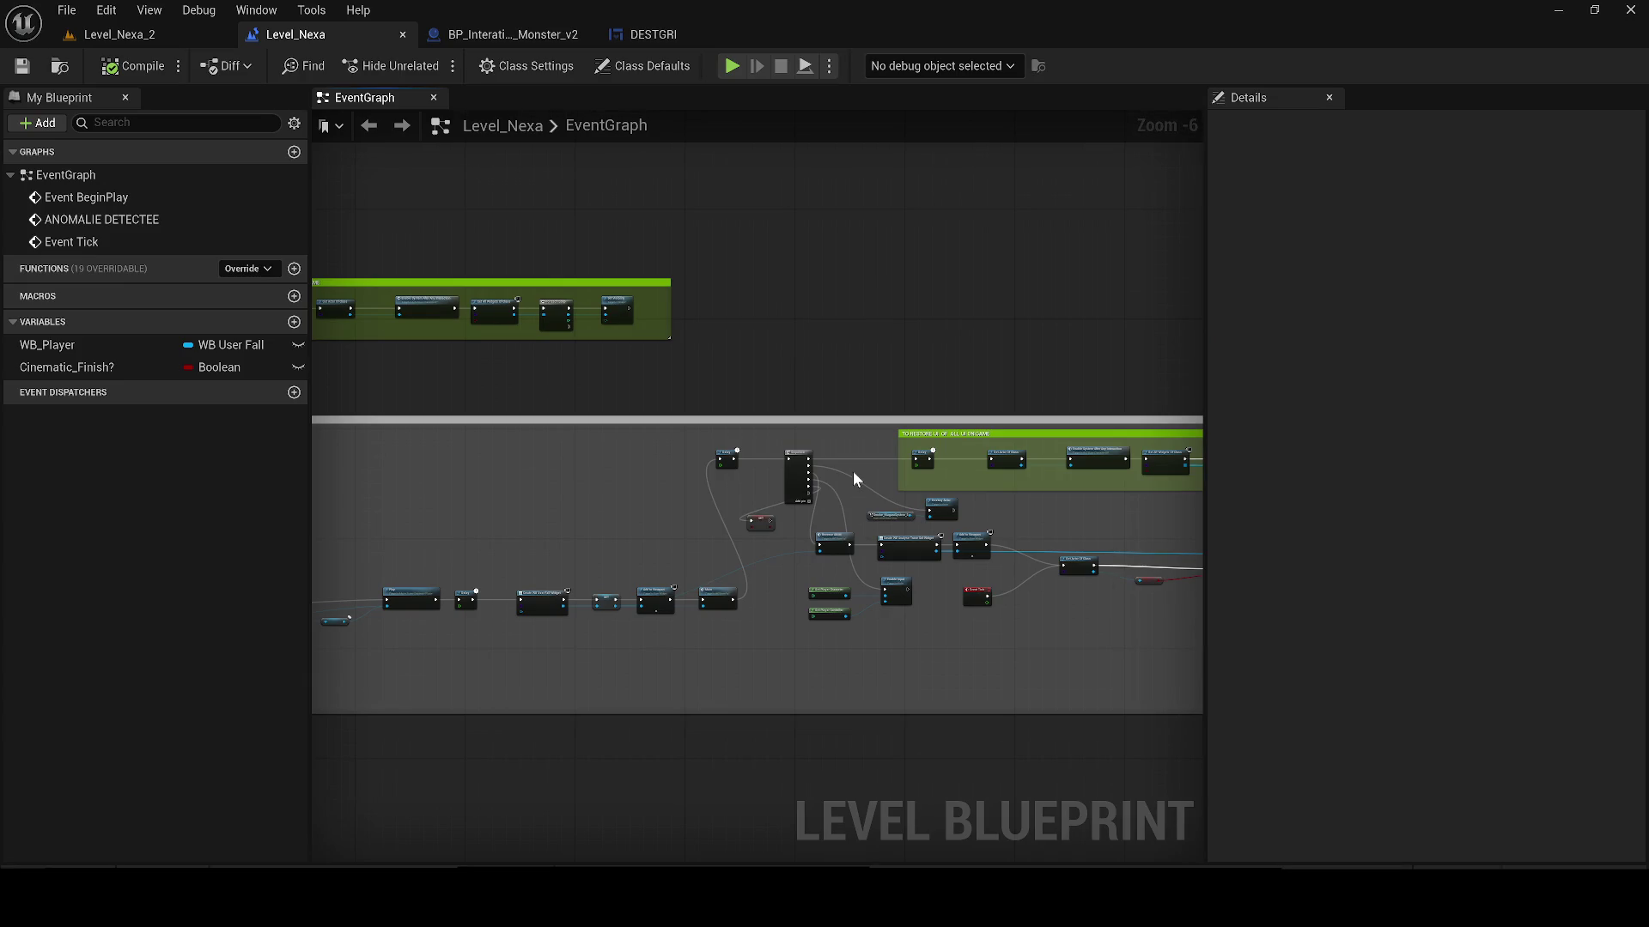
left_click_drag(1011, 459, 797, 454)
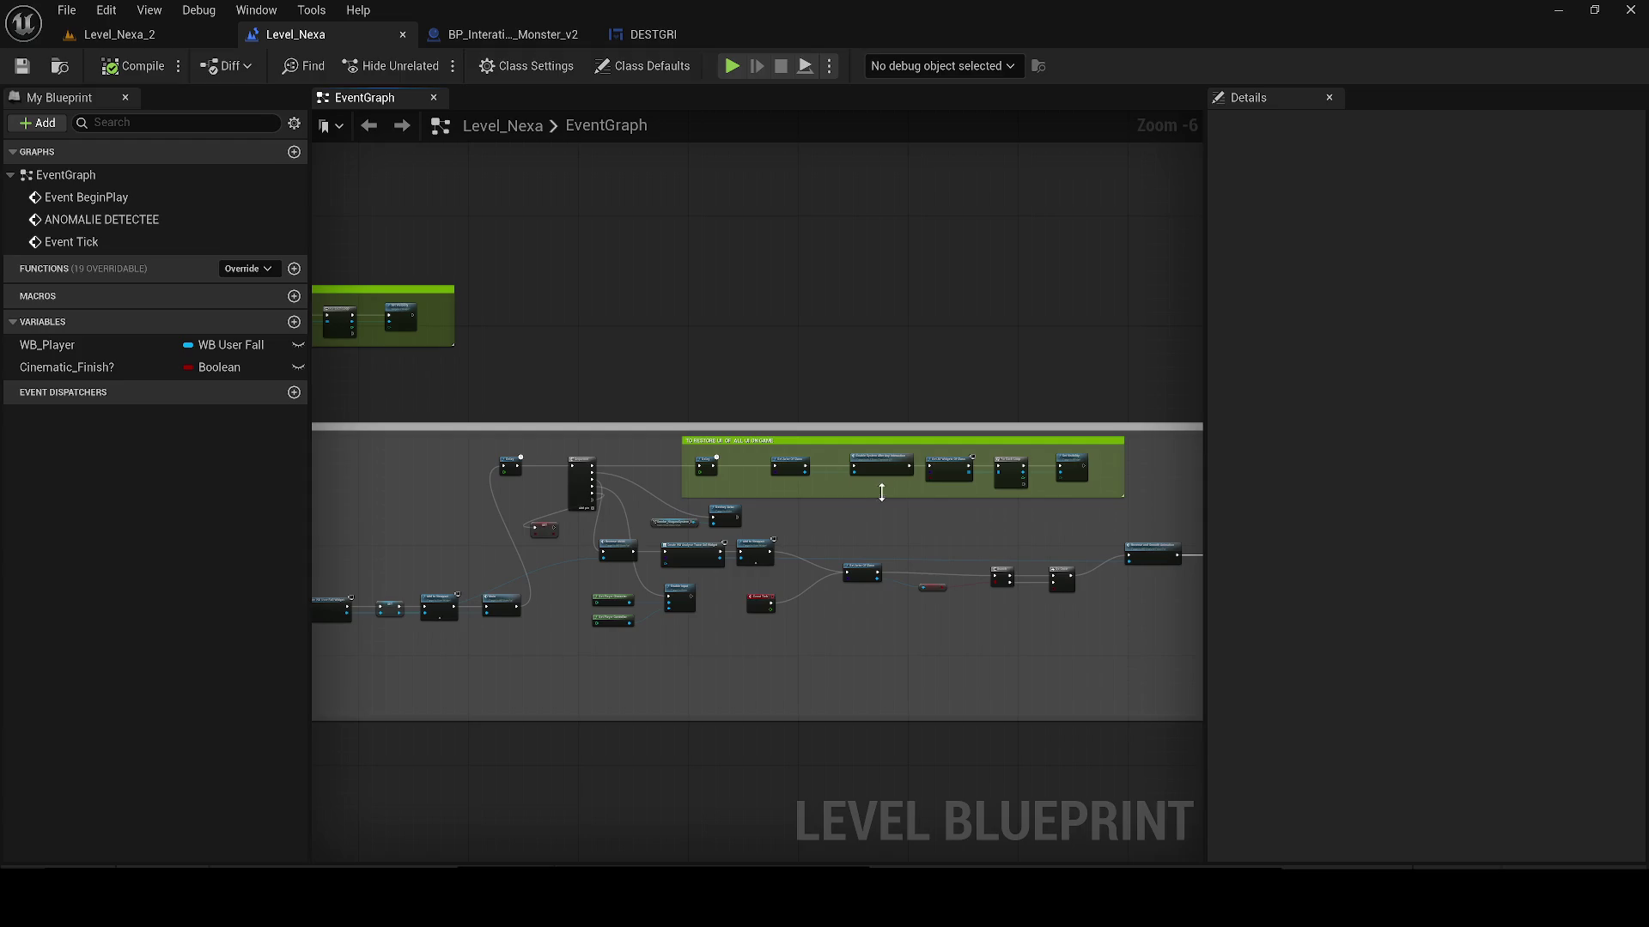
scroll(926, 528, "up", 2)
mouse_move(926, 528)
left_mouse_down()
mouse_move(893, 488)
mouse_move(346, 534)
left_mouse_up()
key("ctrl+v")
scroll(936, 465, "up", 2)
left_click_drag(970, 529, 792, 545)
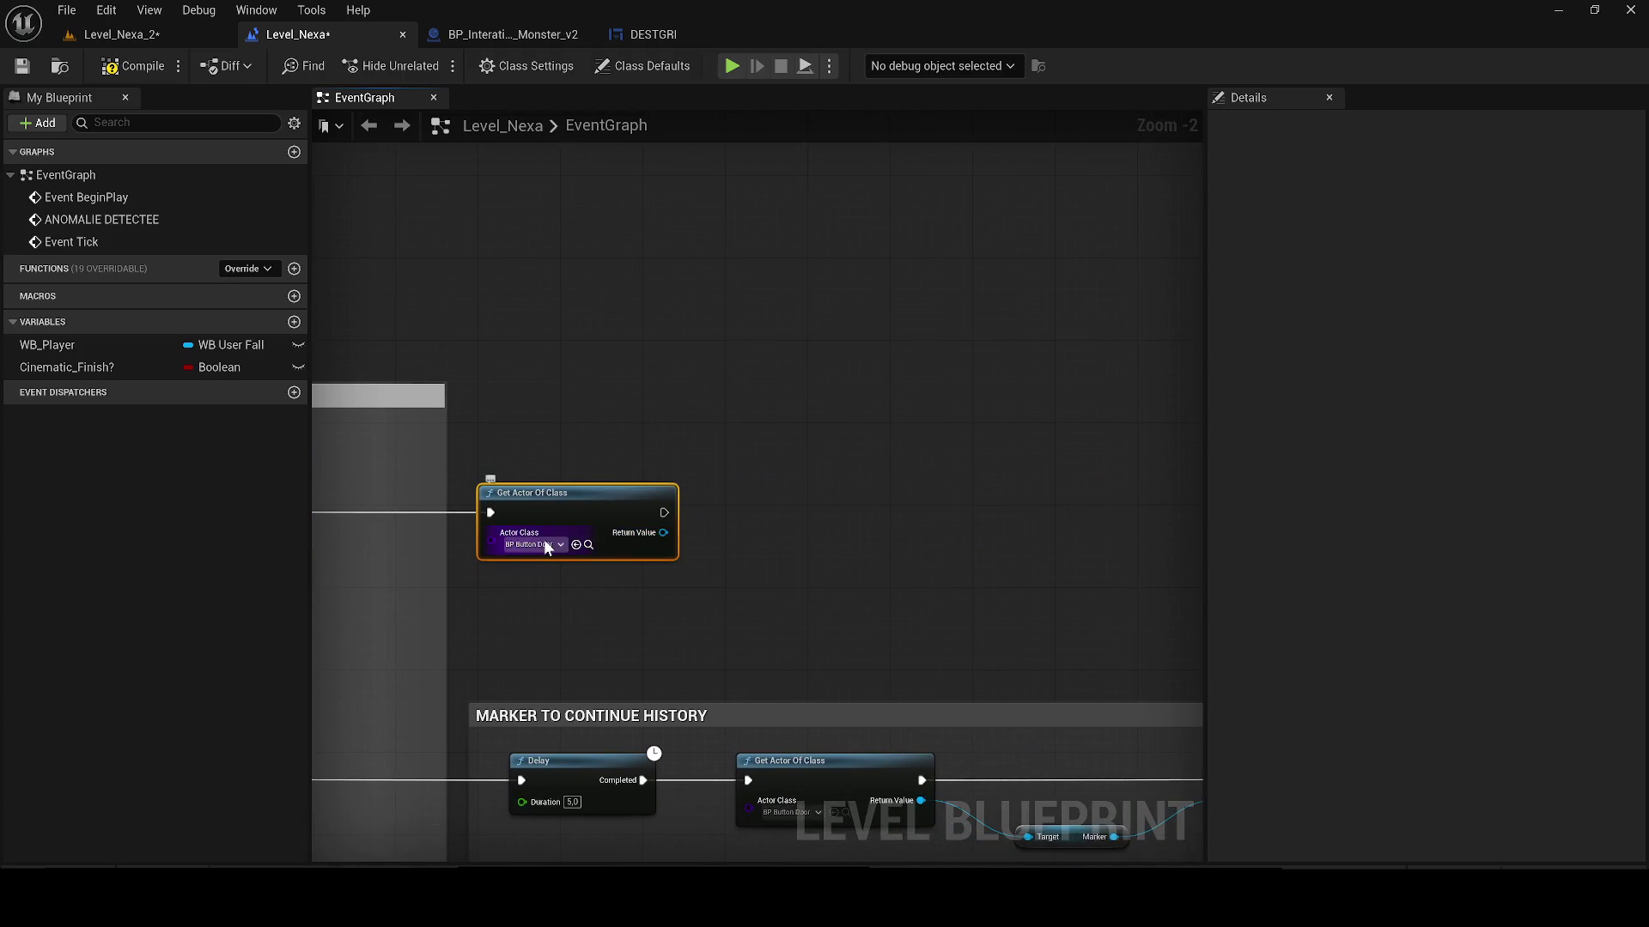
Step: Set the new node's Actor Class to BP_Interation_Trace_C_Monster_v2
left_click(547, 545)
type("action")
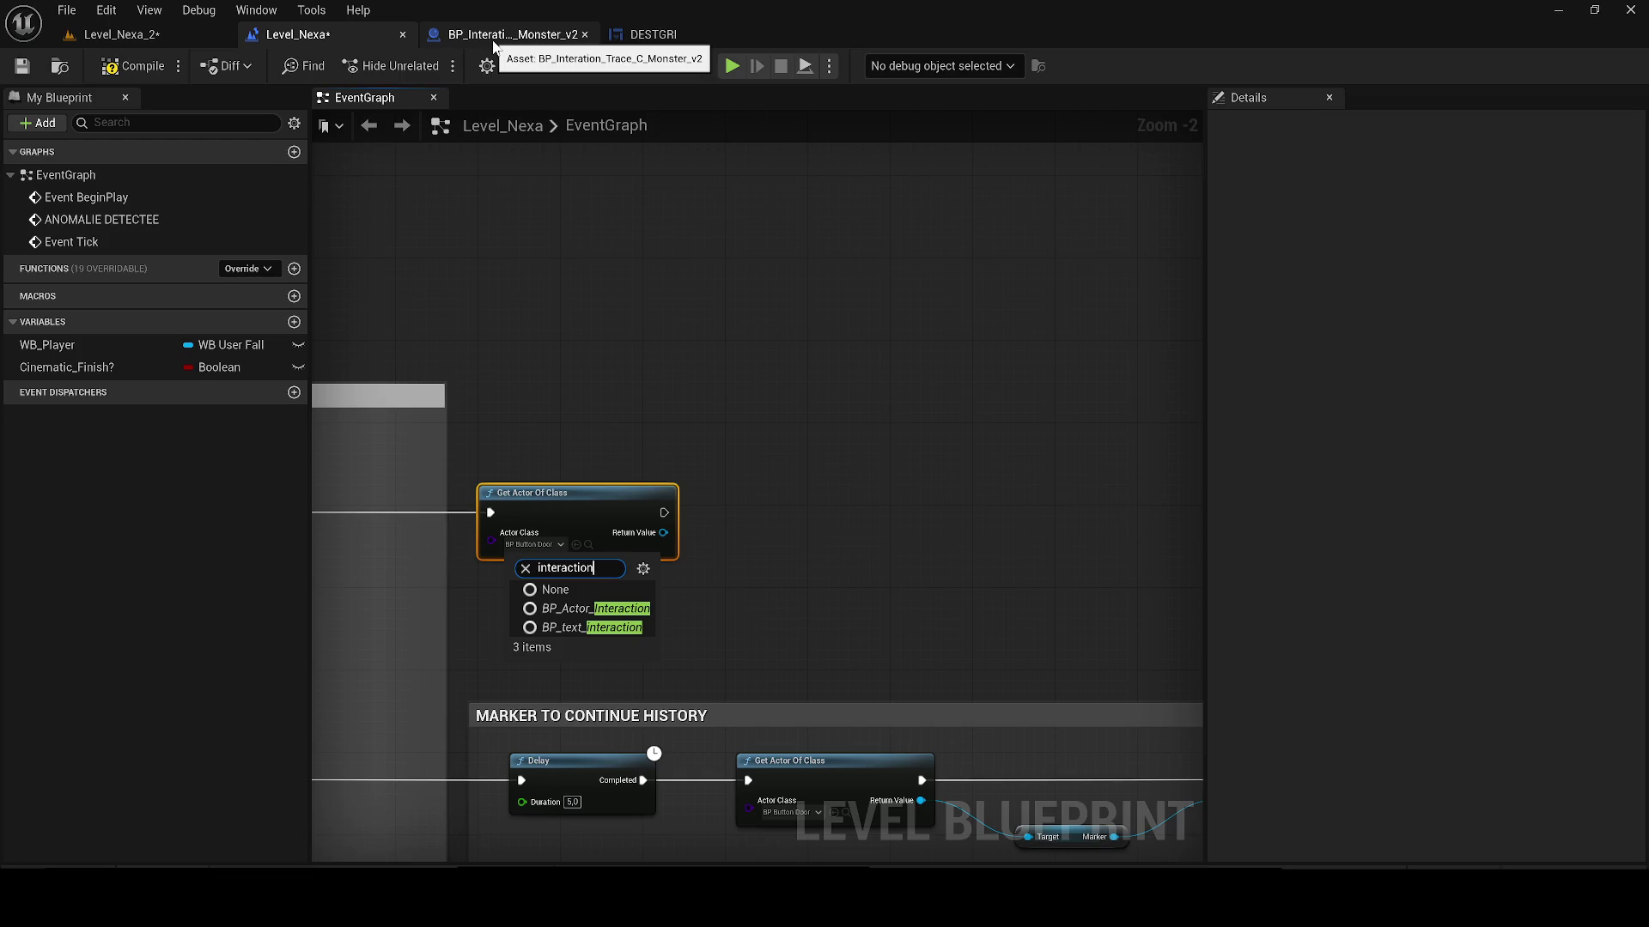
left_click(494, 39)
left_click(344, 98)
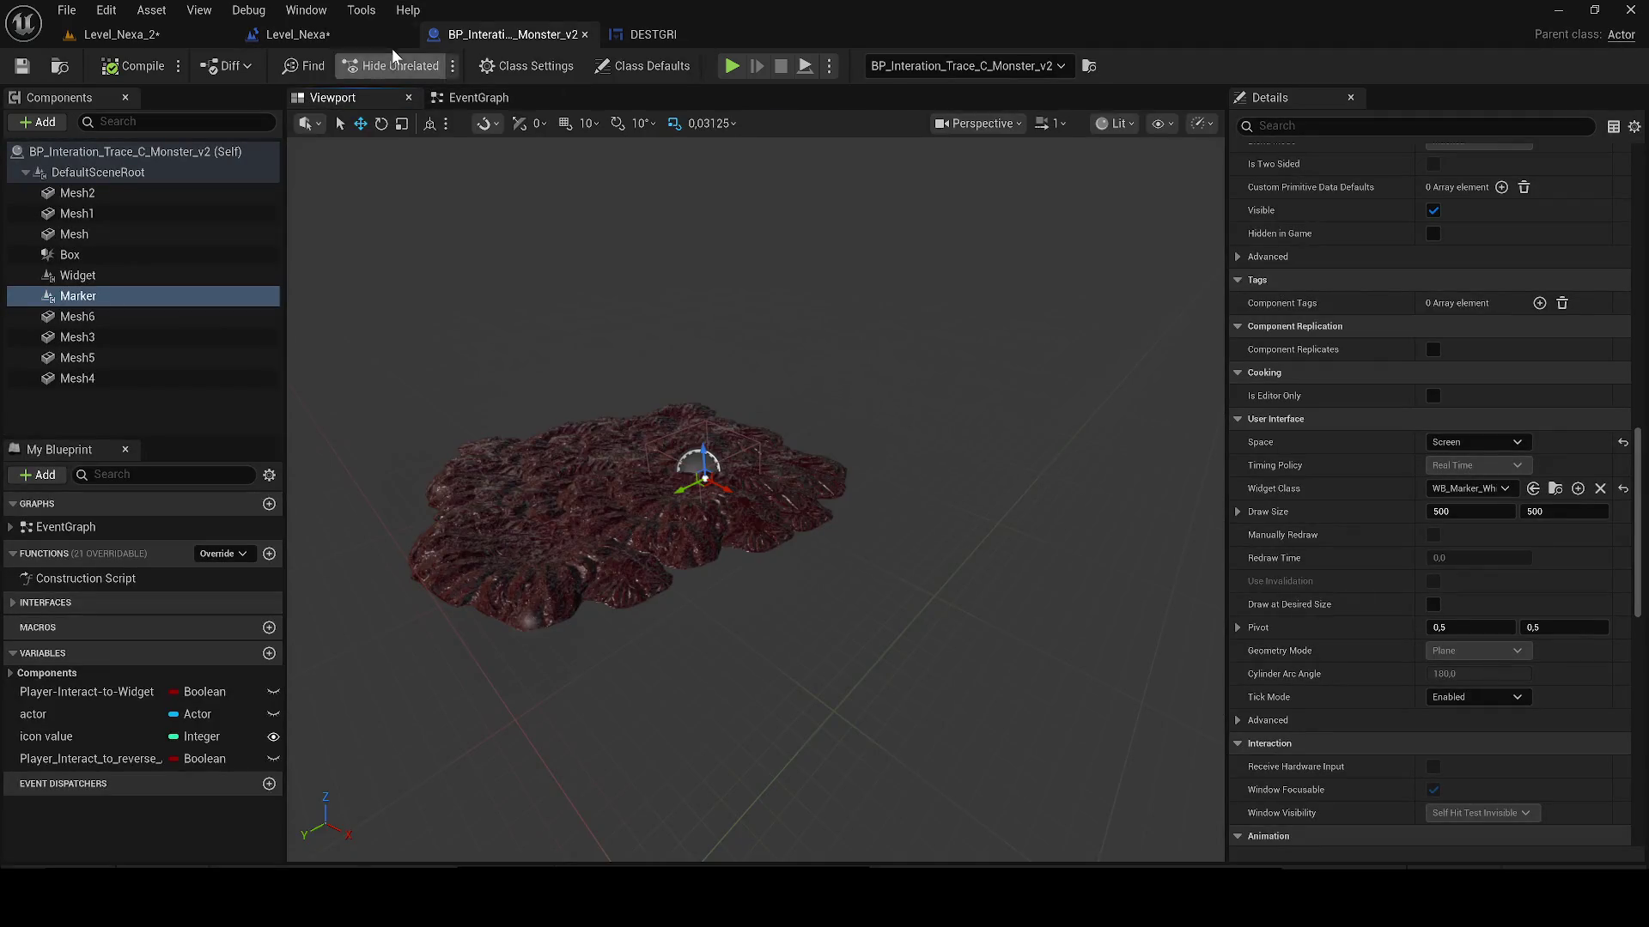
left_click(364, 39)
left_click(532, 544)
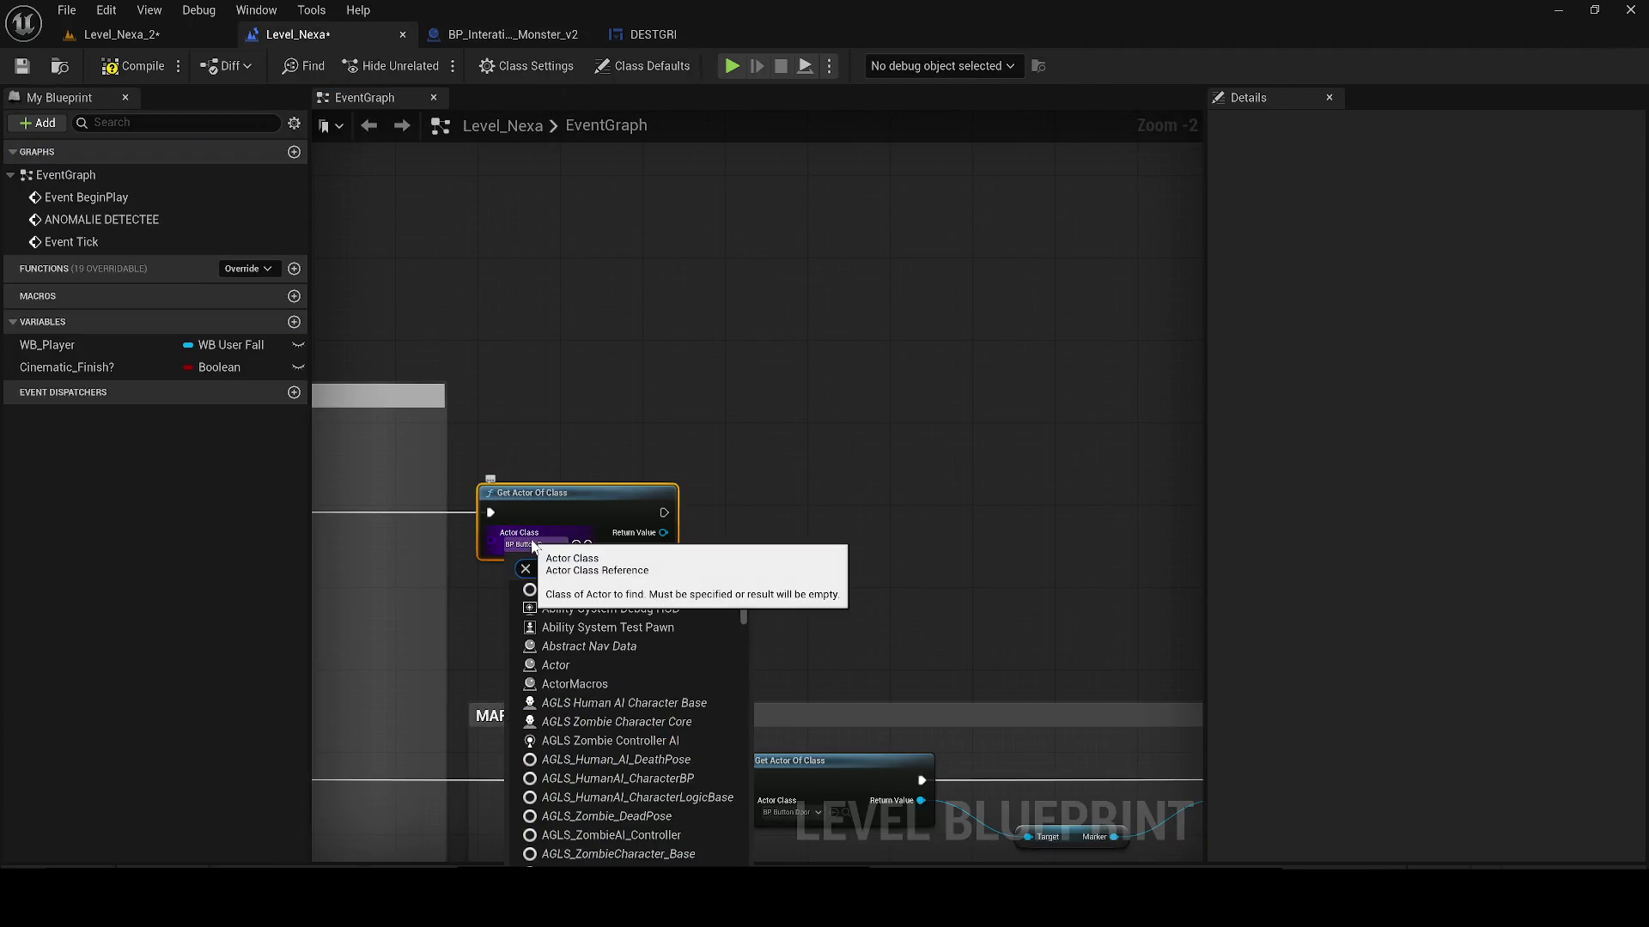
type("Monst")
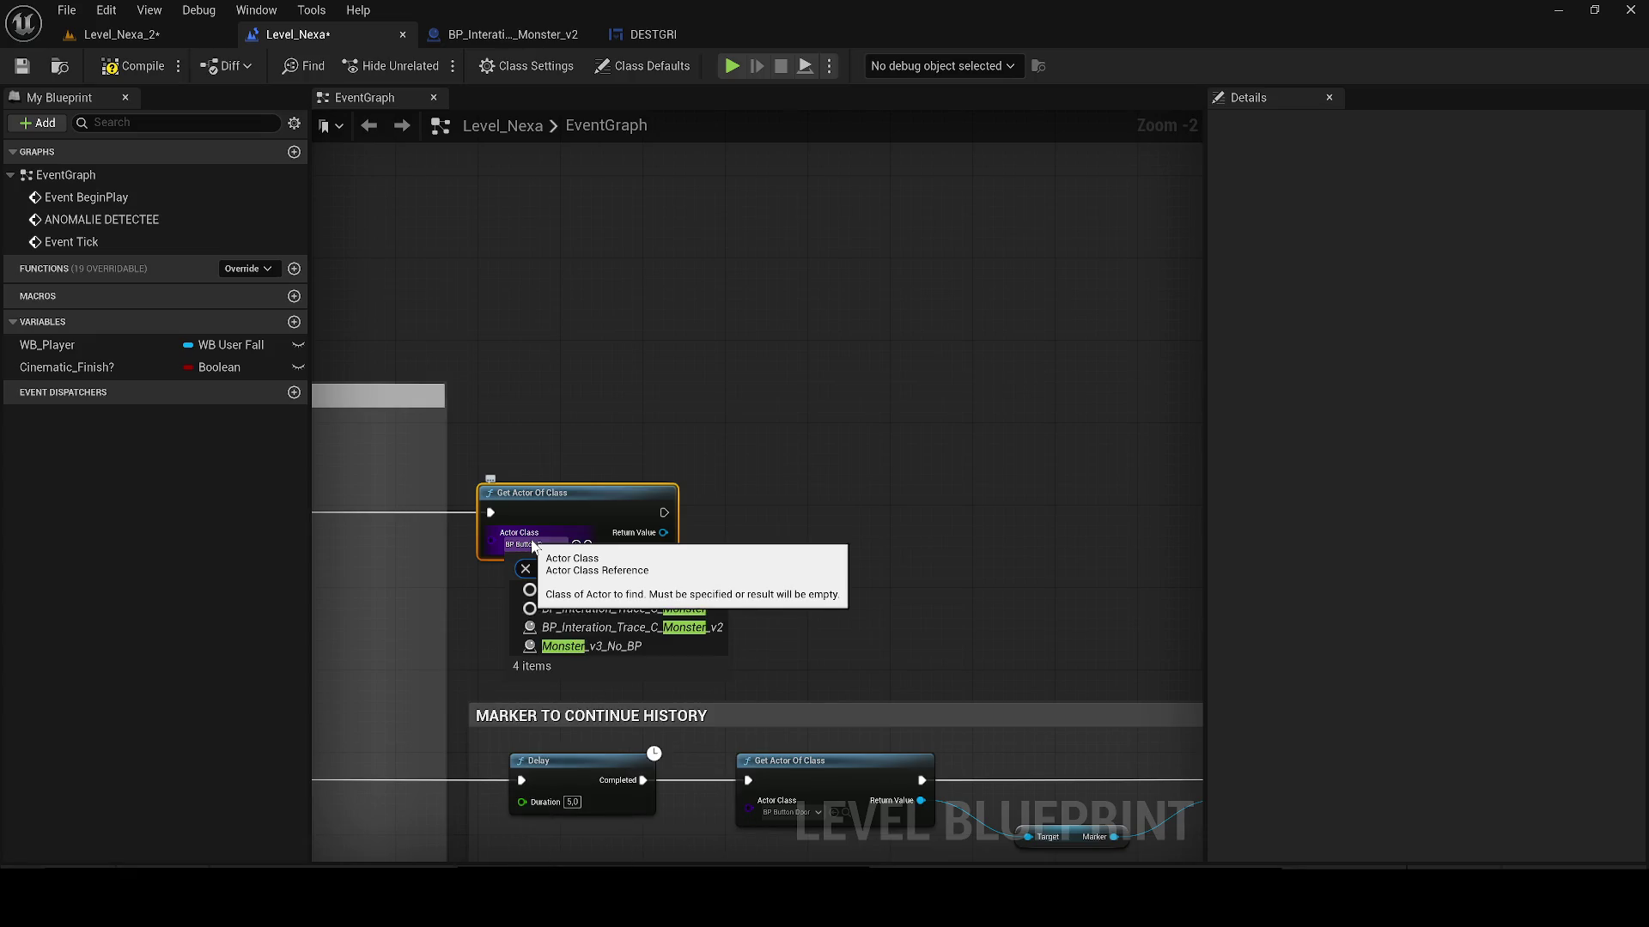
left_click(600, 626)
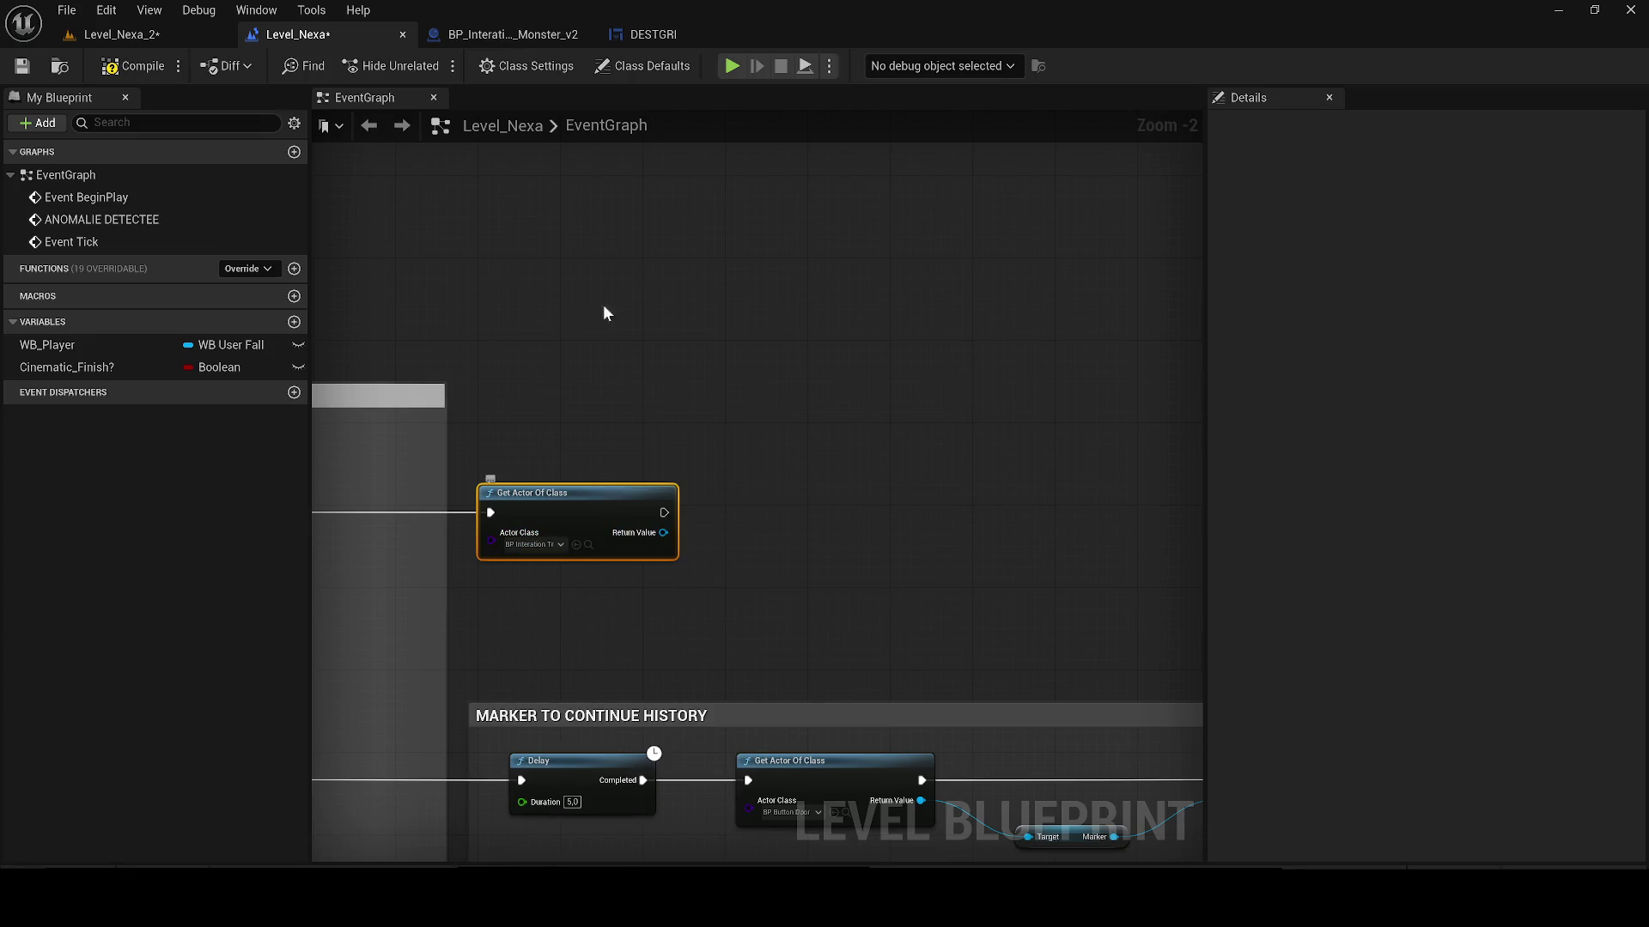
Step: Add a Get Marker node fed by the found monster trace actor
left_click(513, 34)
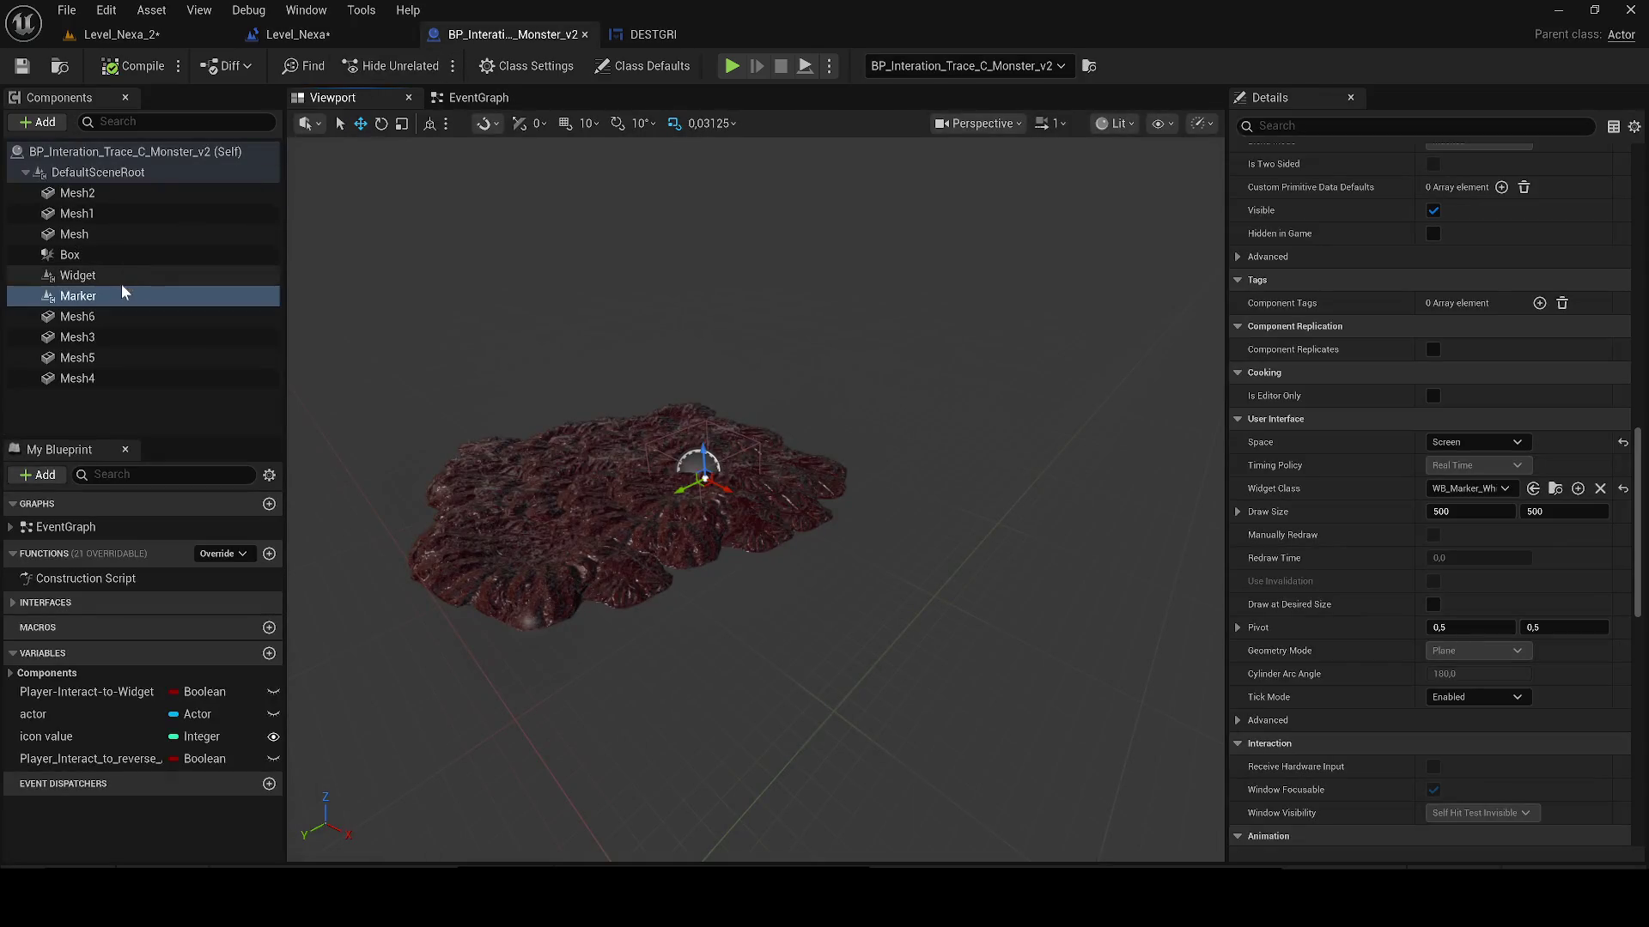
left_click(94, 298)
left_click(329, 32)
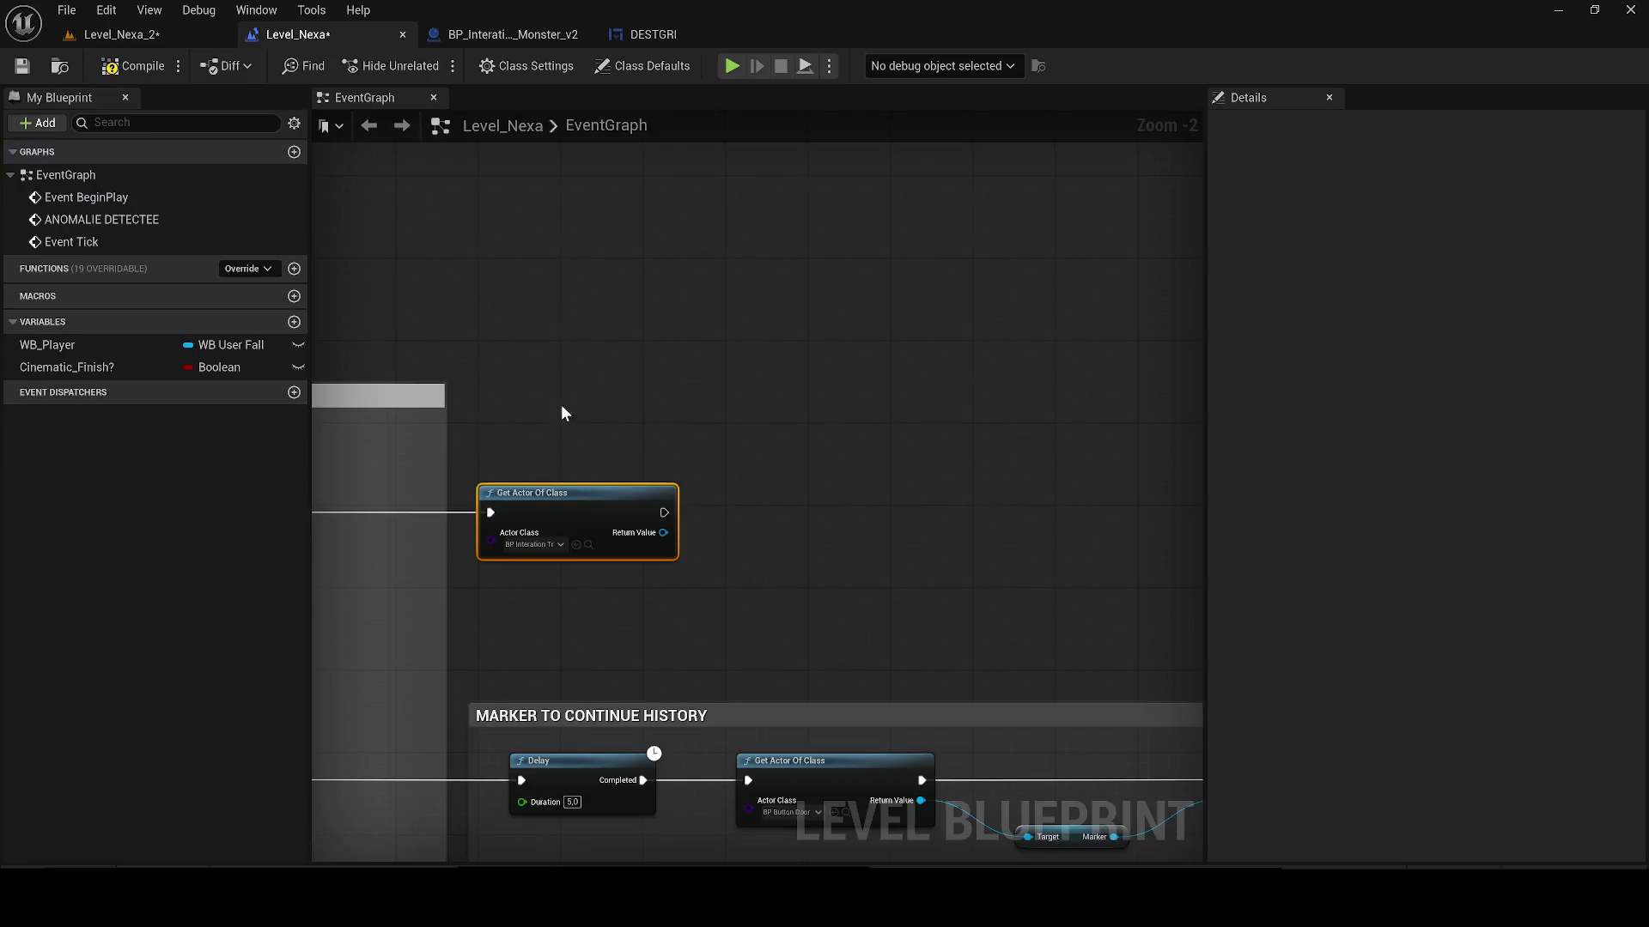
left_click_drag(655, 536, 804, 544)
type("get Marker")
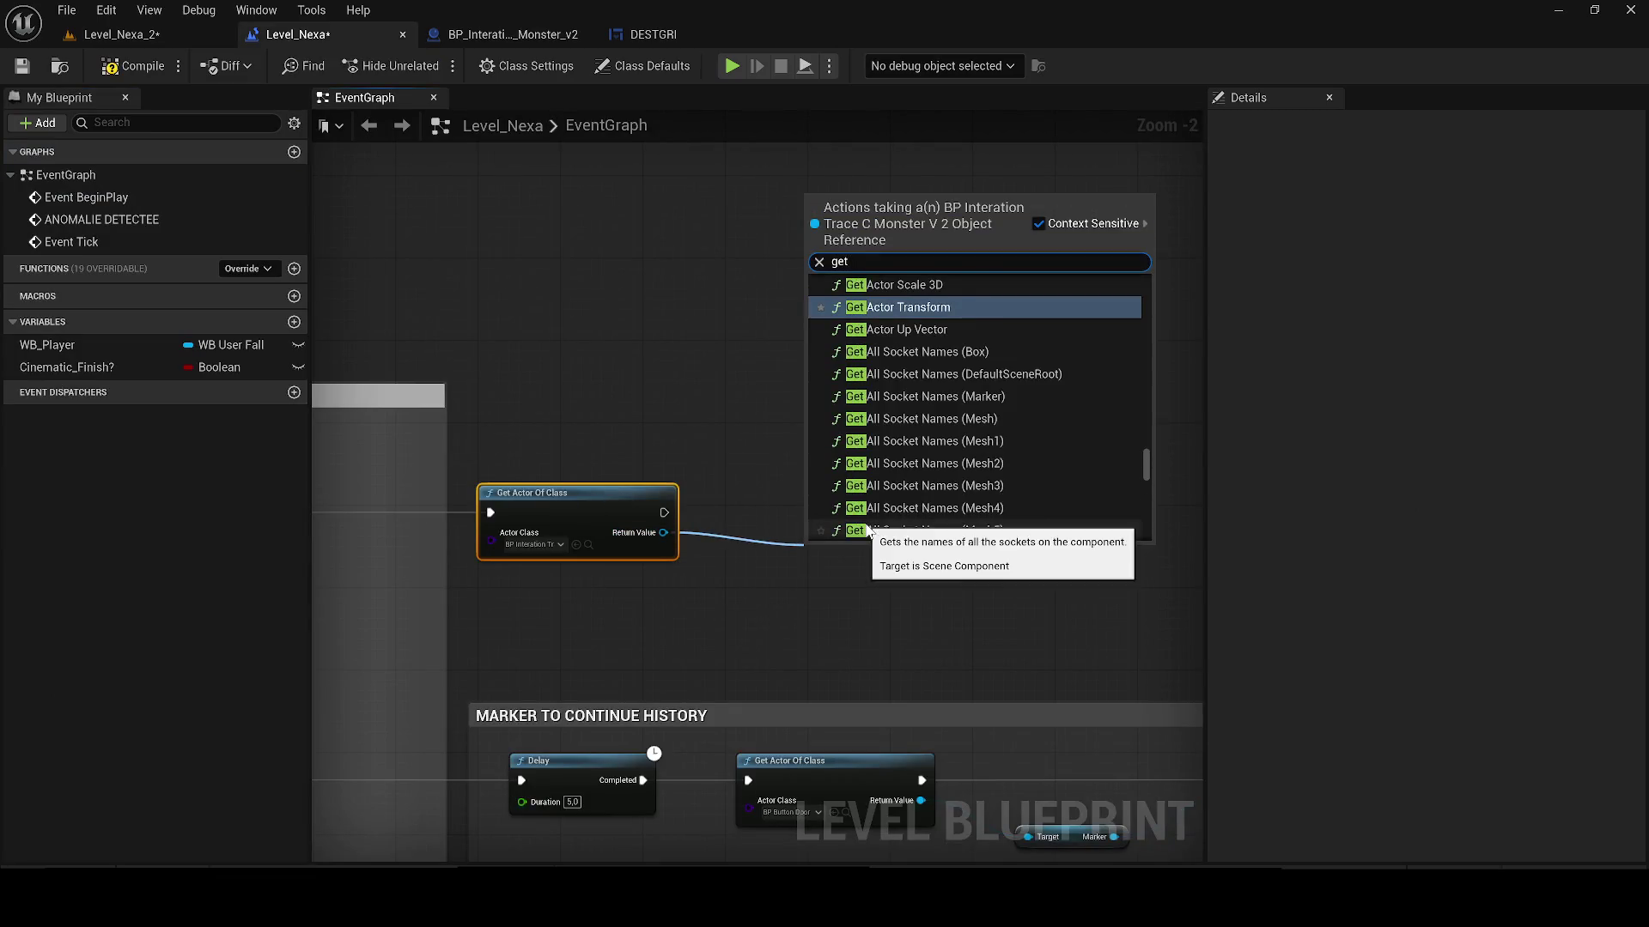
left_click(863, 528)
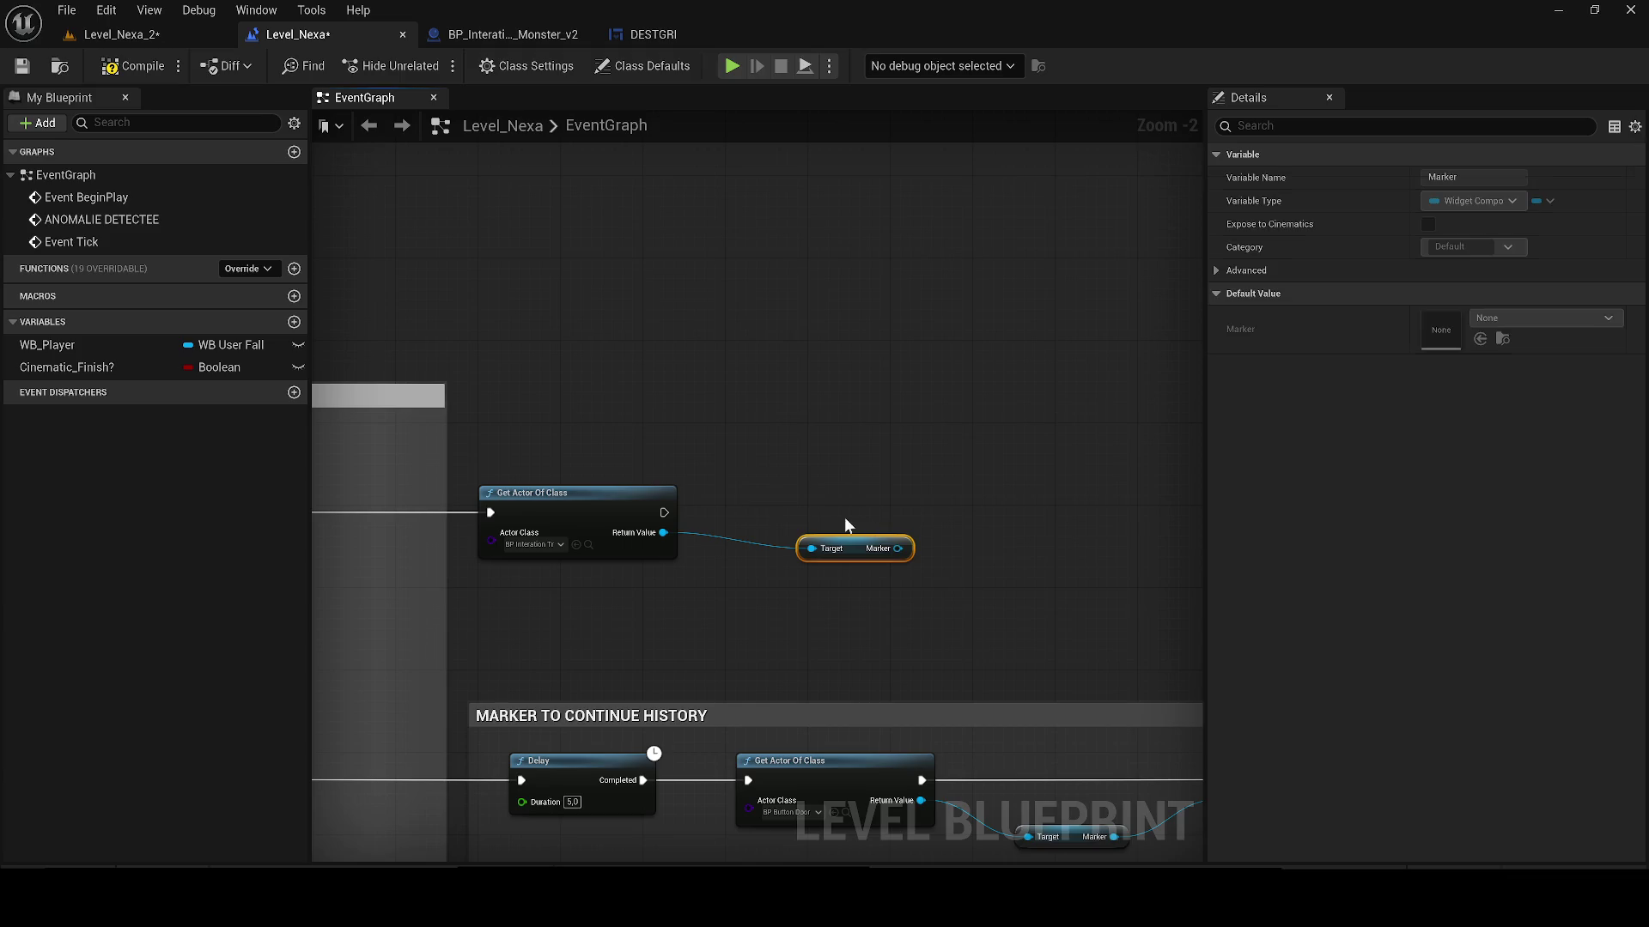
Step: Add a Set Visibility node on the Marker, wire its execution, and save the level blueprint
mouse_move(664, 512)
left_mouse_down()
mouse_move(1122, 487)
mouse_move(898, 548)
mouse_move(965, 518)
left_mouse_up()
type("set visi")
key("Return")
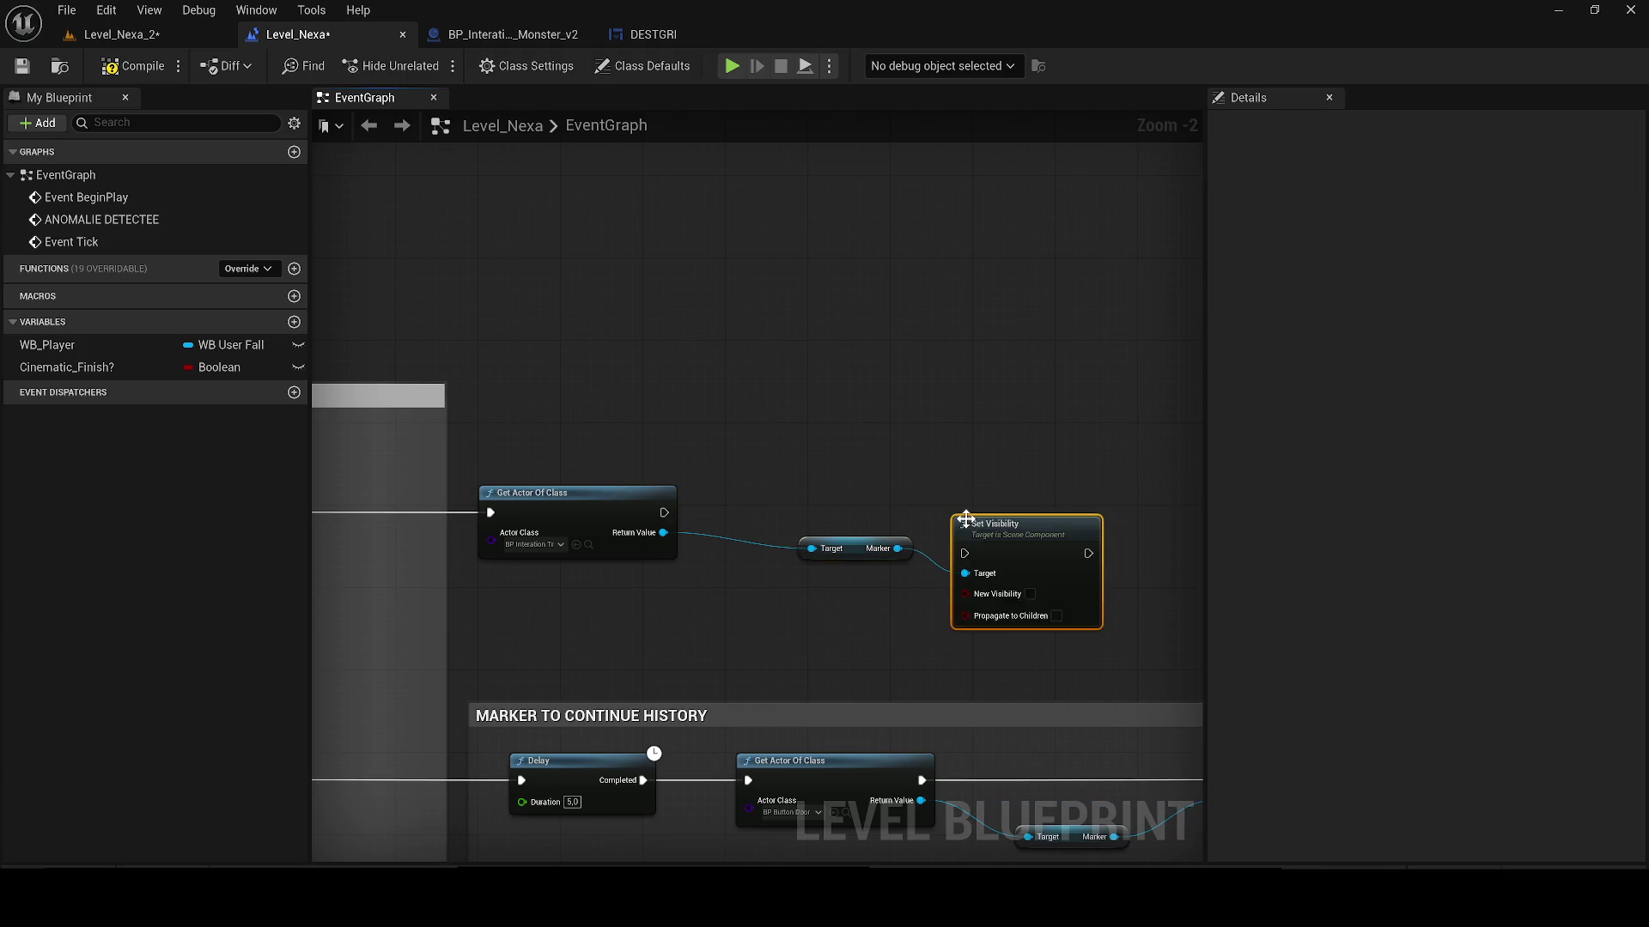
left_click_drag(962, 552, 663, 513)
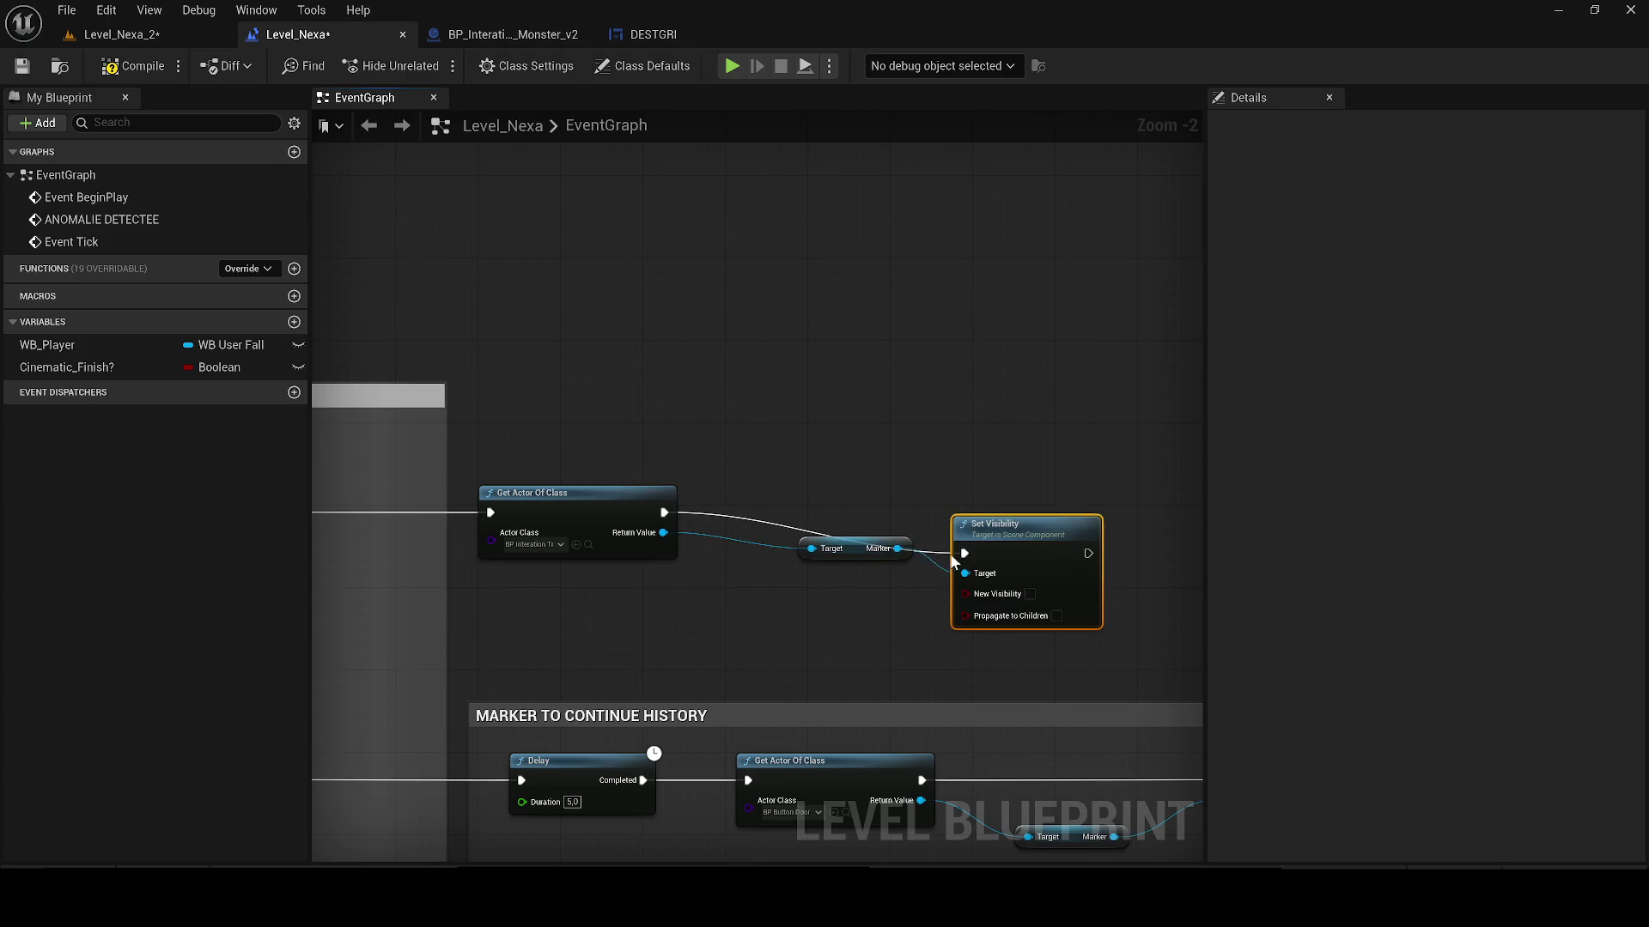
left_click_drag(993, 580, 1024, 539)
scroll(856, 471, "down", 3)
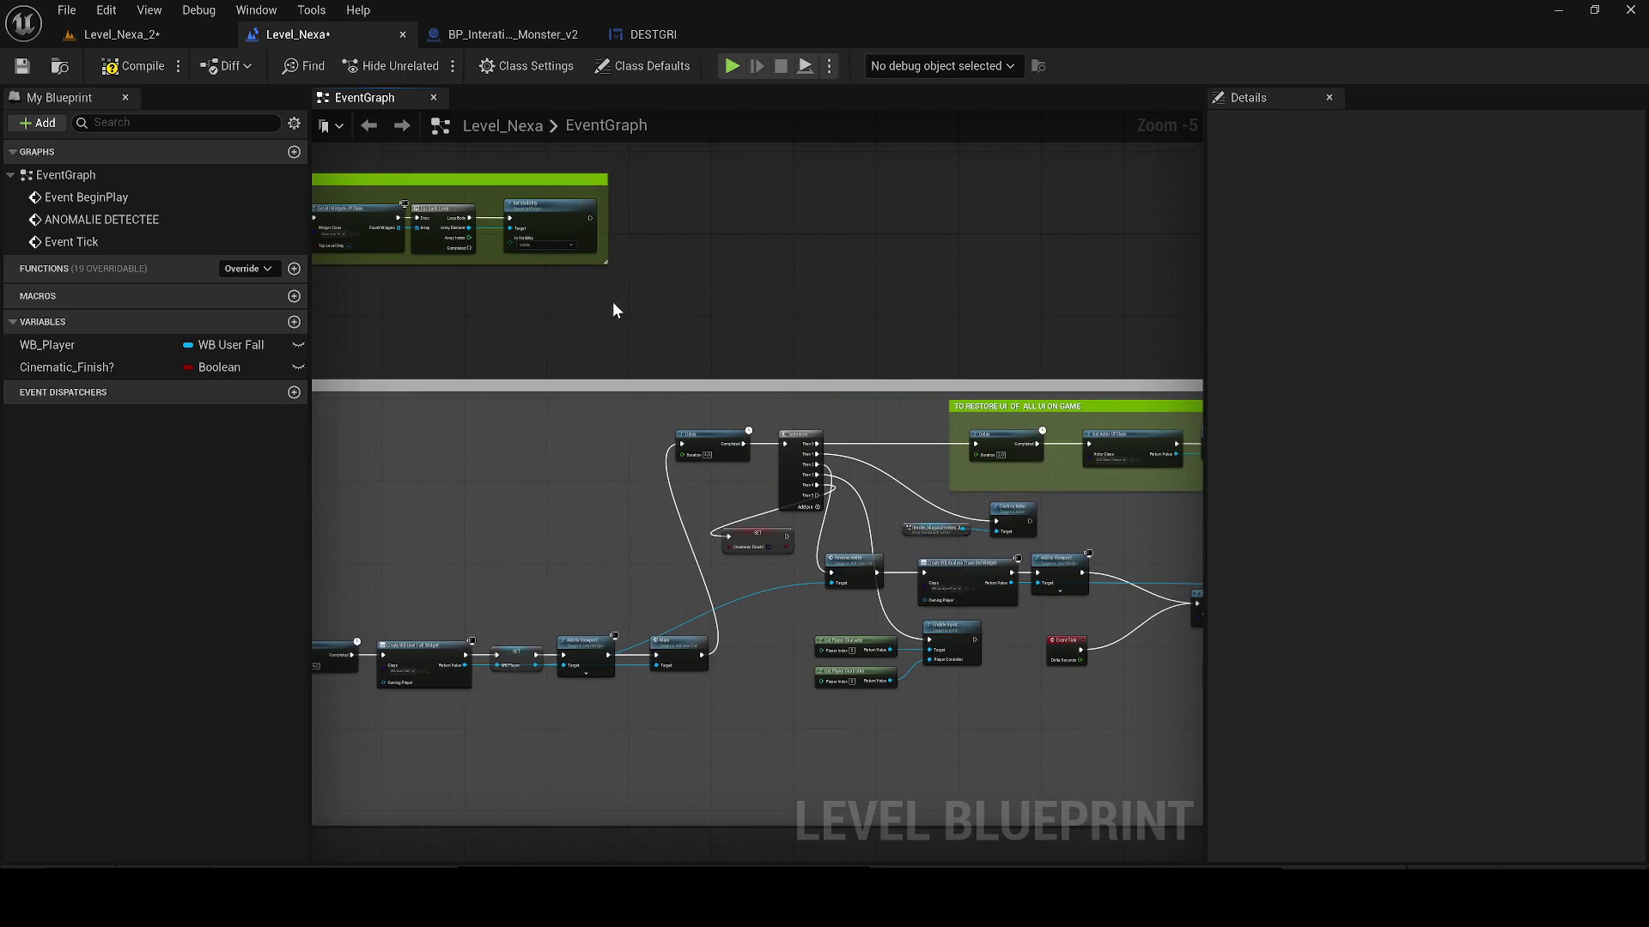
left_click(26, 67)
mouse_move(949, 250)
left_mouse_down()
mouse_move(626, 350)
mouse_move(577, 319)
left_mouse_up()
left_click_drag(575, 419, 952, 546)
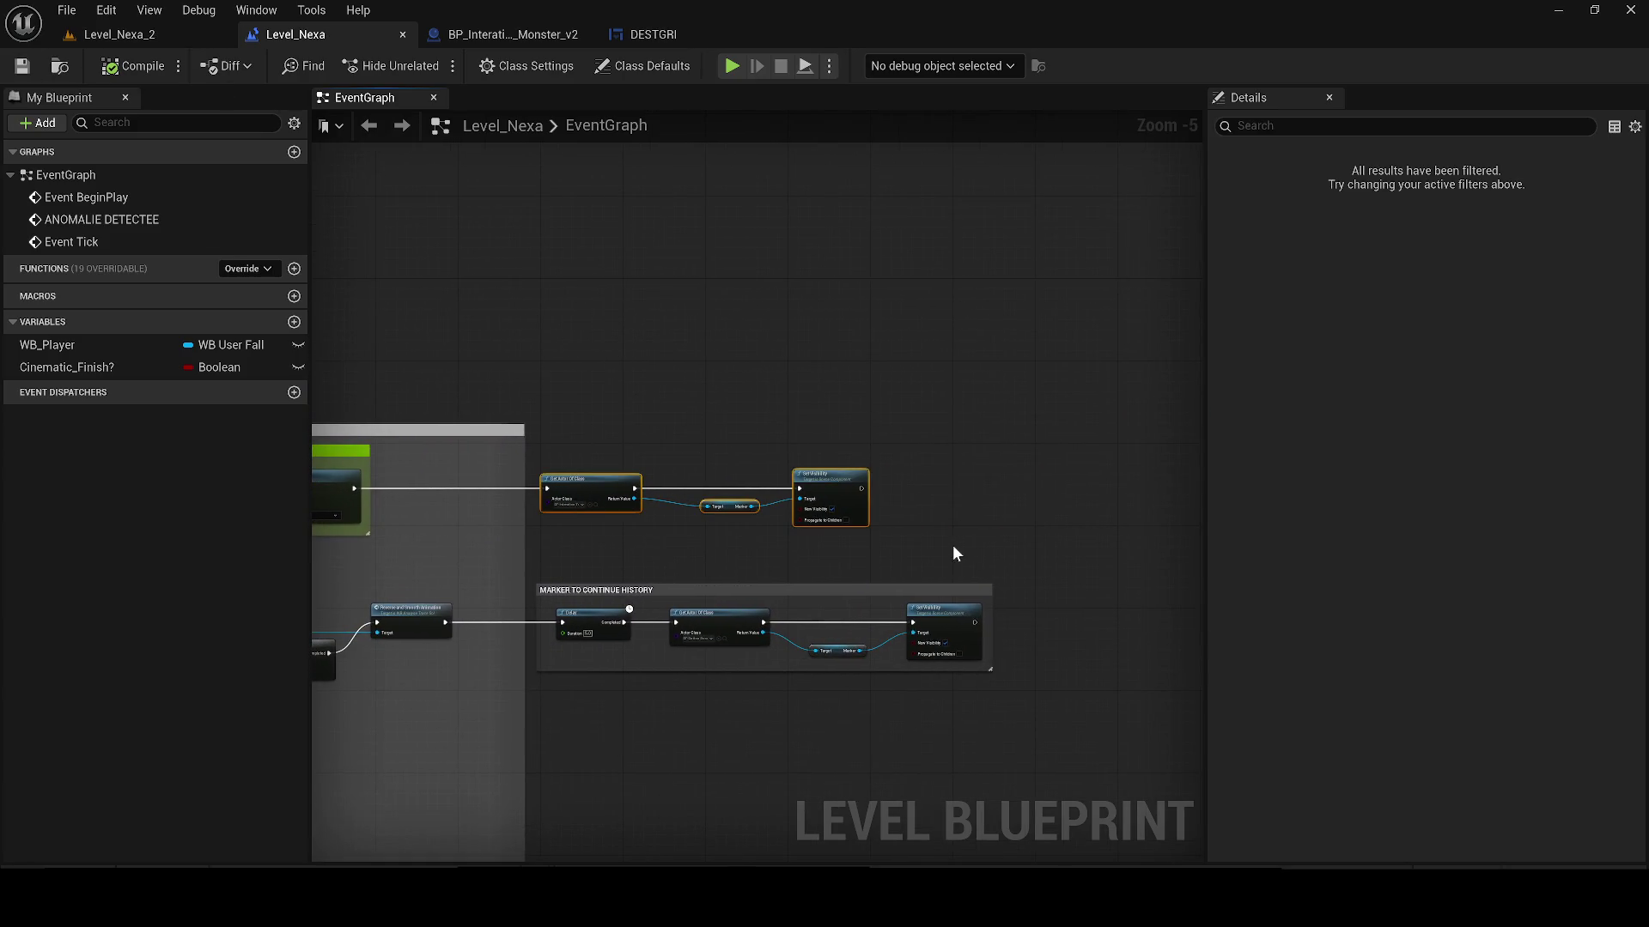
Step: Wrap the selected marker nodes in a comment titled 'Marker Widget'
type("cMa")
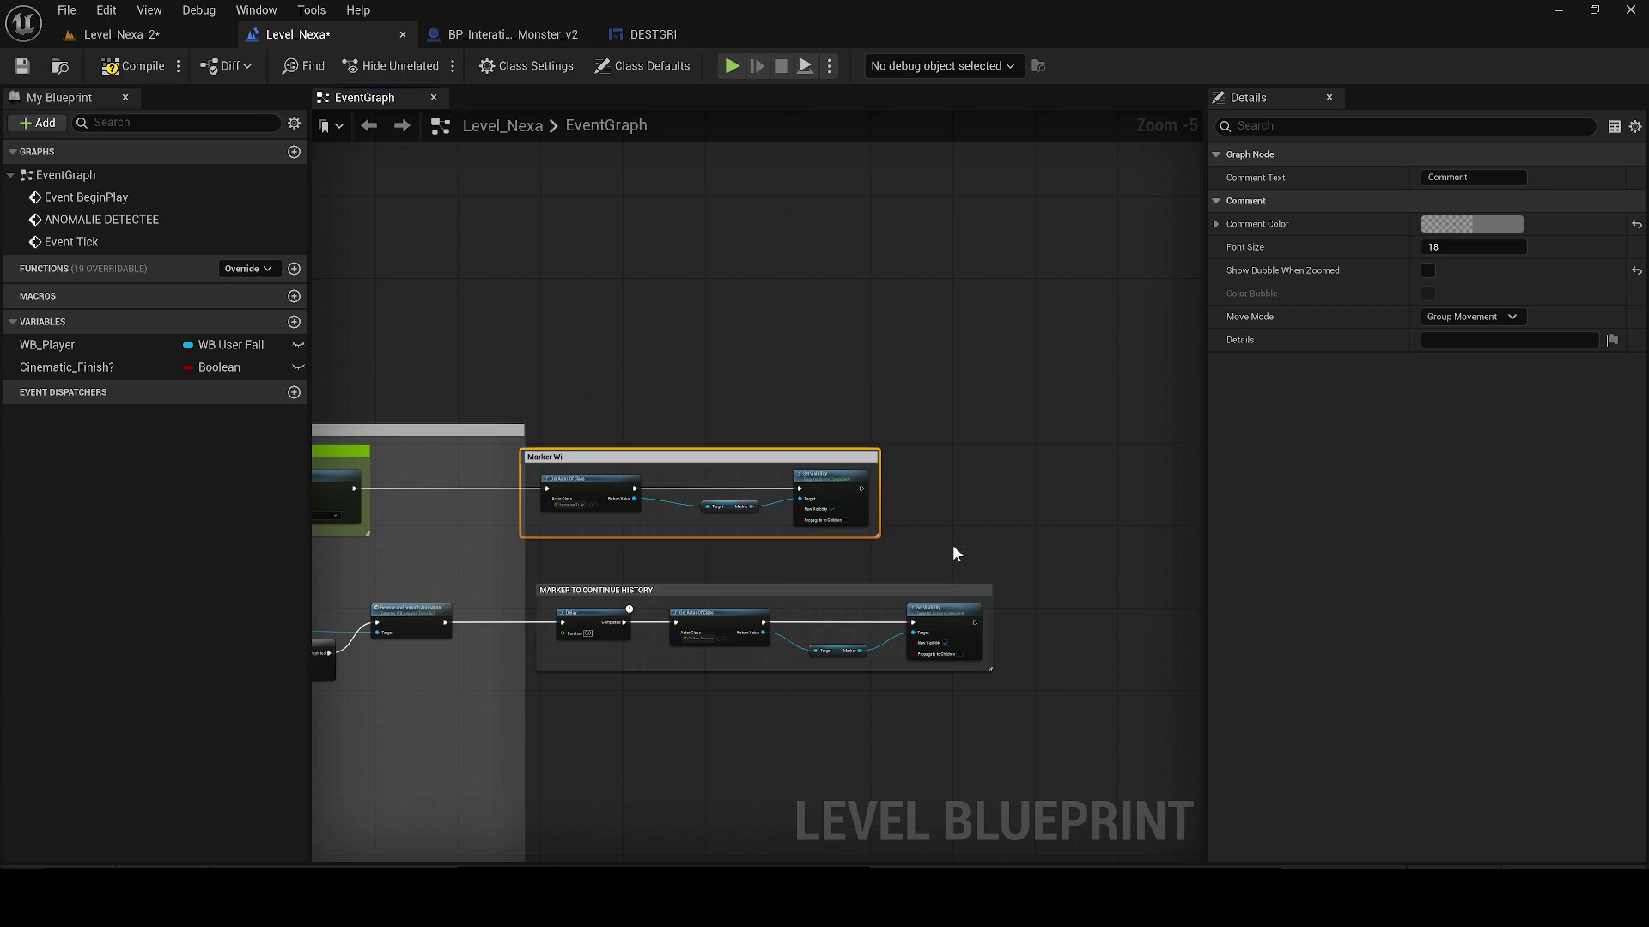
type("get")
key("Return")
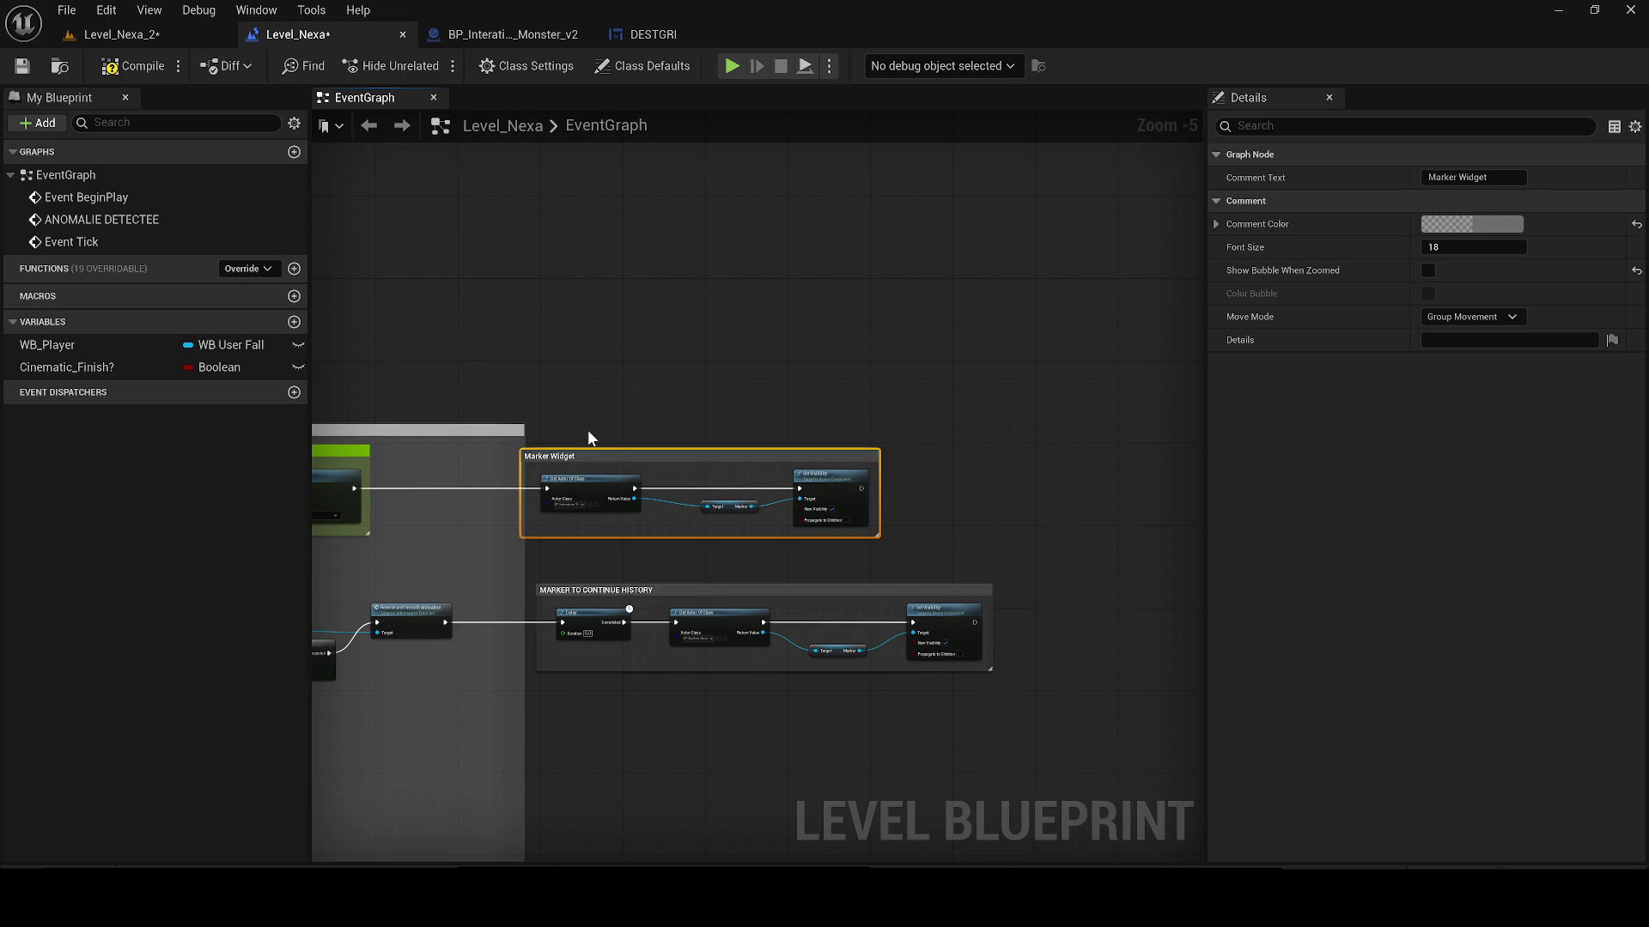
left_click_drag(551, 455, 601, 451)
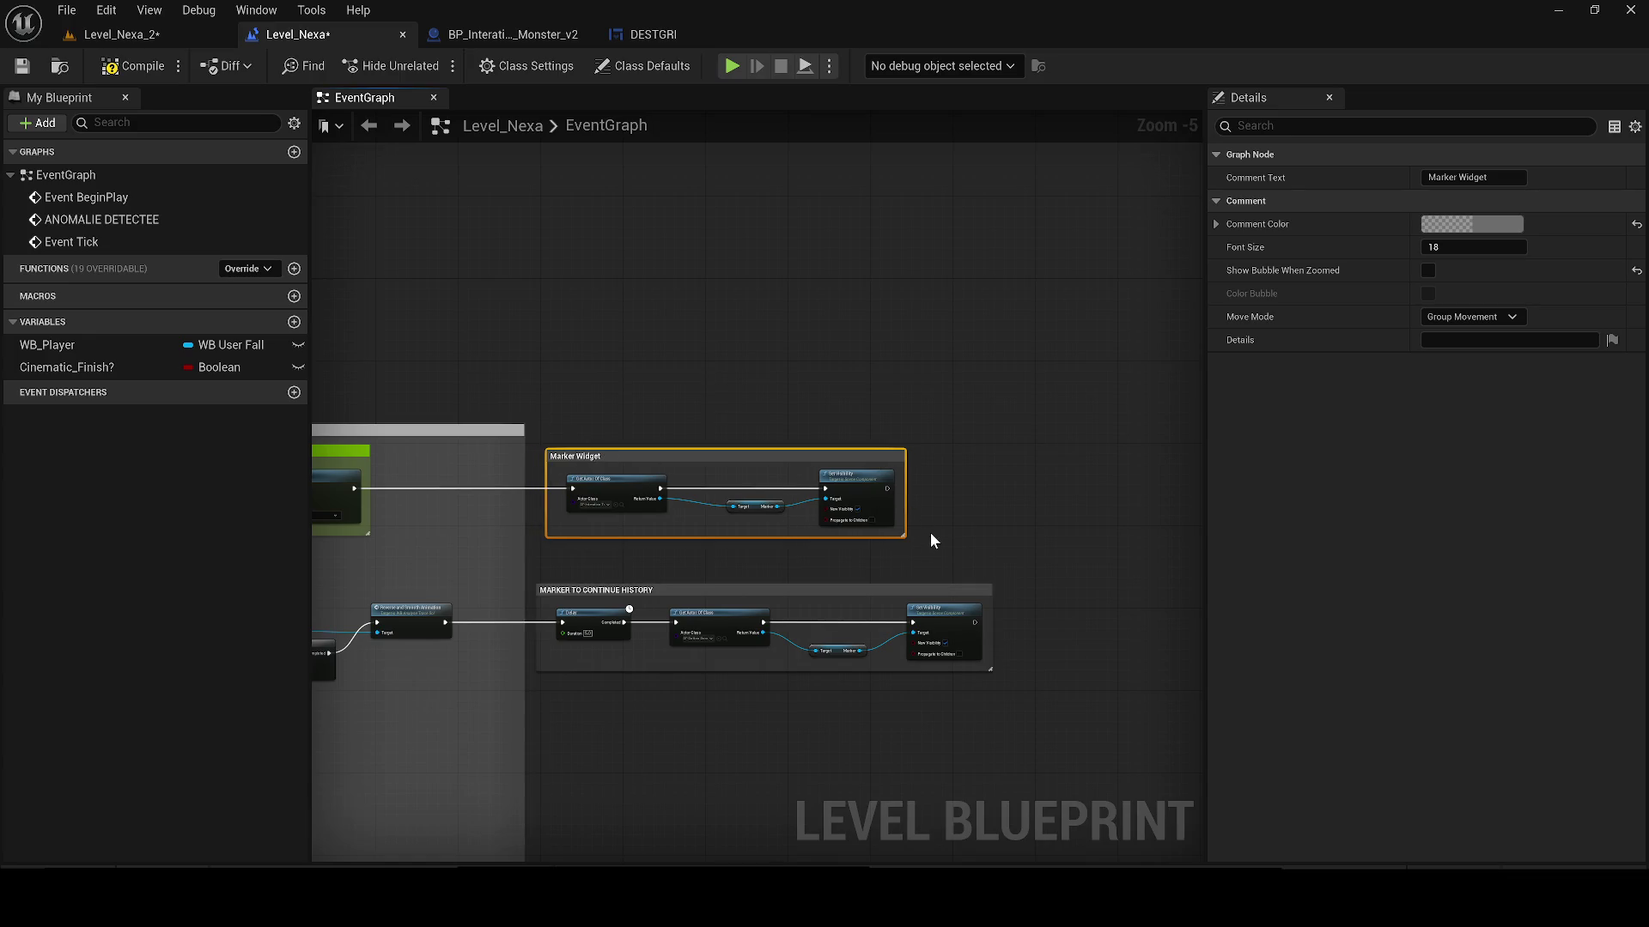
left_click(575, 442)
mouse_move(620, 372)
left_mouse_down()
mouse_move(736, 331)
mouse_move(735, 481)
mouse_move(783, 512)
left_mouse_up()
mouse_move(661, 564)
left_mouse_down()
mouse_move(1352, 574)
mouse_move(423, 575)
left_mouse_up()
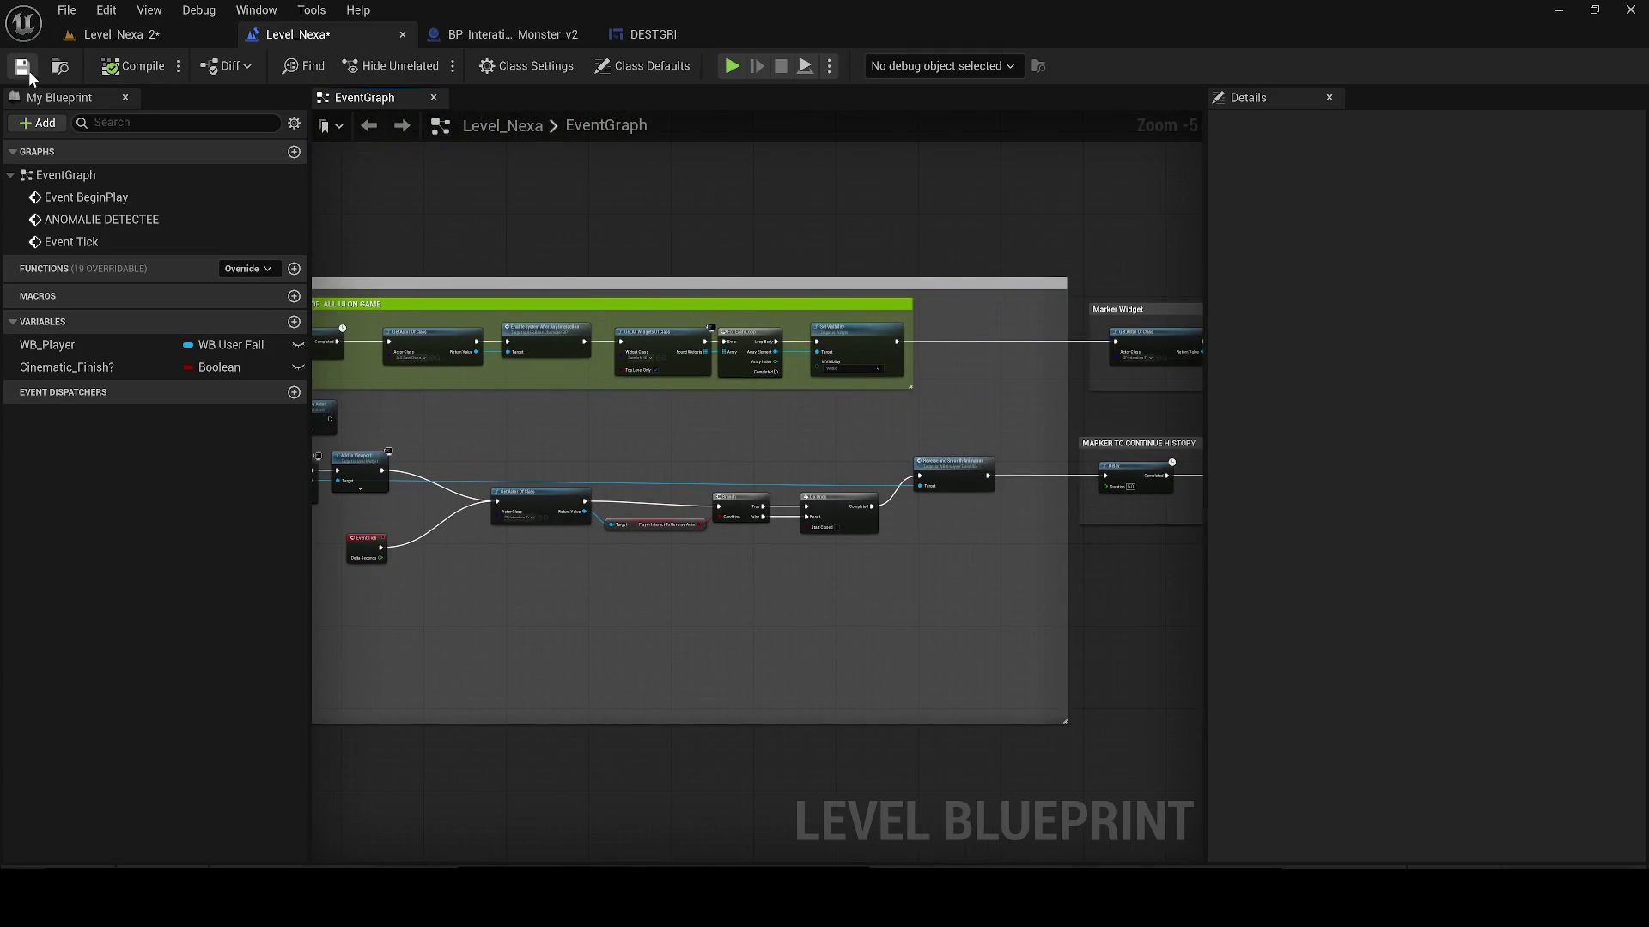
Step: Glance at the DESTGRI widget, then view the monster trace blueprint's event graph
left_click(490, 35)
left_click(653, 34)
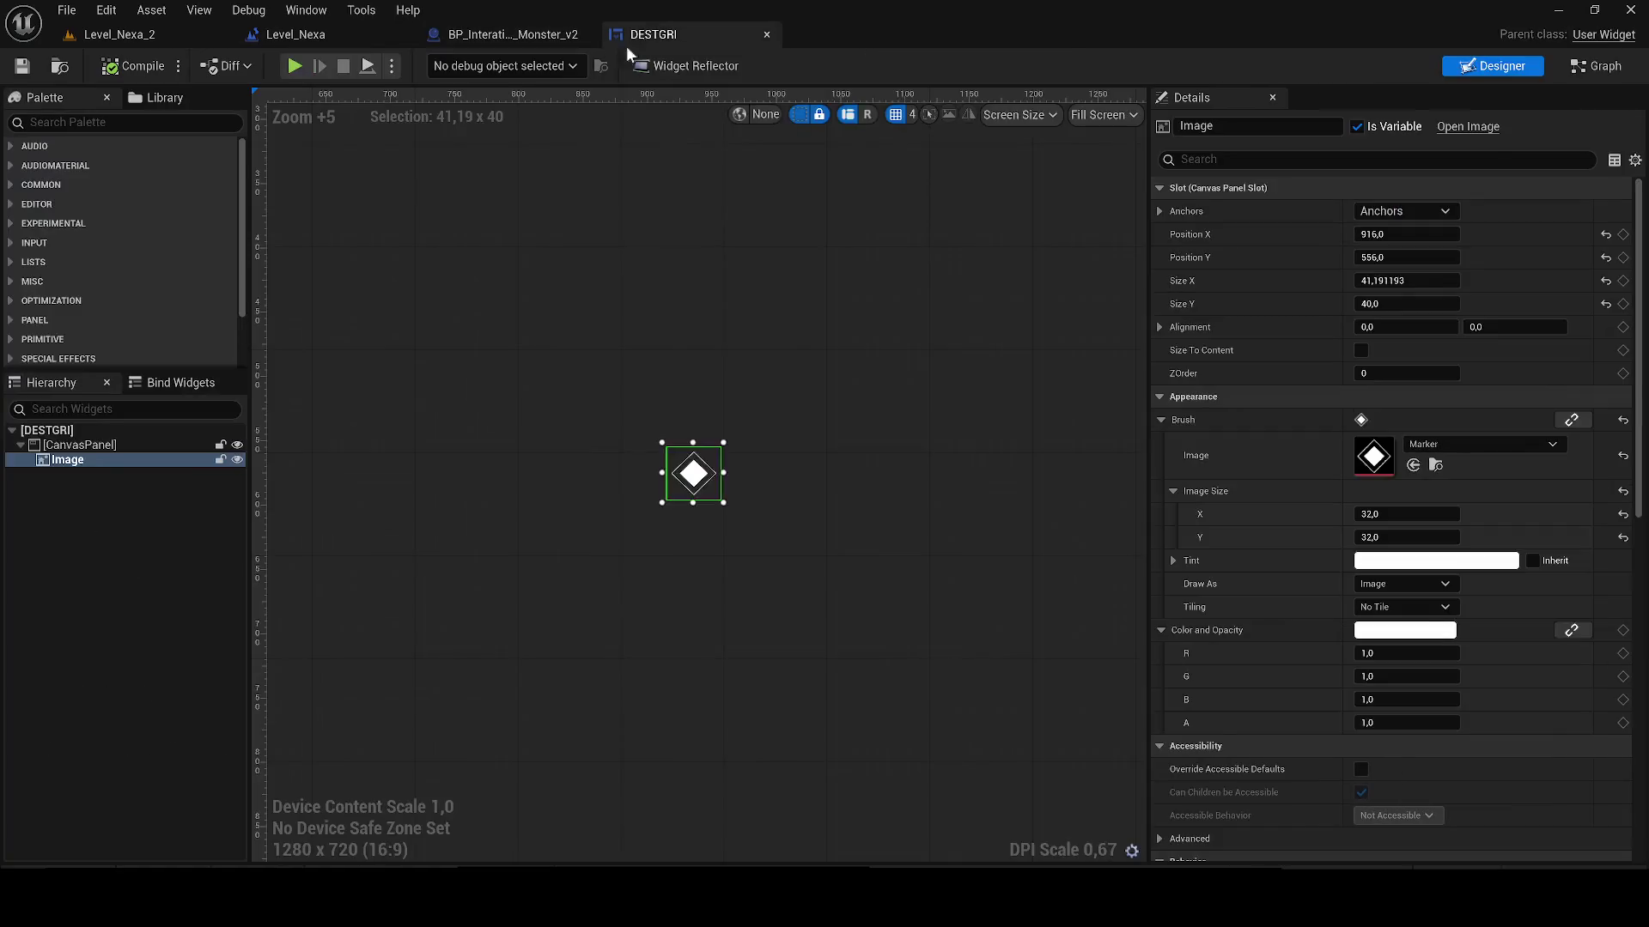
left_click(503, 35)
left_click(478, 97)
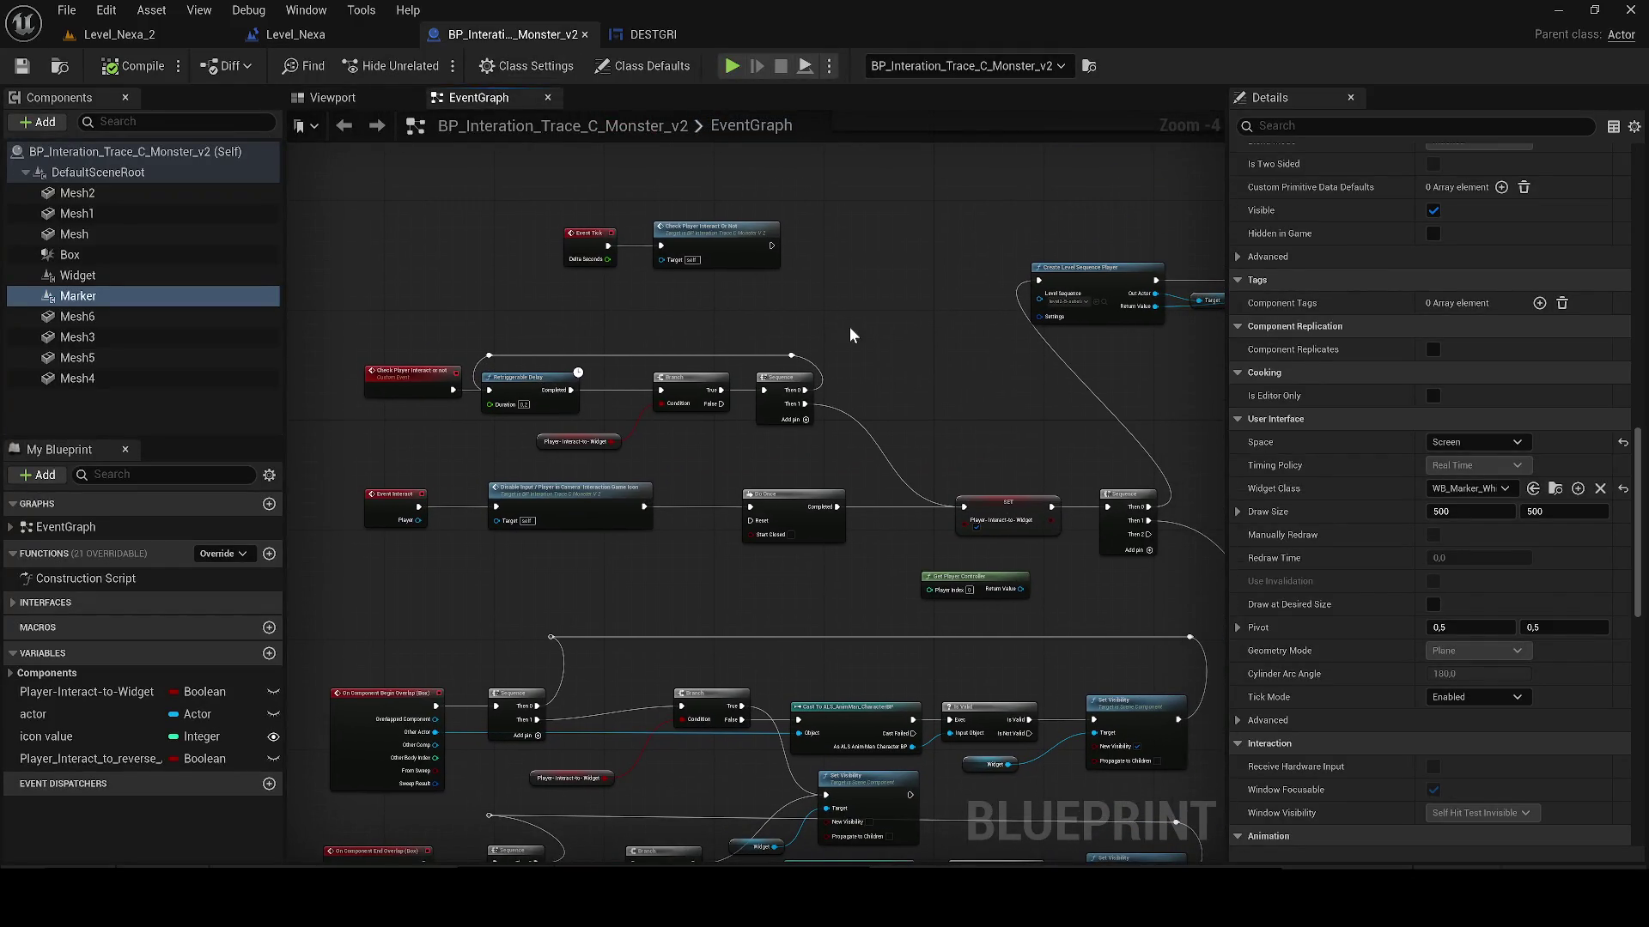
Step: Add a Marker reference and a Set Visibility node beside the Event Interact logic
left_click_drag(817, 444, 679, 444)
scroll(565, 454, "up", 2)
left_click(137, 285)
mouse_move(136, 276)
left_mouse_down()
mouse_move(53, 254)
mouse_move(70, 276)
mouse_move(334, 361)
mouse_move(121, 280)
mouse_move(223, 308)
mouse_move(838, 546)
mouse_move(959, 555)
left_mouse_up()
scroll(920, 545, "down", 2)
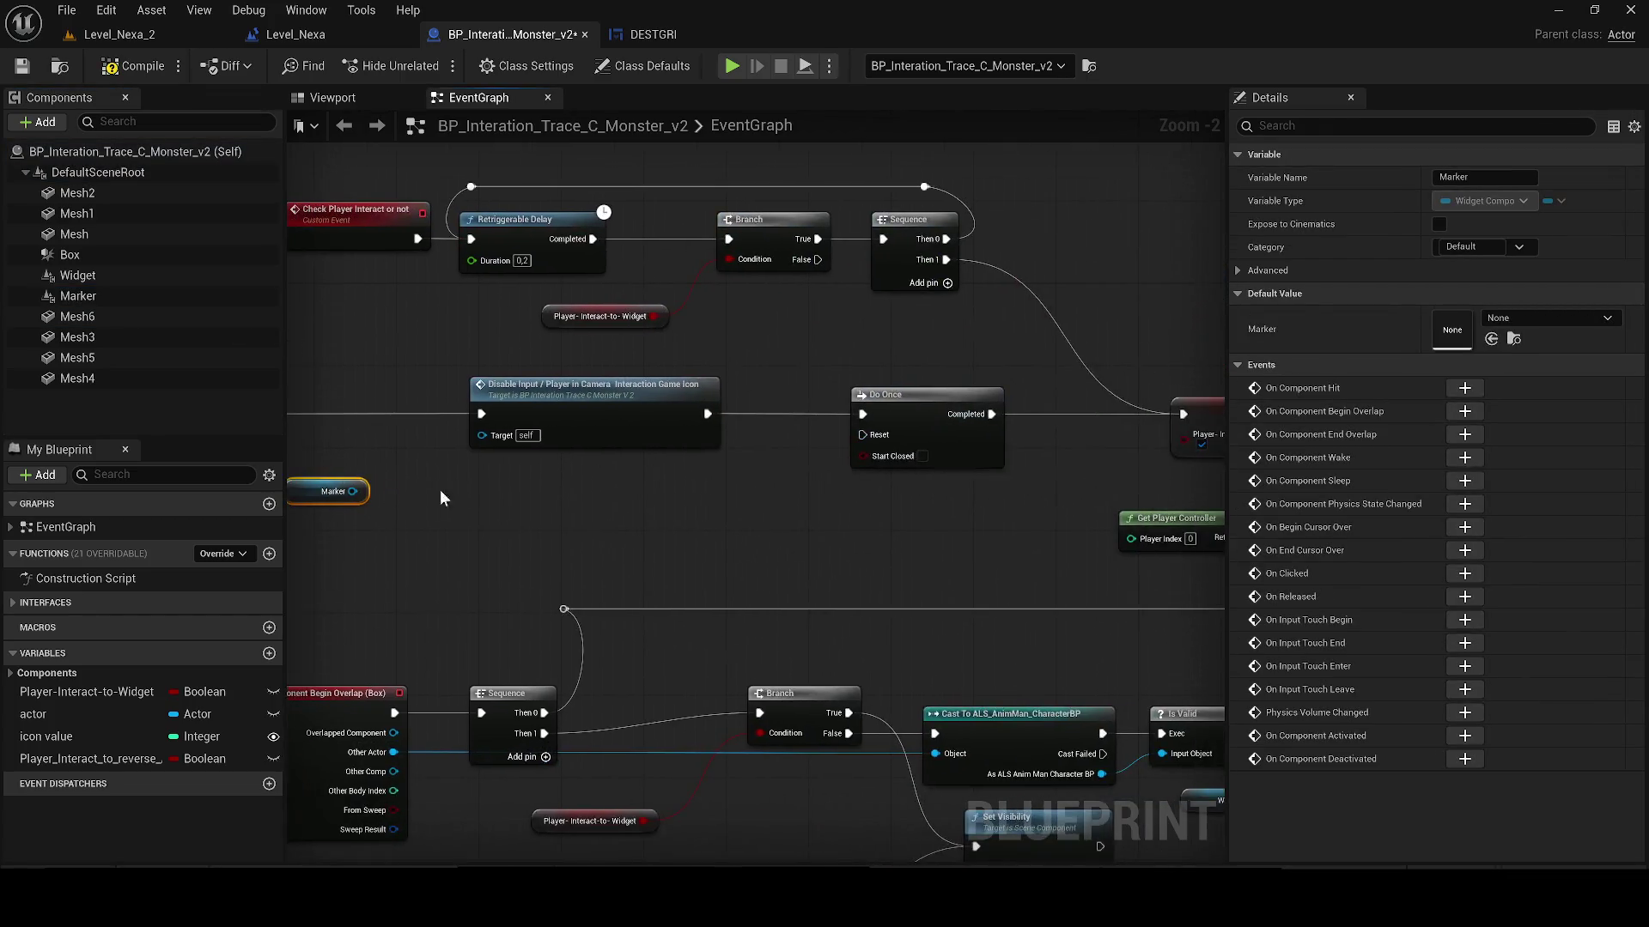
mouse_move(945, 516)
left_mouse_down()
mouse_move(635, 468)
mouse_move(343, 477)
mouse_move(858, 455)
mouse_move(1107, 547)
mouse_move(1215, 550)
left_mouse_up()
mouse_move(481, 481)
left_mouse_down()
mouse_move(811, 469)
mouse_move(836, 620)
mouse_move(1101, 528)
left_mouse_up()
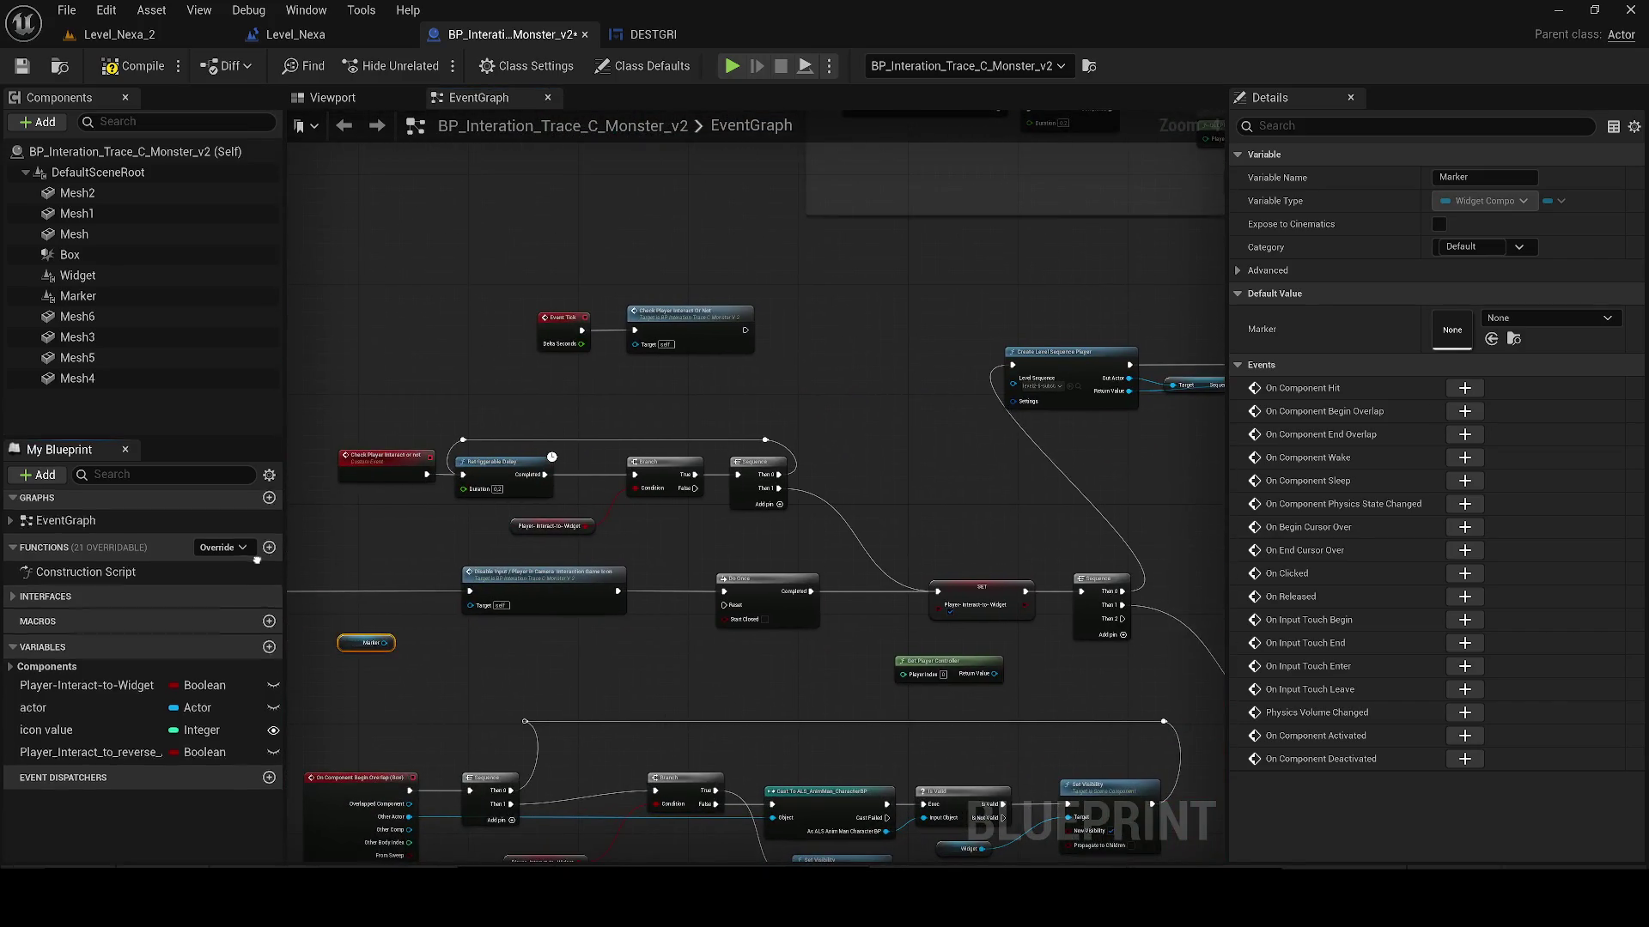
mouse_move(347, 639)
left_mouse_down()
mouse_move(668, 597)
mouse_move(636, 589)
mouse_move(667, 538)
left_mouse_up()
scroll(693, 607, "up", 1)
type("visibility")
key("Return")
Step: Chain Event Interact into Set Visibility (Marker target, unchecked) then Disable Input, and compile
scroll(639, 526, "up", 3)
left_click_drag(549, 521, 662, 554)
left_click_drag(687, 508, 714, 481)
left_click_drag(841, 520, 991, 523)
left_click_drag(518, 644, 518, 616)
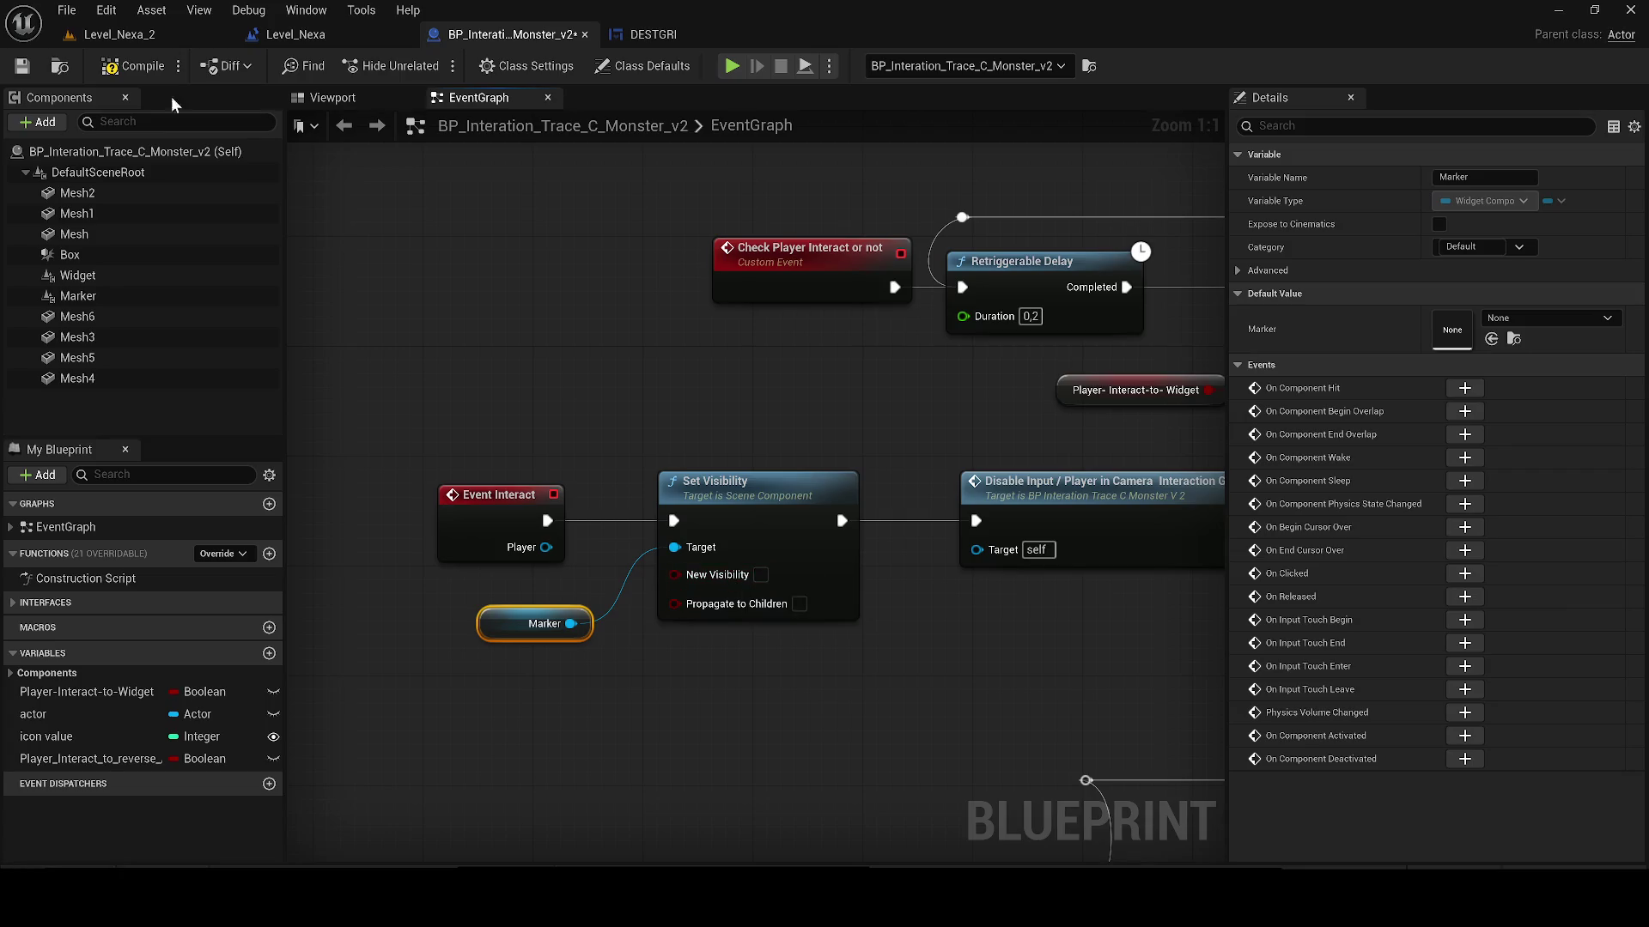
left_click(133, 66)
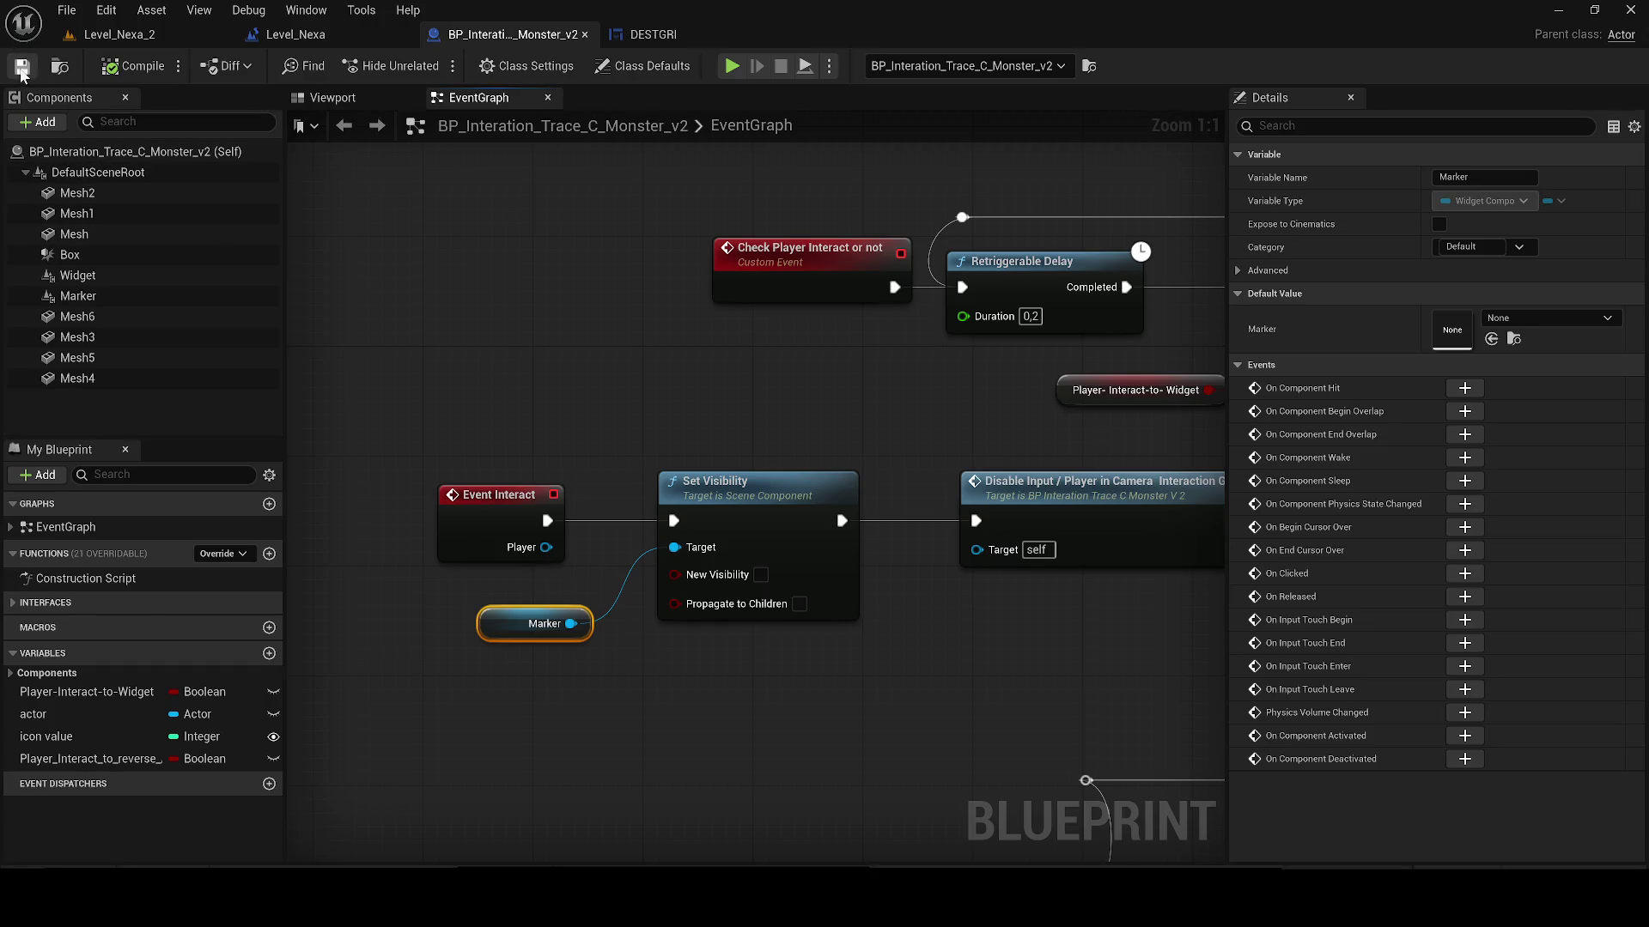
left_click(82, 295)
Step: Tick Visible on the Marker component and save the monster trace blueprint
left_click(1337, 125)
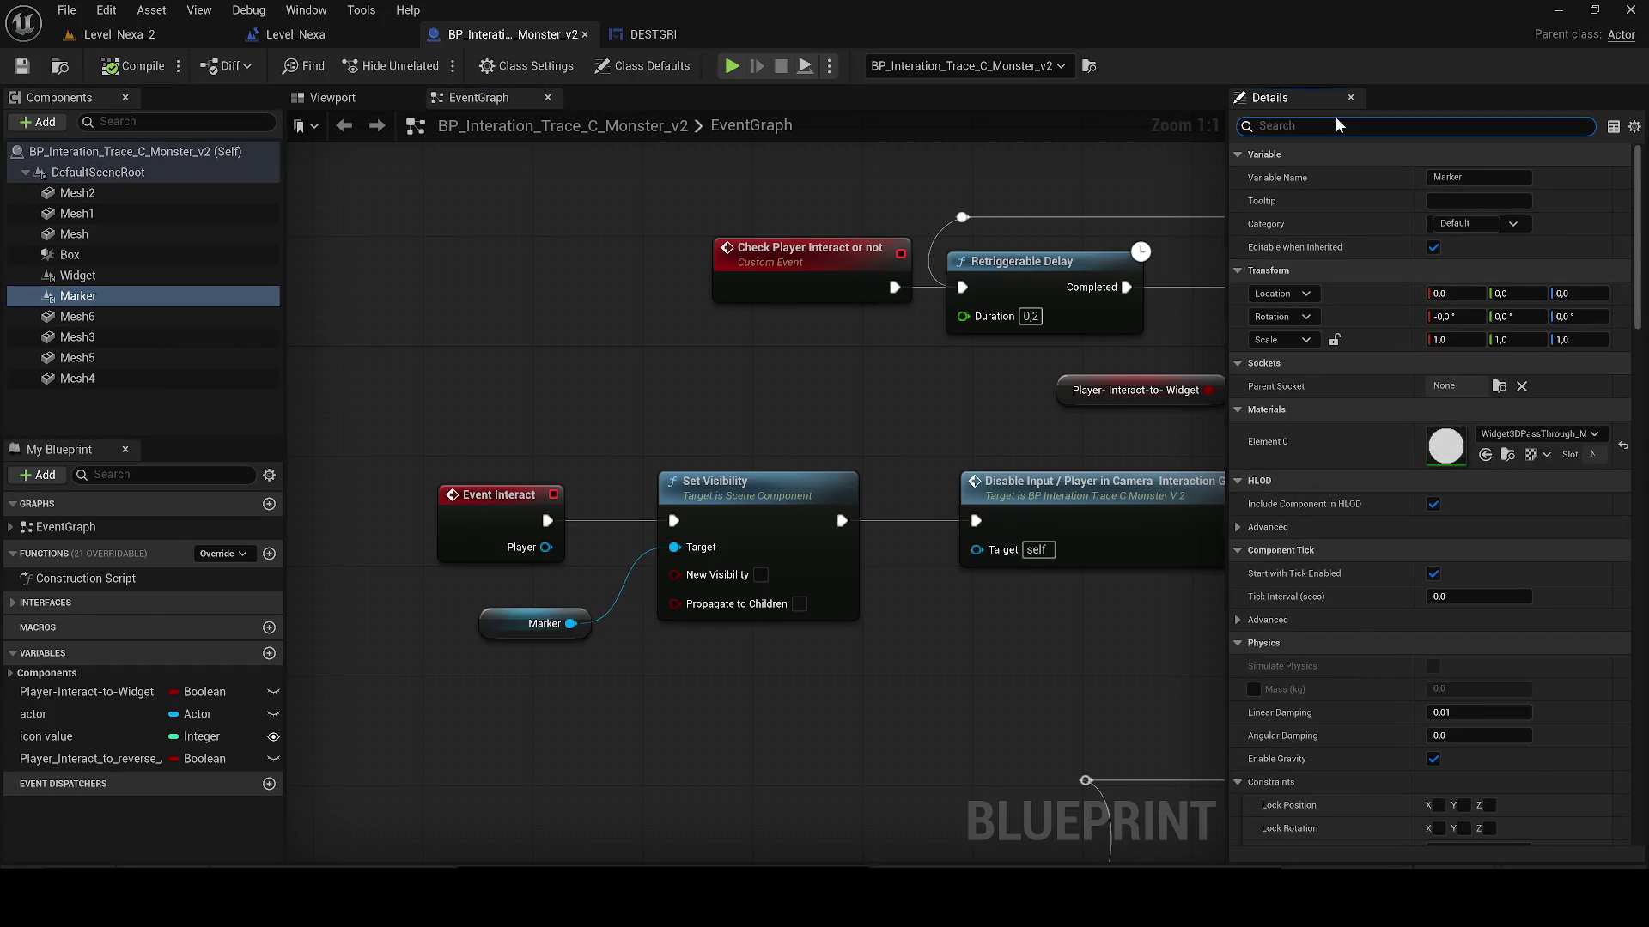
type("visi")
left_click(1439, 178)
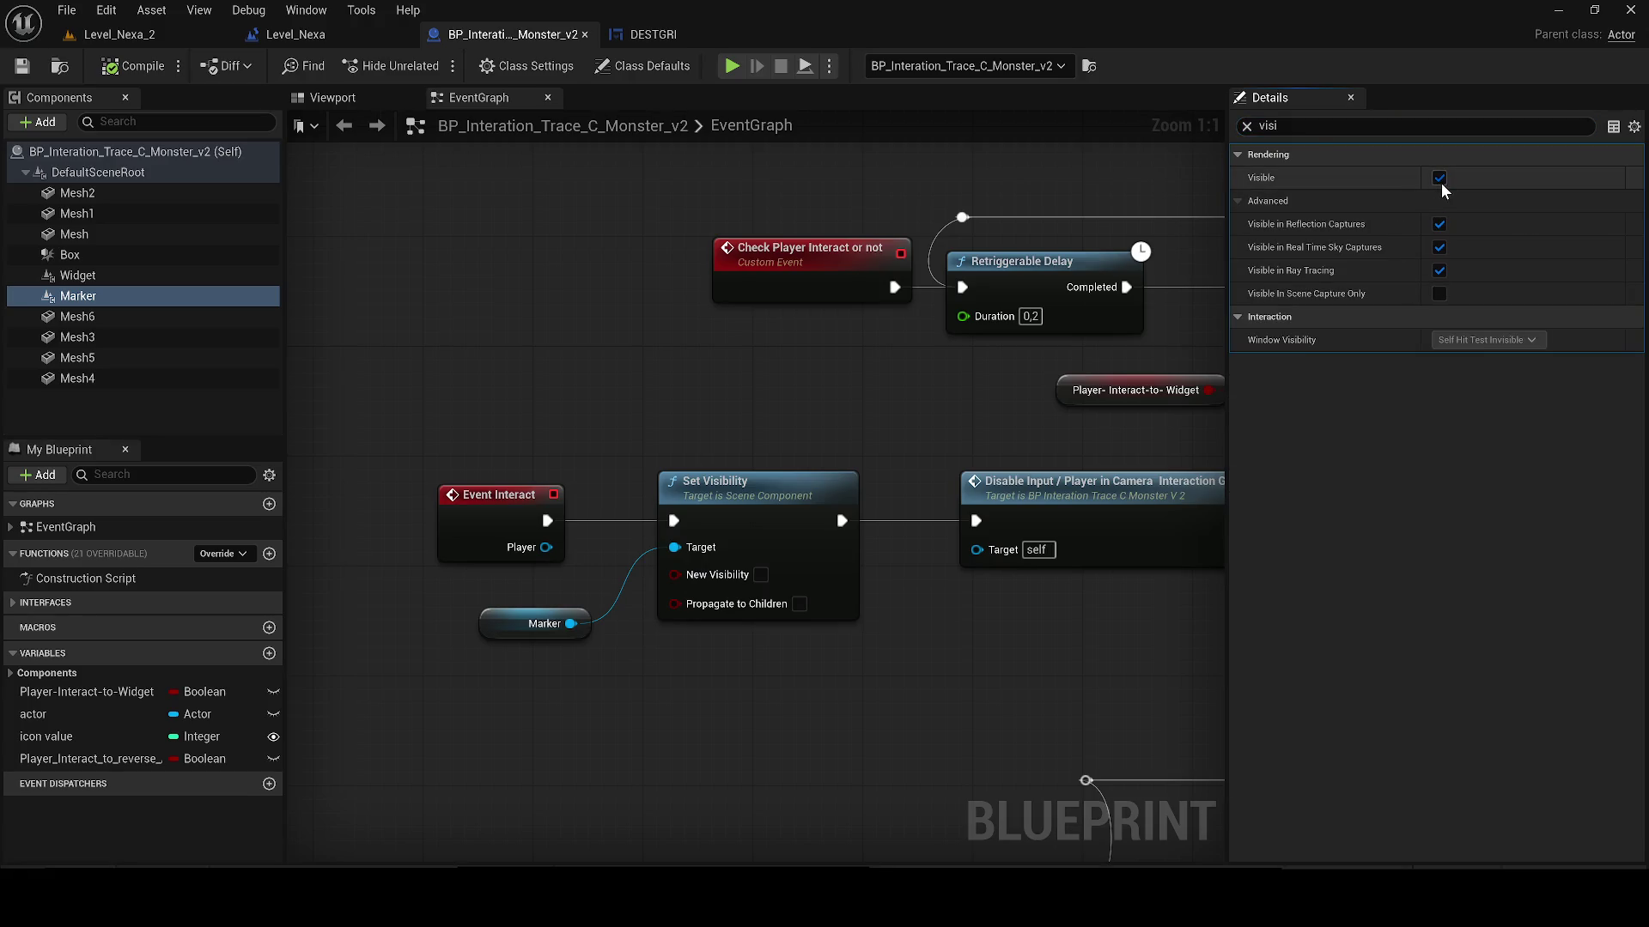
left_click(1246, 126)
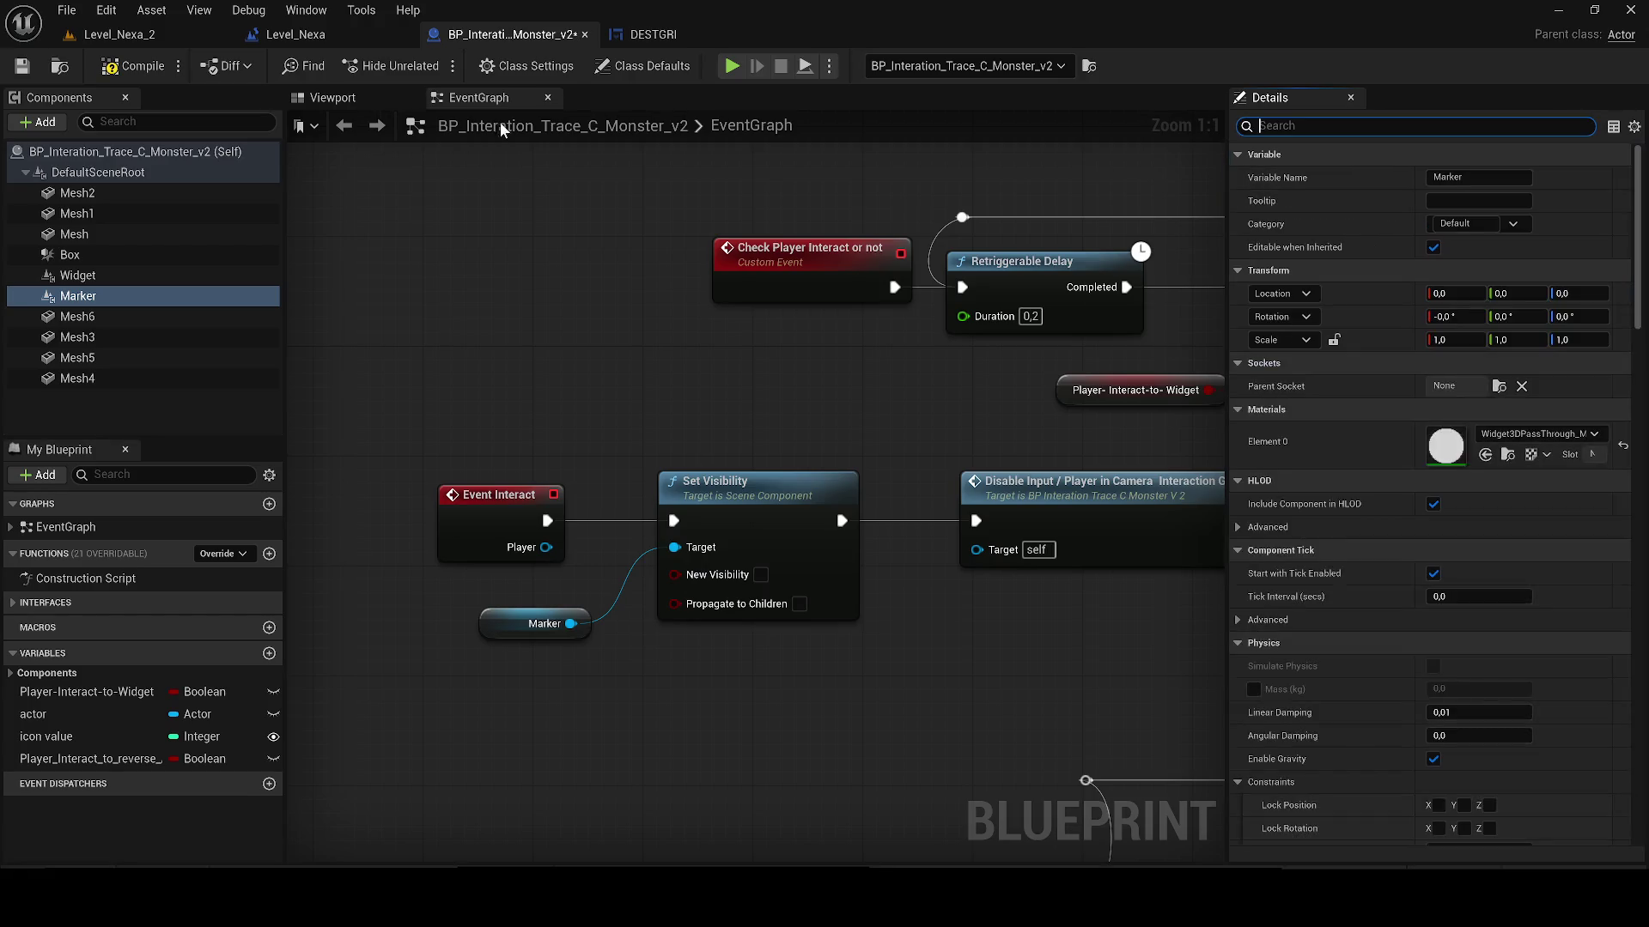
left_click(22, 67)
Step: Playtest Level_Nexa_2, walk to the monster trace and interact, then return to its blueprint
left_click(296, 35)
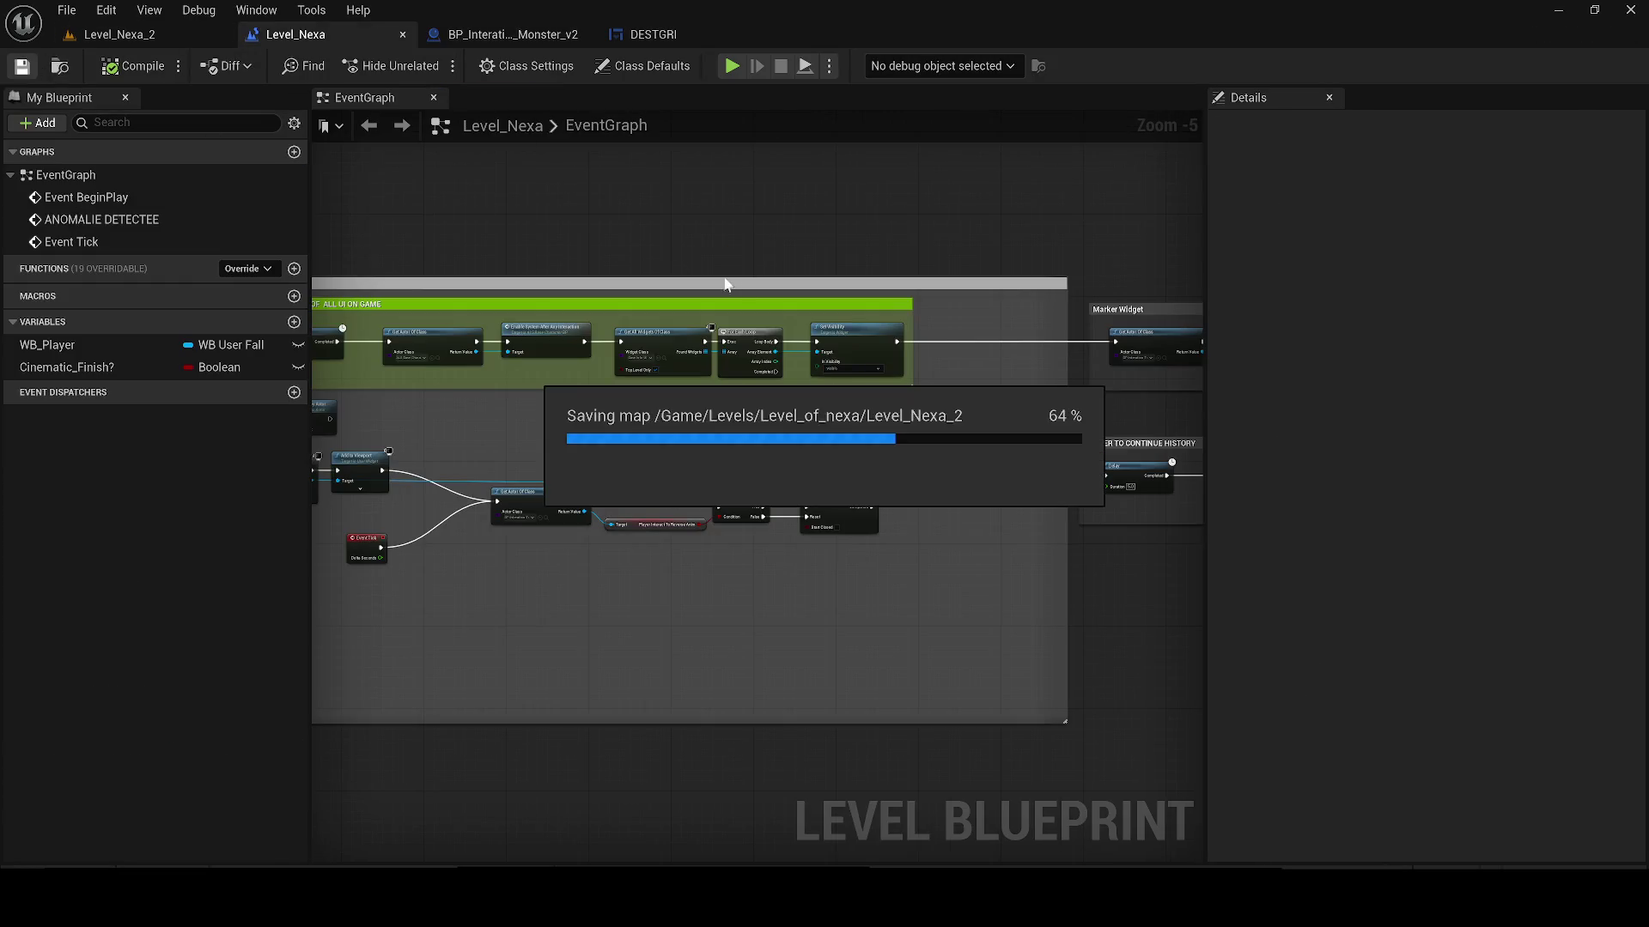
left_click(732, 66)
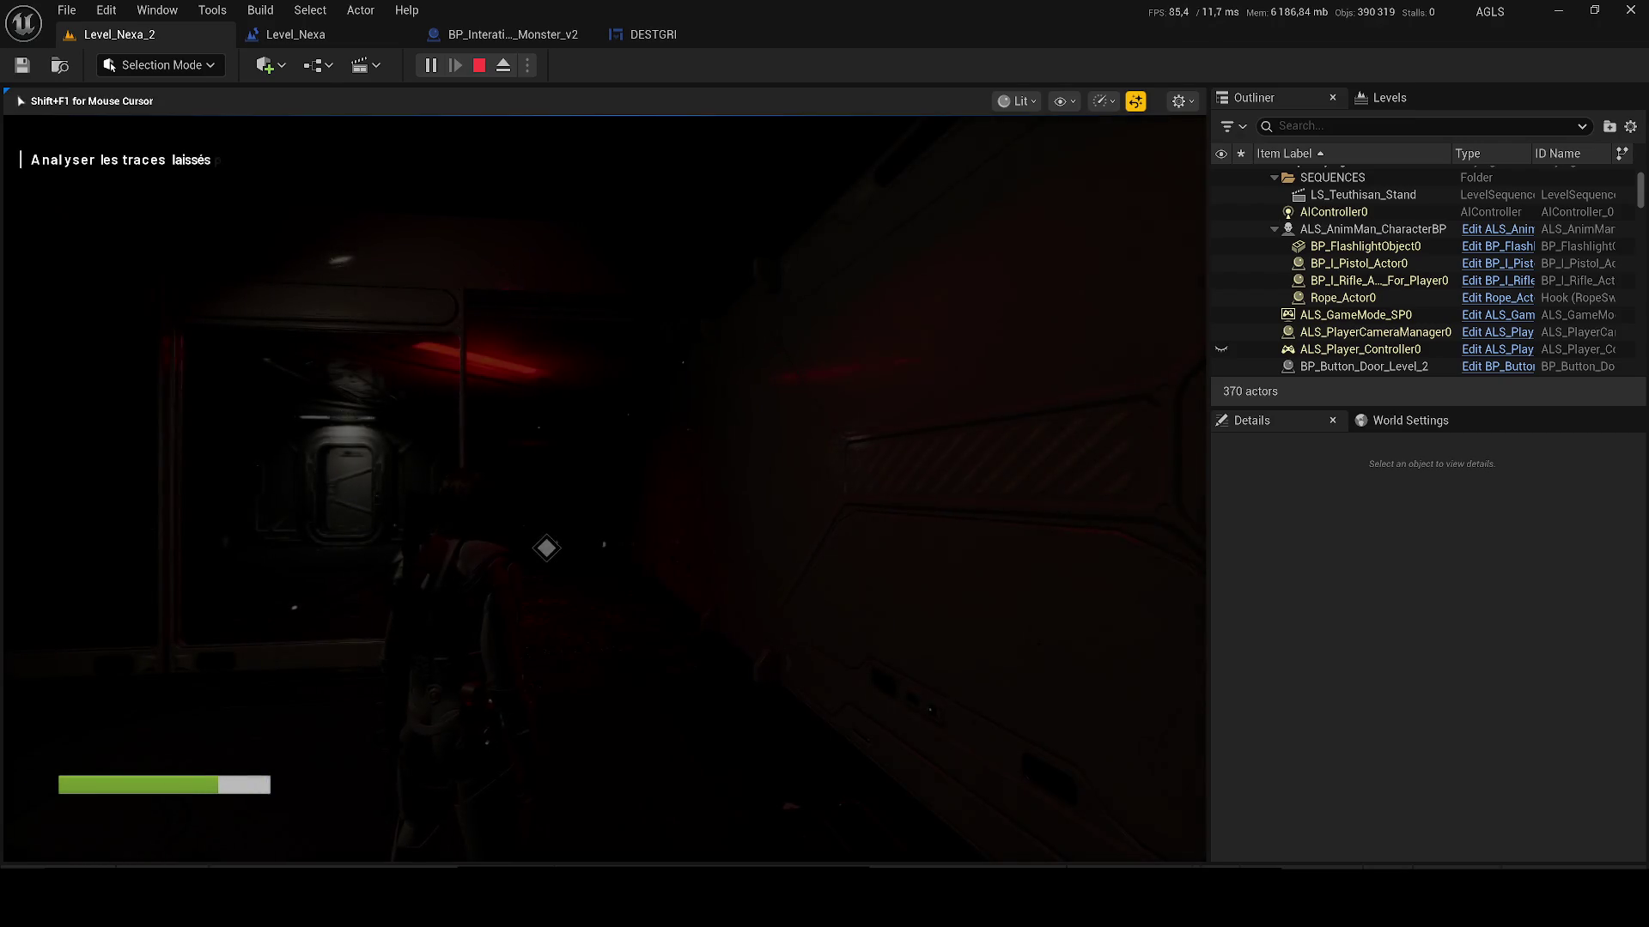
key("w")
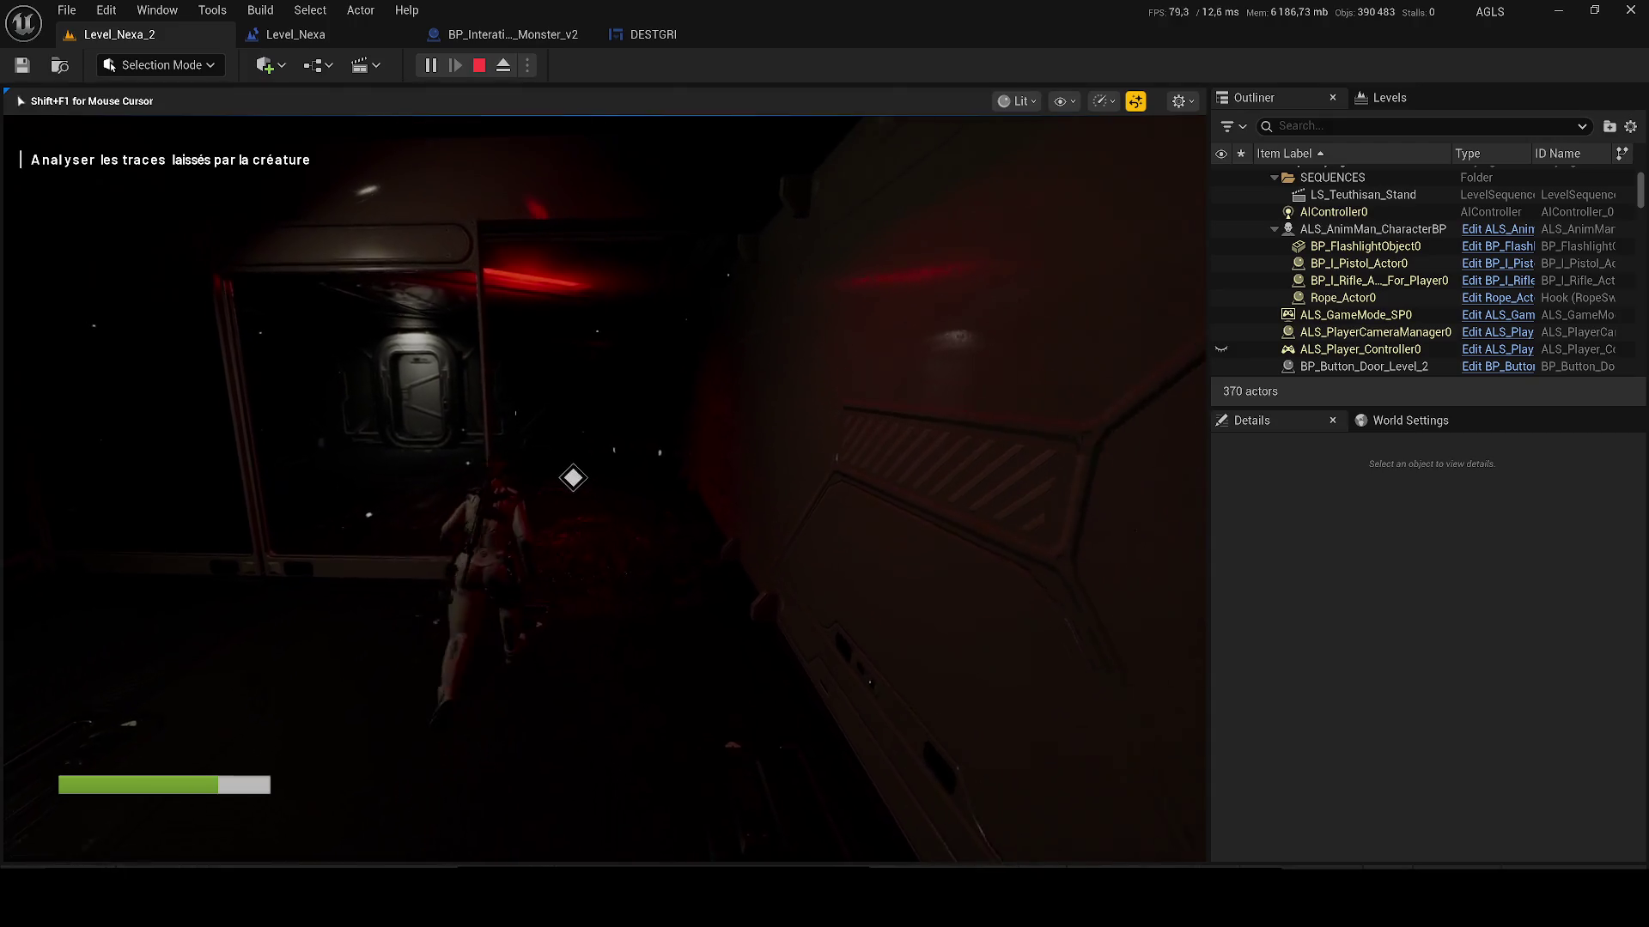
key("e")
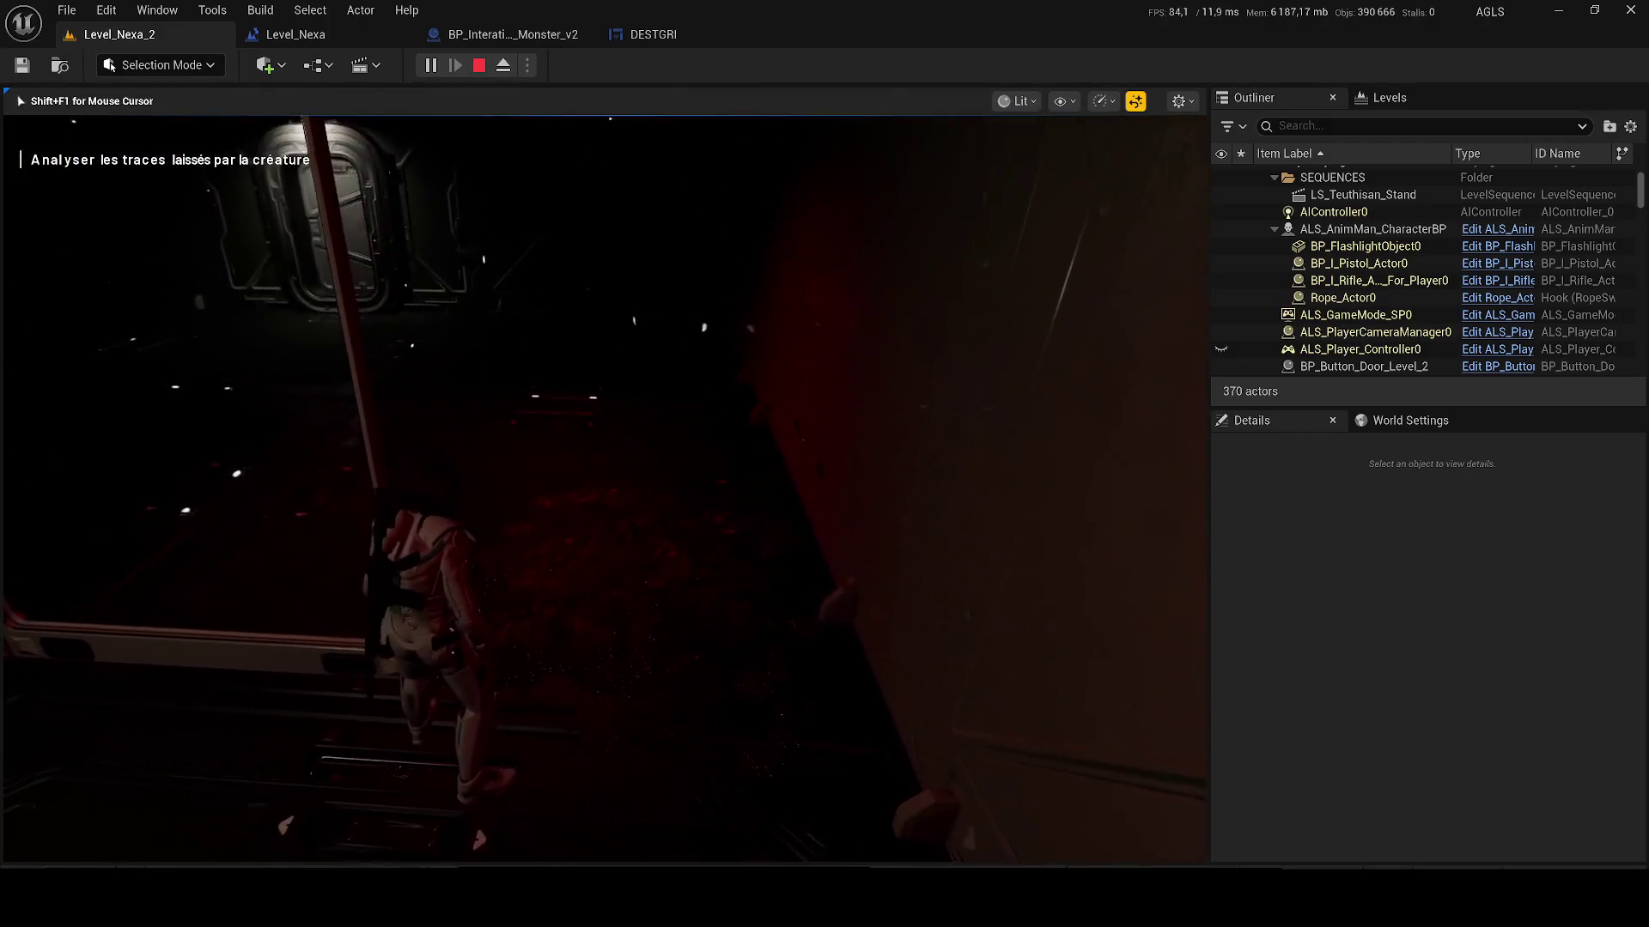
key("Escape")
left_click(513, 34)
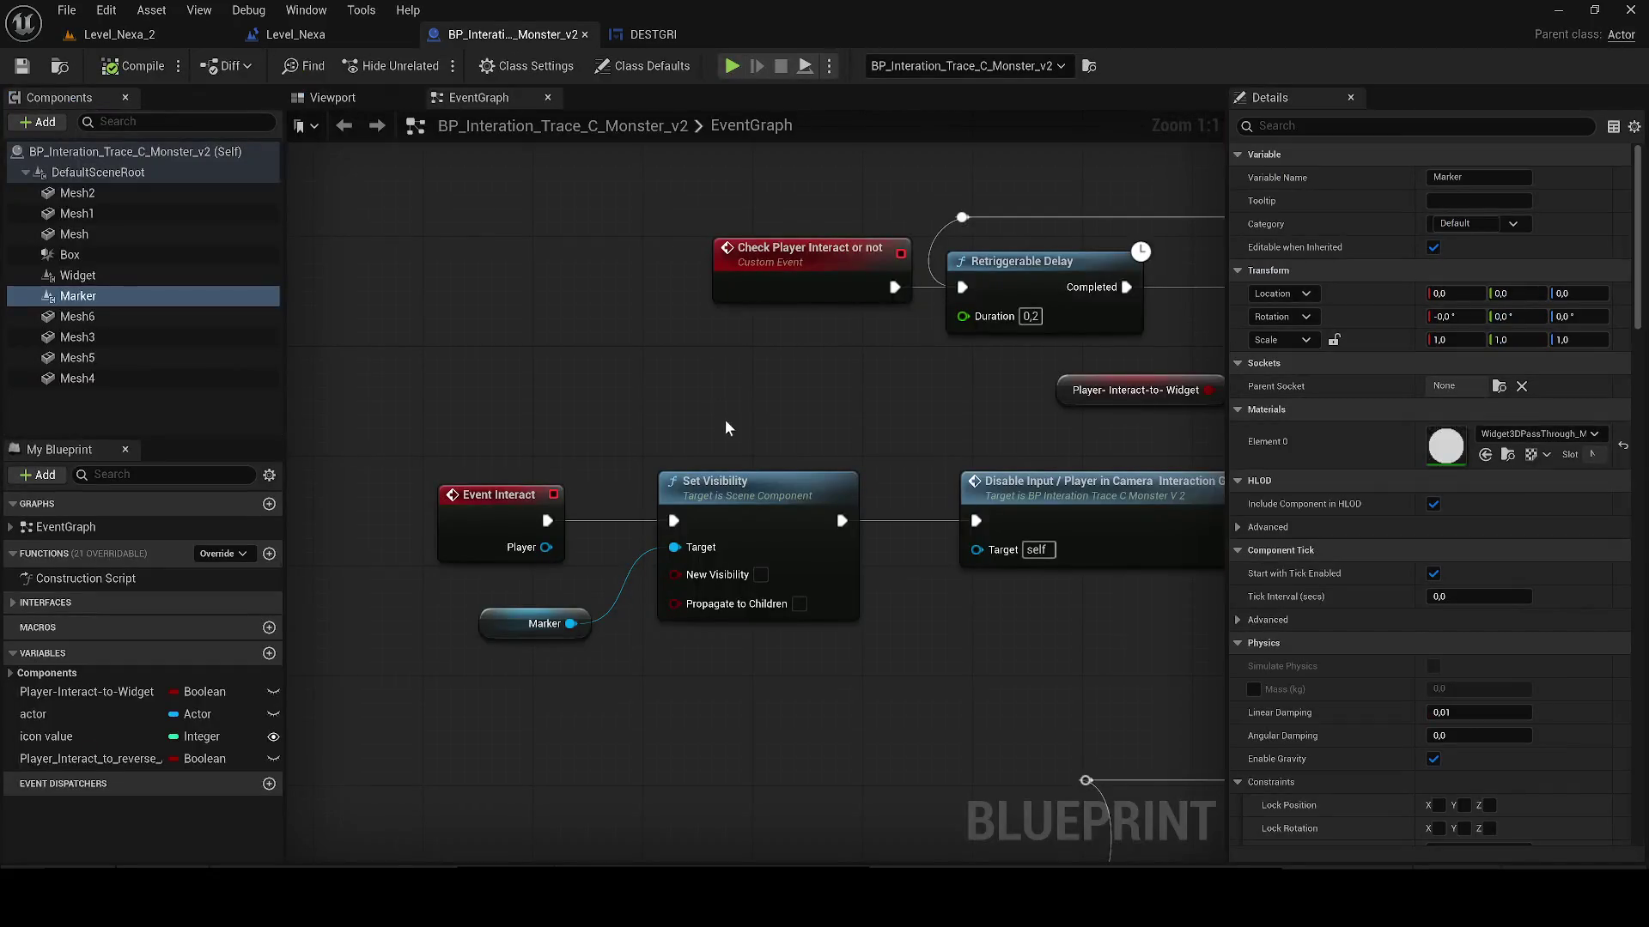
Step: Add a Then 2 output to the Begin Overlap Sequence and paste the Marker Set Visibility nodes
scroll(601, 464, "down", 4)
mouse_move(670, 575)
left_mouse_down()
mouse_move(599, 527)
mouse_move(542, 531)
left_mouse_up()
left_click_drag(767, 522, 675, 528)
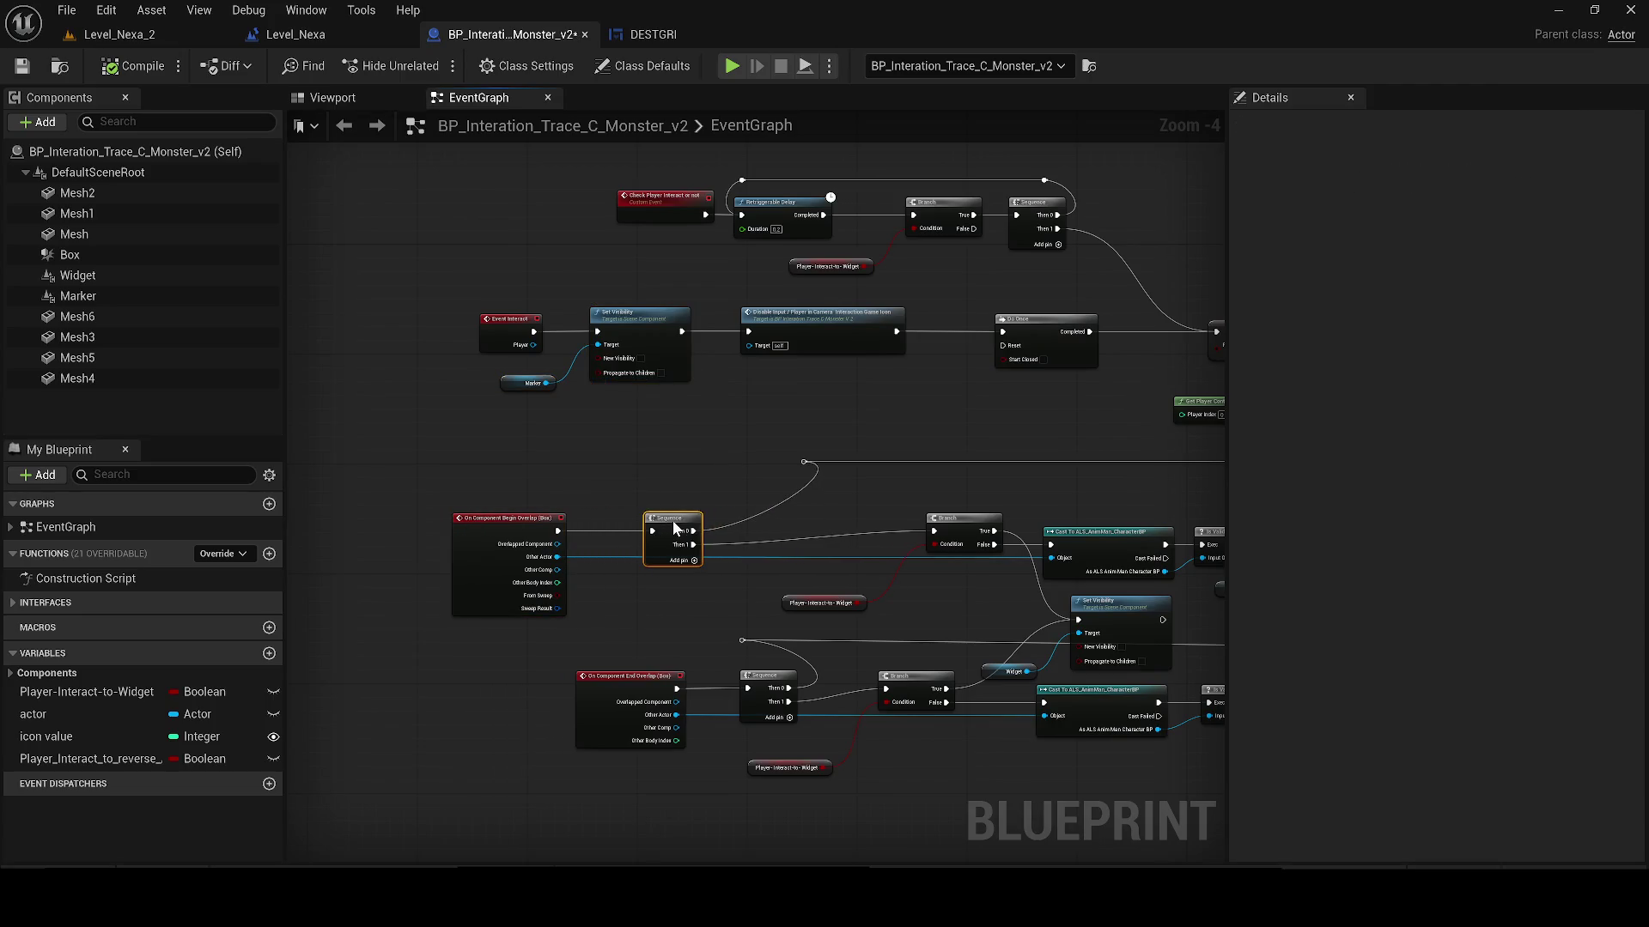
left_click_drag(886, 494, 699, 492)
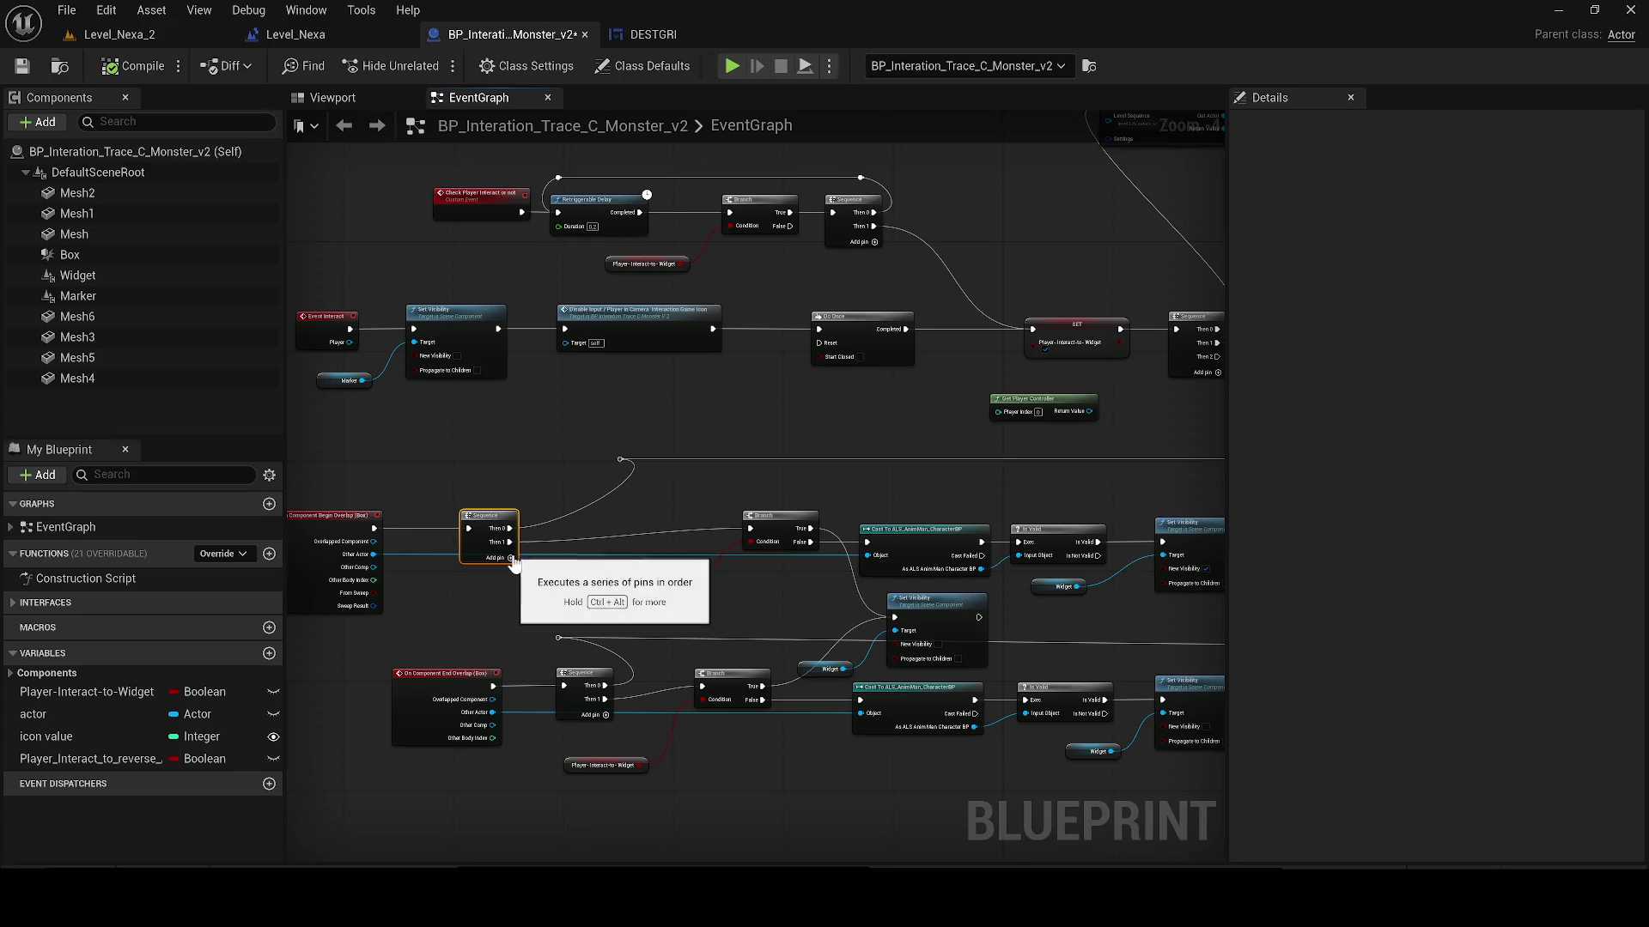
left_click(510, 559)
key("ctrl+v")
Step: Wire Then 2 into the pasted Set Visibility, save, and return to Level_Nexa_2
scroll(481, 612, "up", 1)
left_click_drag(548, 611, 494, 611)
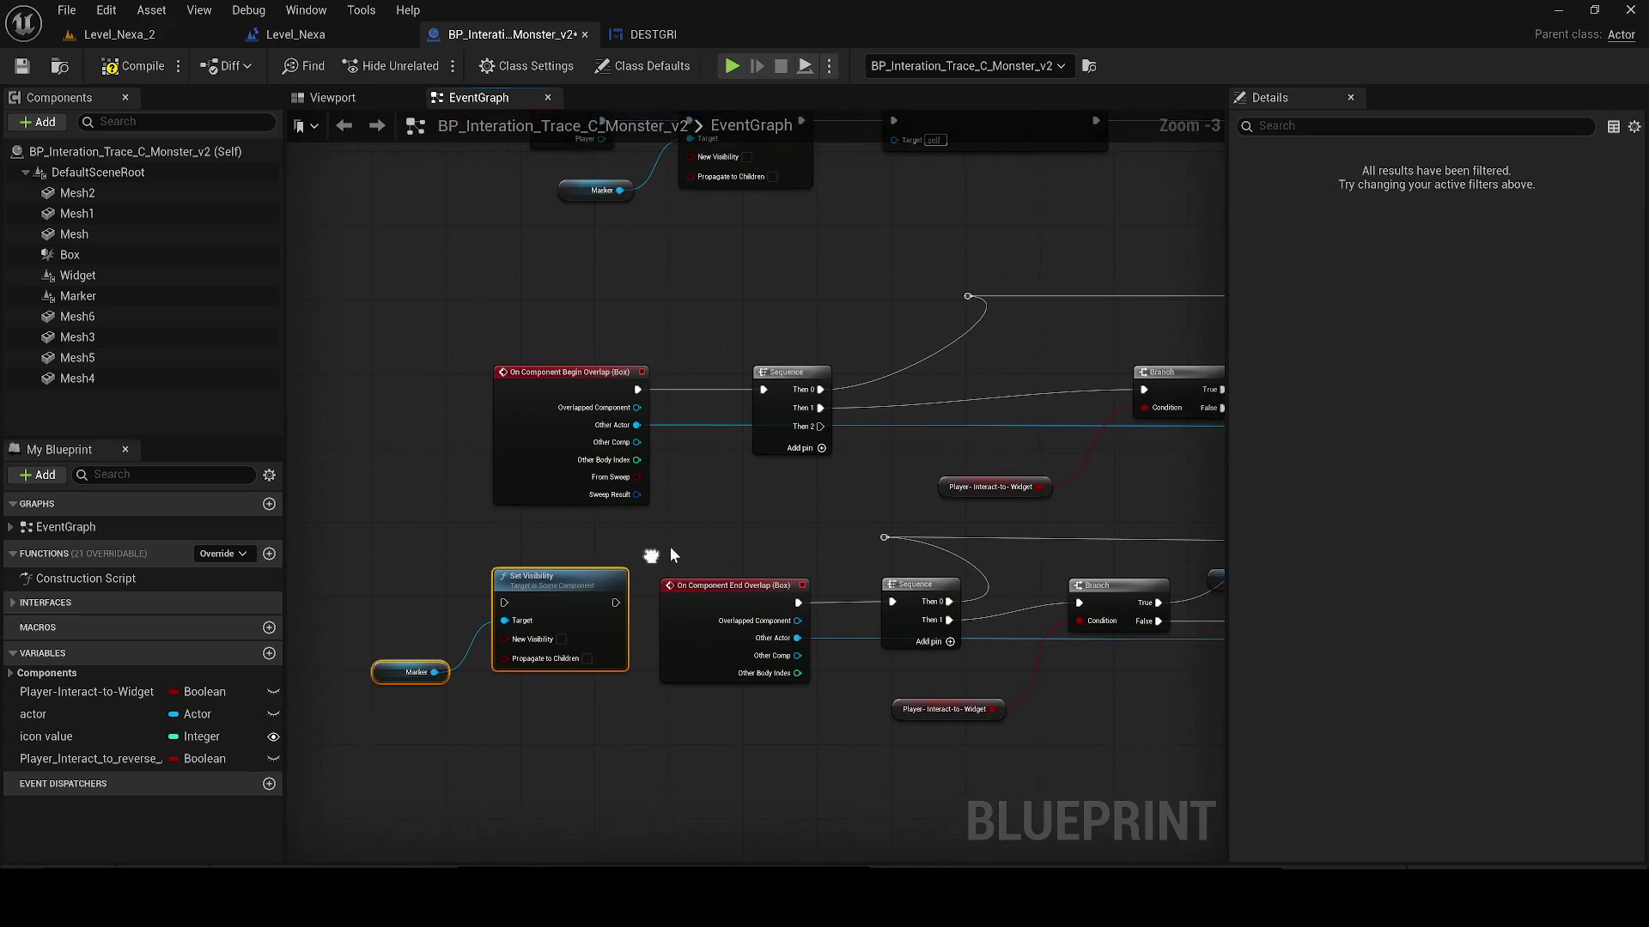
mouse_move(839, 423)
left_mouse_down()
mouse_move(626, 514)
mouse_move(798, 422)
mouse_move(816, 438)
mouse_move(515, 573)
mouse_move(510, 601)
left_mouse_up()
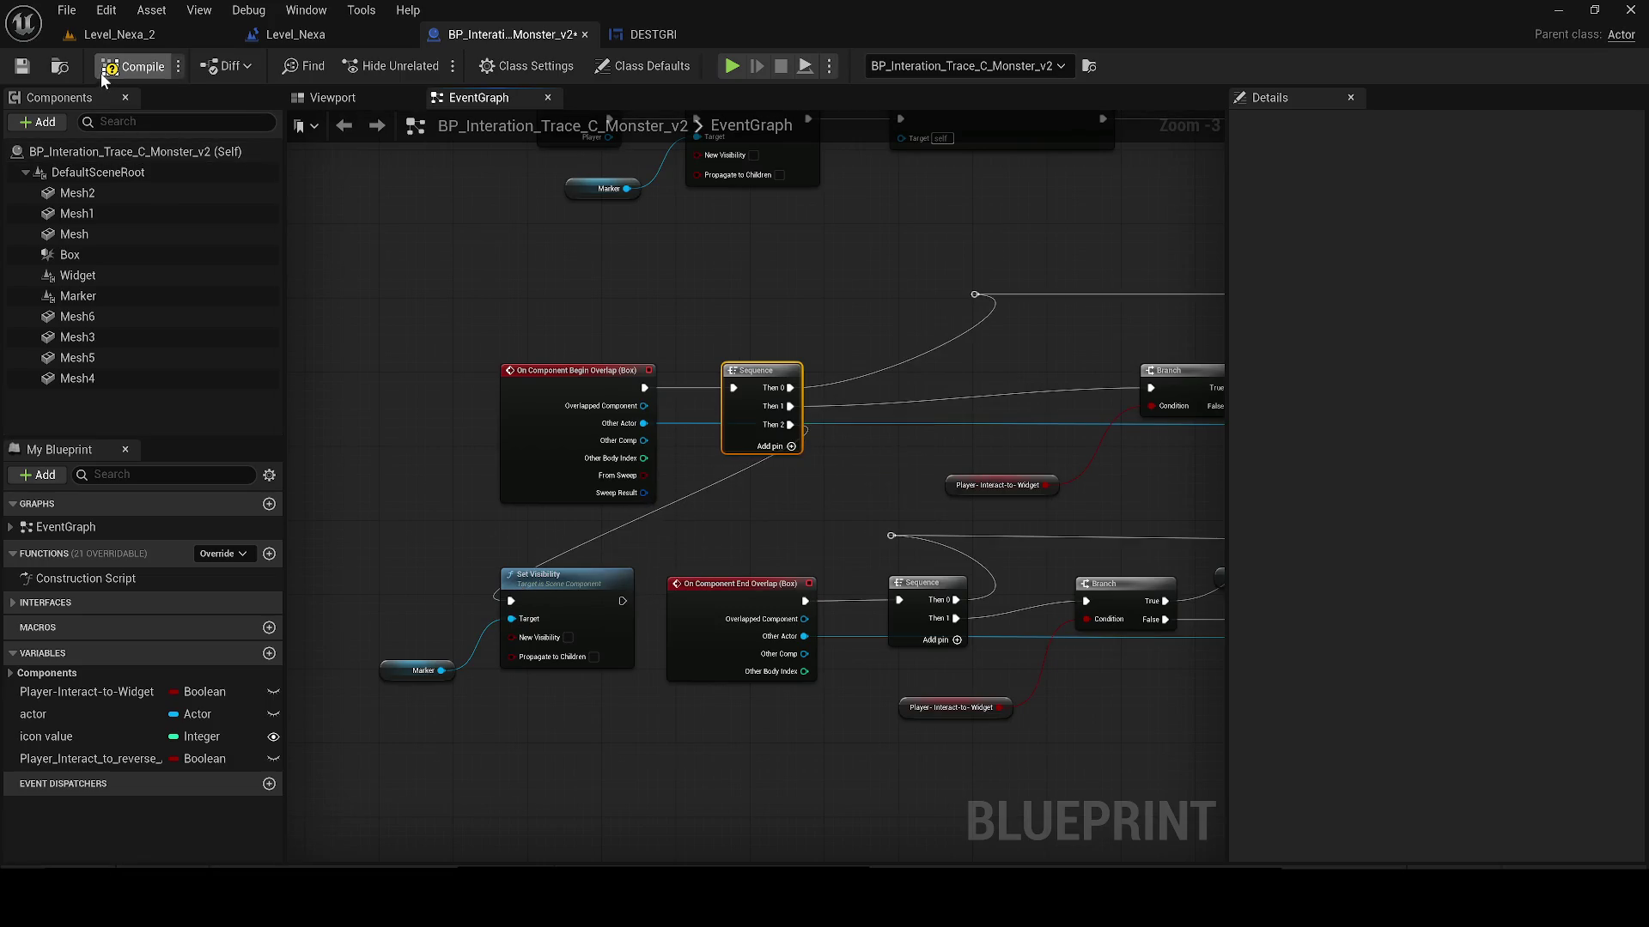
left_click(23, 66)
left_click(120, 34)
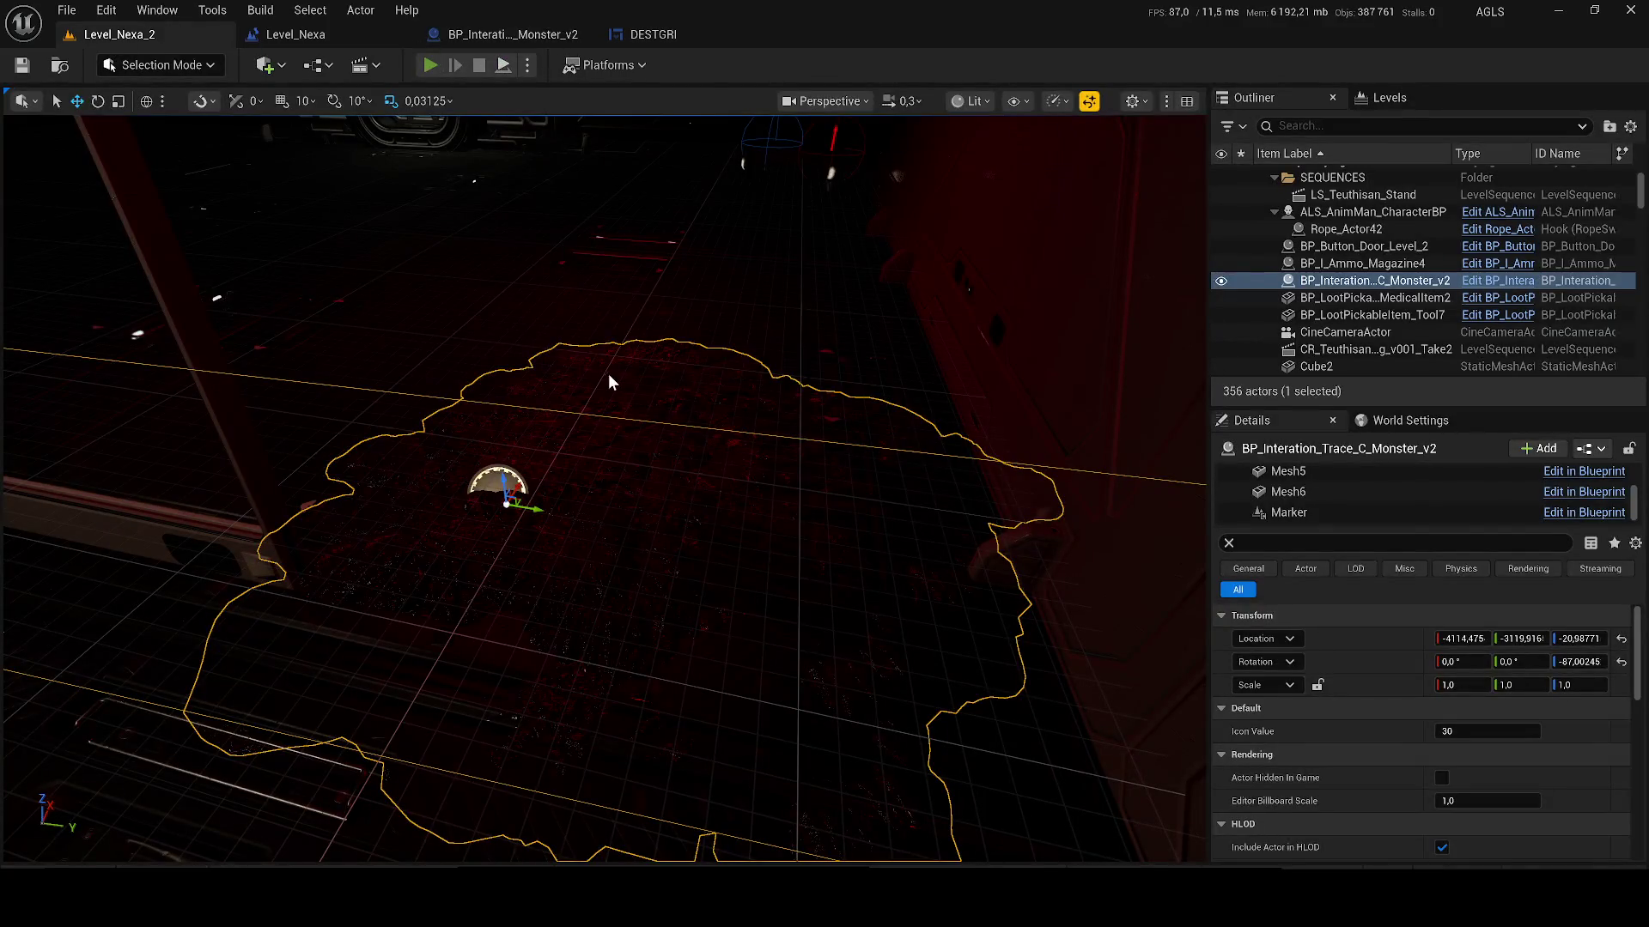
Step: Play Level_Nexa_2, examine the floor monster trace, then walk through the lit sci-fi door
key("alt+p")
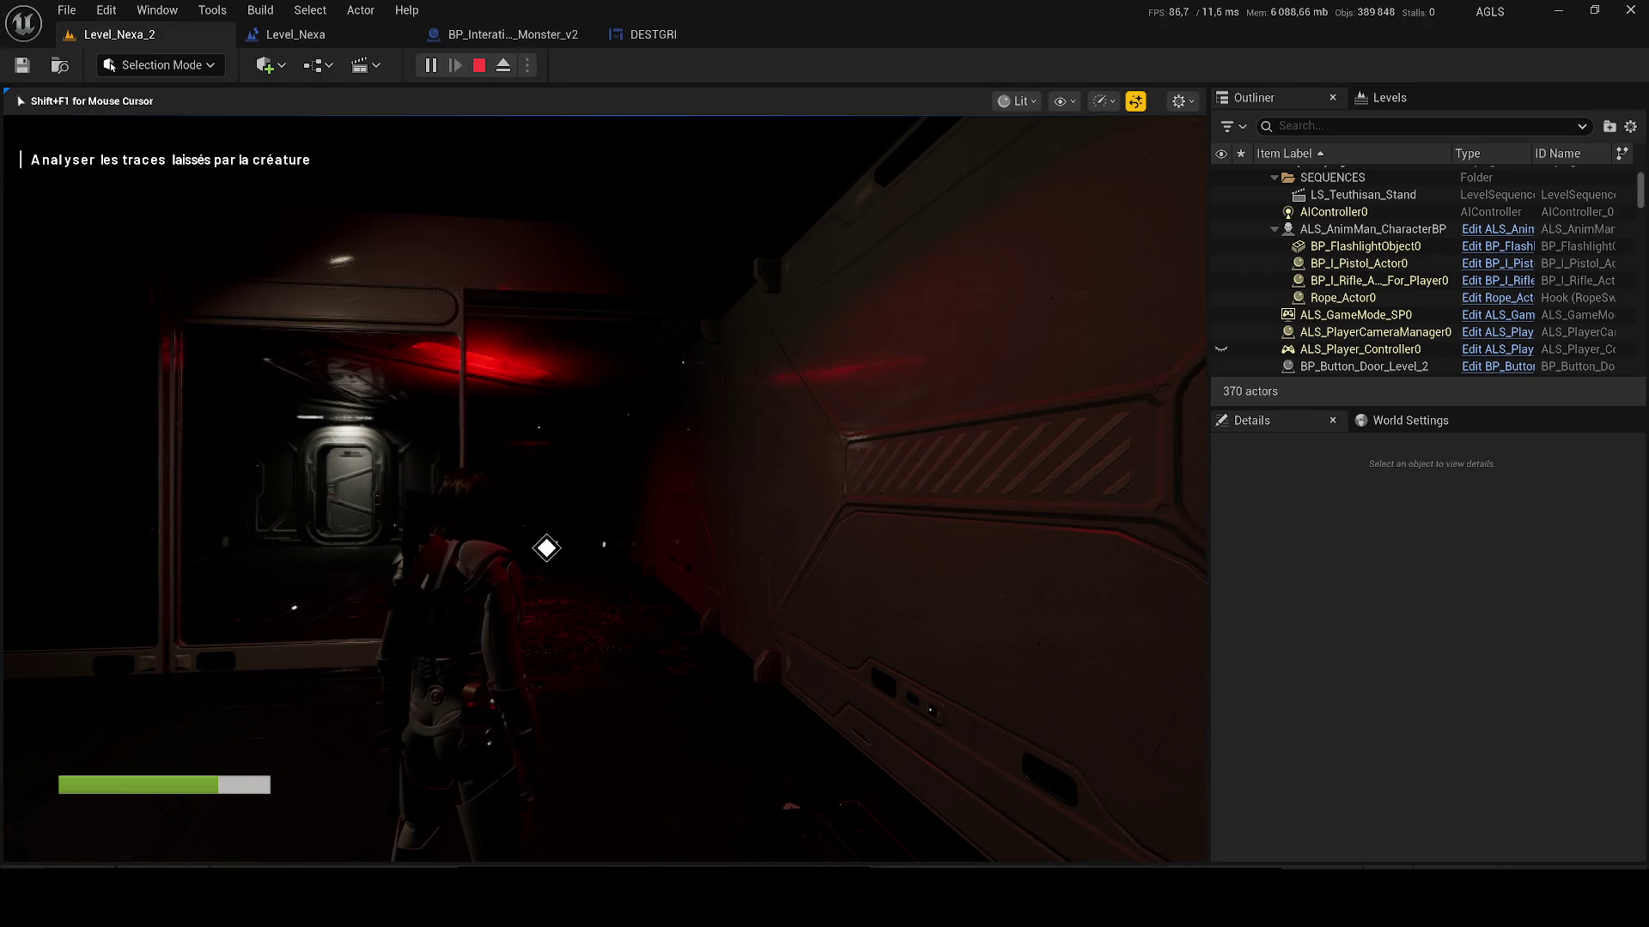
key("w")
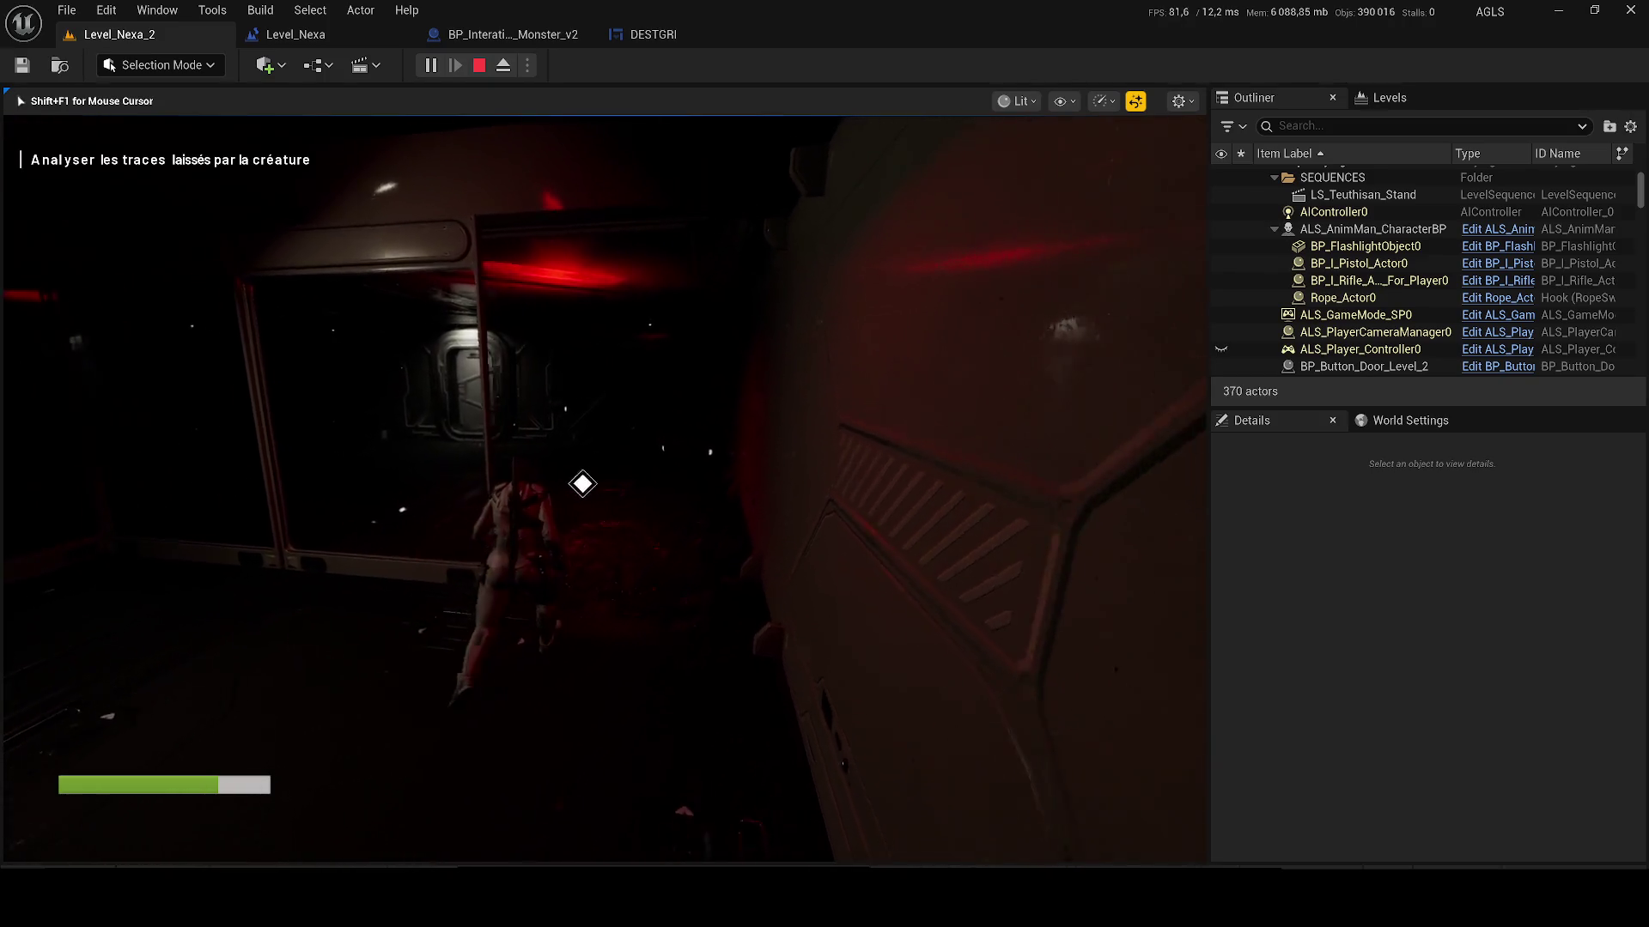
key("w")
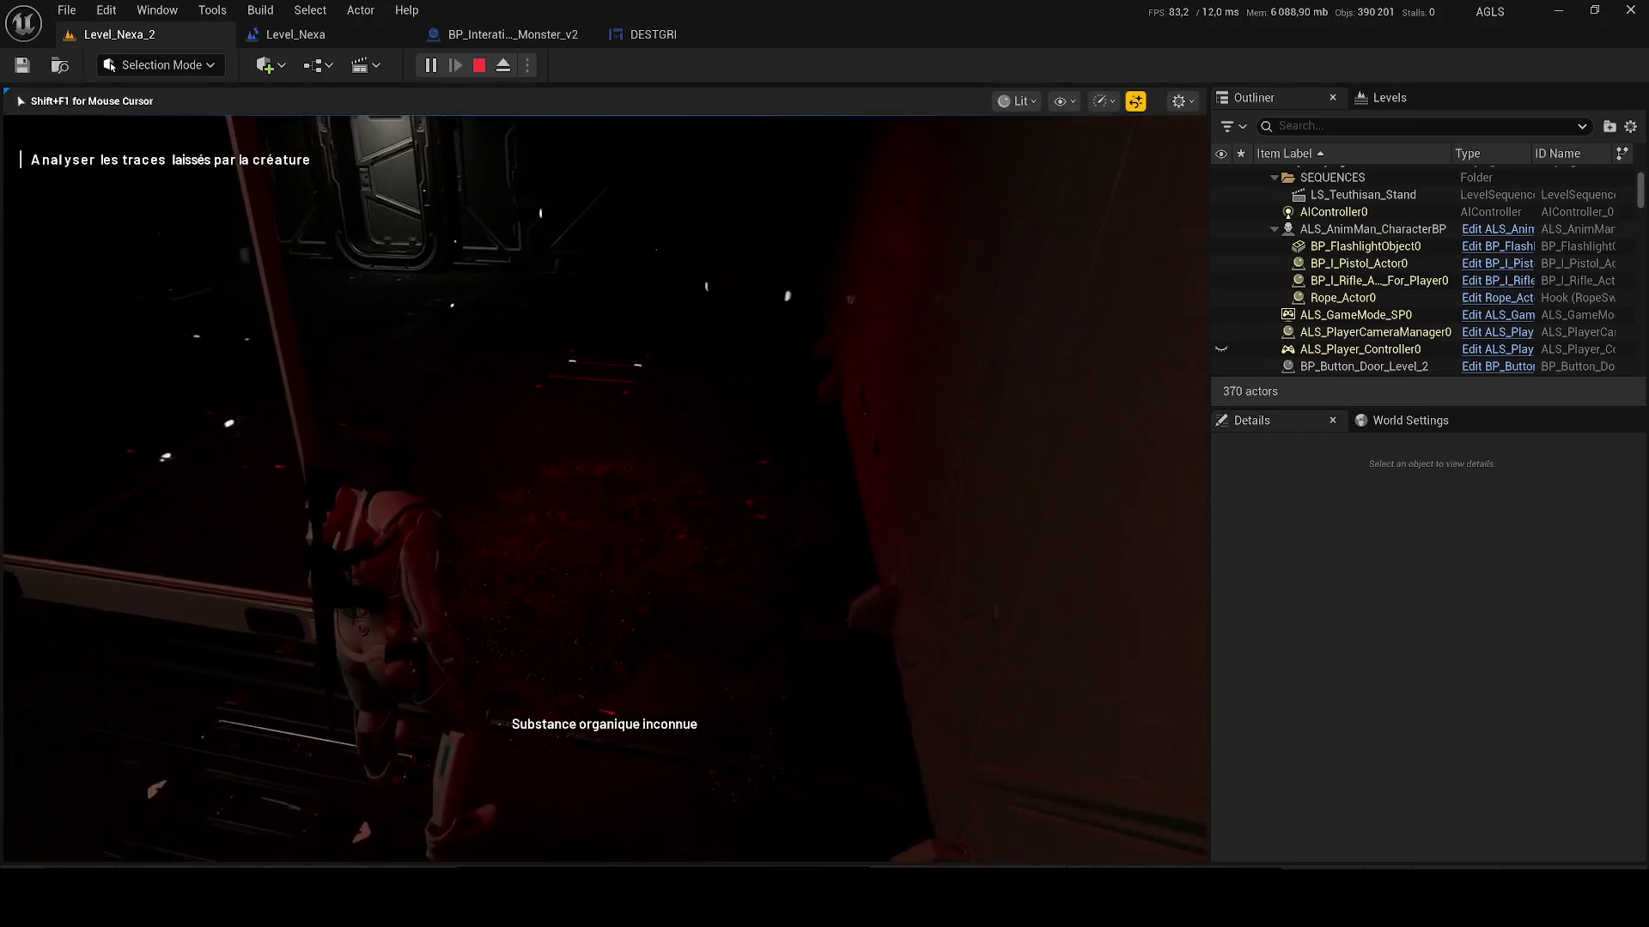
key("w")
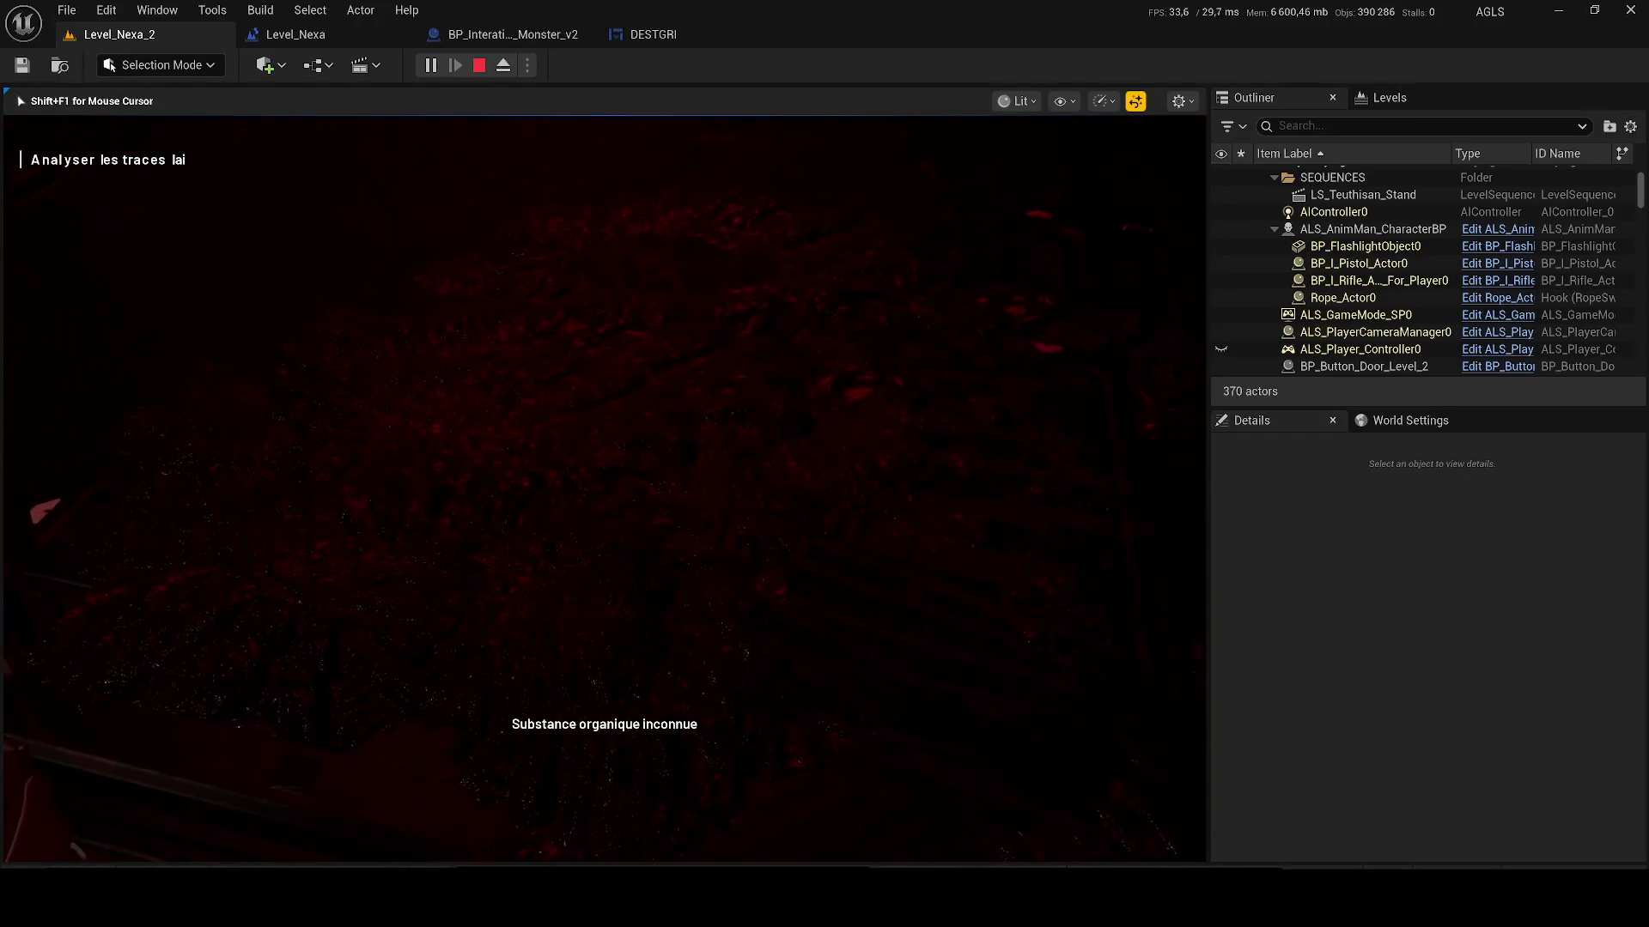
key("w")
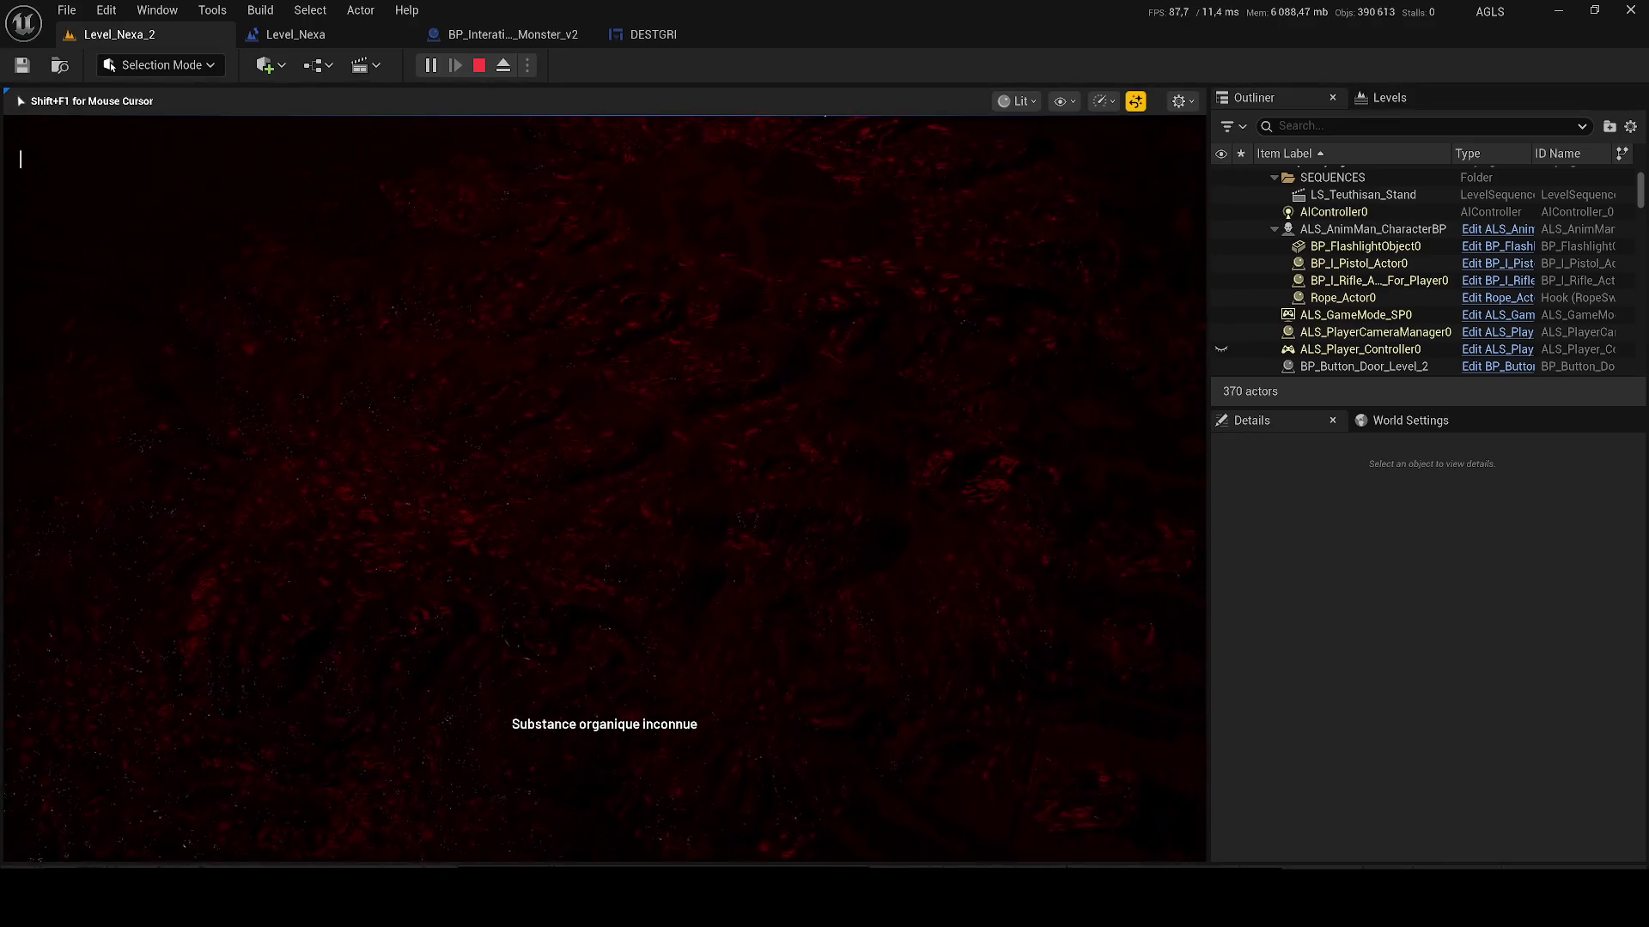
key("w")
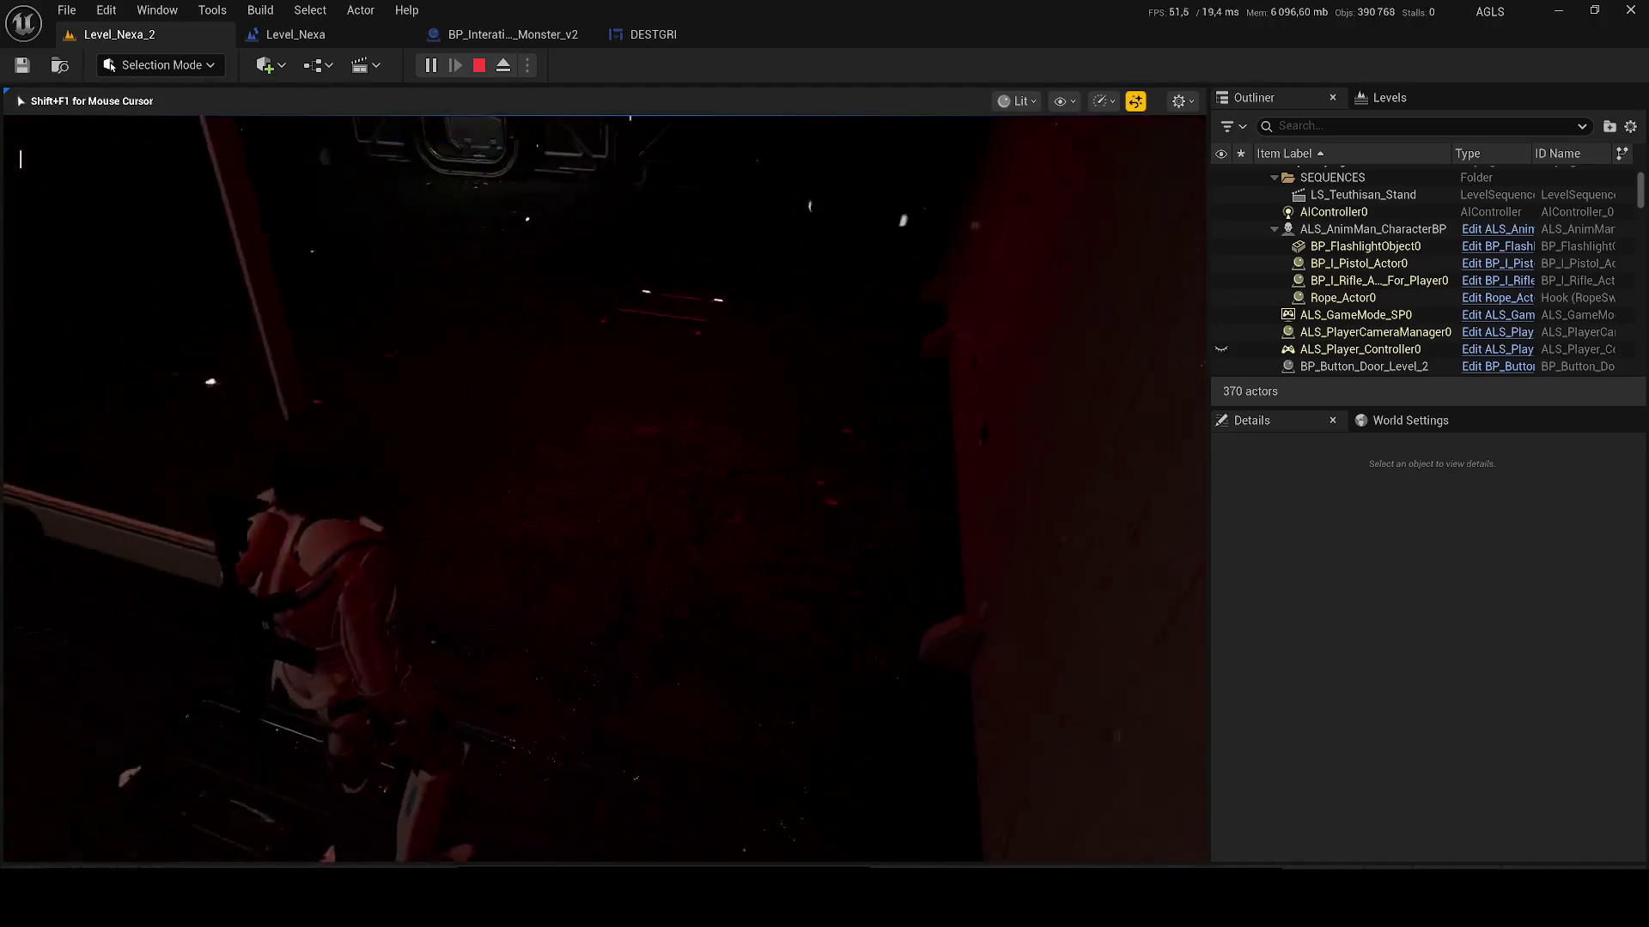
key("w")
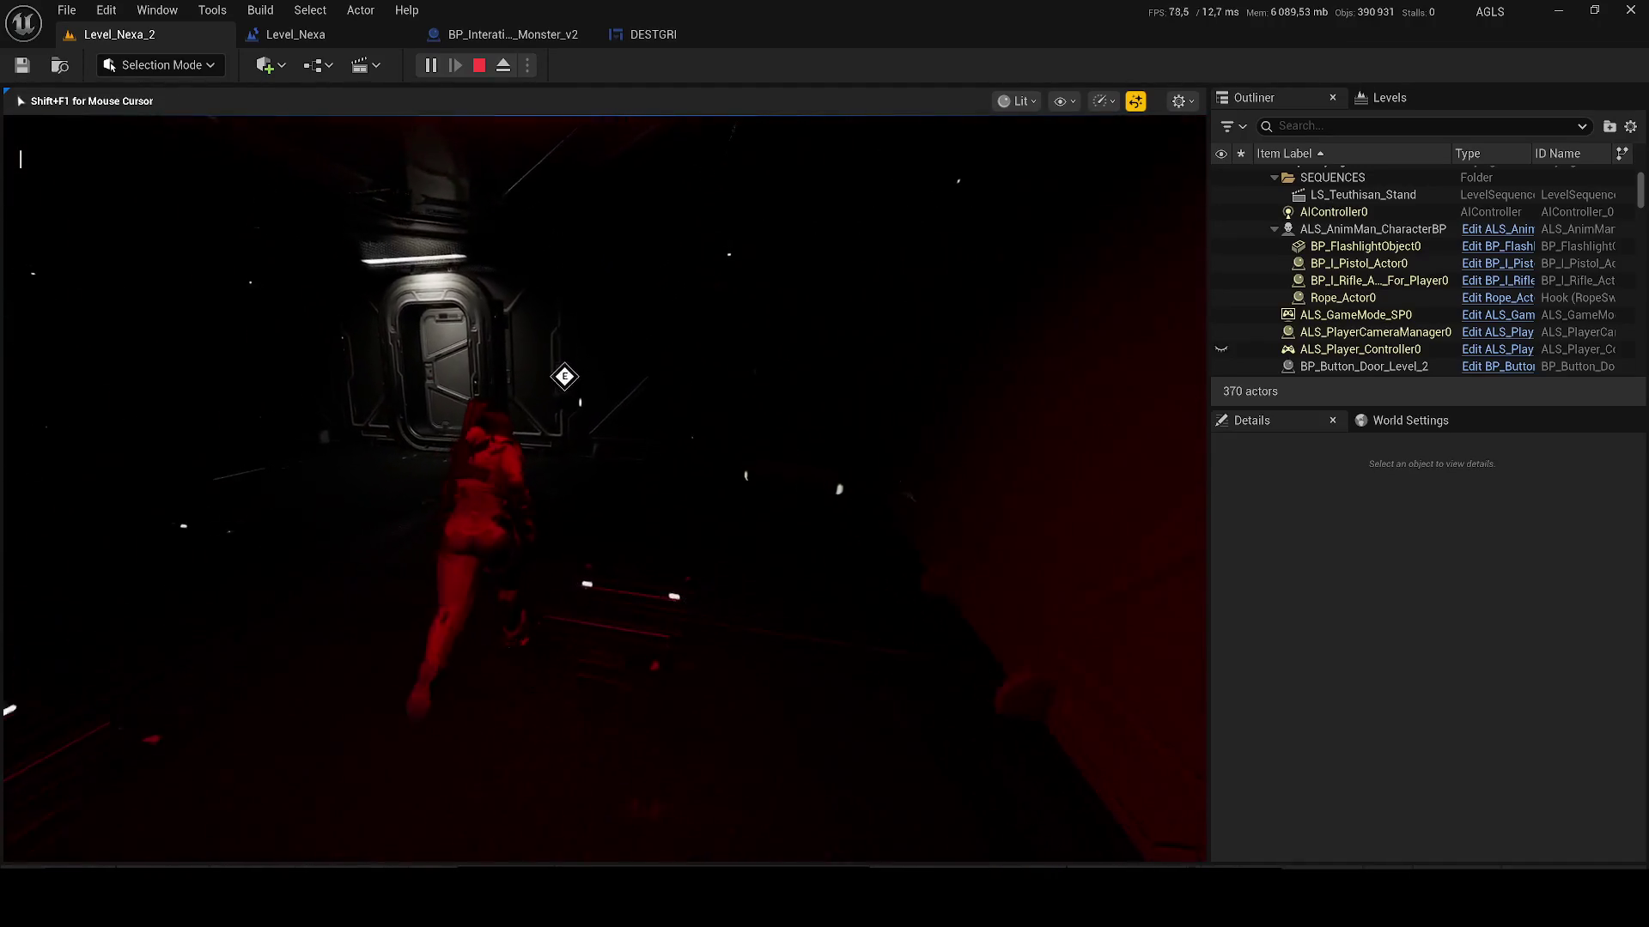
key("w")
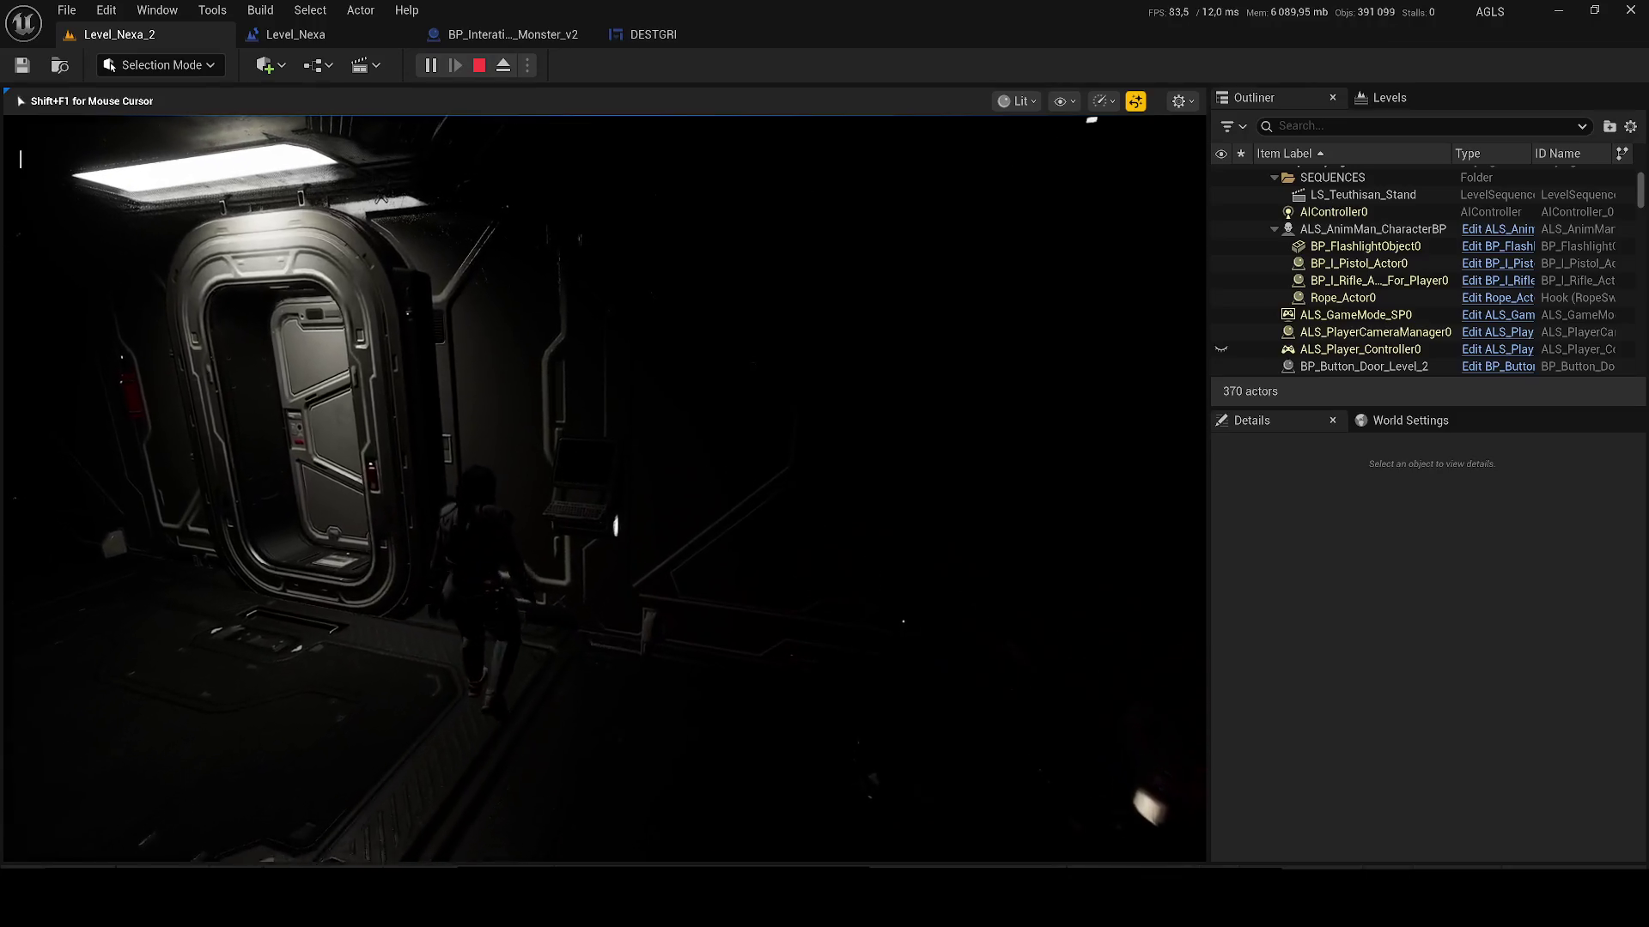
key("w")
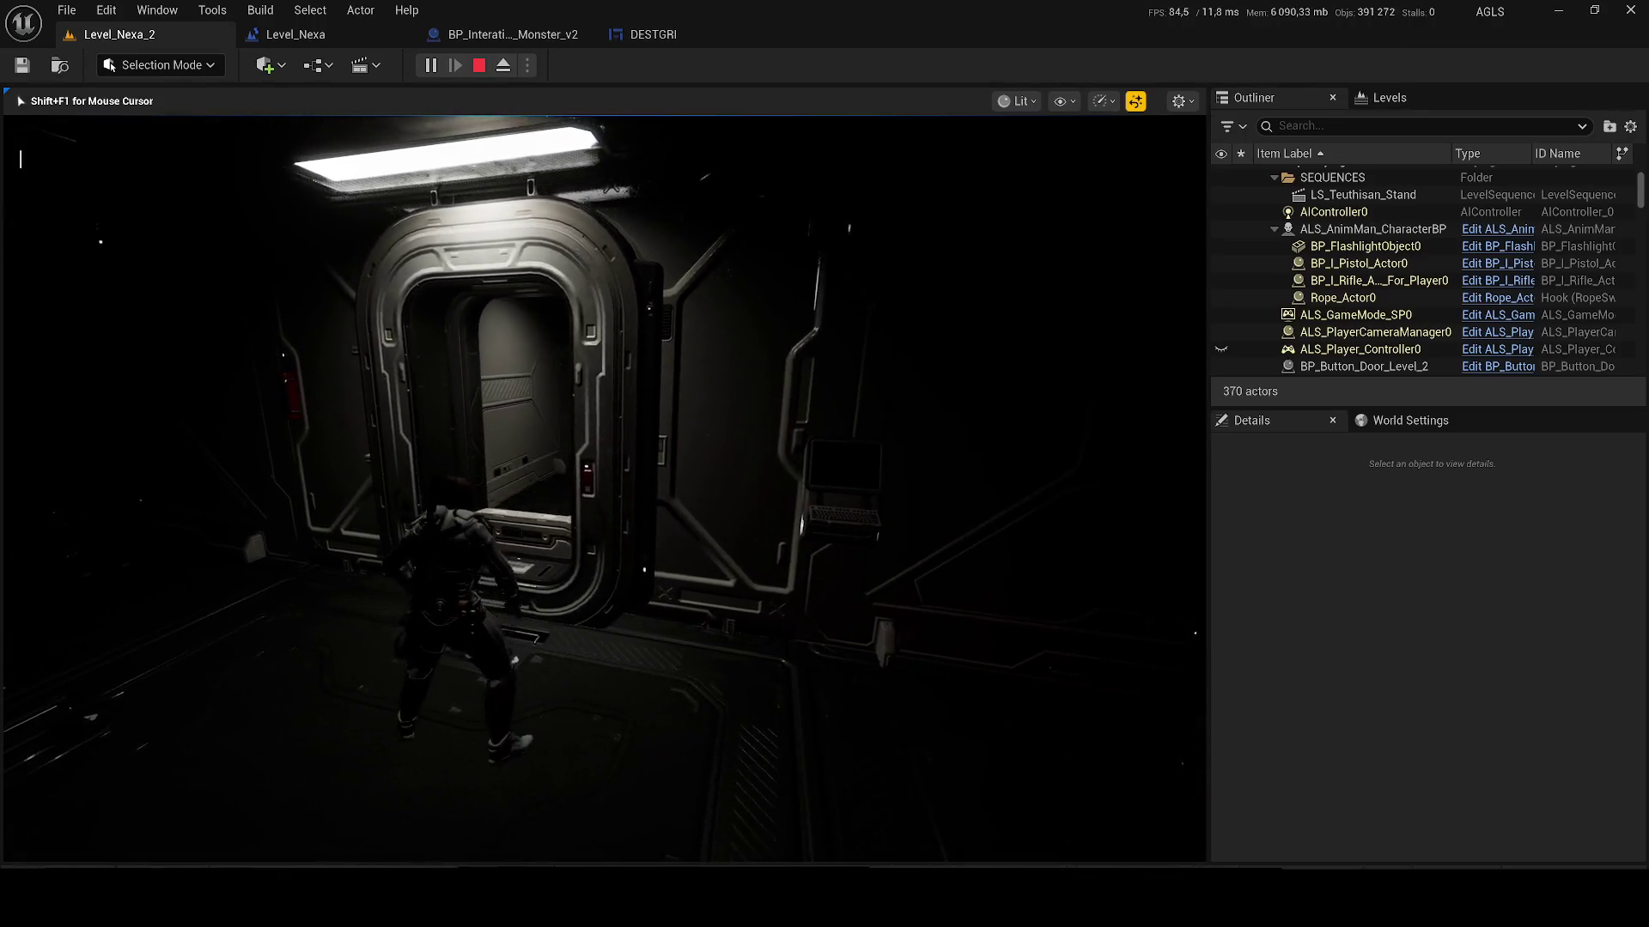
key("w")
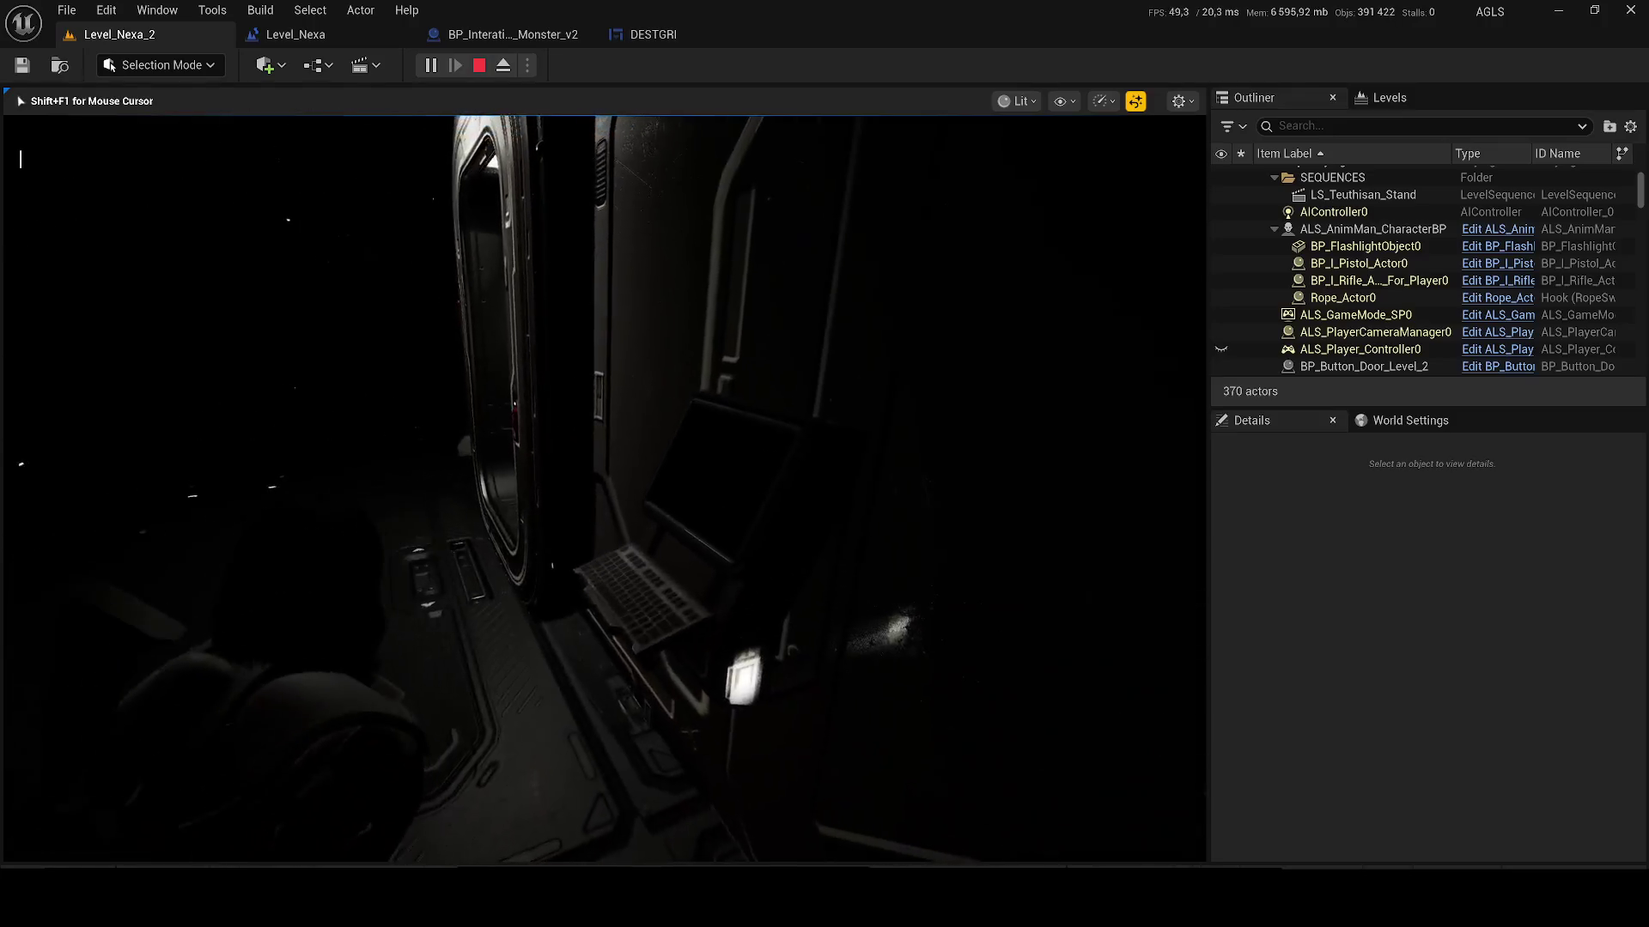